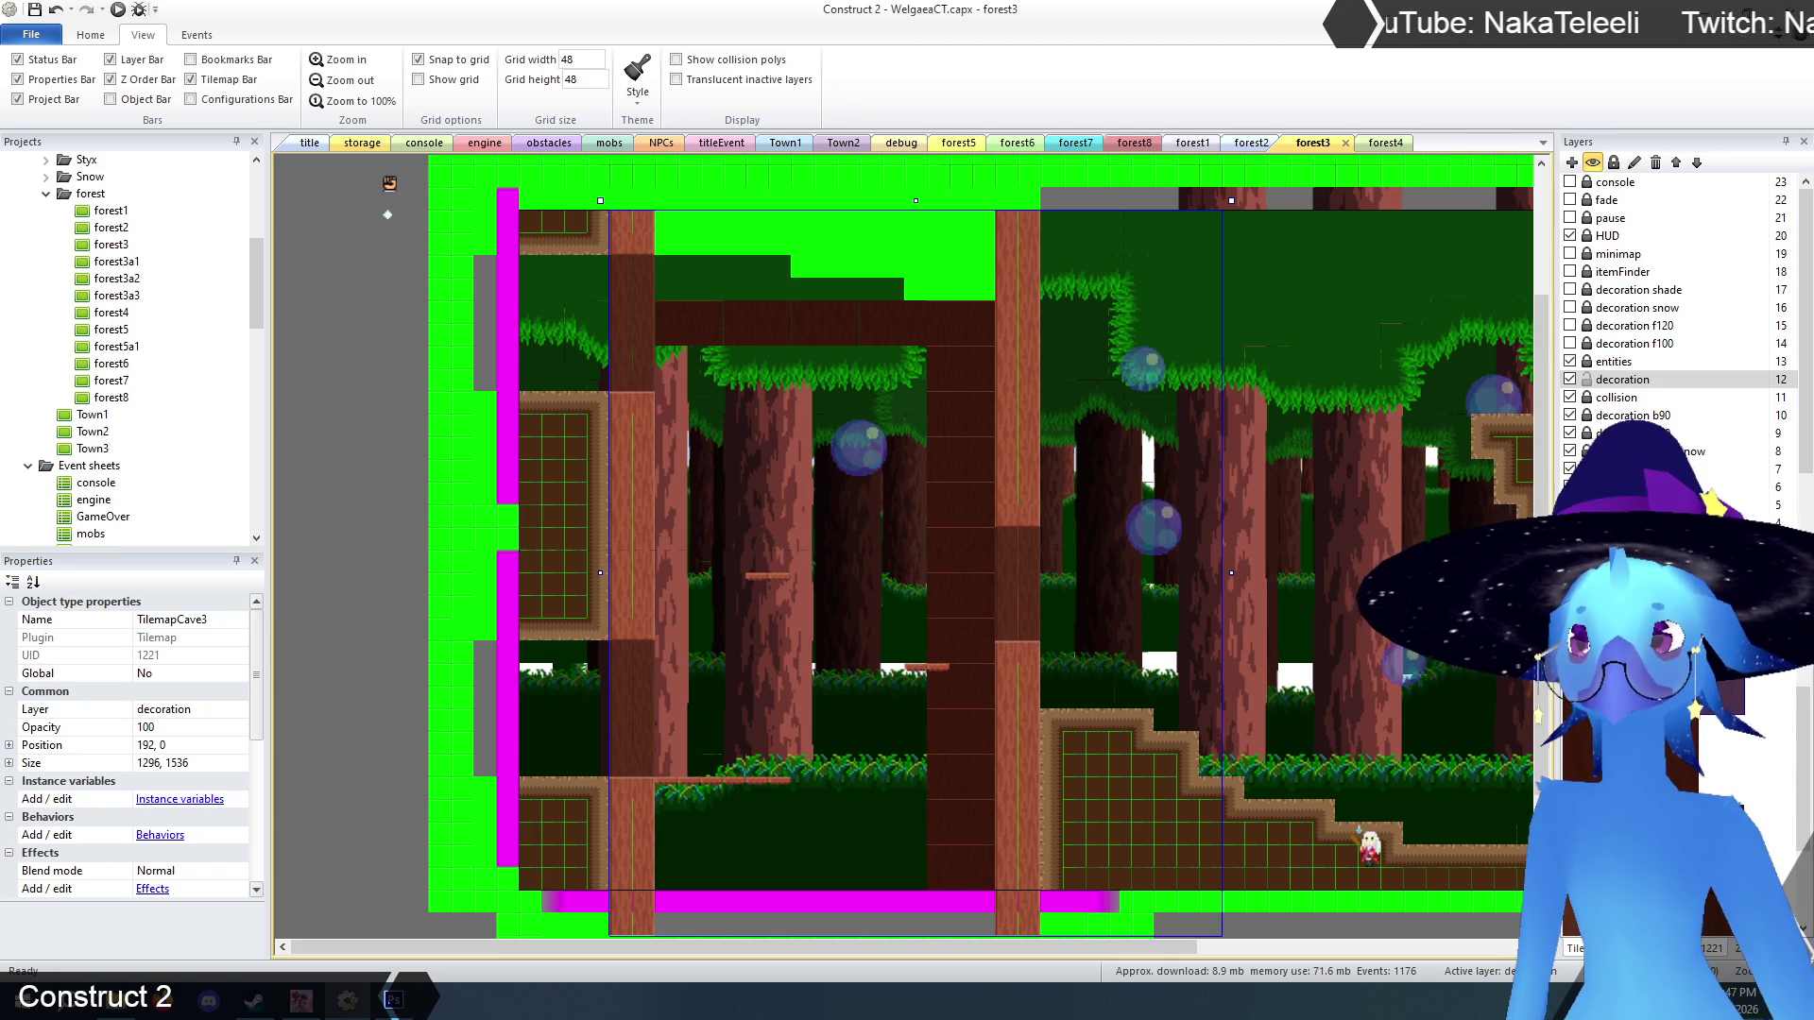
Paint TilemapCave3 cave tiles over the trees, green gap and grass column beside the left forest columns.
{"action": "mouse_move", "coordinate": [678, 306]}
{"action": "left_mouse_down"}
{"action": "mouse_move", "coordinate": [689, 268]}
{"action": "mouse_move", "coordinate": [684, 857]}
{"action": "left_mouse_up"}
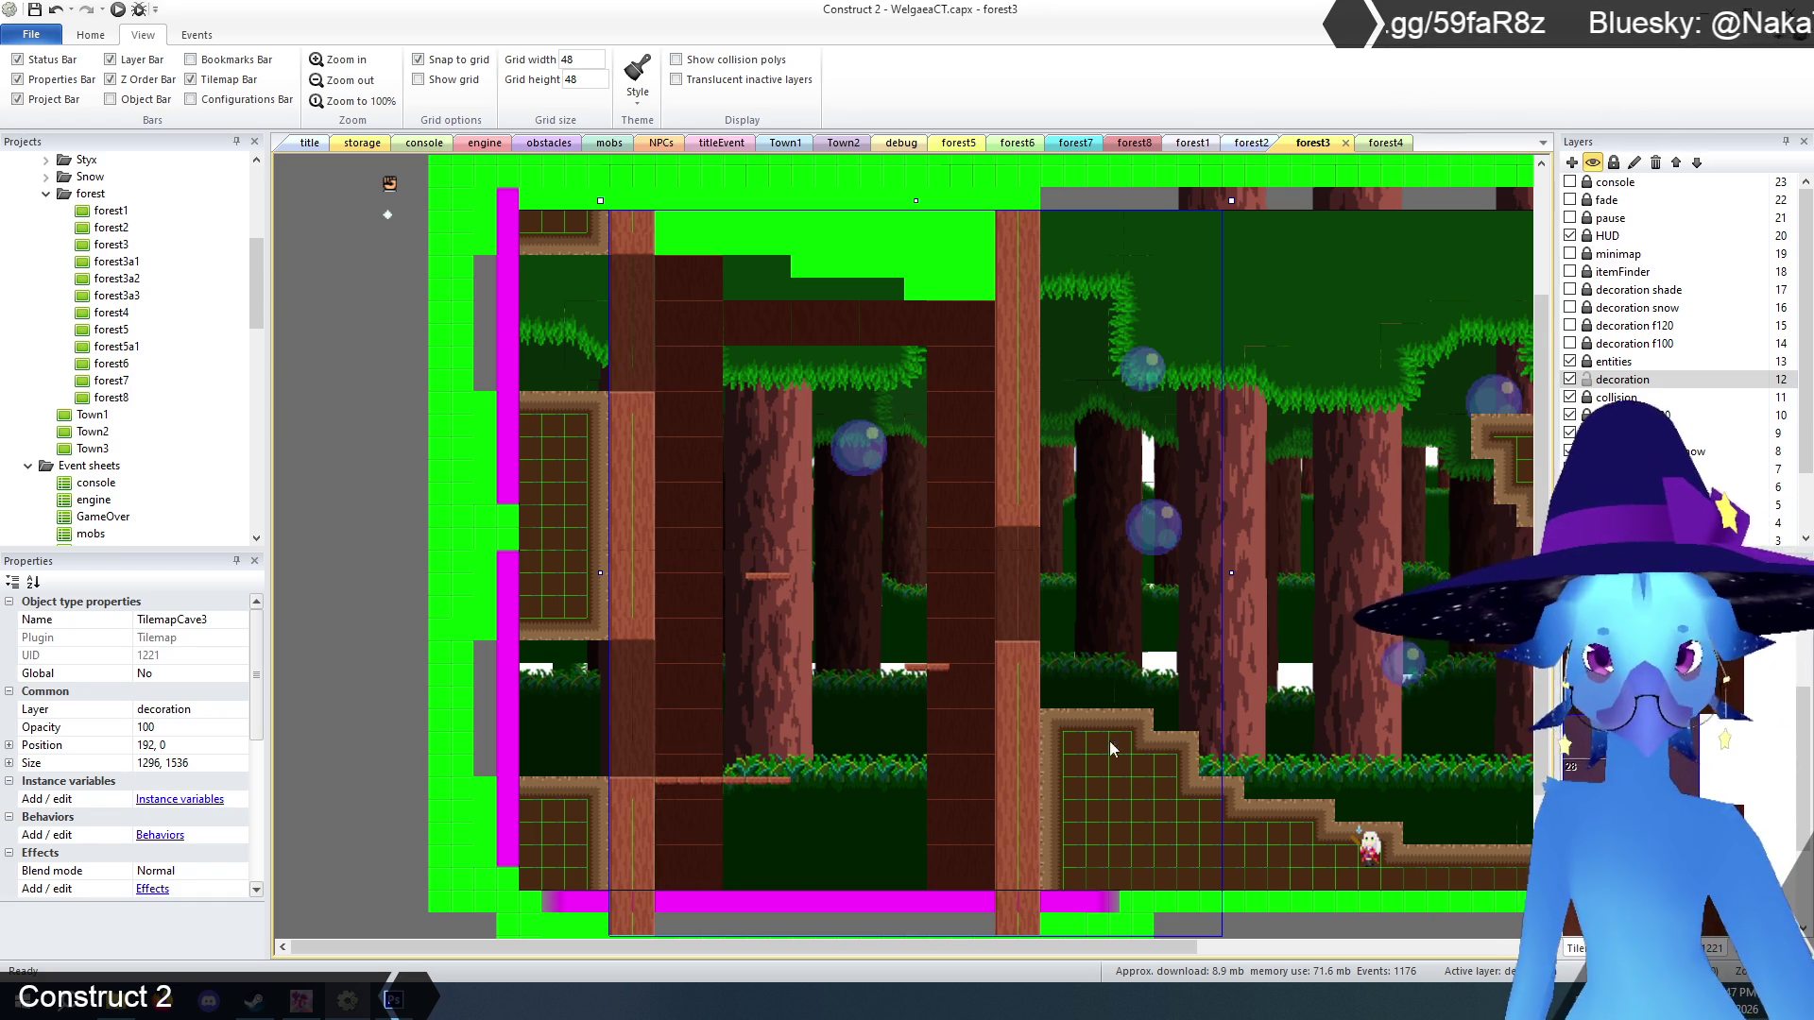
{"action": "mouse_move", "coordinate": [767, 292]}
{"action": "left_mouse_down"}
{"action": "mouse_move", "coordinate": [768, 270]}
{"action": "mouse_move", "coordinate": [744, 555]}
{"action": "mouse_move", "coordinate": [773, 595]}
{"action": "mouse_move", "coordinate": [757, 586]}
{"action": "mouse_move", "coordinate": [752, 609]}
{"action": "mouse_move", "coordinate": [751, 864]}
{"action": "left_mouse_up"}
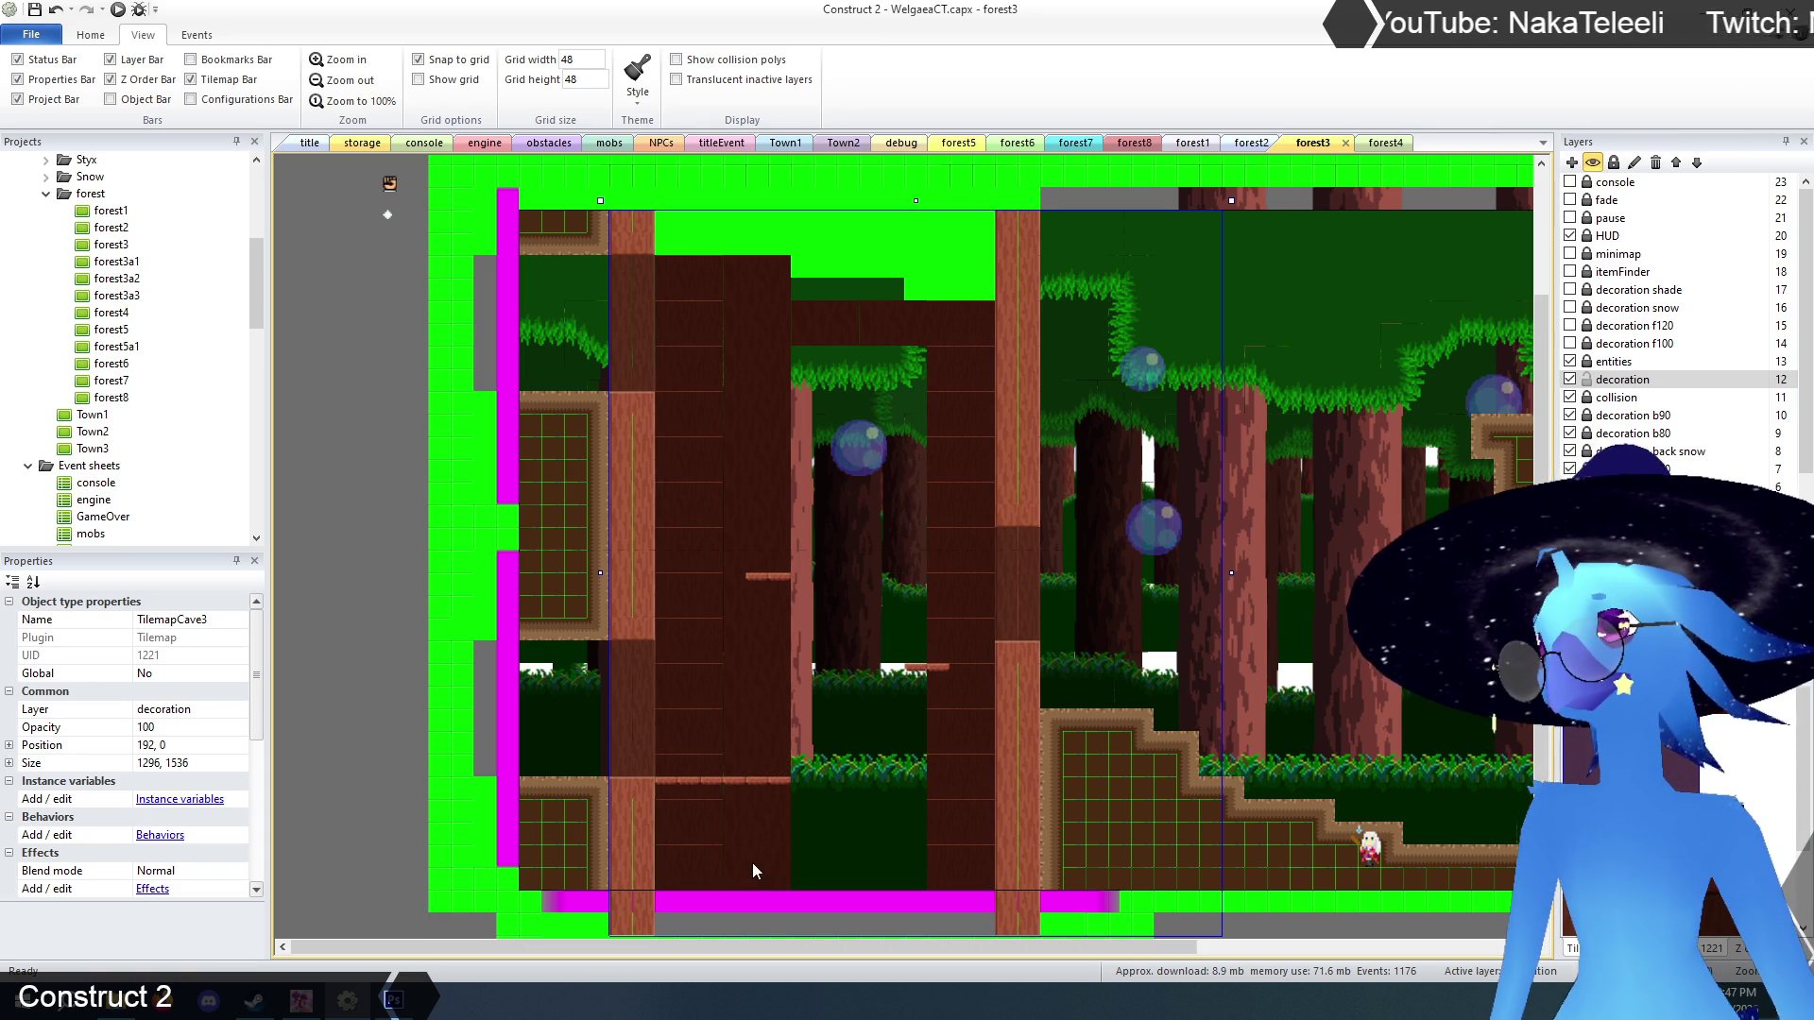
{"action": "left_click_drag", "start_coordinate": [894, 378], "coordinate": [888, 457]}
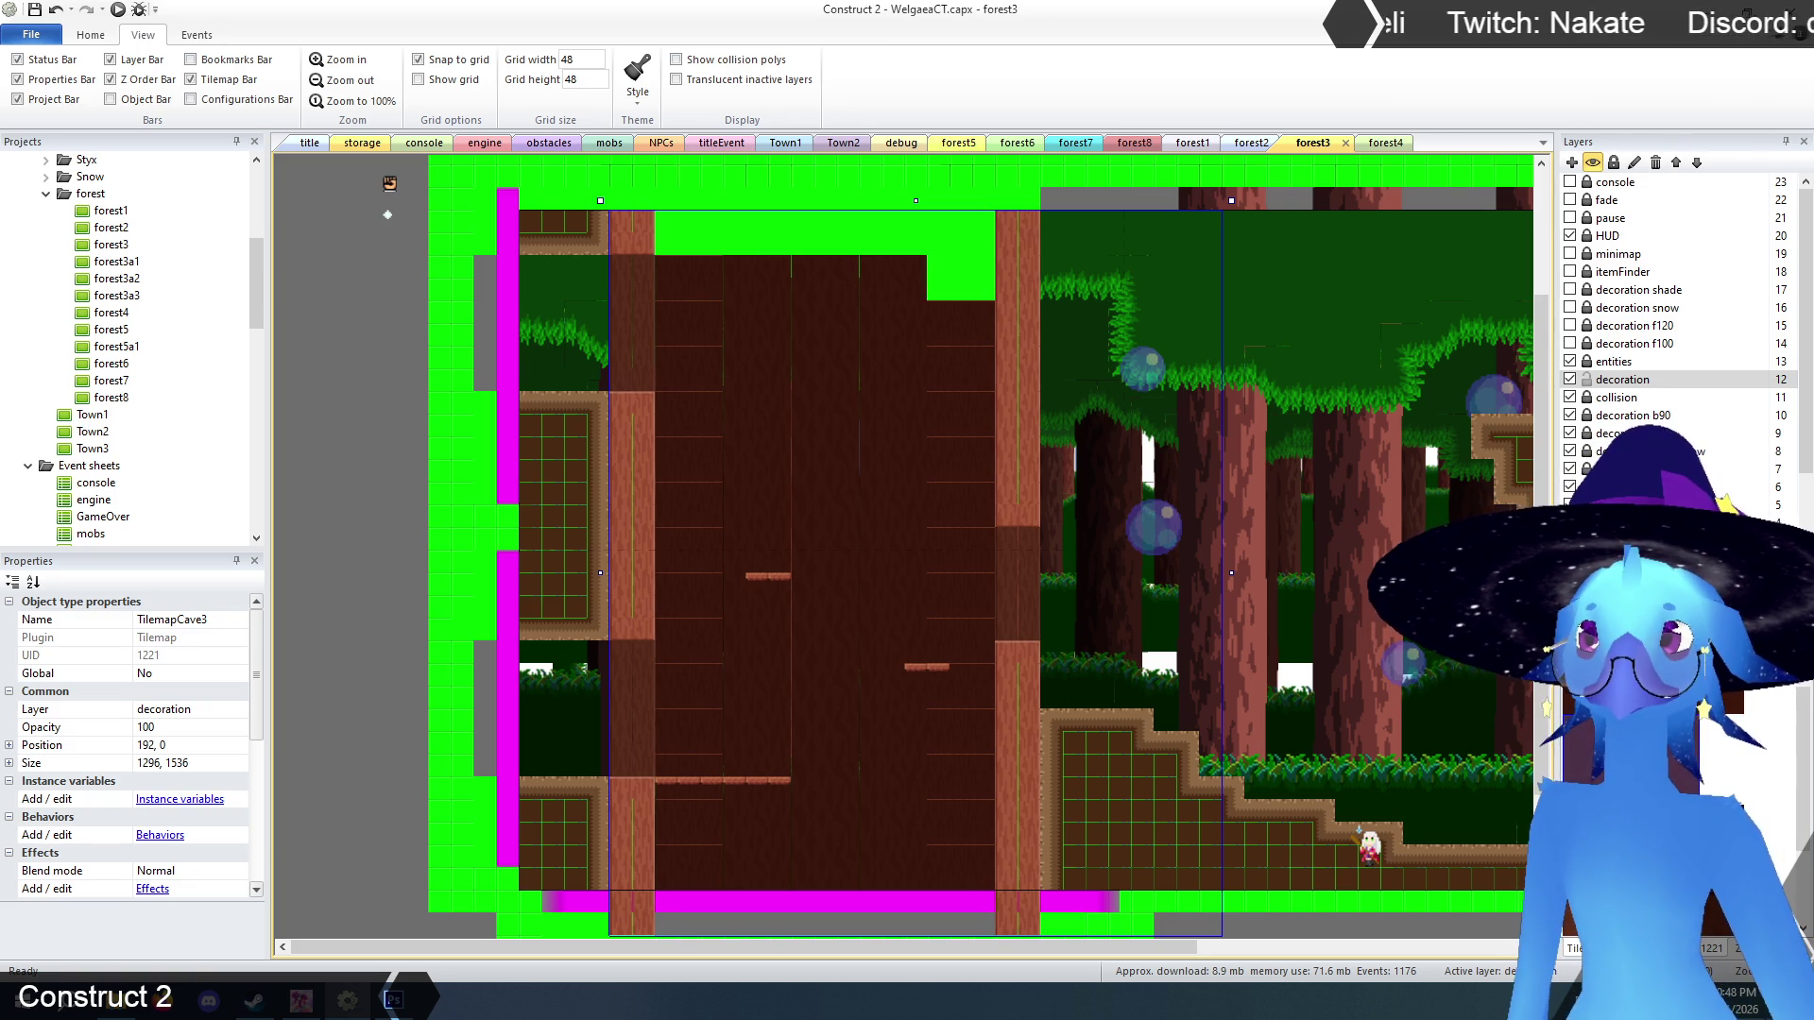
Erase the cave tiles from the top row, toggling the decoration layer off and on to compare.
{"action": "left_click", "coordinate": [1570, 380]}
{"action": "left_click", "coordinate": [1570, 380]}
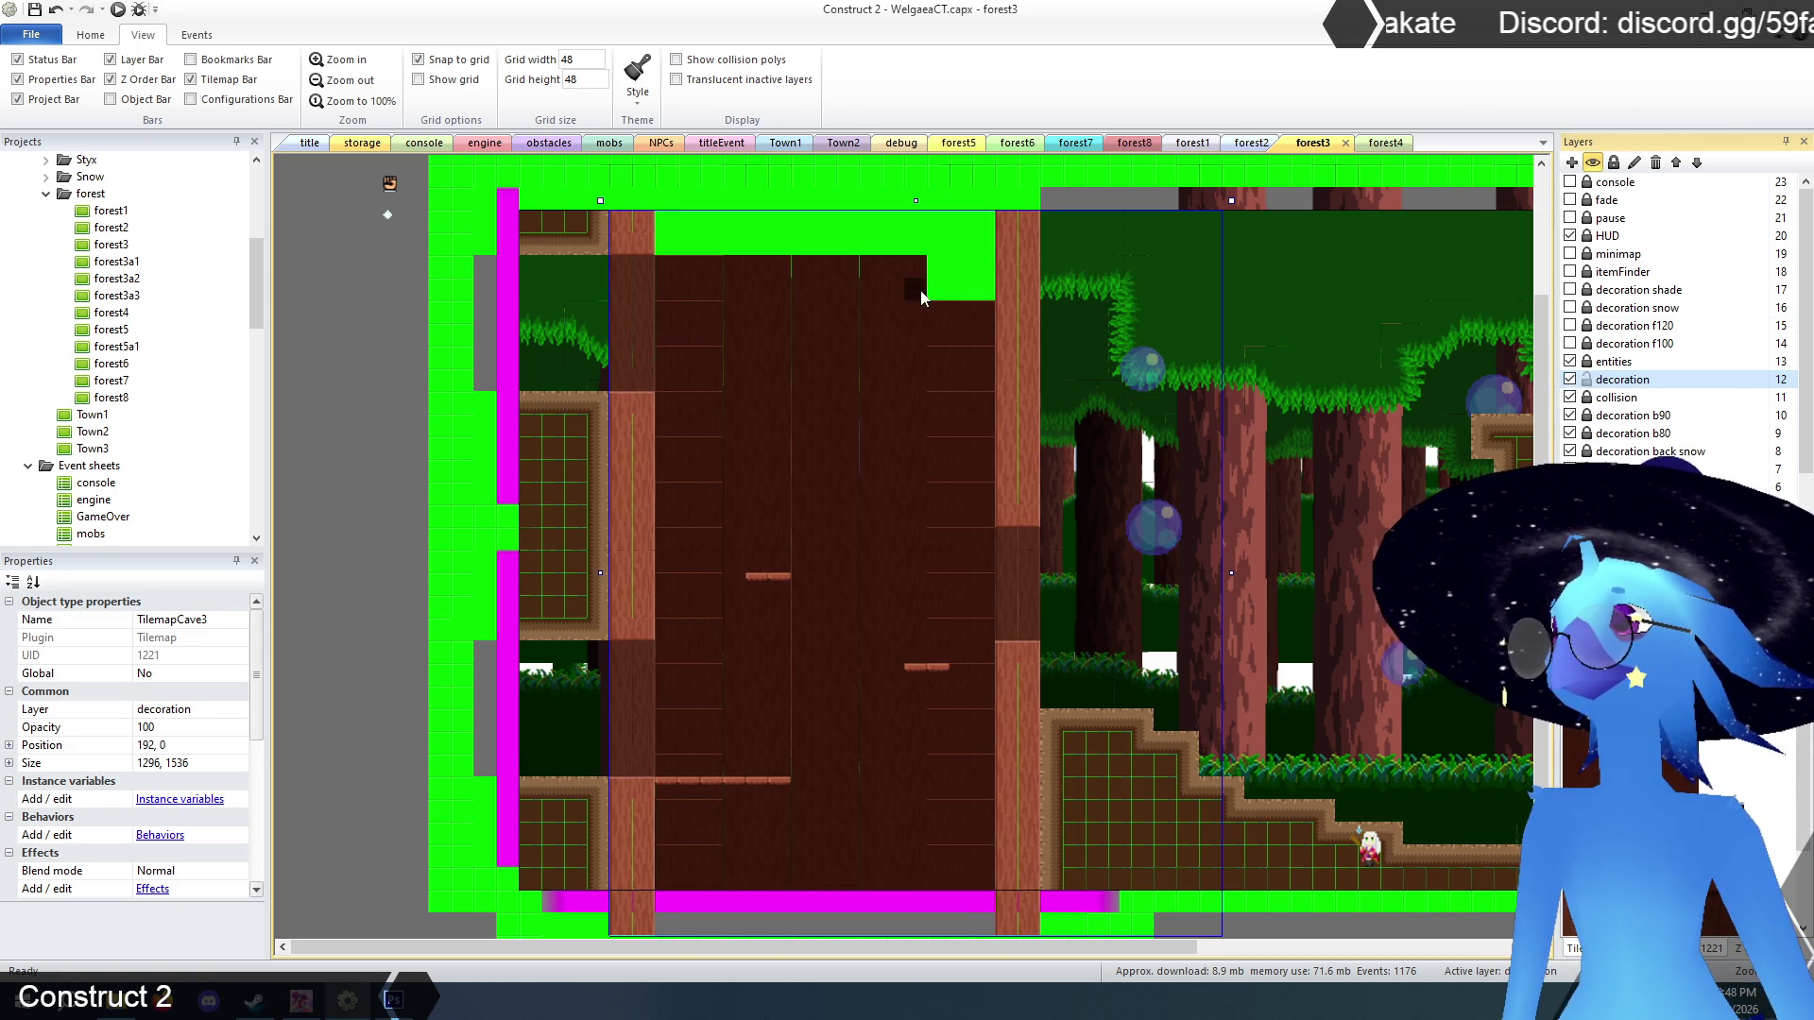
{"action": "left_click", "coordinate": [1570, 380]}
{"action": "left_click", "coordinate": [1570, 380]}
{"action": "left_click_drag", "start_coordinate": [805, 271], "coordinate": [893, 267]}
{"action": "left_click", "coordinate": [1570, 379]}
{"action": "left_click", "coordinate": [1570, 380]}
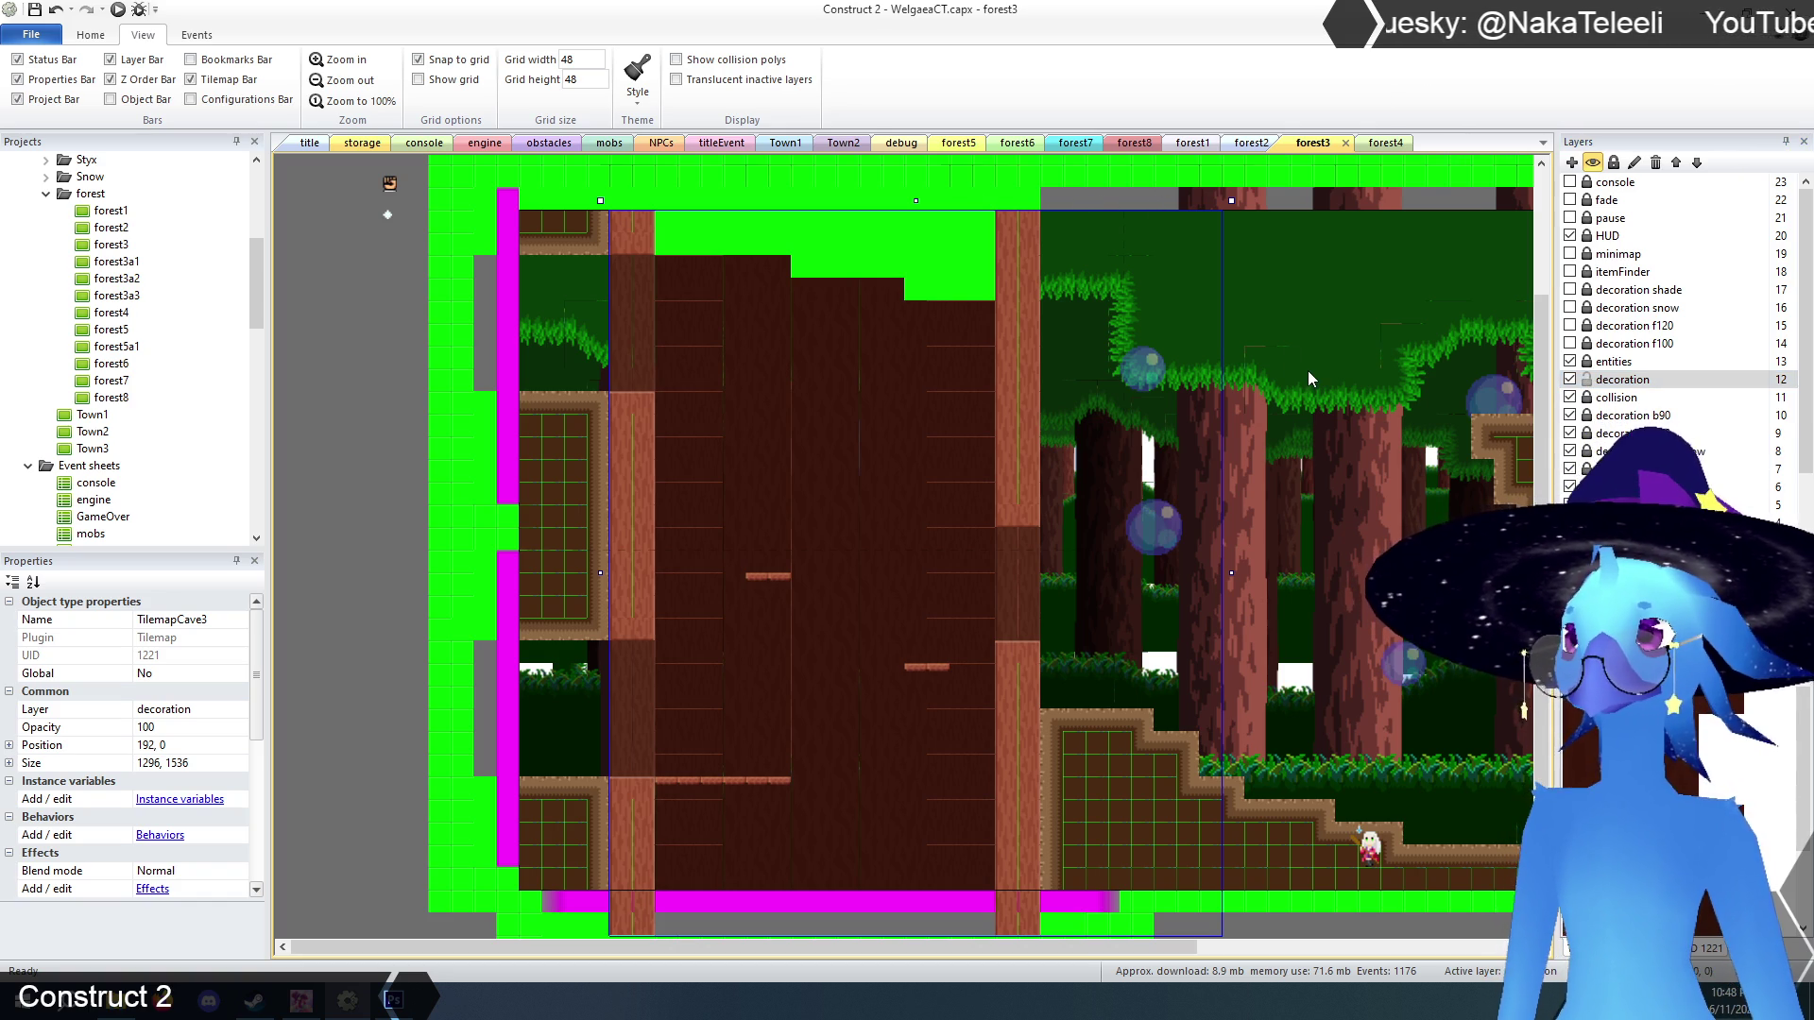
{"action": "left_click", "coordinate": [1353, 547]}
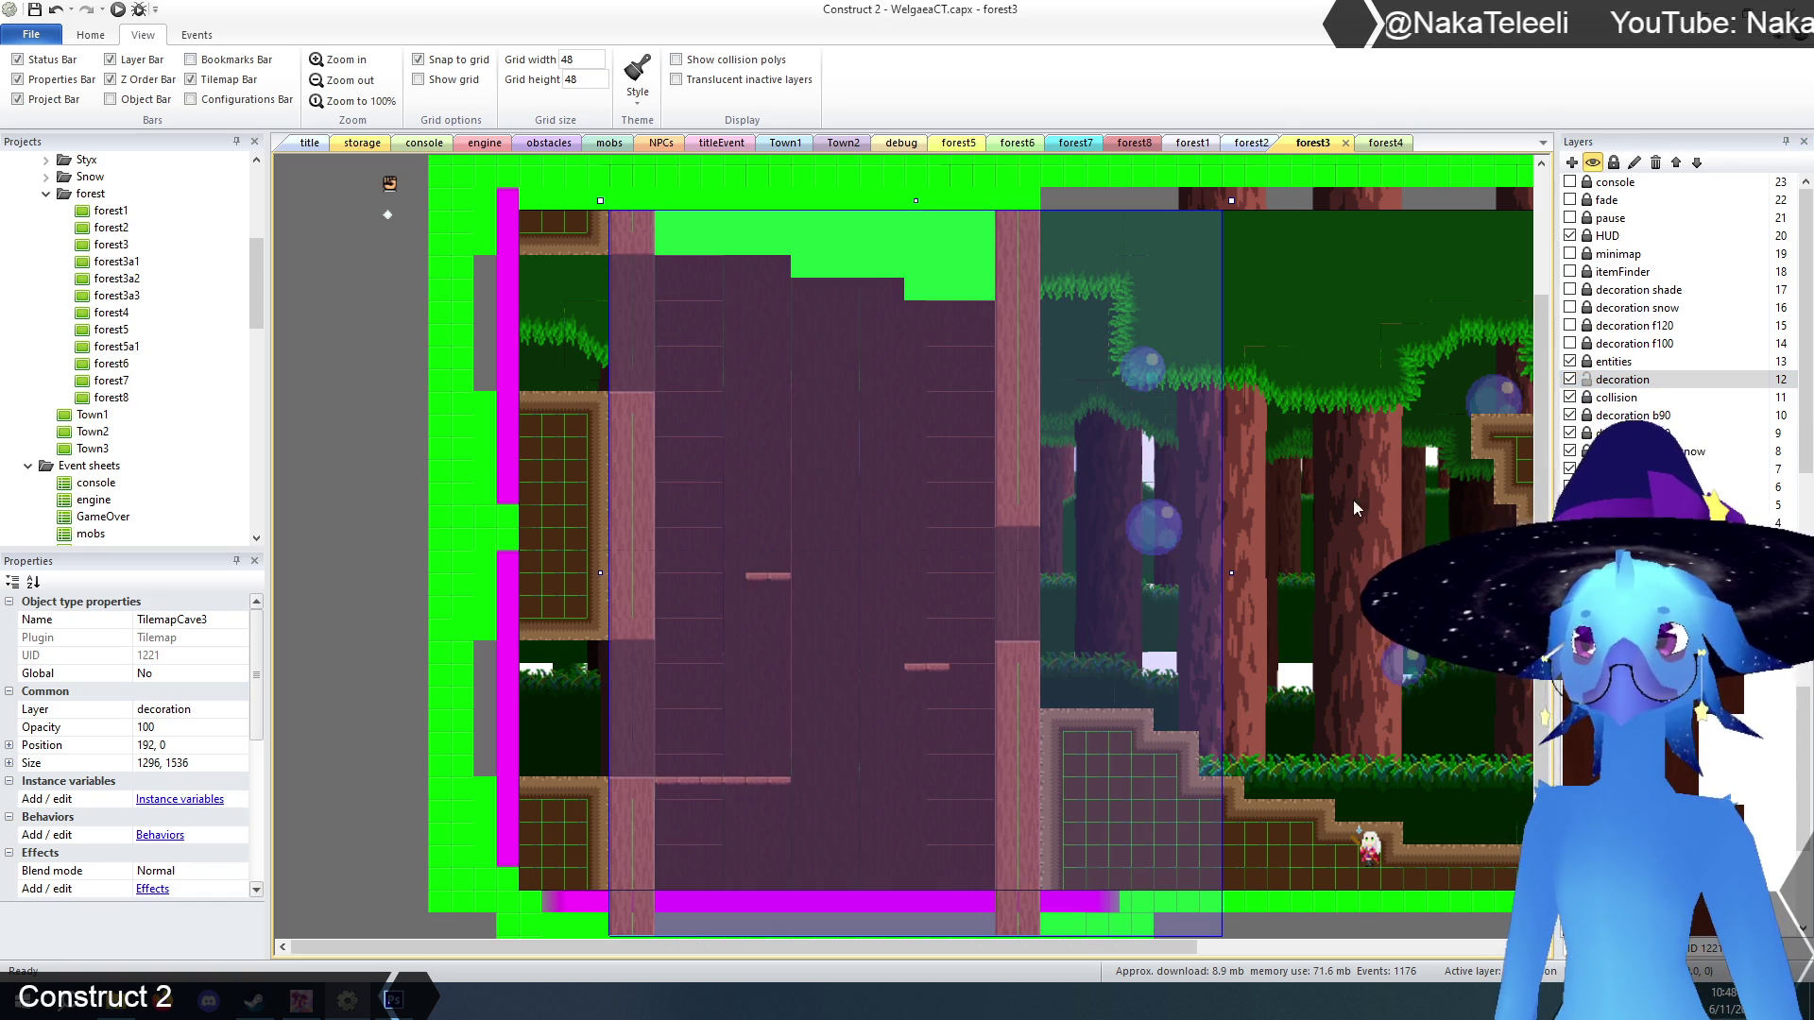
Paint a stepped row of cave edge tiles along the cave's top and the upper green strip.
{"action": "scroll", "coordinate": [854, 427], "scroll_direction": "up", "scroll_amount": 3}
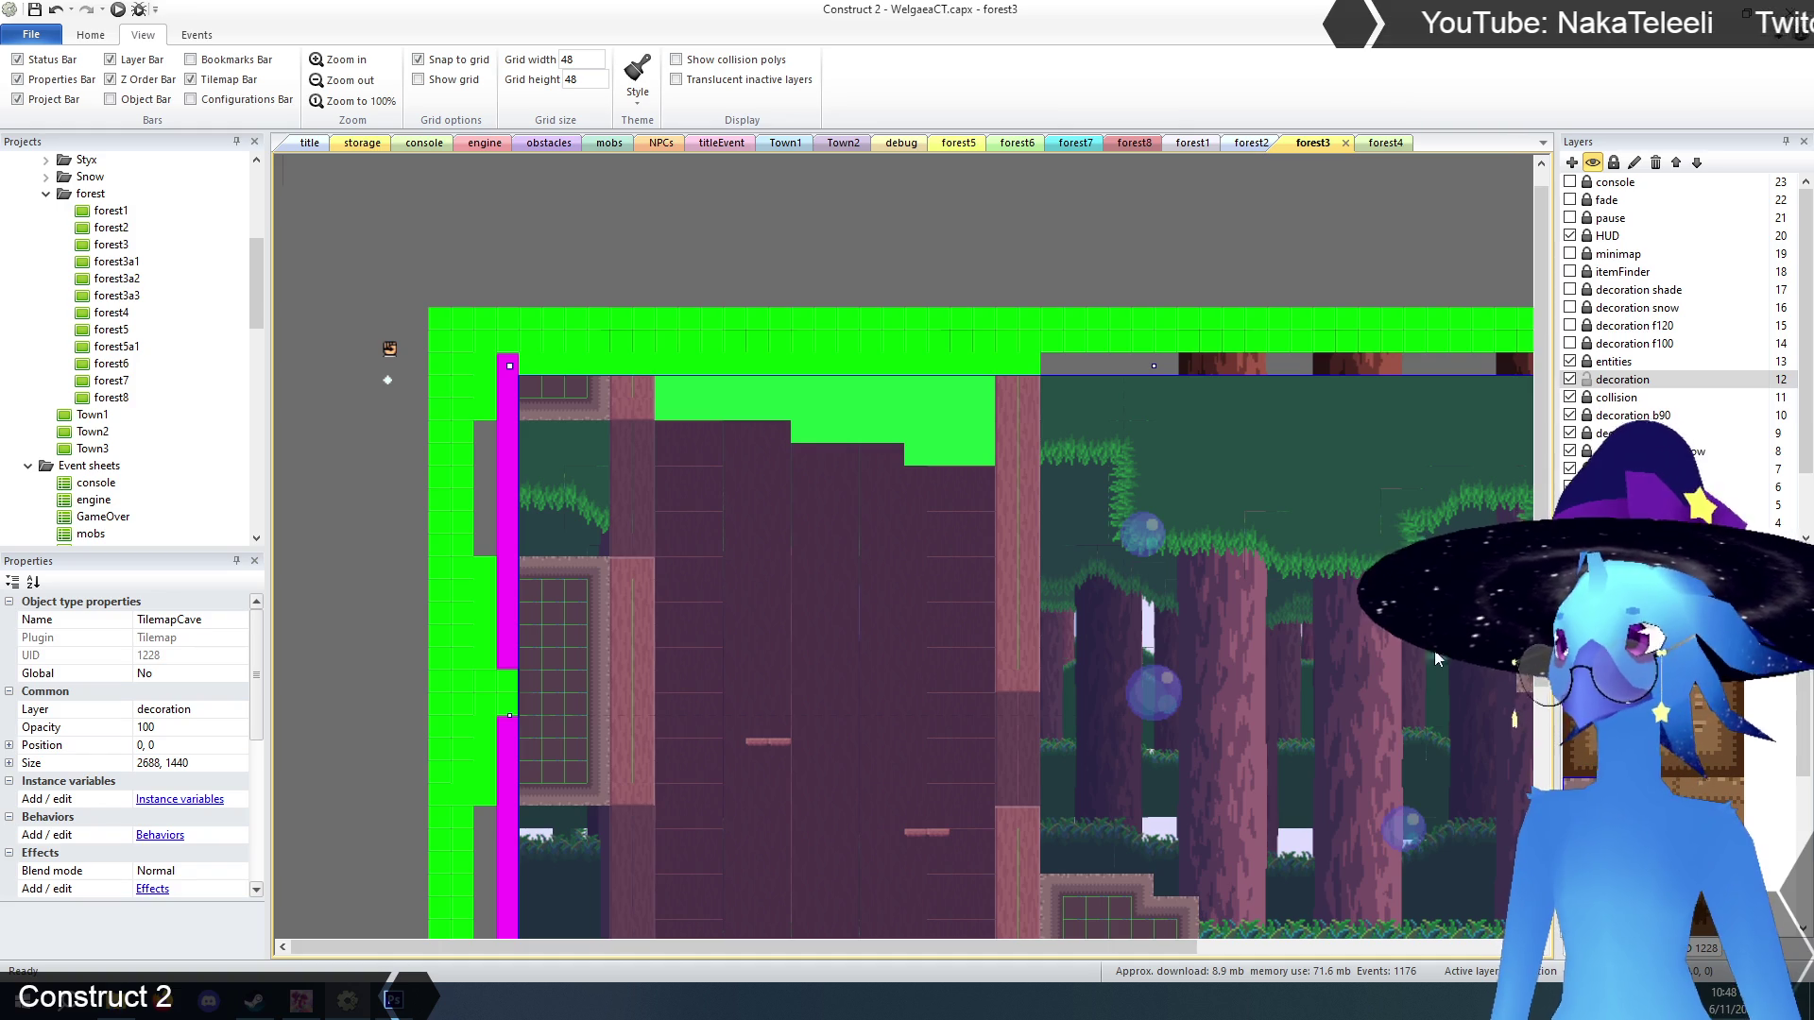
{"action": "scroll", "coordinate": [920, 537], "scroll_direction": "down", "scroll_amount": 3}
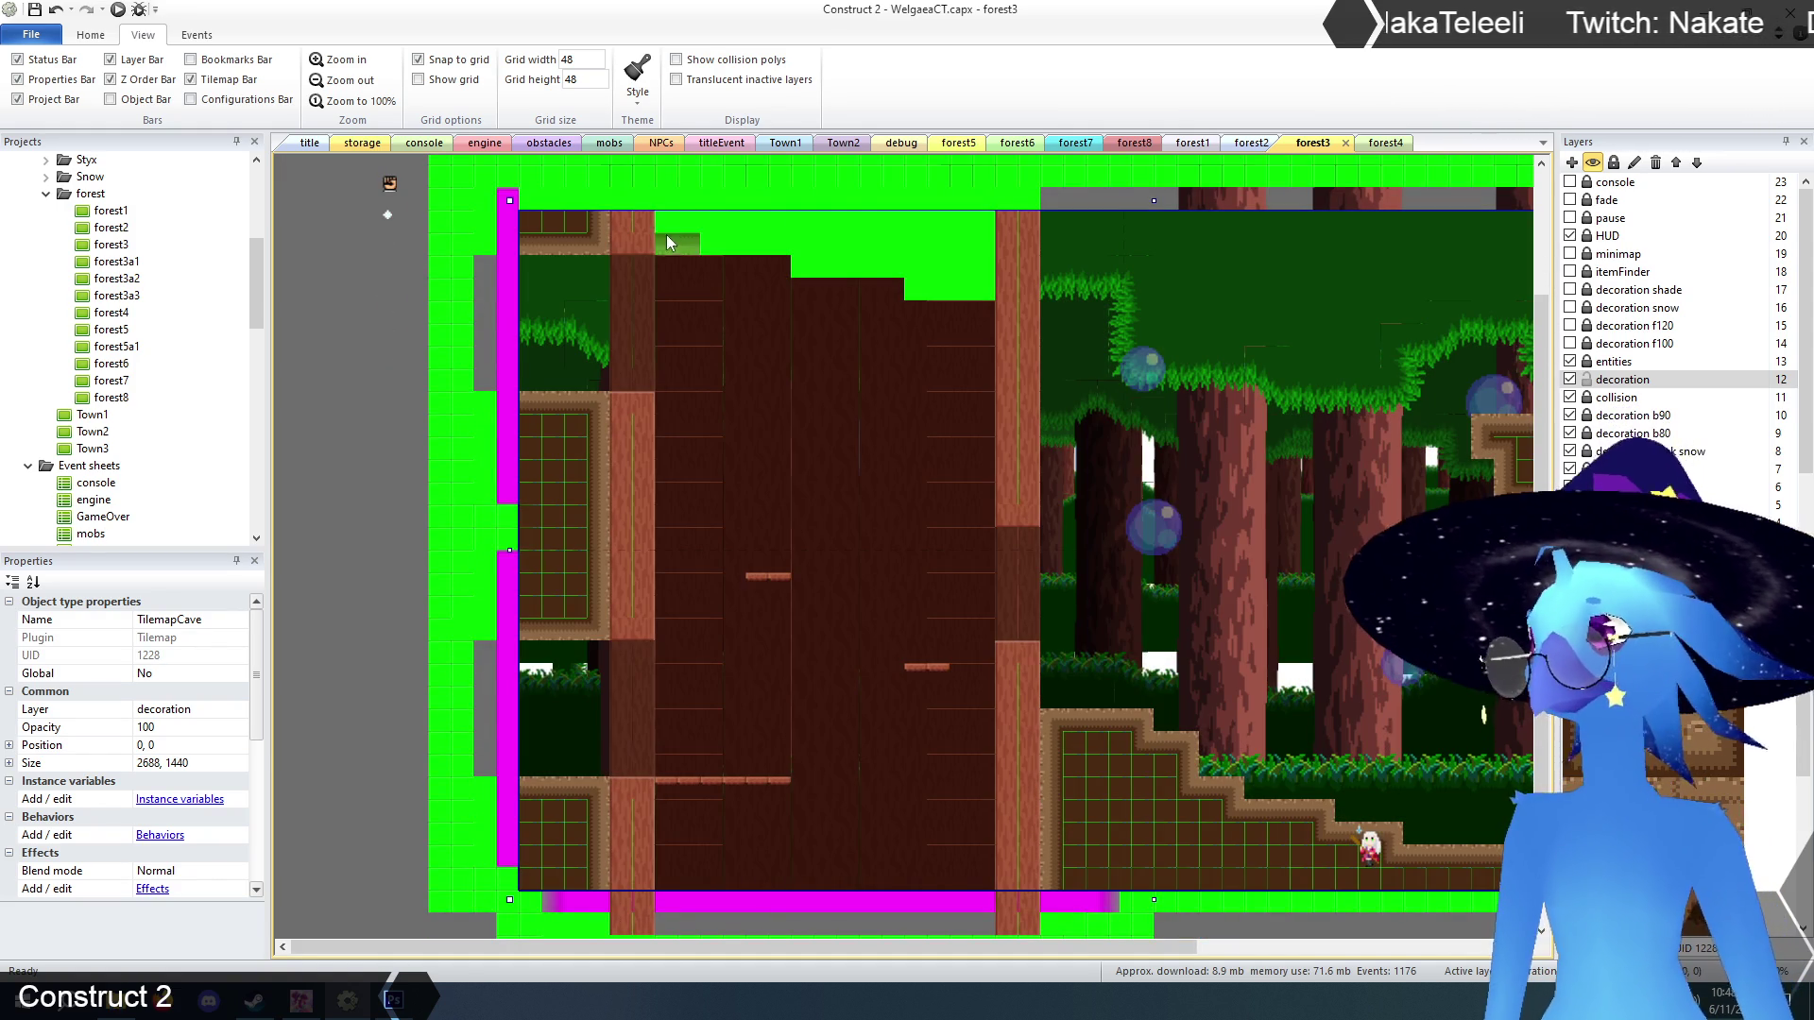
{"action": "left_click", "coordinate": [694, 241]}
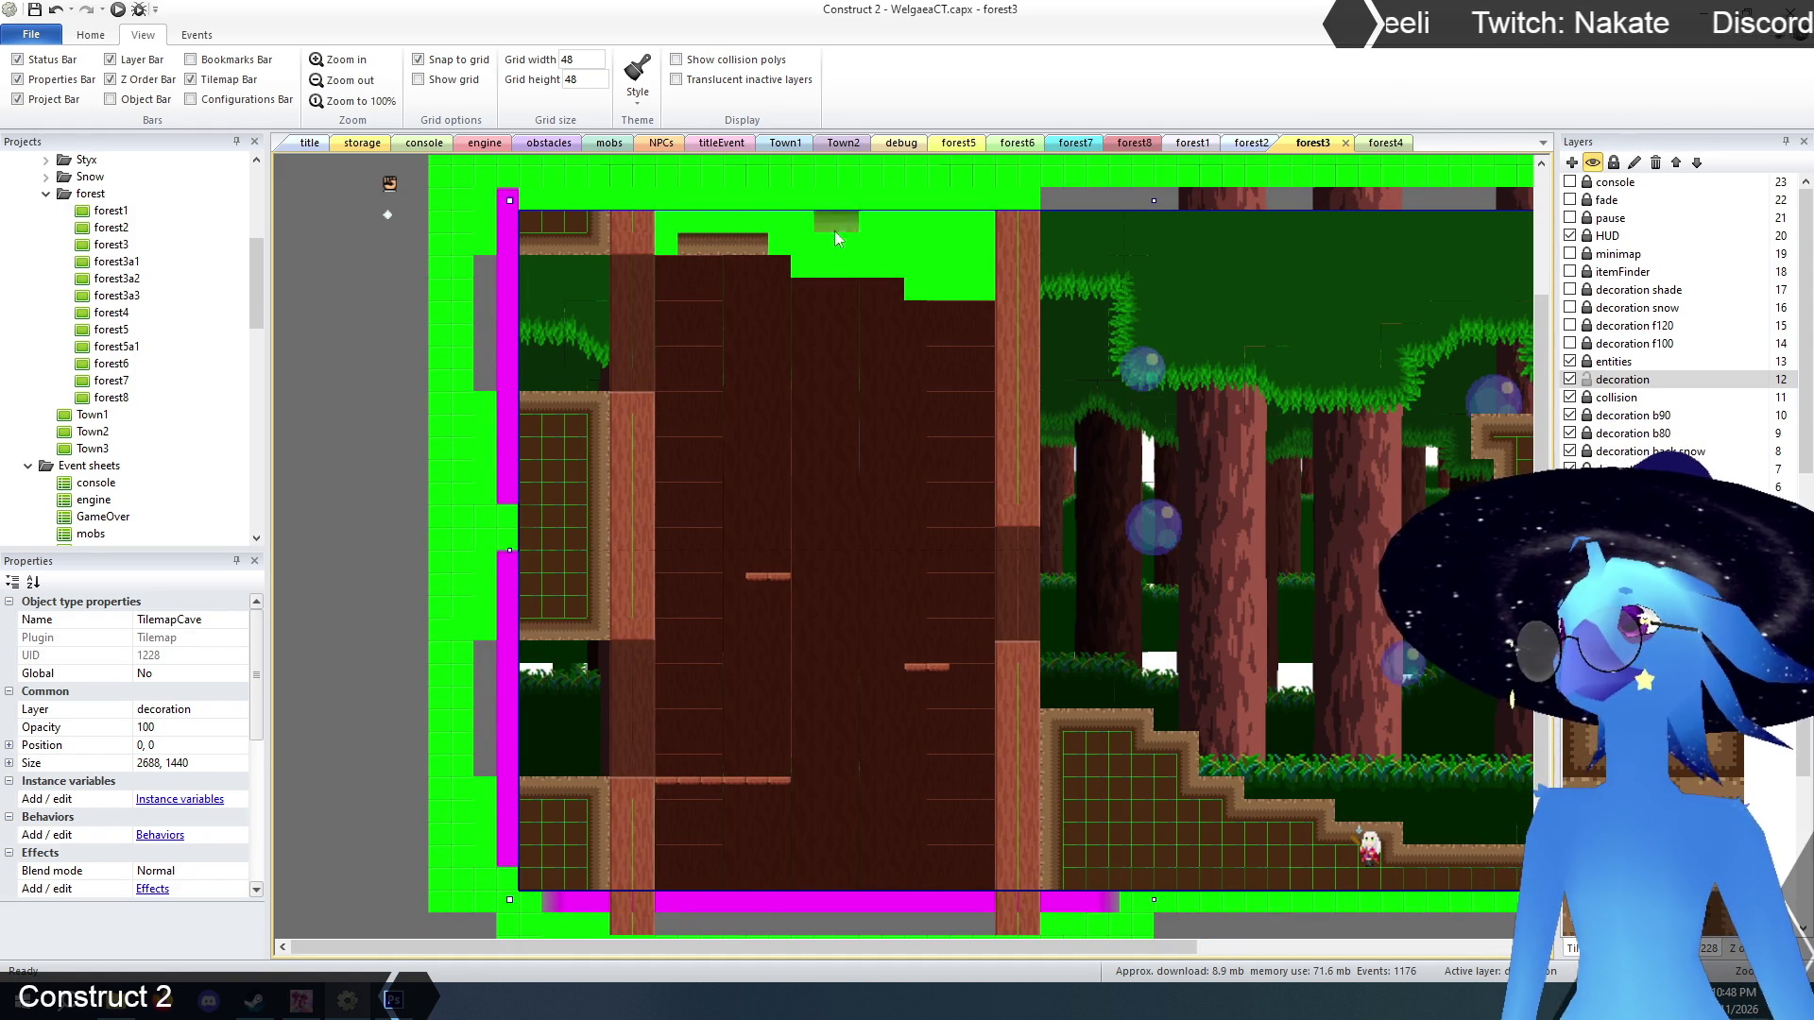
{"action": "left_click", "coordinate": [830, 270]}
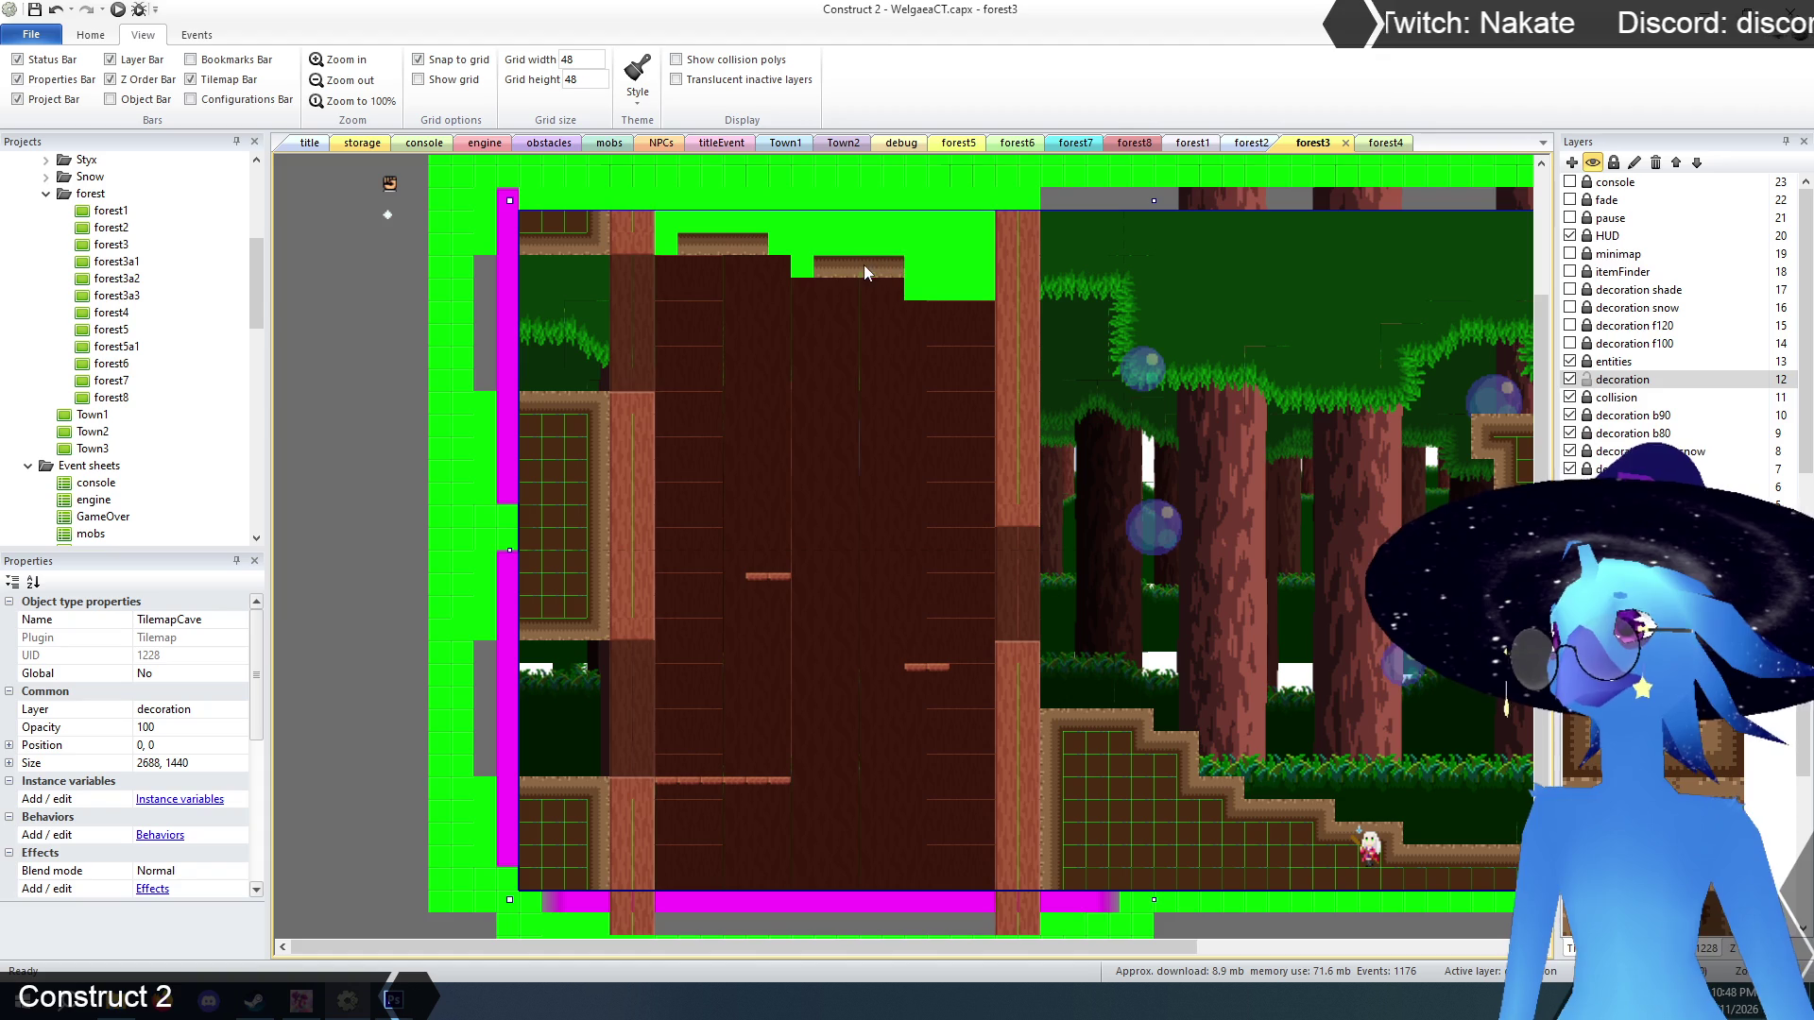
{"action": "left_click", "coordinate": [865, 266]}
{"action": "left_click", "coordinate": [939, 285]}
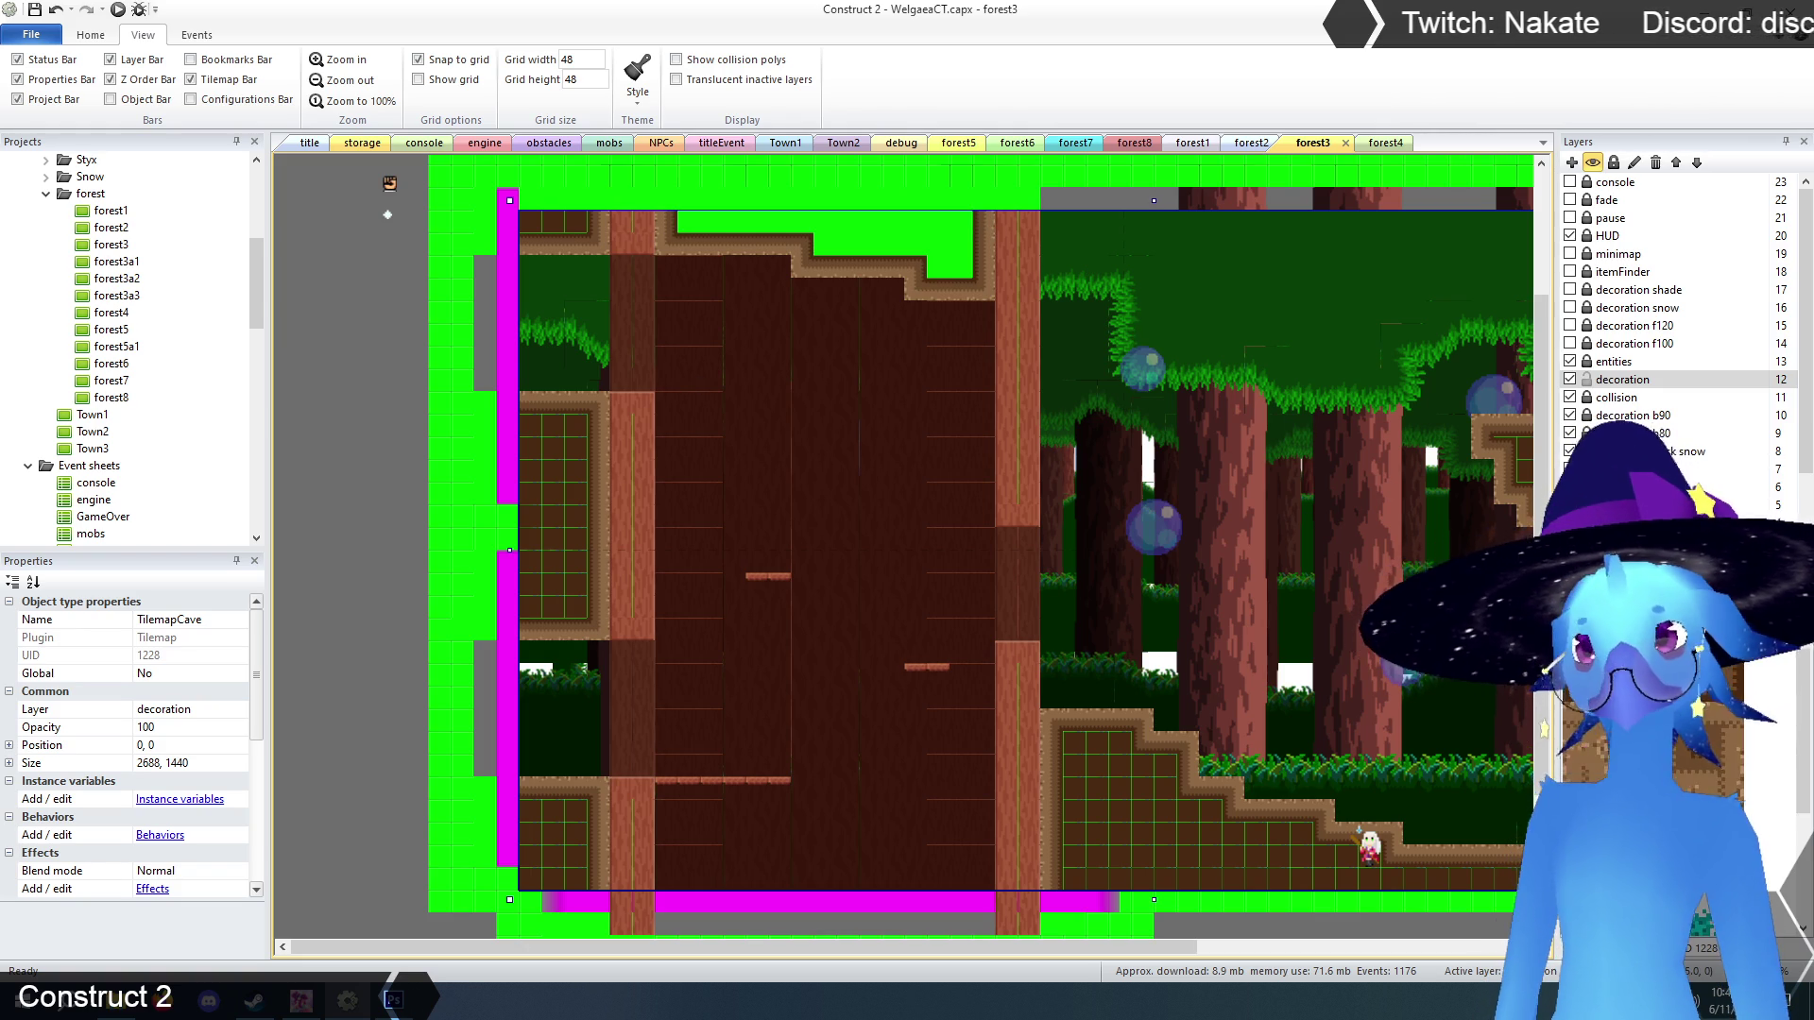
{"action": "mouse_move", "coordinate": [714, 221]}
{"action": "left_mouse_down"}
{"action": "mouse_move", "coordinate": [689, 221]}
{"action": "mouse_move", "coordinate": [943, 224]}
{"action": "left_mouse_up"}
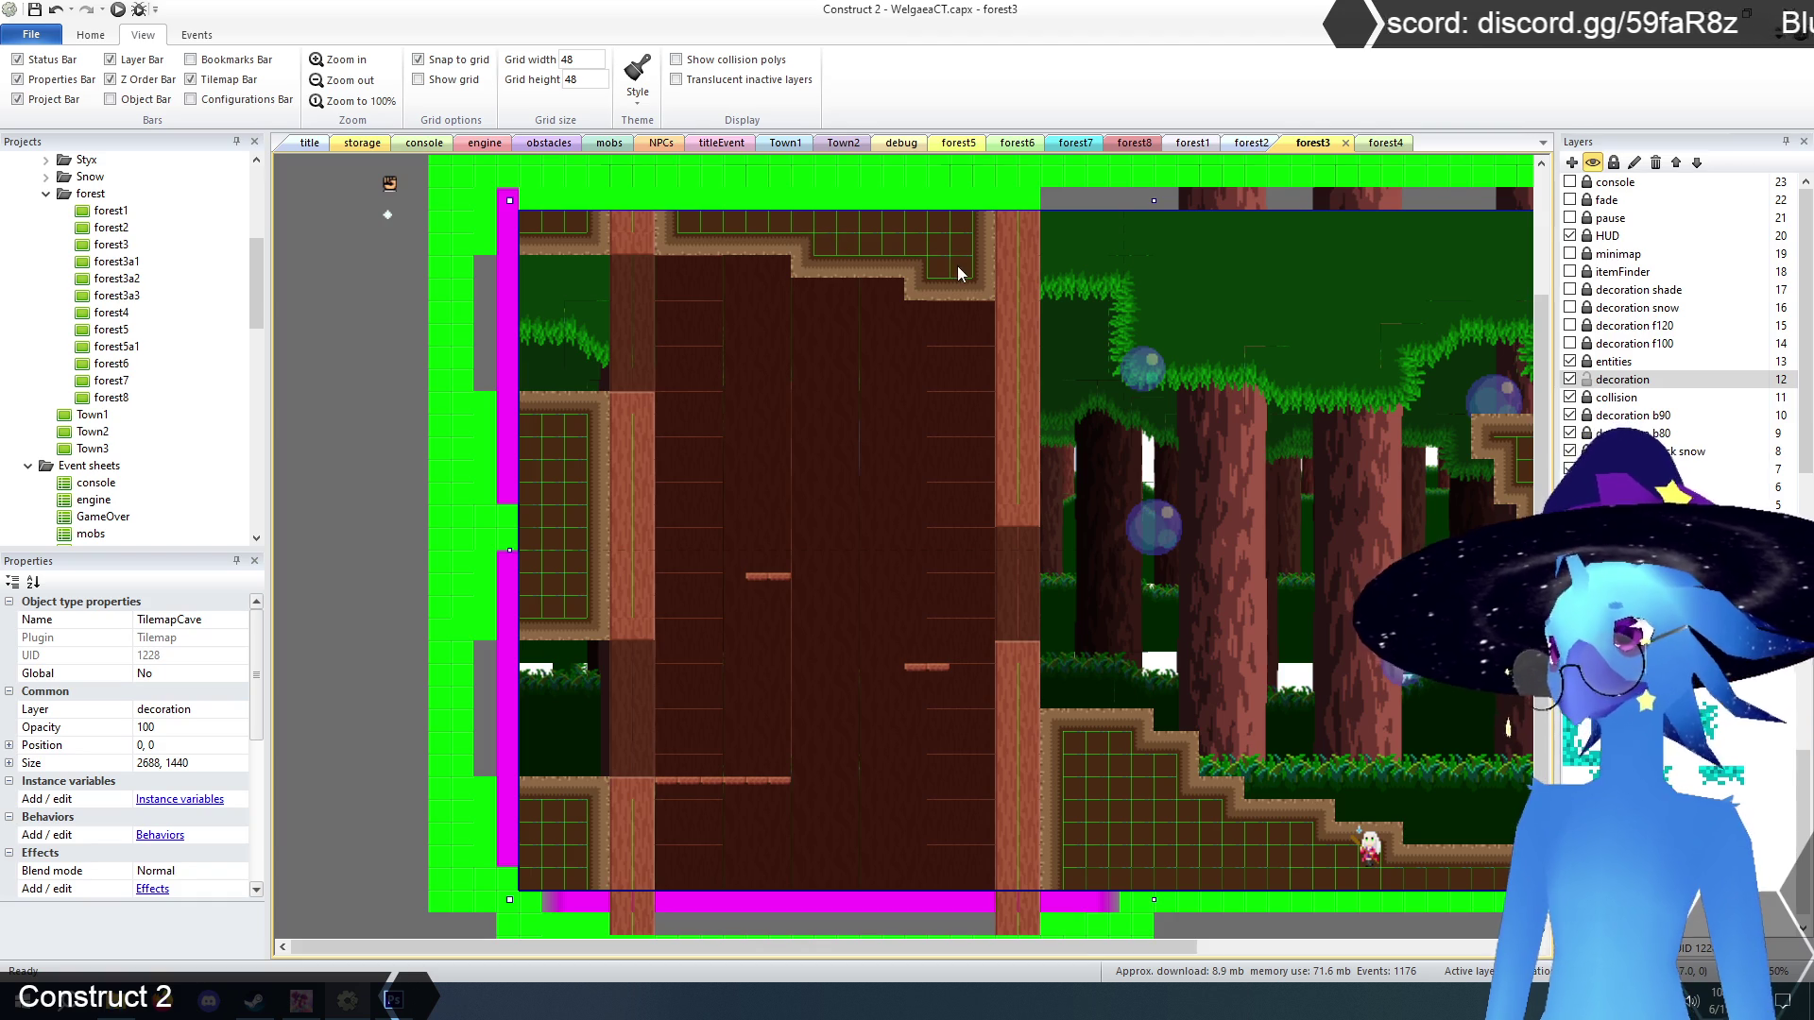
{"action": "mouse_move", "coordinate": [1005, 949]}
{"action": "left_mouse_down"}
{"action": "mouse_move", "coordinate": [1313, 956]}
{"action": "mouse_move", "coordinate": [1101, 961]}
{"action": "left_mouse_up"}
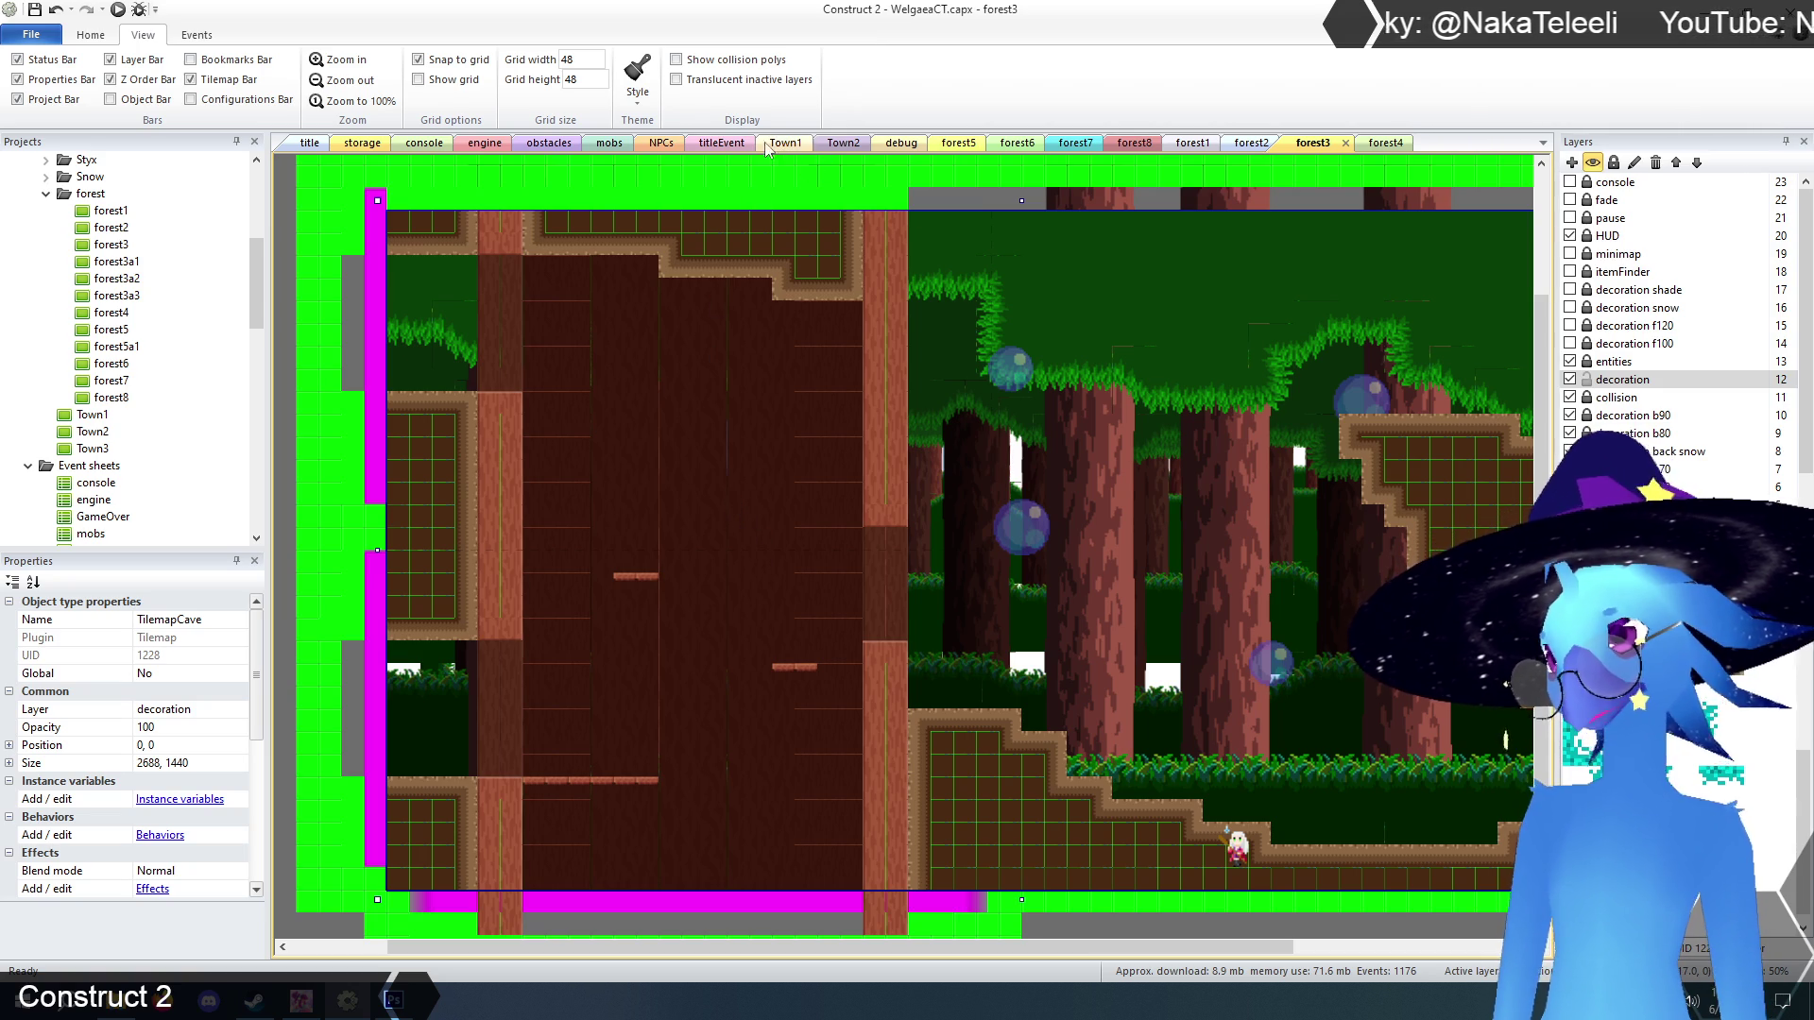
Preview the title layout in Chrome, choose Start and load into the forest from the save slot.
{"action": "left_click", "coordinate": [310, 143]}
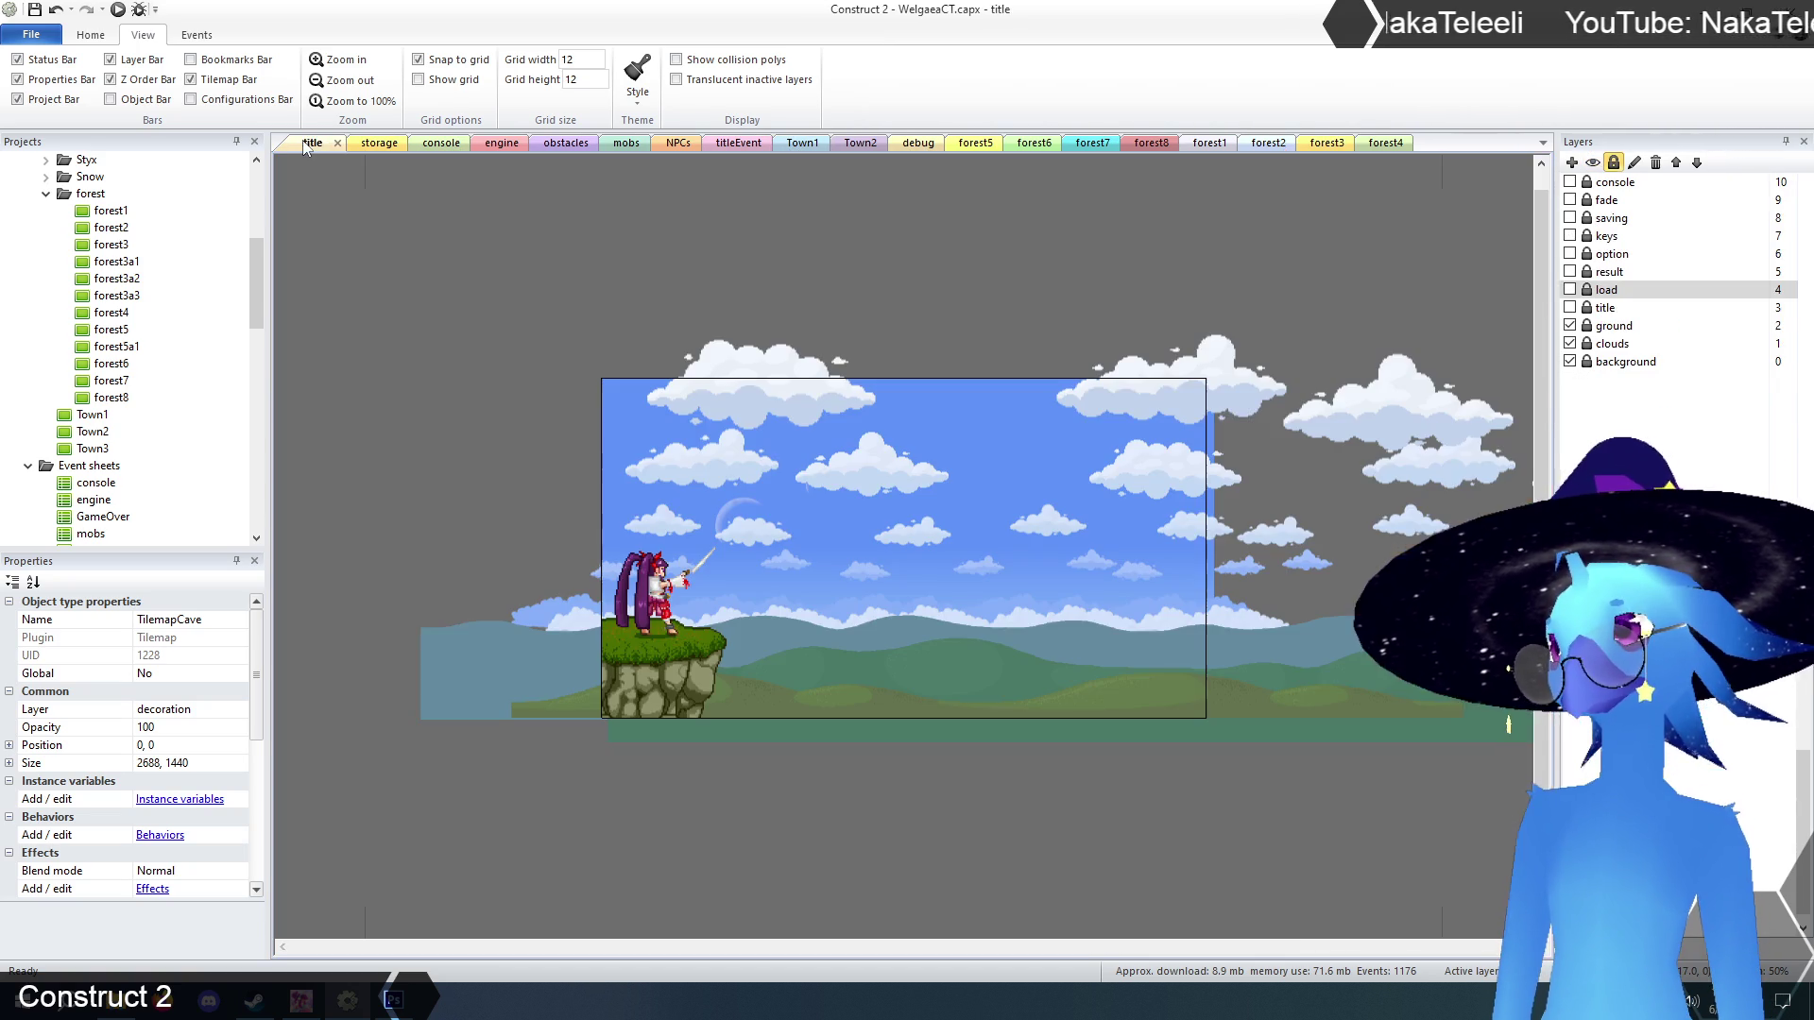
{"action": "left_click", "coordinate": [118, 11]}
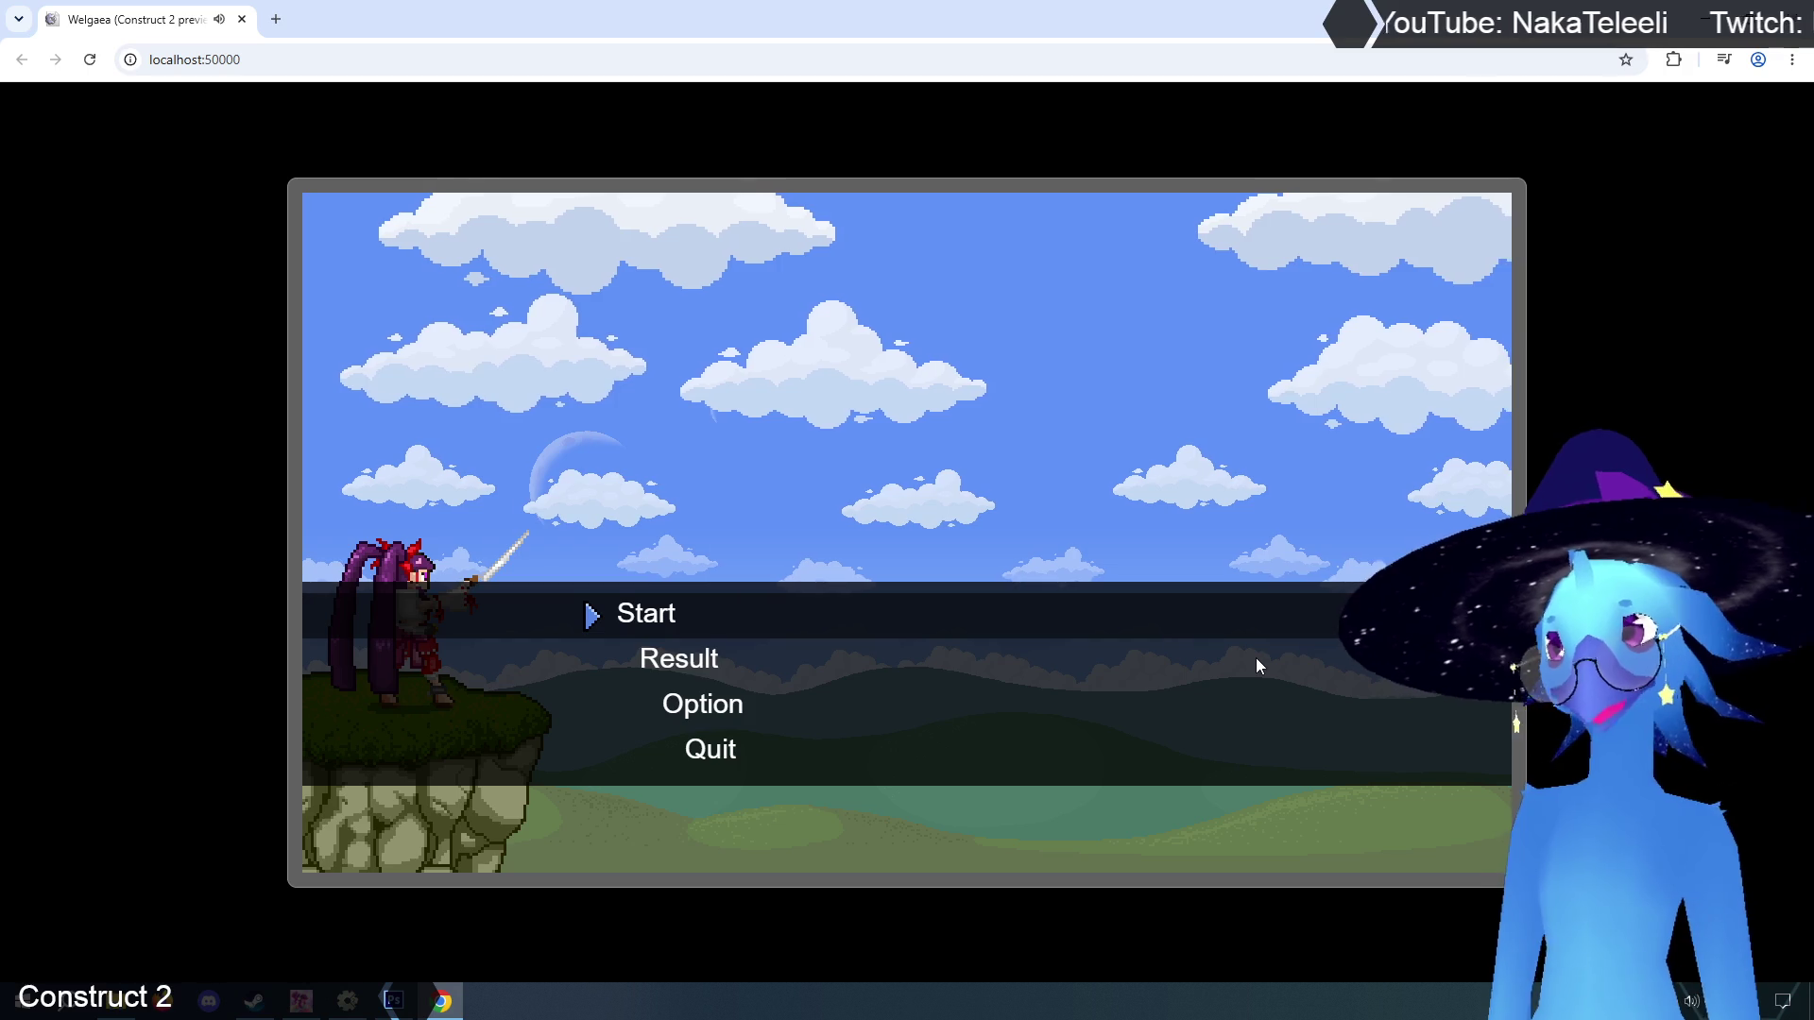
{"action": "key", "text": "Return"}
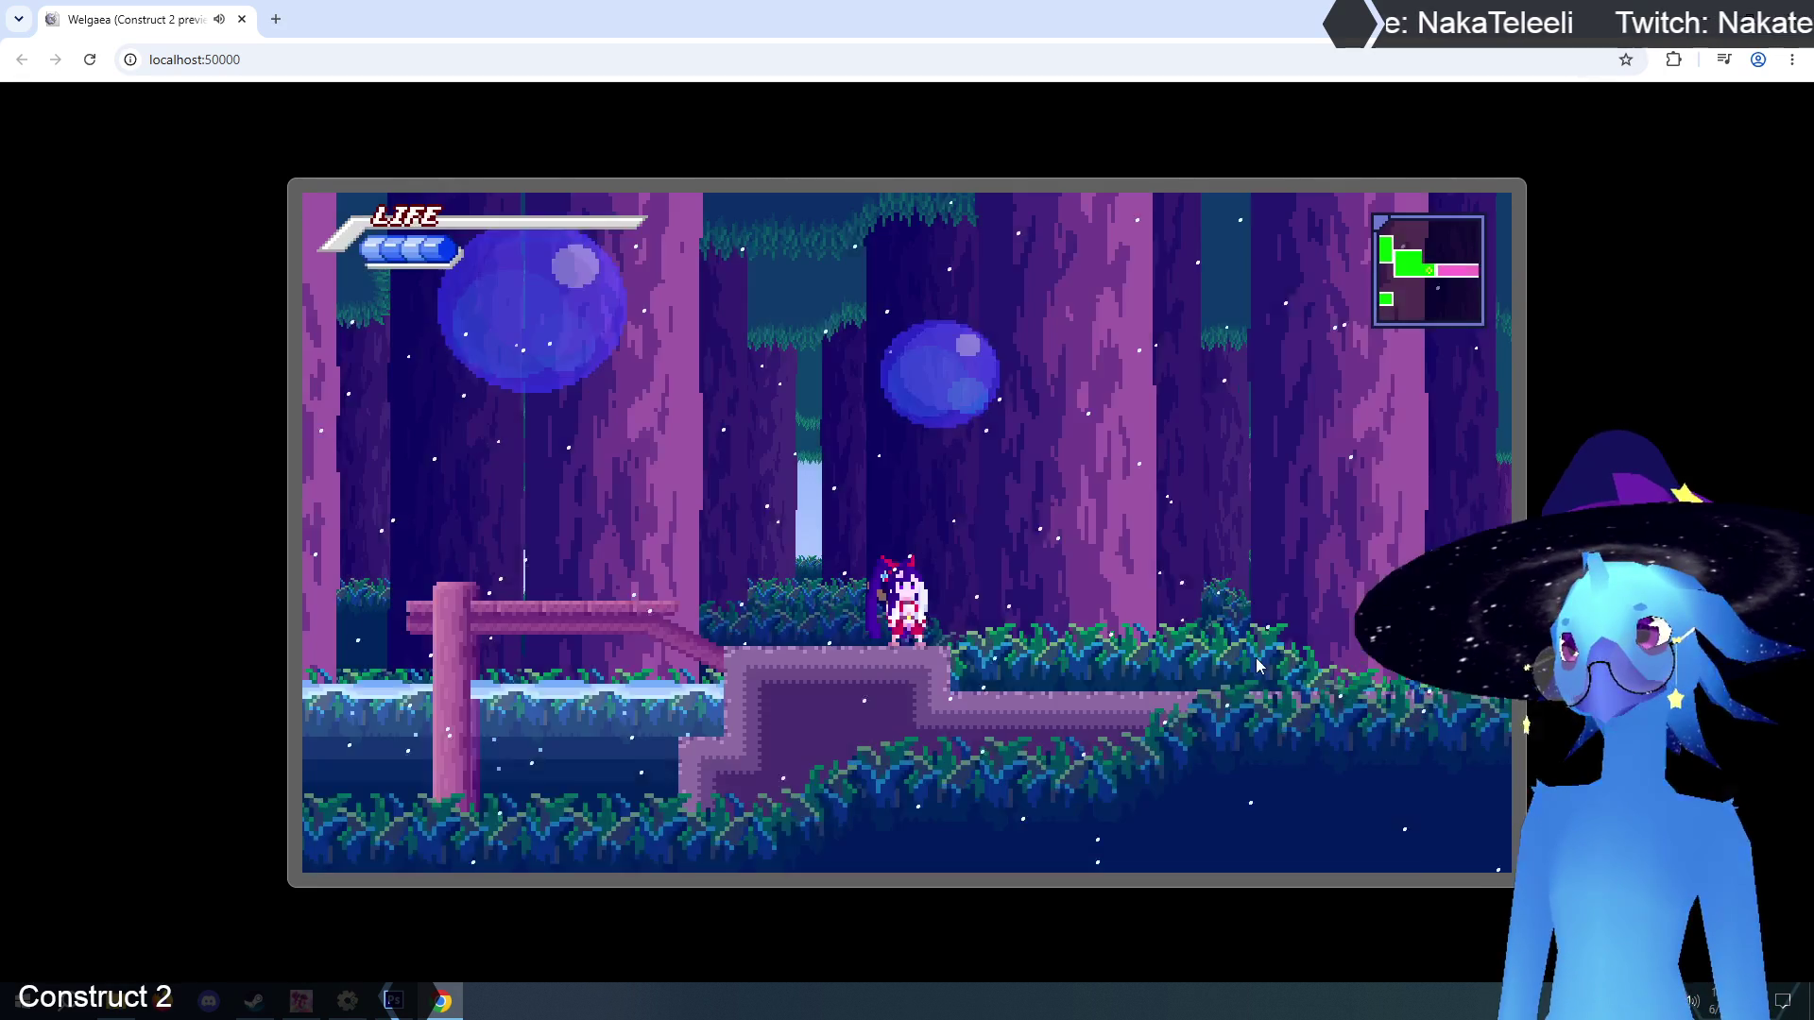
{"action": "key", "text": "Left"}
Dash and jump up through the forest rooms, then confirm saving at the save prompt.
{"action": "key", "text": "Left"}
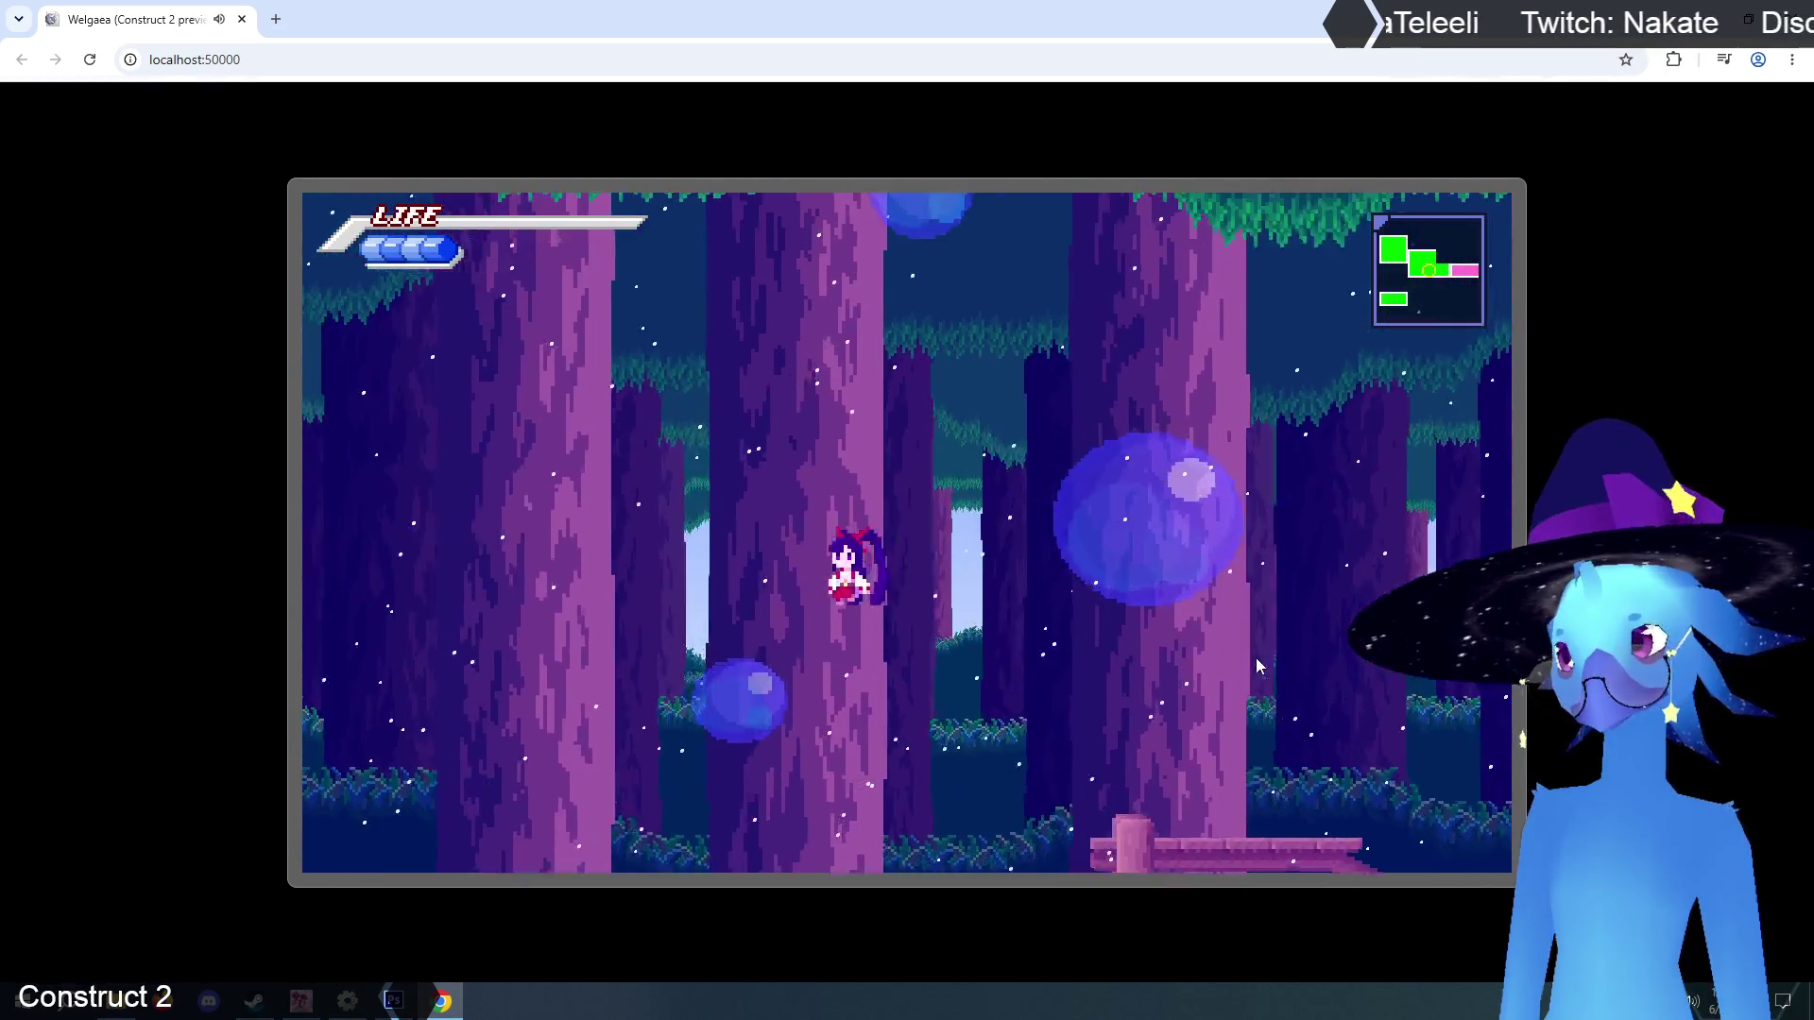
{"action": "key", "text": "Left"}
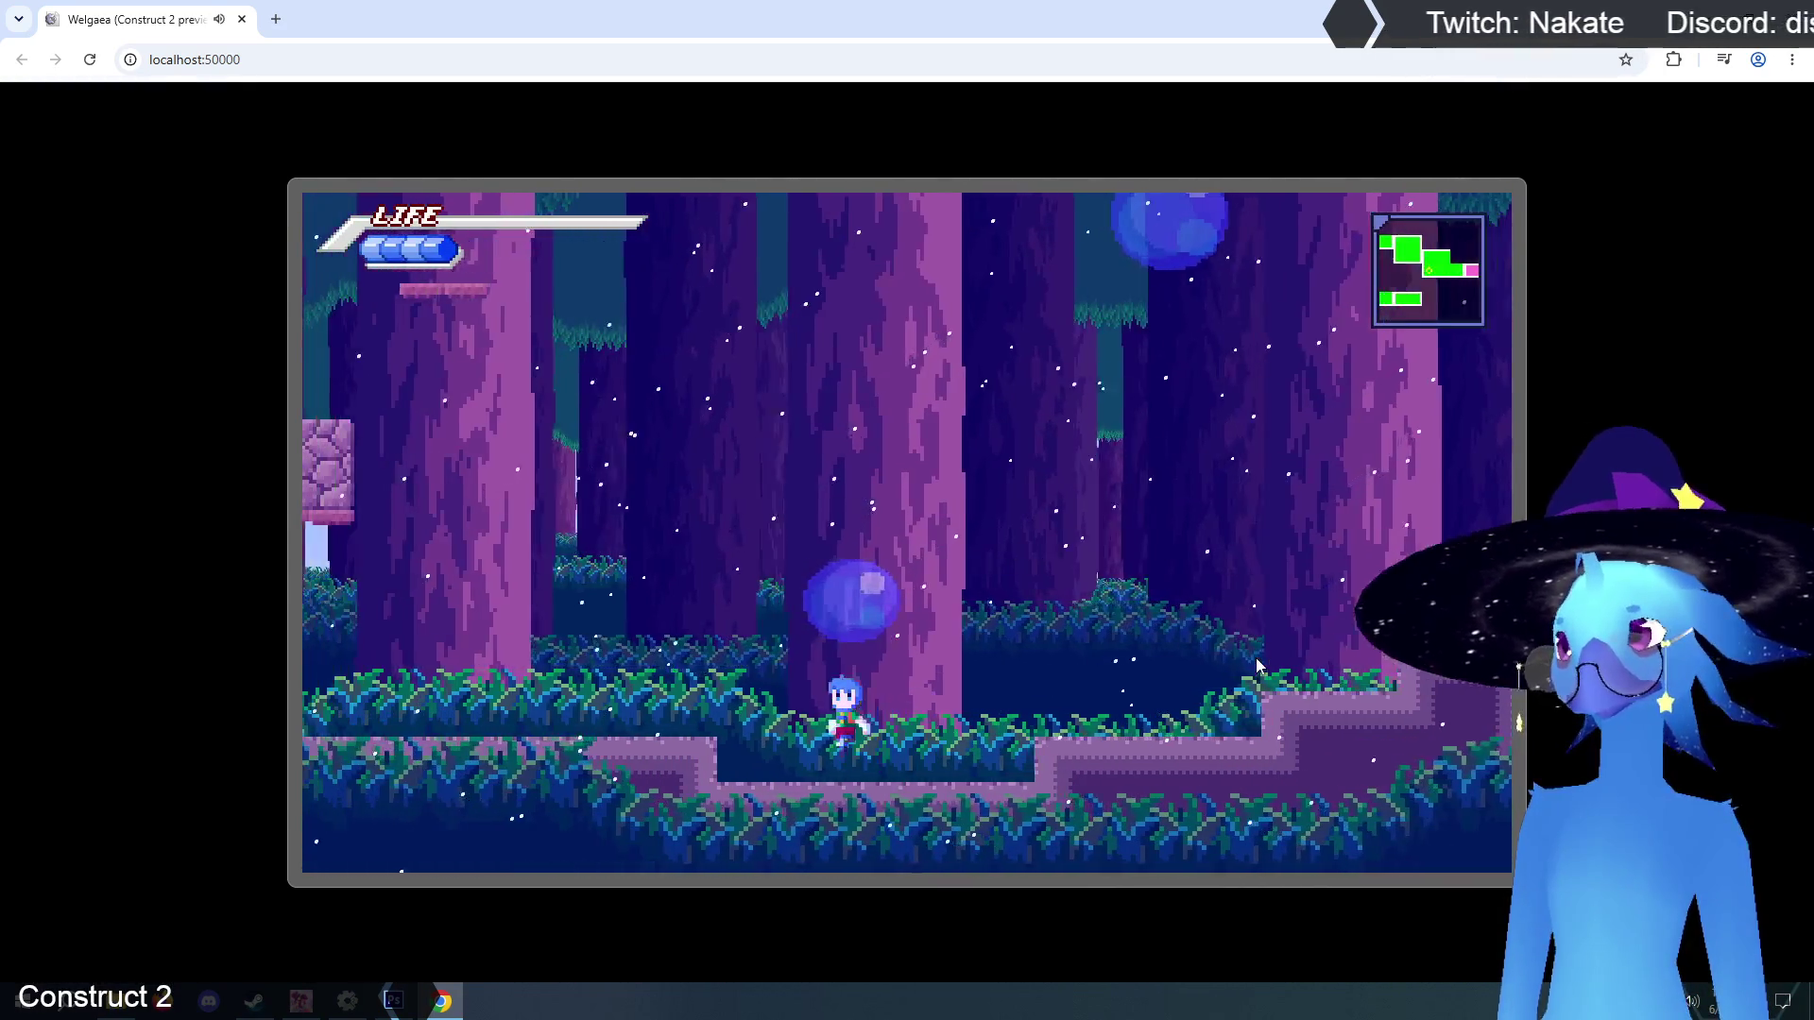
{"action": "key", "text": "Up"}
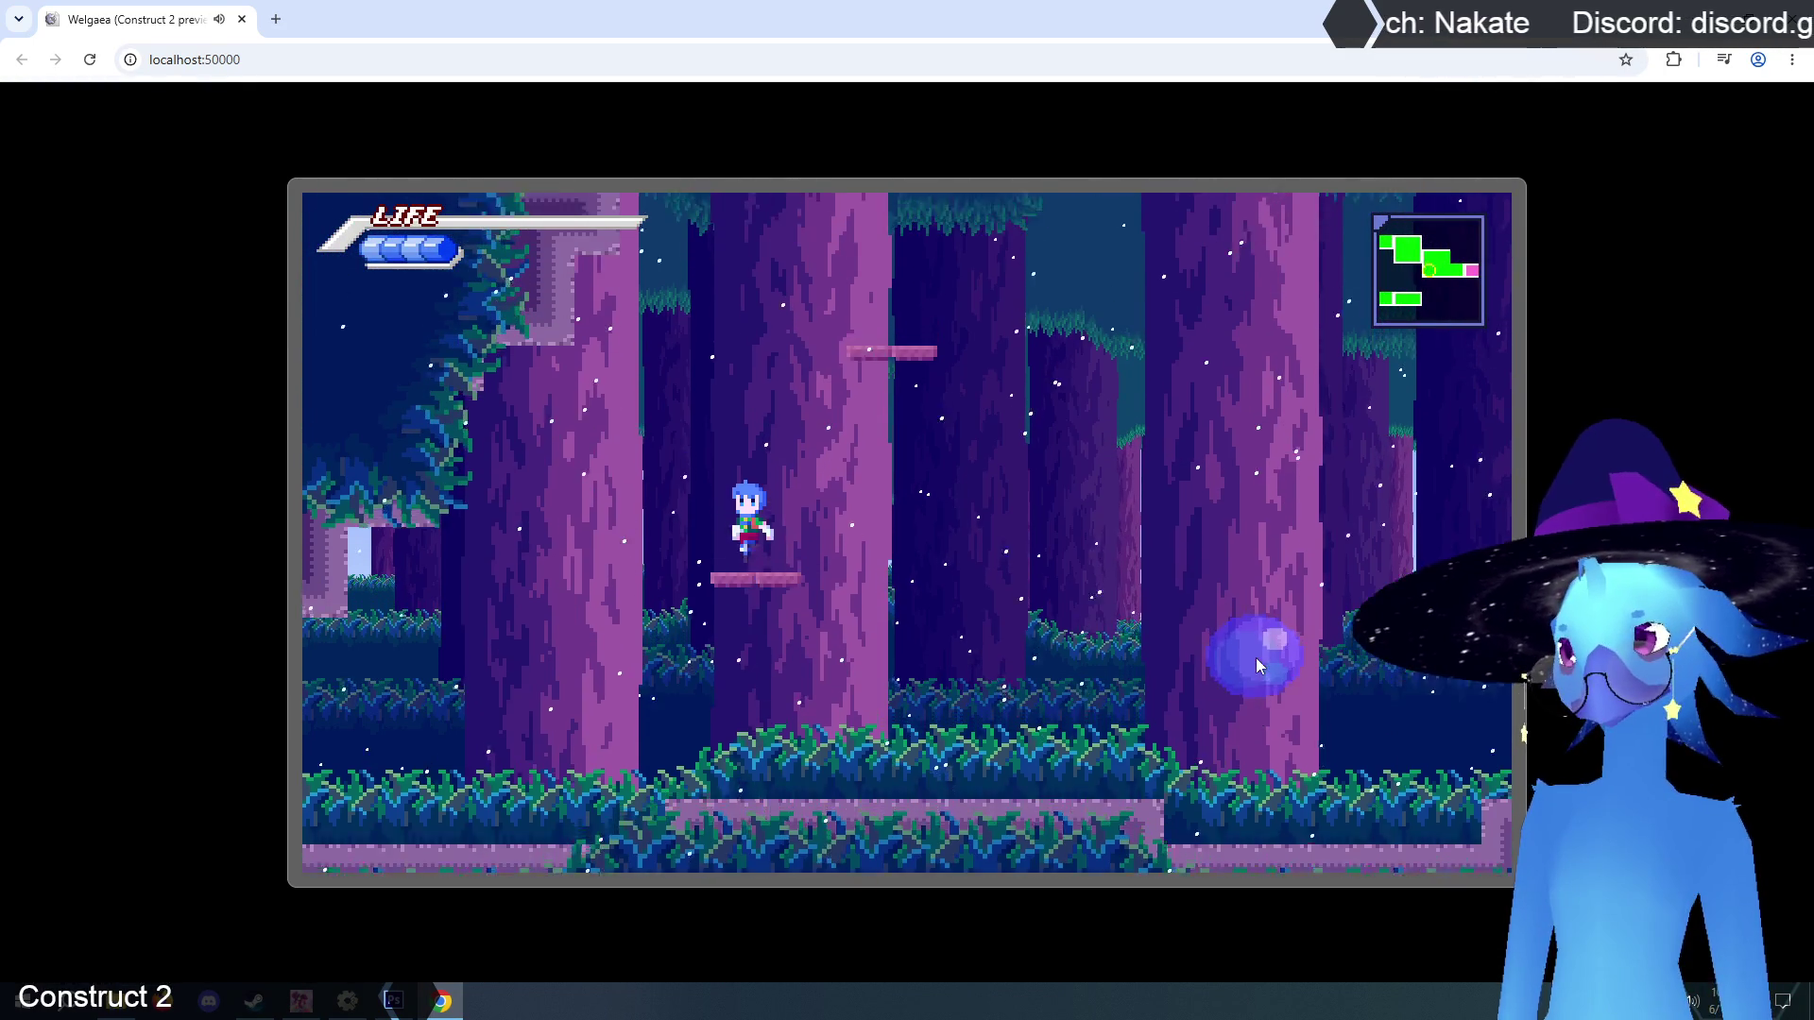
{"action": "key", "text": "Left"}
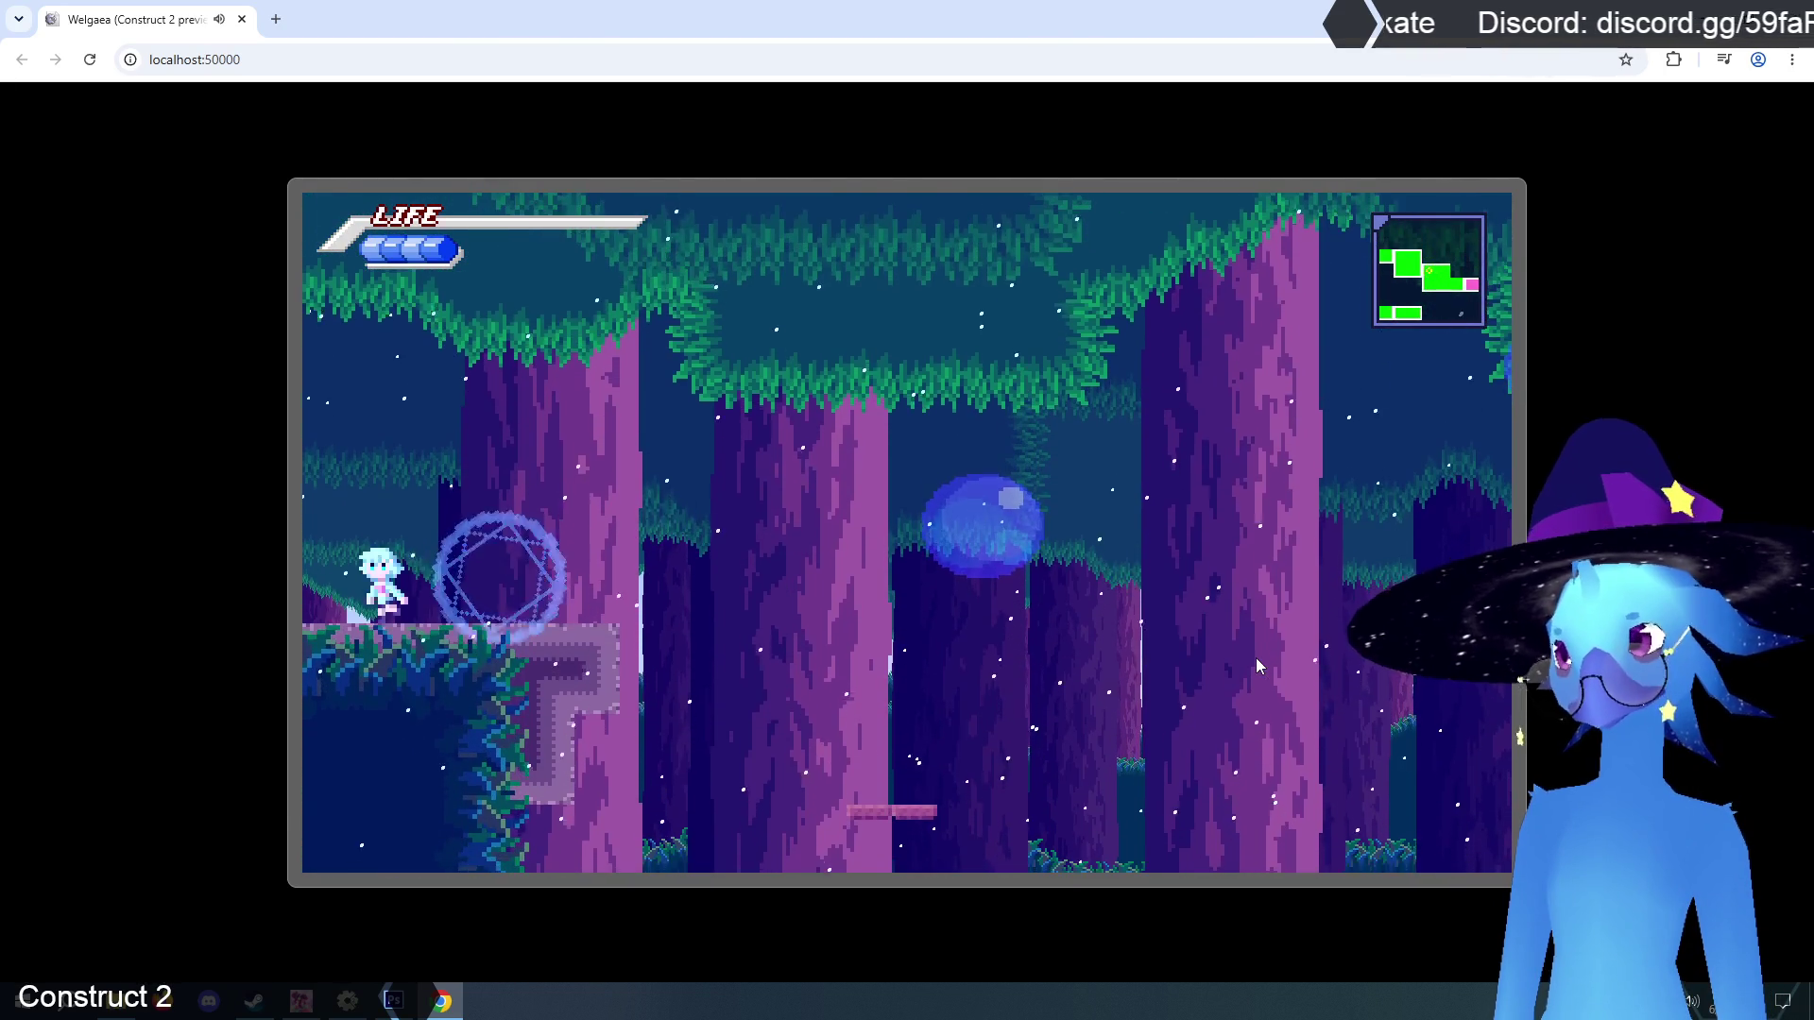
{"action": "key", "text": "Up"}
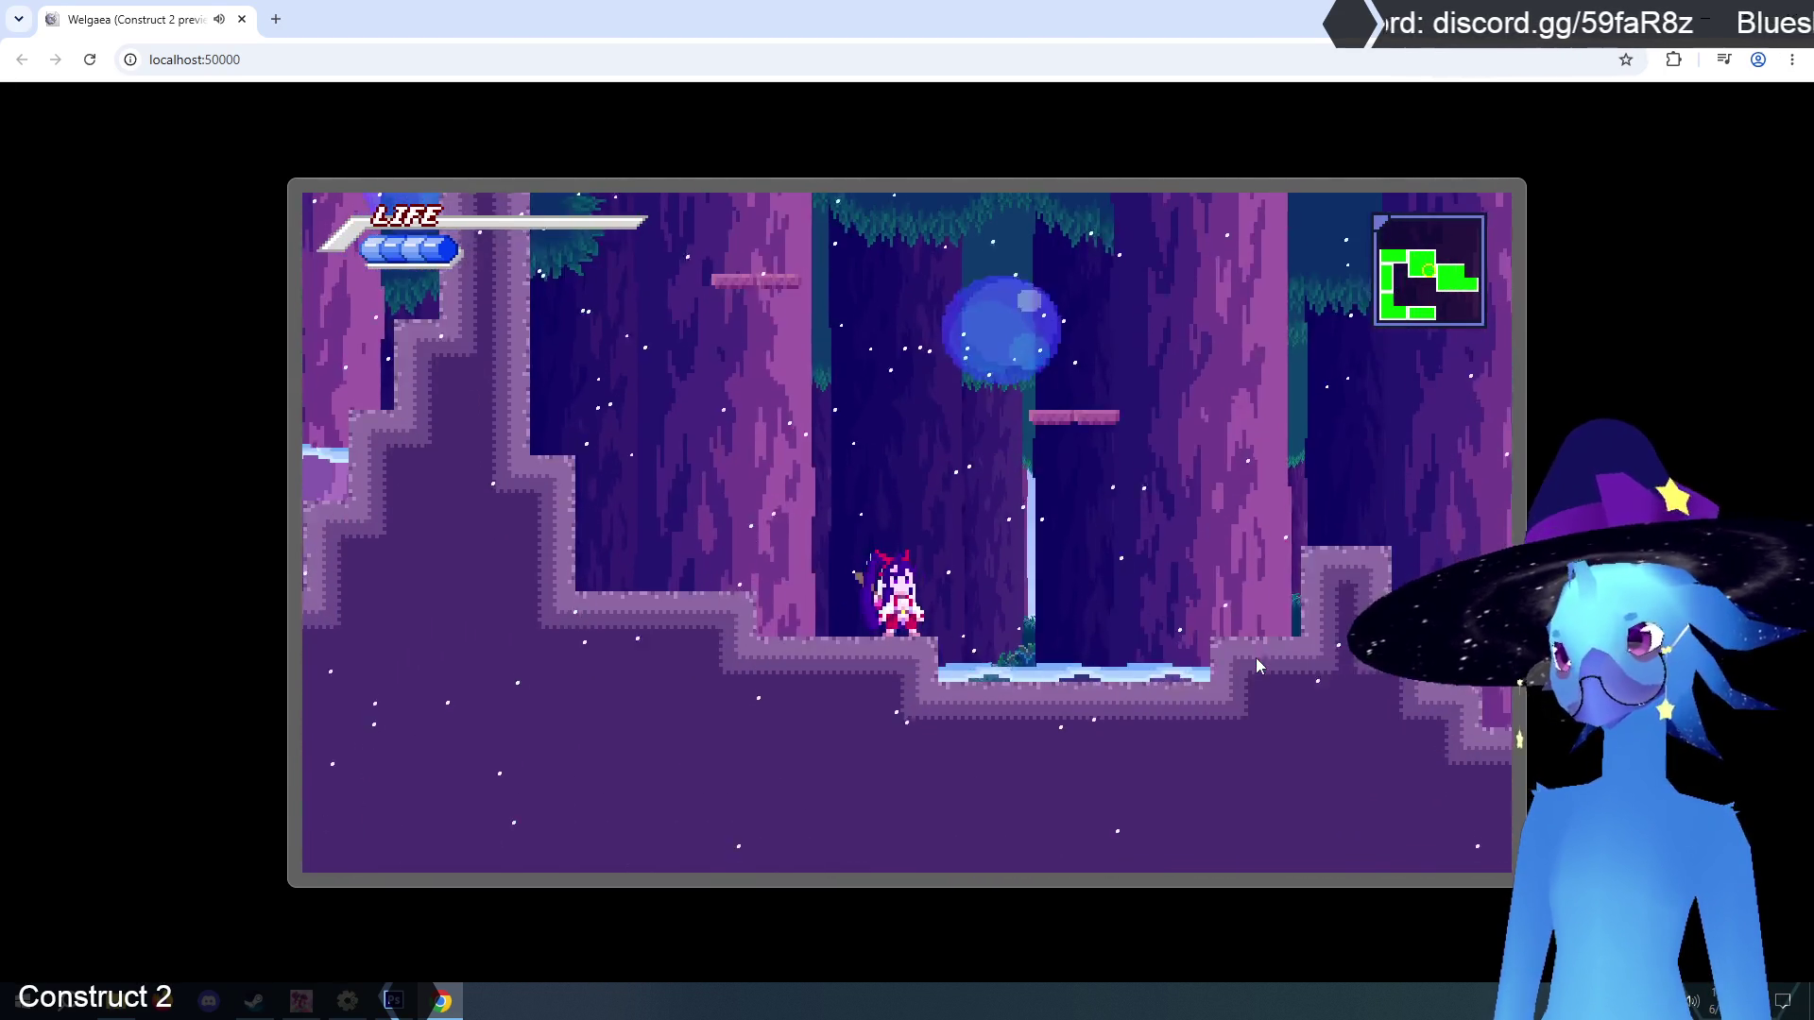
{"action": "key", "text": "Up"}
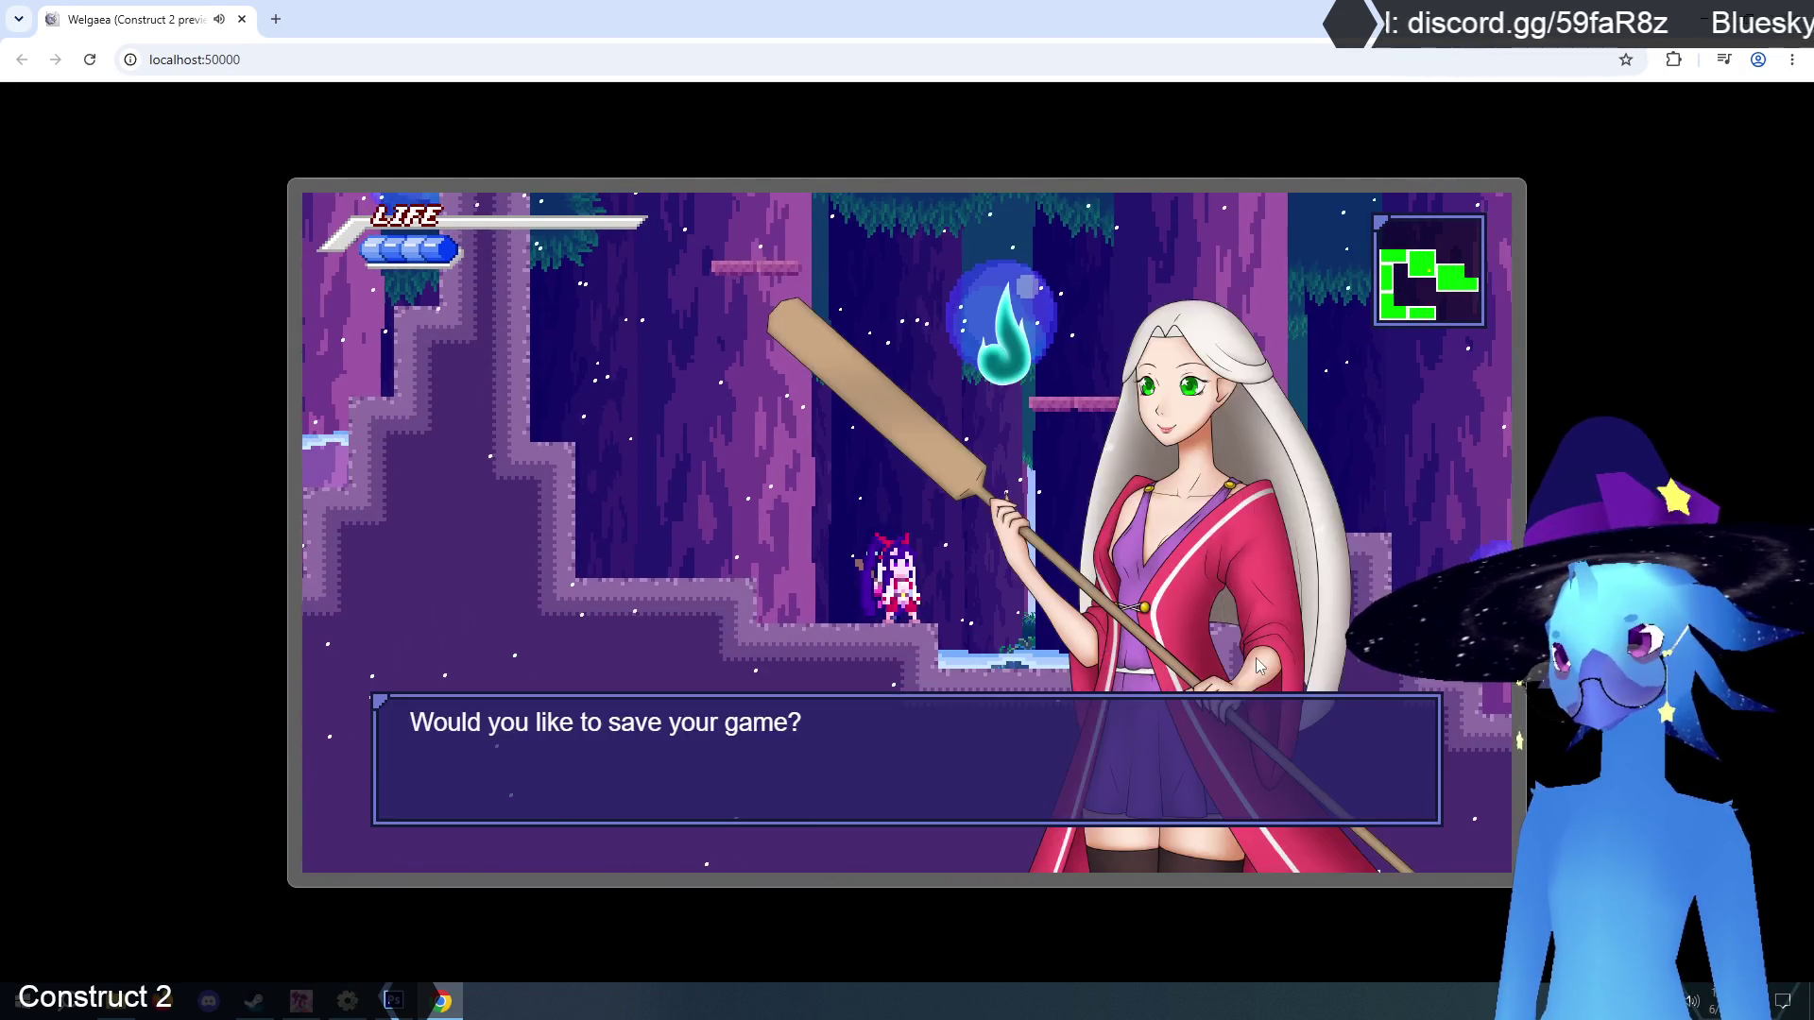
{"action": "key", "text": "Return"}
{"action": "key", "text": "Return"}
Climb higher, switch the character's form, and travel left through the next rooms.
{"action": "key", "text": "Up"}
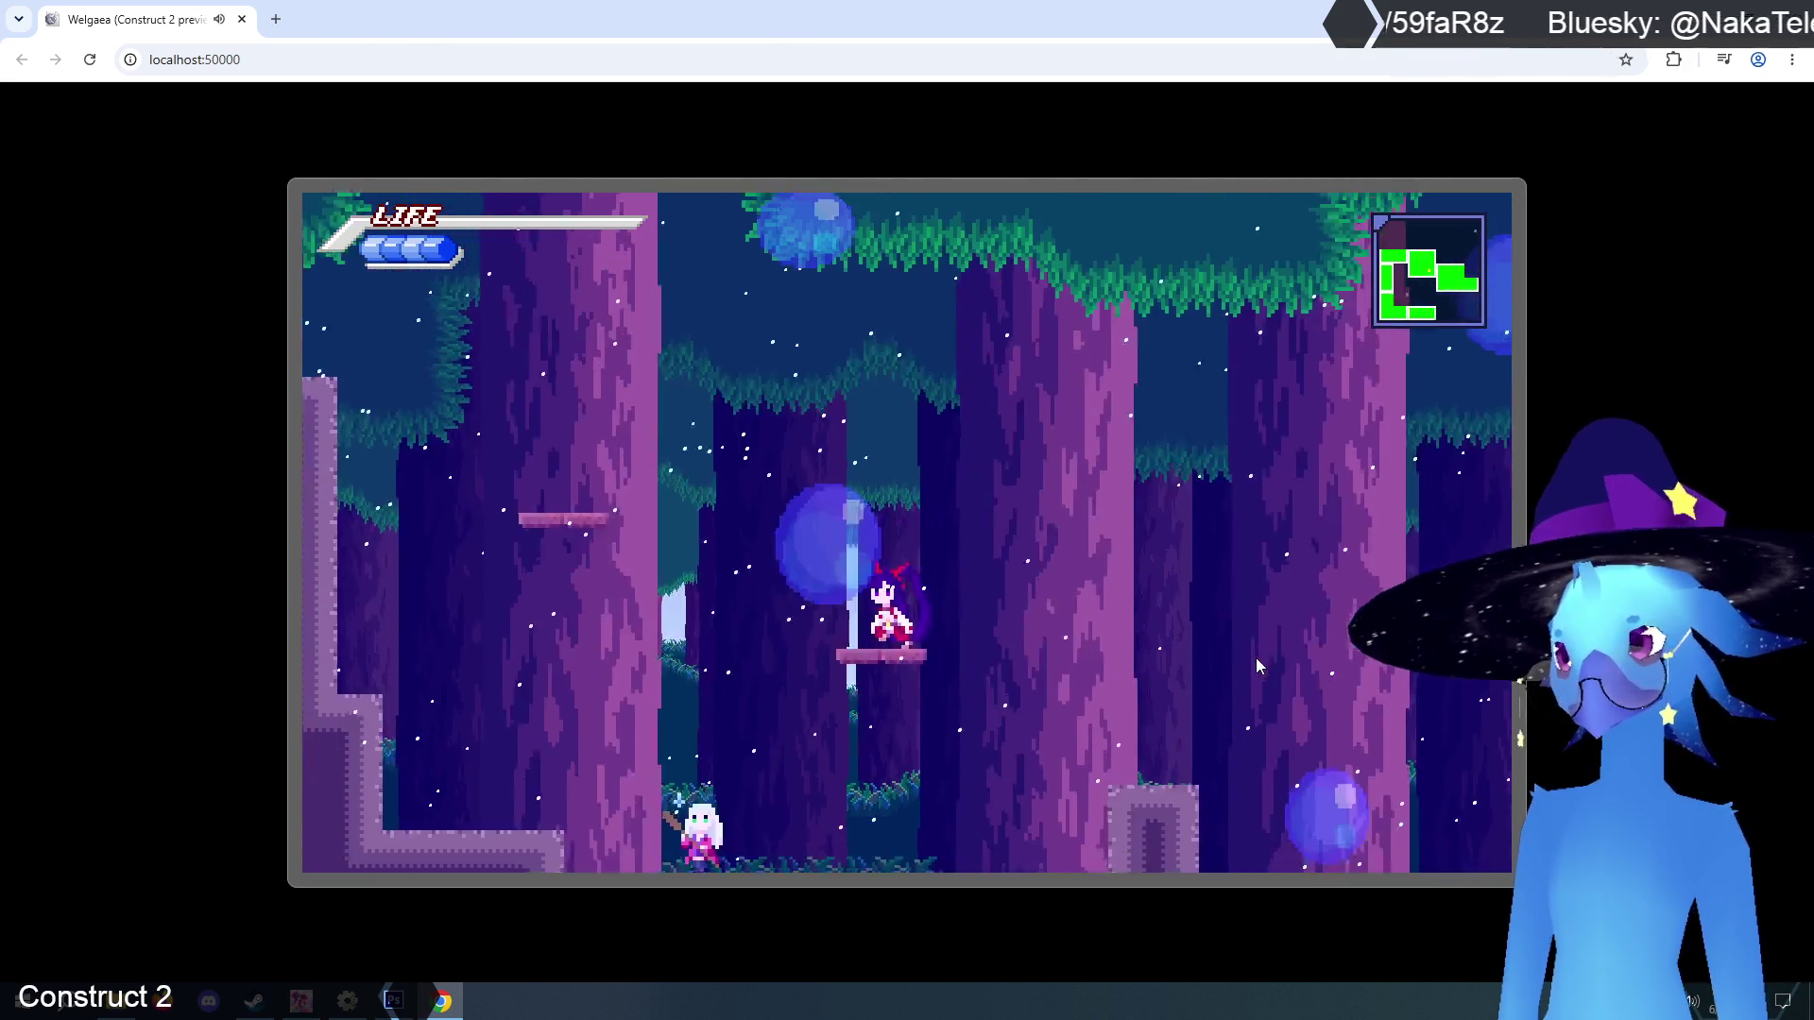
{"action": "key", "text": "Up"}
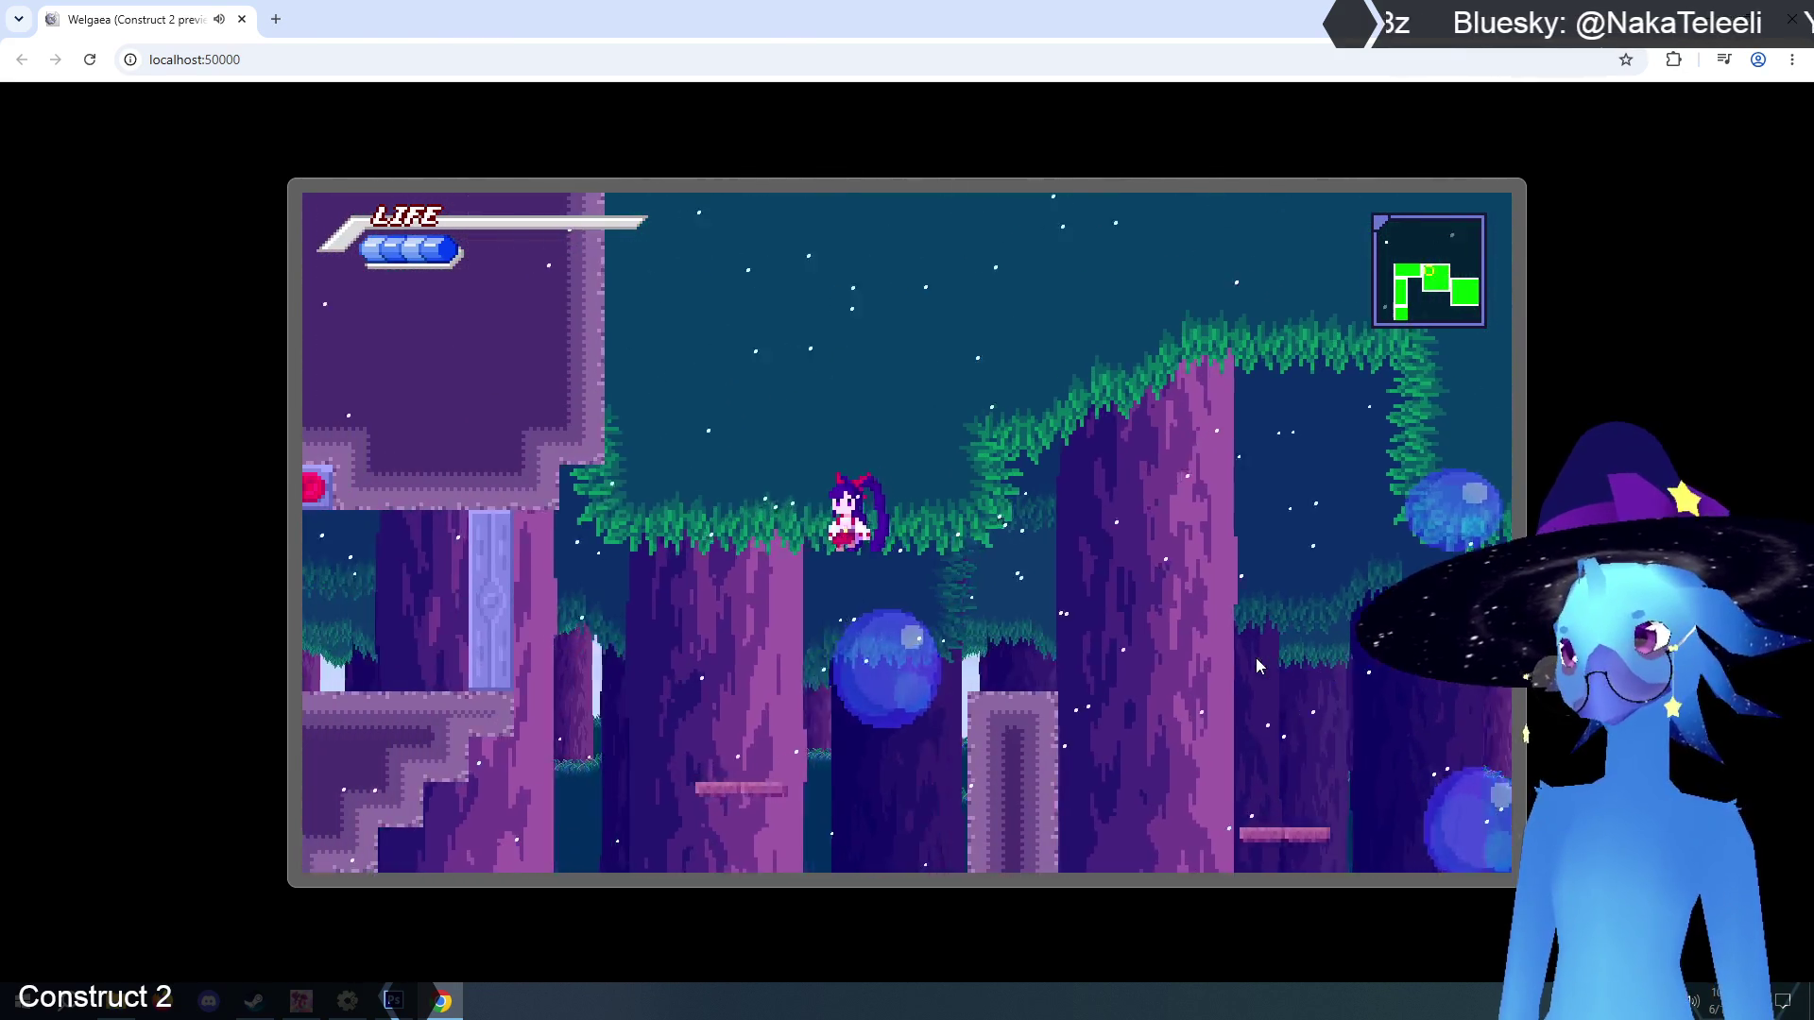
{"action": "key", "text": "Left"}
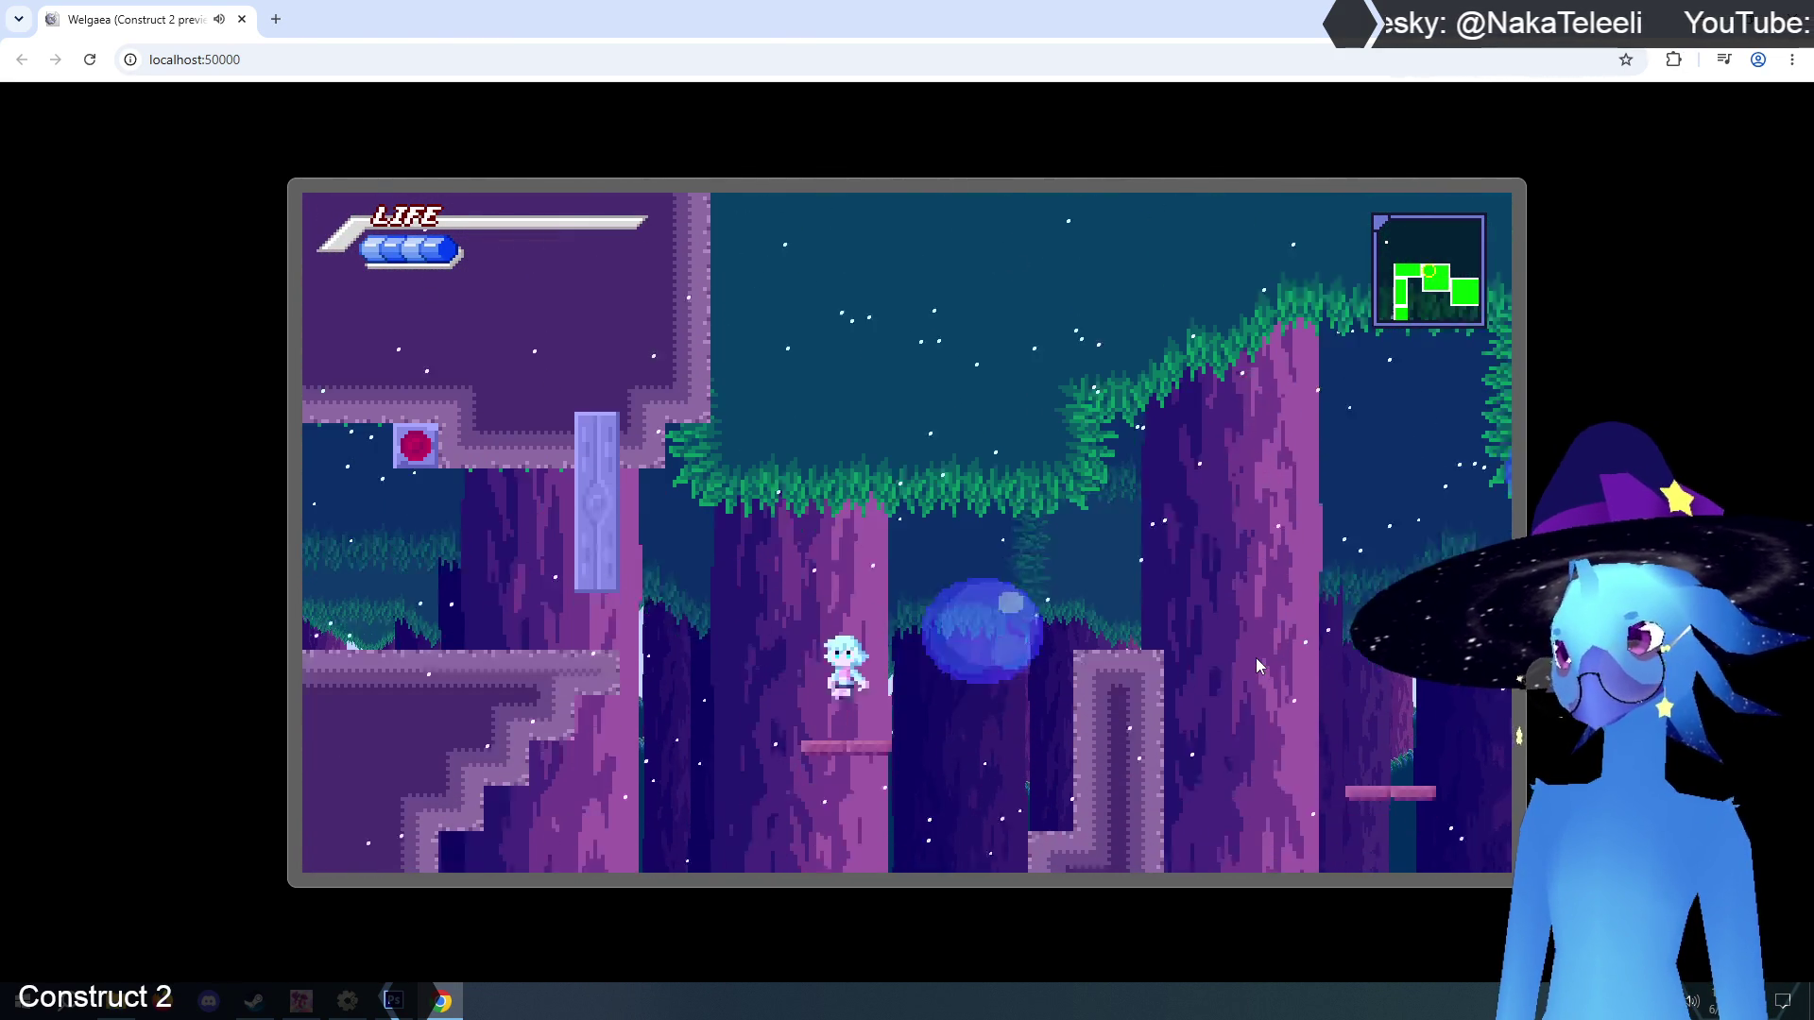
{"action": "key", "text": "Left"}
{"action": "key", "text": "Right"}
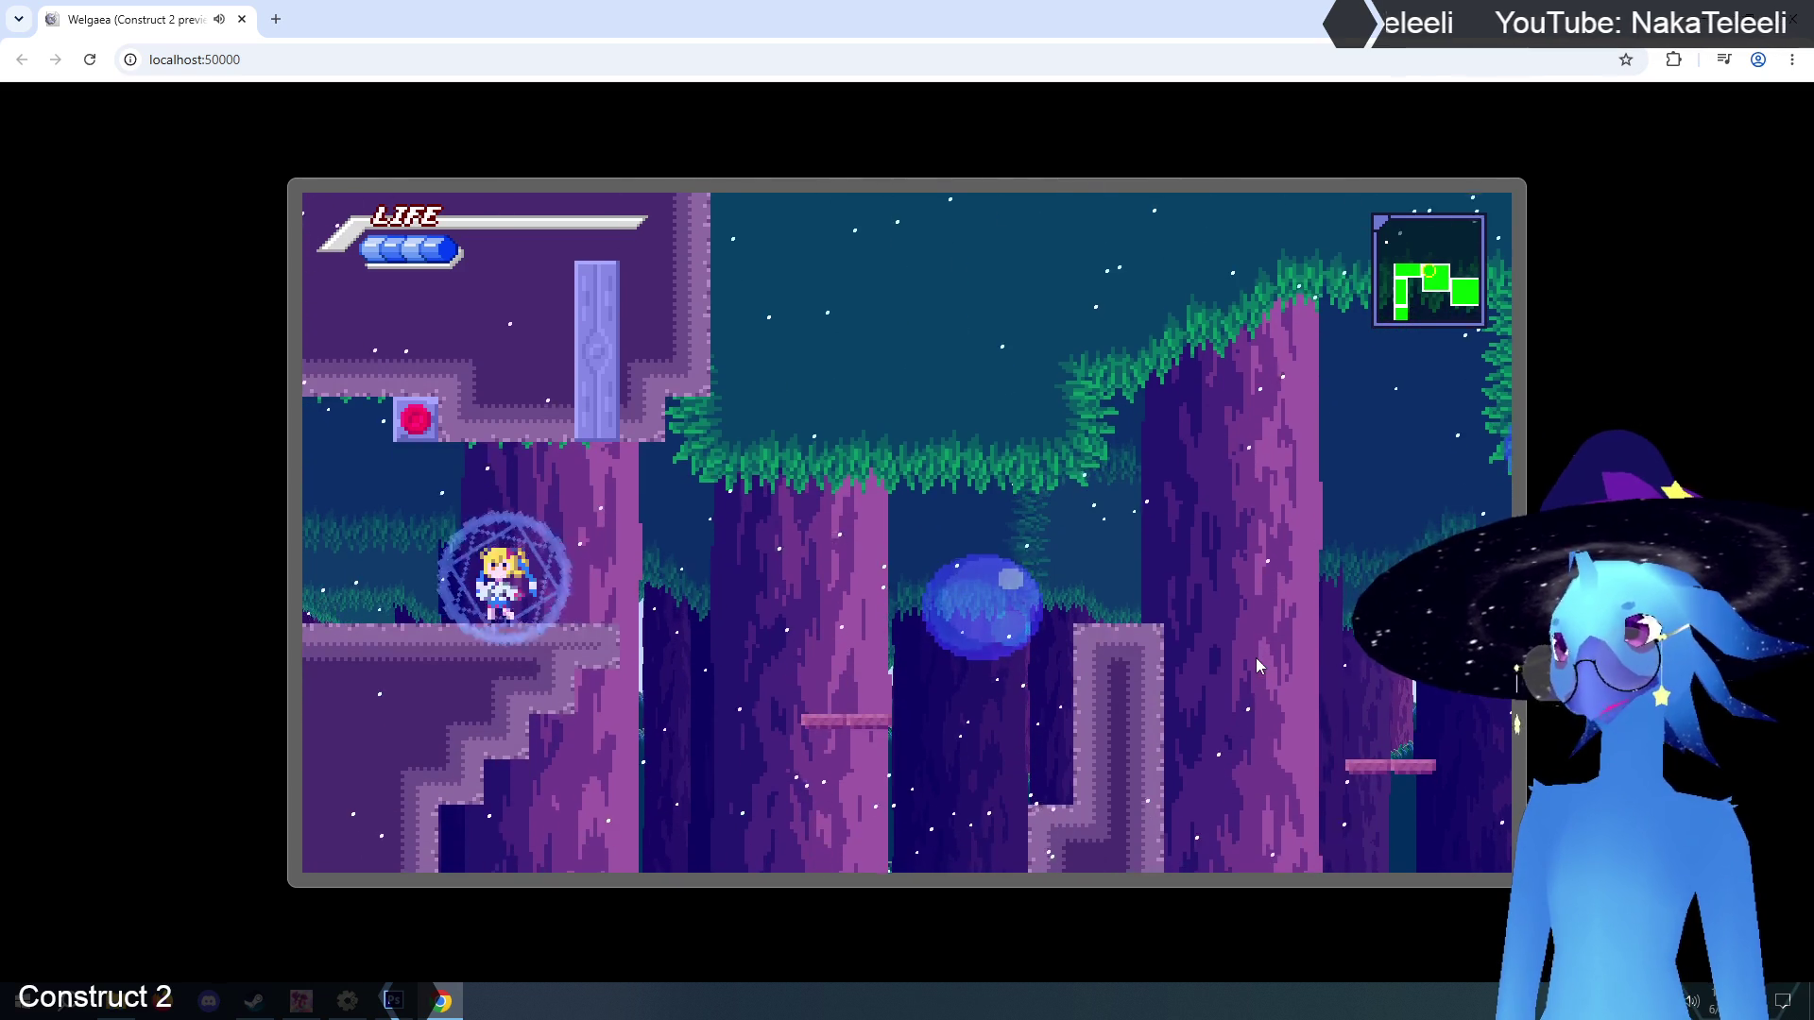
{"action": "key", "text": "Left"}
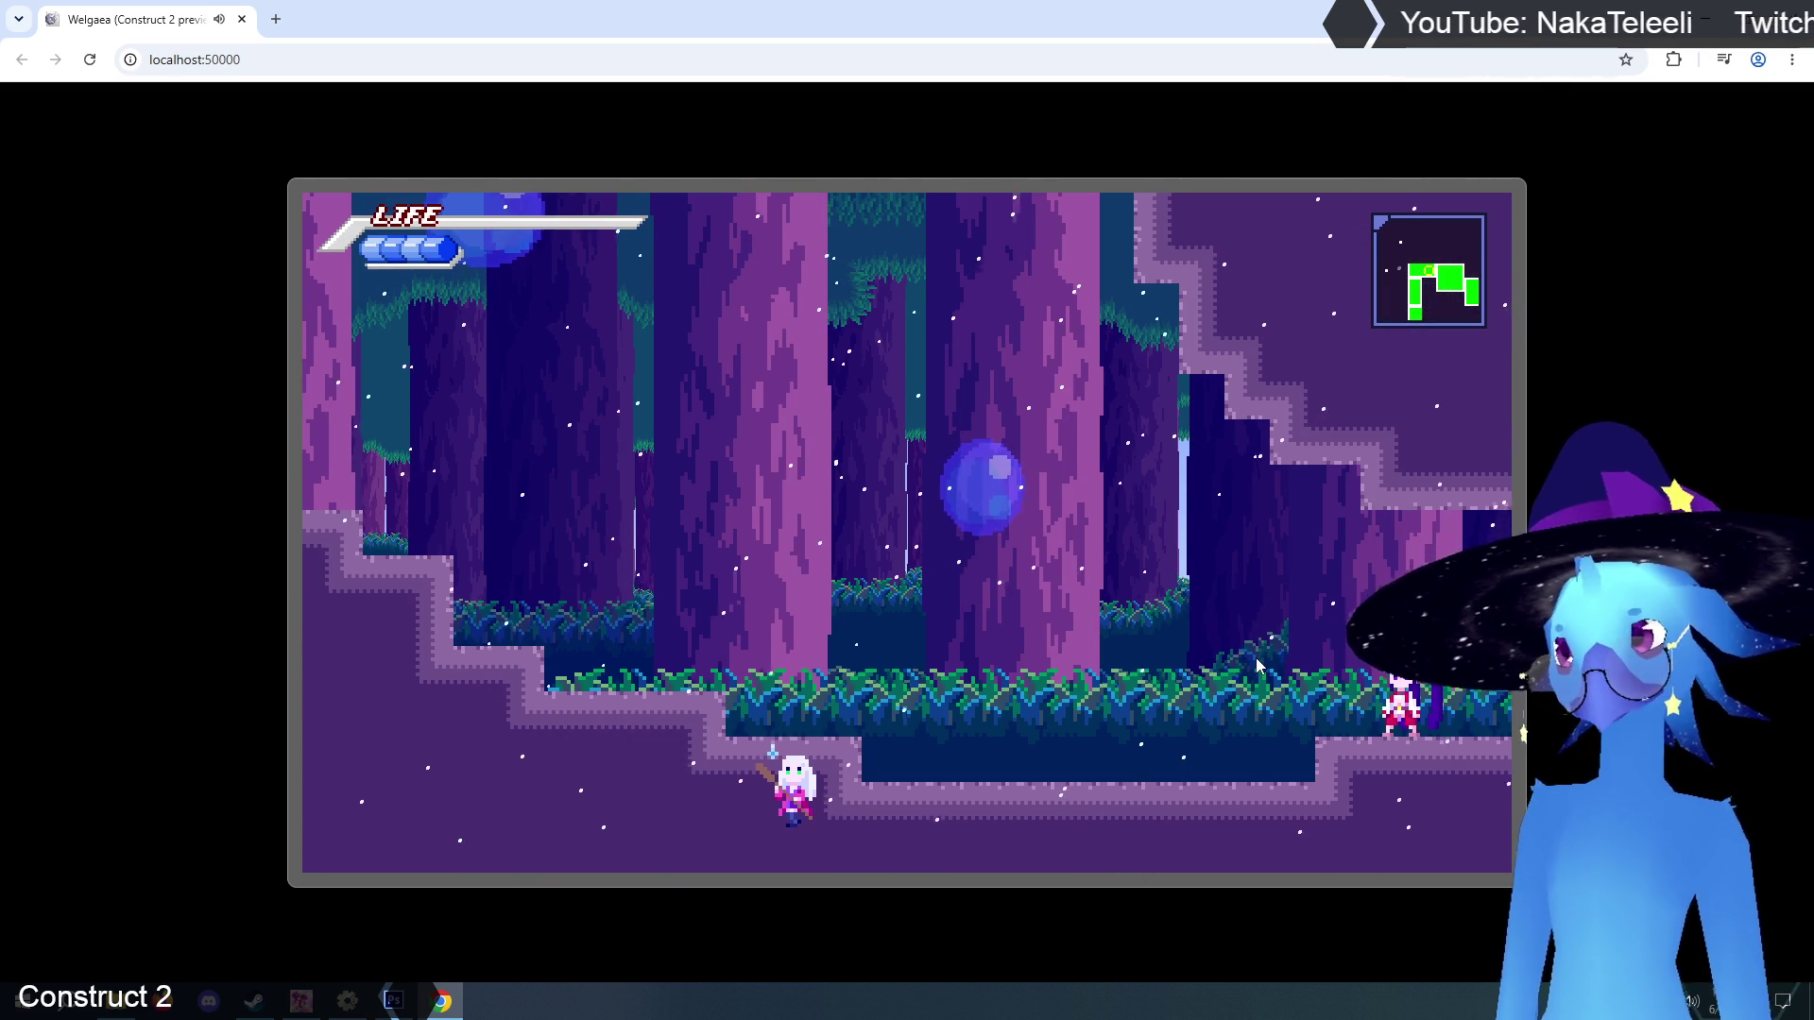
{"action": "key", "text": "Left"}
{"action": "key", "text": "Left"}
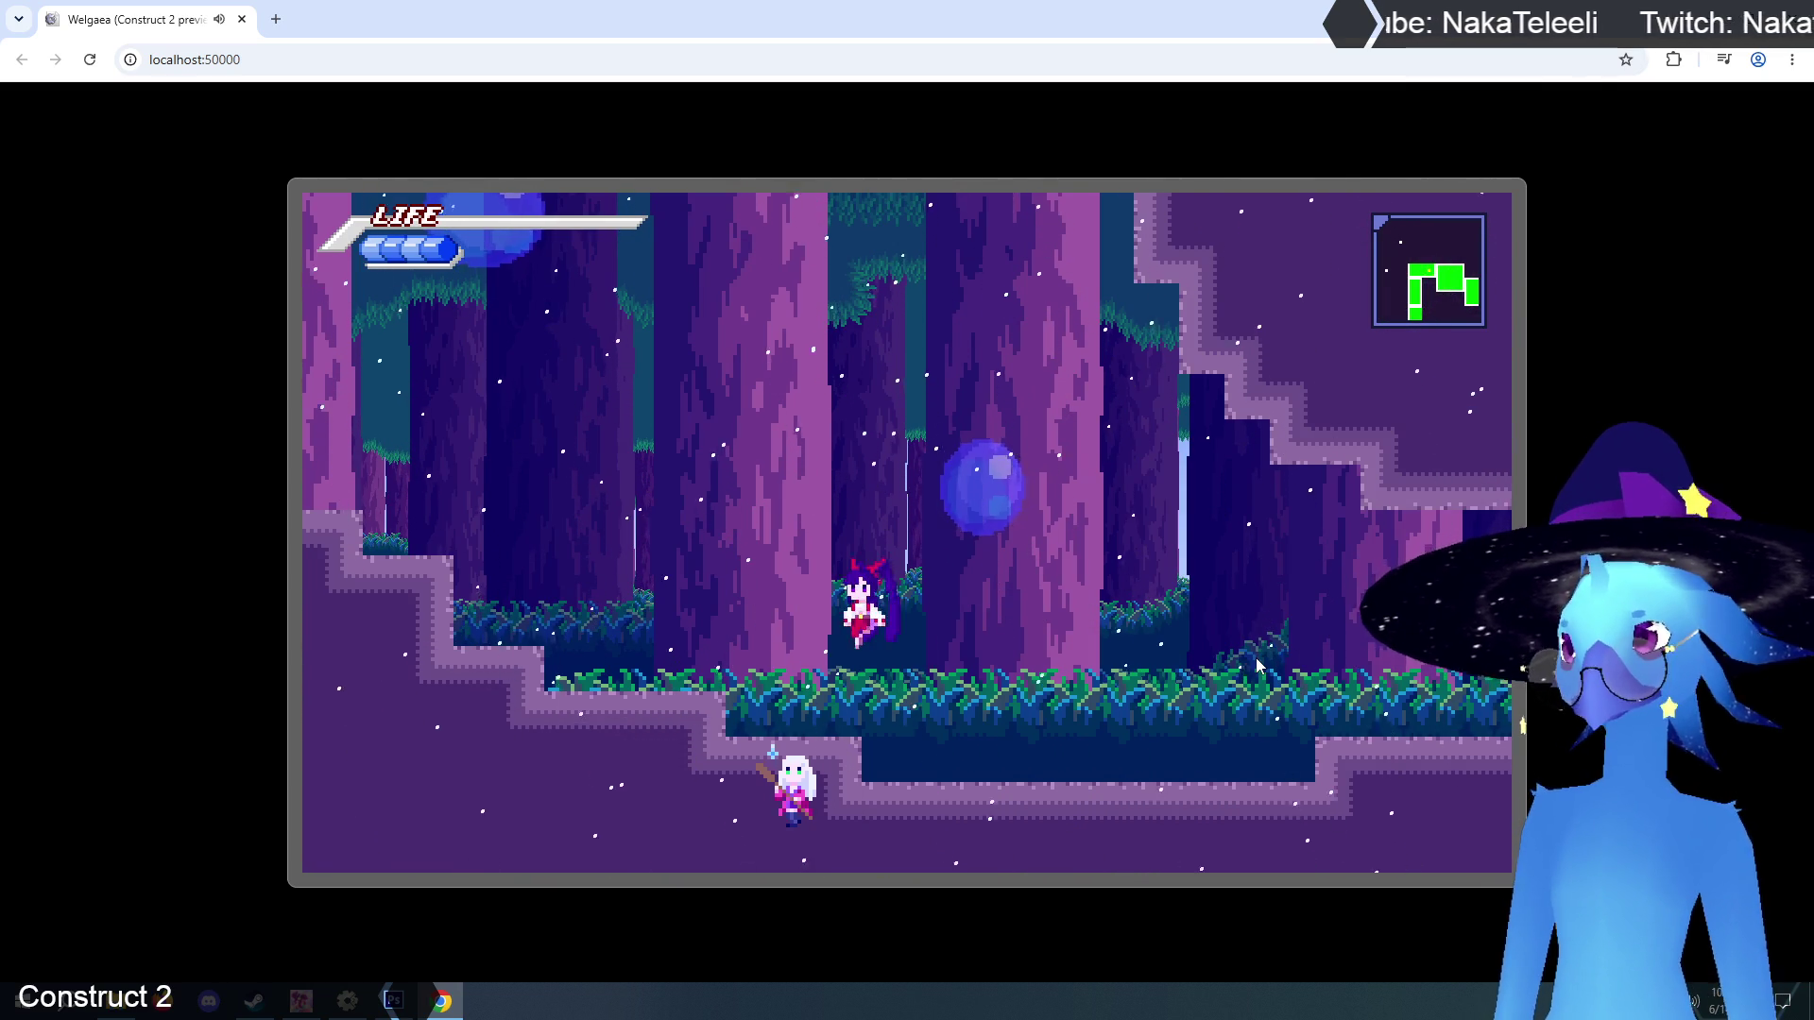
{"action": "key", "text": "Left"}
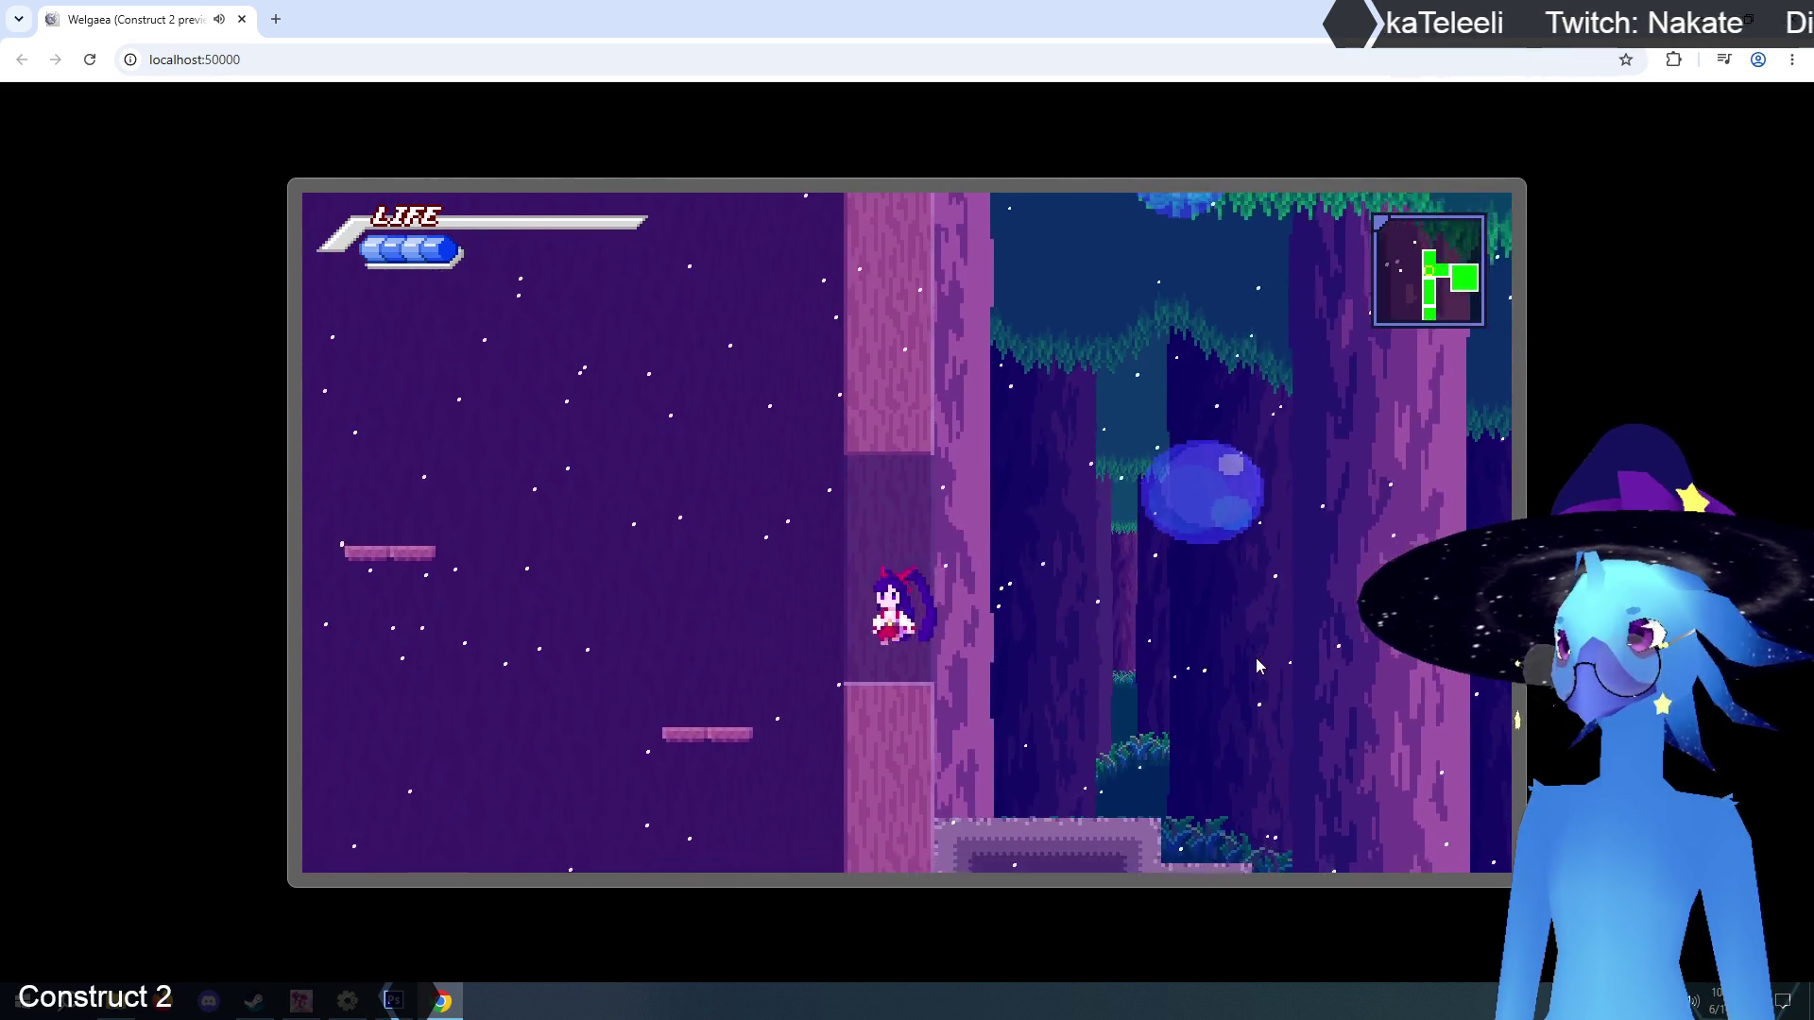
{"action": "key", "text": "Left"}
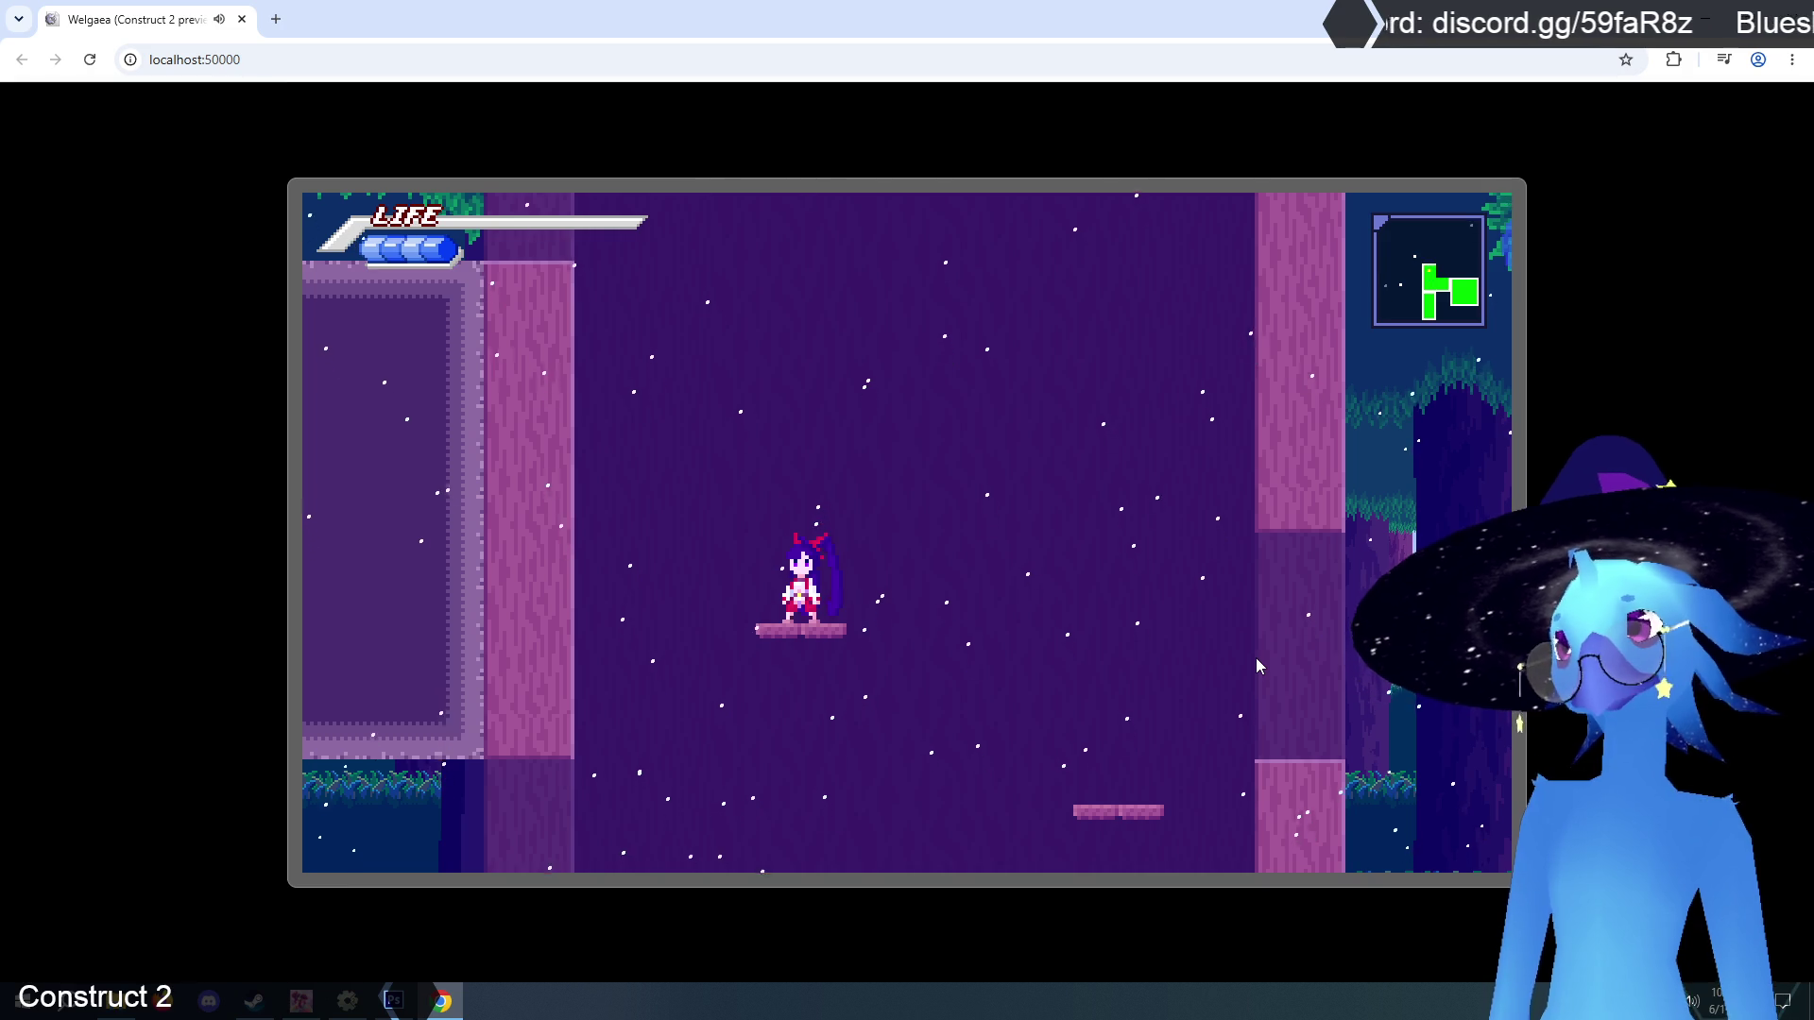
Jump across the rooms and wall-jump into the shaft, then return to the purple room.
{"action": "key", "text": "Right"}
{"action": "key", "text": "z"}
{"action": "key", "text": "Left"}
{"action": "key", "text": "z"}
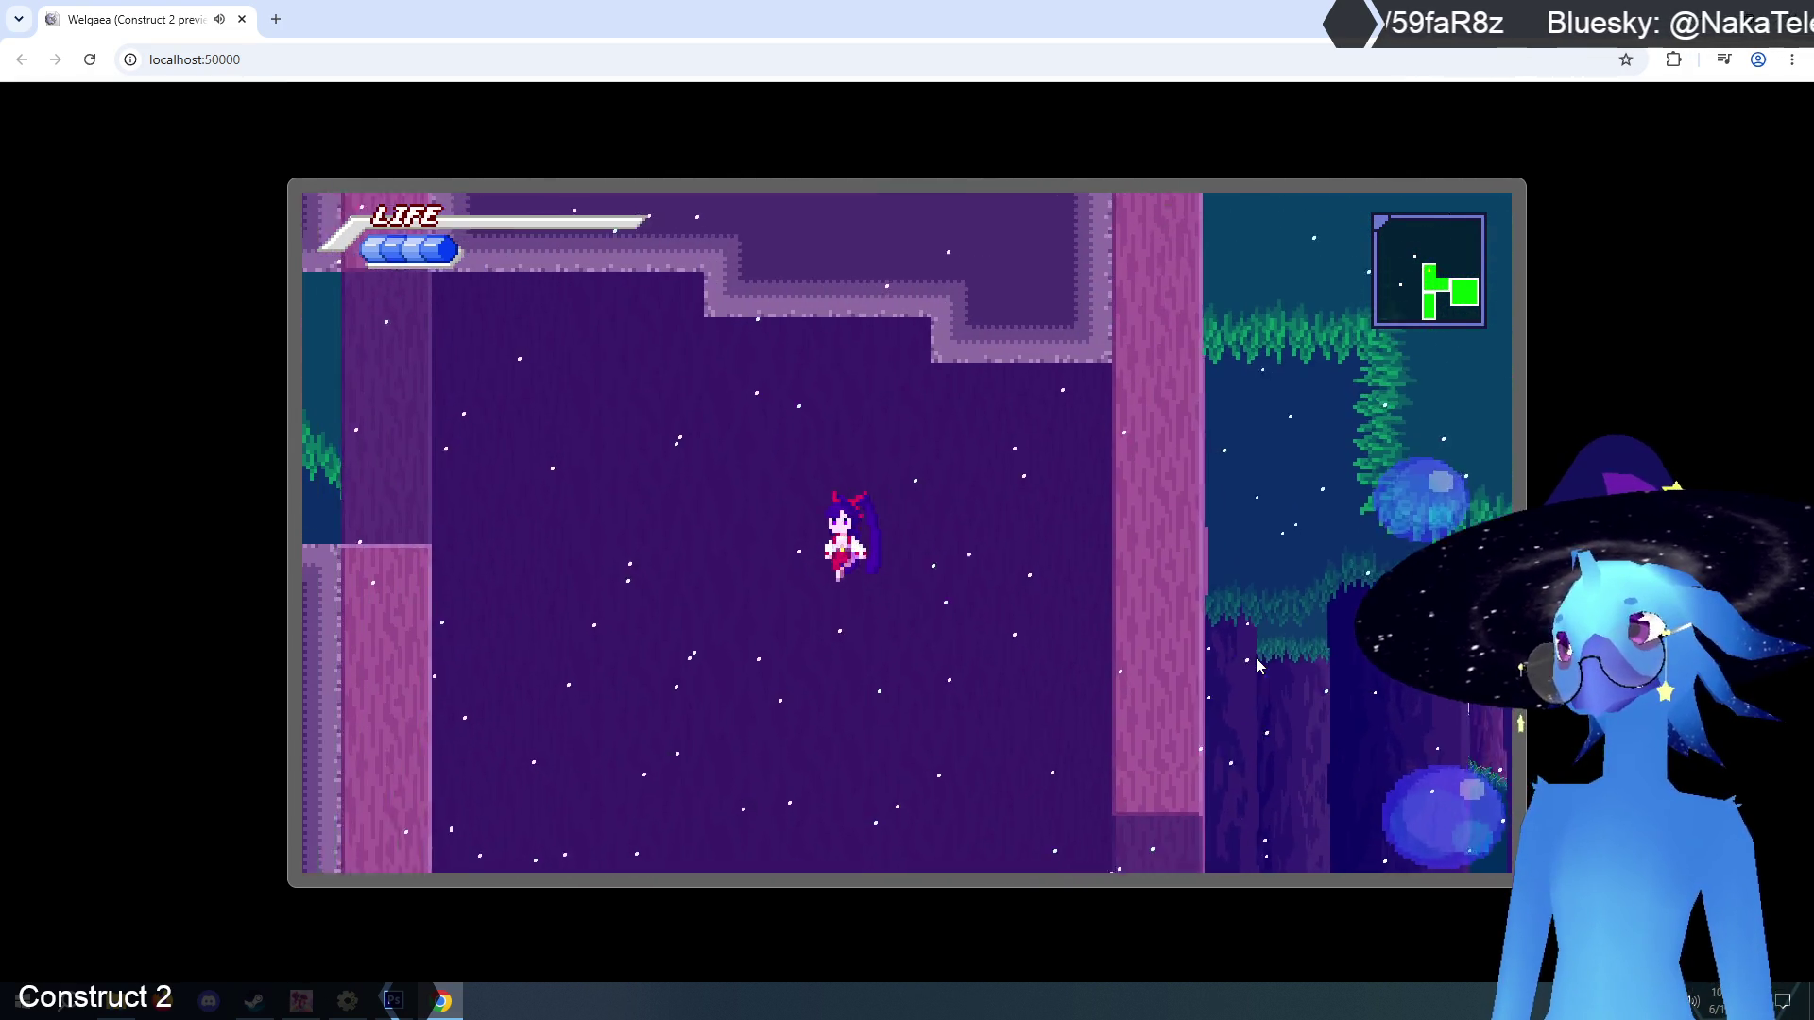
{"action": "key", "text": "Left"}
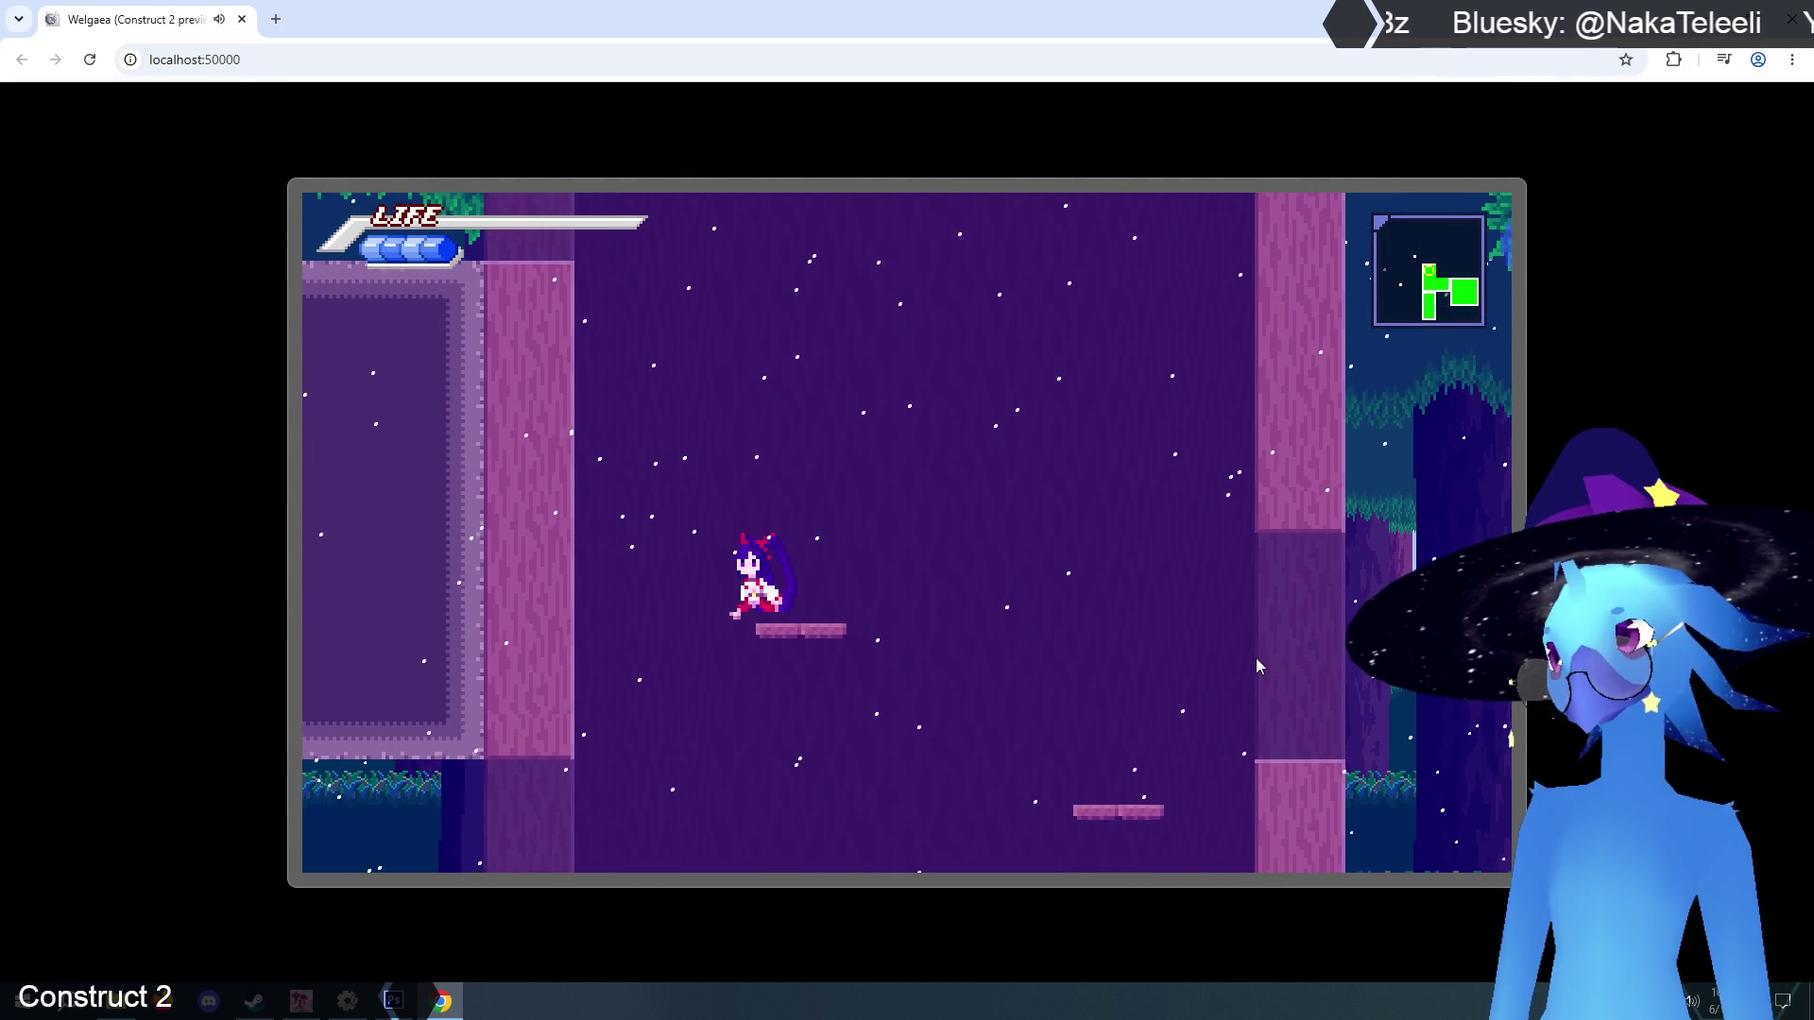
{"action": "key", "text": "z"}
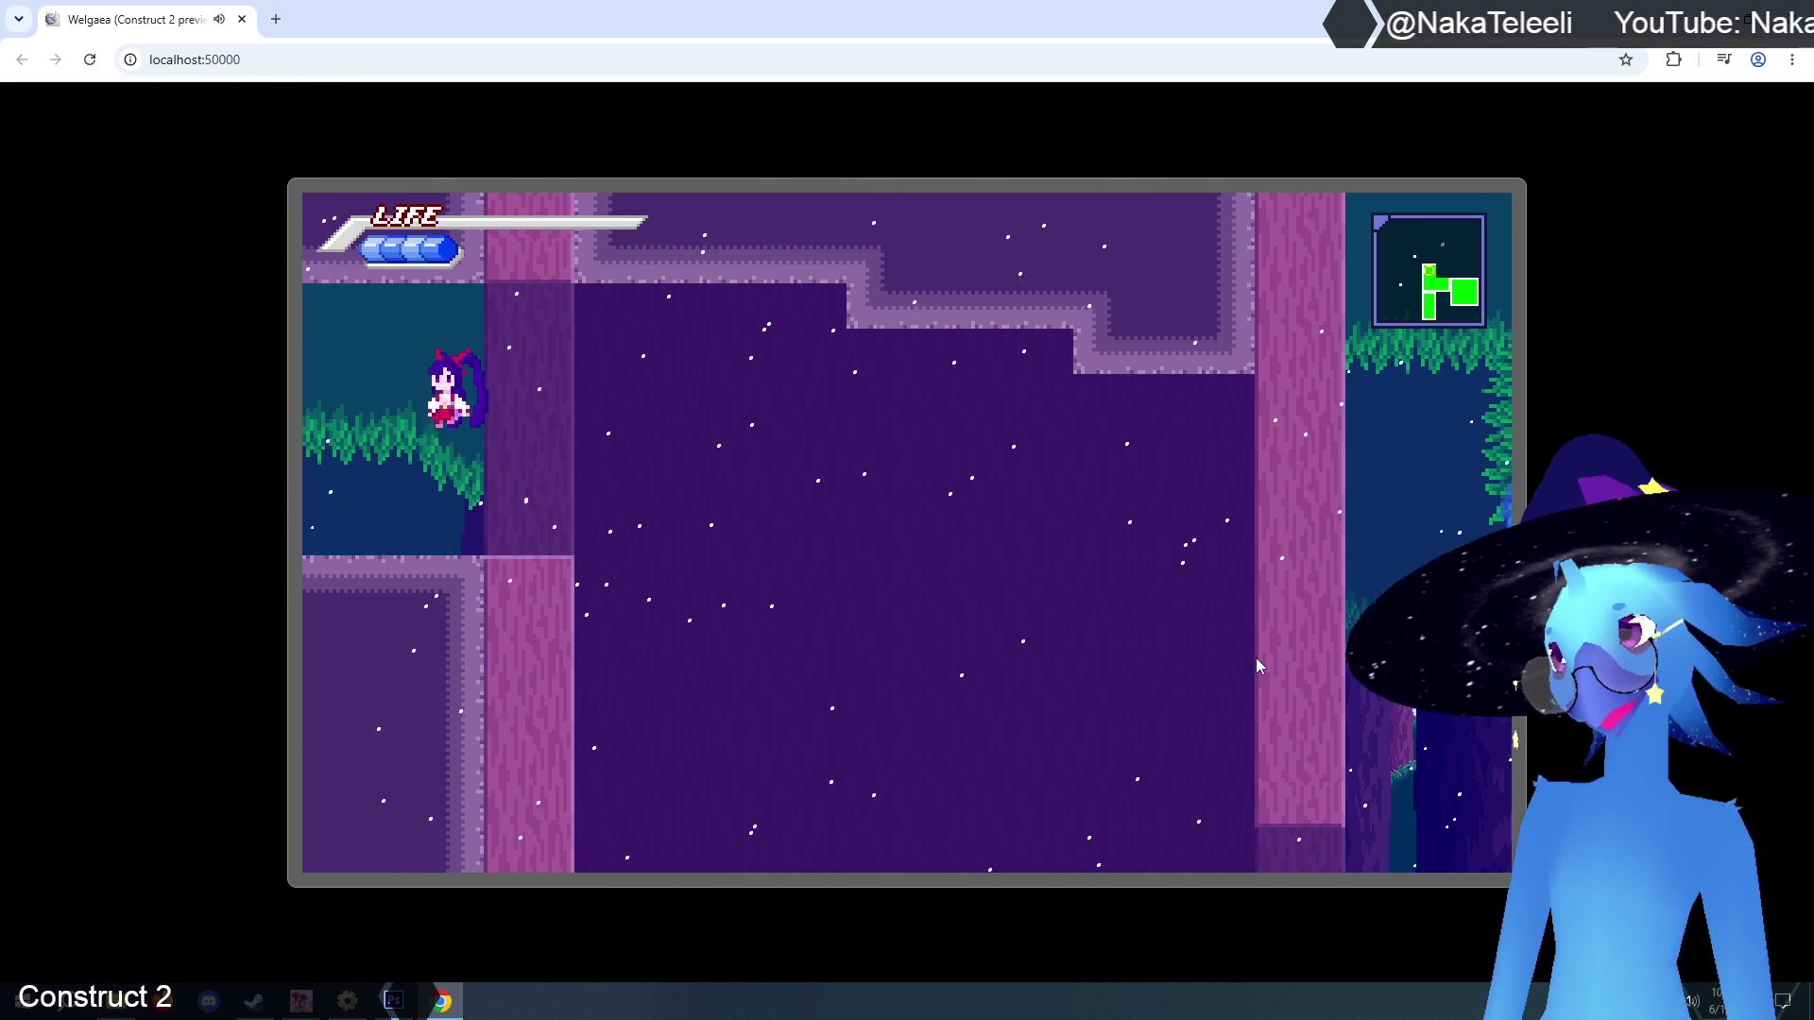
{"action": "key", "text": "Right"}
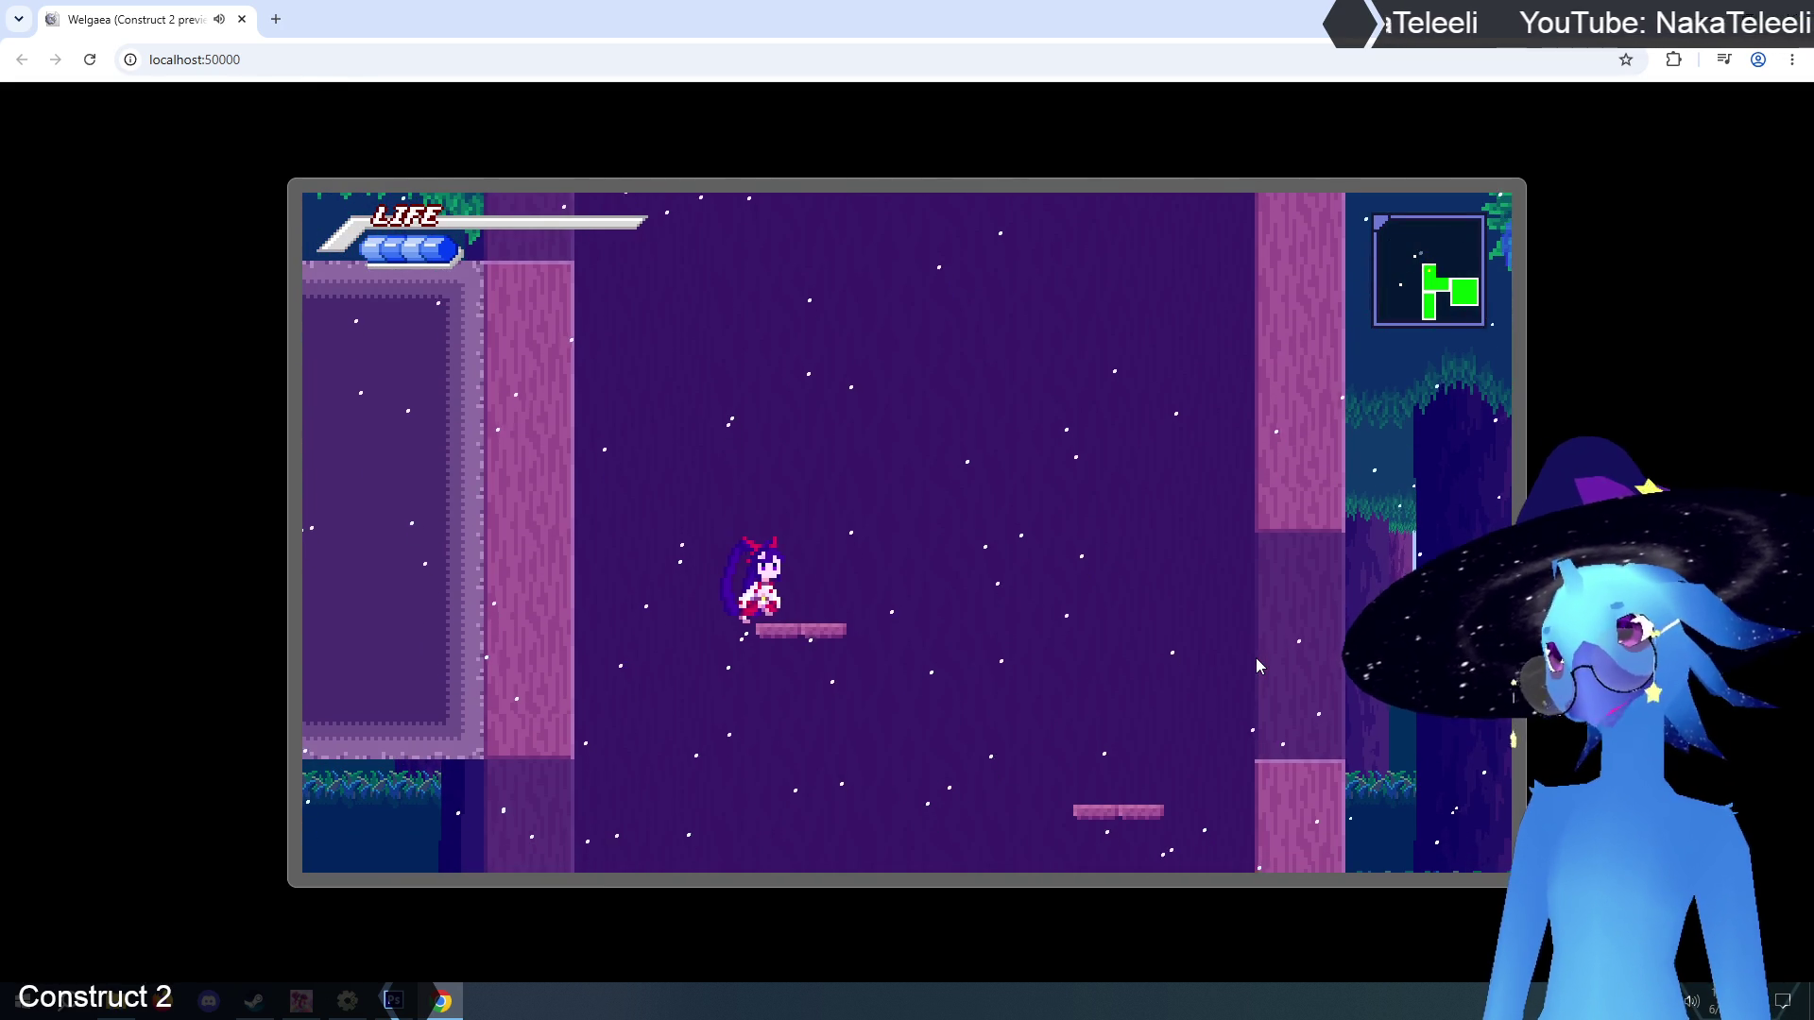
{"action": "key", "text": "Left"}
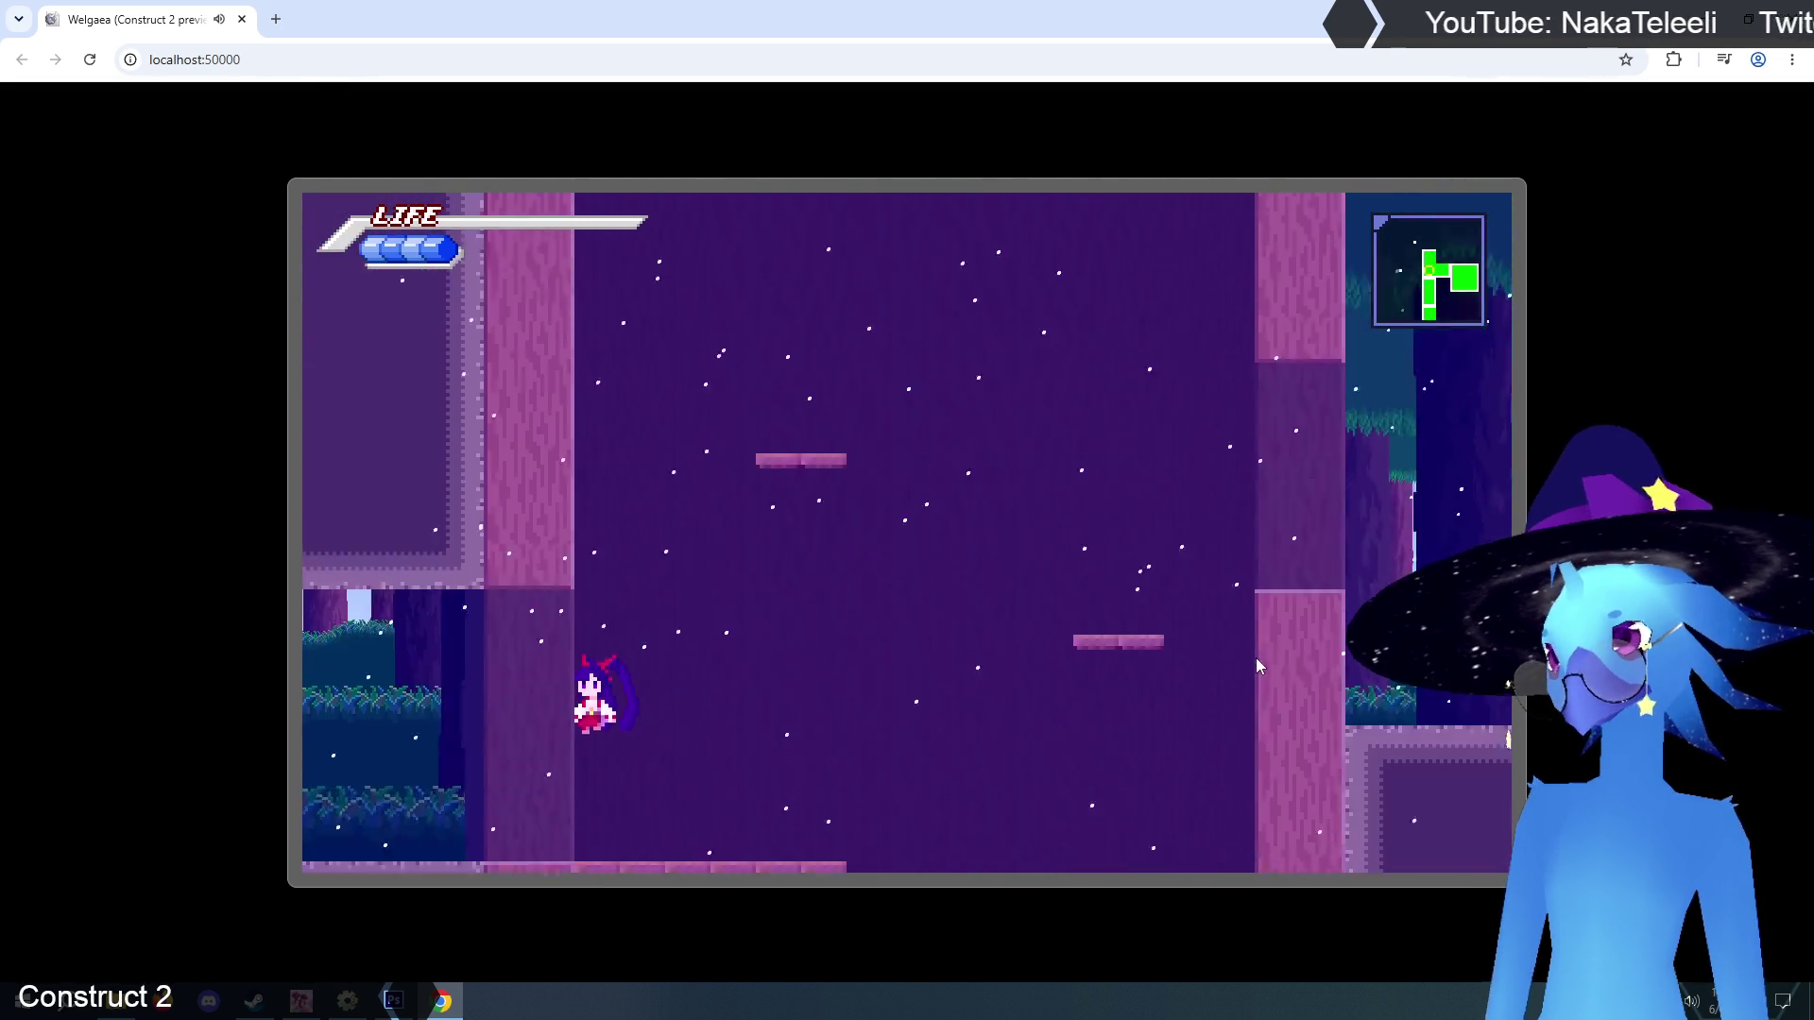
{"action": "key", "text": "z"}
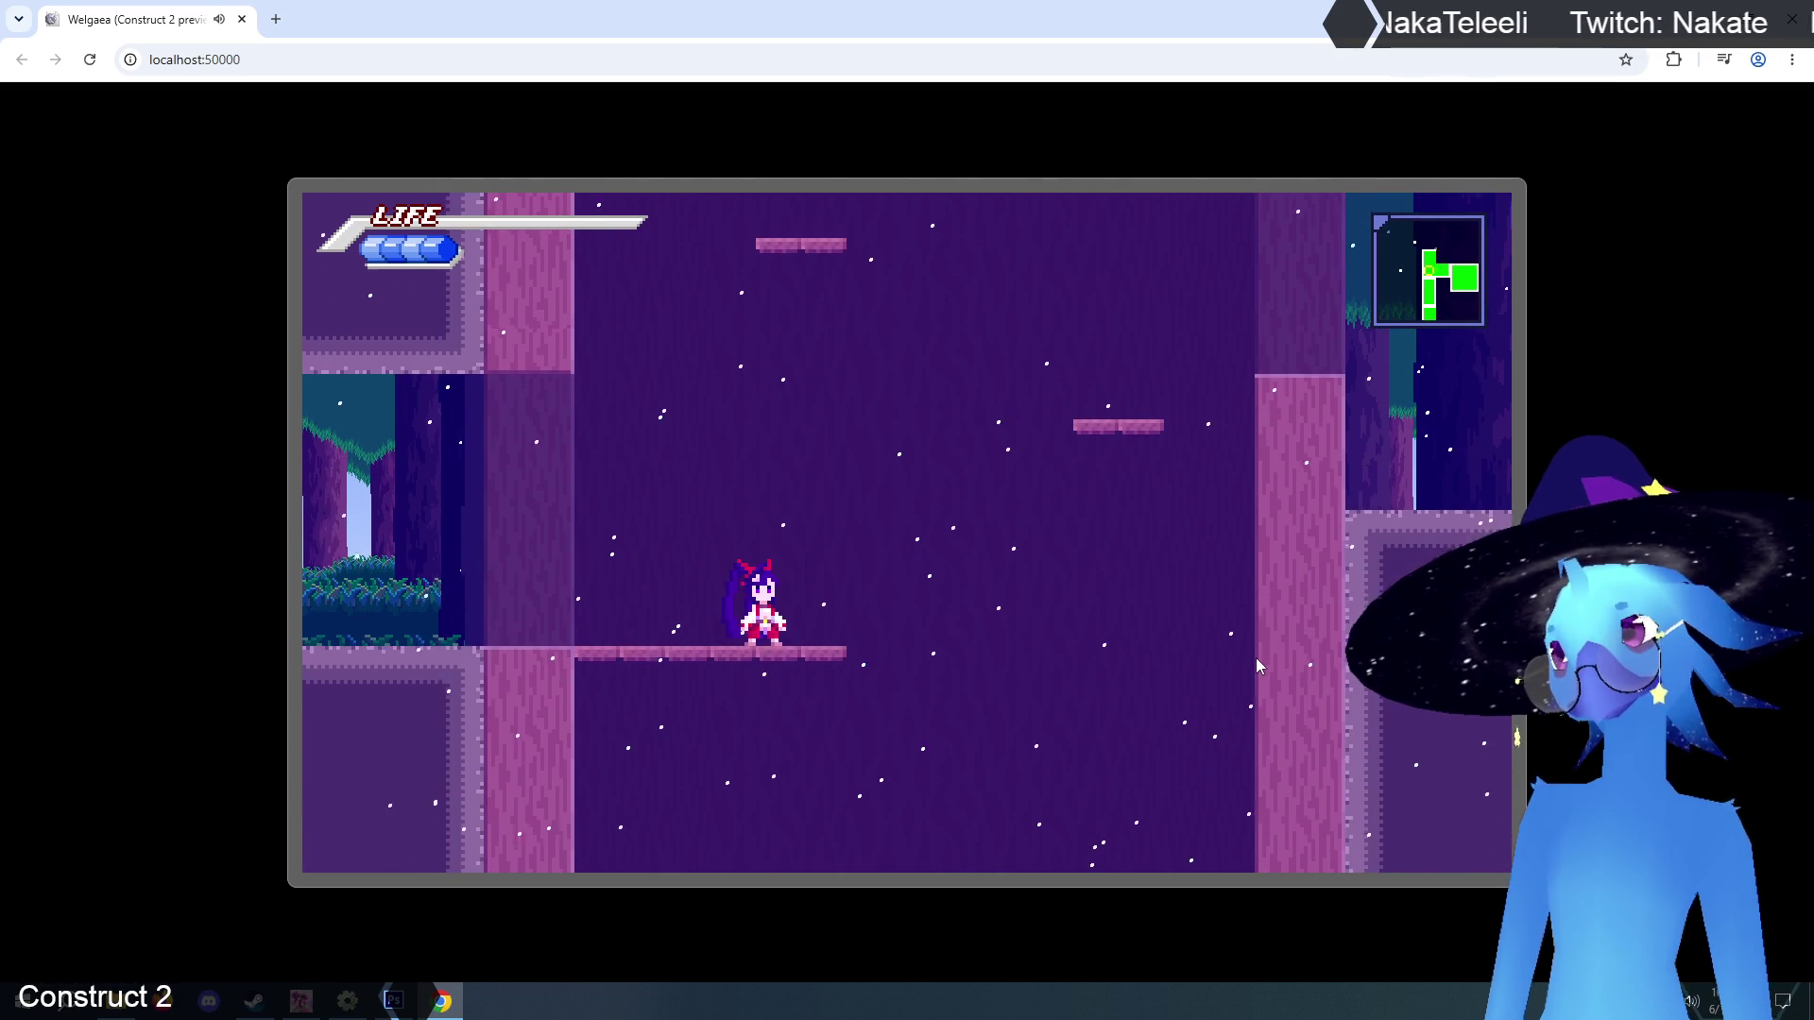
{"action": "key", "text": "z"}
{"action": "key", "text": "Right"}
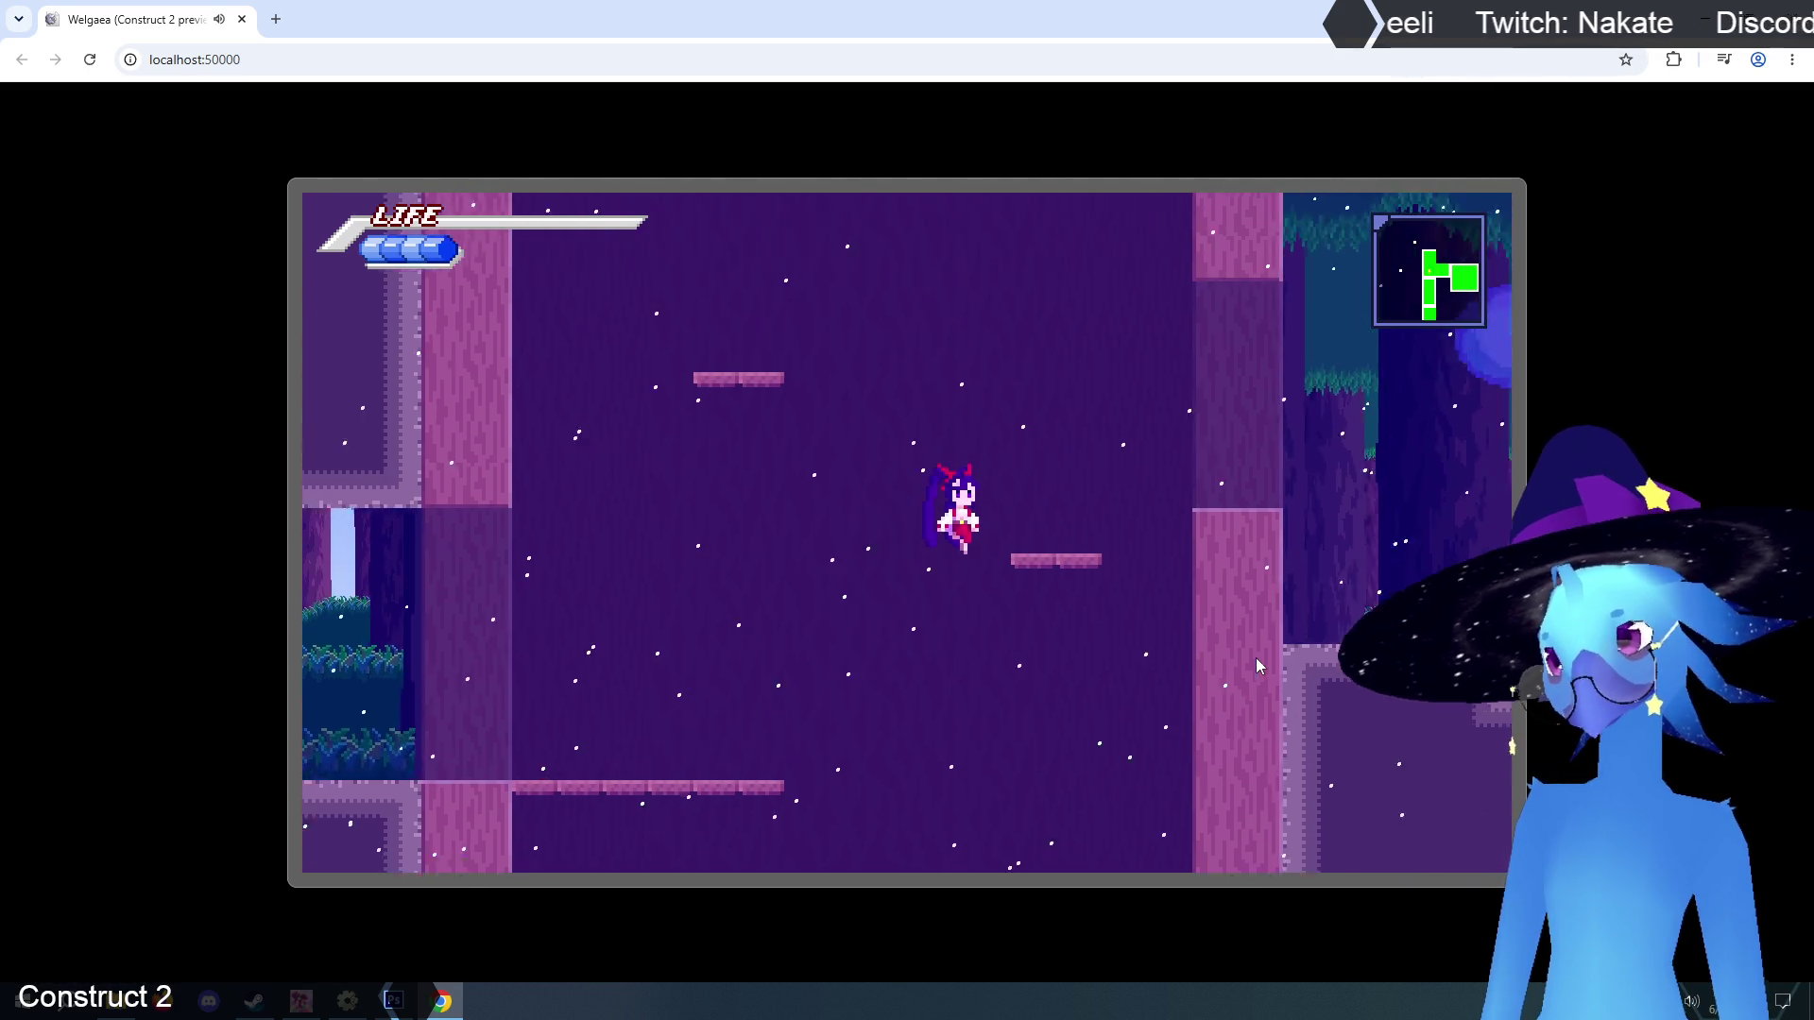
{"action": "key", "text": "Left"}
{"action": "key", "text": "z"}
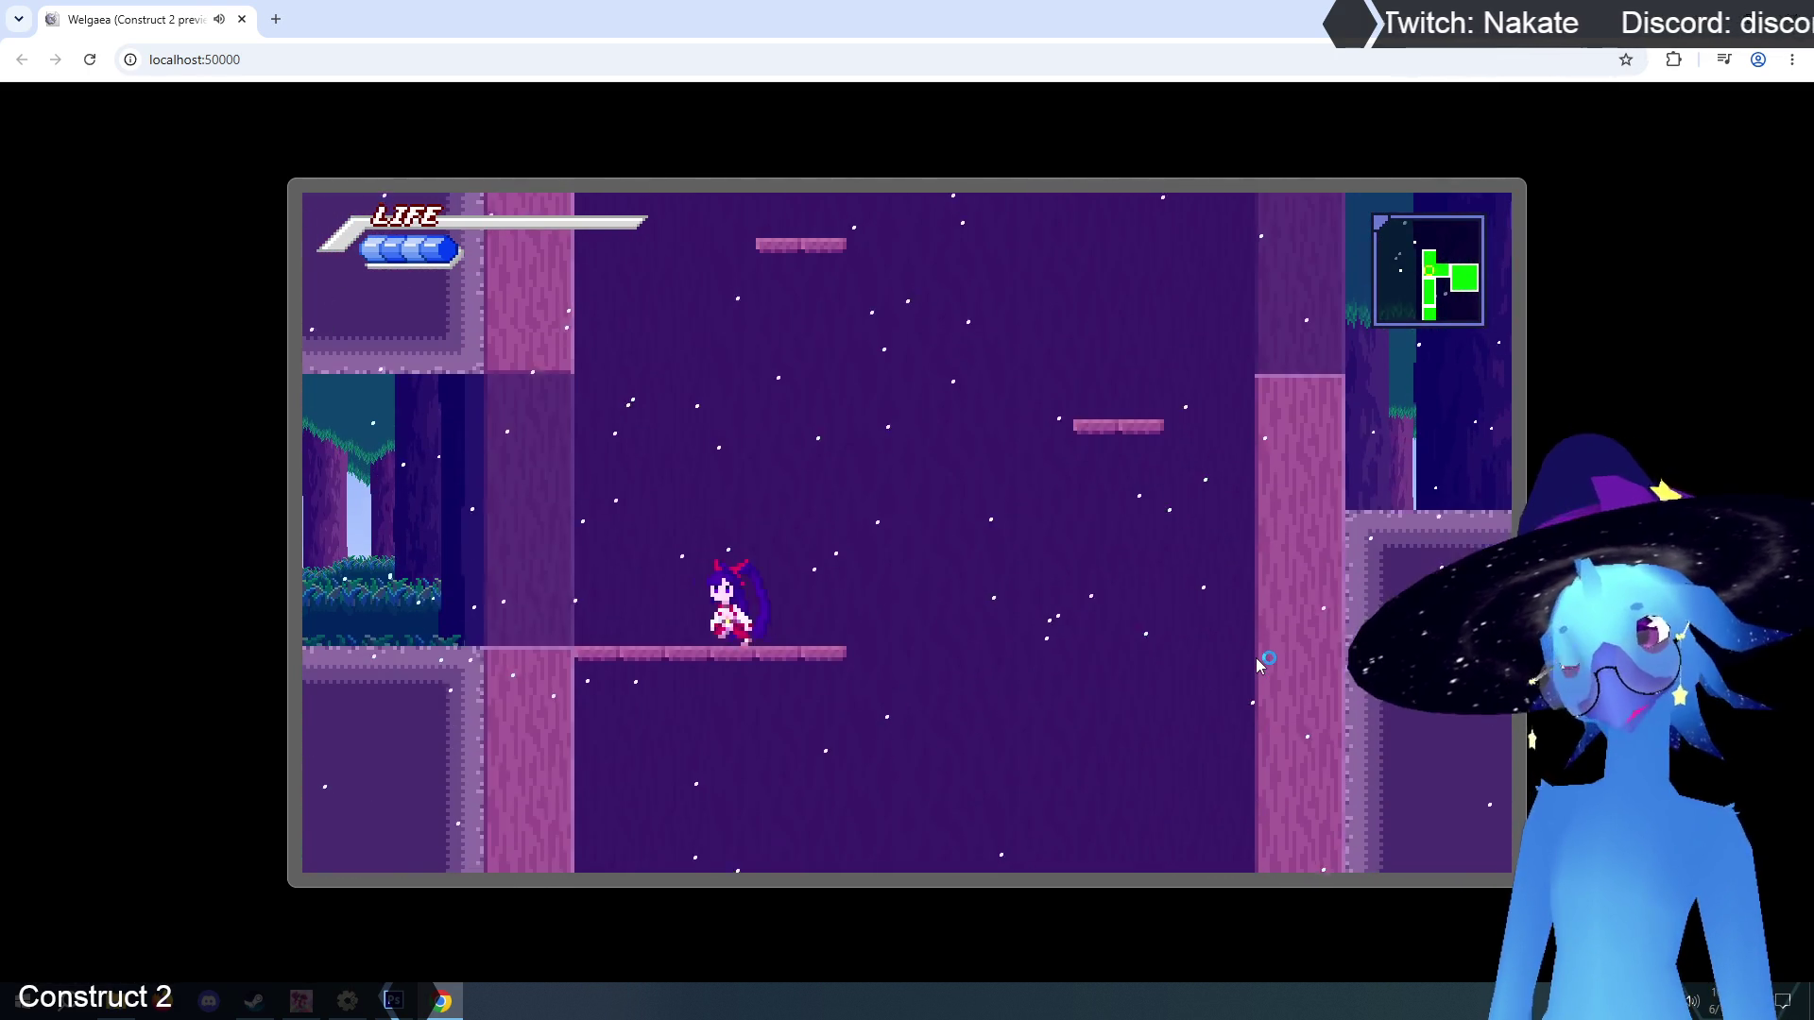
{"action": "key", "text": "Left"}
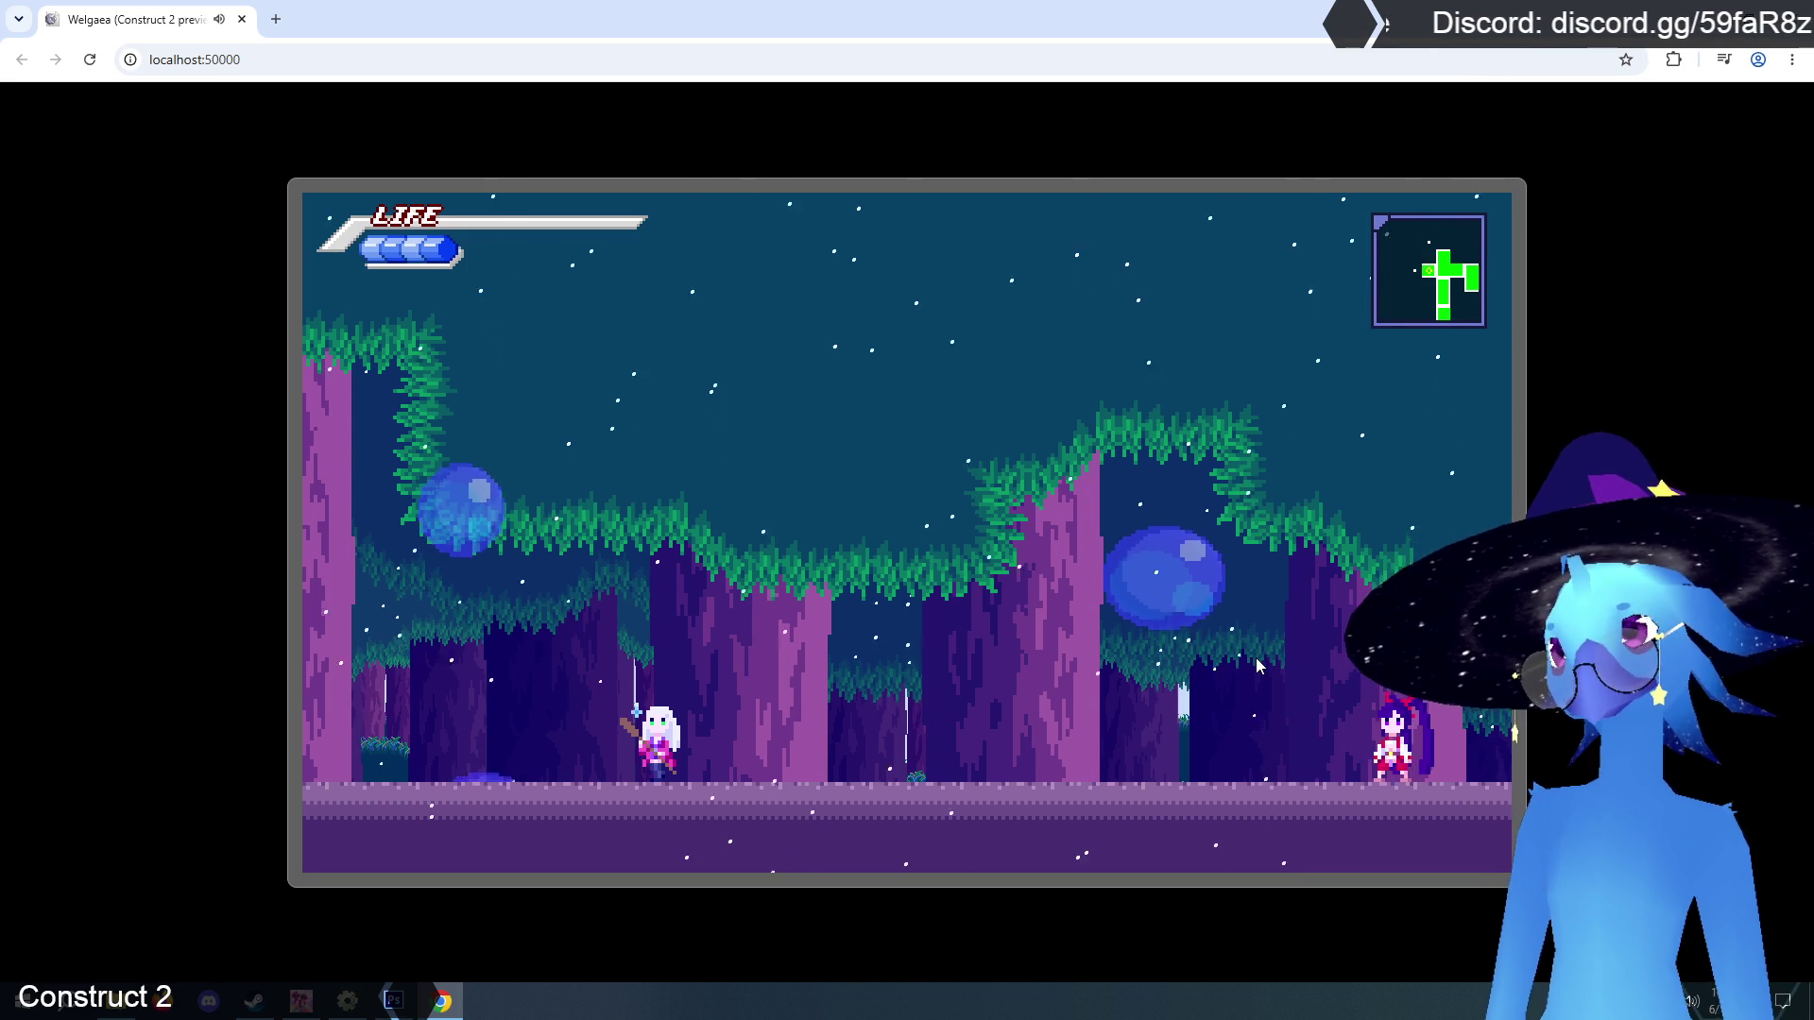
{"action": "key", "text": "Right"}
{"action": "key", "text": "Right"}
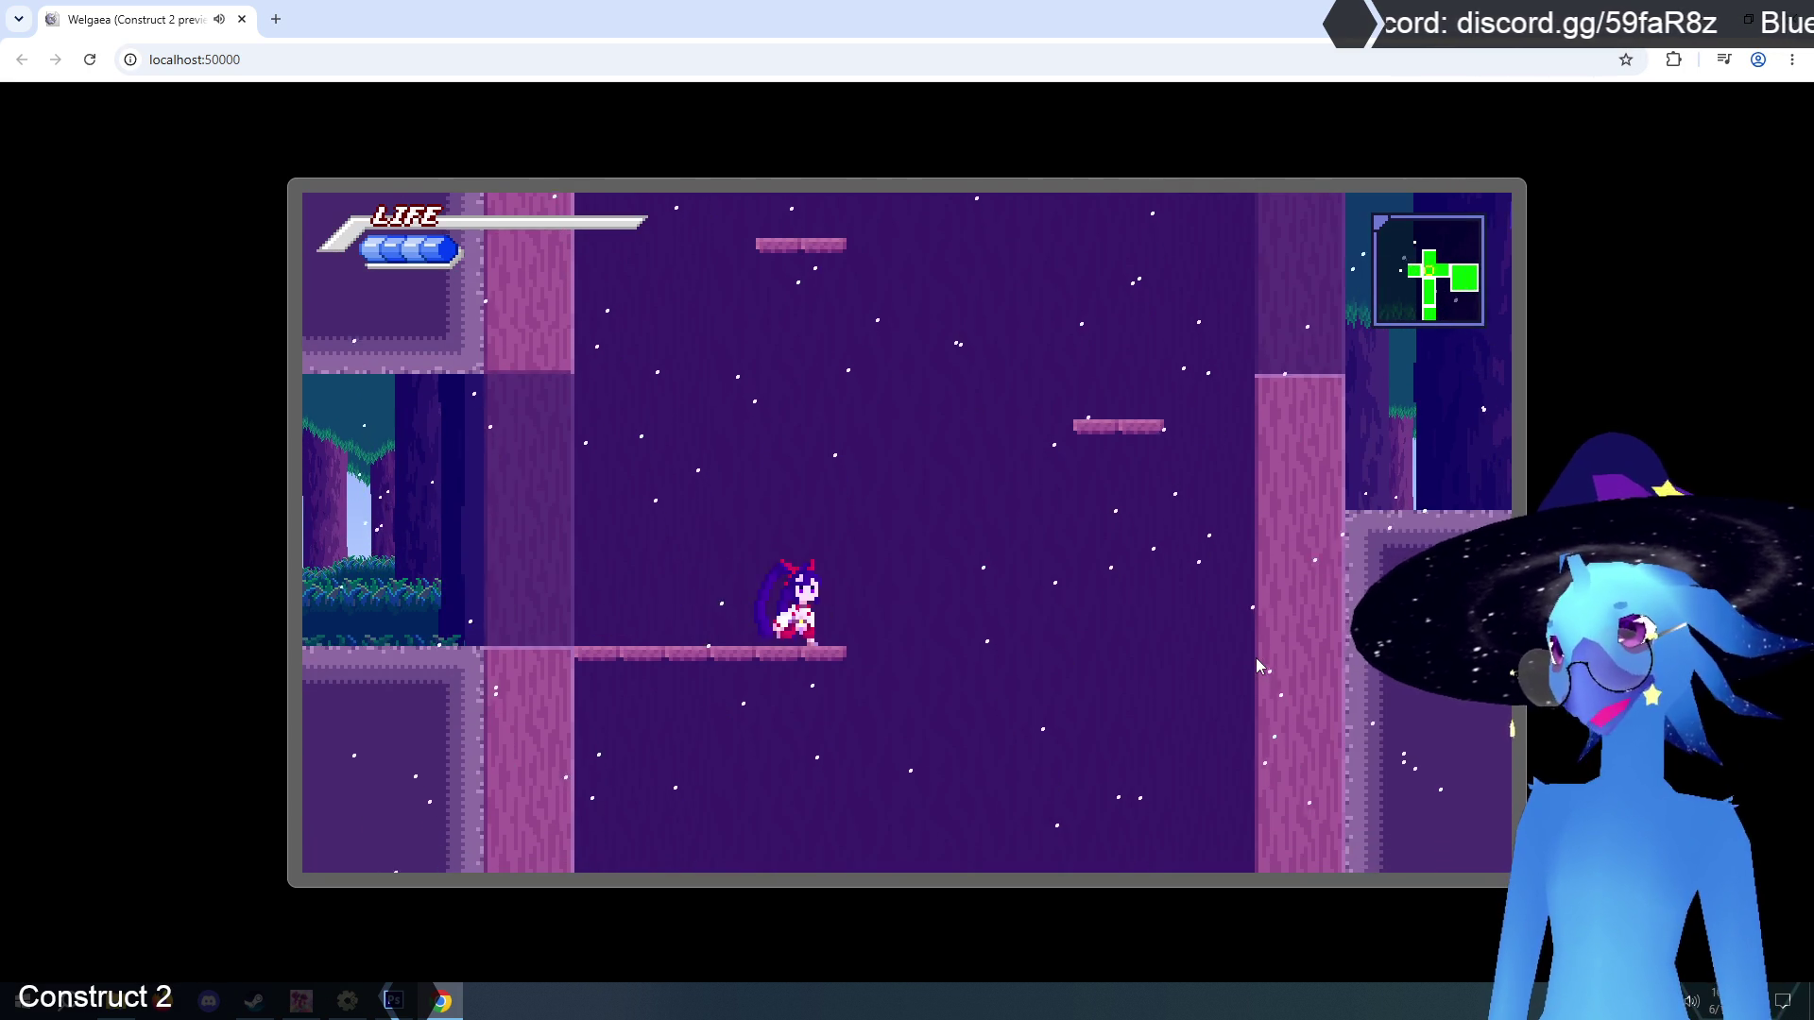
{"action": "key", "text": "Up"}
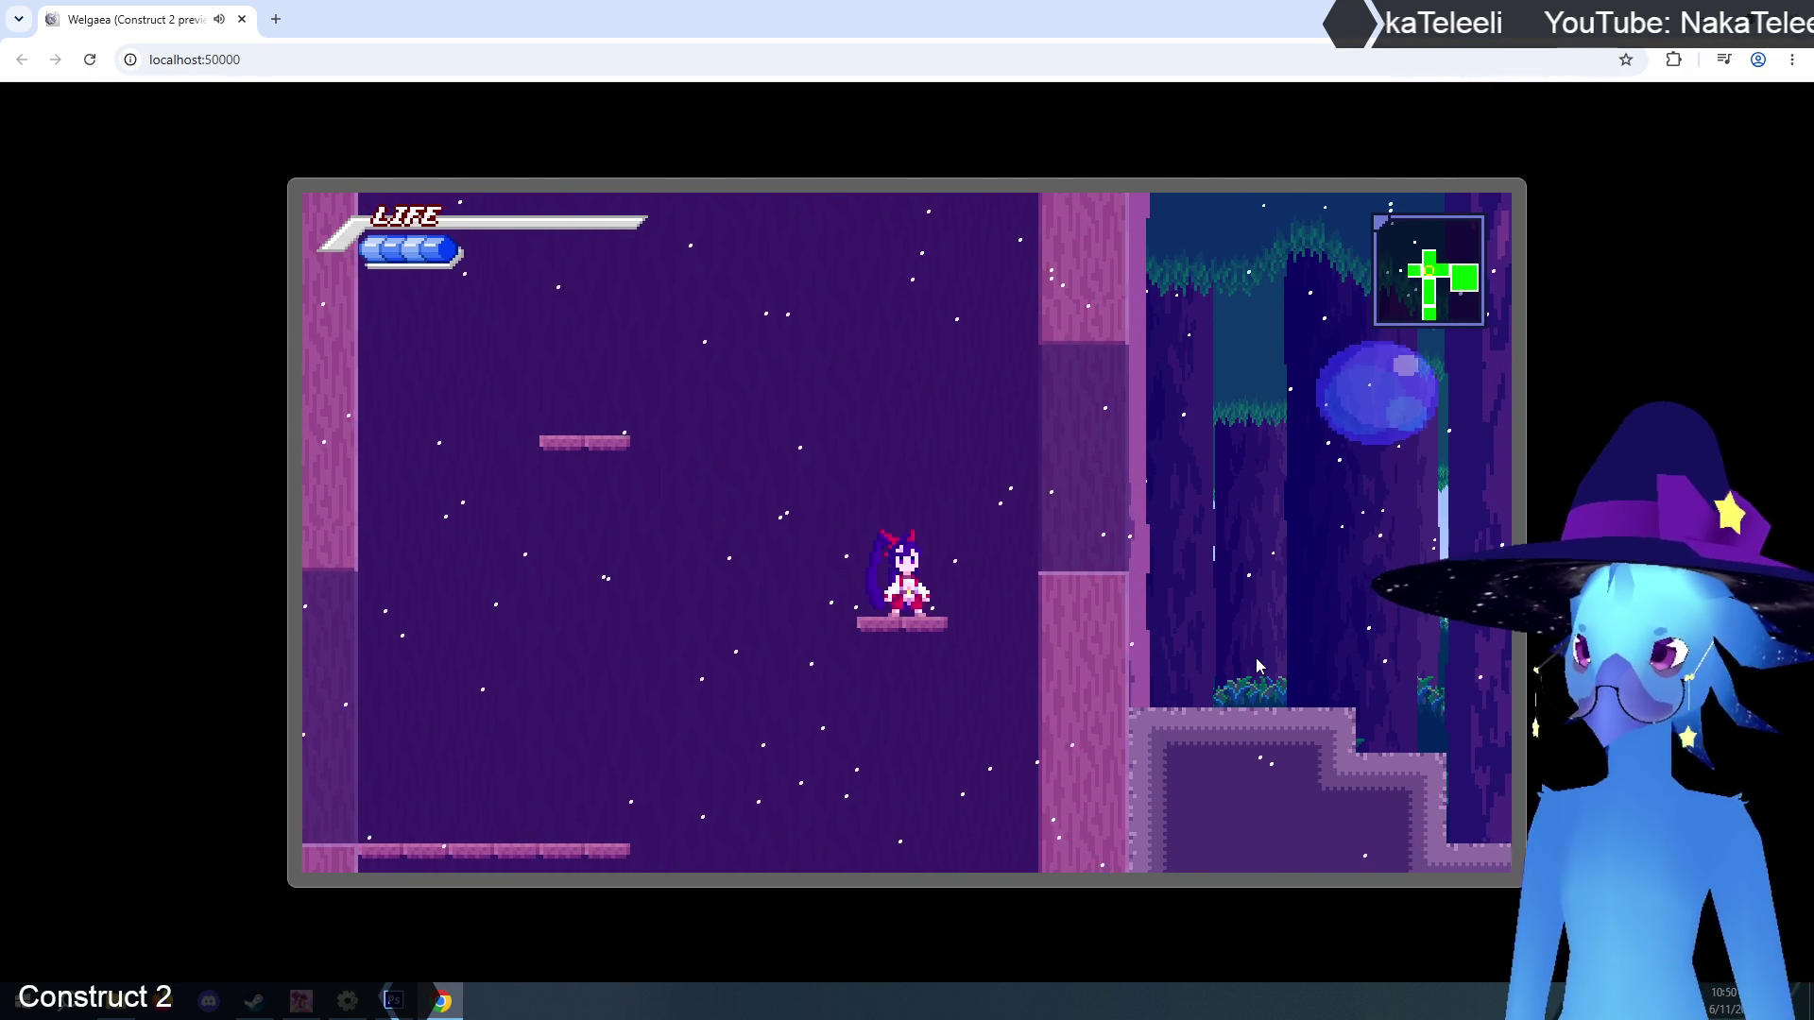
Hop between the shaft's small platforms while testing left-right facing in mid-air.
{"action": "key", "text": "Left"}
{"action": "key", "text": "Up"}
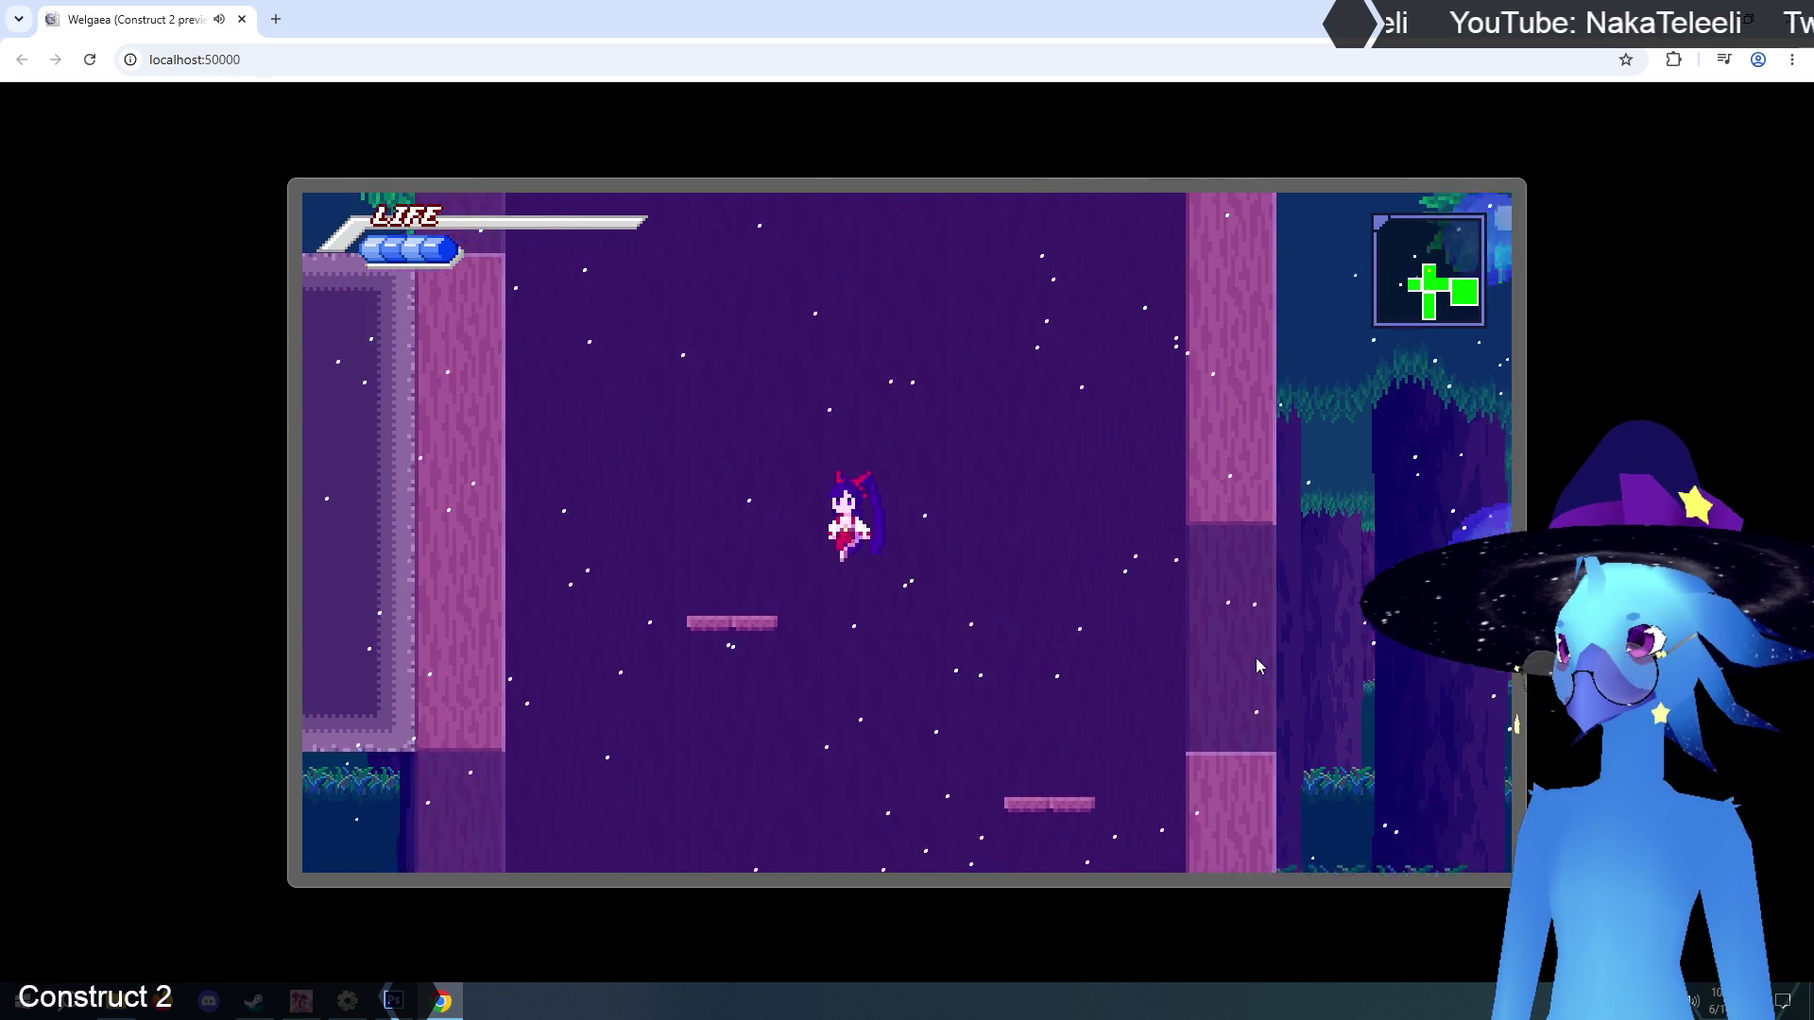
{"action": "key", "text": "Up"}
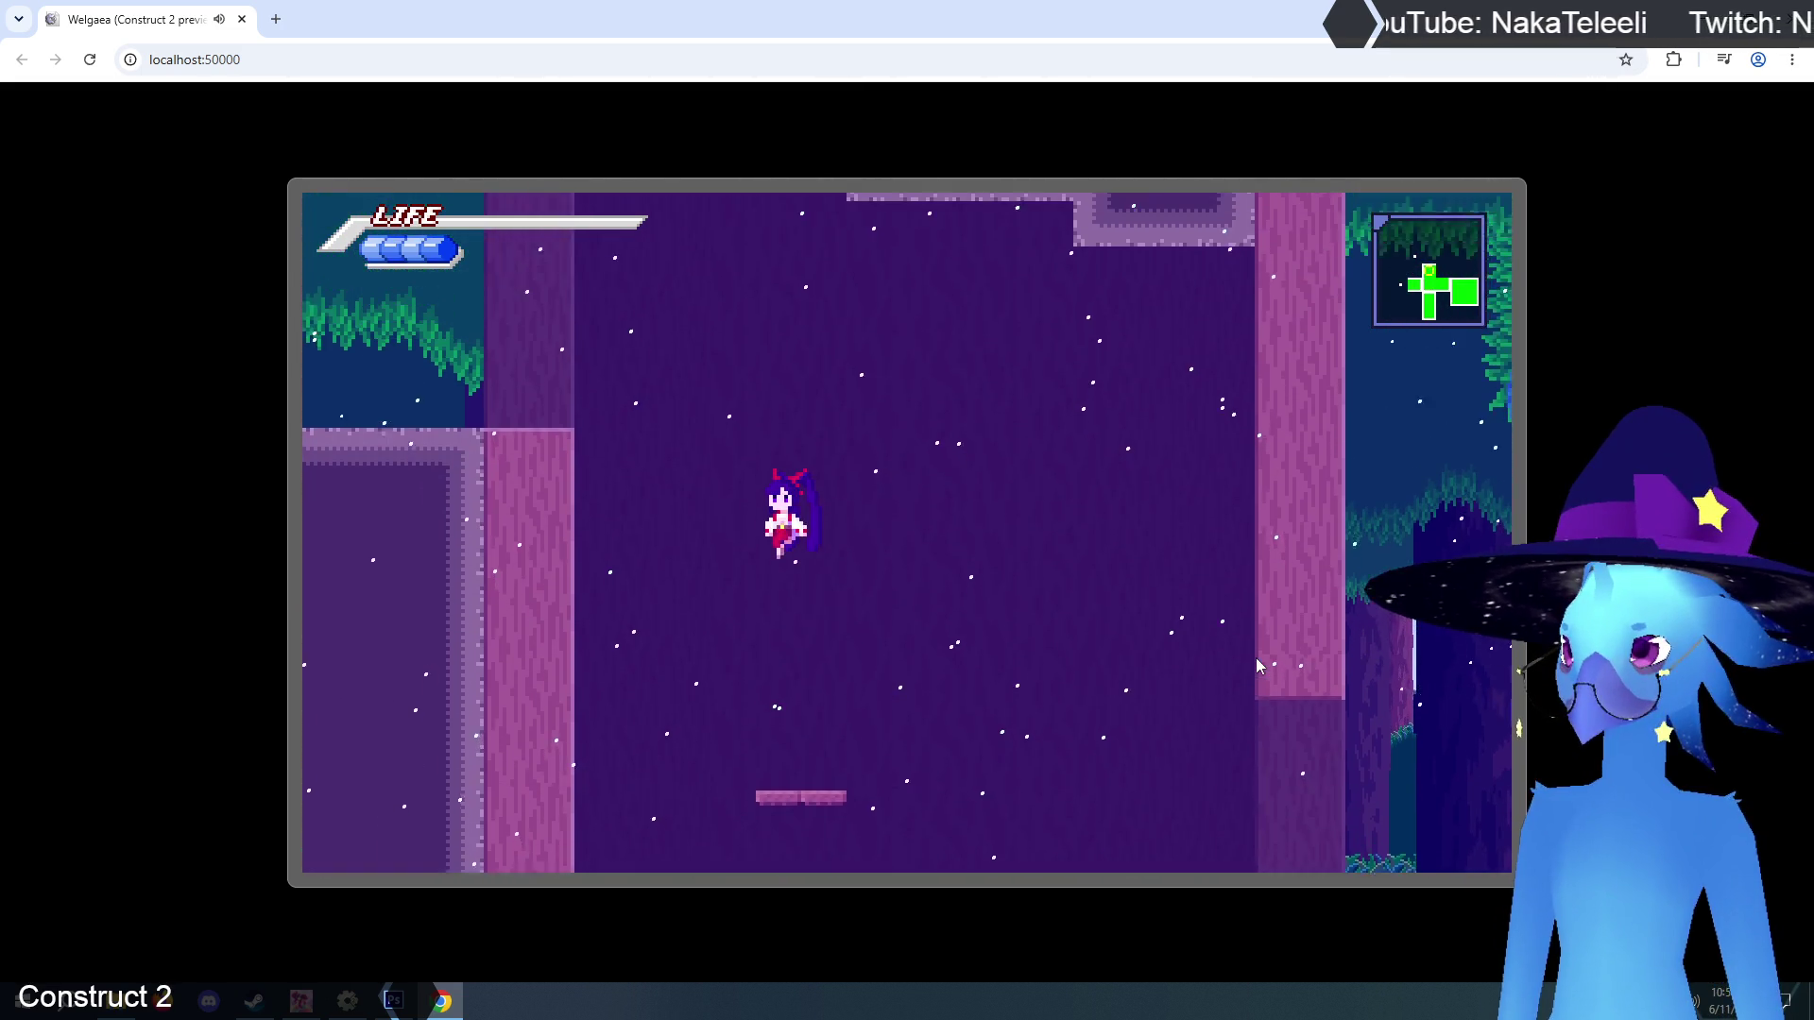
{"action": "key", "text": "Left"}
{"action": "key", "text": "Up"}
{"action": "key", "text": "Right"}
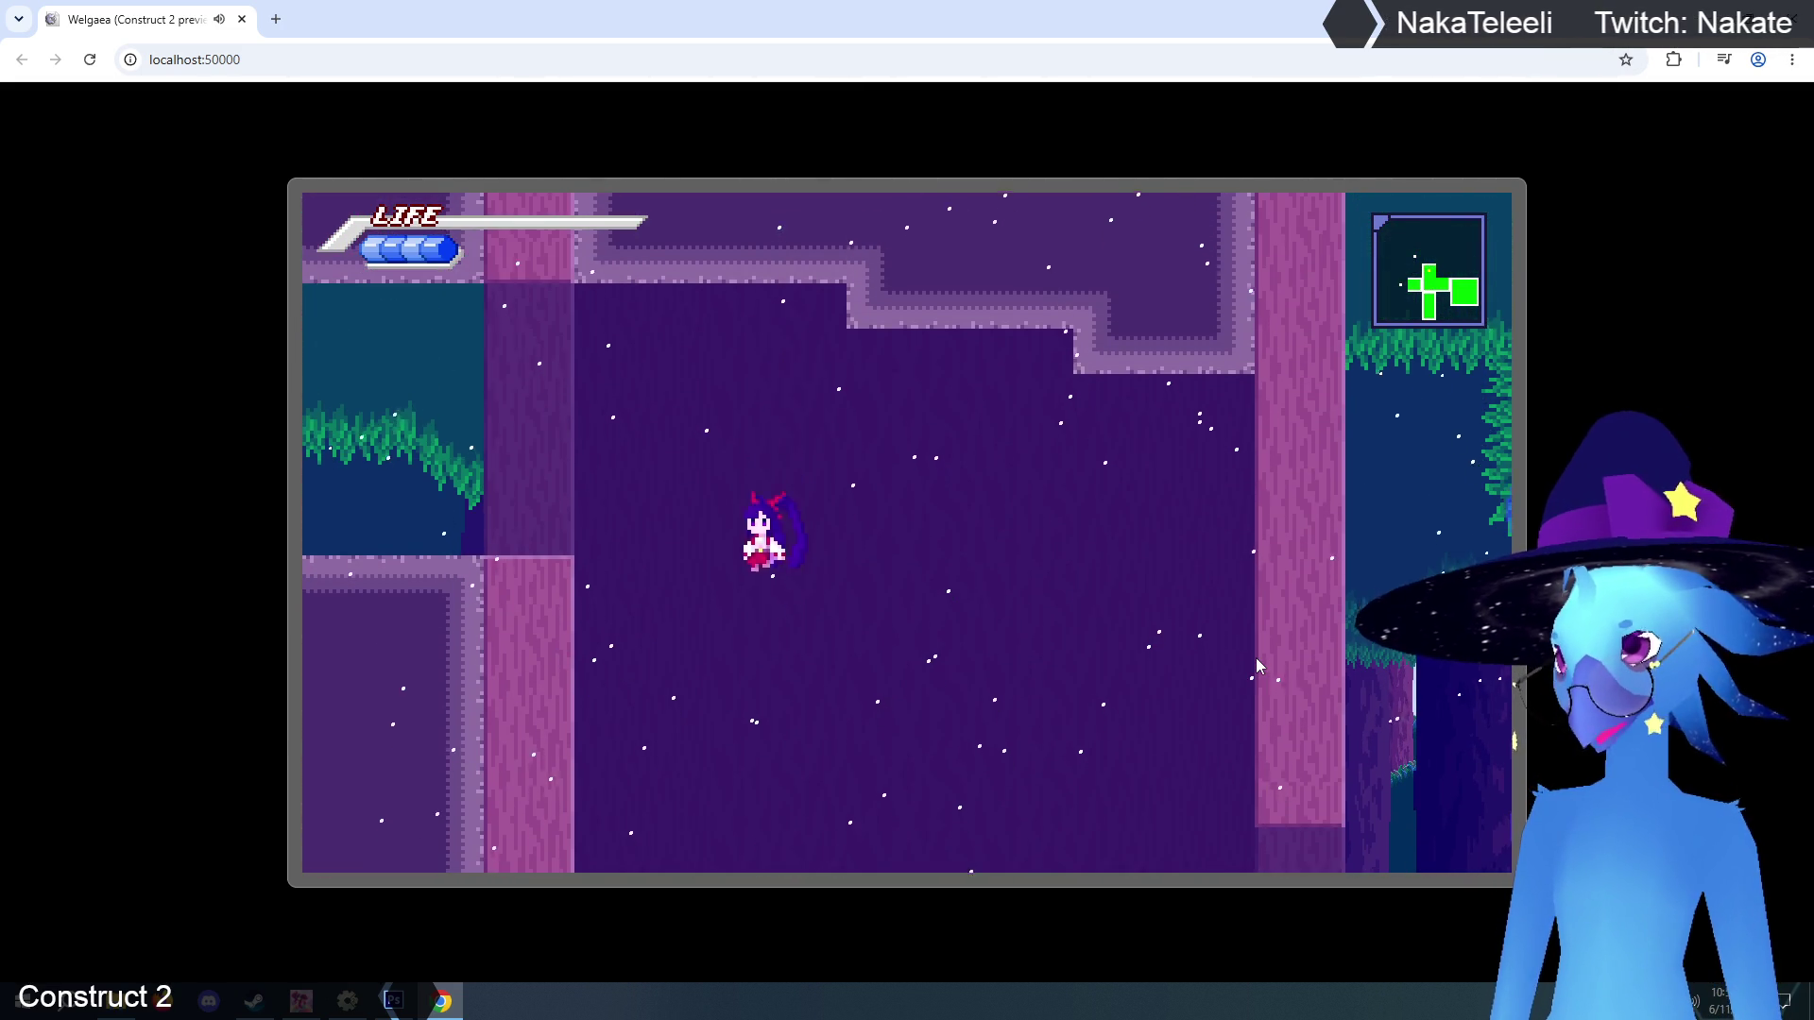
{"action": "key", "text": "Left"}
{"action": "key", "text": "Up"}
{"action": "key", "text": "Right"}
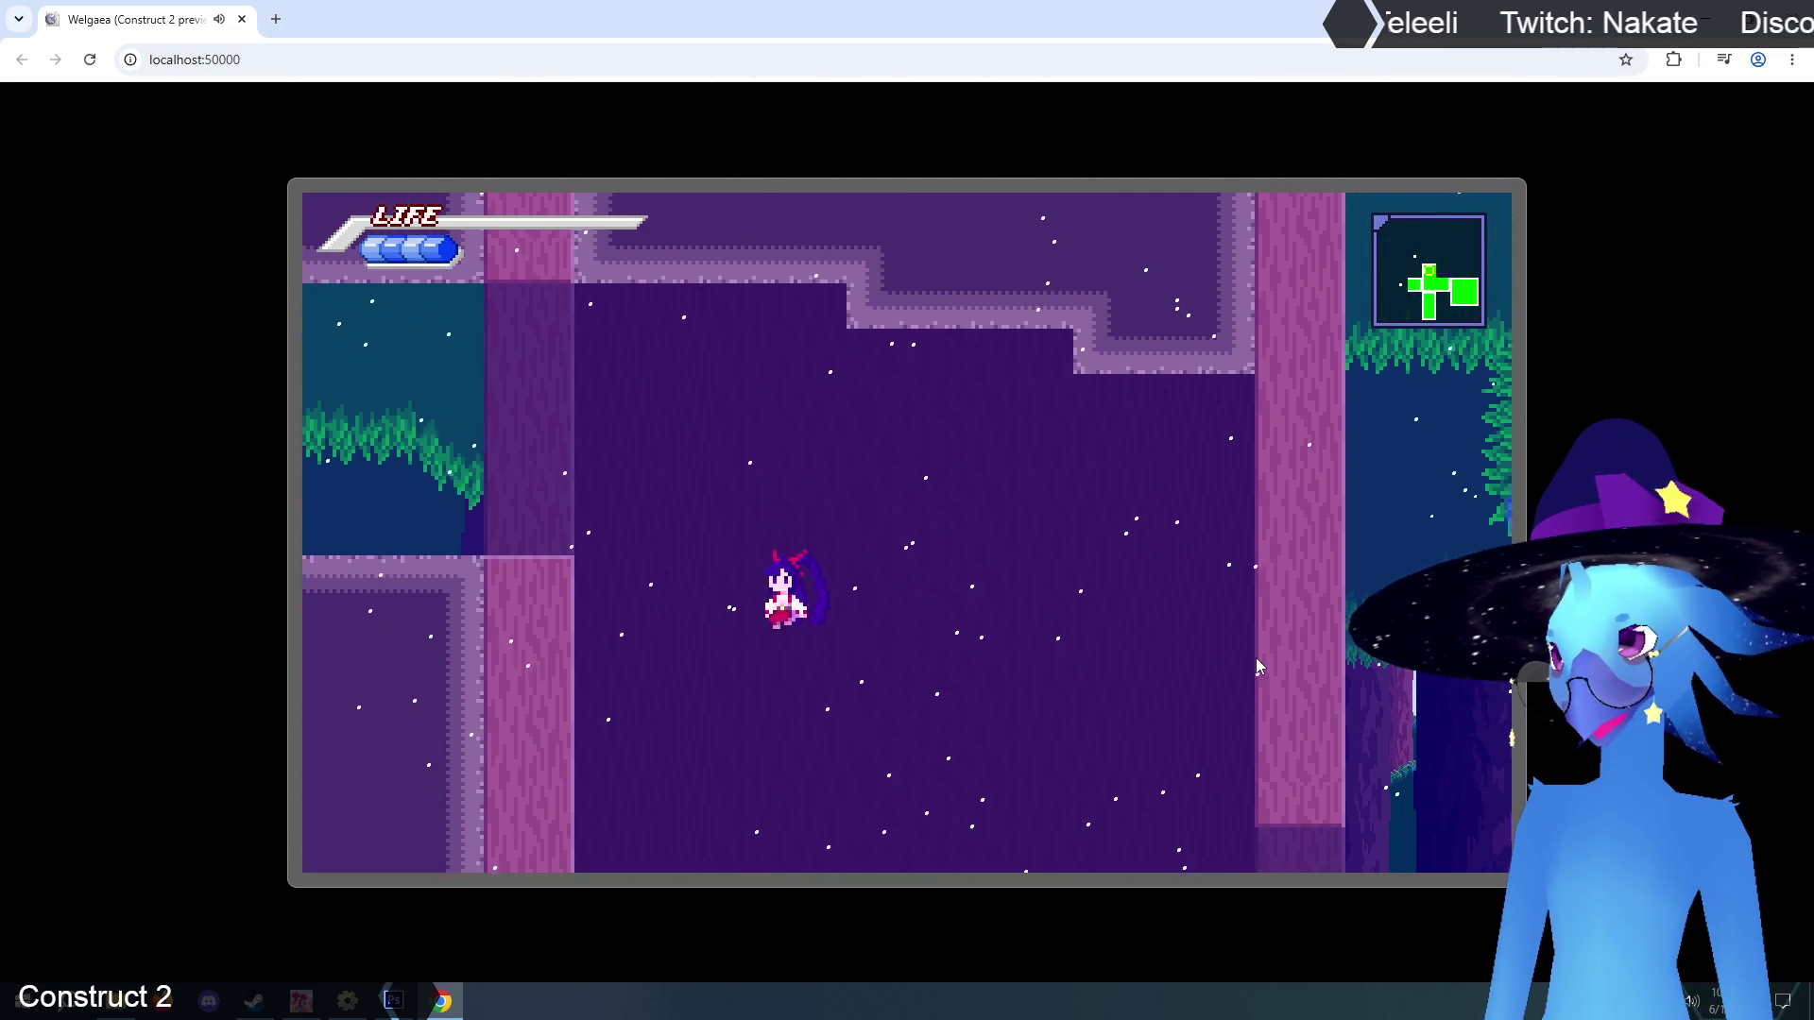
{"action": "key", "text": "Right"}
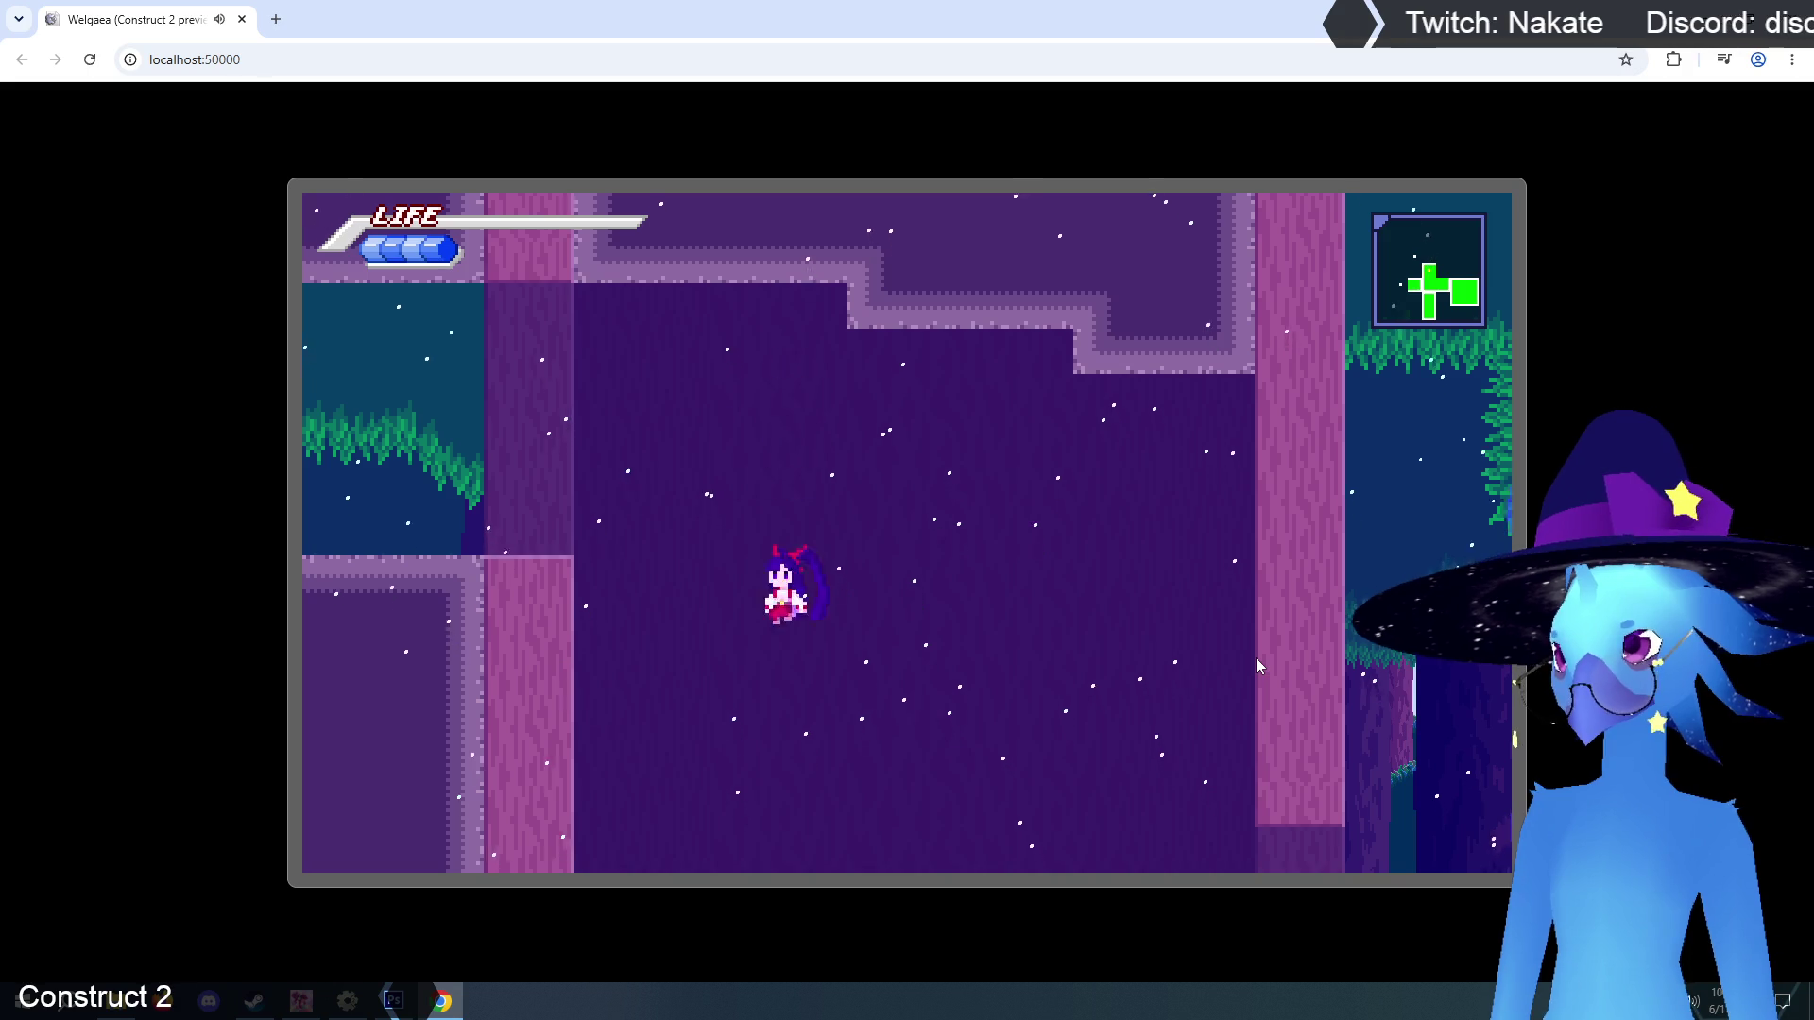
{"action": "key", "text": "Right"}
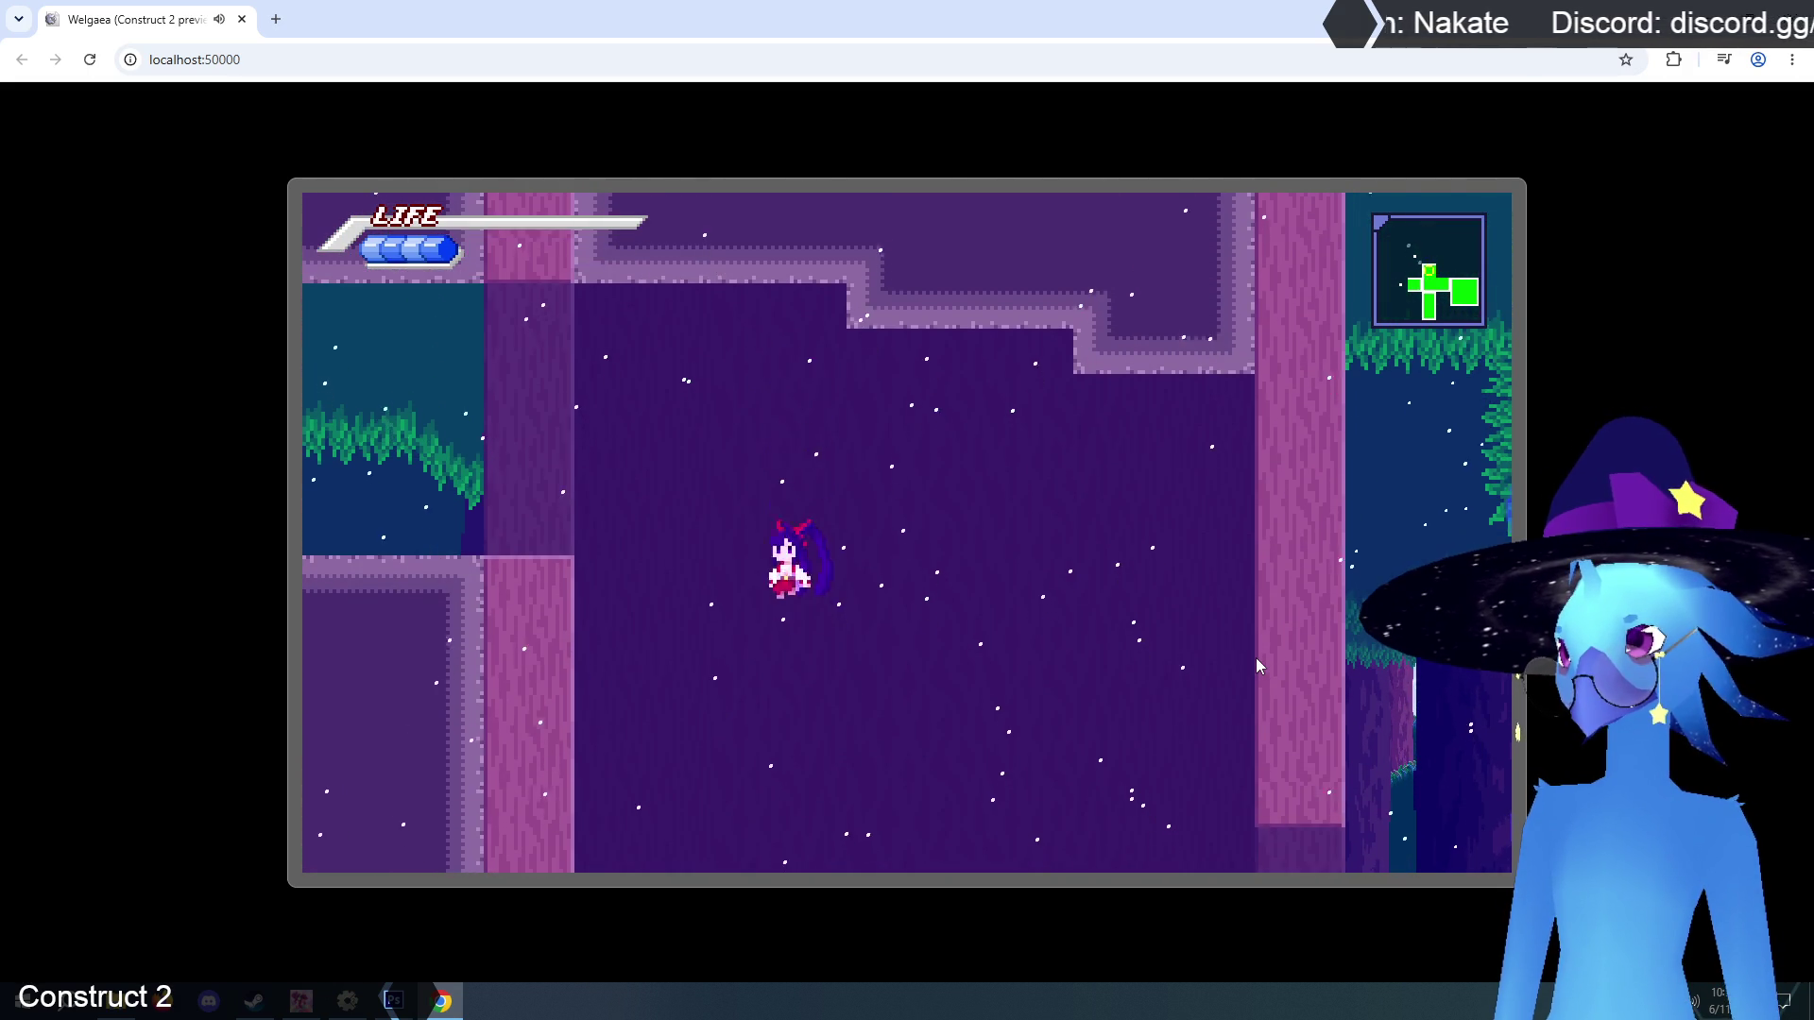
{"action": "key", "text": "Left"}
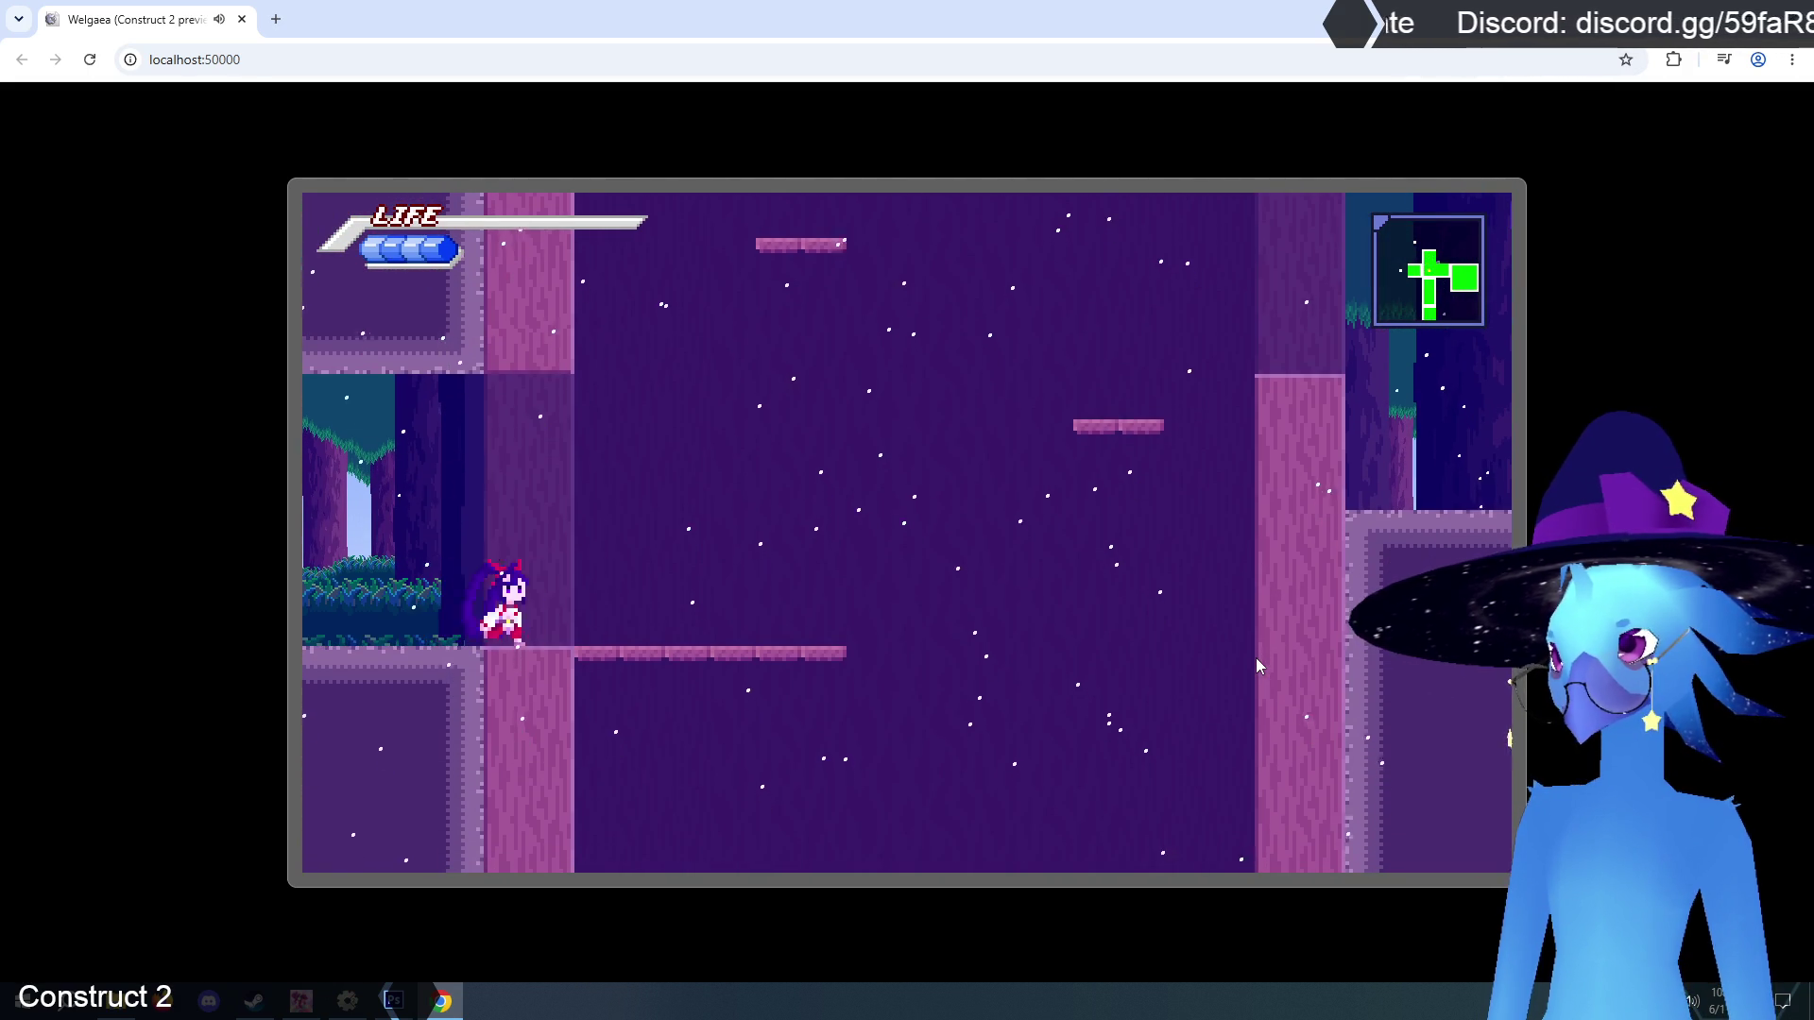
{"action": "key", "text": "Up"}
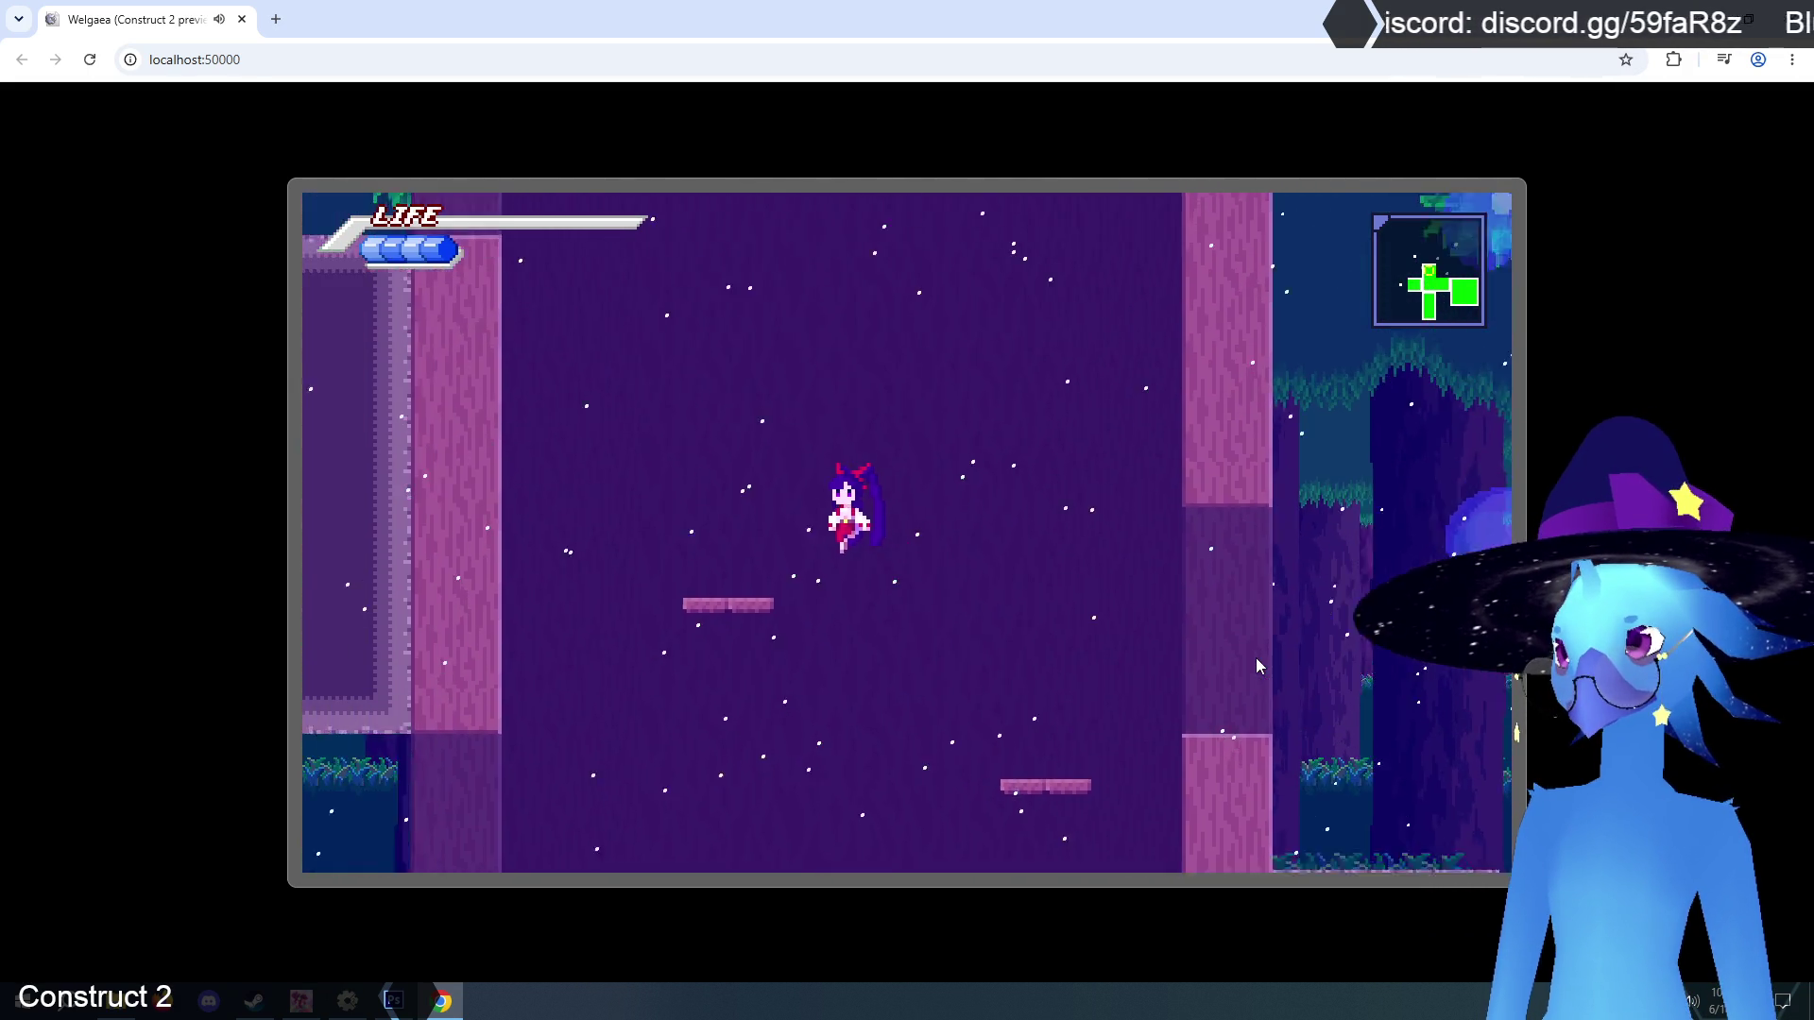
{"action": "key", "text": "Up"}
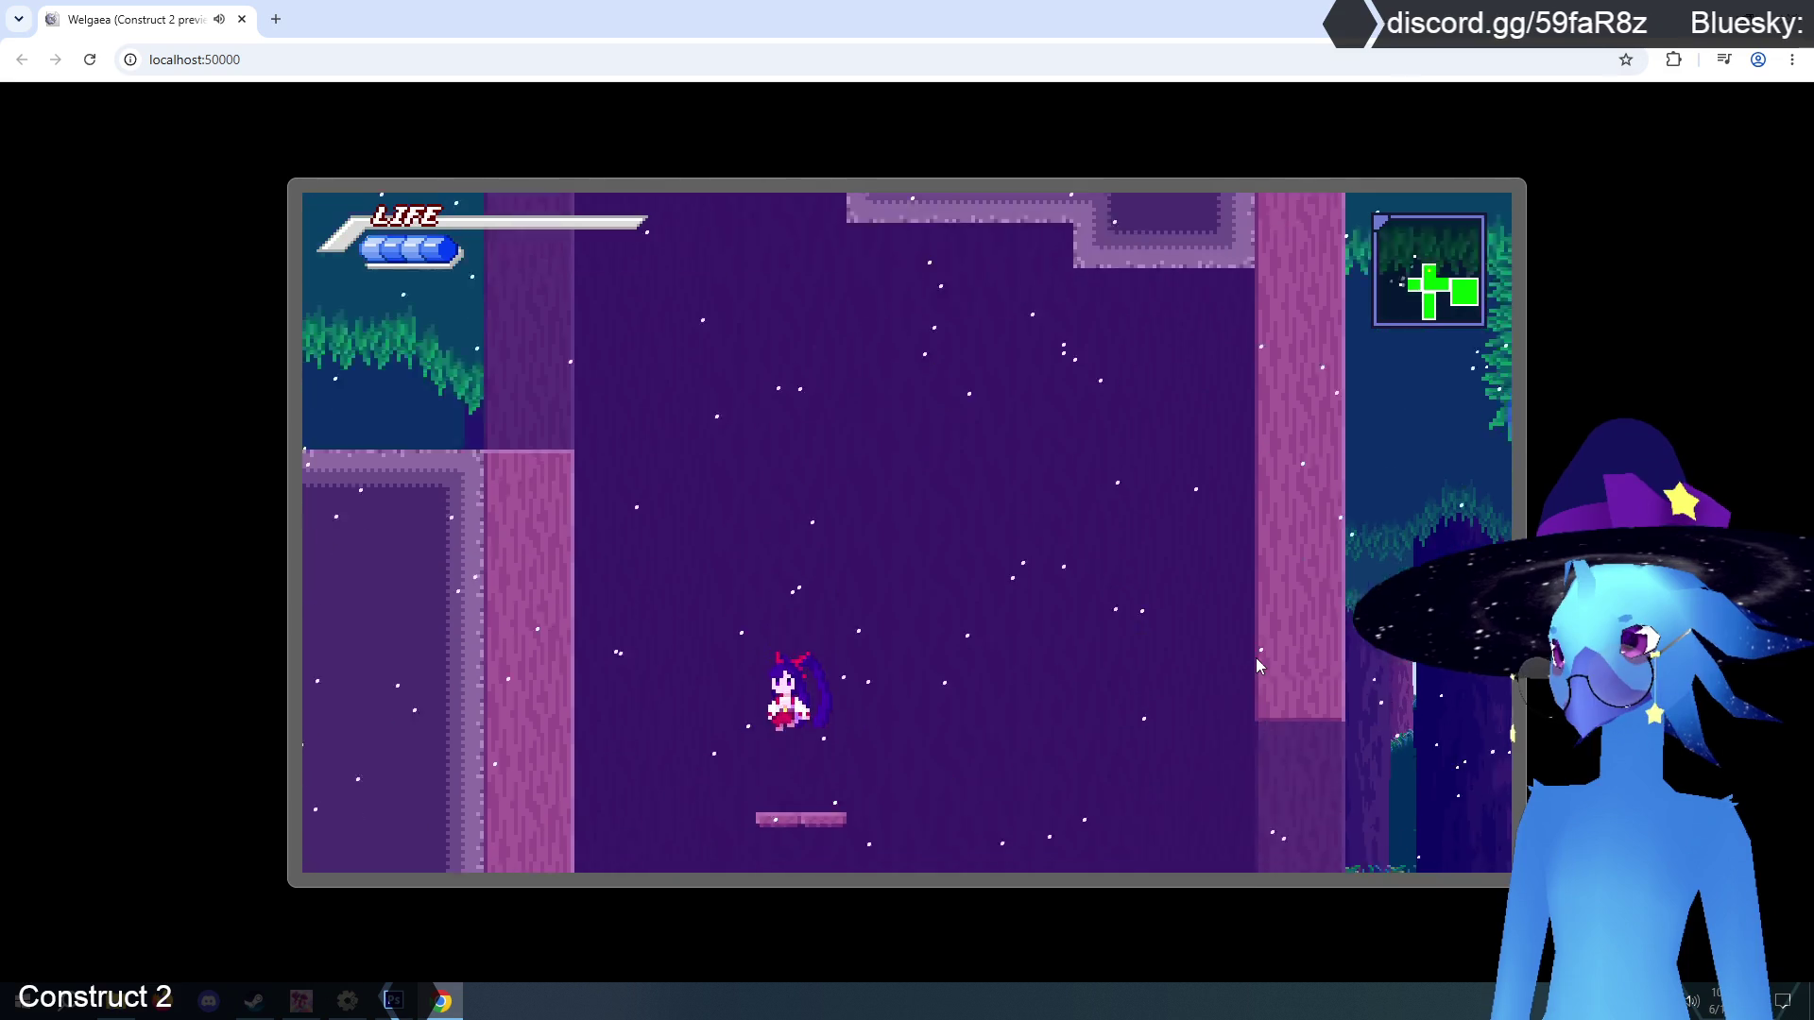
{"action": "key", "text": "Up"}
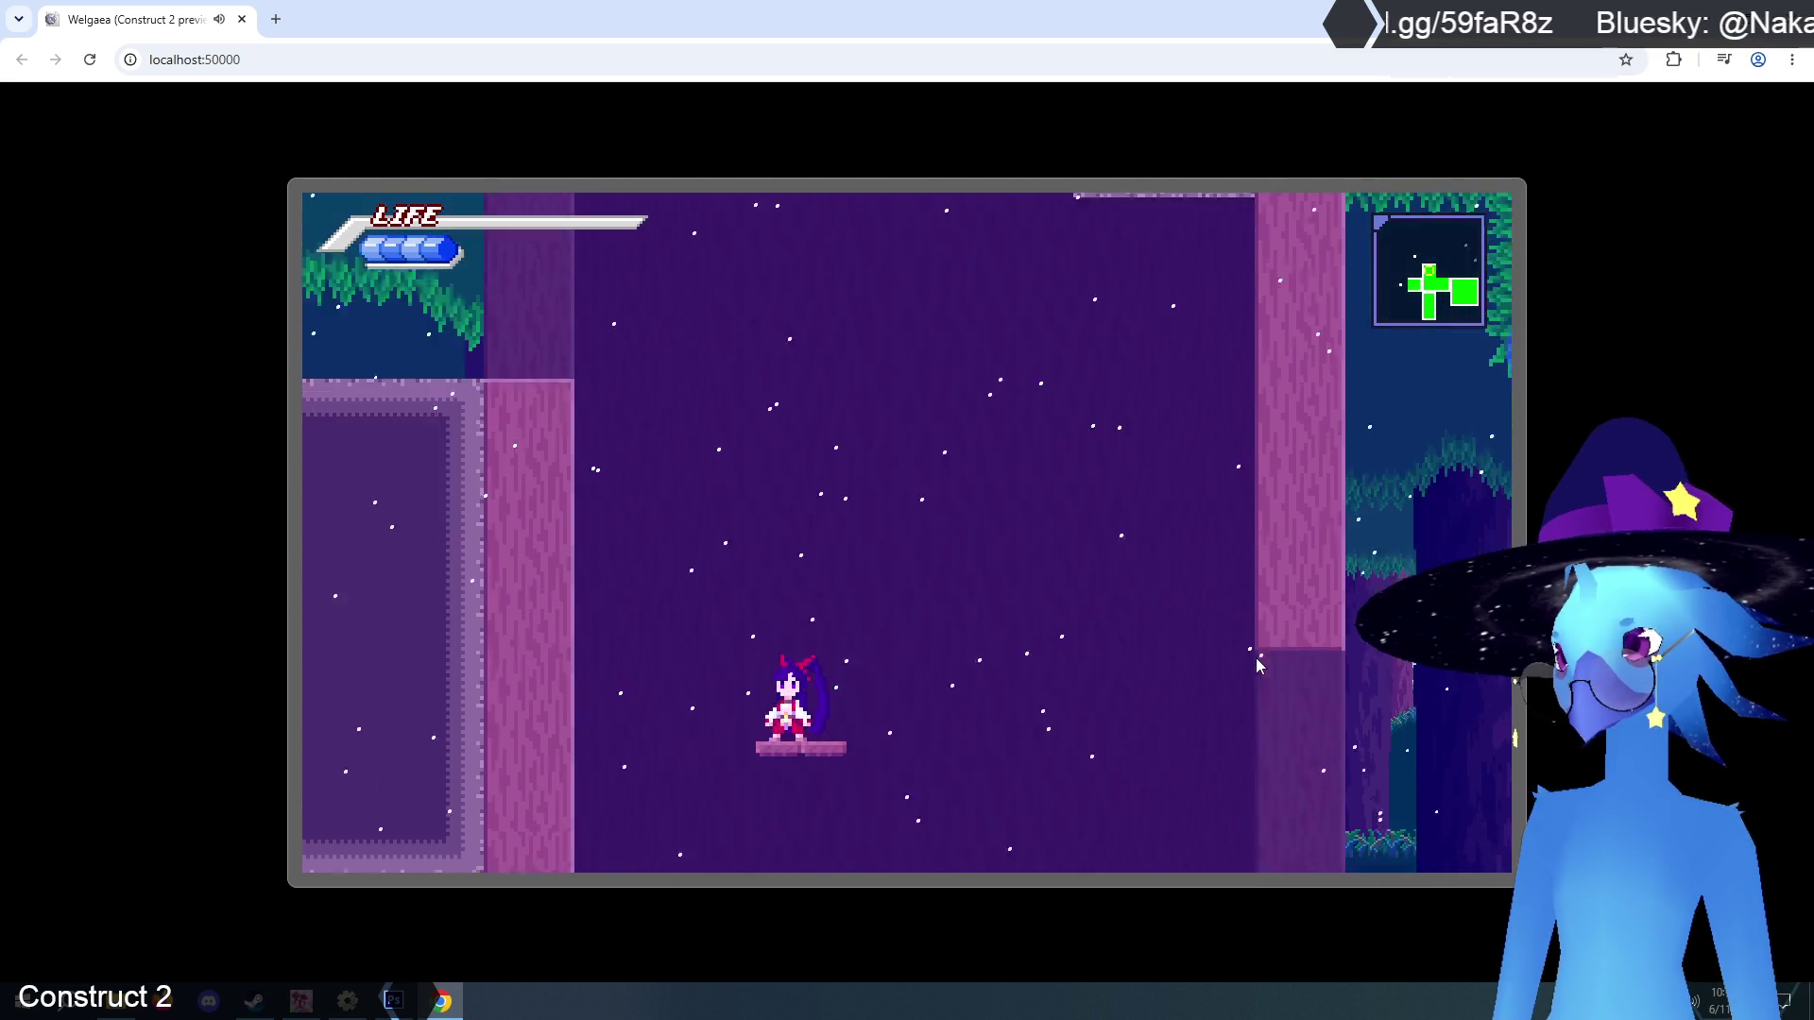
{"action": "key", "text": "Up"}
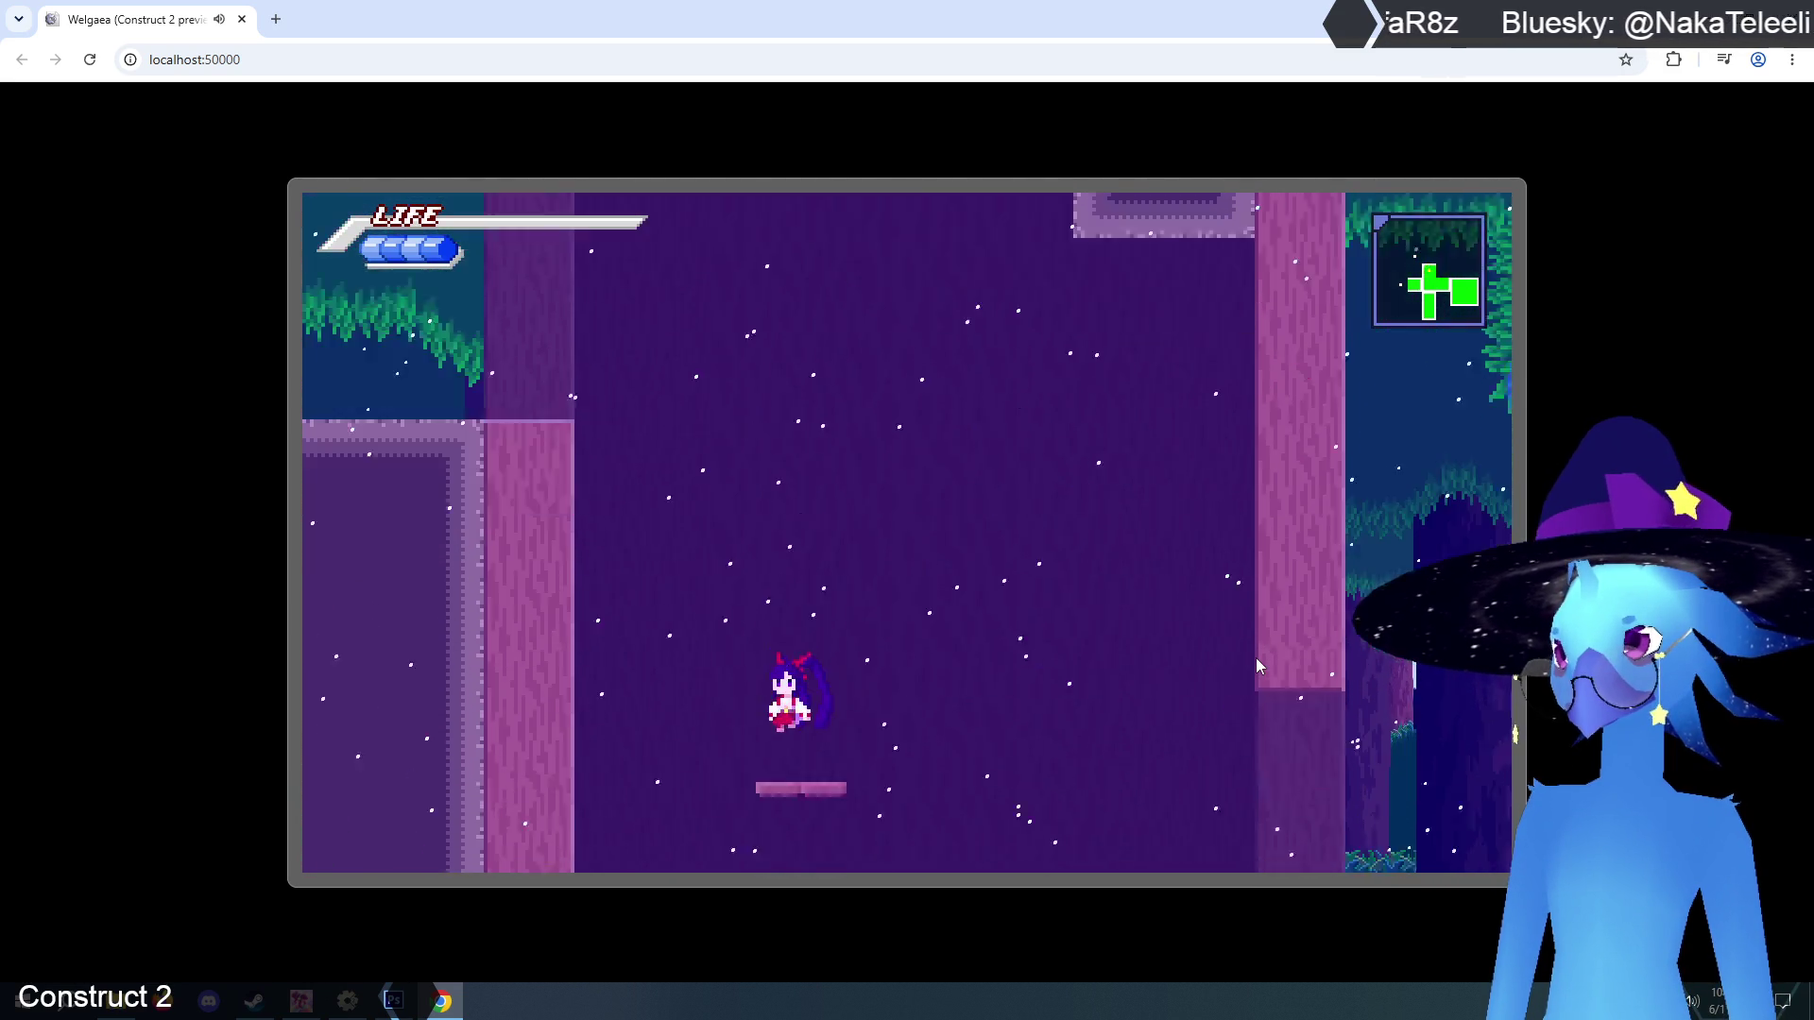
Climb from the lower ledge to the upper platforms, steering left and right mid-jump.
{"action": "key", "text": "Left"}
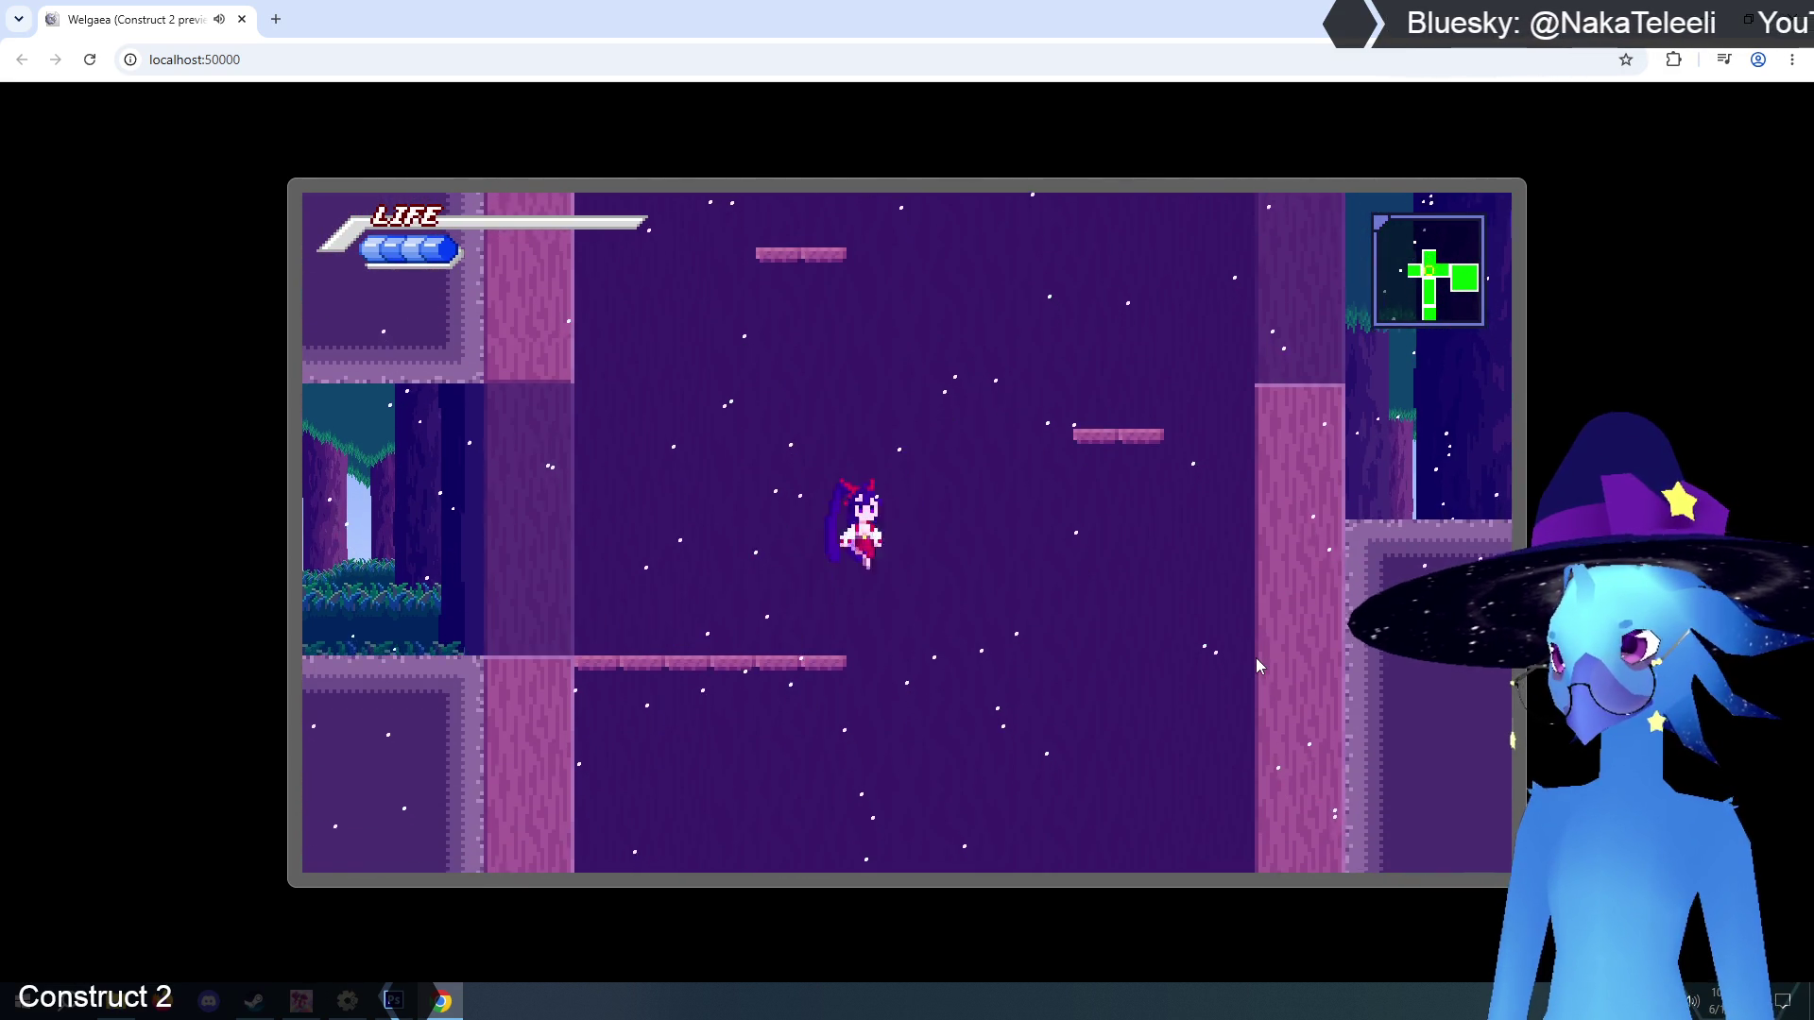
{"action": "key", "text": "Right"}
{"action": "key", "text": "Up"}
{"action": "key", "text": "Left"}
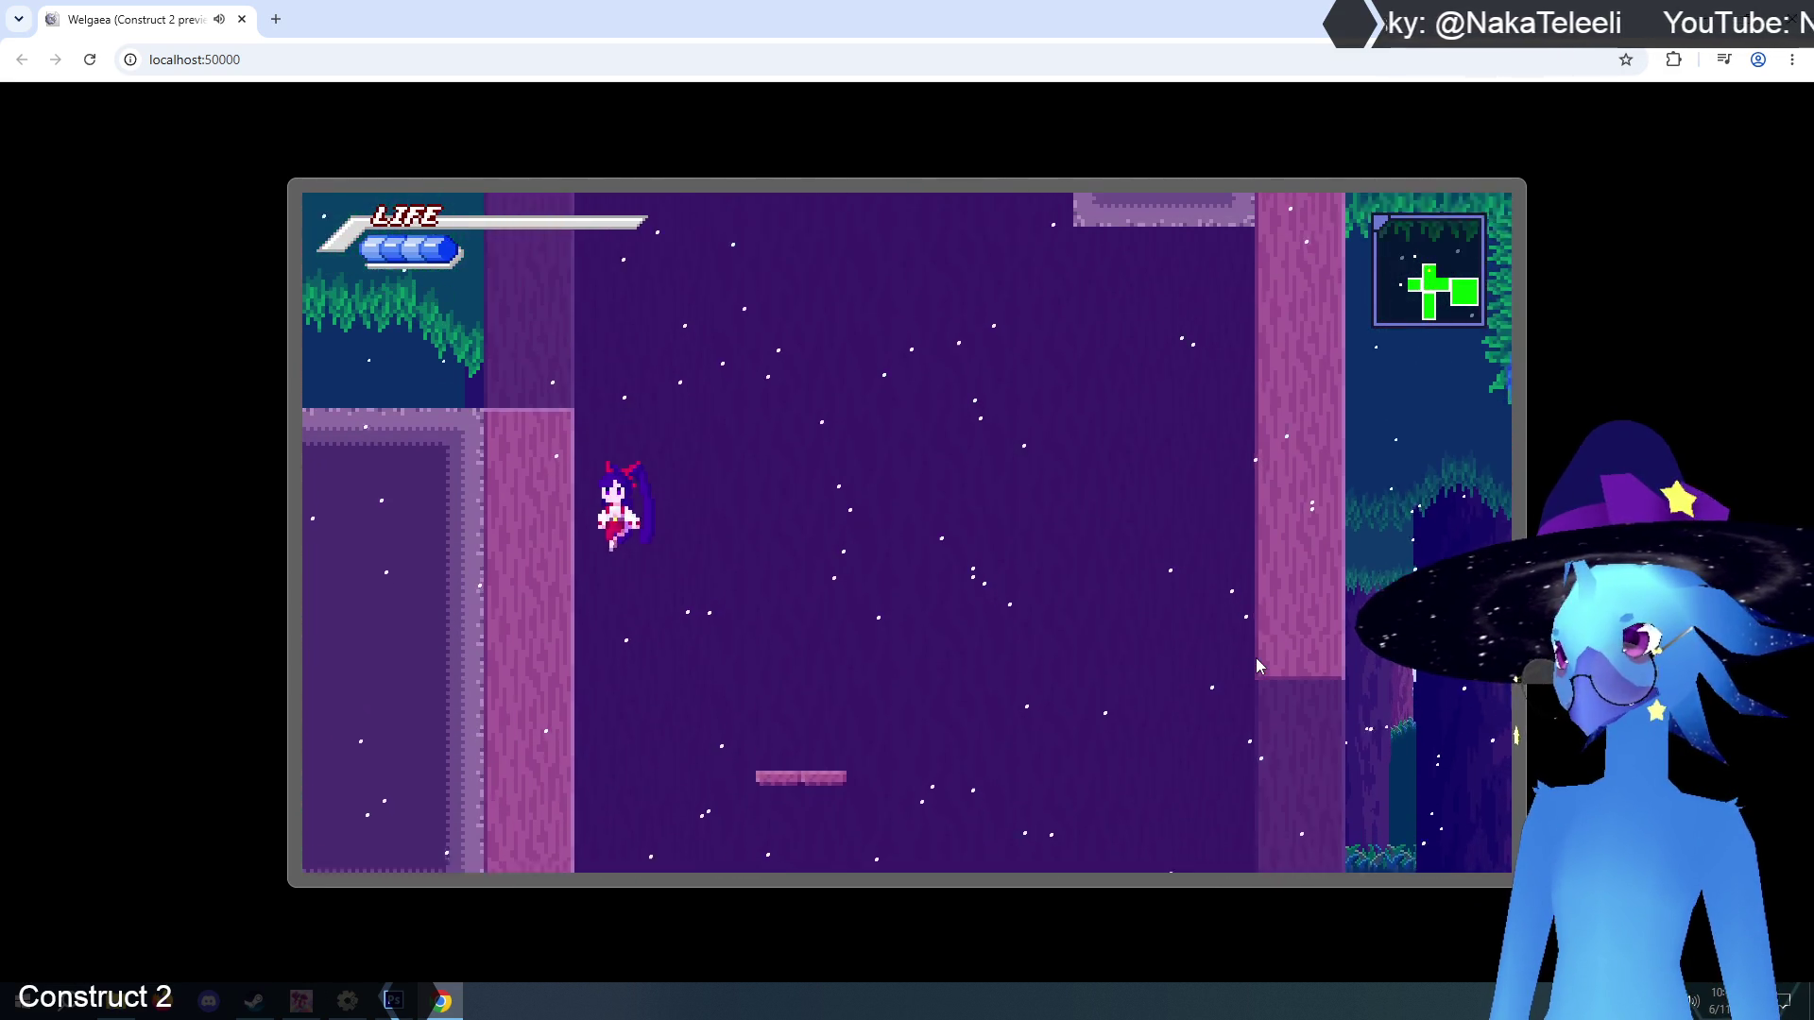
{"action": "key", "text": "Up"}
{"action": "key", "text": "Right"}
{"action": "key", "text": "Left"}
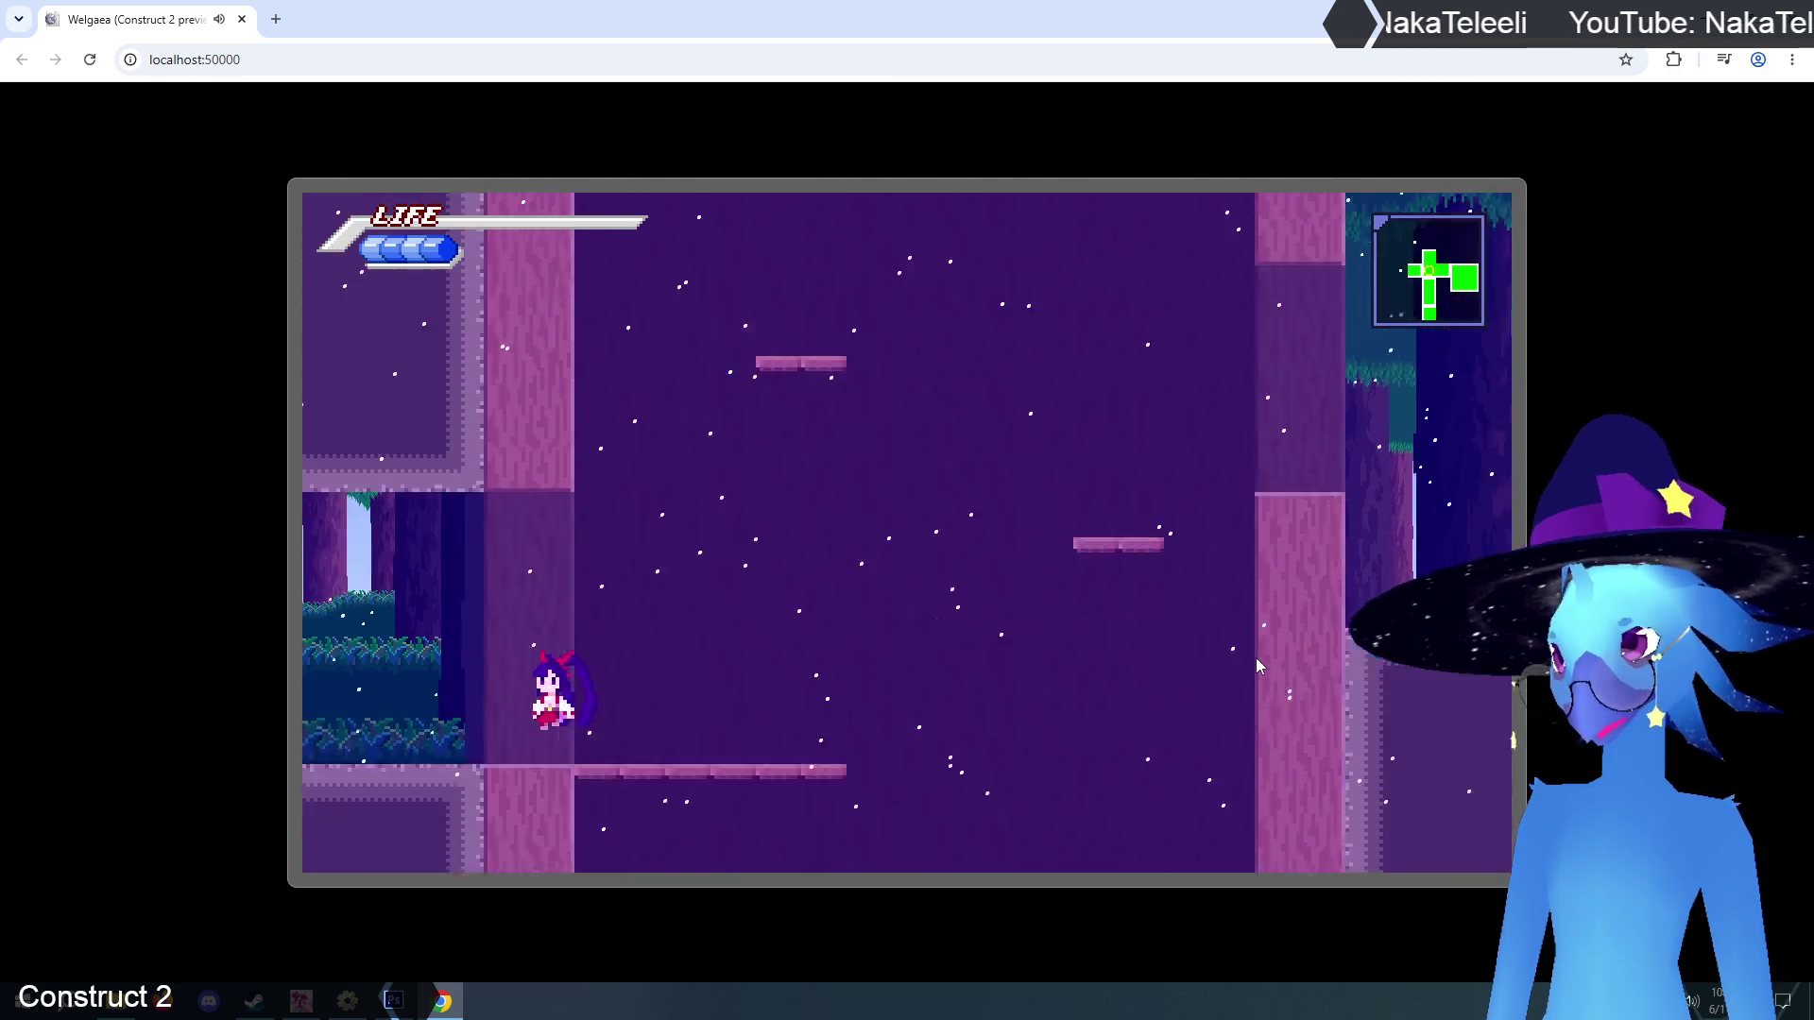
{"action": "key", "text": "Up"}
{"action": "key", "text": "Right"}
{"action": "key", "text": "Up"}
{"action": "key", "text": "Left"}
{"action": "key", "text": "Up"}
{"action": "key", "text": "Right"}
{"action": "key", "text": "Up"}
{"action": "key", "text": "Left"}
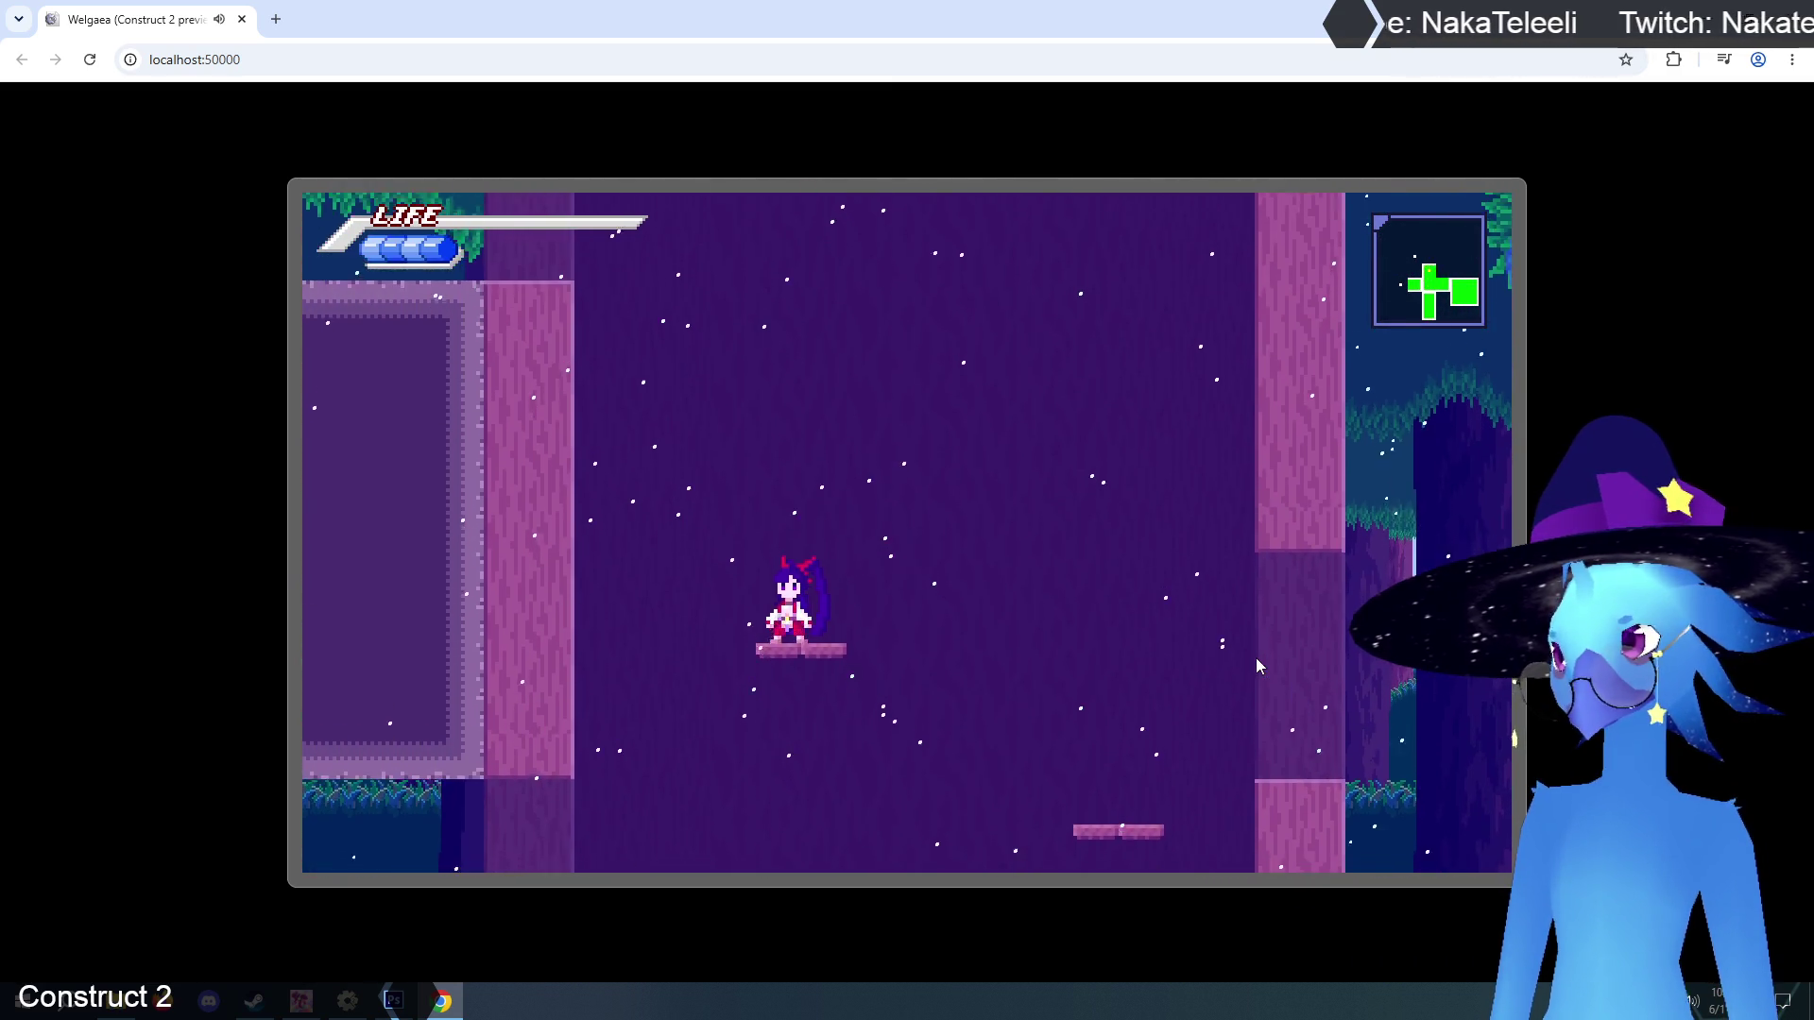
{"action": "key", "text": "Right"}
Repeatedly jump left off the small platform and drift back right to land on it.
{"action": "key", "text": "Left"}
{"action": "key", "text": "Right"}
{"action": "key", "text": "Left"}
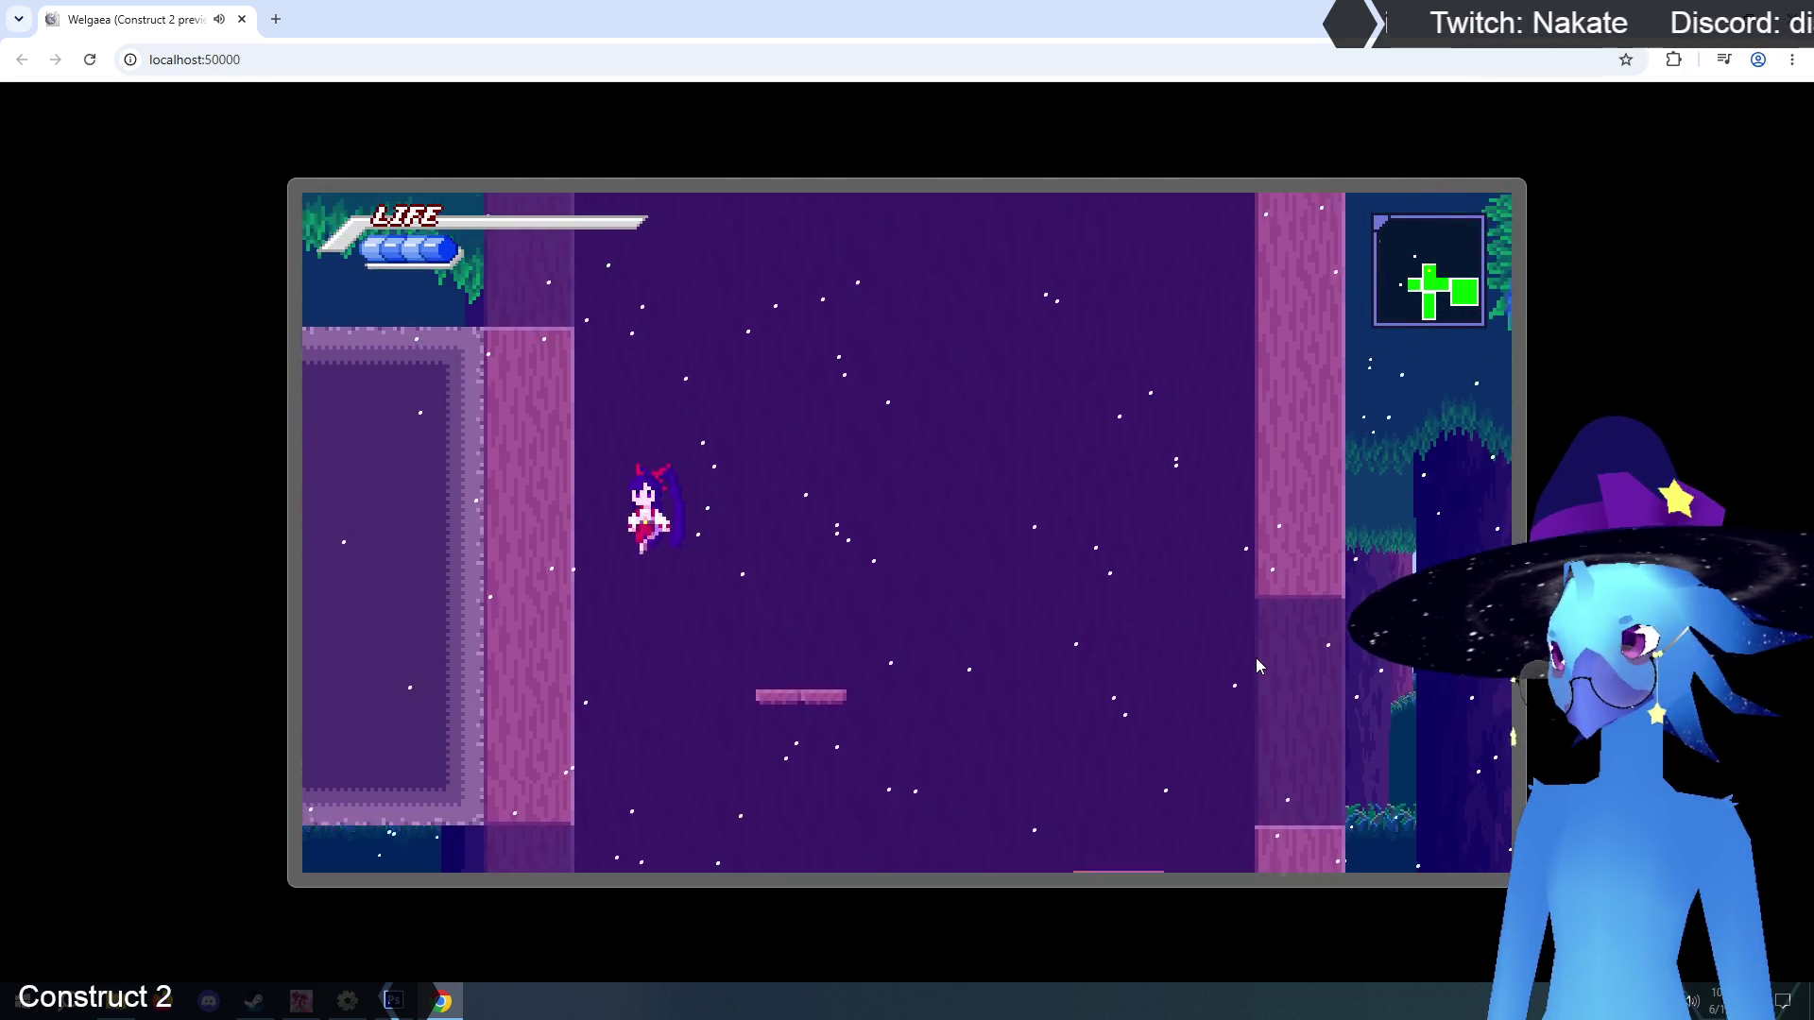
{"action": "key", "text": "Right"}
{"action": "key", "text": "Left"}
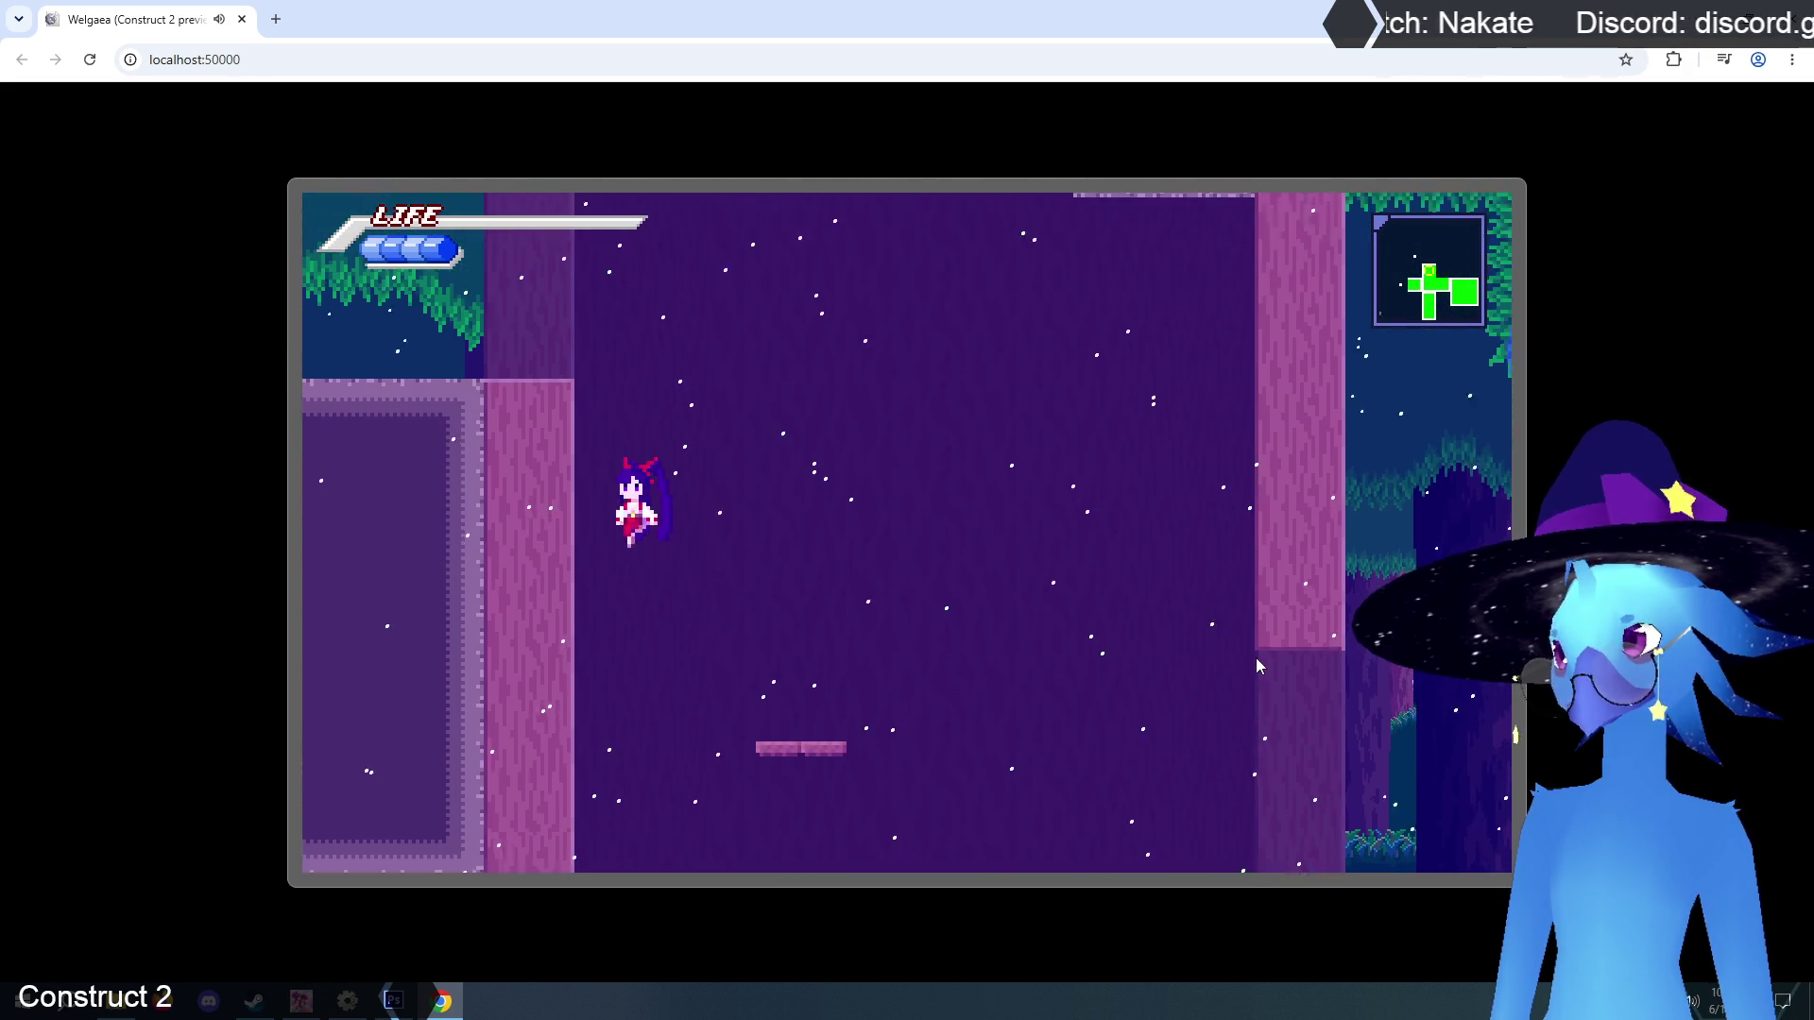
{"action": "key", "text": "Right"}
{"action": "key", "text": "Left"}
{"action": "key", "text": "Right"}
{"action": "key", "text": "Left"}
{"action": "key", "text": "Right"}
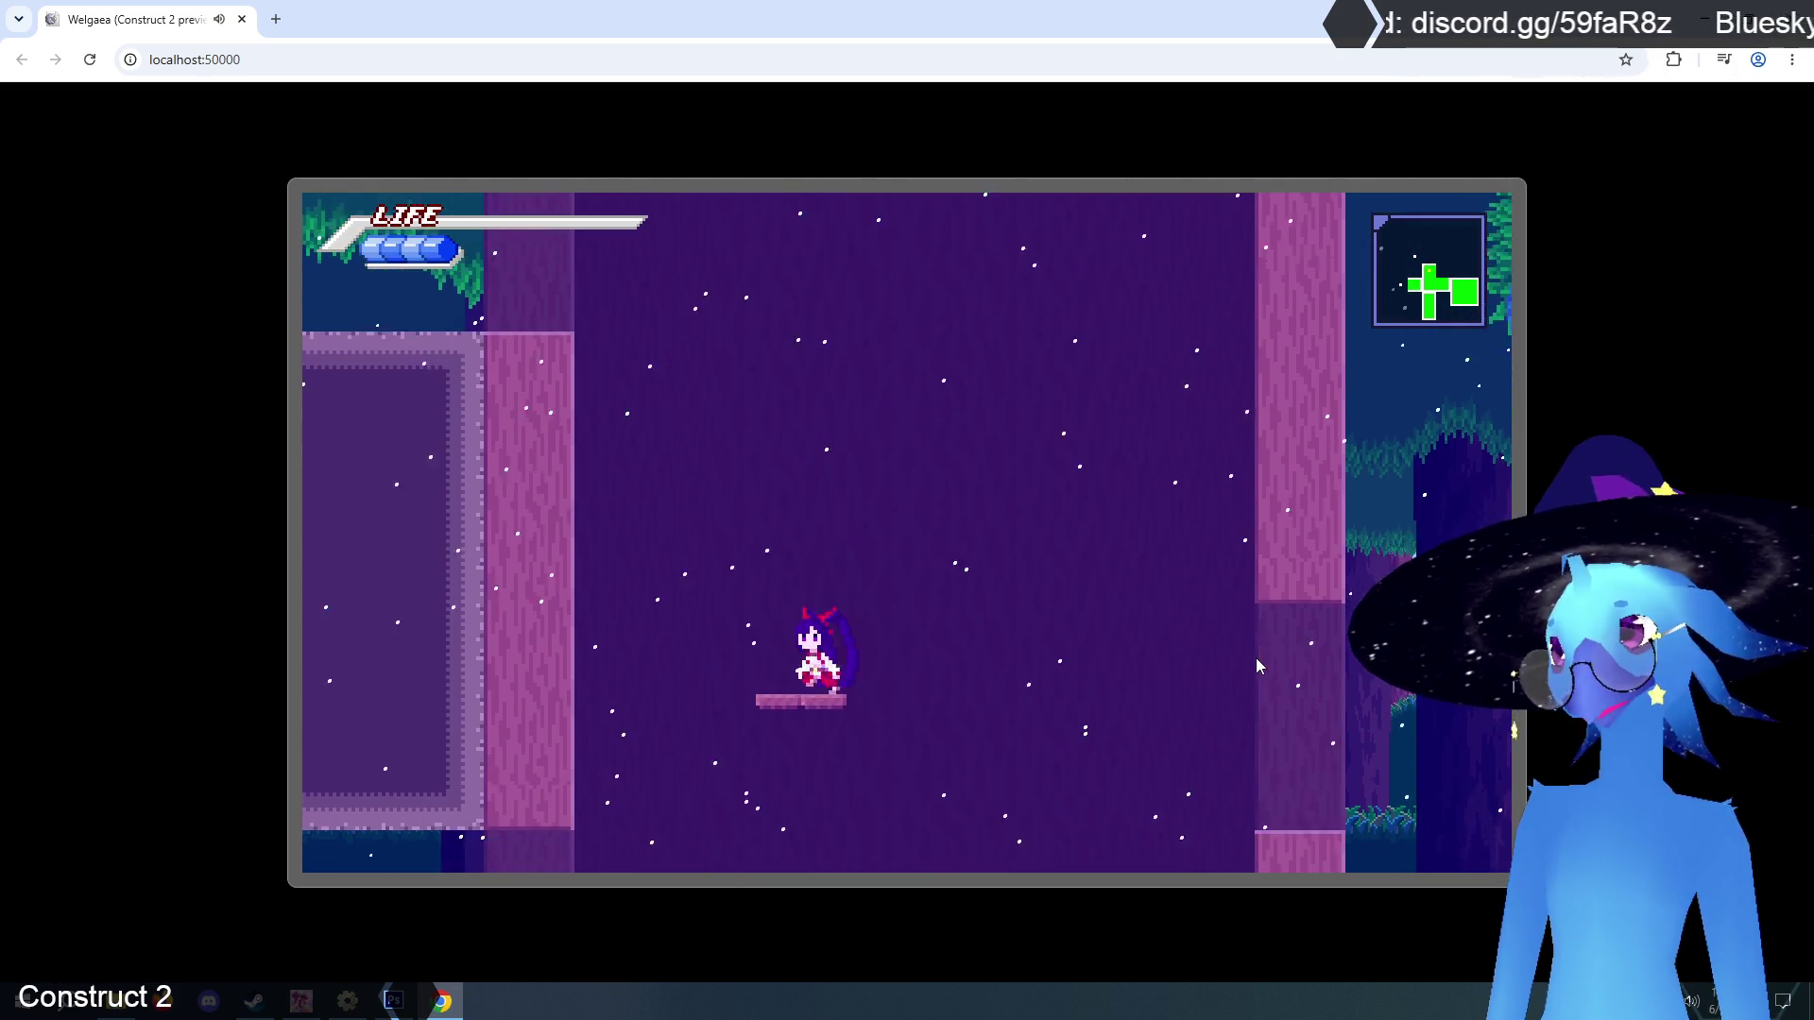
{"action": "key", "text": "Left"}
{"action": "key", "text": "Right"}
{"action": "key", "text": "Left"}
{"action": "key", "text": "Right"}
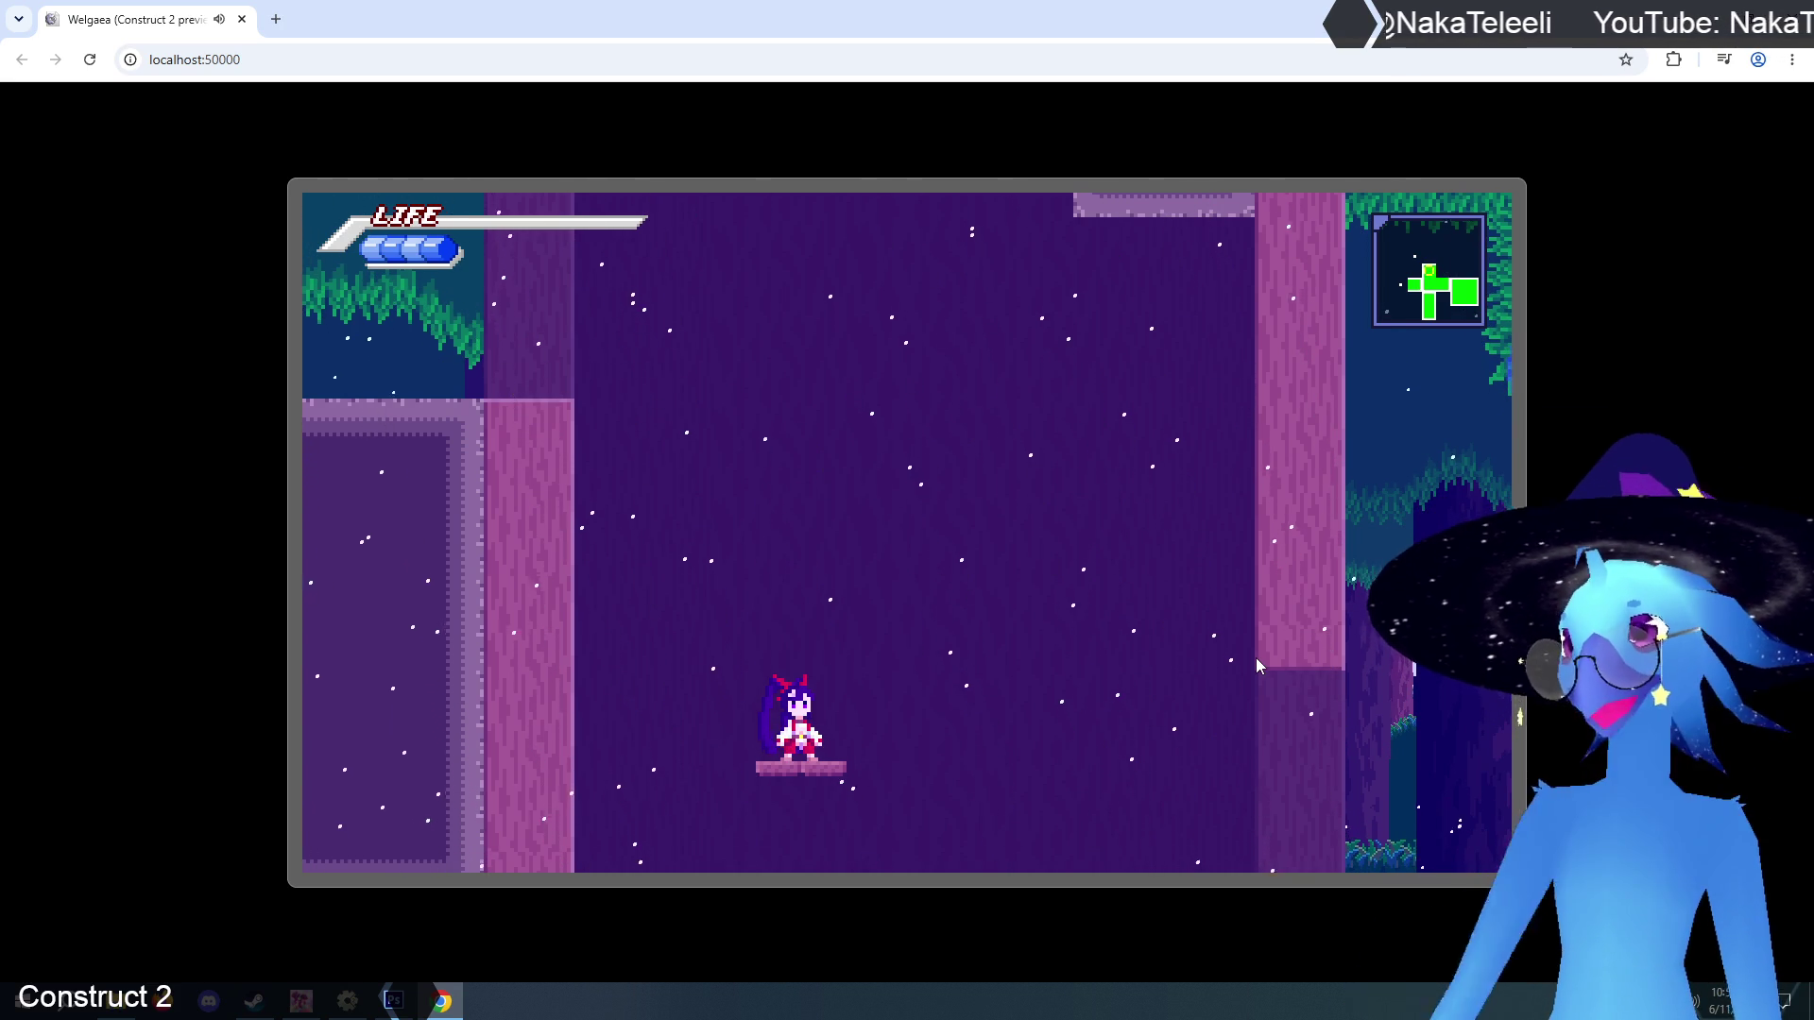
{"action": "key", "text": "Up"}
{"action": "key", "text": "Left"}
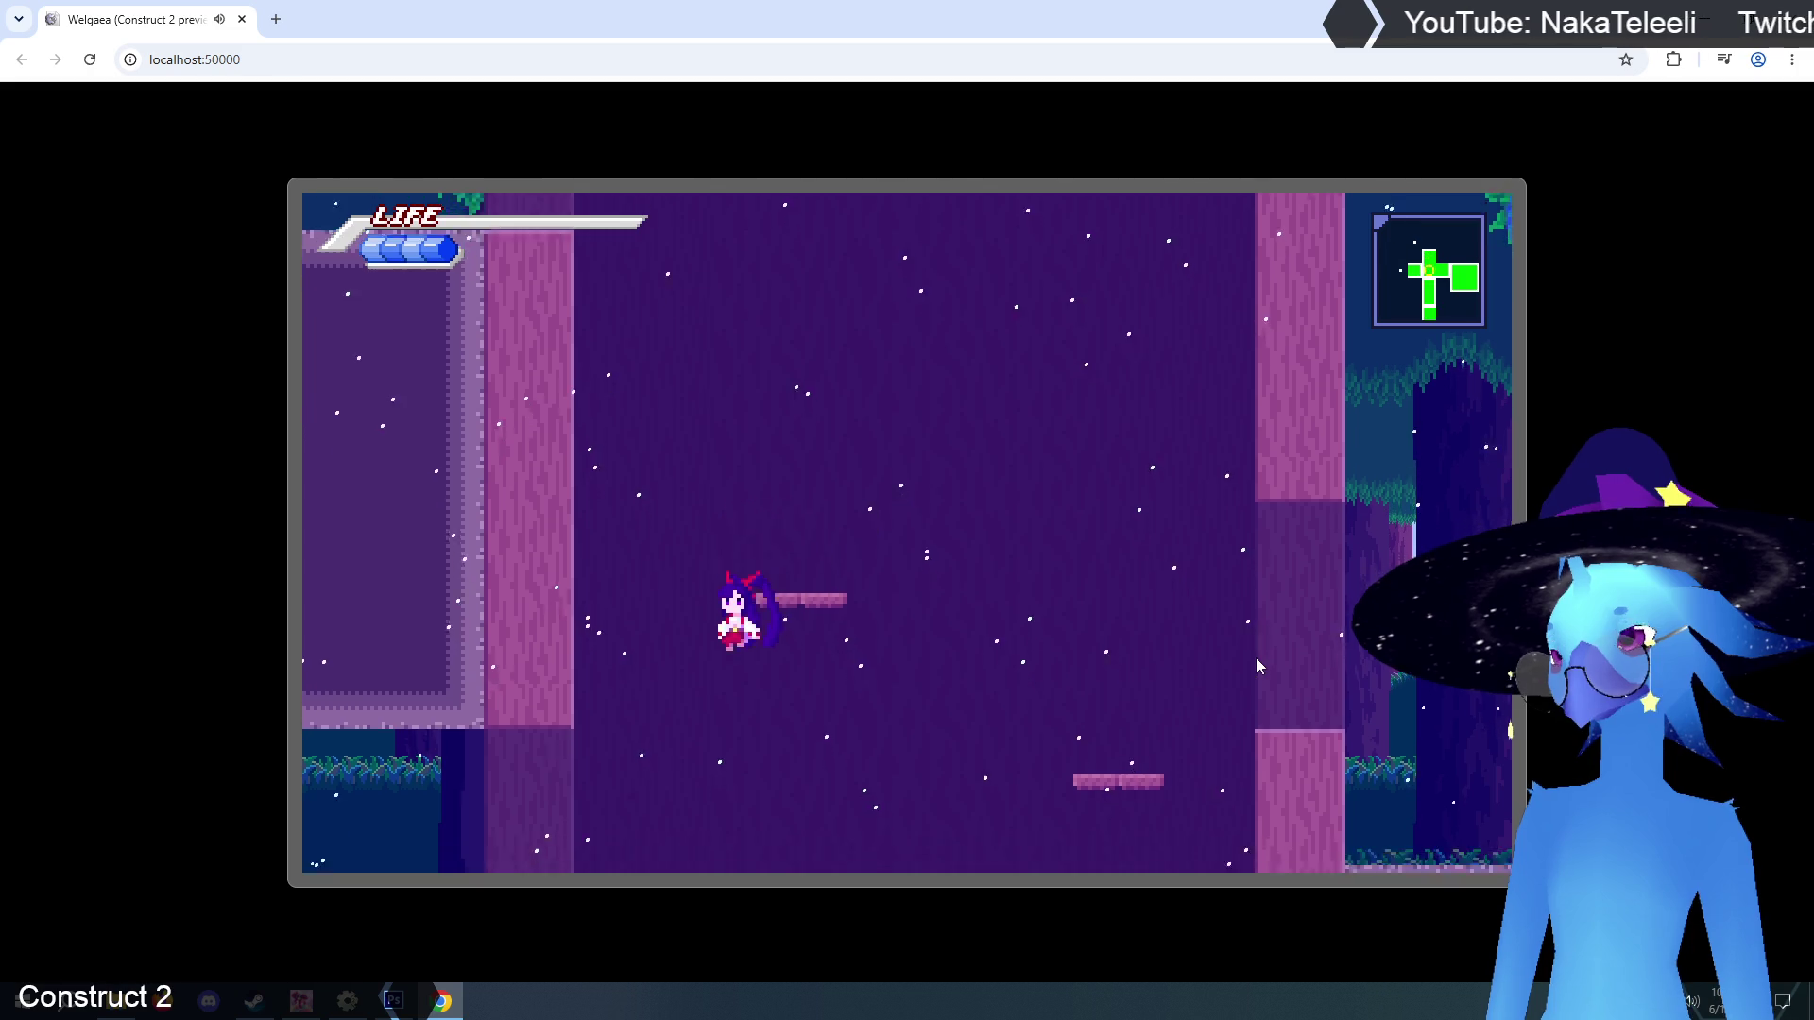
{"action": "key", "text": "Right"}
{"action": "key", "text": "Up"}
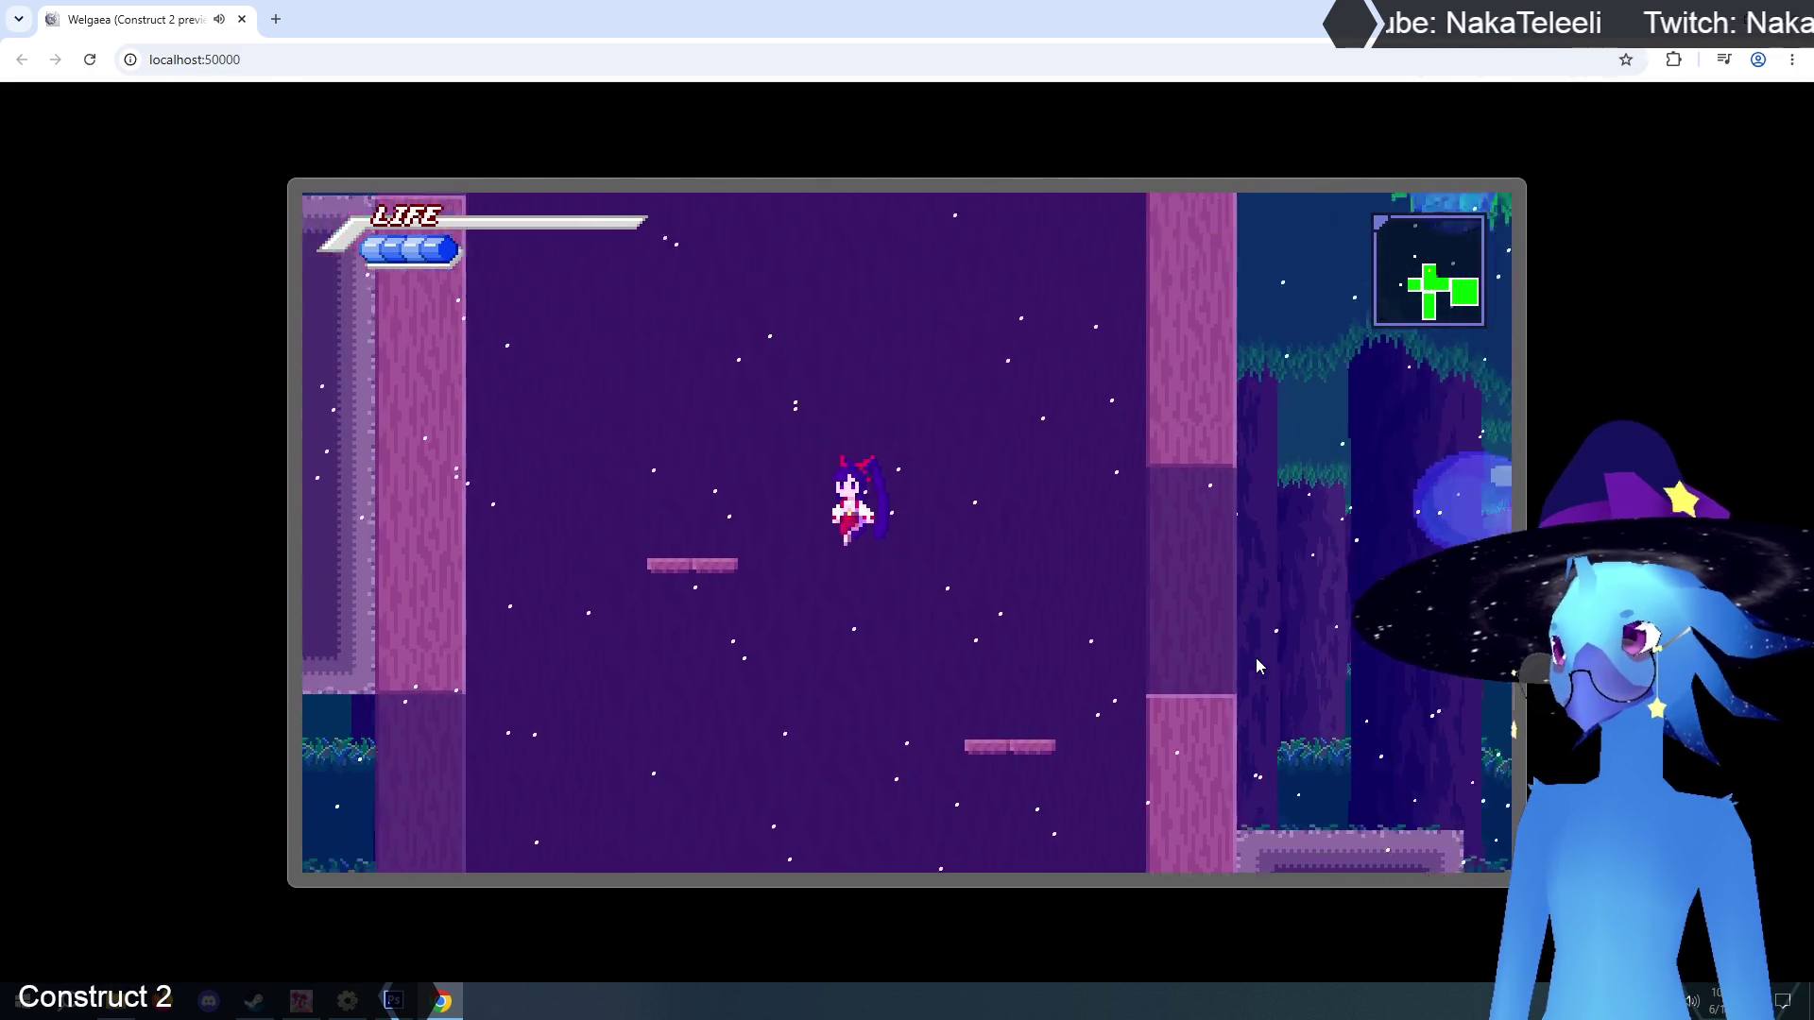
{"action": "key", "text": "Up"}
{"action": "key", "text": "Right"}
{"action": "key", "text": "Up"}
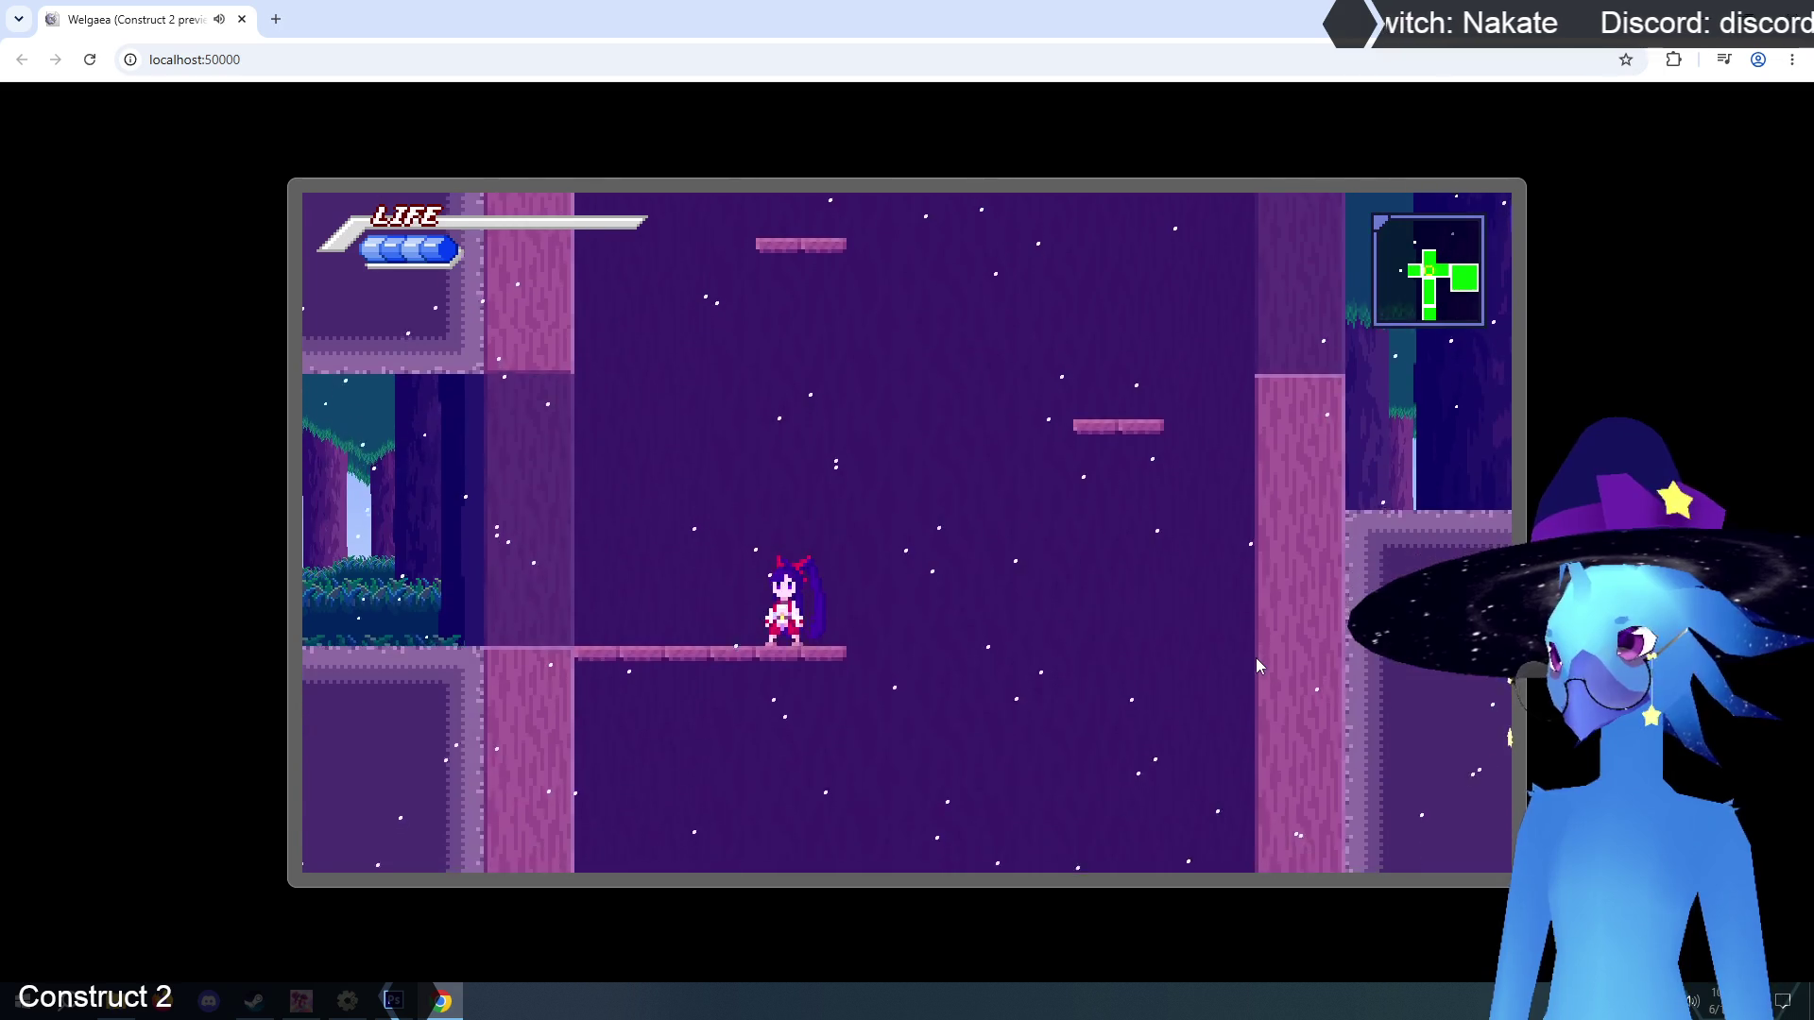
{"action": "key", "text": "Up"}
{"action": "key", "text": "Right"}
{"action": "key", "text": "Up"}
{"action": "key", "text": "Up"}
{"action": "key", "text": "Left"}
{"action": "key", "text": "Right"}
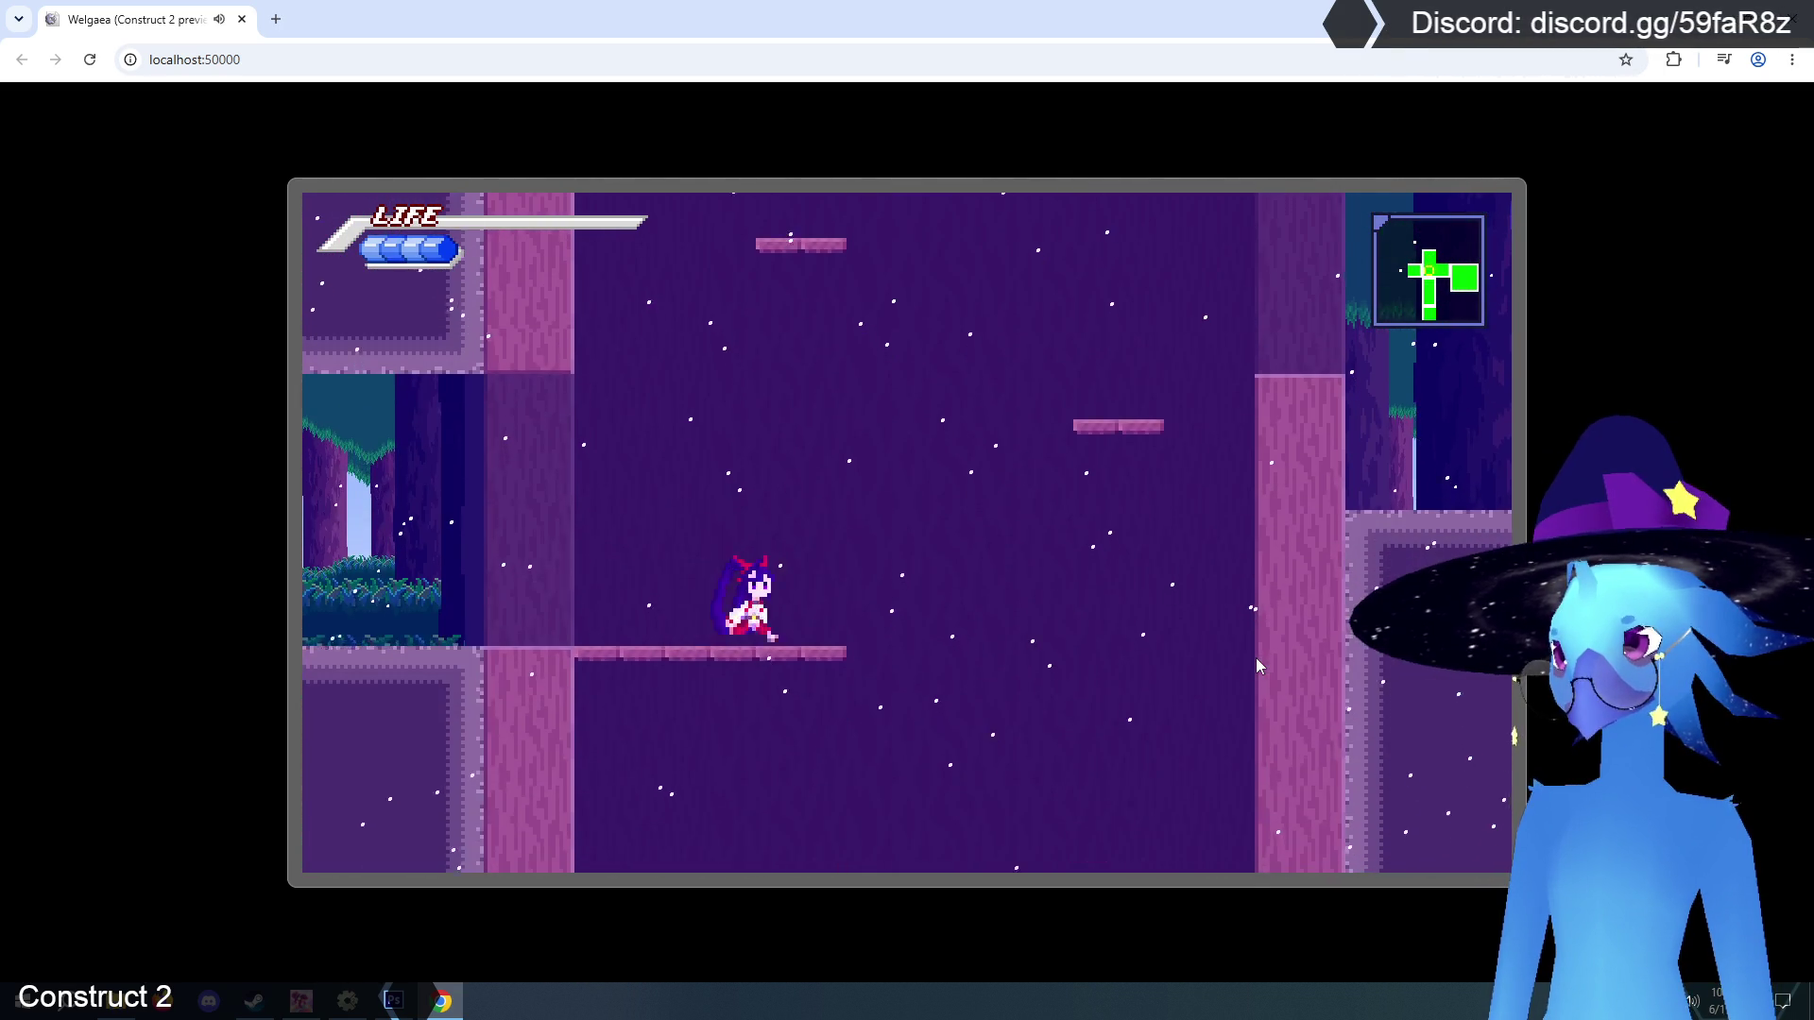
{"action": "key", "text": "Up"}
{"action": "key", "text": "Left"}
{"action": "key", "text": "Up"}
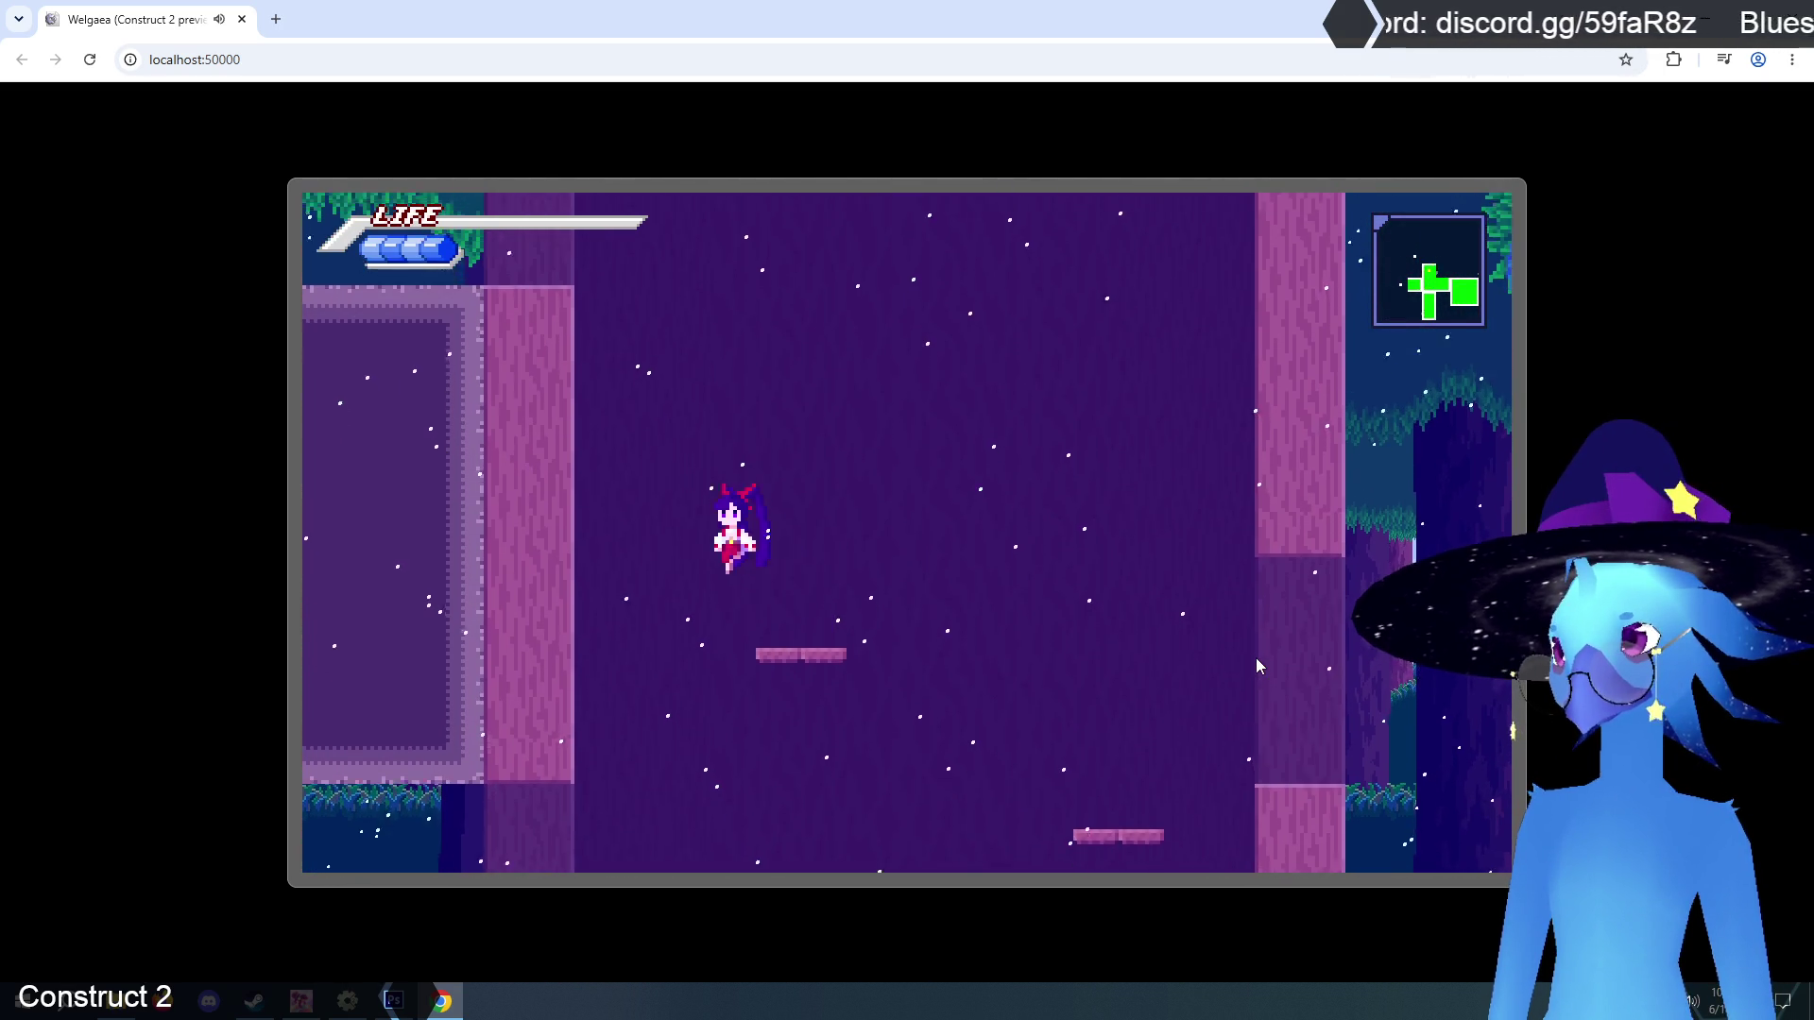
{"action": "key", "text": "Right"}
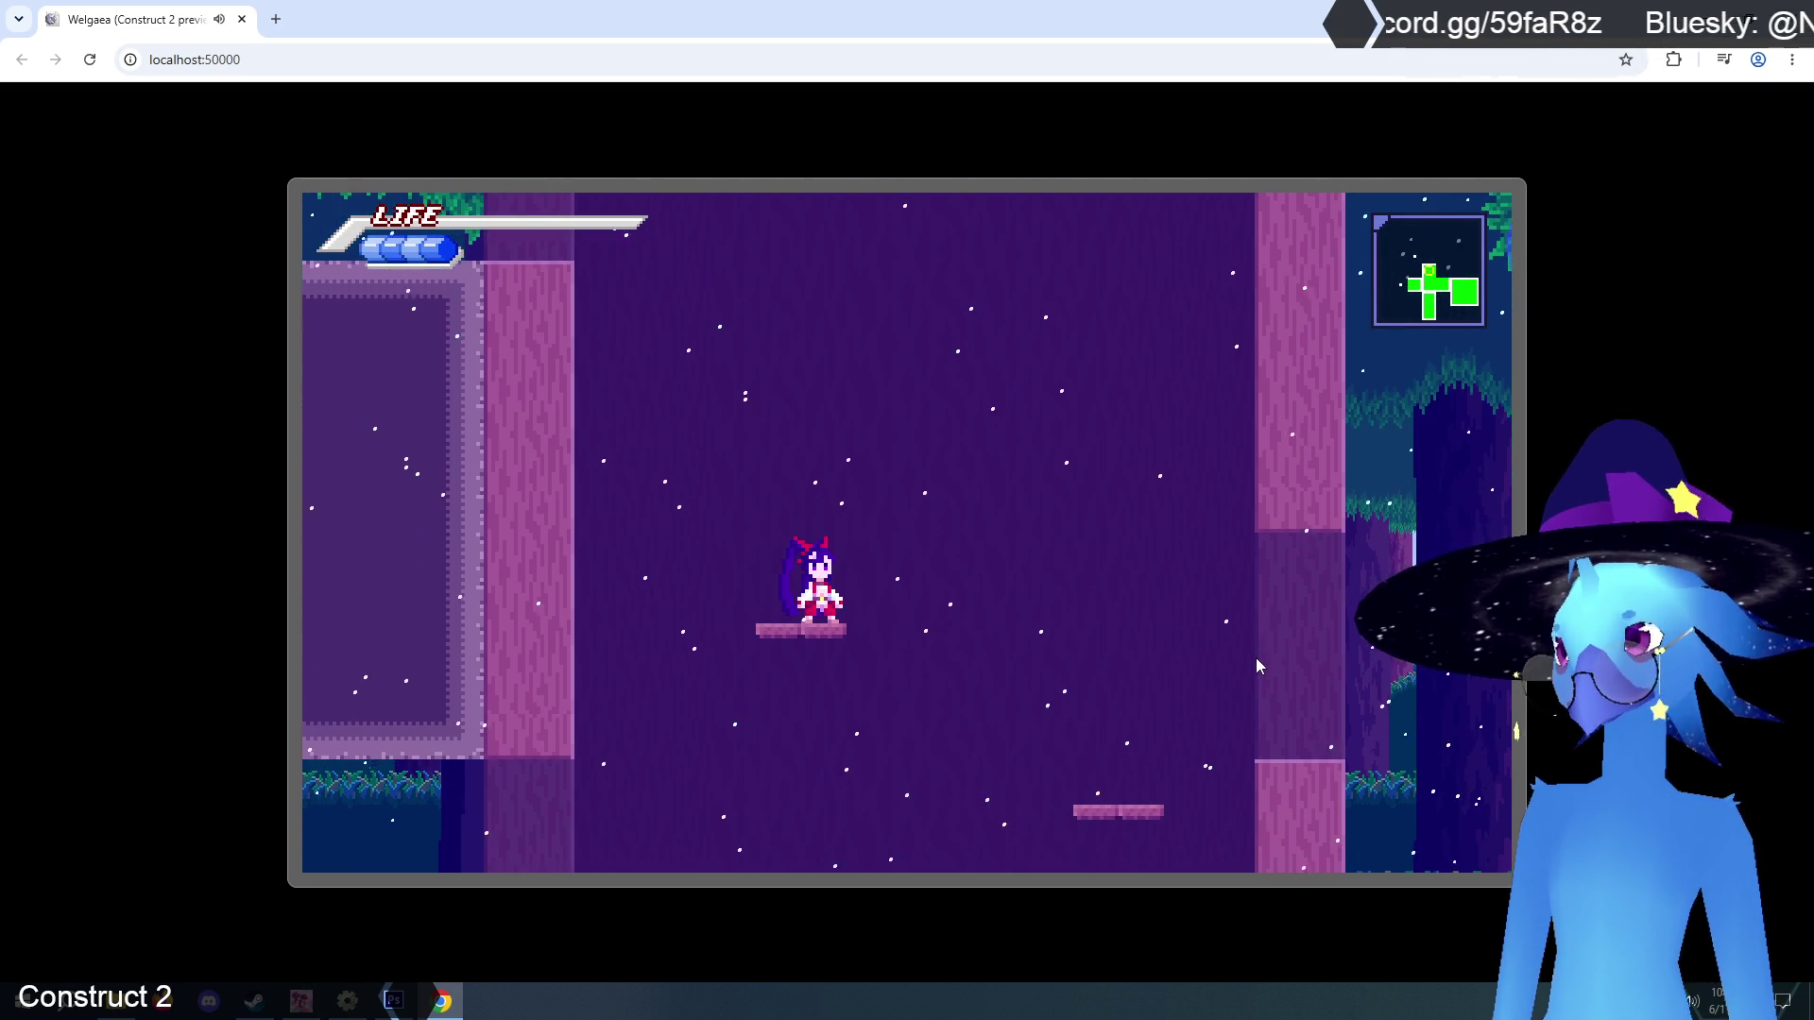
{"action": "key", "text": "Up"}
{"action": "key", "text": "Left"}
{"action": "key", "text": "Right"}
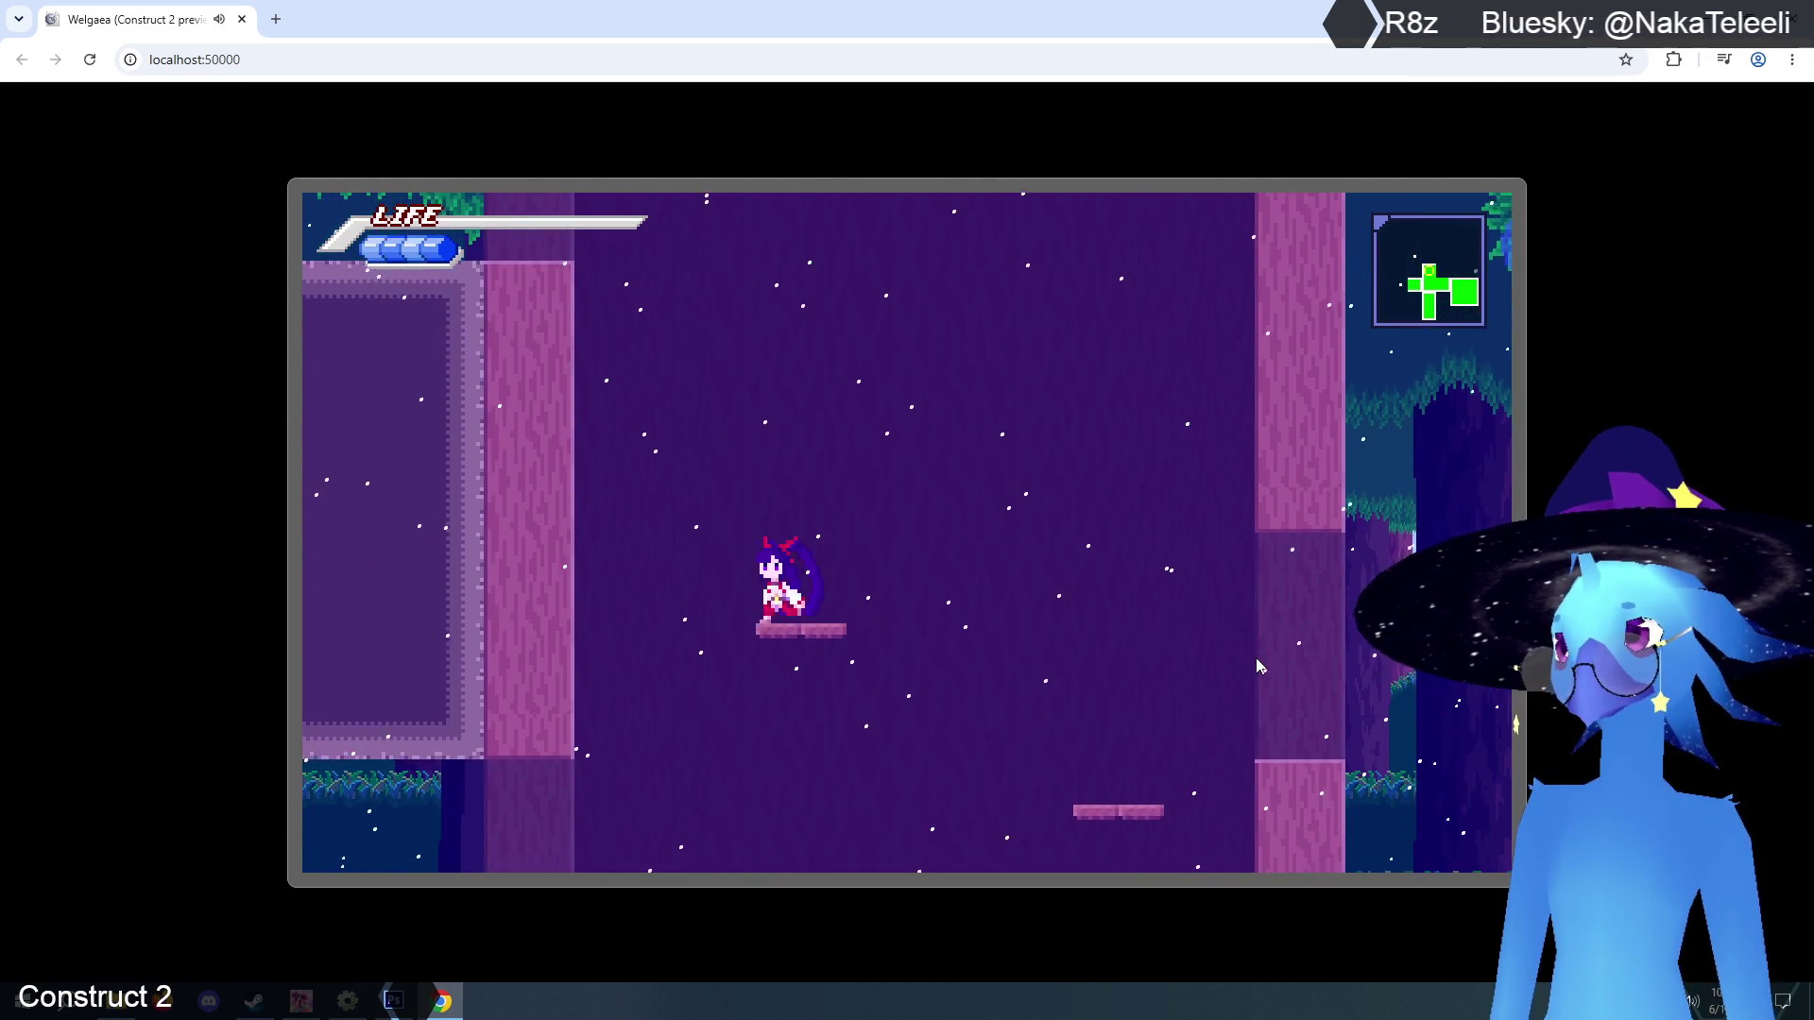
{"action": "key", "text": "Up"}
{"action": "key", "text": "Left"}
{"action": "key", "text": "Right"}
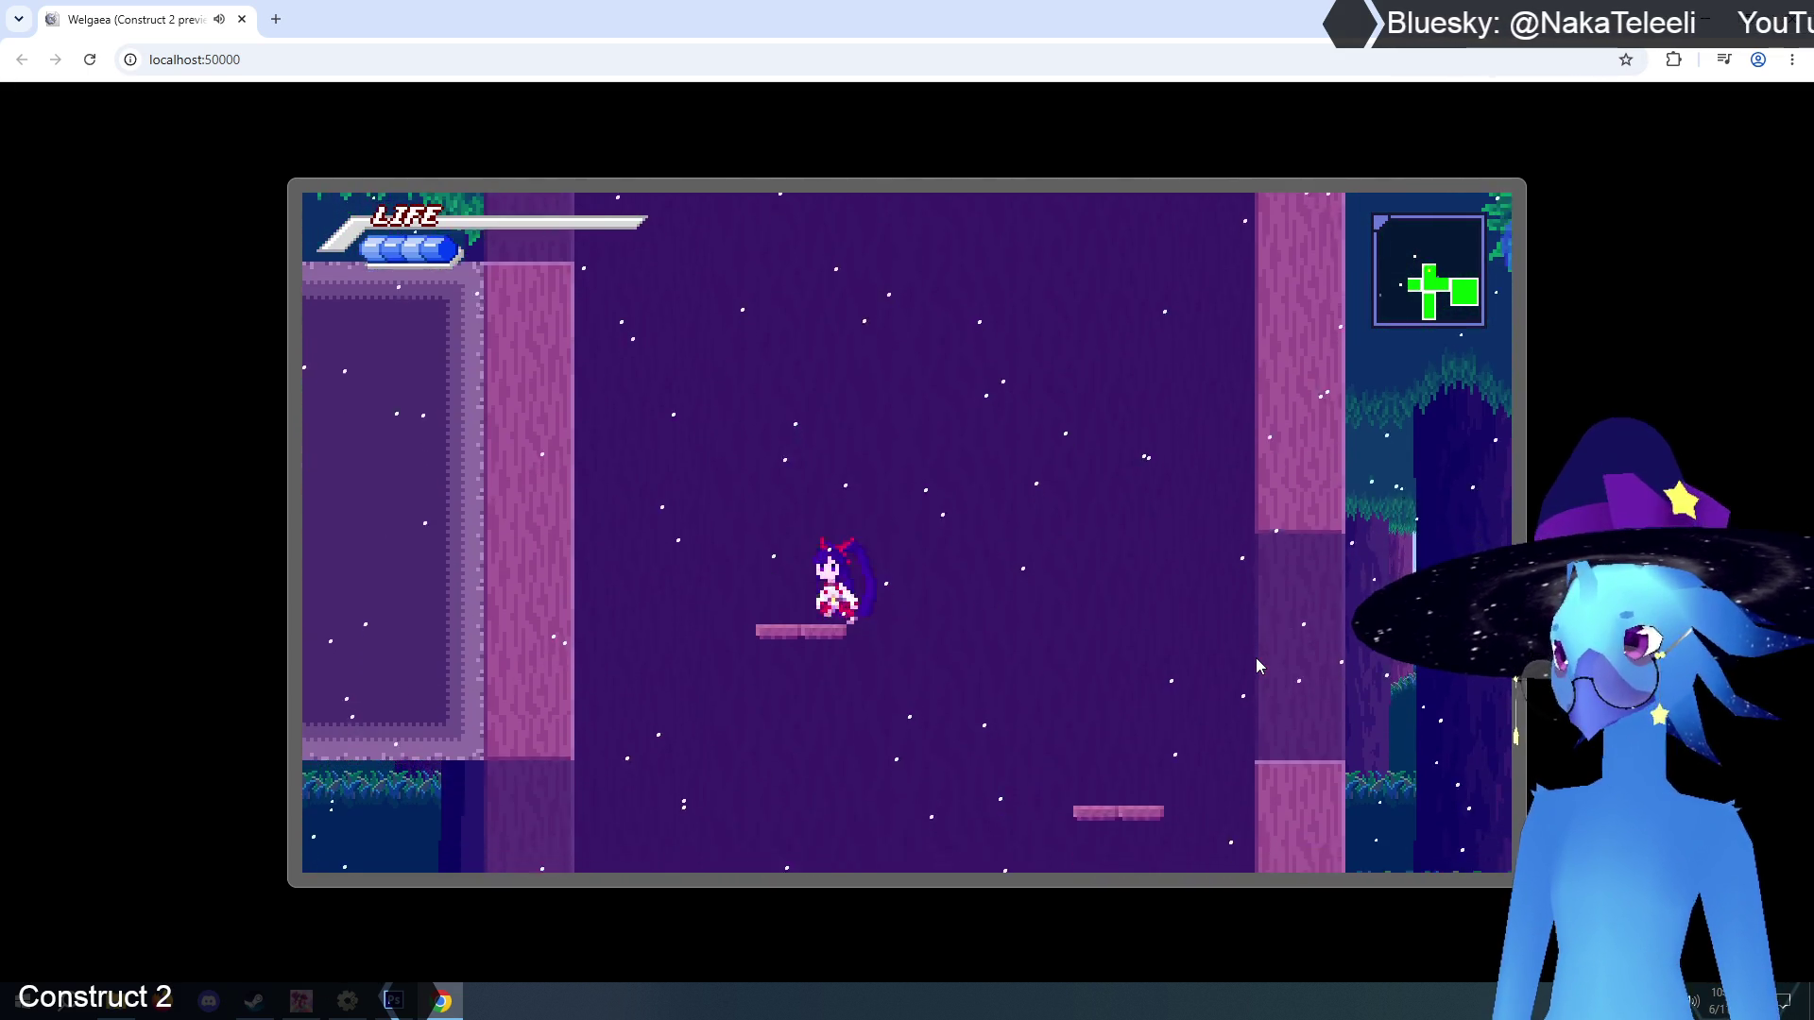
{"action": "key", "text": "Up"}
{"action": "key", "text": "Left"}
{"action": "key", "text": "Right"}
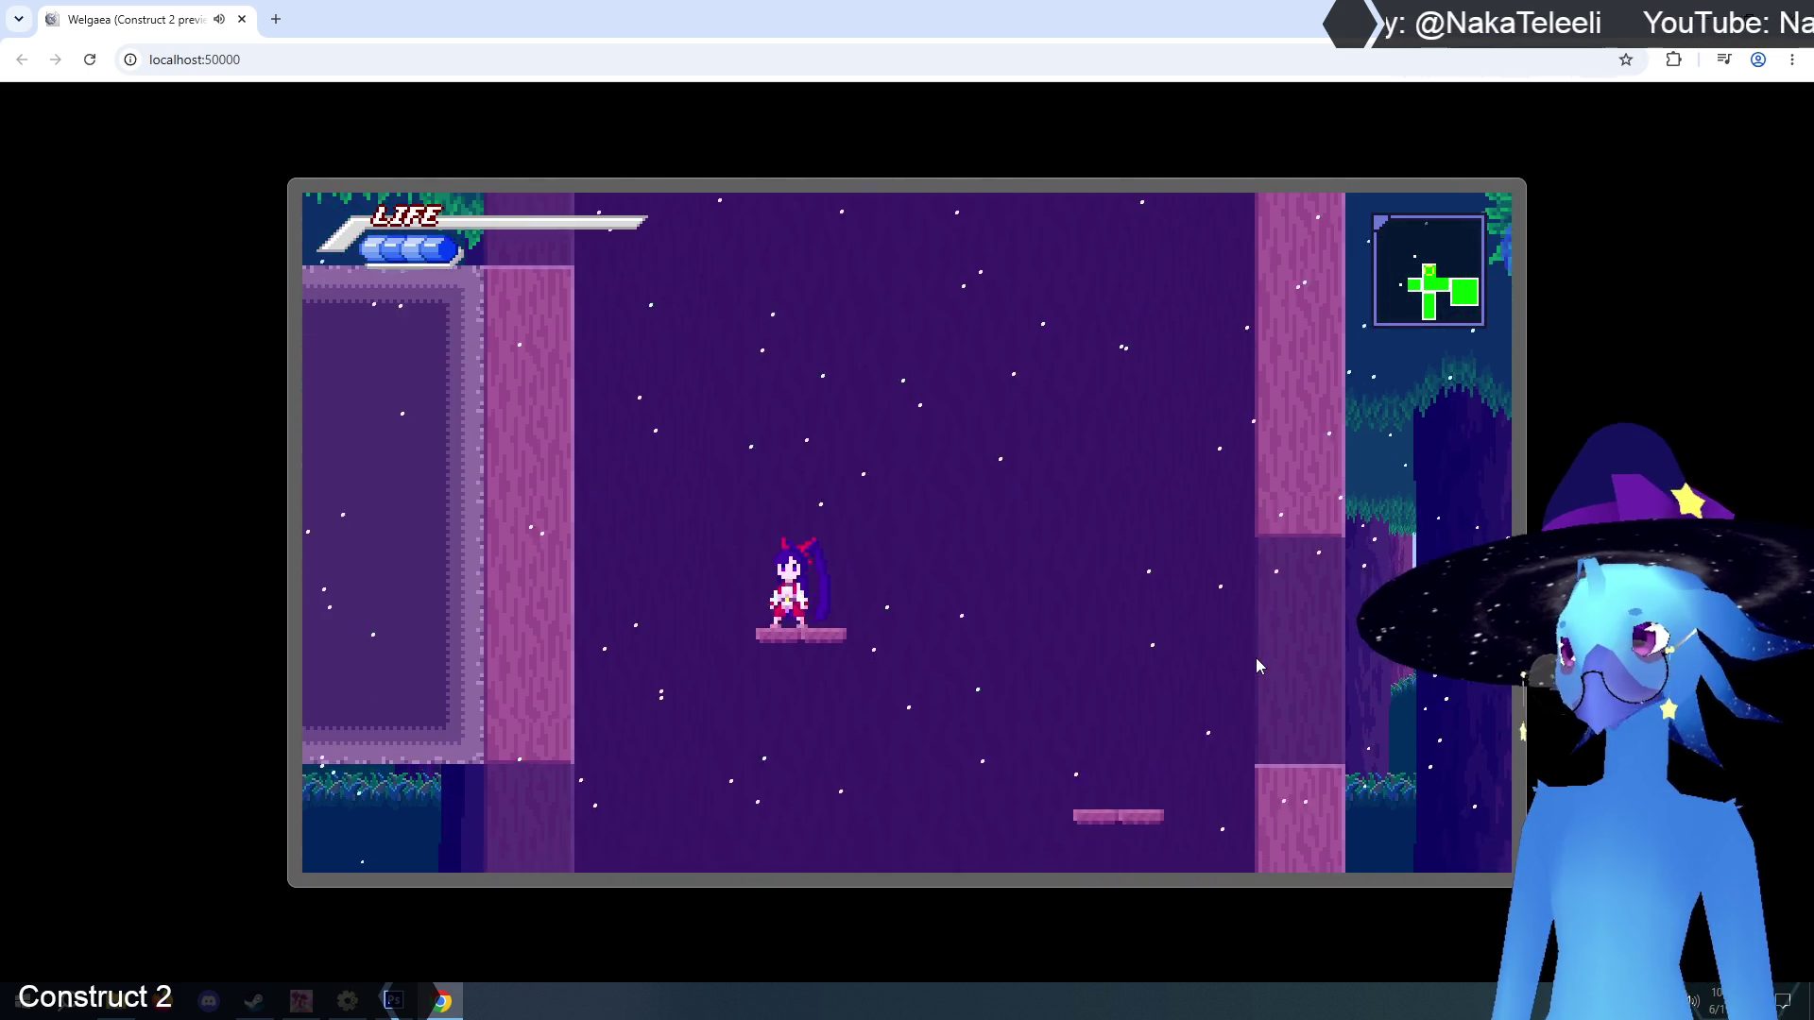
{"action": "key", "text": "Up"}
{"action": "key", "text": "Left"}
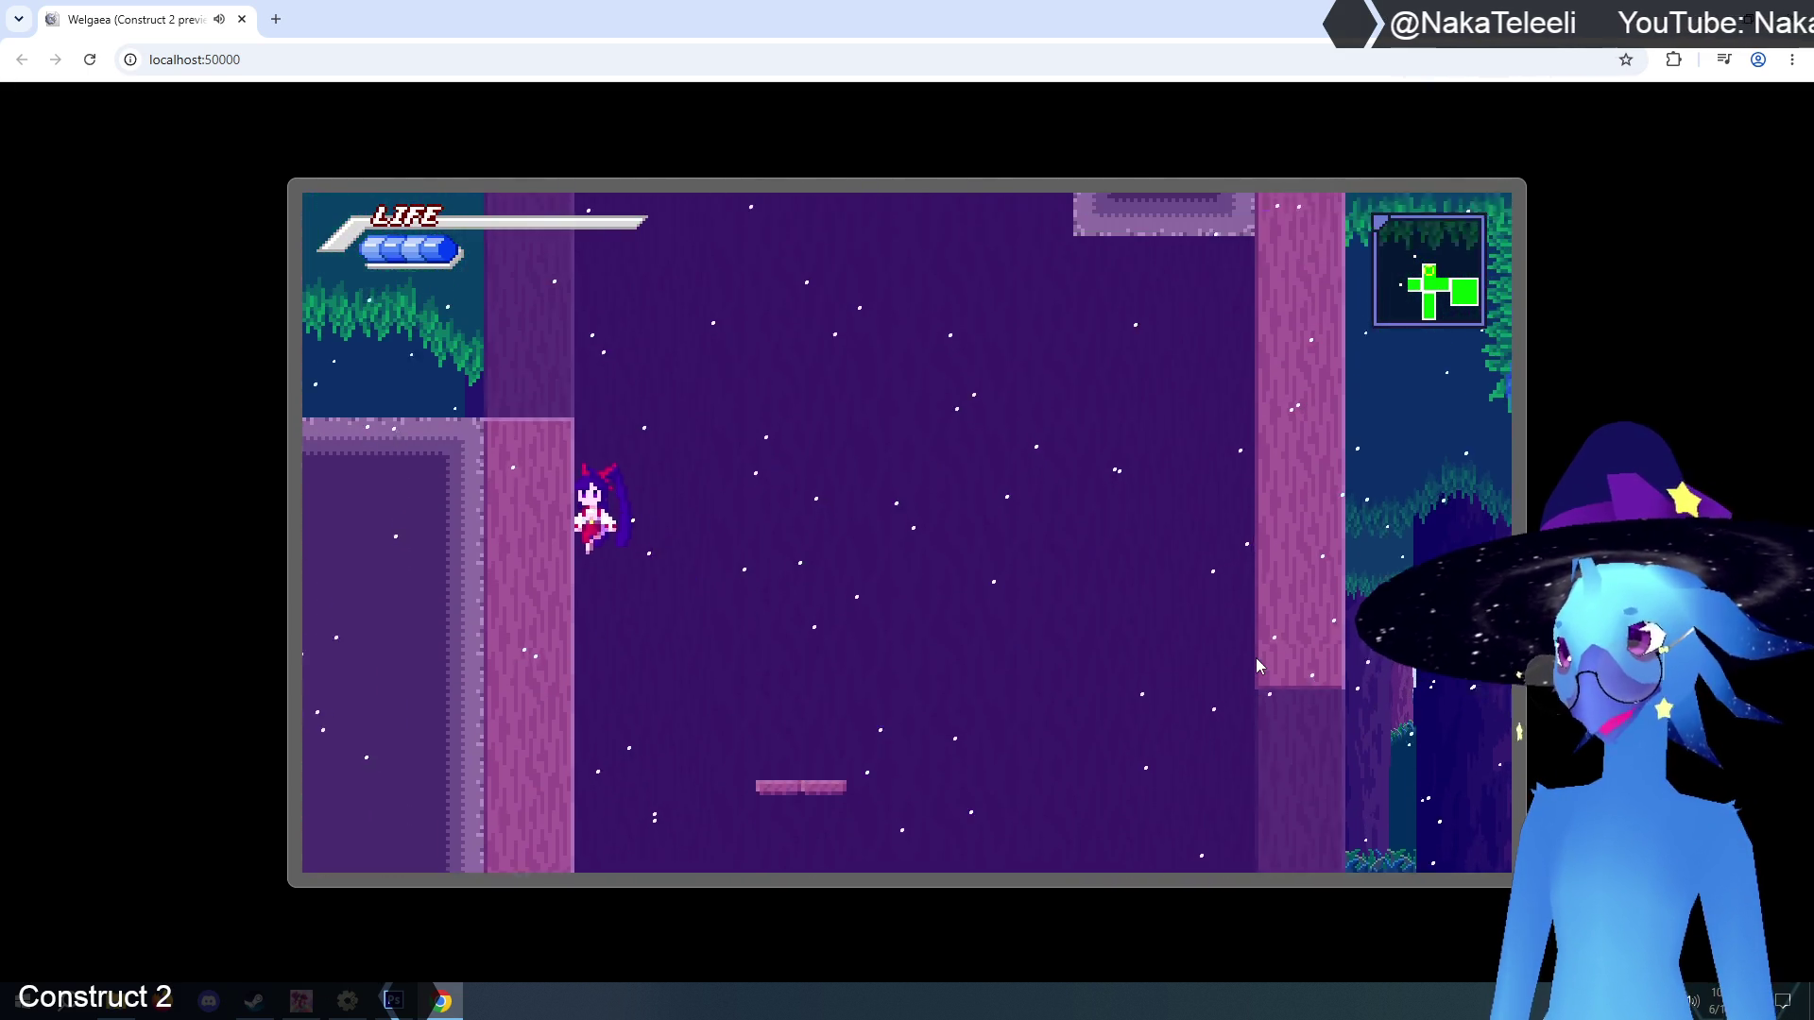
{"action": "key", "text": "Right"}
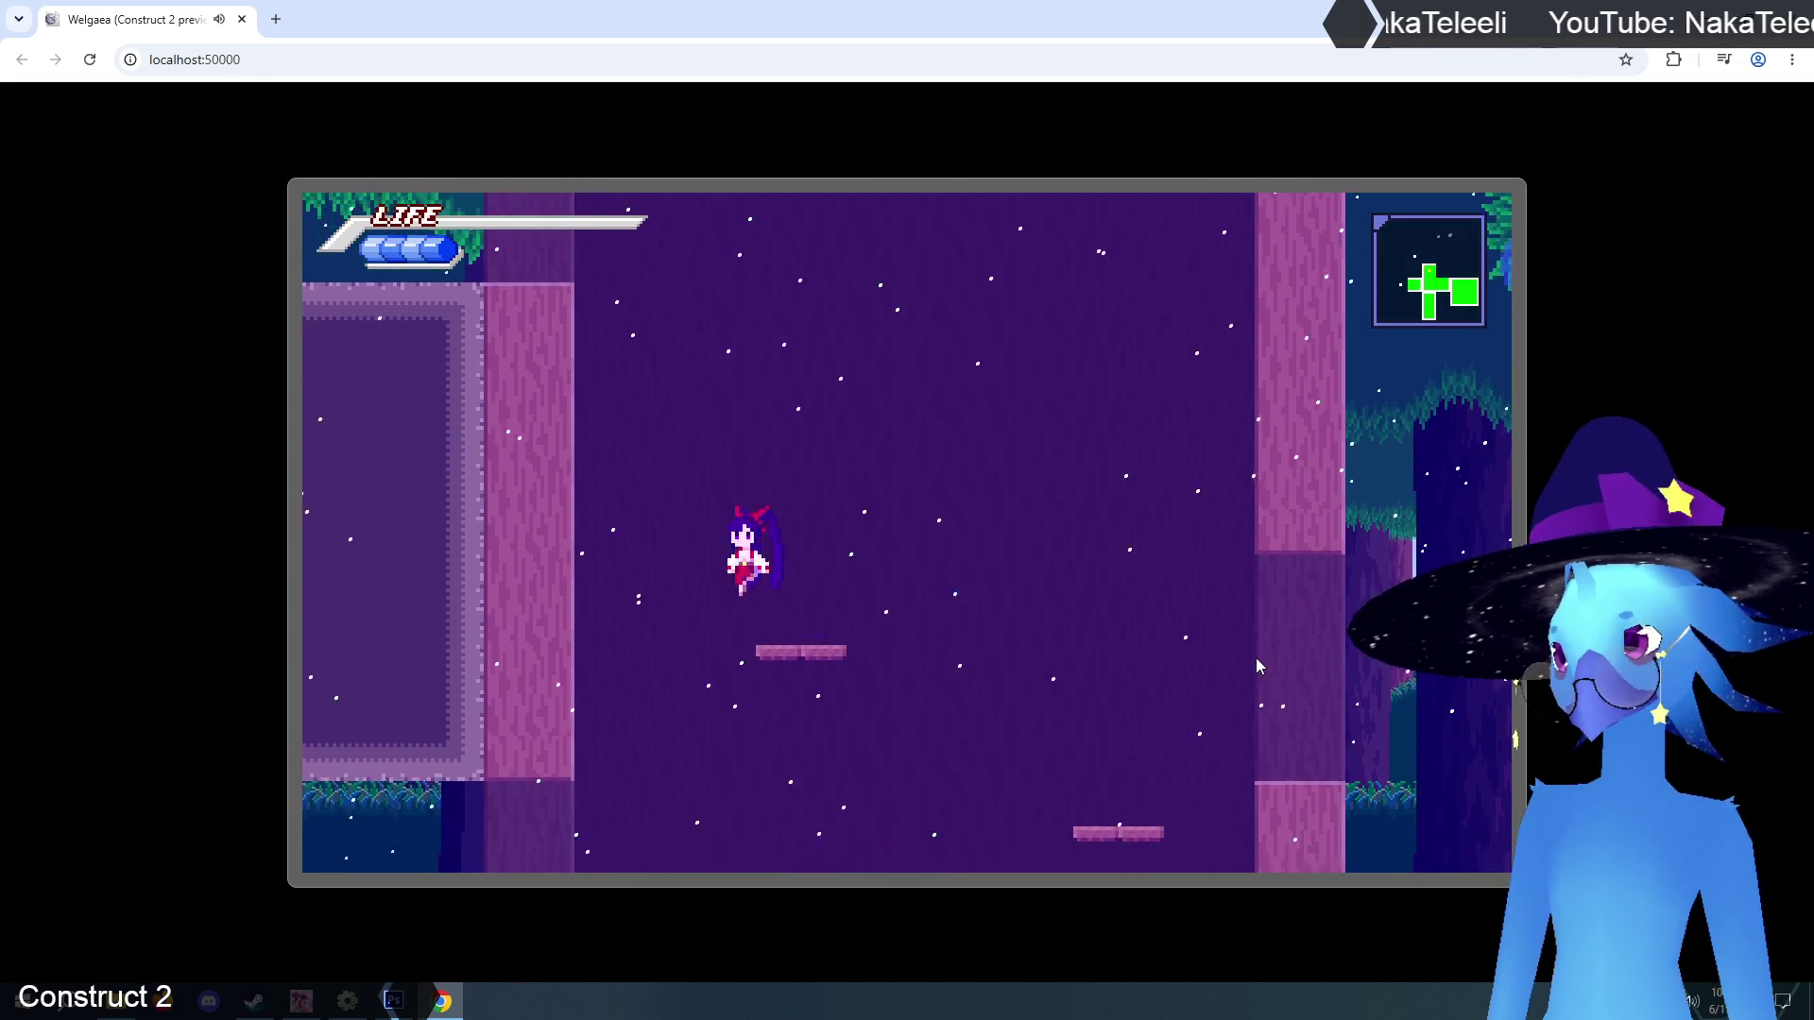
{"action": "key", "text": "Up"}
{"action": "key", "text": "Left"}
{"action": "key", "text": "Right"}
{"action": "key", "text": "Up"}
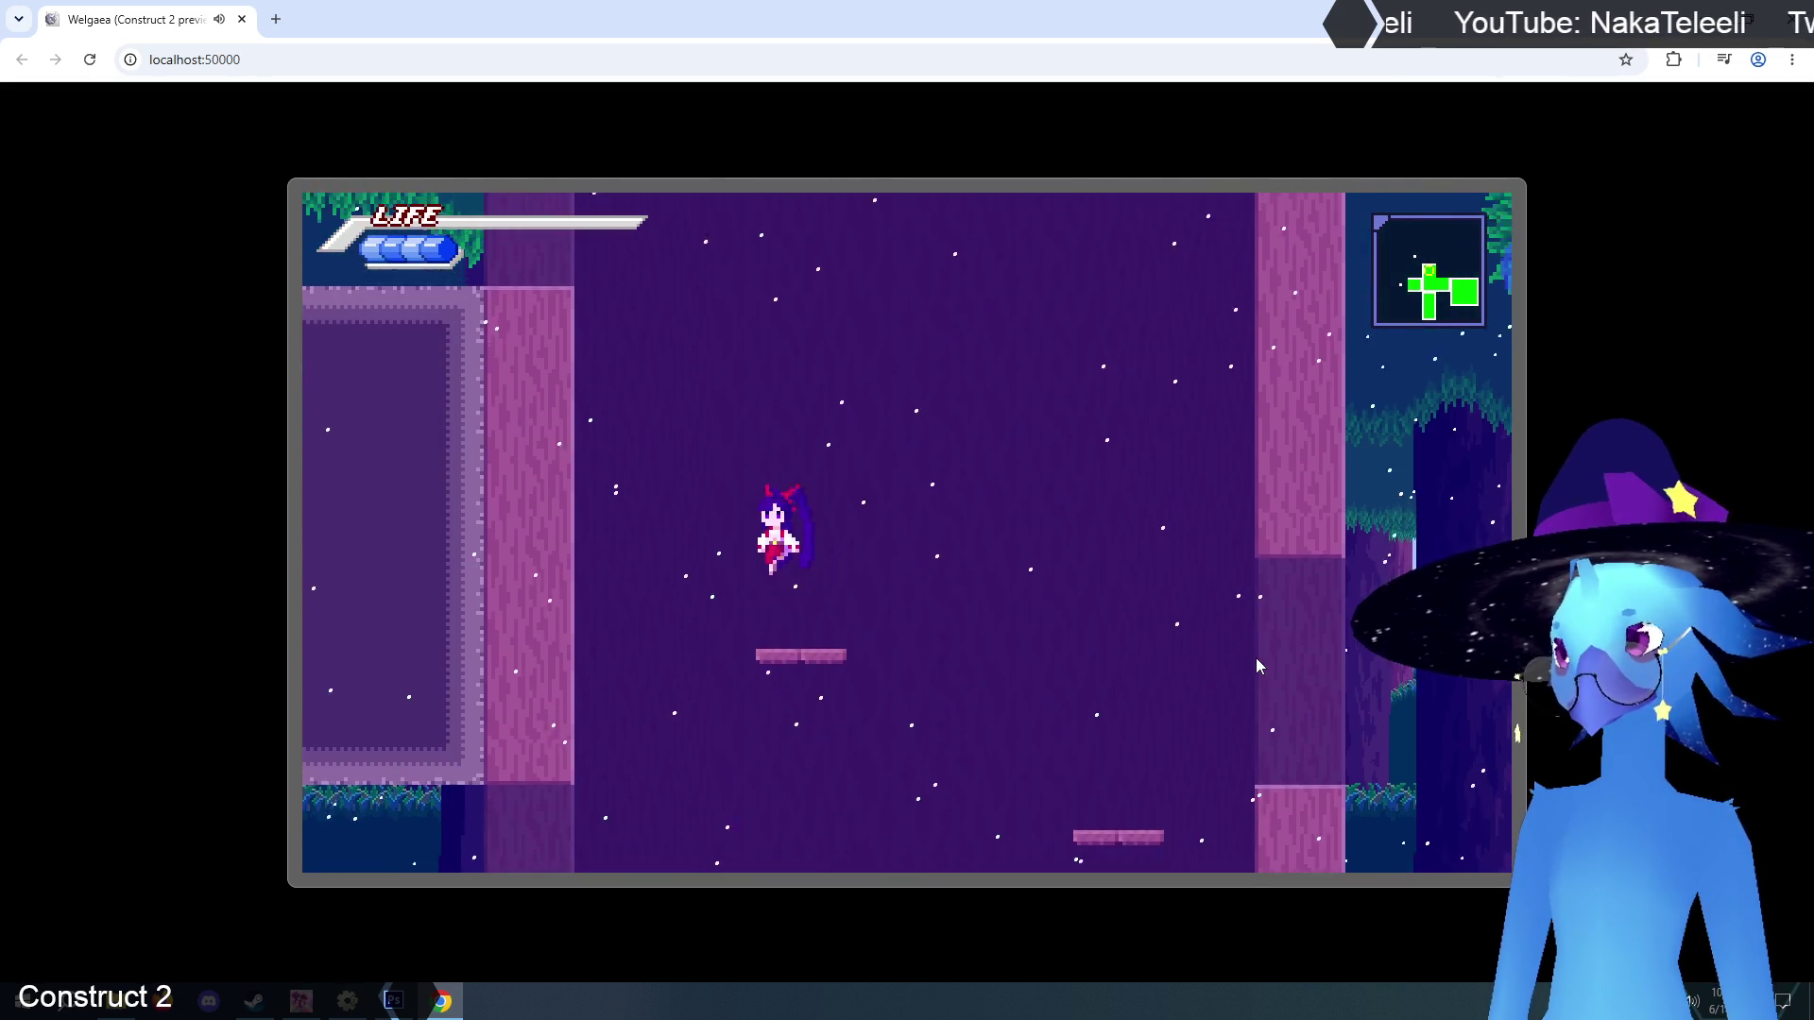
{"action": "key", "text": "Left"}
{"action": "key", "text": "Right"}
{"action": "key", "text": "Left"}
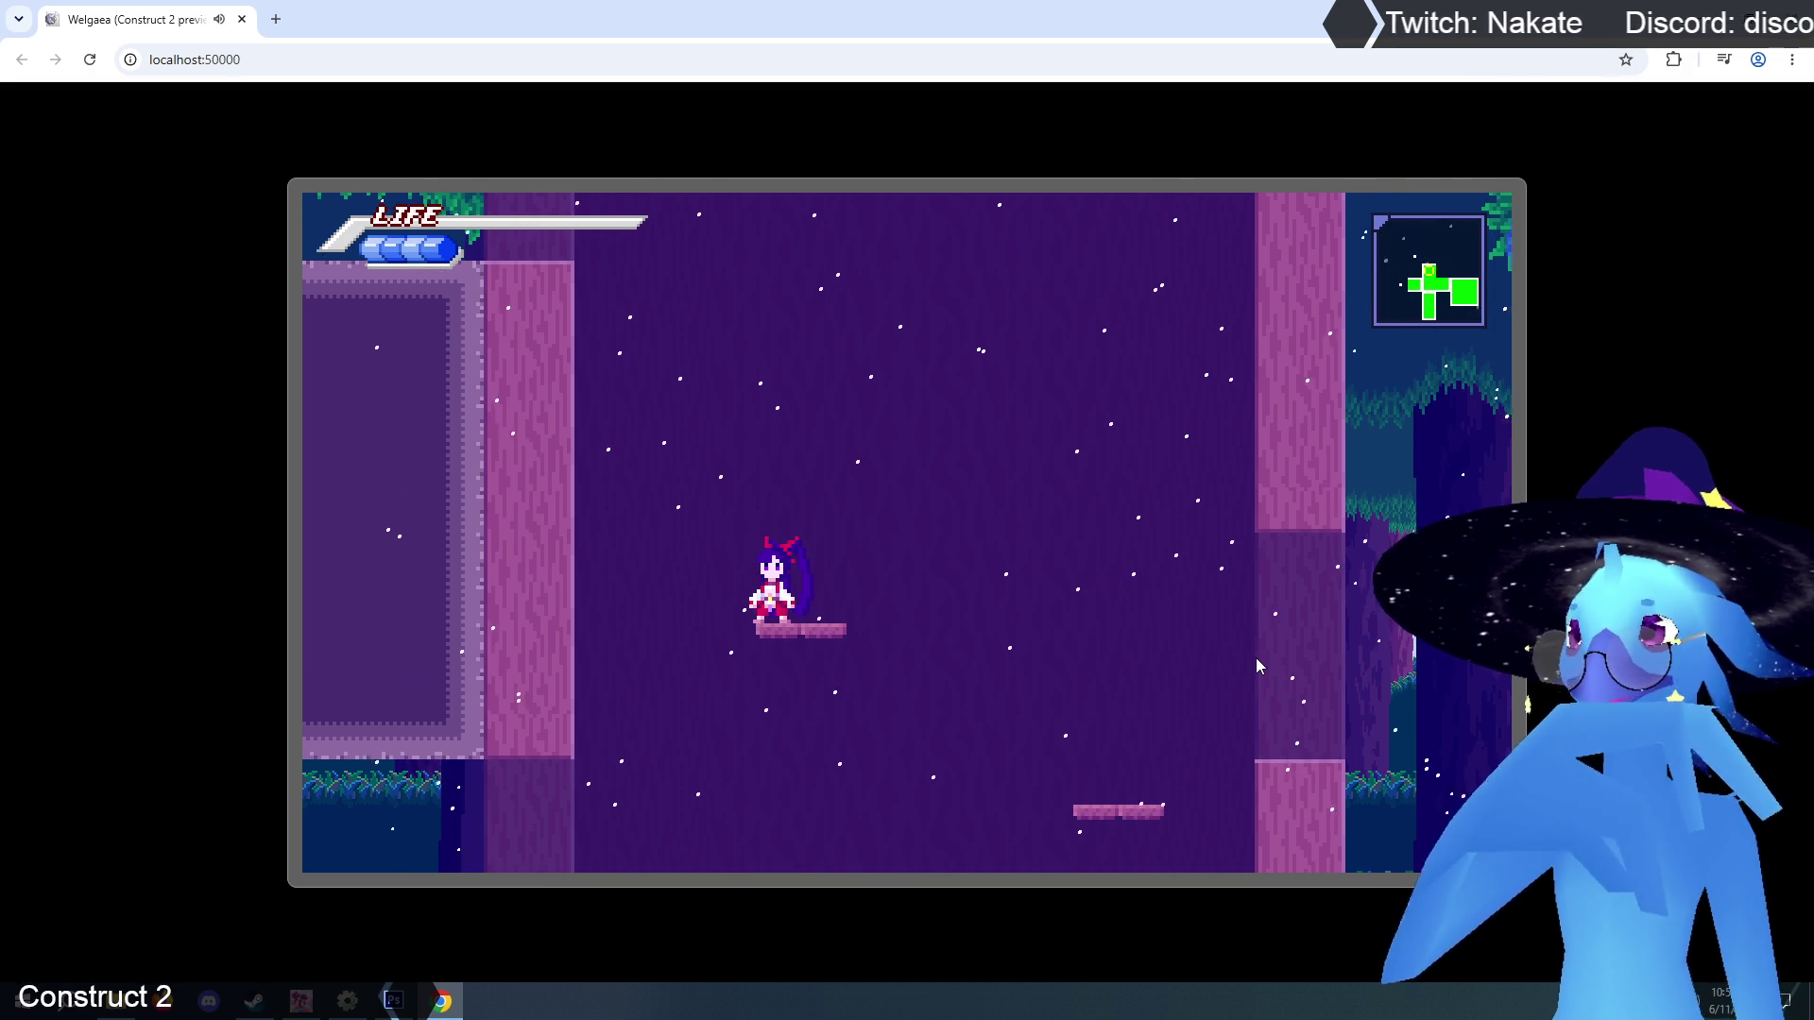
Jump off the small platform with Up, drifting left to the wall and back right.
{"action": "key", "text": "Up"}
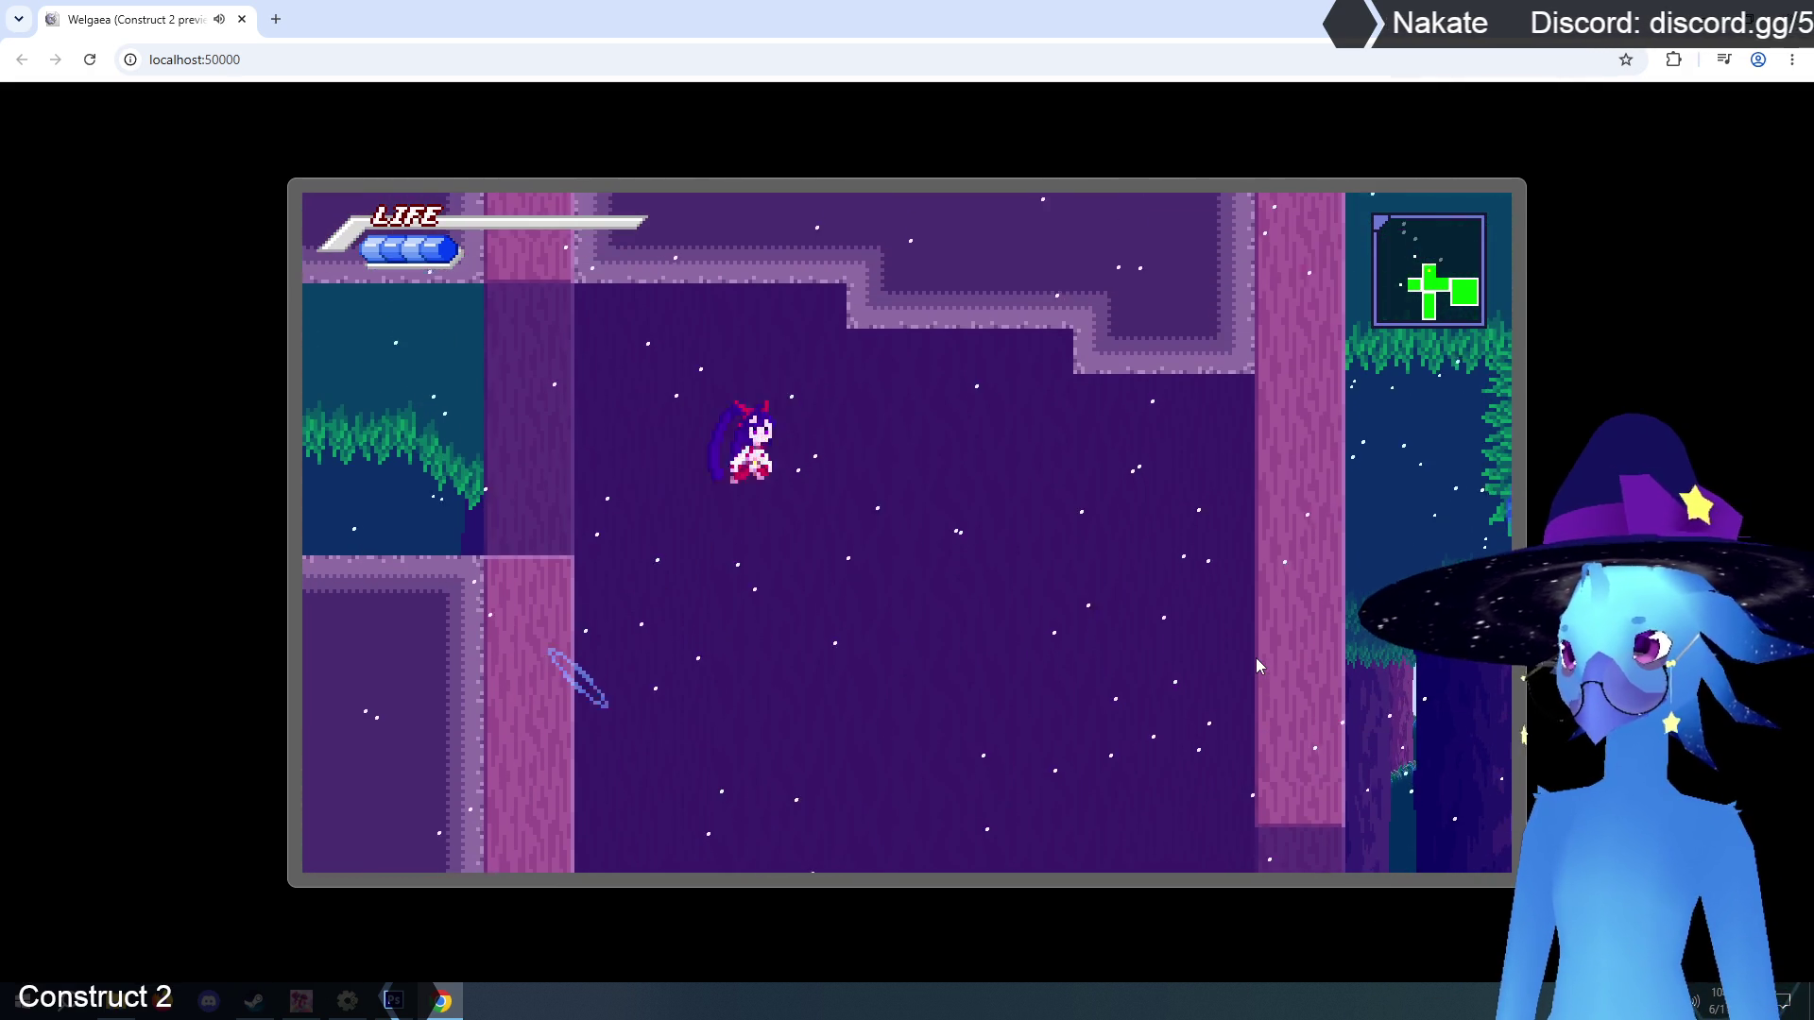
{"action": "key", "text": "Left"}
{"action": "key", "text": "Up"}
{"action": "key", "text": "Right"}
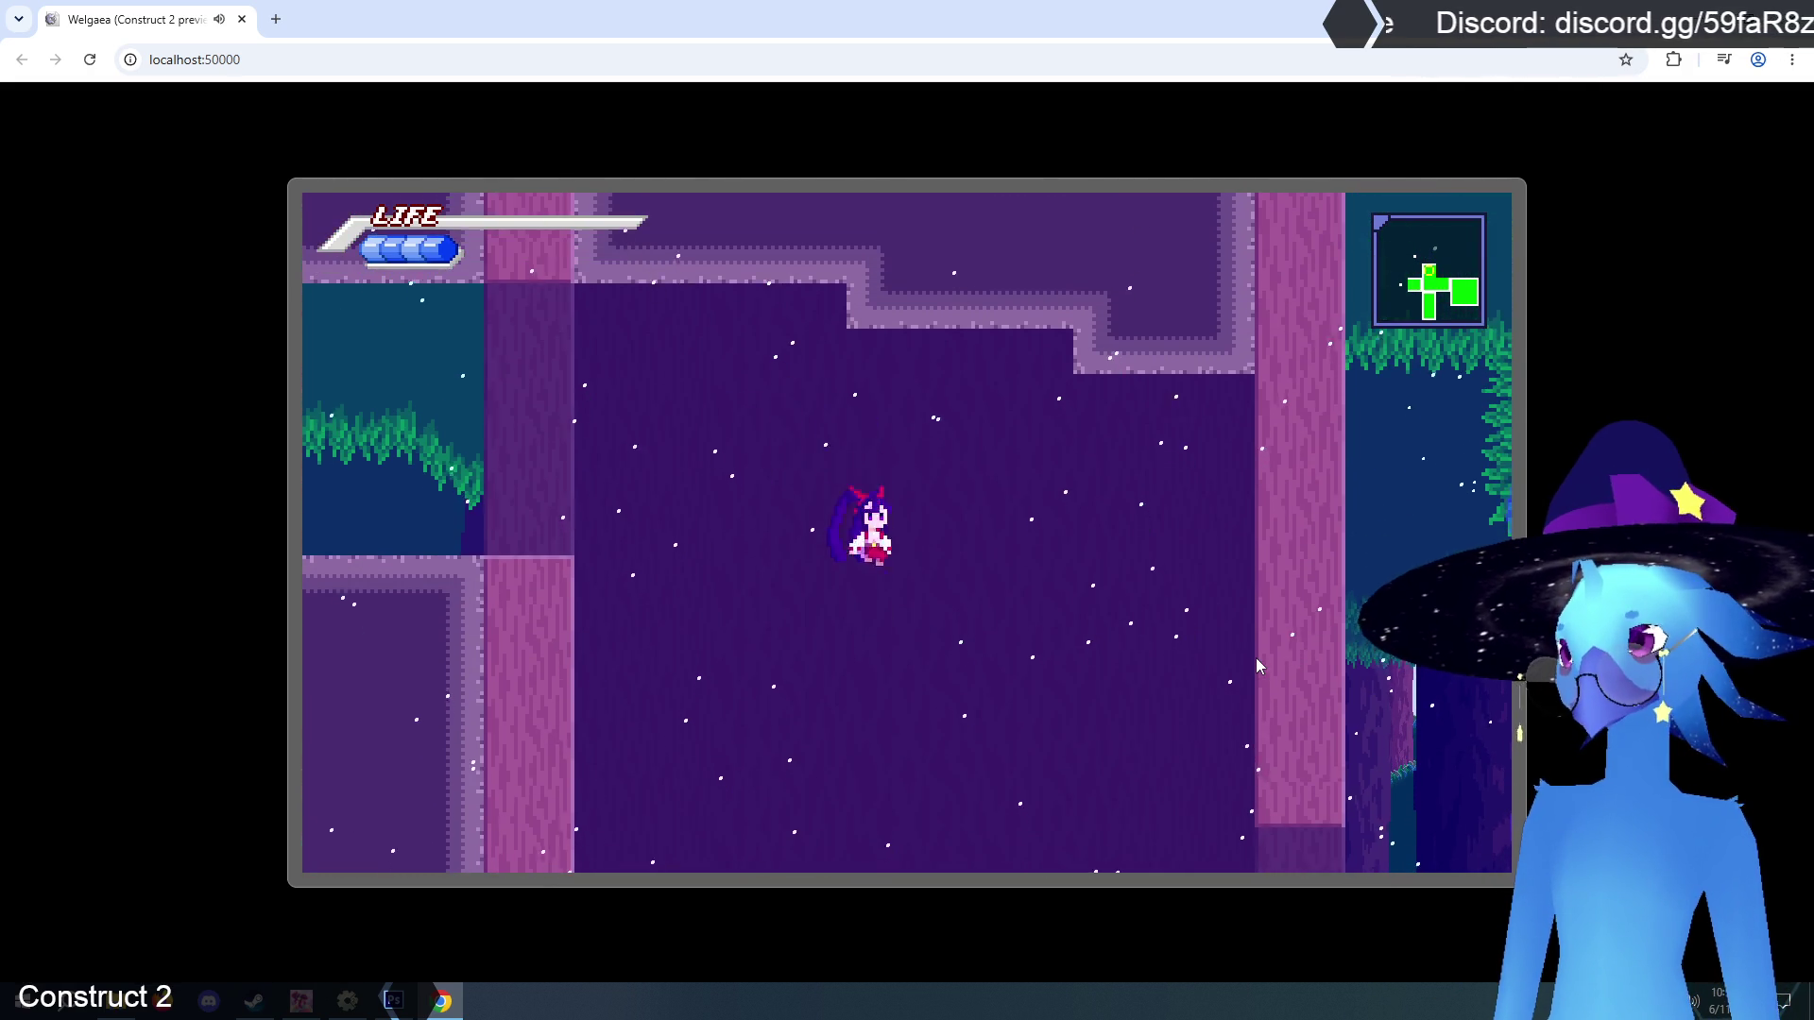
{"action": "key", "text": "Left"}
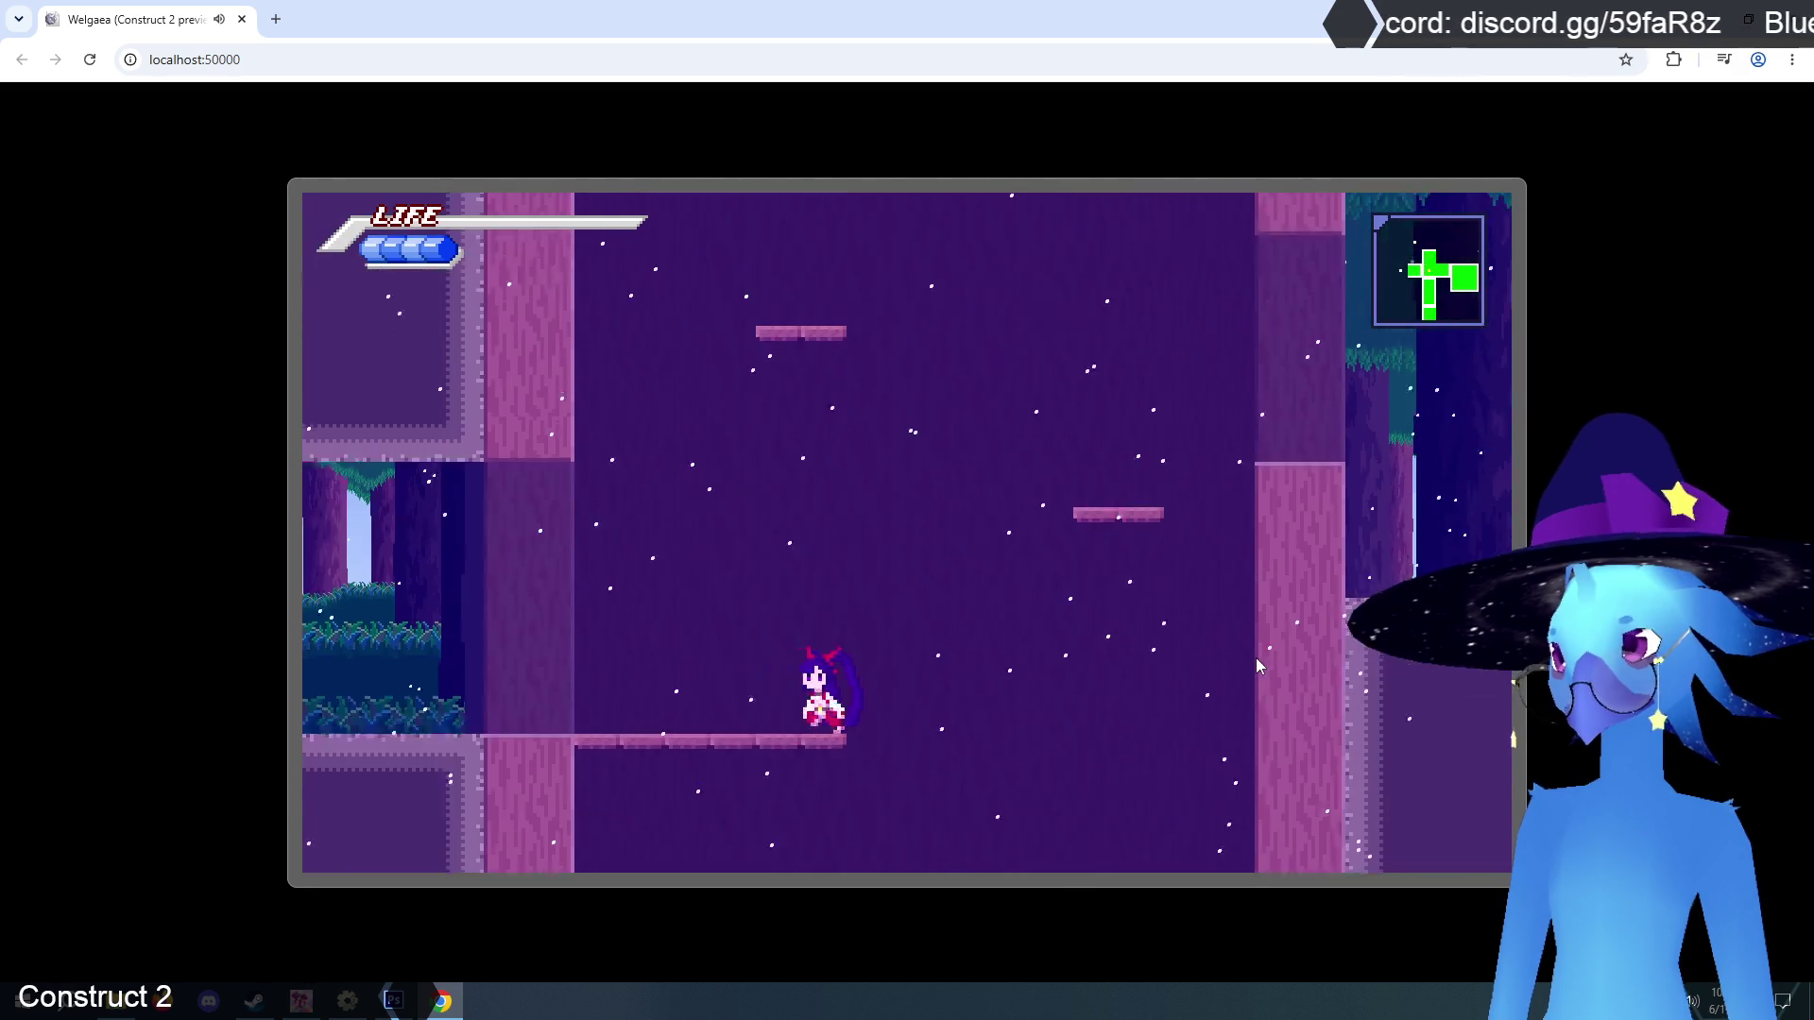
{"action": "key", "text": "Right"}
{"action": "key", "text": "Up"}
{"action": "key", "text": "Up"}
{"action": "key", "text": "Left"}
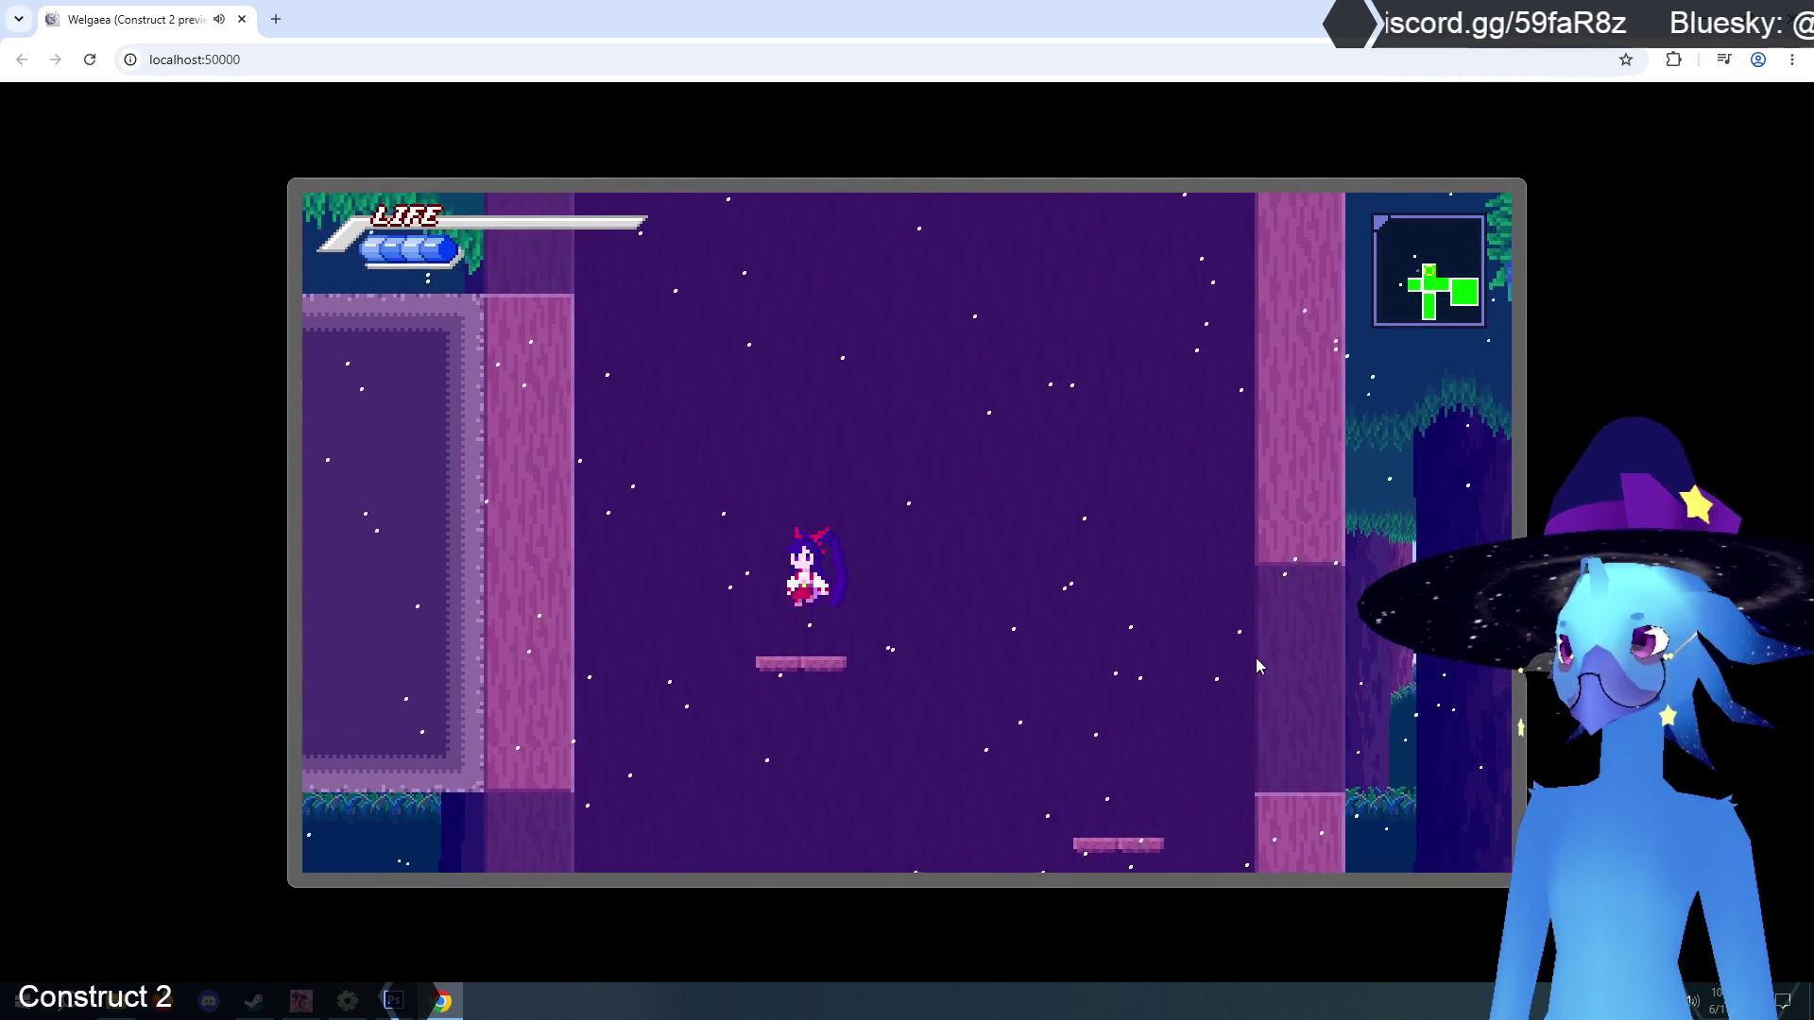
{"action": "key", "text": "Right"}
{"action": "key", "text": "Up"}
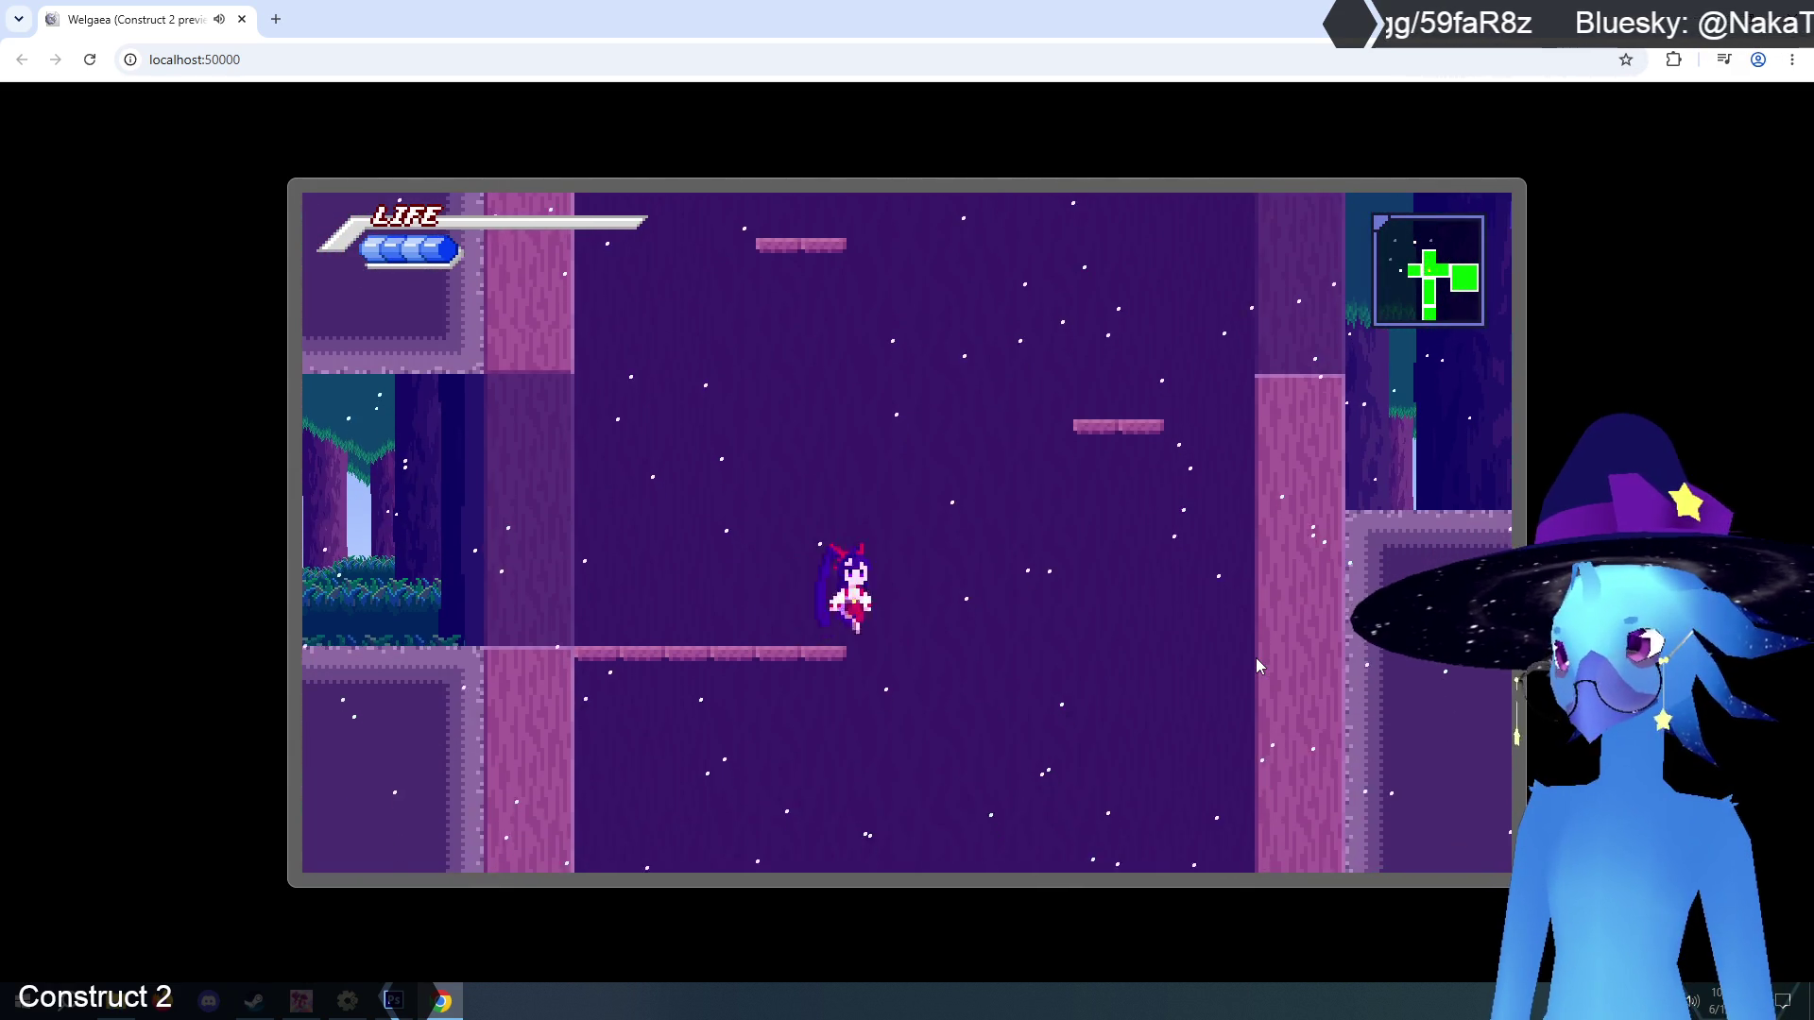
{"action": "key", "text": "Up"}
{"action": "key", "text": "Left"}
{"action": "key", "text": "Right"}
{"action": "key", "text": "Up"}
{"action": "key", "text": "Left"}
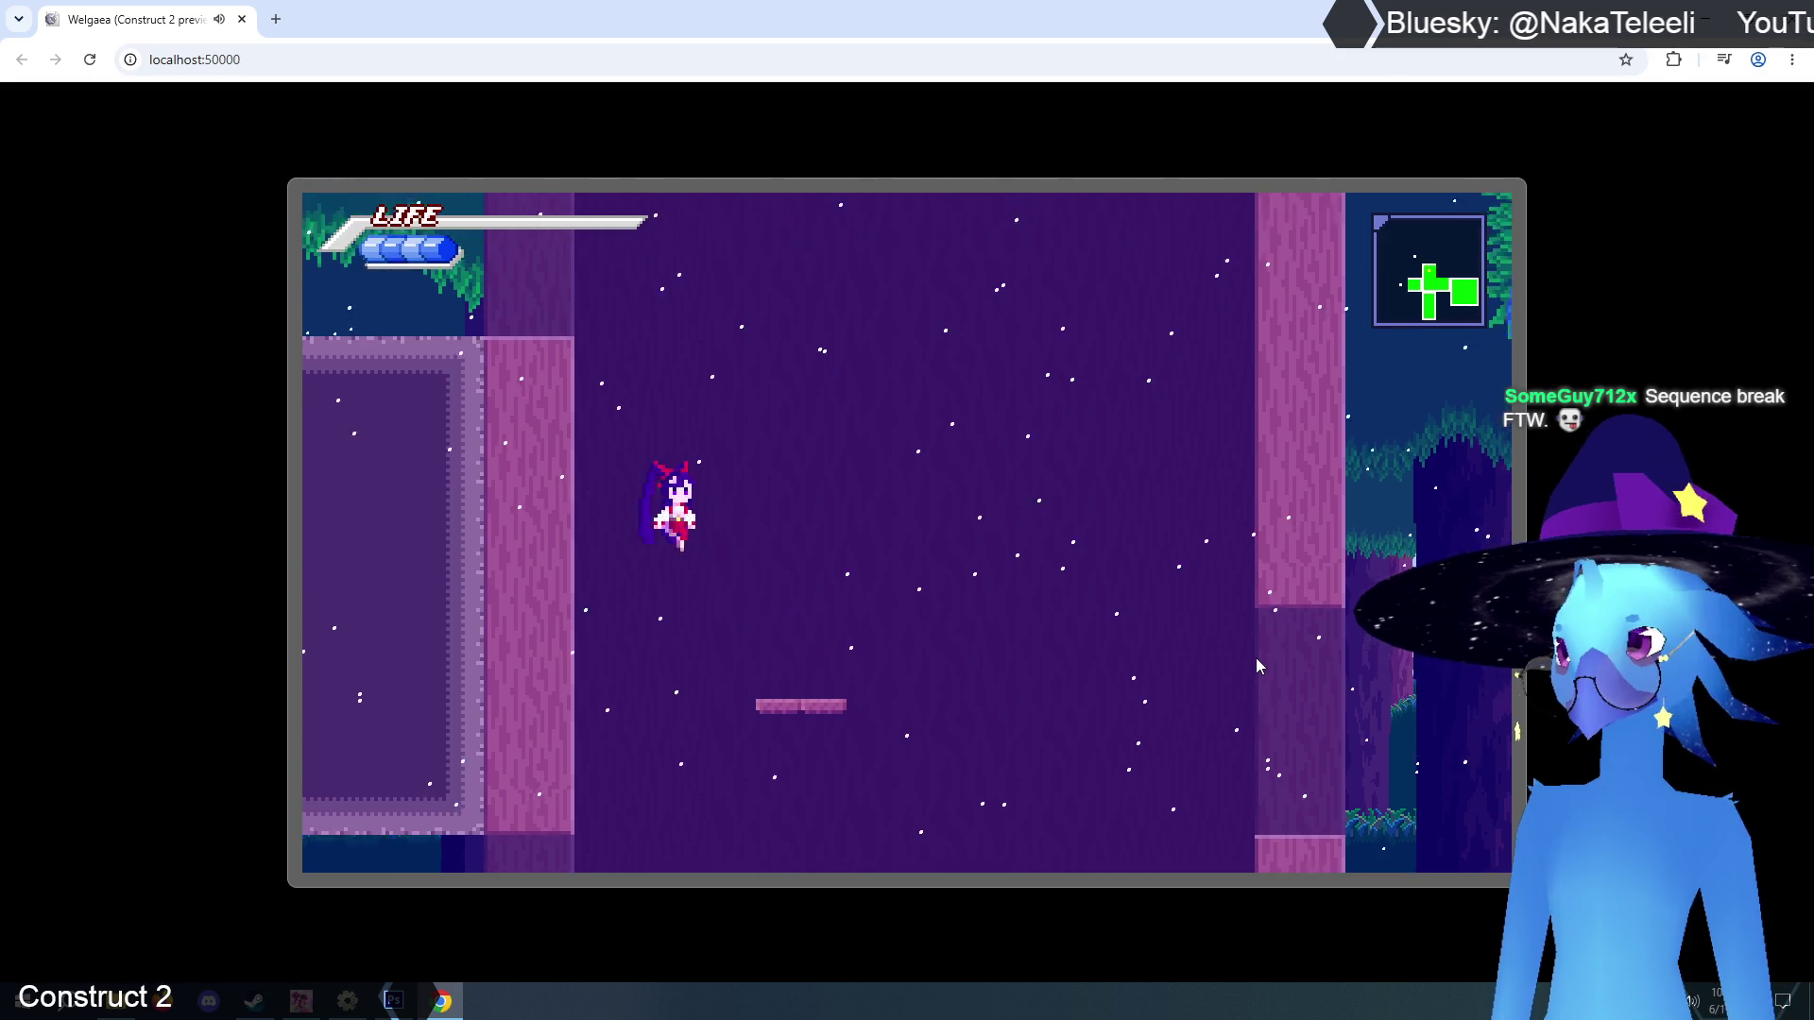
{"action": "key", "text": "Up"}
{"action": "key", "text": "Right"}
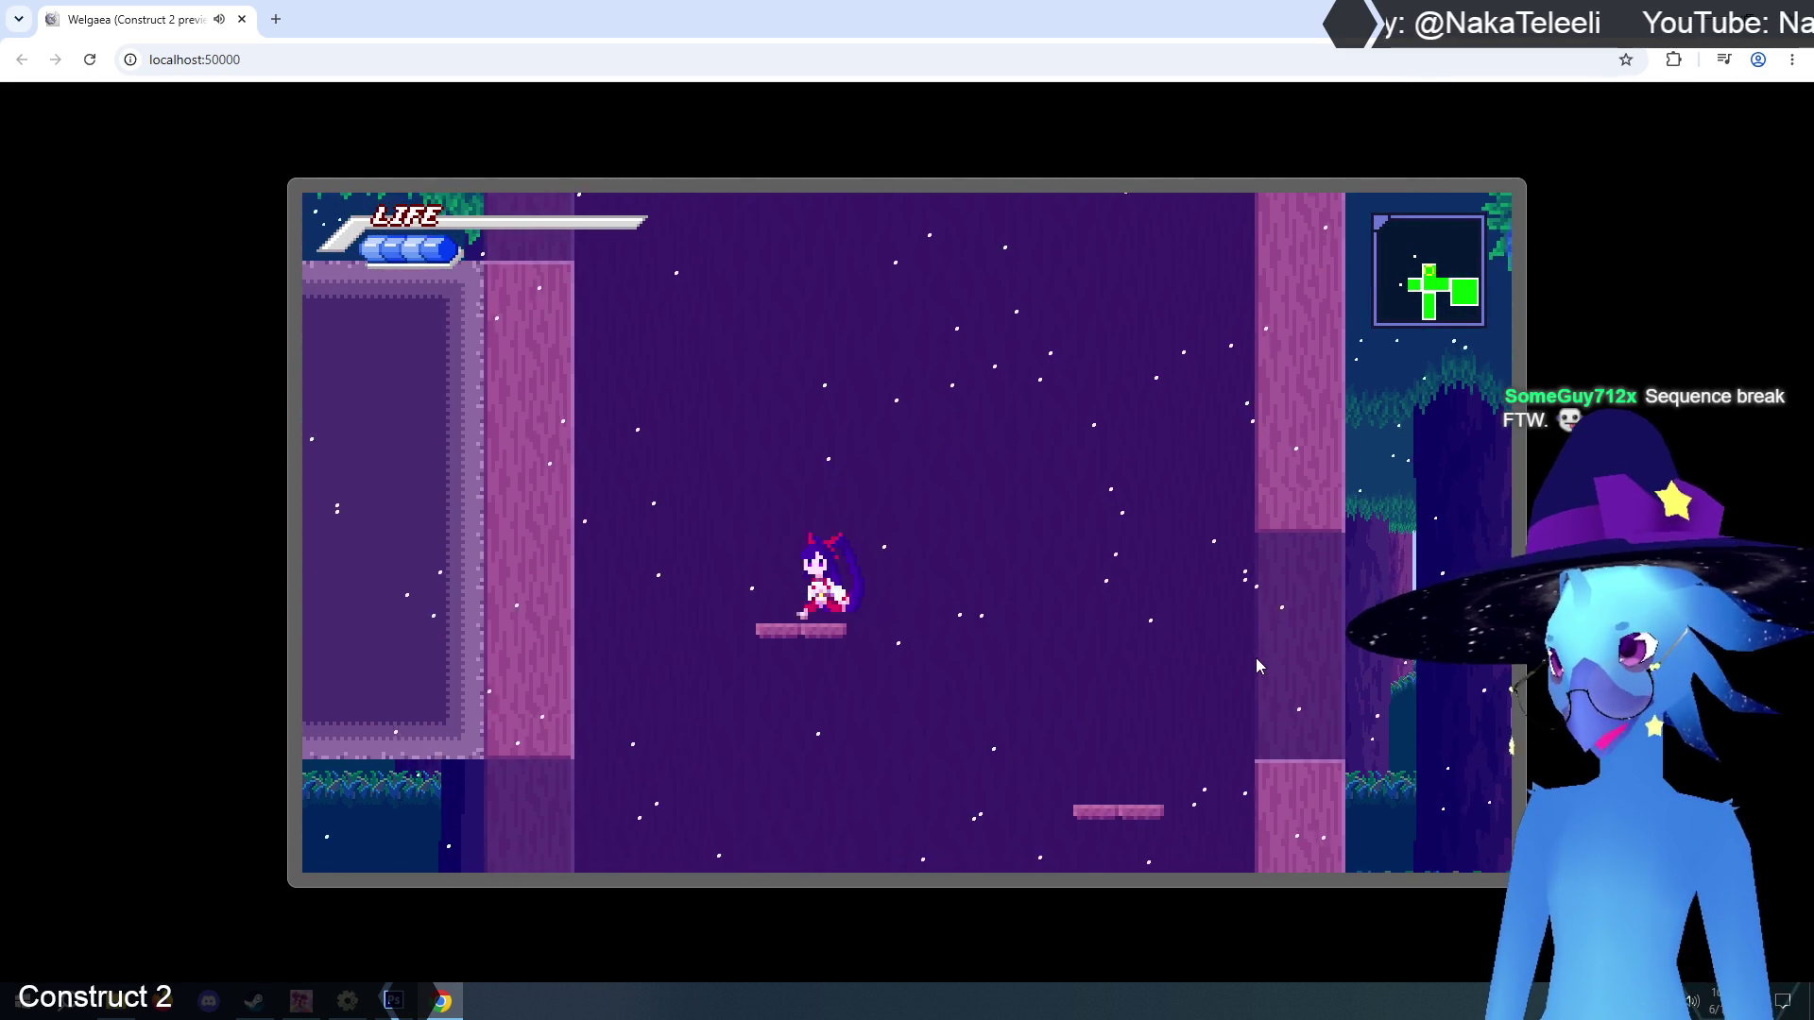
Keep jumping with Up between the small platform and the left ledge, steering left and right.
{"action": "key", "text": "Up"}
{"action": "key", "text": "Left"}
{"action": "key", "text": "Right"}
{"action": "key", "text": "Left"}
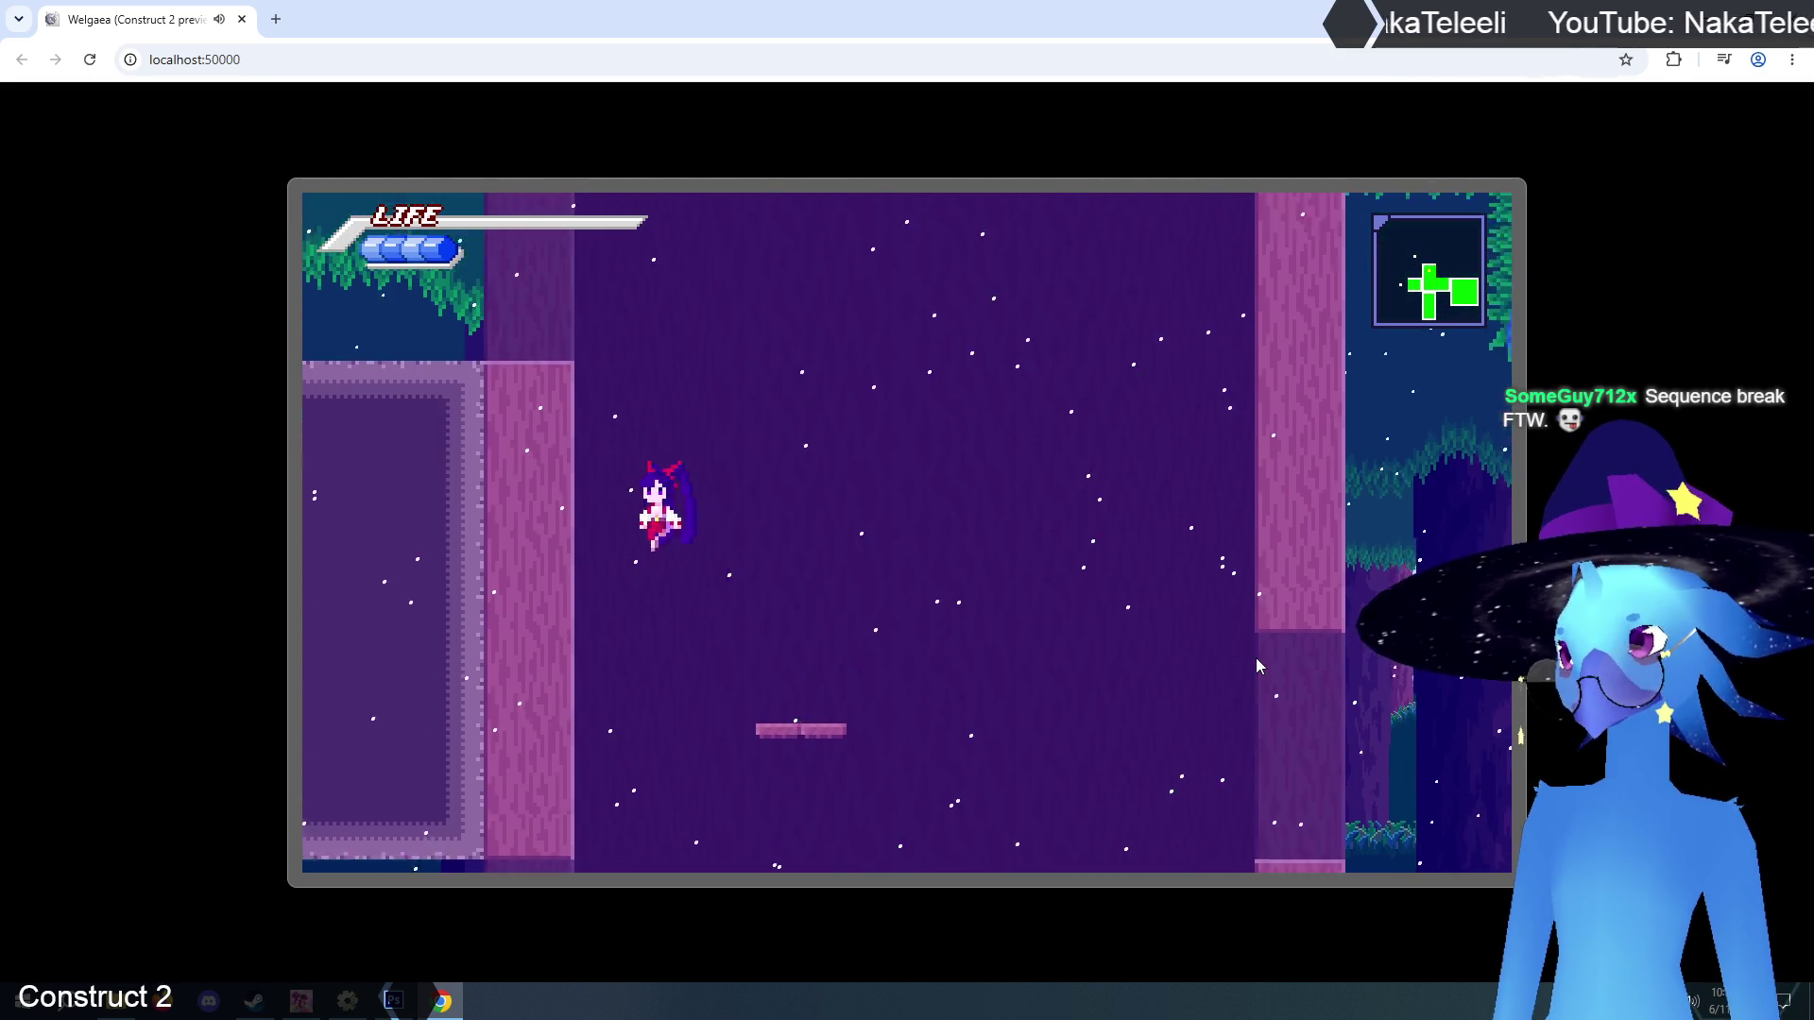
{"action": "key", "text": "Up"}
{"action": "key", "text": "Right"}
{"action": "key", "text": "Up"}
{"action": "key", "text": "Right"}
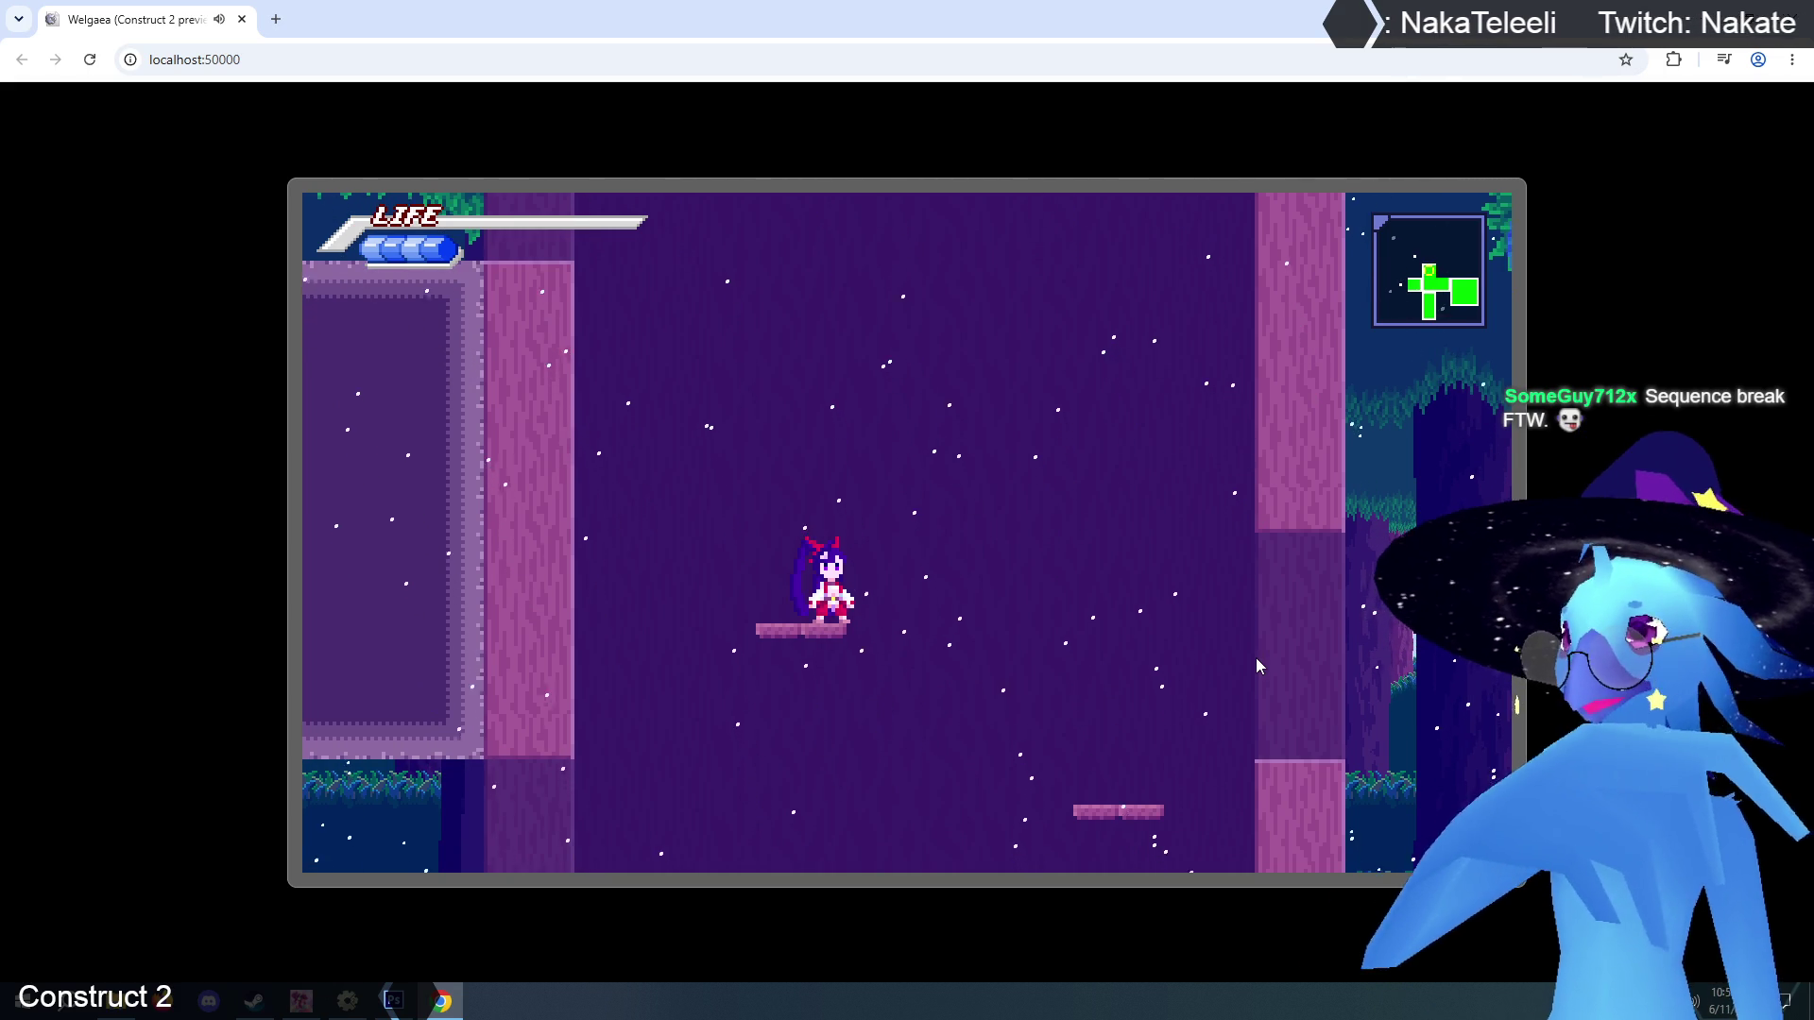
{"action": "key", "text": "Up"}
{"action": "key", "text": "Left"}
{"action": "key", "text": "Right"}
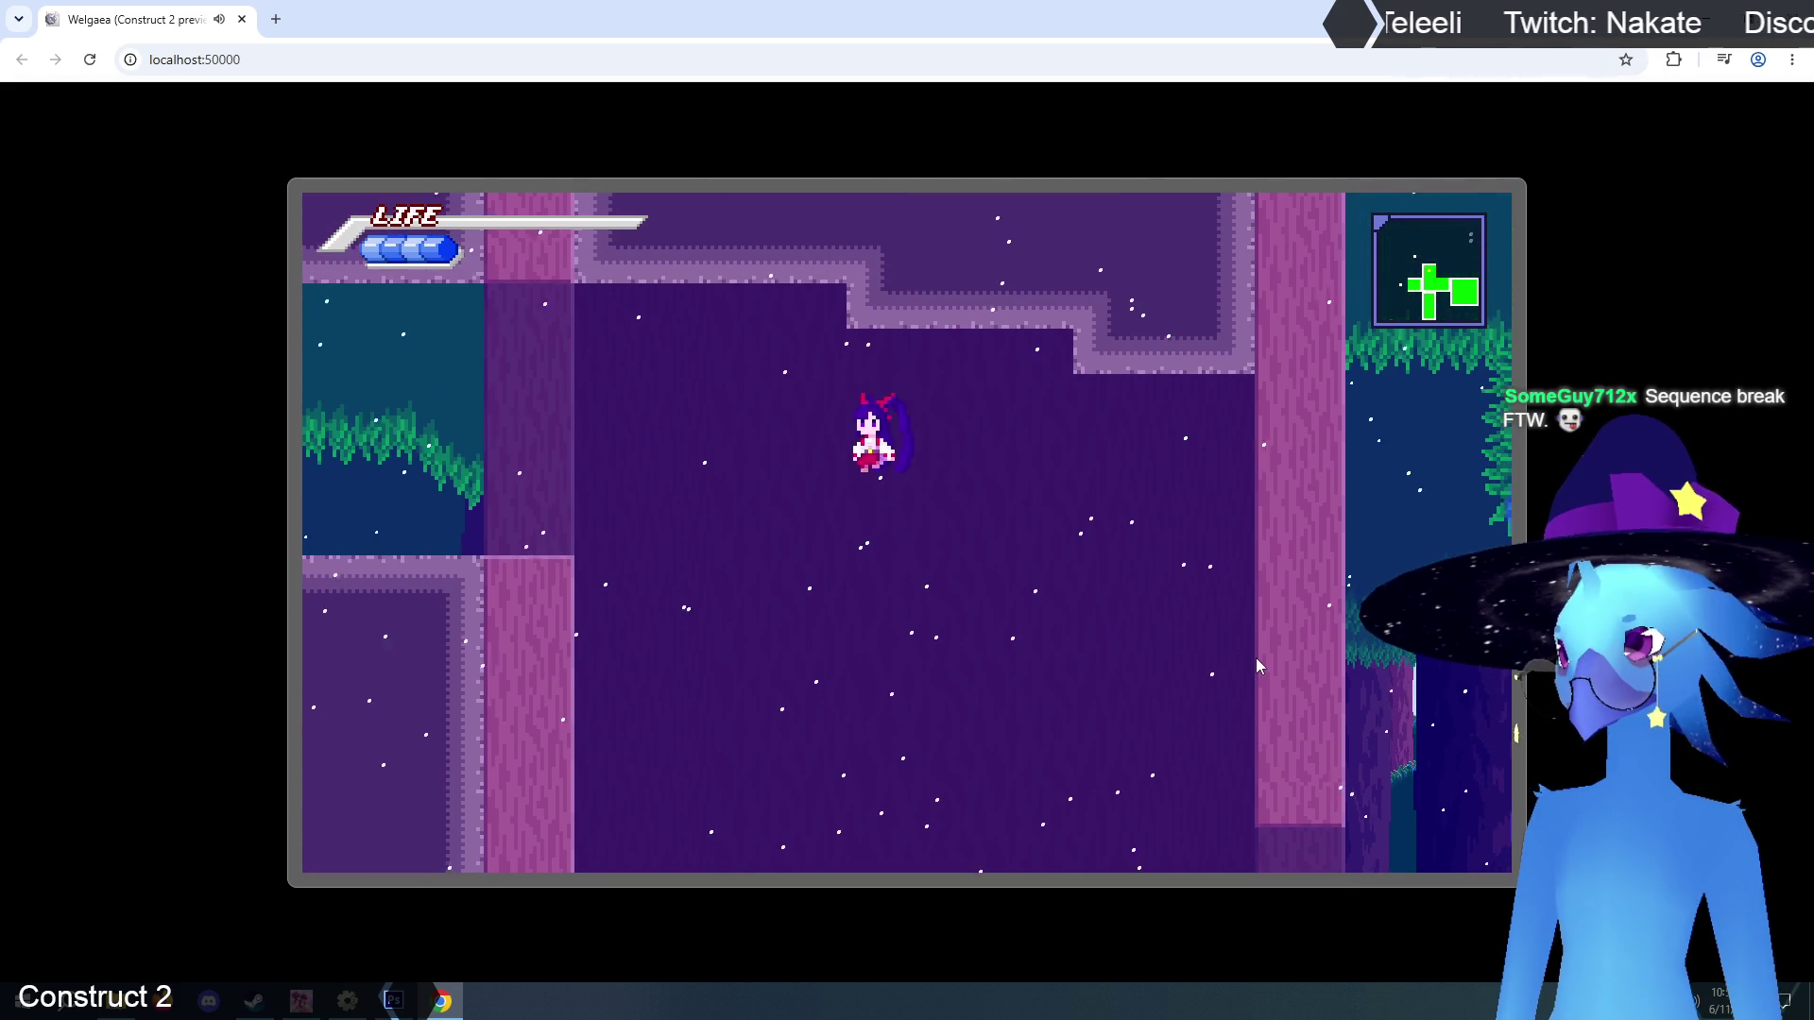
{"action": "key", "text": "Left"}
{"action": "key", "text": "Up"}
{"action": "key", "text": "Left"}
{"action": "key", "text": "Right"}
{"action": "key", "text": "Up"}
{"action": "key", "text": "Left"}
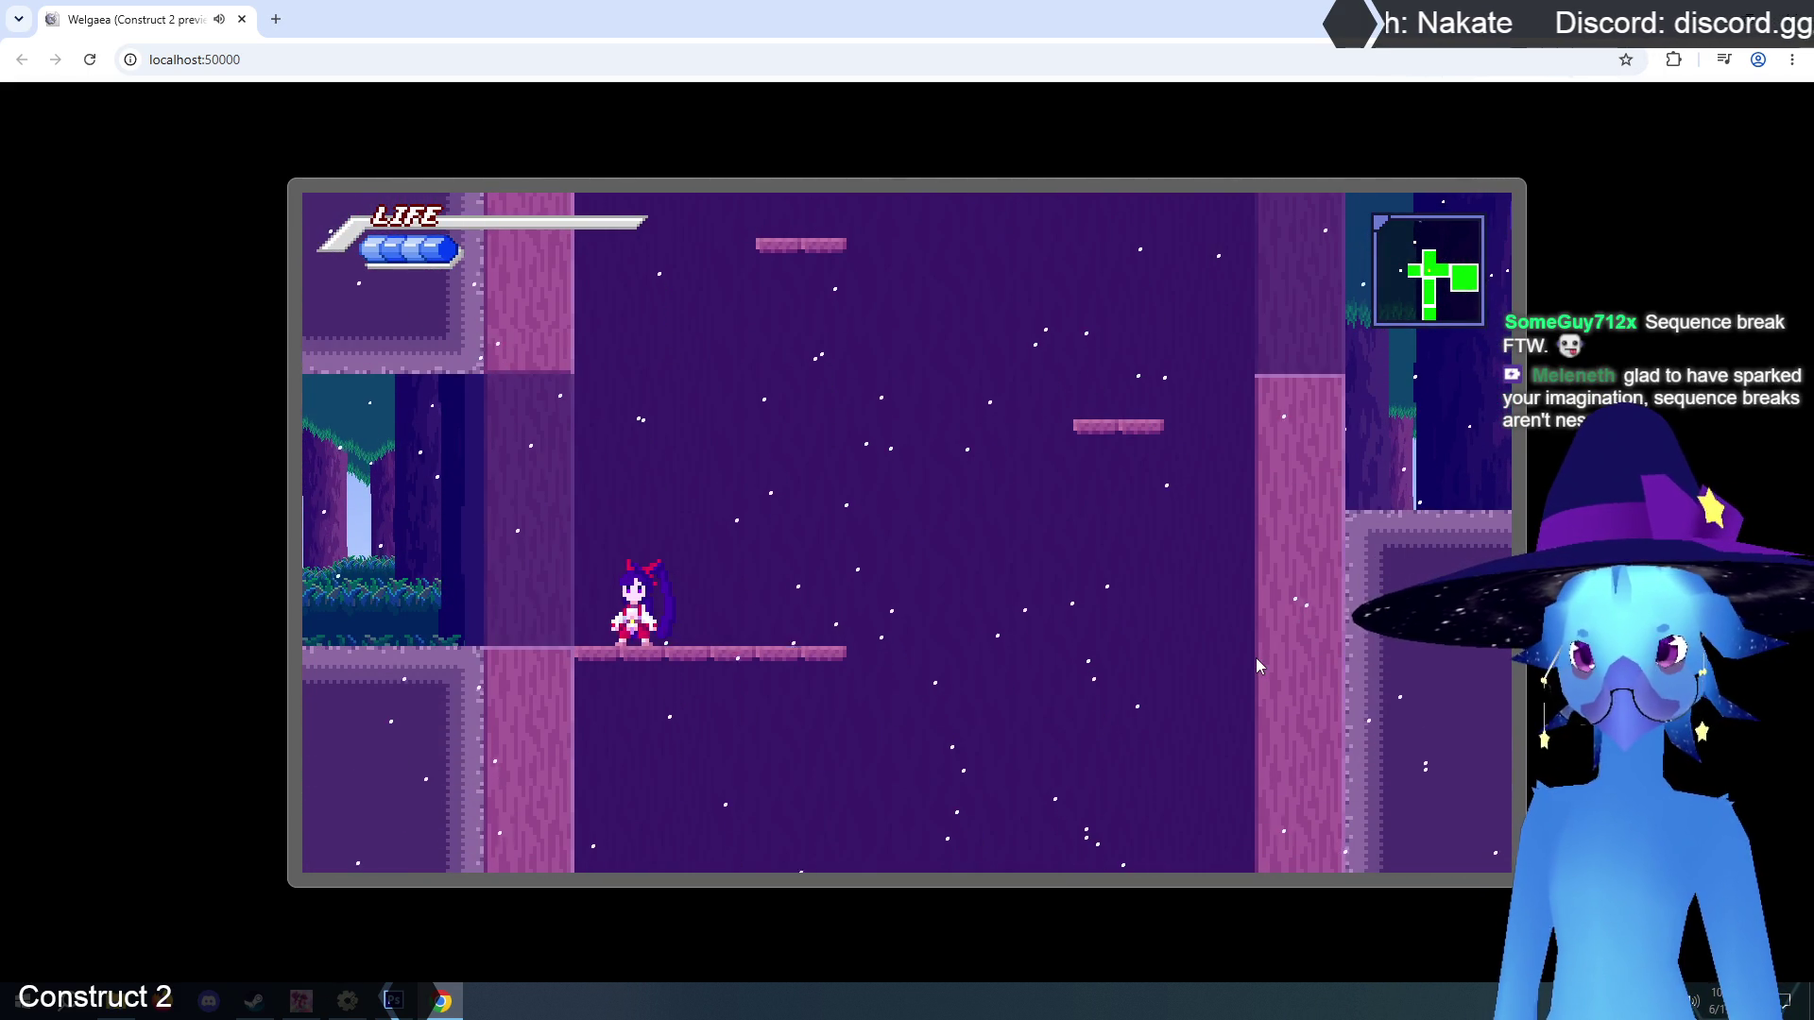
{"action": "key", "text": "Right"}
{"action": "key", "text": "Up"}
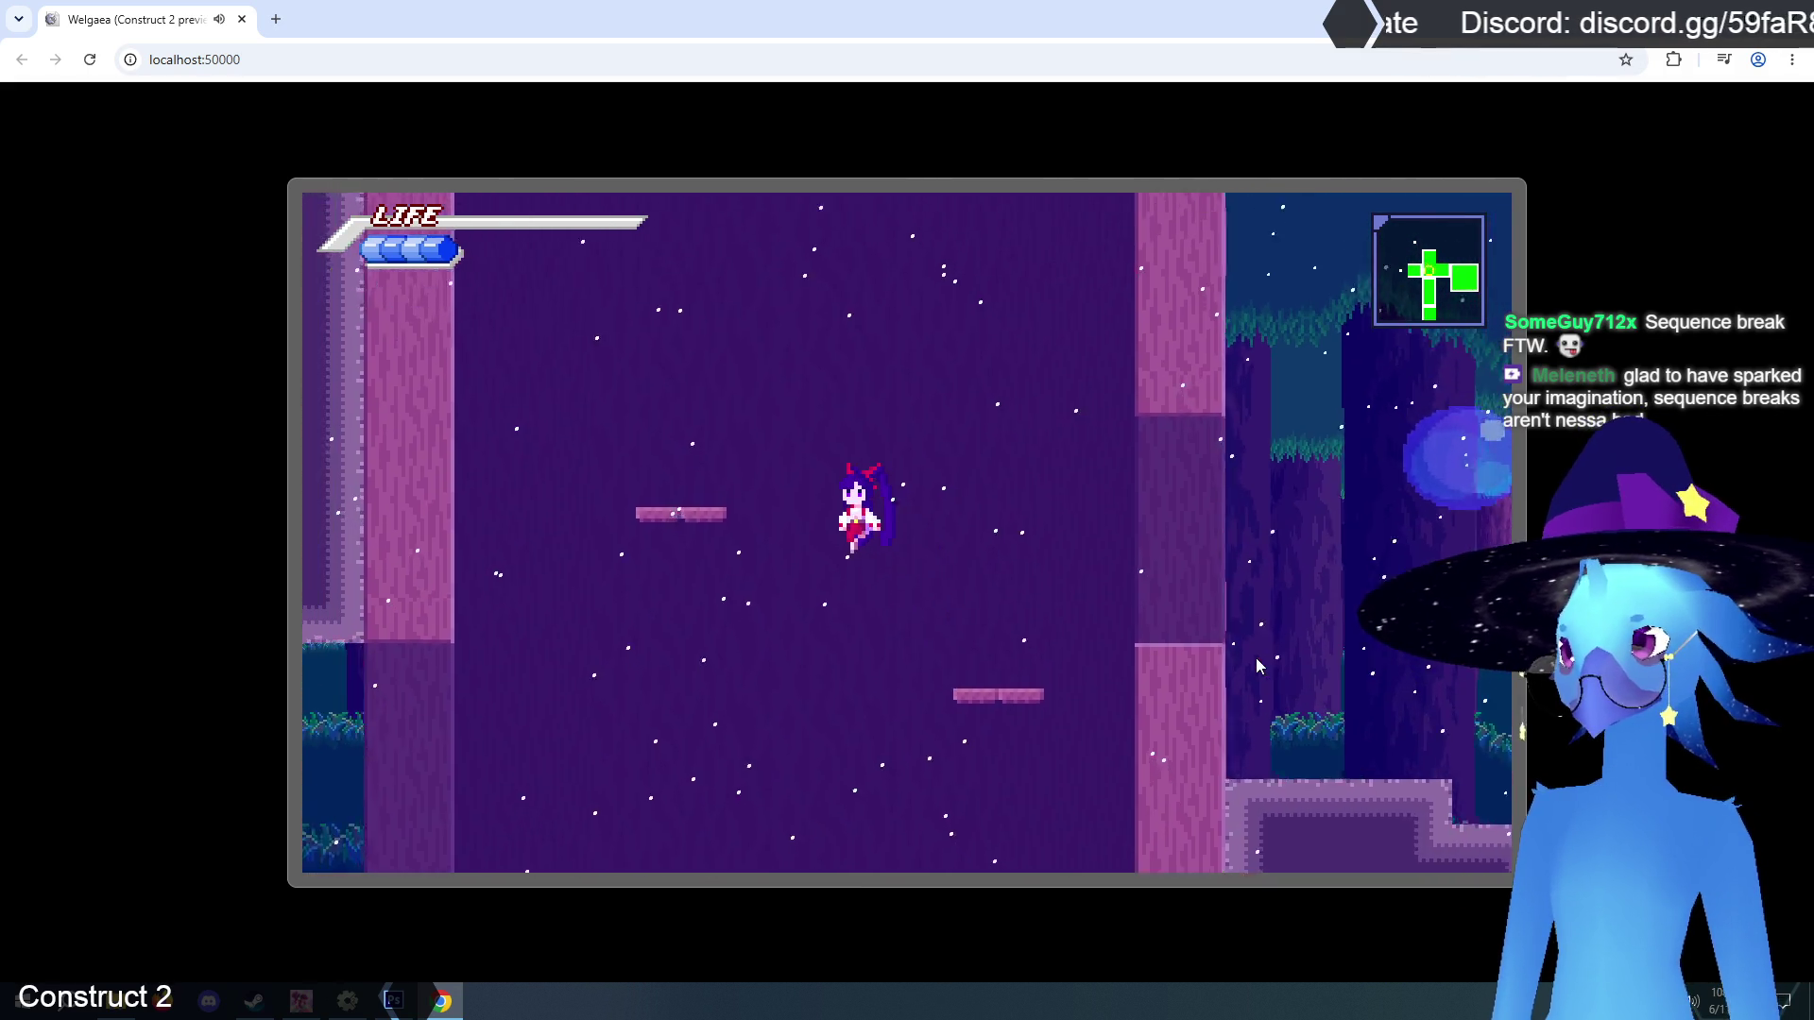
{"action": "key", "text": "Left"}
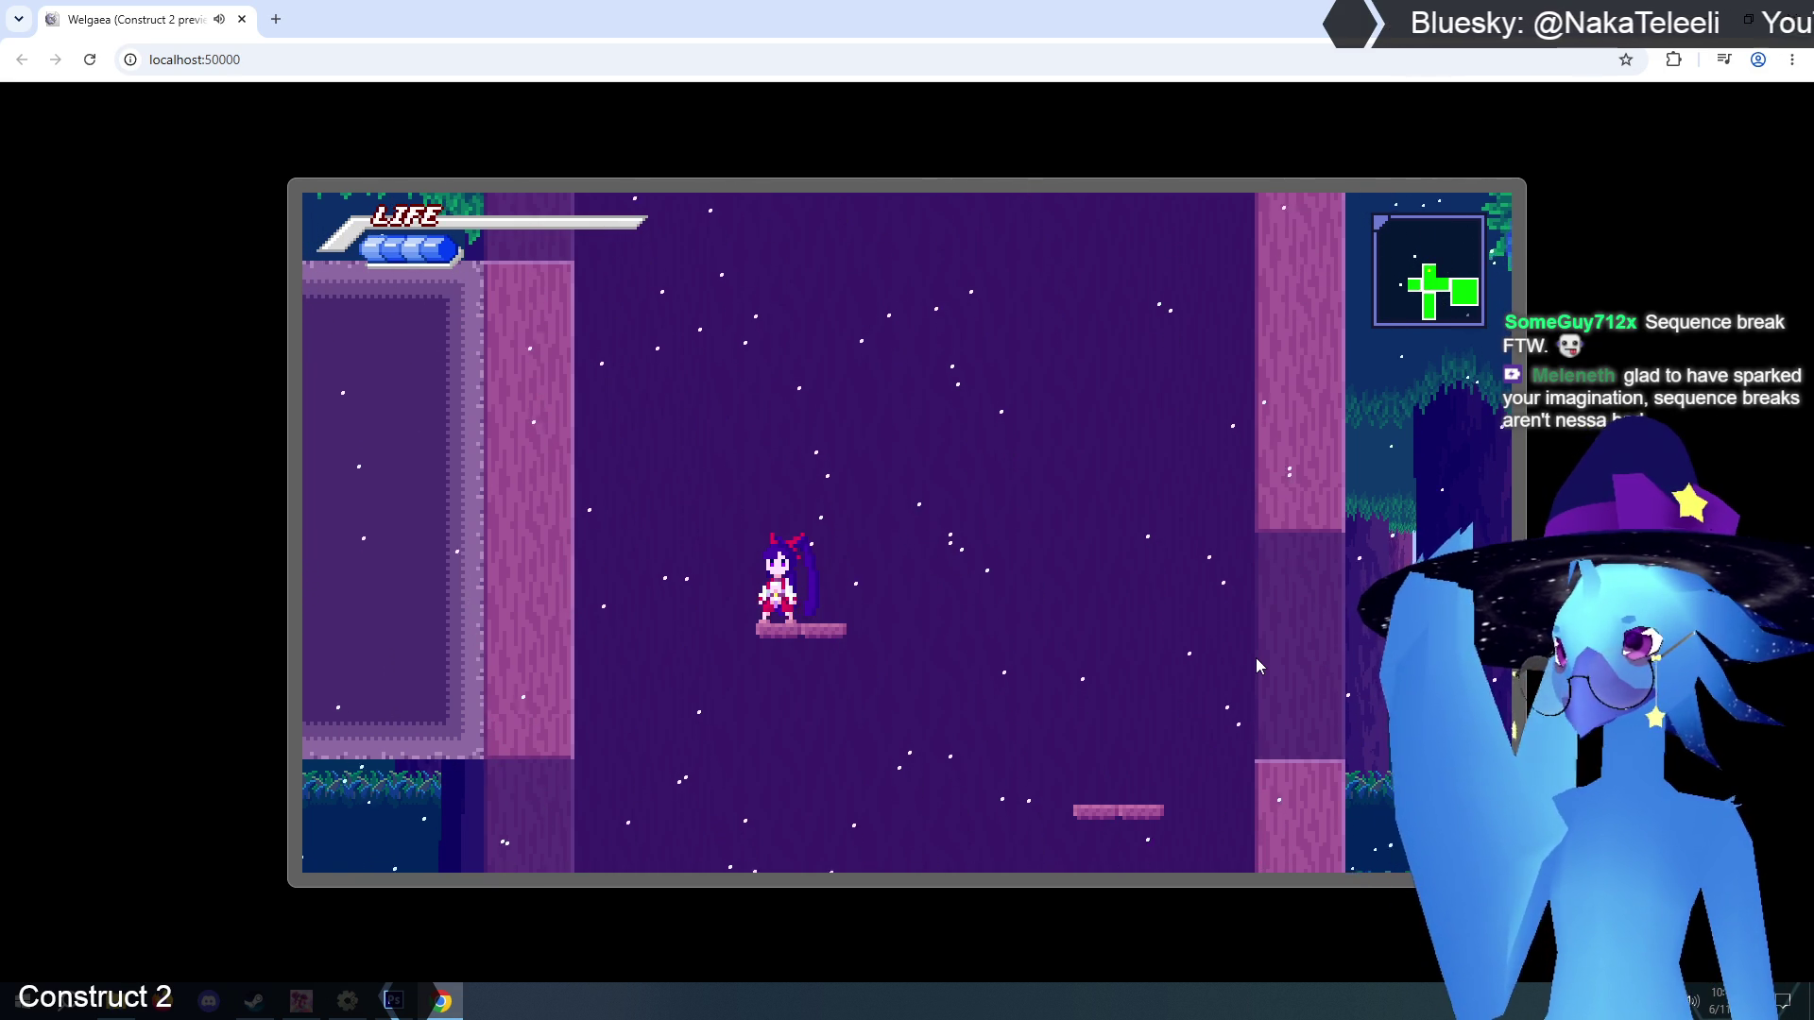
Jump with the z key instead, climbing toward higher platforms and dropping to the lower ledge.
{"action": "key", "text": "z"}
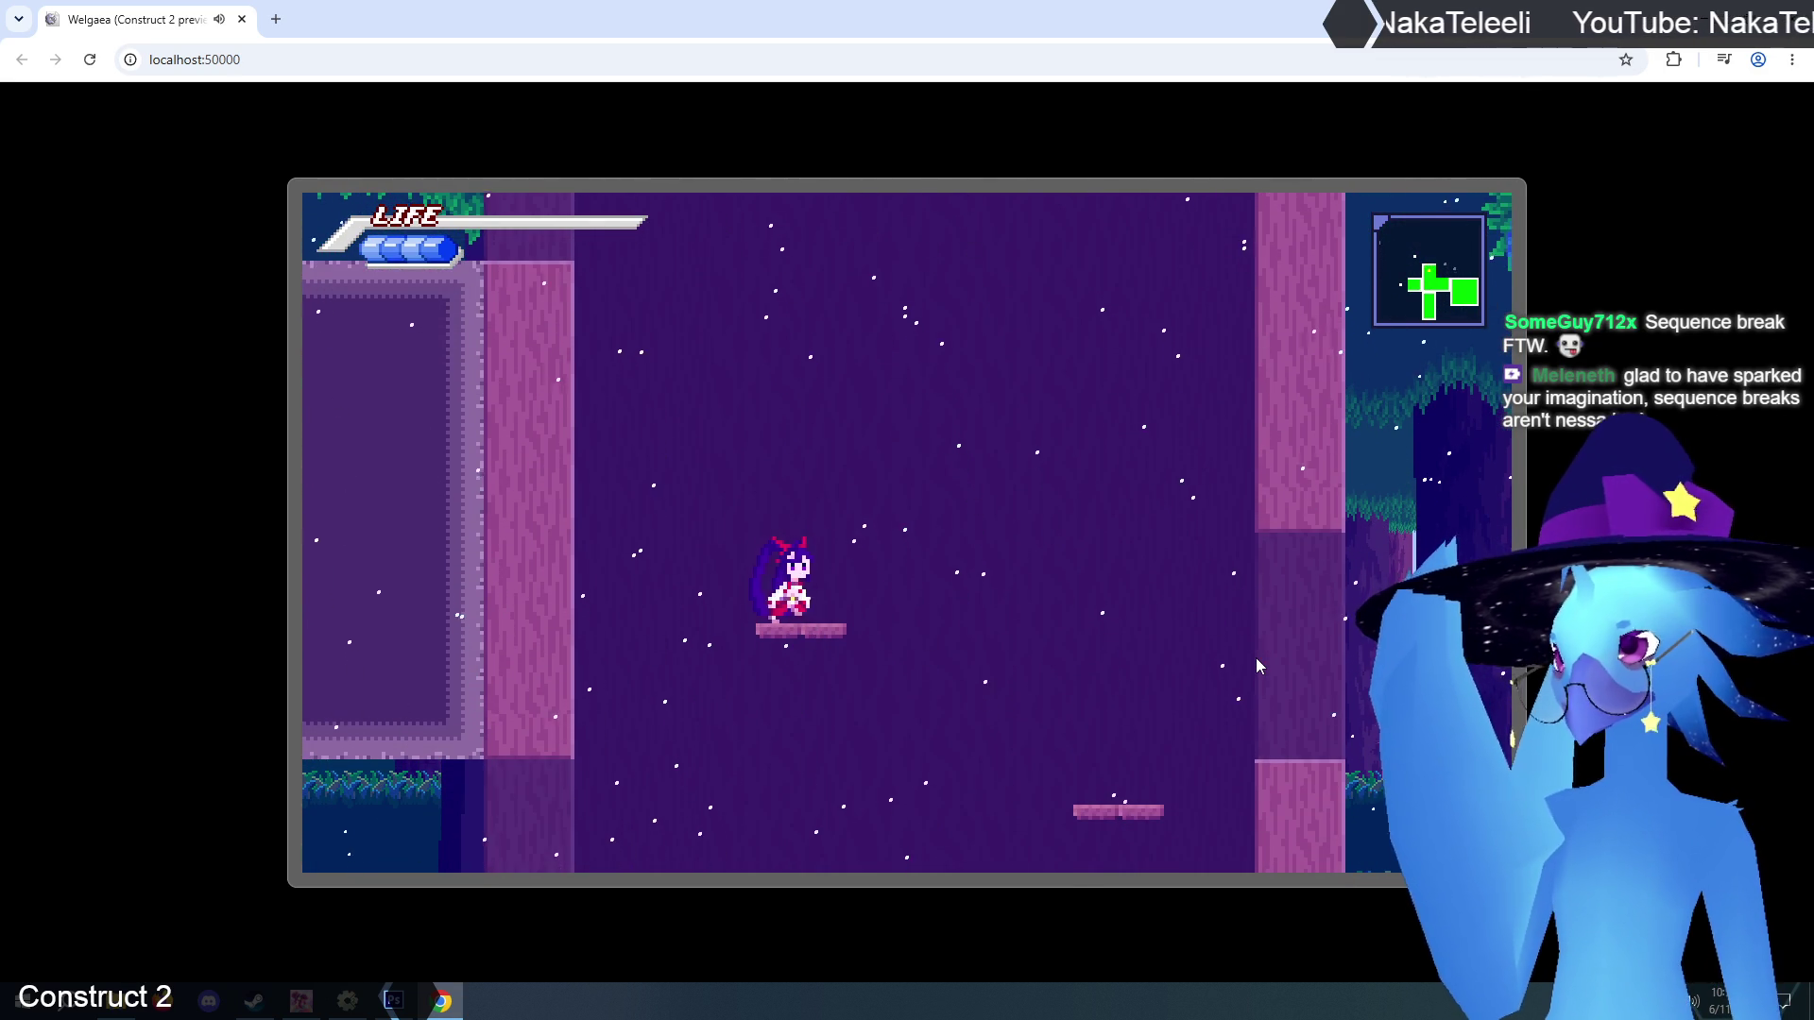
{"action": "key", "text": "Left"}
{"action": "key", "text": "z"}
{"action": "key", "text": "Right"}
{"action": "key", "text": "Right"}
{"action": "key", "text": "z"}
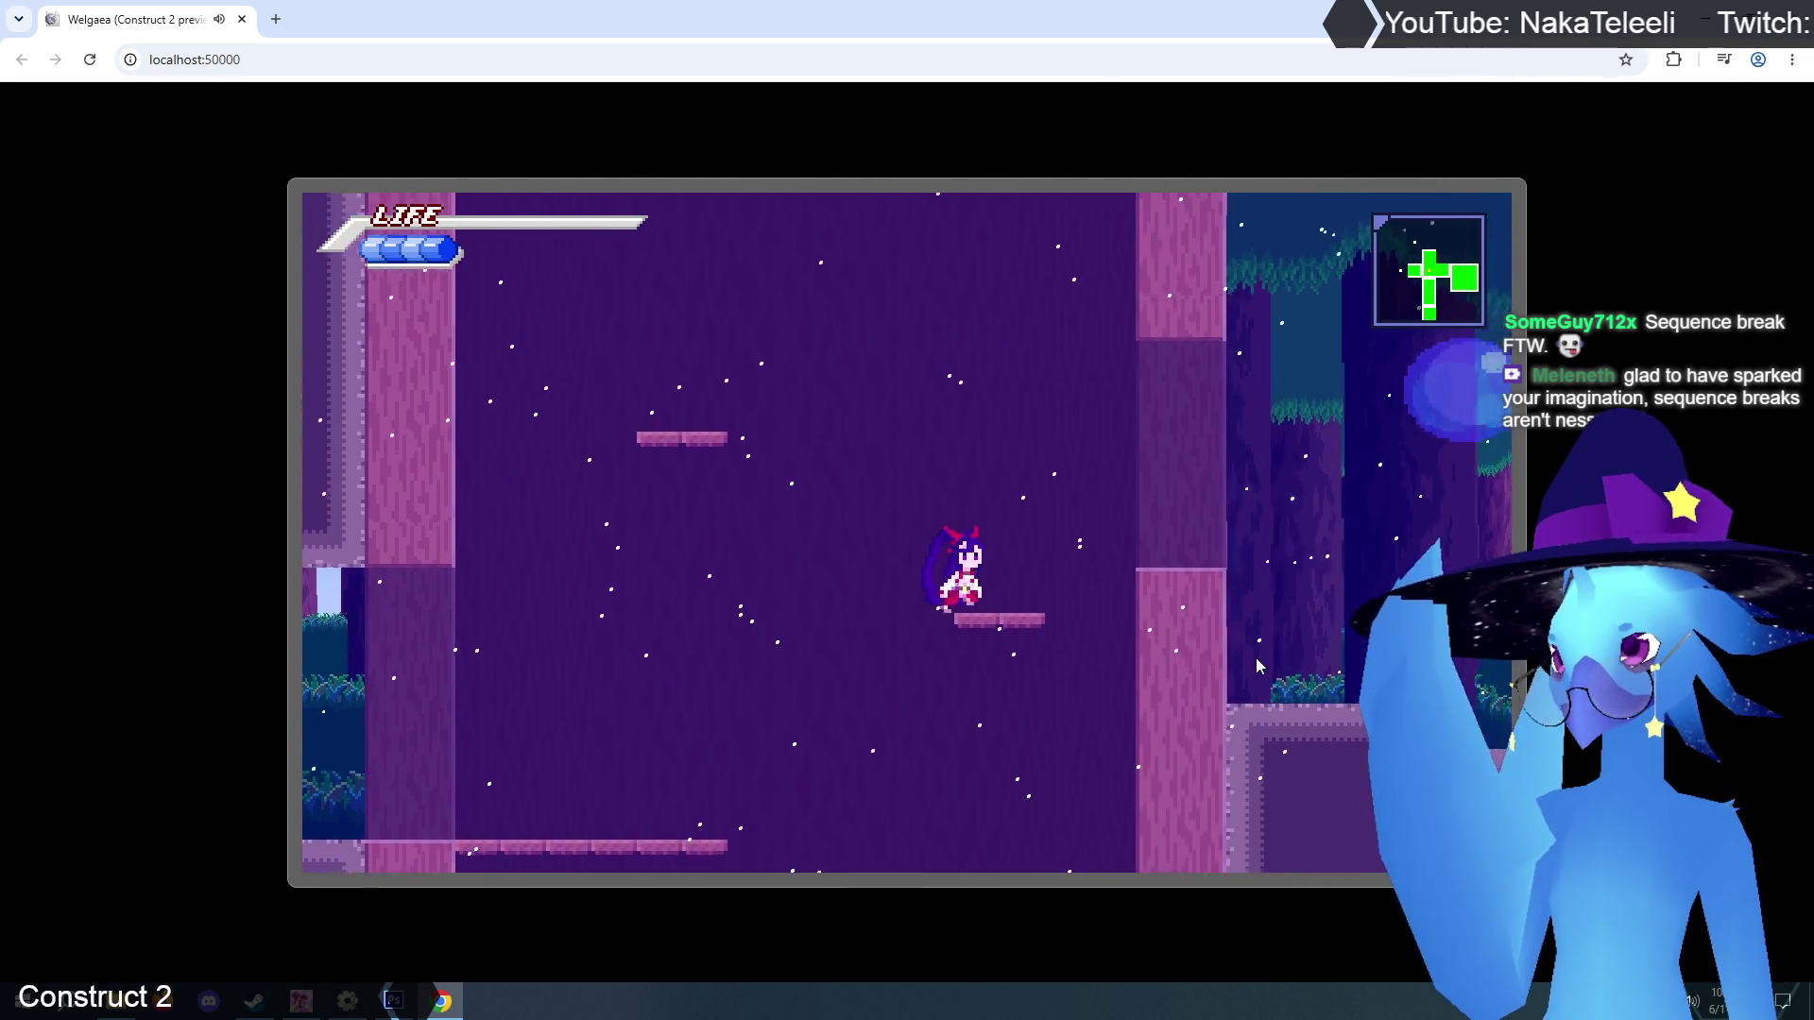
{"action": "key", "text": "Left"}
{"action": "key", "text": "z"}
{"action": "key", "text": "Right"}
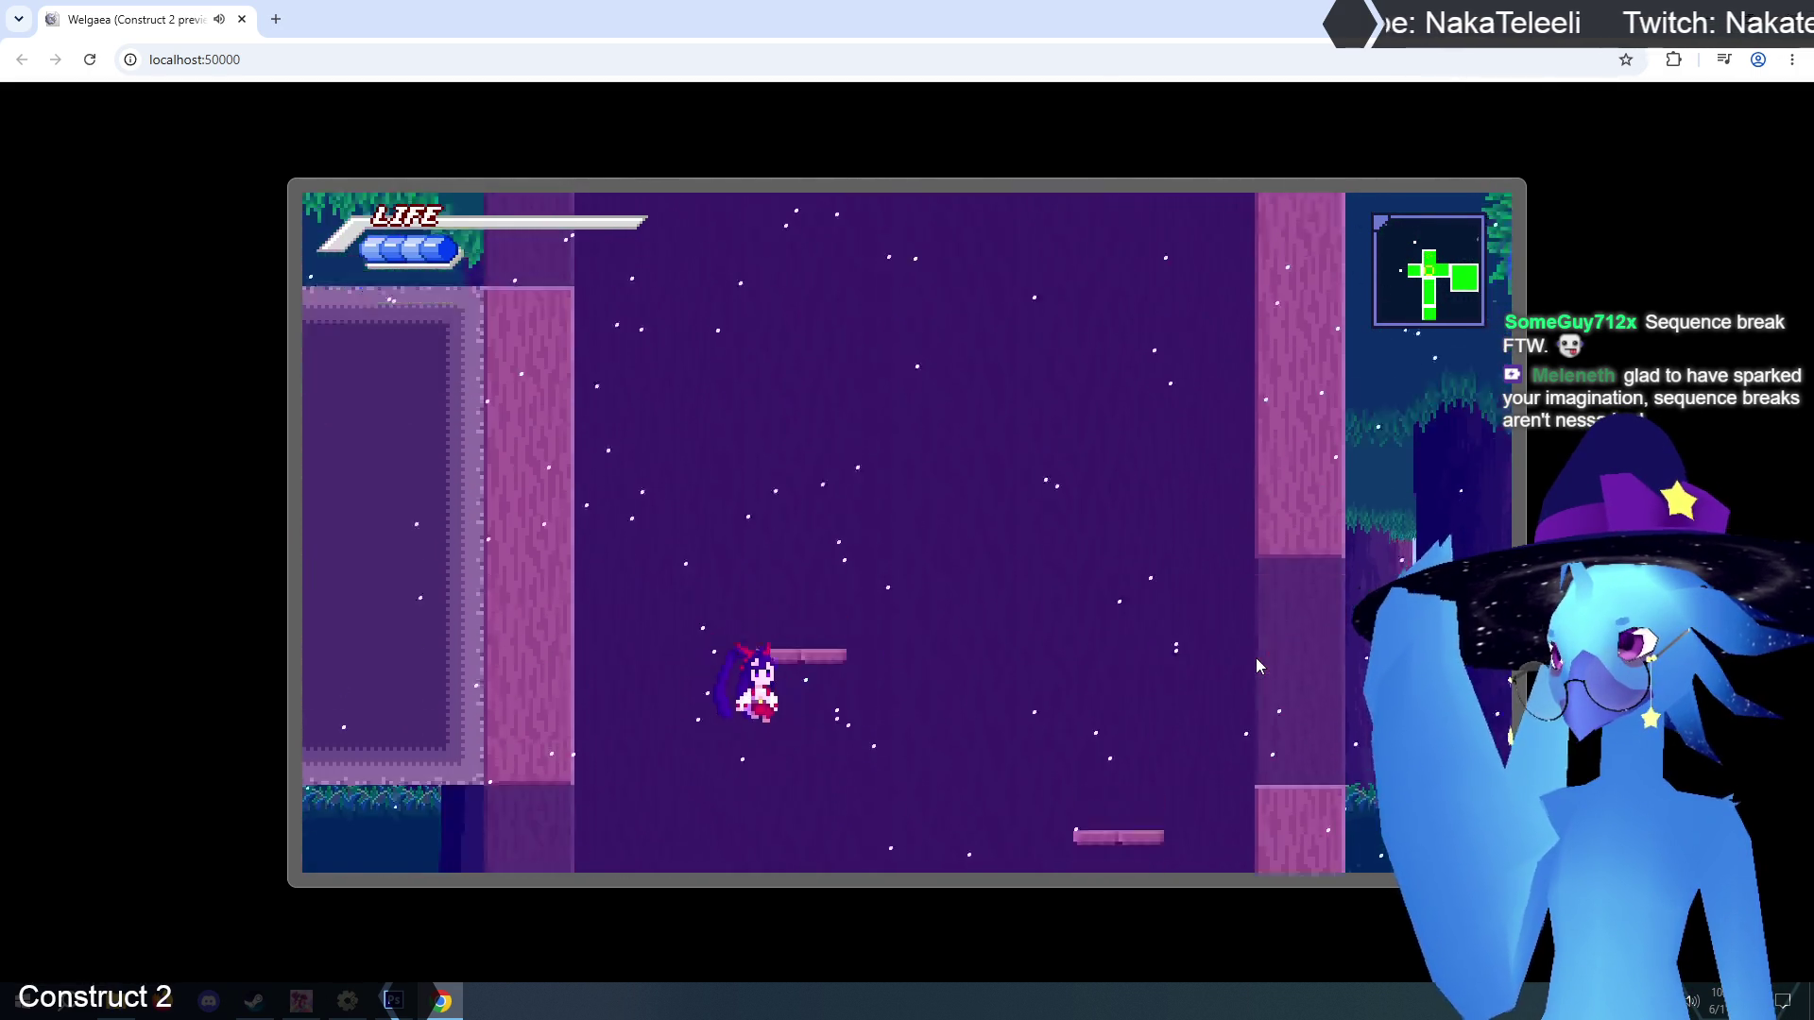
{"action": "key", "text": "z"}
{"action": "key", "text": "Left"}
{"action": "key", "text": "z"}
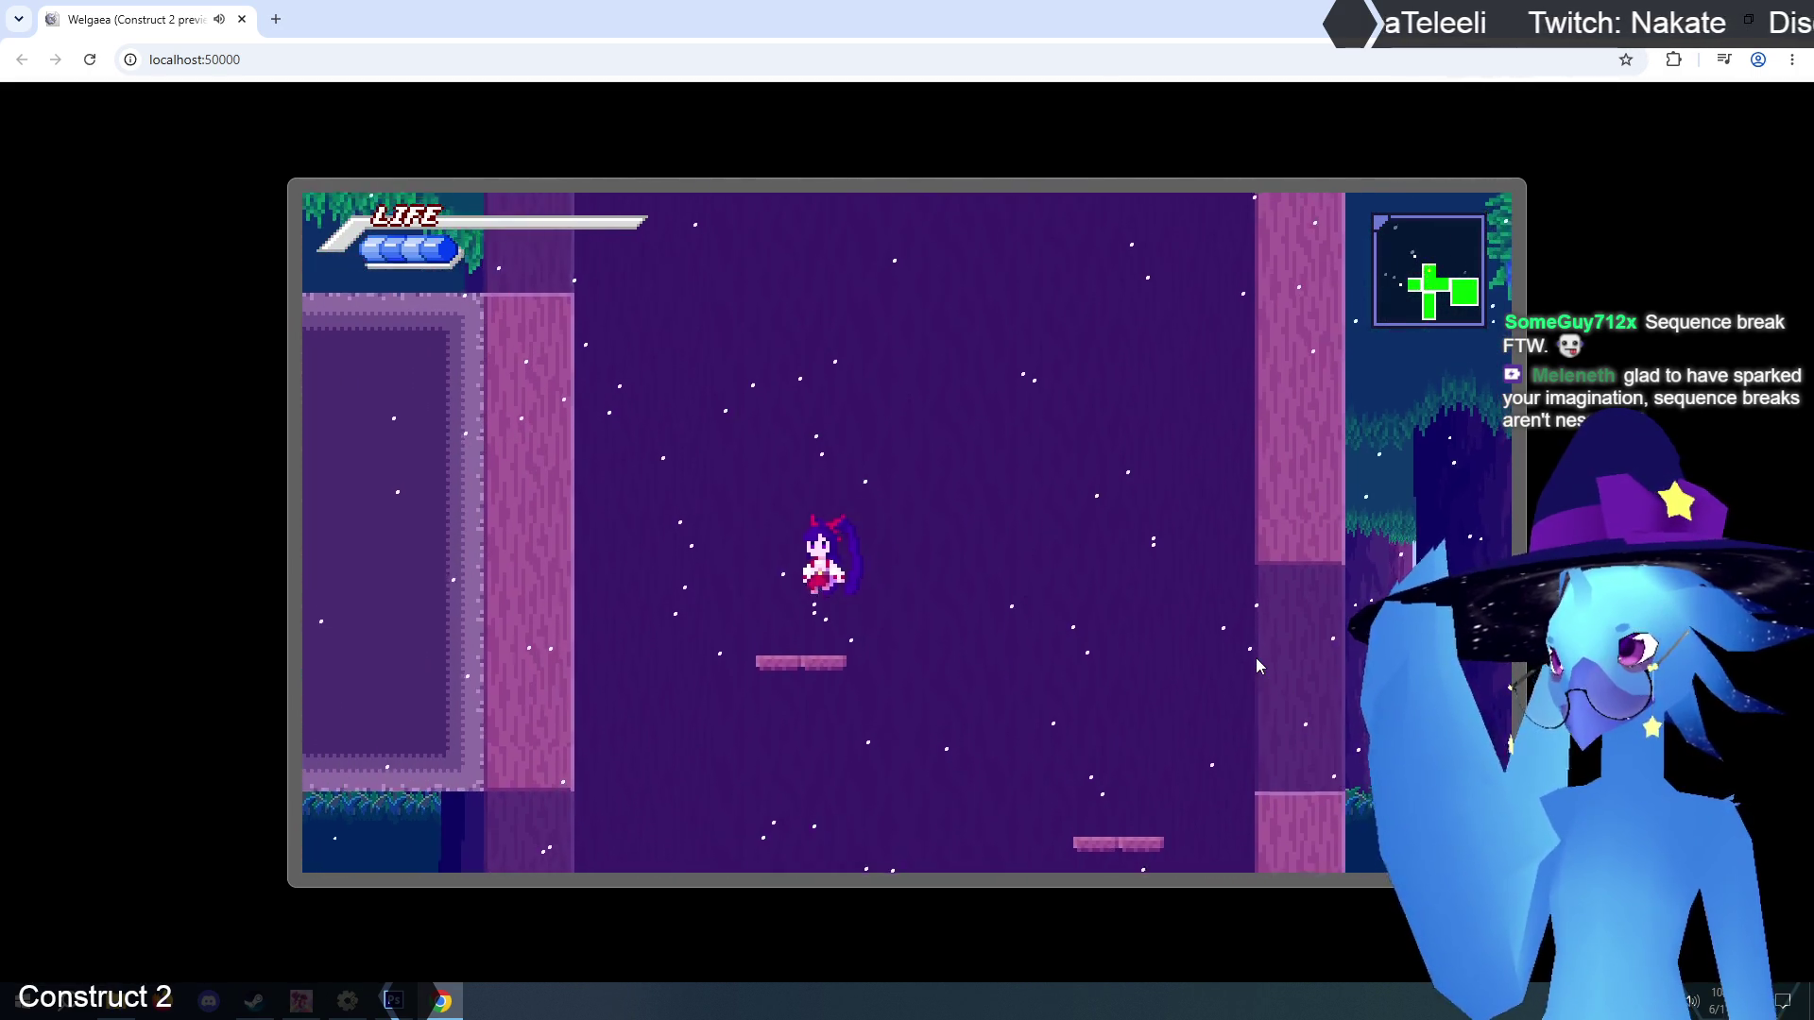
{"action": "key", "text": "z"}
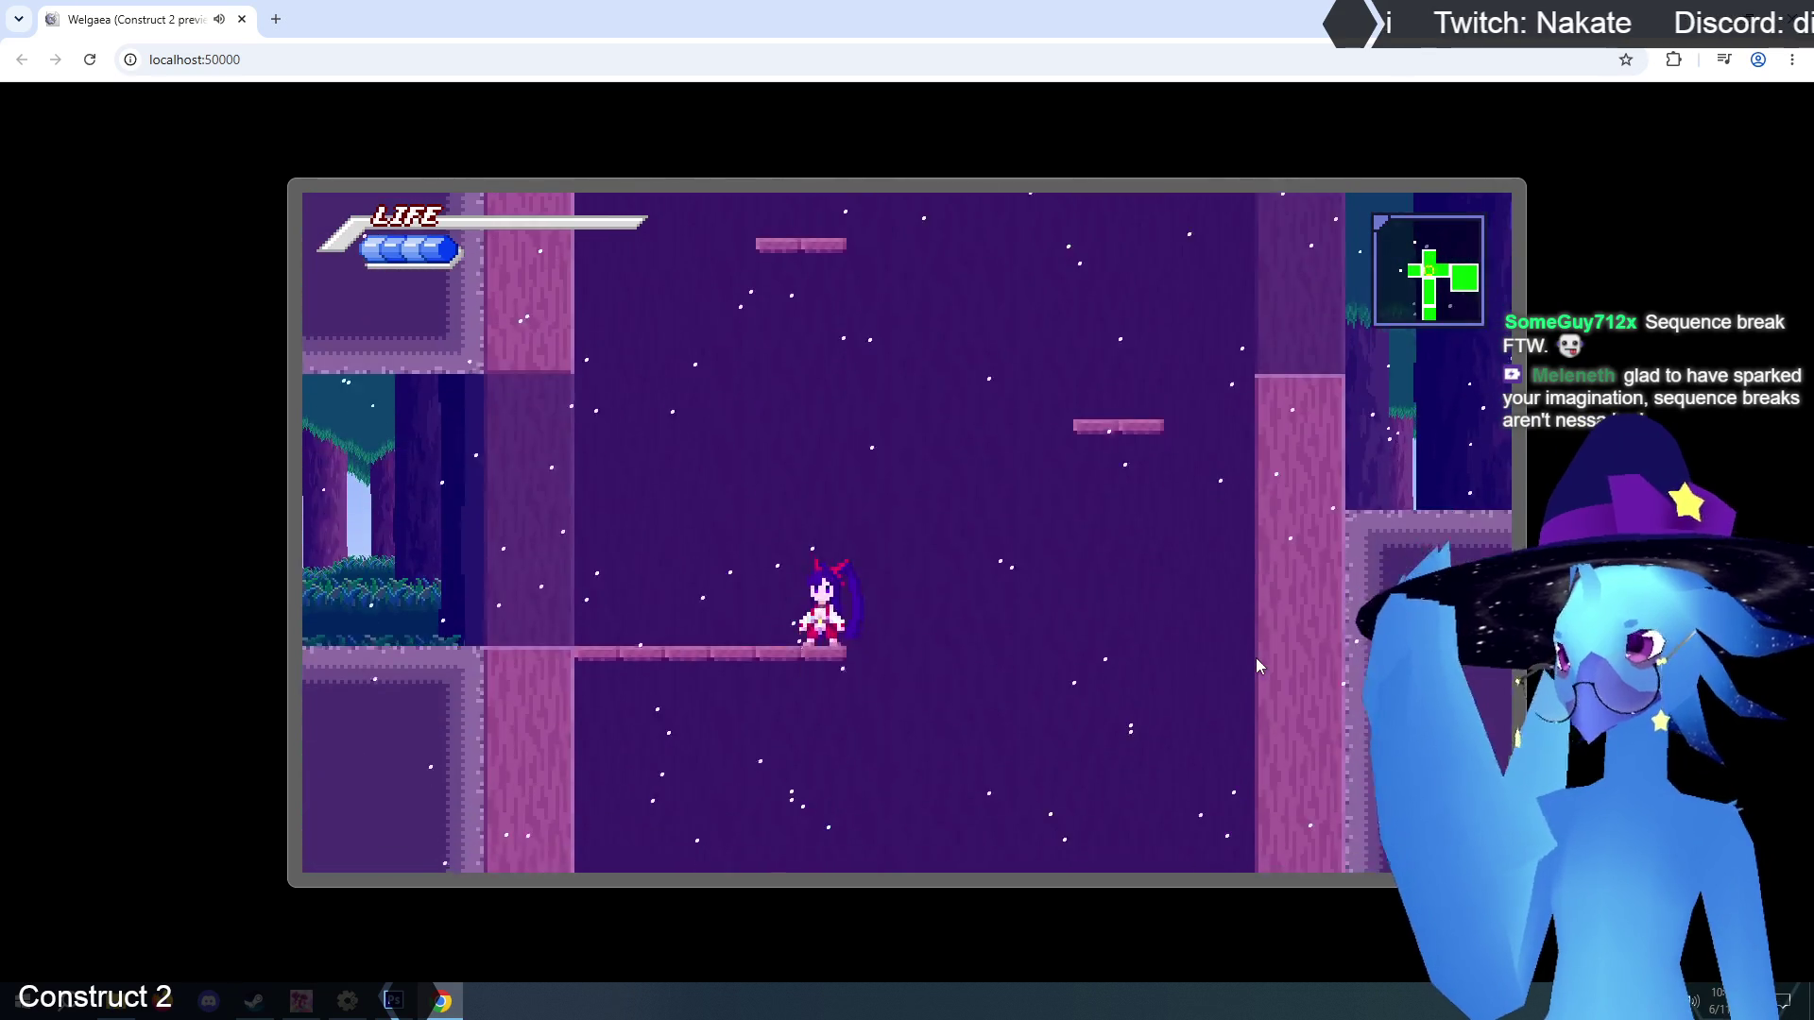
{"action": "key", "text": "Right"}
{"action": "key", "text": "z"}
Continue z-key jumps with mid-air left/right steering to land on the small floating platform.
{"action": "key", "text": "Right"}
{"action": "key", "text": "Left"}
{"action": "key", "text": "z"}
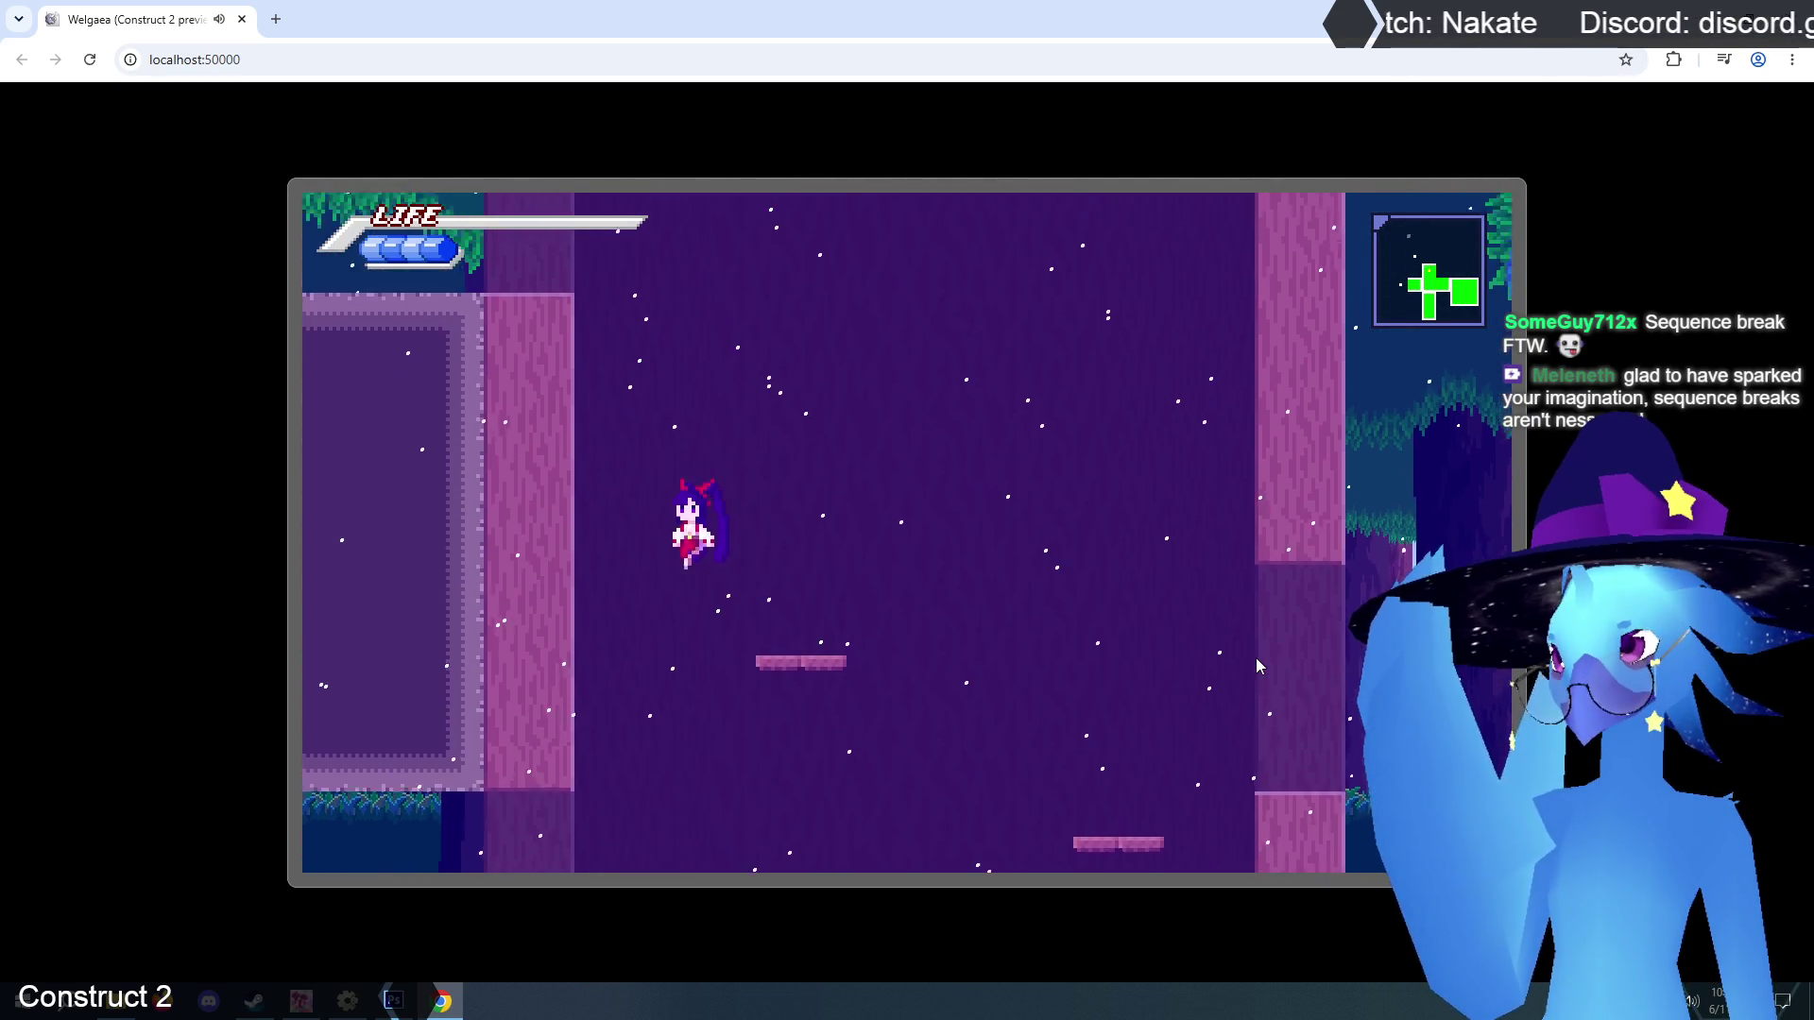
{"action": "key", "text": "Right"}
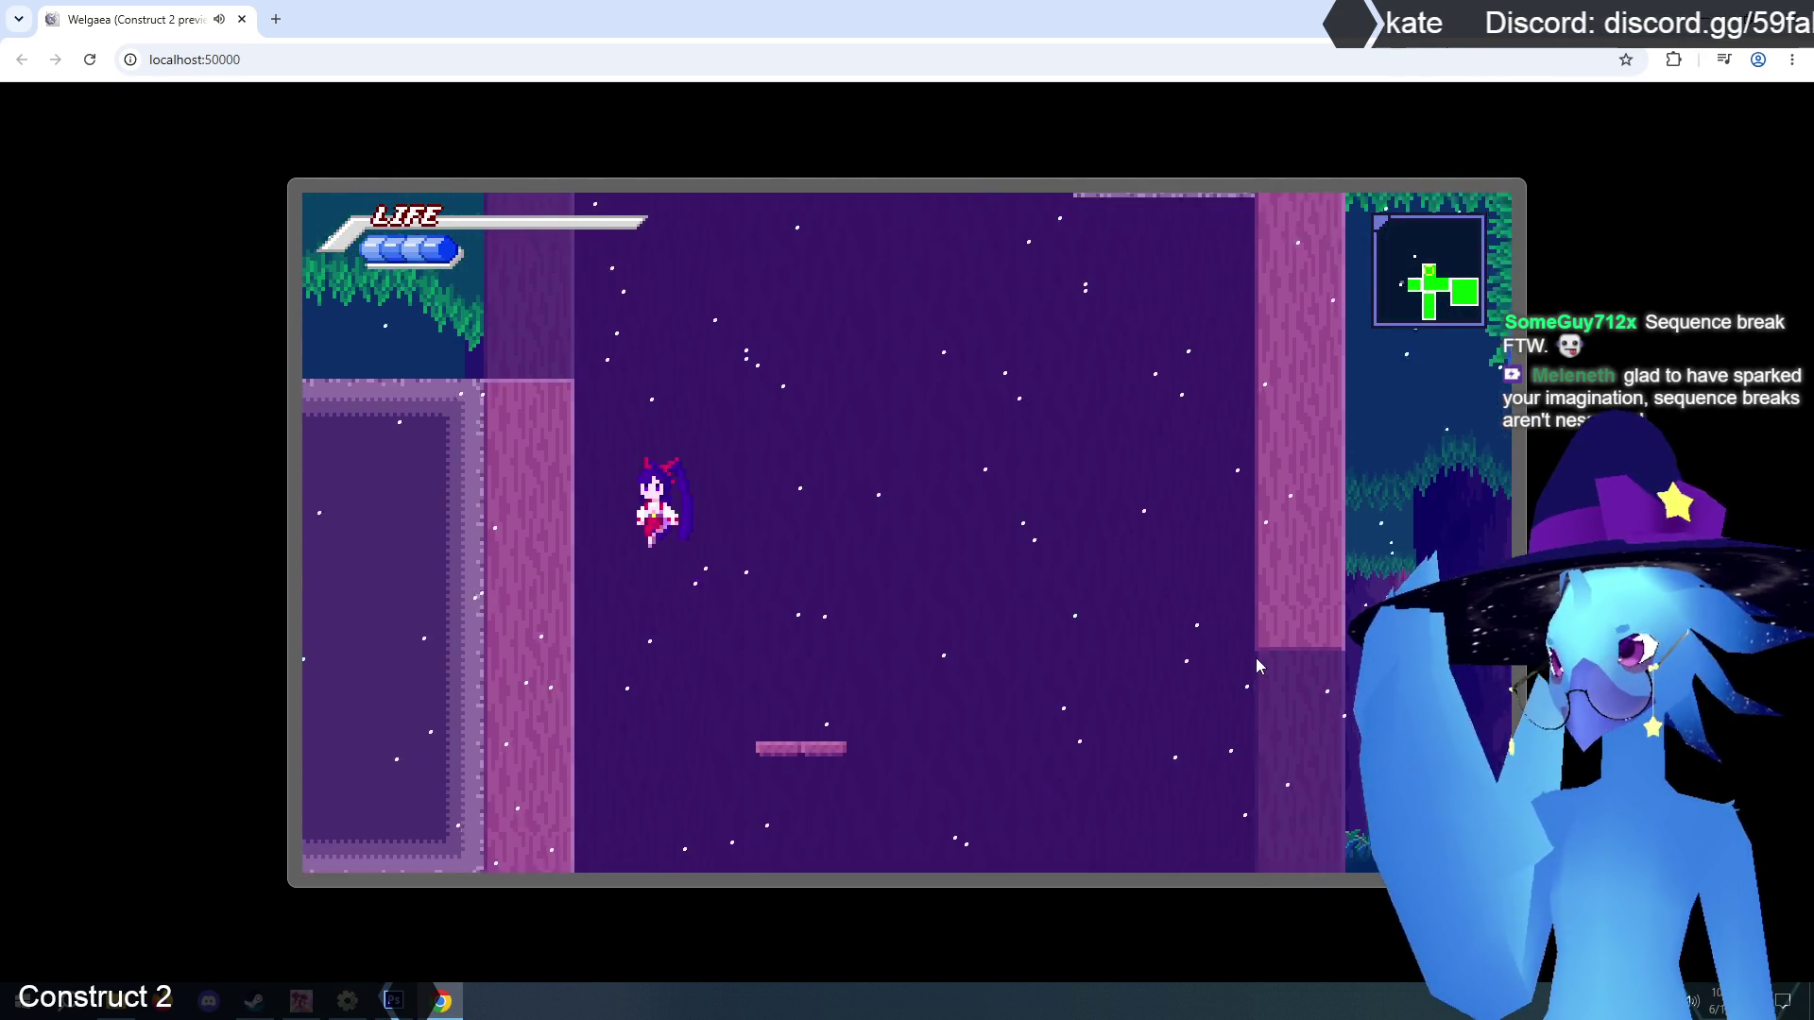
{"action": "key", "text": "Right"}
{"action": "key", "text": "Left"}
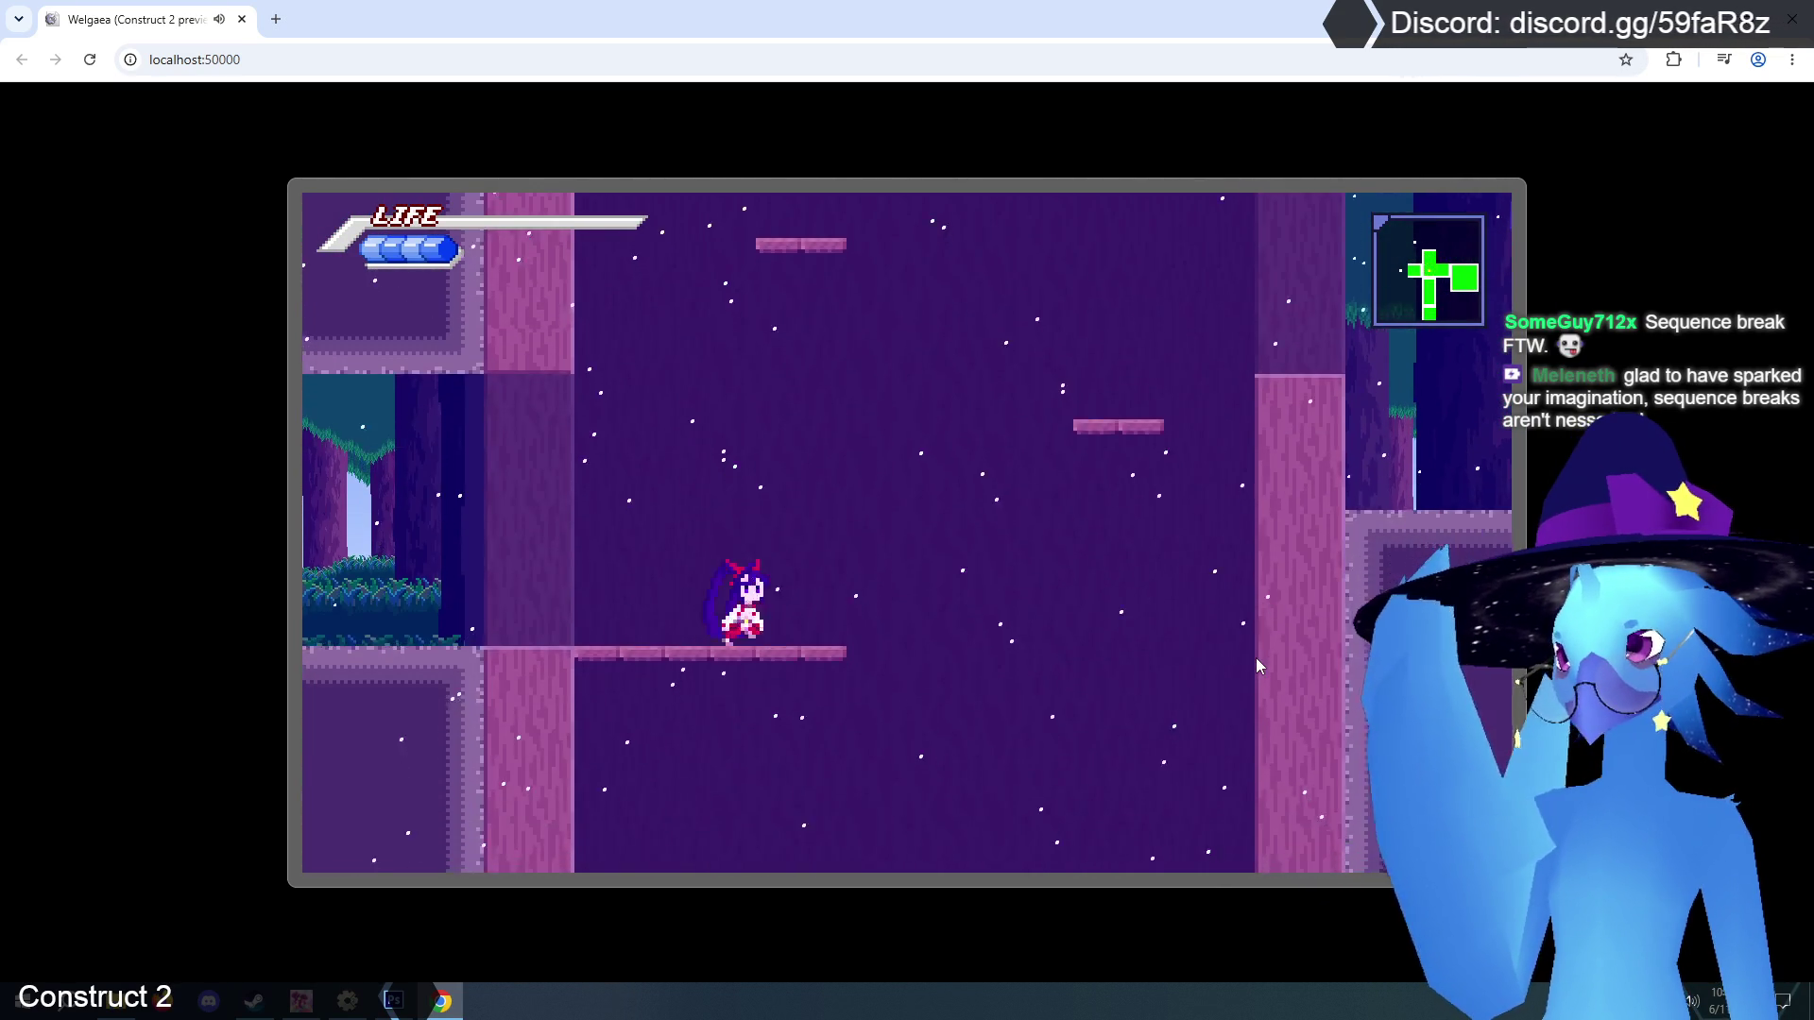
{"action": "key", "text": "z"}
{"action": "key", "text": "Right"}
{"action": "key", "text": "Left"}
{"action": "key", "text": "Left"}
{"action": "key", "text": "z"}
{"action": "key", "text": "z"}
{"action": "key", "text": "Right"}
{"action": "key", "text": "Left"}
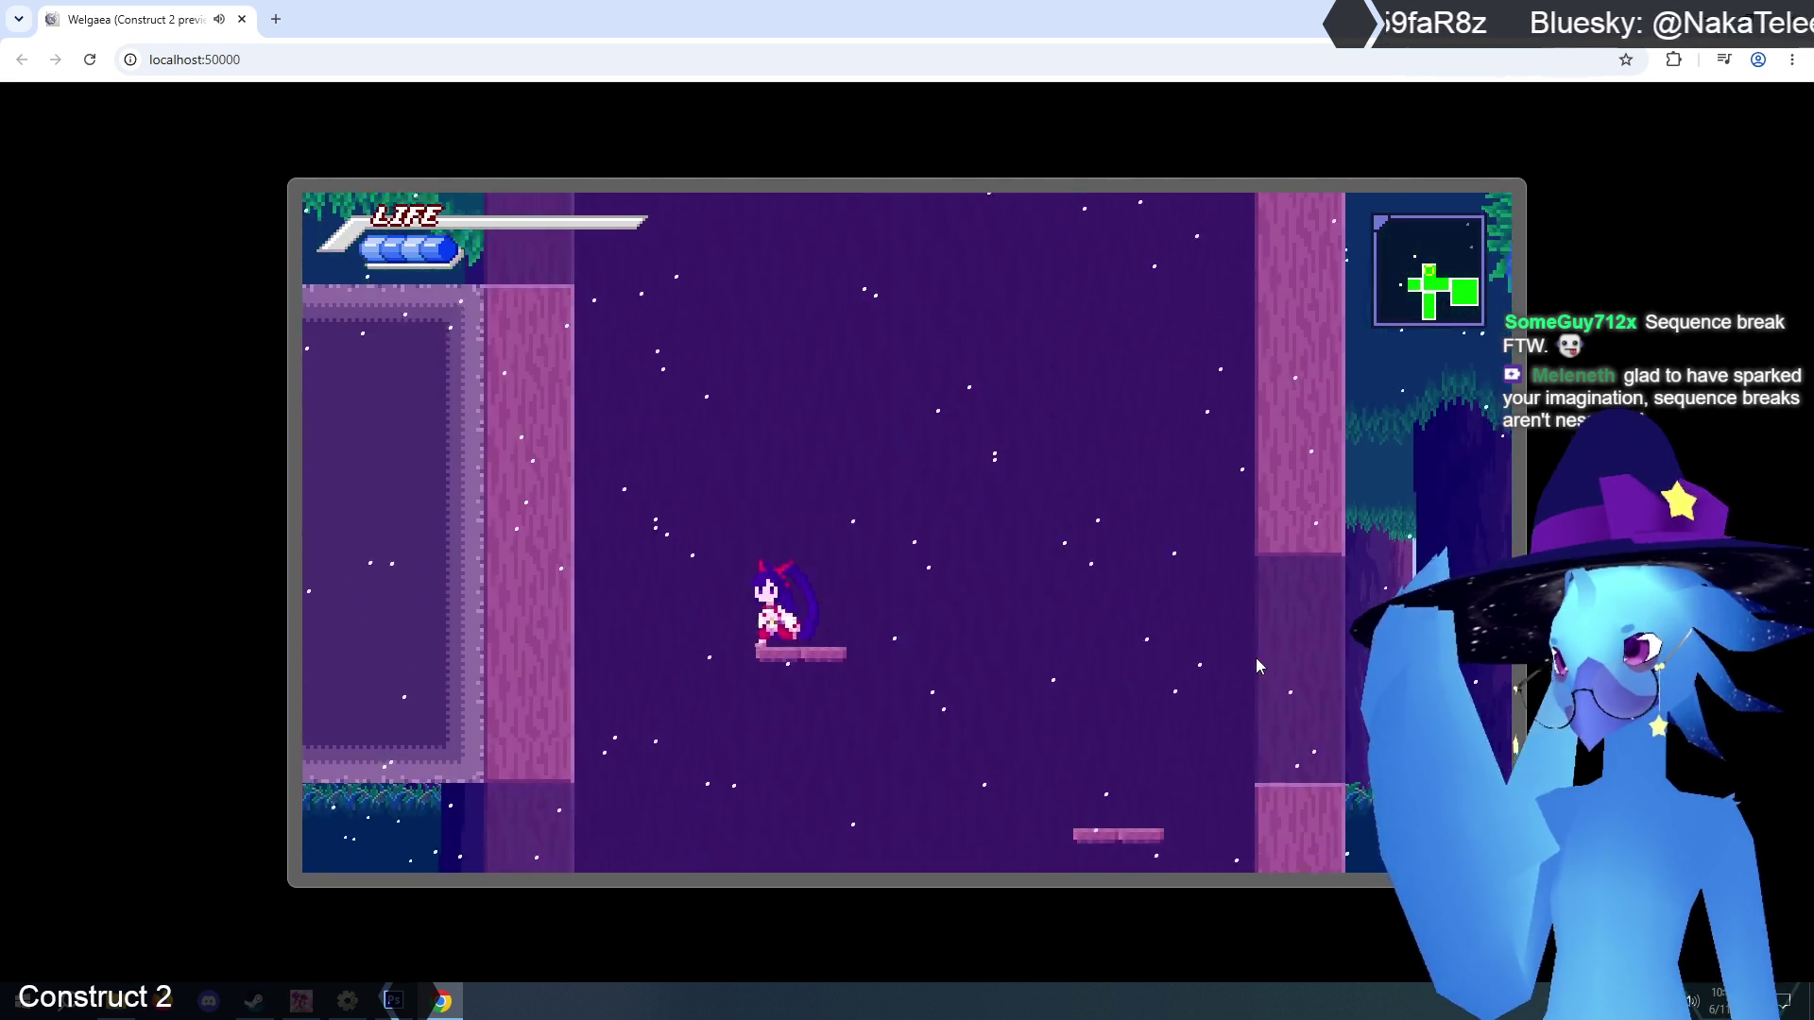
{"action": "key", "text": "z"}
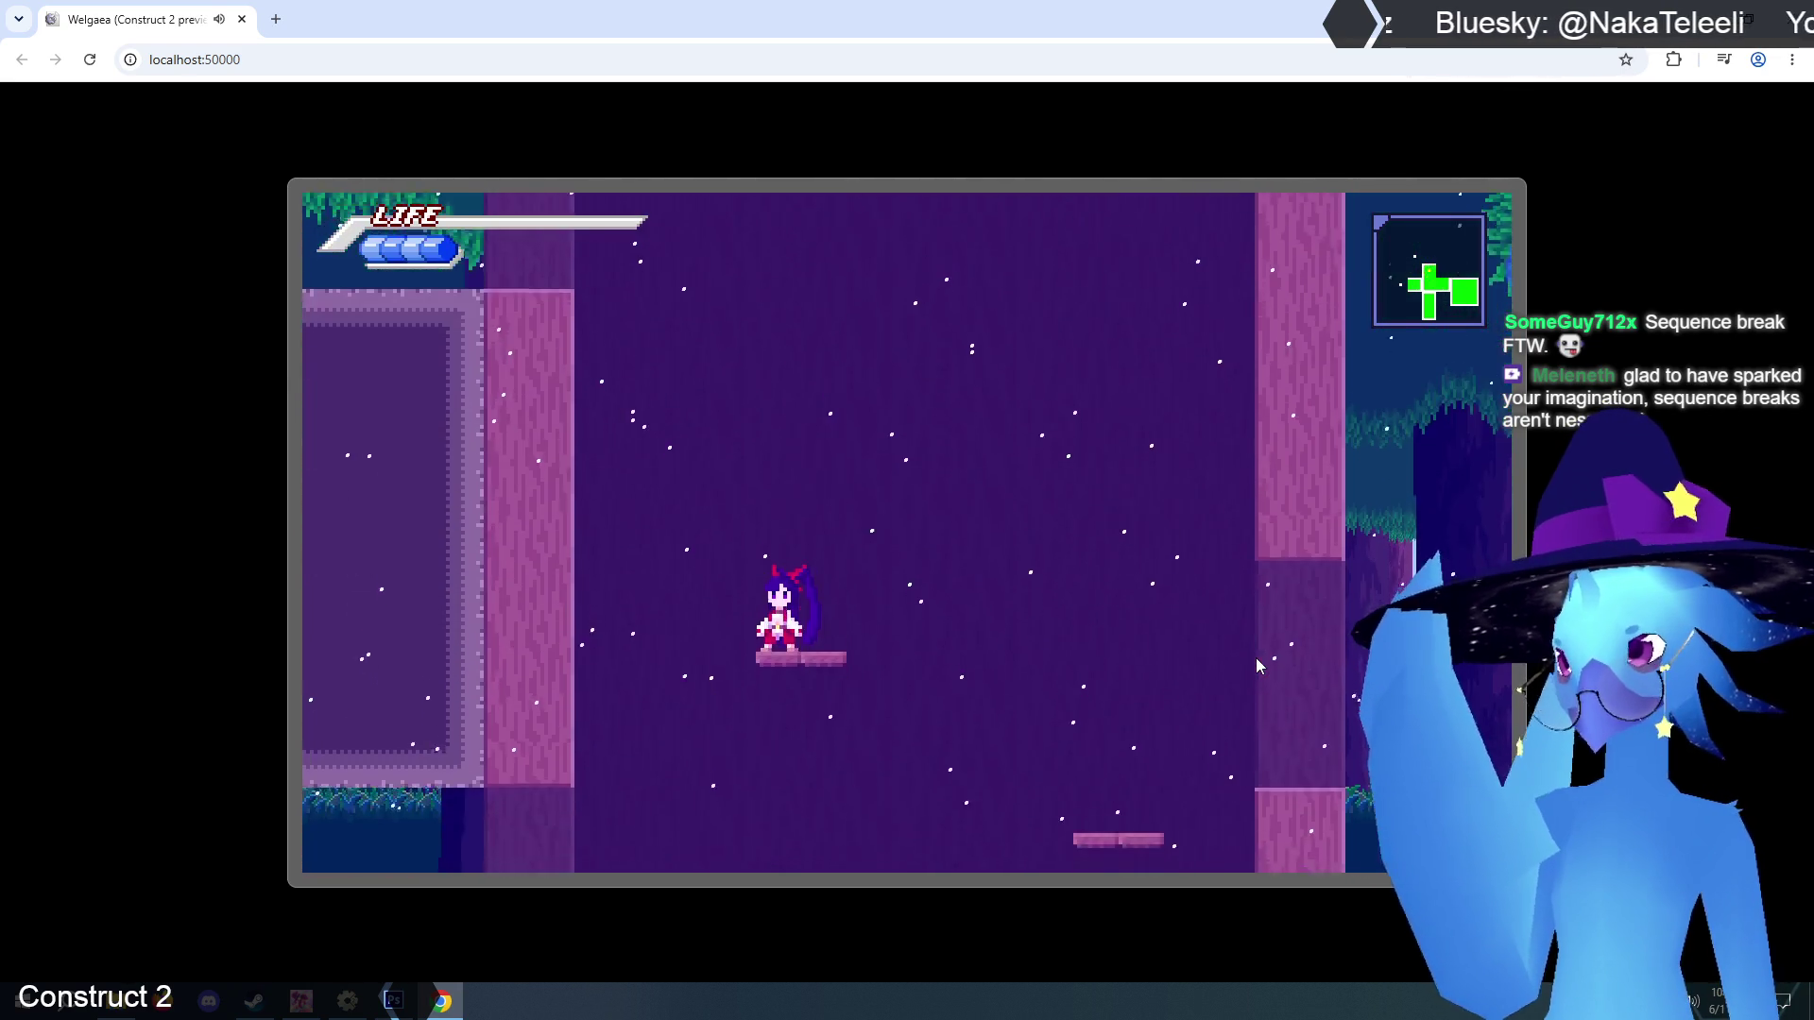
{"action": "key", "text": "z"}
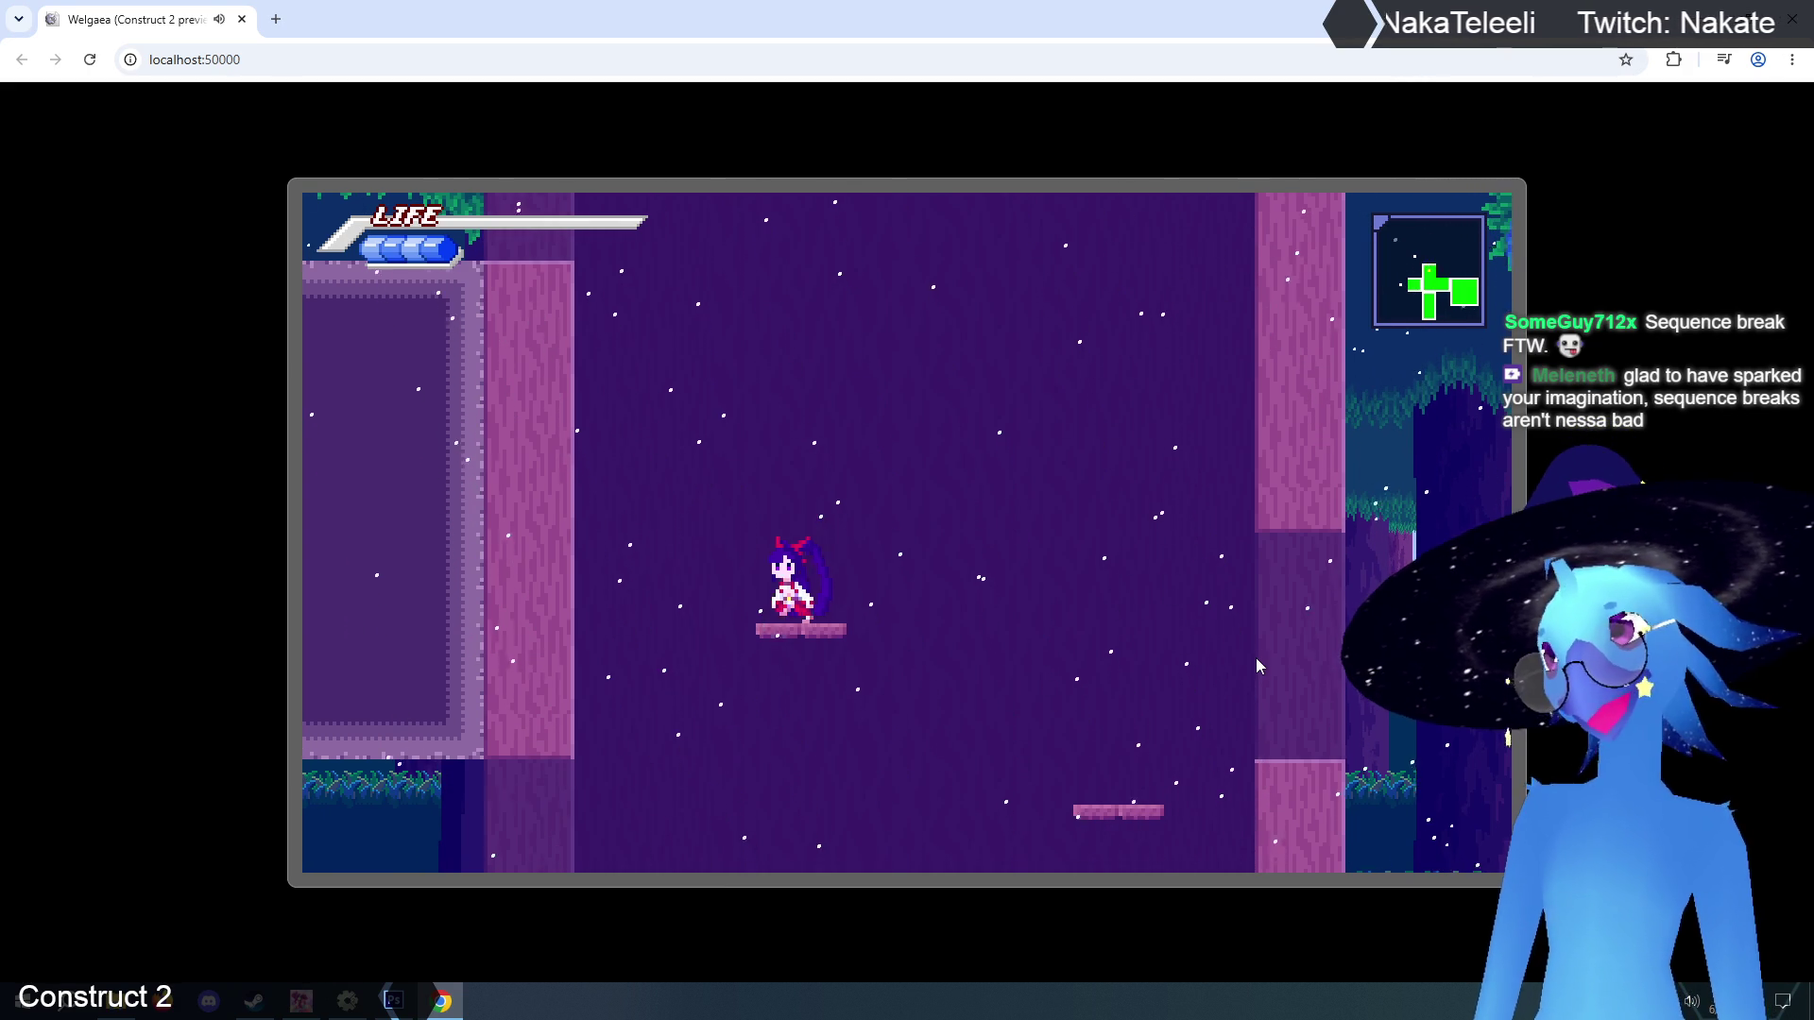
Jump and steer left and right around the platform, landing on the small platform.
{"action": "key", "text": "Left"}
{"action": "key", "text": "Right"}
{"action": "key", "text": "Up"}
{"action": "key", "text": "Right"}
{"action": "key", "text": "Up"}
{"action": "key", "text": "Left"}
{"action": "key", "text": "Right"}
{"action": "key", "text": "Left"}
{"action": "key", "text": "Up"}
{"action": "key", "text": "Left"}
{"action": "key", "text": "Right"}
{"action": "key", "text": "Left"}
{"action": "key", "text": "Up"}
{"action": "key", "text": "Left"}
{"action": "key", "text": "Right"}
{"action": "key", "text": "Up"}
{"action": "key", "text": "Left"}
{"action": "key", "text": "Up"}
{"action": "key", "text": "Right"}
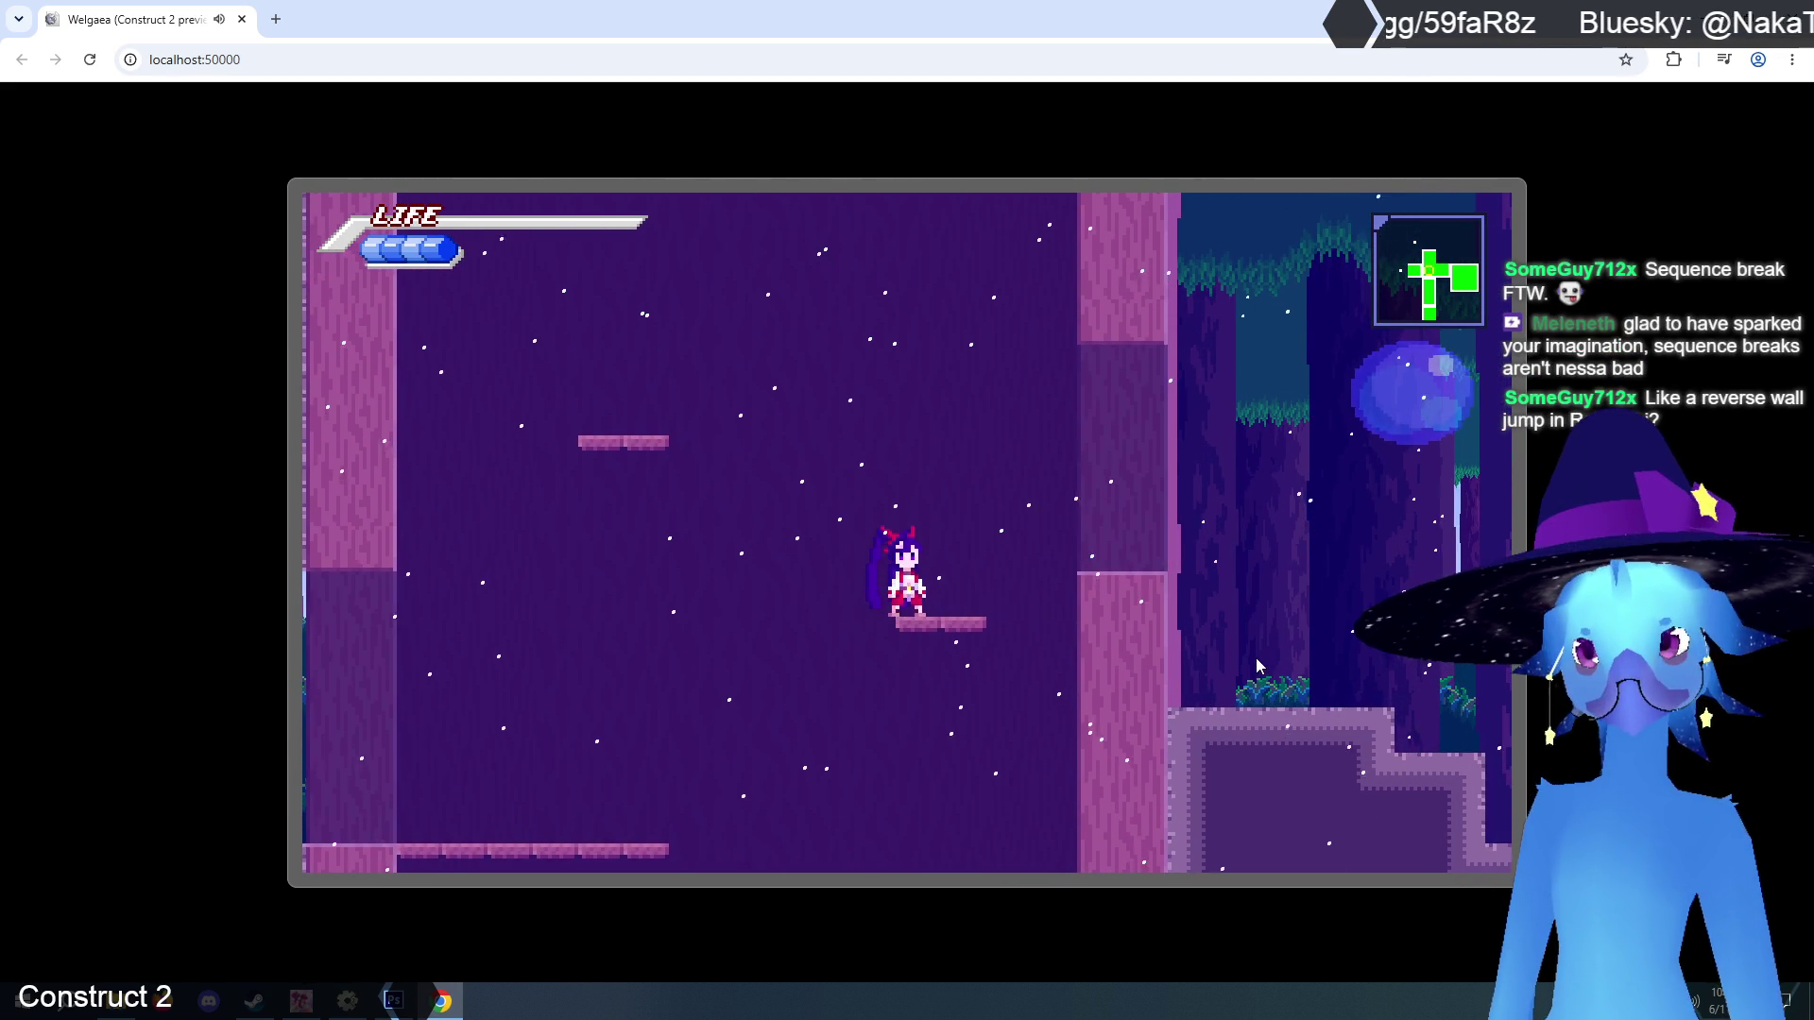
Enter the forest room, jump into the purple room, switch characters, and wall-jump around.
{"action": "key", "text": "Left"}
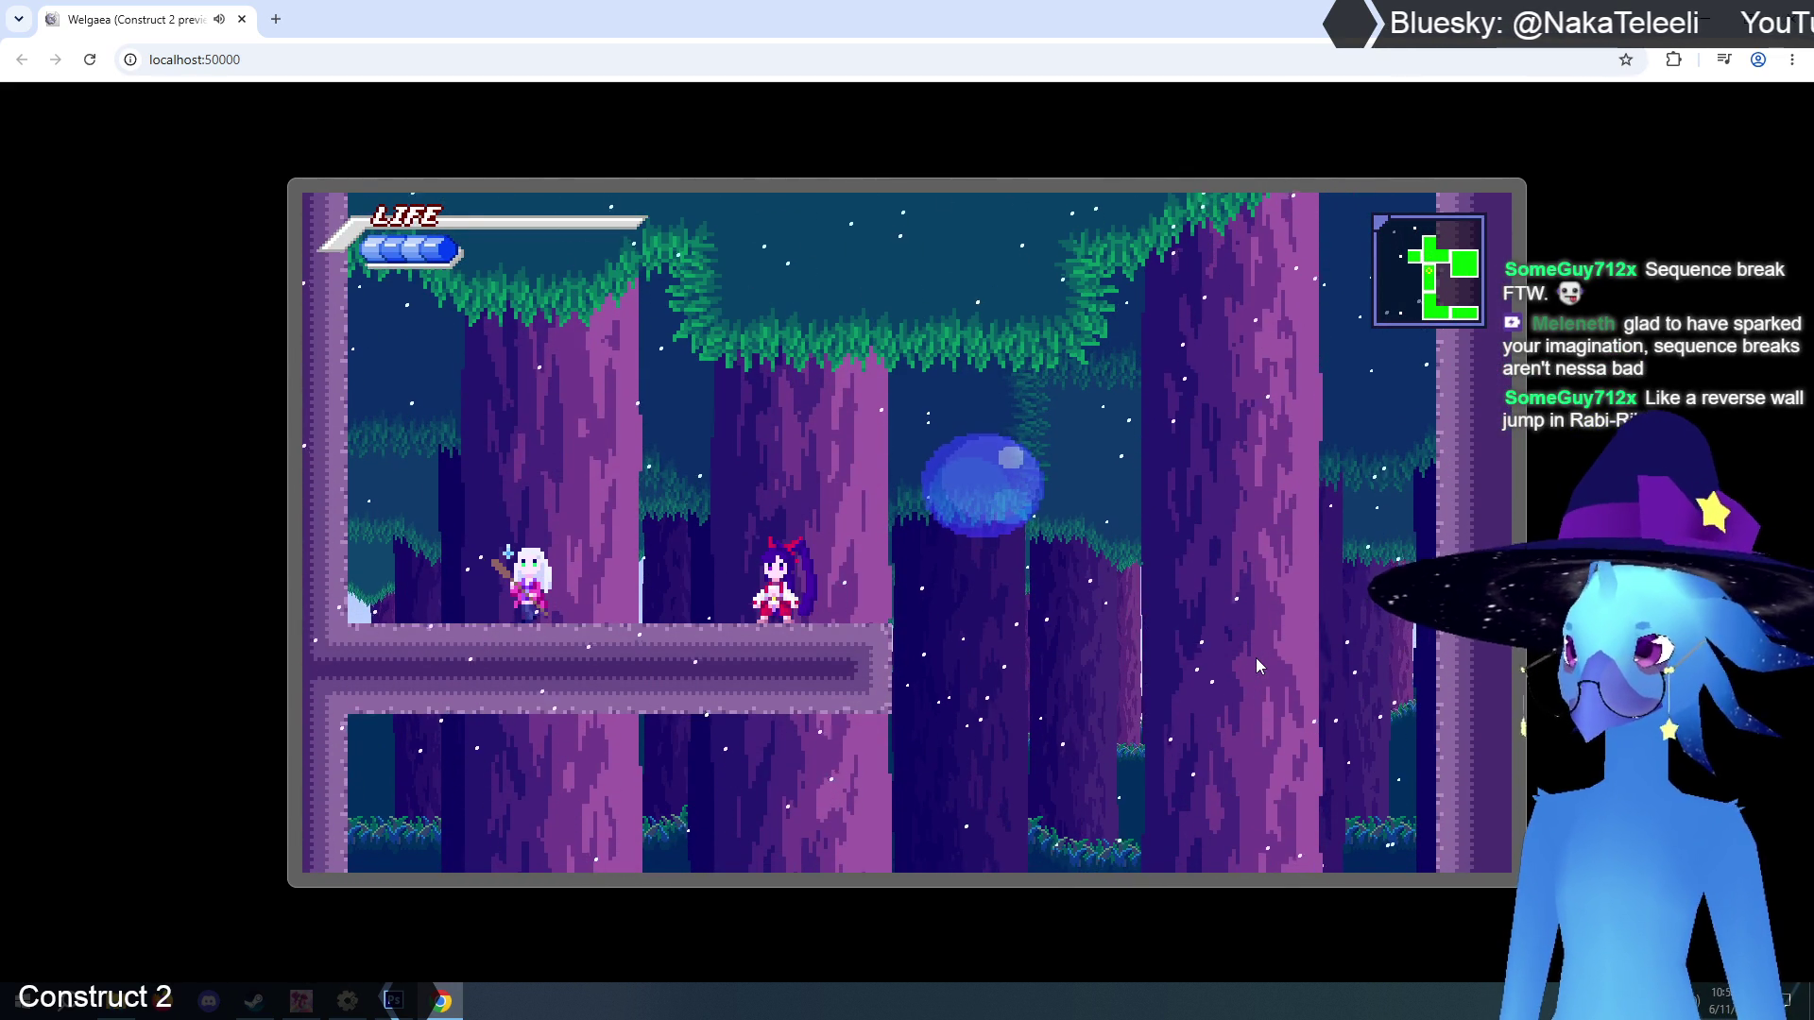
{"action": "key", "text": "z"}
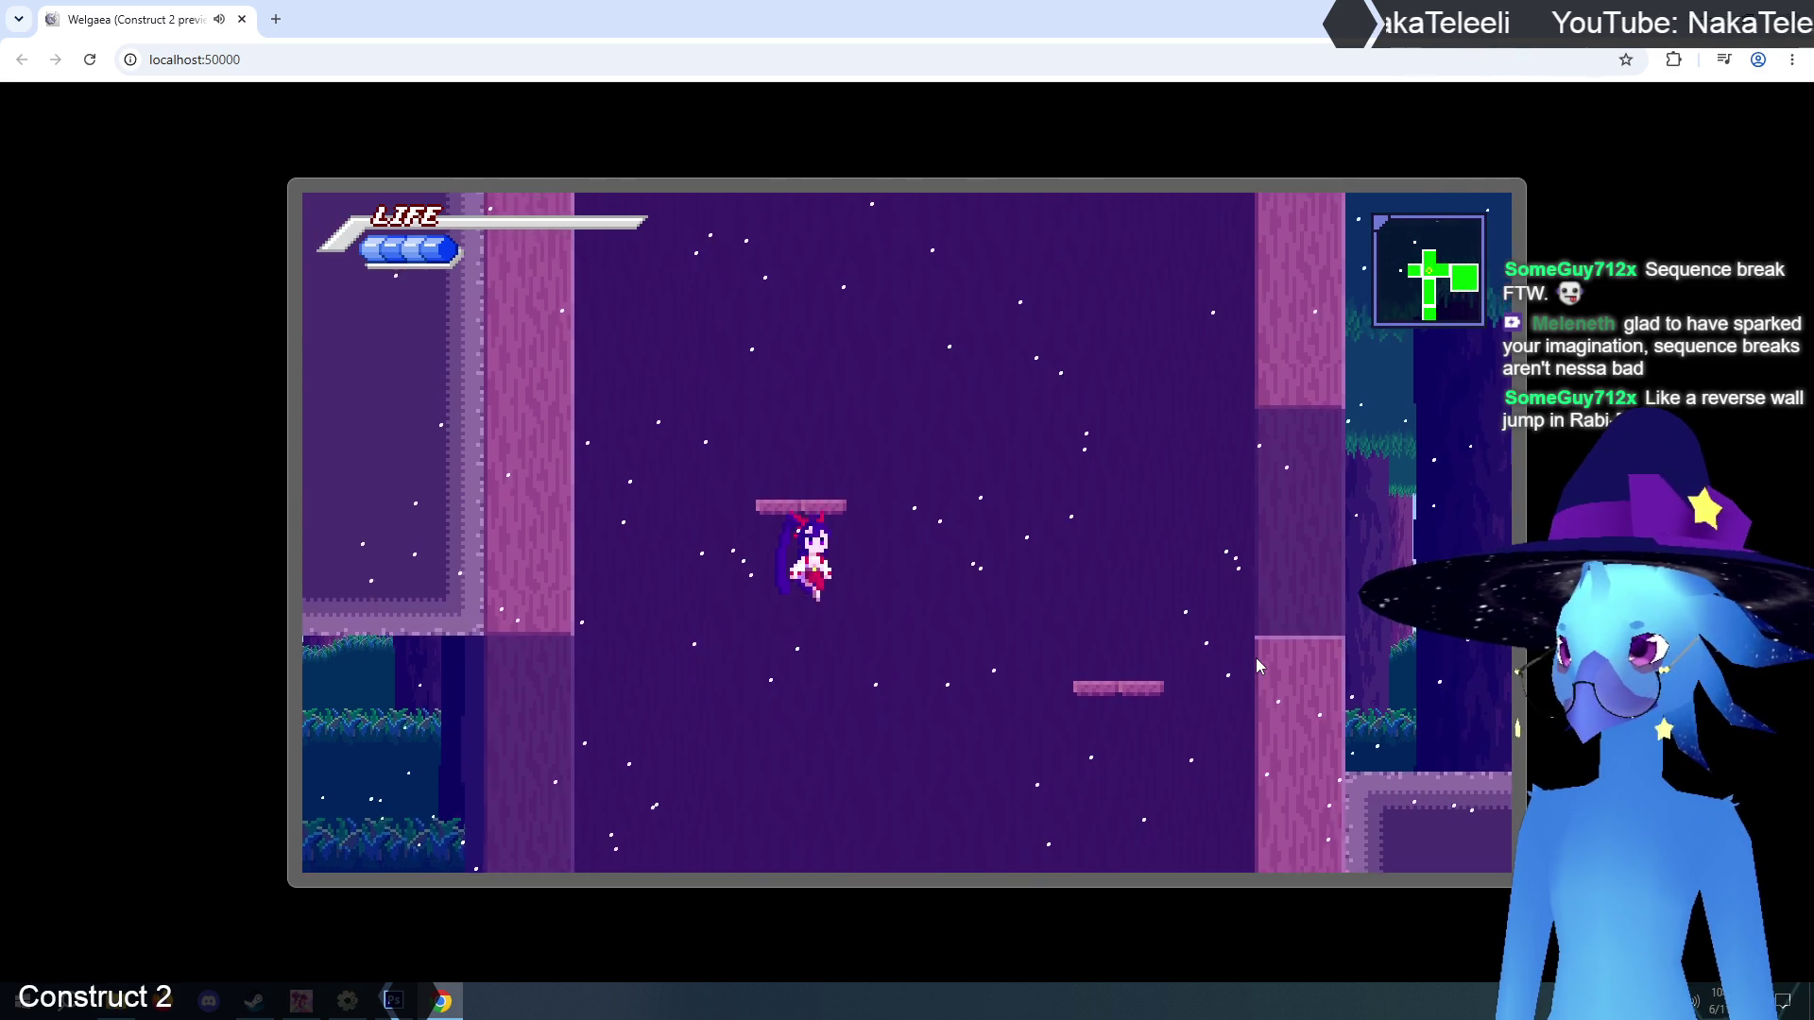
{"action": "key", "text": "c"}
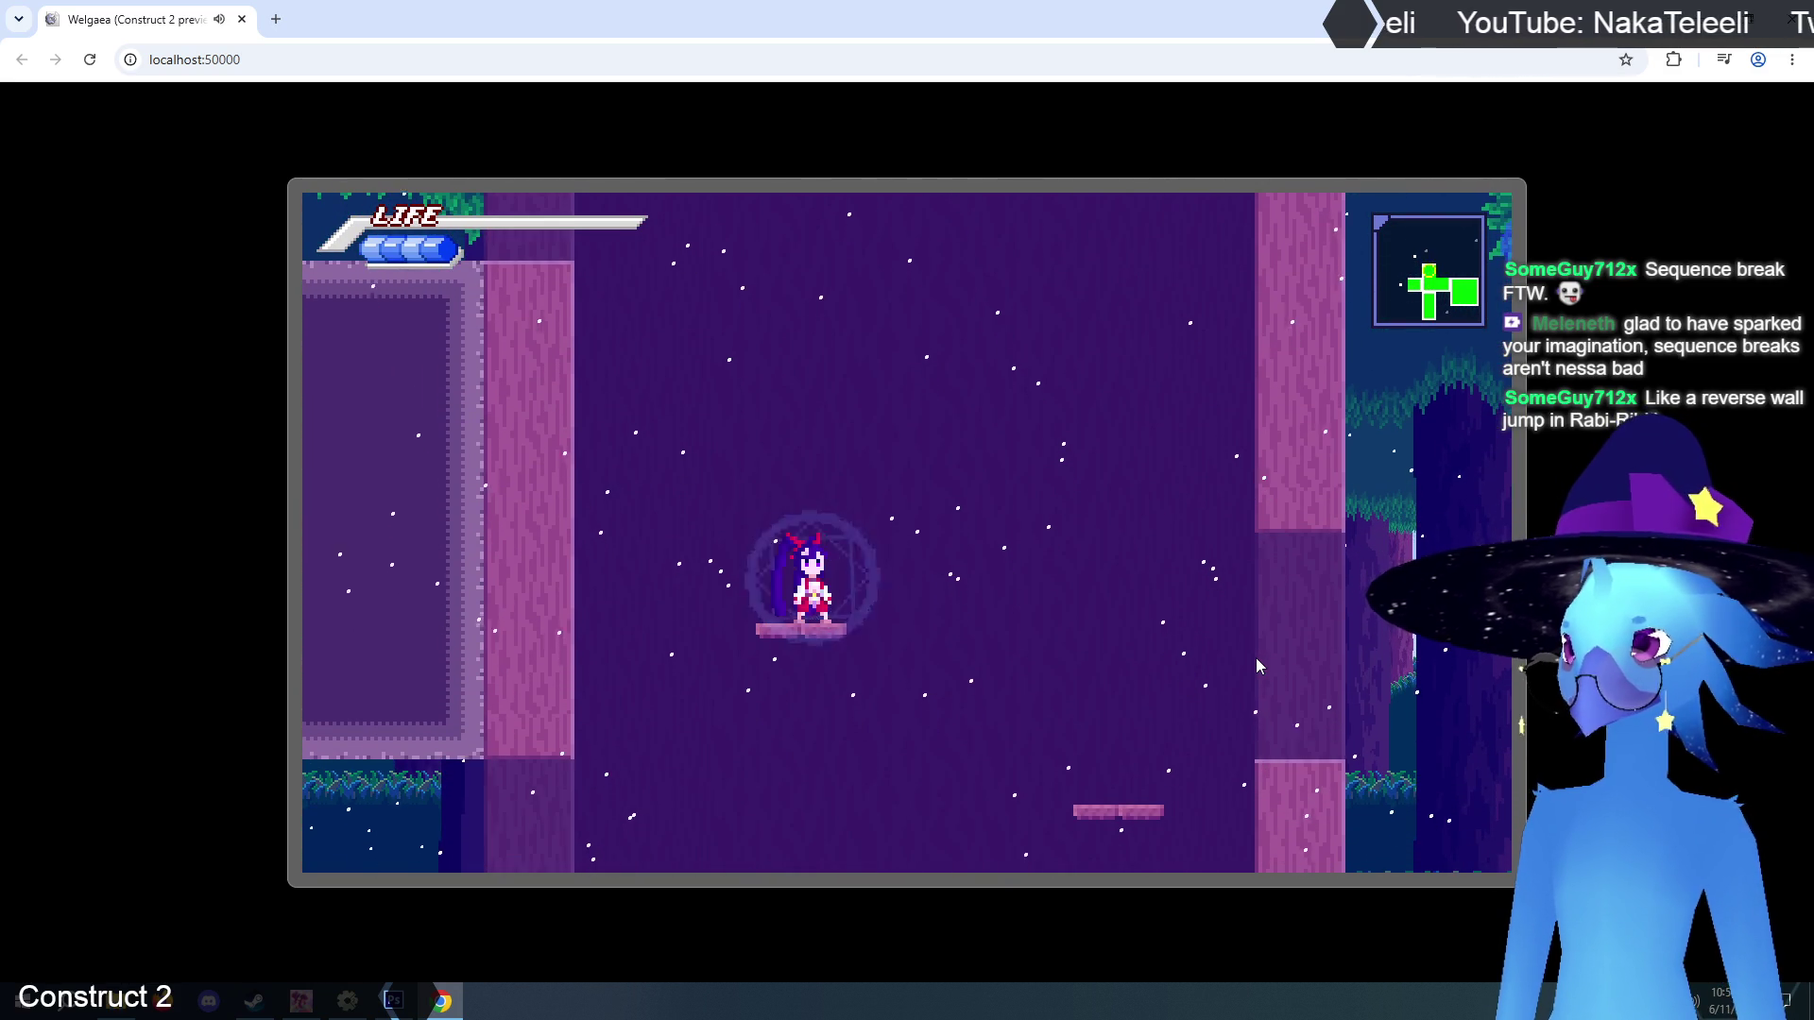
{"action": "key", "text": "z"}
{"action": "key", "text": "Right"}
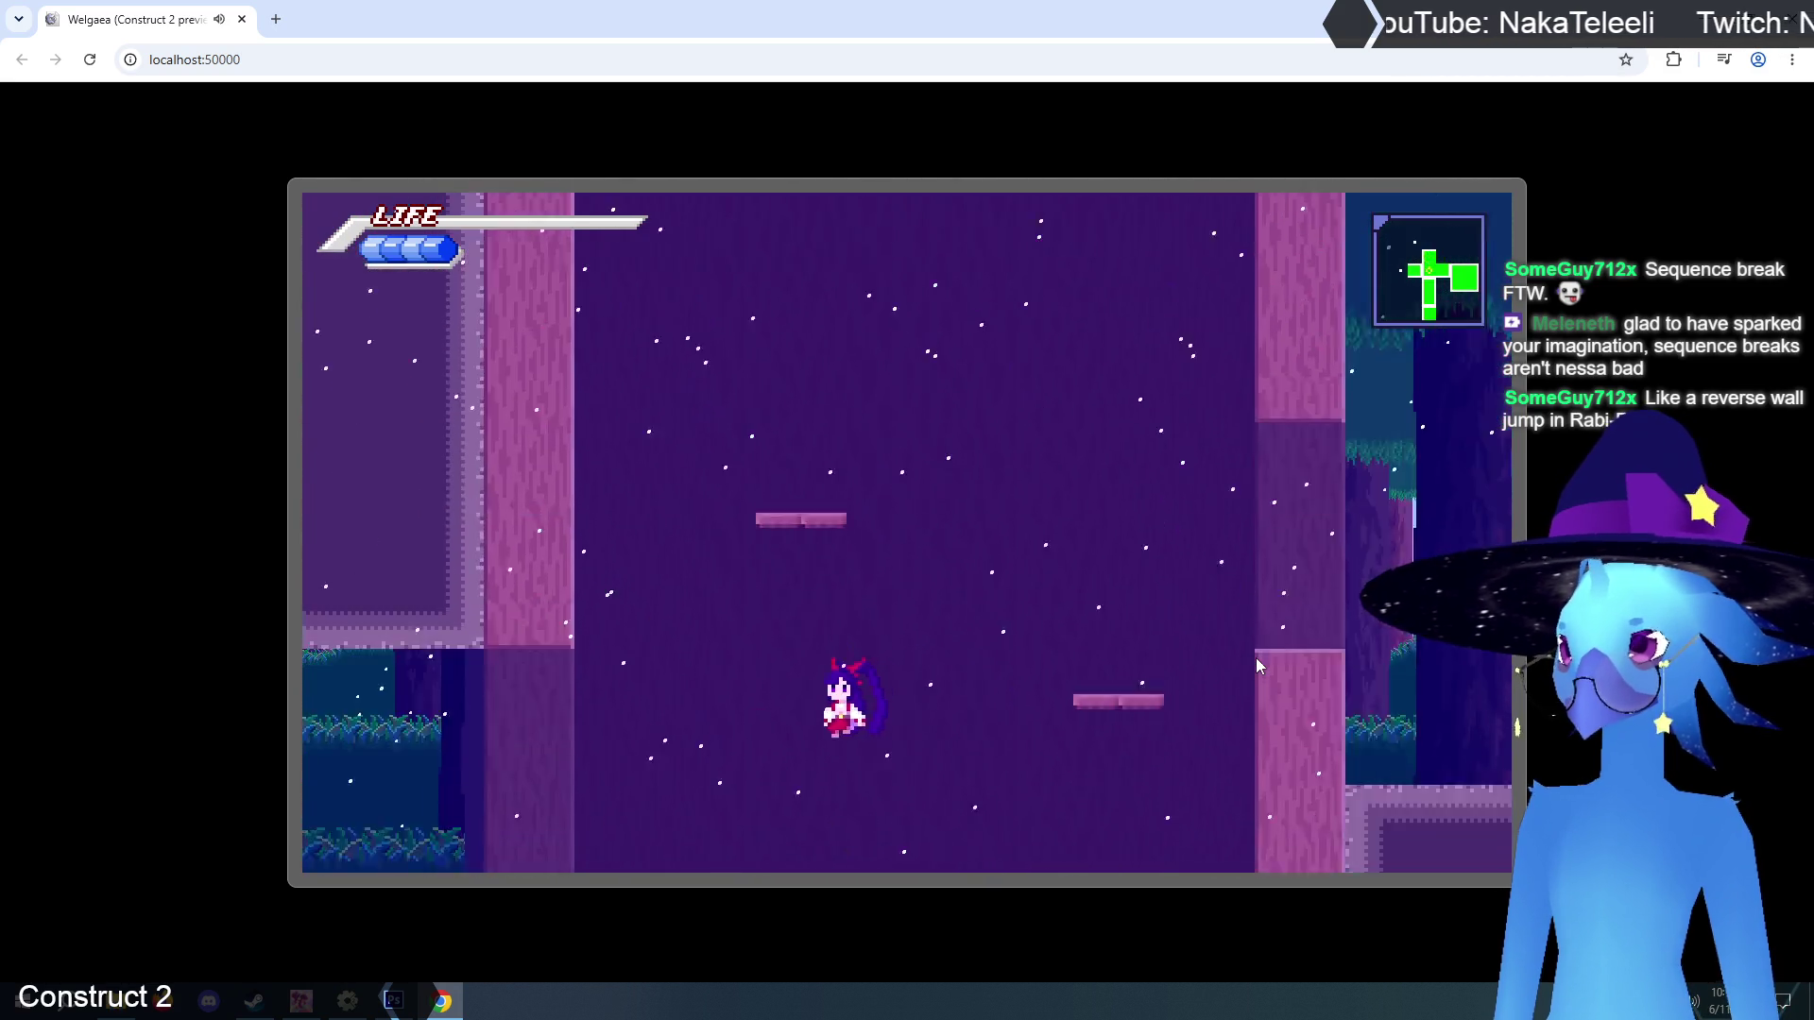
{"action": "key", "text": "z"}
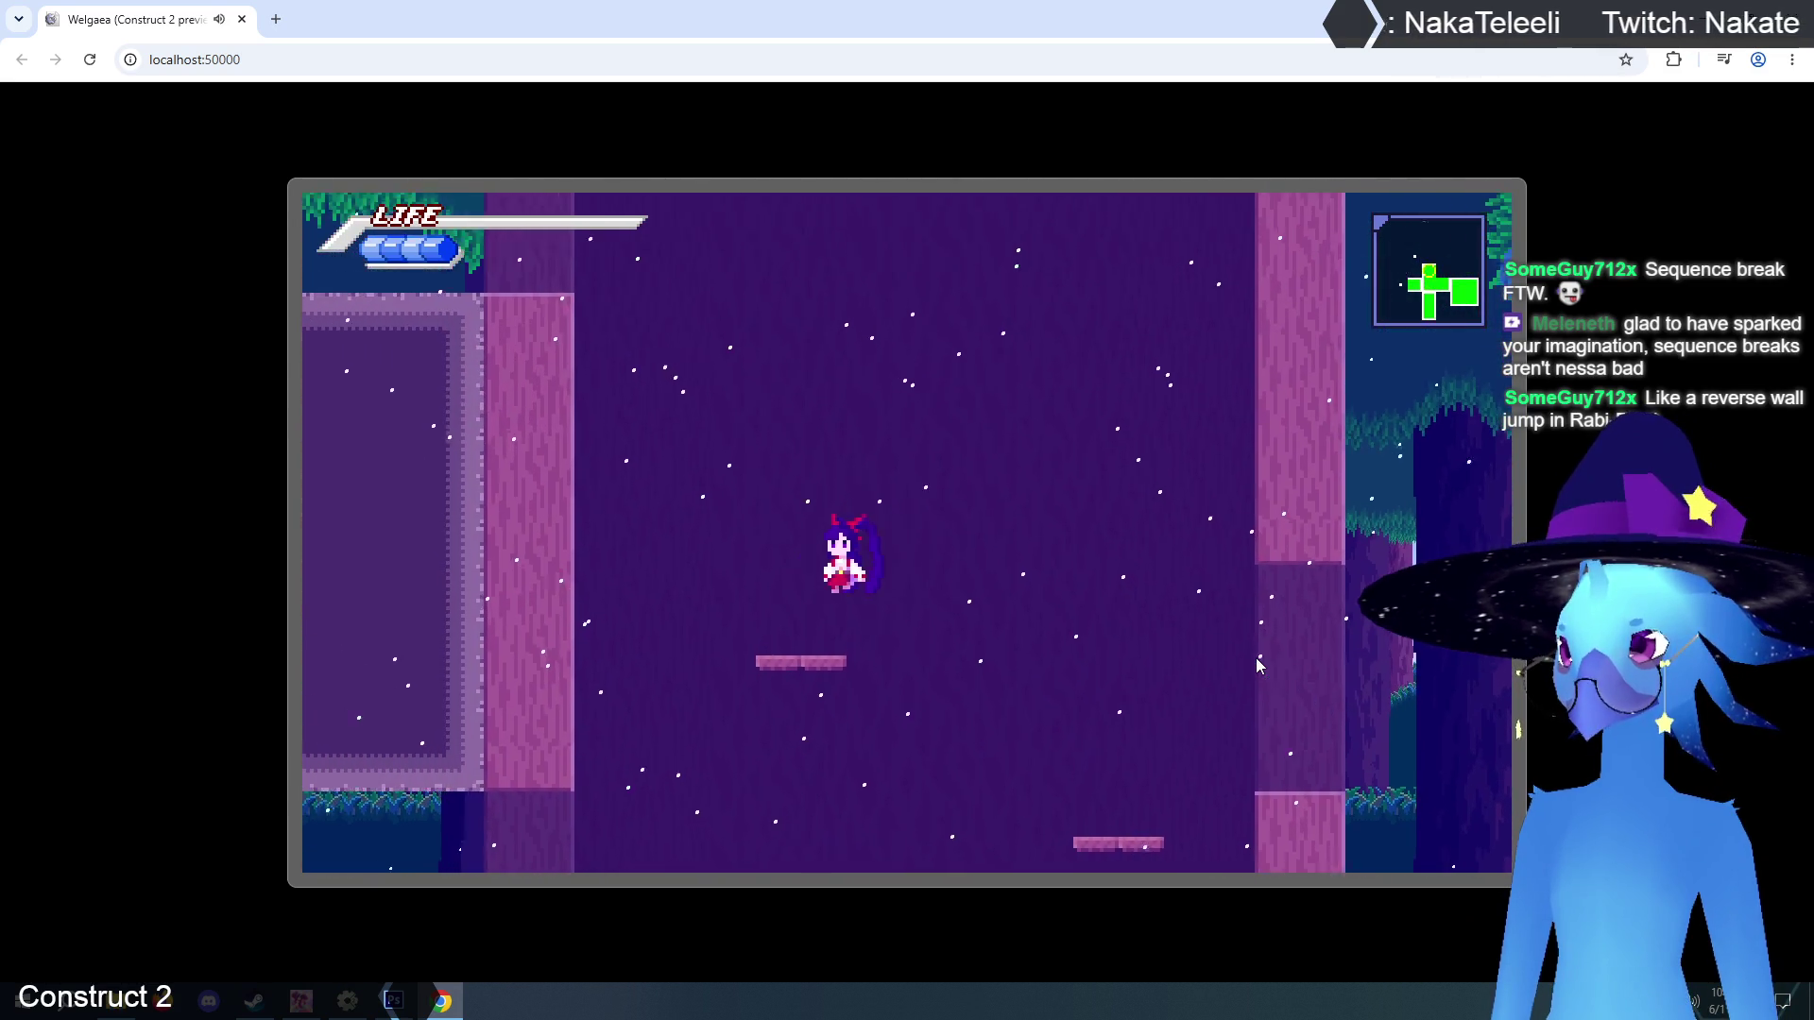
{"action": "key", "text": "Left"}
{"action": "key", "text": "z"}
{"action": "key", "text": "Left"}
{"action": "key", "text": "z"}
{"action": "key", "text": "Right"}
{"action": "key", "text": "Left"}
{"action": "key", "text": "z"}
{"action": "key", "text": "Left"}
{"action": "key", "text": "z"}
{"action": "key", "text": "Left"}
{"action": "key", "text": "z"}
{"action": "key", "text": "Right"}
{"action": "key", "text": "Right"}
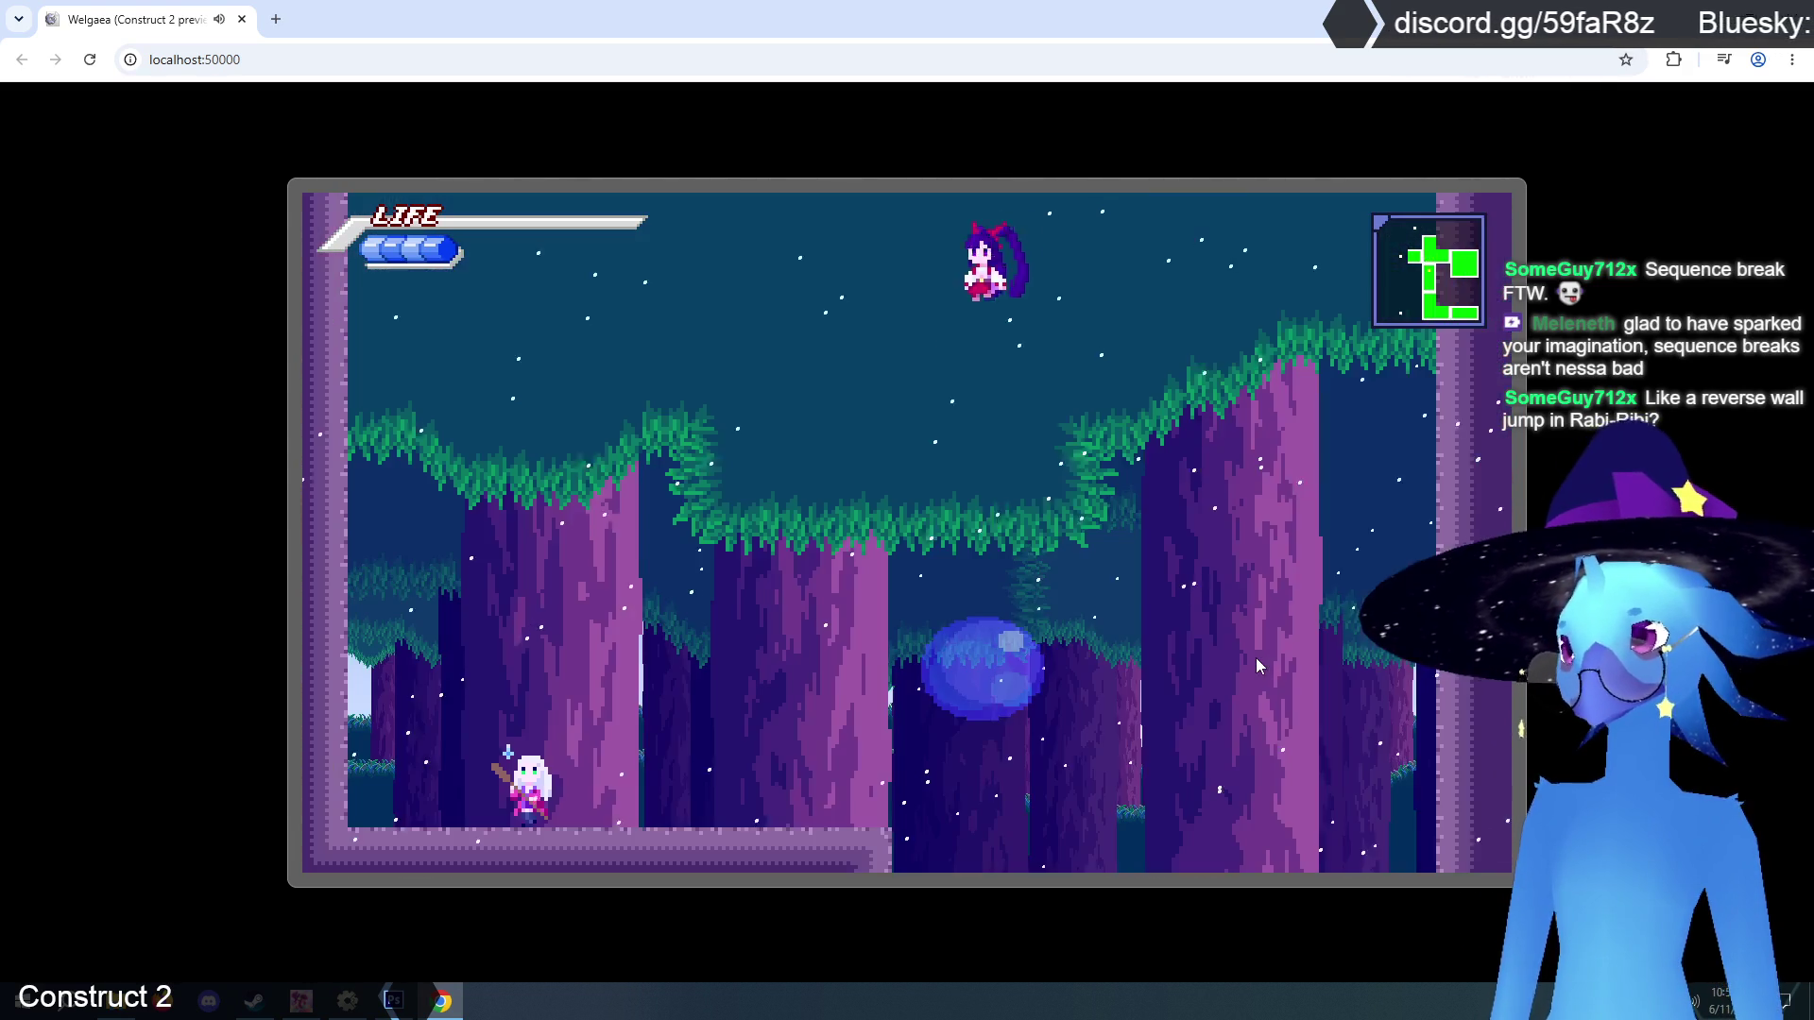
Do a crescent slash in the forest room, then climb the wall back to the small platform.
{"action": "key", "text": "Left"}
{"action": "key", "text": "x"}
{"action": "key", "text": "z"}
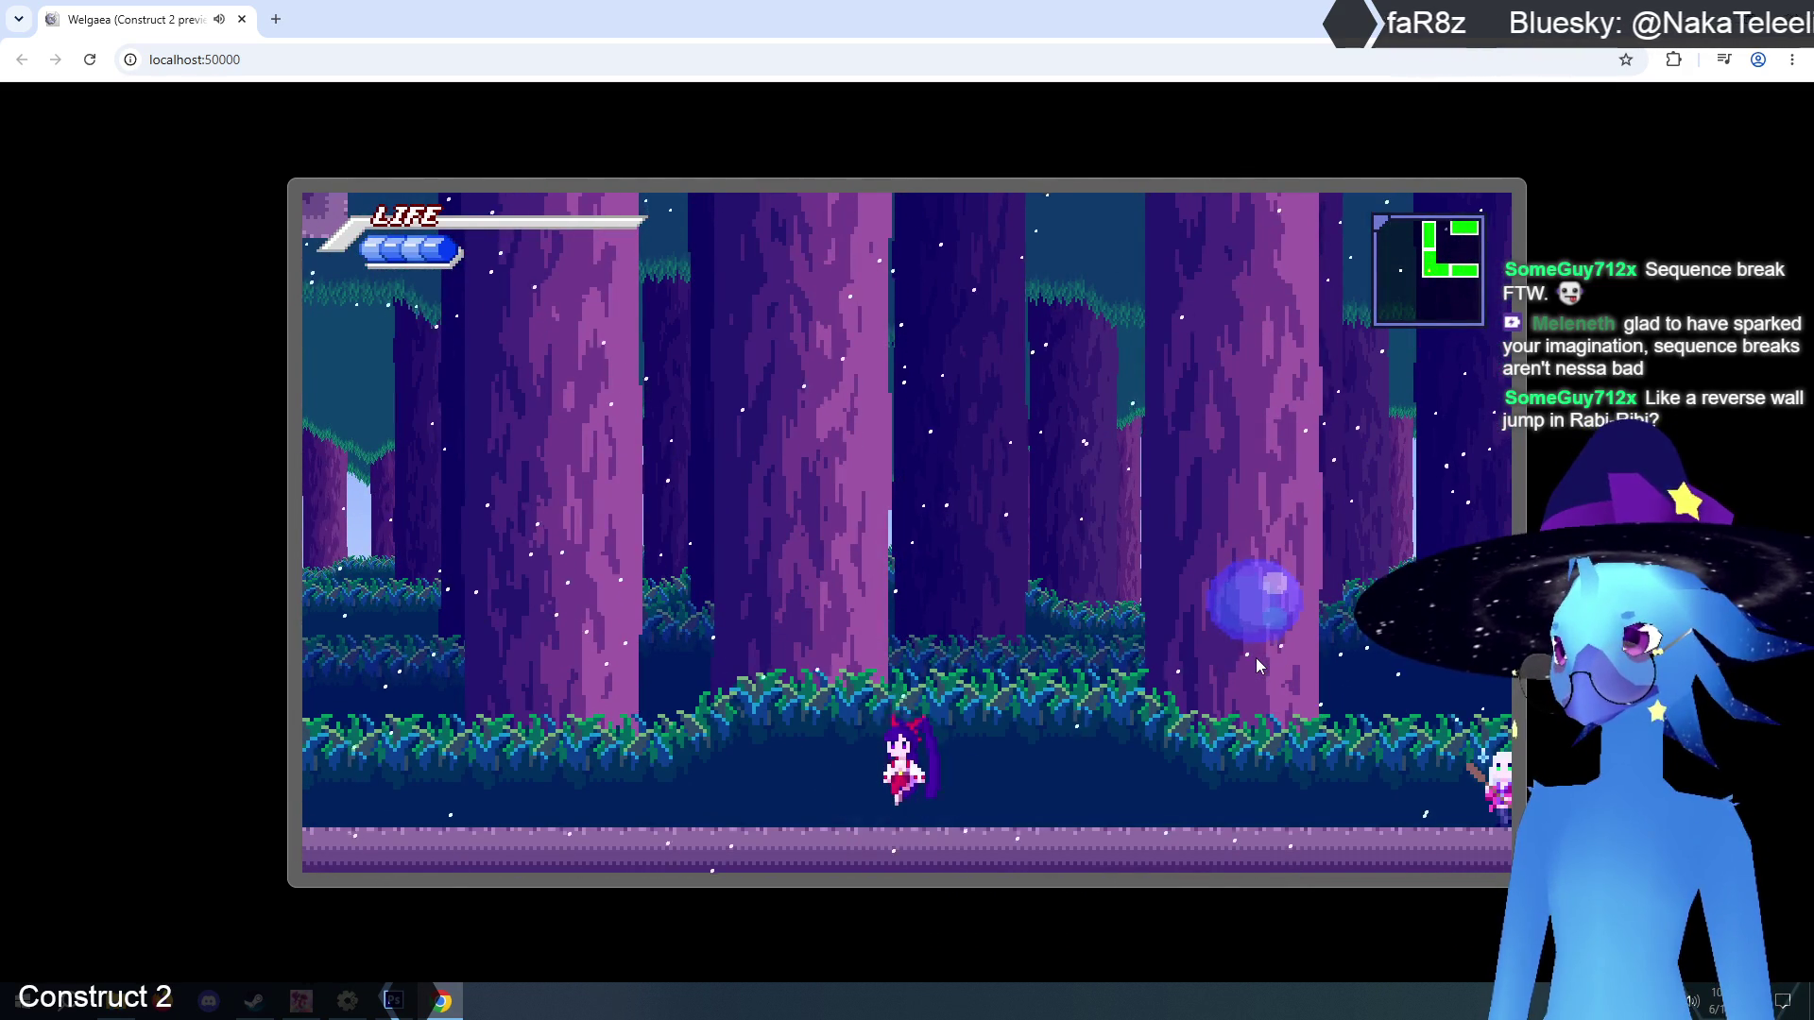
{"action": "key", "text": "z"}
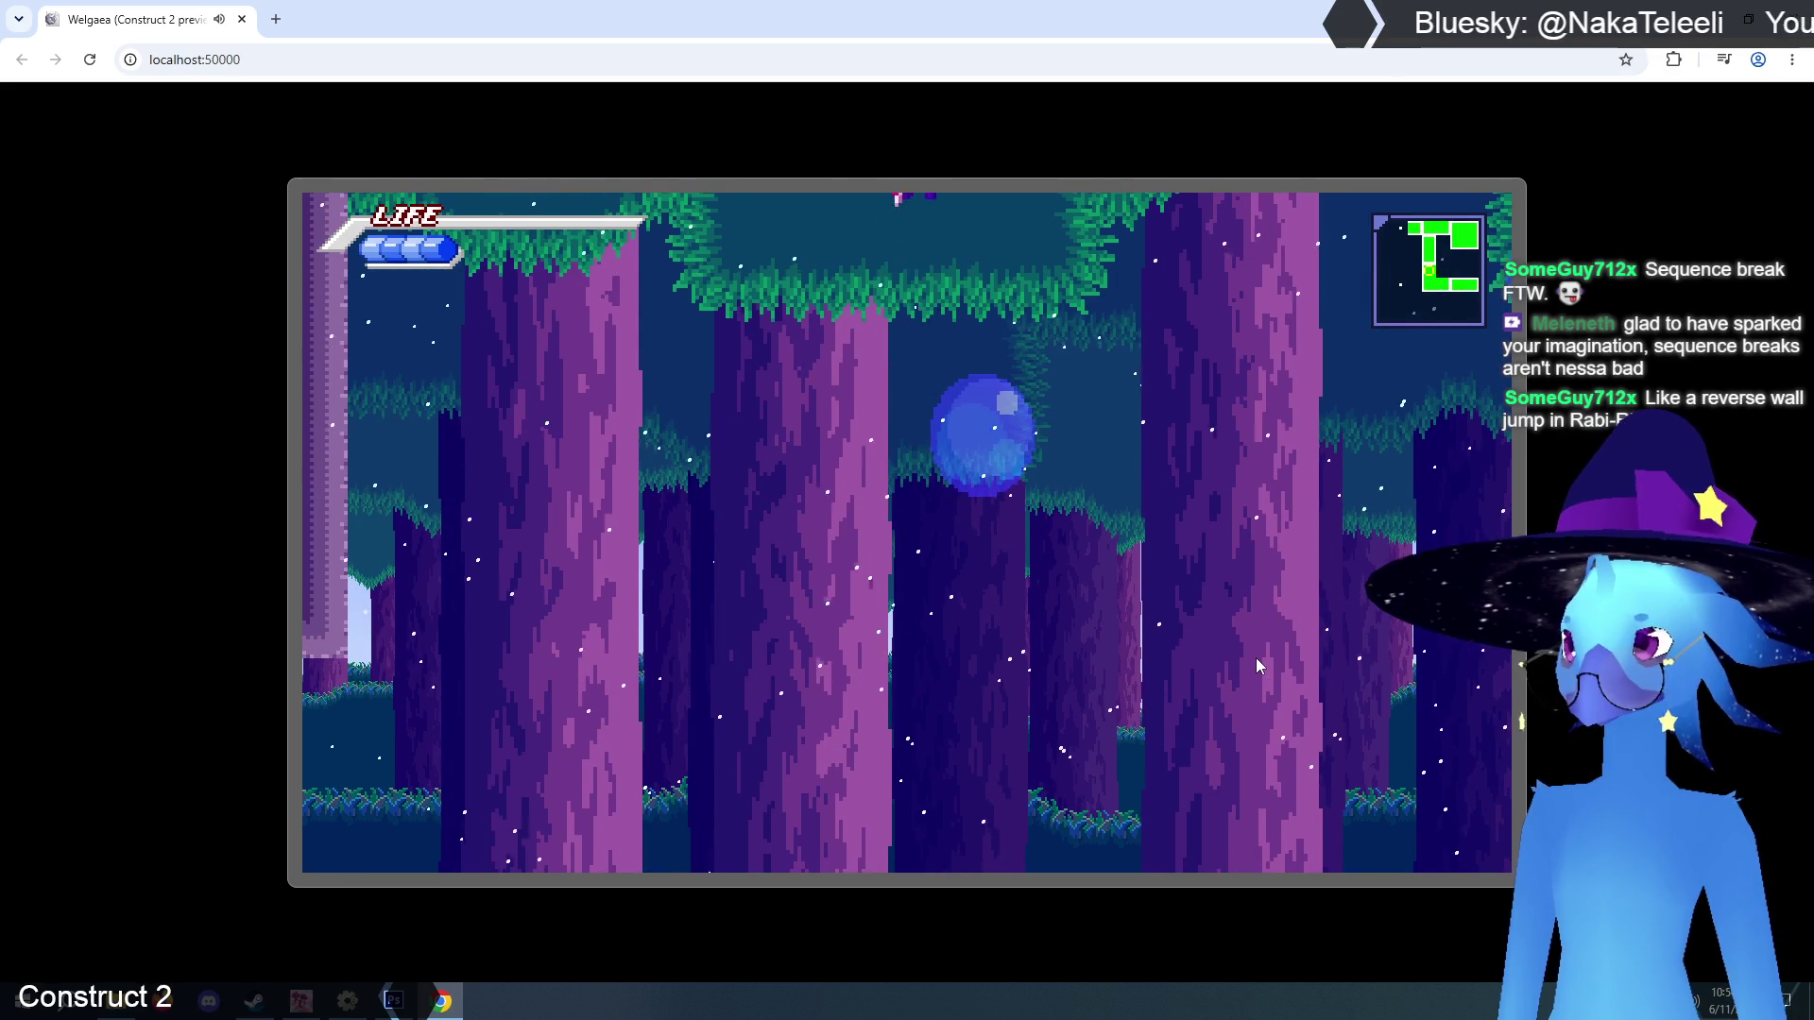
{"action": "key", "text": "z"}
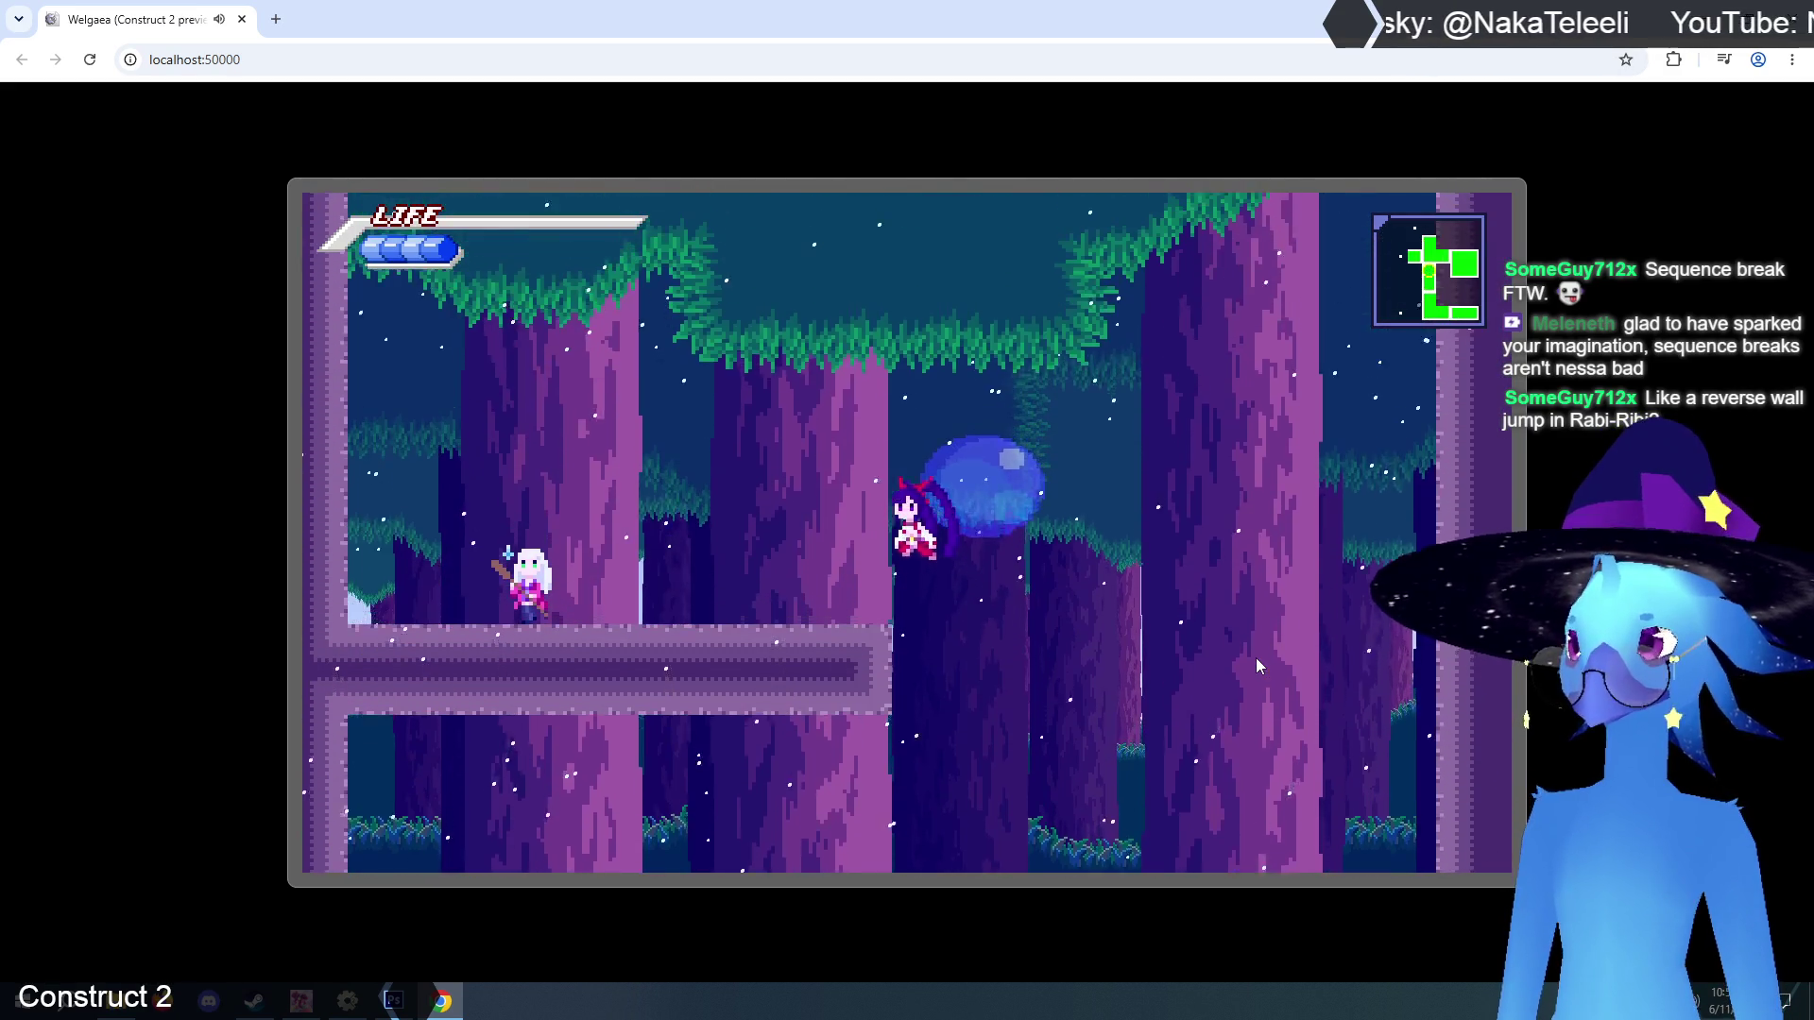
{"action": "key", "text": "Left"}
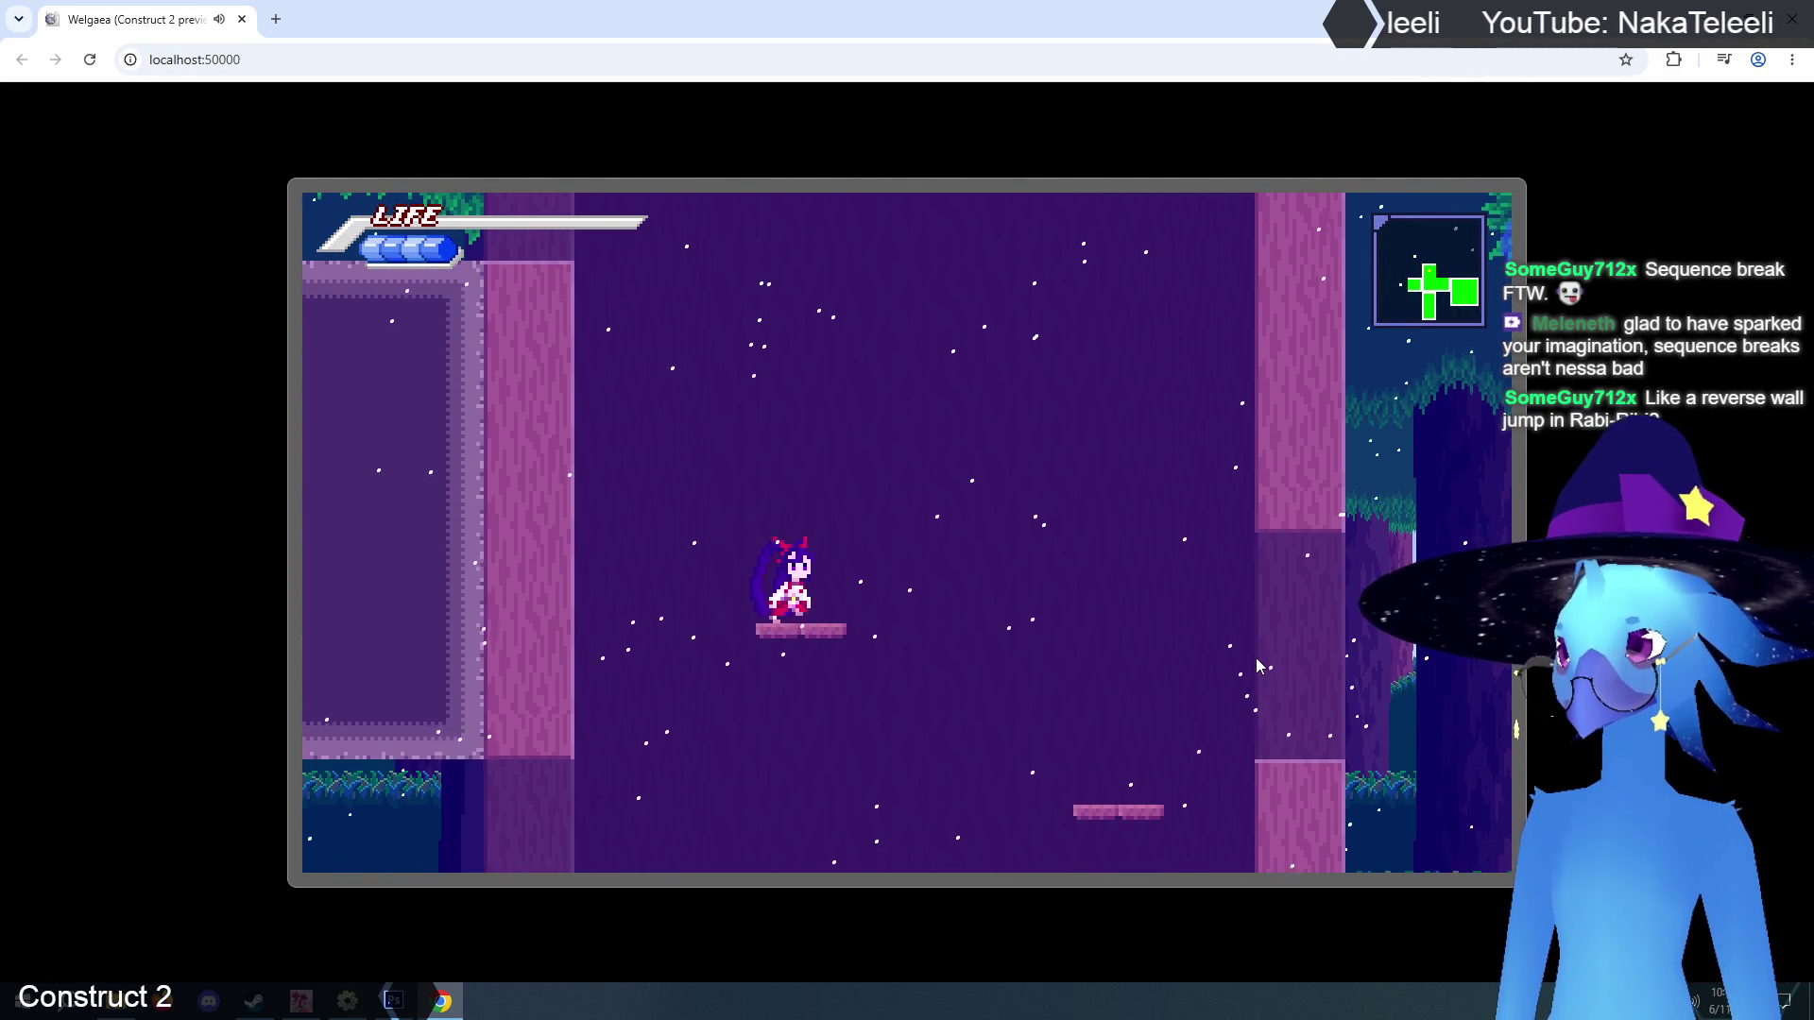
{"action": "key", "text": "z"}
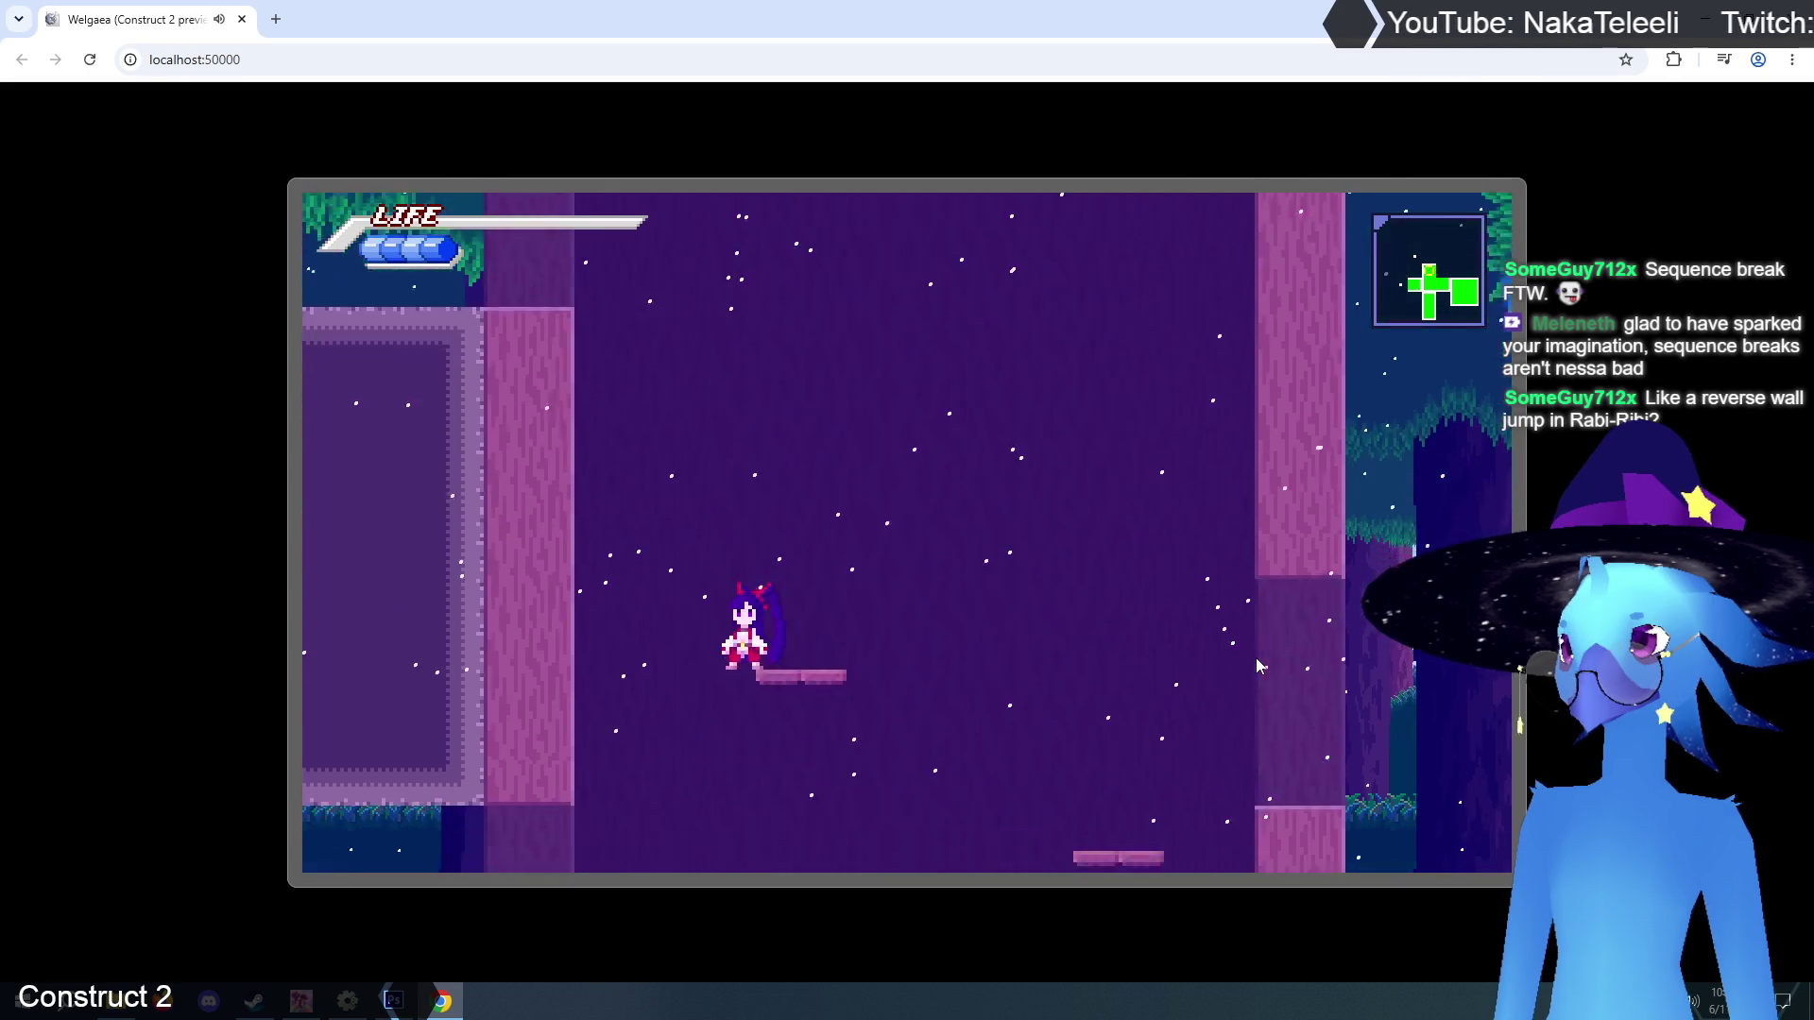
Hop between the higher left ledge and floating platforms in the purple room.
{"action": "key", "text": "z"}
{"action": "key", "text": "Left"}
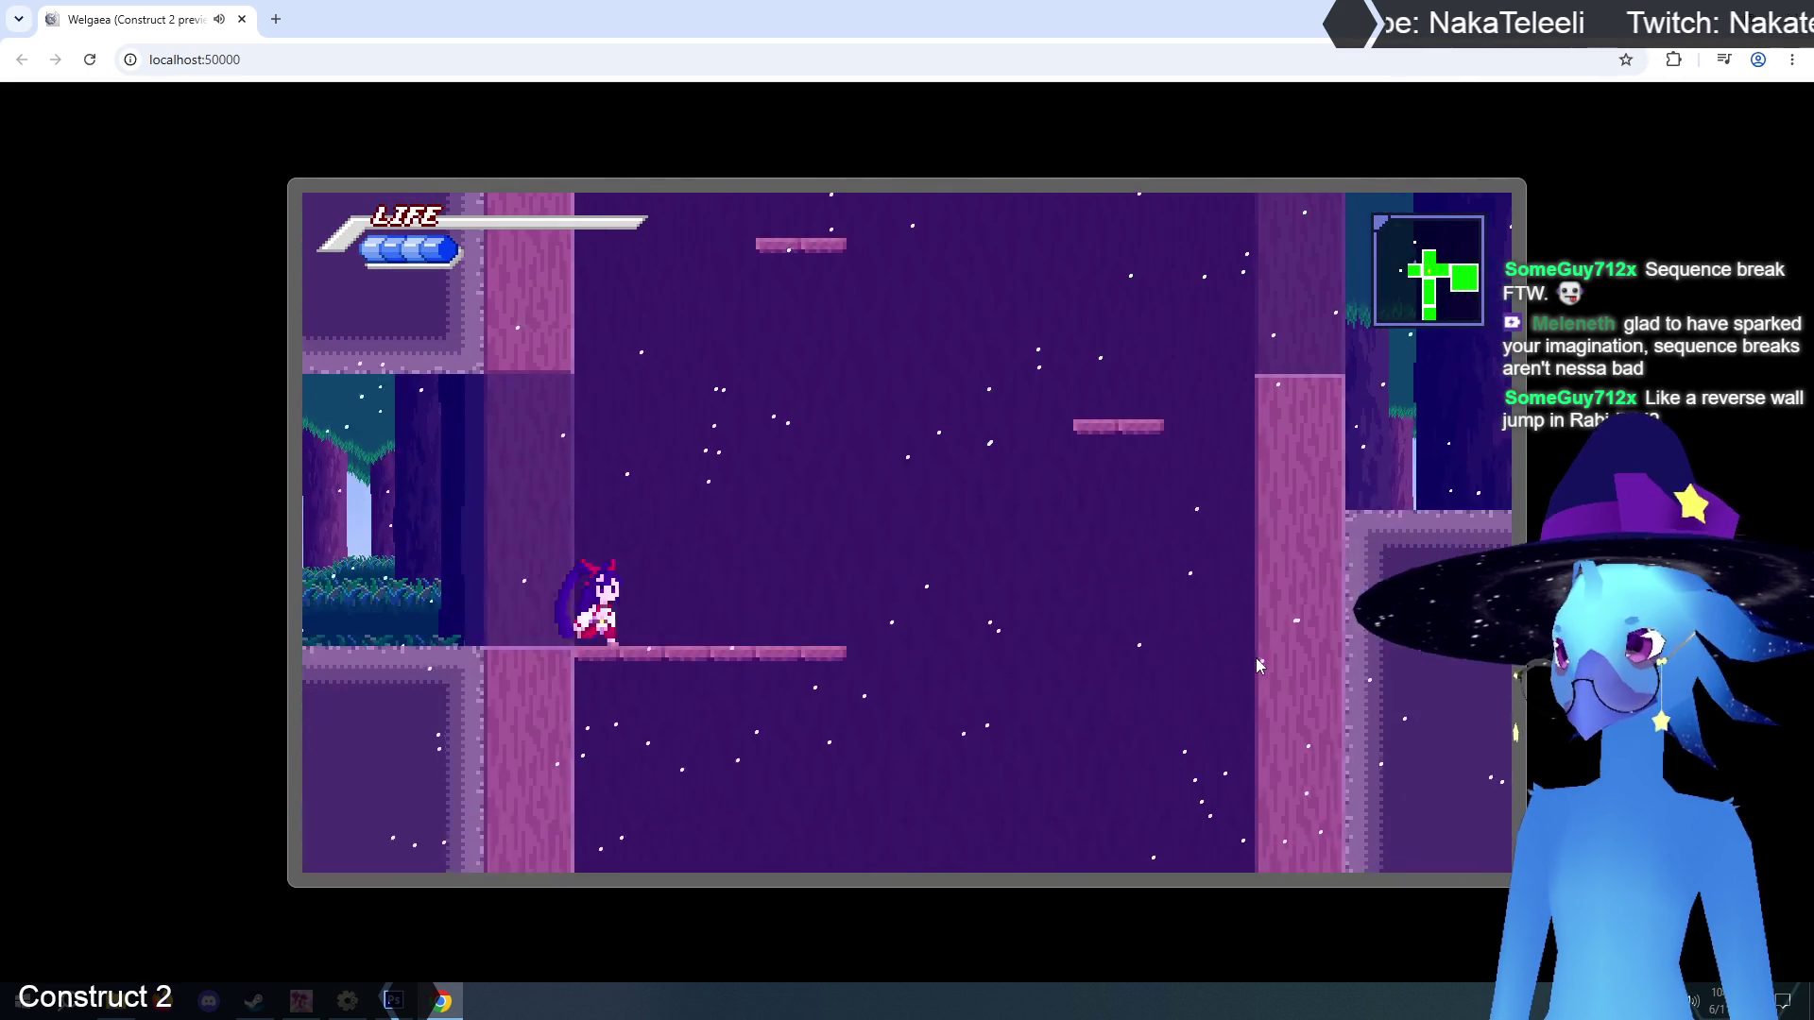
{"action": "key", "text": "Right"}
{"action": "key", "text": "z"}
{"action": "key", "text": "Left"}
{"action": "key", "text": "z"}
{"action": "key", "text": "z"}
{"action": "key", "text": "Right"}
{"action": "key", "text": "z"}
{"action": "key", "text": "Left"}
{"action": "key", "text": "Right"}
{"action": "key", "text": "z"}
{"action": "key", "text": "Left"}
{"action": "key", "text": "Right"}
{"action": "key", "text": "Left"}
{"action": "key", "text": "z"}
{"action": "key", "text": "Right"}
{"action": "key", "text": "Left"}
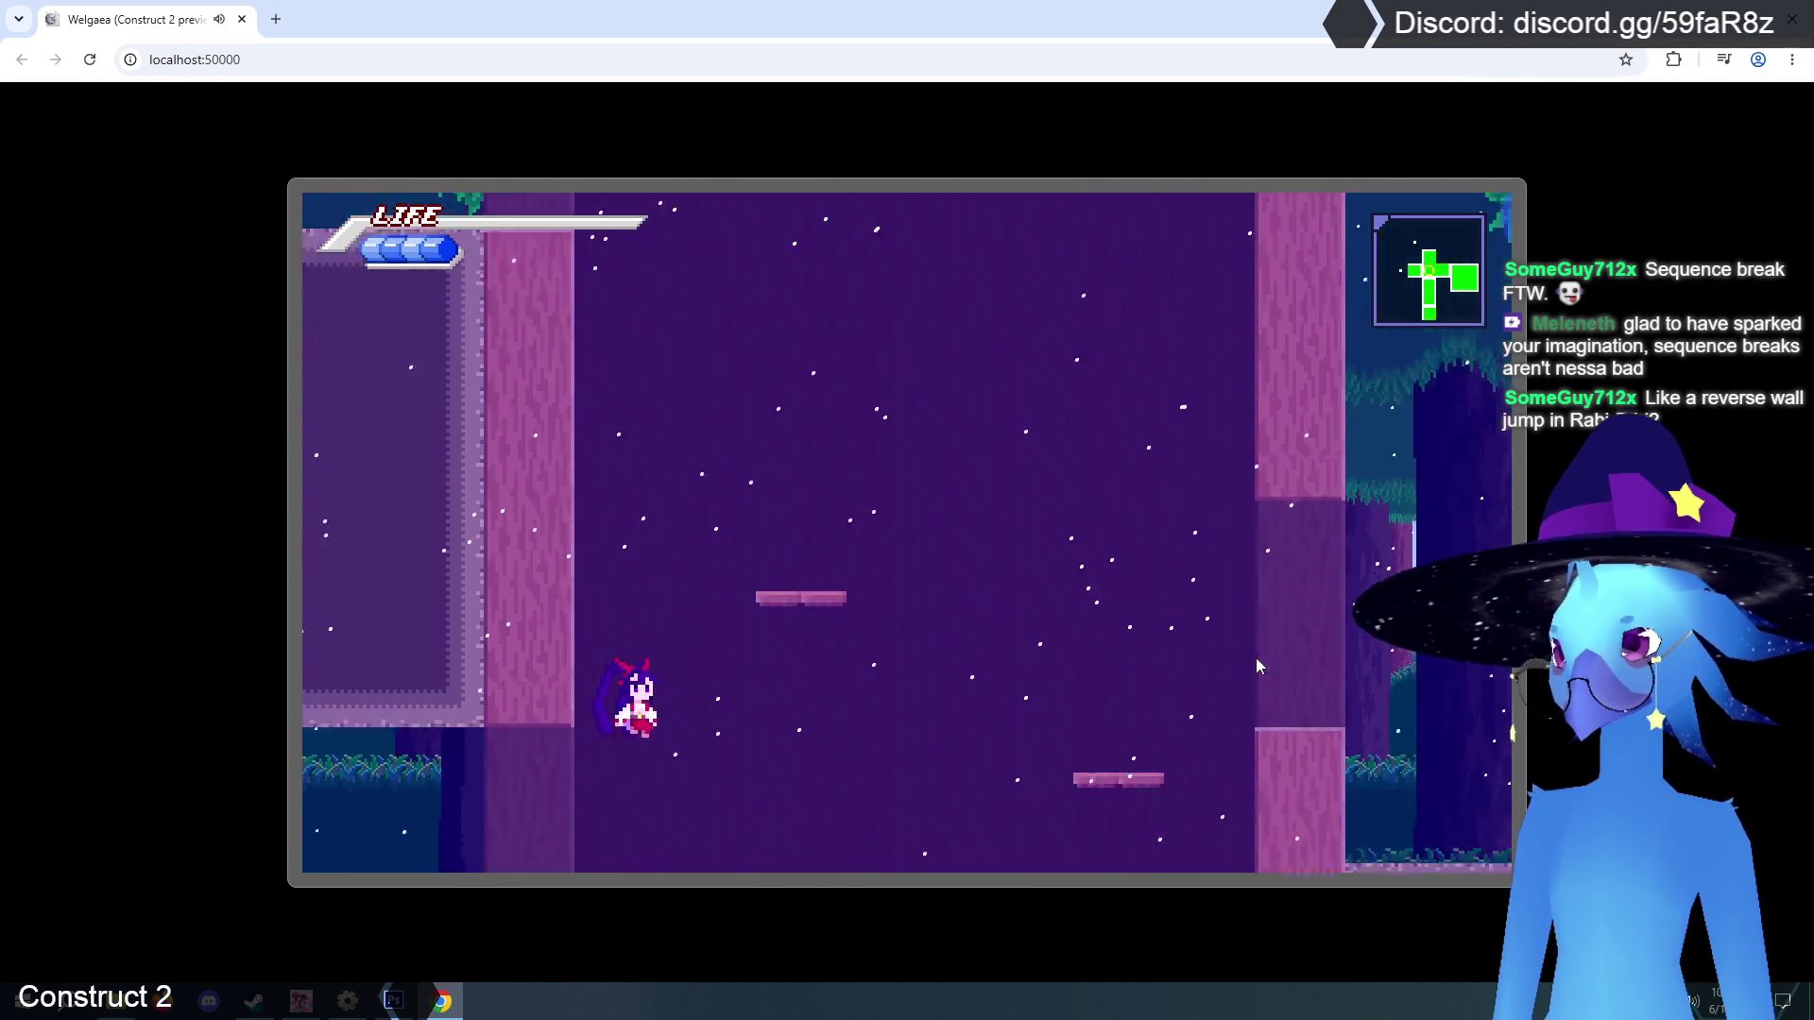
{"action": "key", "text": "Right"}
{"action": "key", "text": "z"}
{"action": "key", "text": "z"}
{"action": "key", "text": "Left"}
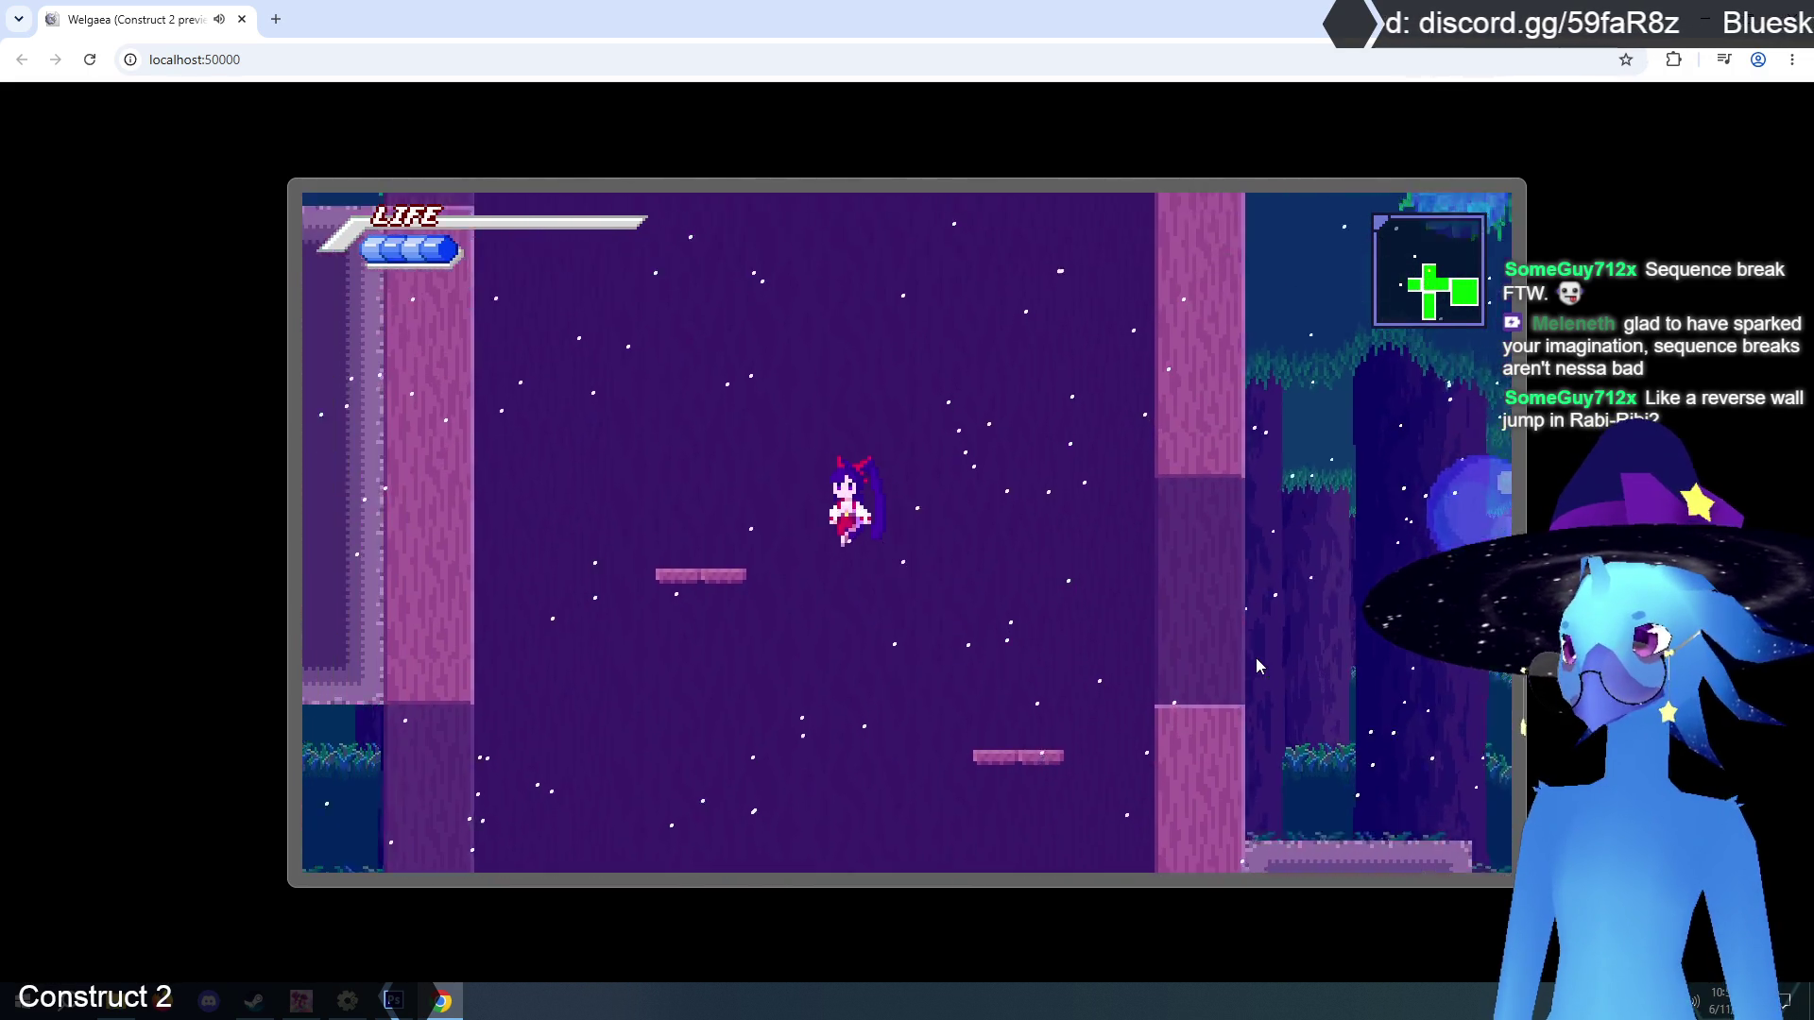
Test wall jumps off the left wall, ending on the small platform by the right wall.
{"action": "key", "text": "z"}
{"action": "key", "text": "Left"}
{"action": "key", "text": "z"}
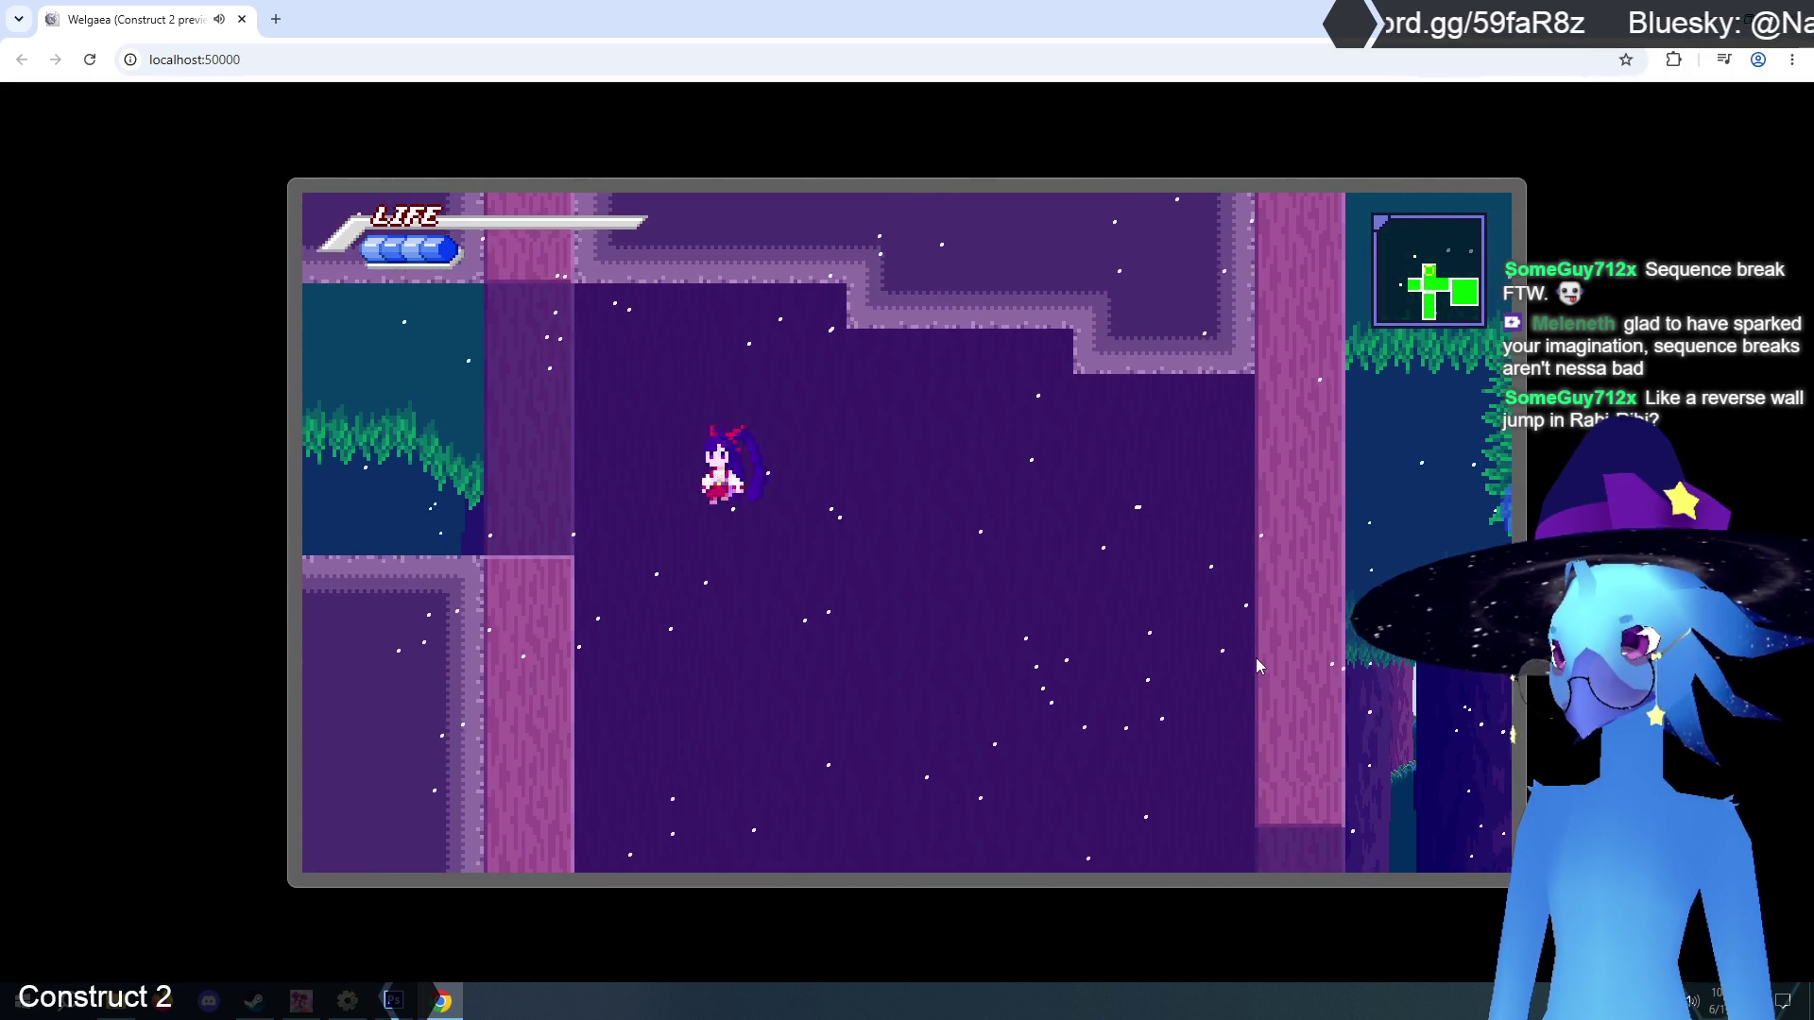
{"action": "key", "text": "Left"}
{"action": "key", "text": "z"}
{"action": "key", "text": "Right"}
{"action": "key", "text": "z"}
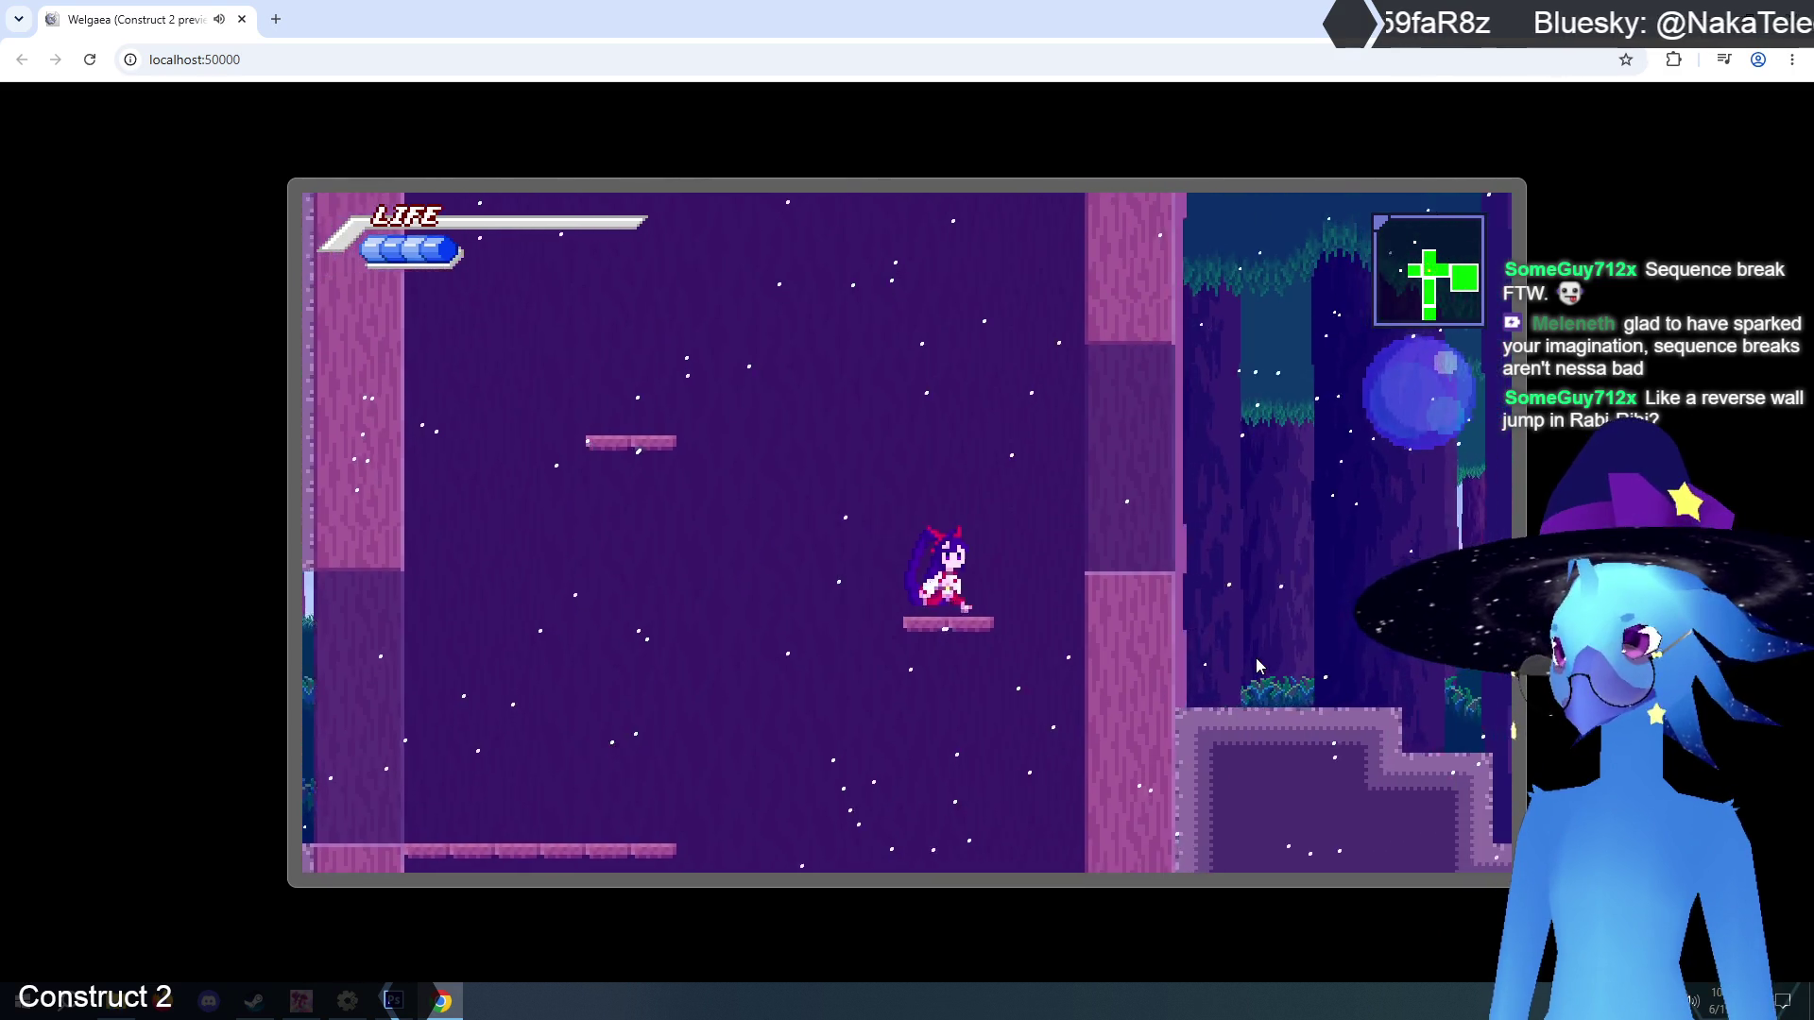
{"action": "key", "text": "z"}
{"action": "key", "text": "Left"}
{"action": "key", "text": "z"}
{"action": "key", "text": "z"}
{"action": "key", "text": "Right"}
{"action": "key", "text": "Right"}
{"action": "key", "text": "z"}
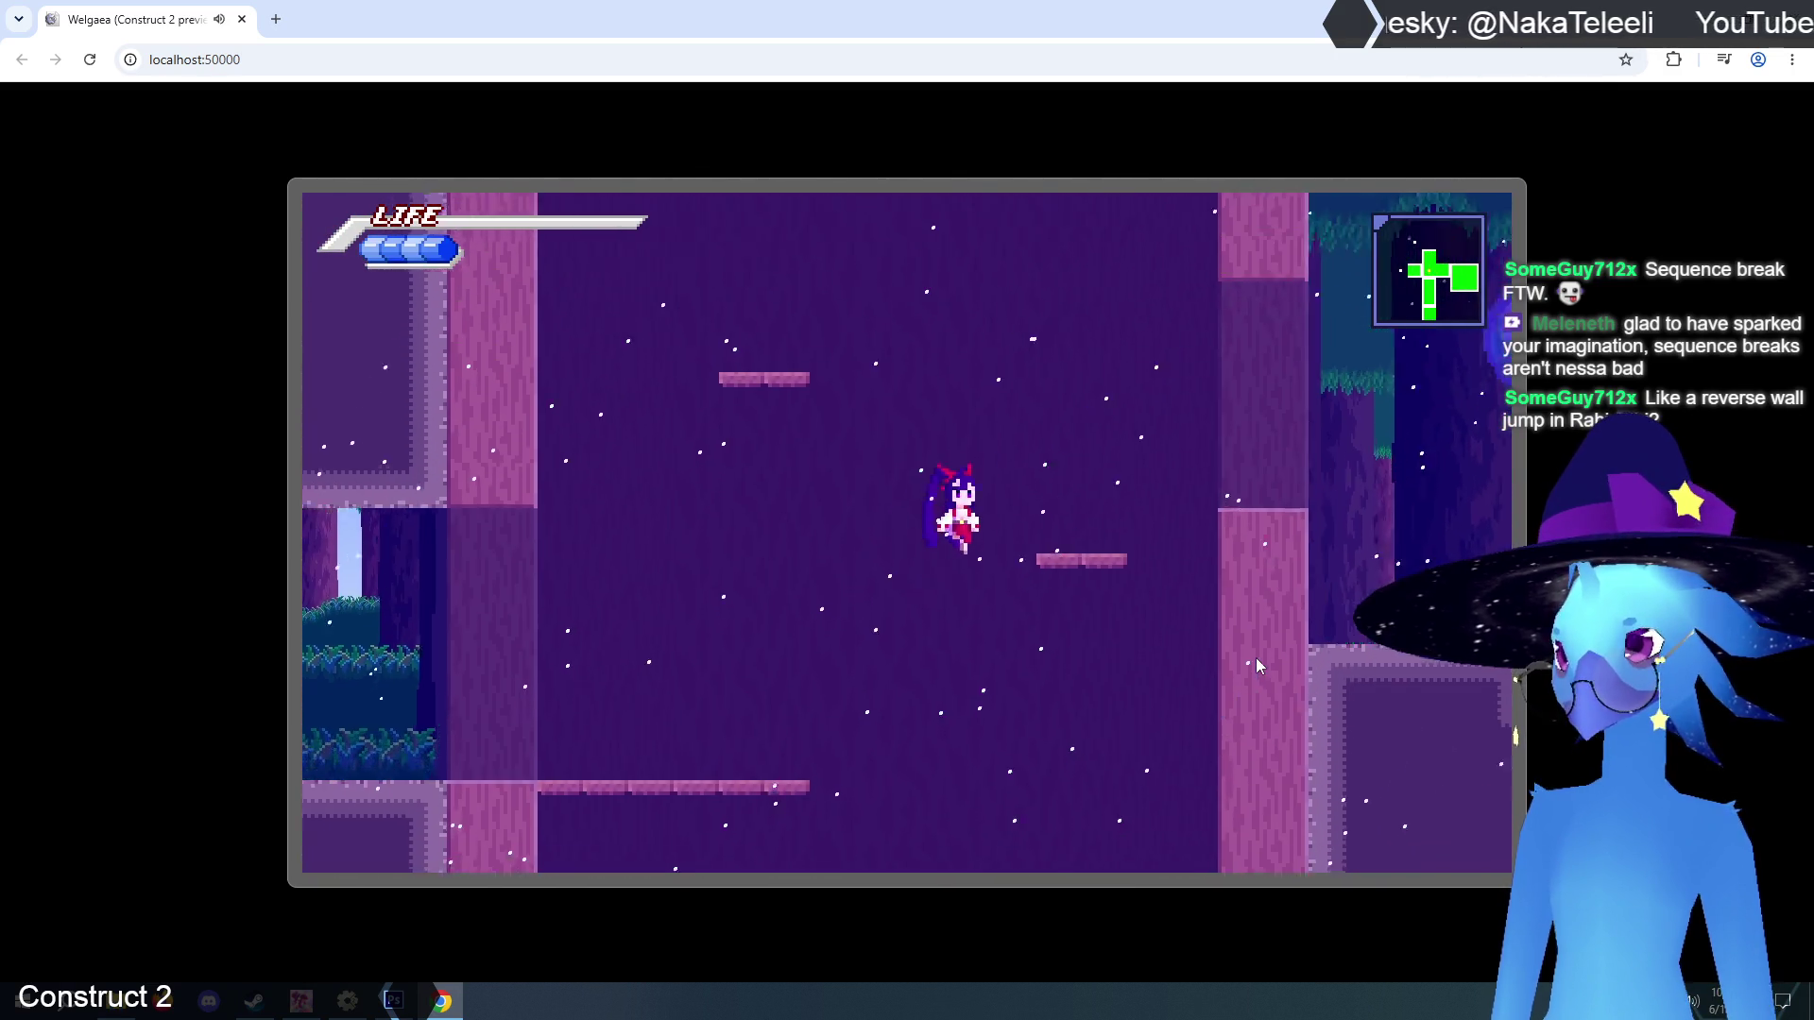
{"action": "key", "text": "Left"}
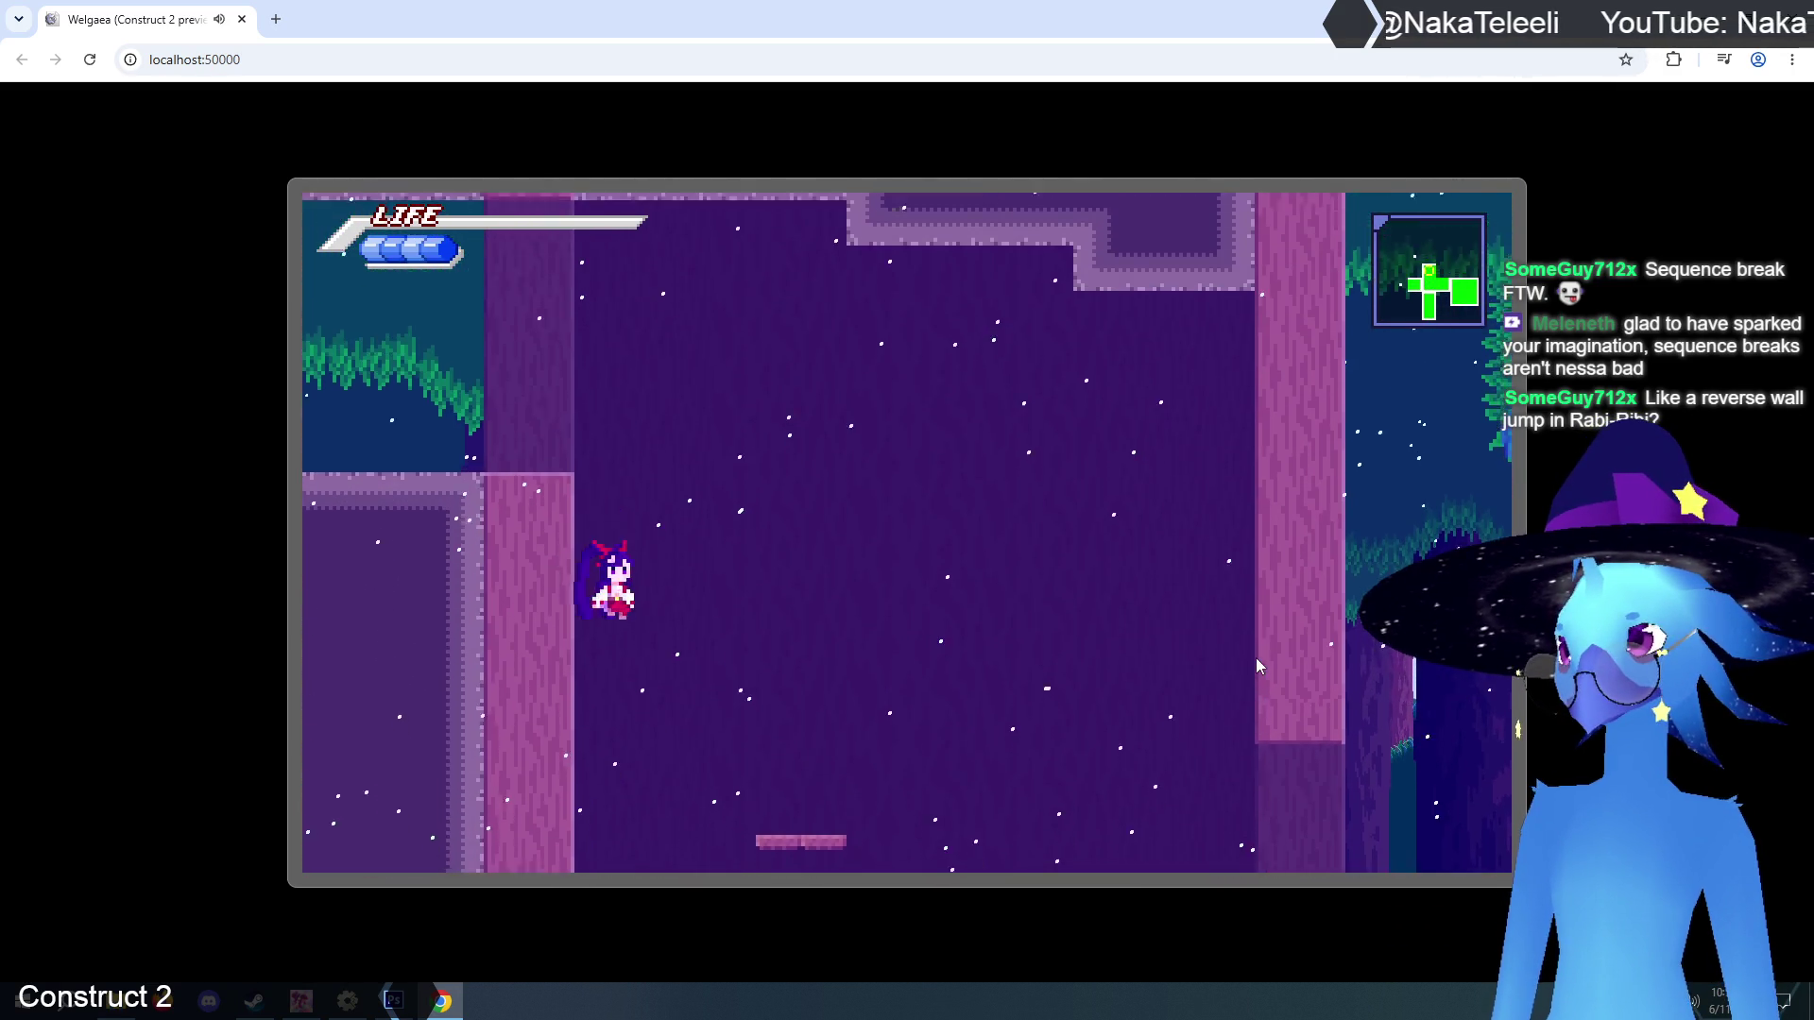
{"action": "key", "text": "z"}
{"action": "key", "text": "Right"}
{"action": "key", "text": "z"}
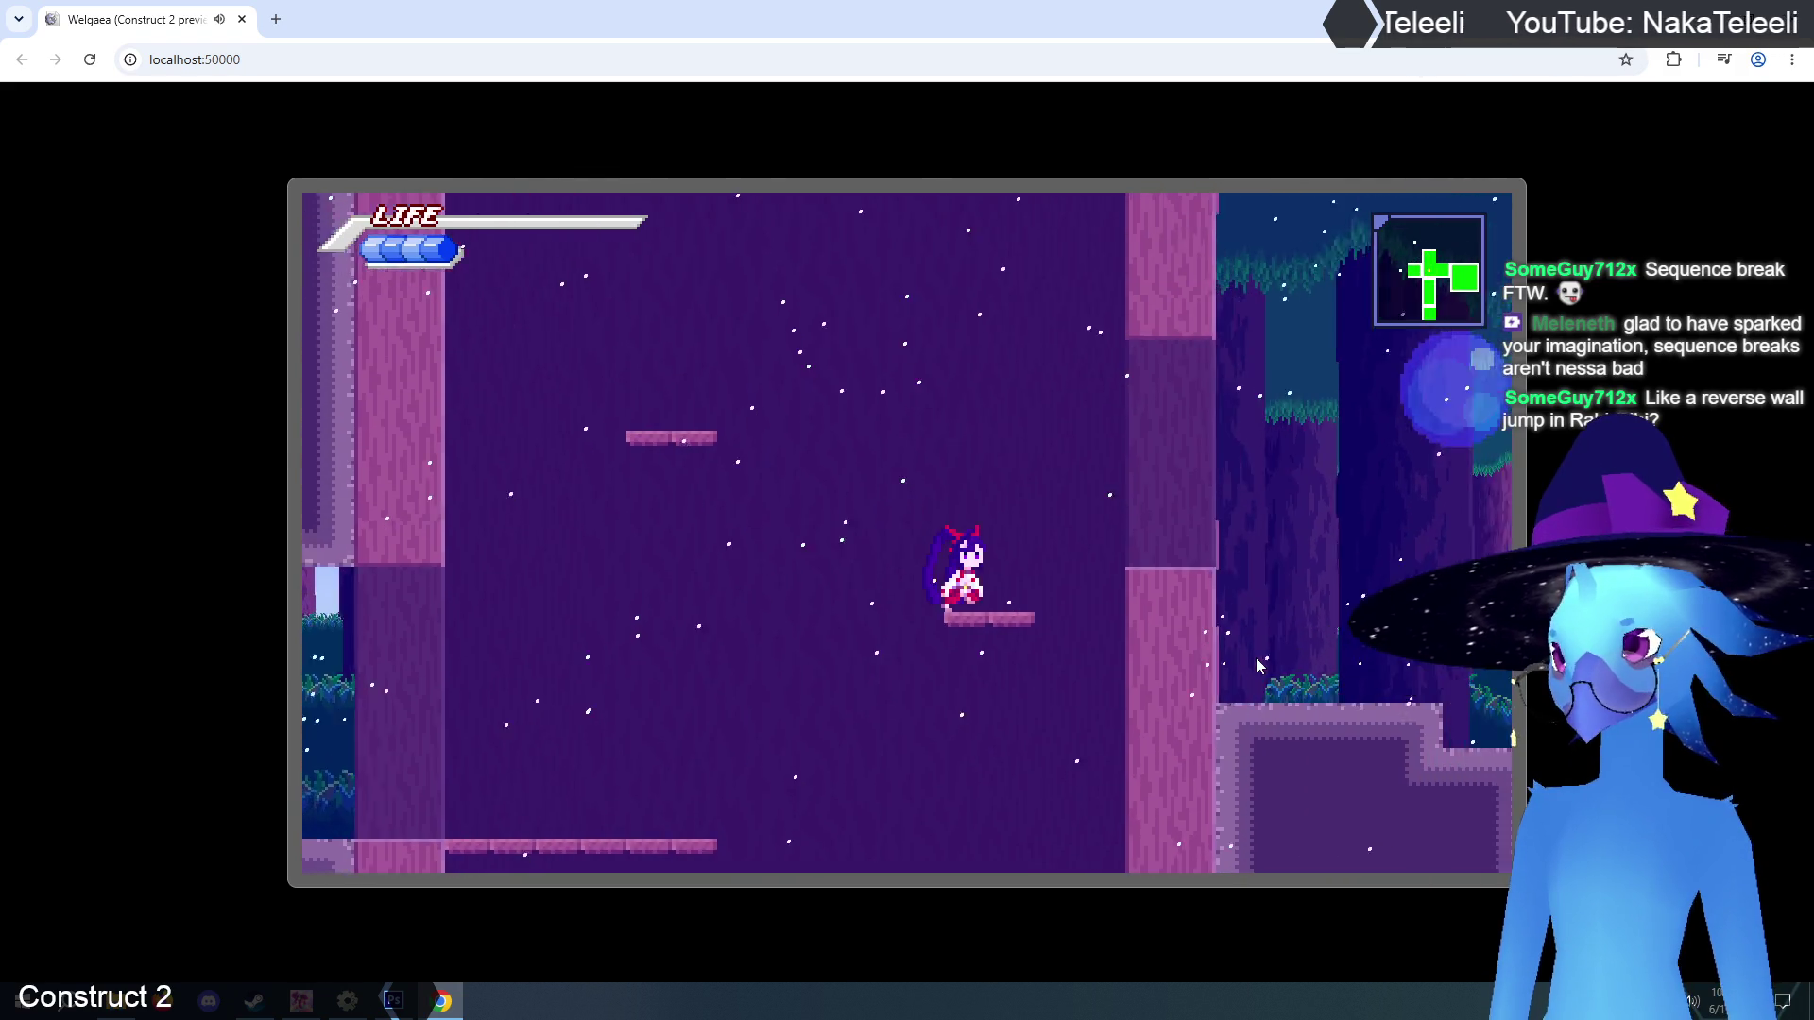
{"action": "key", "text": "Left"}
{"action": "key", "text": "z"}
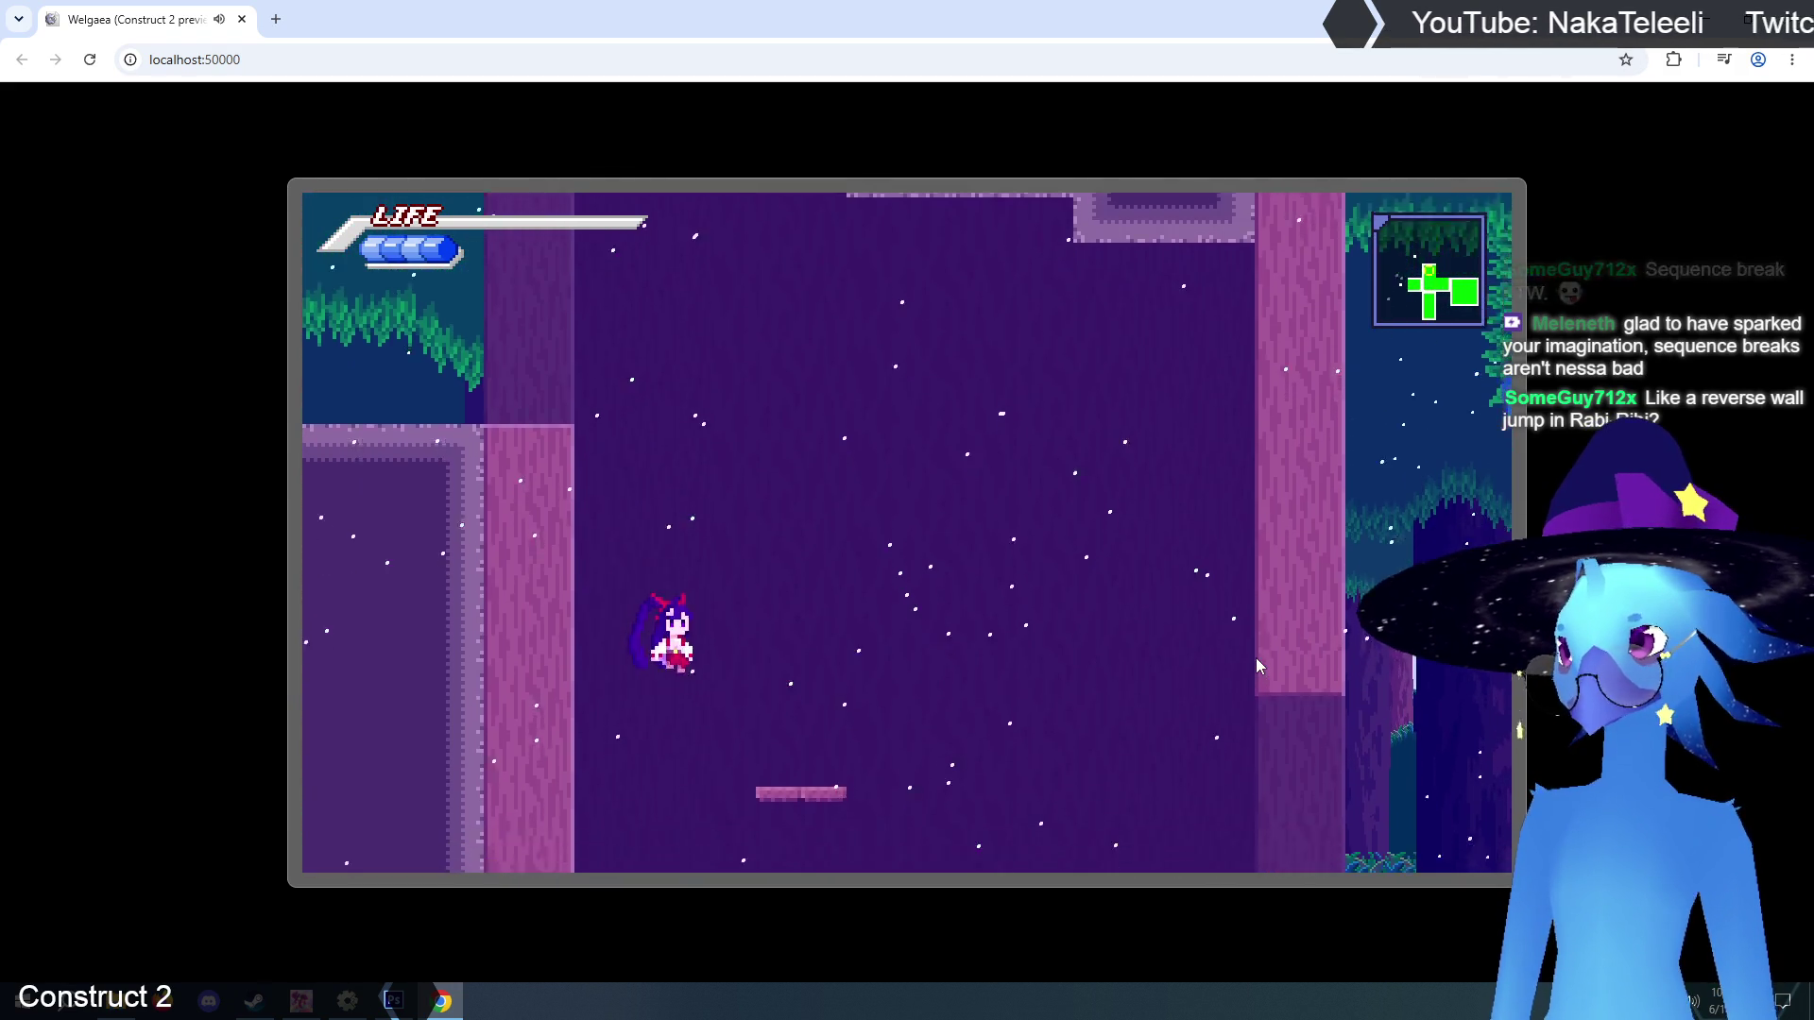
{"action": "key", "text": "Right"}
{"action": "key", "text": "z"}
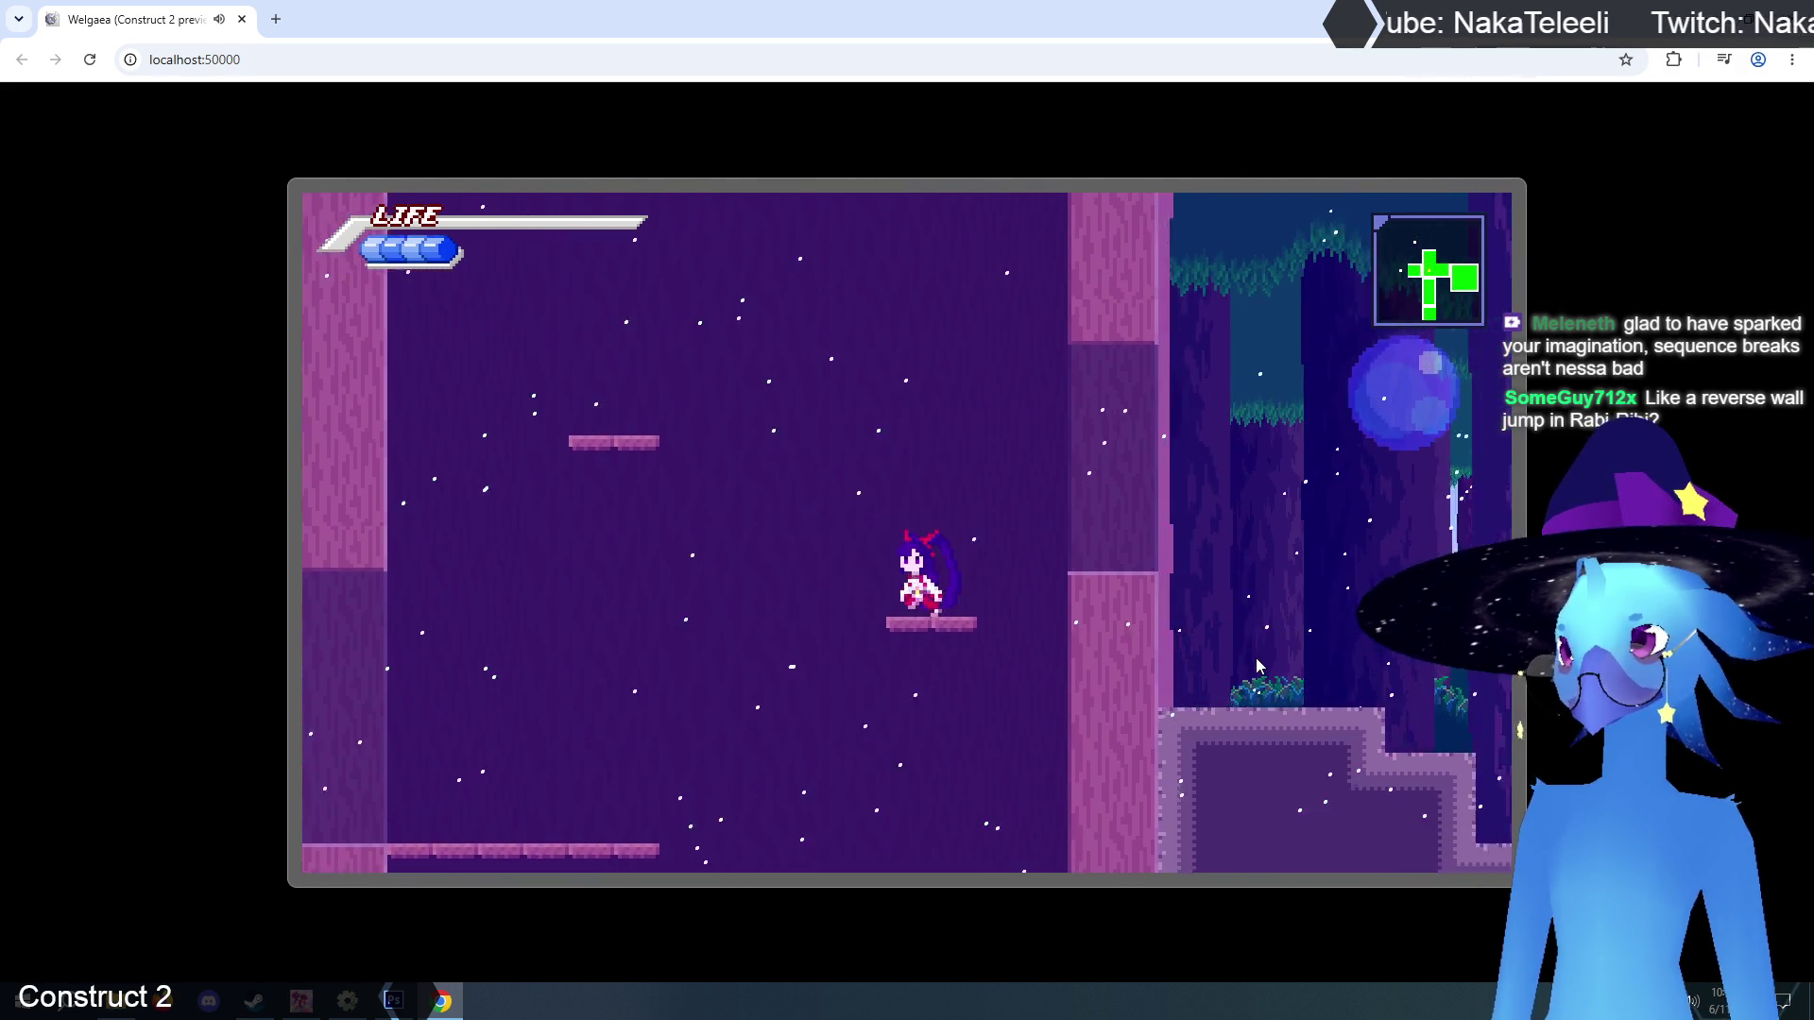
{"action": "key", "text": "Left"}
{"action": "key", "text": "z"}
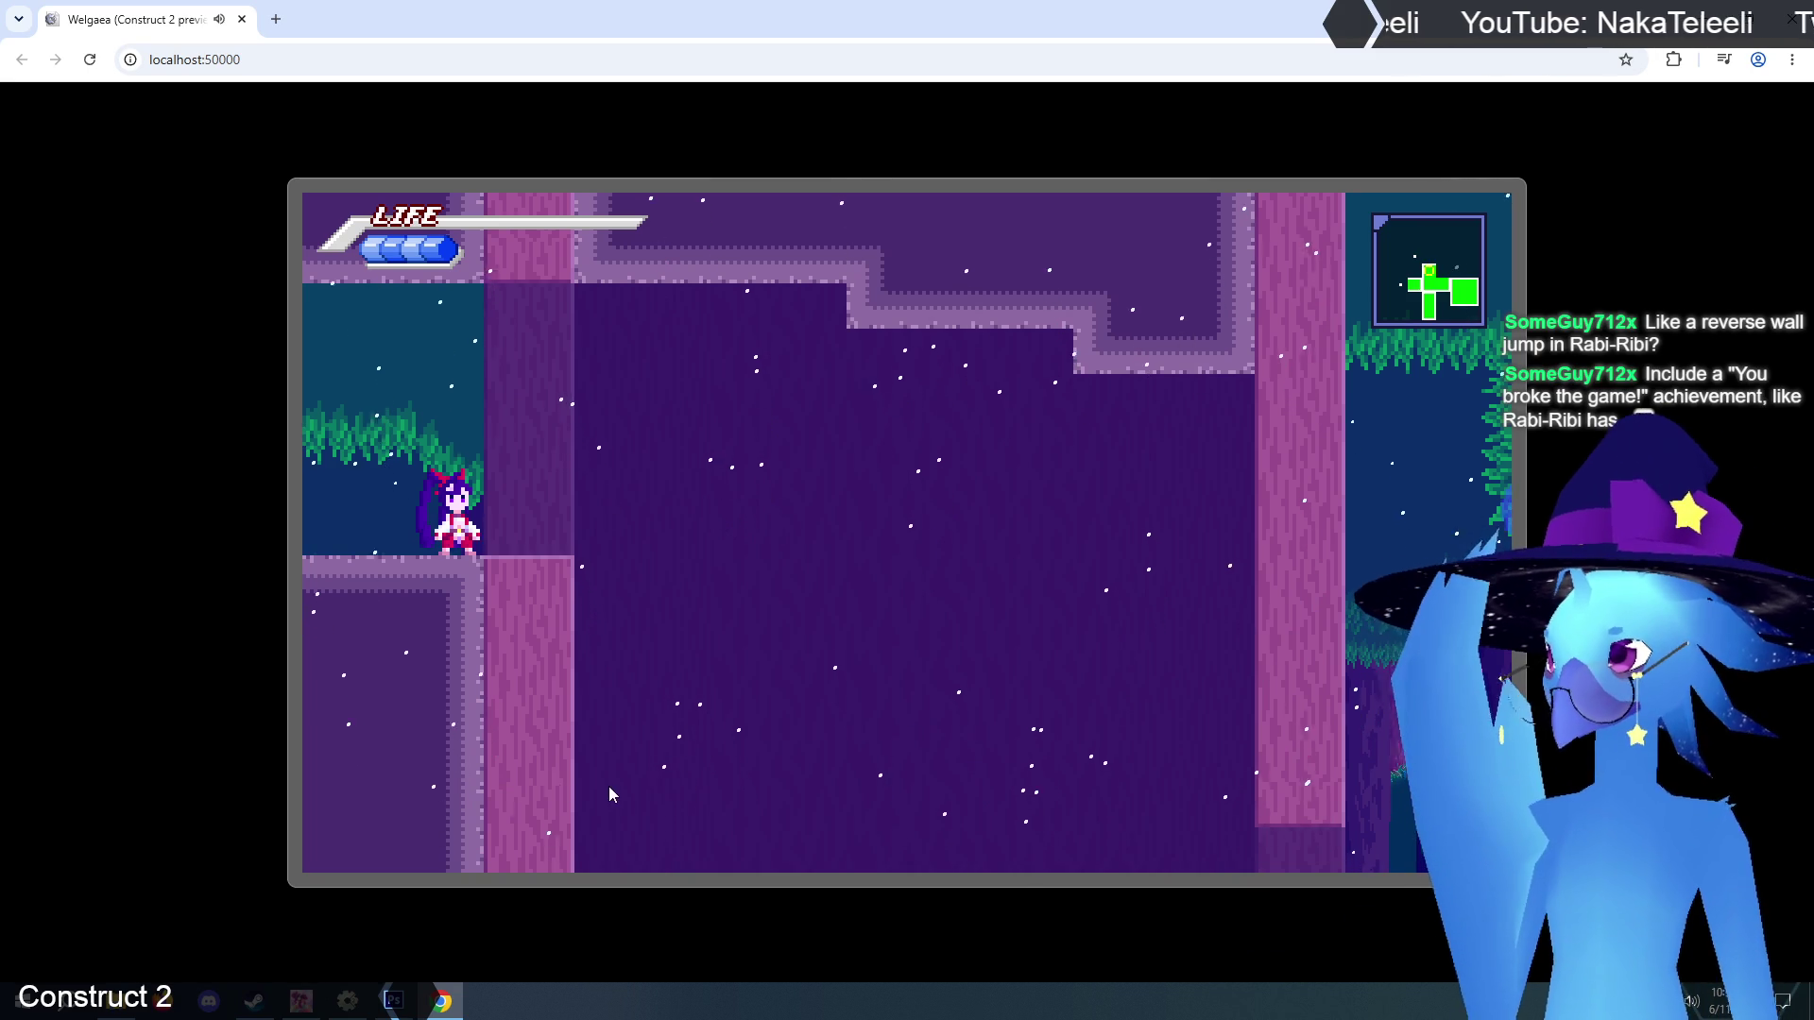
Bring the Spirit City lofi room app to the front, showing its to-do list.
{"action": "left_click", "coordinate": [314, 987]}
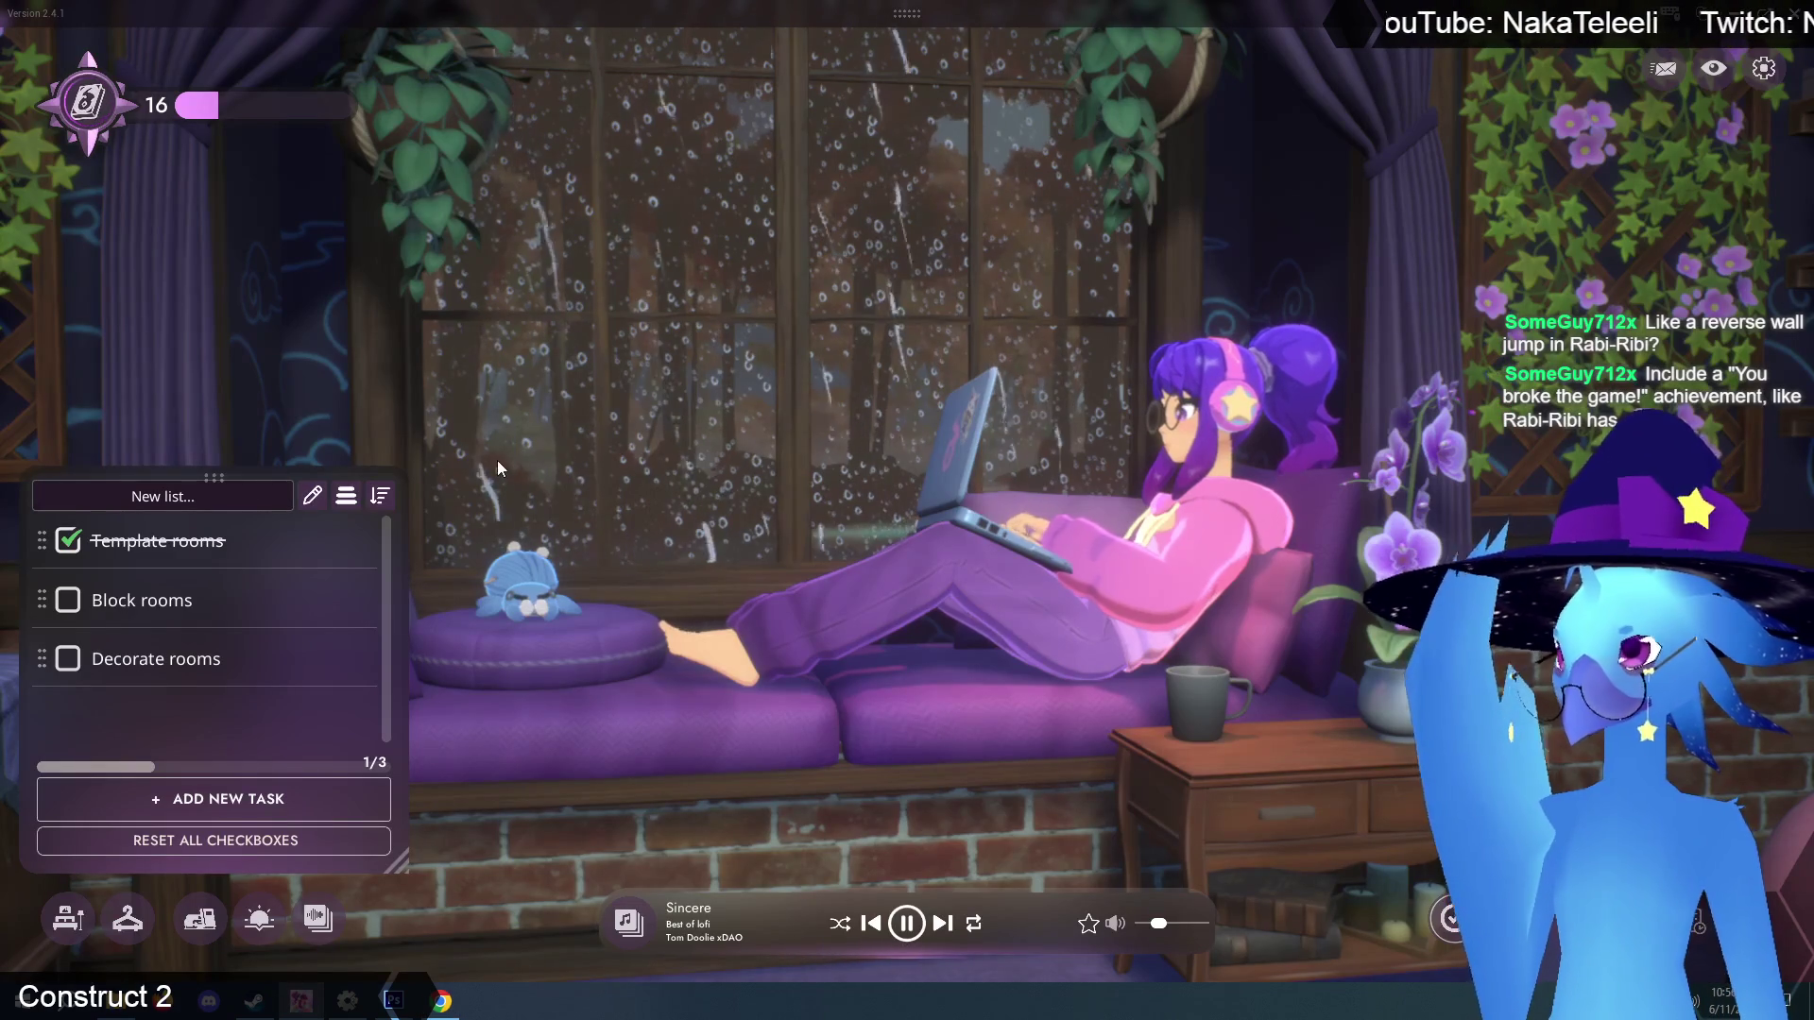
Minimize the Chrome game preview and return to the Construct 2 title layout, deselecting the cave tilemap.
{"action": "mouse_move", "coordinate": [441, 1000]}
{"action": "left_click", "coordinate": [491, 897]}
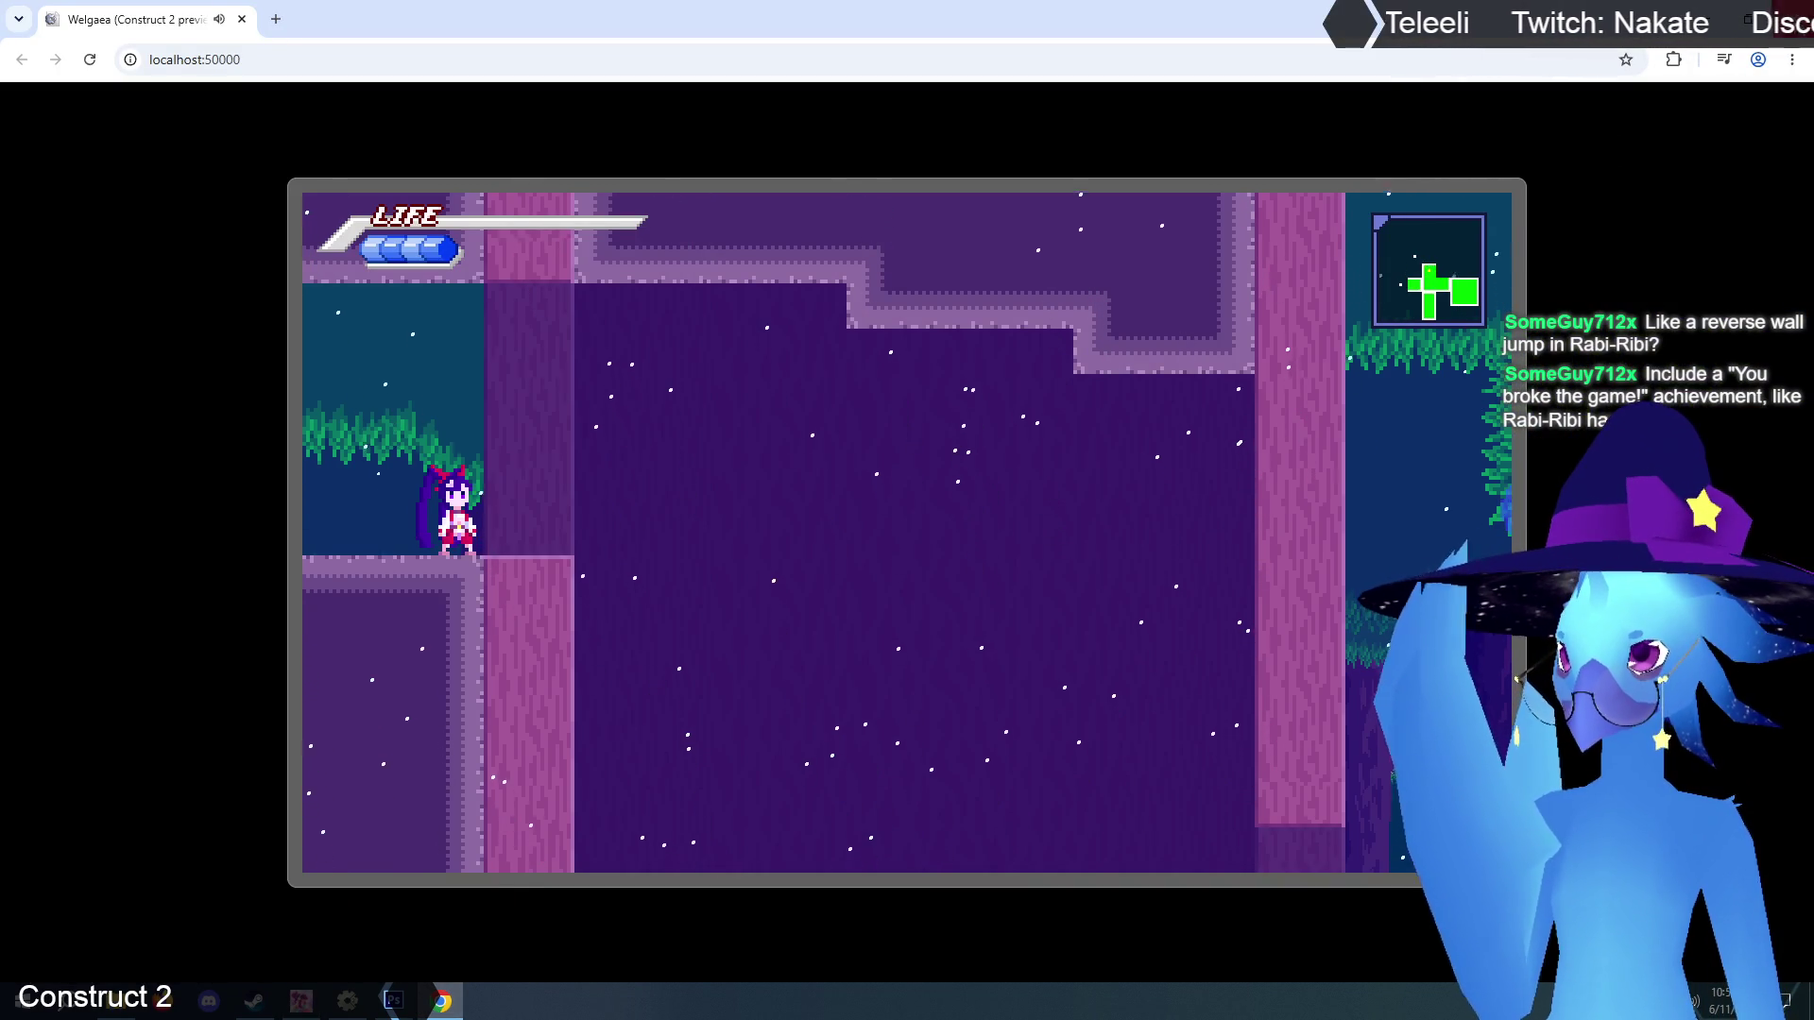
{"action": "left_click", "coordinate": [1704, 15]}
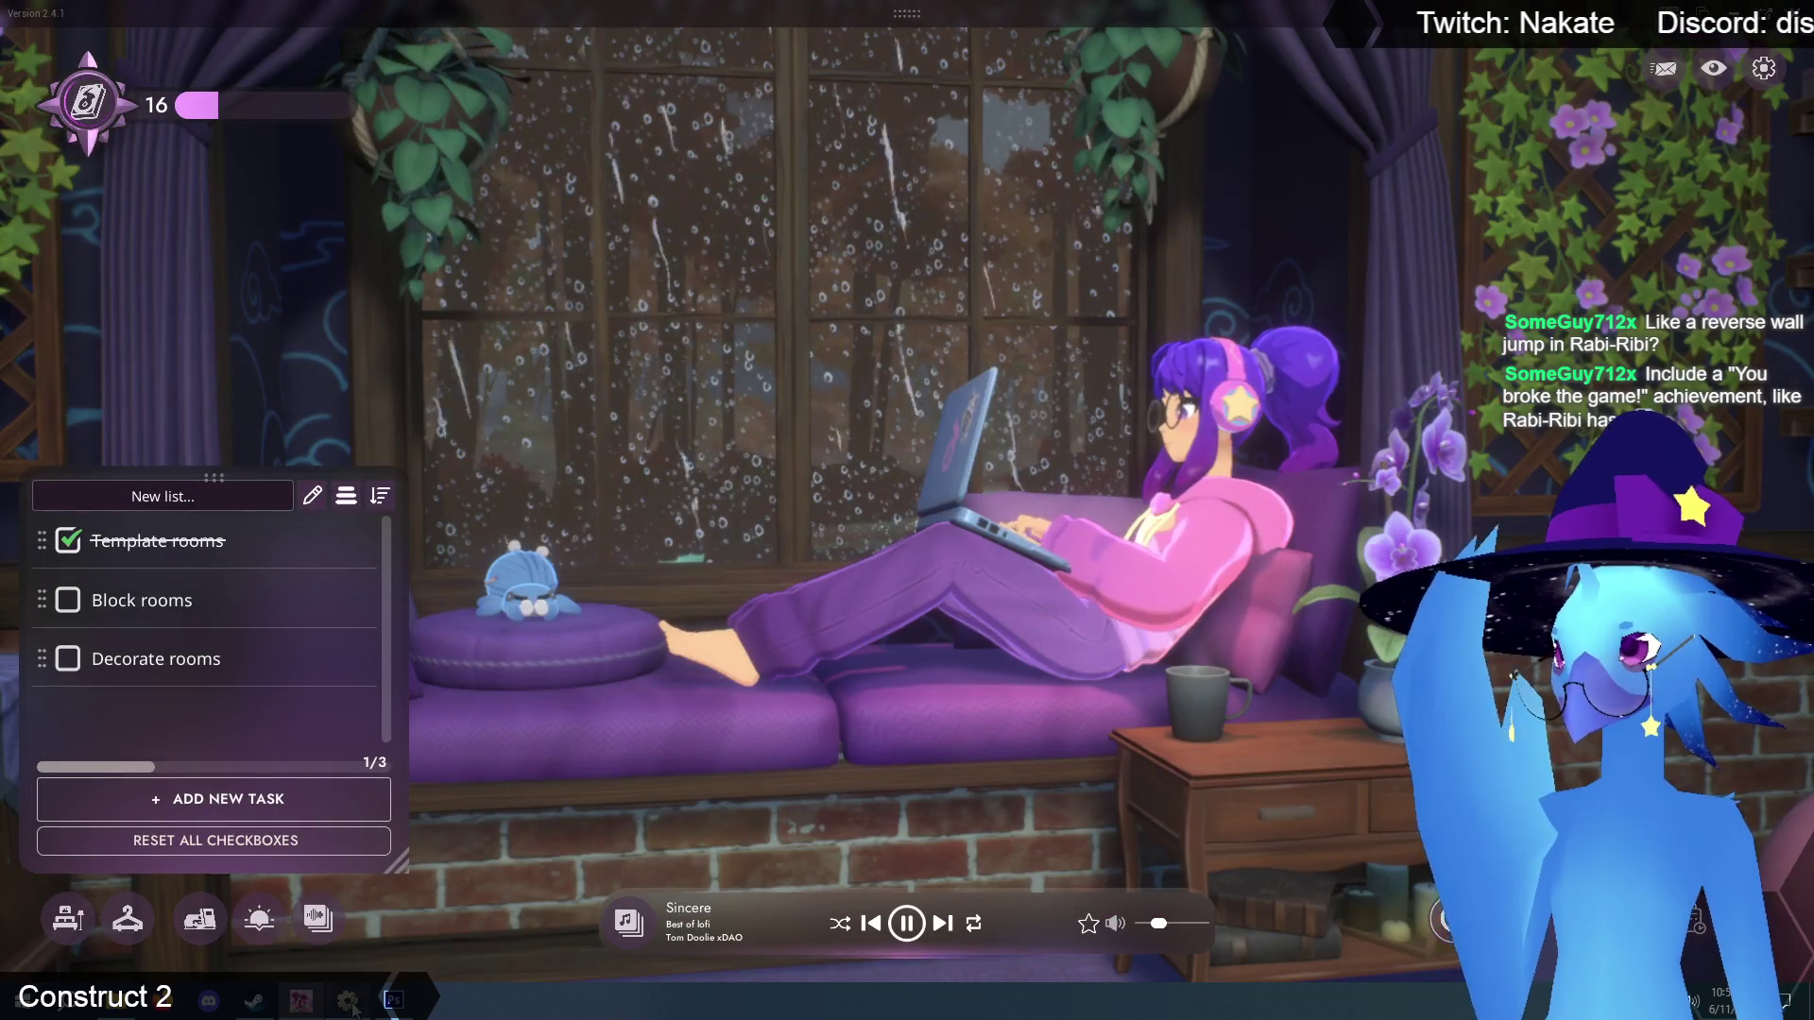
{"action": "left_click", "coordinate": [393, 1000]}
{"action": "left_click", "coordinate": [365, 529]}
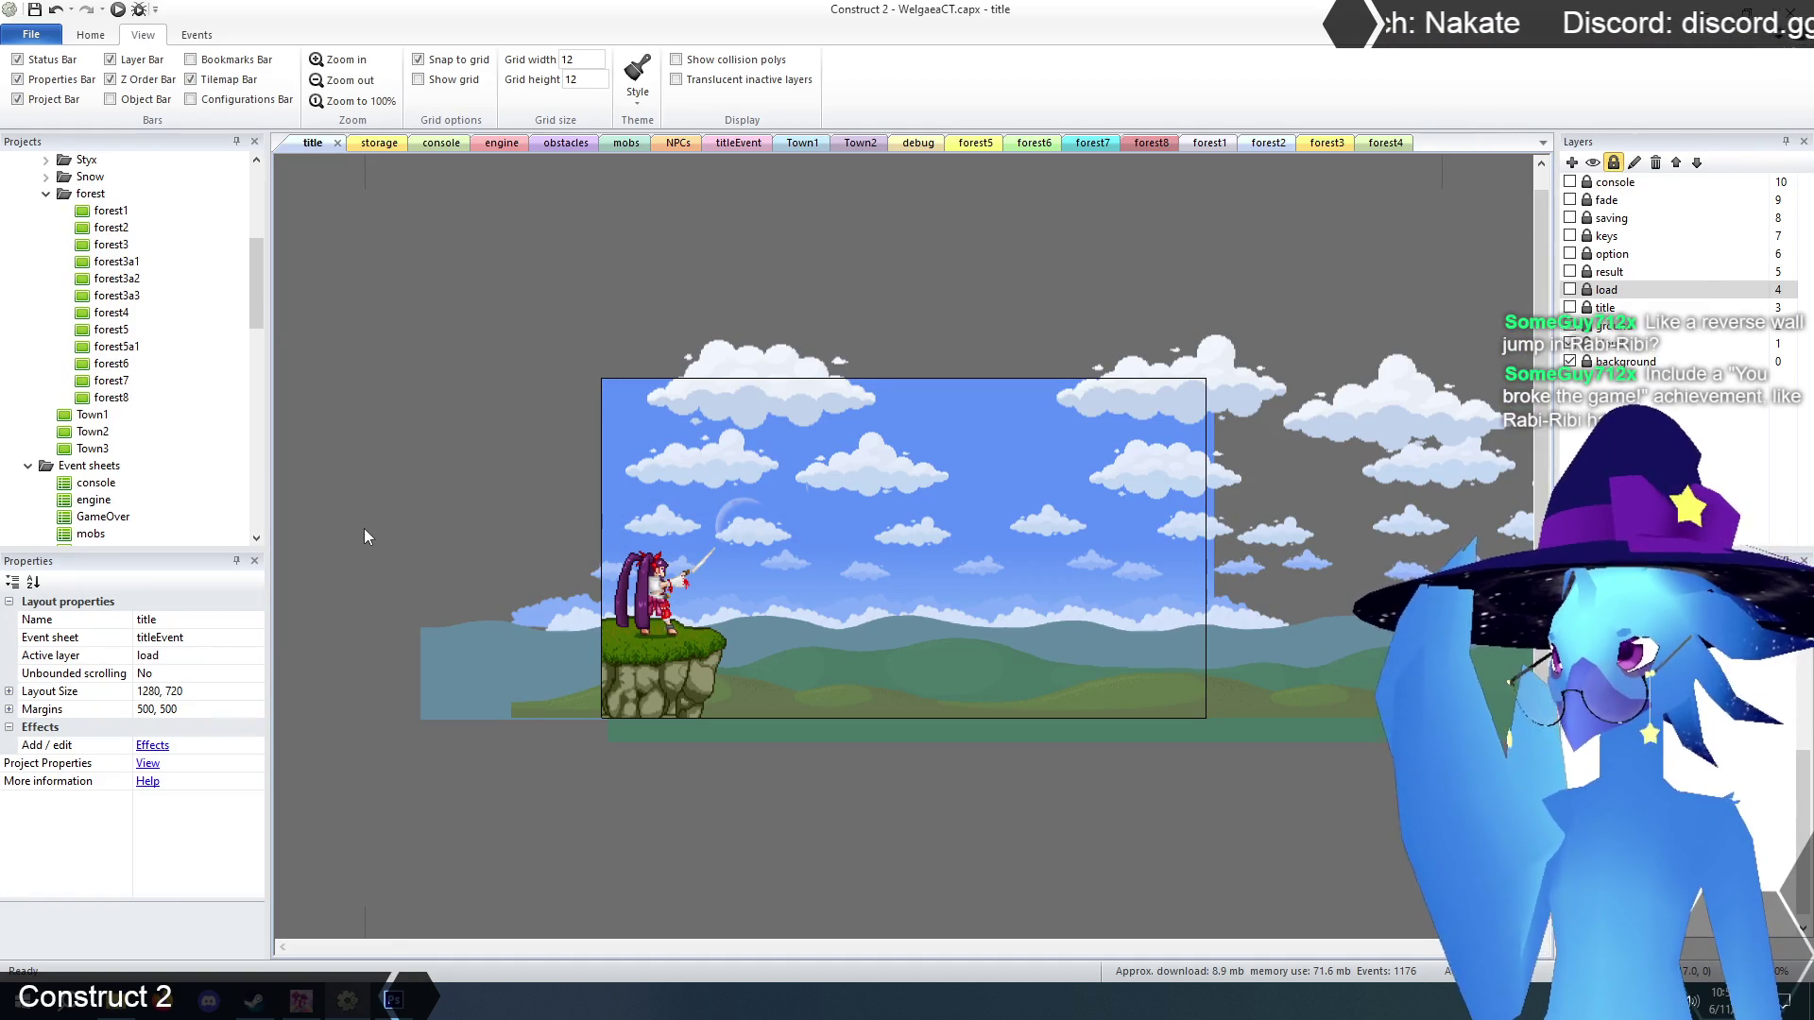
Open the engine event sheet and clear its search filter to show all events.
{"action": "left_click", "coordinate": [502, 143]}
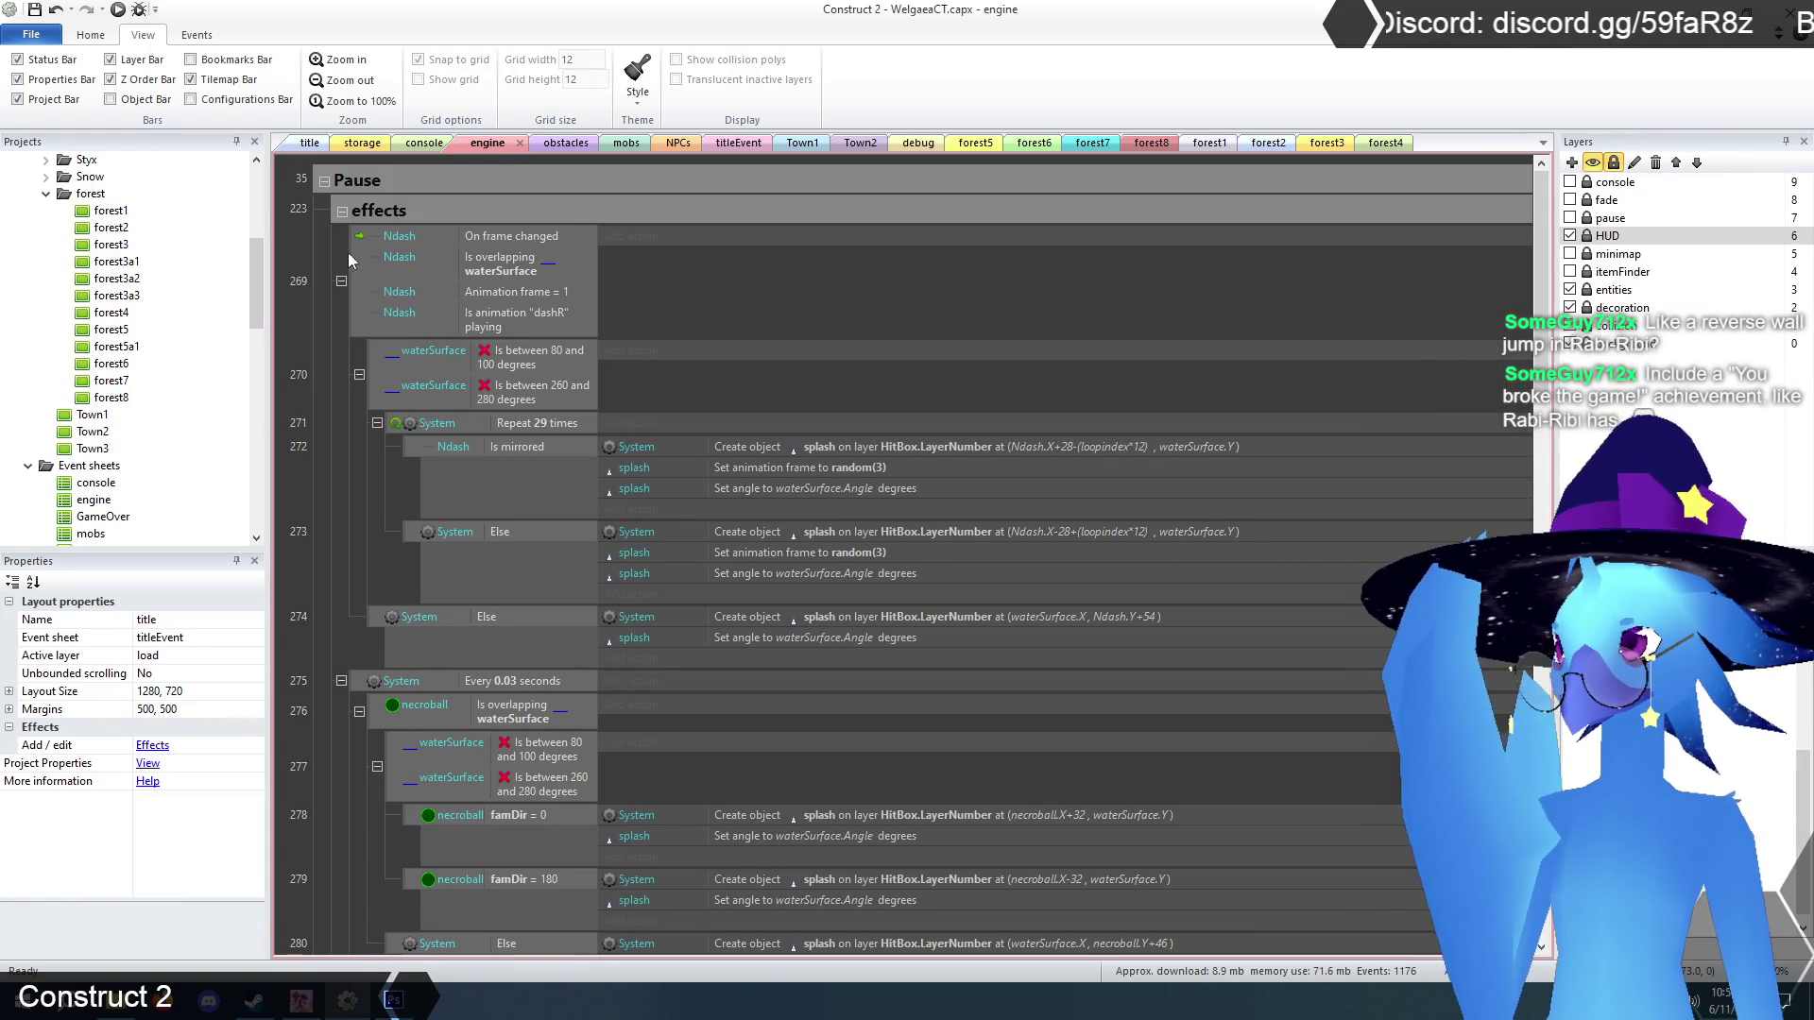
{"action": "scroll", "coordinate": [325, 244], "scroll_direction": "down", "scroll_amount": 5}
{"action": "scroll", "coordinate": [331, 241], "scroll_direction": "up", "scroll_amount": 5}
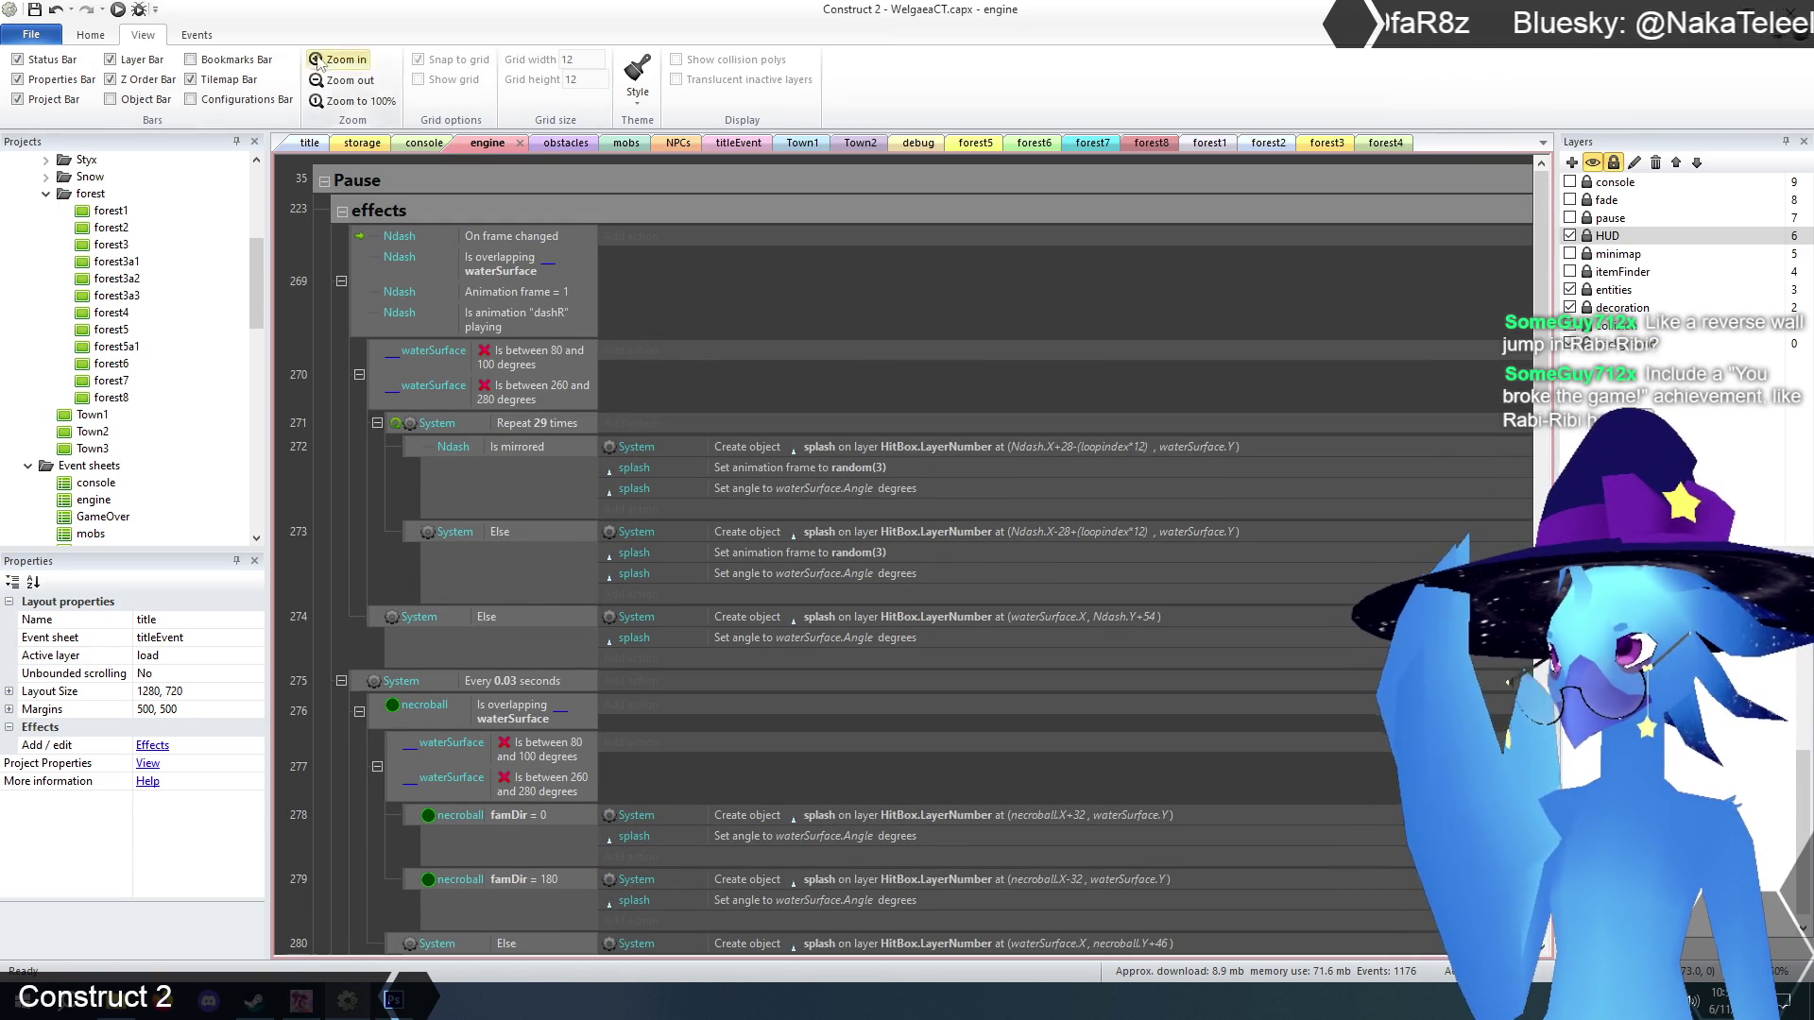
{"action": "left_click", "coordinate": [195, 36]}
{"action": "left_click", "coordinate": [601, 79]}
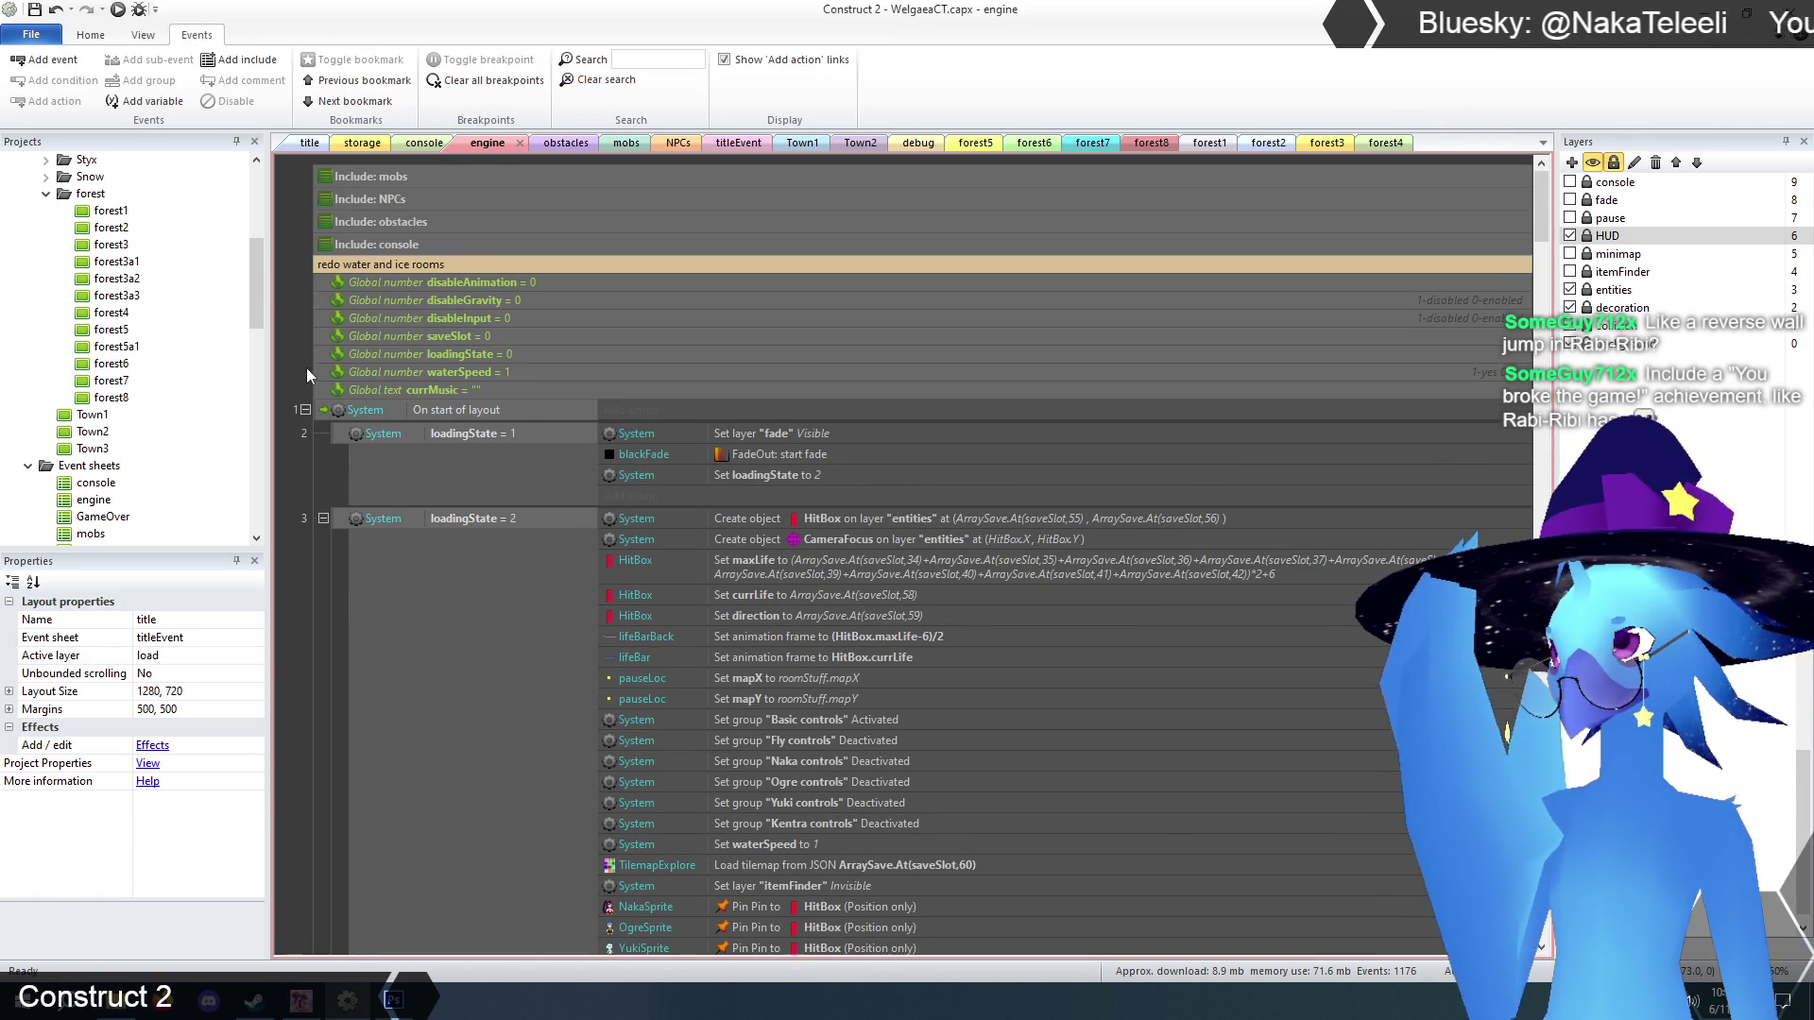
Expand Naka controls to review attack queue, regular attack and wall jump, then collapse it.
{"action": "scroll", "coordinate": [485, 282], "scroll_direction": "down", "scroll_amount": 3}
{"action": "left_click_drag", "start_coordinate": [1541, 231], "coordinate": [1572, 456]}
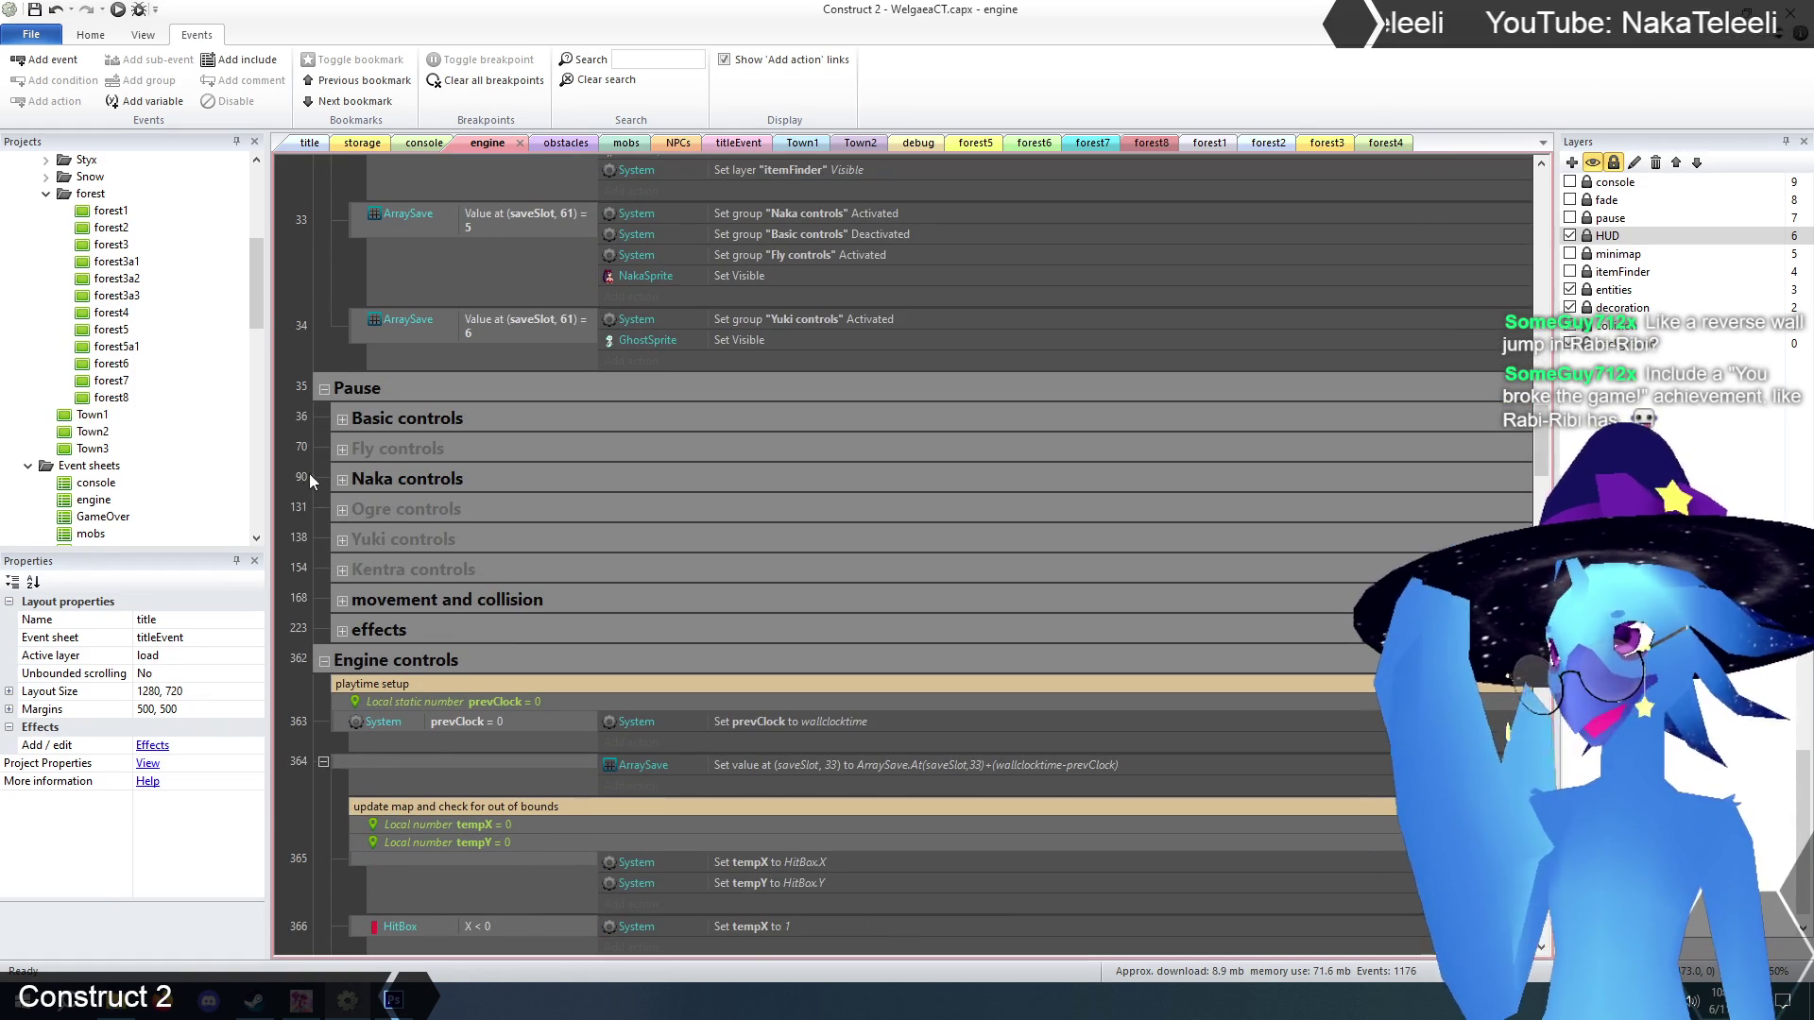
{"action": "scroll", "coordinate": [309, 473], "scroll_direction": "down", "scroll_amount": 2}
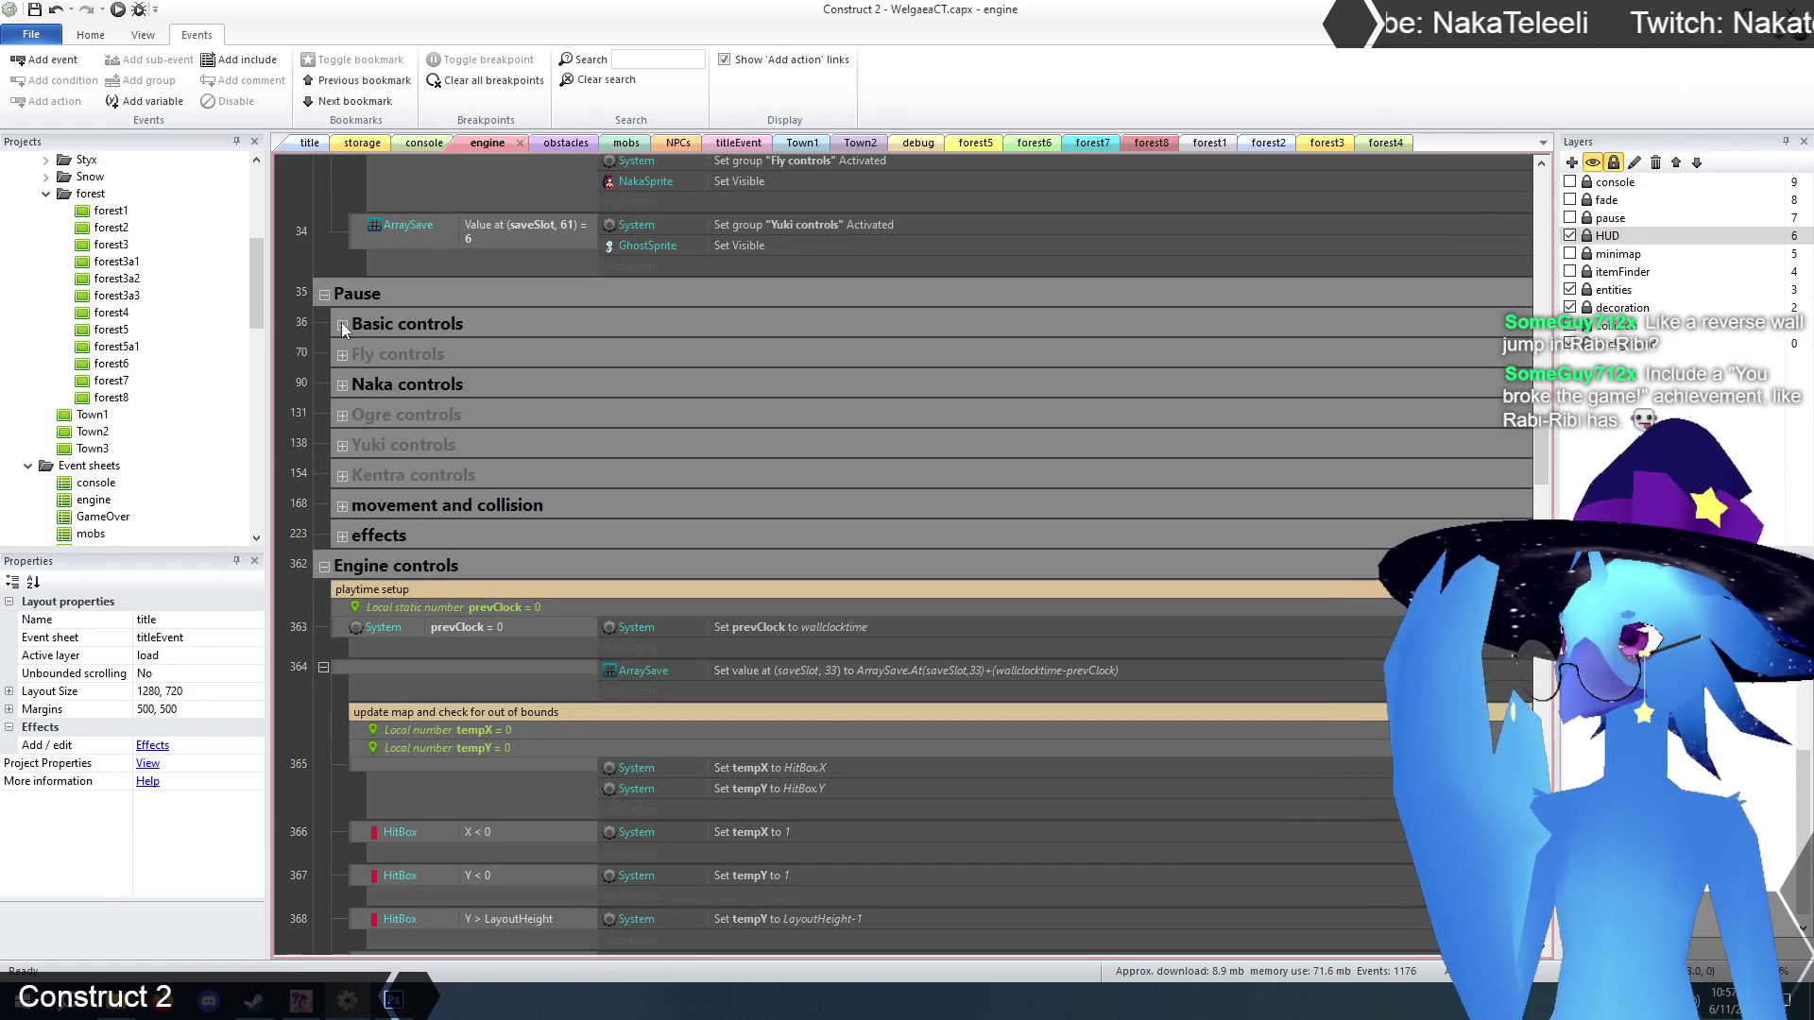
{"action": "left_click", "coordinate": [342, 386]}
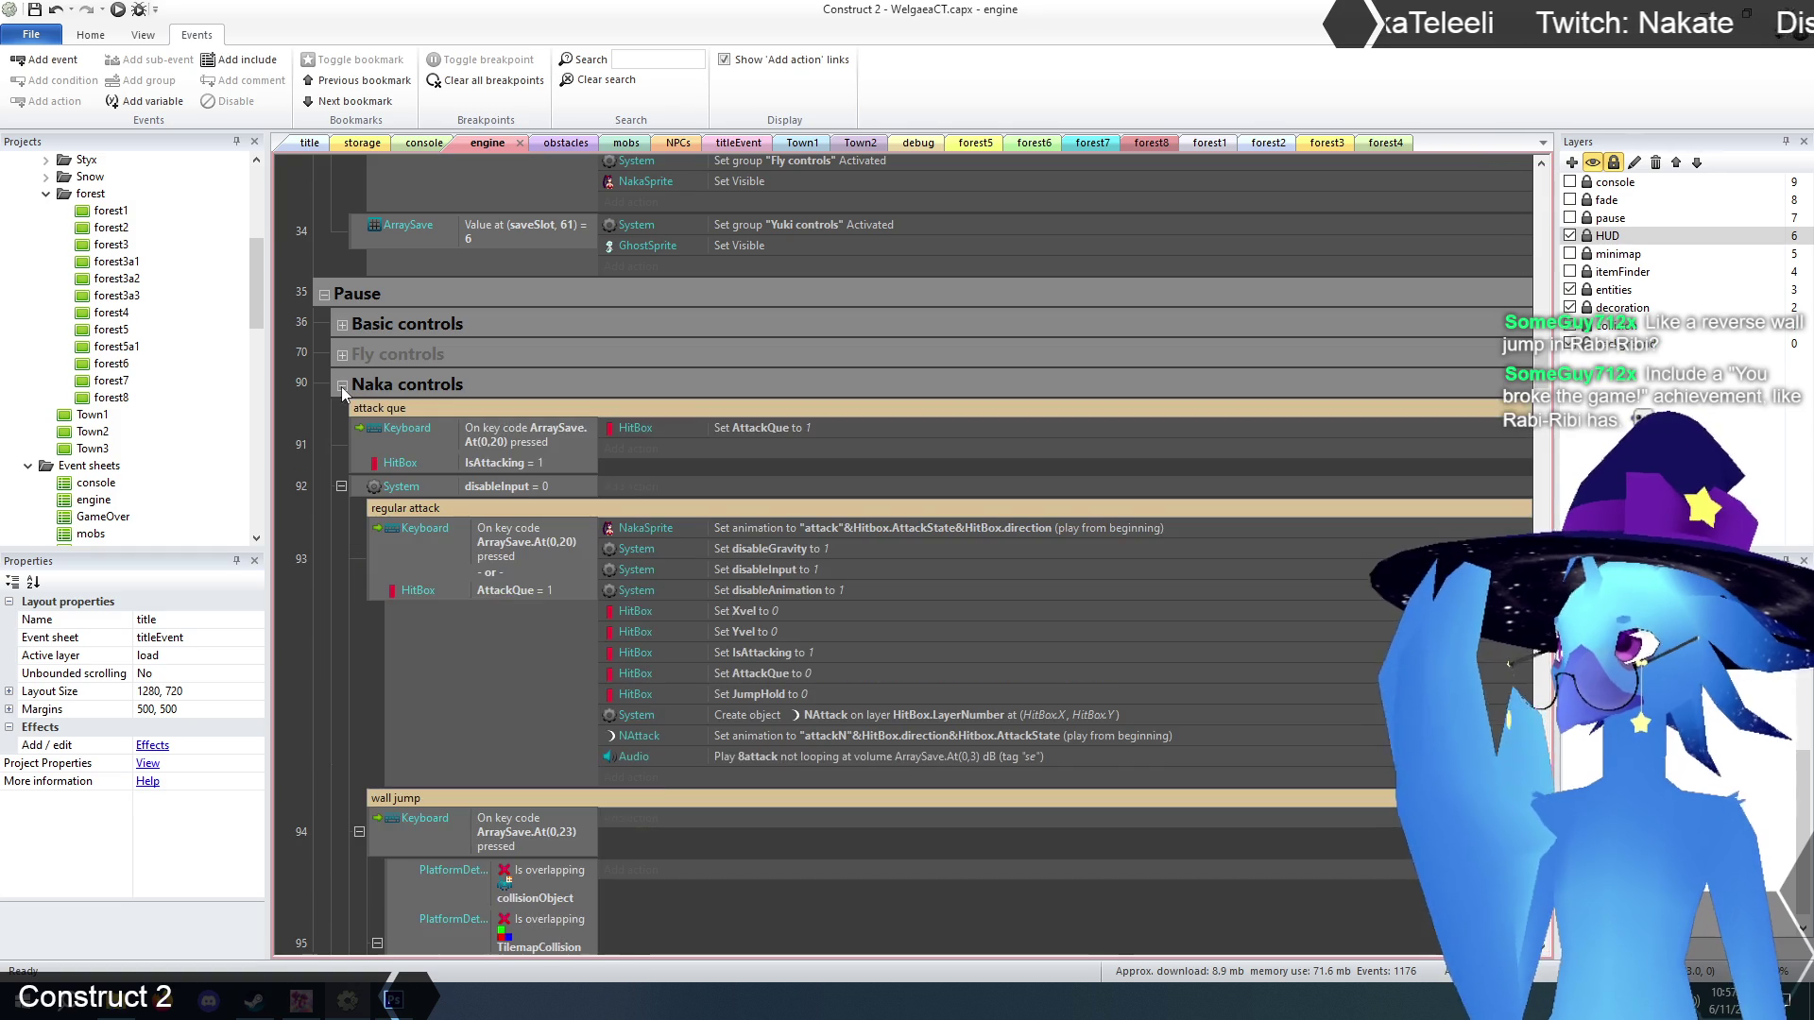
{"action": "scroll", "coordinate": [279, 469], "scroll_direction": "down", "scroll_amount": 10}
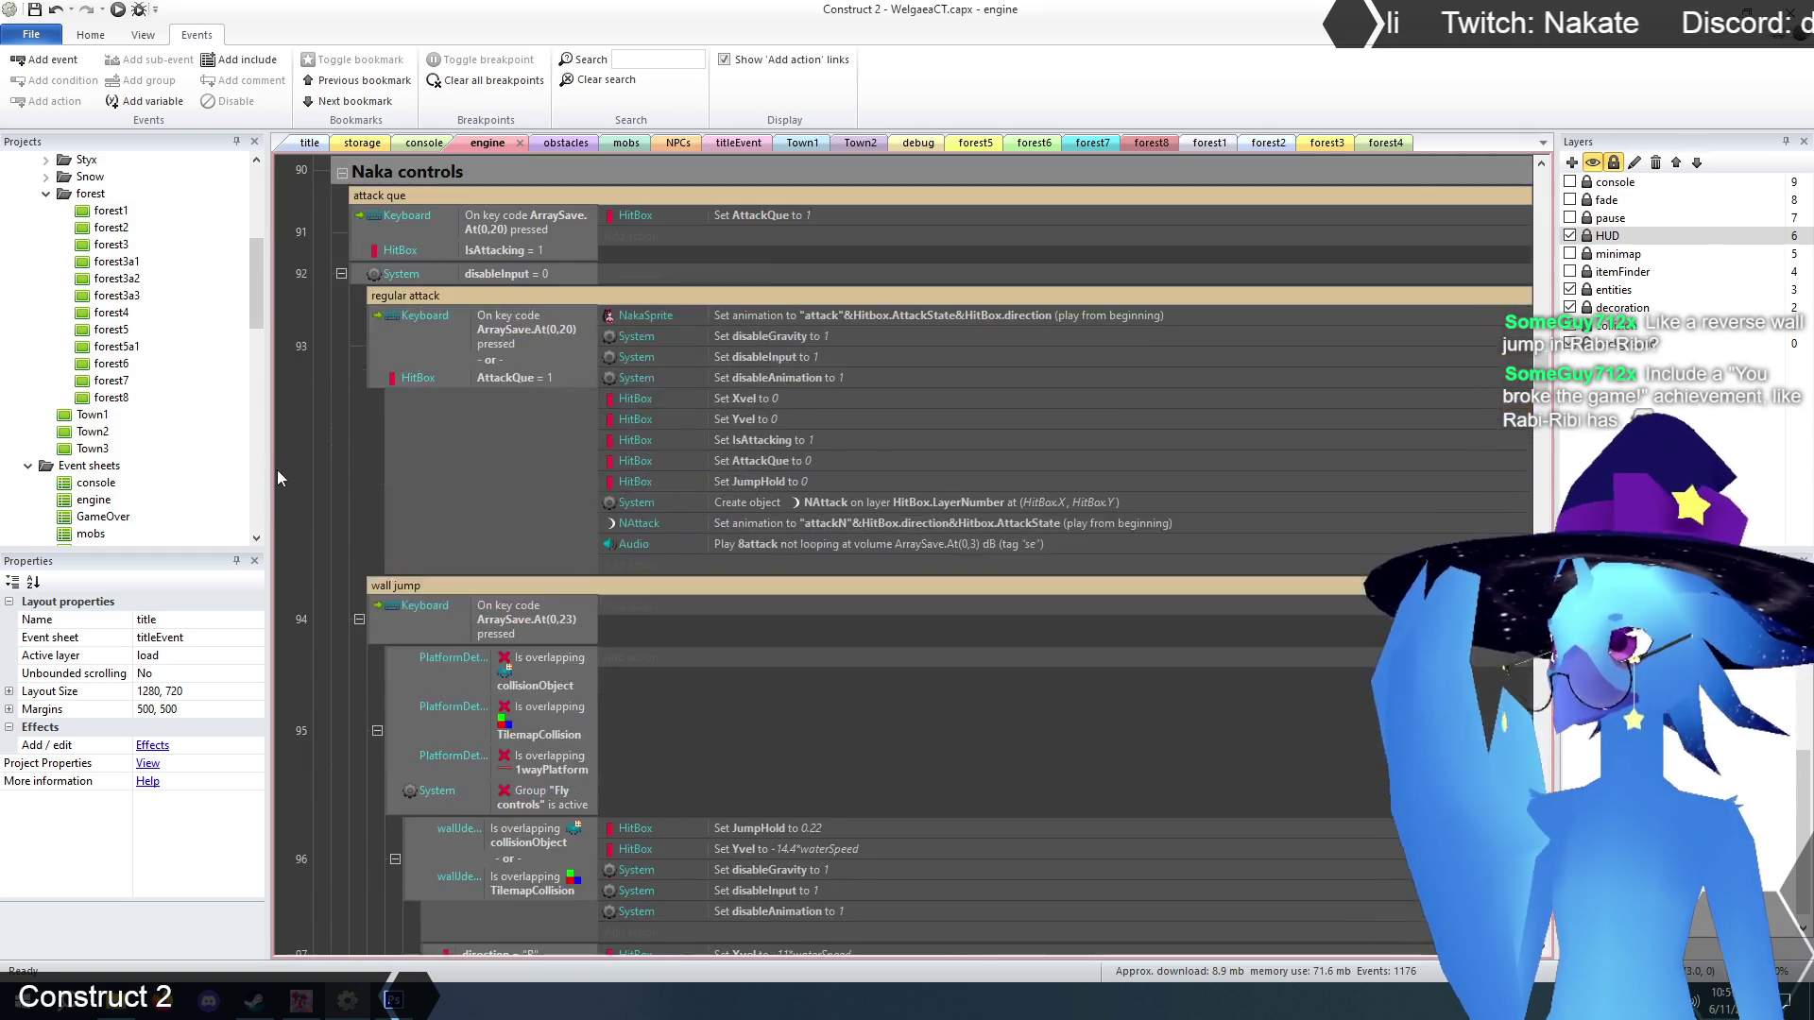
{"action": "scroll", "coordinate": [280, 469], "scroll_direction": "up", "scroll_amount": 1}
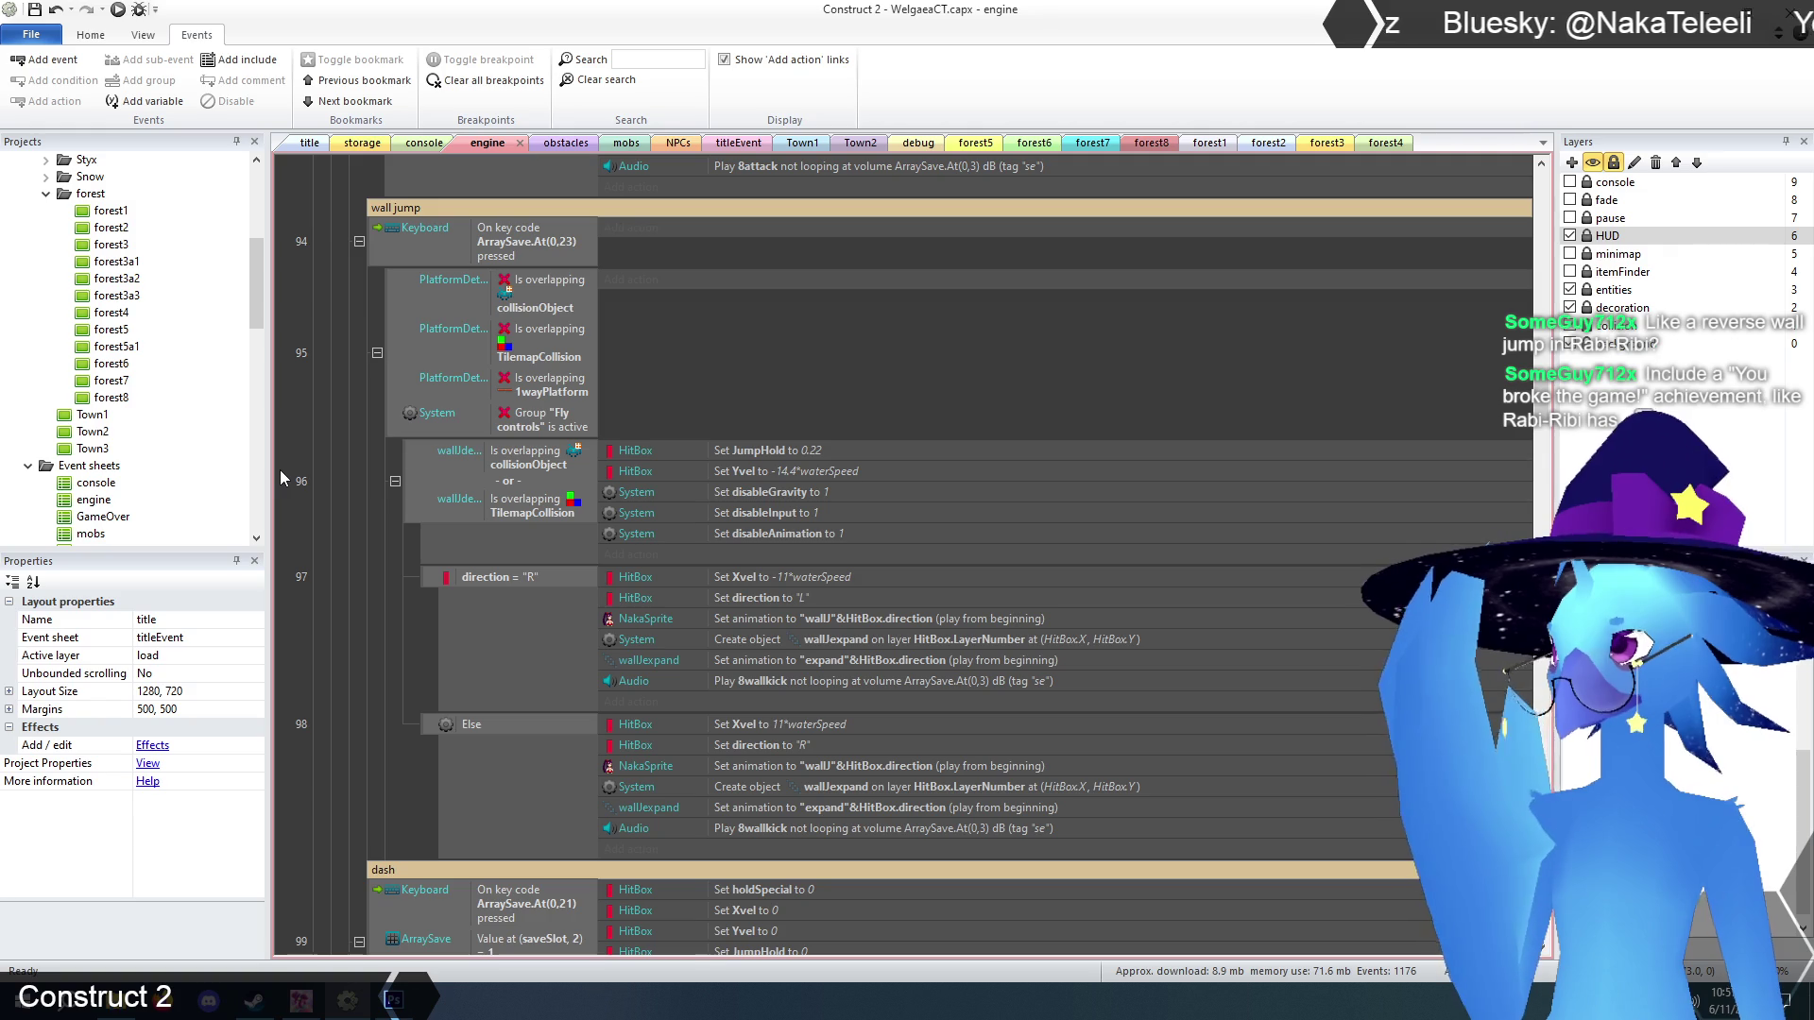
{"action": "scroll", "coordinate": [280, 469], "scroll_direction": "down", "scroll_amount": 1}
{"action": "scroll", "coordinate": [280, 471], "scroll_direction": "up", "scroll_amount": 1}
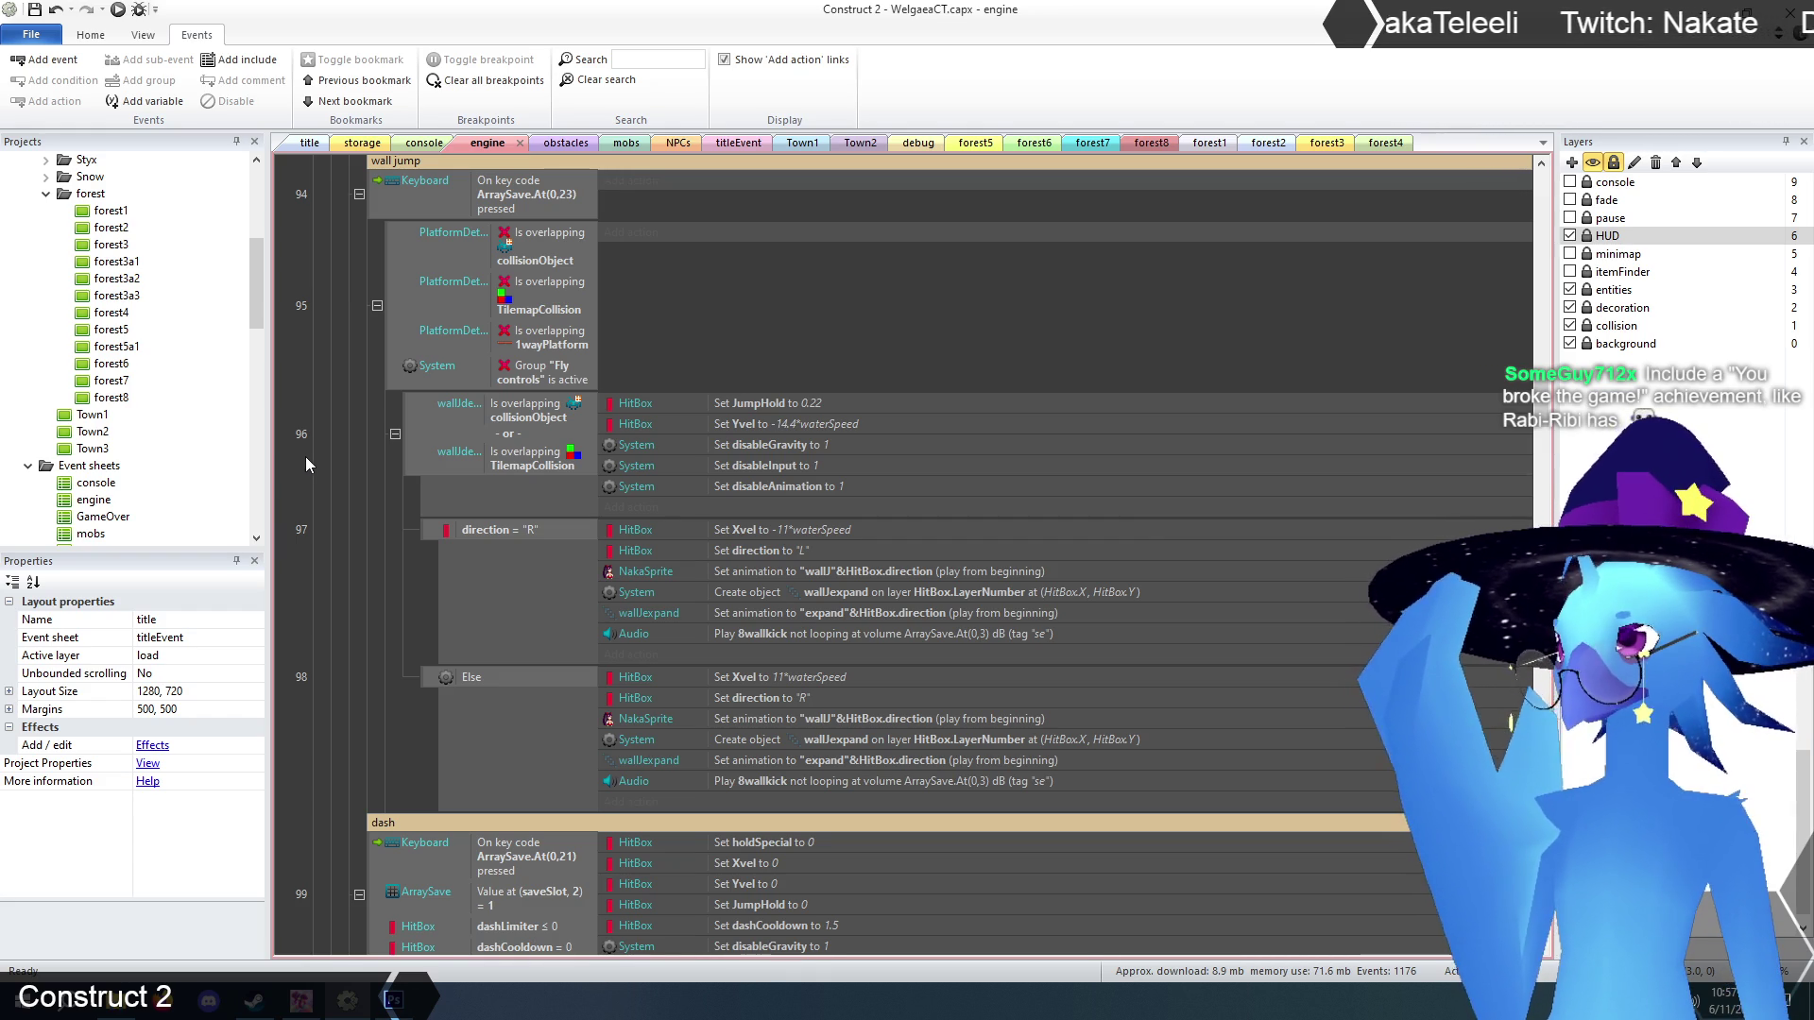
{"action": "scroll", "coordinate": [330, 478], "scroll_direction": "up", "scroll_amount": 8}
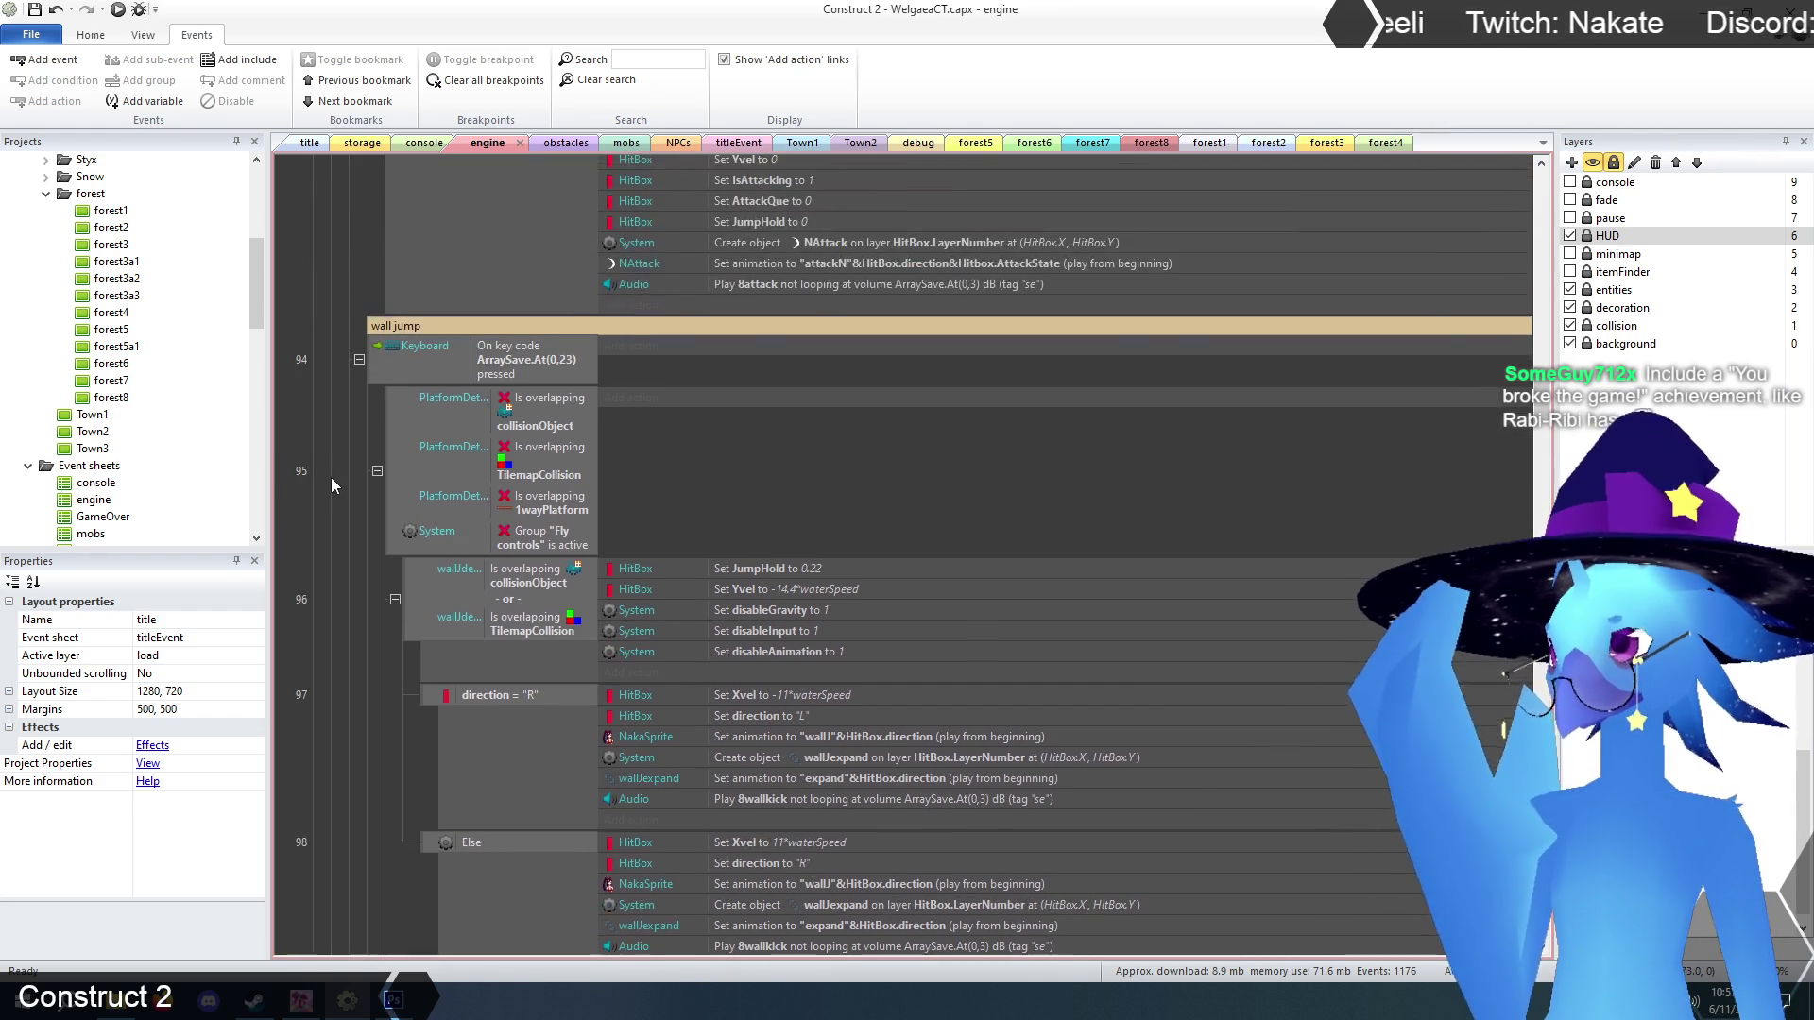
{"action": "scroll", "coordinate": [335, 465], "scroll_direction": "up", "scroll_amount": 2}
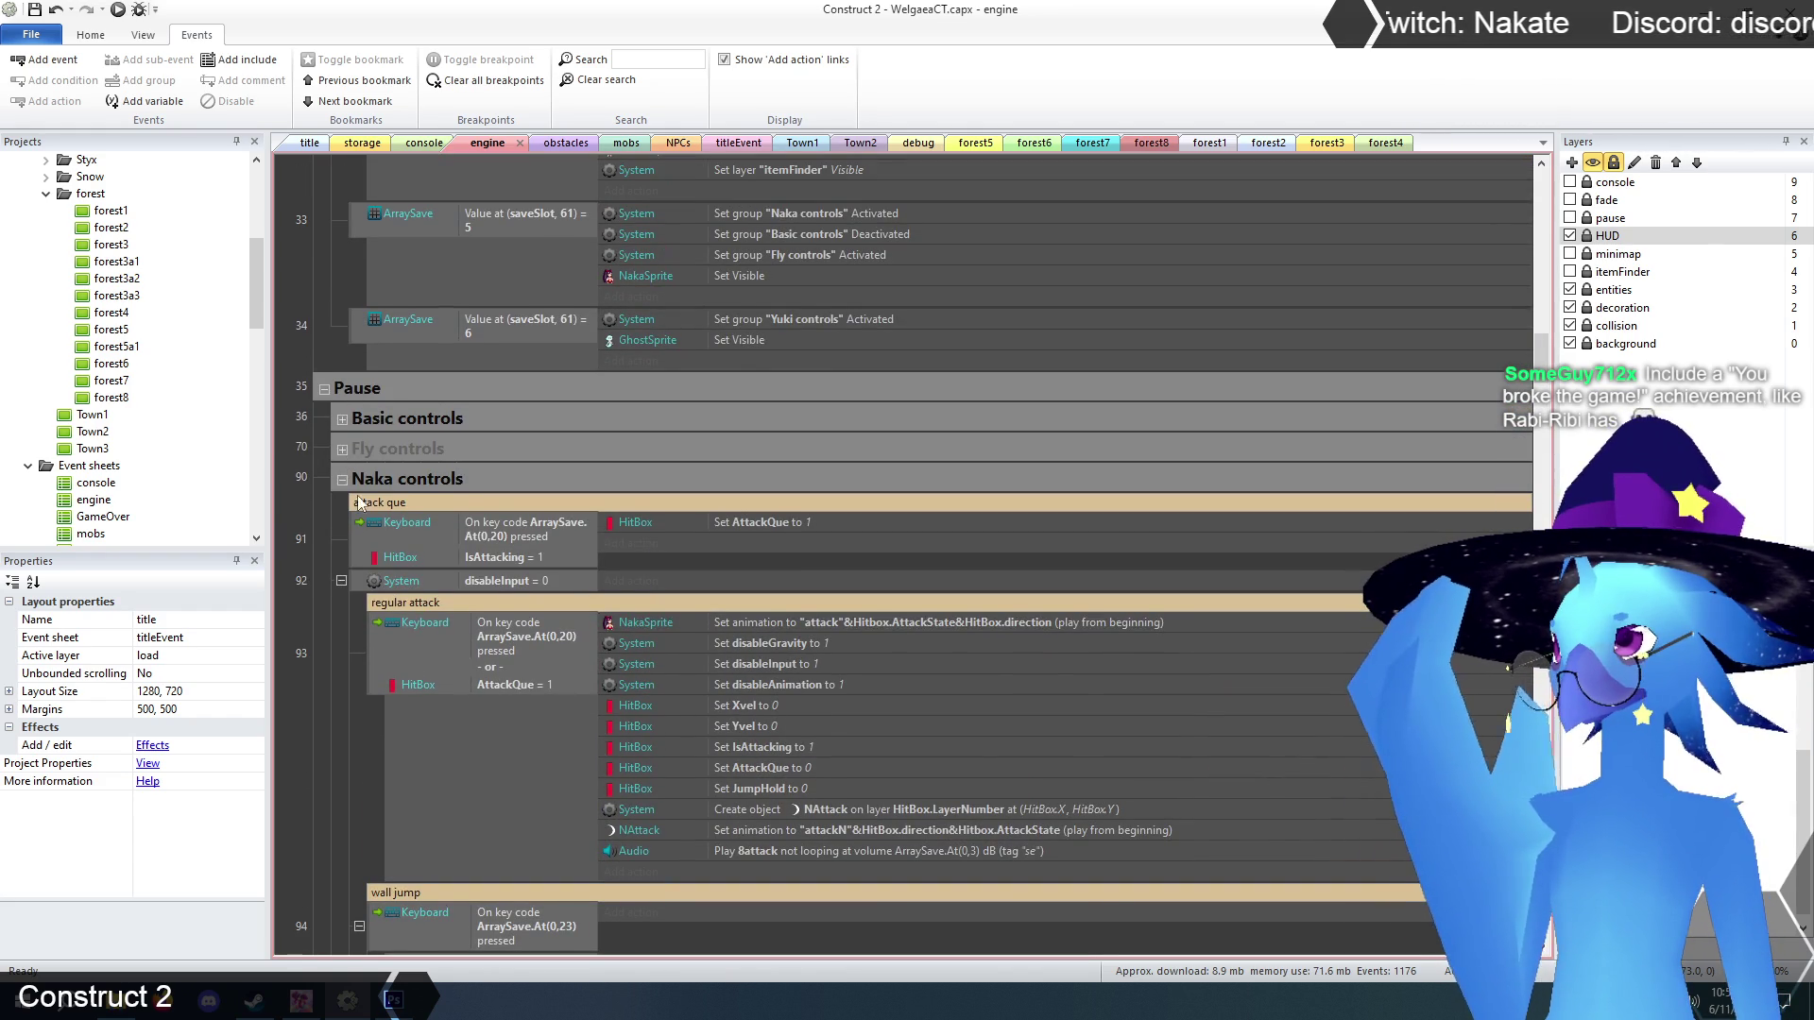
{"action": "left_click", "coordinate": [342, 479]}
Expand Basic controls, review its movement and jump events, then re-expand Naka controls.
{"action": "left_click", "coordinate": [341, 419]}
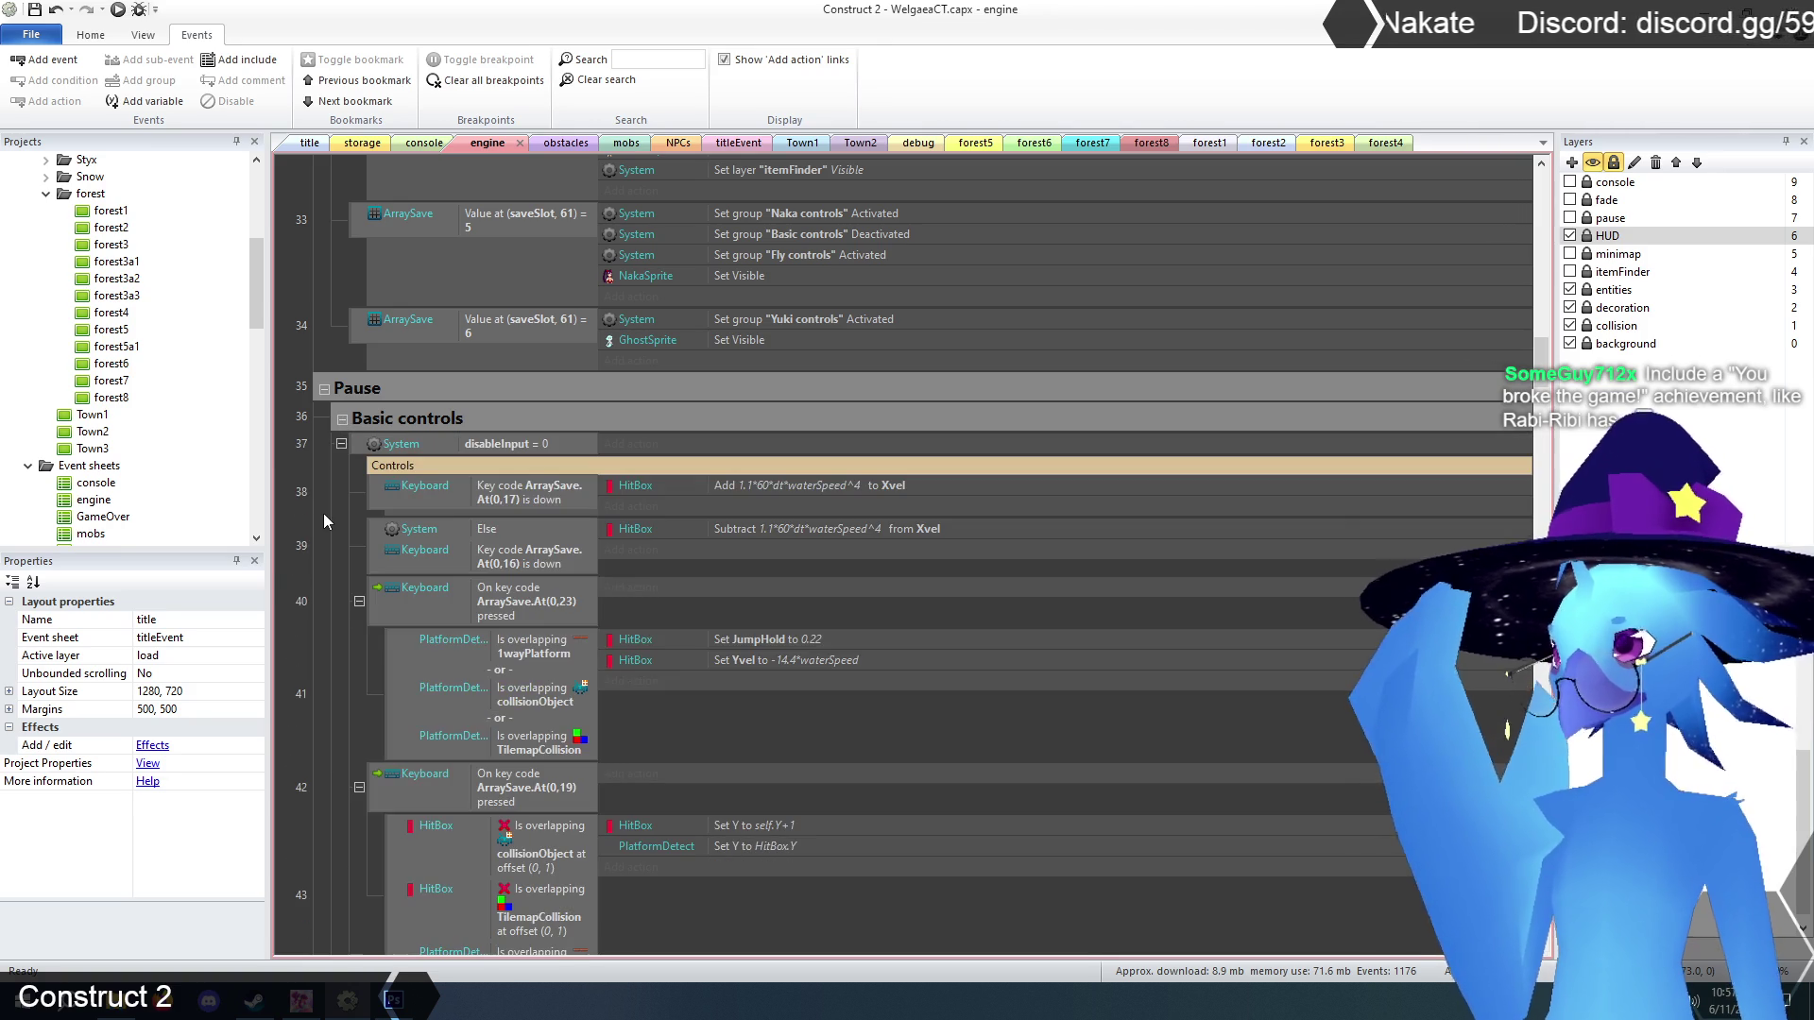
{"action": "scroll", "coordinate": [306, 525], "scroll_direction": "down", "scroll_amount": 2}
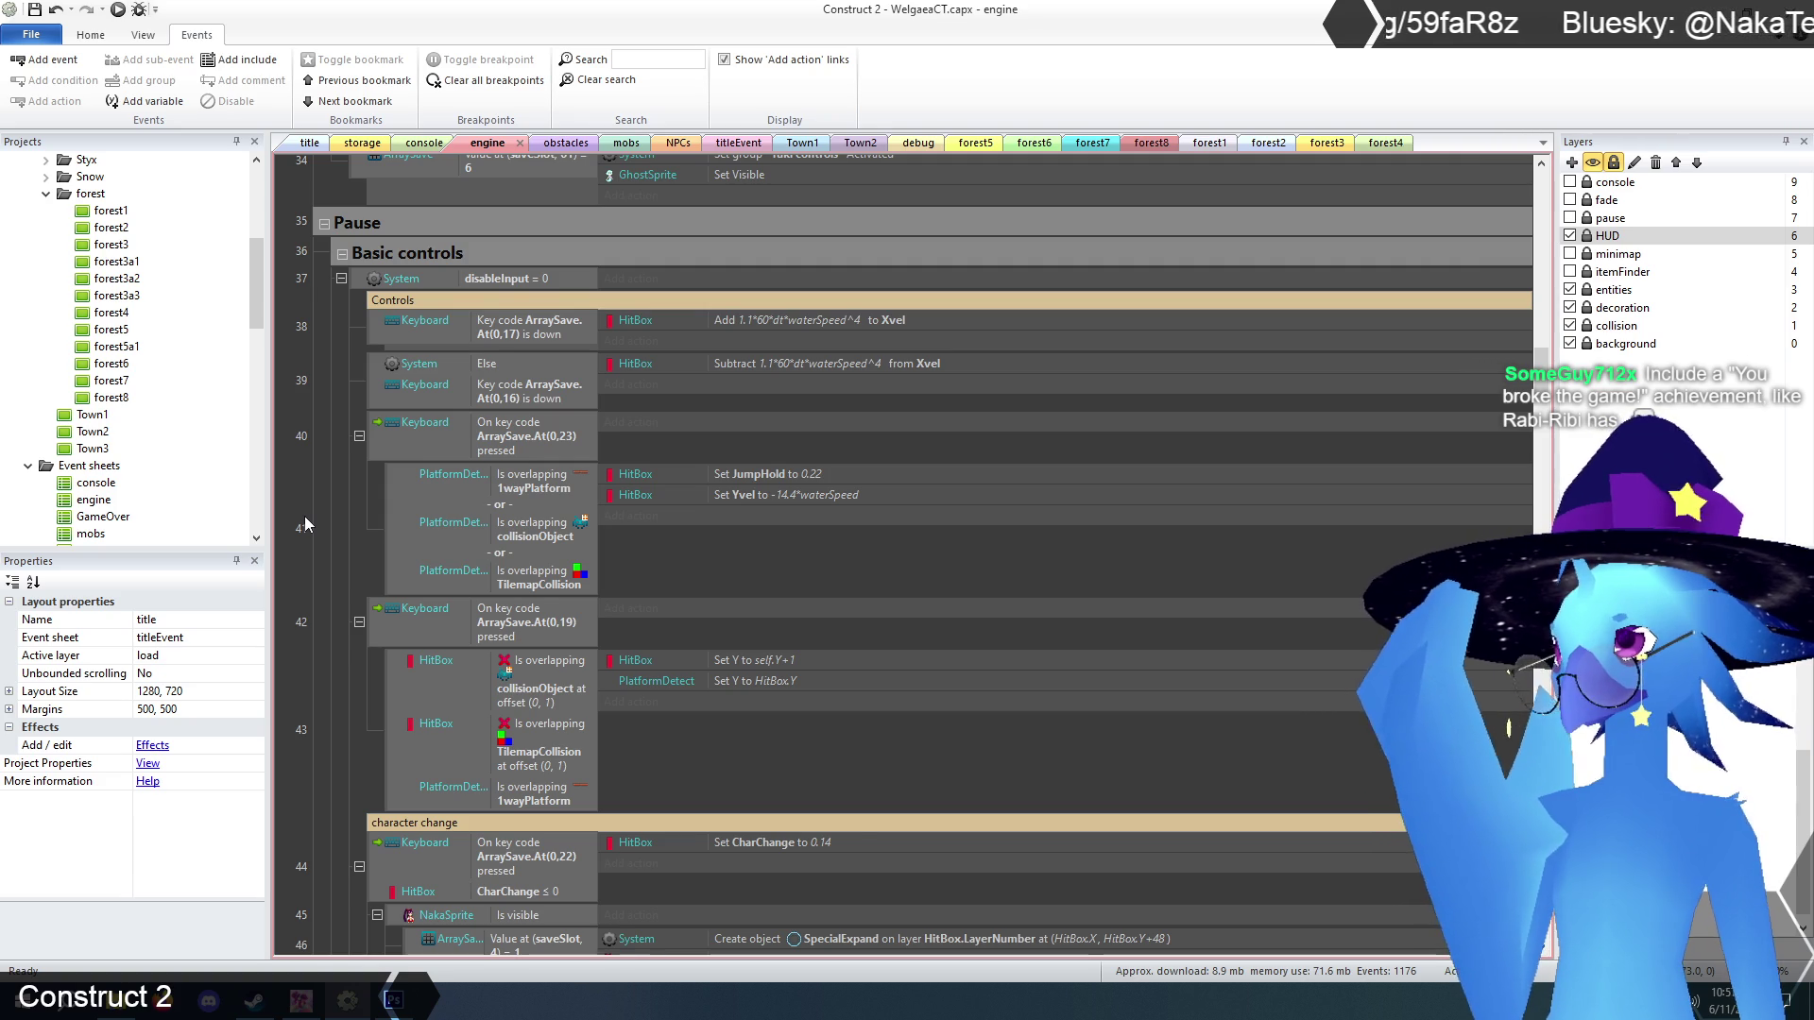
{"action": "scroll", "coordinate": [305, 525], "scroll_direction": "down", "scroll_amount": 5}
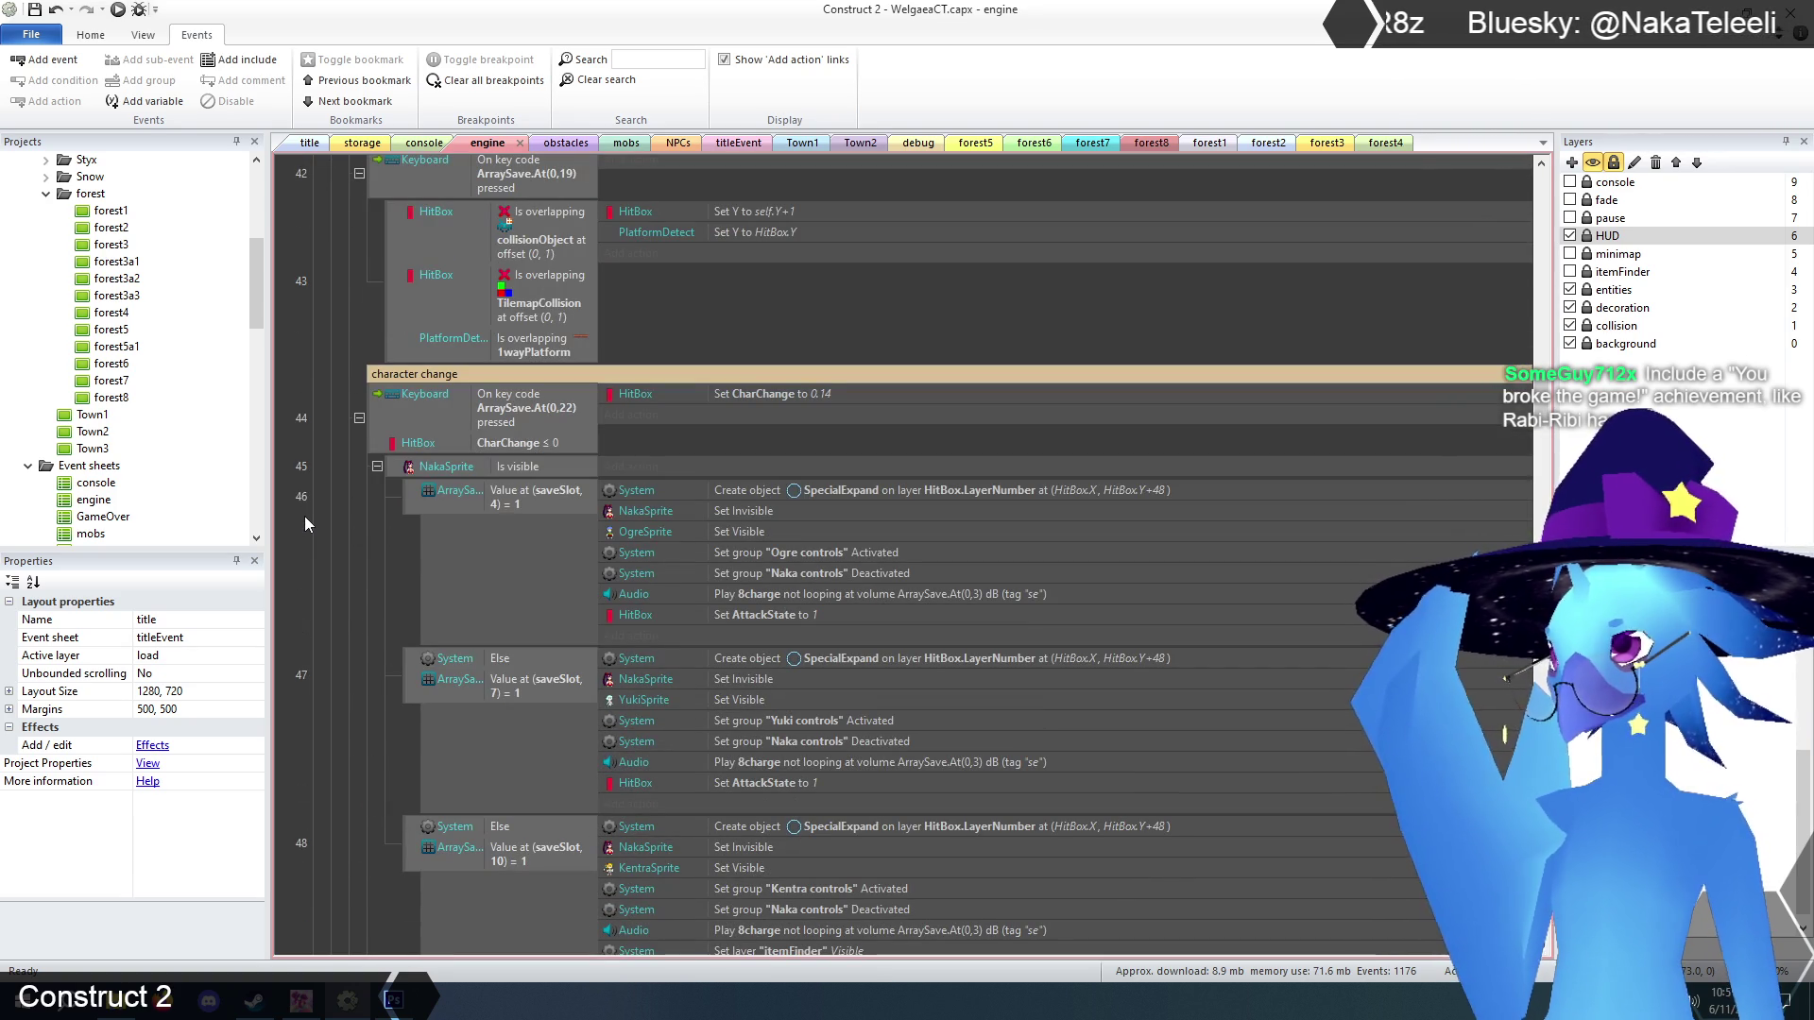
{"action": "scroll", "coordinate": [304, 516], "scroll_direction": "up", "scroll_amount": 5}
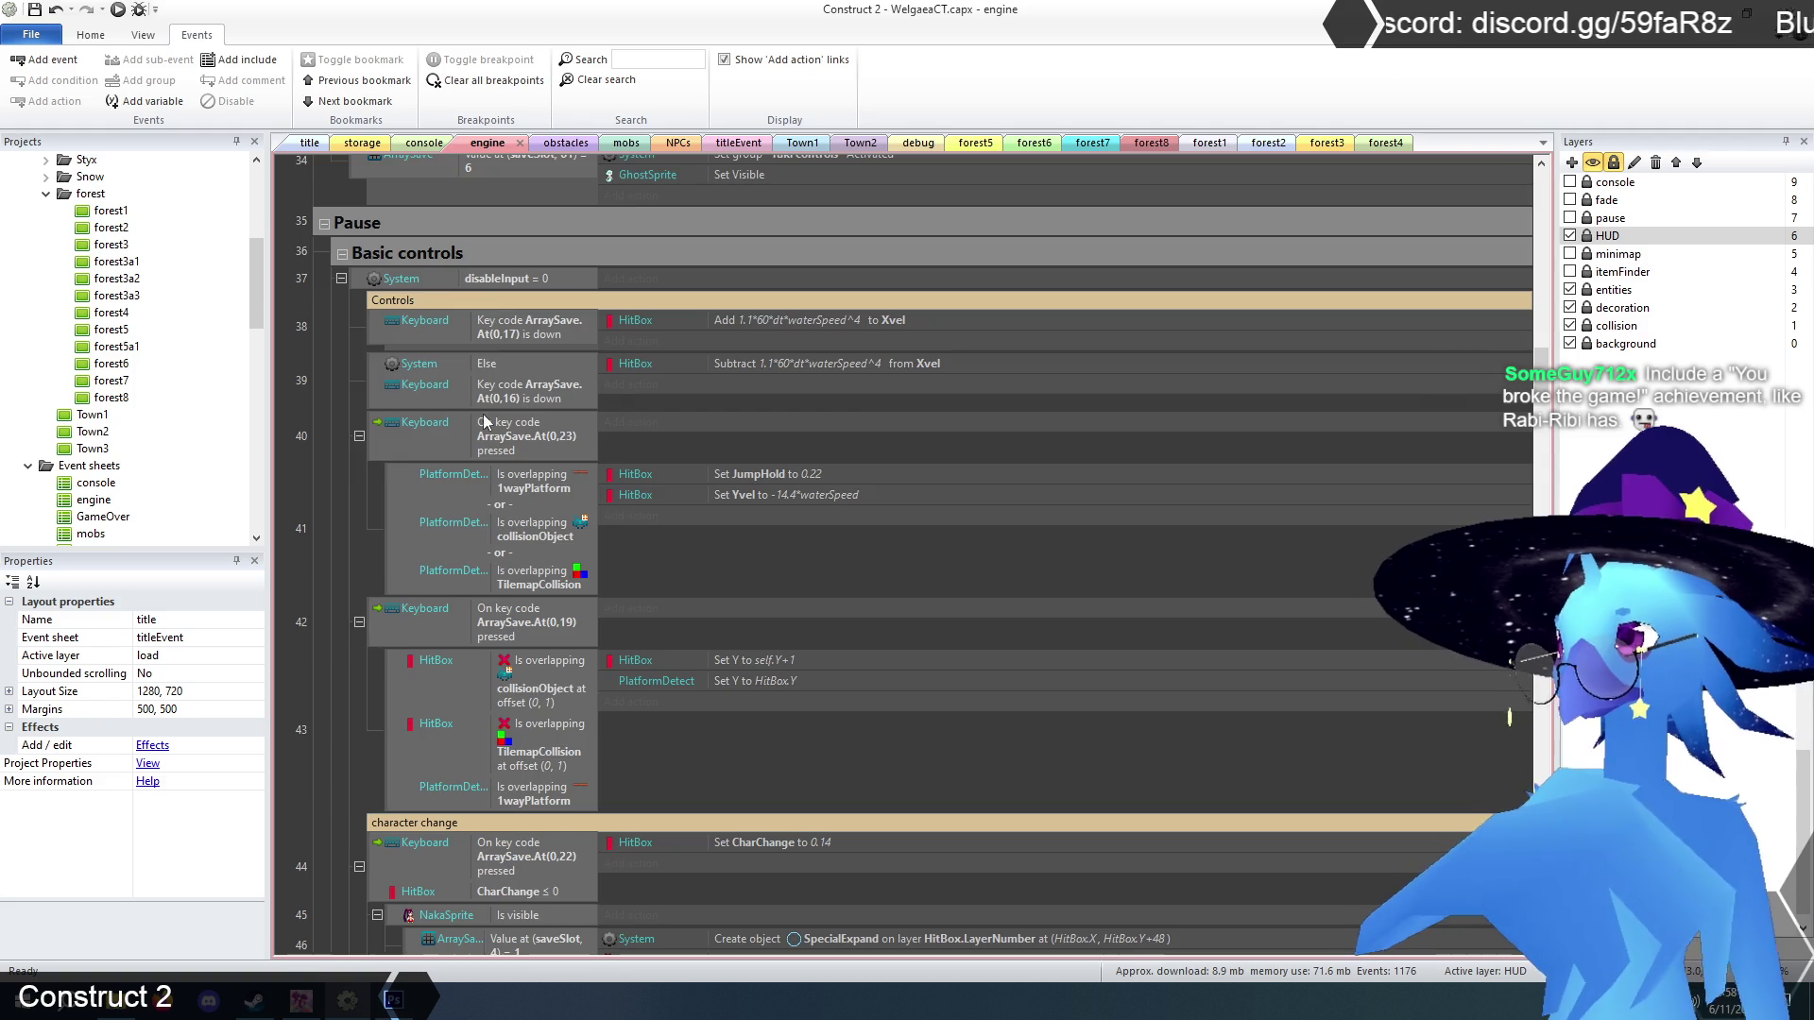
{"action": "scroll", "coordinate": [485, 416], "scroll_direction": "down", "scroll_amount": 10}
{"action": "scroll", "coordinate": [484, 415], "scroll_direction": "down", "scroll_amount": 2}
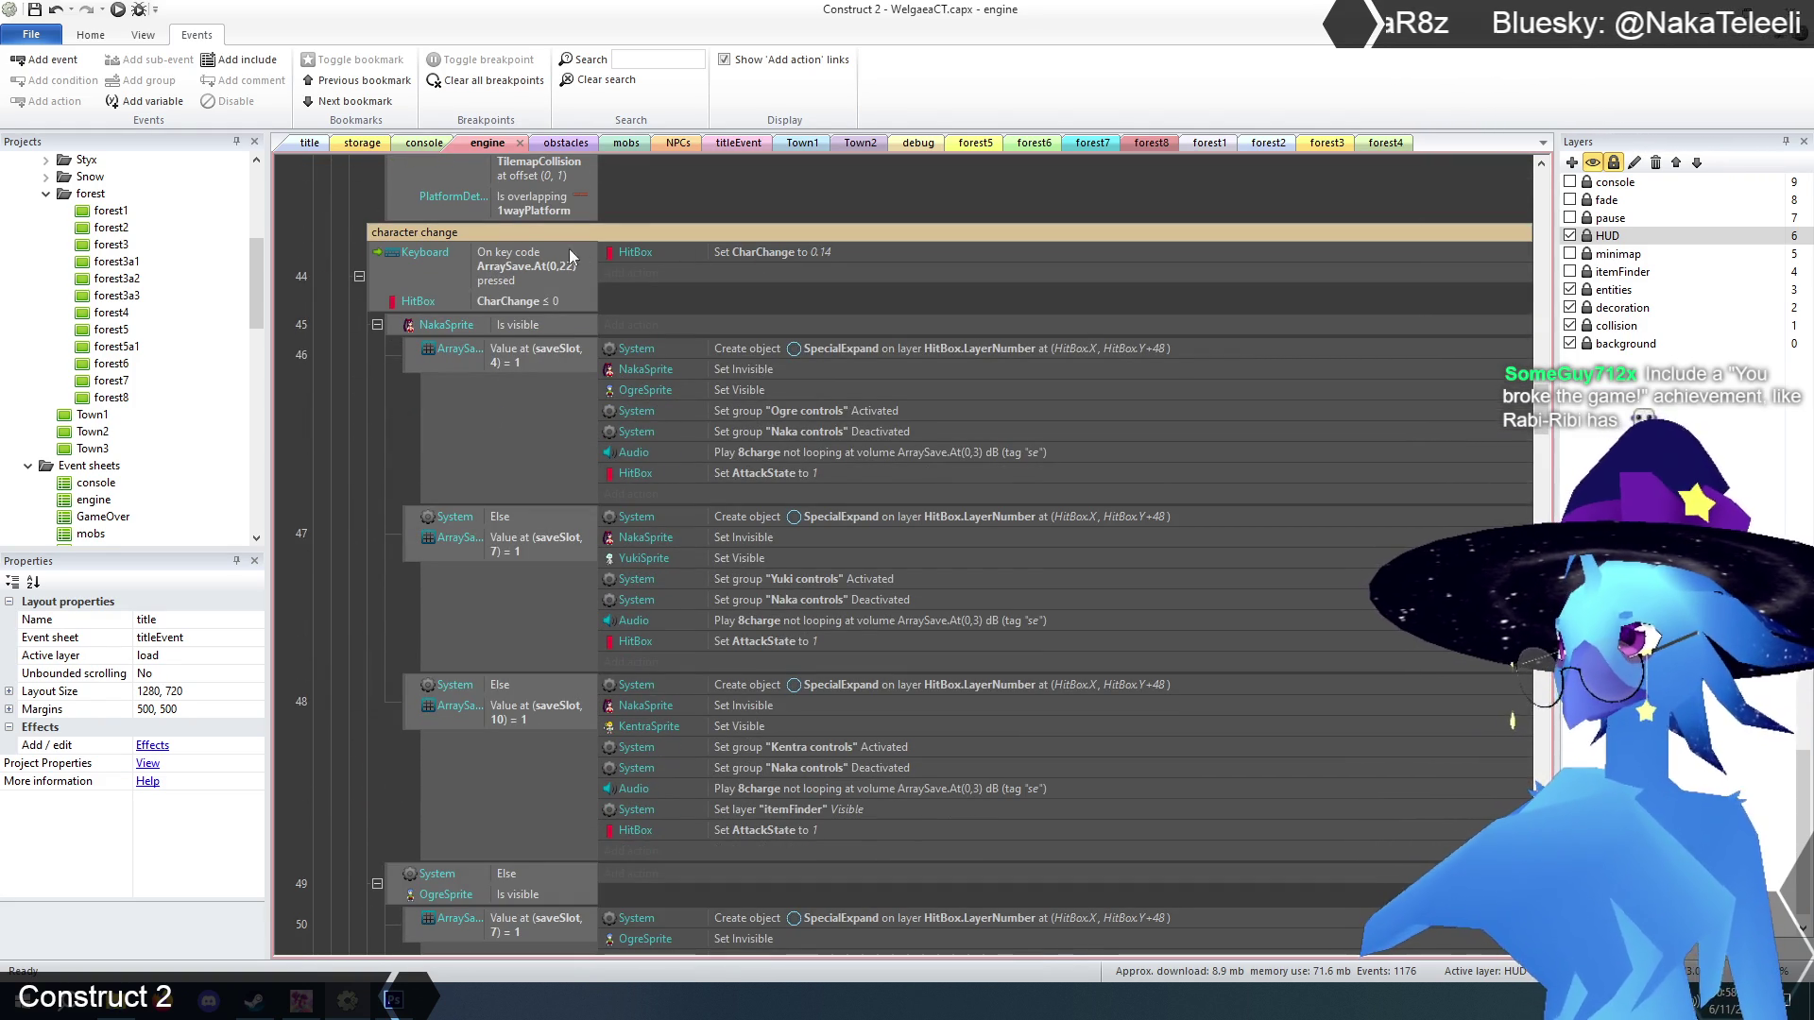
{"action": "scroll", "coordinate": [525, 270], "scroll_direction": "down", "scroll_amount": 15}
{"action": "scroll", "coordinate": [525, 275], "scroll_direction": "down", "scroll_amount": 20}
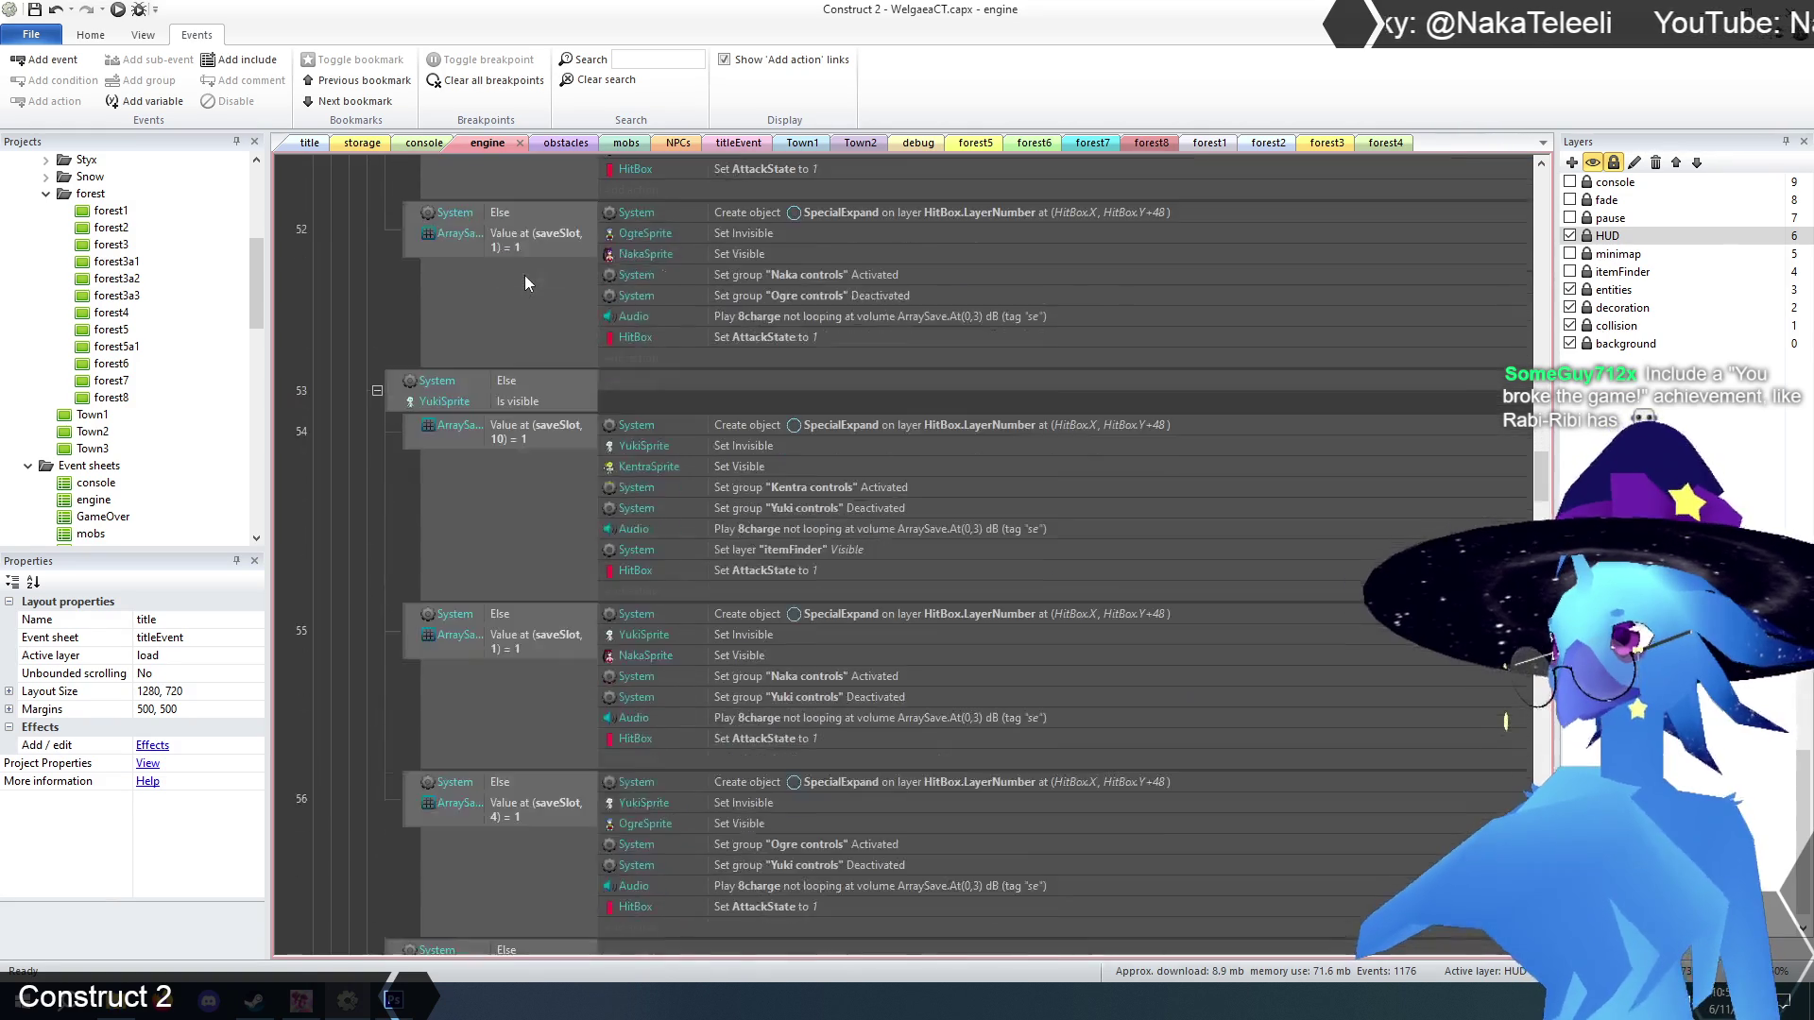
{"action": "scroll", "coordinate": [525, 278], "scroll_direction": "down", "scroll_amount": 9}
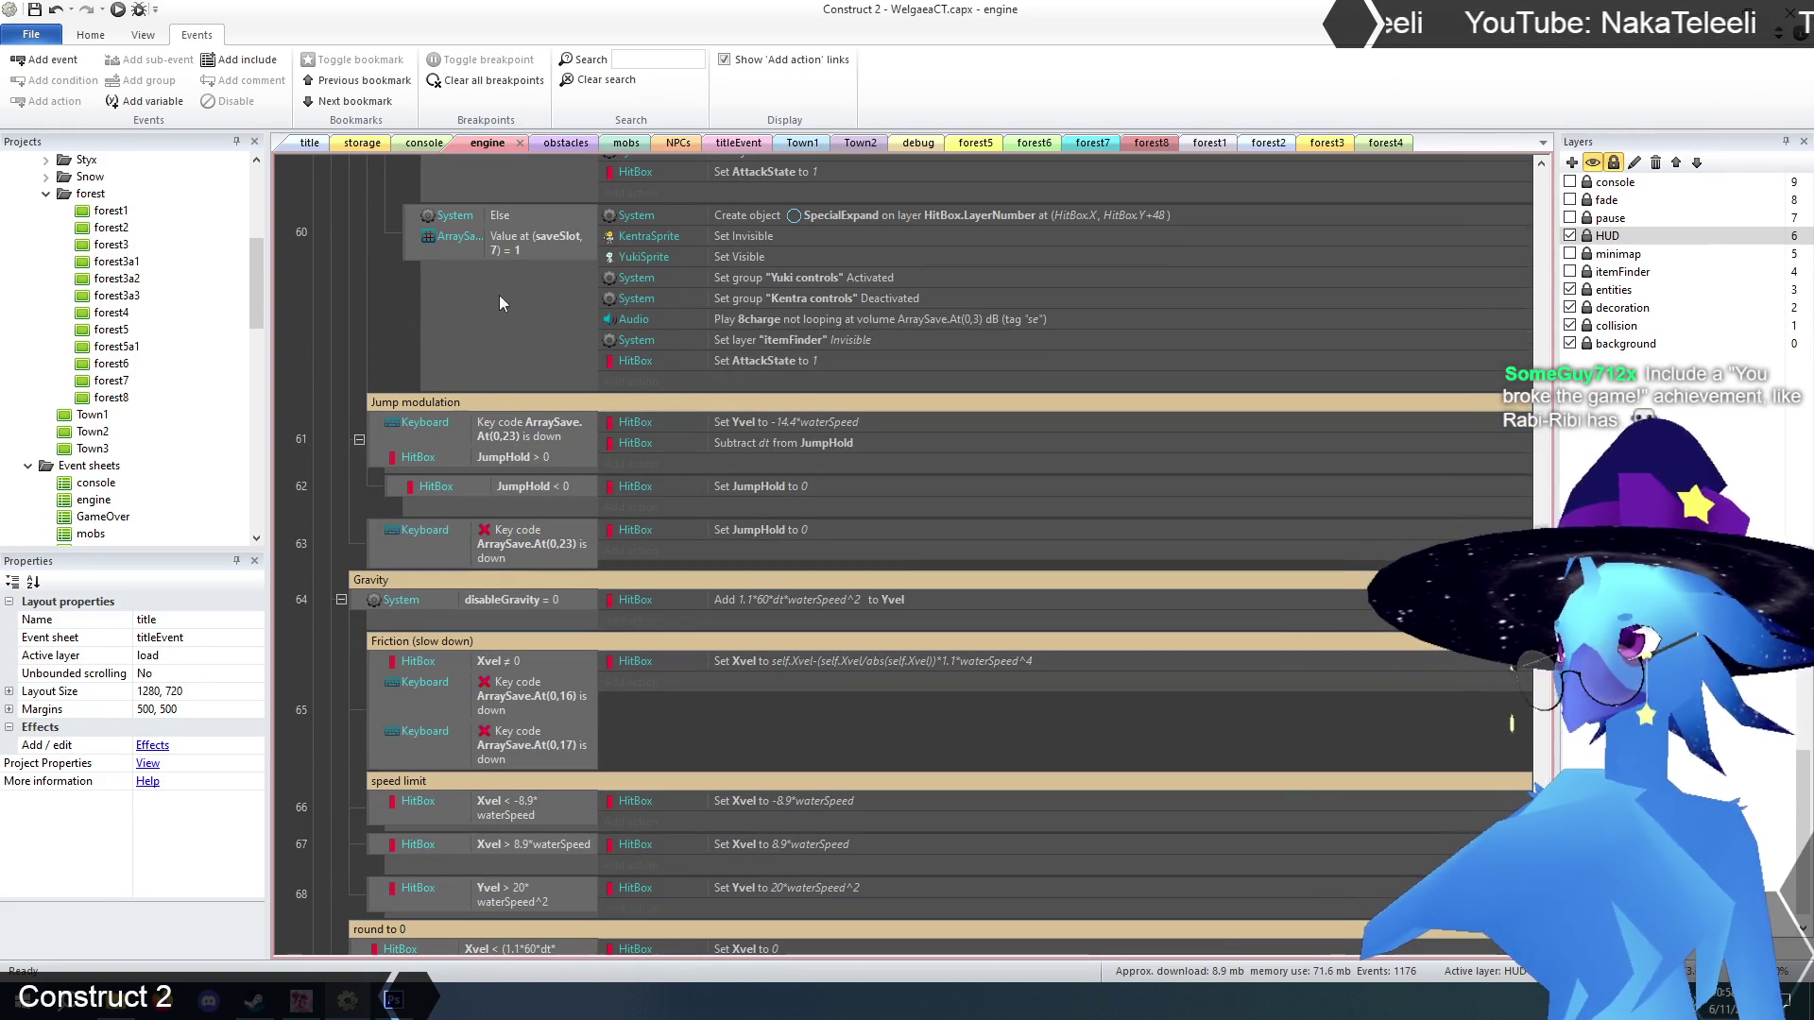
{"action": "scroll", "coordinate": [523, 493], "scroll_direction": "down", "scroll_amount": 5}
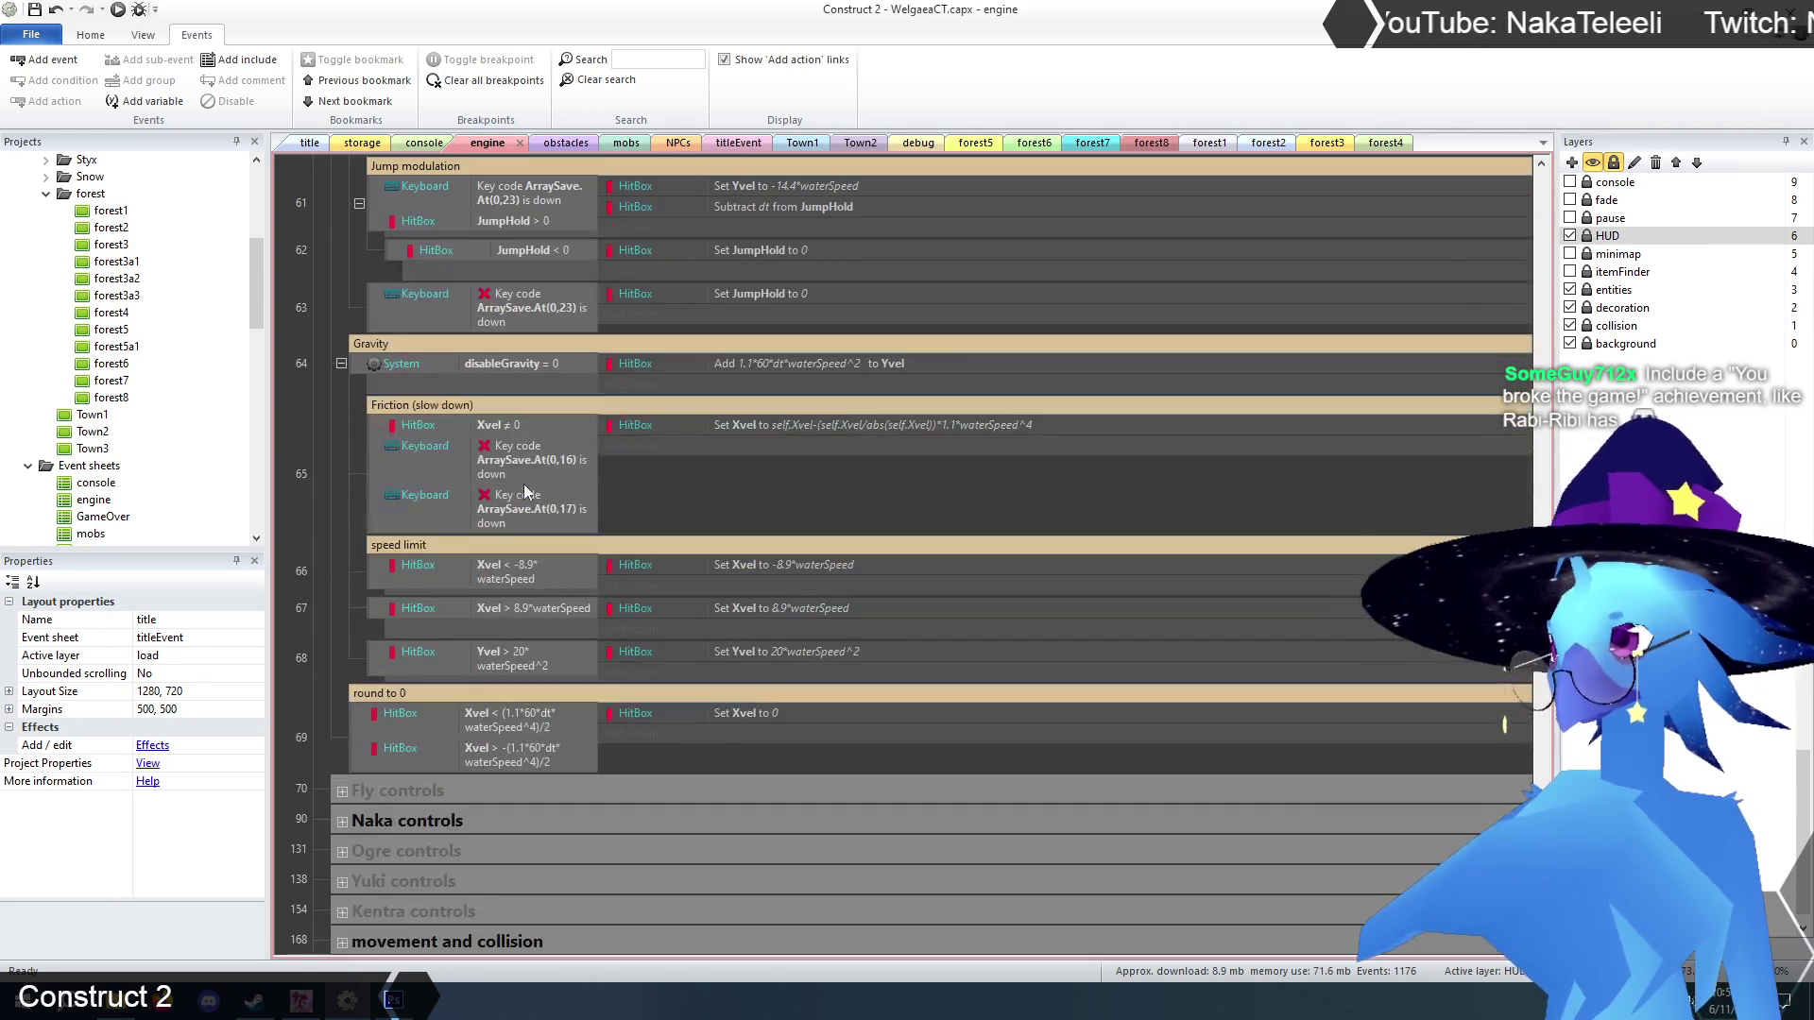
{"action": "scroll", "coordinate": [482, 383], "scroll_direction": "down", "scroll_amount": 7}
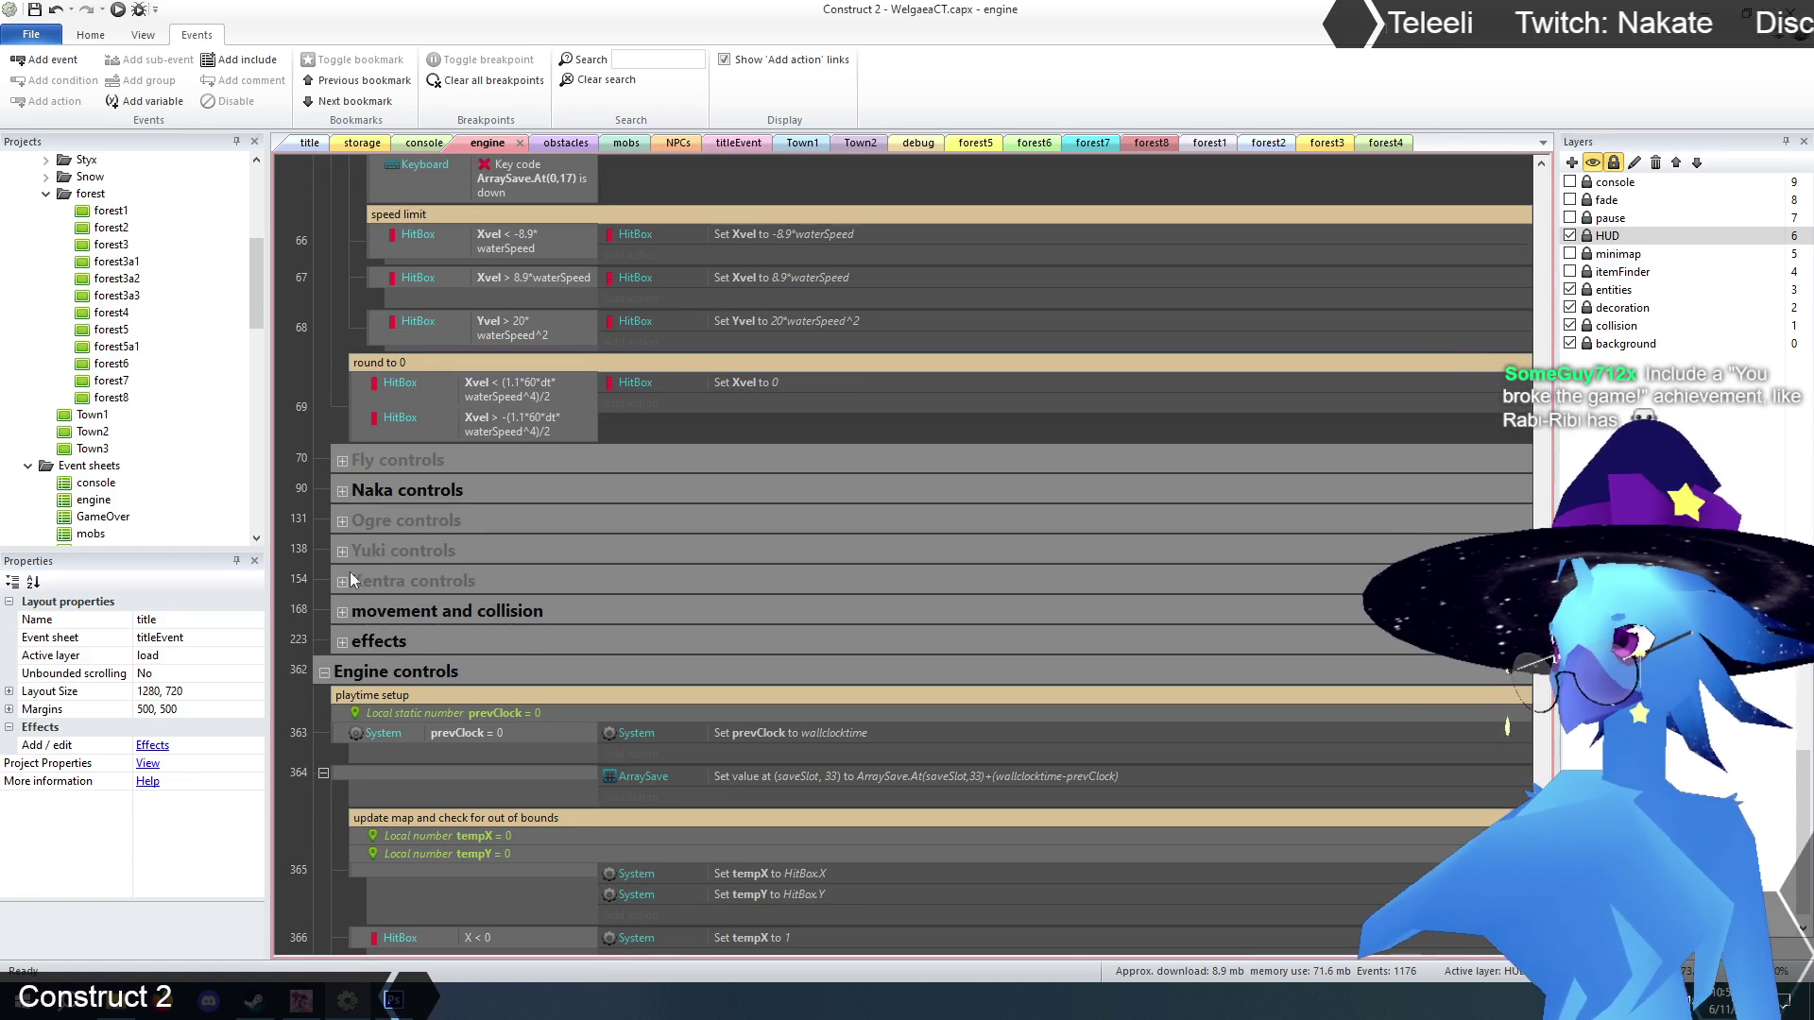
{"action": "left_click", "coordinate": [343, 491]}
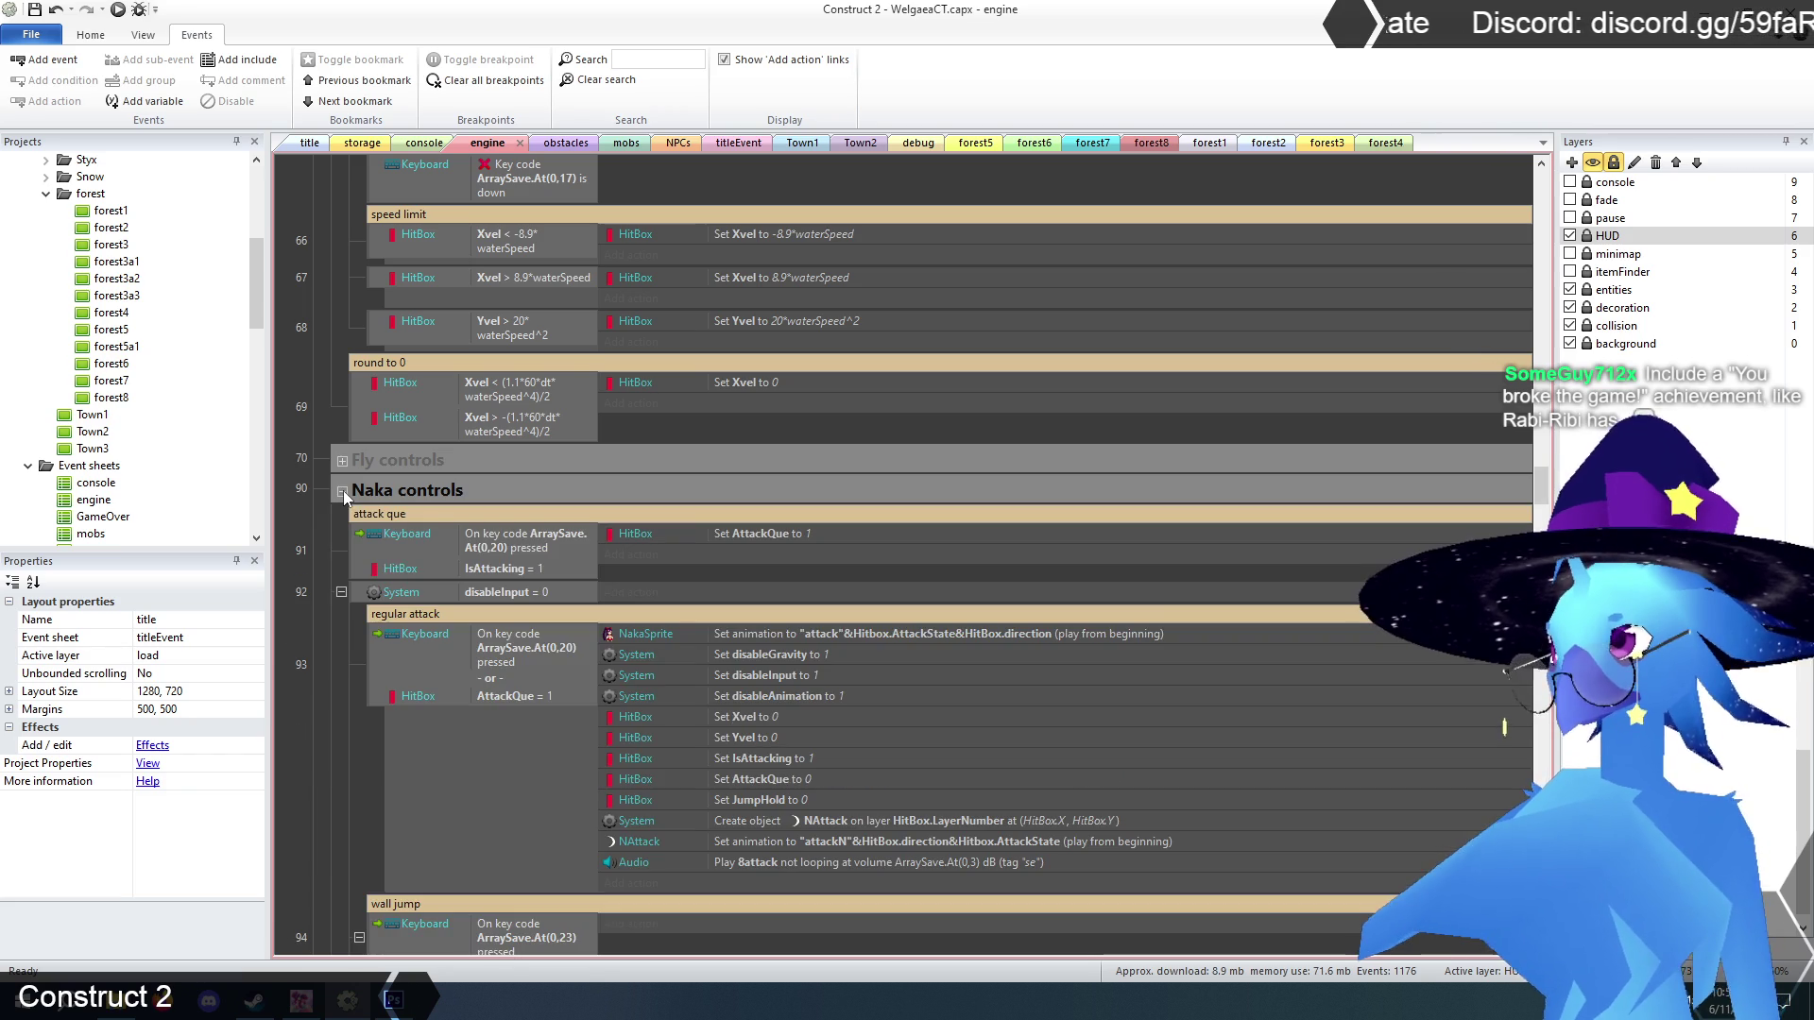
{"action": "scroll", "coordinate": [340, 525], "scroll_direction": "down", "scroll_amount": 4}
{"action": "scroll", "coordinate": [341, 535], "scroll_direction": "down", "scroll_amount": 10}
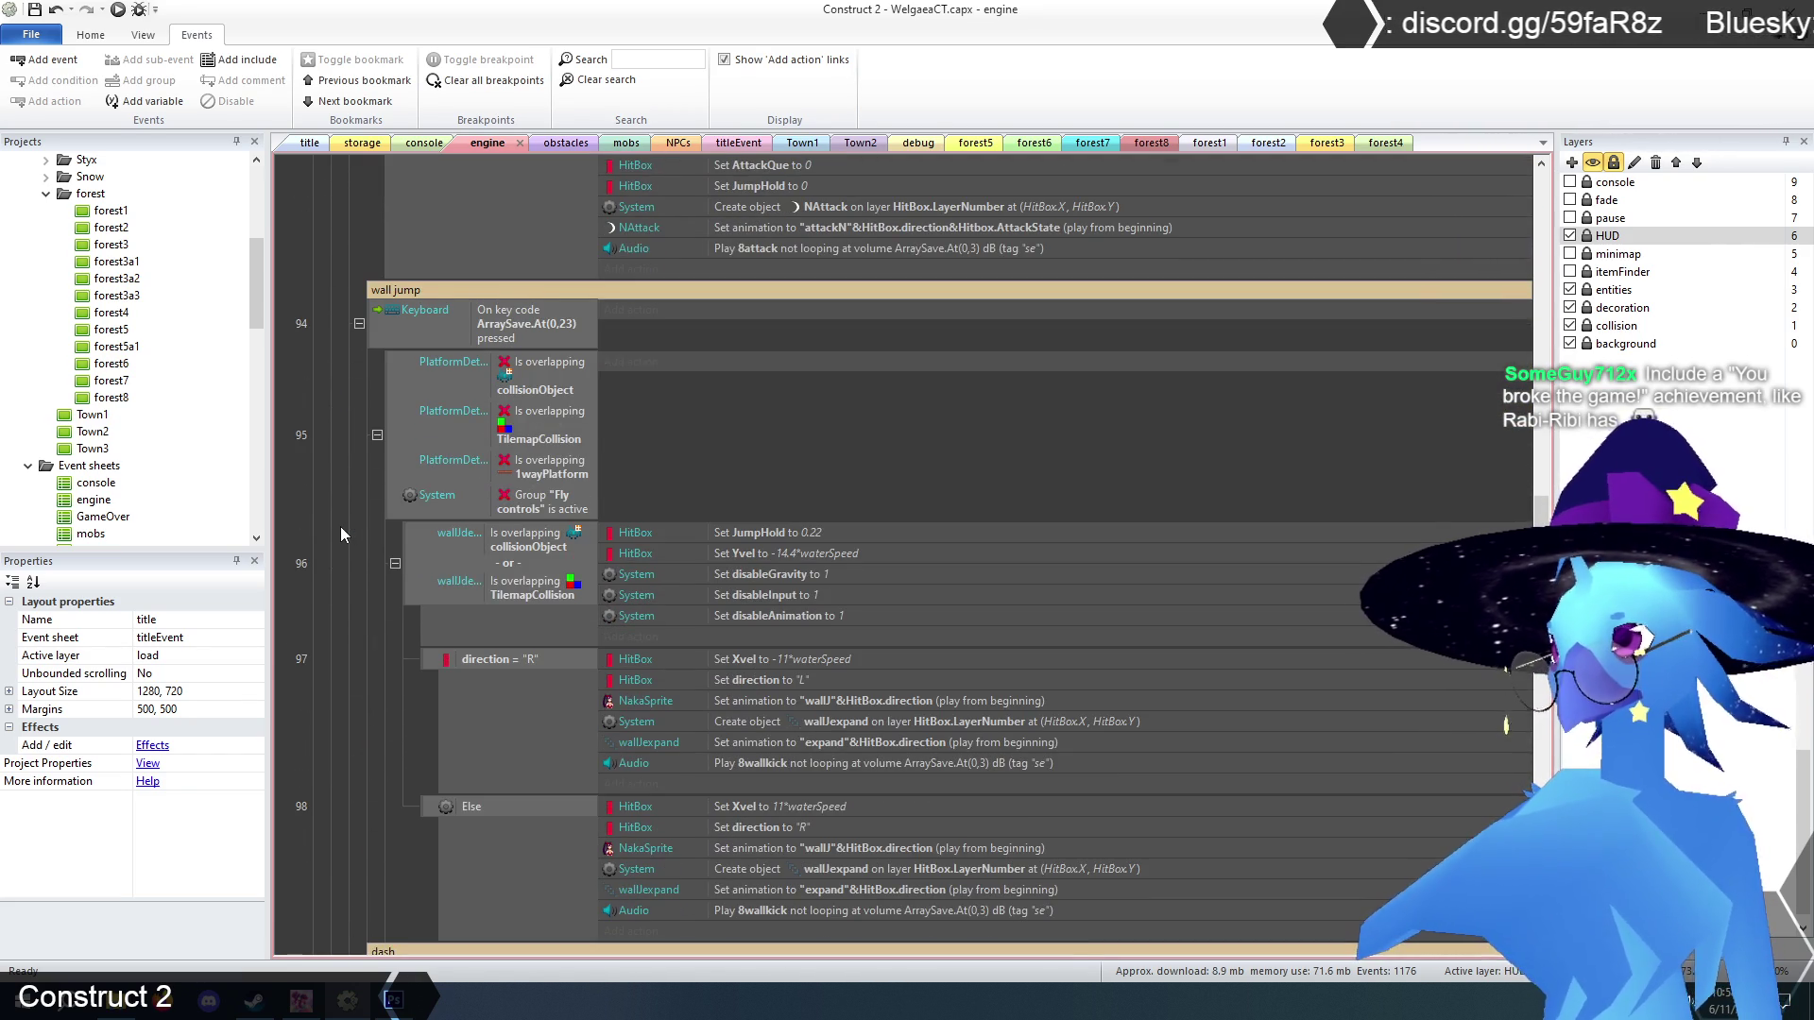
{"action": "scroll", "coordinate": [342, 528], "scroll_direction": "down", "scroll_amount": 3}
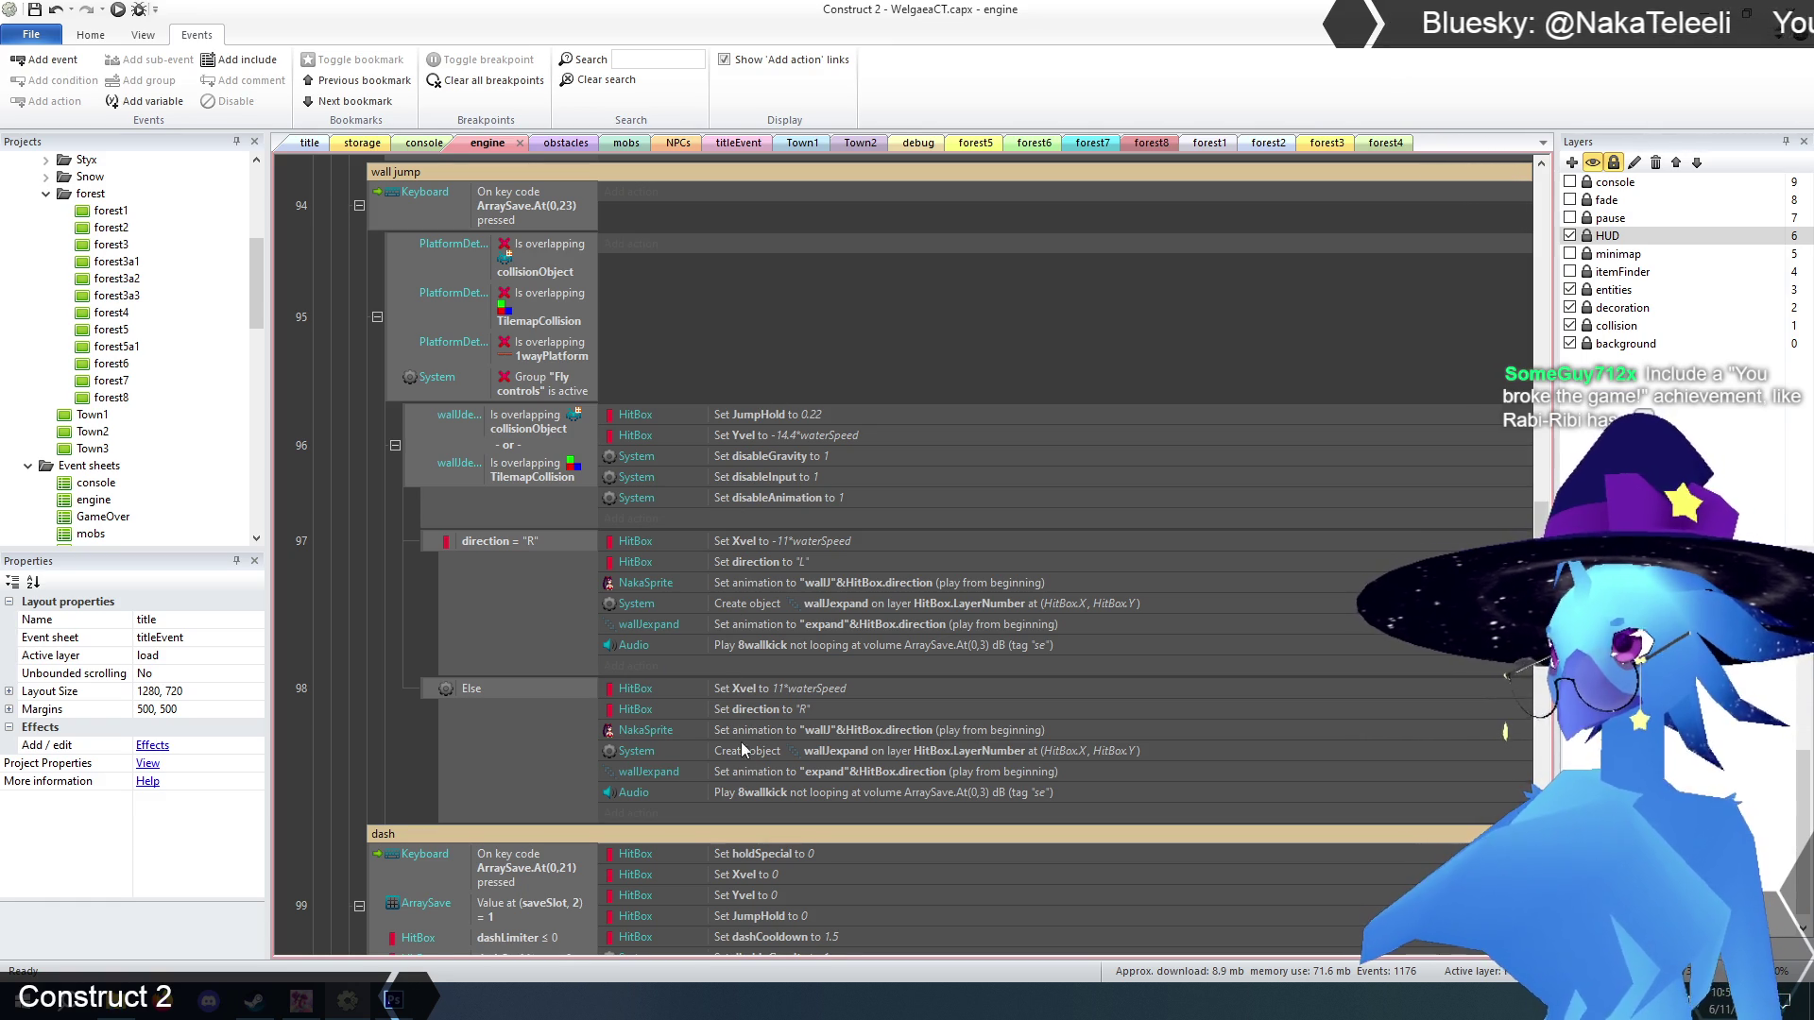
{"action": "scroll", "coordinate": [741, 698], "scroll_direction": "up", "scroll_amount": 3}
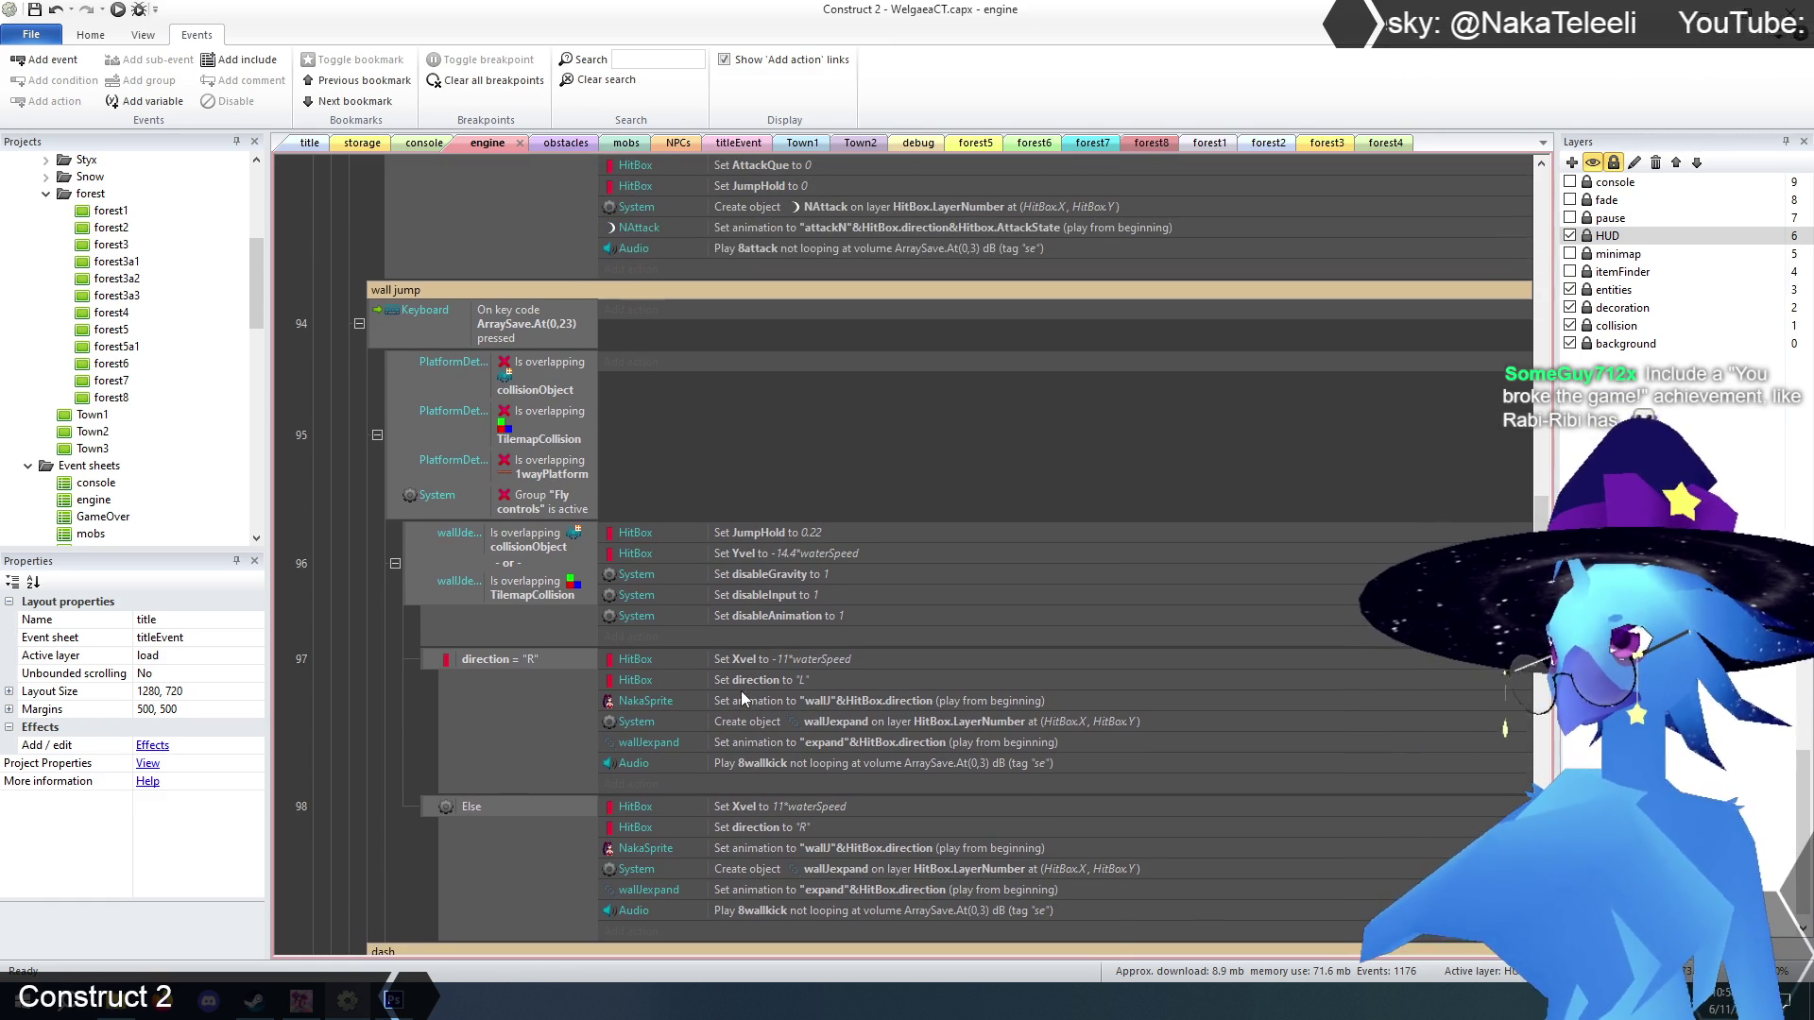
{"action": "left_click", "coordinate": [490, 661]}
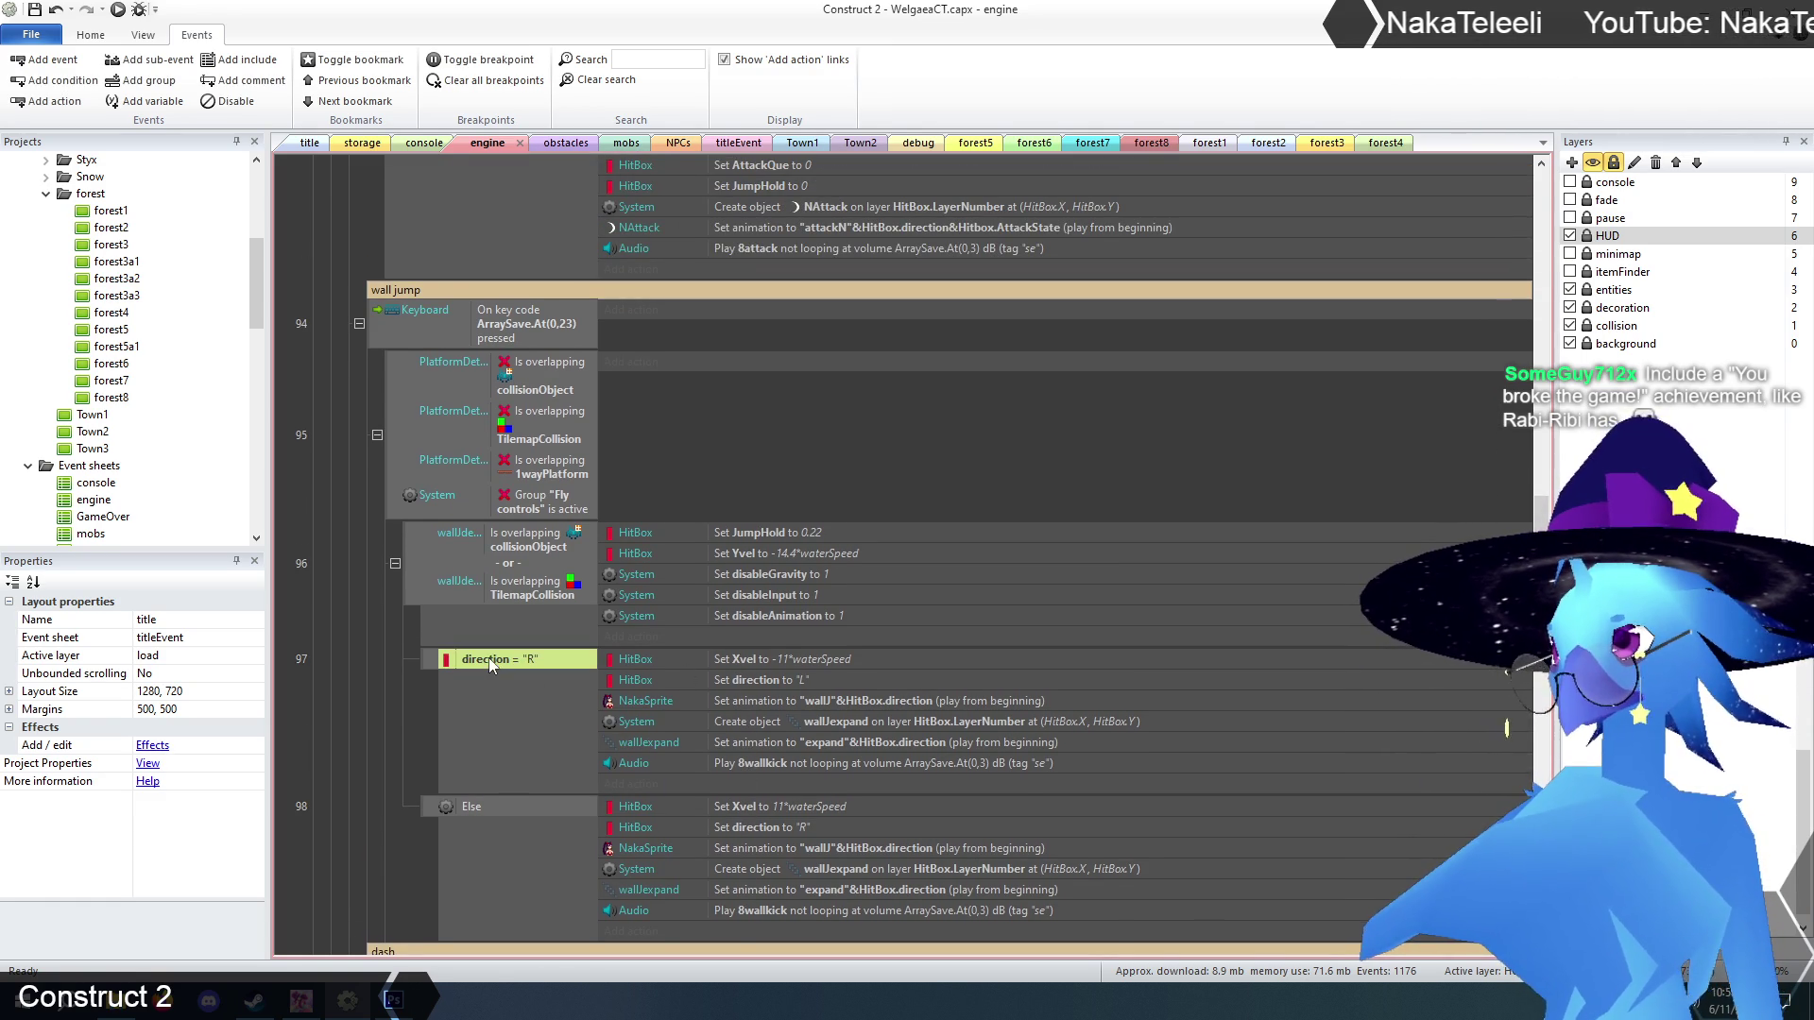
{"action": "left_click", "coordinate": [346, 701]}
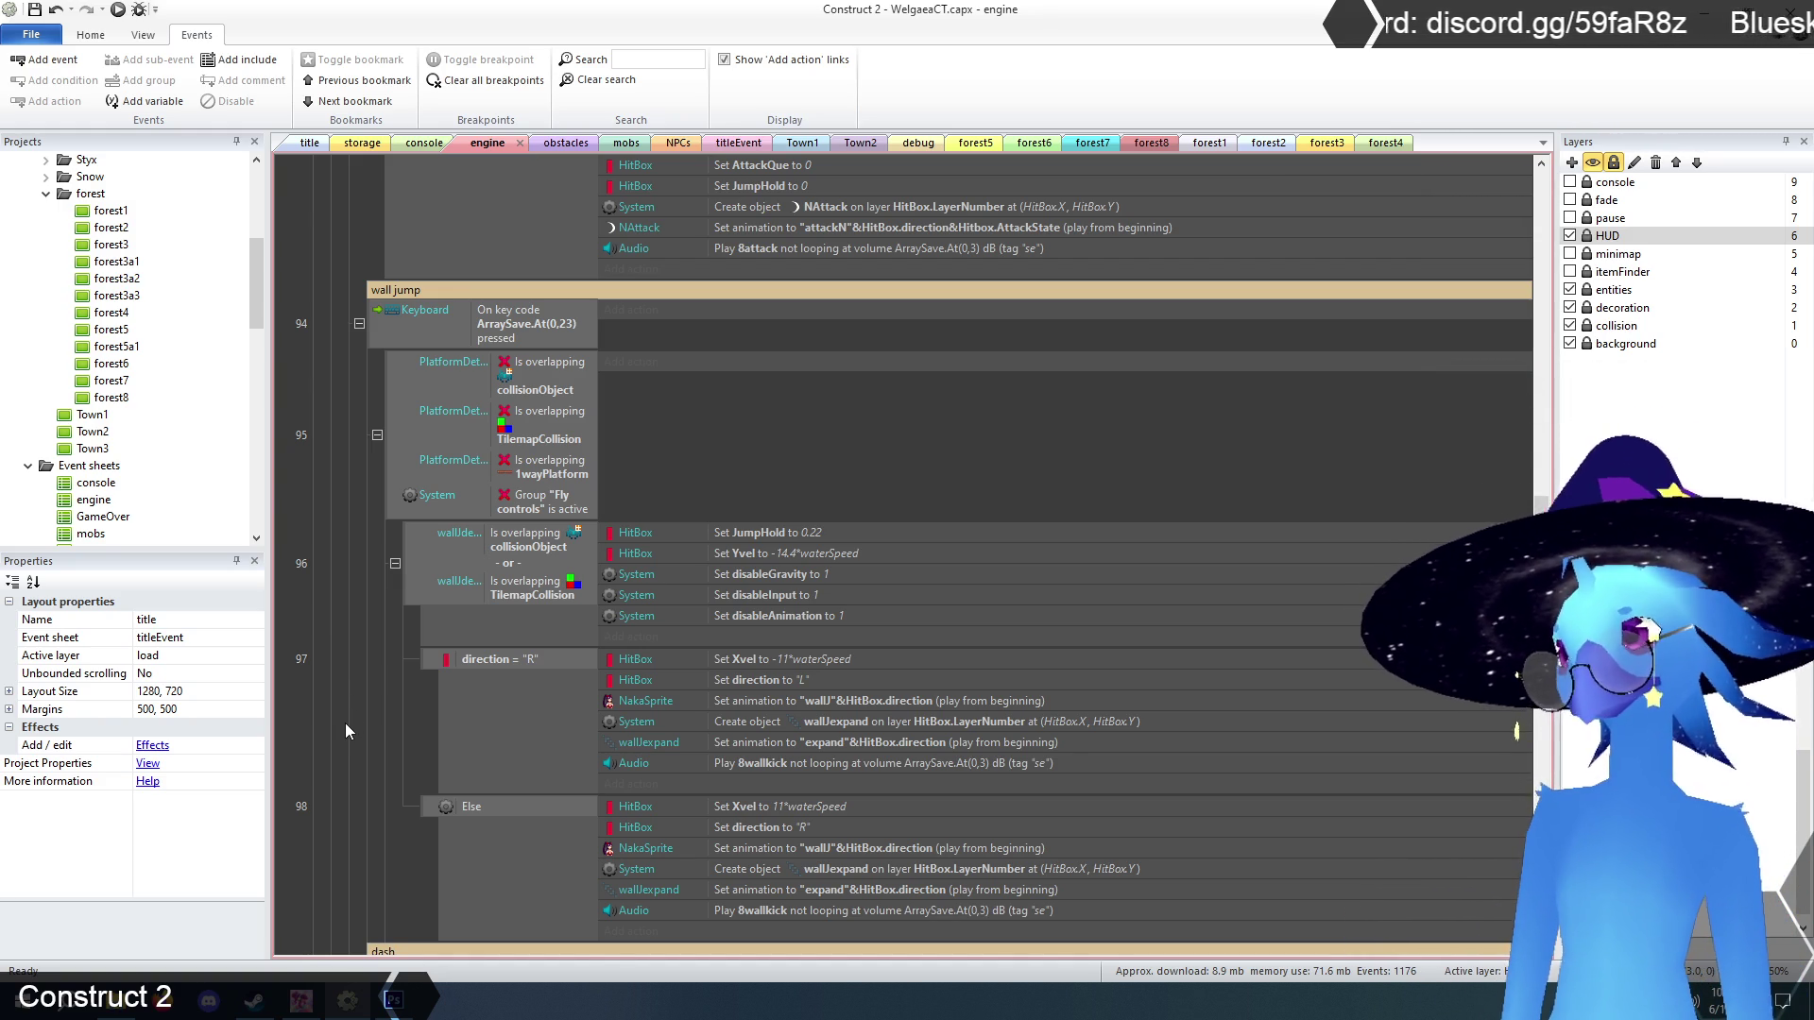
{"action": "left_click", "coordinate": [480, 659]}
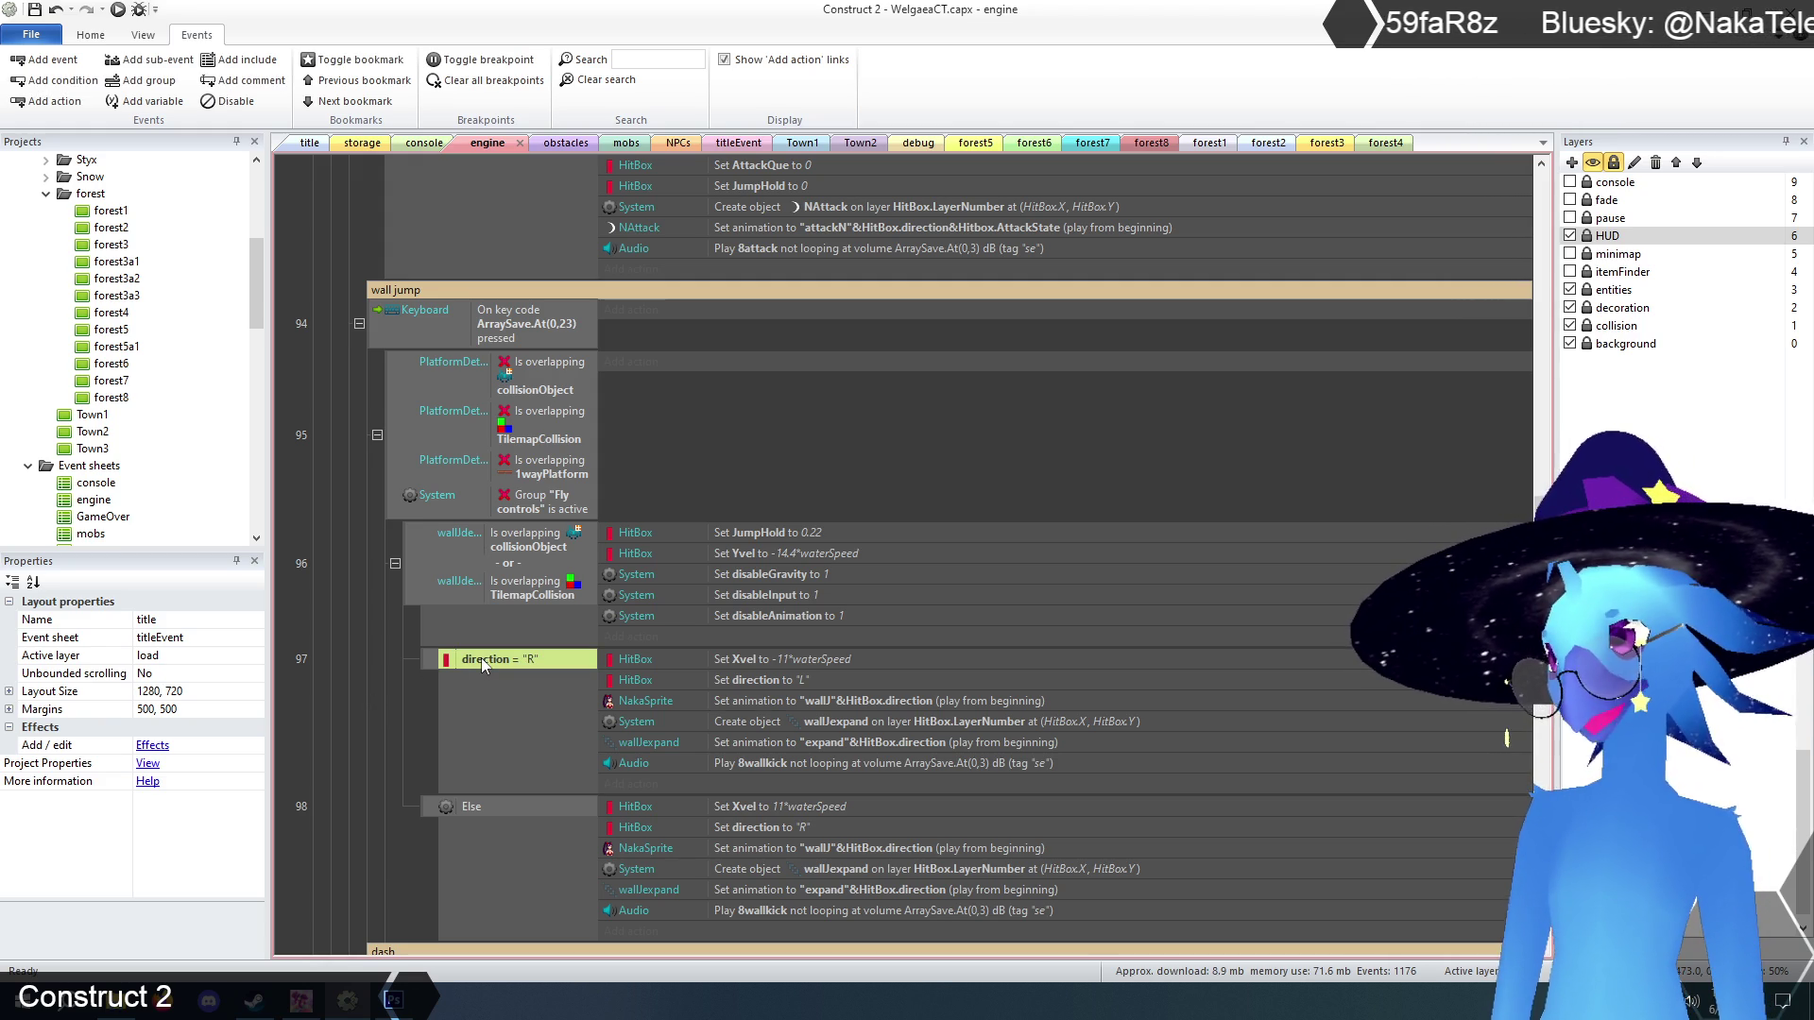
{"action": "left_click", "coordinate": [773, 682]}
{"action": "left_click", "coordinate": [756, 826]}
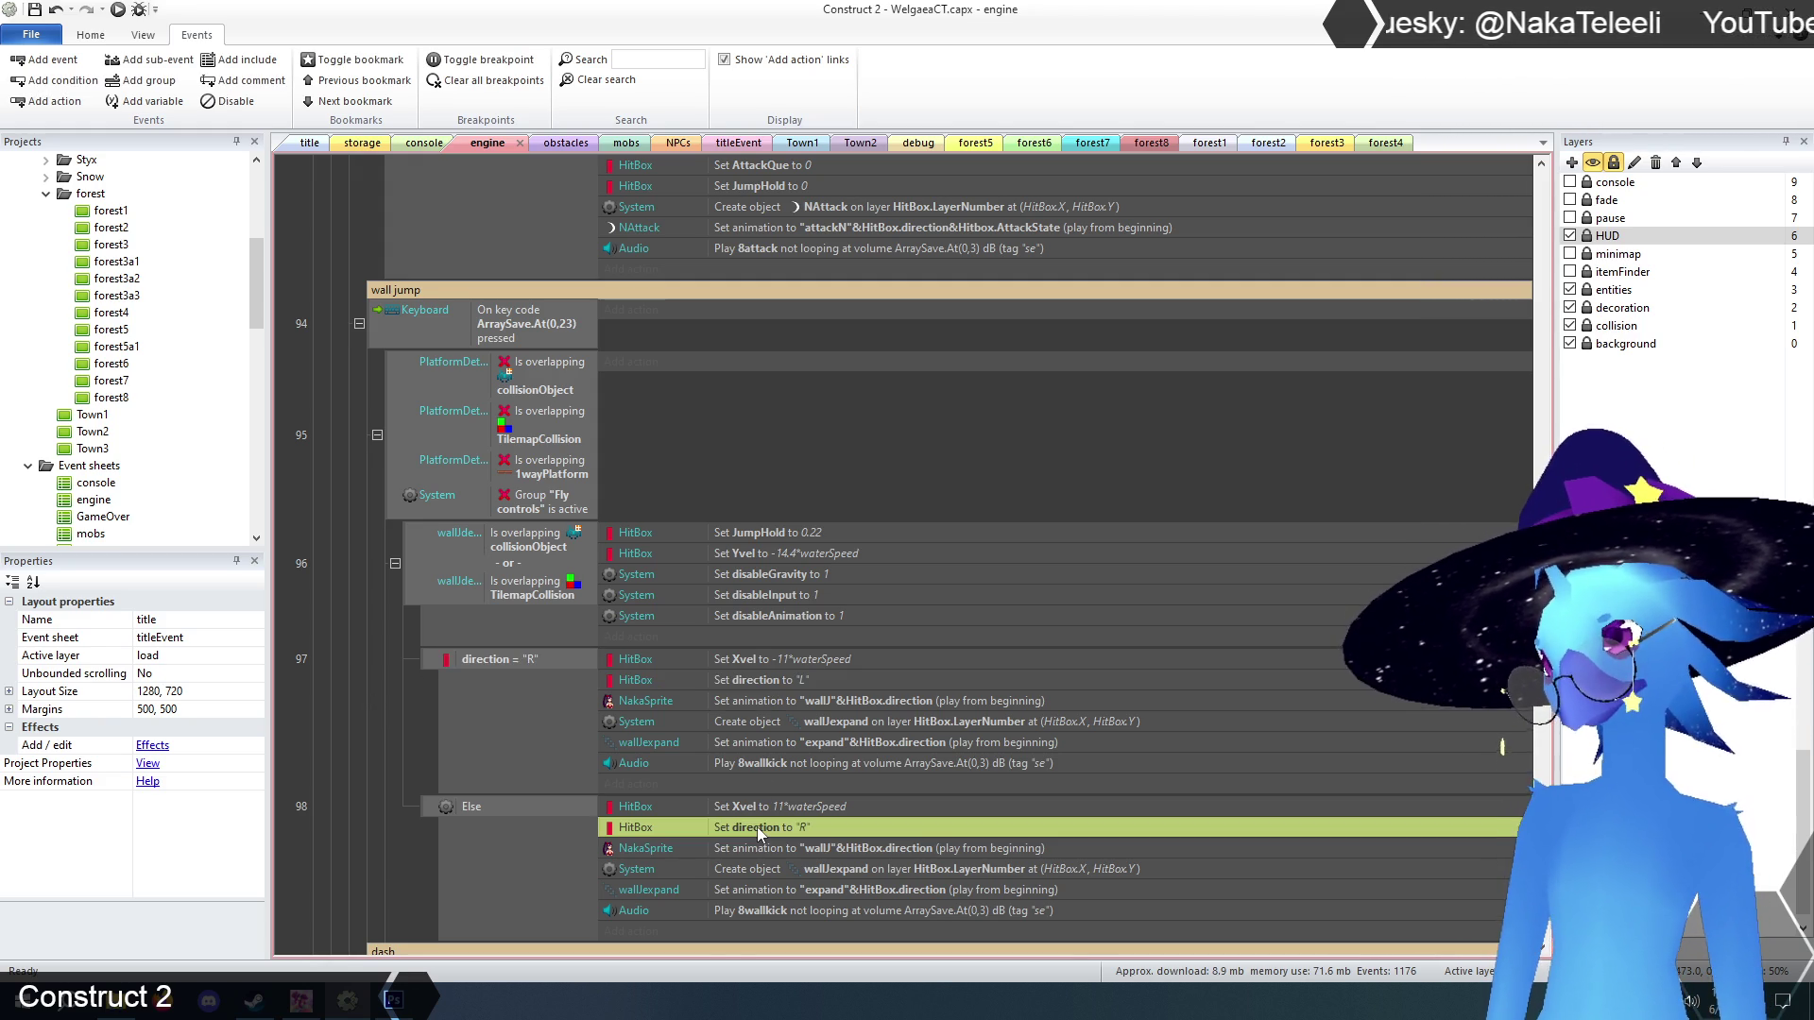
{"action": "scroll", "coordinate": [428, 690], "scroll_direction": "up", "scroll_amount": 3}
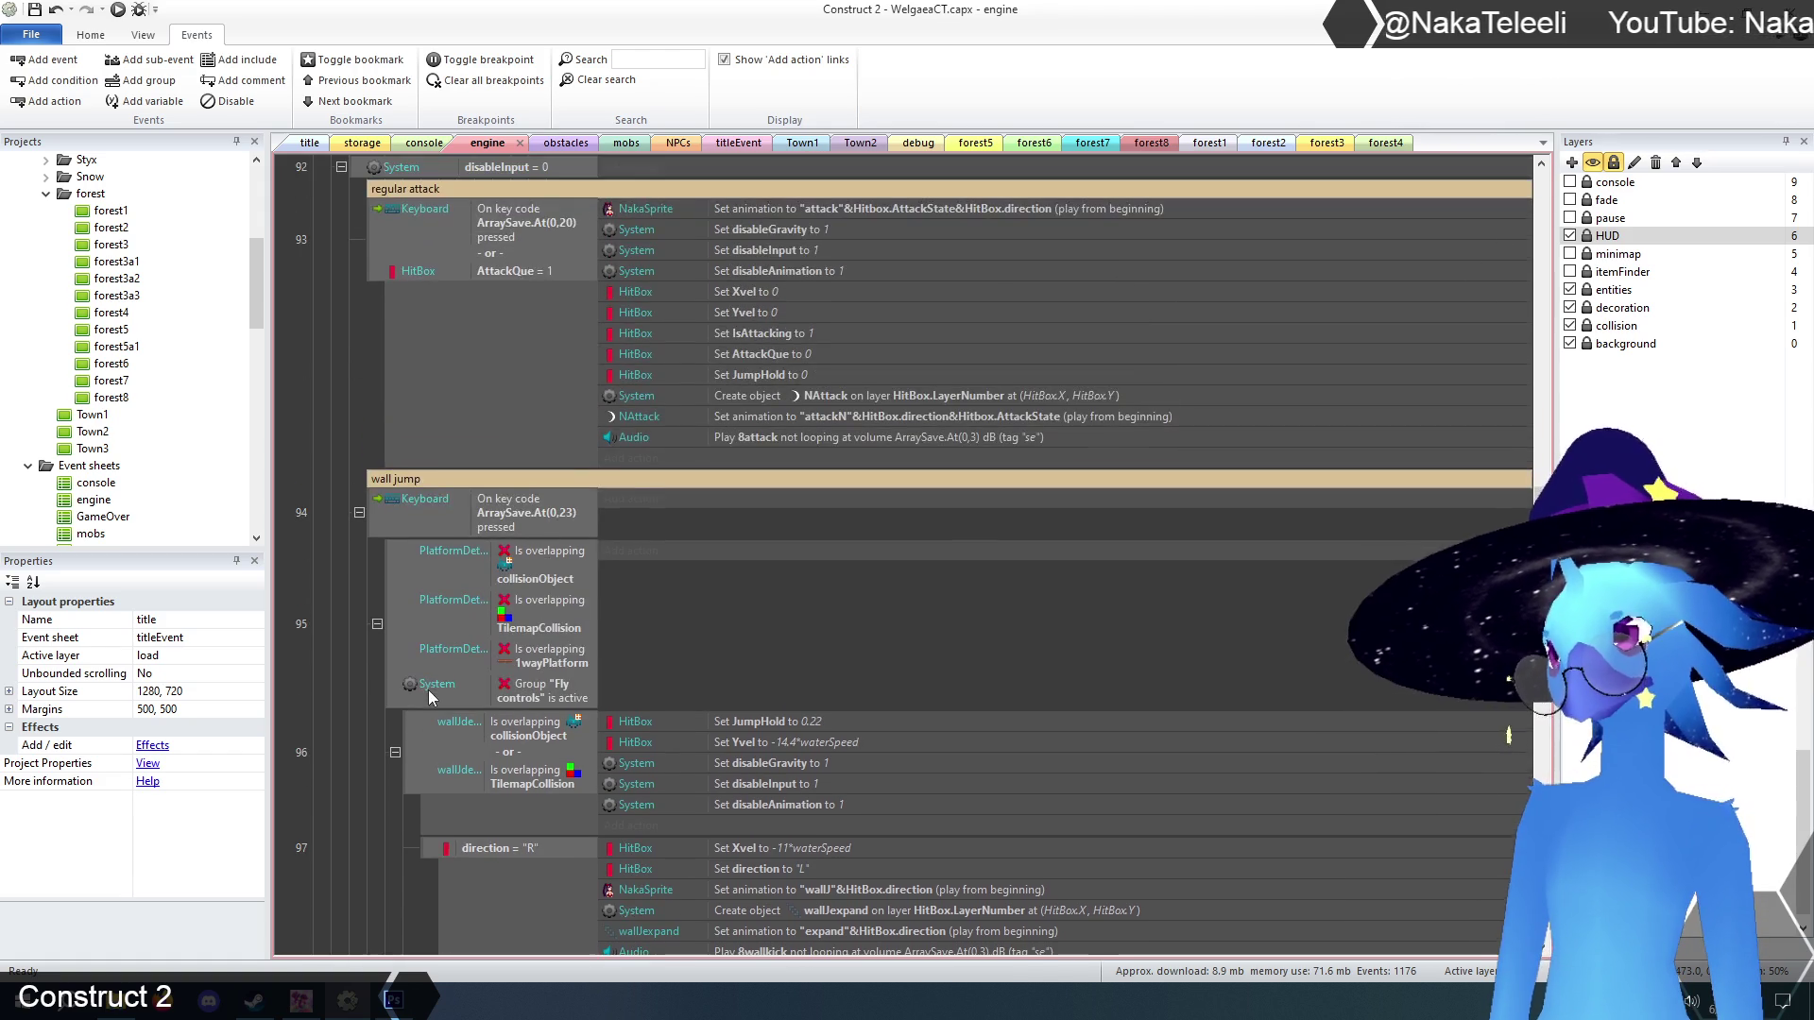
Scroll up and down through the engine event sheet to find the 'movement and collision' group.
{"action": "scroll", "coordinate": [378, 688], "scroll_direction": "up", "scroll_amount": 8}
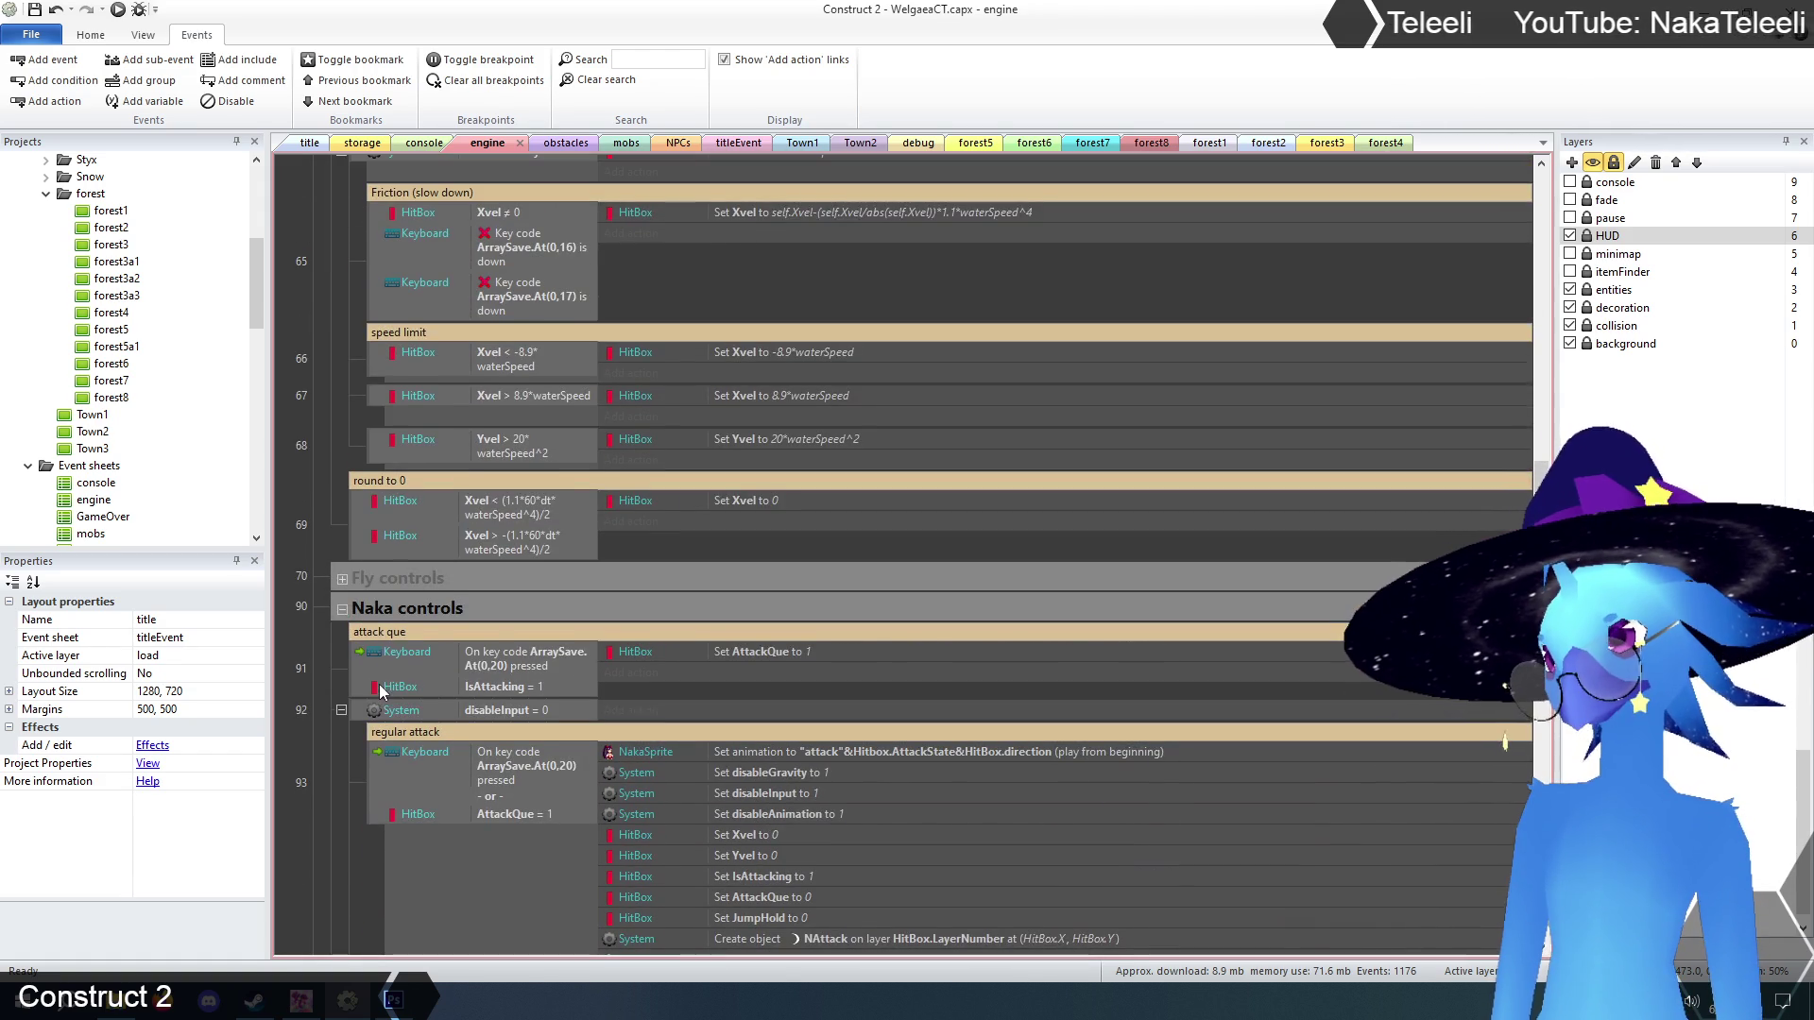
{"action": "scroll", "coordinate": [378, 686], "scroll_direction": "down", "scroll_amount": 2}
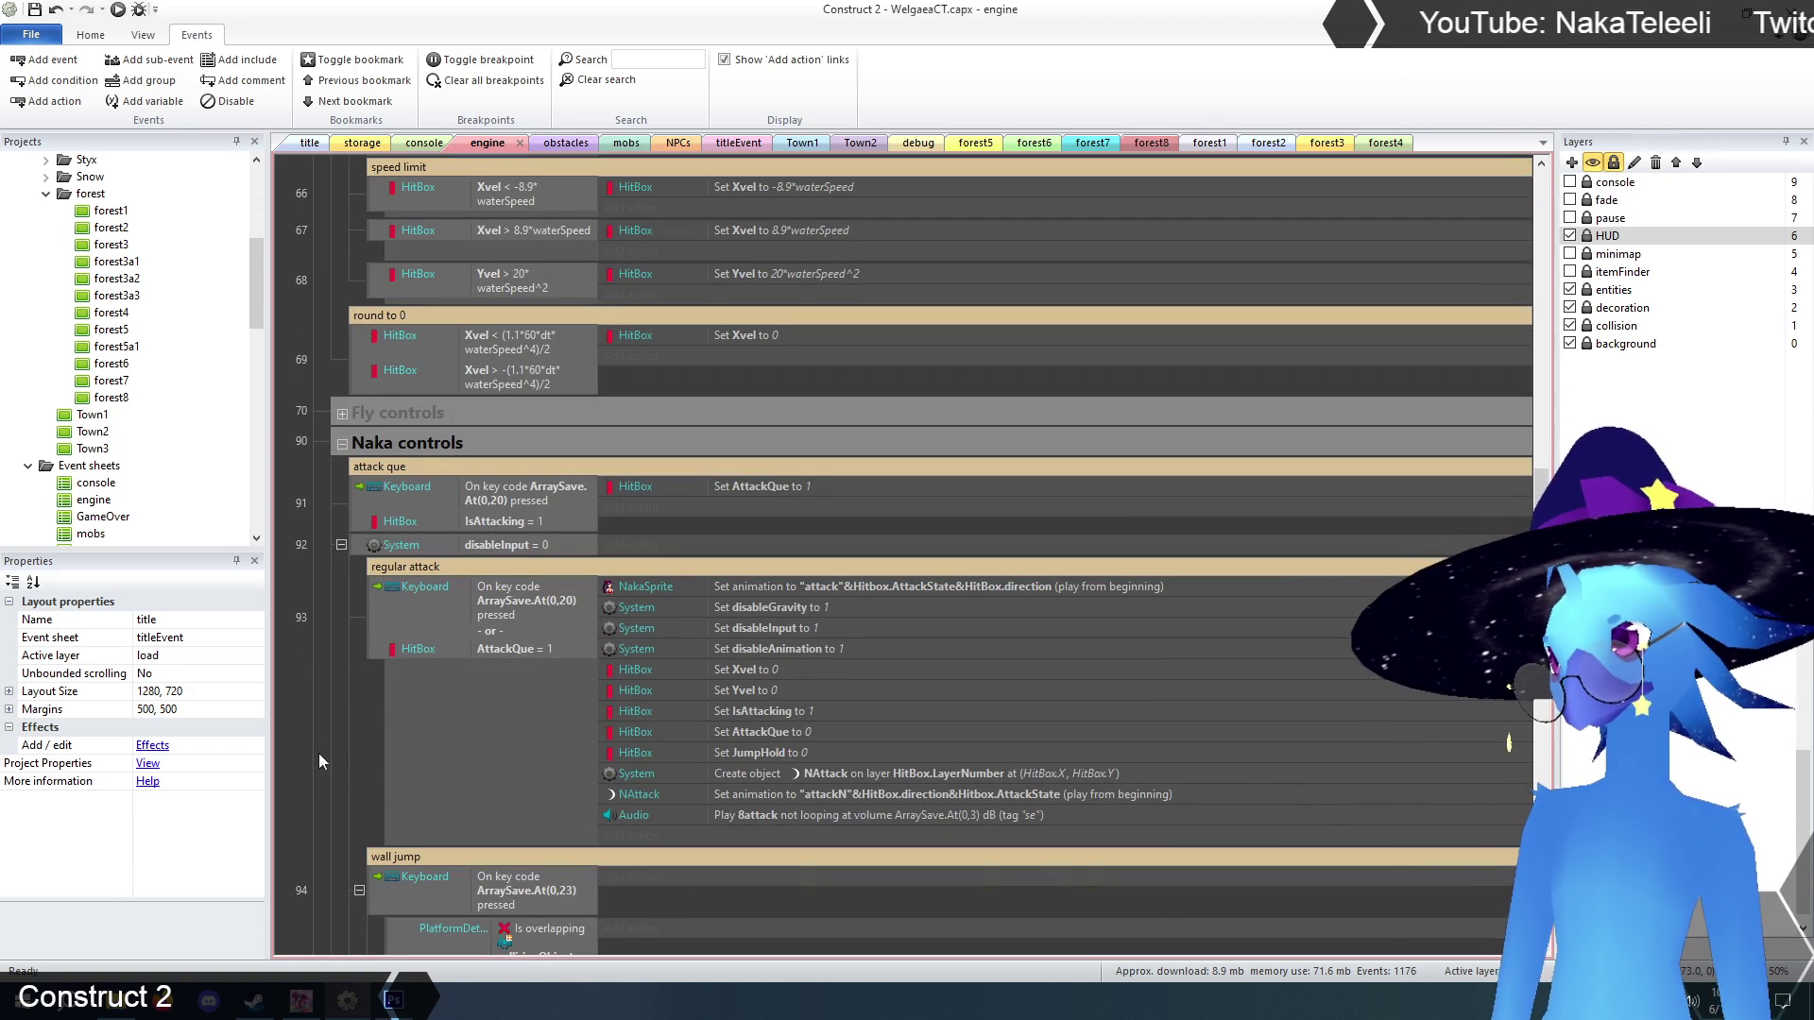
{"action": "scroll", "coordinate": [317, 729], "scroll_direction": "up", "scroll_amount": 8}
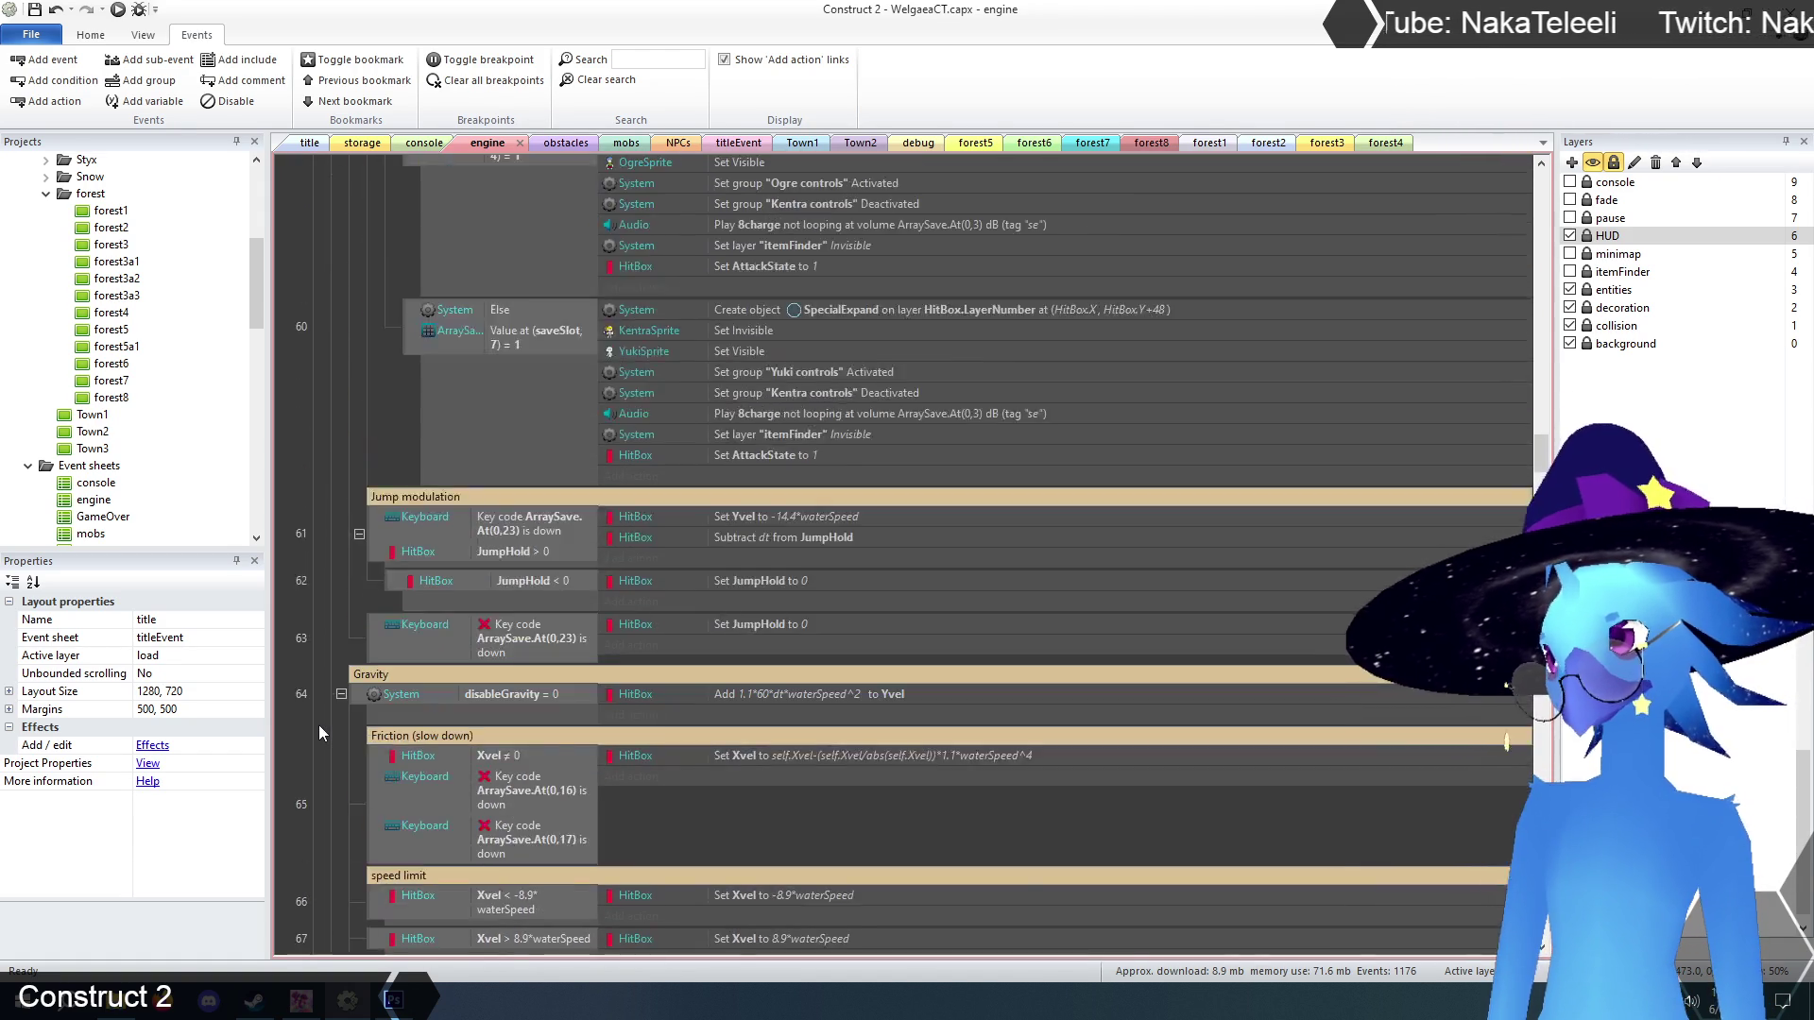
{"action": "scroll", "coordinate": [319, 723], "scroll_direction": "up", "scroll_amount": 10}
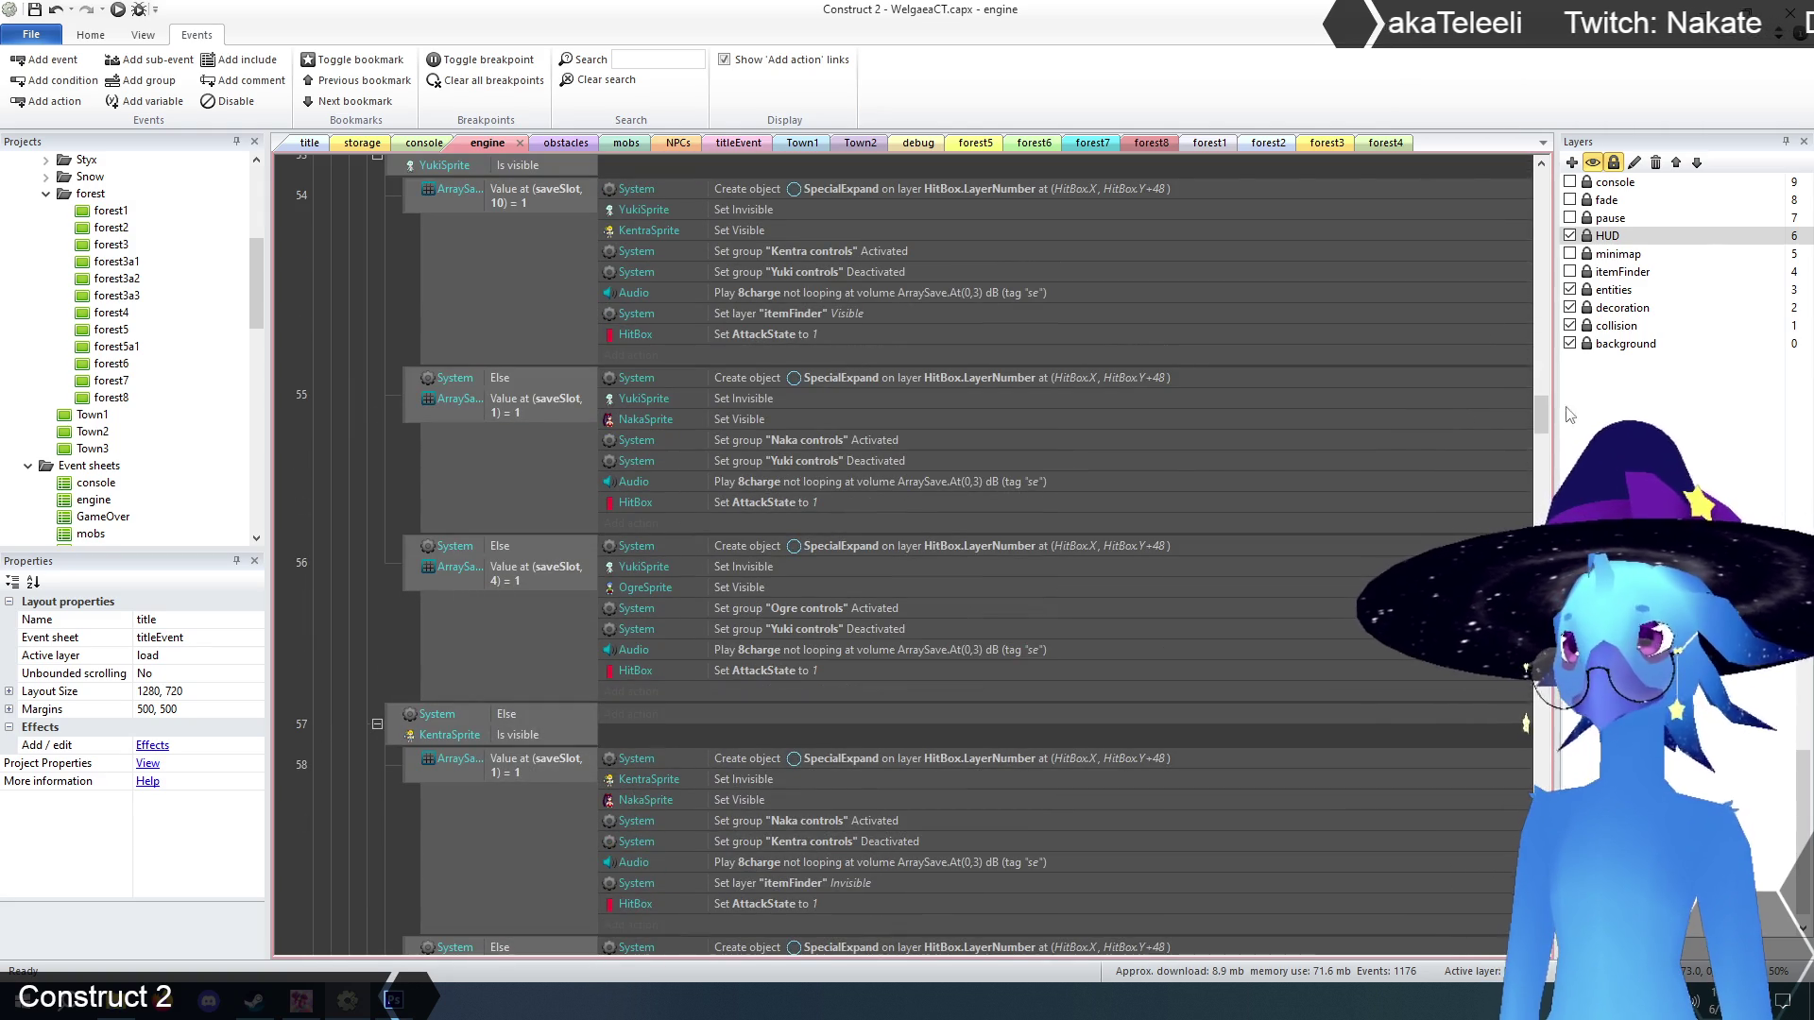
{"action": "mouse_move", "coordinate": [1540, 413]}
{"action": "left_mouse_down"}
{"action": "mouse_move", "coordinate": [1522, 230]}
{"action": "mouse_move", "coordinate": [1530, 365]}
{"action": "mouse_move", "coordinate": [1522, 312]}
{"action": "left_mouse_up"}
{"action": "scroll", "coordinate": [548, 567], "scroll_direction": "down", "scroll_amount": 1}
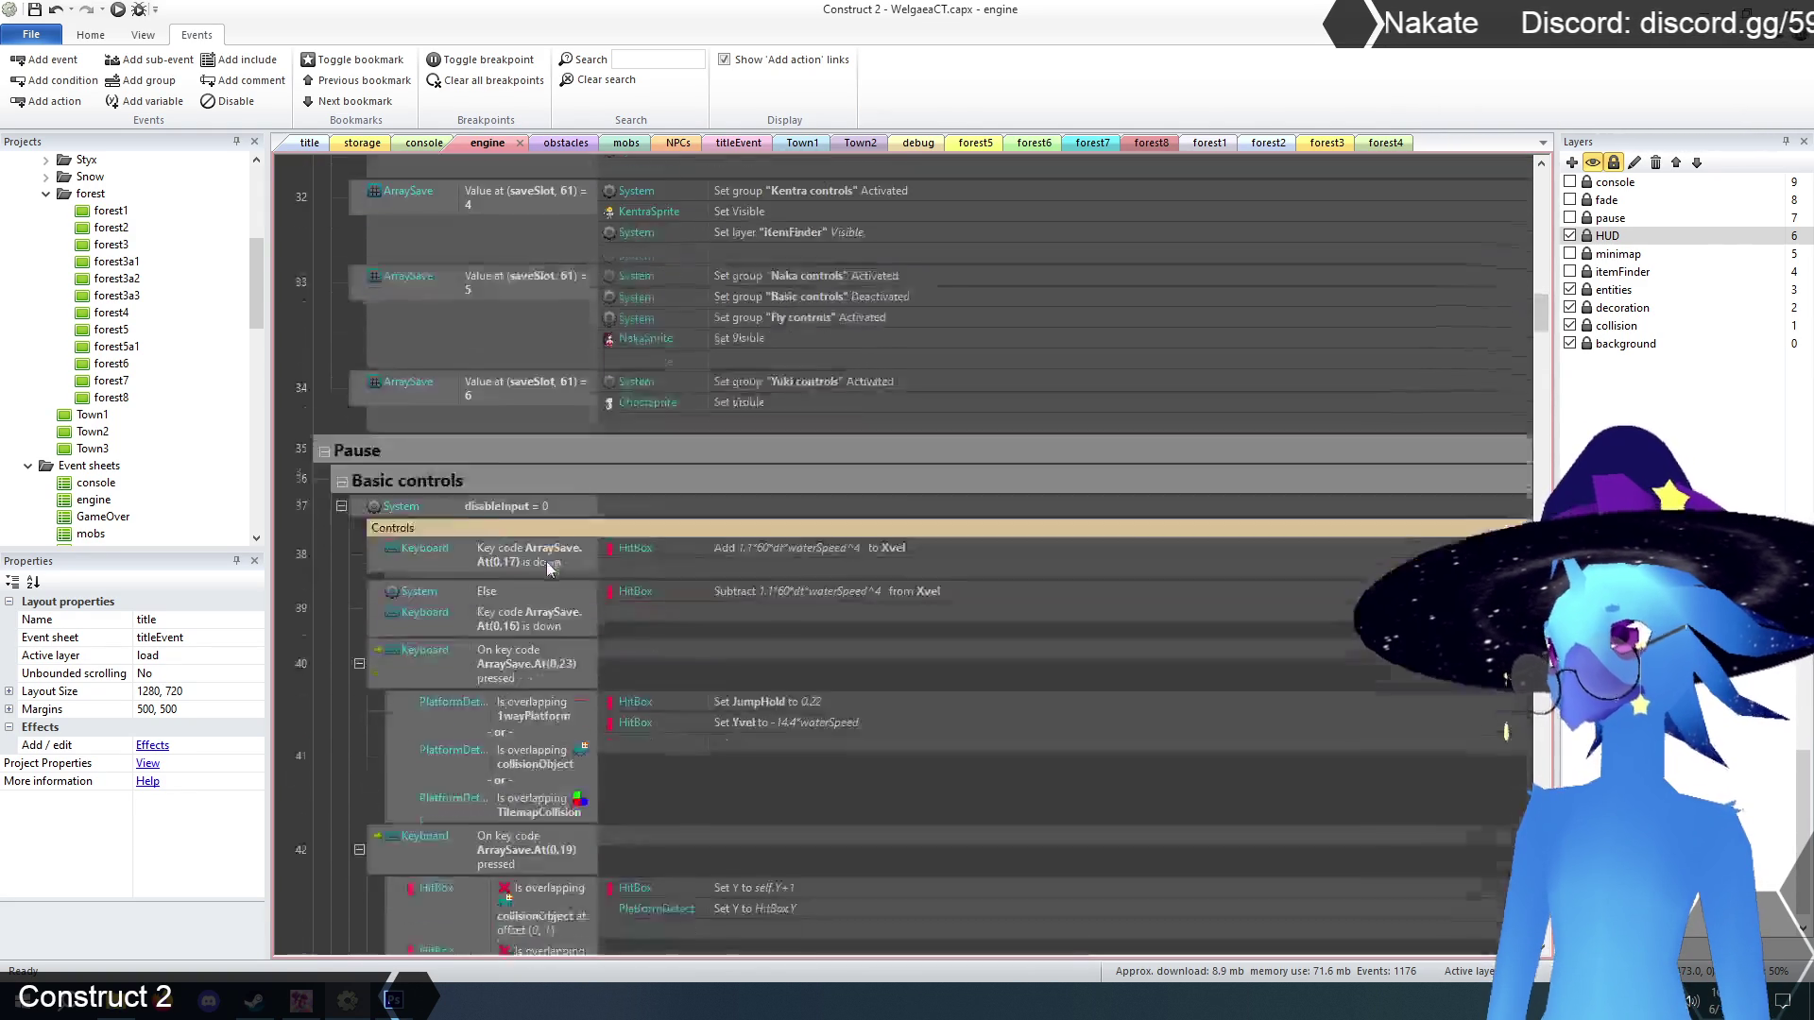
{"action": "scroll", "coordinate": [549, 568], "scroll_direction": "down", "scroll_amount": 9}
{"action": "scroll", "coordinate": [552, 529], "scroll_direction": "down", "scroll_amount": 15}
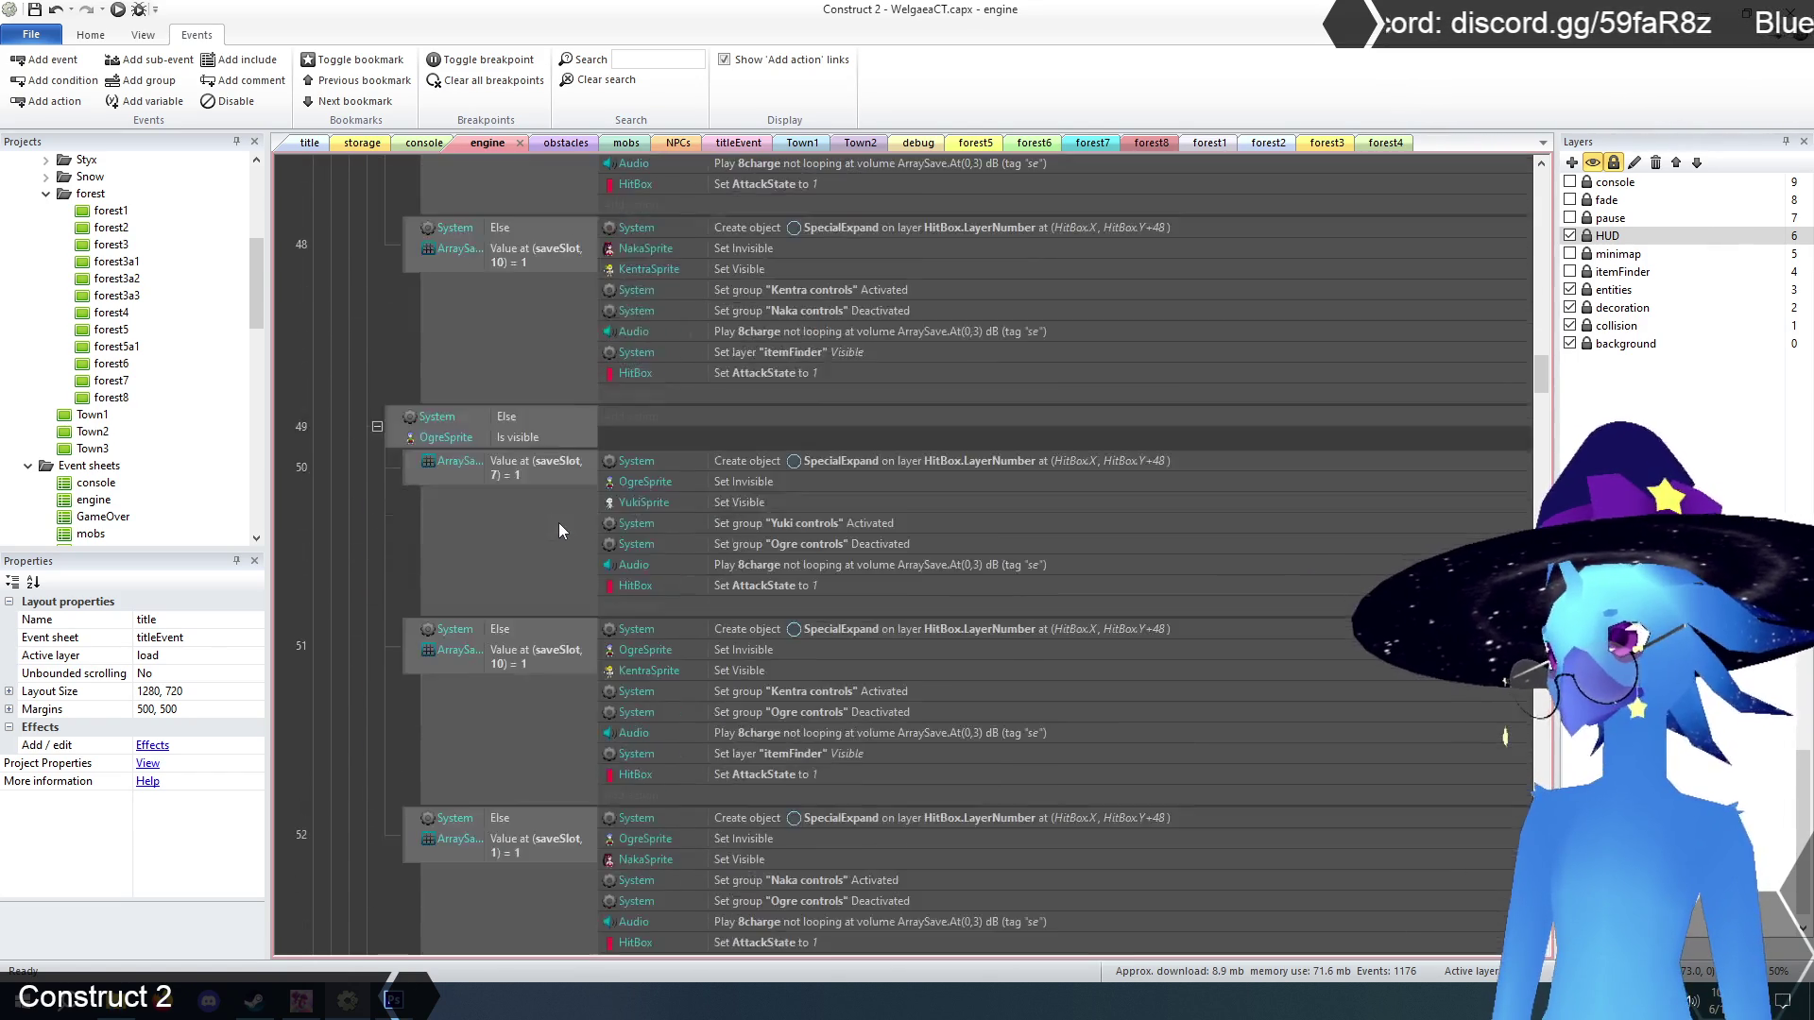
{"action": "scroll", "coordinate": [560, 524], "scroll_direction": "down", "scroll_amount": 20}
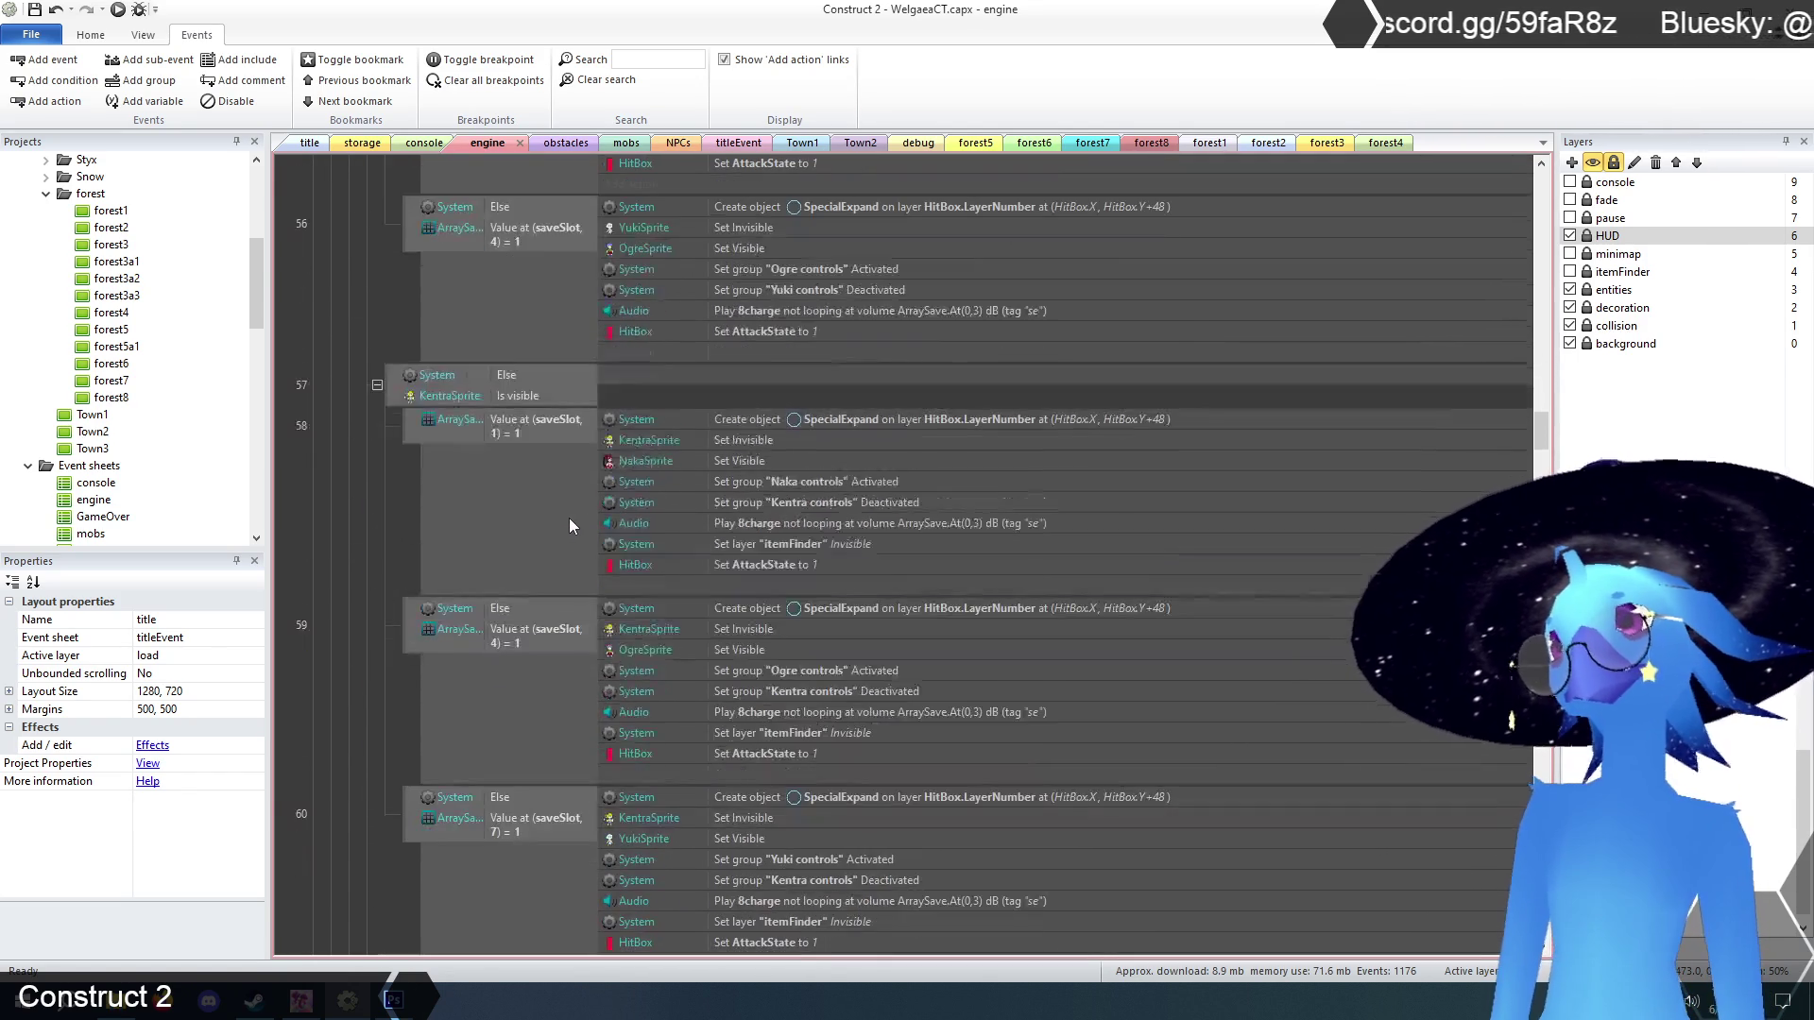
{"action": "left_click_drag", "start_coordinate": [1542, 427], "coordinate": [1543, 506]}
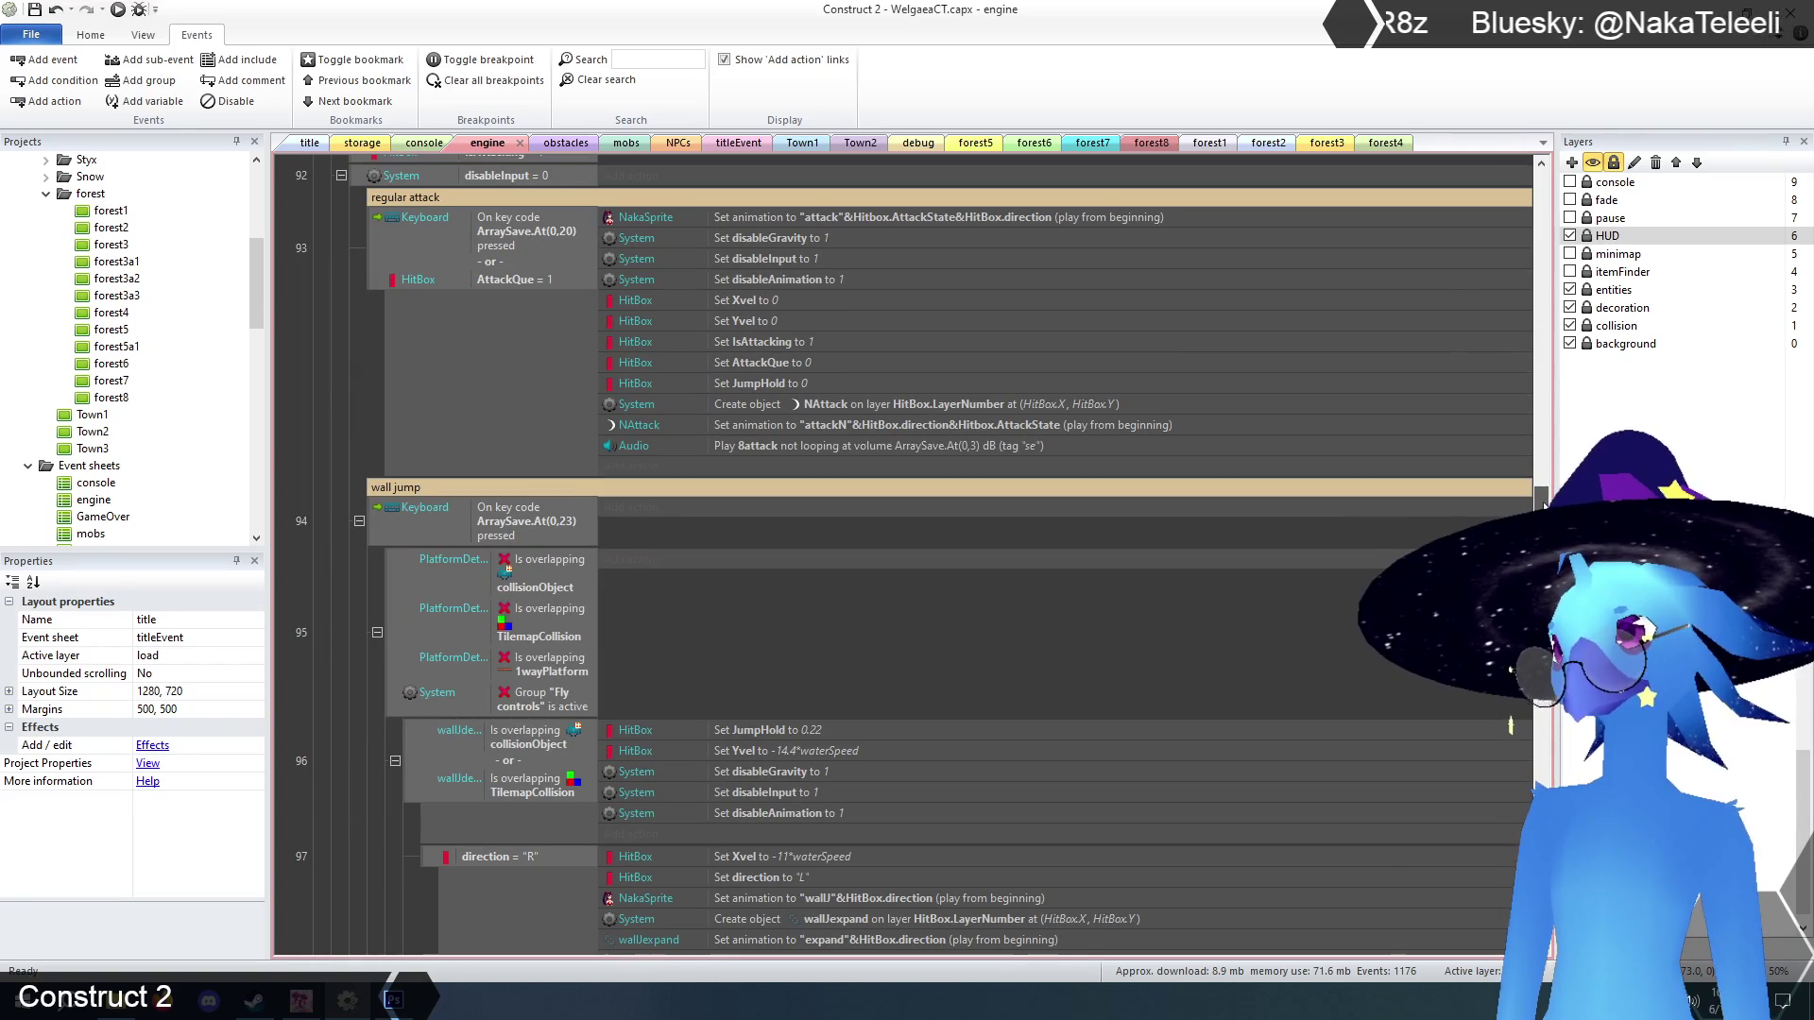
{"action": "left_click_drag", "start_coordinate": [1546, 510], "coordinate": [1545, 529]}
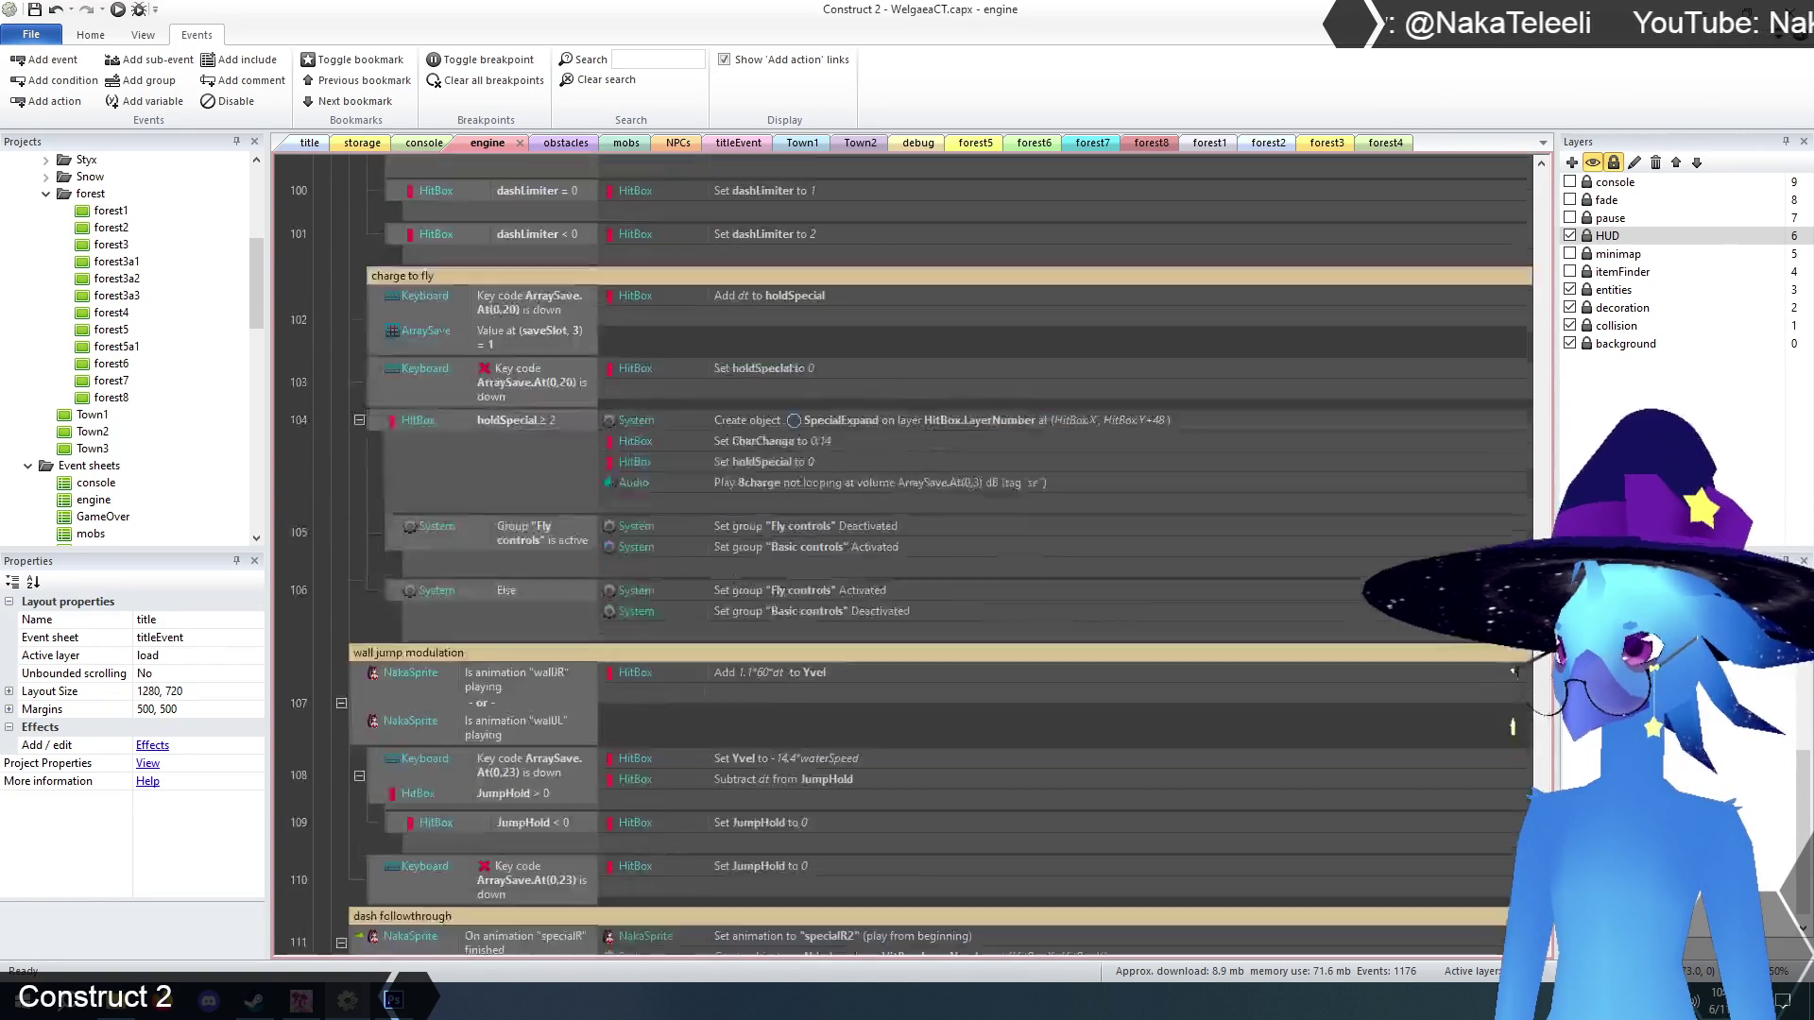
{"action": "scroll", "coordinate": [1513, 671], "scroll_direction": "down", "scroll_amount": 5}
{"action": "scroll", "coordinate": [1508, 675], "scroll_direction": "down", "scroll_amount": 5}
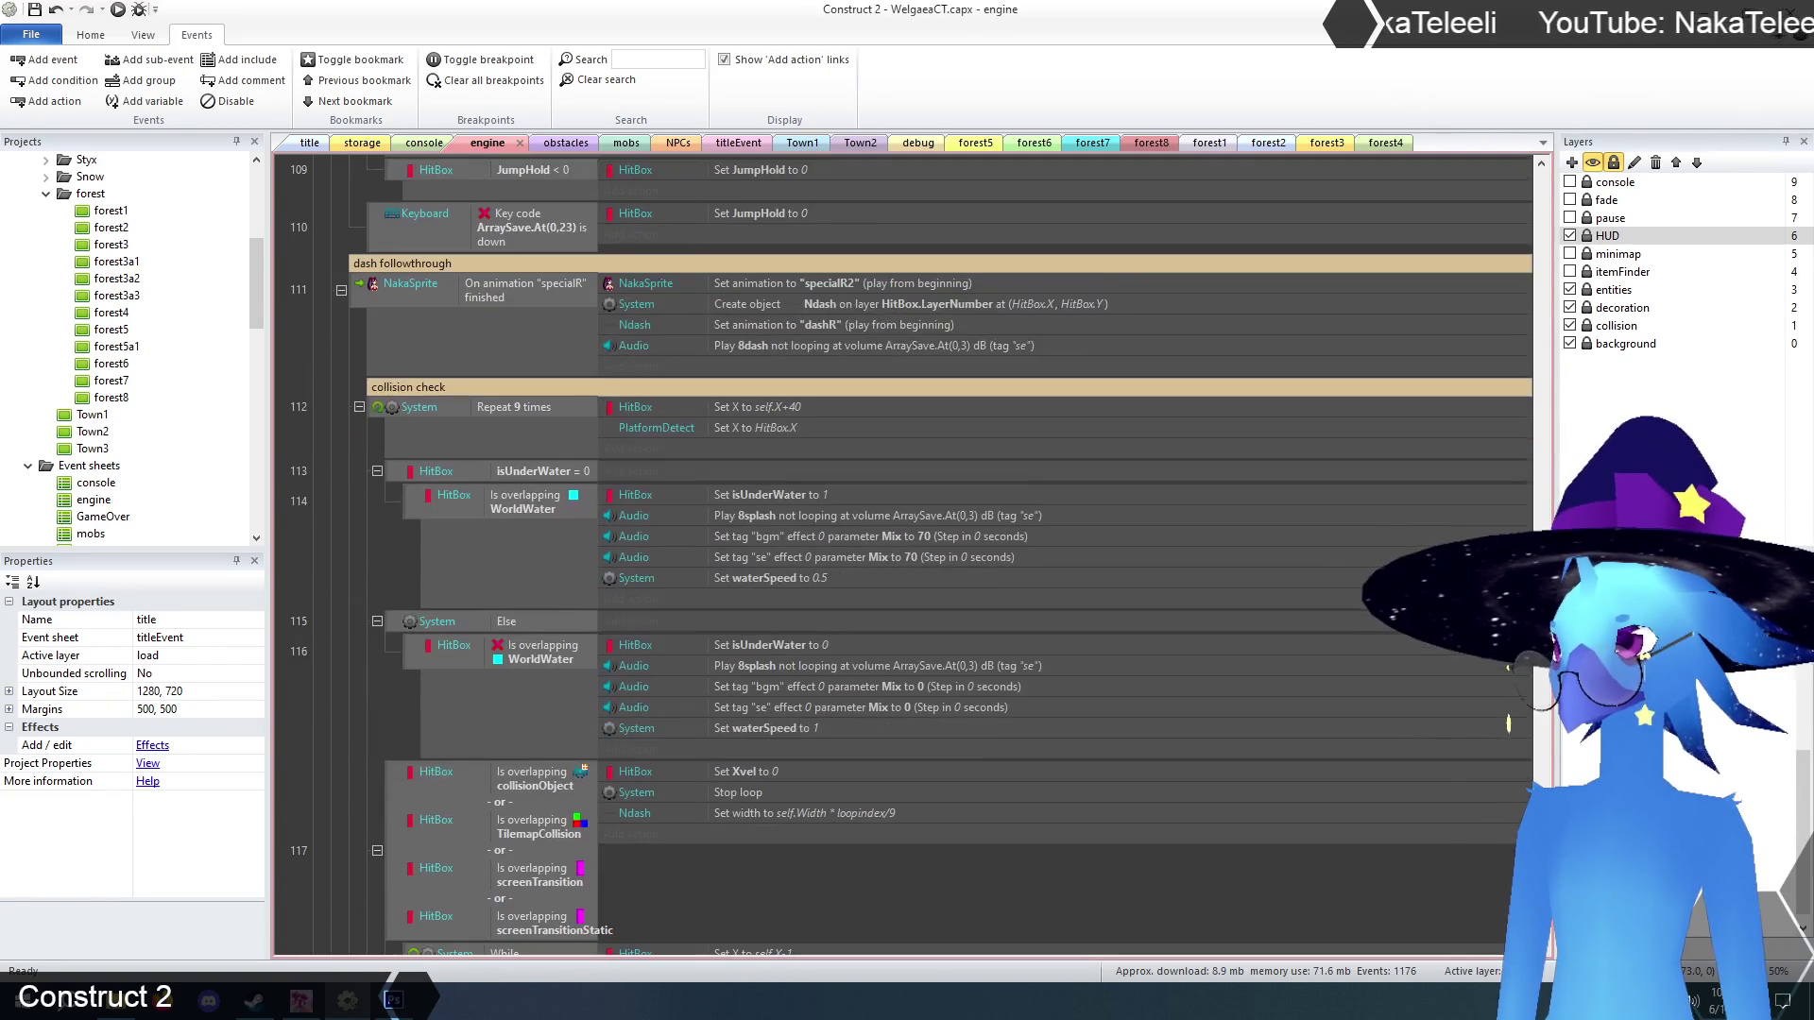
{"action": "scroll", "coordinate": [1508, 673], "scroll_direction": "down", "scroll_amount": 3}
{"action": "scroll", "coordinate": [1511, 676], "scroll_direction": "up", "scroll_amount": 5}
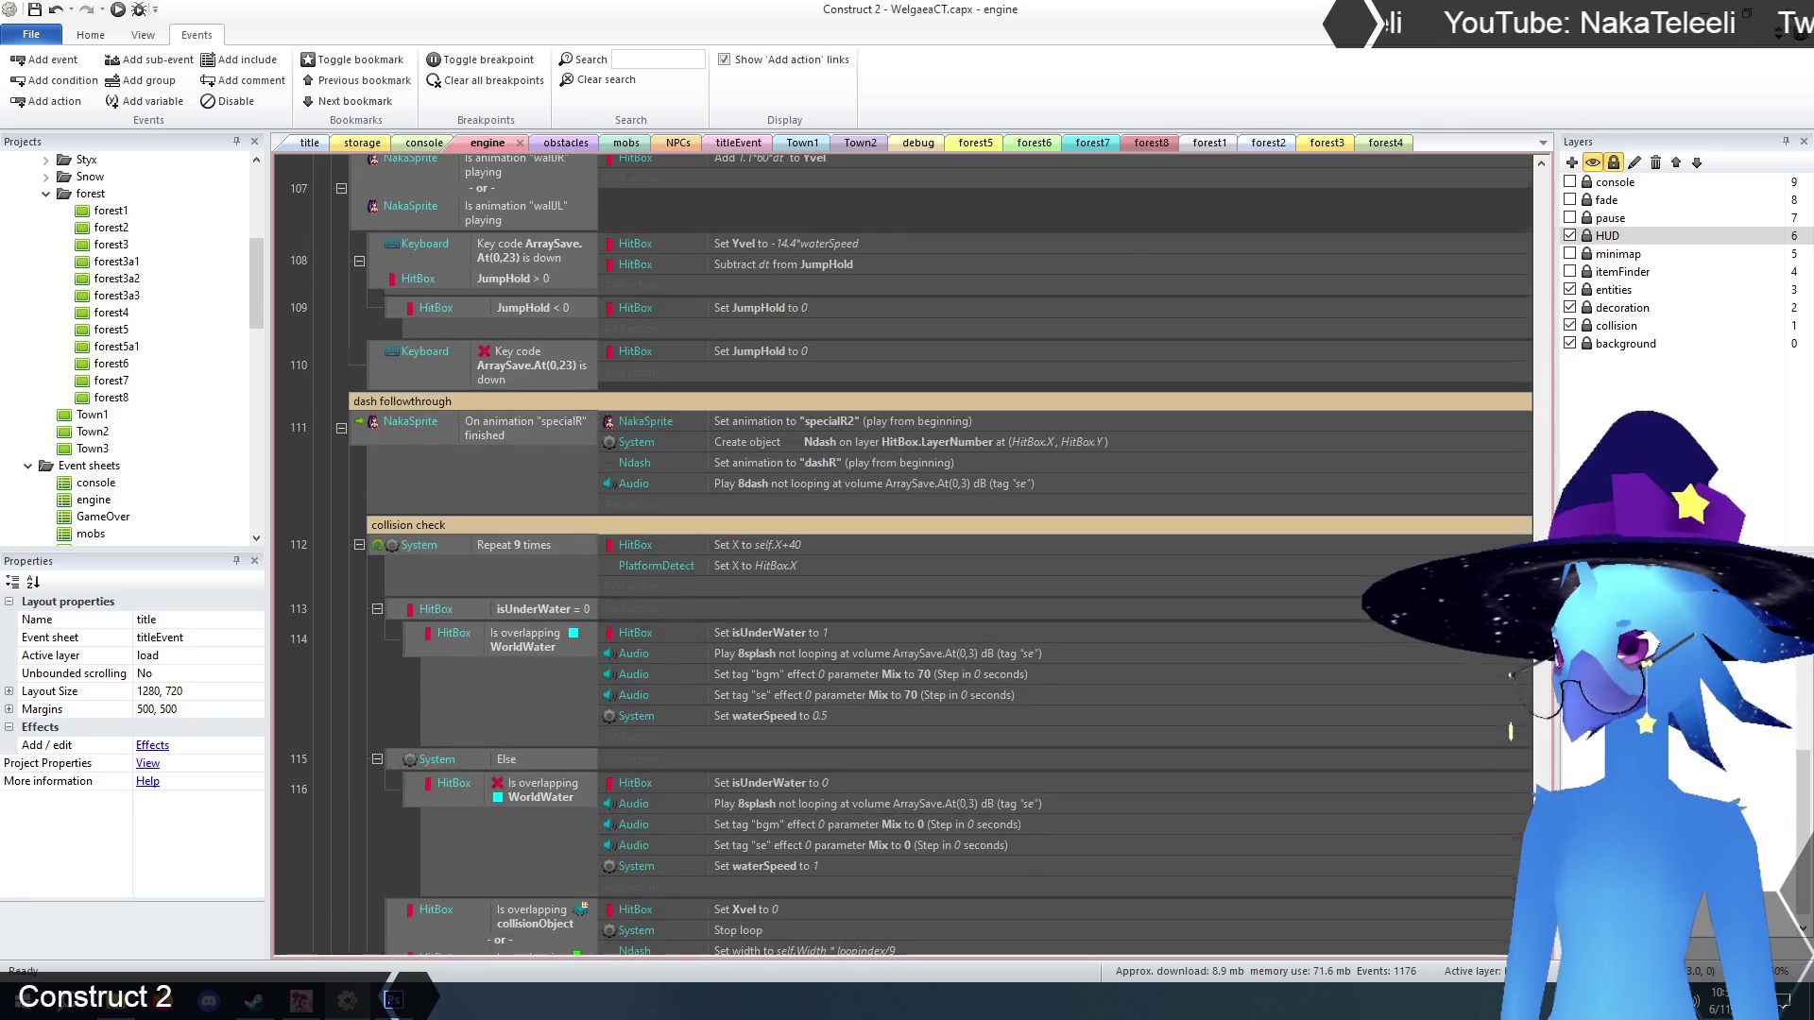
{"action": "scroll", "coordinate": [1510, 730], "scroll_direction": "down", "scroll_amount": 5}
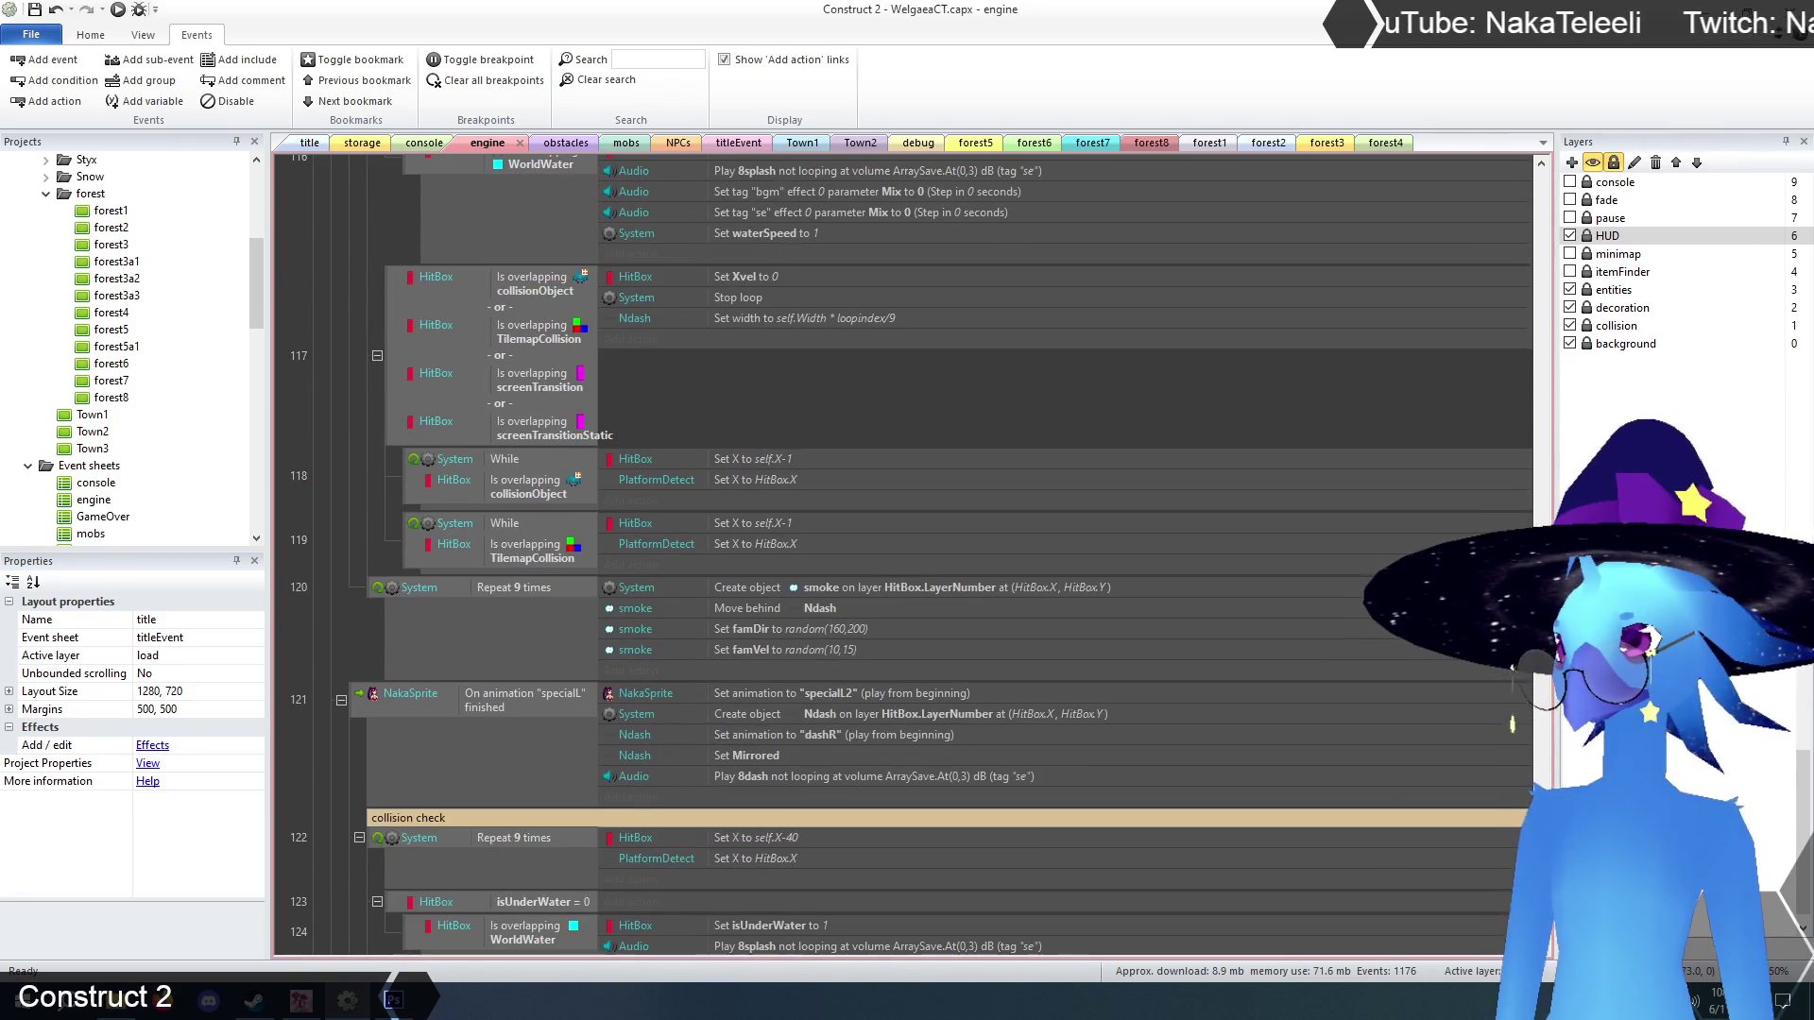
{"action": "scroll", "coordinate": [1507, 718], "scroll_direction": "up", "scroll_amount": 3}
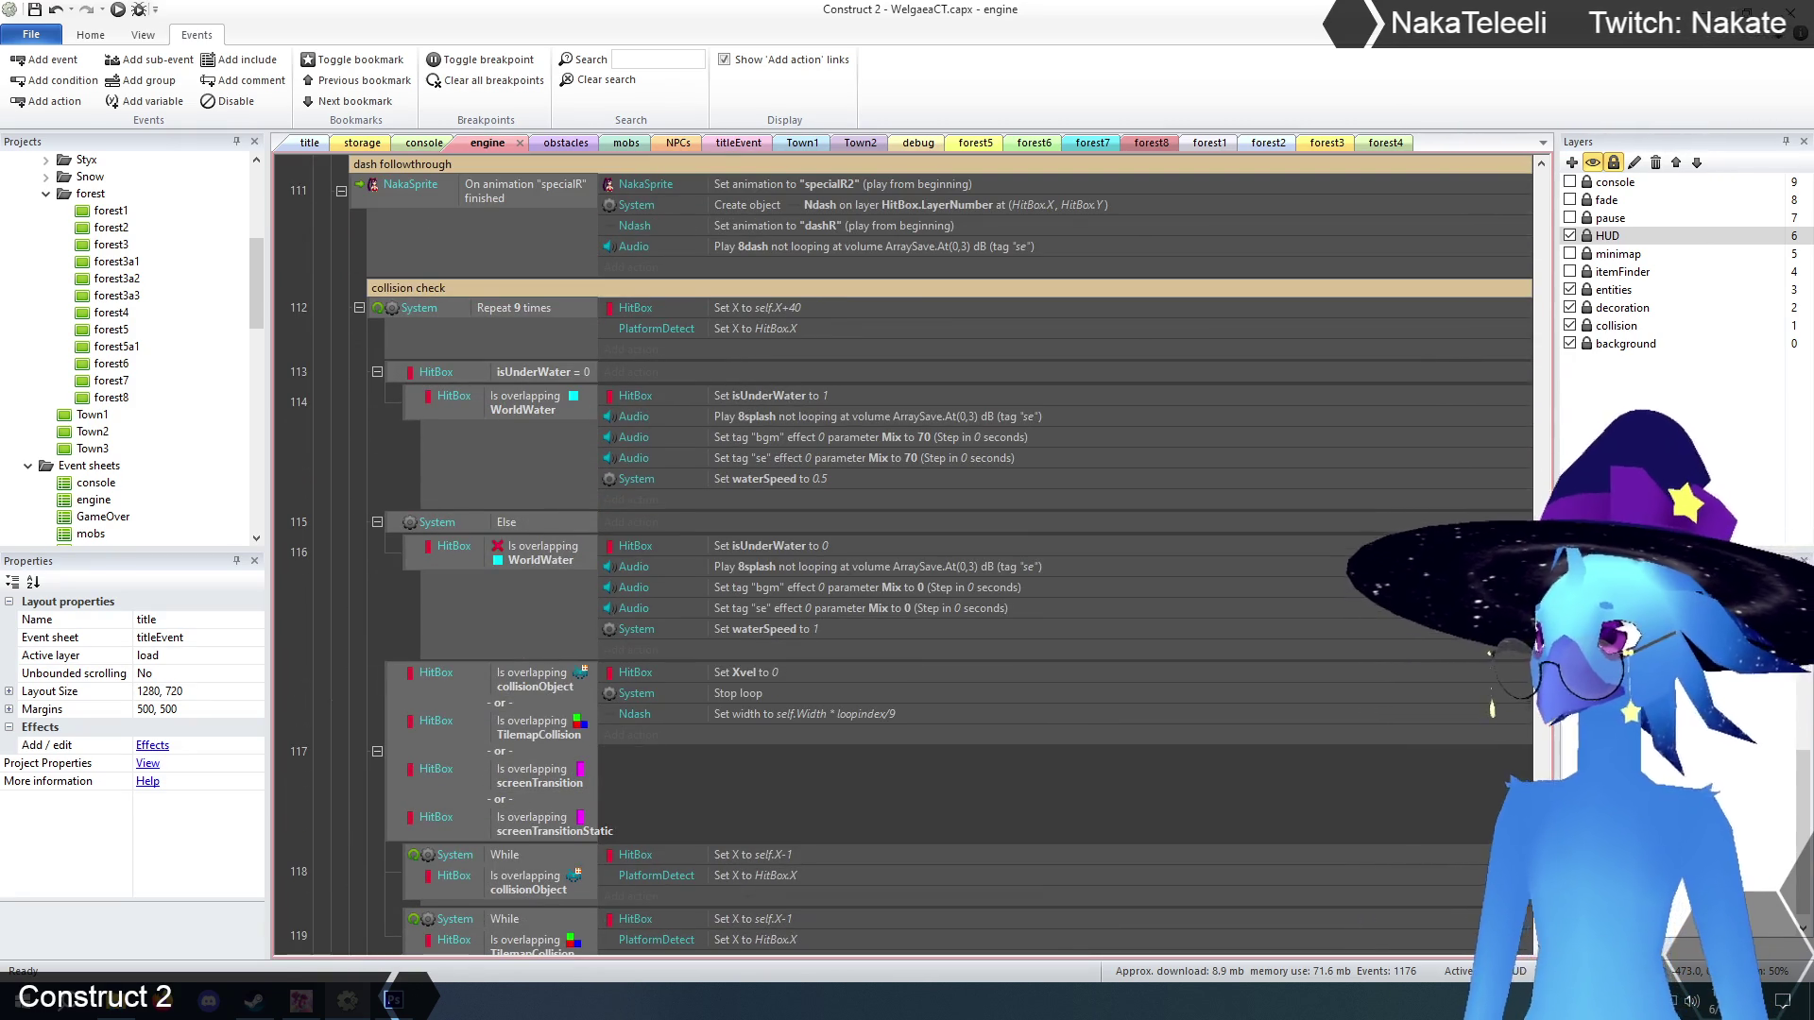
{"action": "scroll", "coordinate": [1496, 715], "scroll_direction": "down", "scroll_amount": 4}
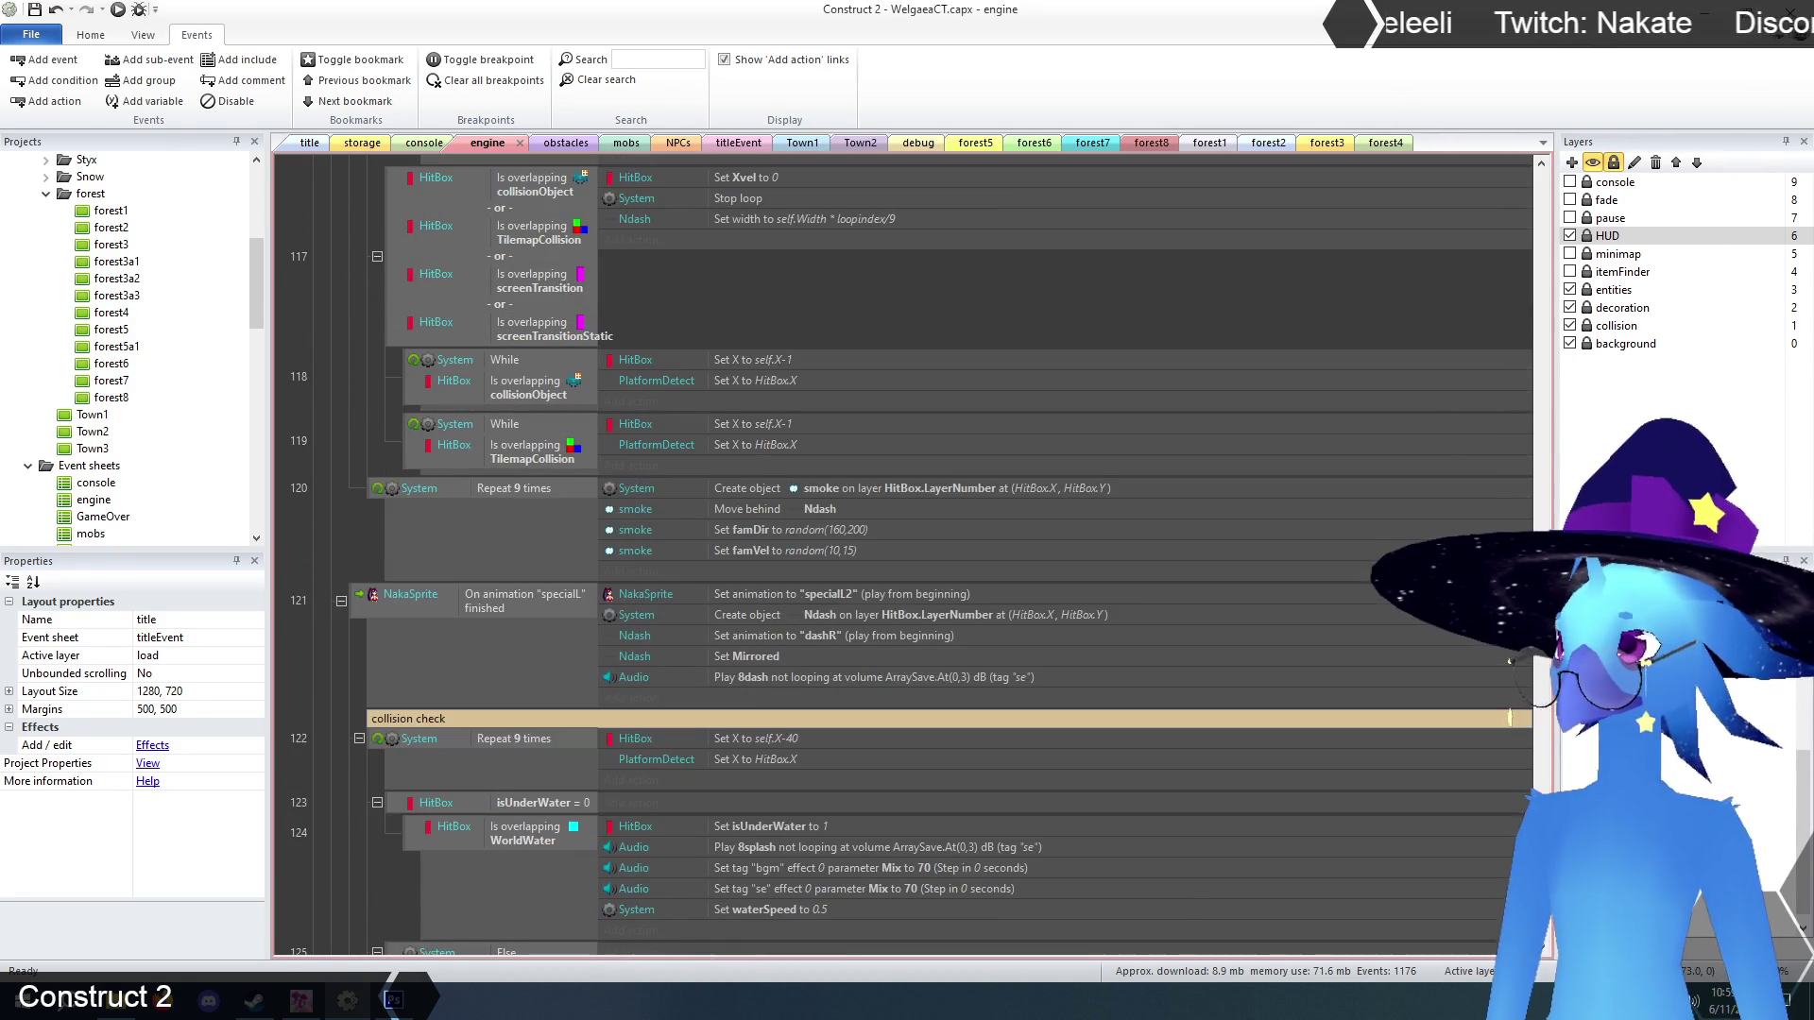
{"action": "scroll", "coordinate": [1511, 723], "scroll_direction": "down", "scroll_amount": 5}
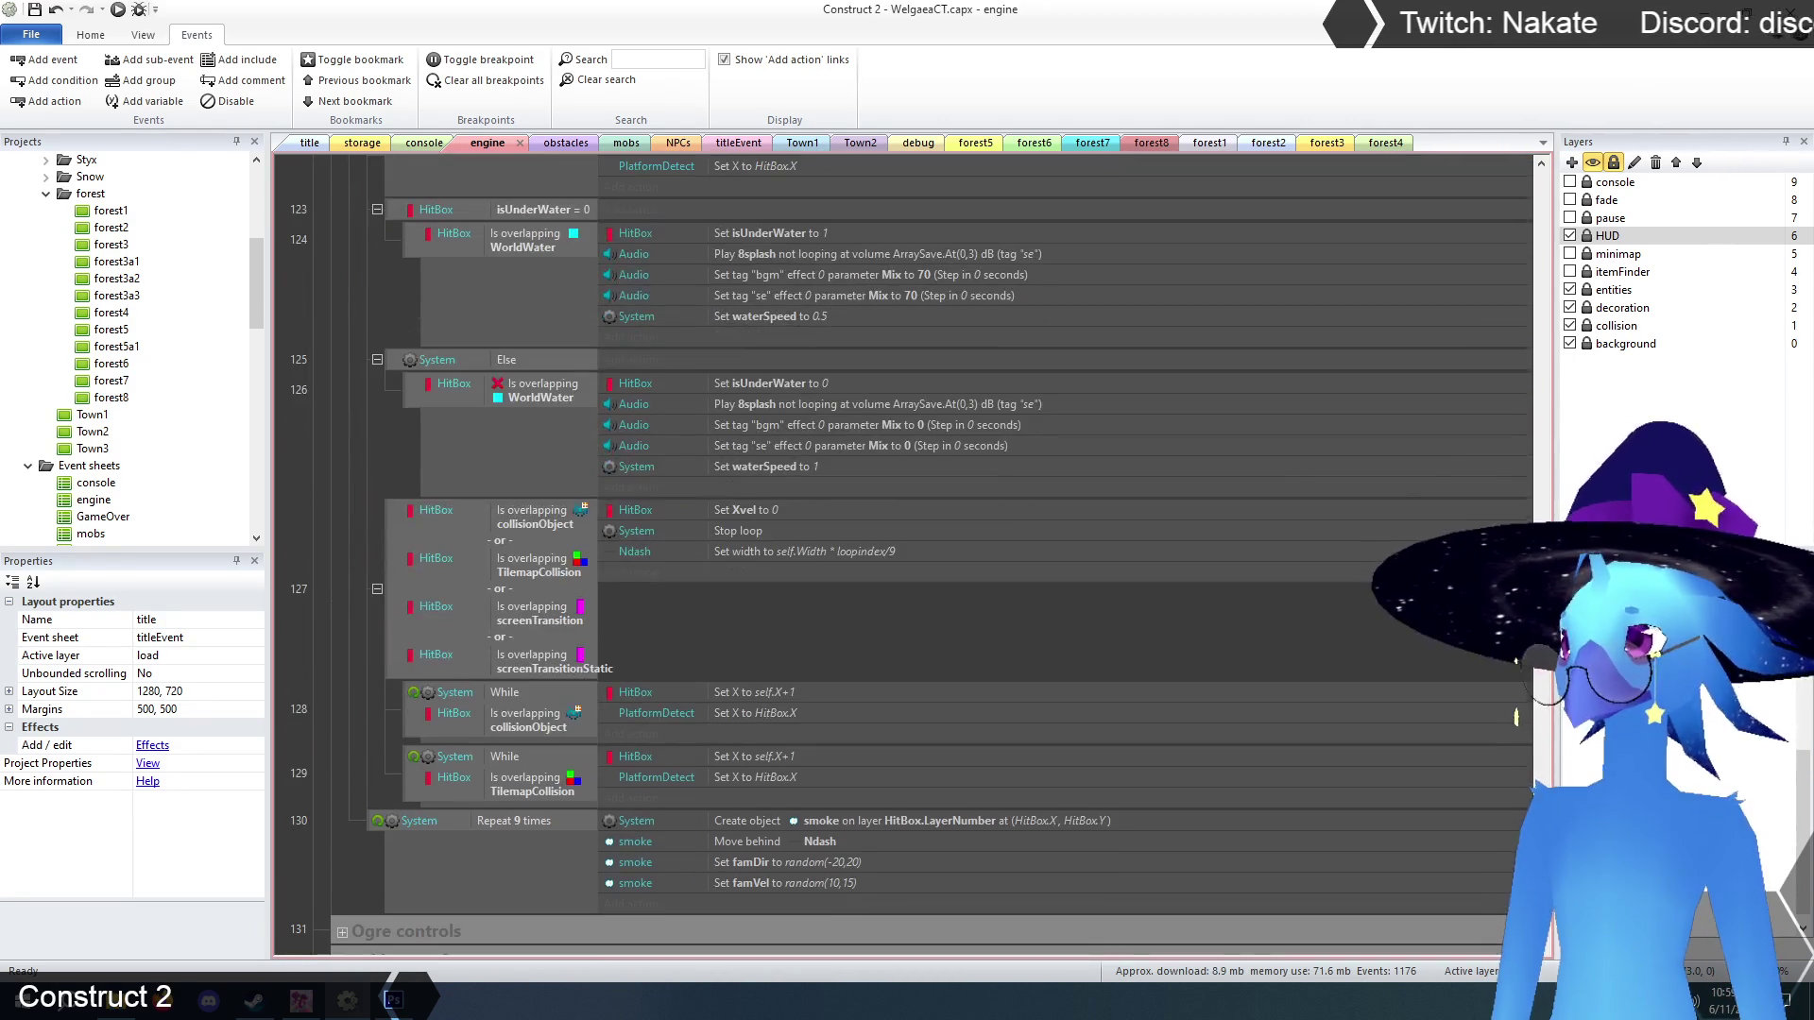
{"action": "scroll", "coordinate": [1515, 715], "scroll_direction": "down", "scroll_amount": 3}
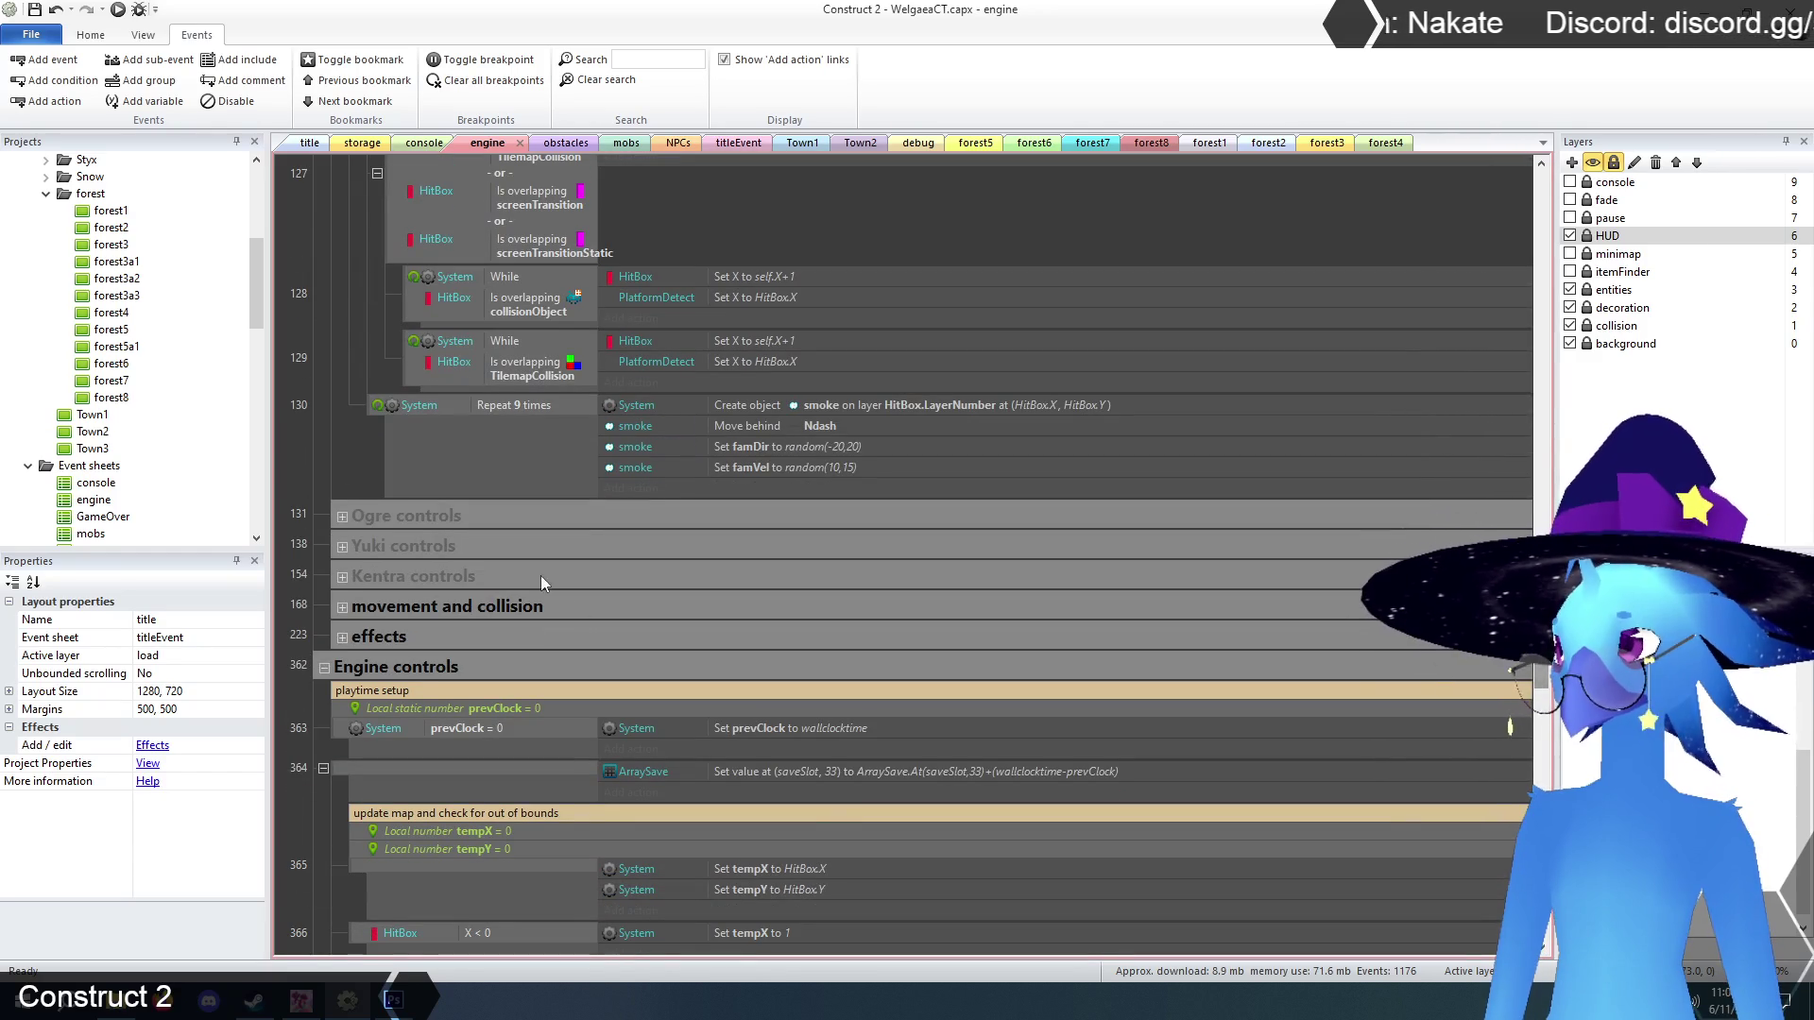
Expand 'movement and collision' and read through its enemy collision, water collision and Y-movement events.
{"action": "left_click", "coordinate": [341, 608]}
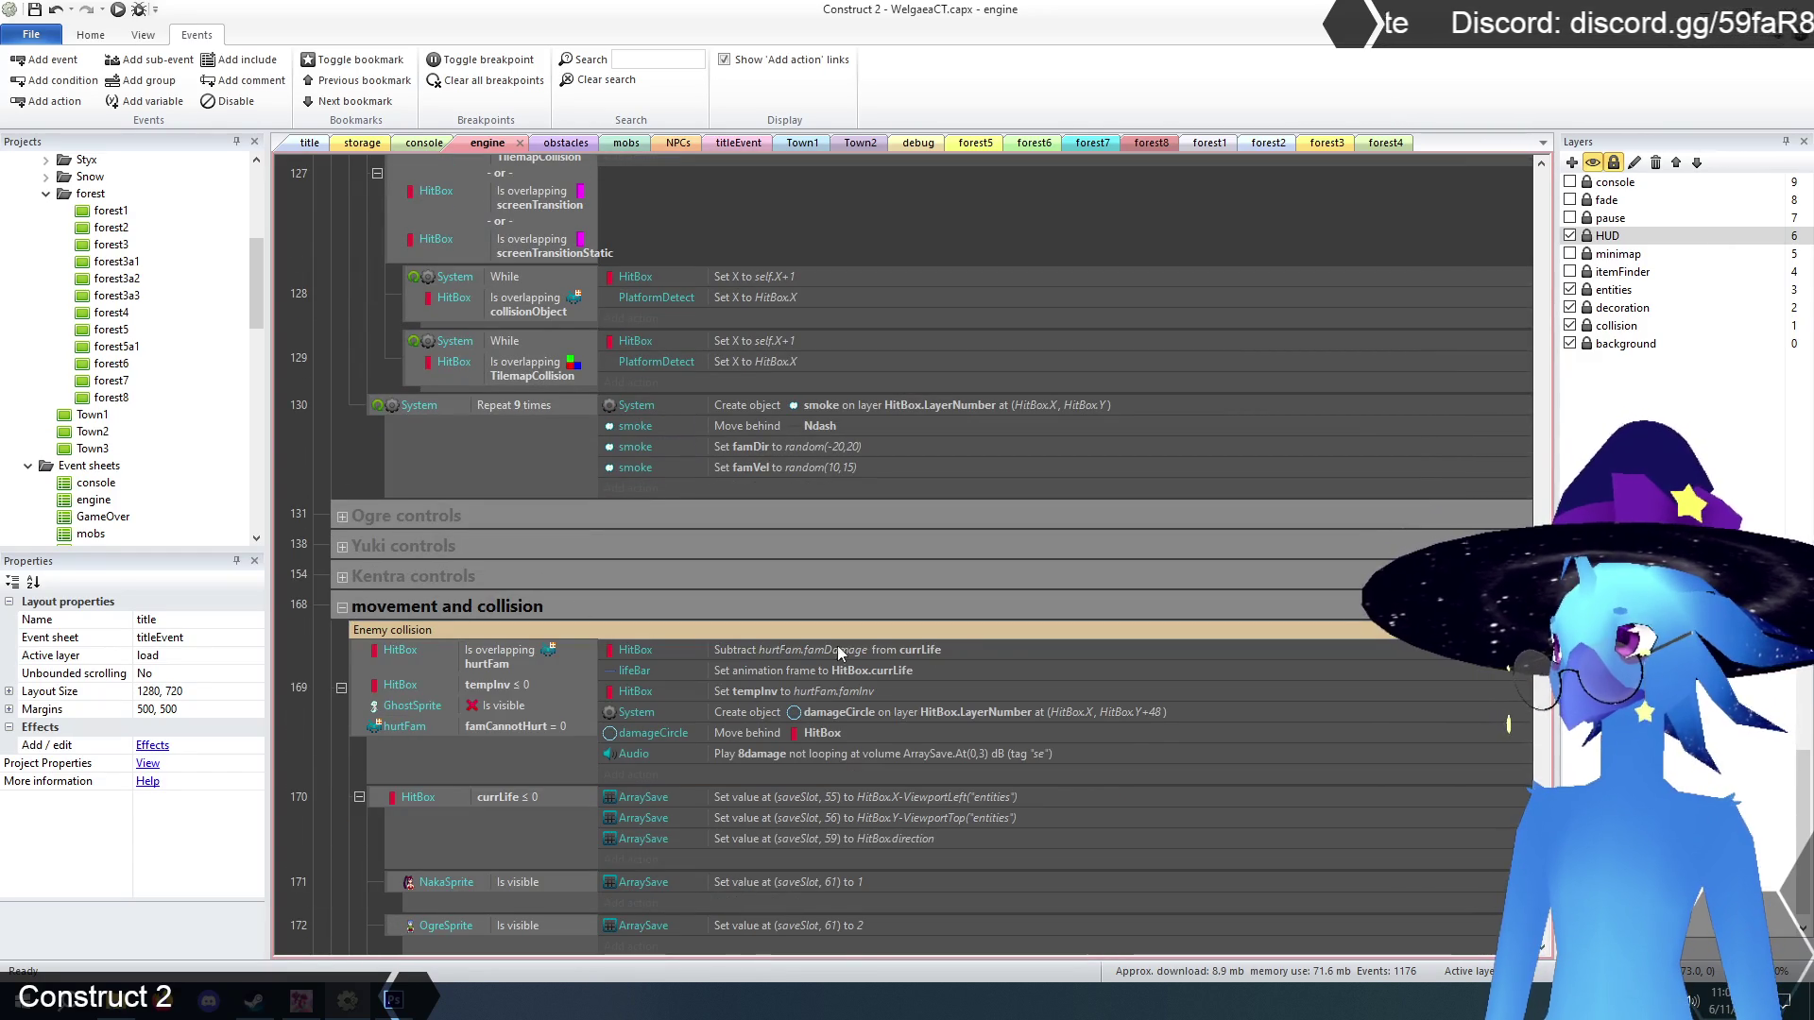
{"action": "scroll", "coordinate": [966, 657], "scroll_direction": "down", "scroll_amount": 3}
{"action": "scroll", "coordinate": [969, 647], "scroll_direction": "down", "scroll_amount": 3}
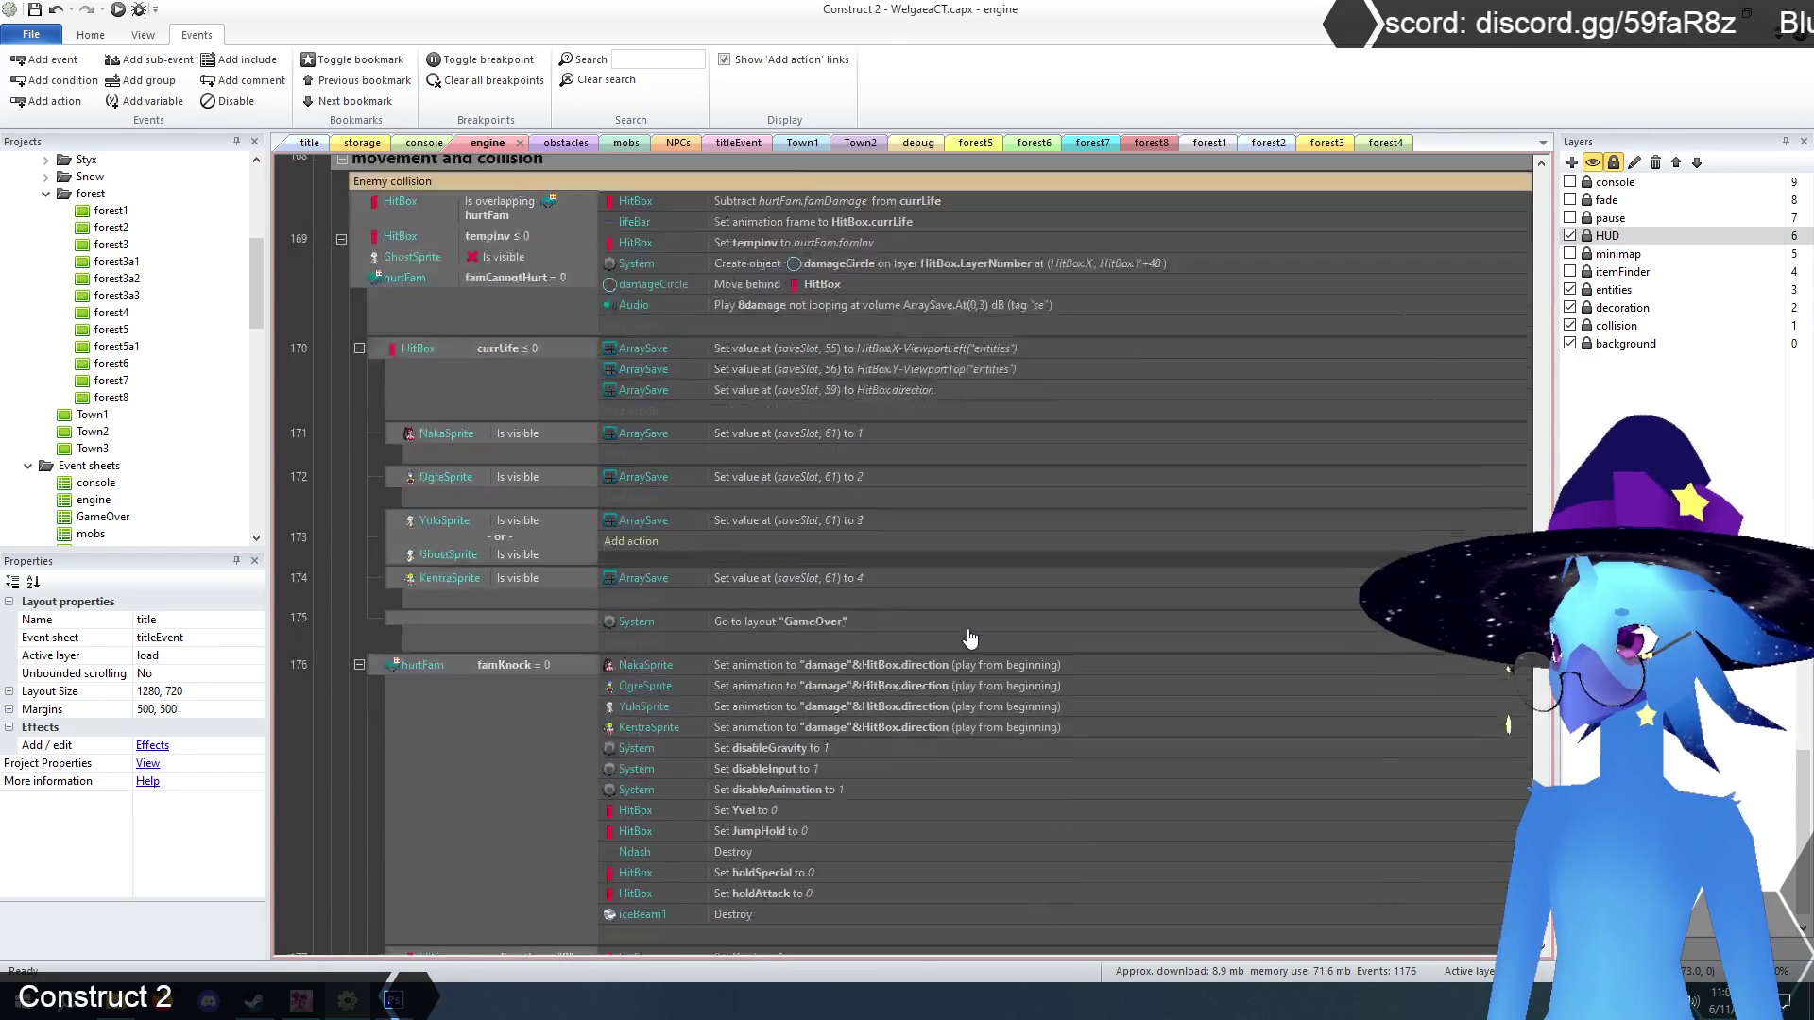
{"action": "scroll", "coordinate": [973, 635], "scroll_direction": "down", "scroll_amount": 6}
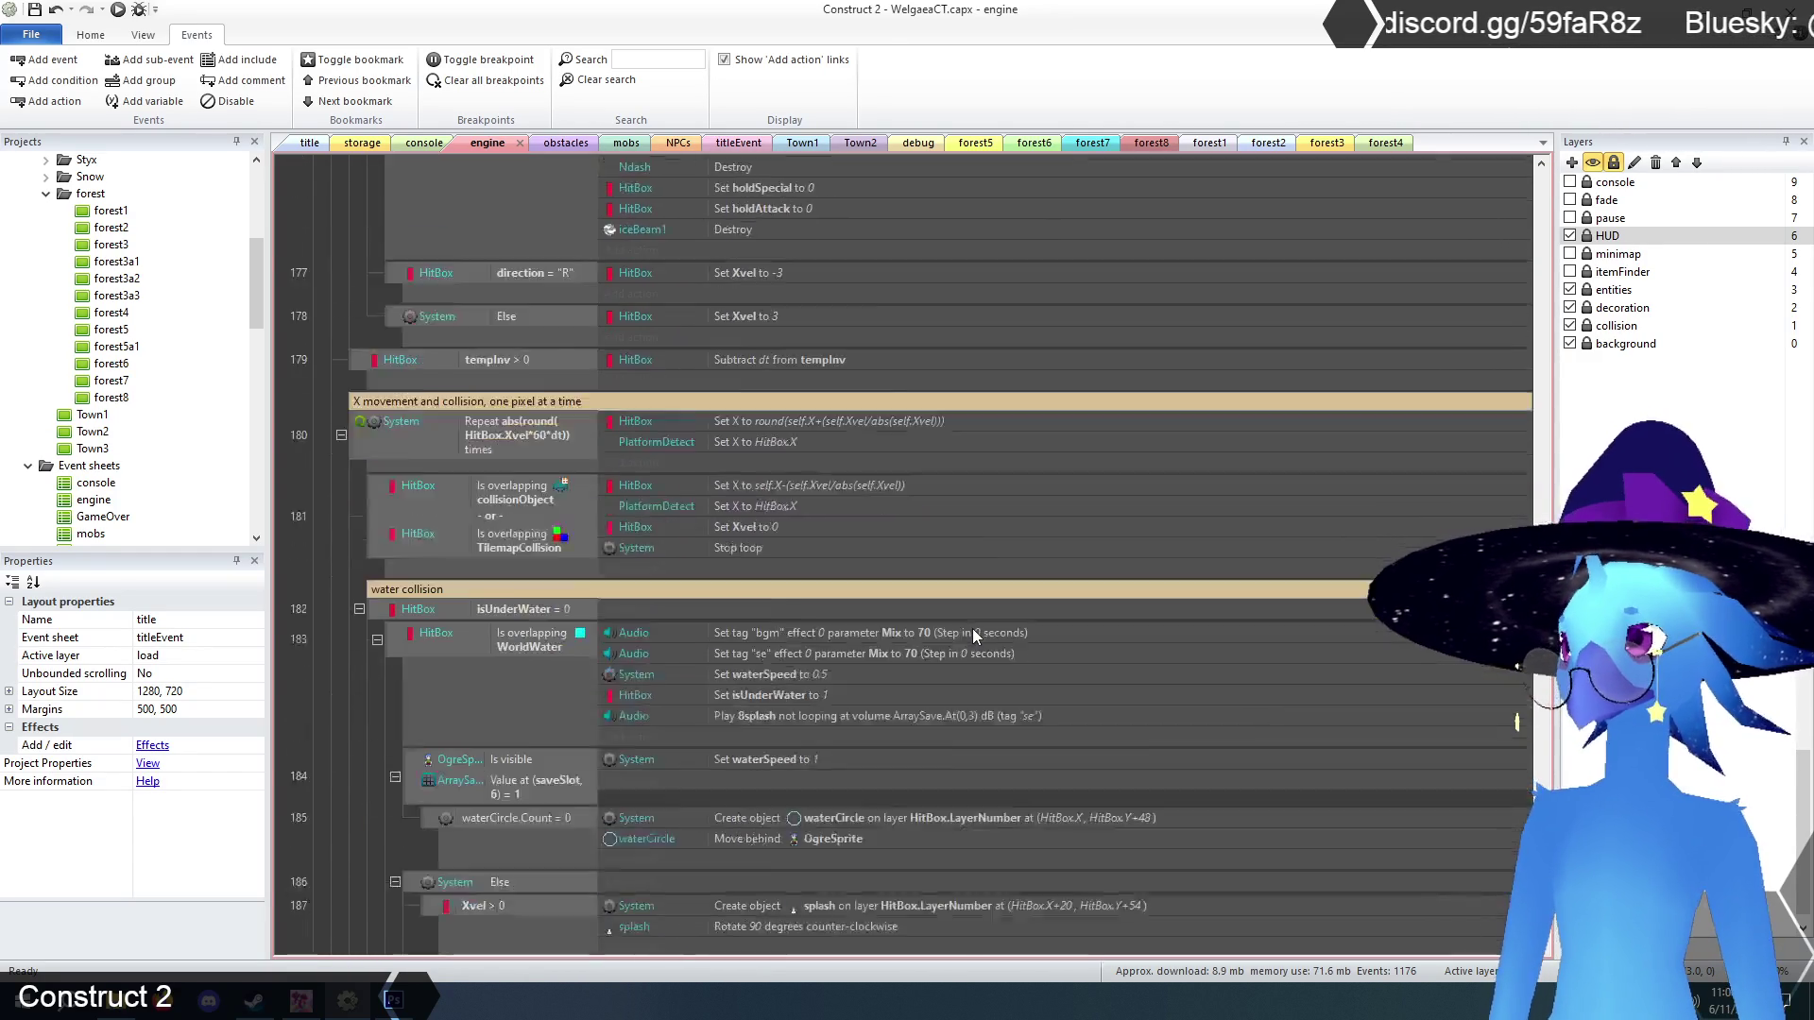
{"action": "scroll", "coordinate": [974, 635], "scroll_direction": "down", "scroll_amount": 10}
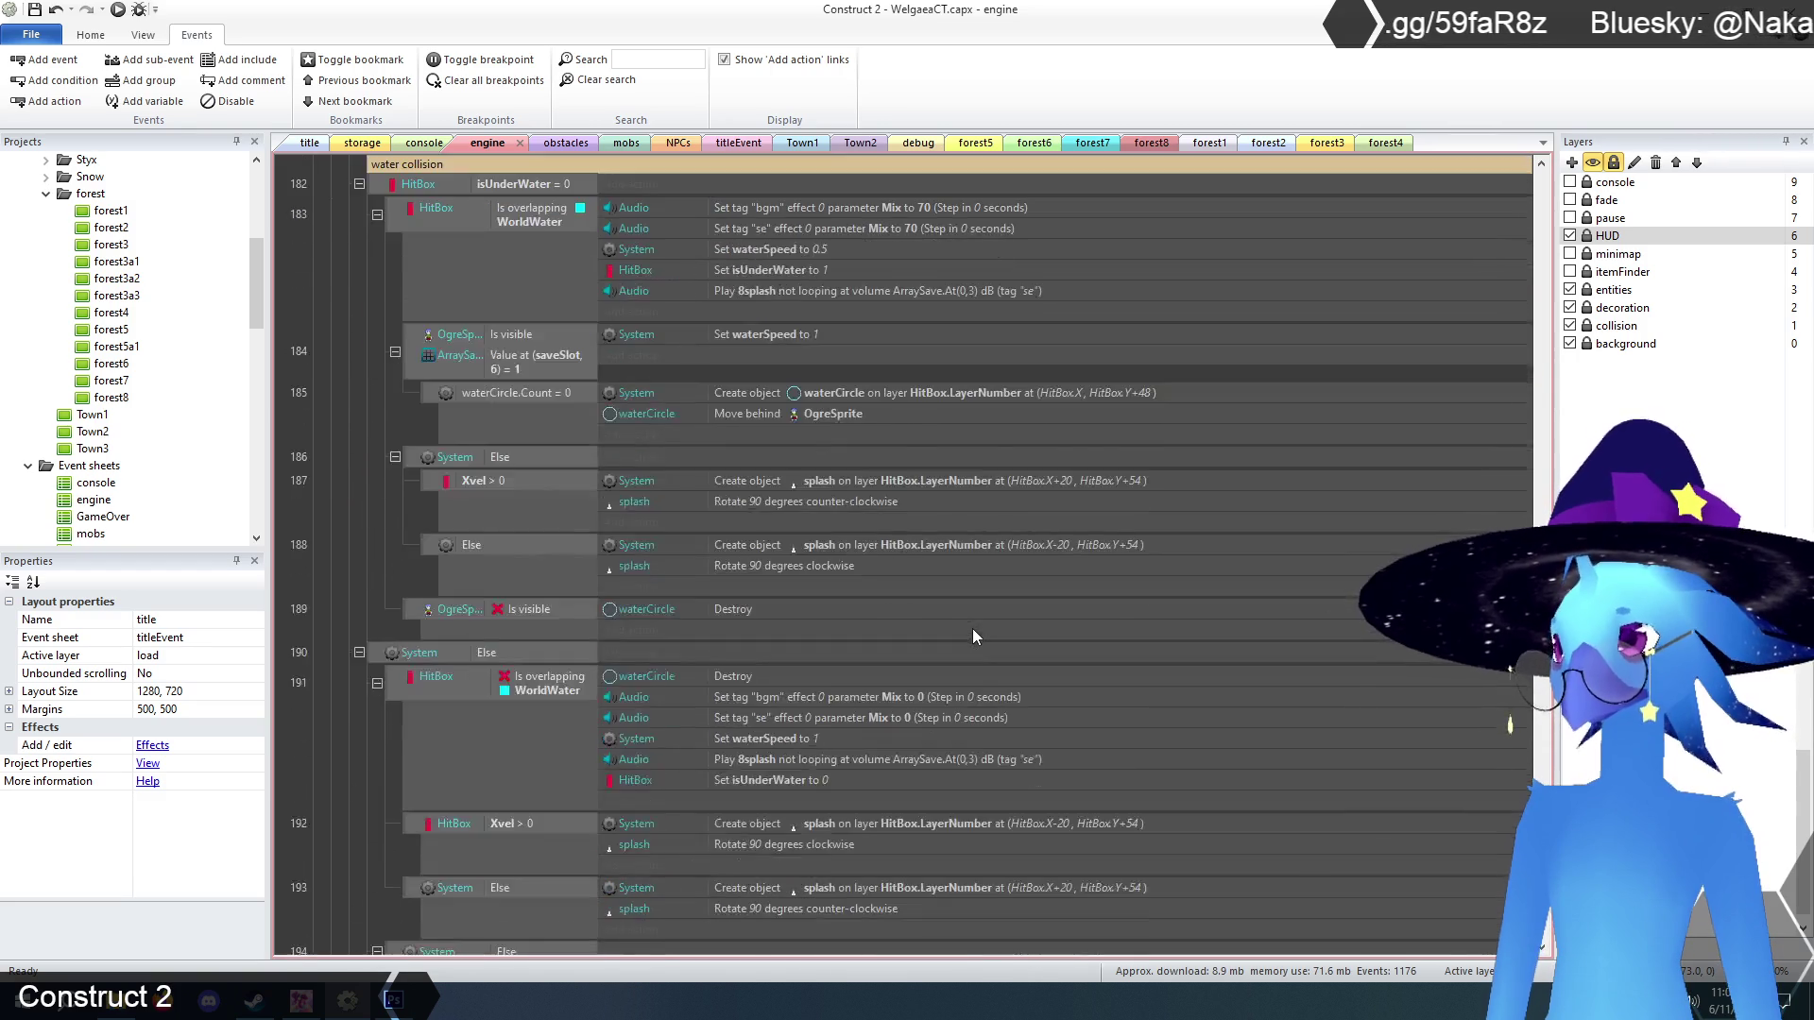
{"action": "scroll", "coordinate": [972, 627], "scroll_direction": "down", "scroll_amount": 5}
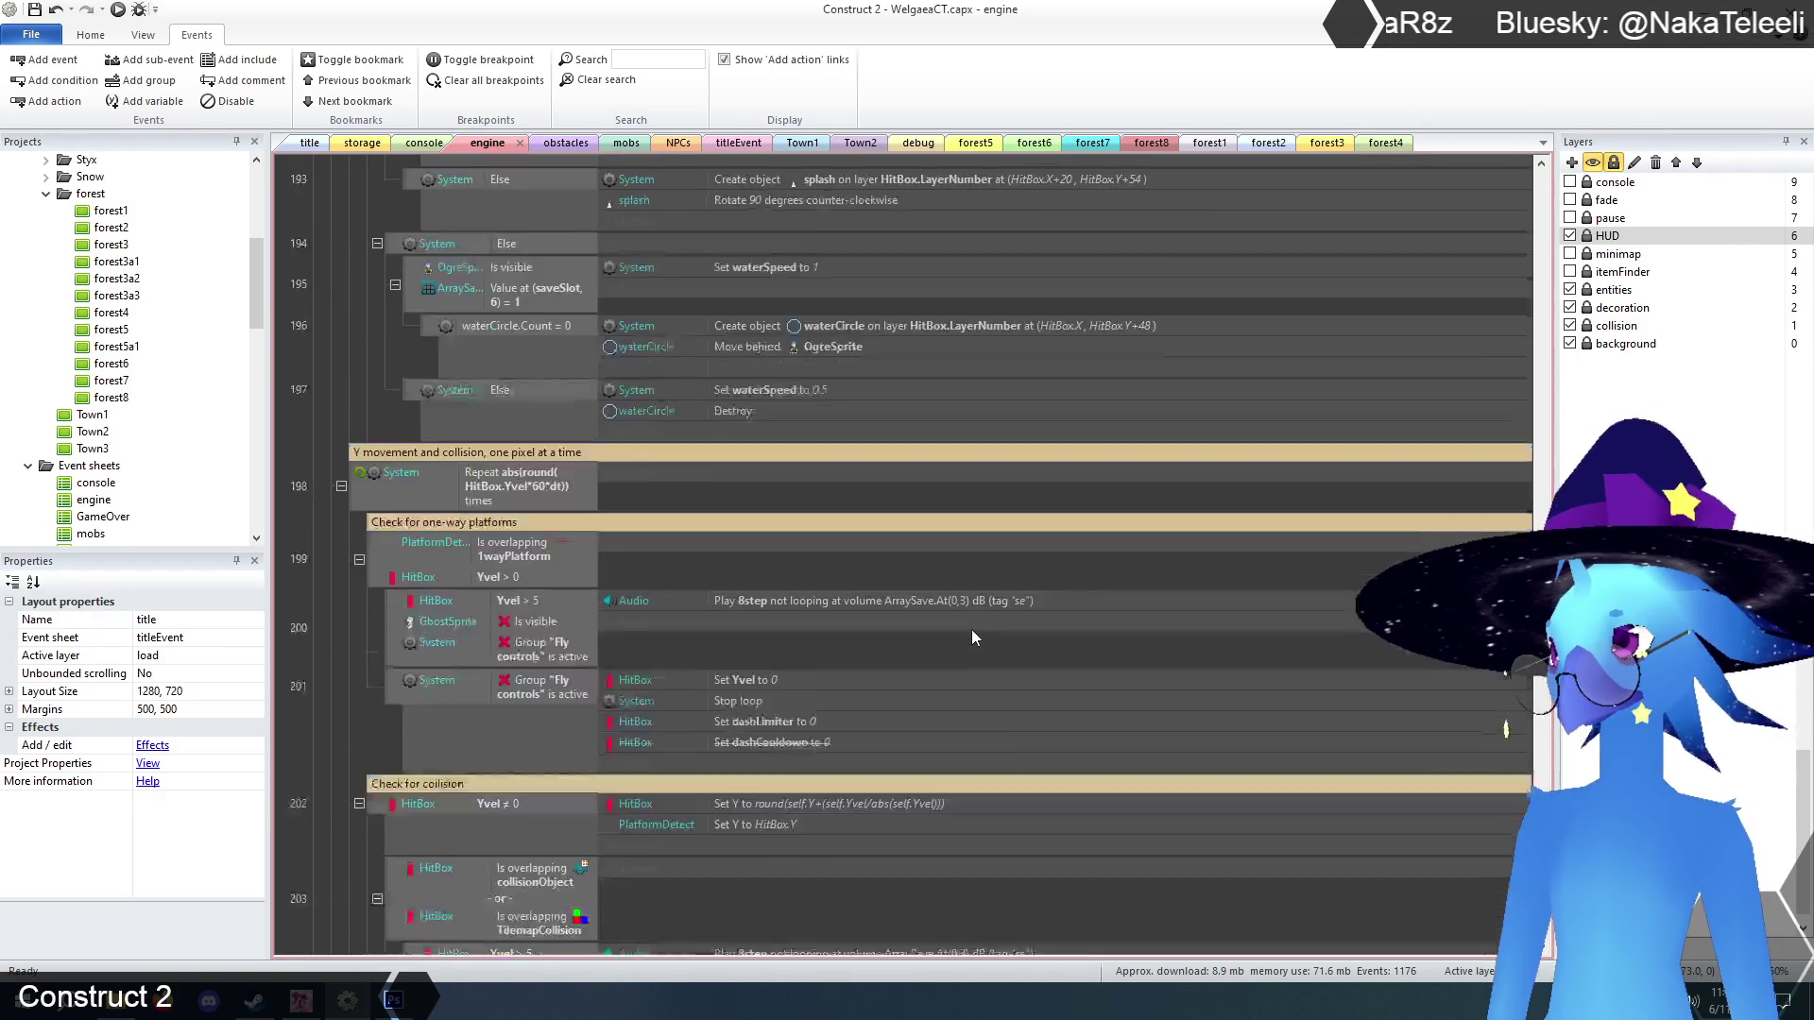
{"action": "scroll", "coordinate": [1247, 615], "scroll_direction": "down", "scroll_amount": 9}
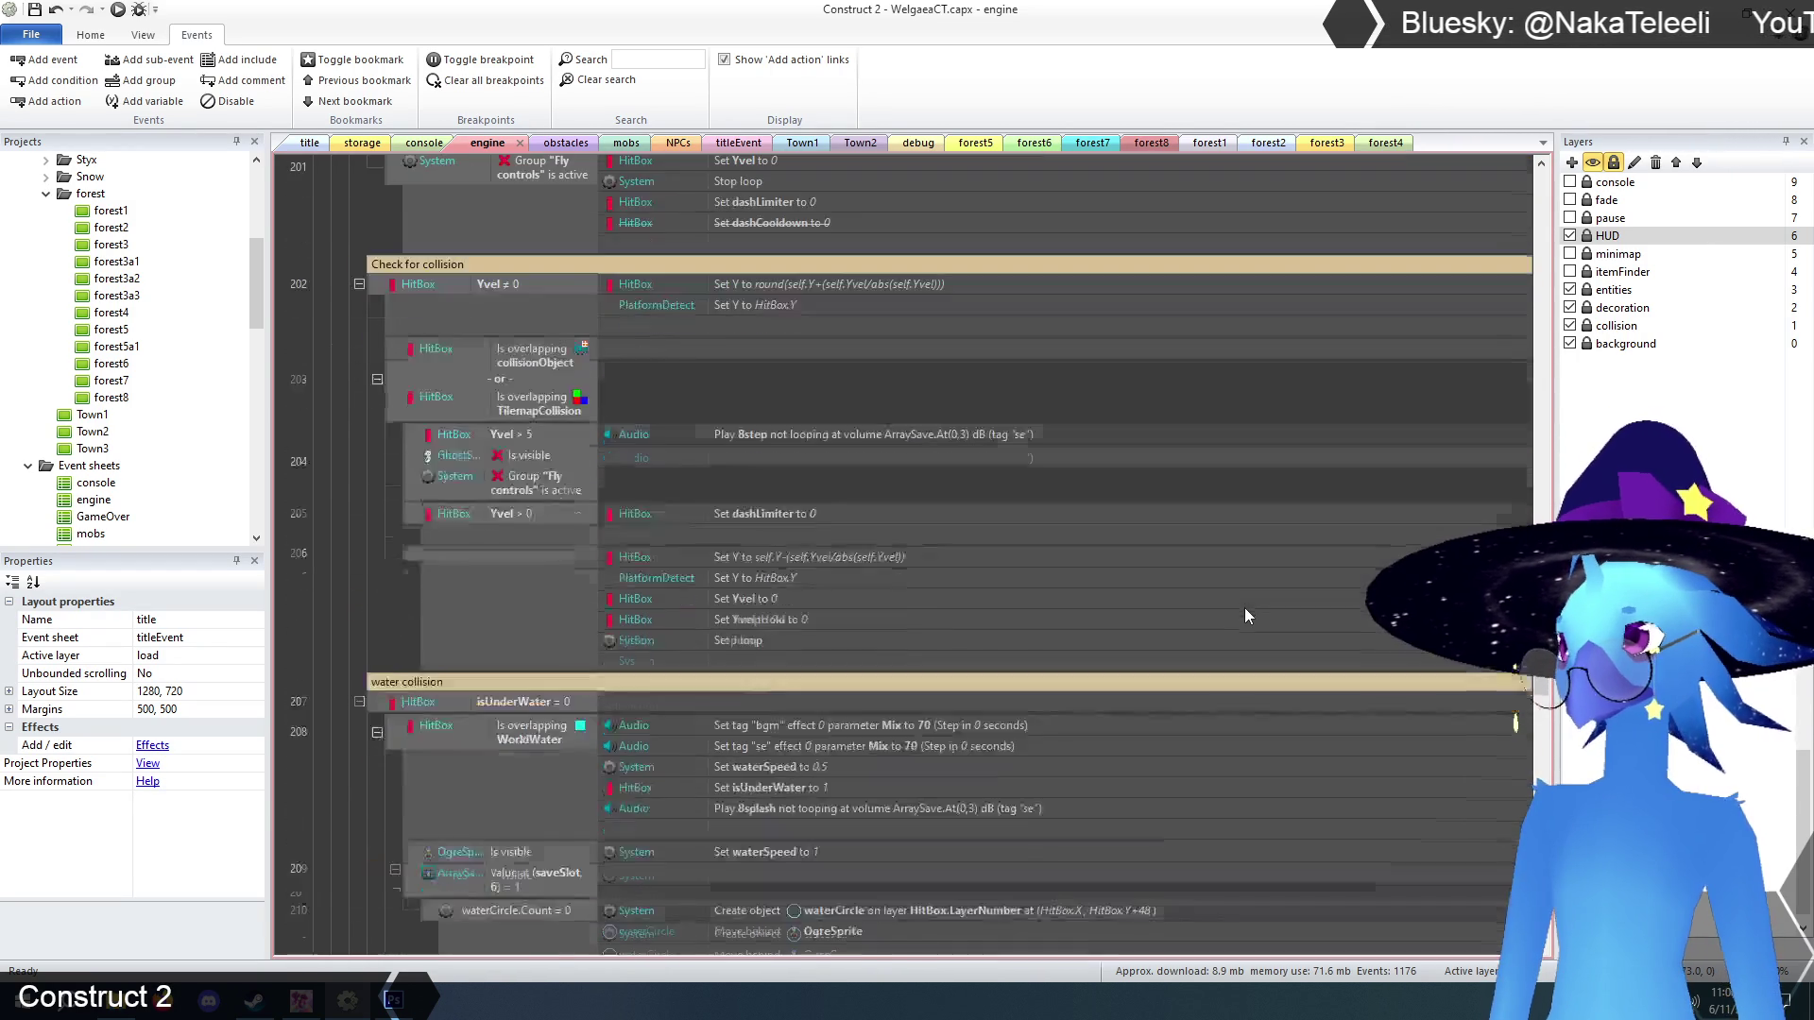
{"action": "scroll", "coordinate": [1241, 606], "scroll_direction": "down", "scroll_amount": 8}
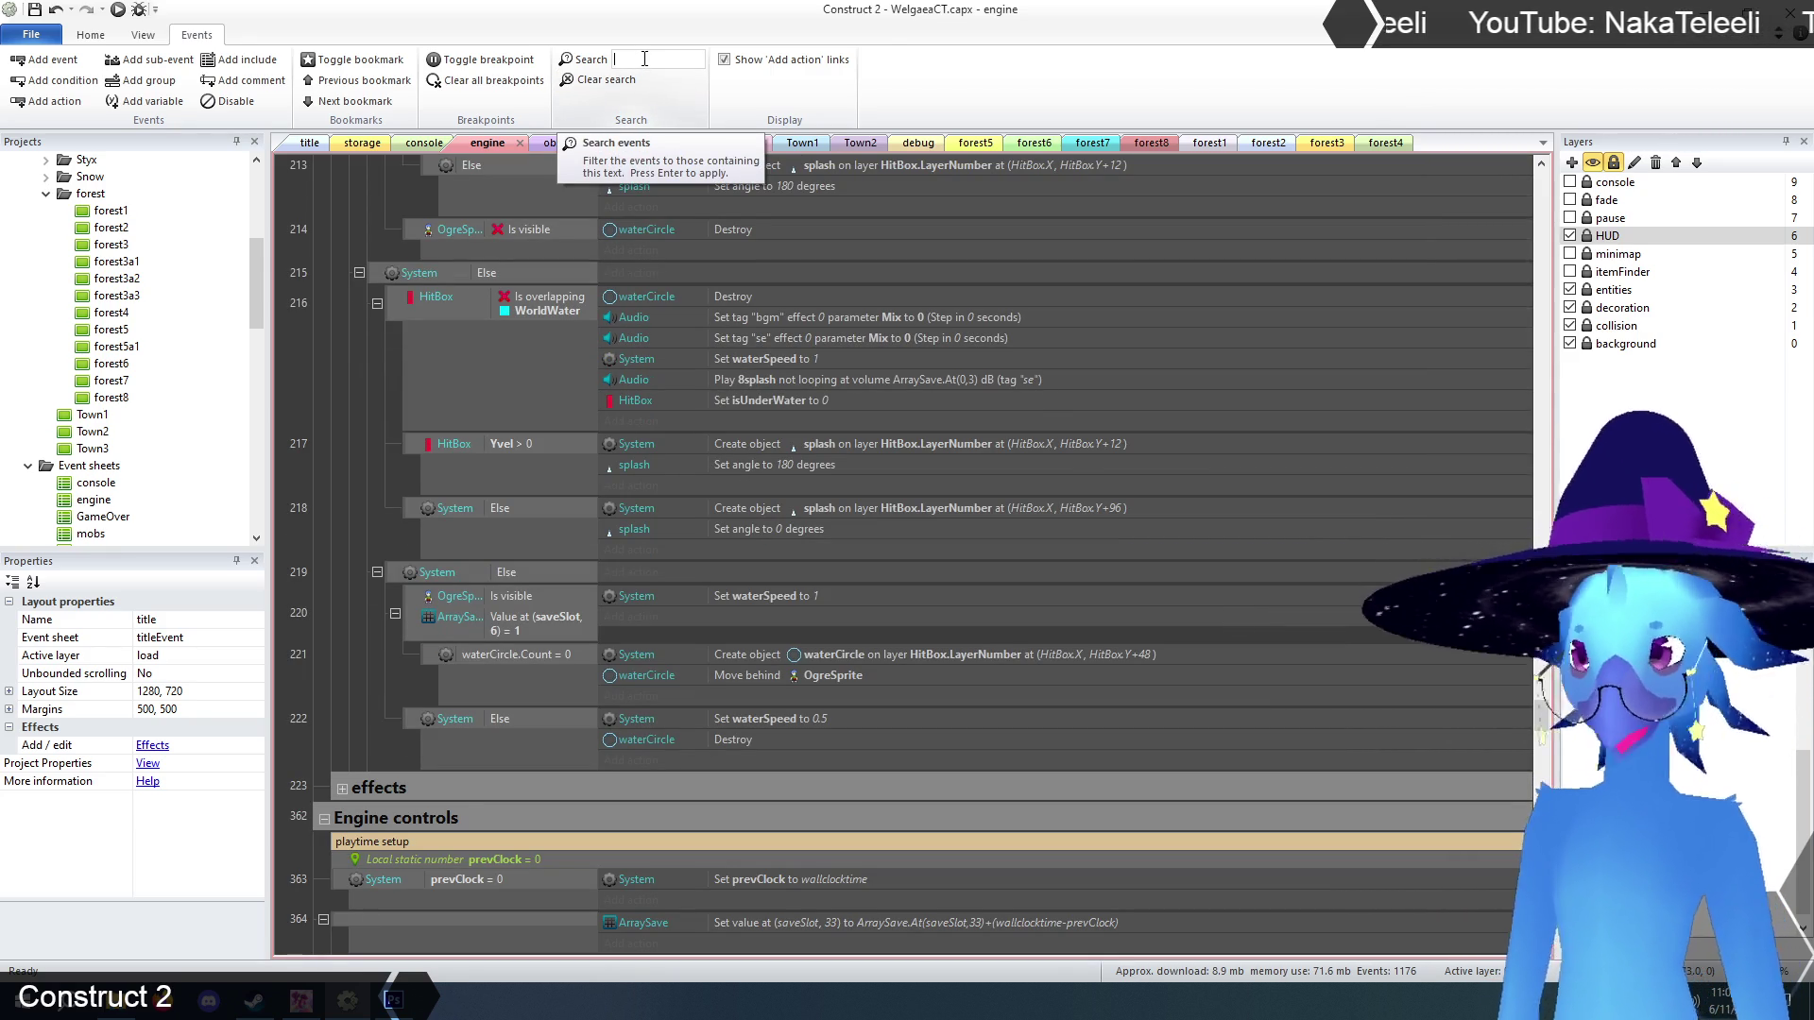
{"action": "type", "text": "direc"}
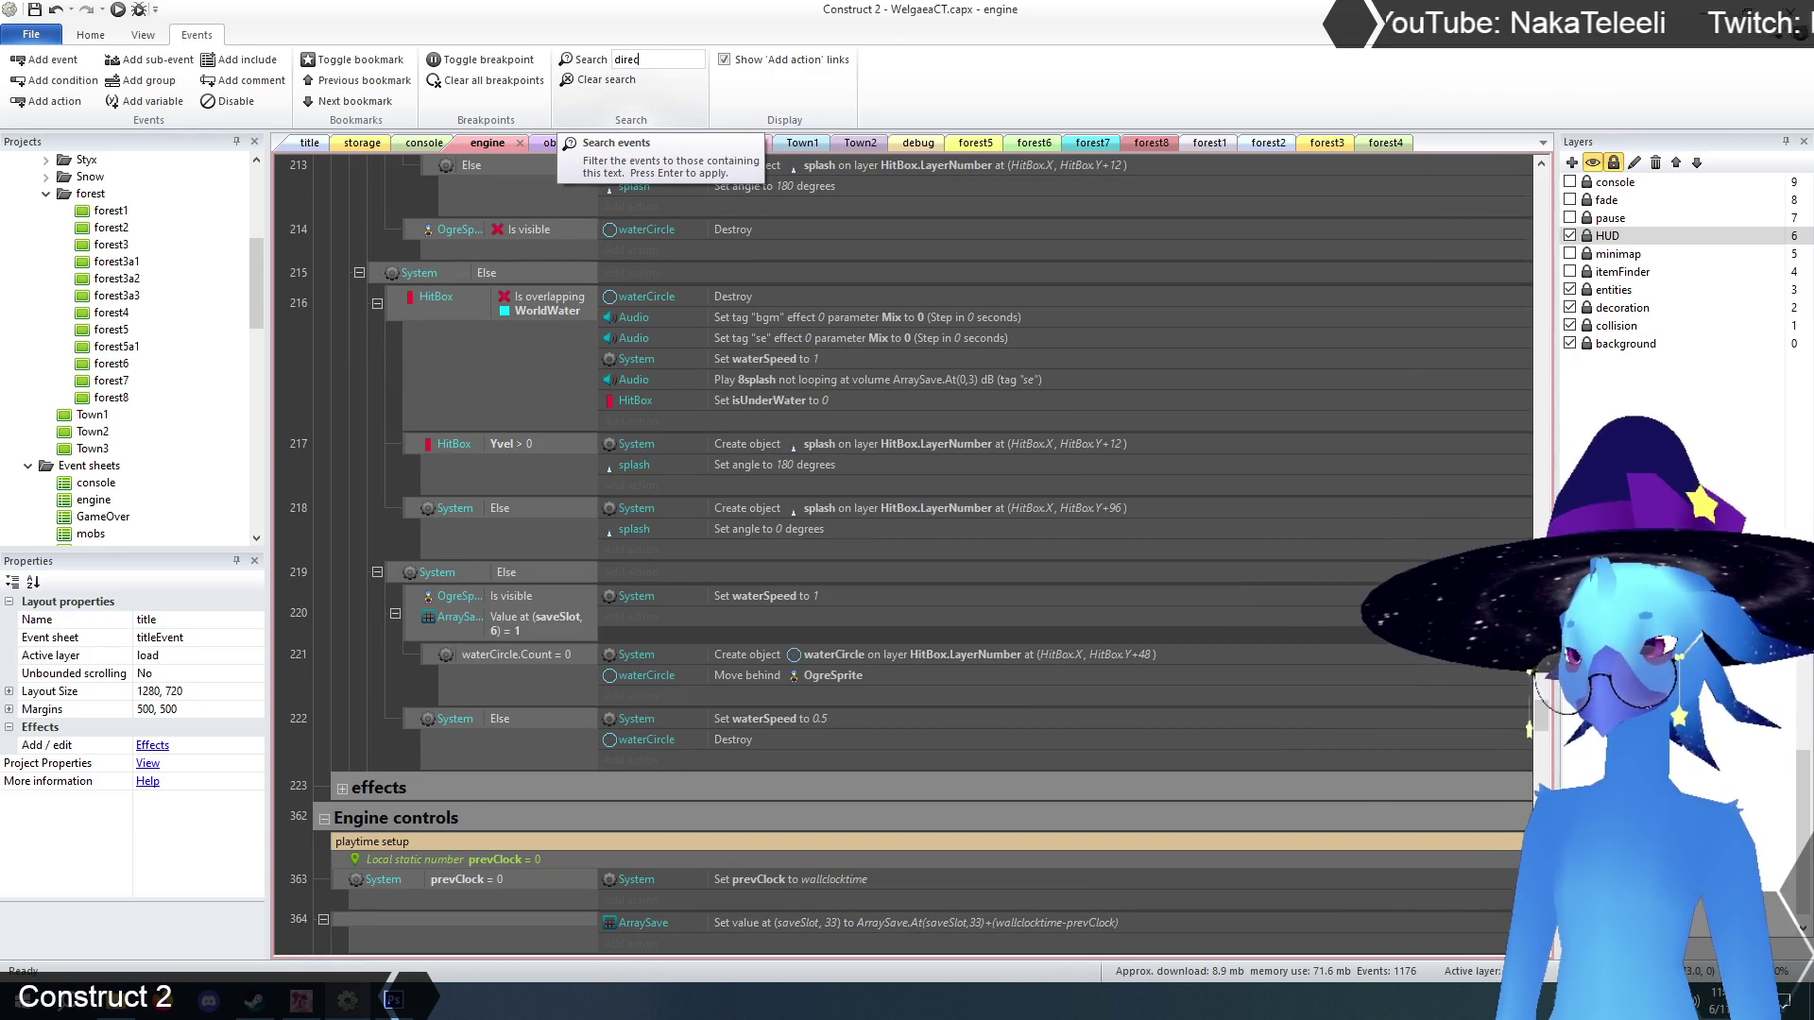
{"action": "type", "text": "tion"}
{"action": "key", "text": "Return"}
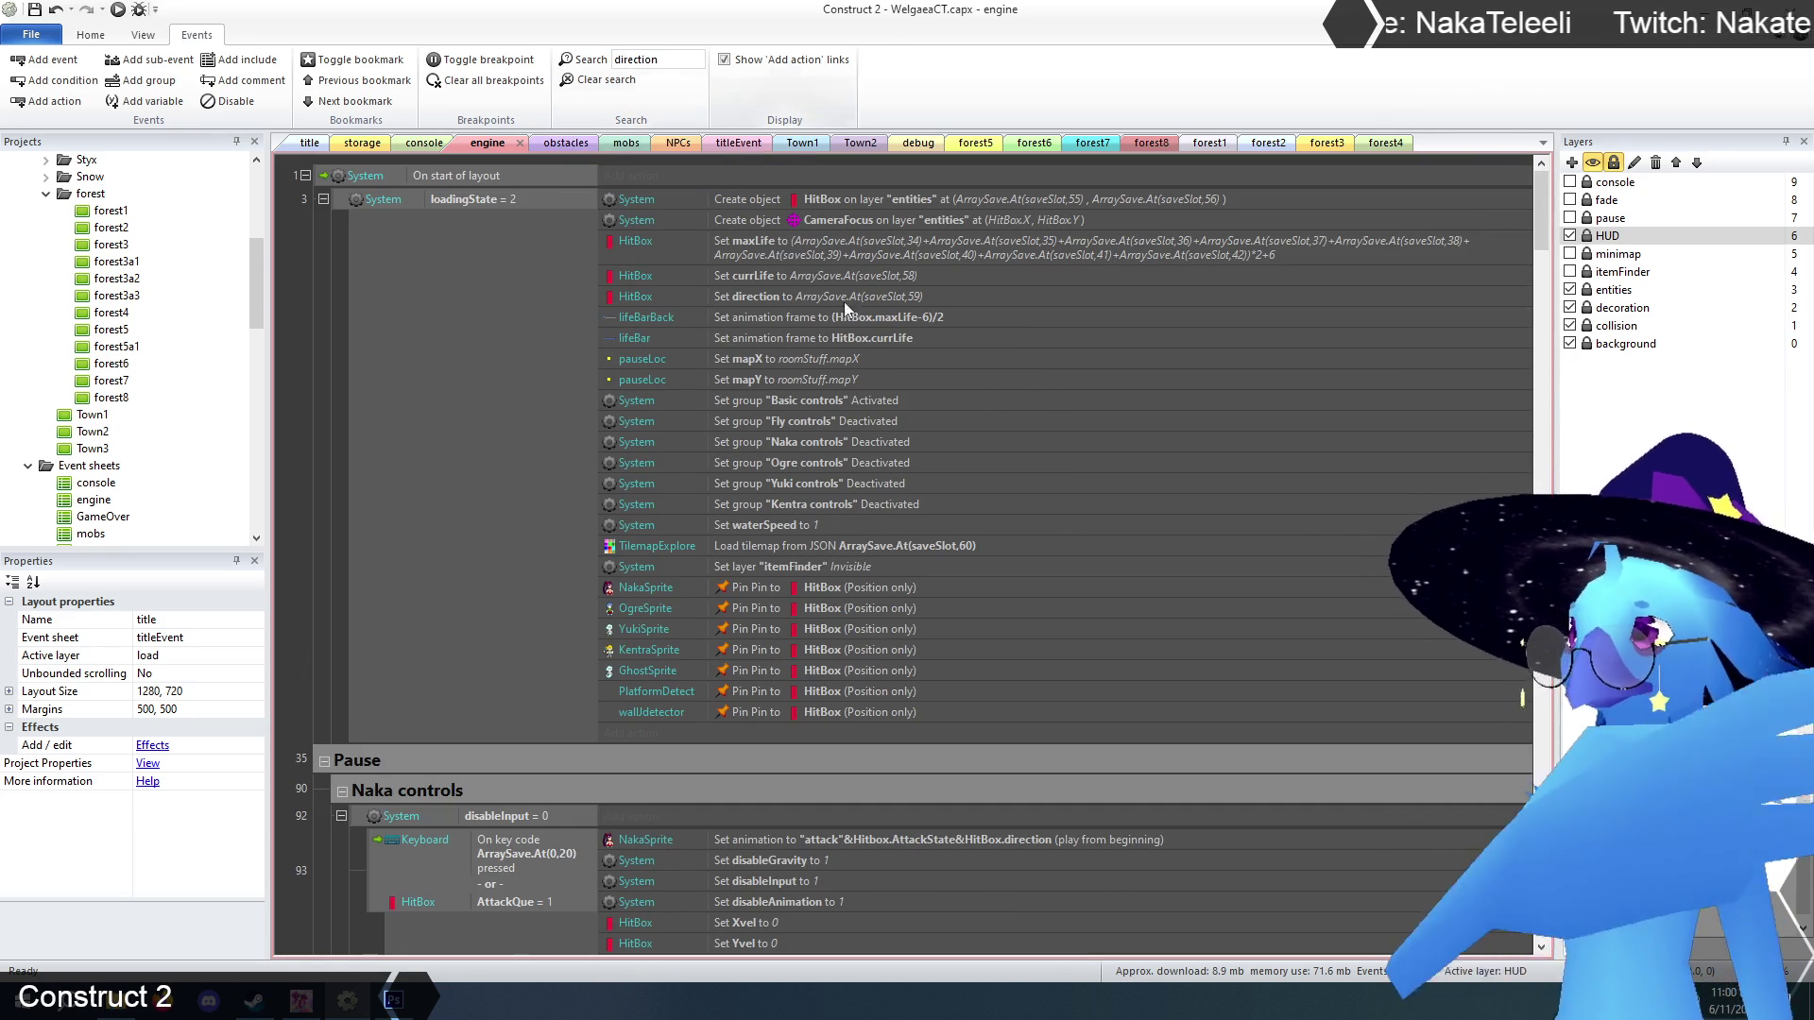
{"action": "scroll", "coordinate": [825, 340], "scroll_direction": "down", "scroll_amount": 9}
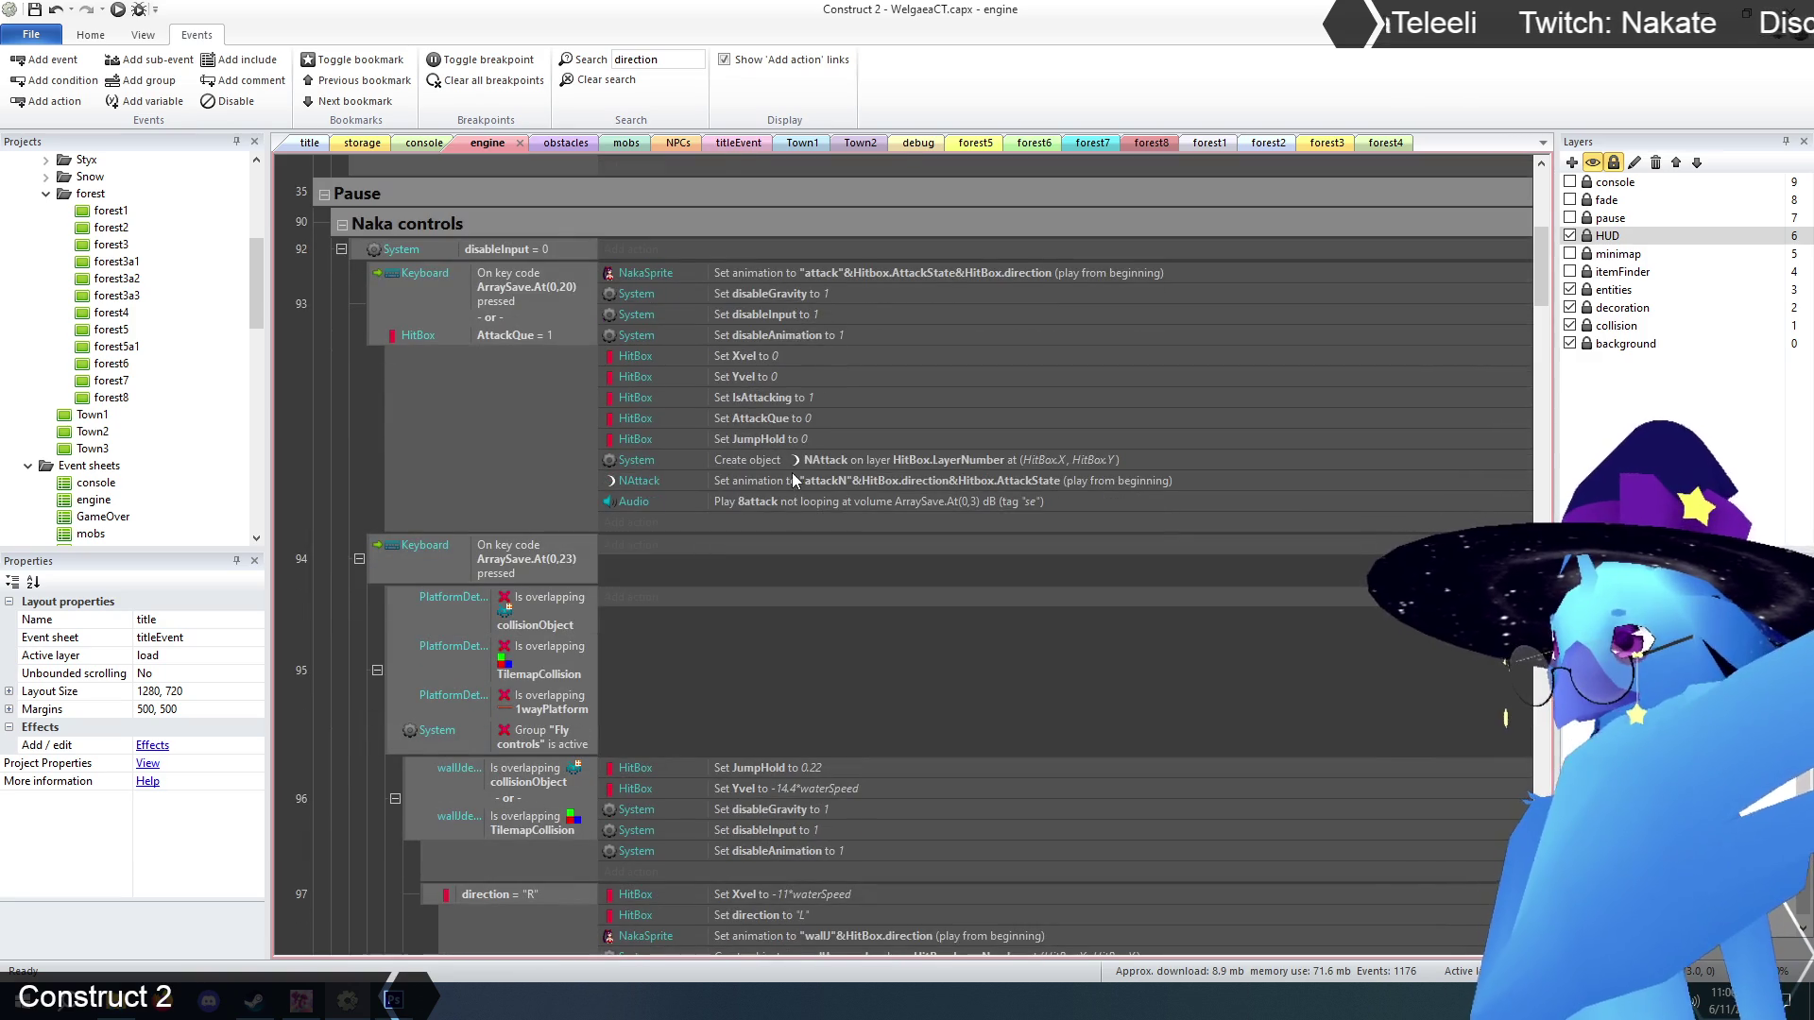
{"action": "scroll", "coordinate": [791, 425], "scroll_direction": "up", "scroll_amount": 1}
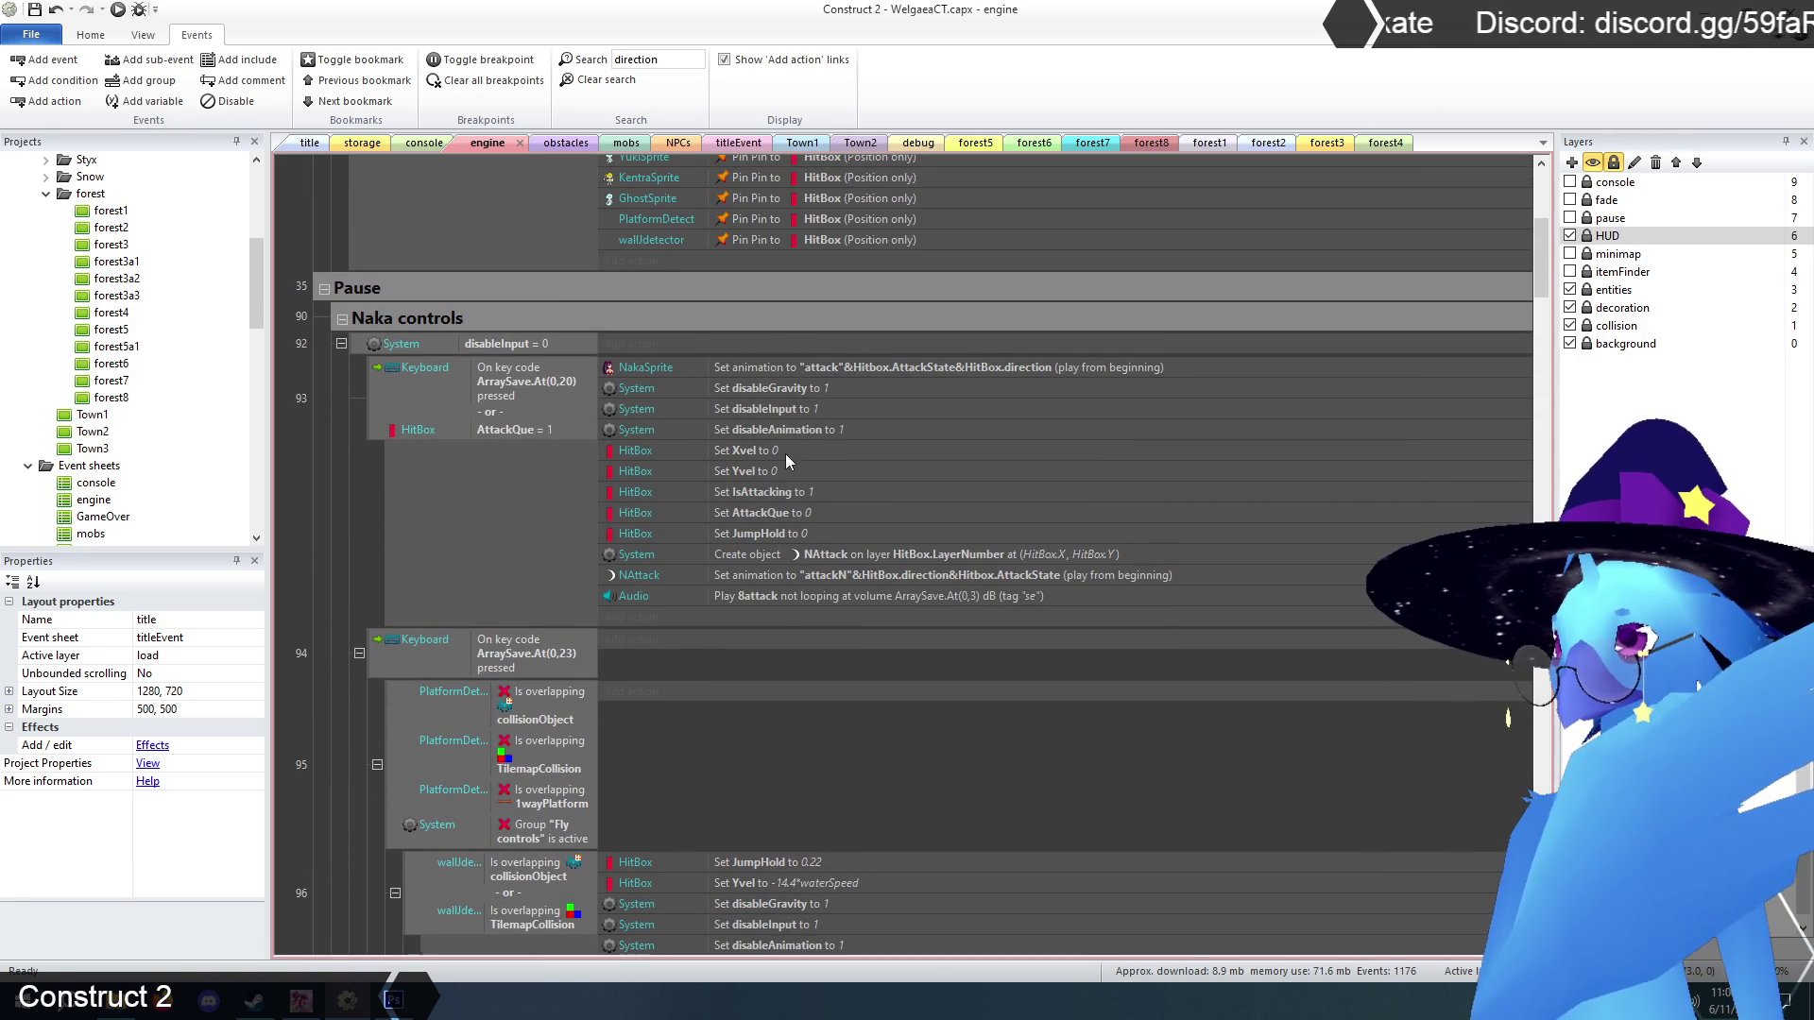
{"action": "scroll", "coordinate": [832, 539], "scroll_direction": "down", "scroll_amount": 2}
{"action": "scroll", "coordinate": [854, 536], "scroll_direction": "down", "scroll_amount": 3}
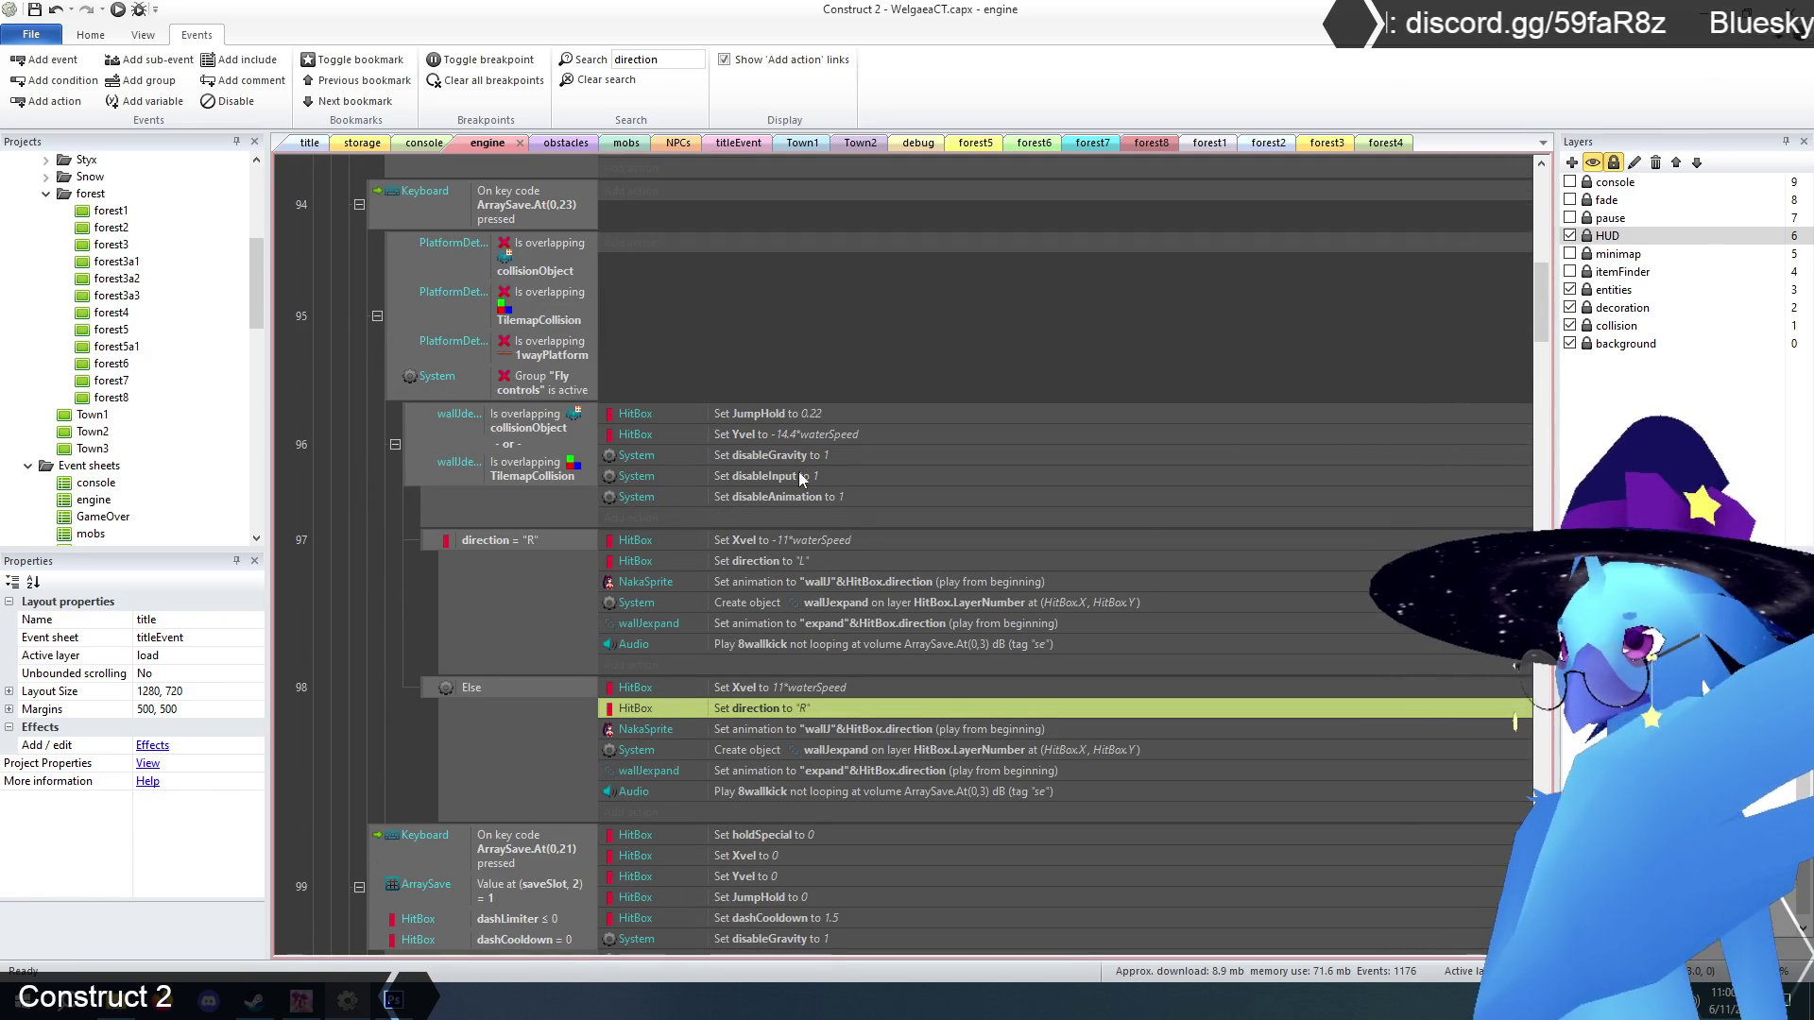
{"action": "left_click", "coordinate": [772, 562]}
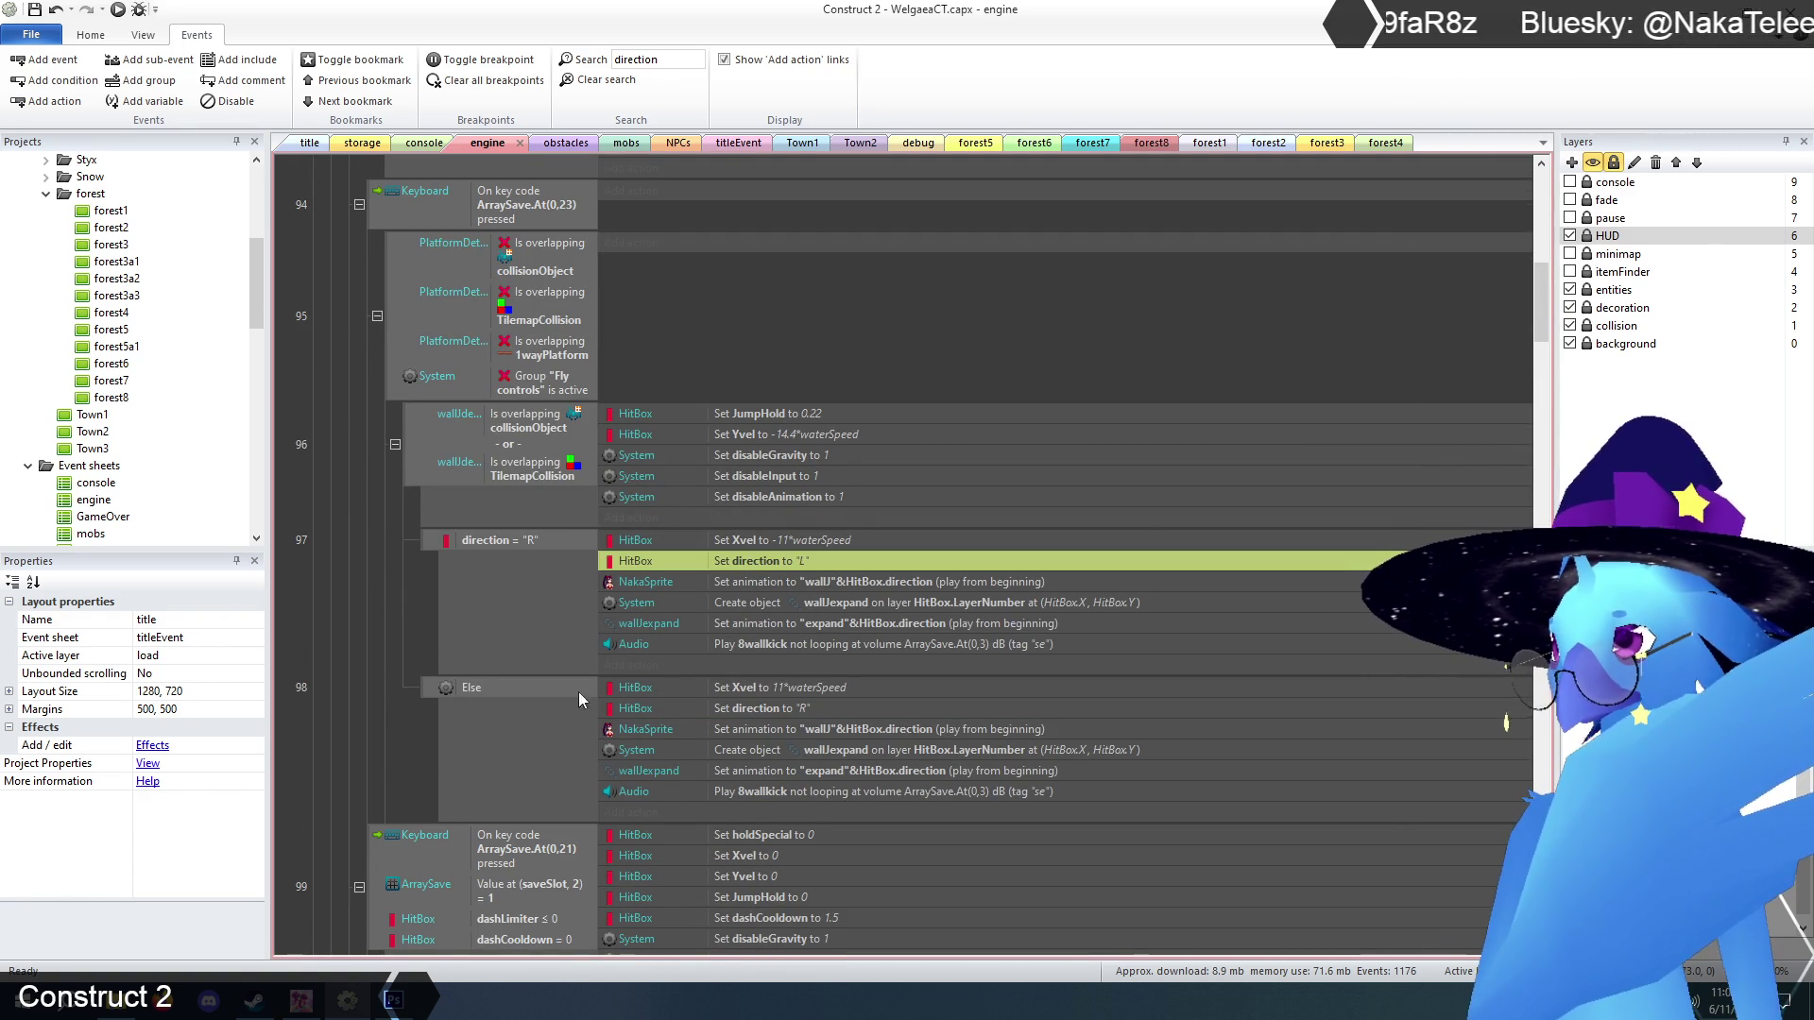
{"action": "left_click", "coordinate": [755, 708]}
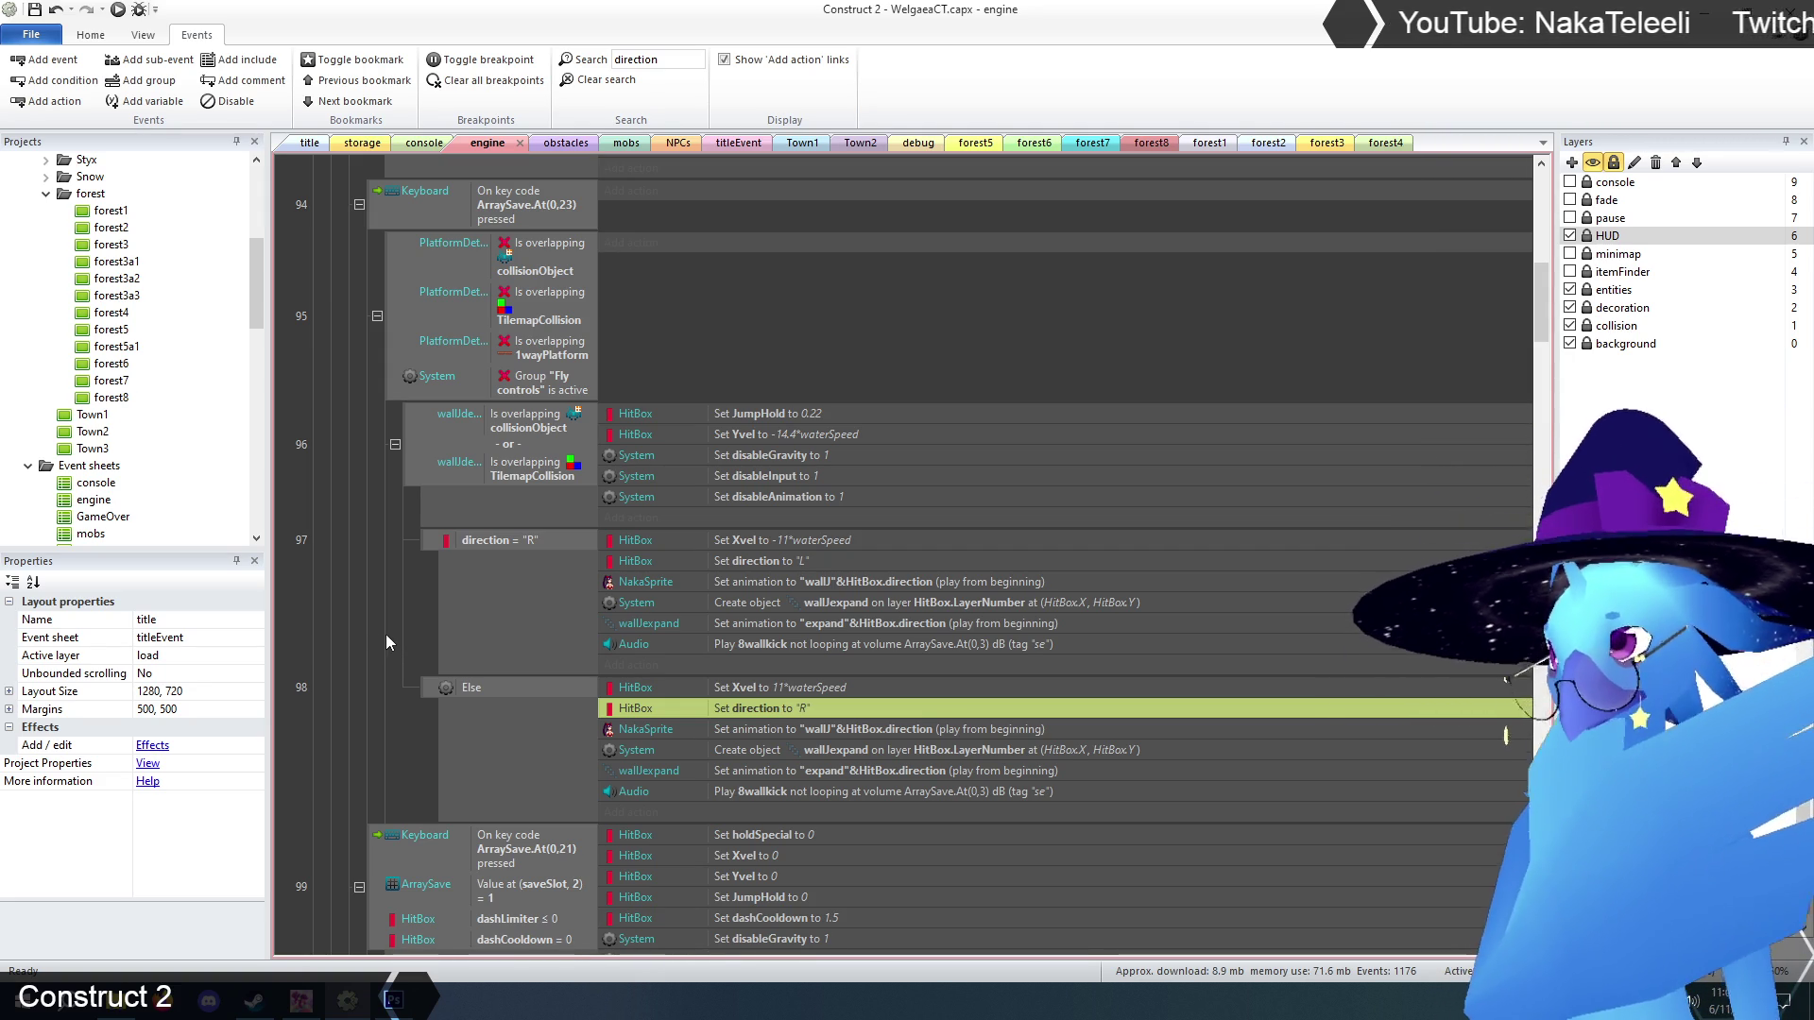
{"action": "scroll", "coordinate": [384, 636], "scroll_direction": "down", "scroll_amount": 3}
{"action": "scroll", "coordinate": [371, 648], "scroll_direction": "down", "scroll_amount": 9}
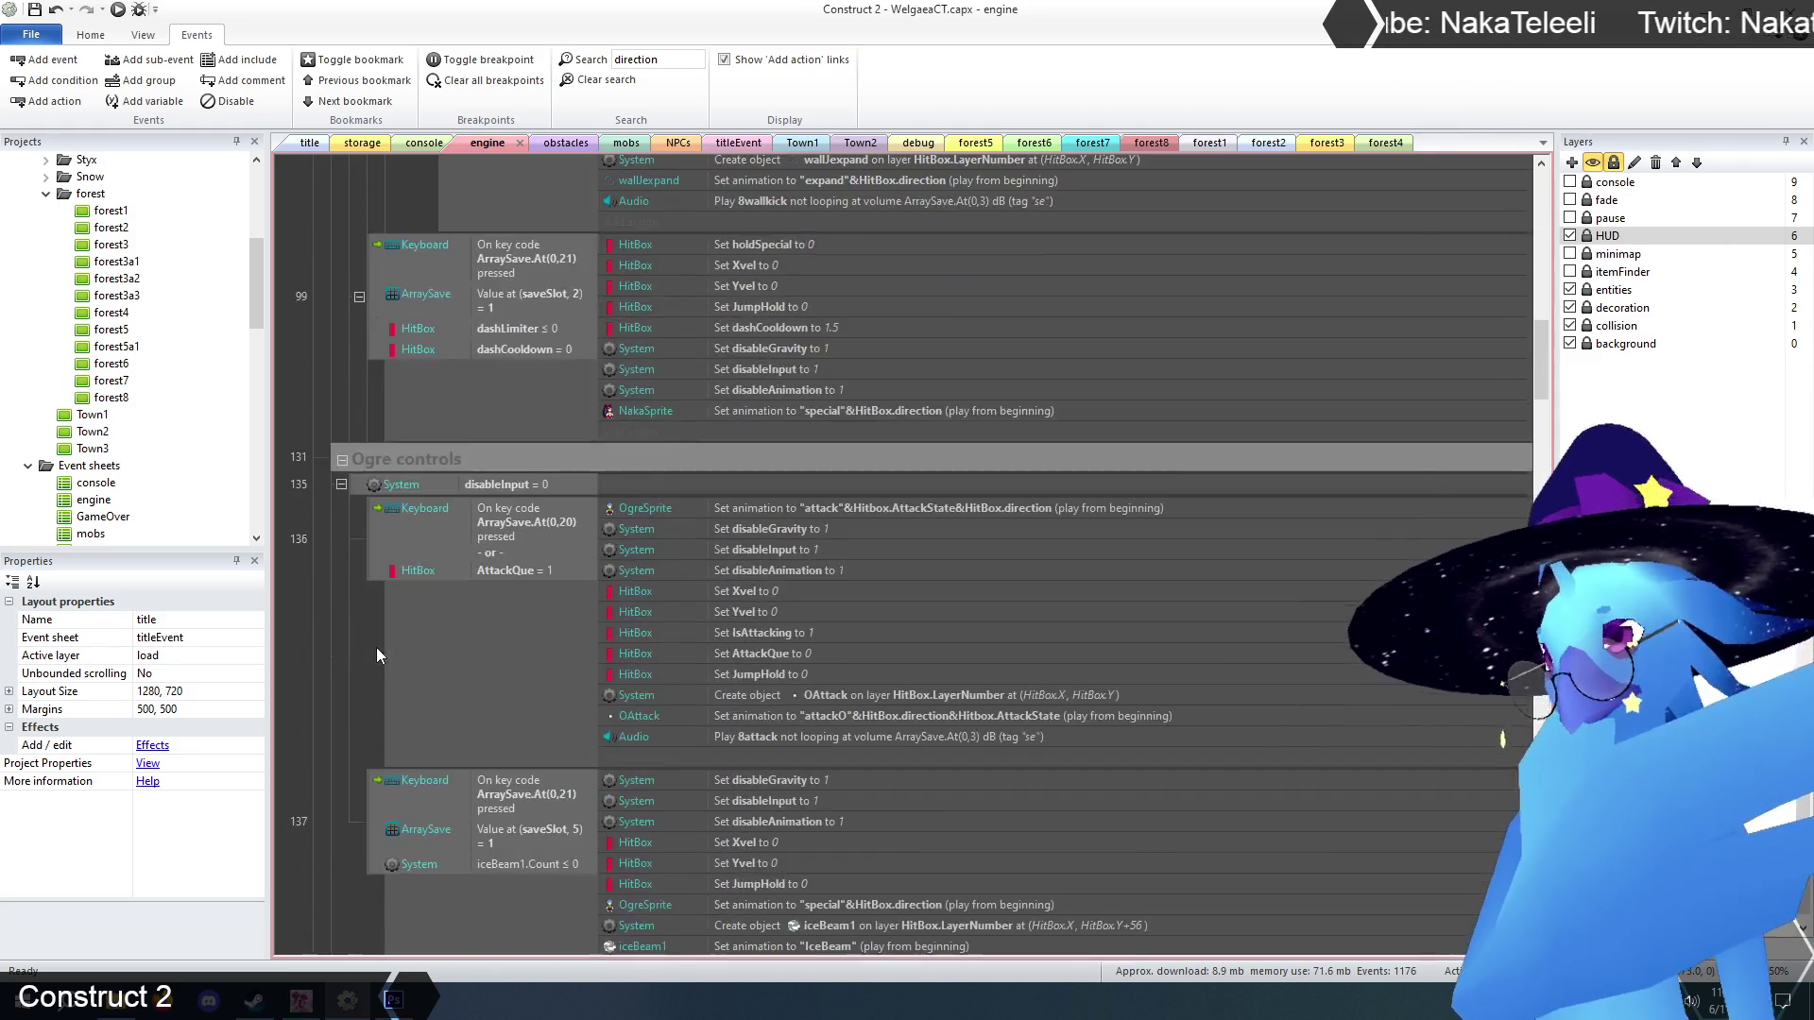
{"action": "scroll", "coordinate": [383, 638], "scroll_direction": "down", "scroll_amount": 9}
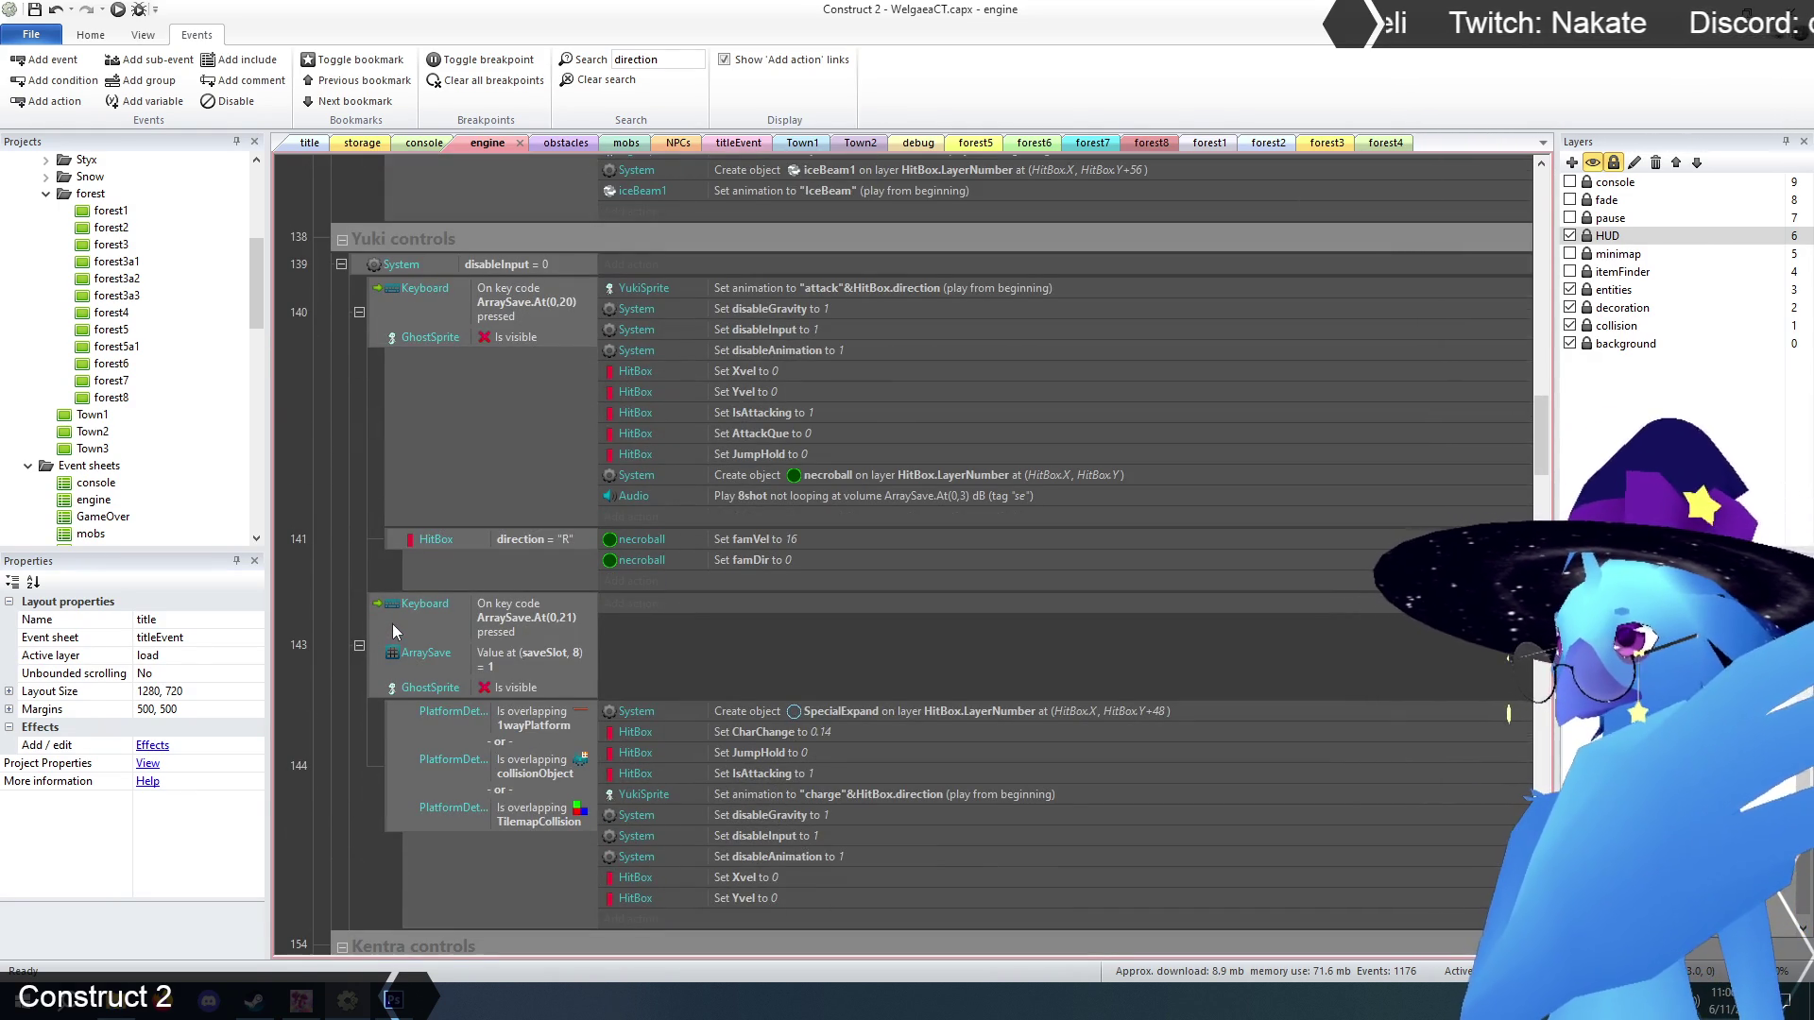
{"action": "scroll", "coordinate": [387, 618], "scroll_direction": "down", "scroll_amount": 11}
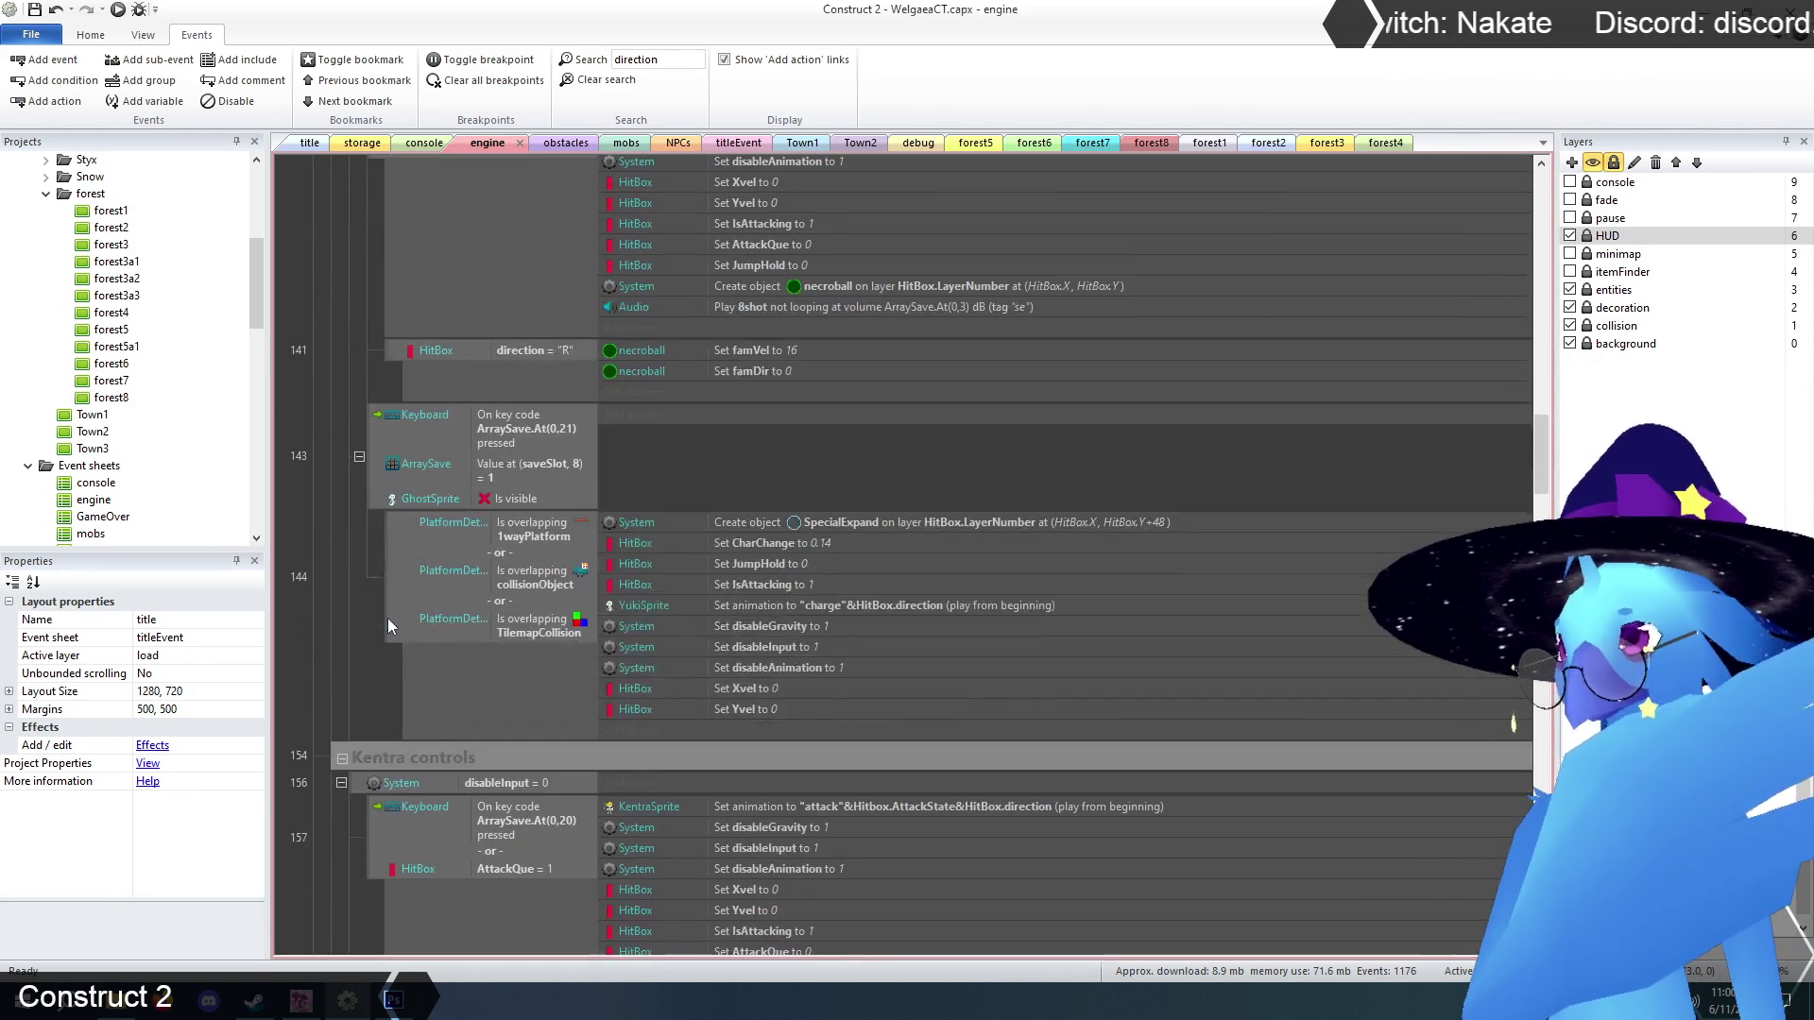
{"action": "scroll", "coordinate": [385, 618], "scroll_direction": "down", "scroll_amount": 15}
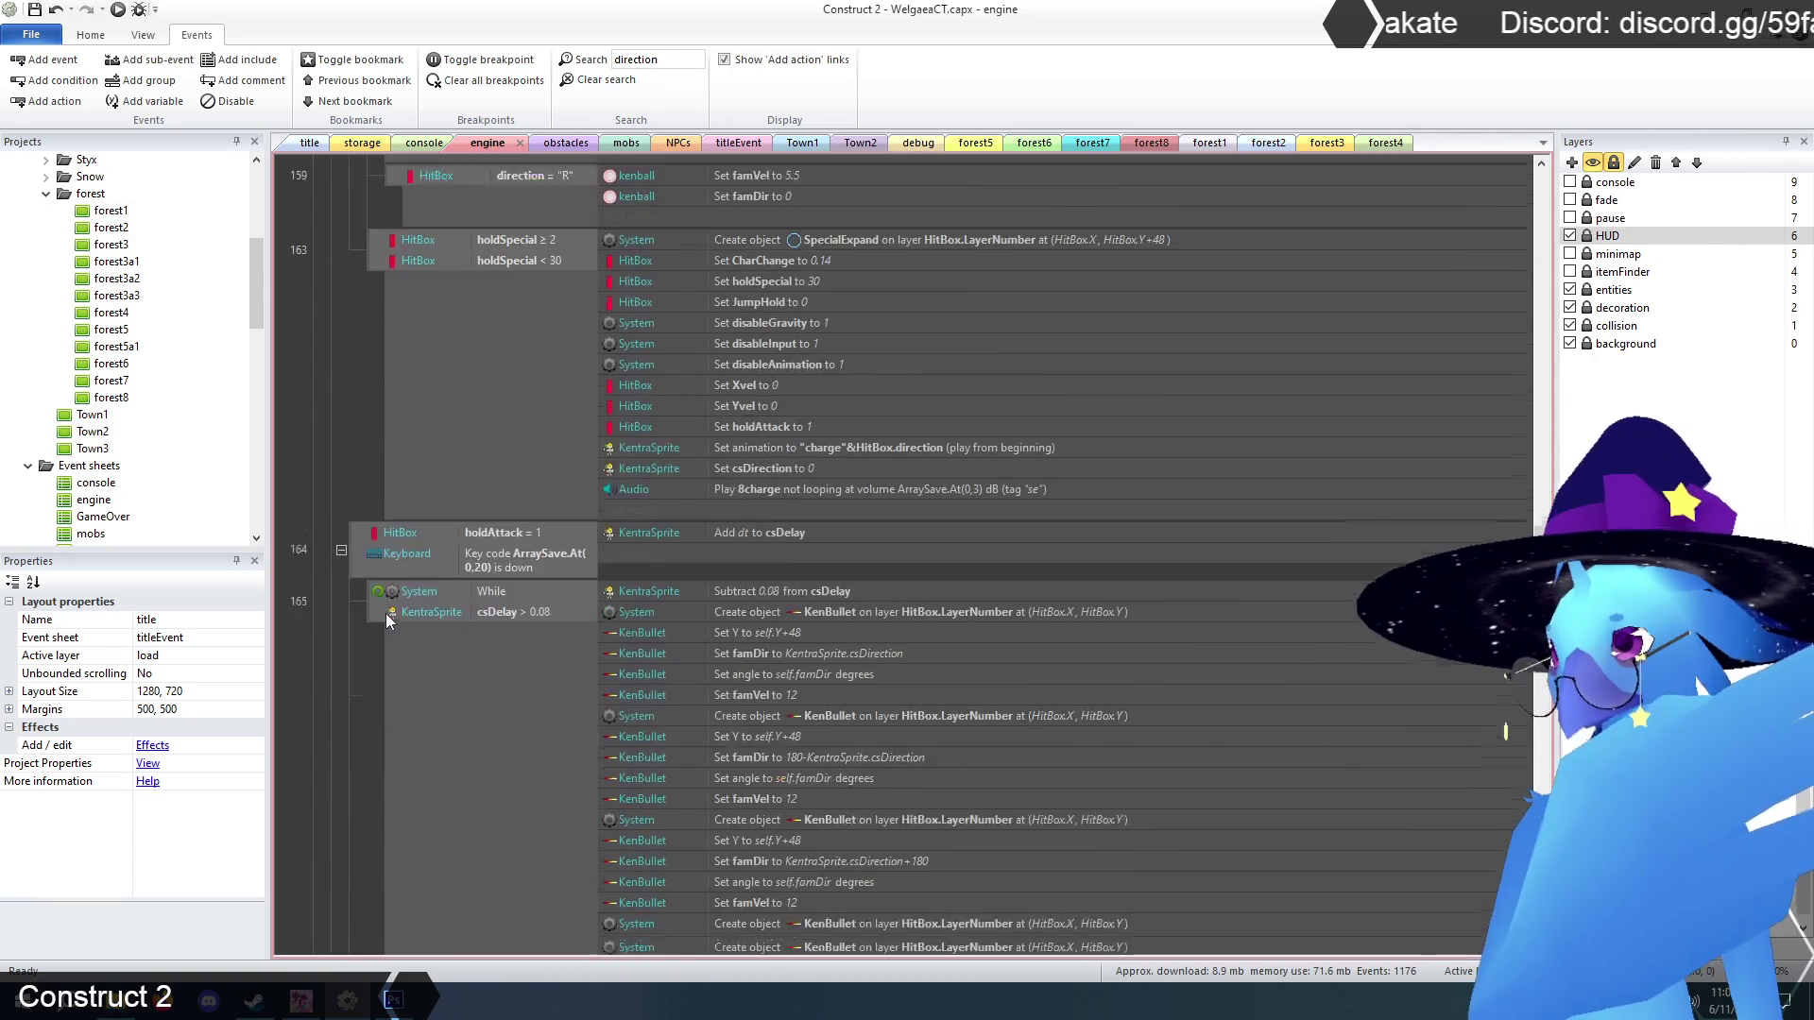
{"action": "scroll", "coordinate": [387, 614], "scroll_direction": "down", "scroll_amount": 5}
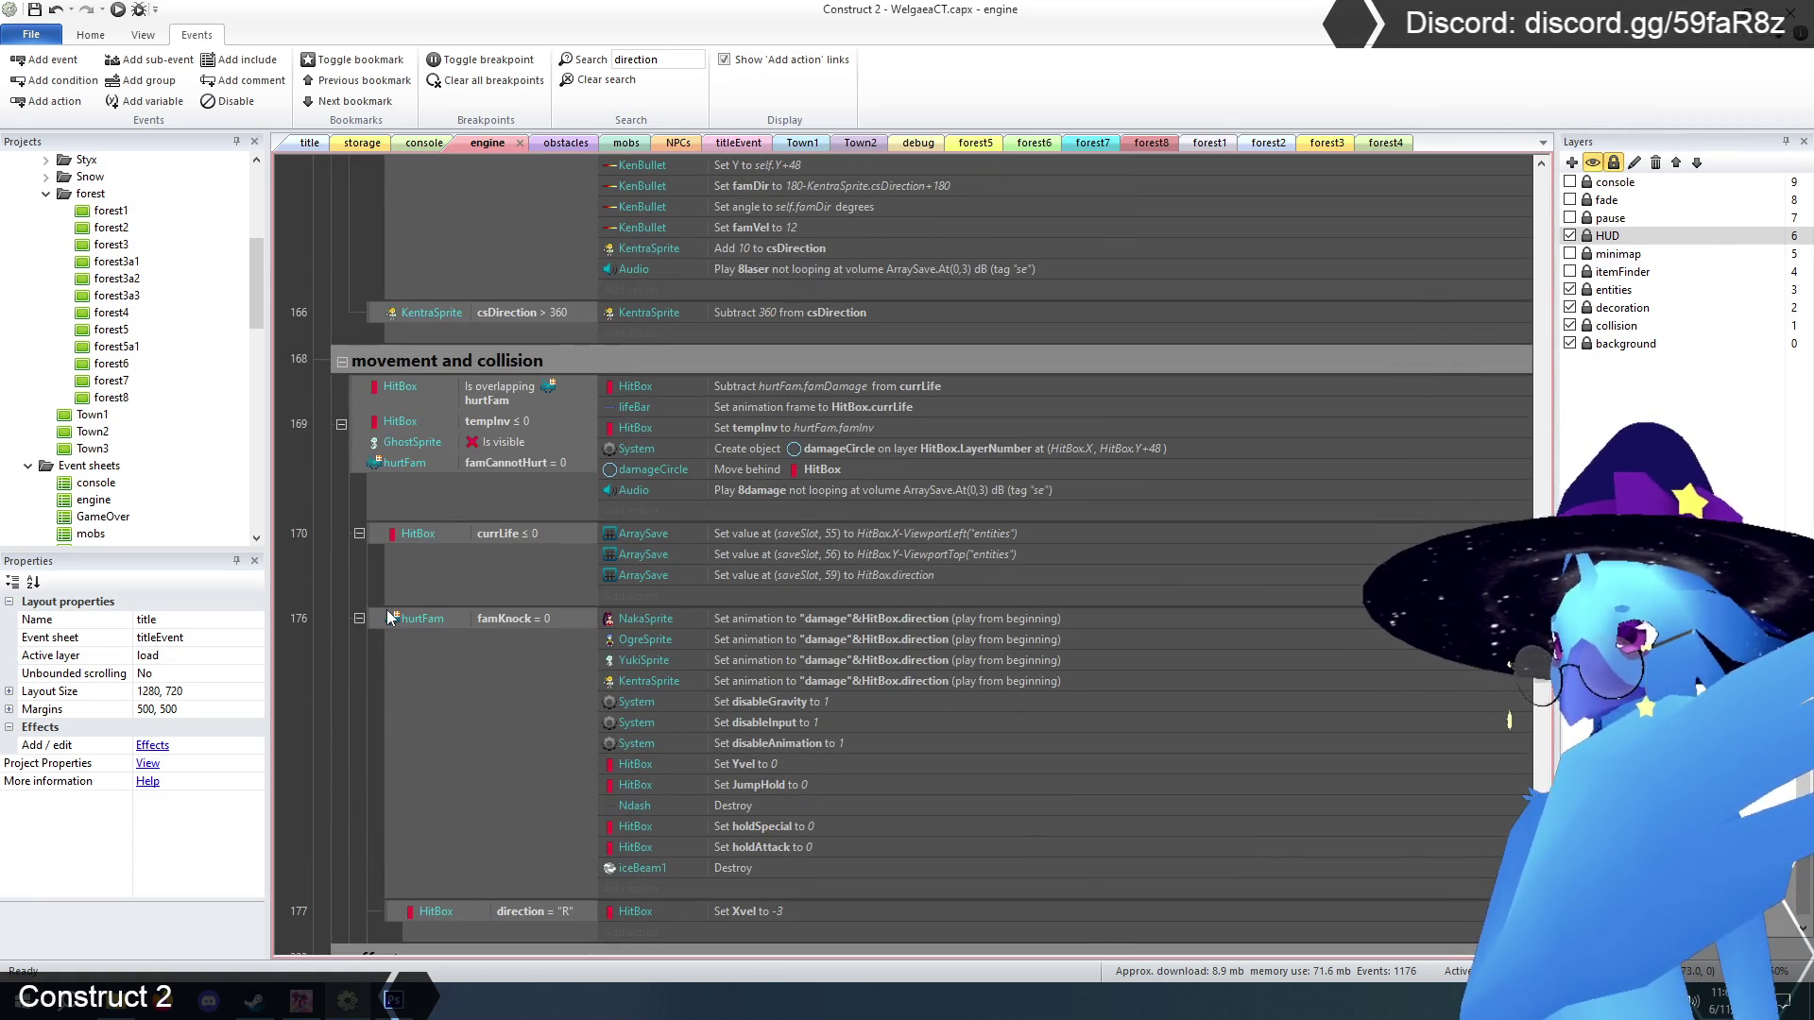
{"action": "scroll", "coordinate": [387, 618], "scroll_direction": "down", "scroll_amount": 3}
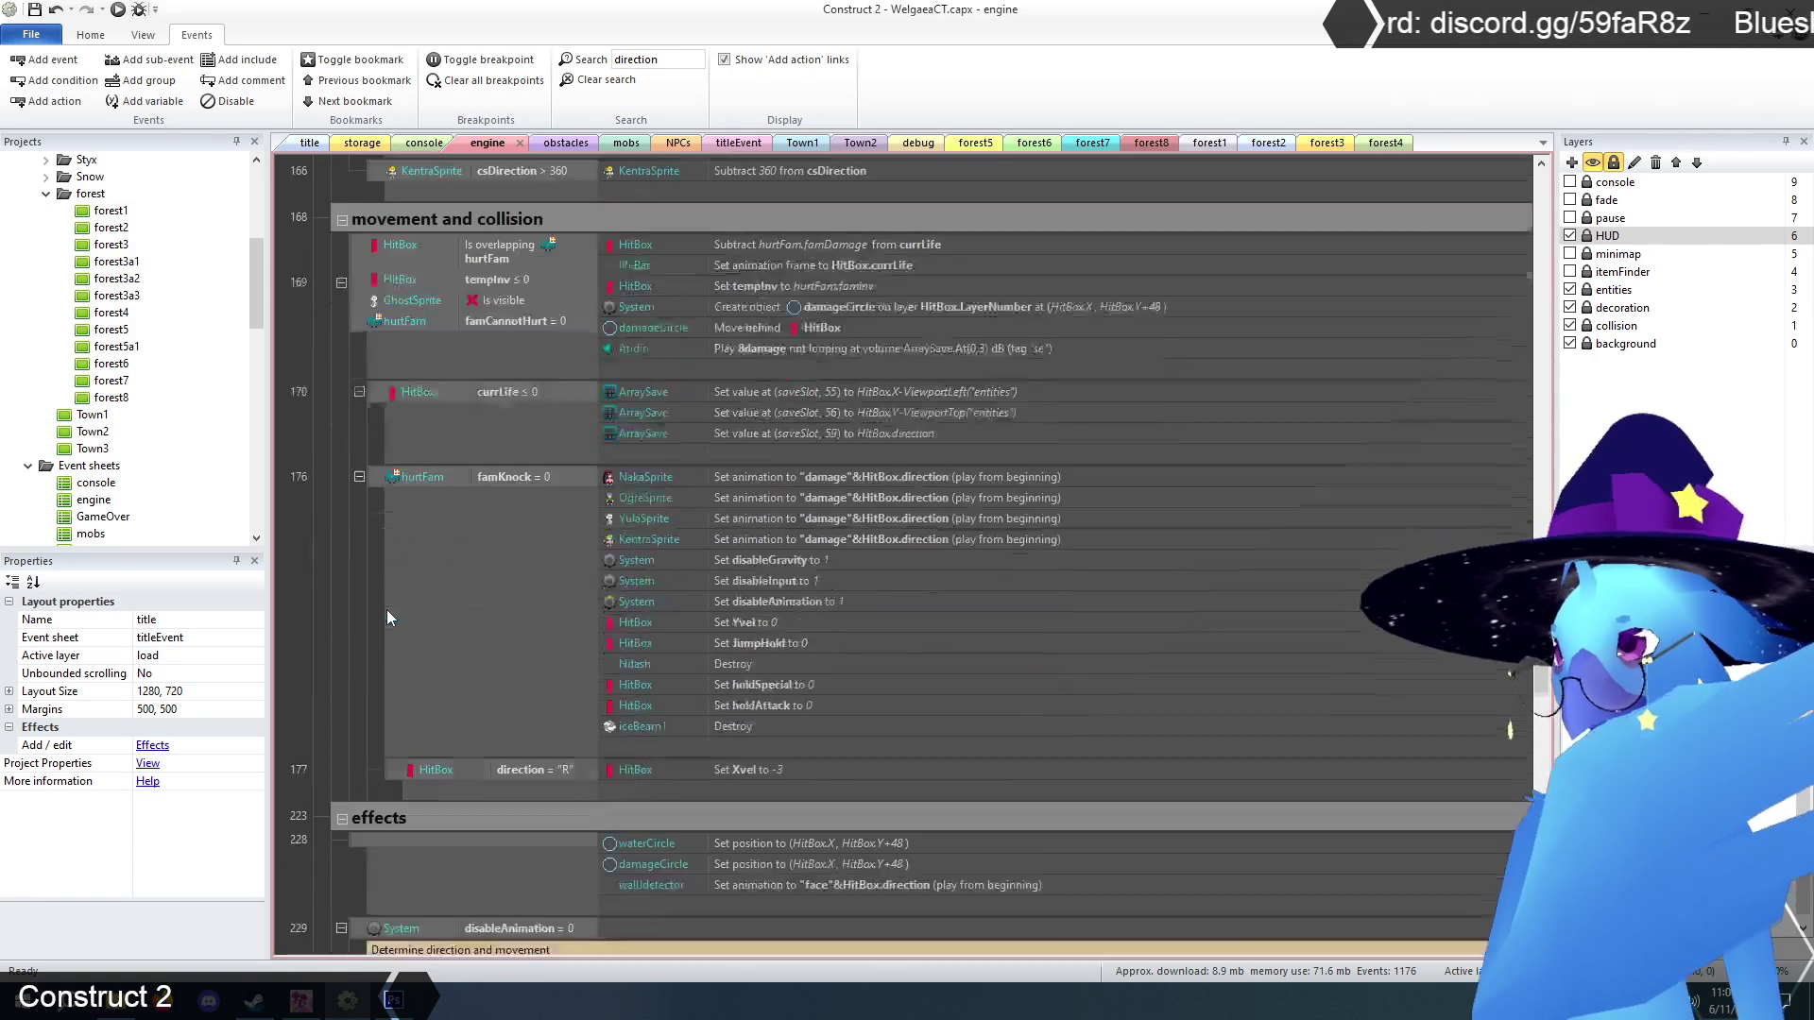
{"action": "scroll", "coordinate": [387, 617], "scroll_direction": "up", "scroll_amount": 2}
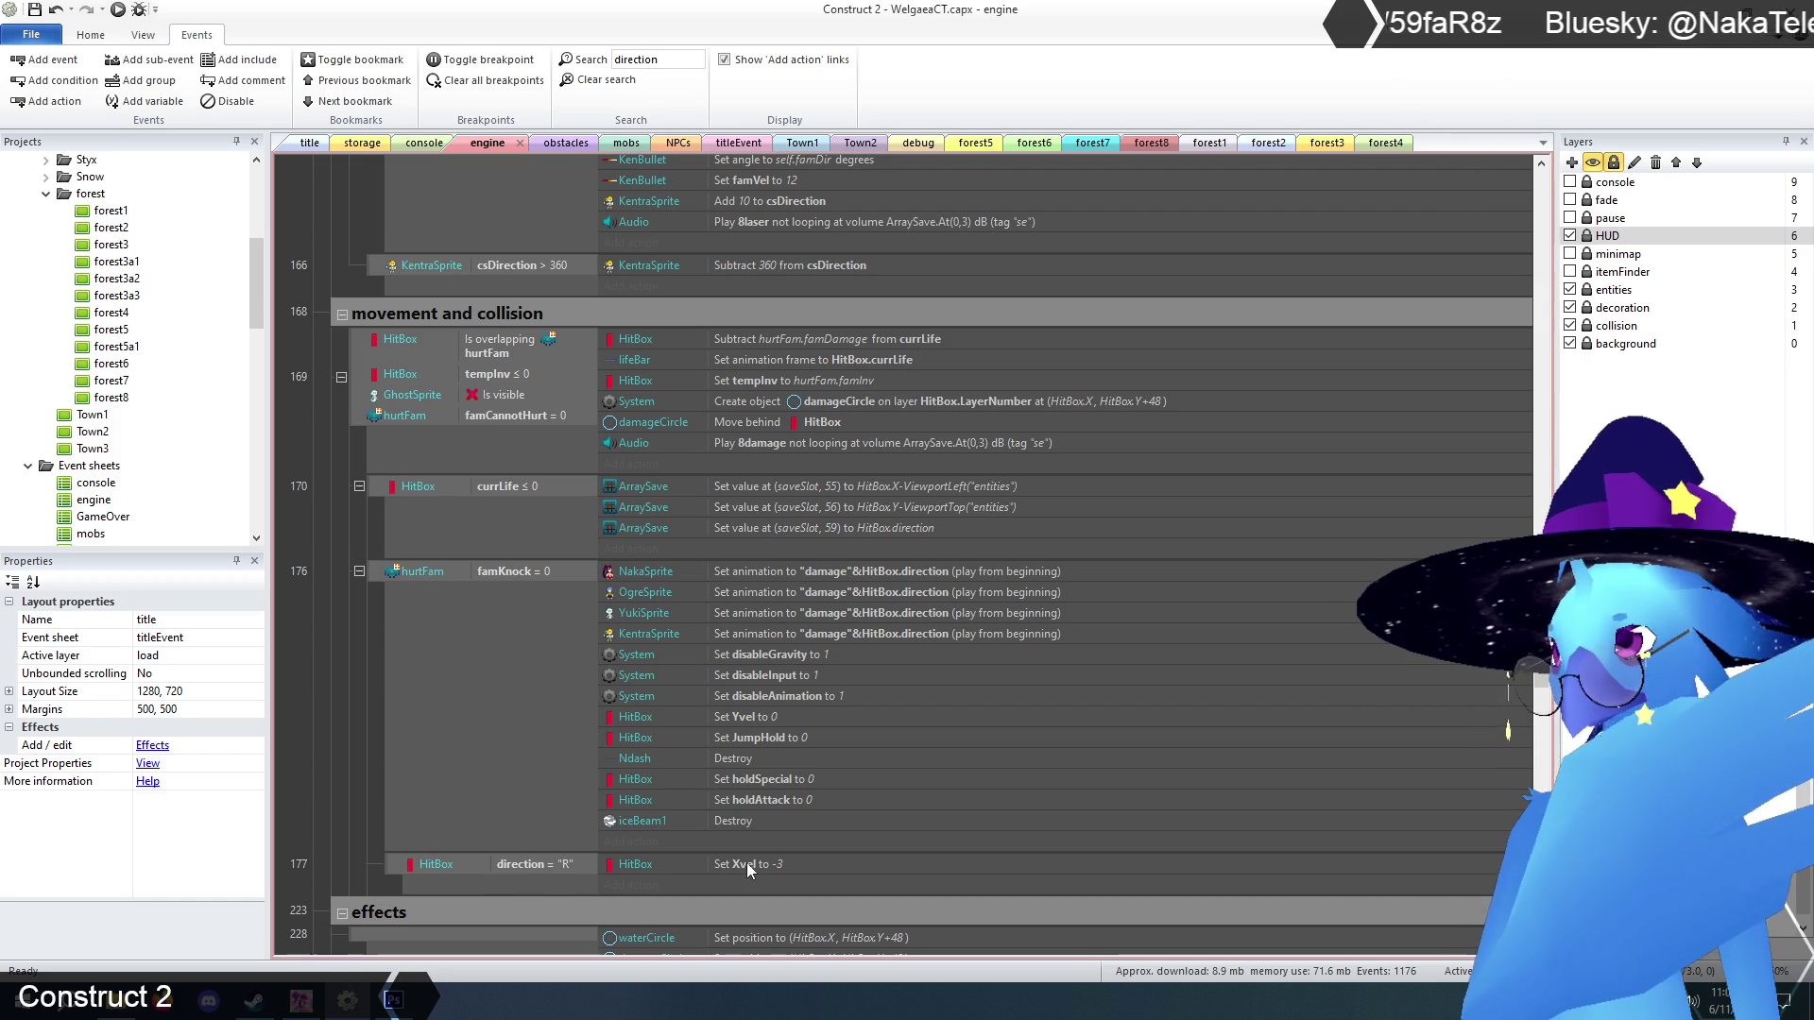
{"action": "scroll", "coordinate": [753, 512], "scroll_direction": "down", "scroll_amount": 3}
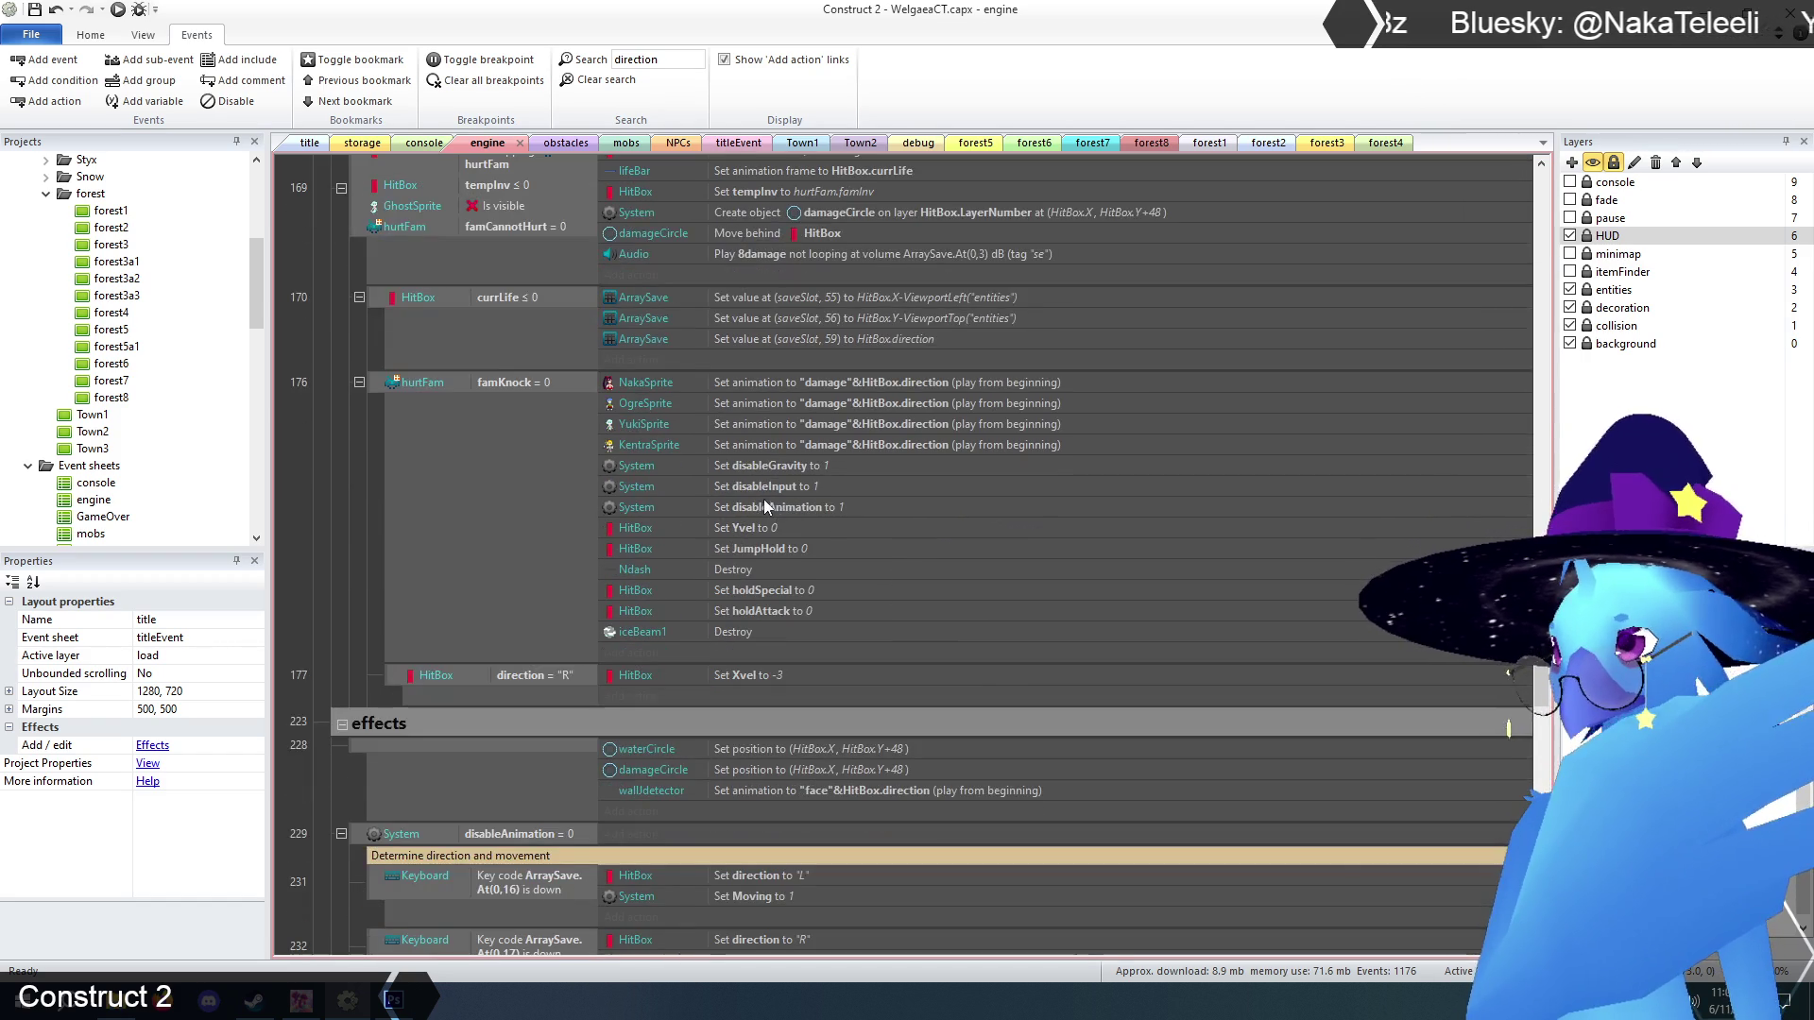
{"action": "scroll", "coordinate": [624, 530], "scroll_direction": "down", "scroll_amount": 5}
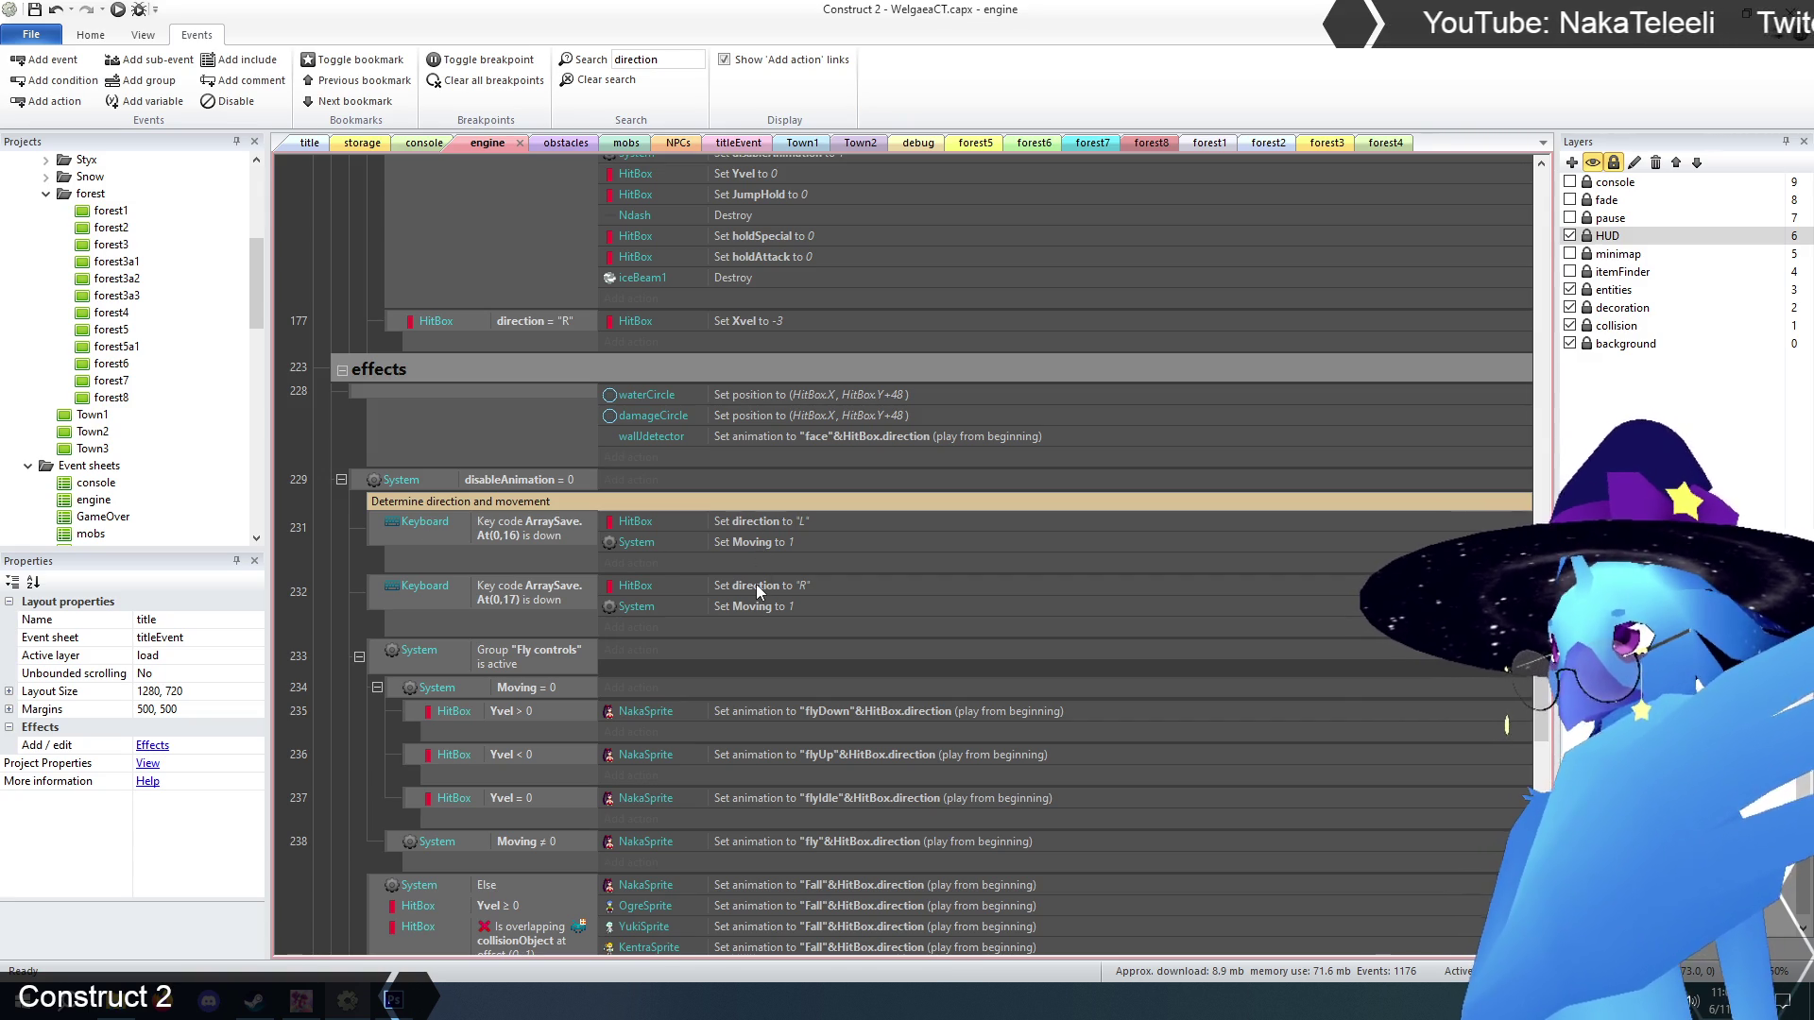
{"action": "scroll", "coordinate": [716, 565], "scroll_direction": "down", "scroll_amount": 2}
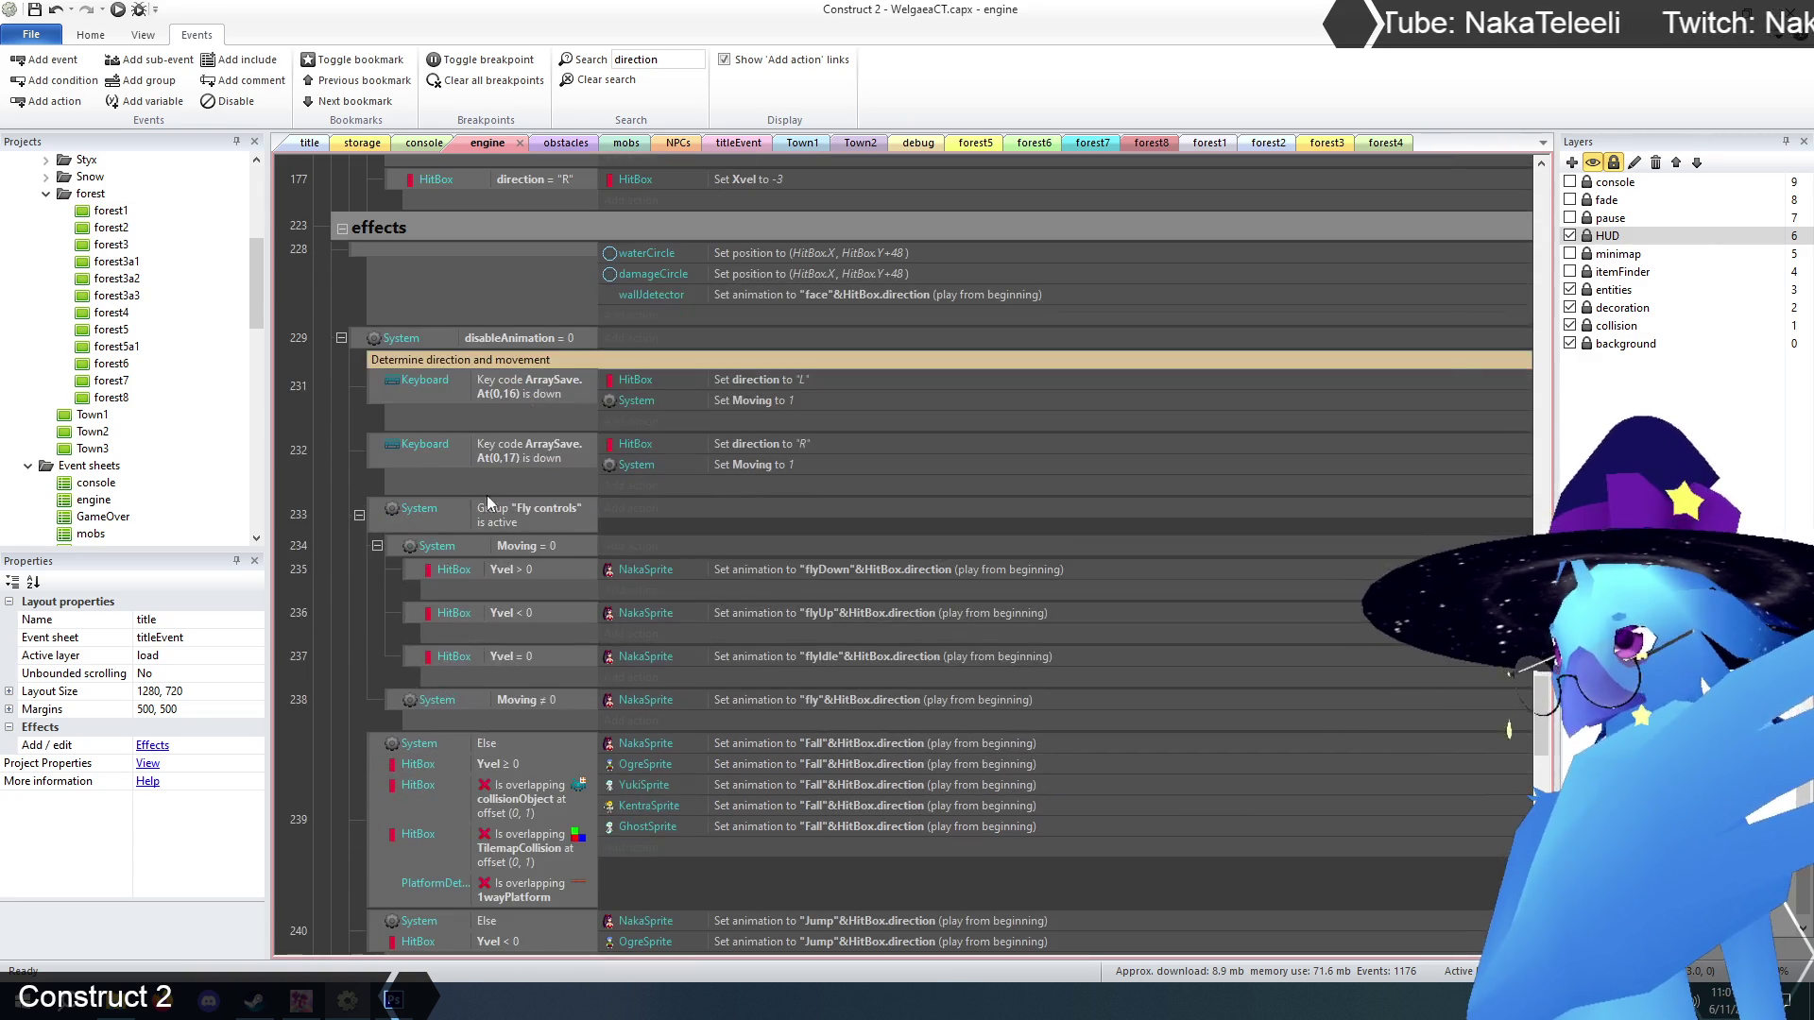
{"action": "left_click", "coordinate": [377, 389]}
{"action": "left_click", "coordinate": [378, 448]}
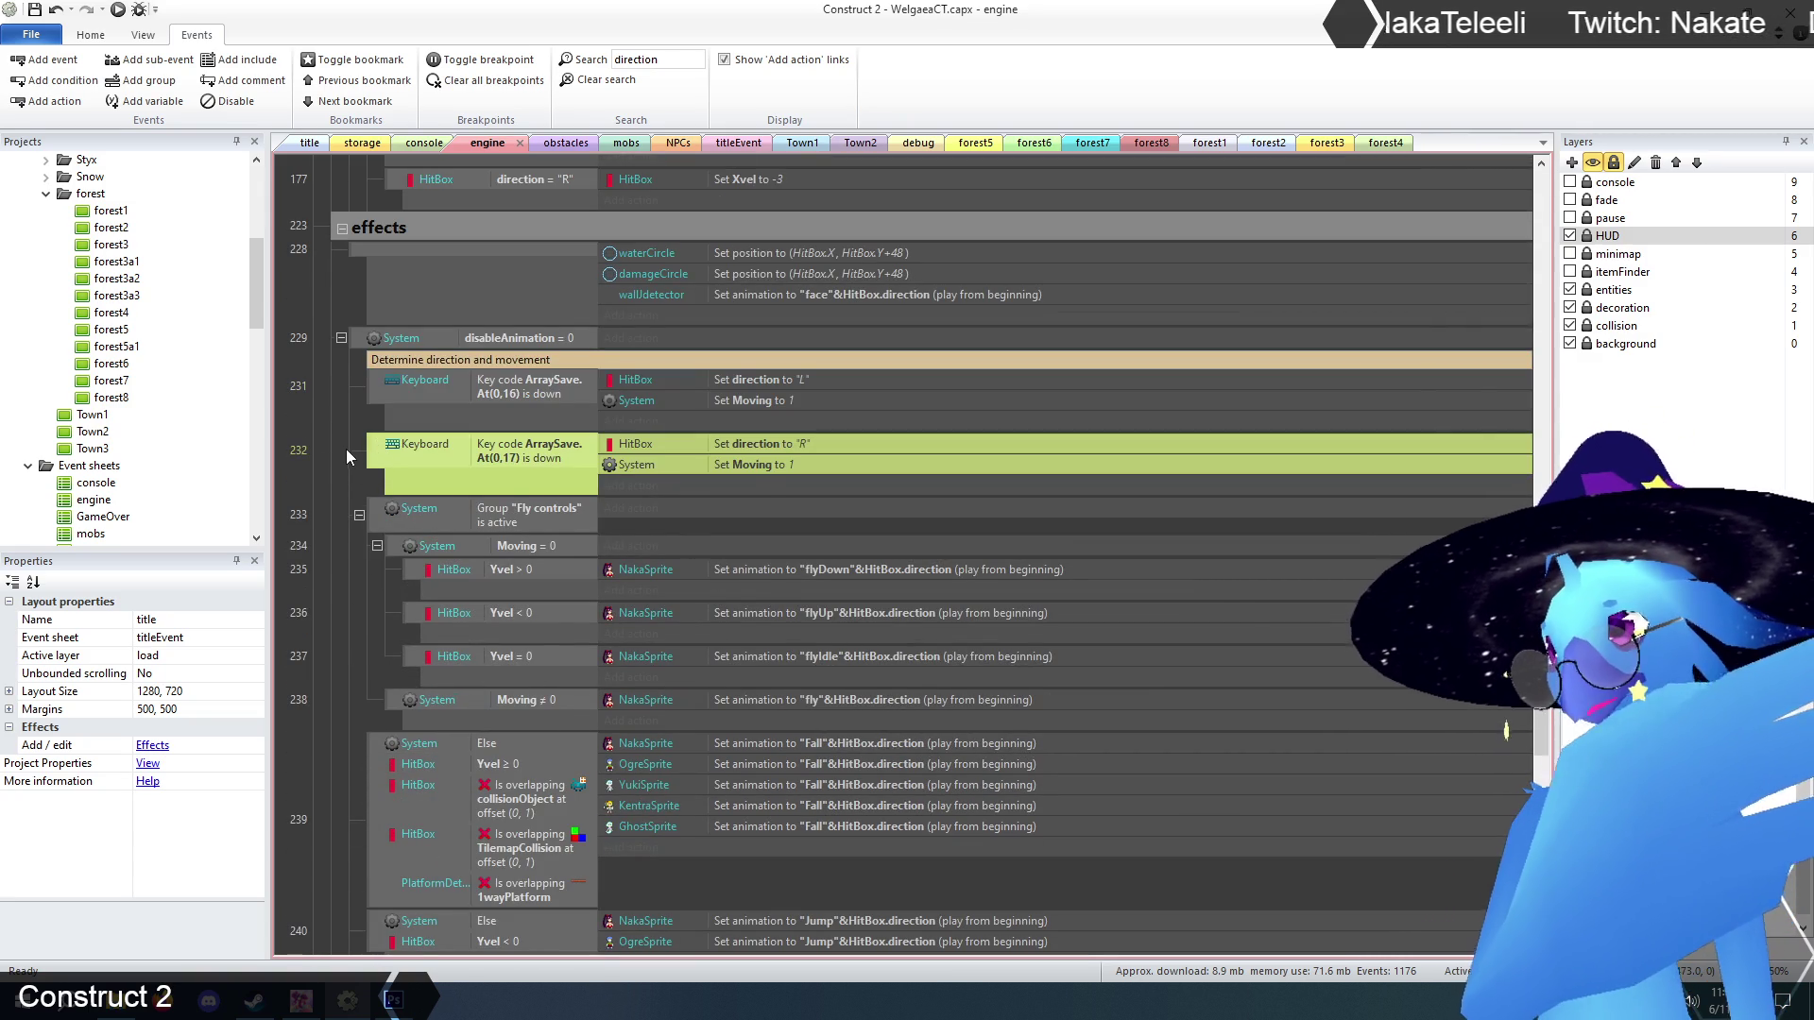
{"action": "left_click", "coordinate": [346, 447]}
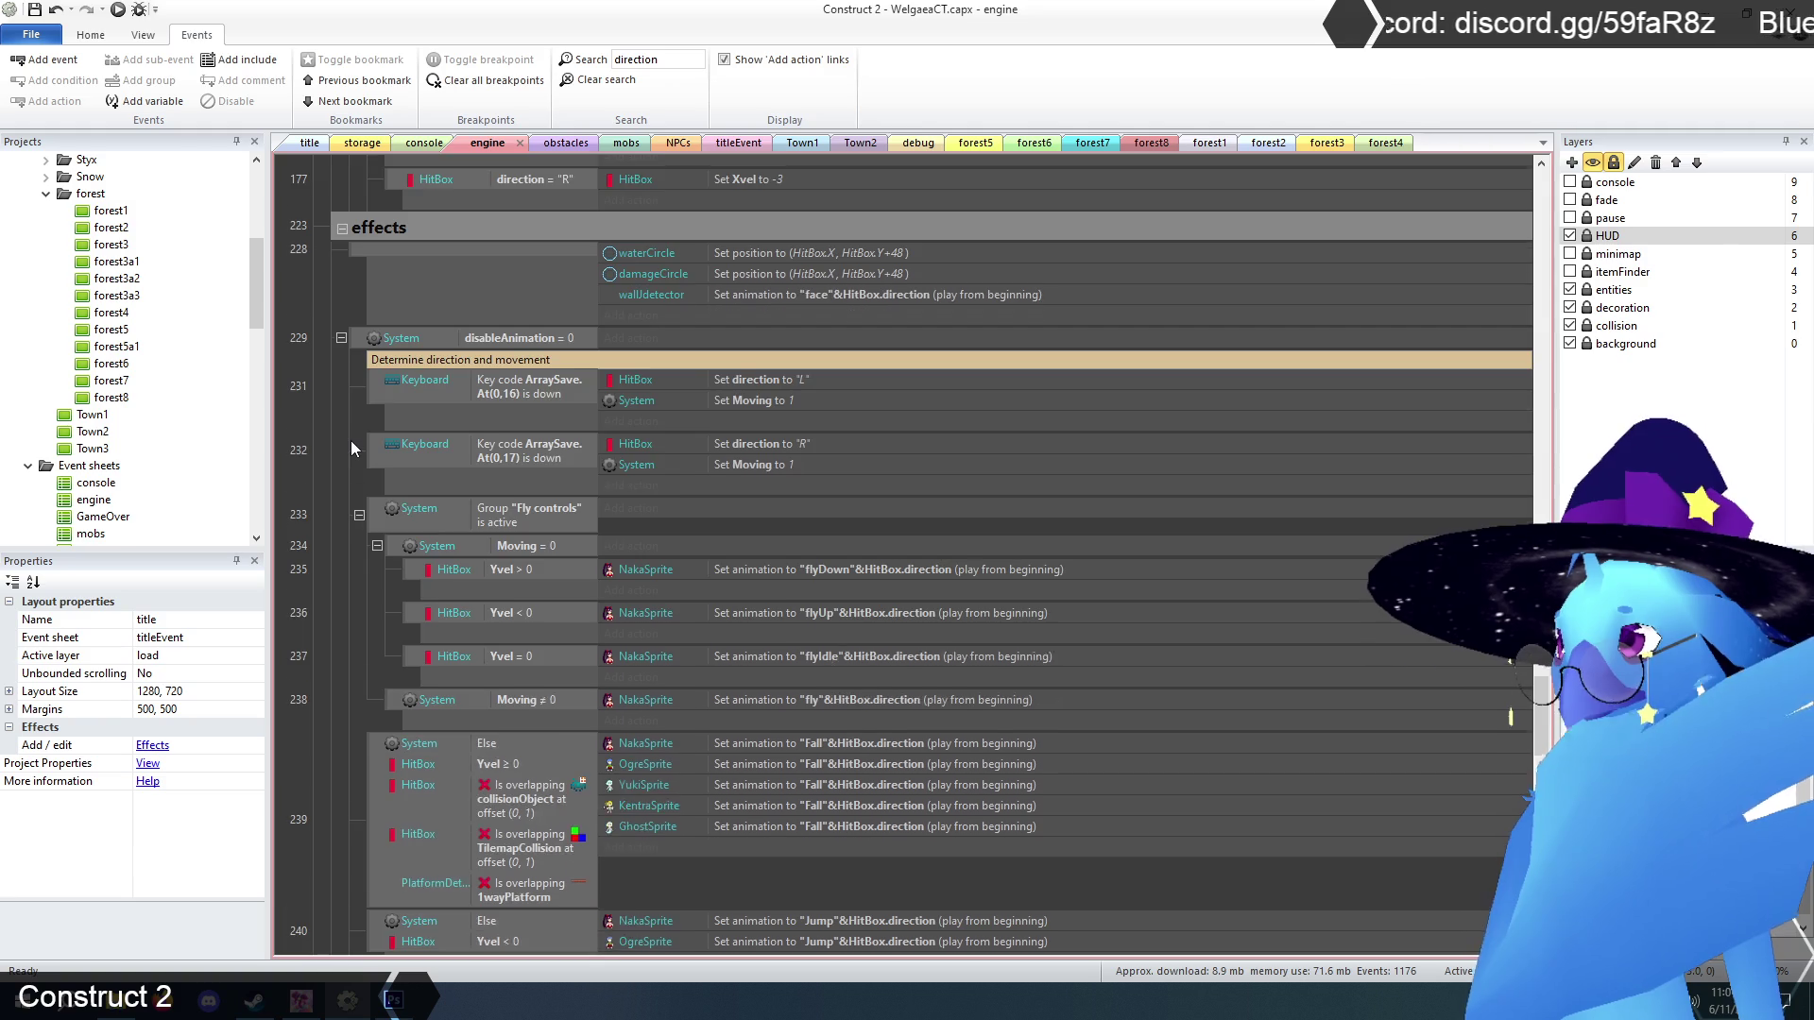
{"action": "scroll", "coordinate": [350, 442], "scroll_direction": "down", "scroll_amount": 5}
{"action": "scroll", "coordinate": [351, 442], "scroll_direction": "down", "scroll_amount": 9}
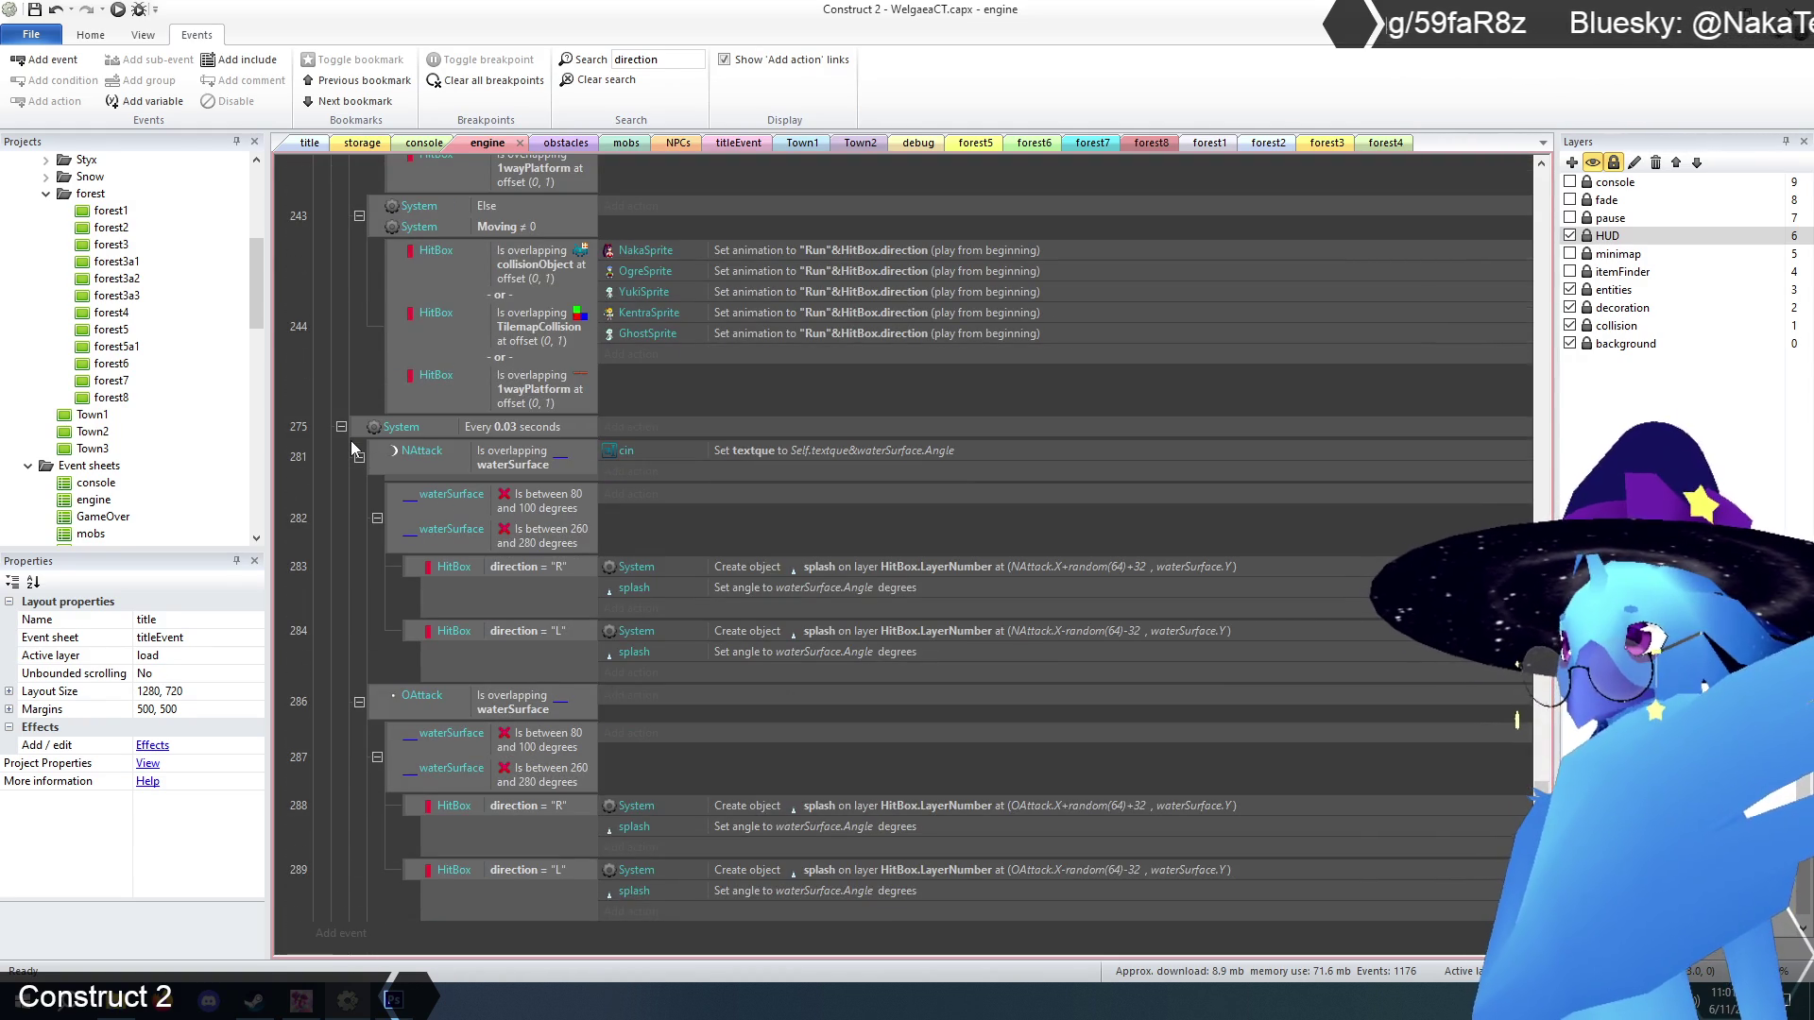
{"action": "scroll", "coordinate": [351, 448], "scroll_direction": "up", "scroll_amount": 2}
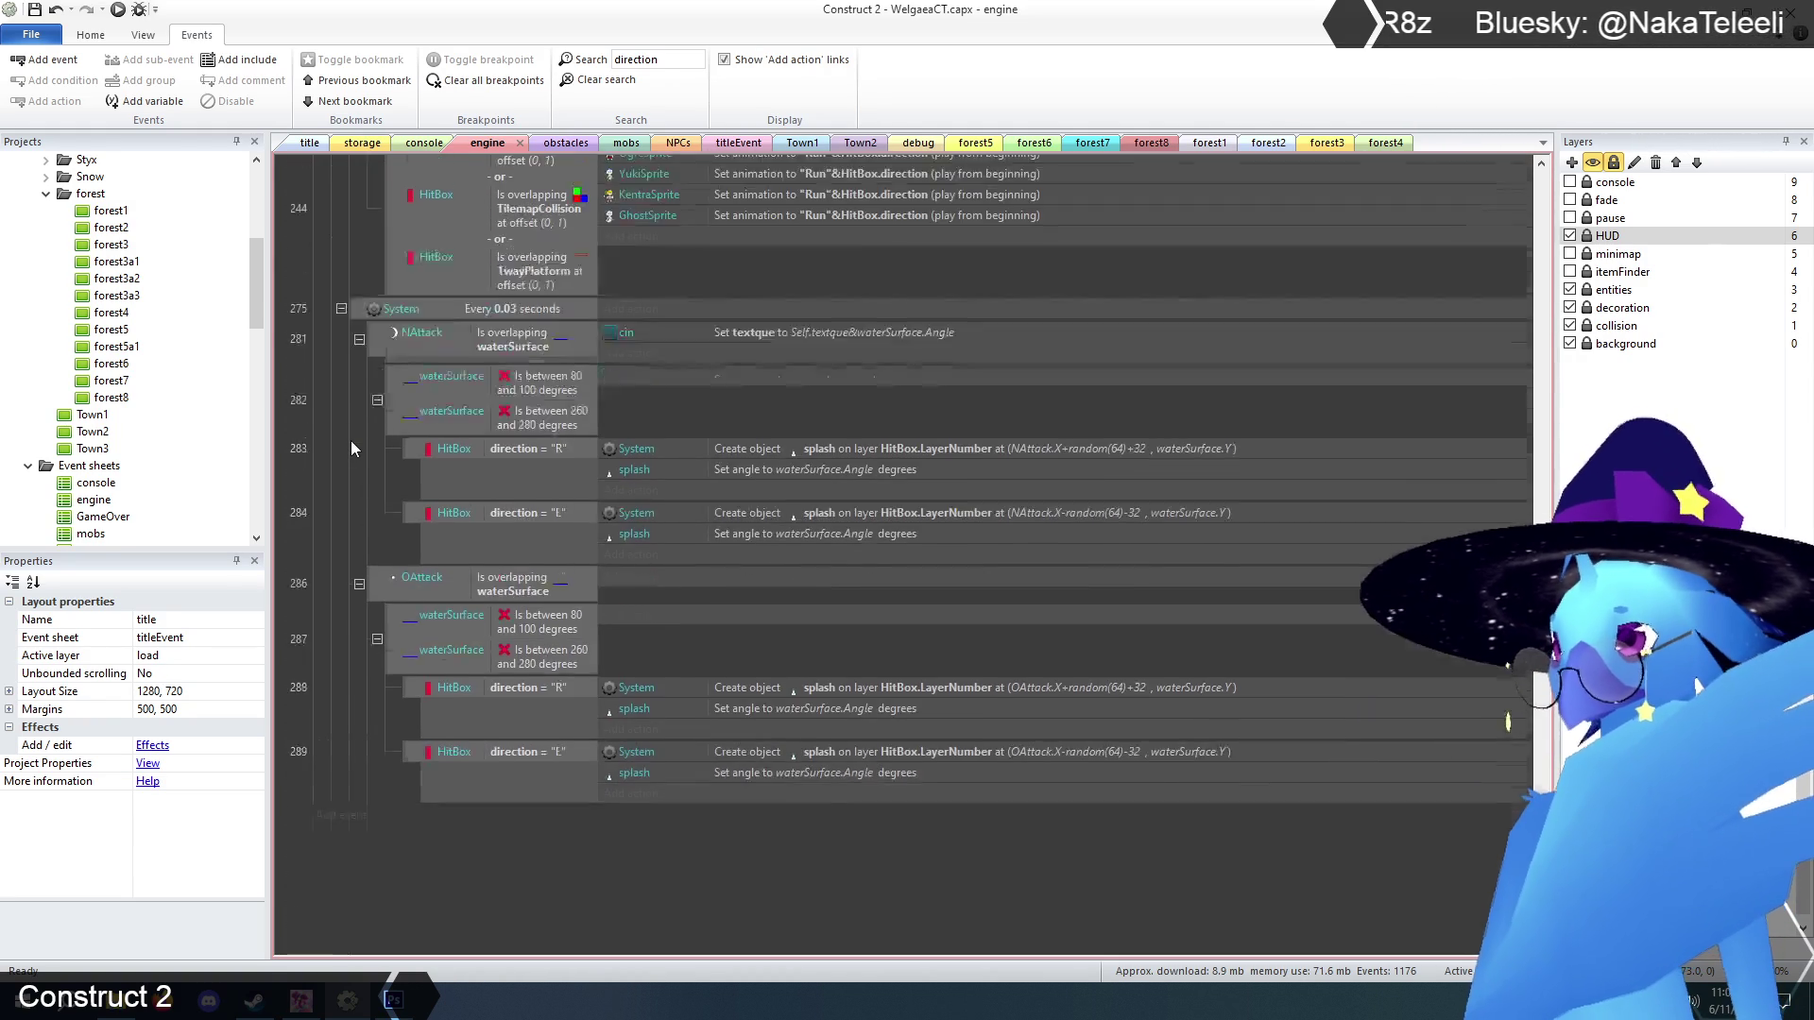
{"action": "scroll", "coordinate": [352, 448], "scroll_direction": "up", "scroll_amount": 15}
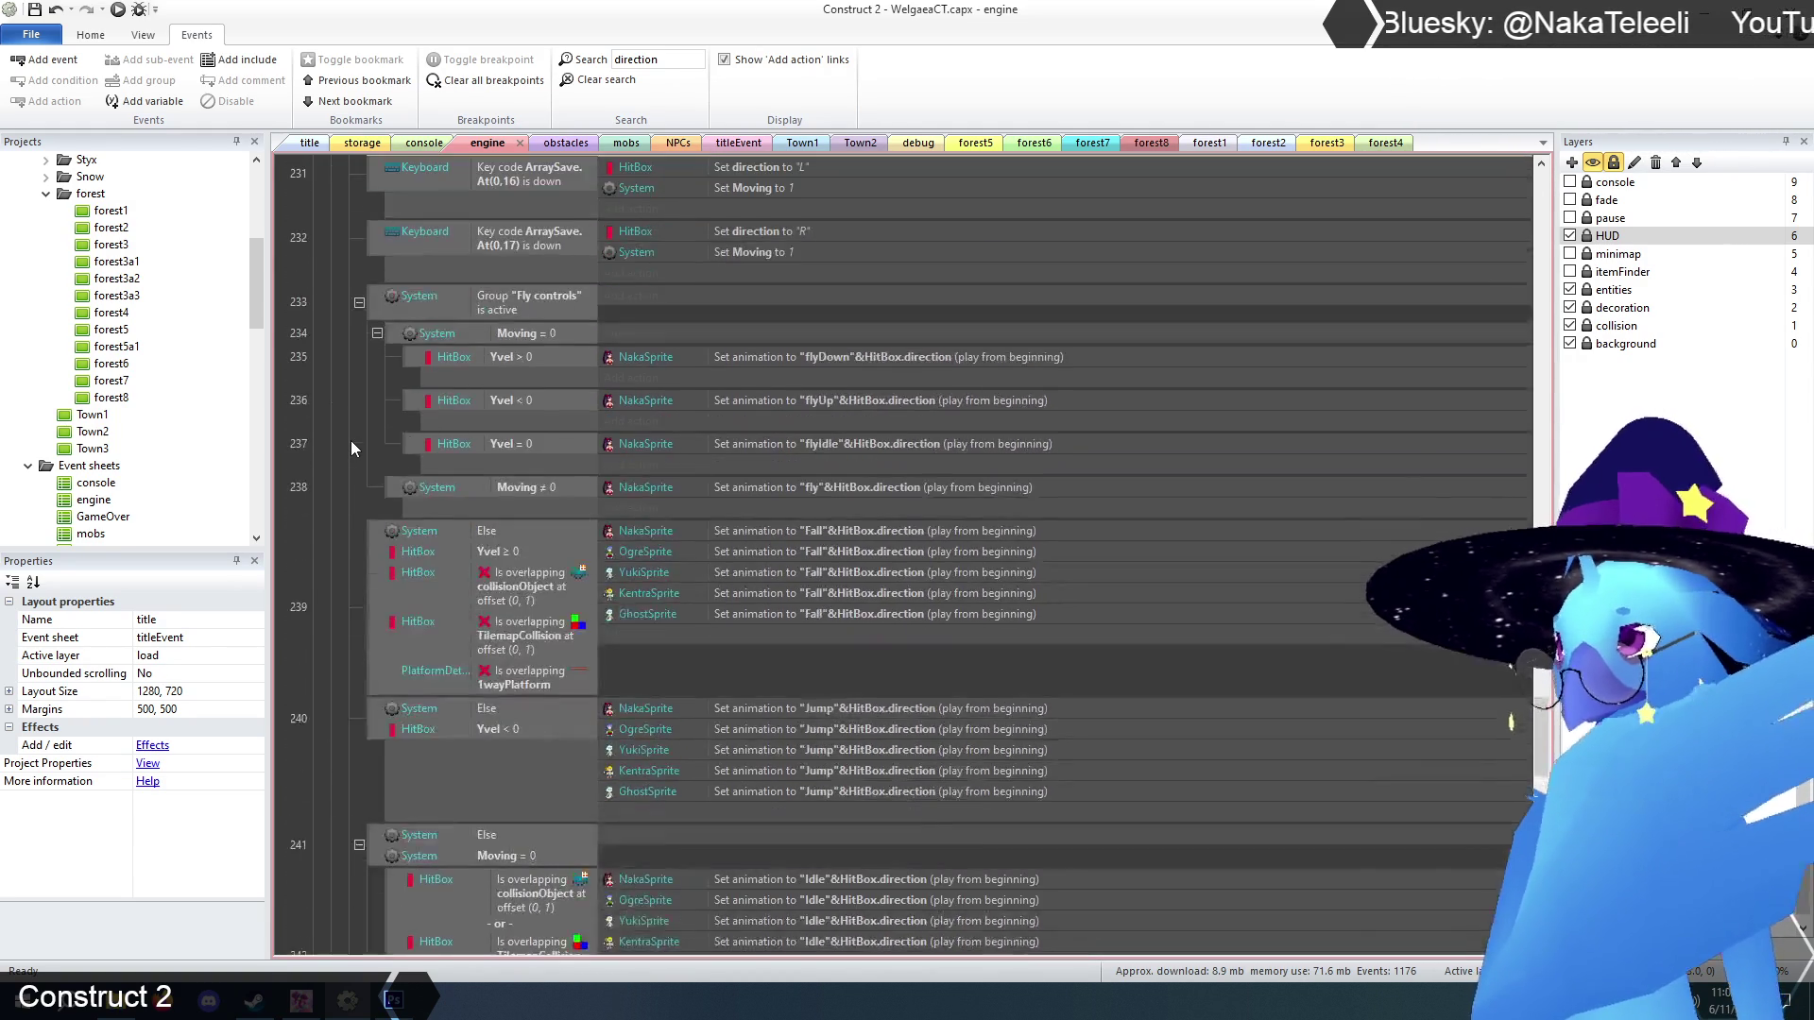
{"action": "scroll", "coordinate": [355, 448], "scroll_direction": "up", "scroll_amount": 1}
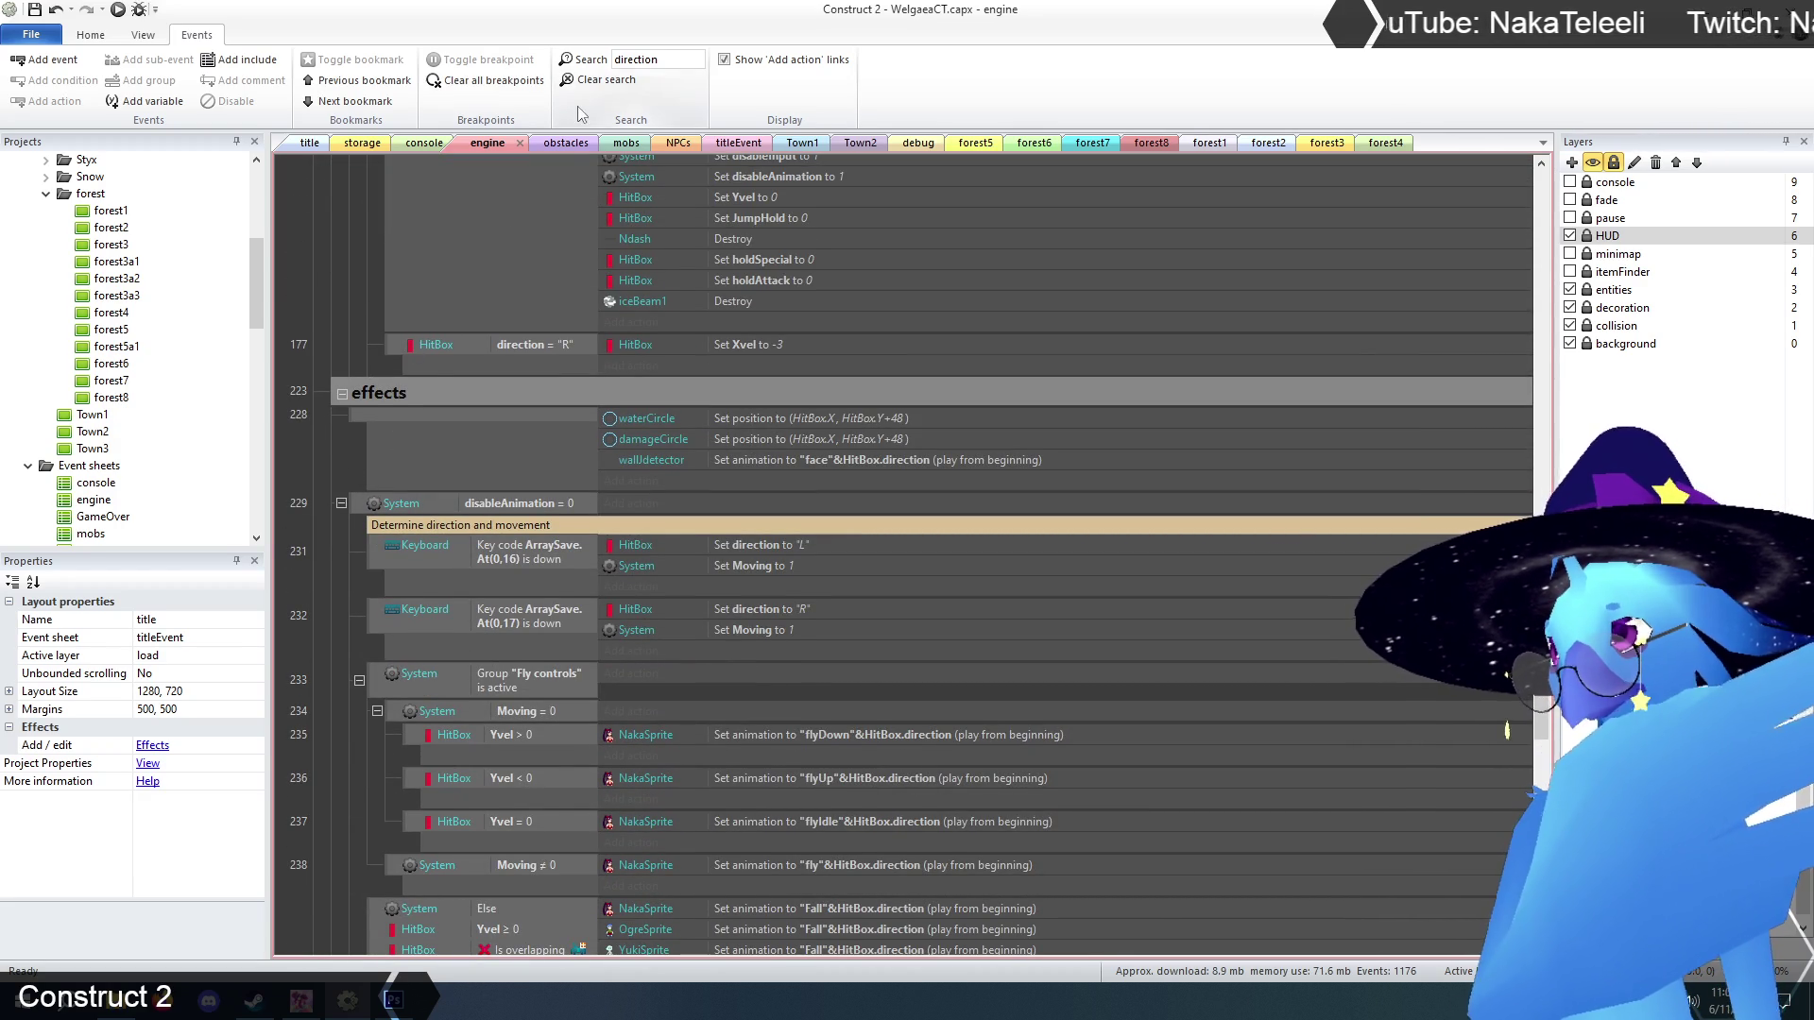
{"action": "left_click", "coordinate": [600, 80]}
Filter the event sheet by 'wallJd' and scroll the matches to the Naka controls event 96.
{"action": "left_click", "coordinate": [662, 59]}
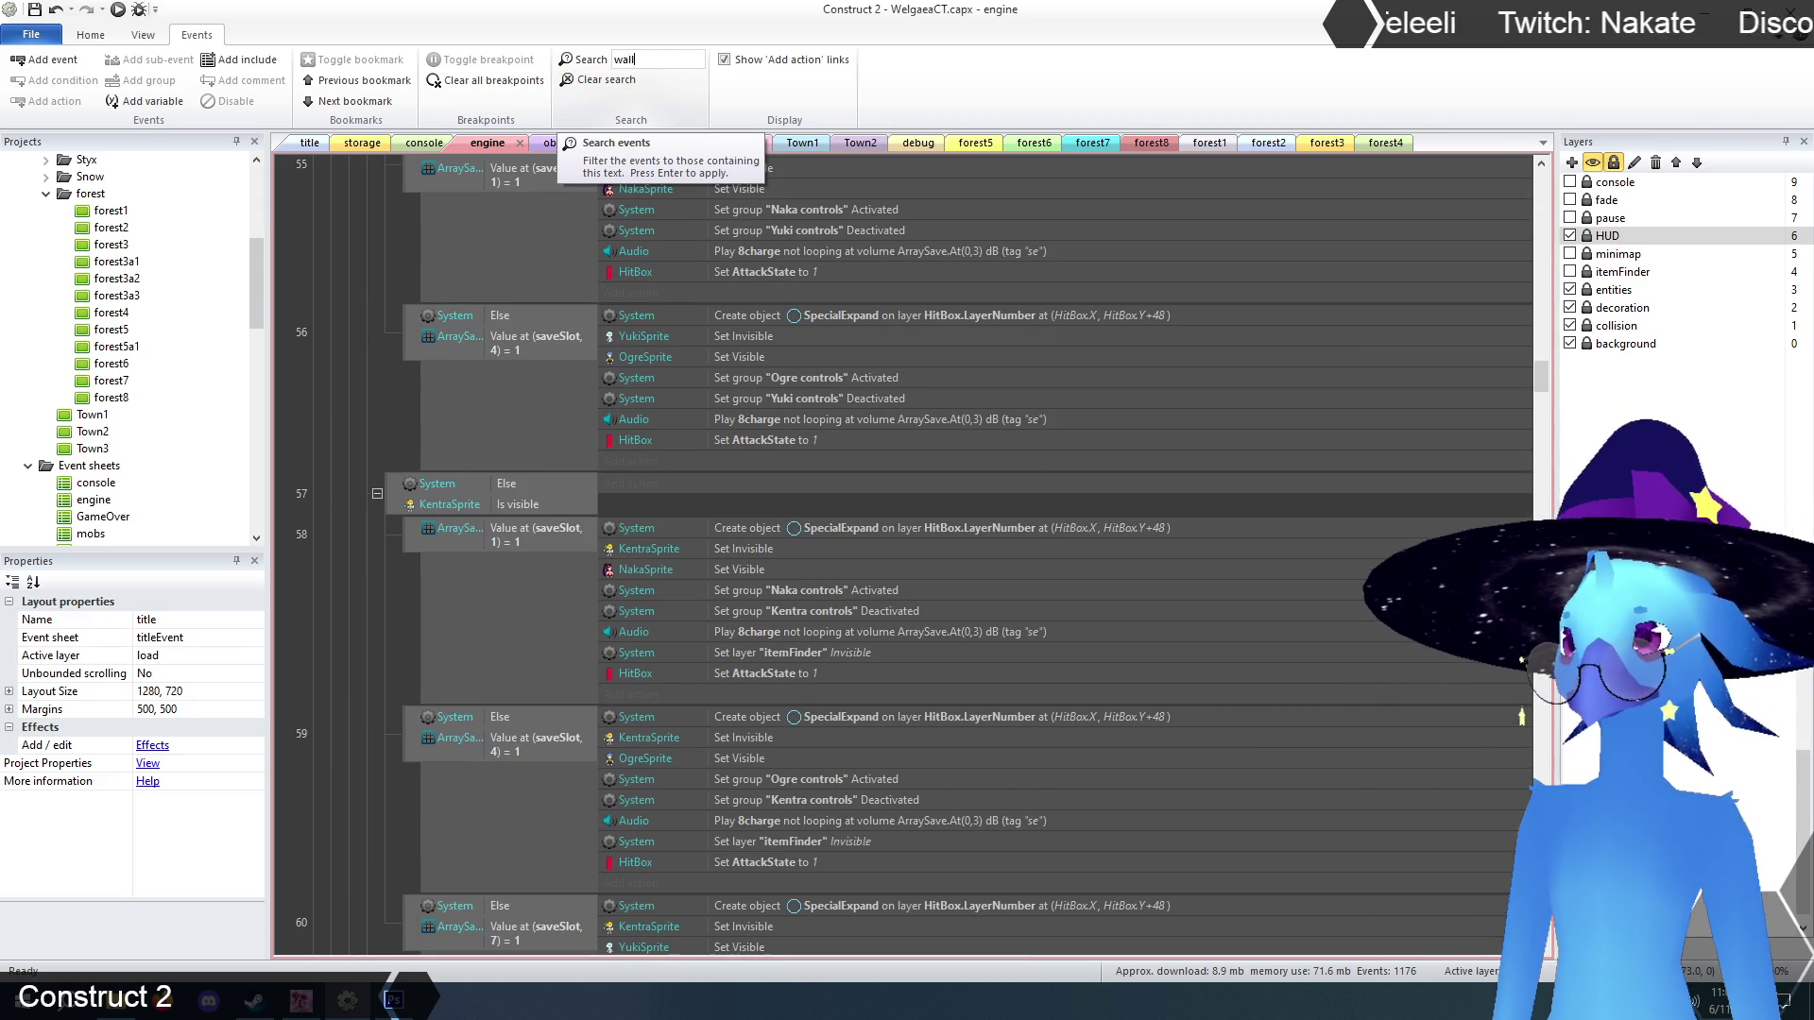
{"action": "type", "text": "d"}
{"action": "key", "text": "Return"}
{"action": "scroll", "coordinate": [860, 610], "scroll_direction": "down", "scroll_amount": 5}
{"action": "scroll", "coordinate": [861, 612], "scroll_direction": "down", "scroll_amount": 1}
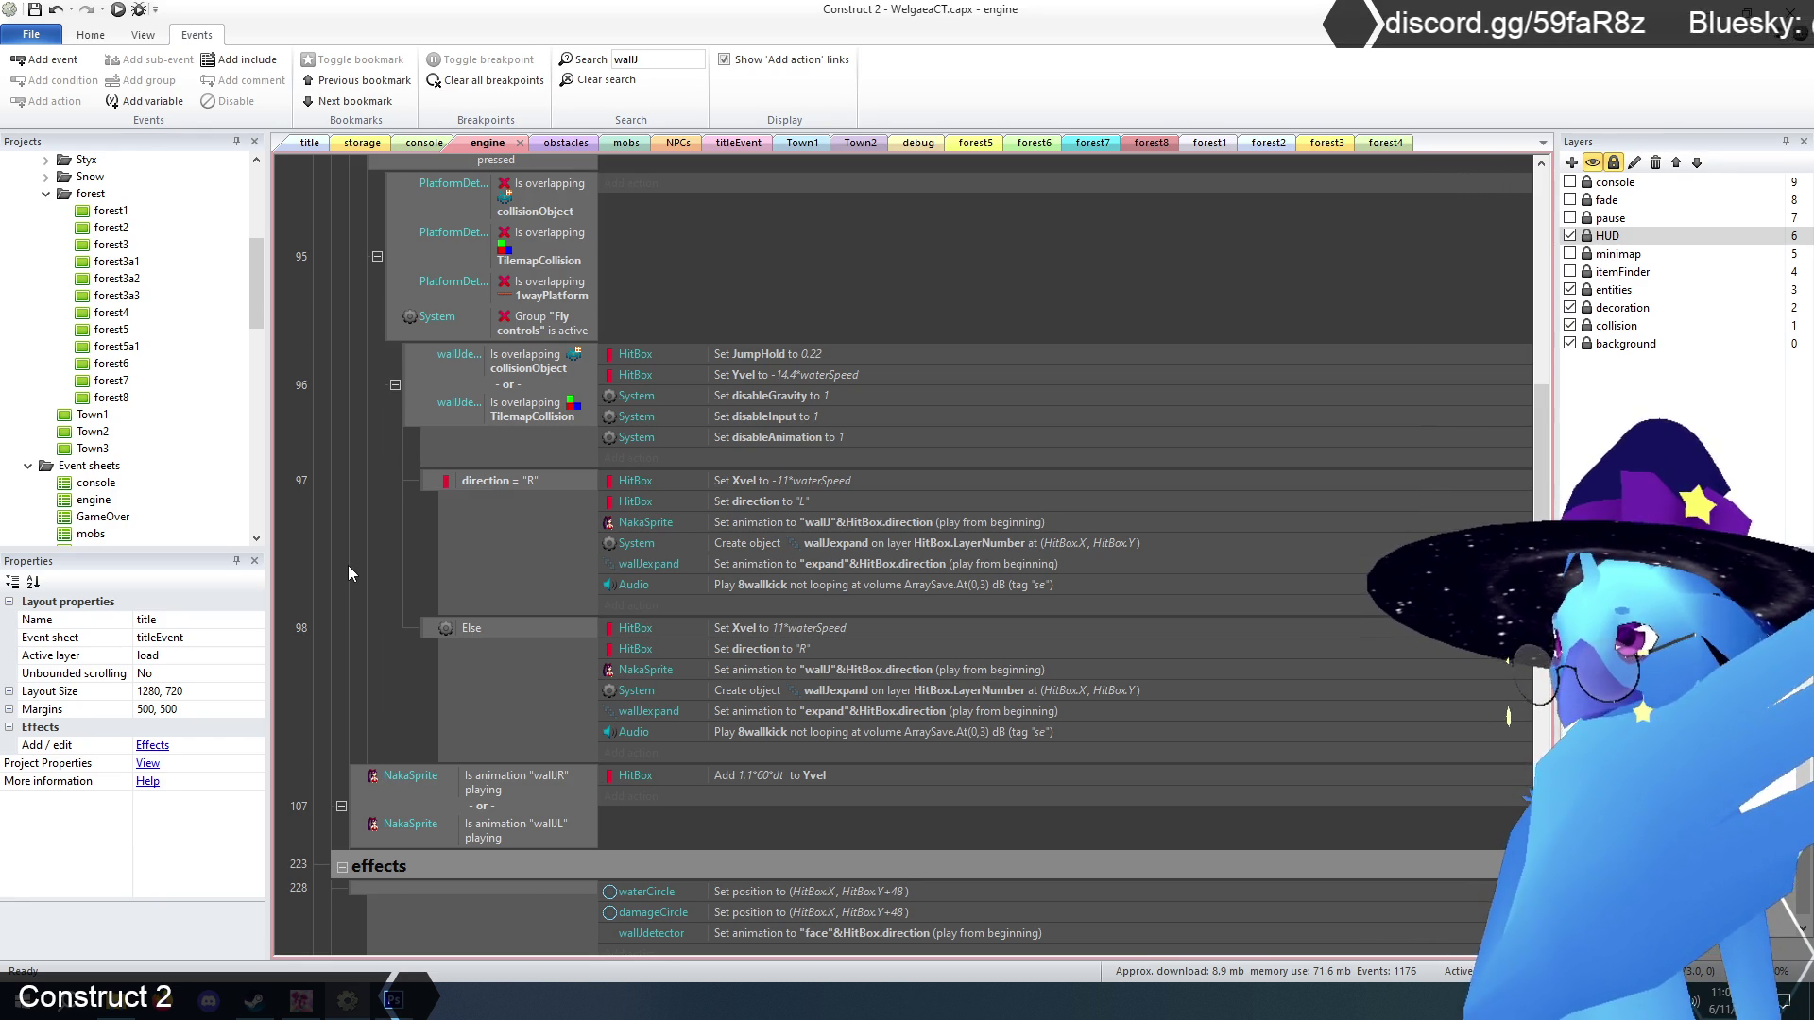
{"action": "scroll", "coordinate": [348, 565], "scroll_direction": "down", "scroll_amount": 5}
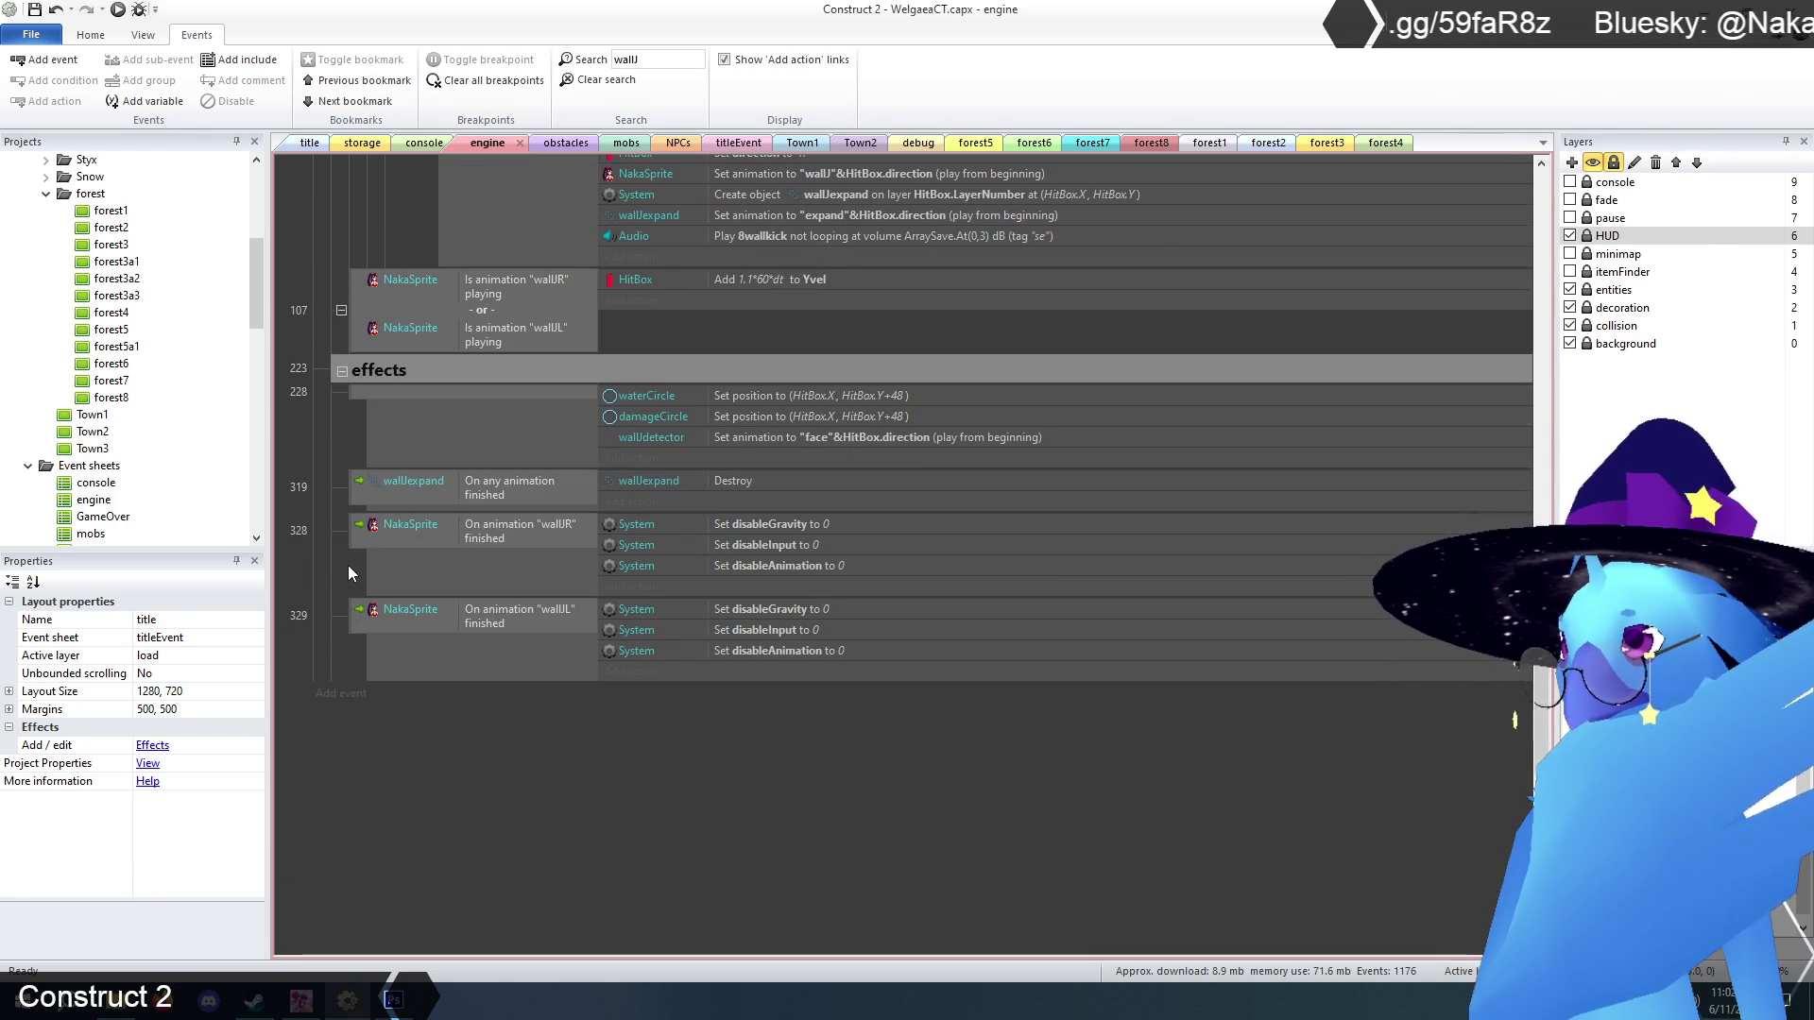
{"action": "scroll", "coordinate": [347, 565], "scroll_direction": "up", "scroll_amount": 4}
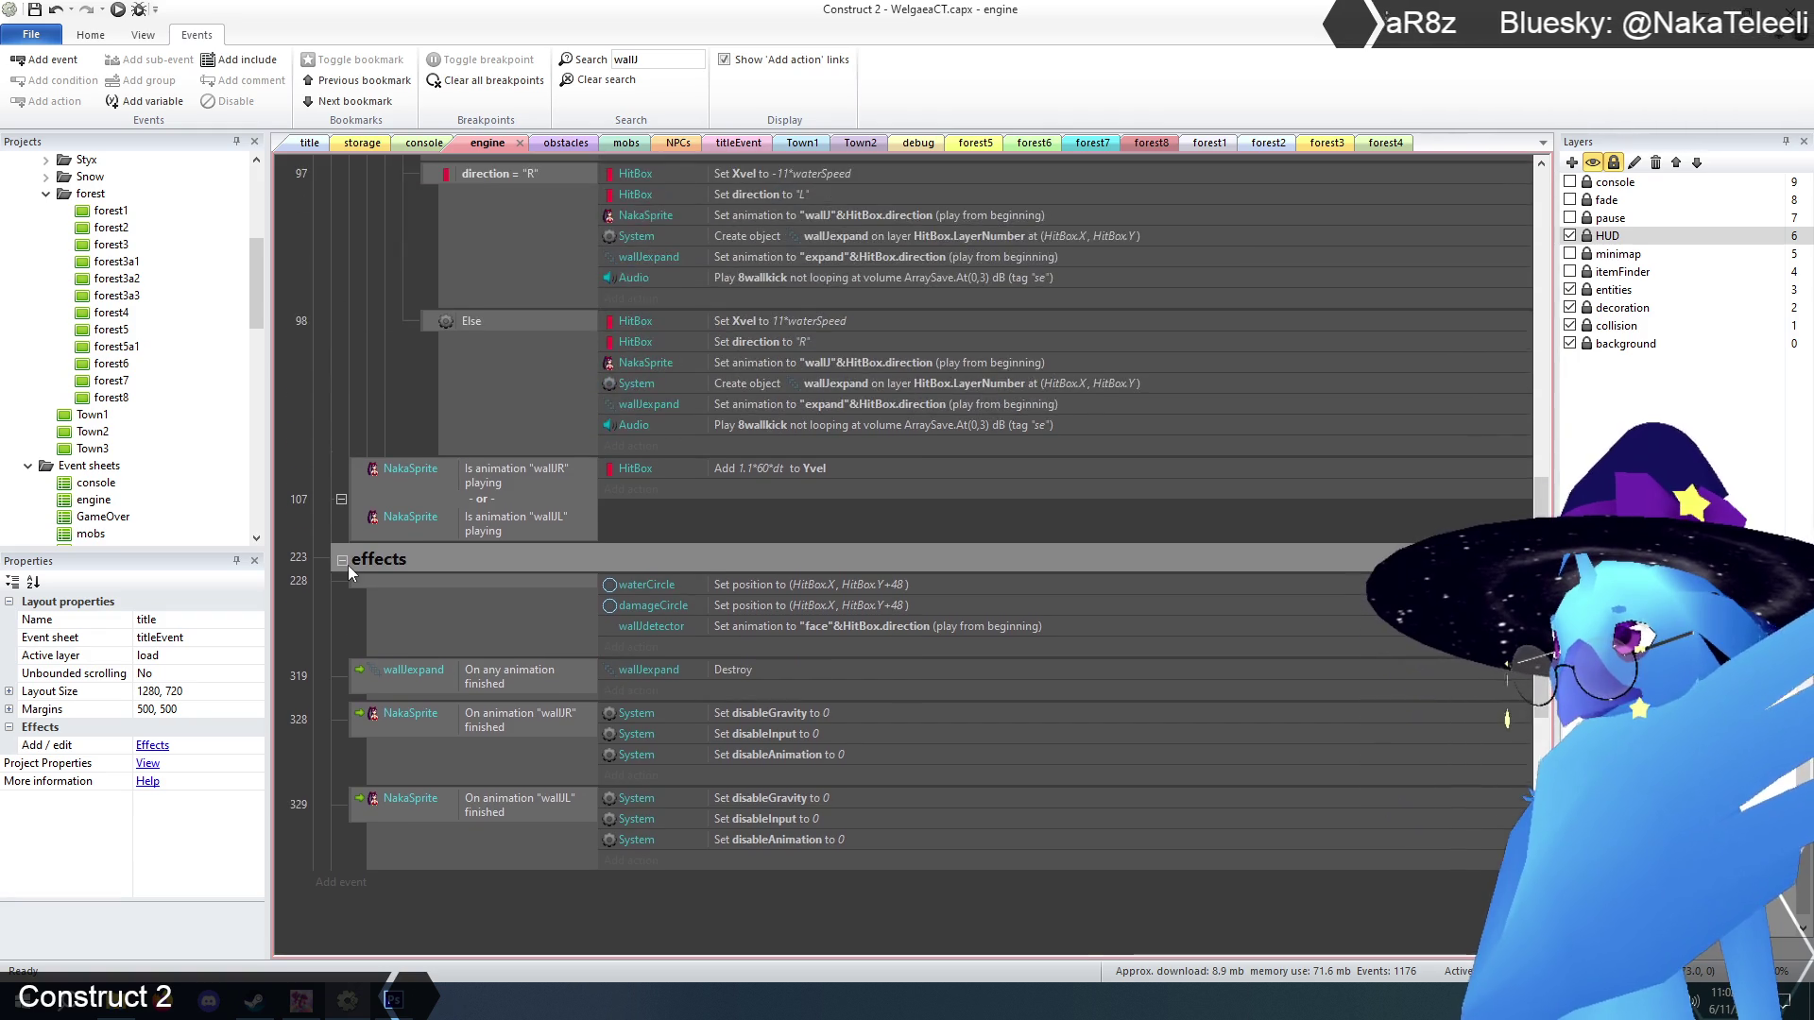
{"action": "scroll", "coordinate": [348, 573], "scroll_direction": "up", "scroll_amount": 3}
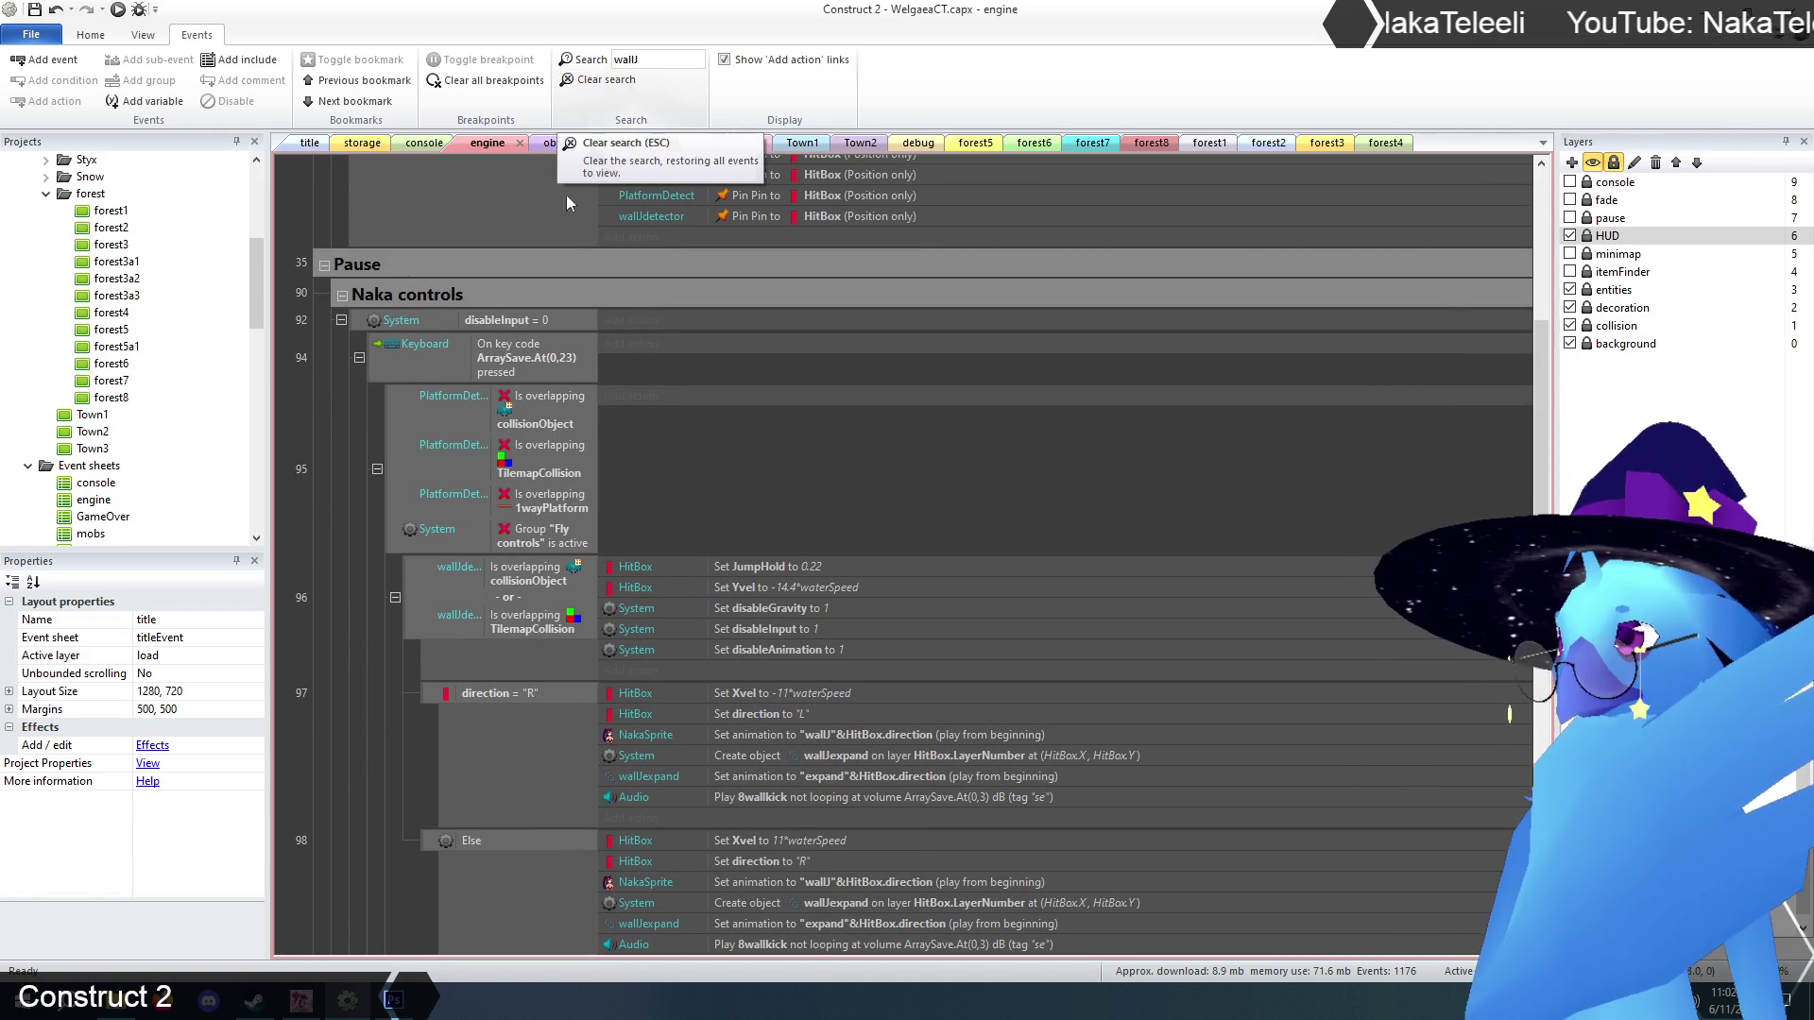
Inspect event 96's wallJdetector overlap condition with a wider object column, then clear the wallJd filter.
{"action": "left_click", "coordinate": [453, 574]}
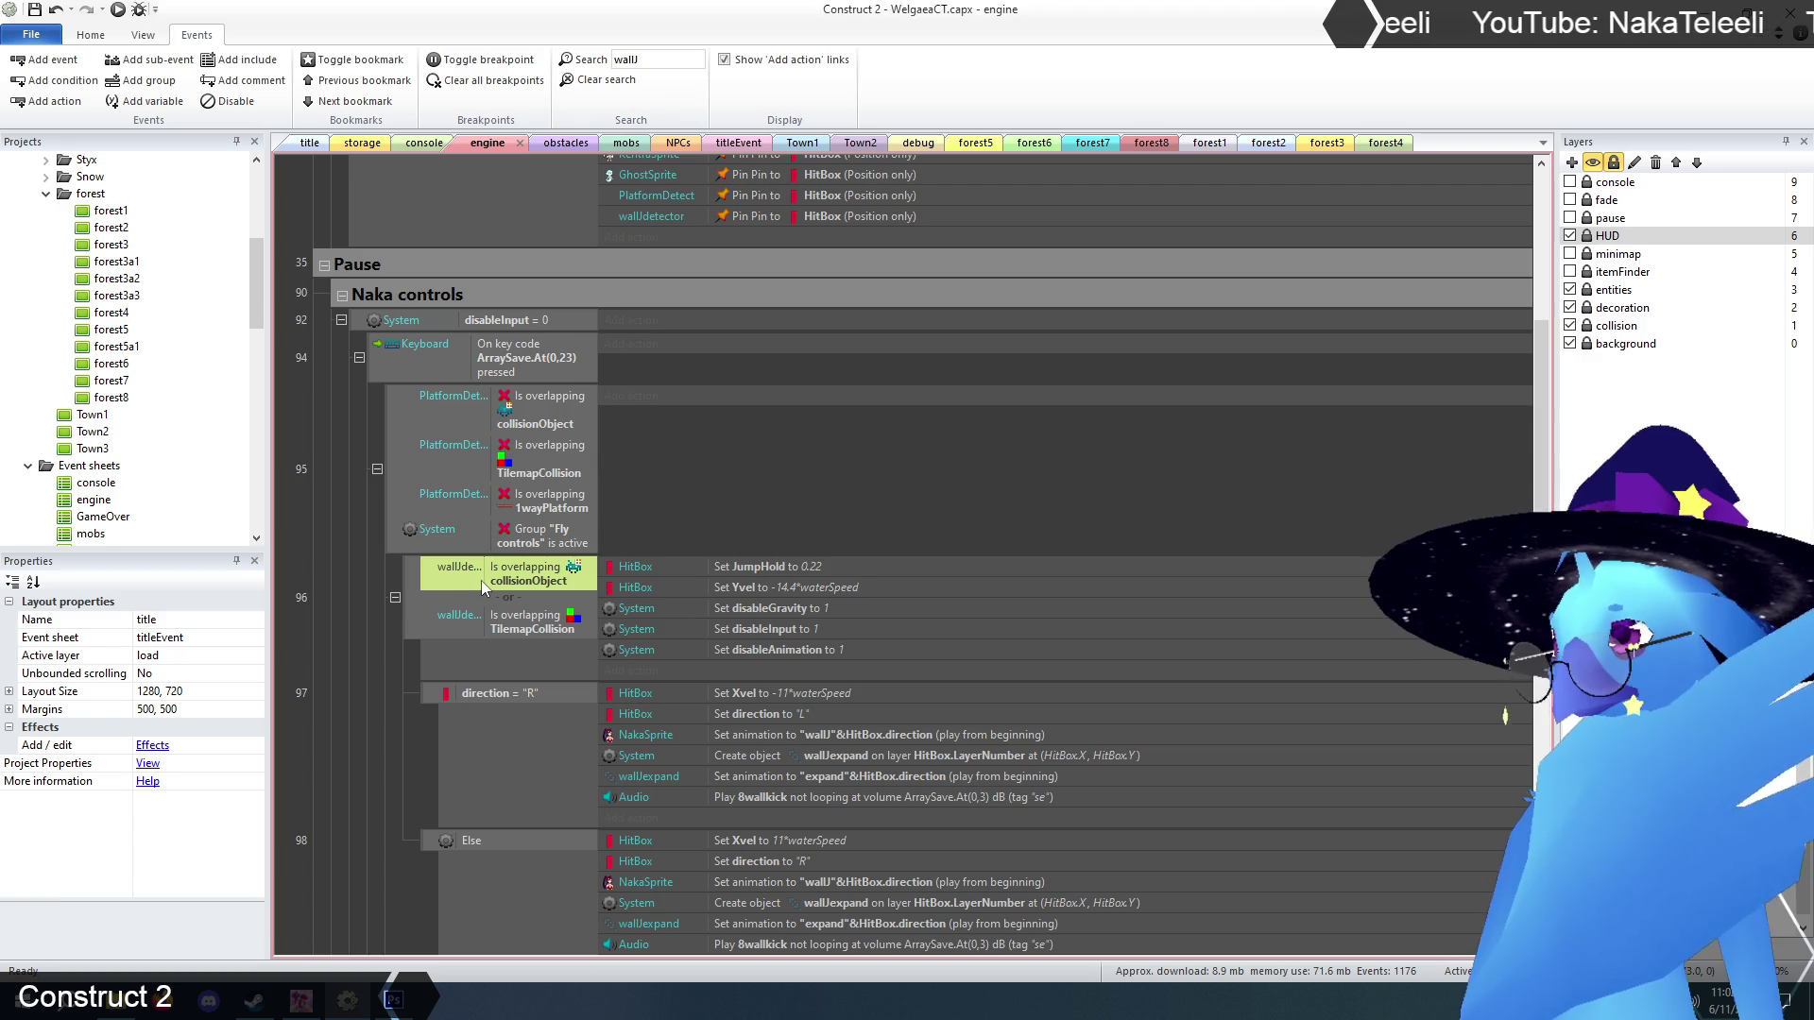
{"action": "mouse_move", "coordinate": [486, 580]}
{"action": "left_mouse_down"}
{"action": "mouse_move", "coordinate": [503, 581]}
{"action": "mouse_move", "coordinate": [488, 581]}
{"action": "left_mouse_up"}
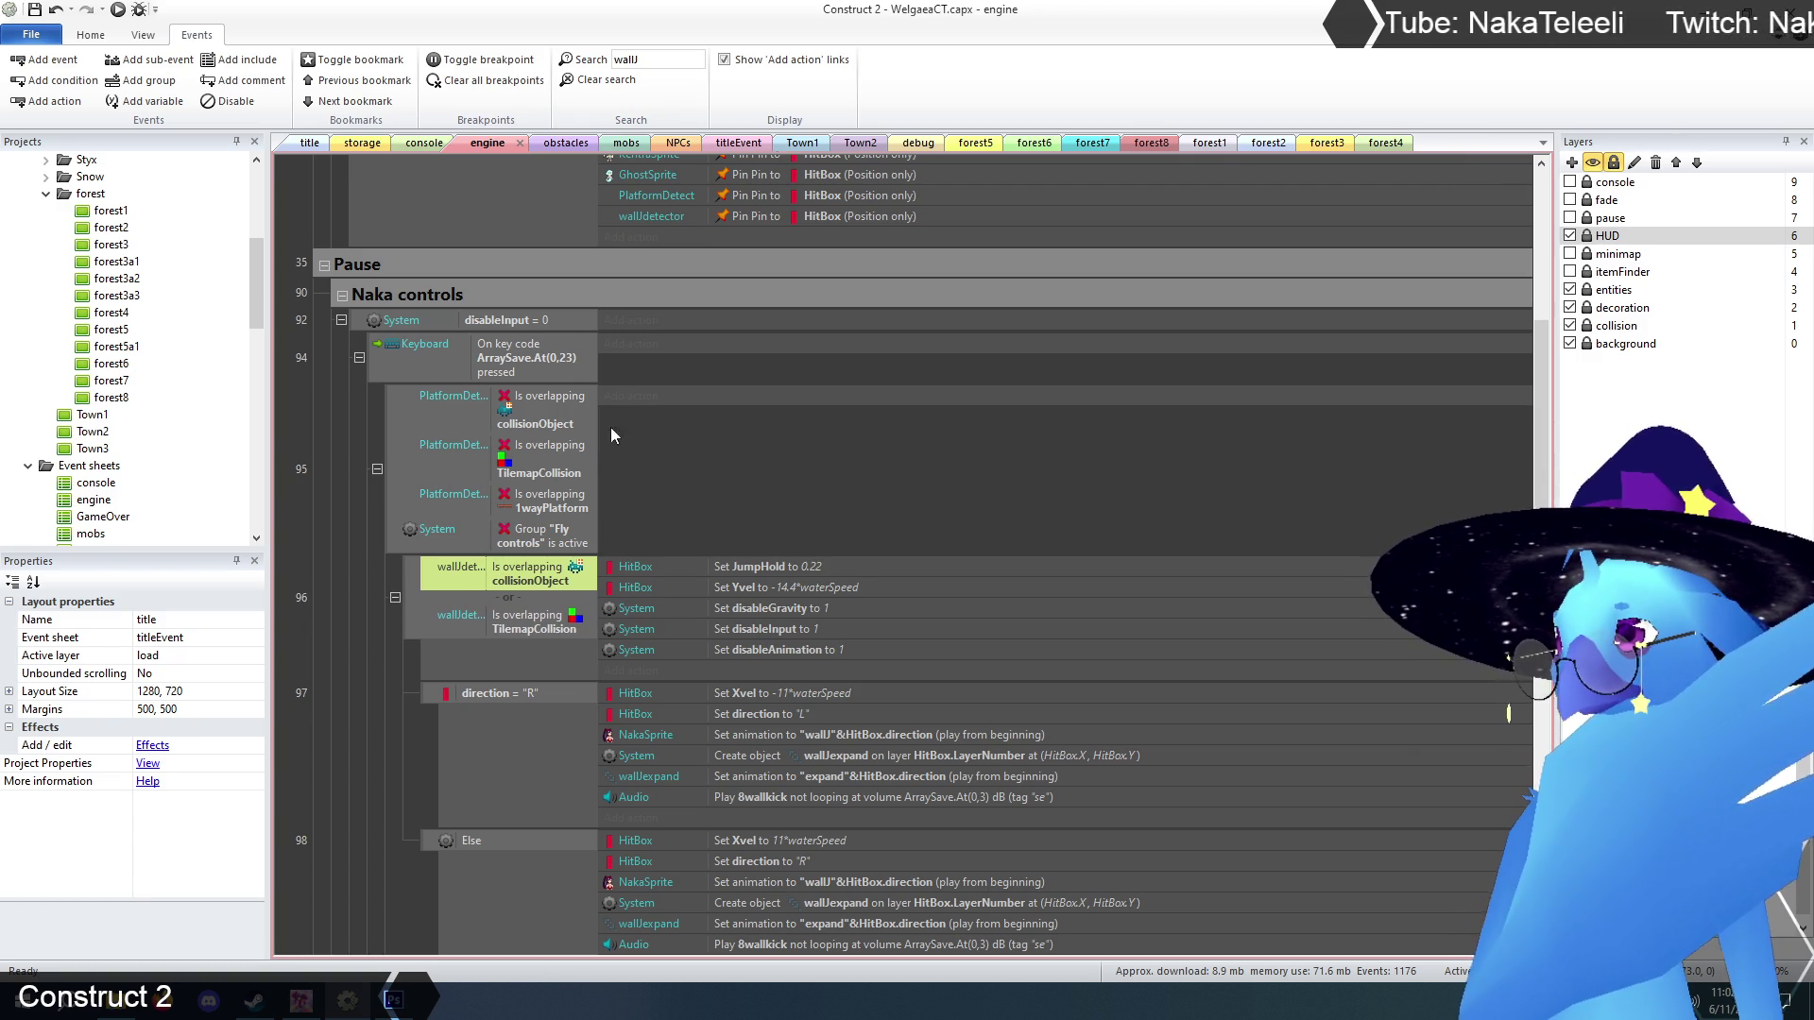
{"action": "left_click", "coordinate": [665, 59]}
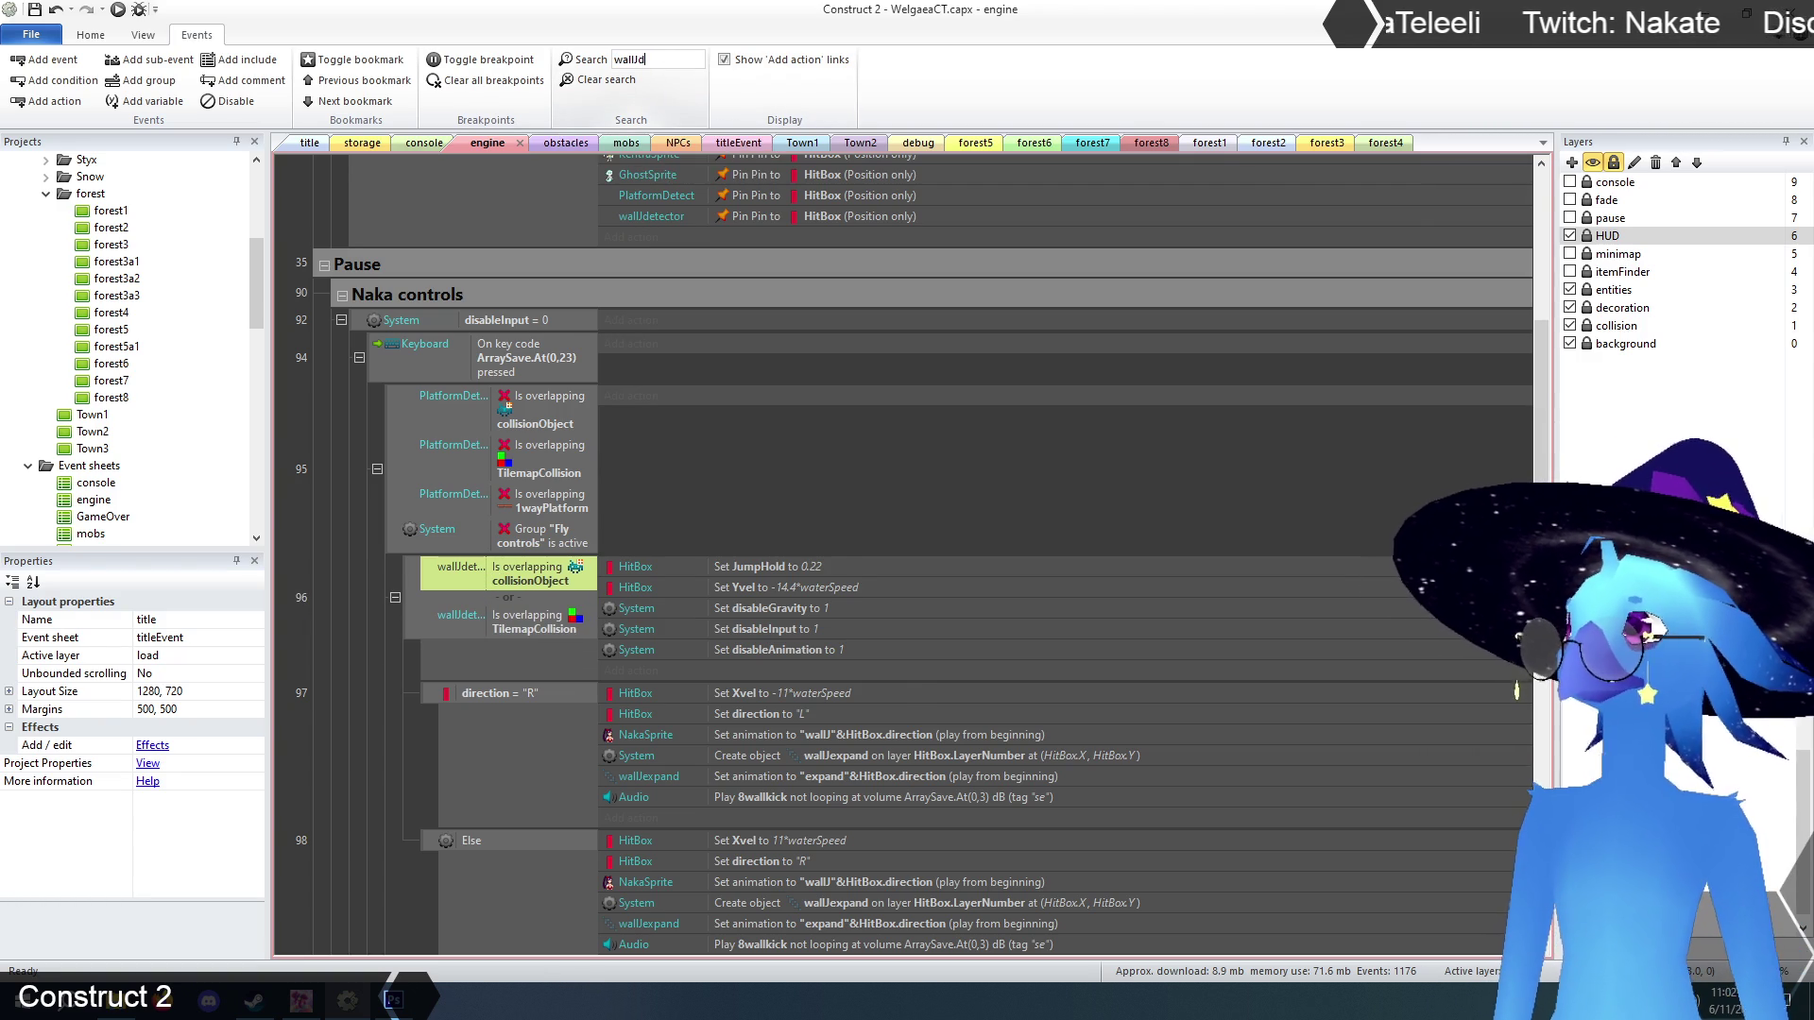
{"action": "scroll", "coordinate": [461, 526], "scroll_direction": "down", "scroll_amount": 8}
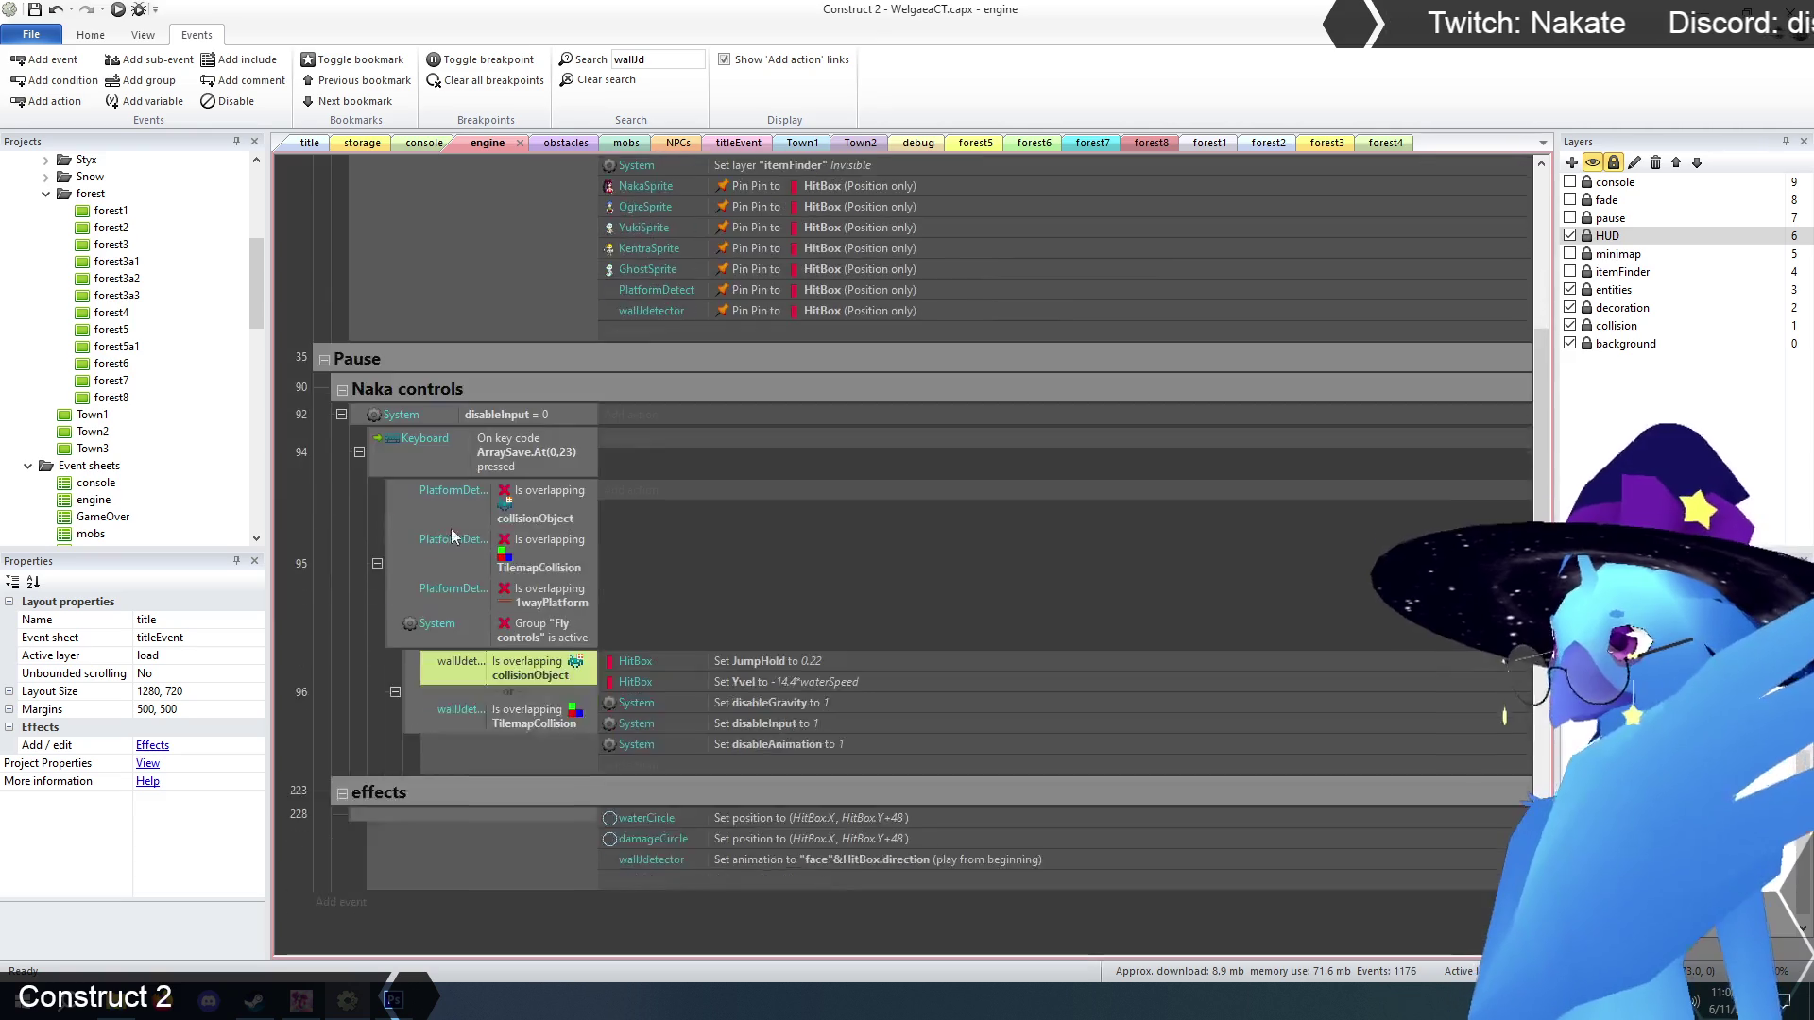
{"action": "scroll", "coordinate": [312, 593], "scroll_direction": "up", "scroll_amount": 2}
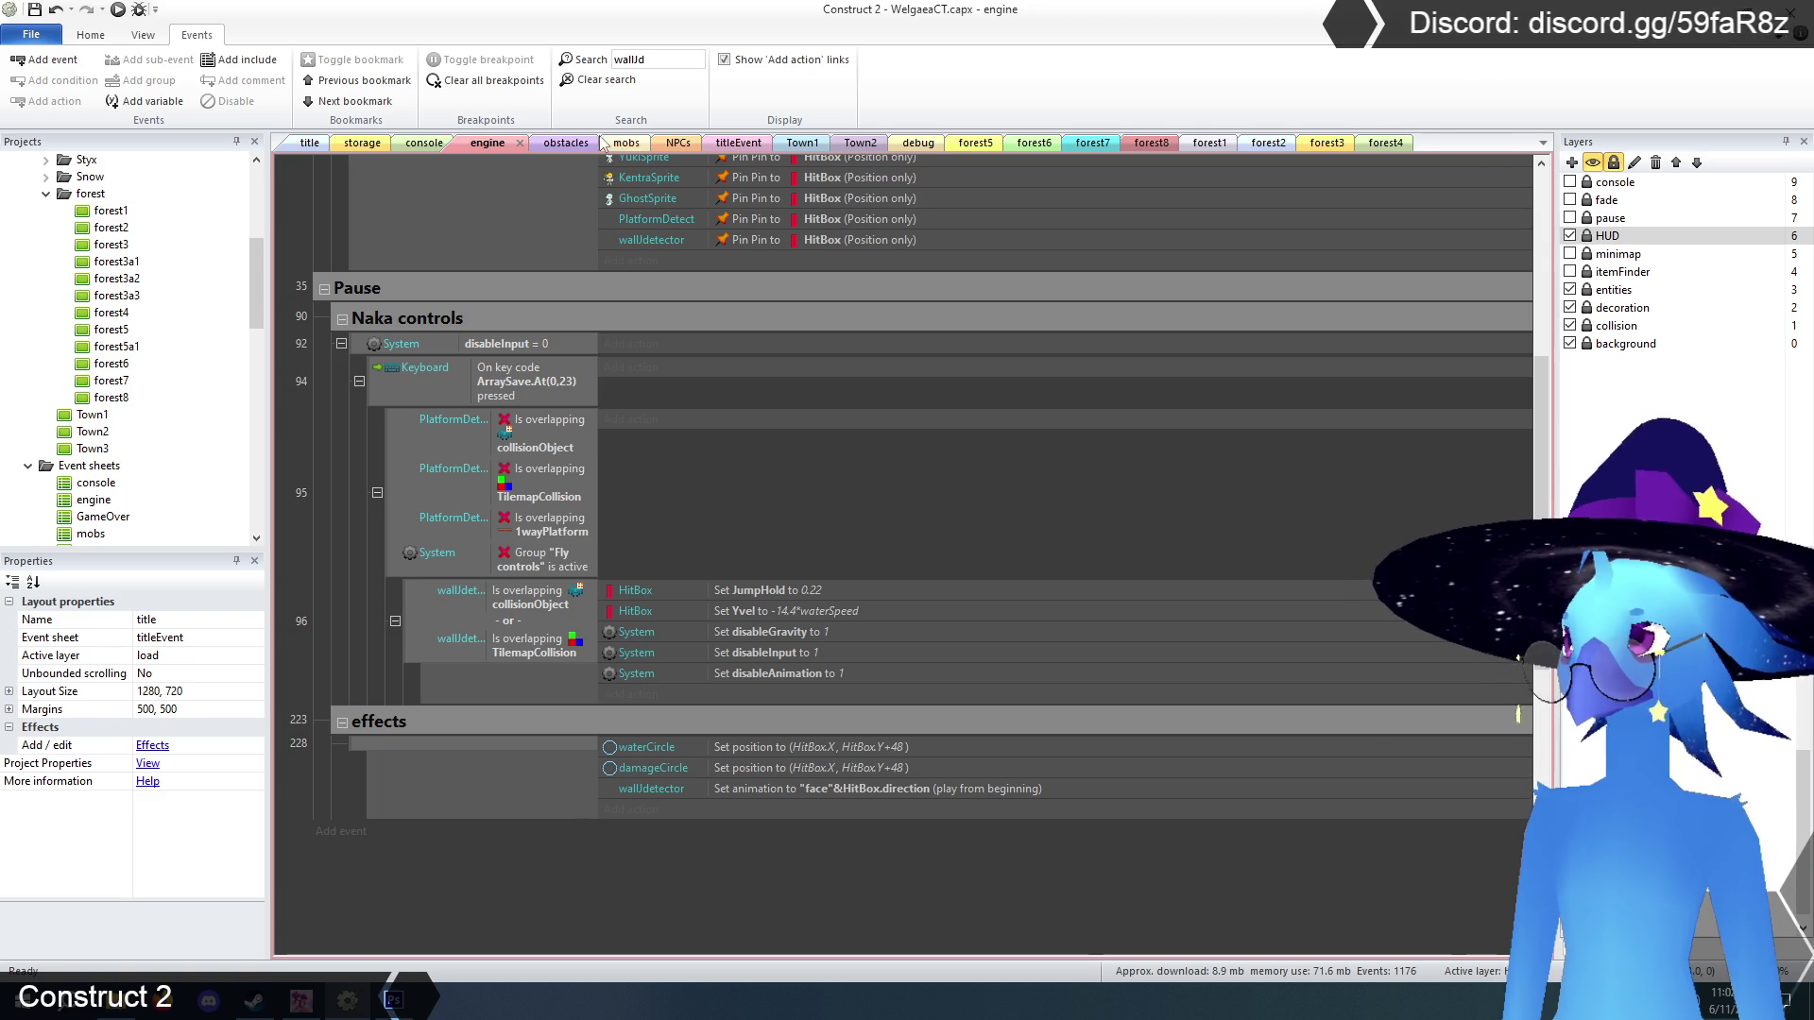
{"action": "left_click", "coordinate": [589, 80]}
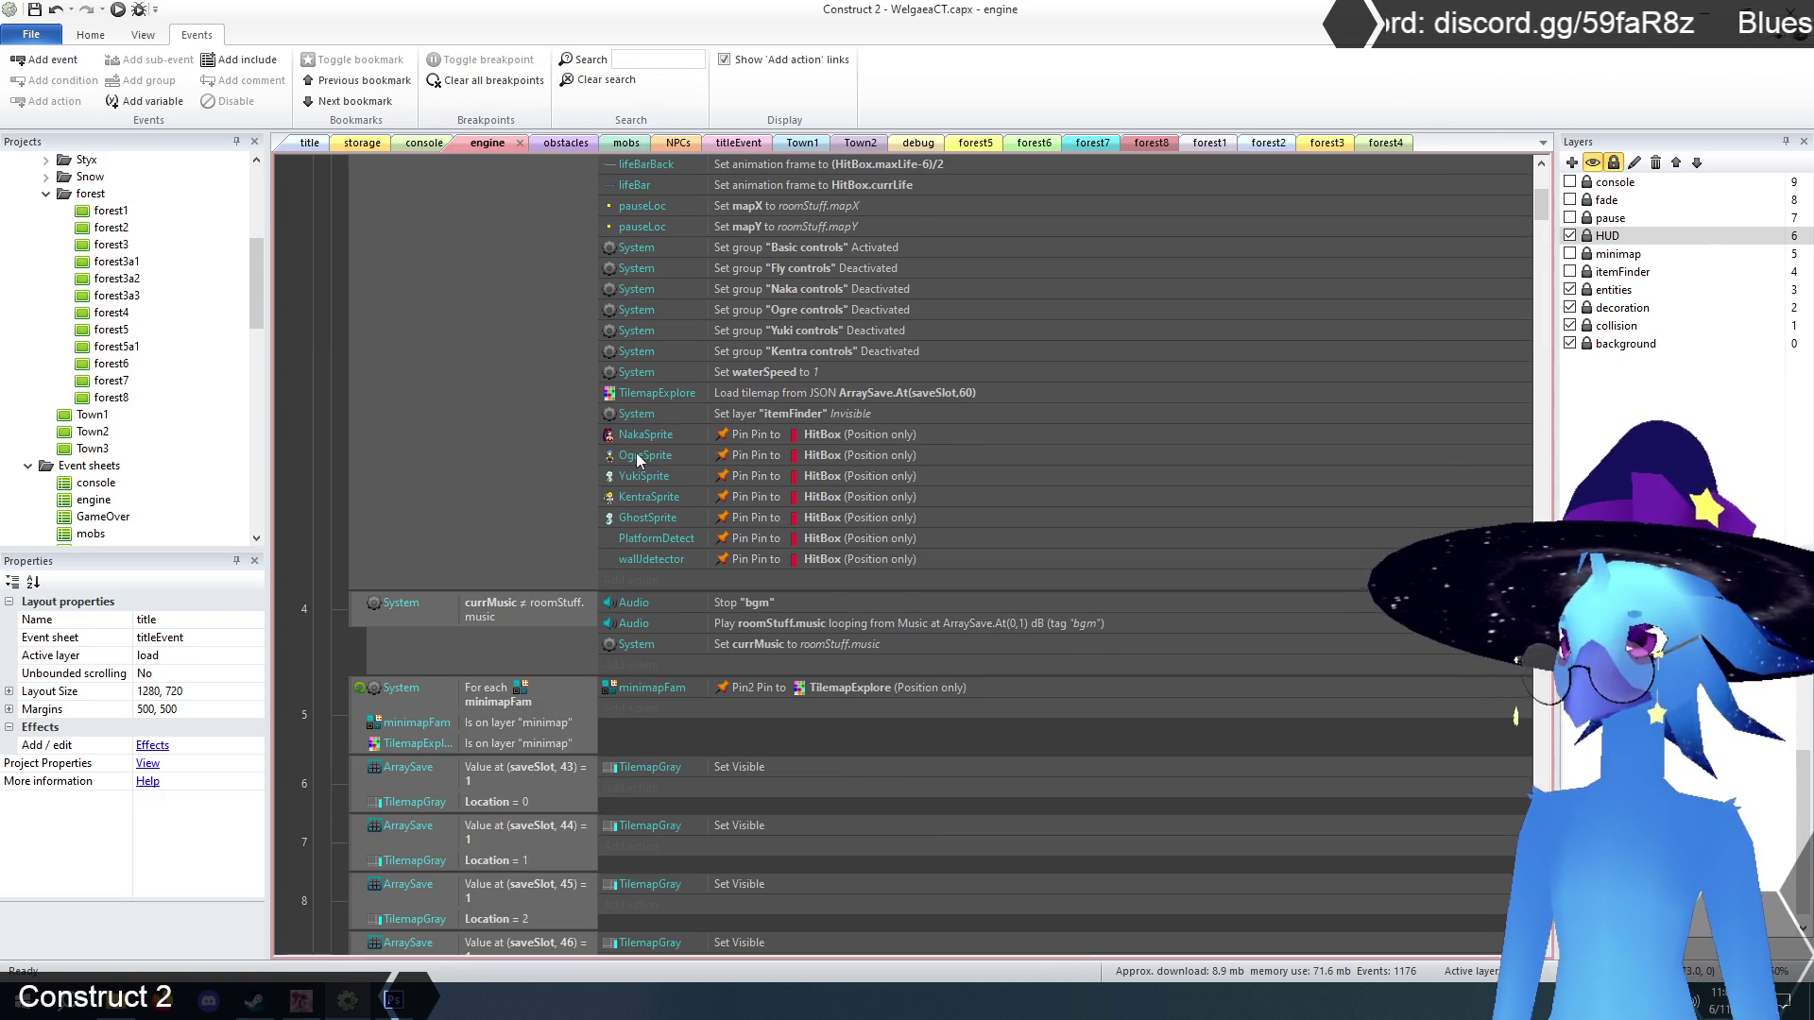
{"action": "scroll", "coordinate": [1543, 206], "scroll_direction": "up", "scroll_amount": 1}
{"action": "mouse_move", "coordinate": [1543, 206]}
{"action": "left_mouse_down"}
{"action": "mouse_move", "coordinate": [1540, 179]}
{"action": "mouse_move", "coordinate": [1547, 456]}
{"action": "mouse_move", "coordinate": [1546, 423]}
{"action": "left_mouse_up"}
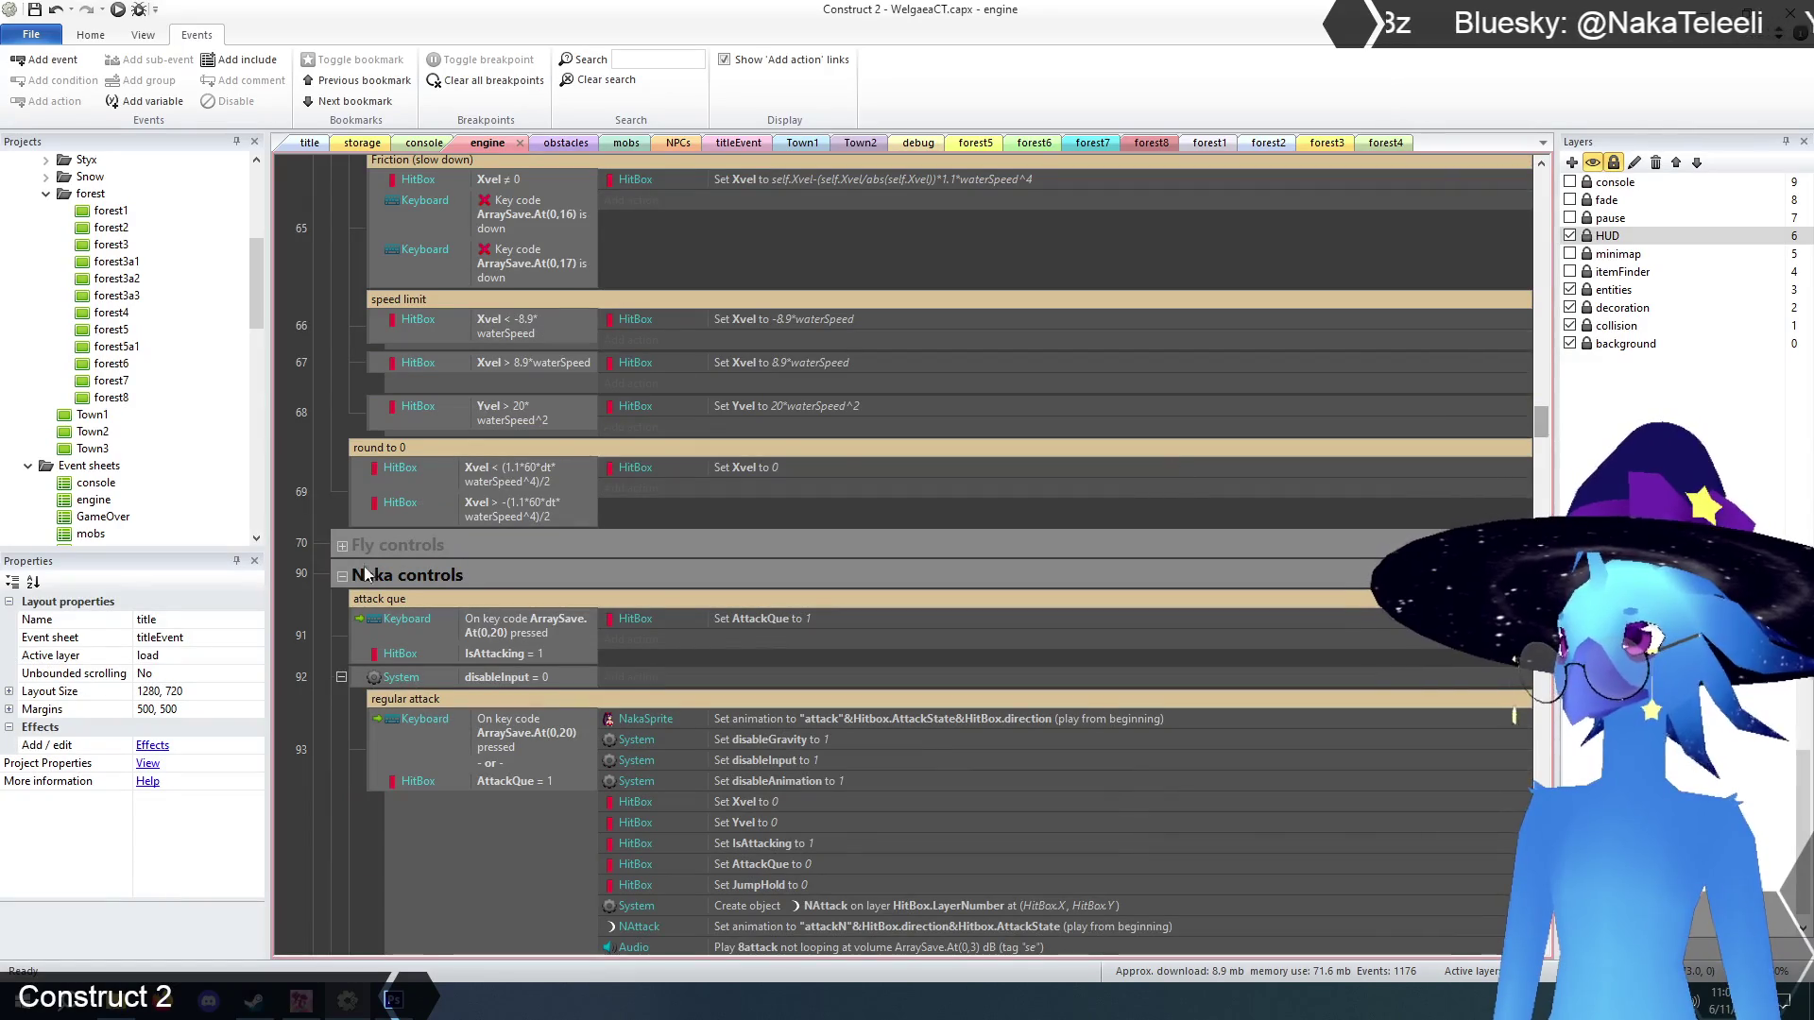
{"action": "left_click", "coordinate": [342, 576]}
{"action": "scroll", "coordinate": [344, 577], "scroll_direction": "down", "scroll_amount": 3}
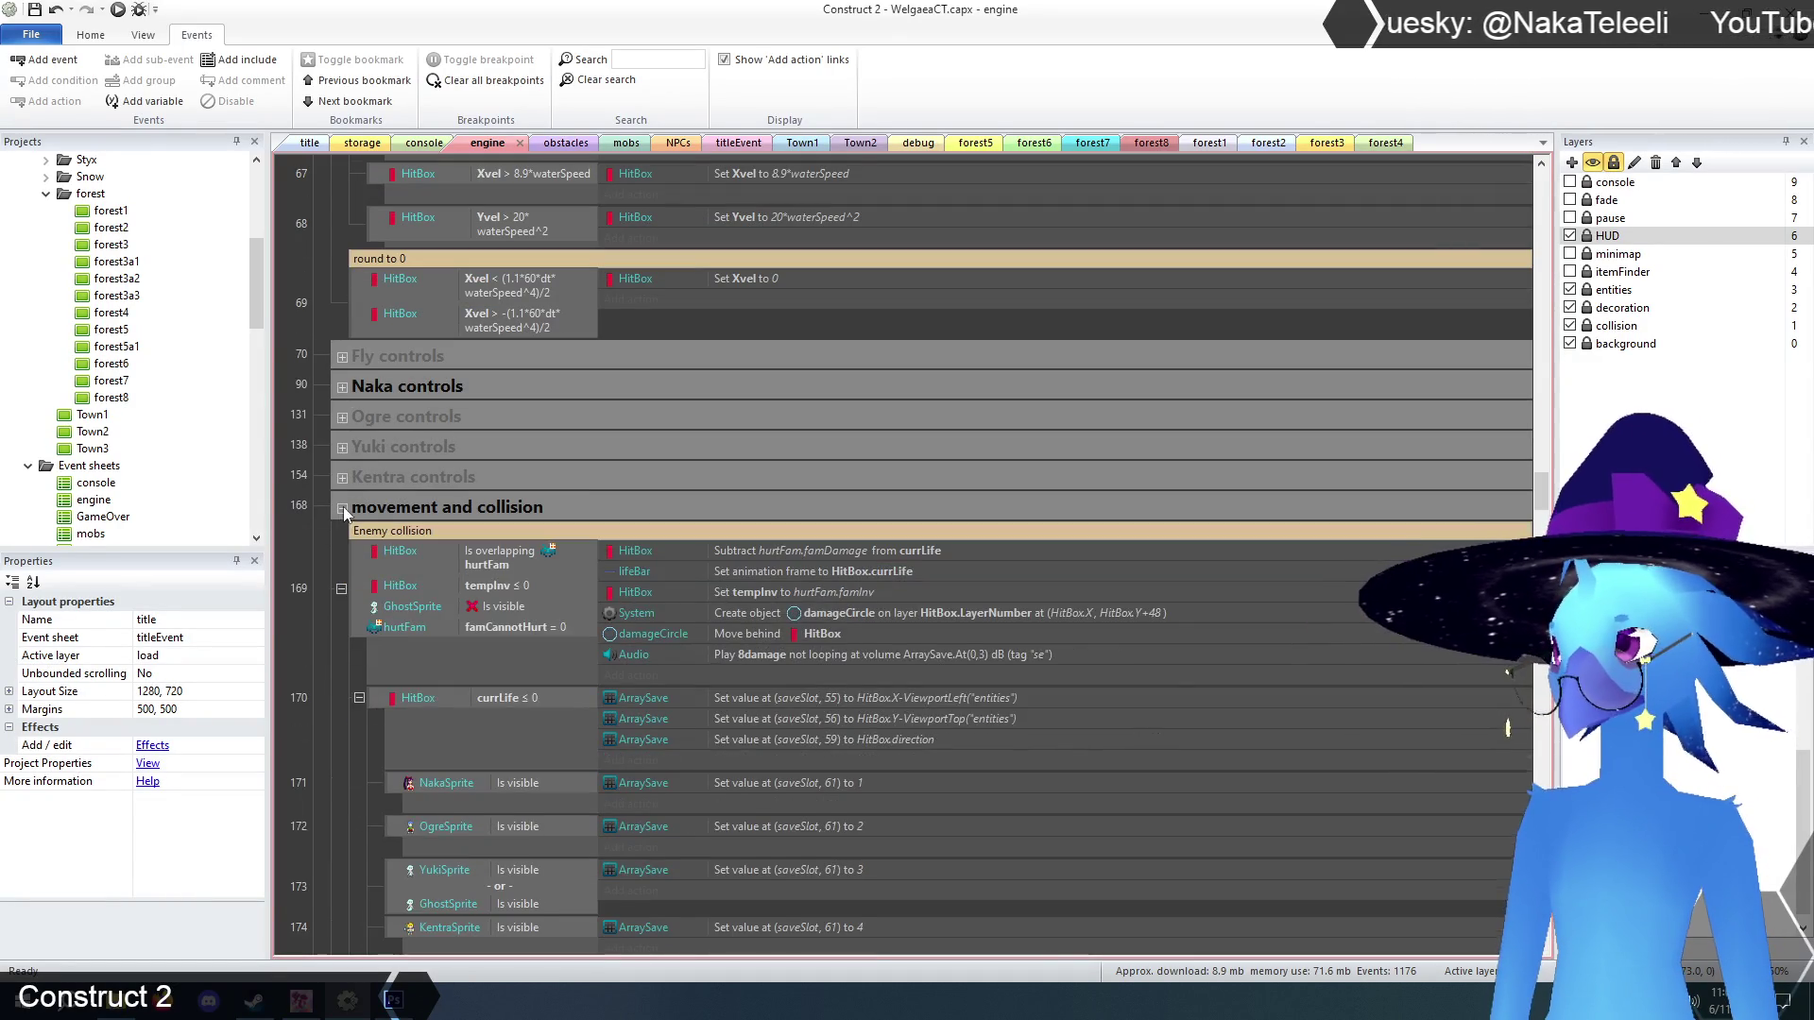
{"action": "left_click", "coordinate": [342, 507]}
{"action": "left_click", "coordinate": [342, 538]}
{"action": "scroll", "coordinate": [302, 581], "scroll_direction": "down", "scroll_amount": 3}
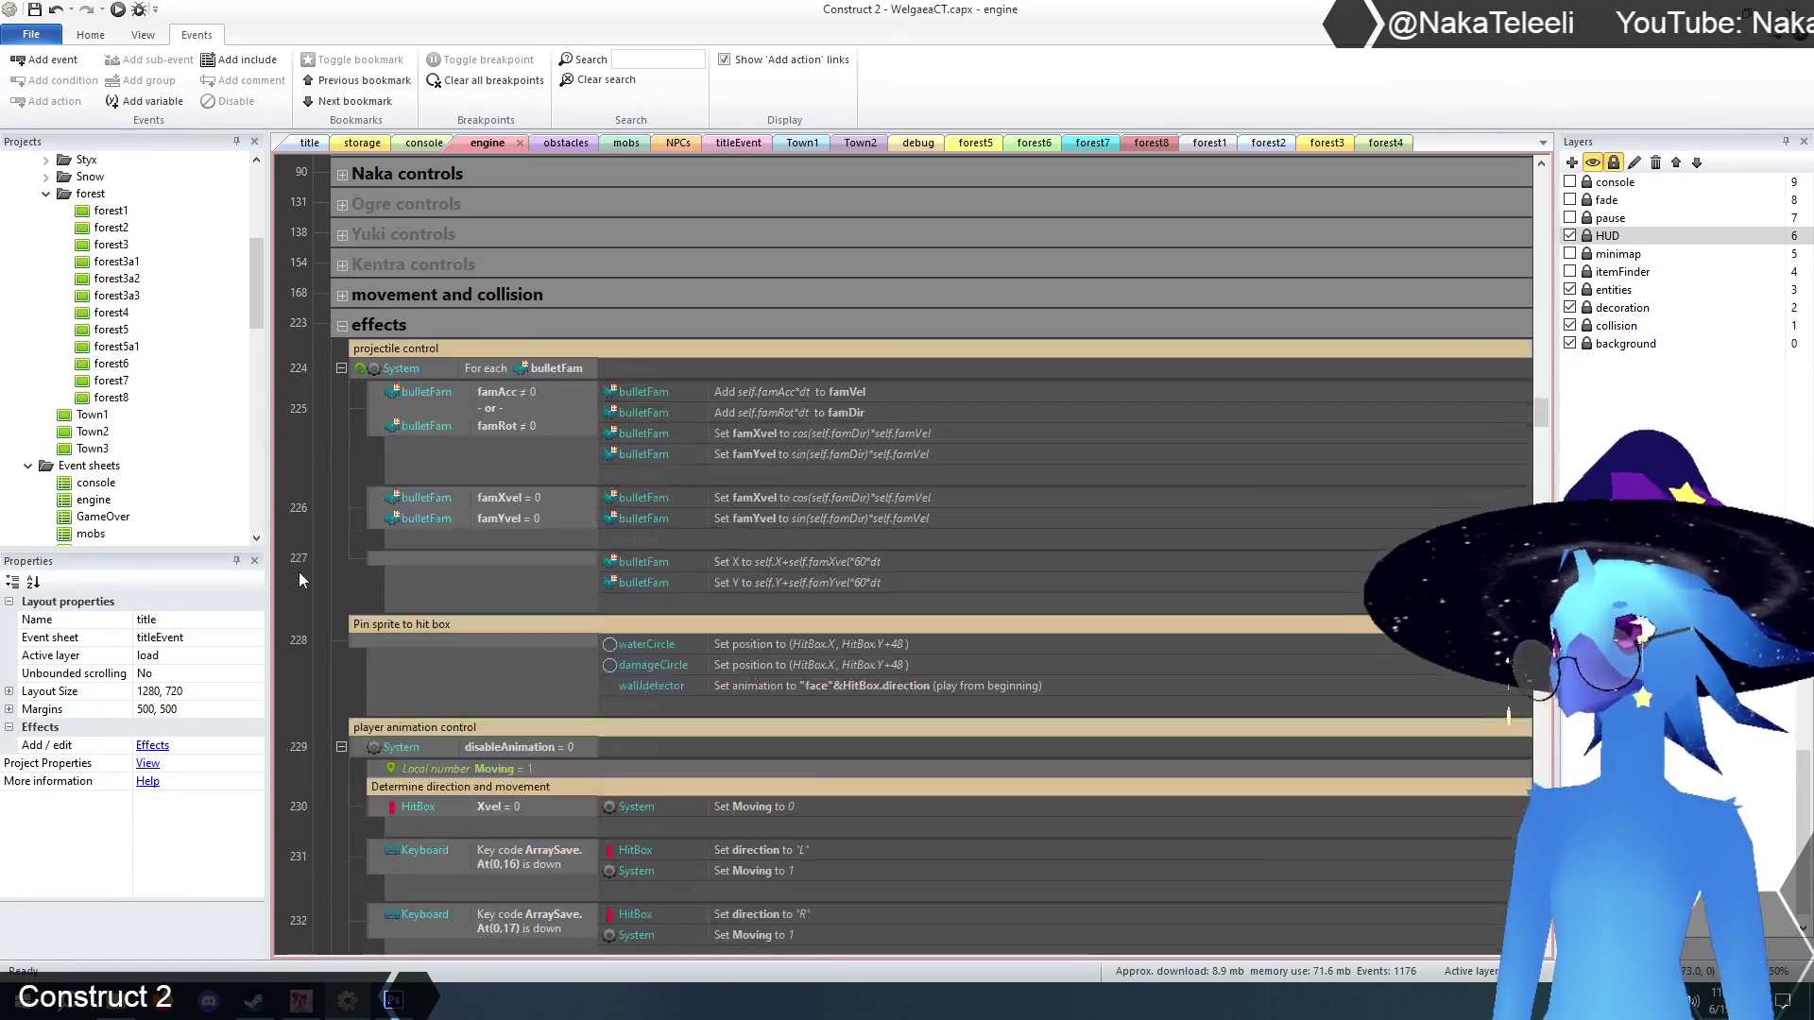
{"action": "scroll", "coordinate": [295, 562], "scroll_direction": "down", "scroll_amount": 3}
{"action": "scroll", "coordinate": [302, 553], "scroll_direction": "down", "scroll_amount": 1}
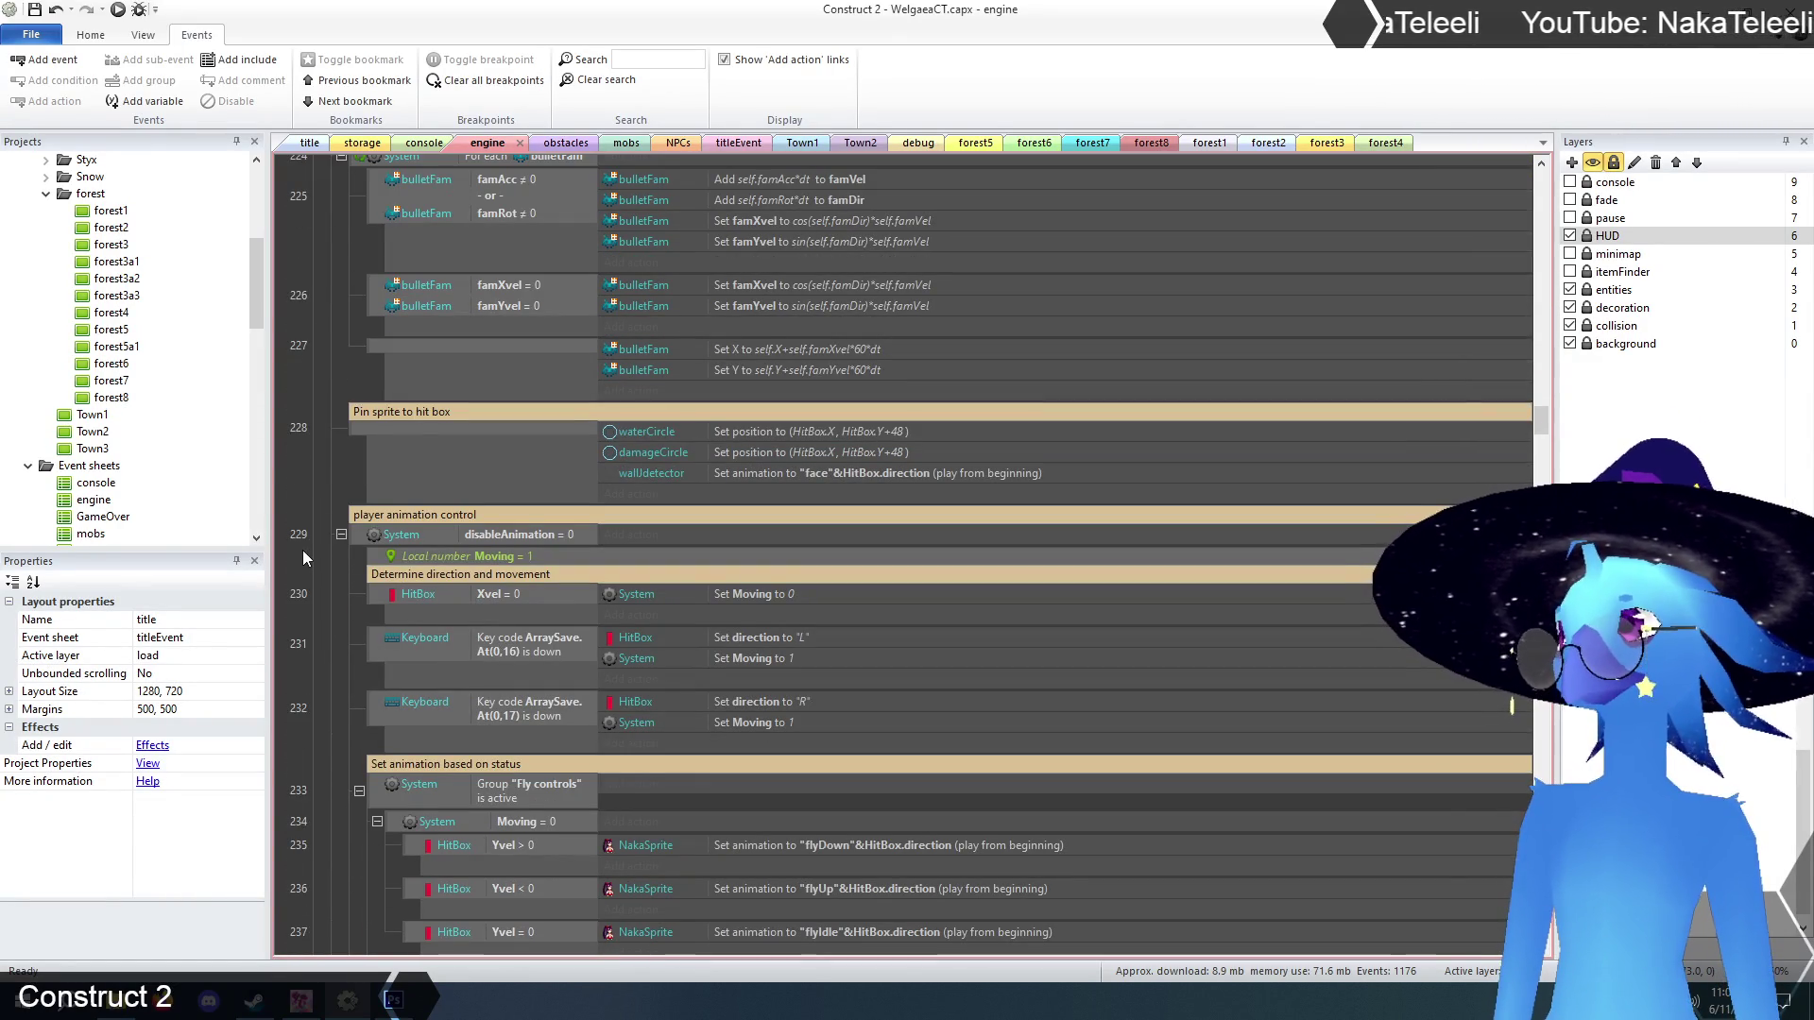
{"action": "scroll", "coordinate": [303, 550], "scroll_direction": "down", "scroll_amount": 1}
{"action": "scroll", "coordinate": [303, 550], "scroll_direction": "down", "scroll_amount": 1}
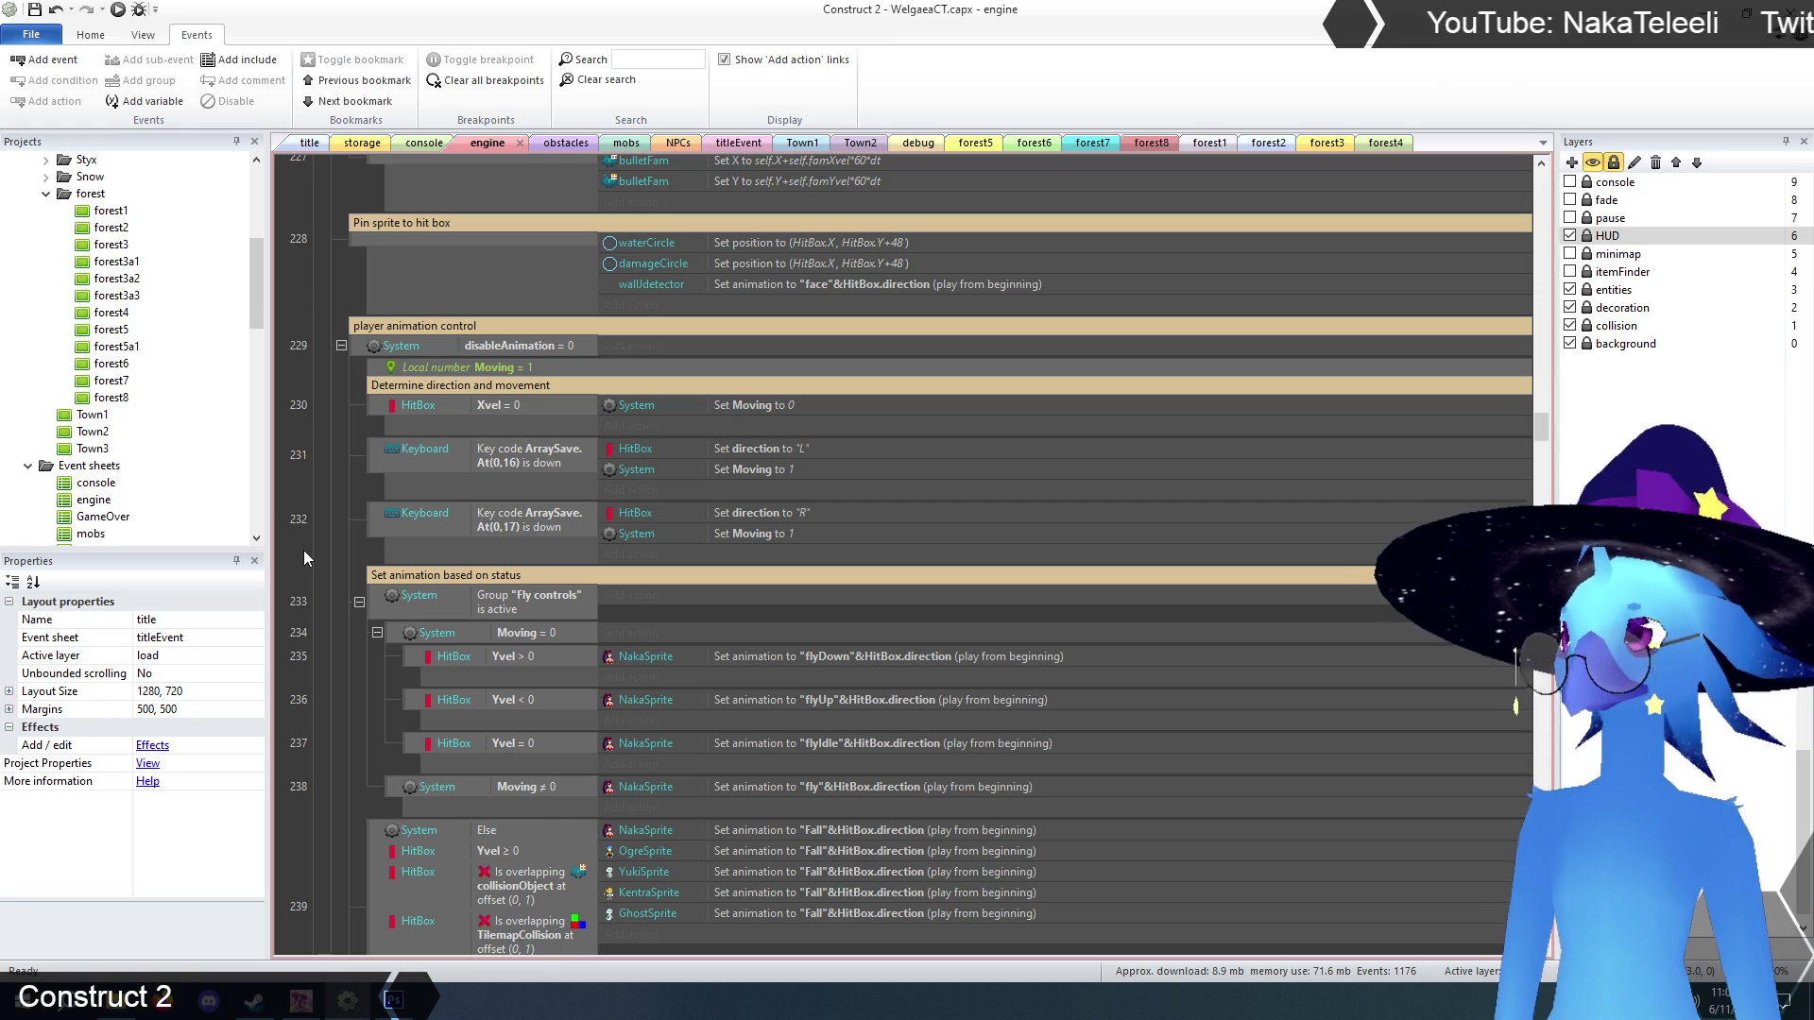
{"action": "scroll", "coordinate": [303, 550], "scroll_direction": "down", "scroll_amount": 1}
{"action": "scroll", "coordinate": [303, 558], "scroll_direction": "down", "scroll_amount": 1}
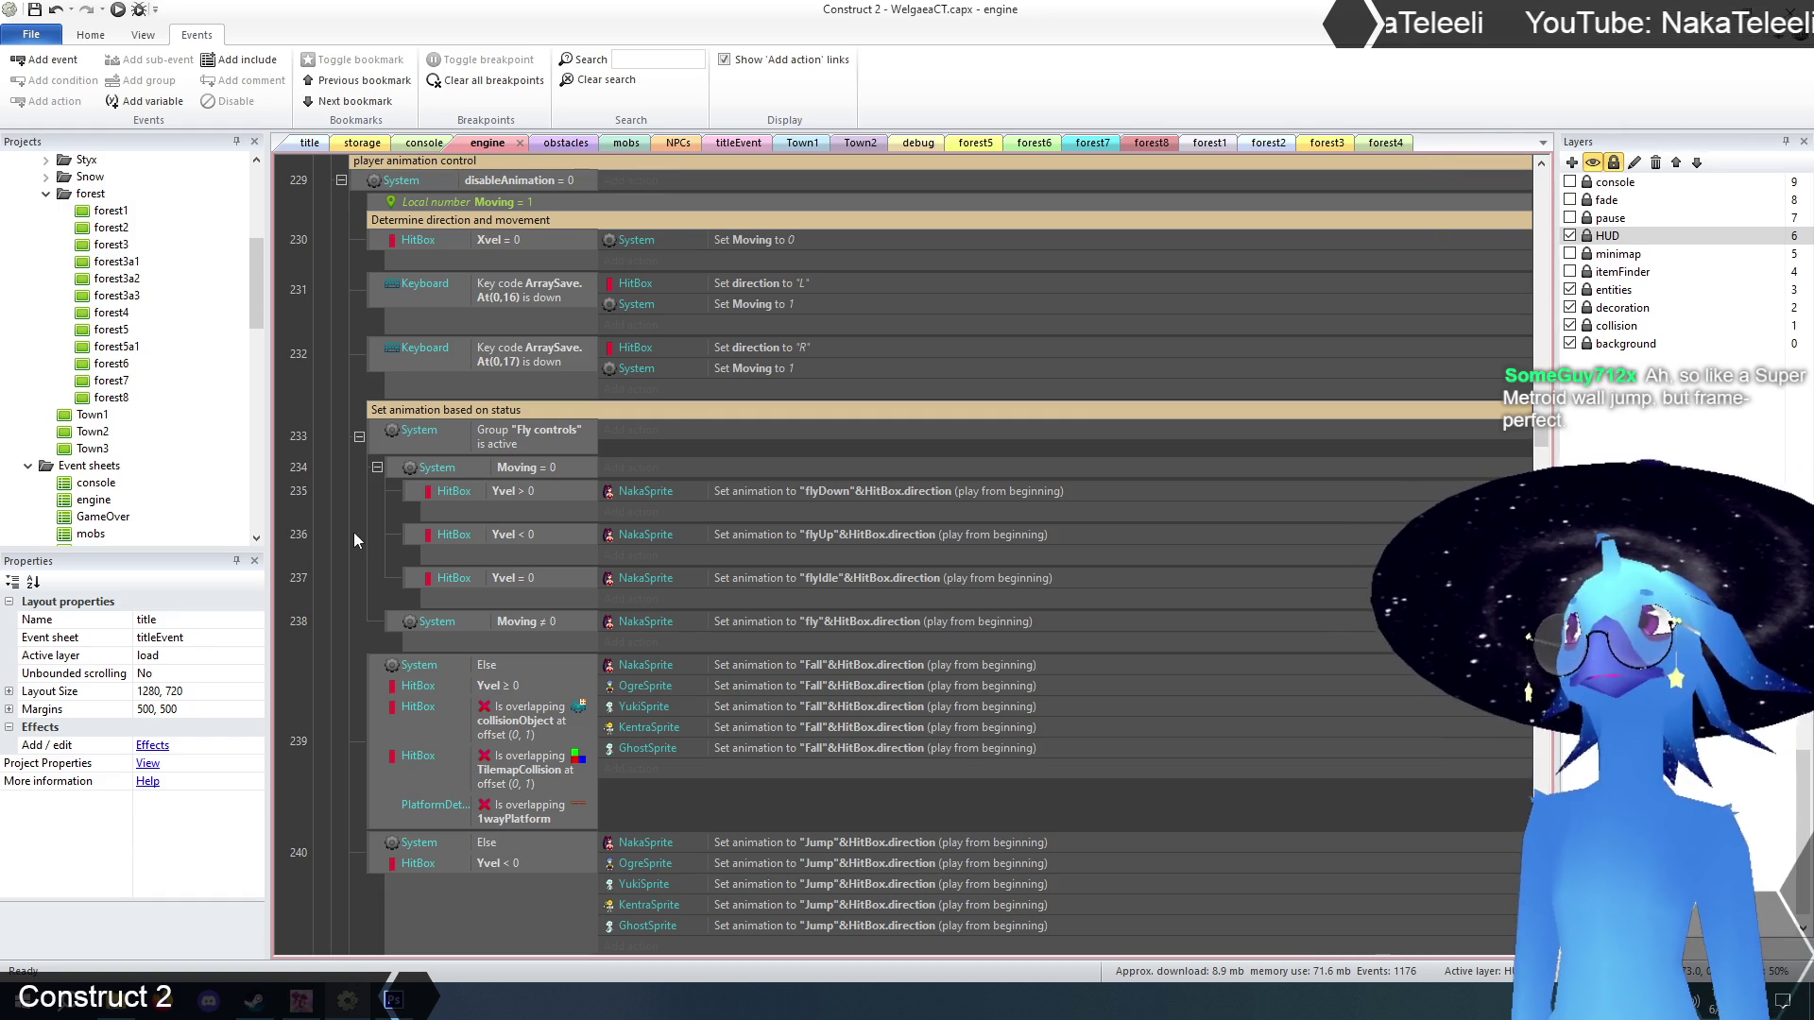
{"action": "scroll", "coordinate": [357, 565], "scroll_direction": "up", "scroll_amount": 3}
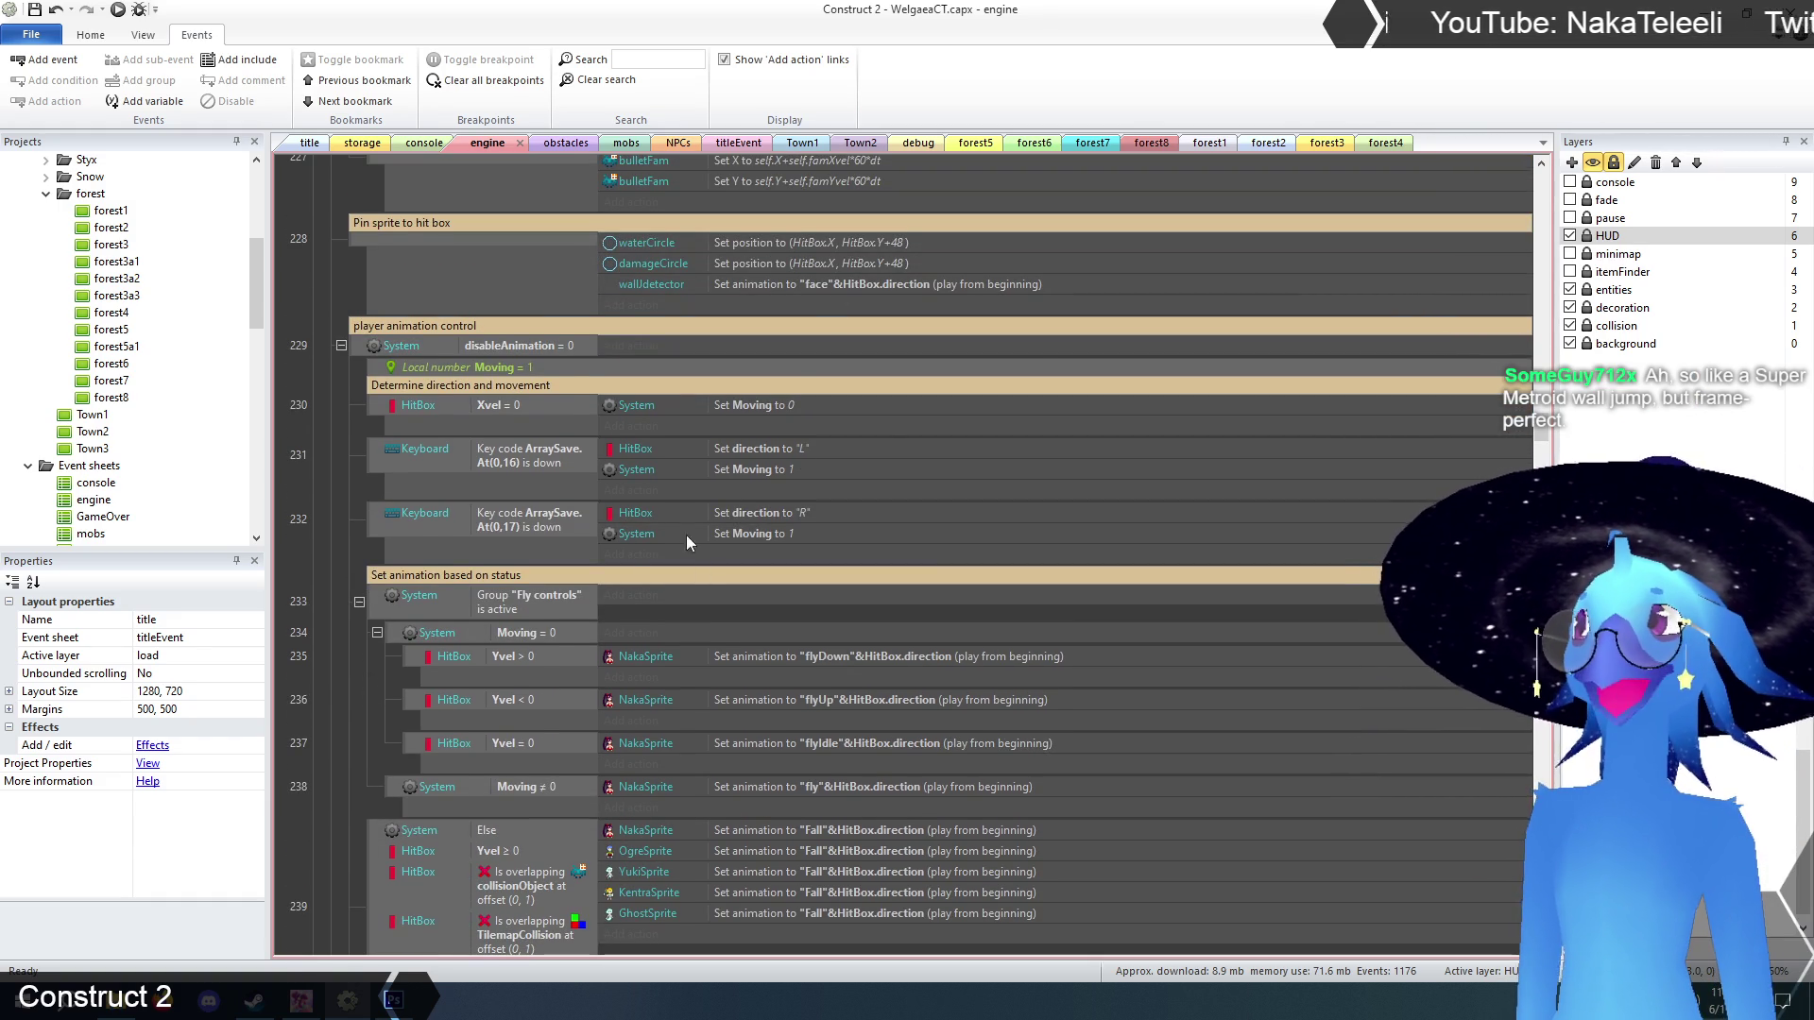
{"action": "left_click", "coordinate": [758, 516]}
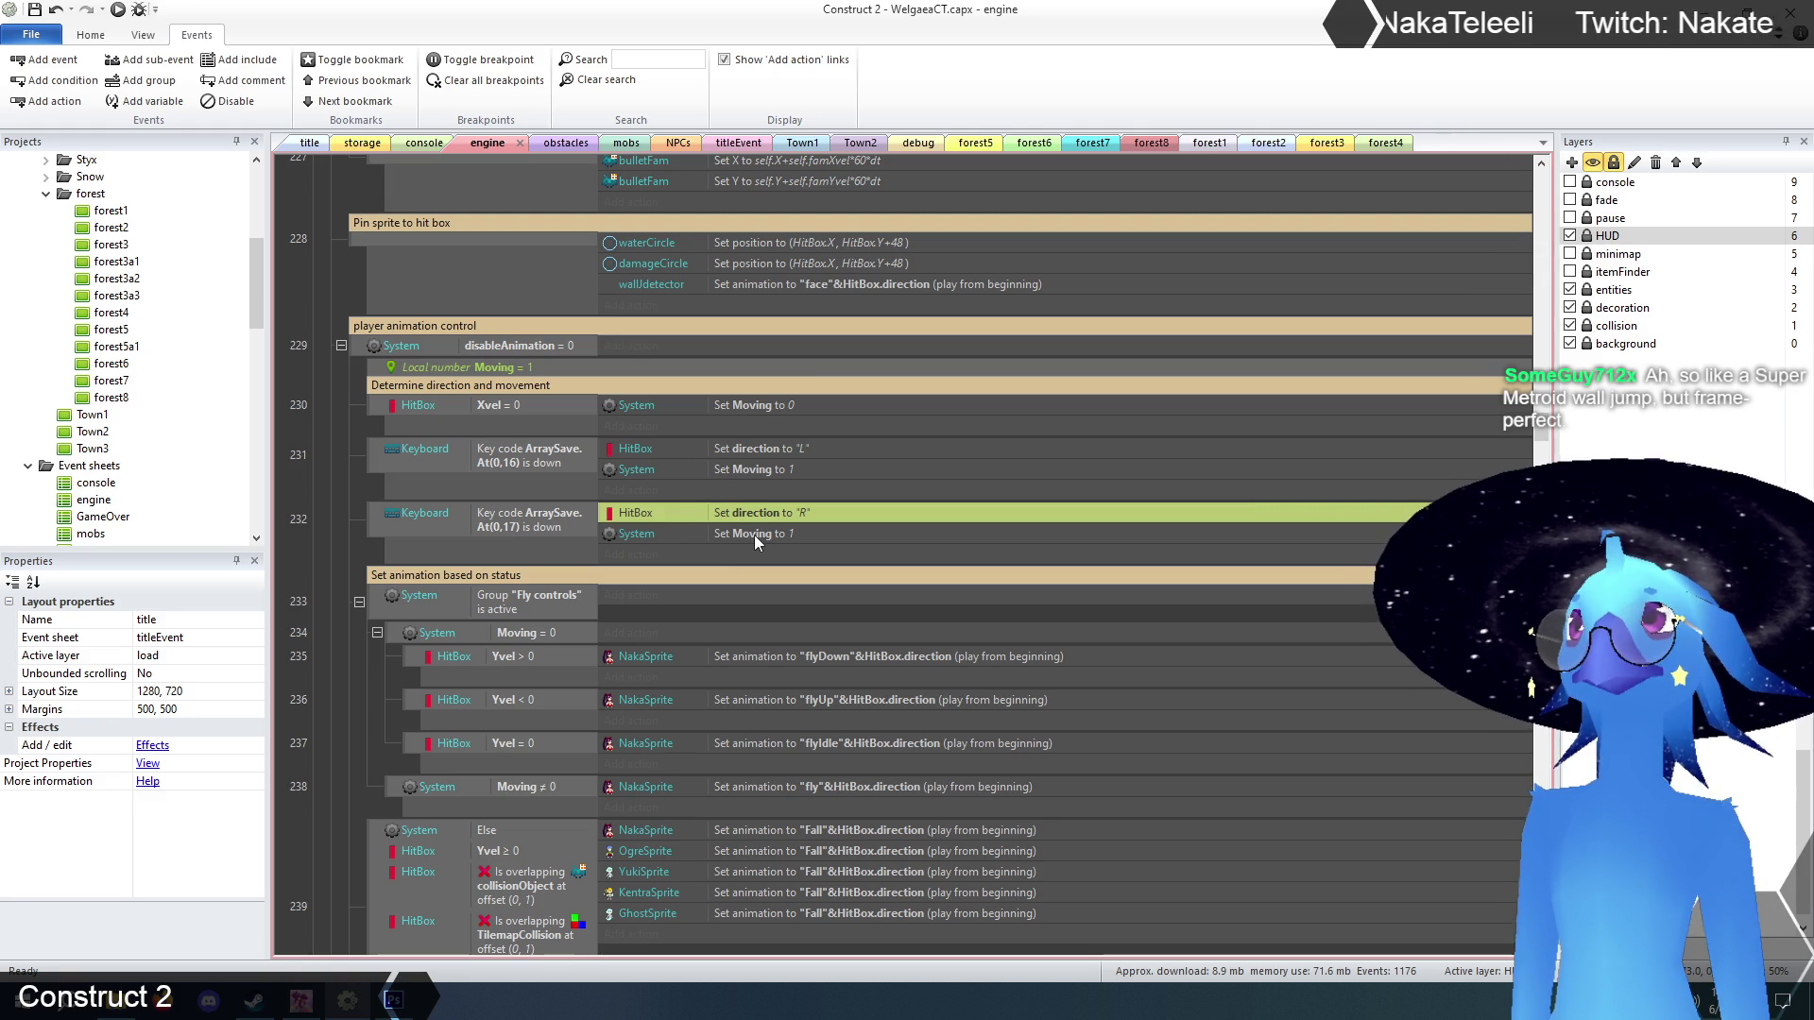
{"action": "left_click", "coordinate": [327, 518]}
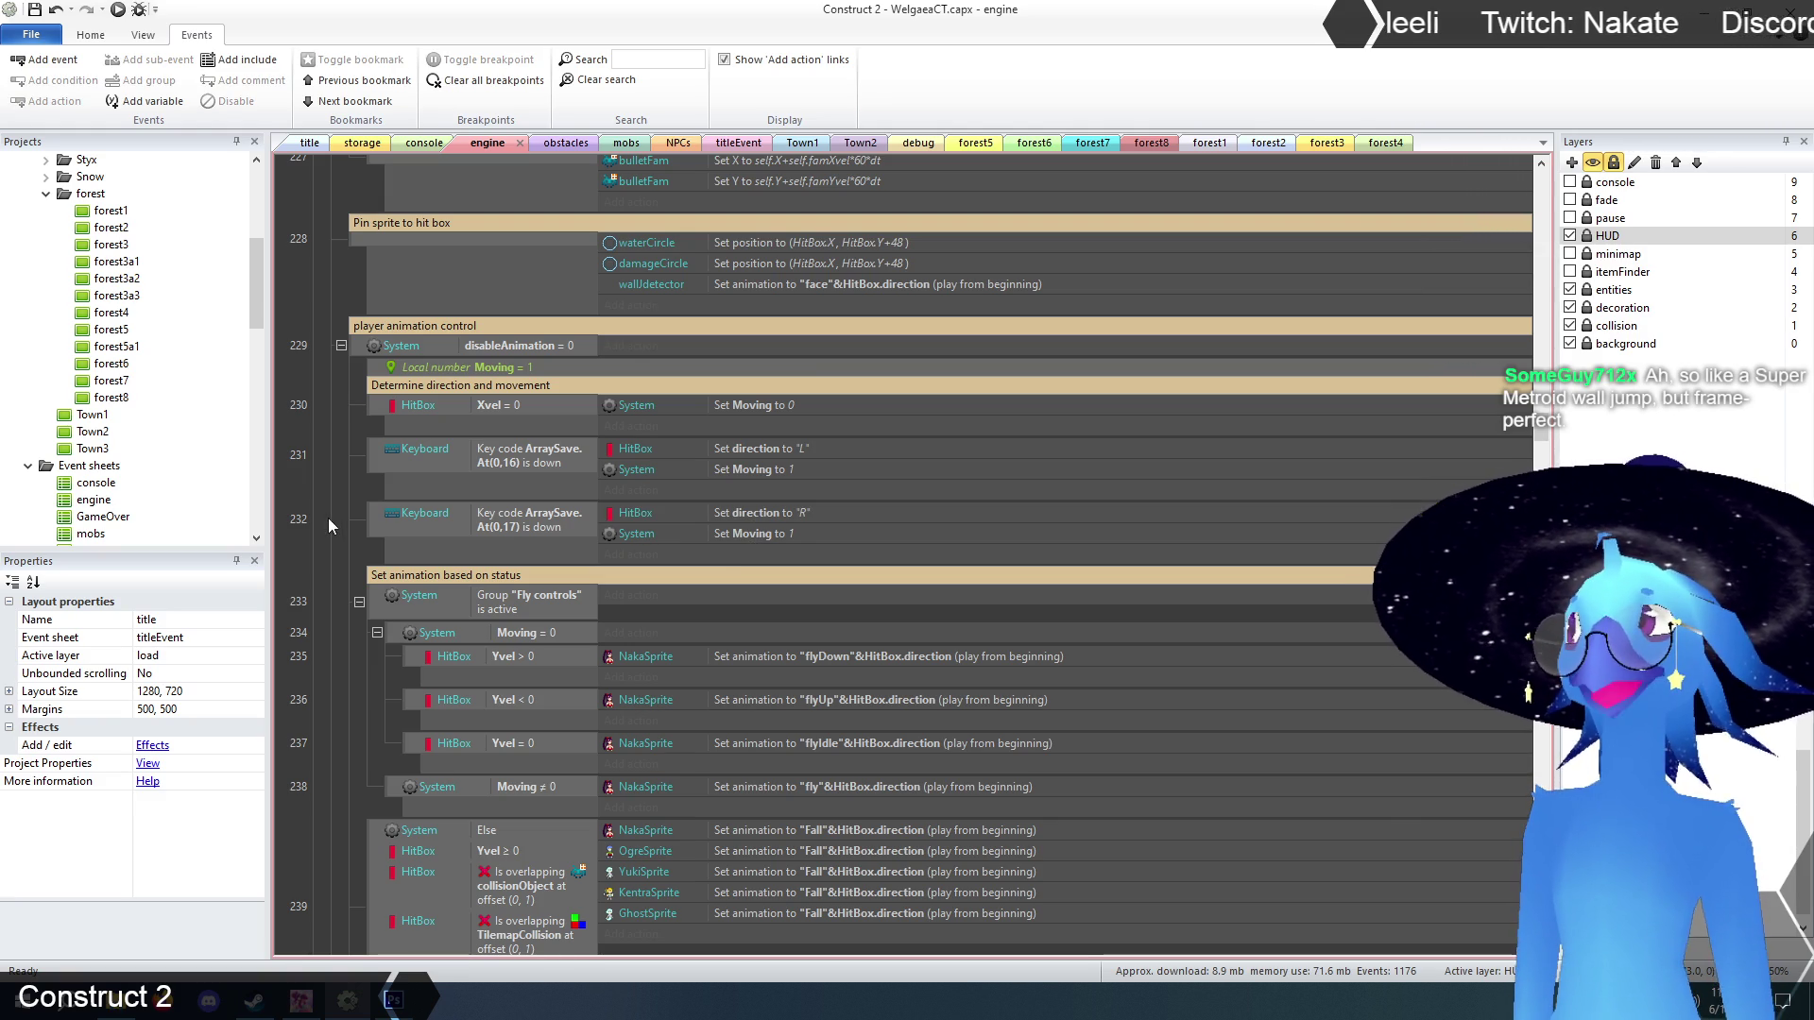
{"action": "left_click", "coordinate": [763, 514]}
{"action": "left_click", "coordinate": [349, 517]}
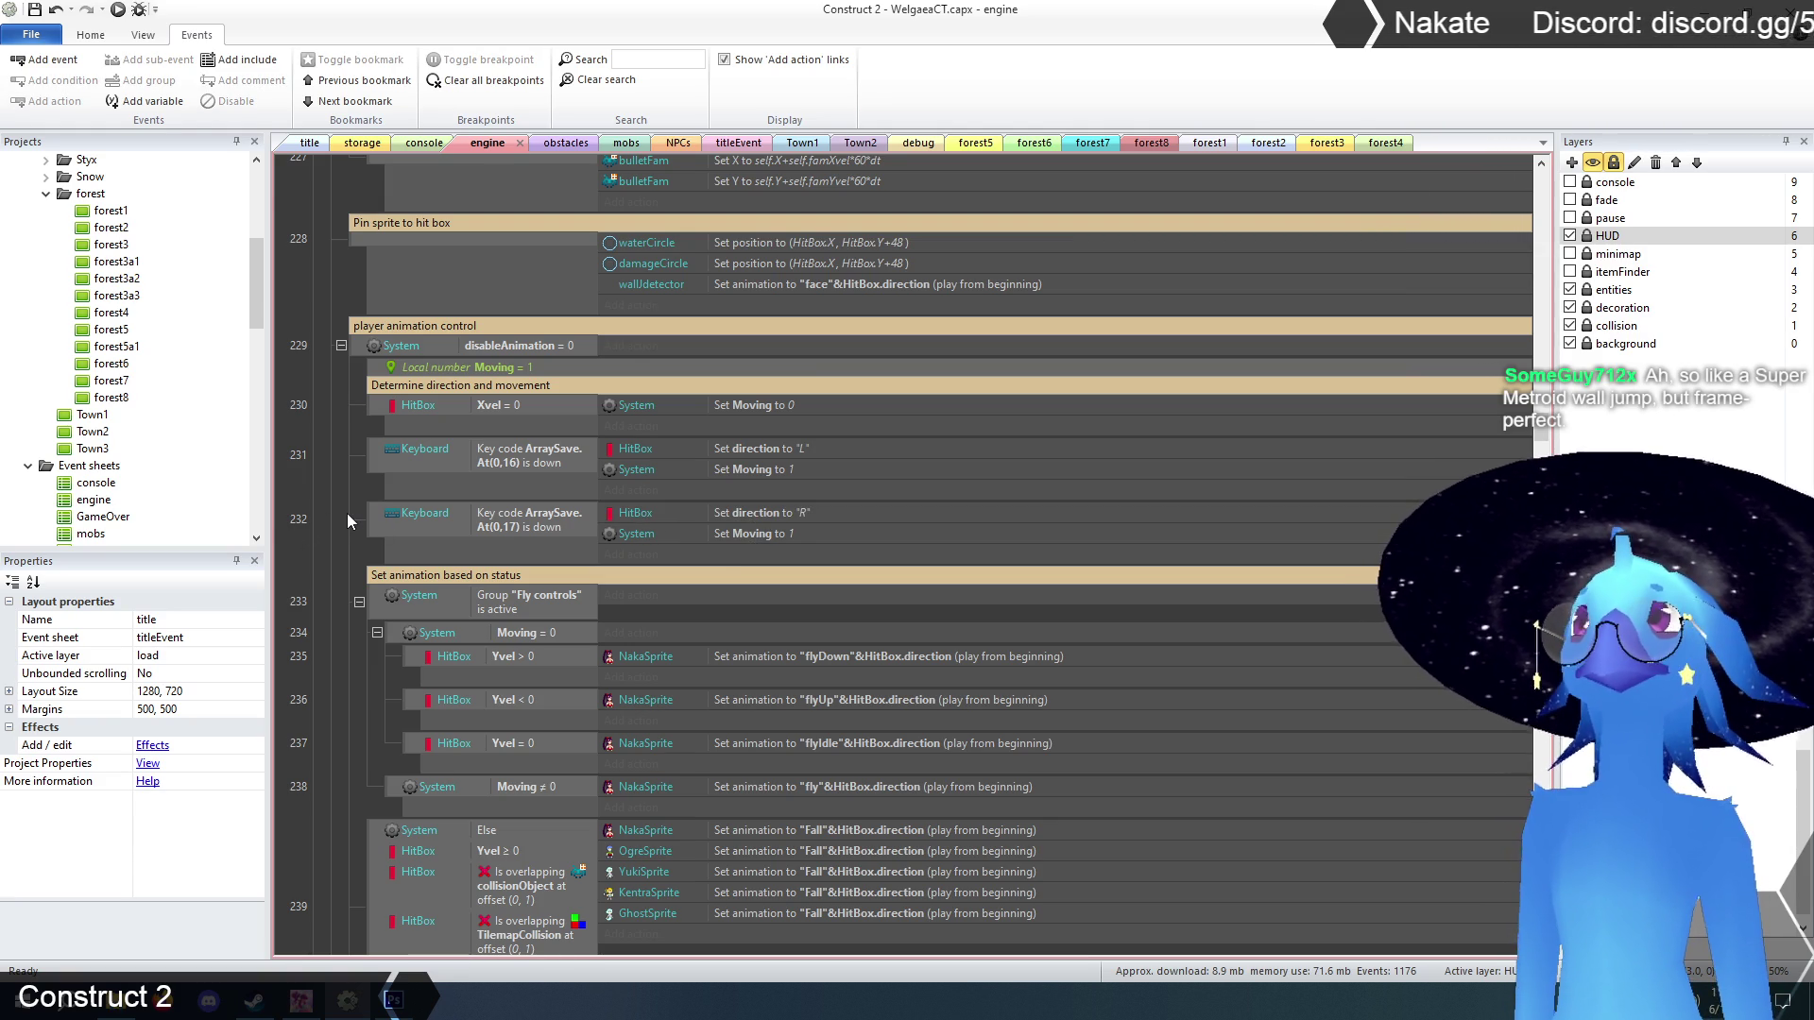
{"action": "scroll", "coordinate": [355, 515], "scroll_direction": "down", "scroll_amount": 3}
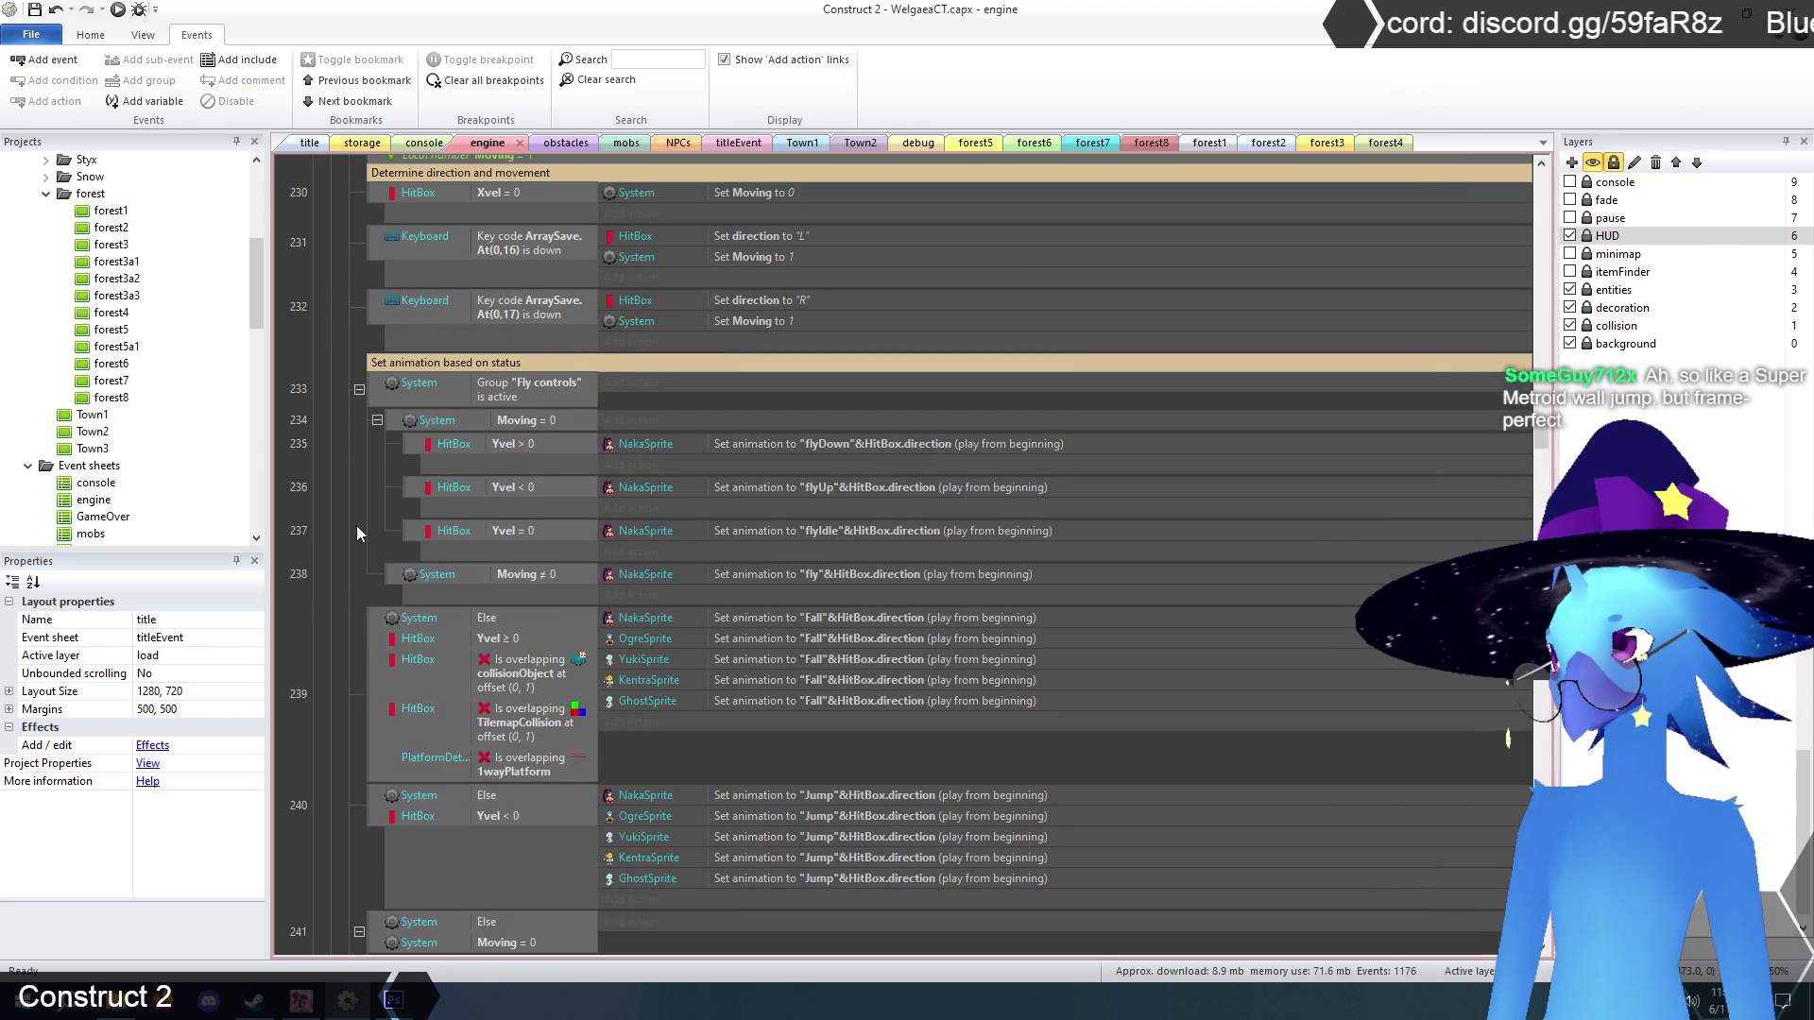
{"action": "scroll", "coordinate": [356, 525], "scroll_direction": "down", "scroll_amount": 8}
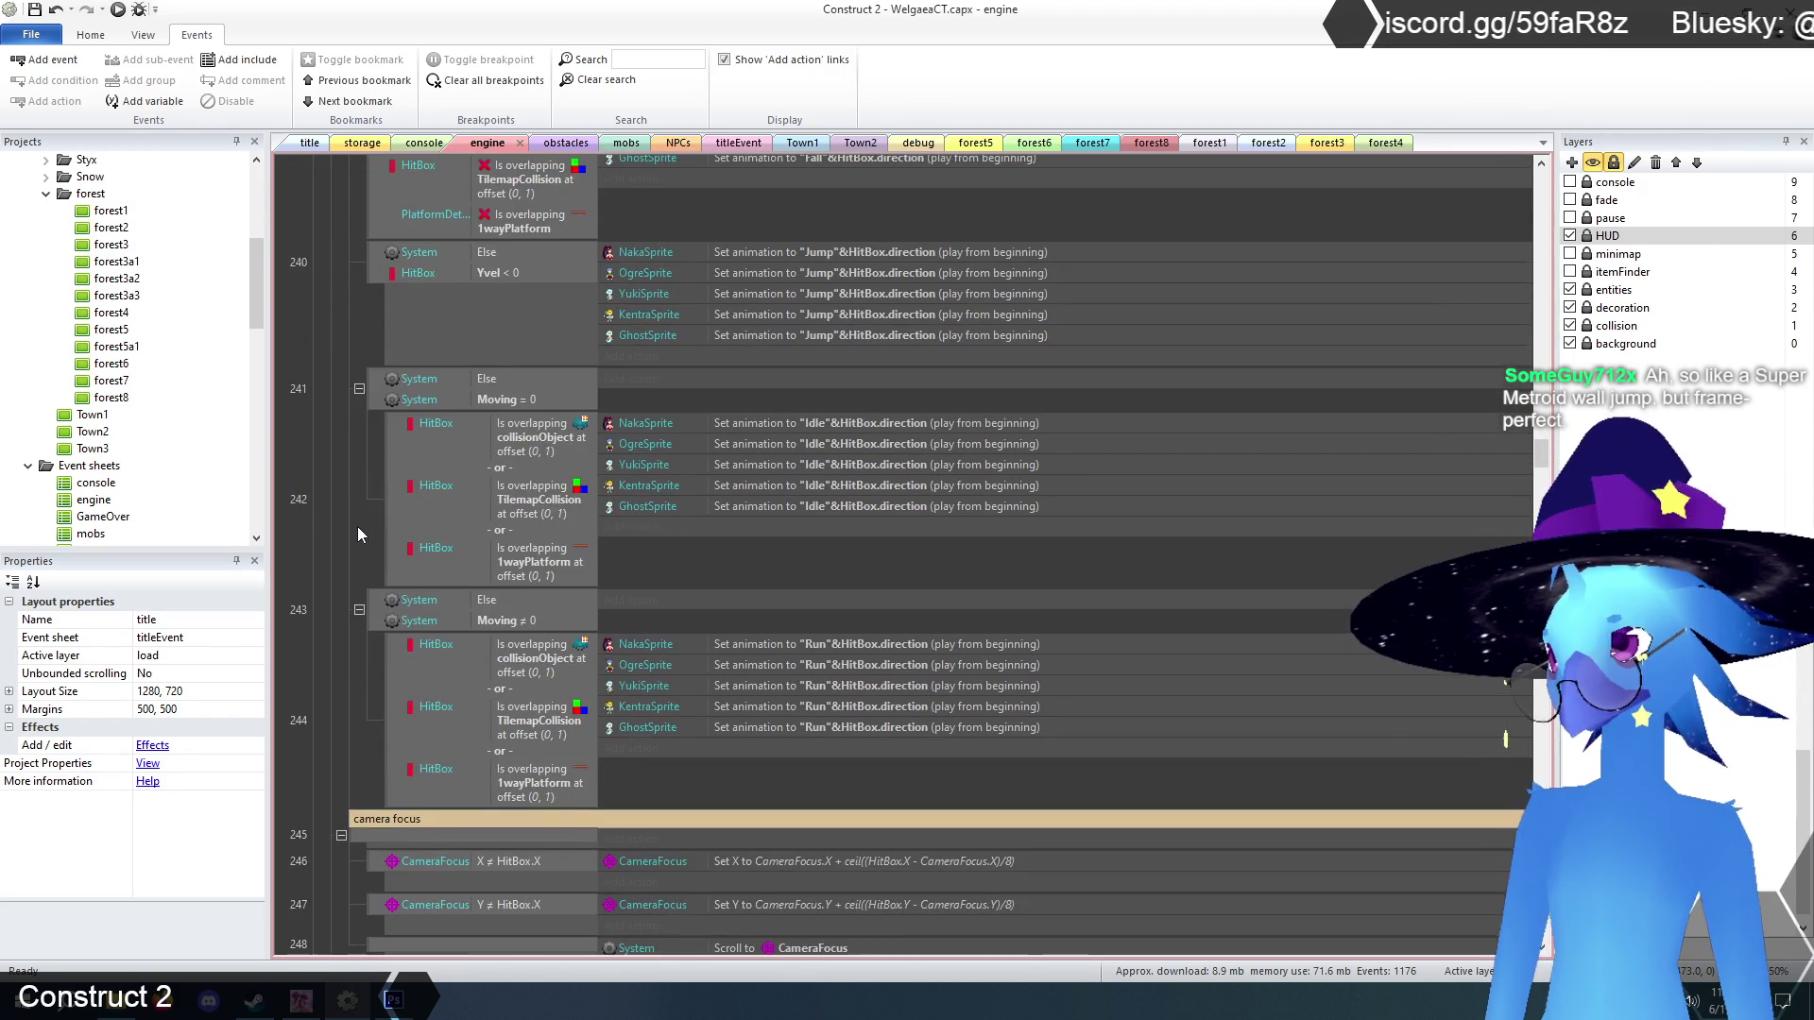
{"action": "scroll", "coordinate": [357, 526], "scroll_direction": "down", "scroll_amount": 6}
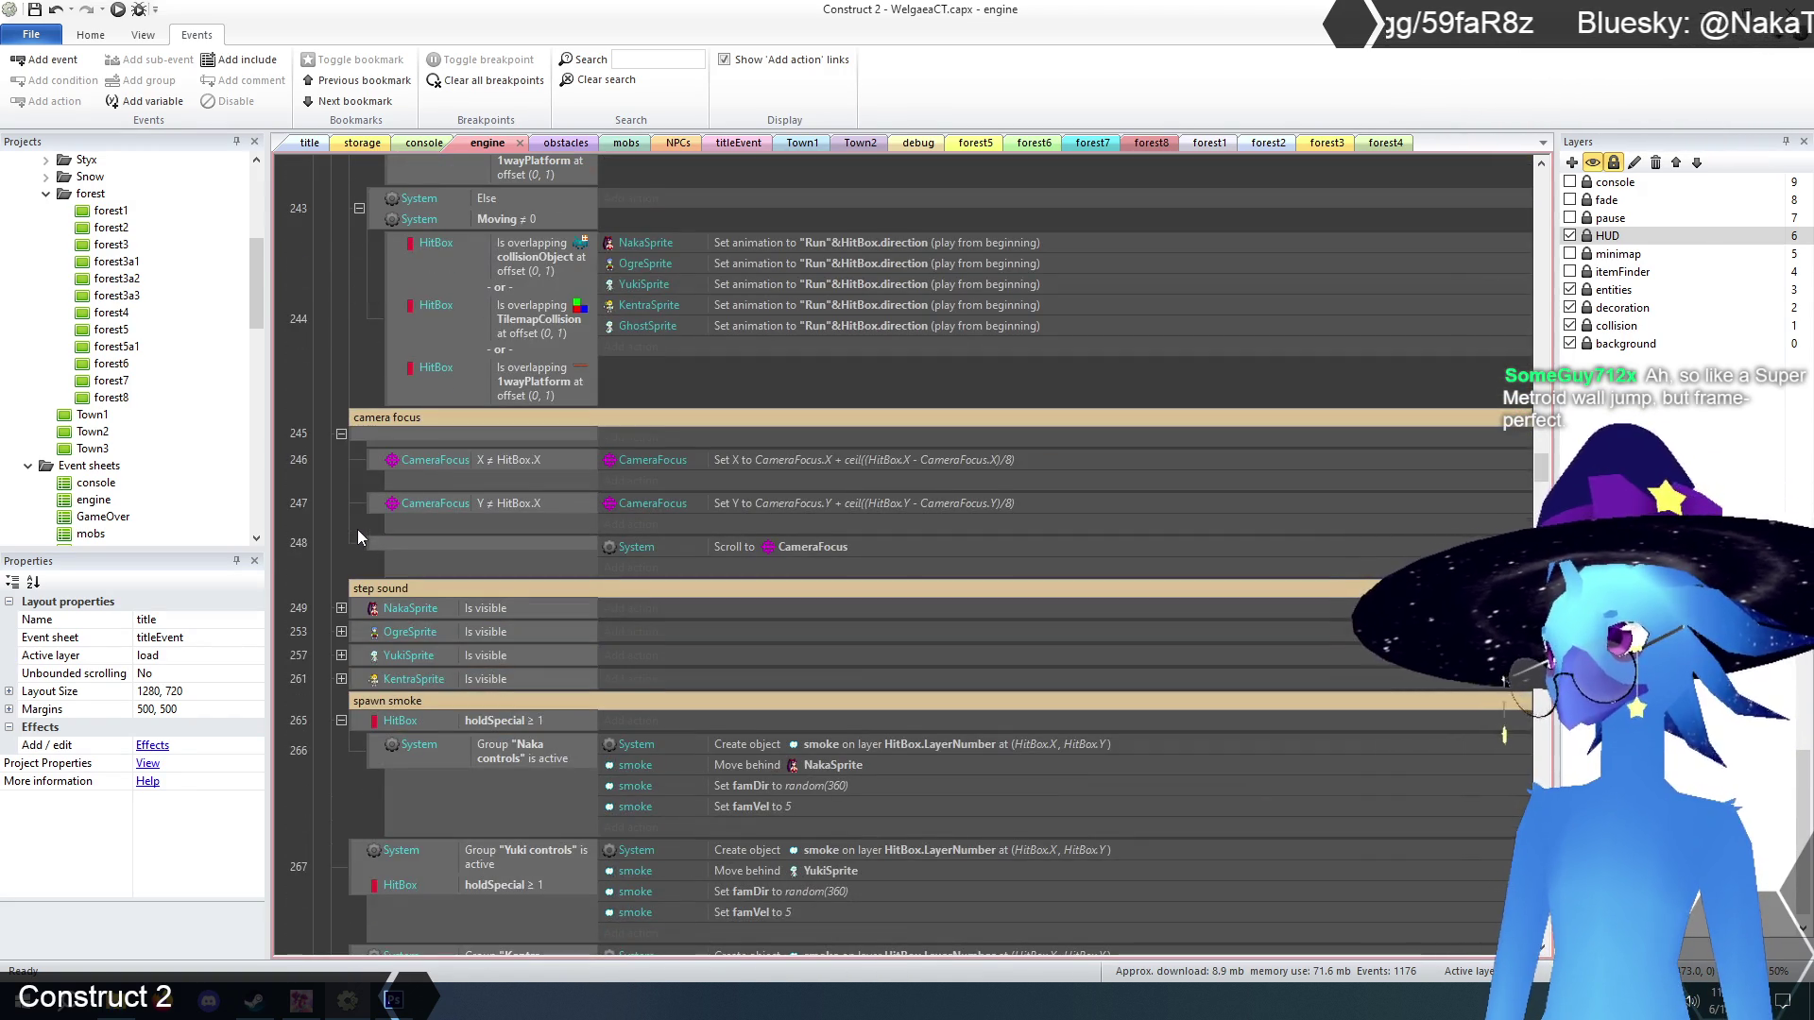
{"action": "scroll", "coordinate": [345, 536], "scroll_direction": "down", "scroll_amount": 8}
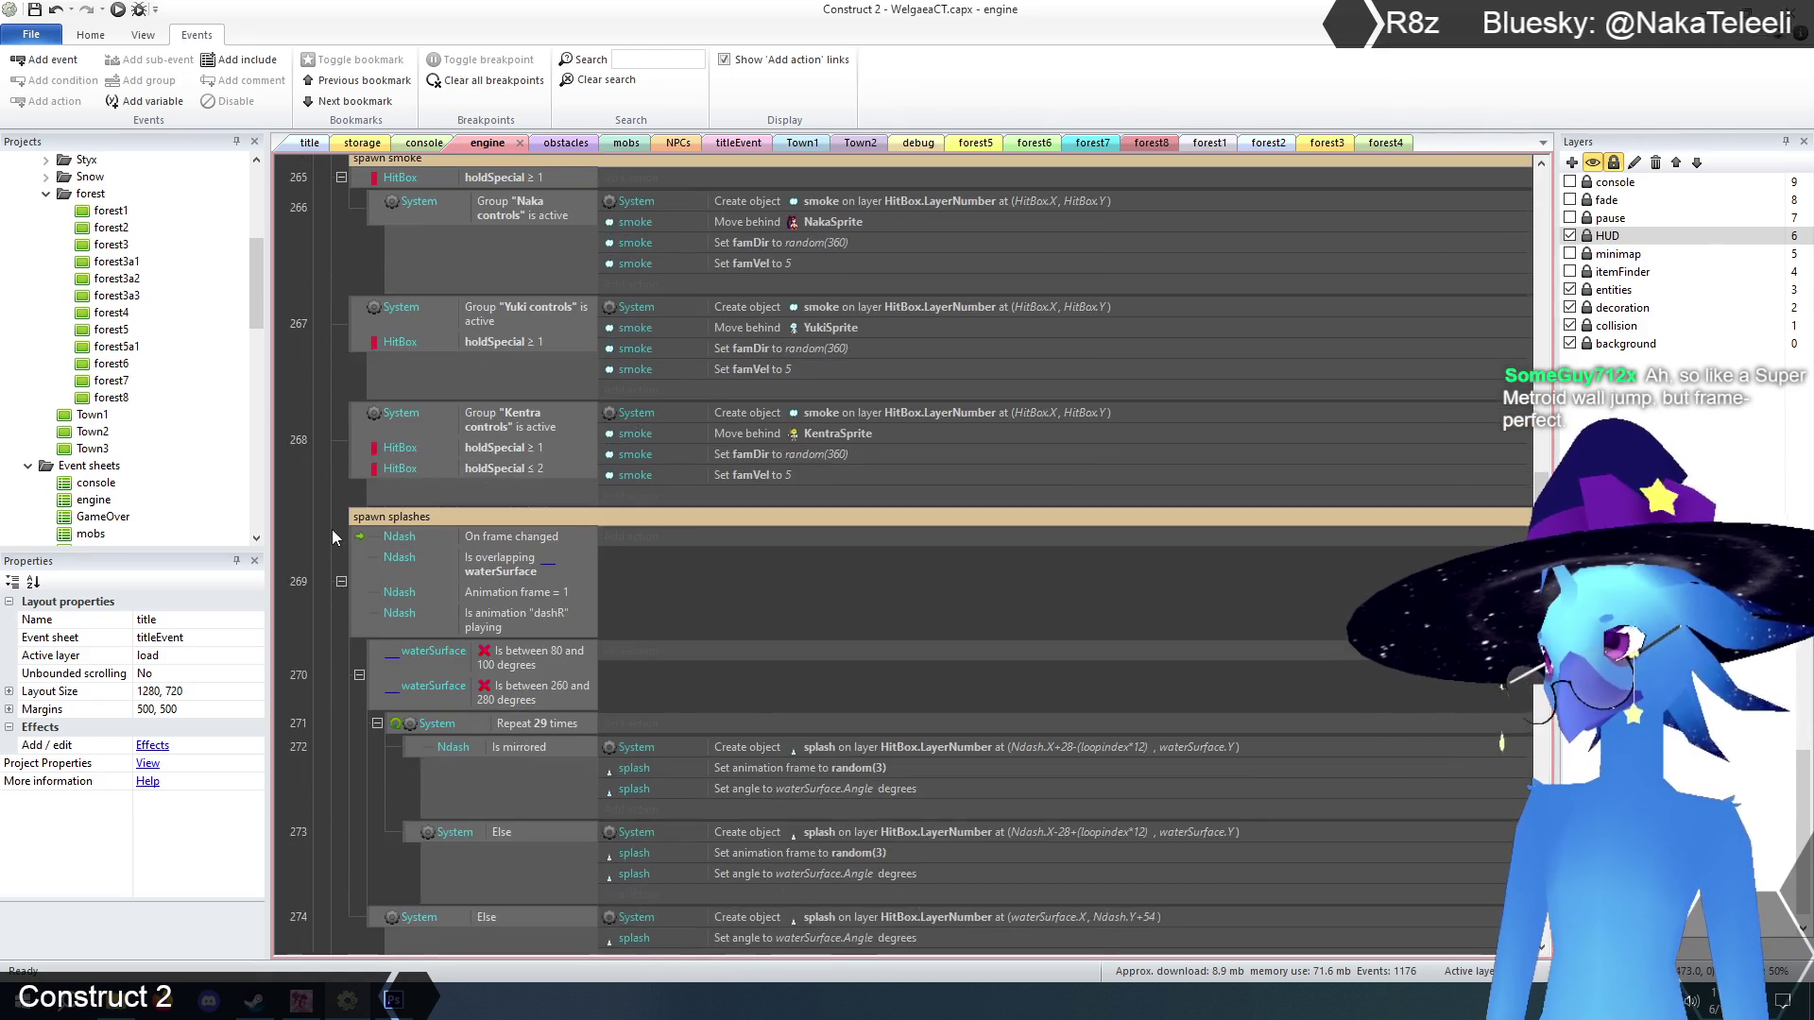
{"action": "scroll", "coordinate": [332, 536], "scroll_direction": "down", "scroll_amount": 10}
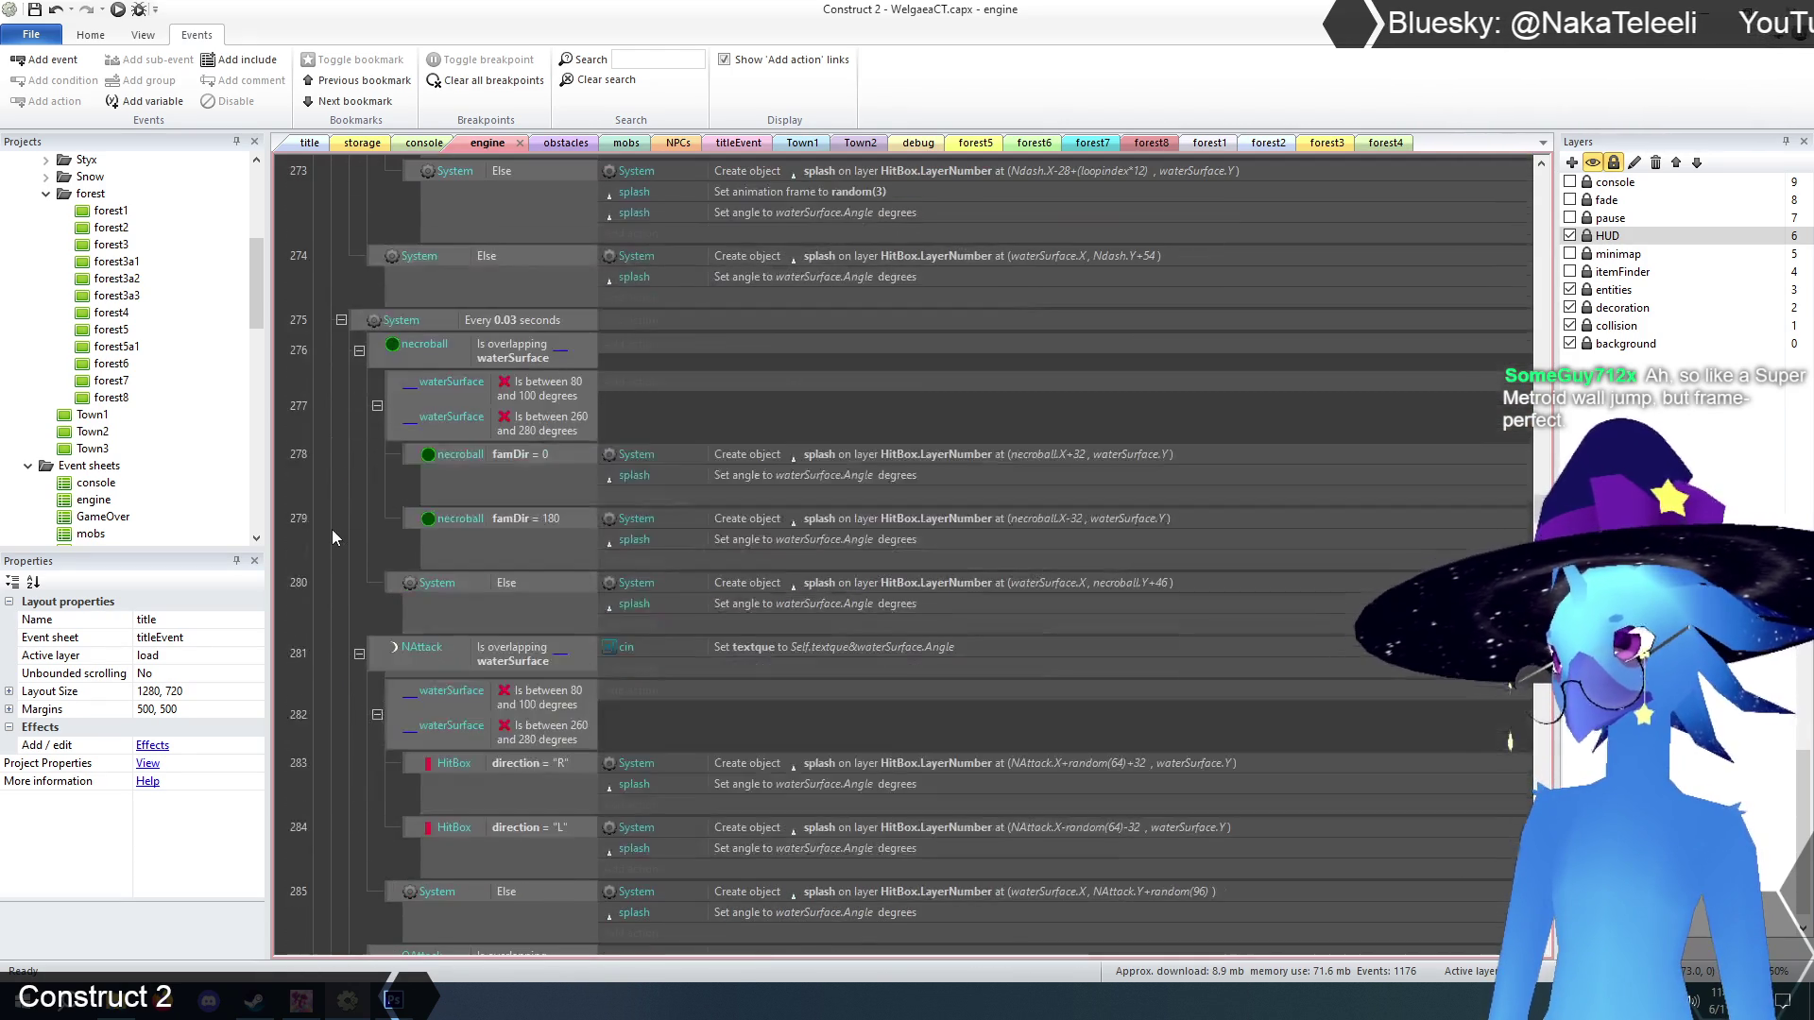
{"action": "scroll", "coordinate": [333, 533], "scroll_direction": "down", "scroll_amount": 8}
{"action": "scroll", "coordinate": [332, 537], "scroll_direction": "down", "scroll_amount": 7}
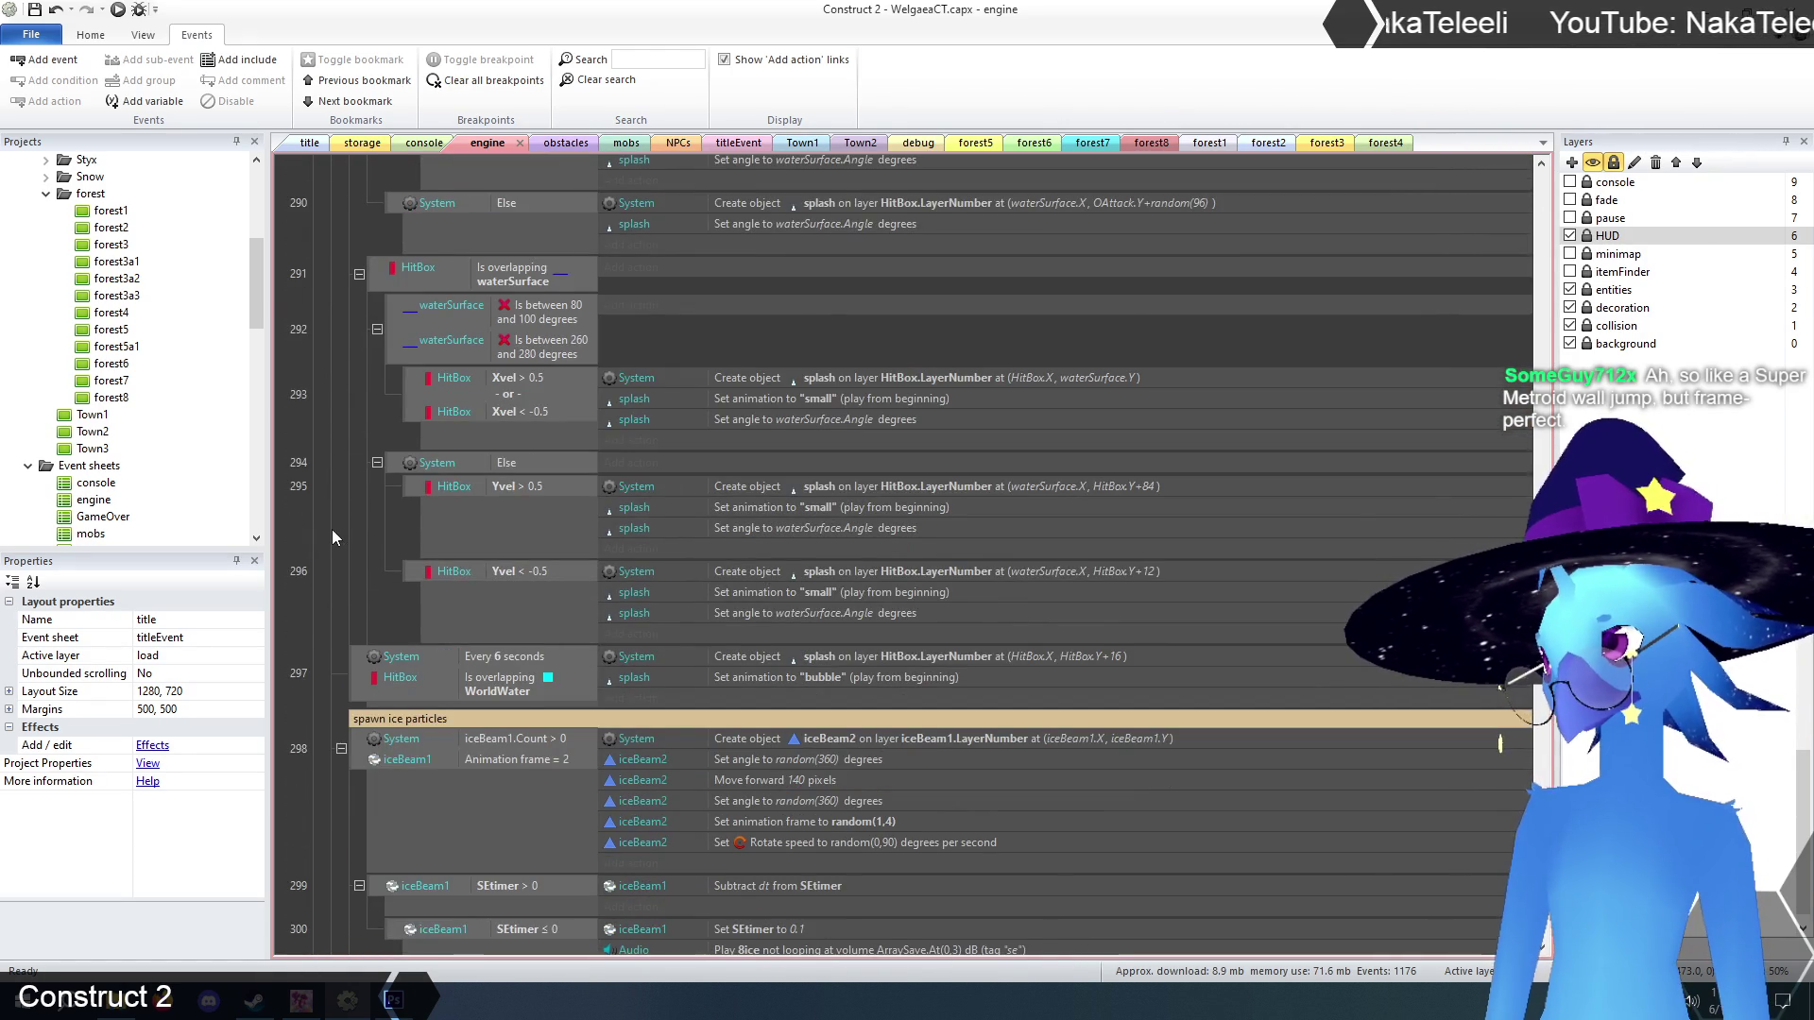
{"action": "scroll", "coordinate": [332, 537], "scroll_direction": "down", "scroll_amount": 8}
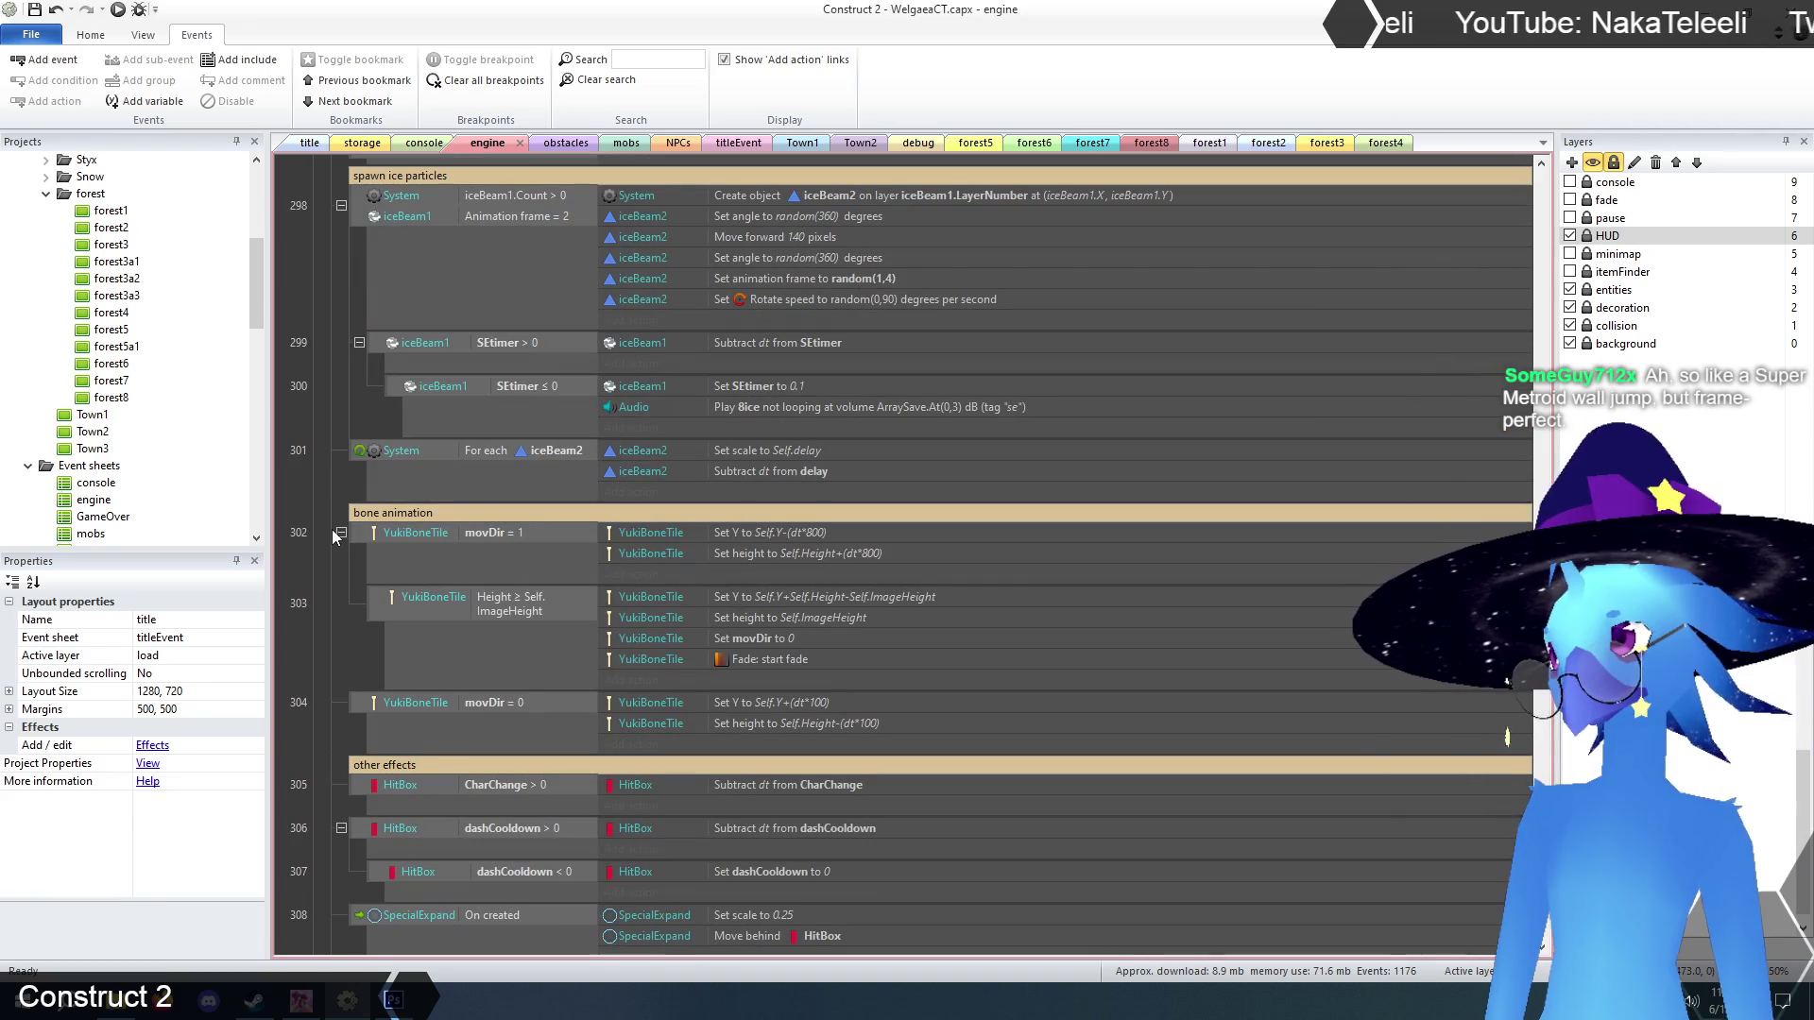
{"action": "scroll", "coordinate": [330, 543], "scroll_direction": "down", "scroll_amount": 6}
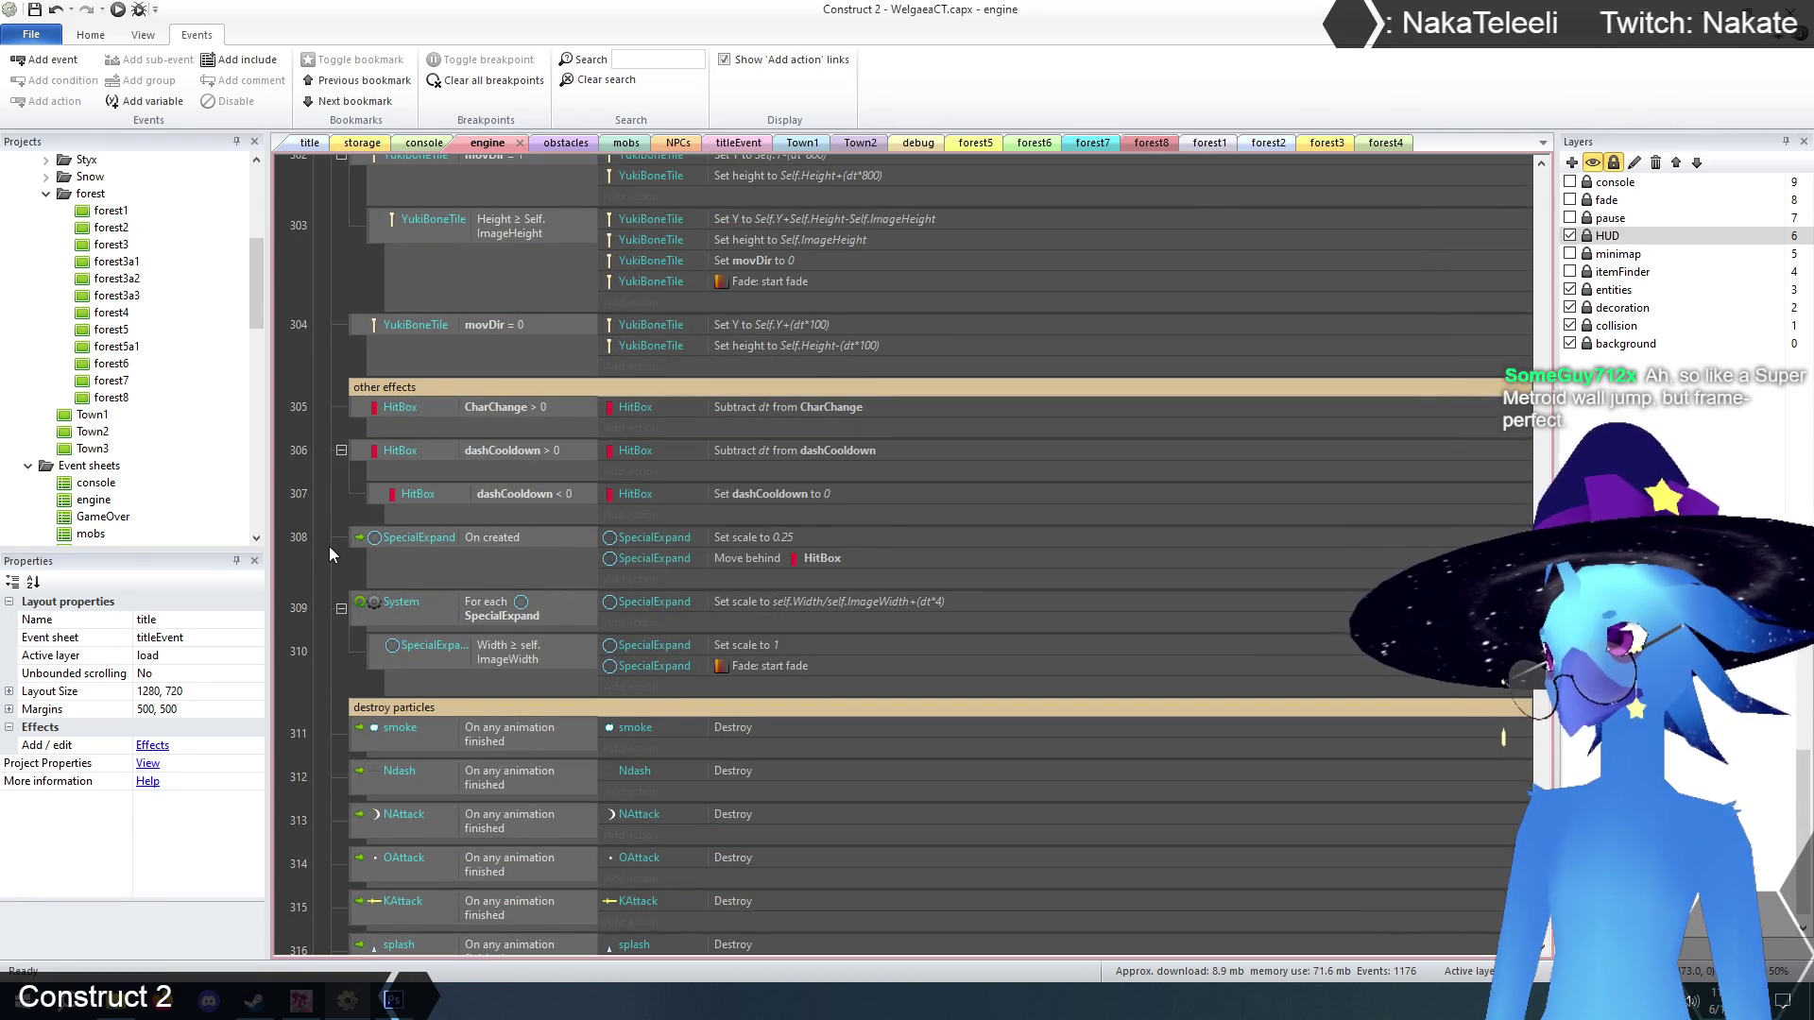
{"action": "scroll", "coordinate": [331, 537], "scroll_direction": "down", "scroll_amount": 8}
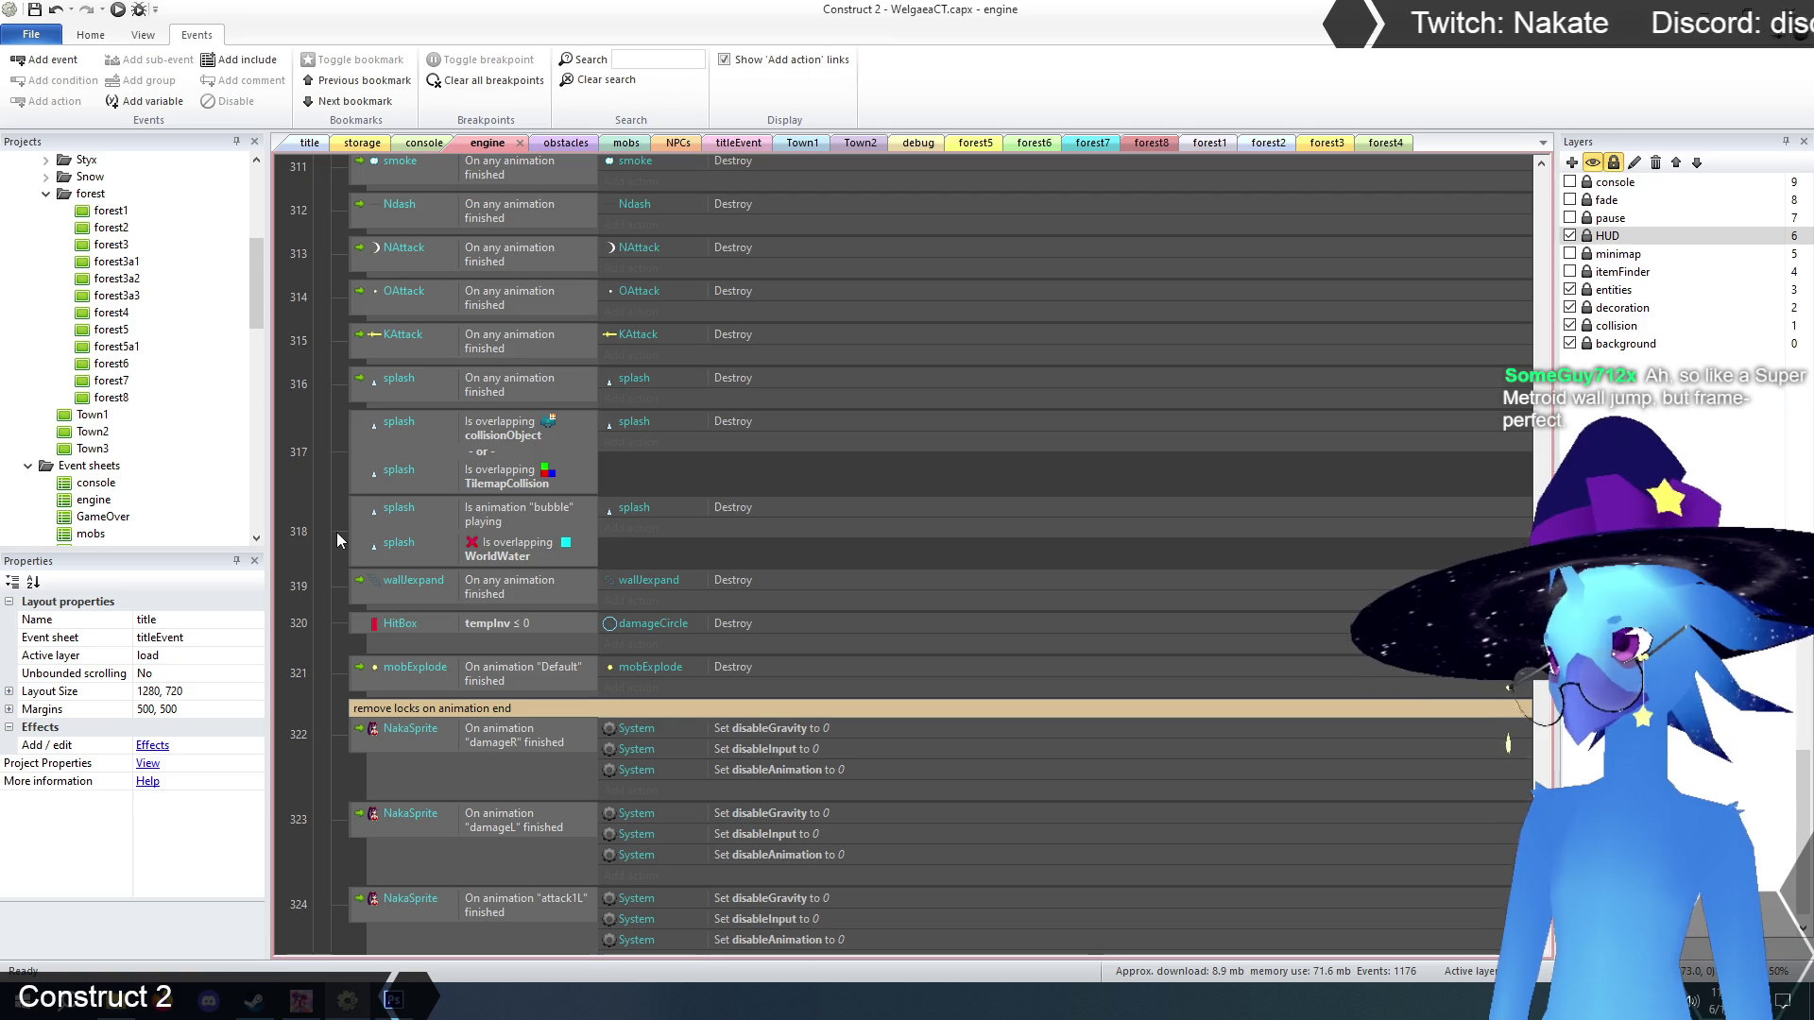
{"action": "scroll", "coordinate": [337, 535], "scroll_direction": "down", "scroll_amount": 3}
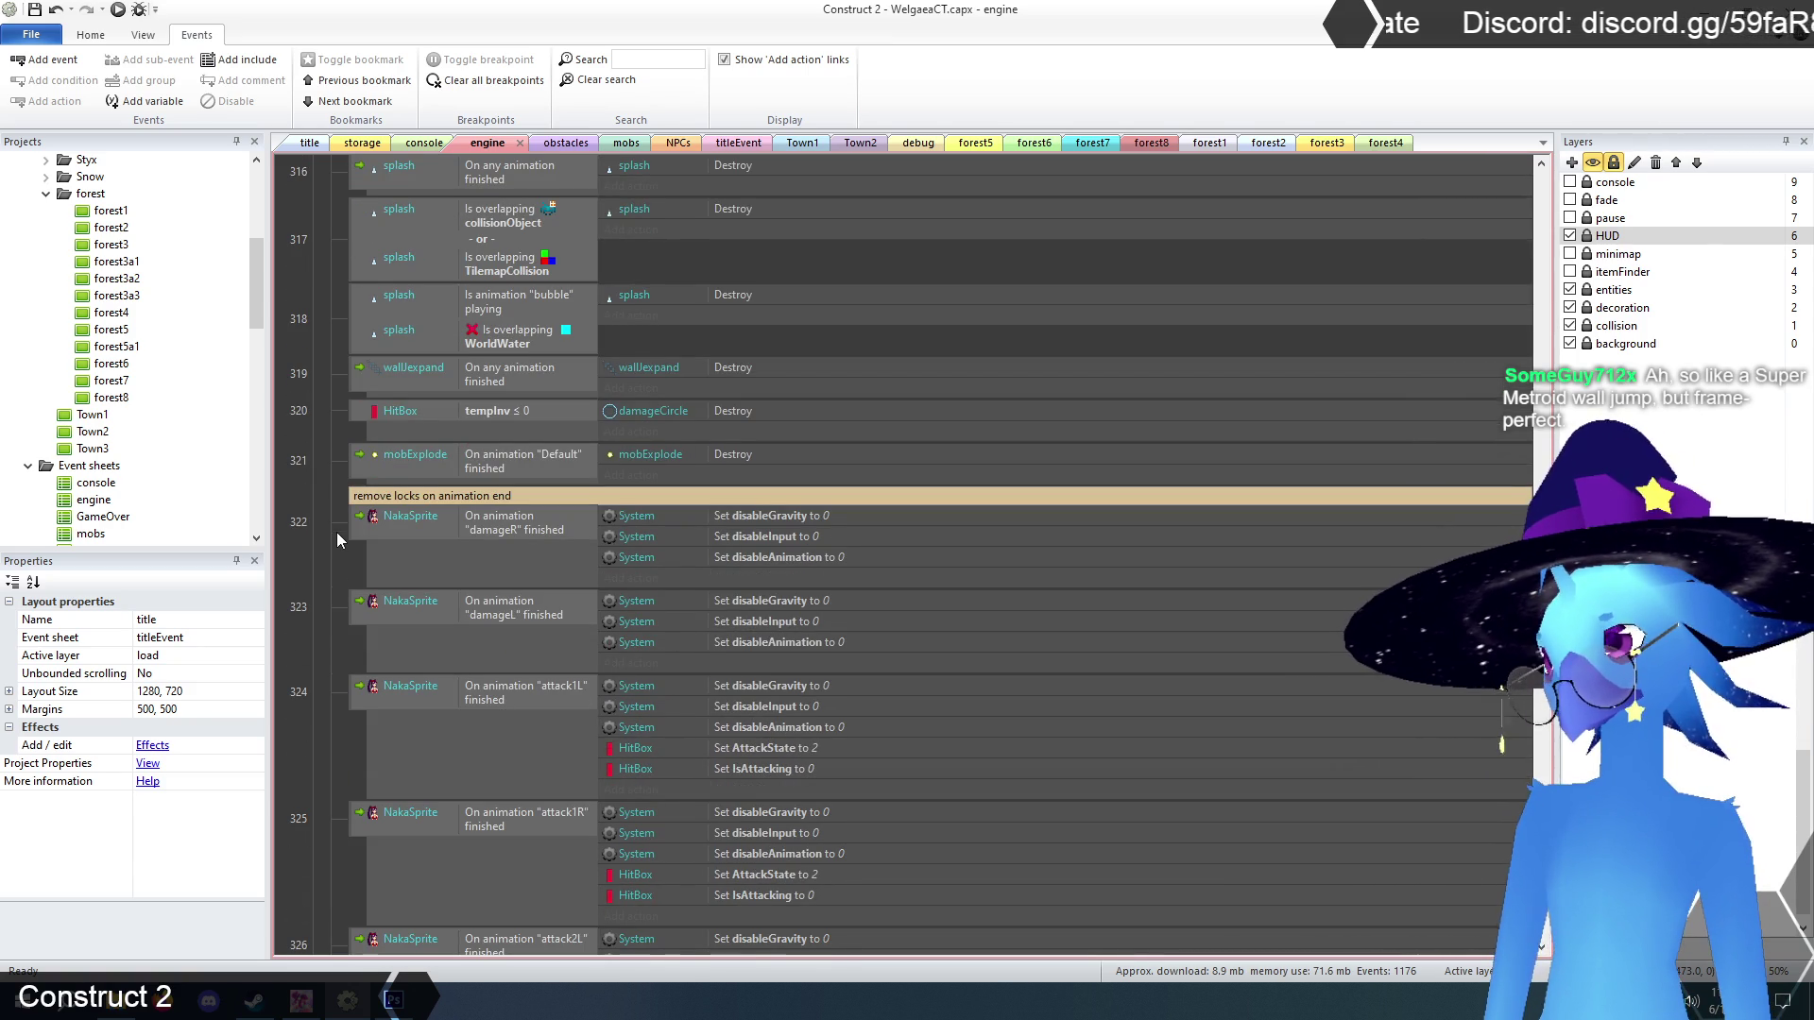
{"action": "scroll", "coordinate": [337, 531], "scroll_direction": "down", "scroll_amount": 8}
{"action": "scroll", "coordinate": [336, 531], "scroll_direction": "down", "scroll_amount": 20}
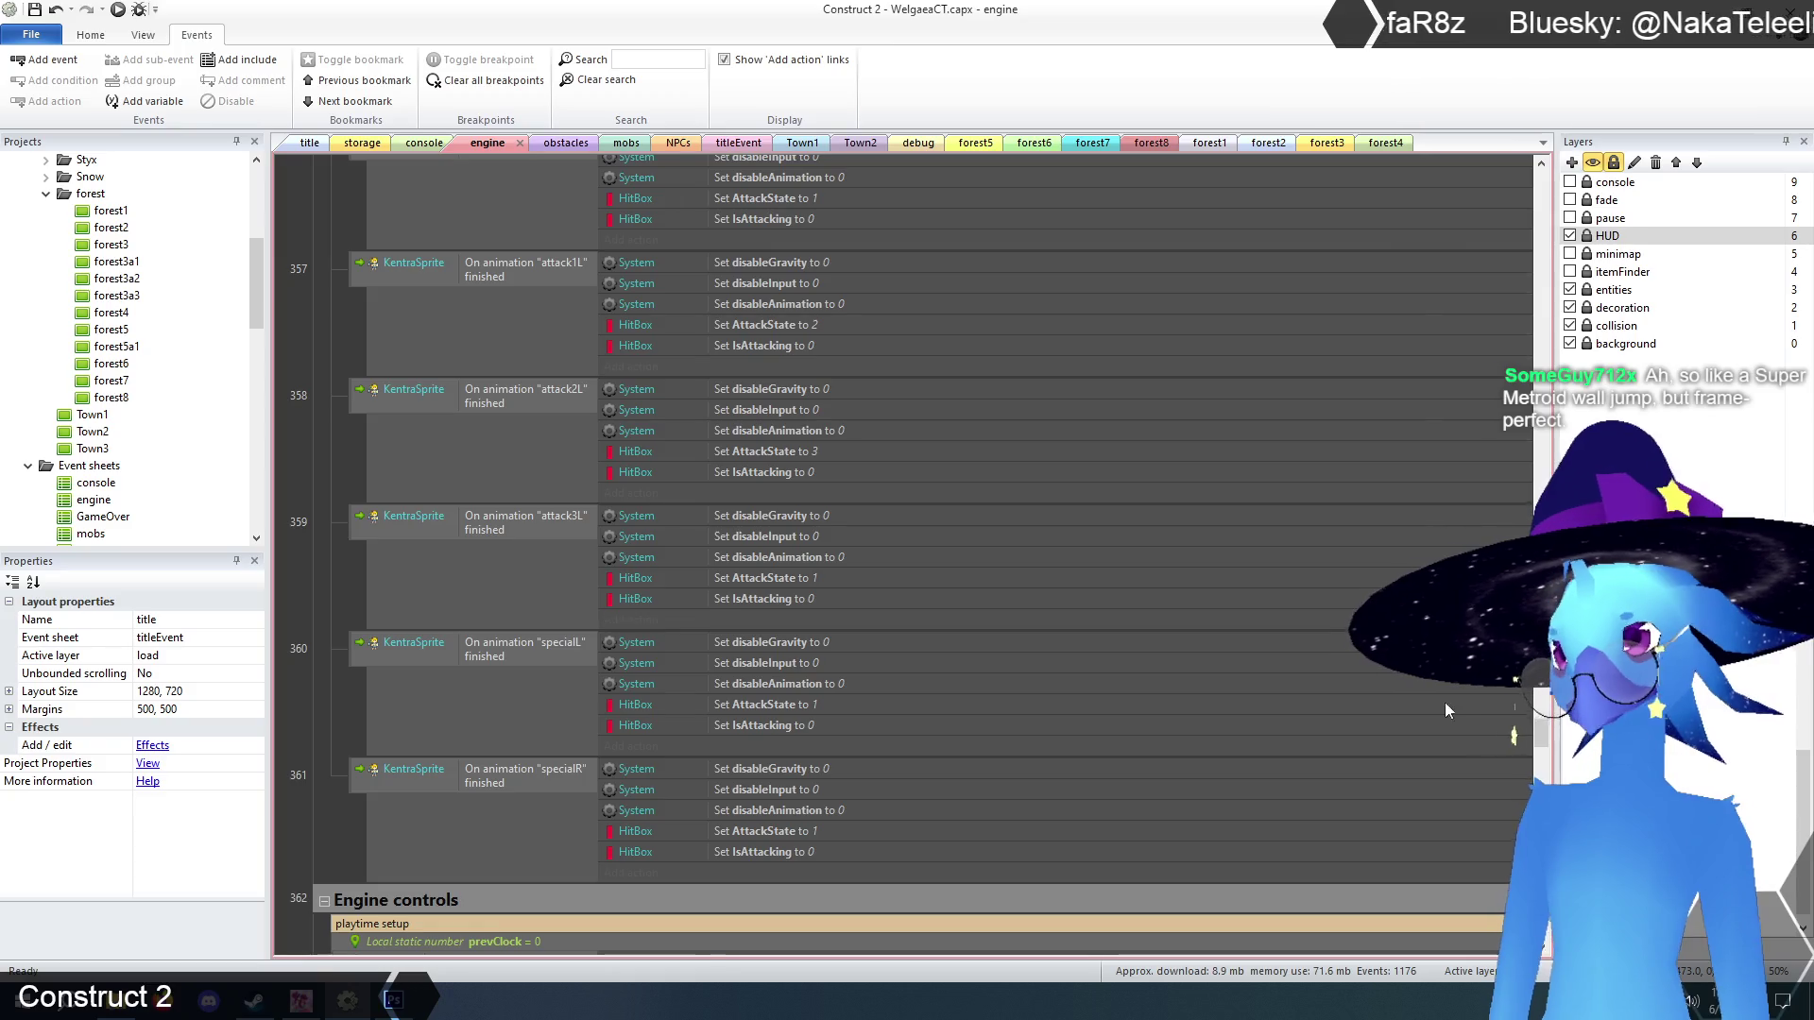
{"action": "scroll", "coordinate": [312, 728], "scroll_direction": "up", "scroll_amount": 2}
{"action": "scroll", "coordinate": [303, 728], "scroll_direction": "up", "scroll_amount": 1}
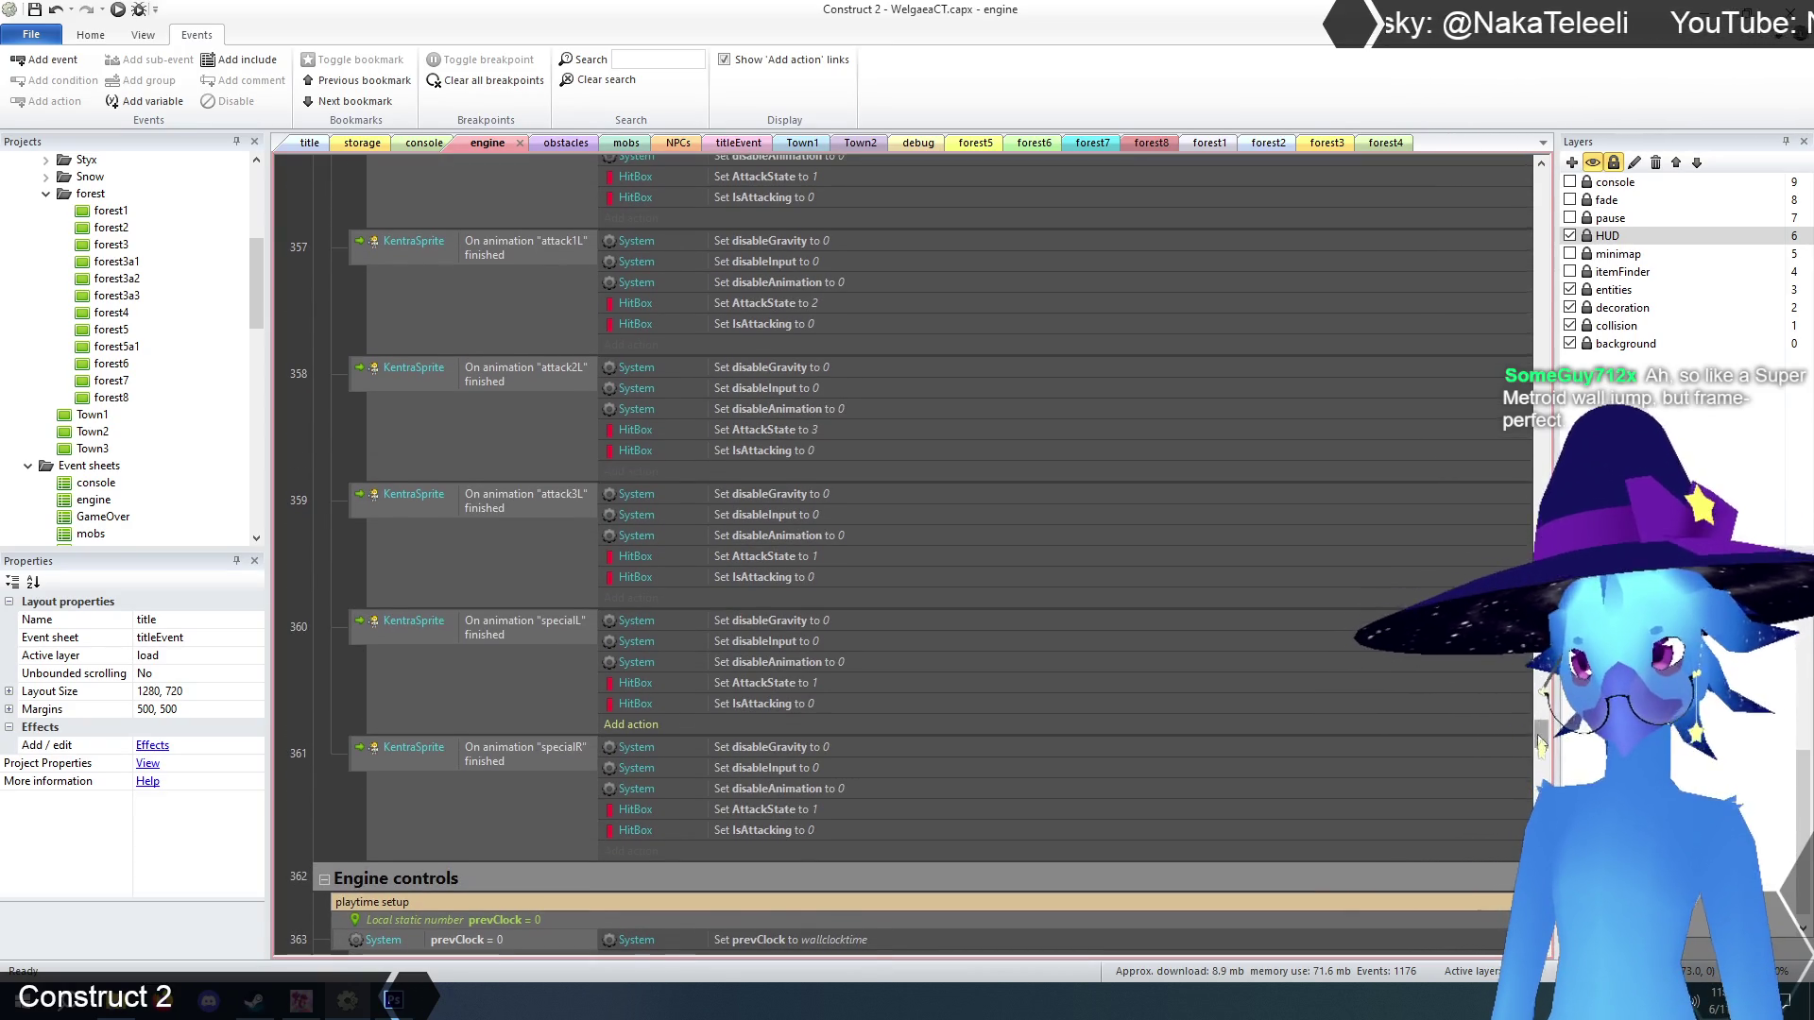
{"action": "scroll", "coordinate": [1497, 741], "scroll_direction": "up", "scroll_amount": 20}
{"action": "scroll", "coordinate": [1497, 742], "scroll_direction": "up", "scroll_amount": 15}
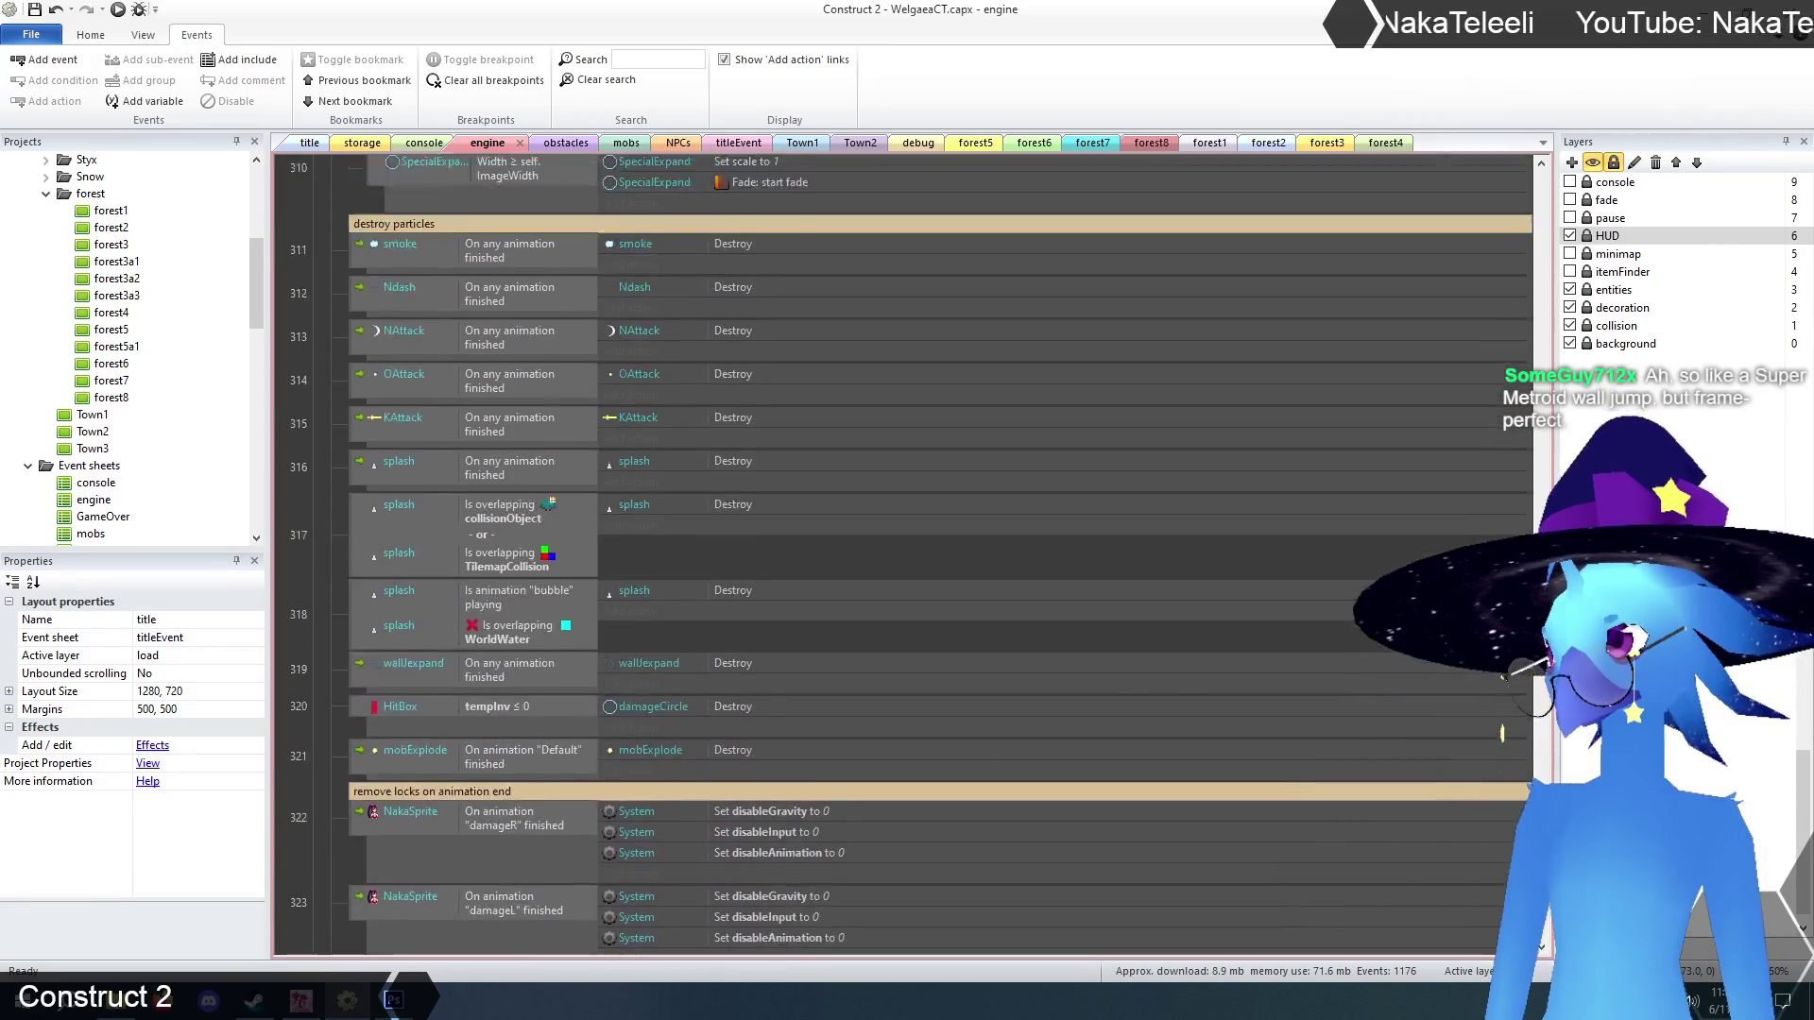
{"action": "scroll", "coordinate": [1510, 730], "scroll_direction": "up", "scroll_amount": 10}
{"action": "scroll", "coordinate": [1511, 731], "scroll_direction": "up", "scroll_amount": 1}
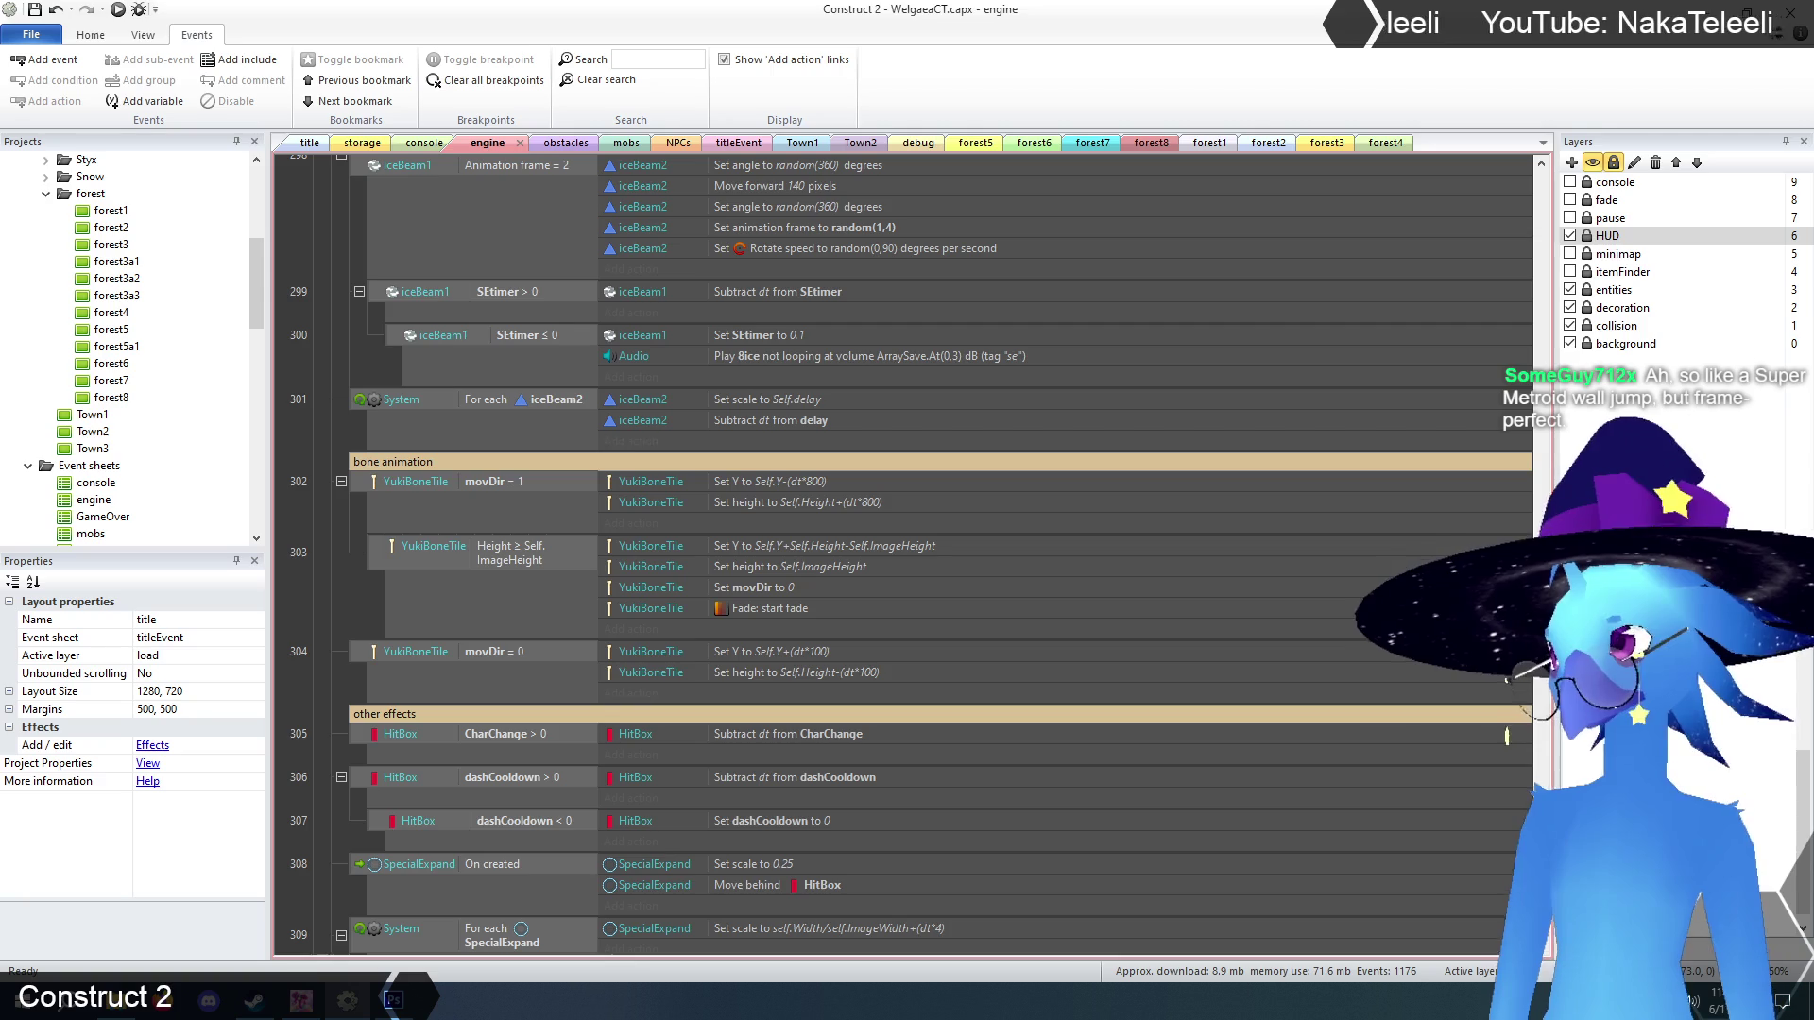
{"action": "scroll", "coordinate": [1507, 734], "scroll_direction": "up", "scroll_amount": 12}
{"action": "scroll", "coordinate": [1532, 503], "scroll_direction": "up", "scroll_amount": 20}
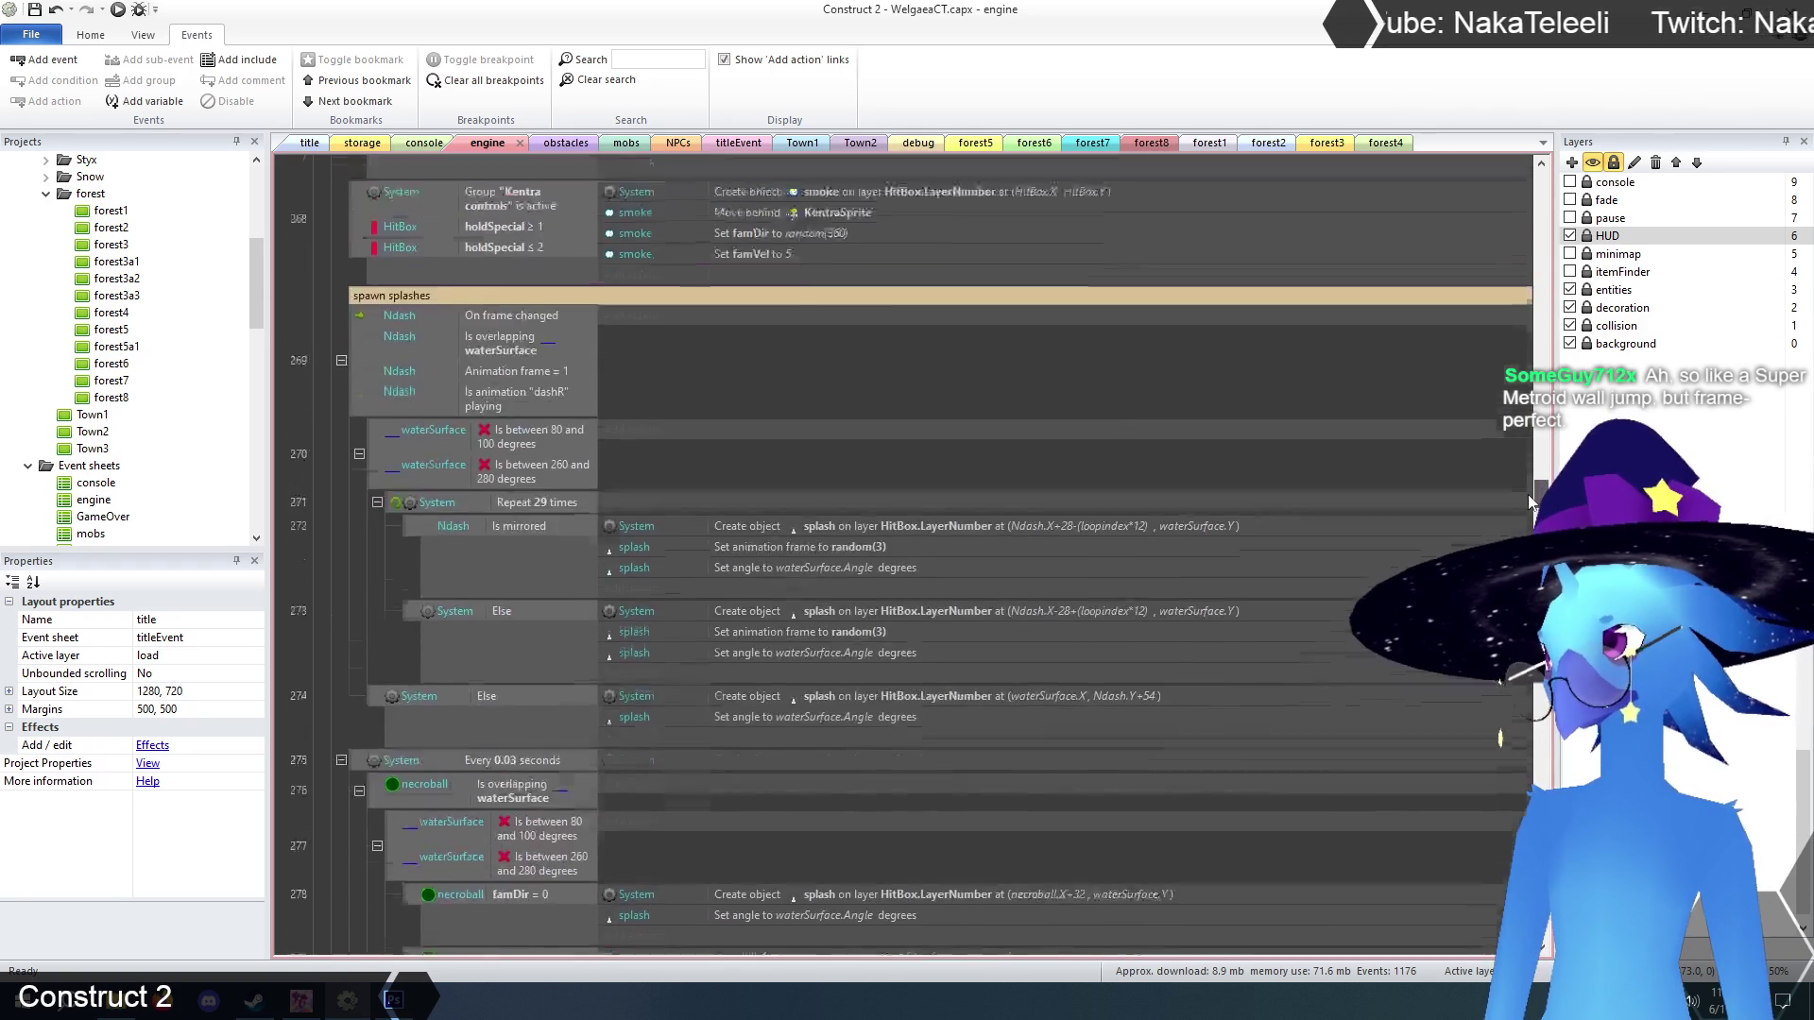
{"action": "left_click_drag", "start_coordinate": [1532, 502], "coordinate": [1522, 429]}
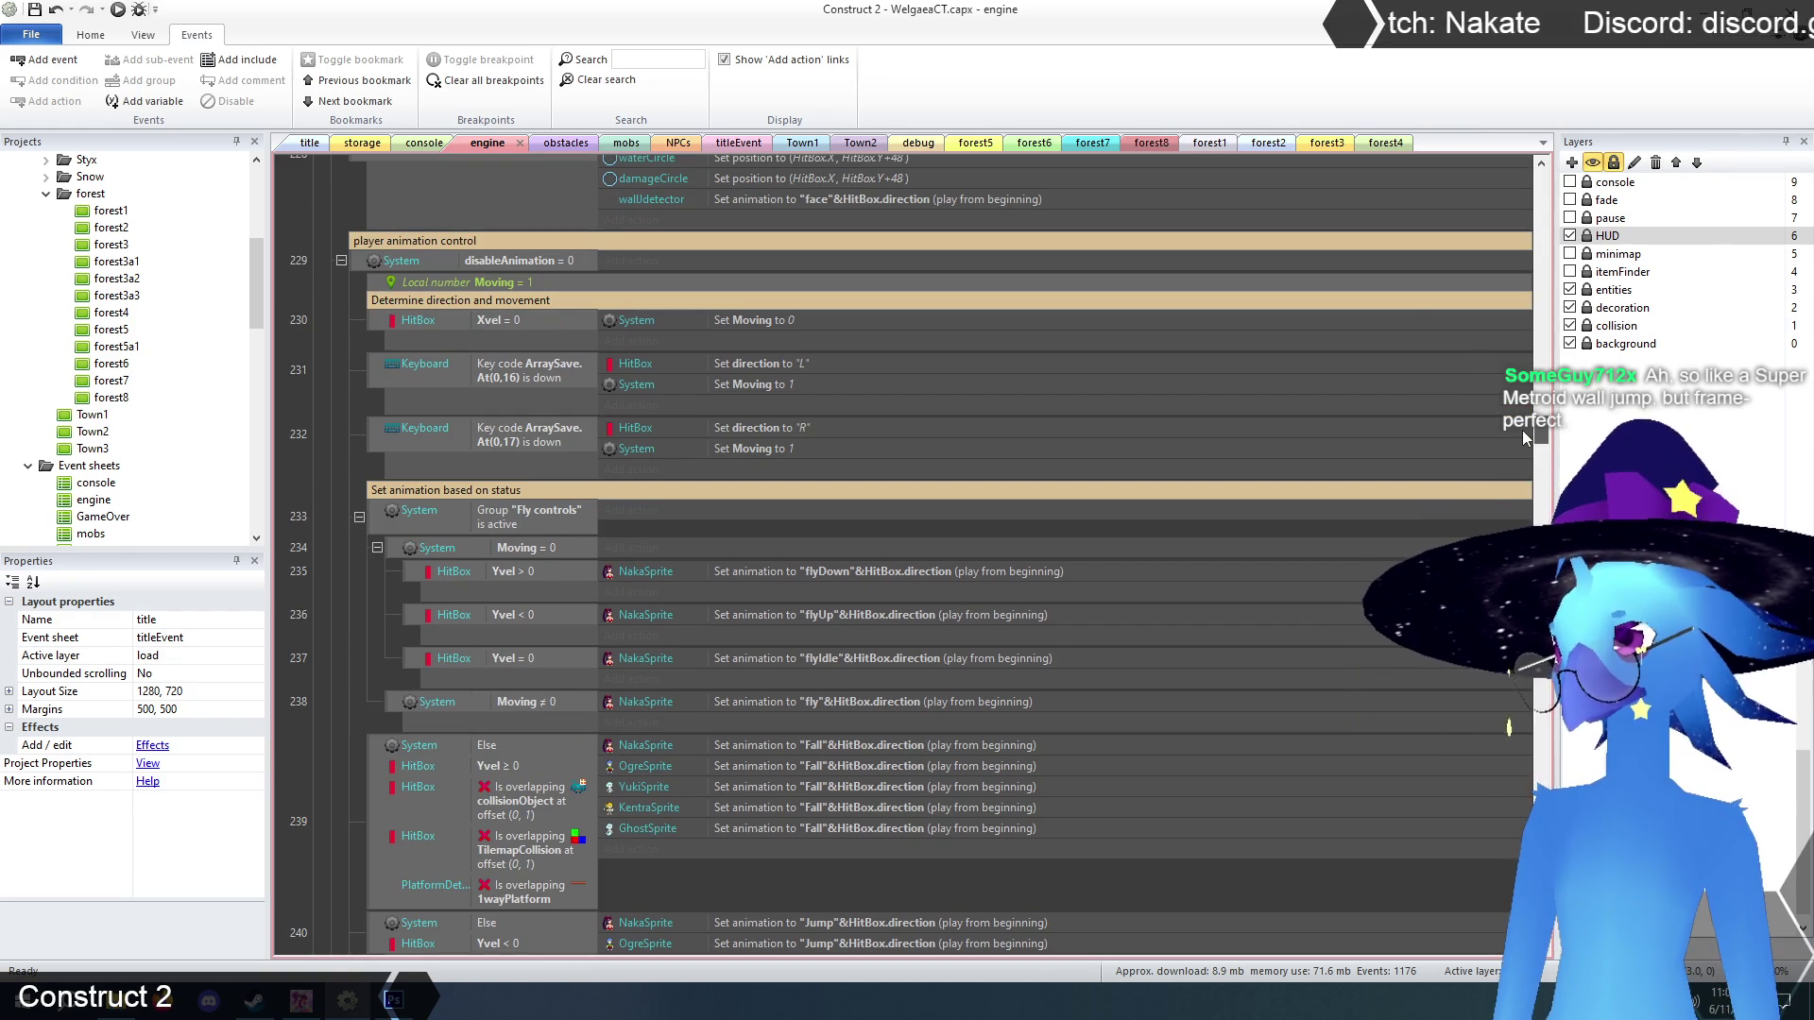
{"action": "scroll", "coordinate": [292, 423], "scroll_direction": "up", "scroll_amount": 4}
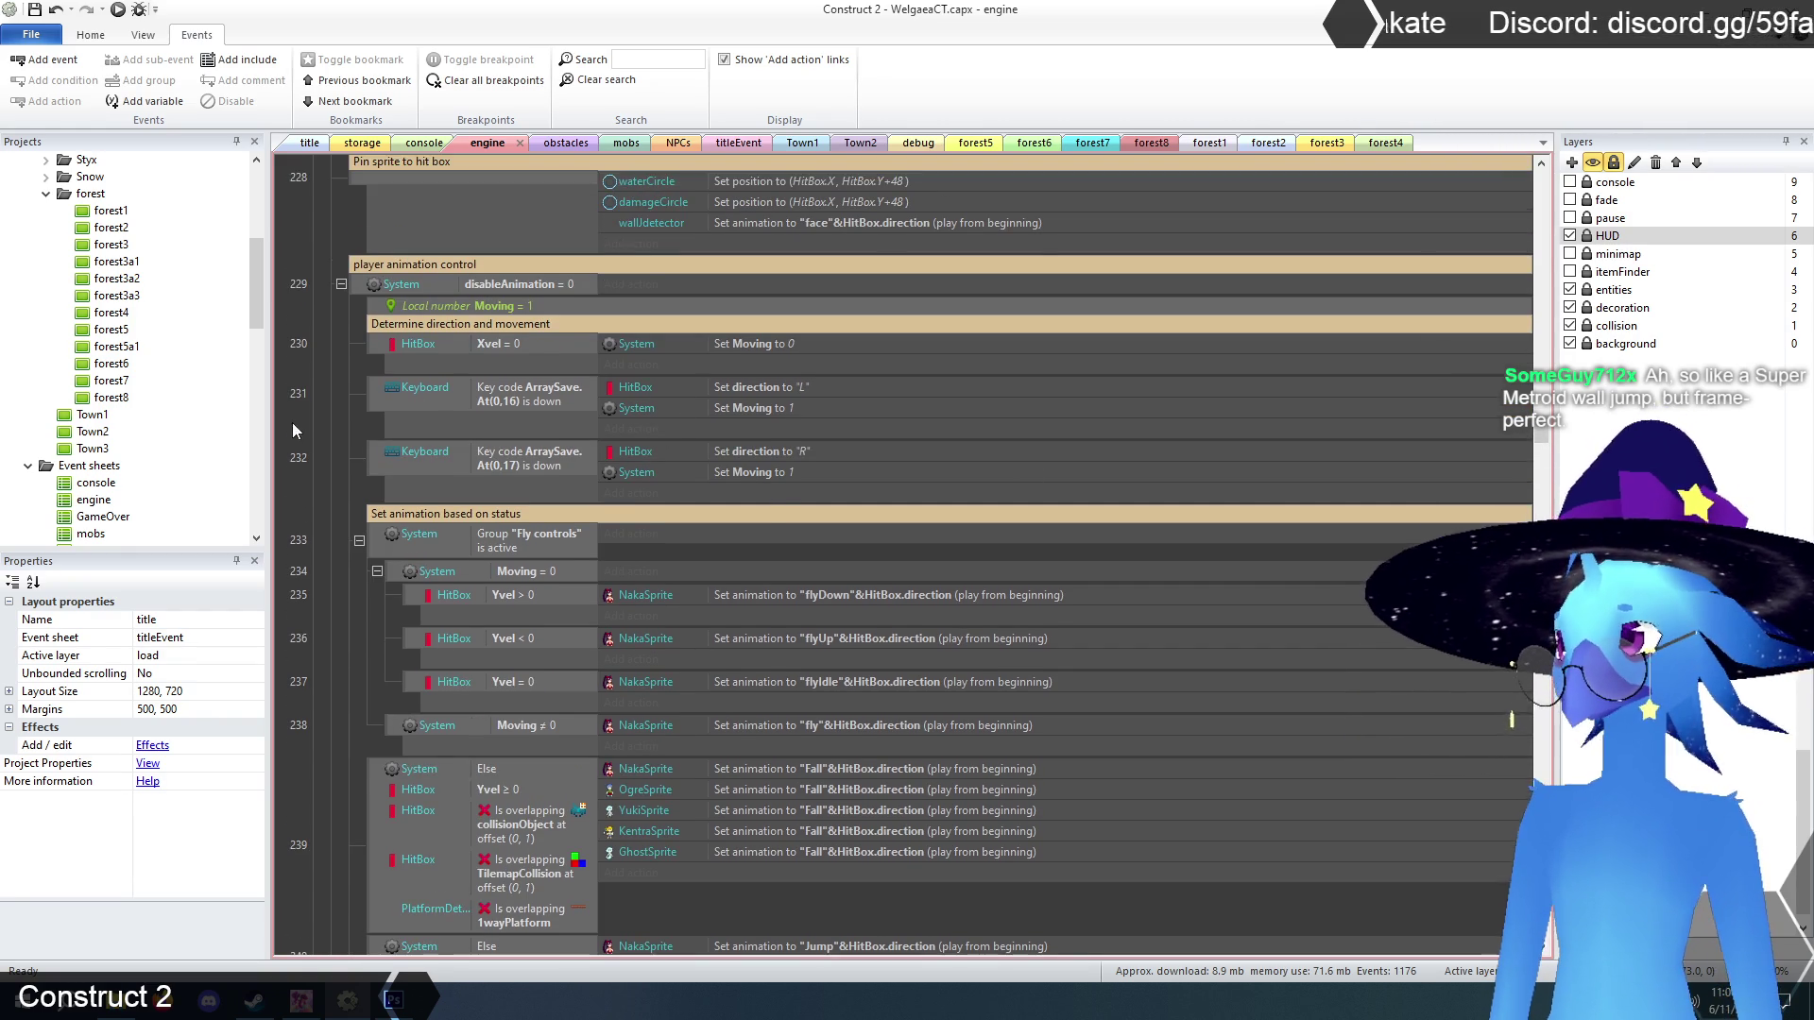
{"action": "scroll", "coordinate": [323, 422], "scroll_direction": "up", "scroll_amount": 1}
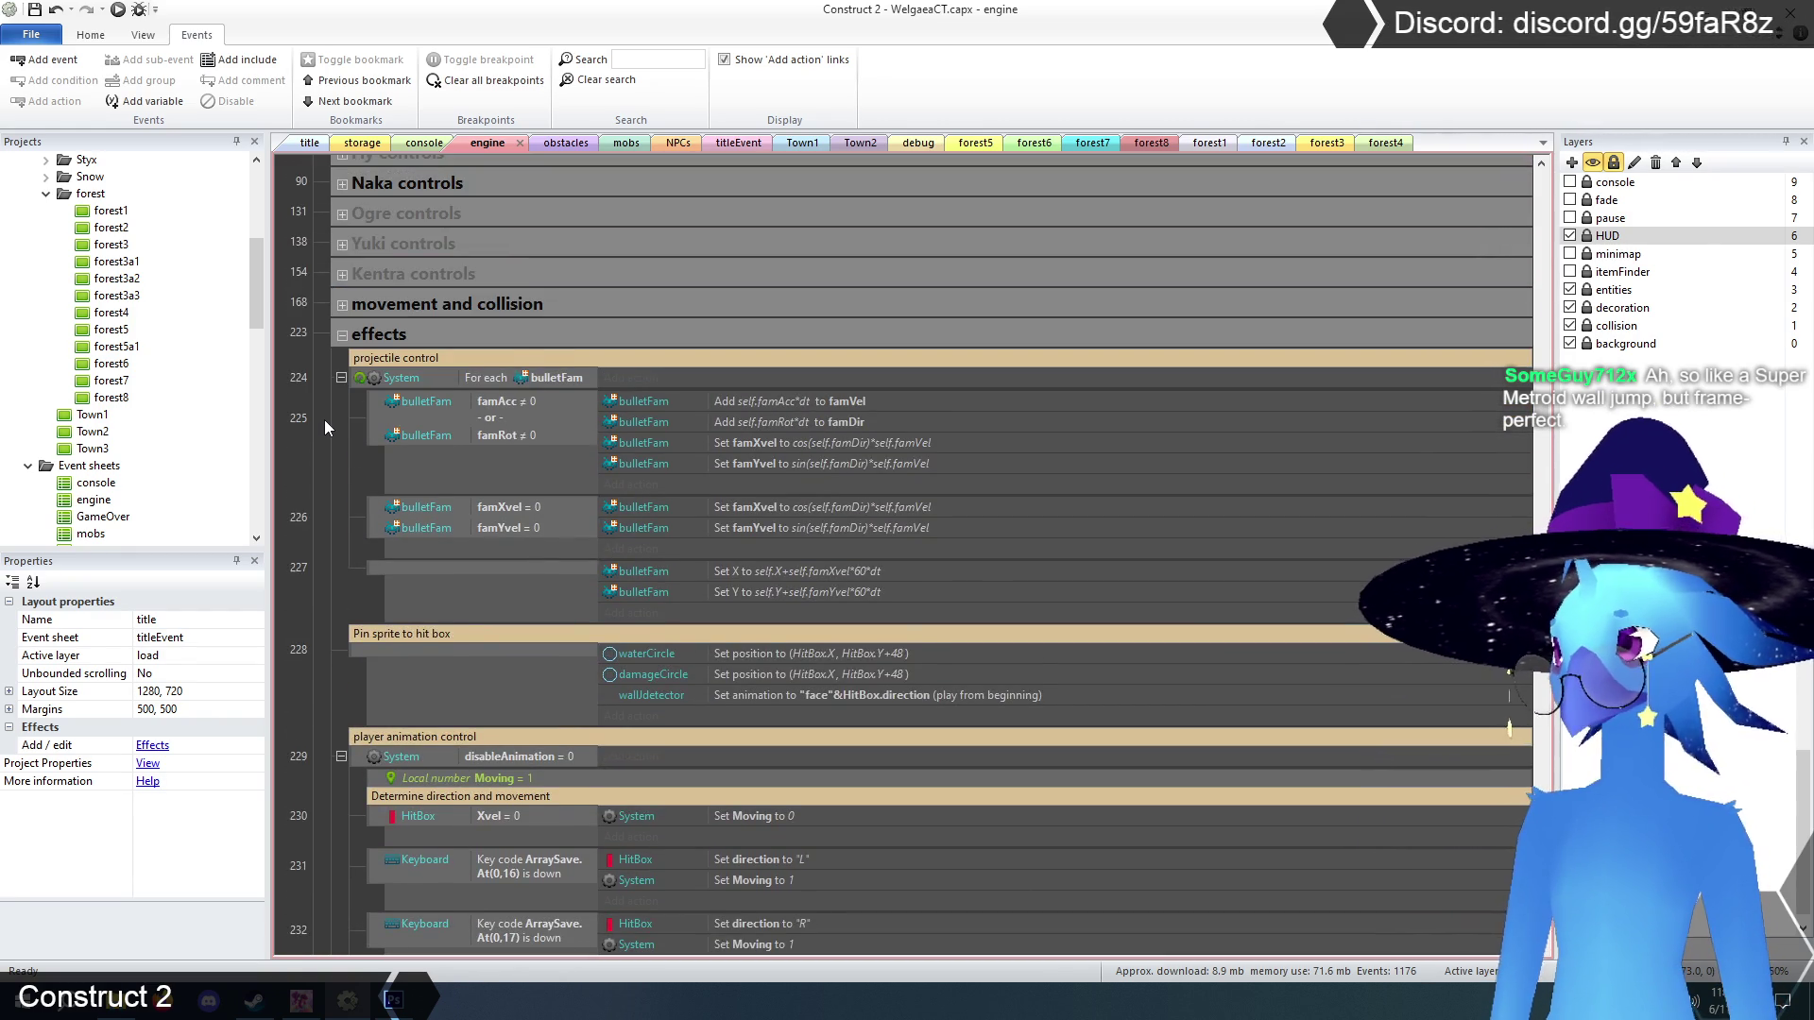
{"action": "scroll", "coordinate": [325, 419], "scroll_direction": "down", "scroll_amount": 2}
{"action": "scroll", "coordinate": [325, 417], "scroll_direction": "up", "scroll_amount": 2}
{"action": "scroll", "coordinate": [339, 412], "scroll_direction": "down", "scroll_amount": 1}
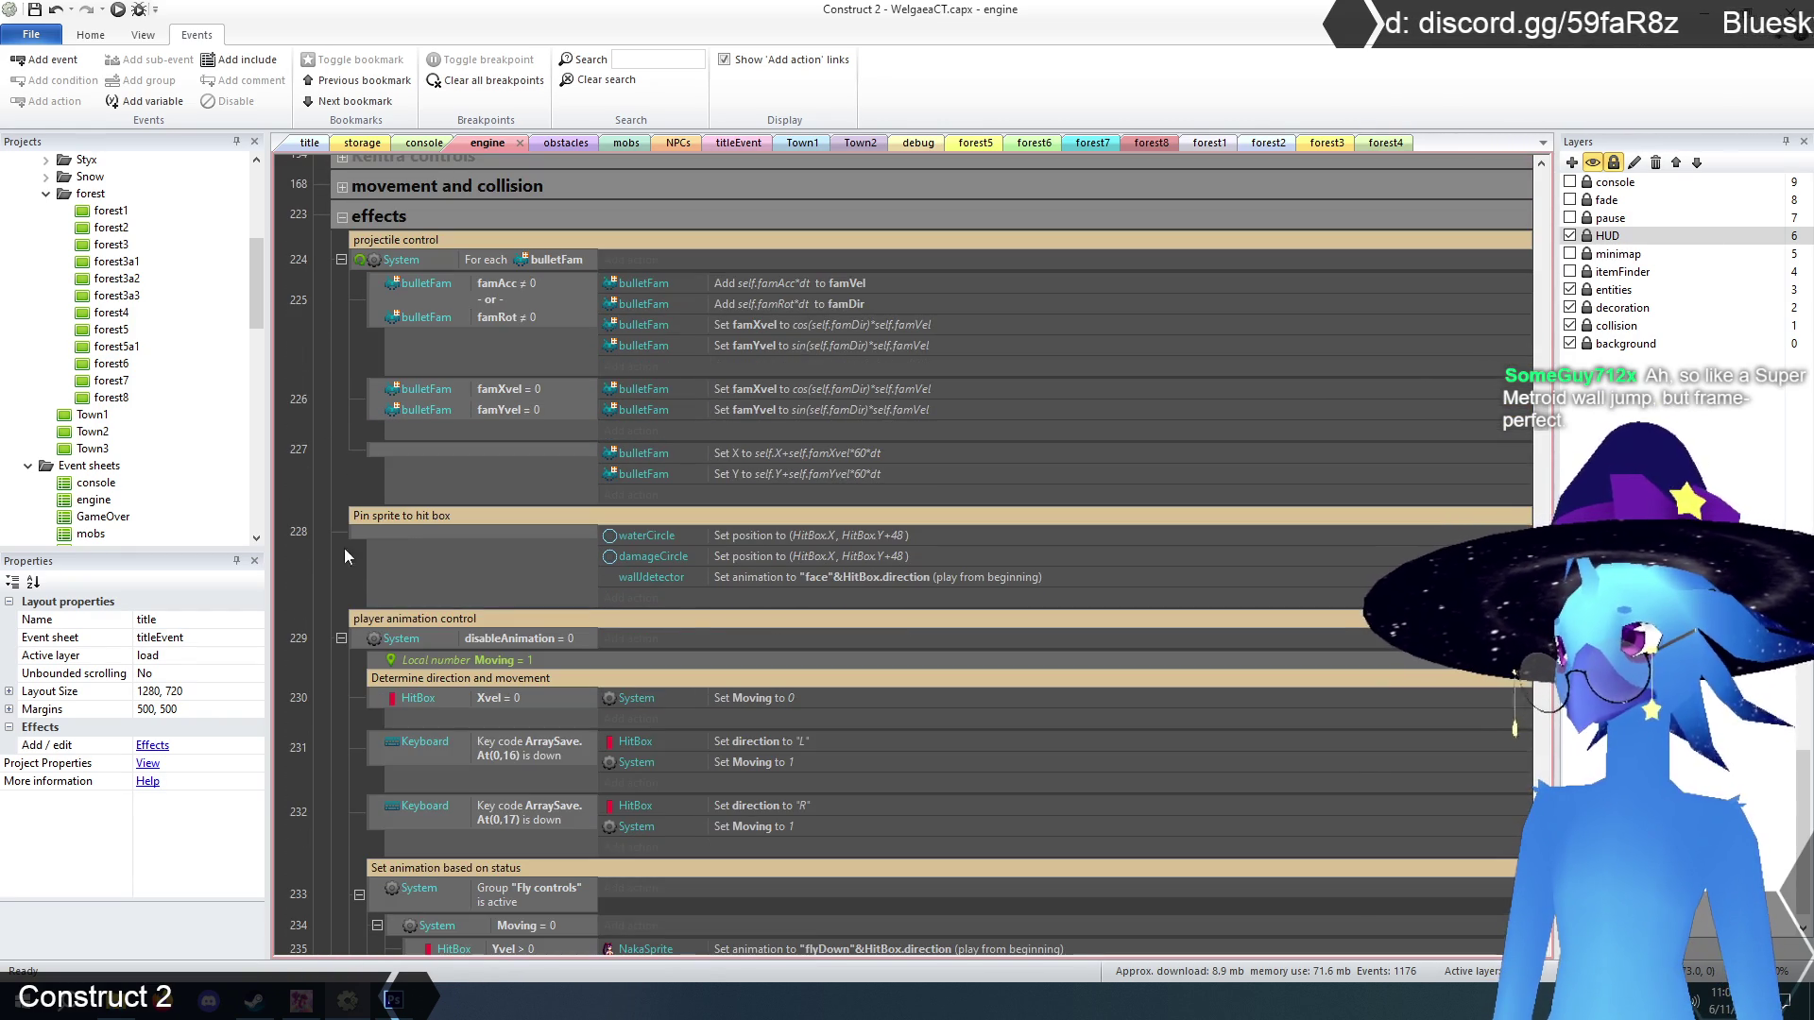
{"action": "left_click", "coordinate": [749, 577]}
{"action": "left_click", "coordinate": [325, 571]}
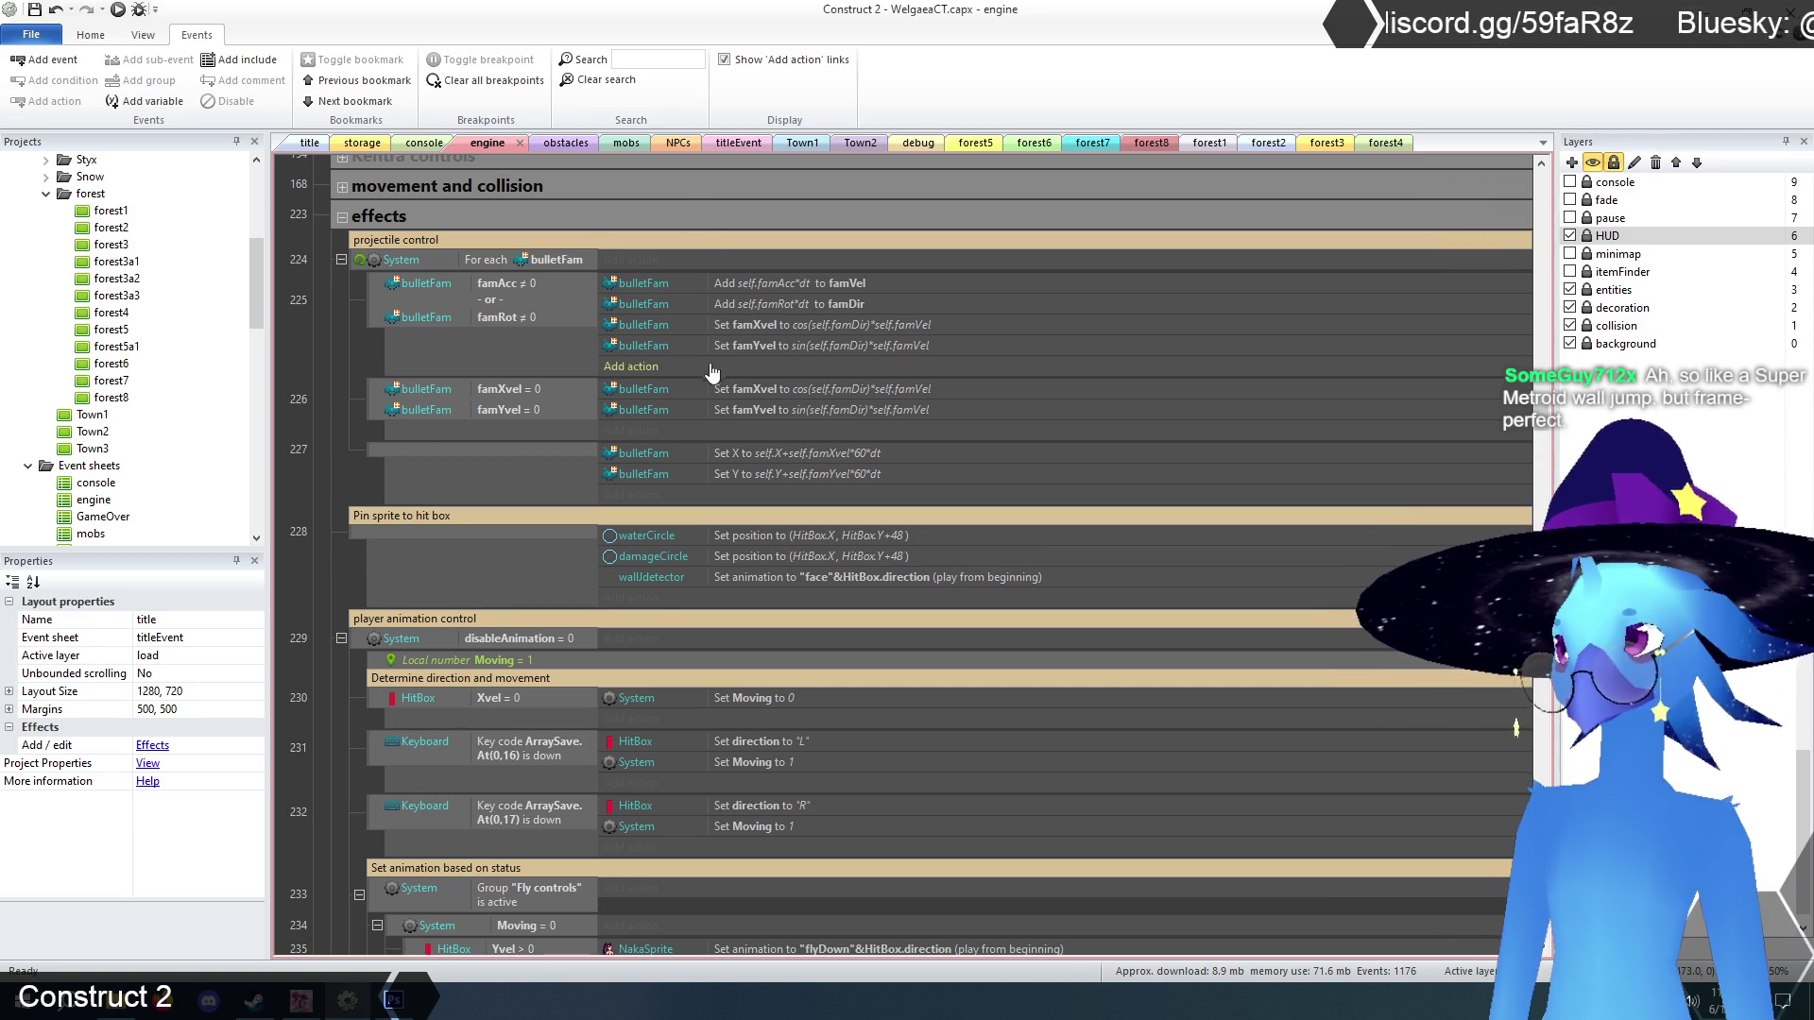
{"action": "left_click", "coordinate": [659, 578]}
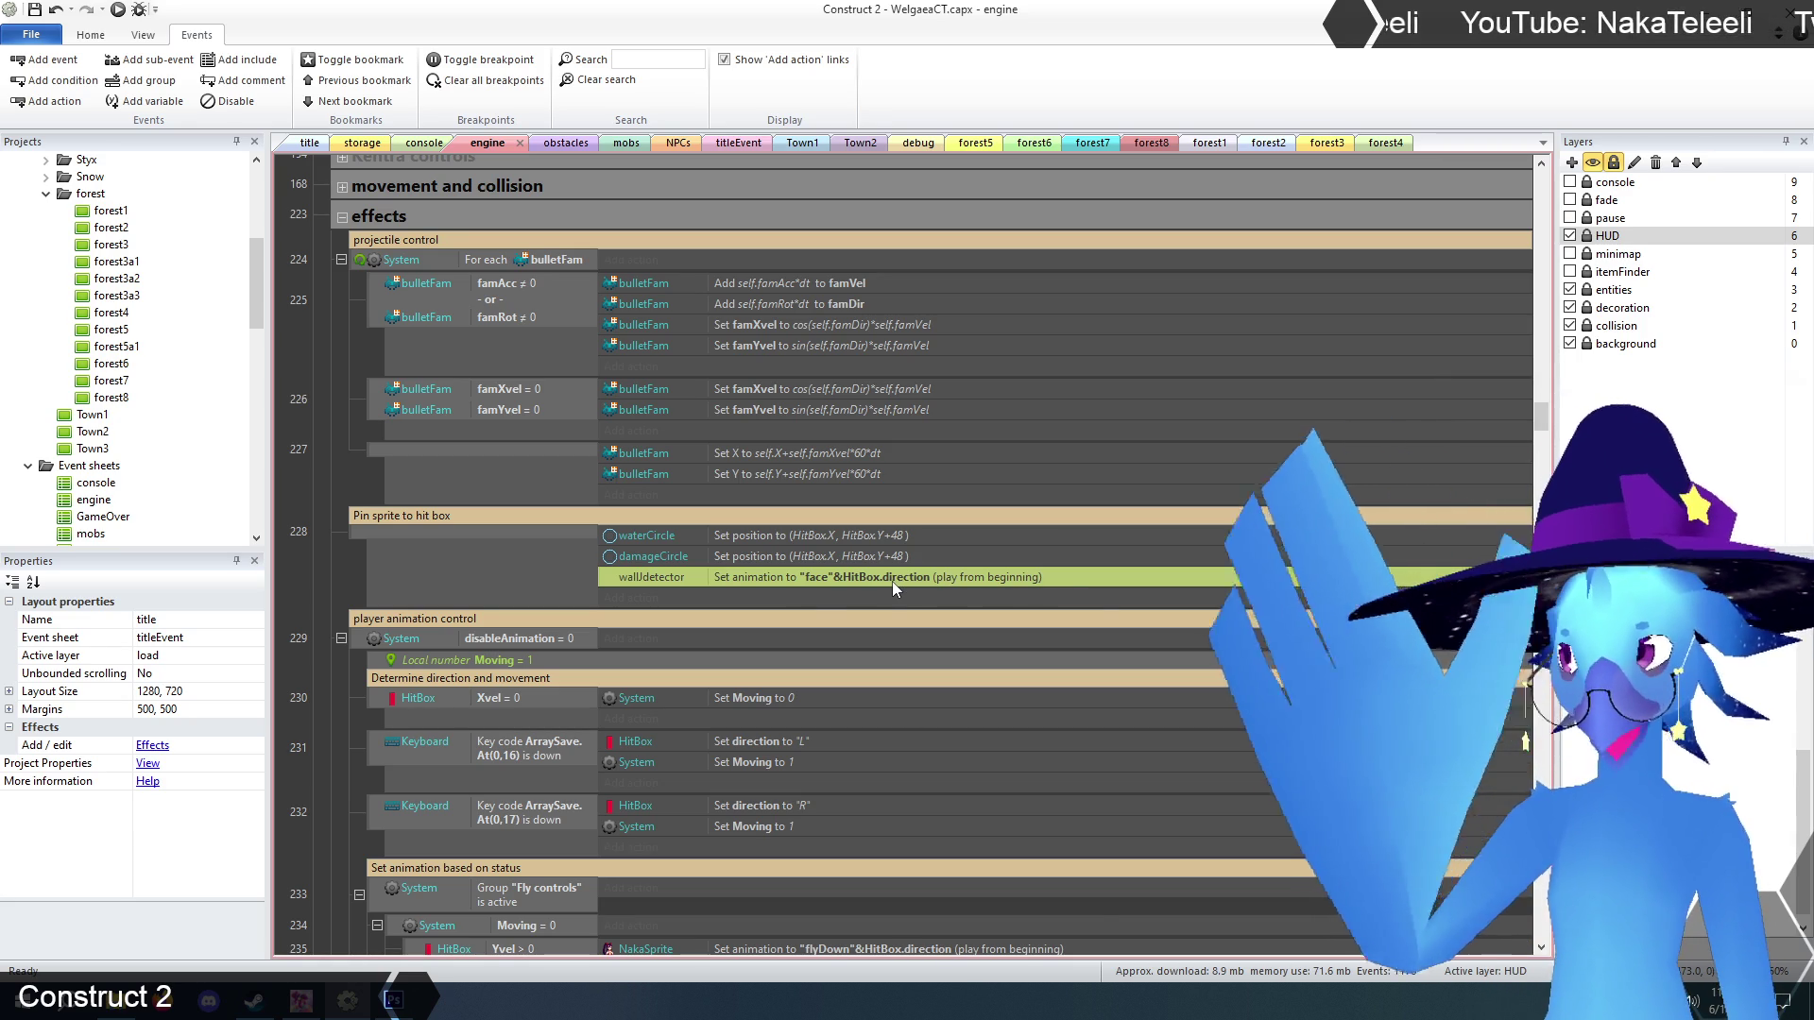
{"action": "left_click", "coordinate": [319, 610]}
{"action": "scroll", "coordinate": [337, 601], "scroll_direction": "down", "scroll_amount": 3}
{"action": "scroll", "coordinate": [337, 601], "scroll_direction": "down", "scroll_amount": 3}
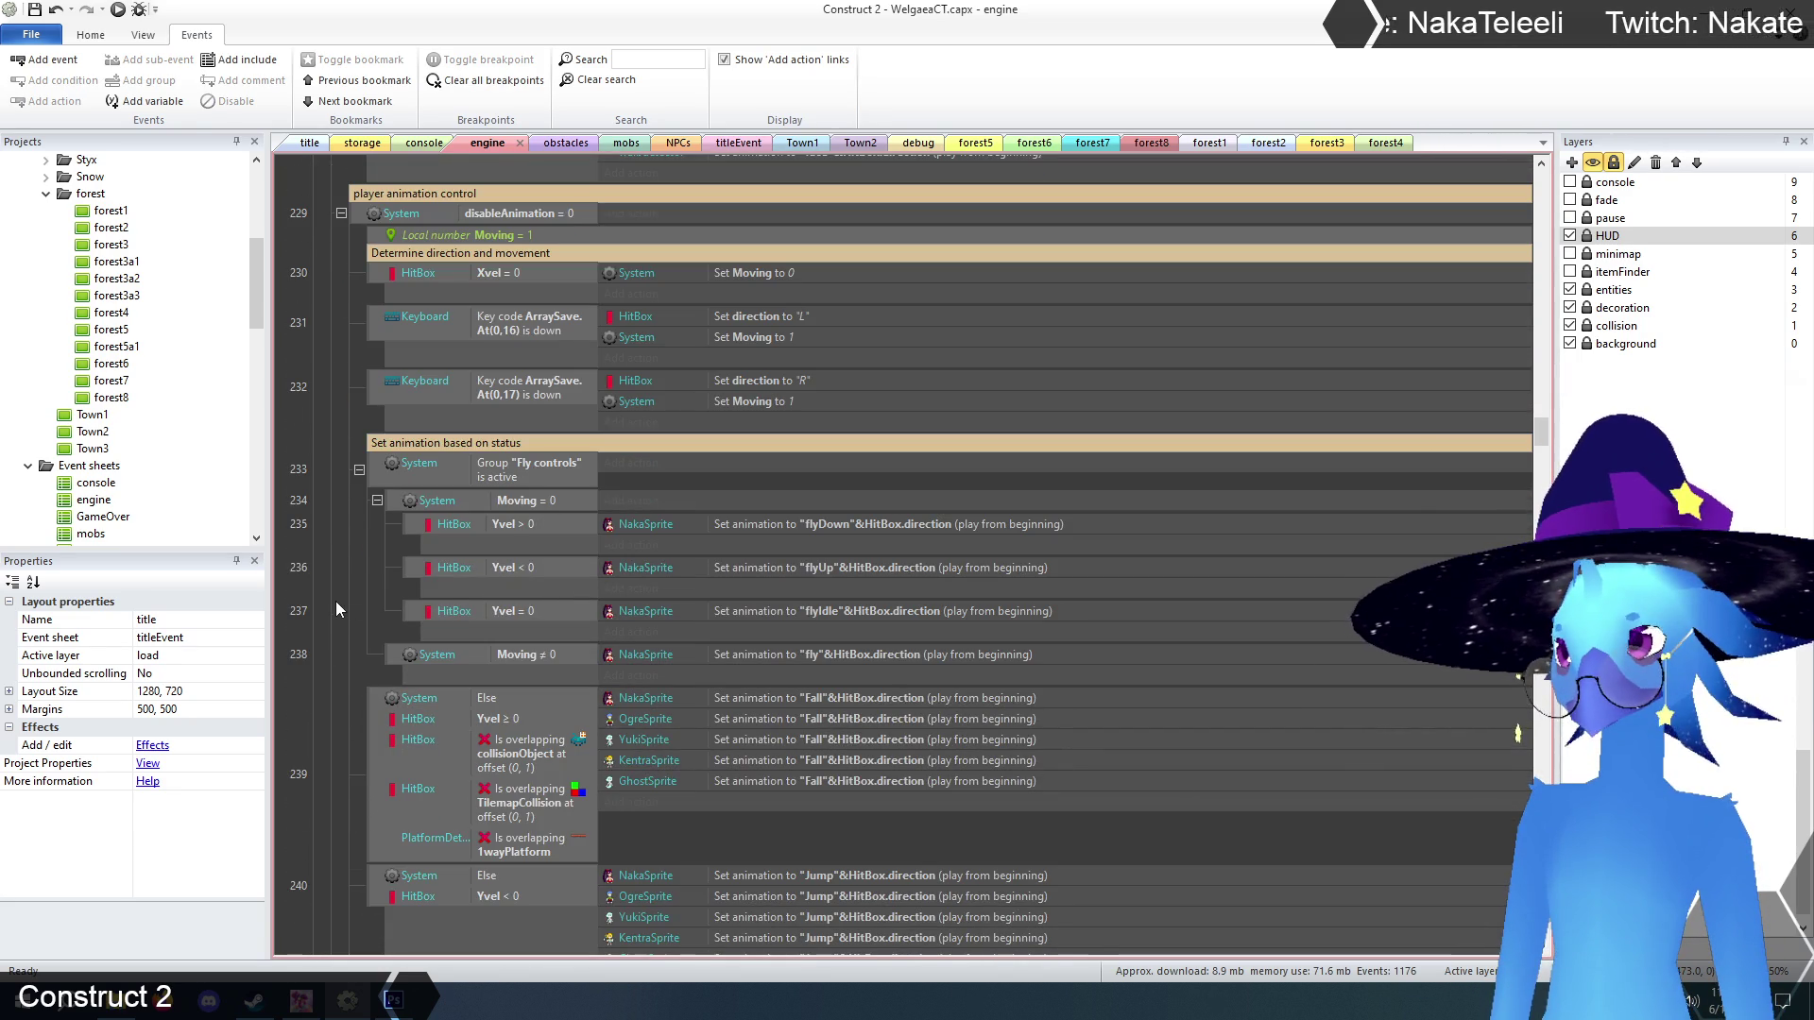
{"action": "scroll", "coordinate": [678, 740], "scroll_direction": "up", "scroll_amount": 2}
{"action": "scroll", "coordinate": [677, 740], "scroll_direction": "up", "scroll_amount": 2}
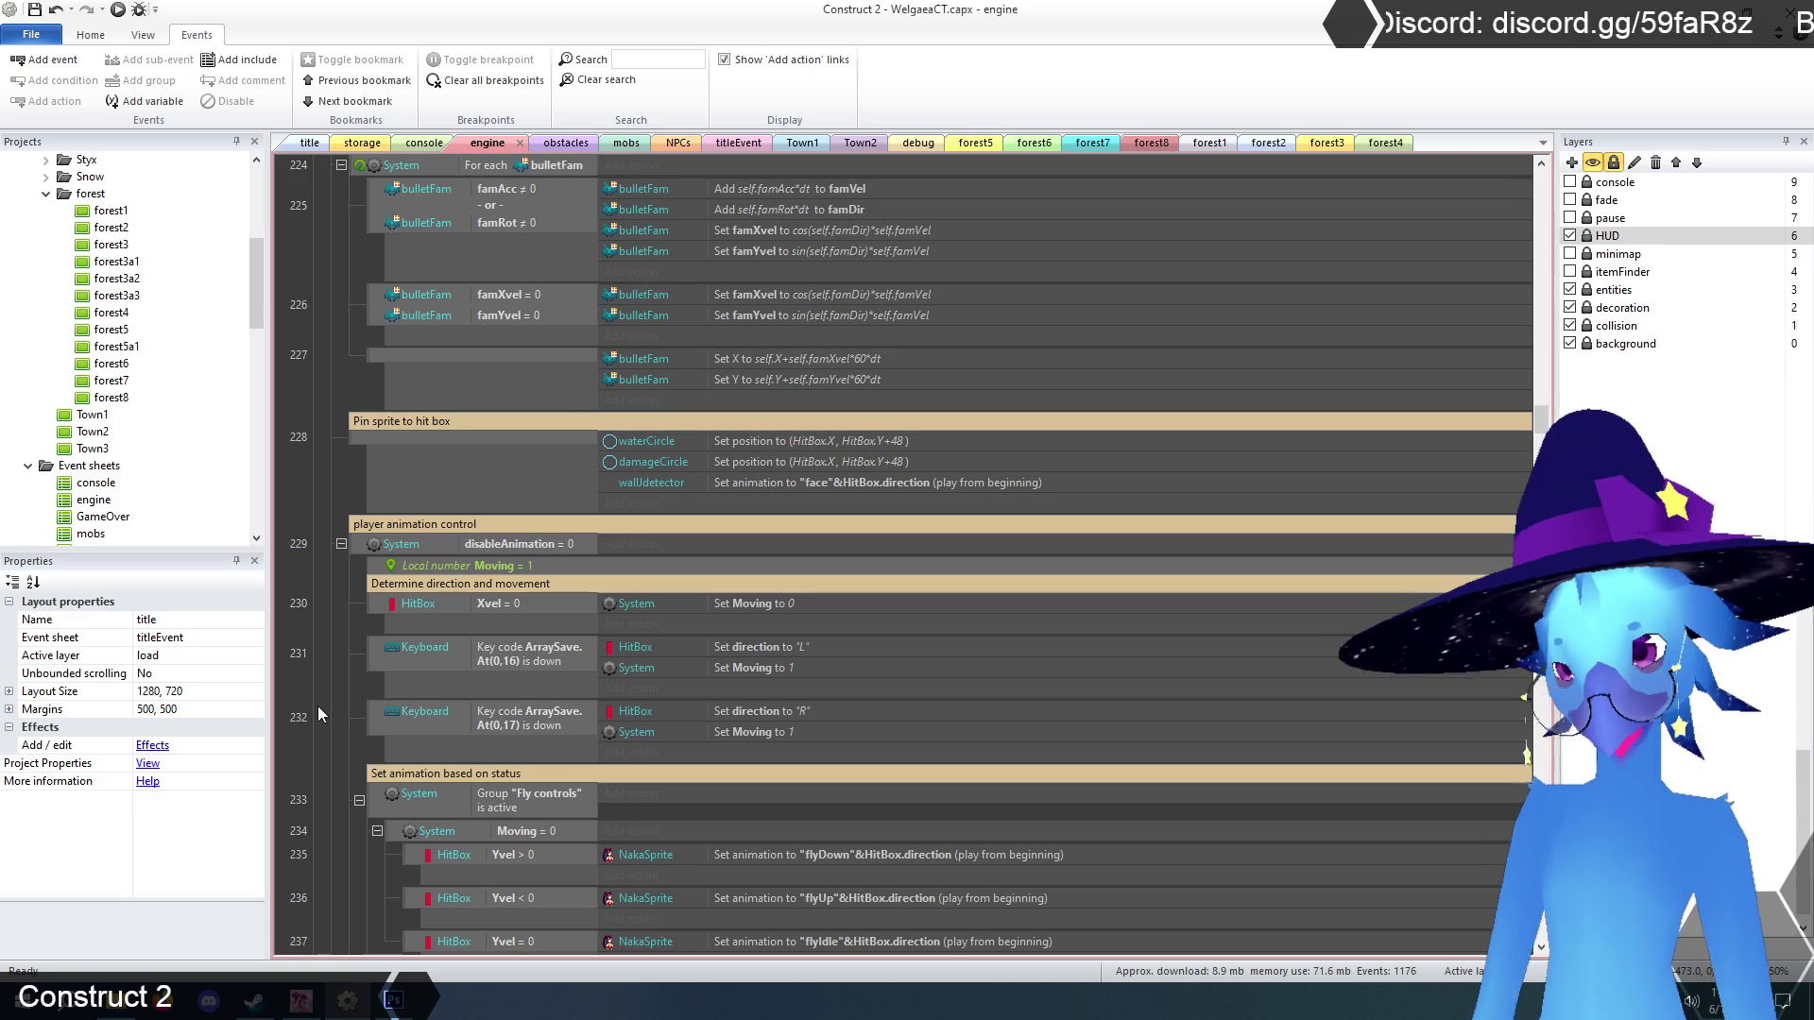
{"action": "left_click", "coordinate": [758, 711]}
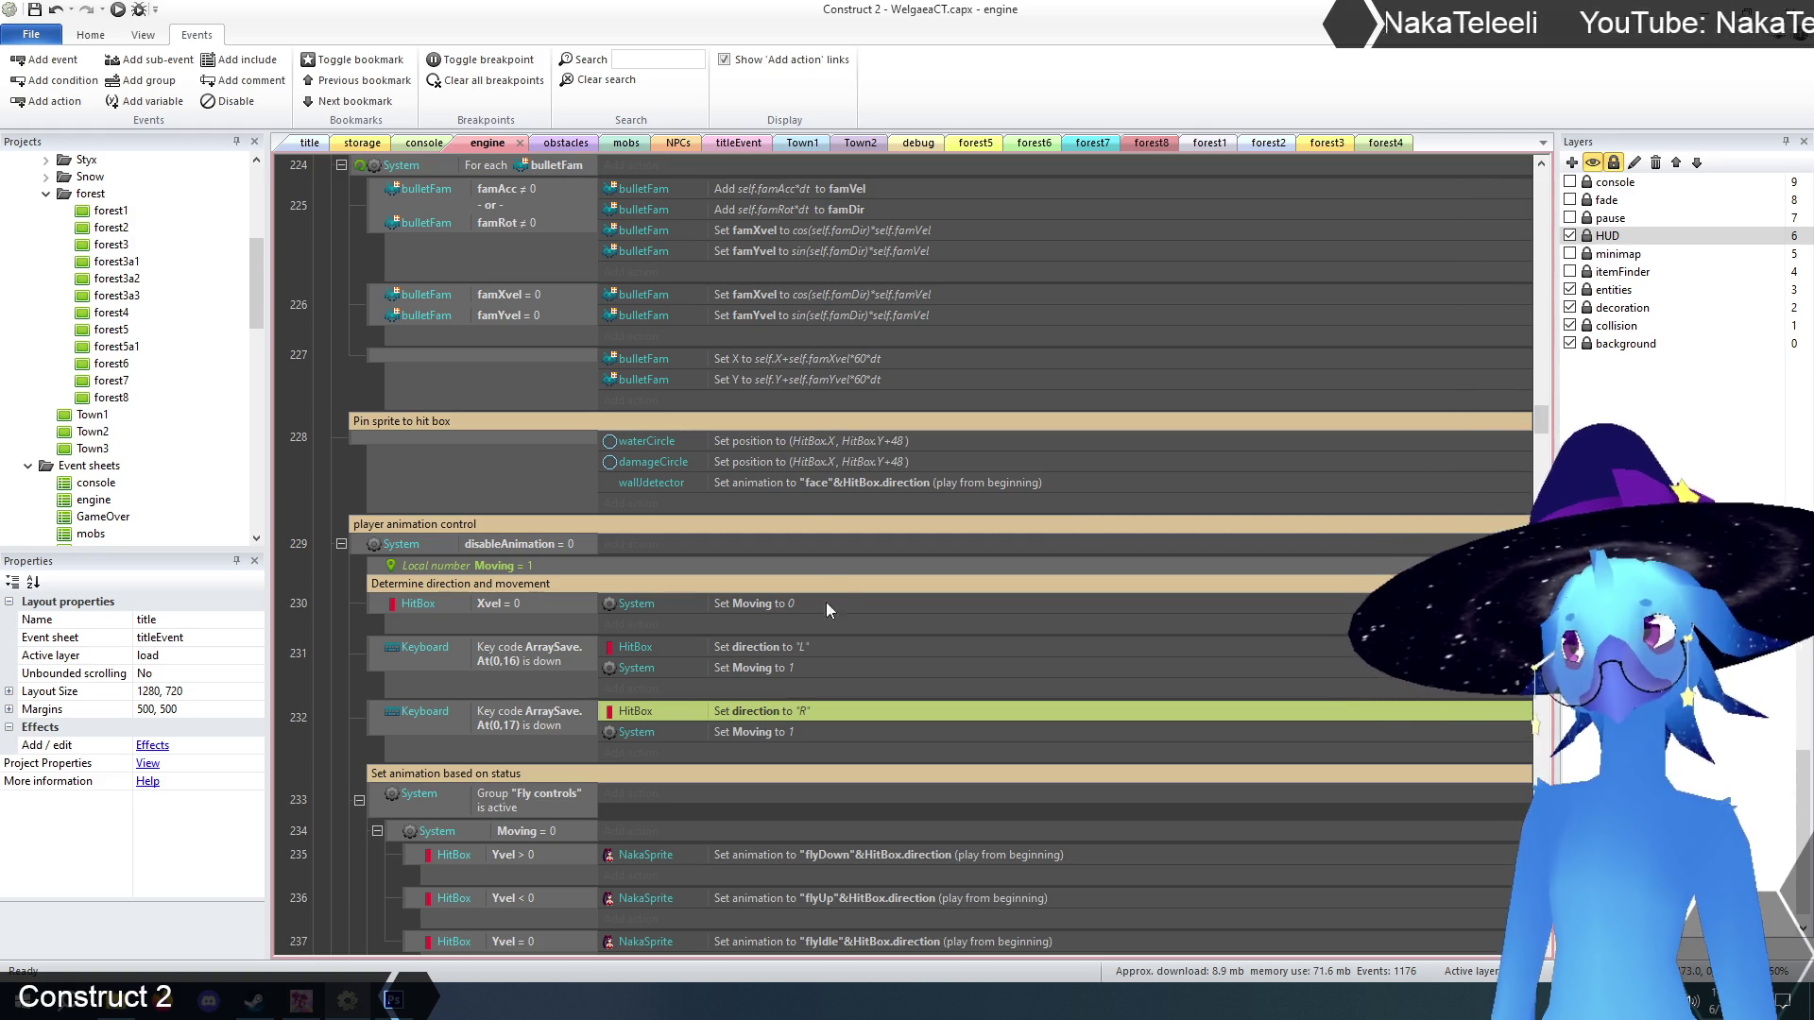
{"action": "scroll", "coordinate": [752, 506], "scroll_direction": "up", "scroll_amount": 1}
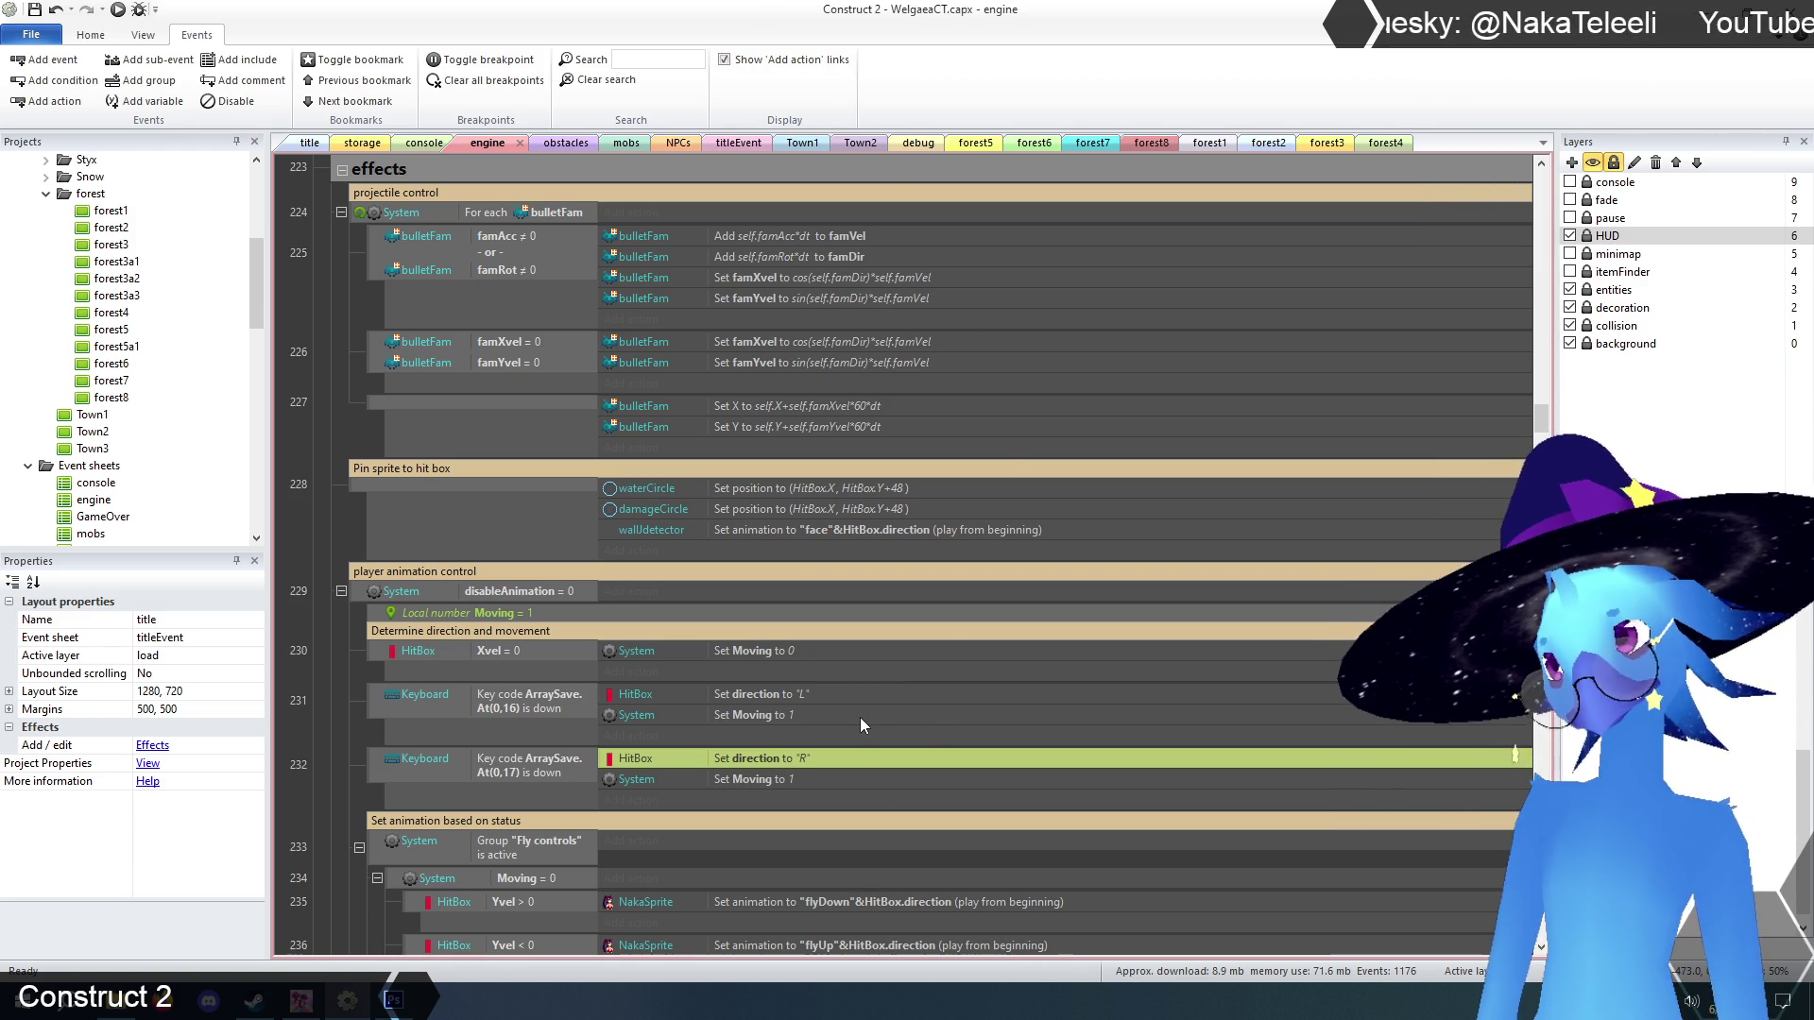
{"action": "left_click", "coordinate": [319, 515]}
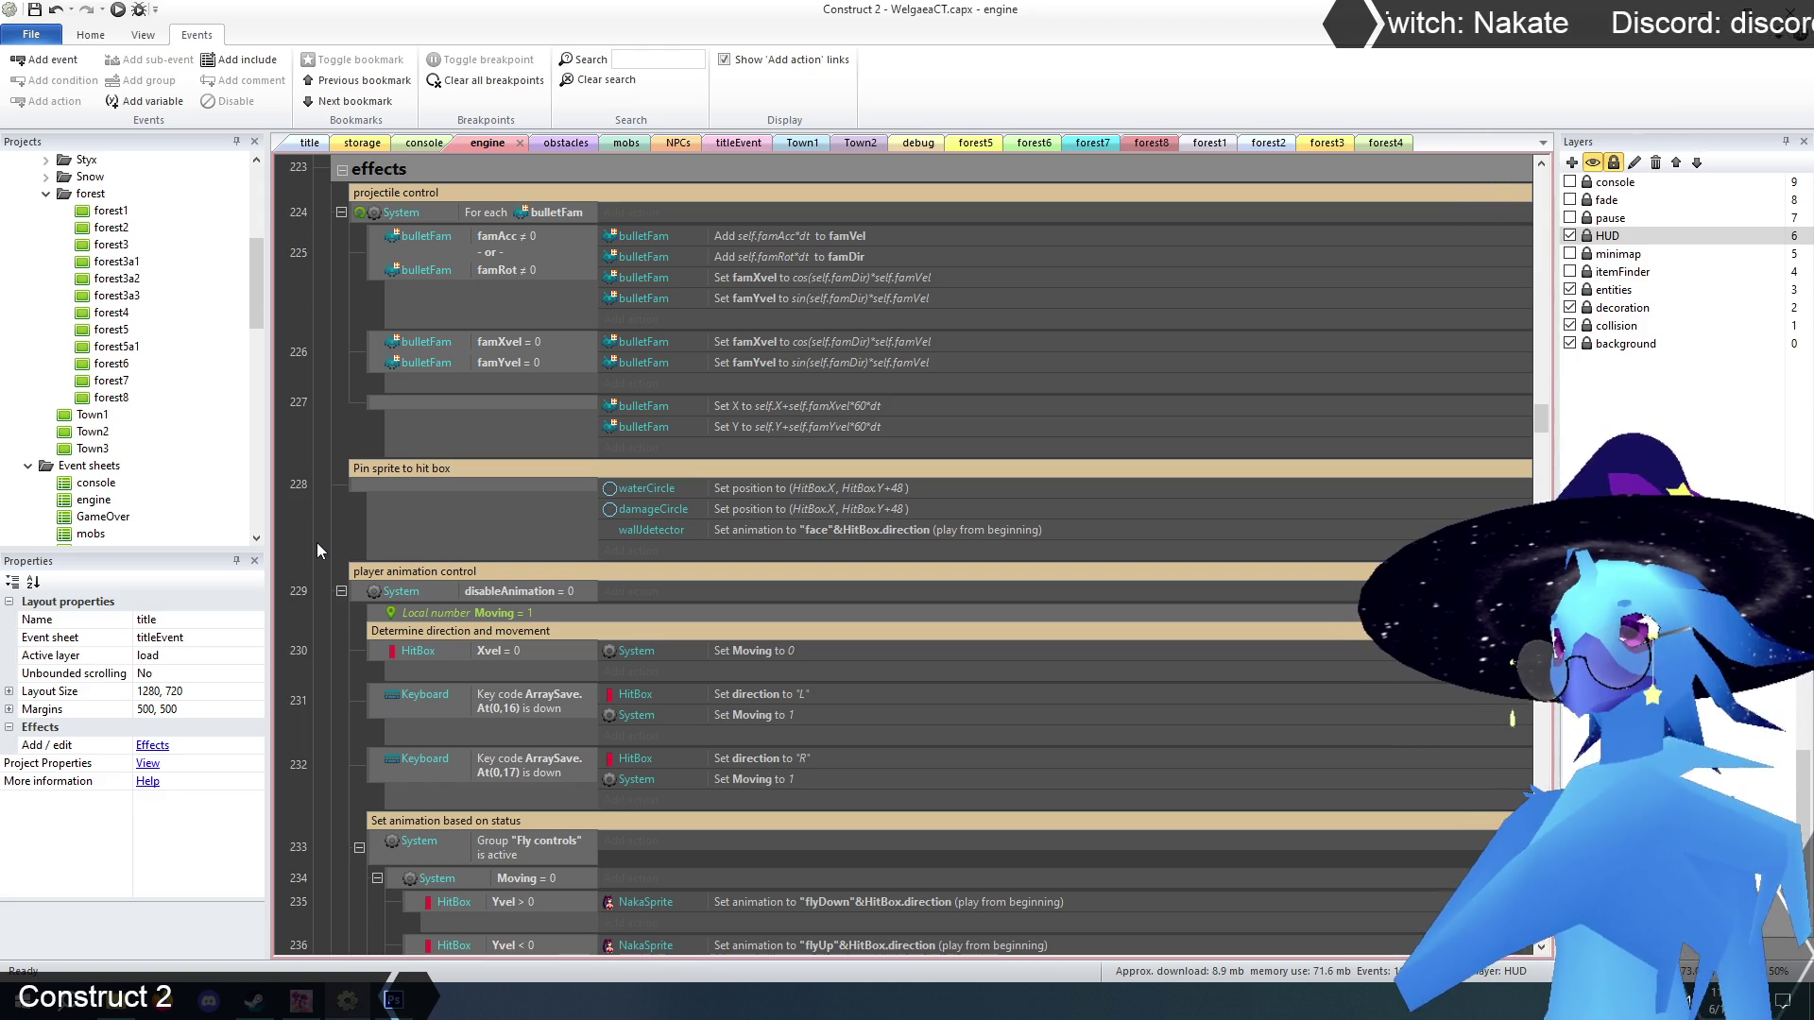
{"action": "scroll", "coordinate": [315, 542], "scroll_direction": "down", "scroll_amount": 2}
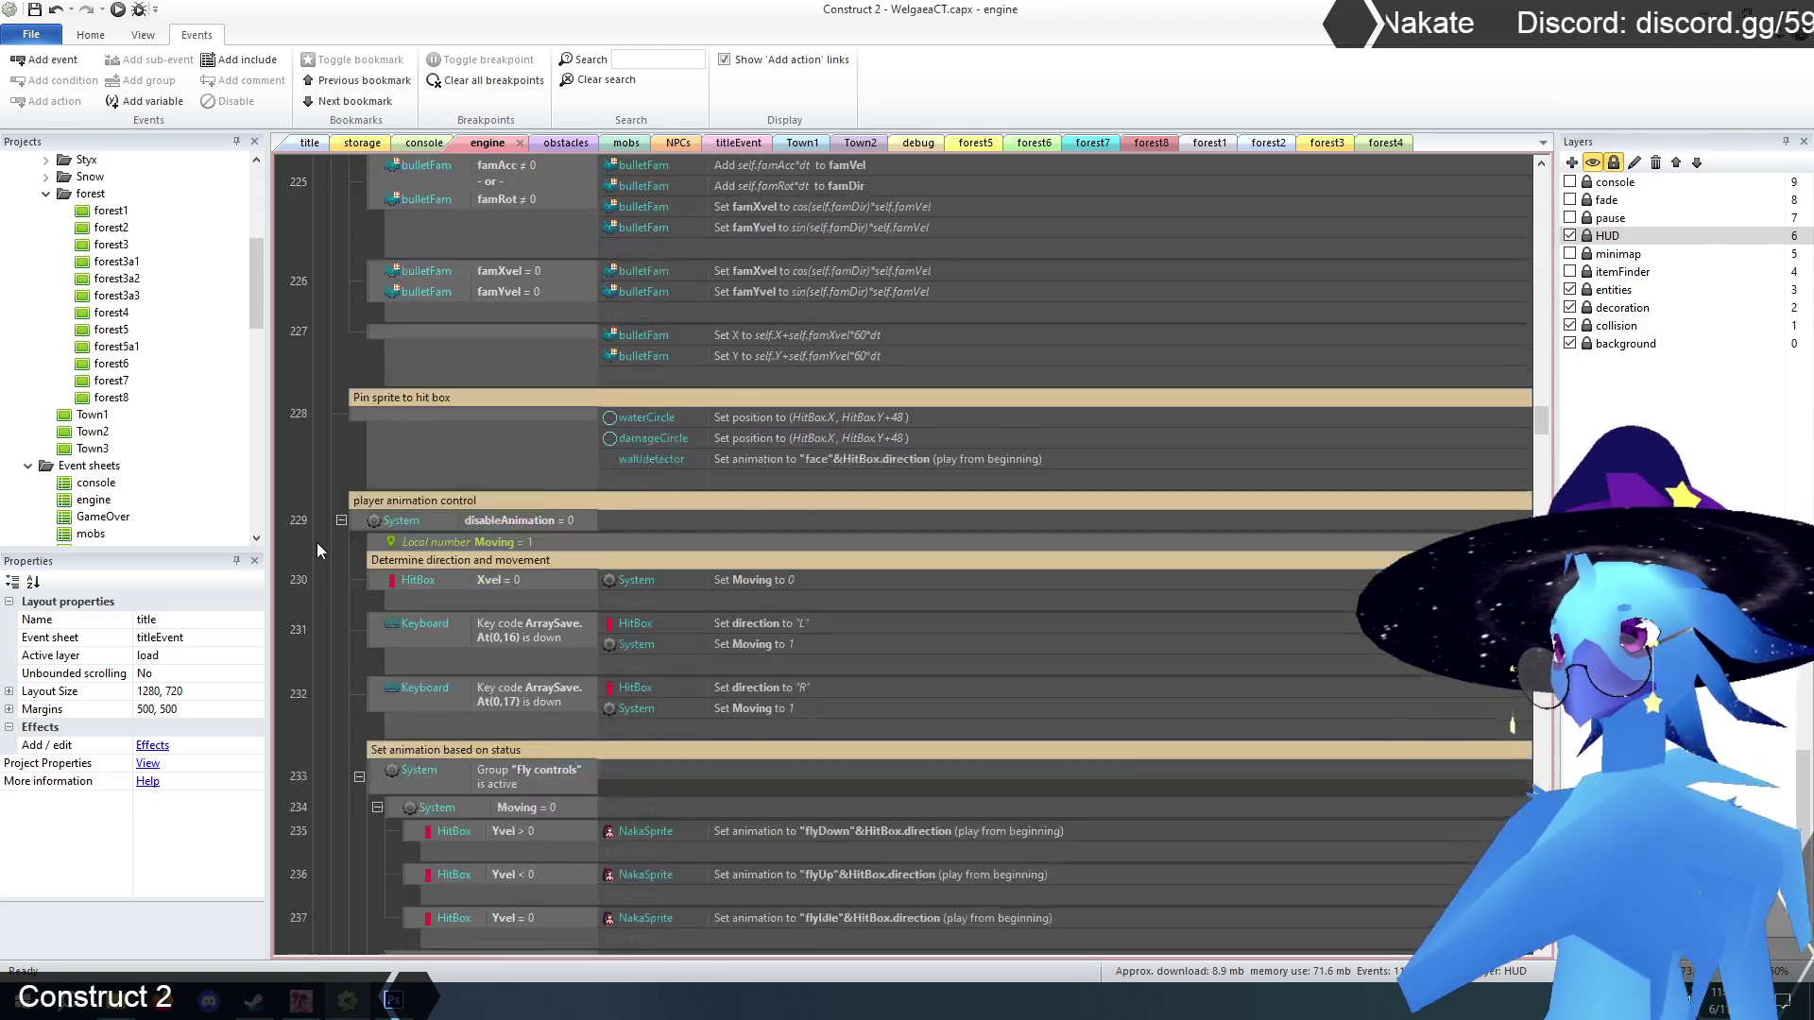
{"action": "scroll", "coordinate": [315, 542], "scroll_direction": "up", "scroll_amount": 2}
{"action": "scroll", "coordinate": [315, 542], "scroll_direction": "up", "scroll_amount": 2}
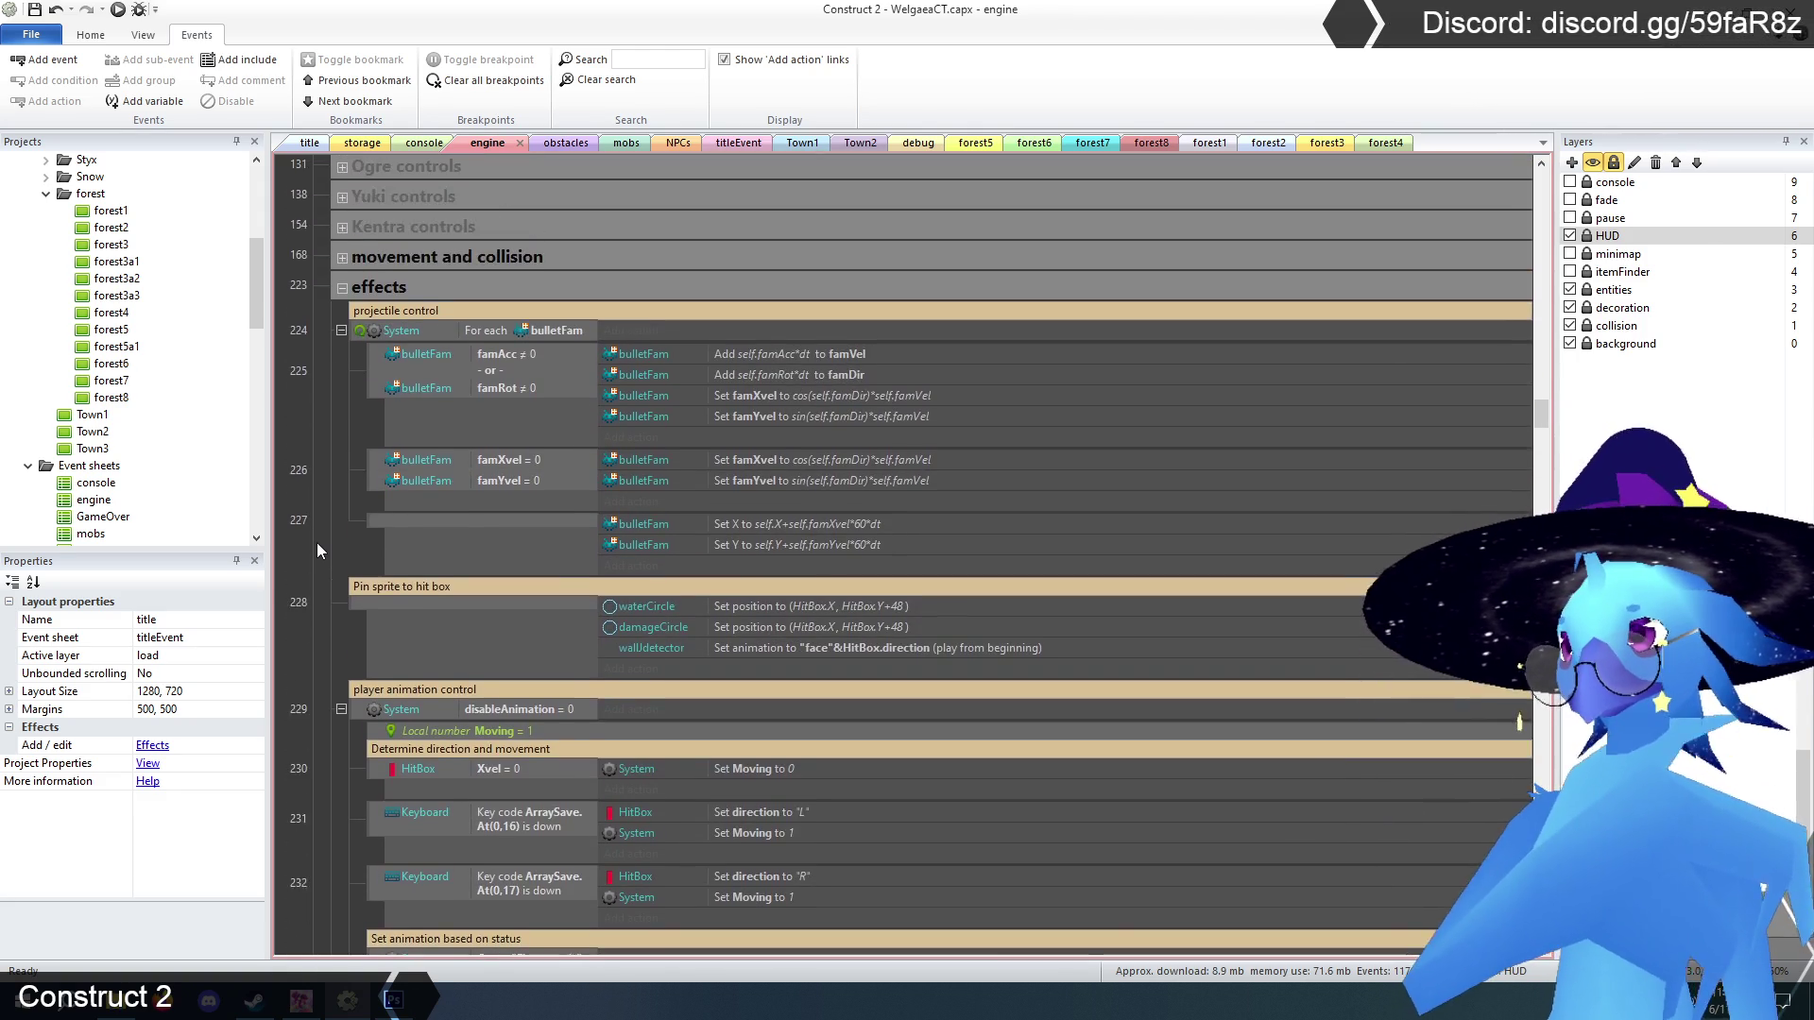
{"action": "scroll", "coordinate": [315, 542], "scroll_direction": "down", "scroll_amount": 3}
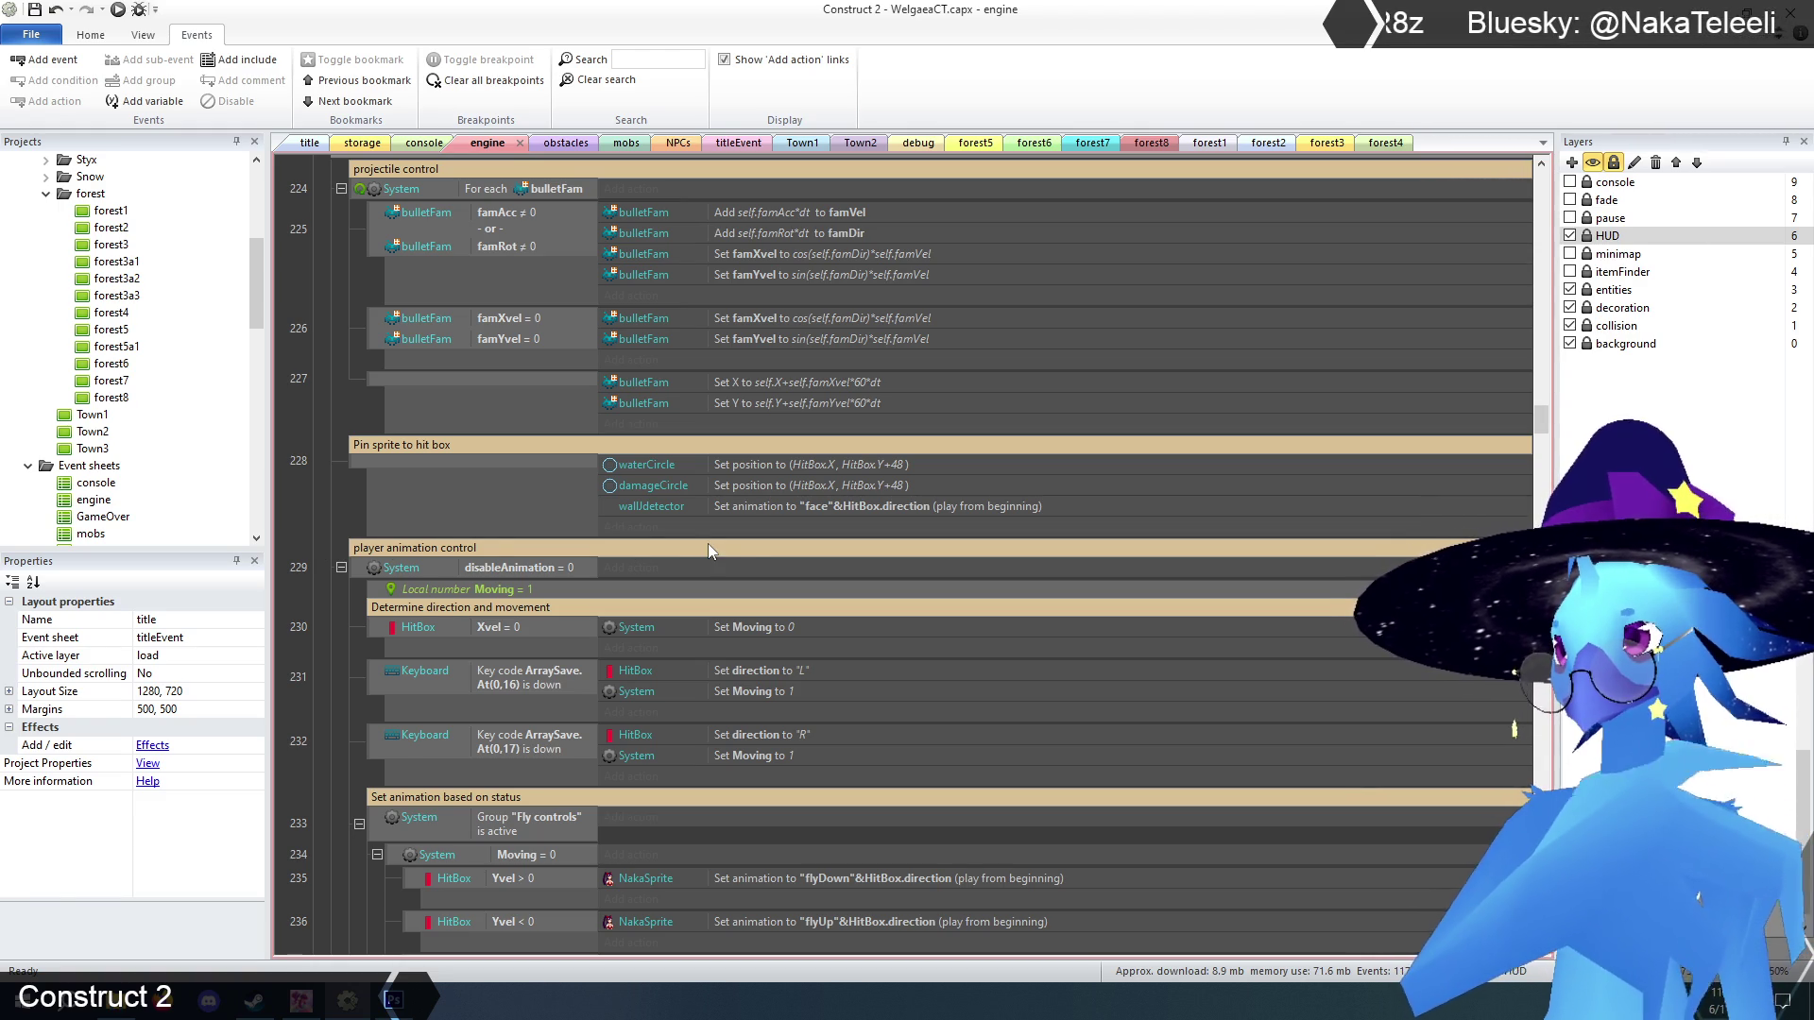
{"action": "left_click", "coordinate": [764, 508]}
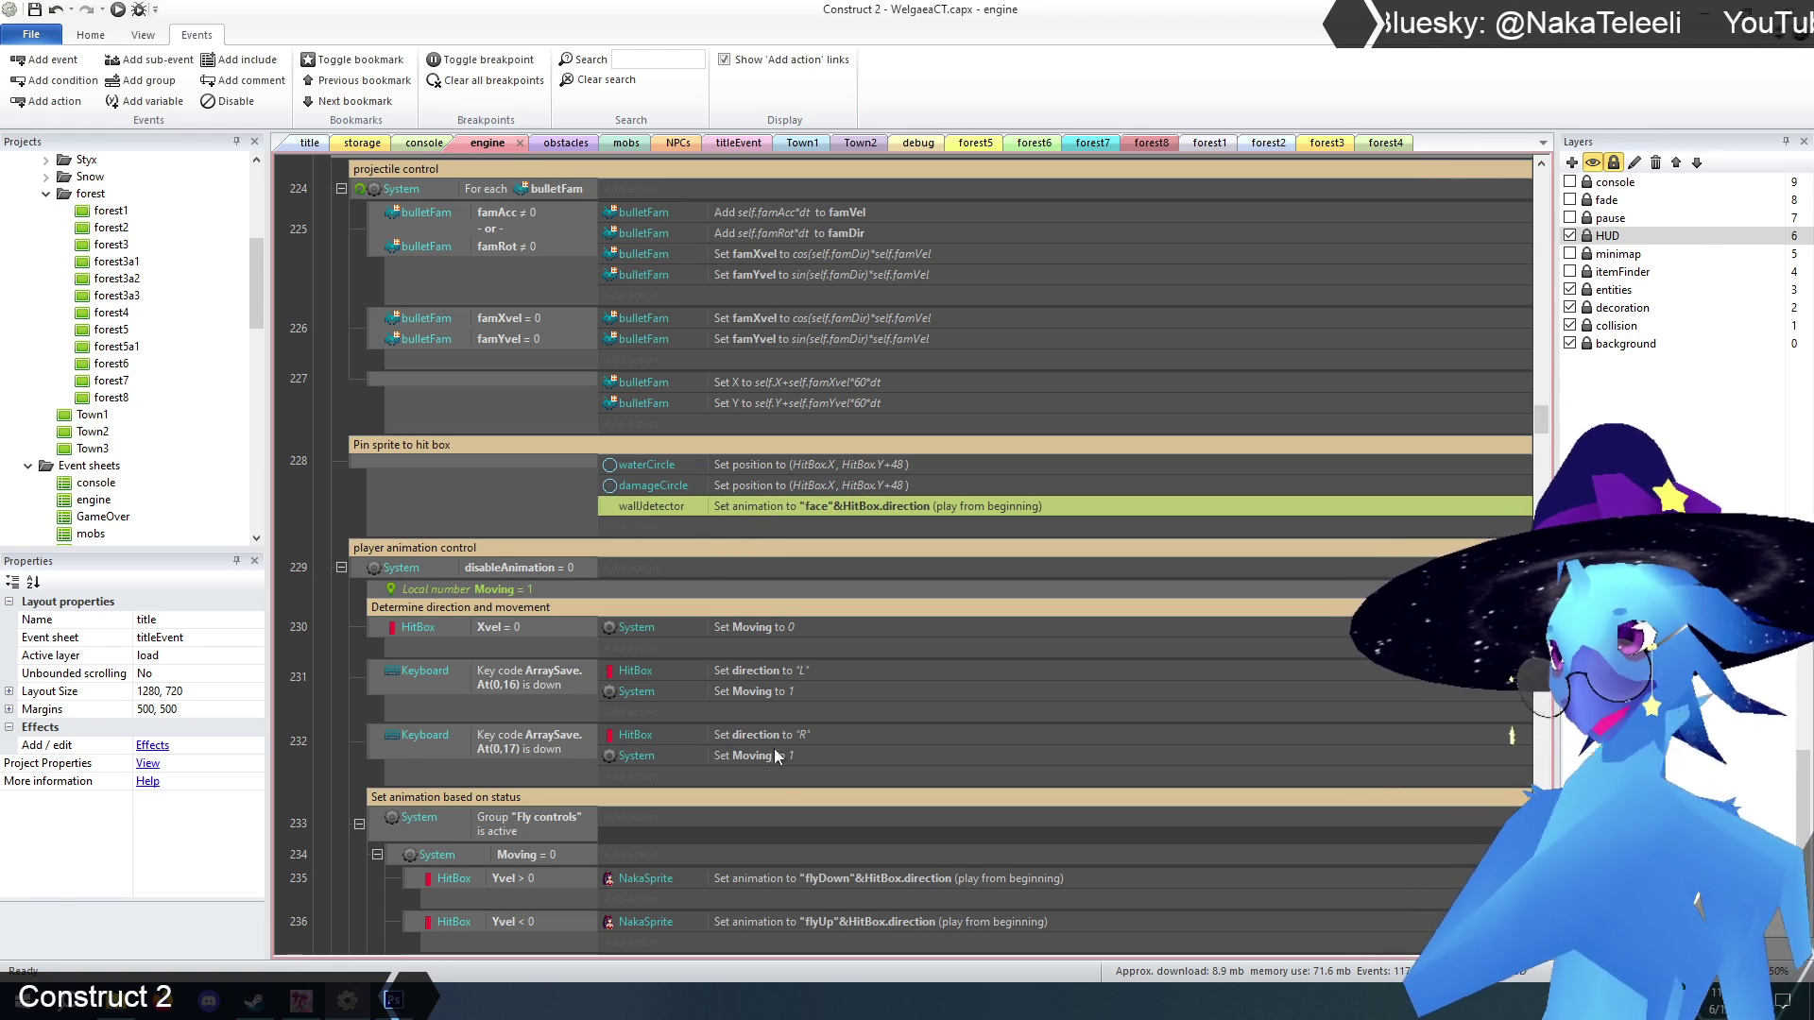
{"action": "left_click", "coordinate": [325, 690]}
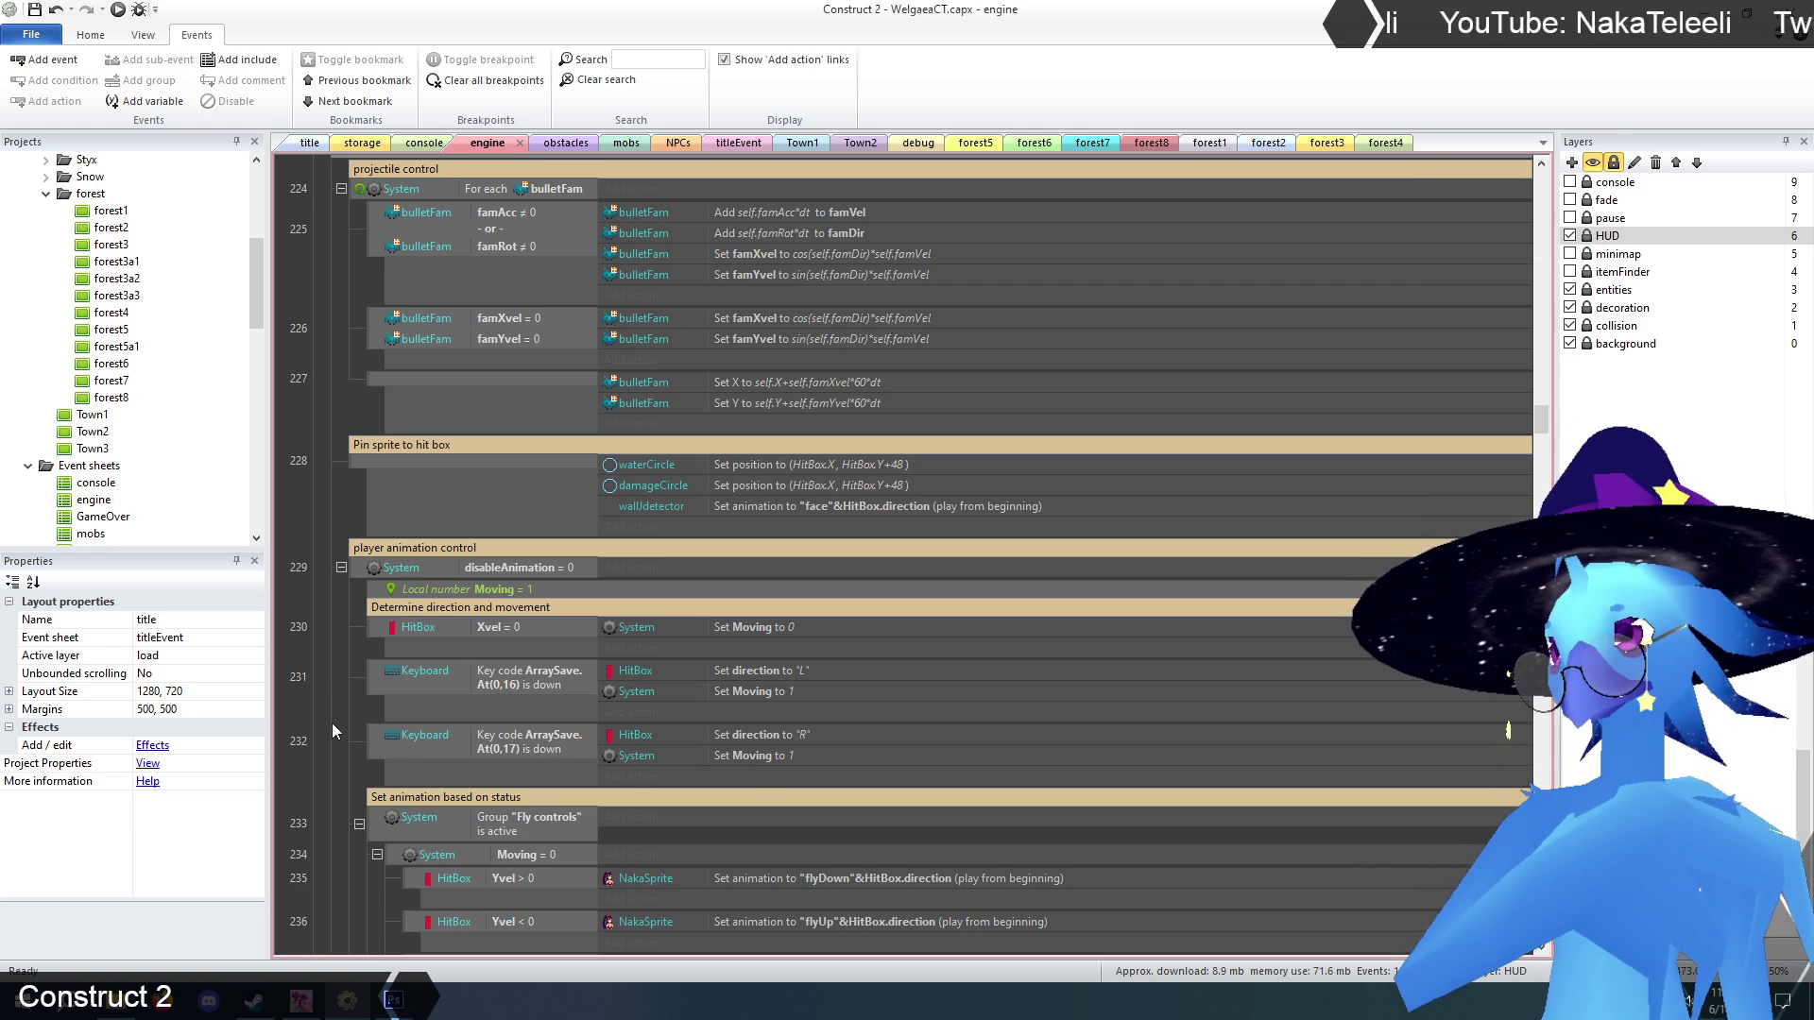
{"action": "scroll", "coordinate": [331, 723], "scroll_direction": "down", "scroll_amount": 3}
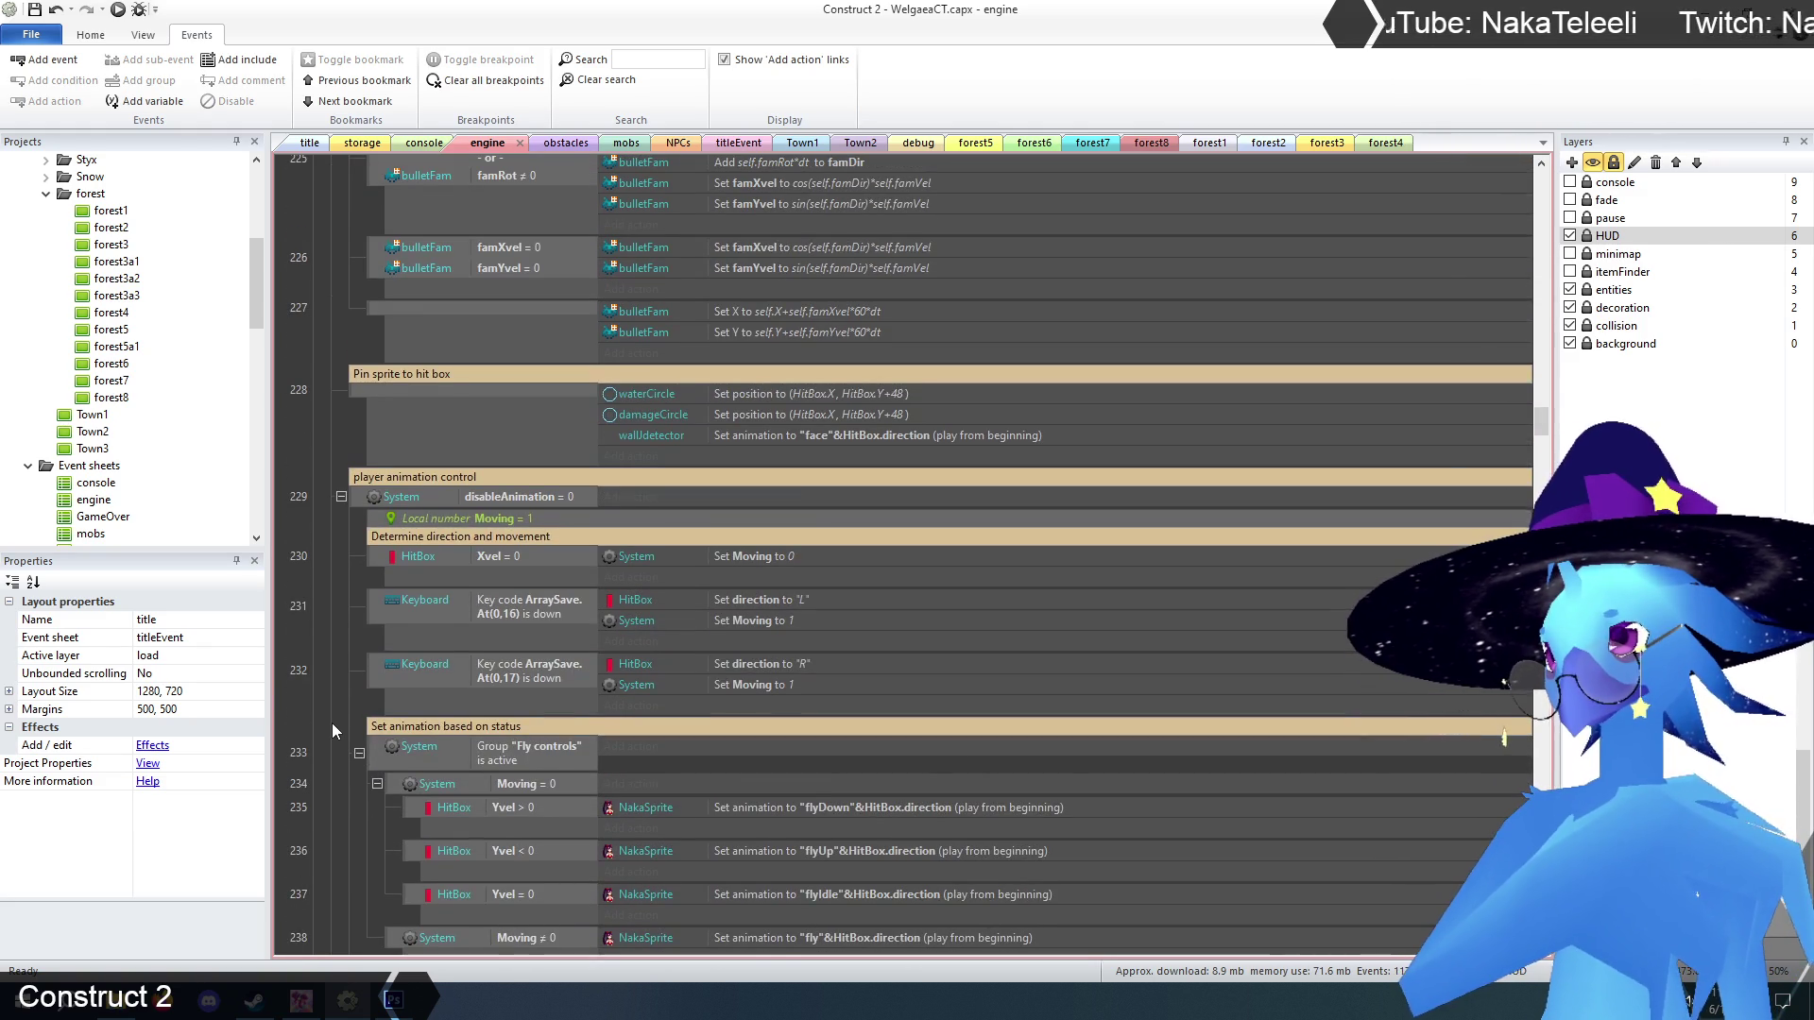
{"action": "scroll", "coordinate": [331, 722], "scroll_direction": "down", "scroll_amount": 3}
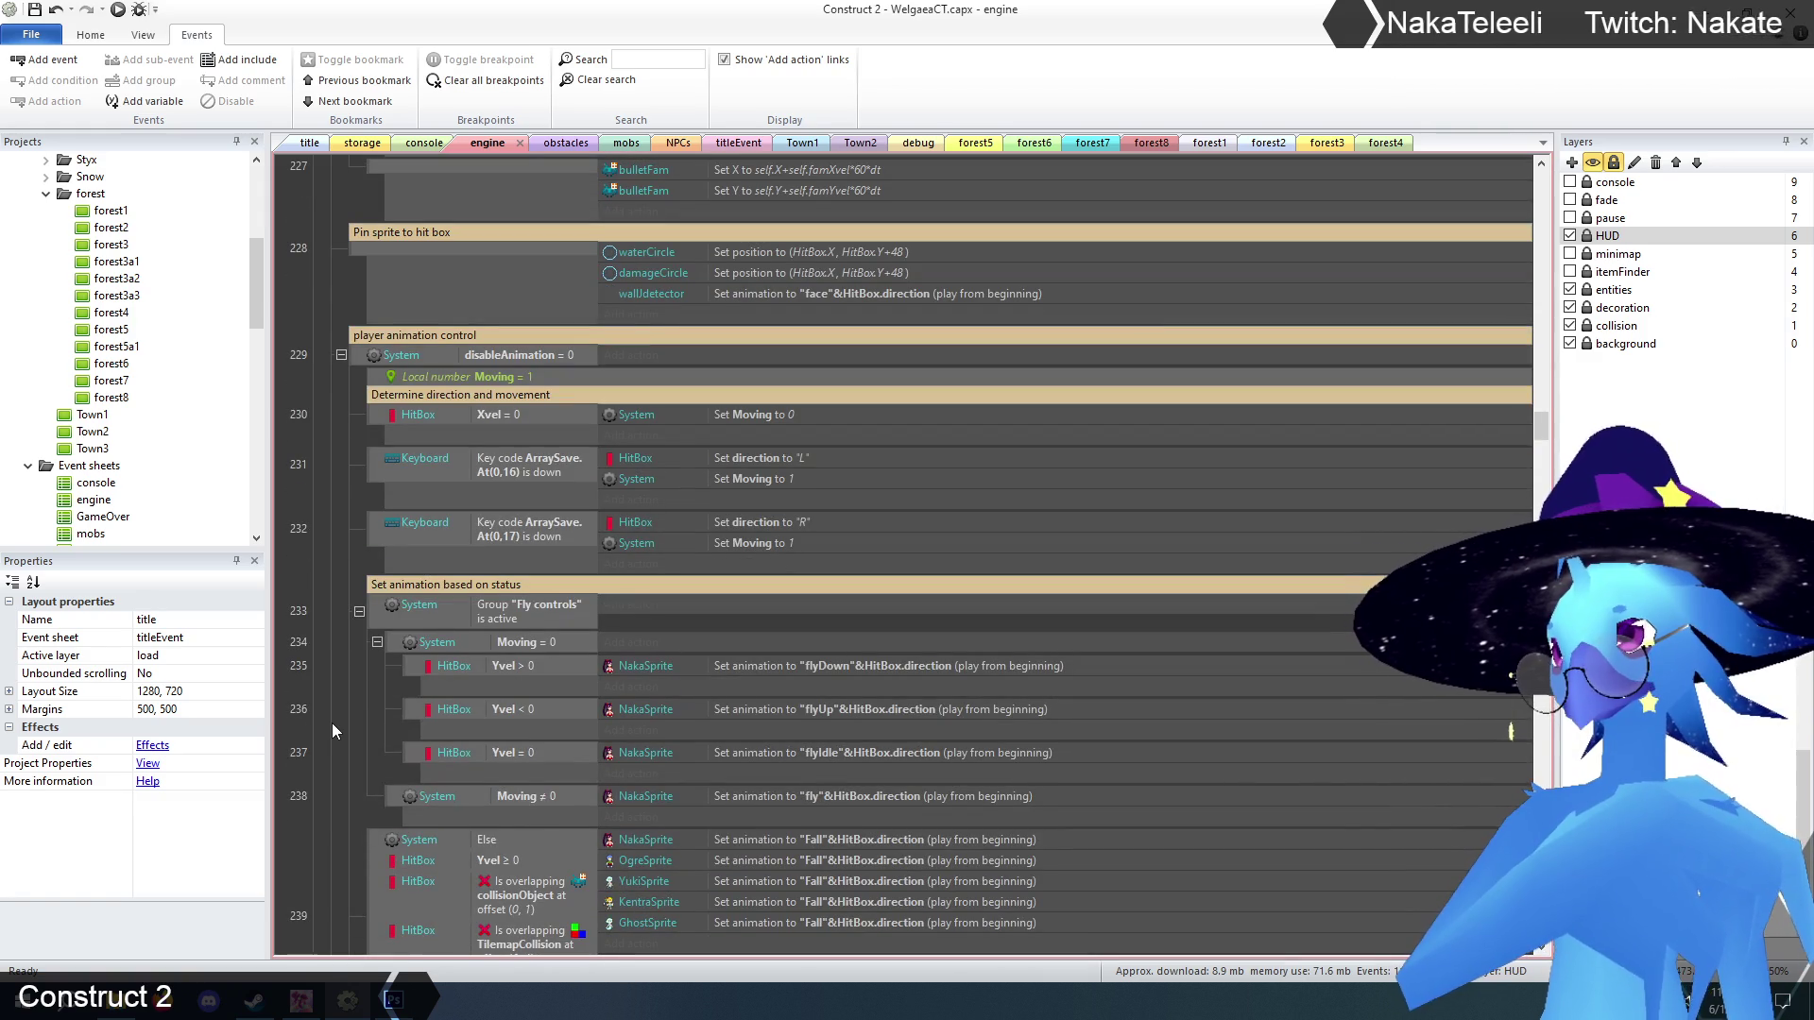
{"action": "scroll", "coordinate": [332, 722], "scroll_direction": "up", "scroll_amount": 5}
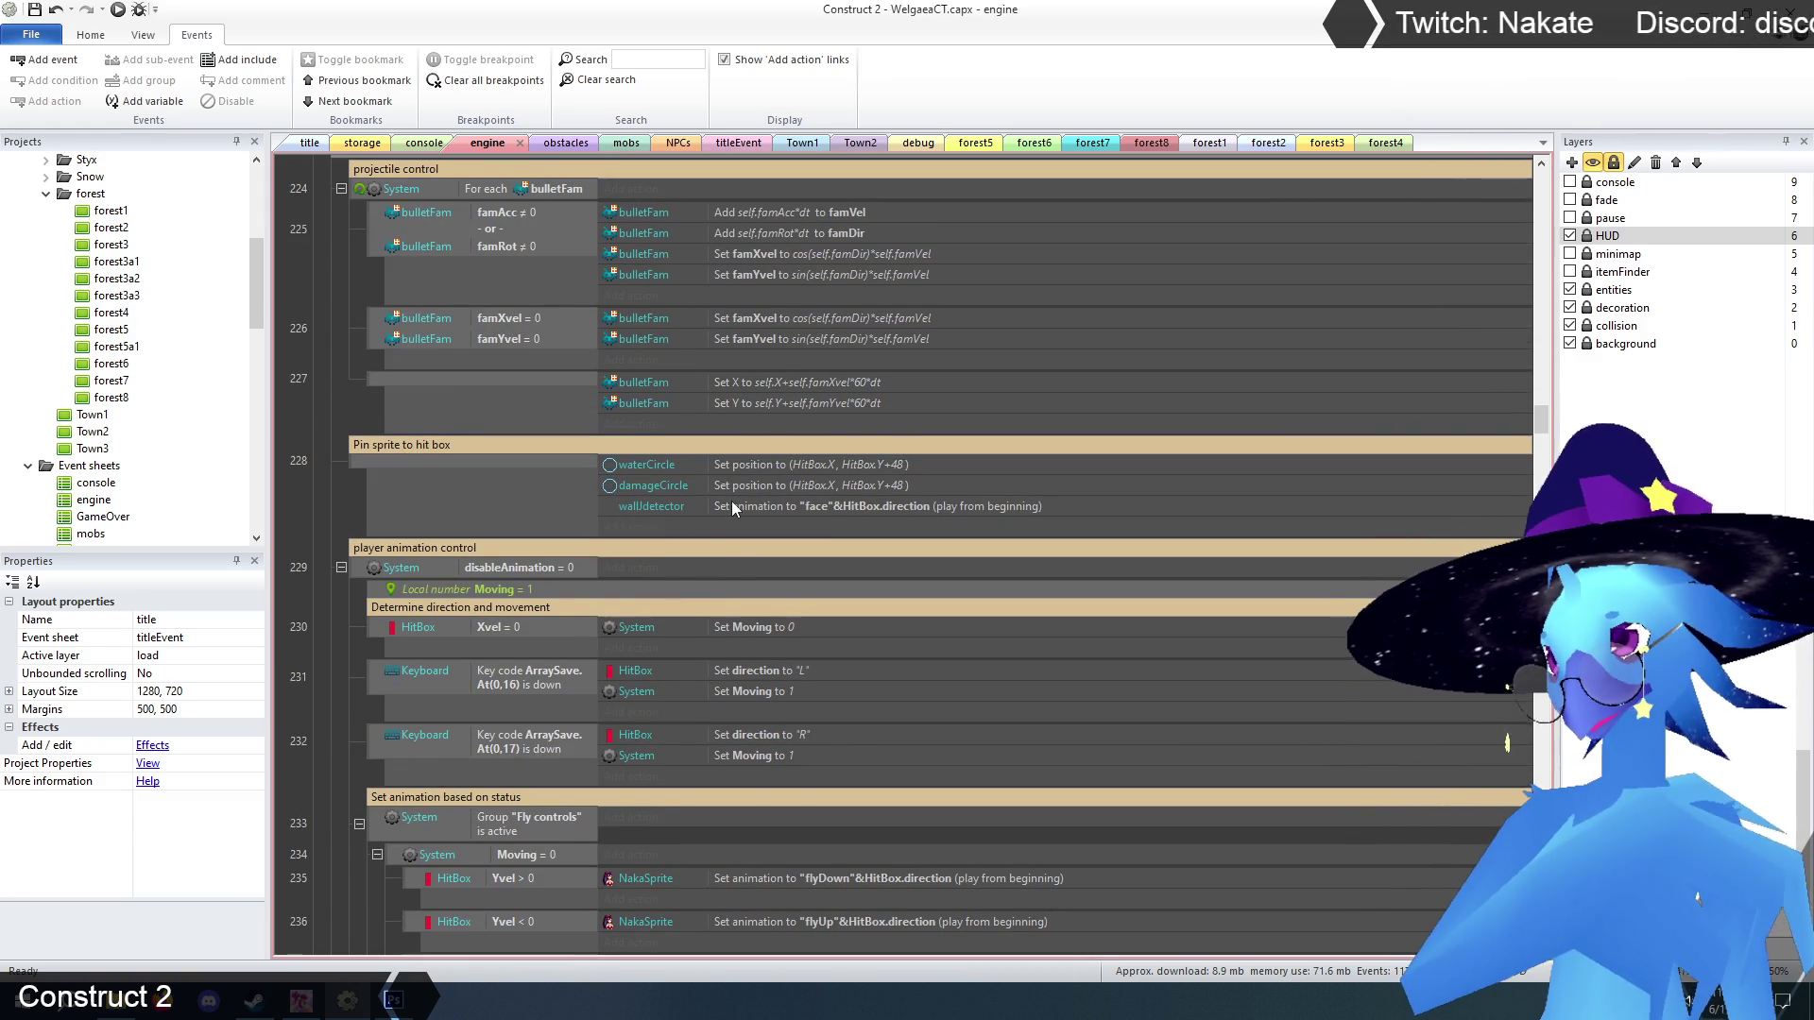
{"action": "left_click", "coordinate": [729, 504]}
{"action": "left_click", "coordinate": [315, 515]}
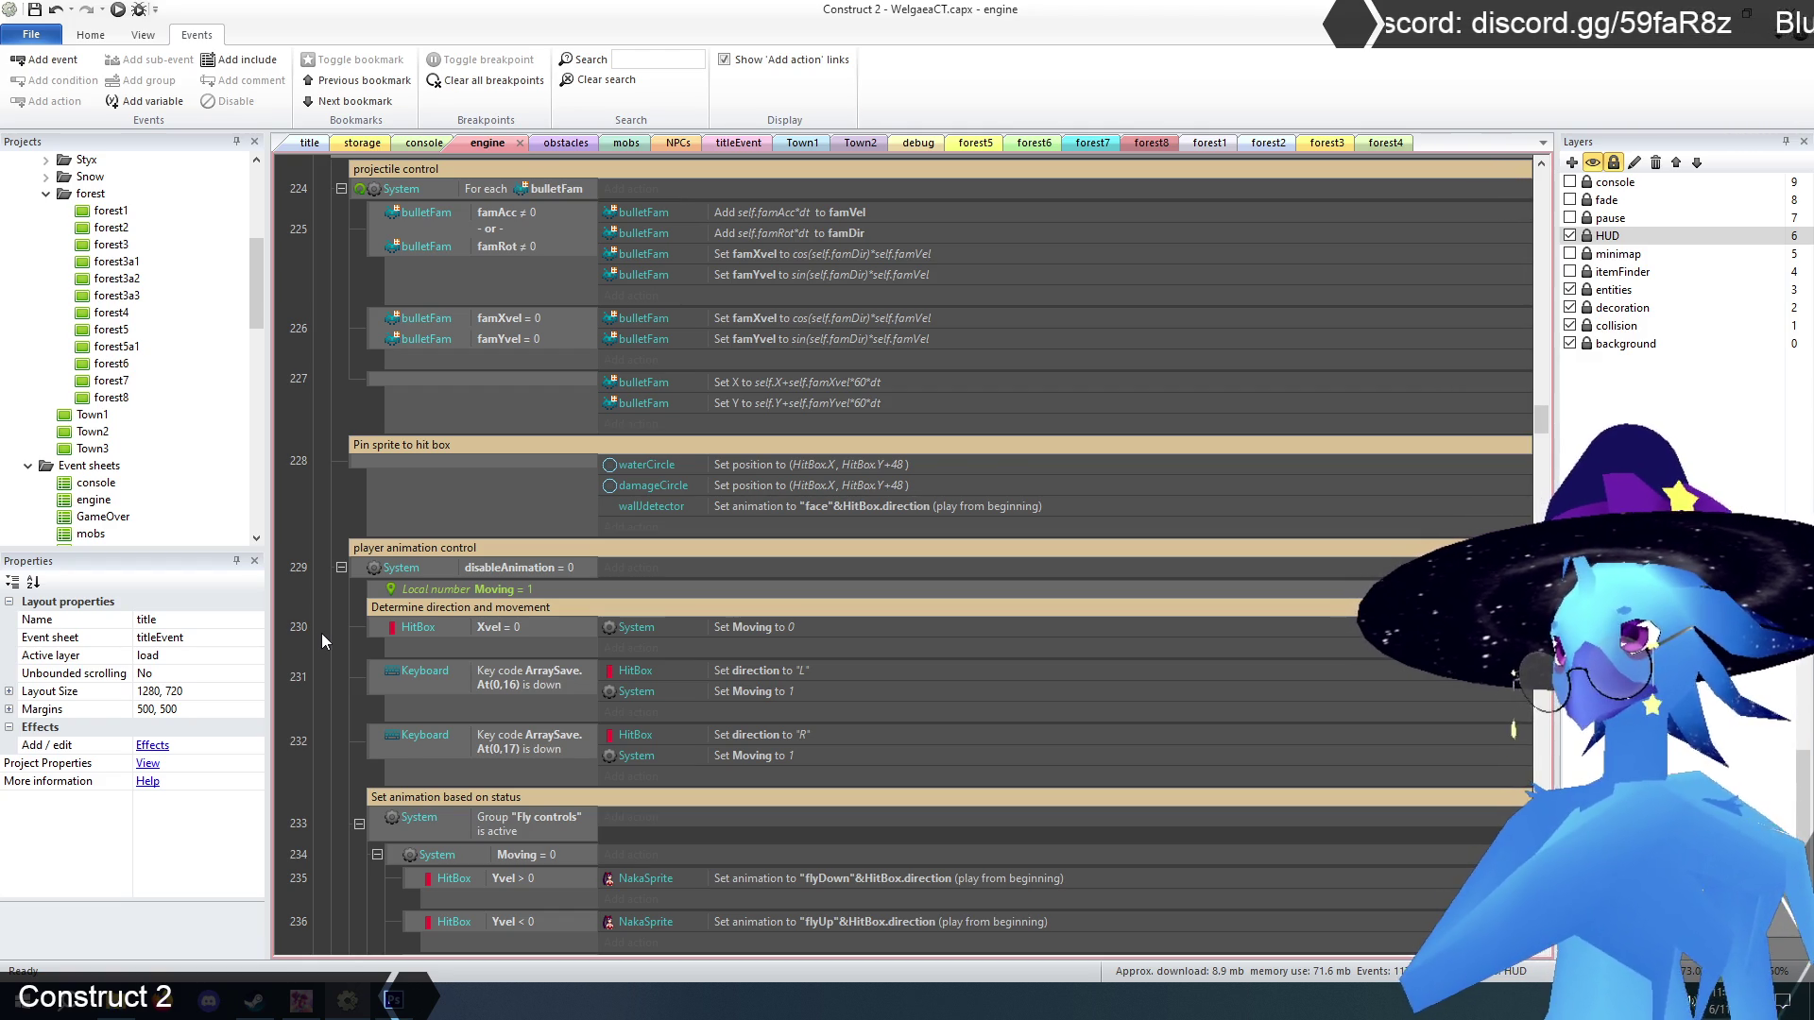
{"action": "scroll", "coordinate": [322, 640], "scroll_direction": "down", "scroll_amount": 6}
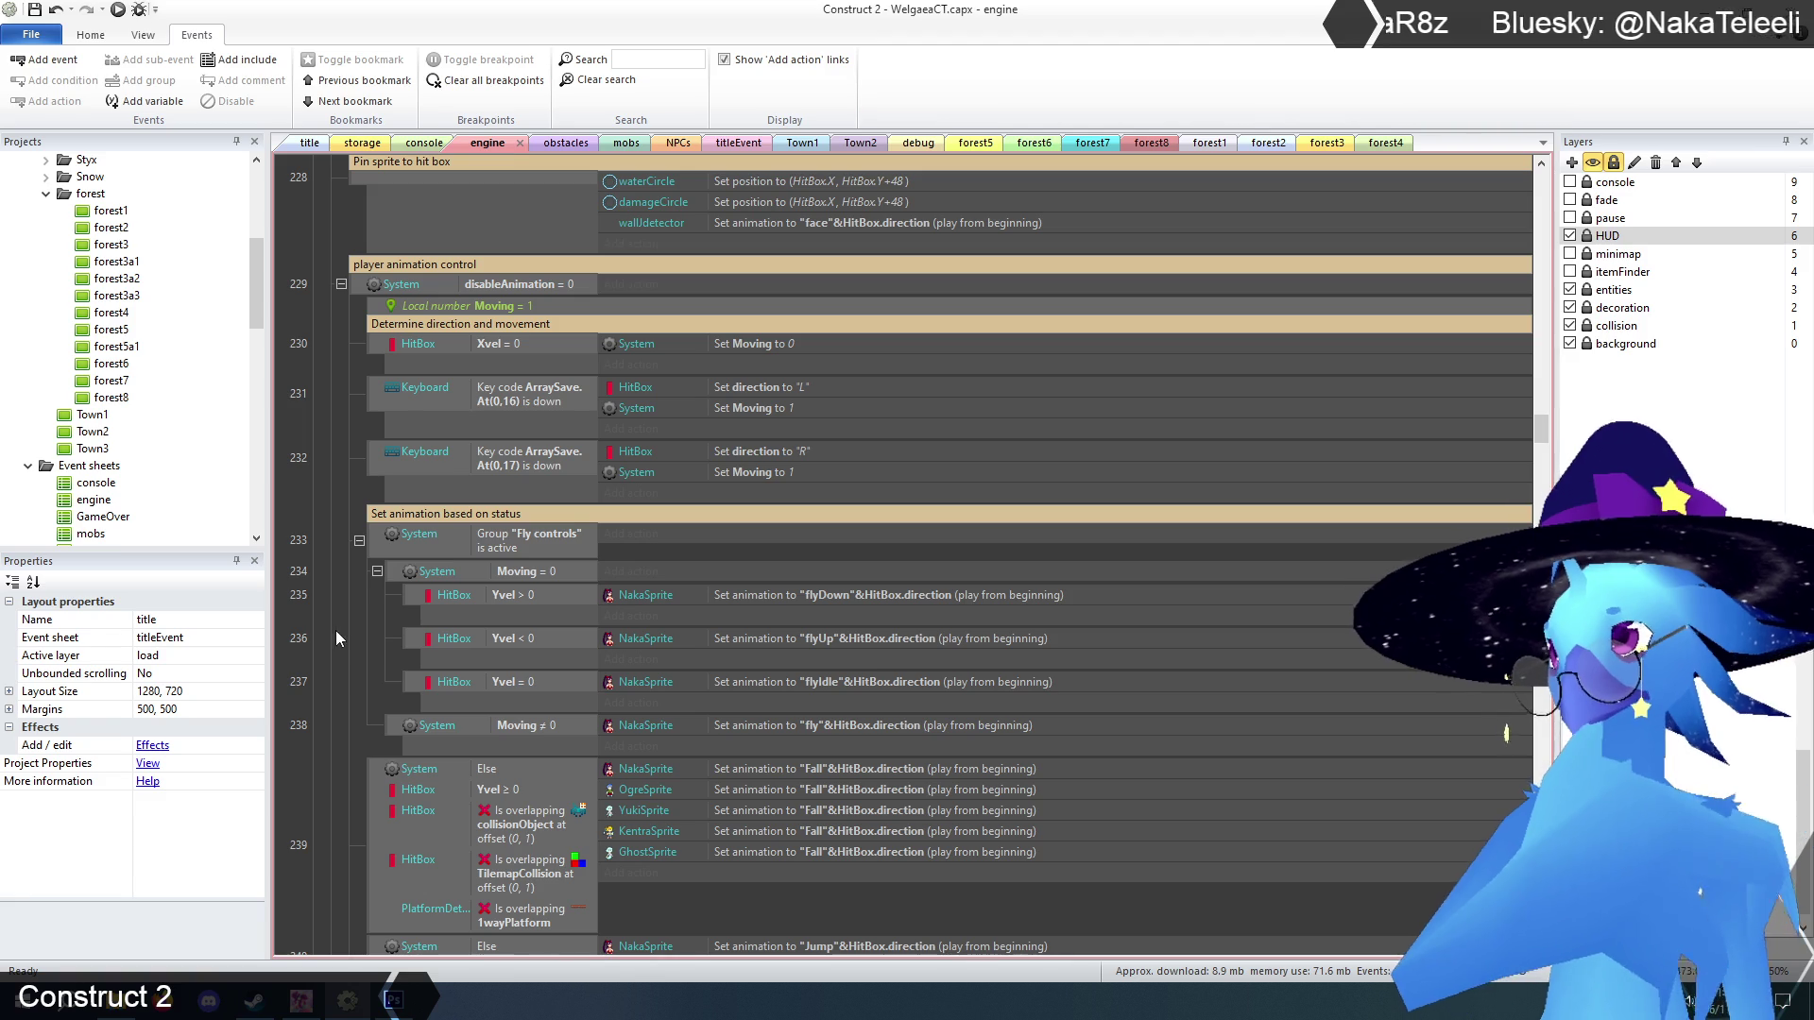
{"action": "scroll", "coordinate": [351, 566], "scroll_direction": "down", "scroll_amount": 6}
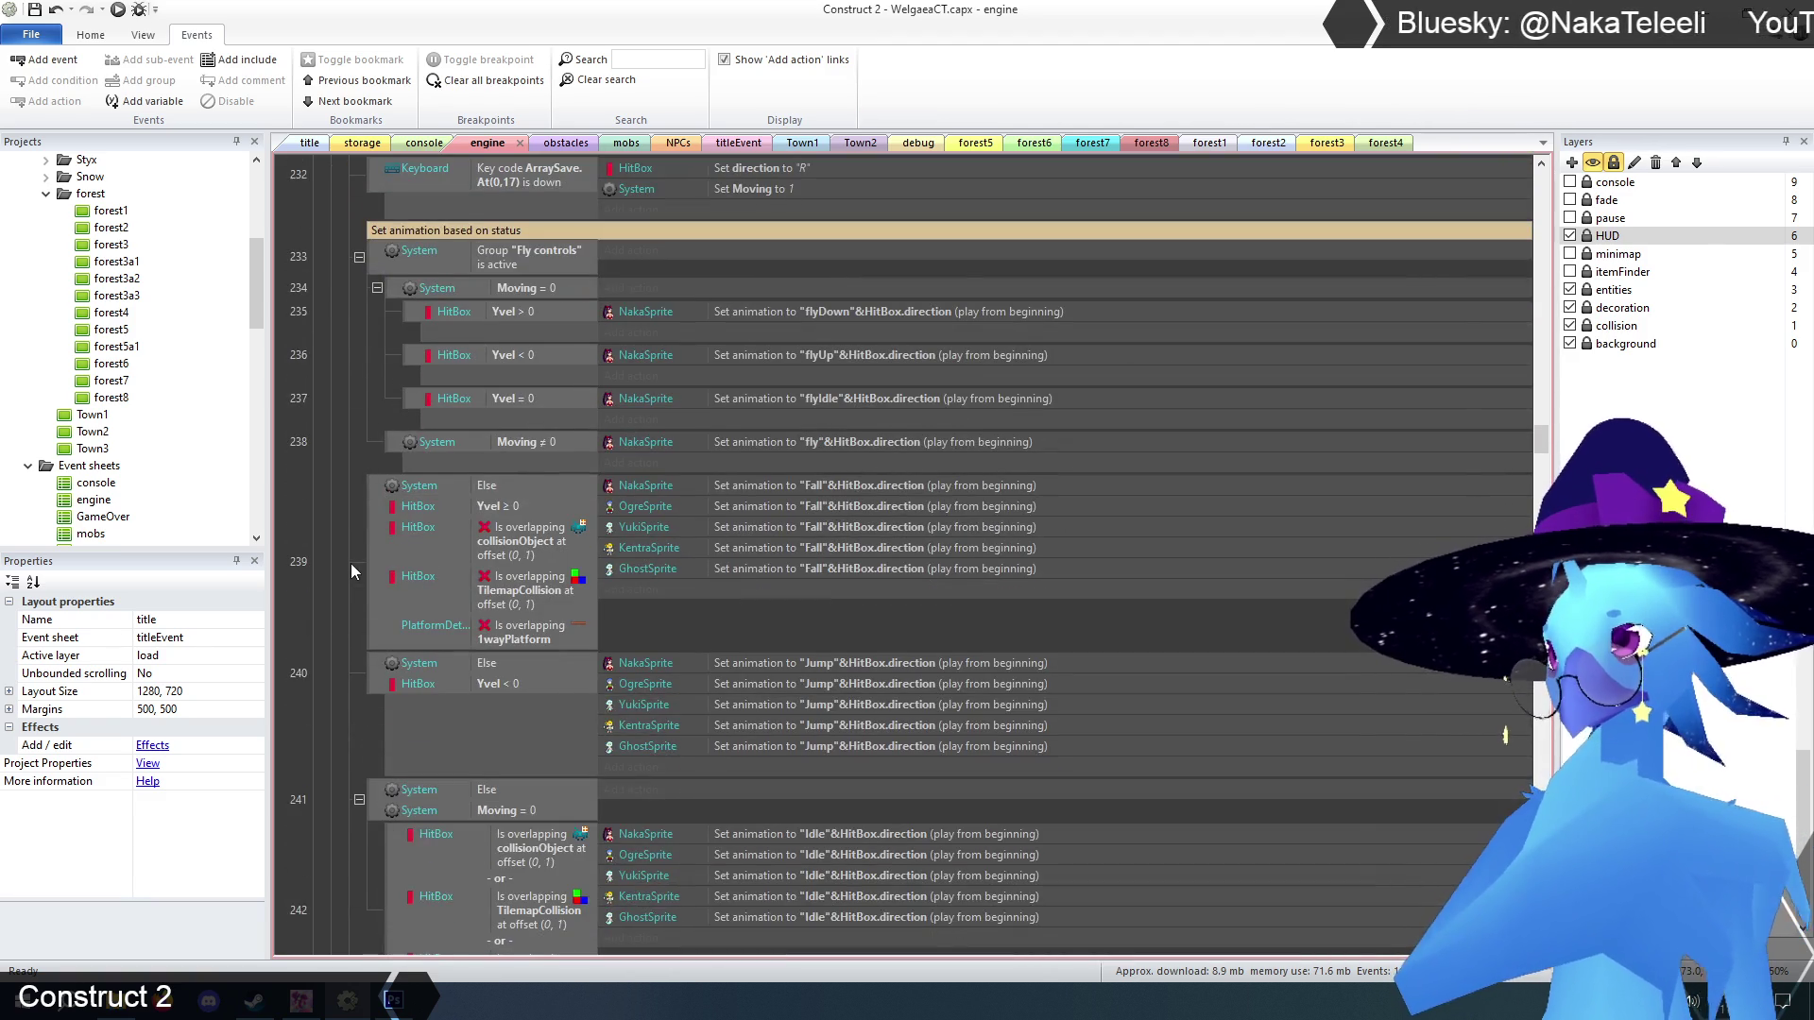
{"action": "scroll", "coordinate": [352, 565], "scroll_direction": "down", "scroll_amount": 11}
{"action": "scroll", "coordinate": [351, 571], "scroll_direction": "down", "scroll_amount": 3}
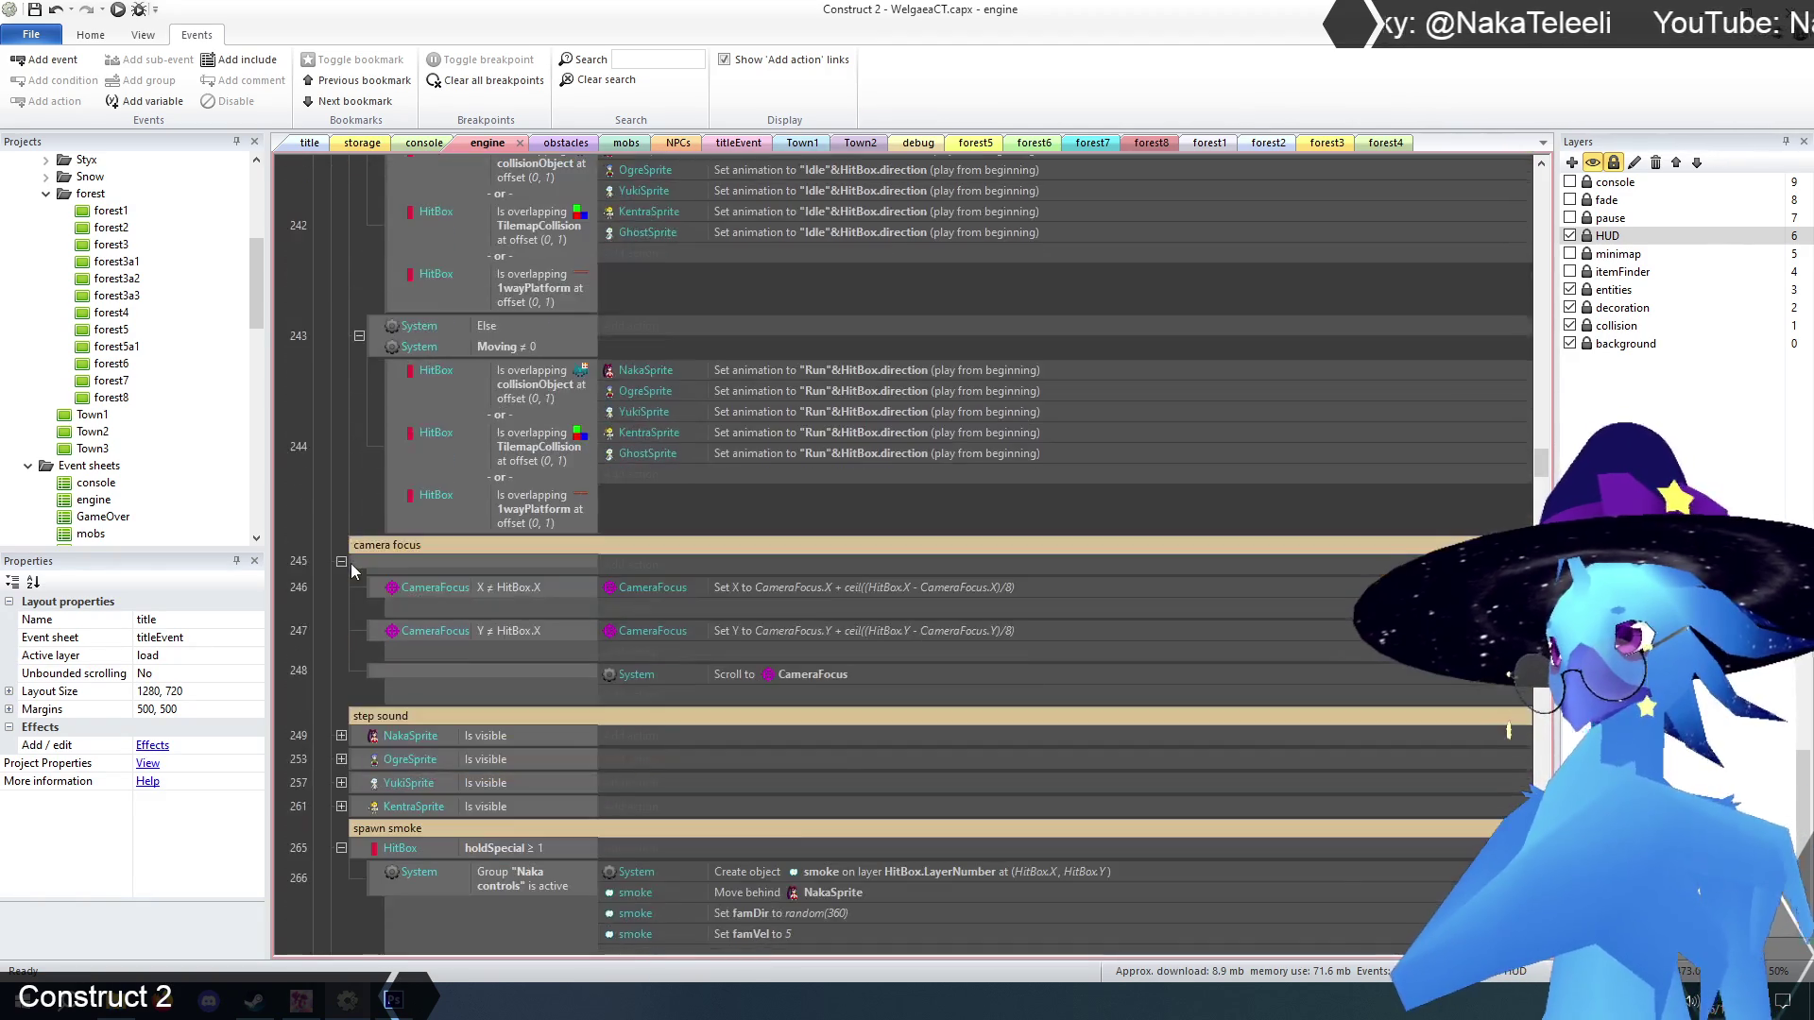
{"action": "scroll", "coordinate": [350, 563], "scroll_direction": "up", "scroll_amount": 16}
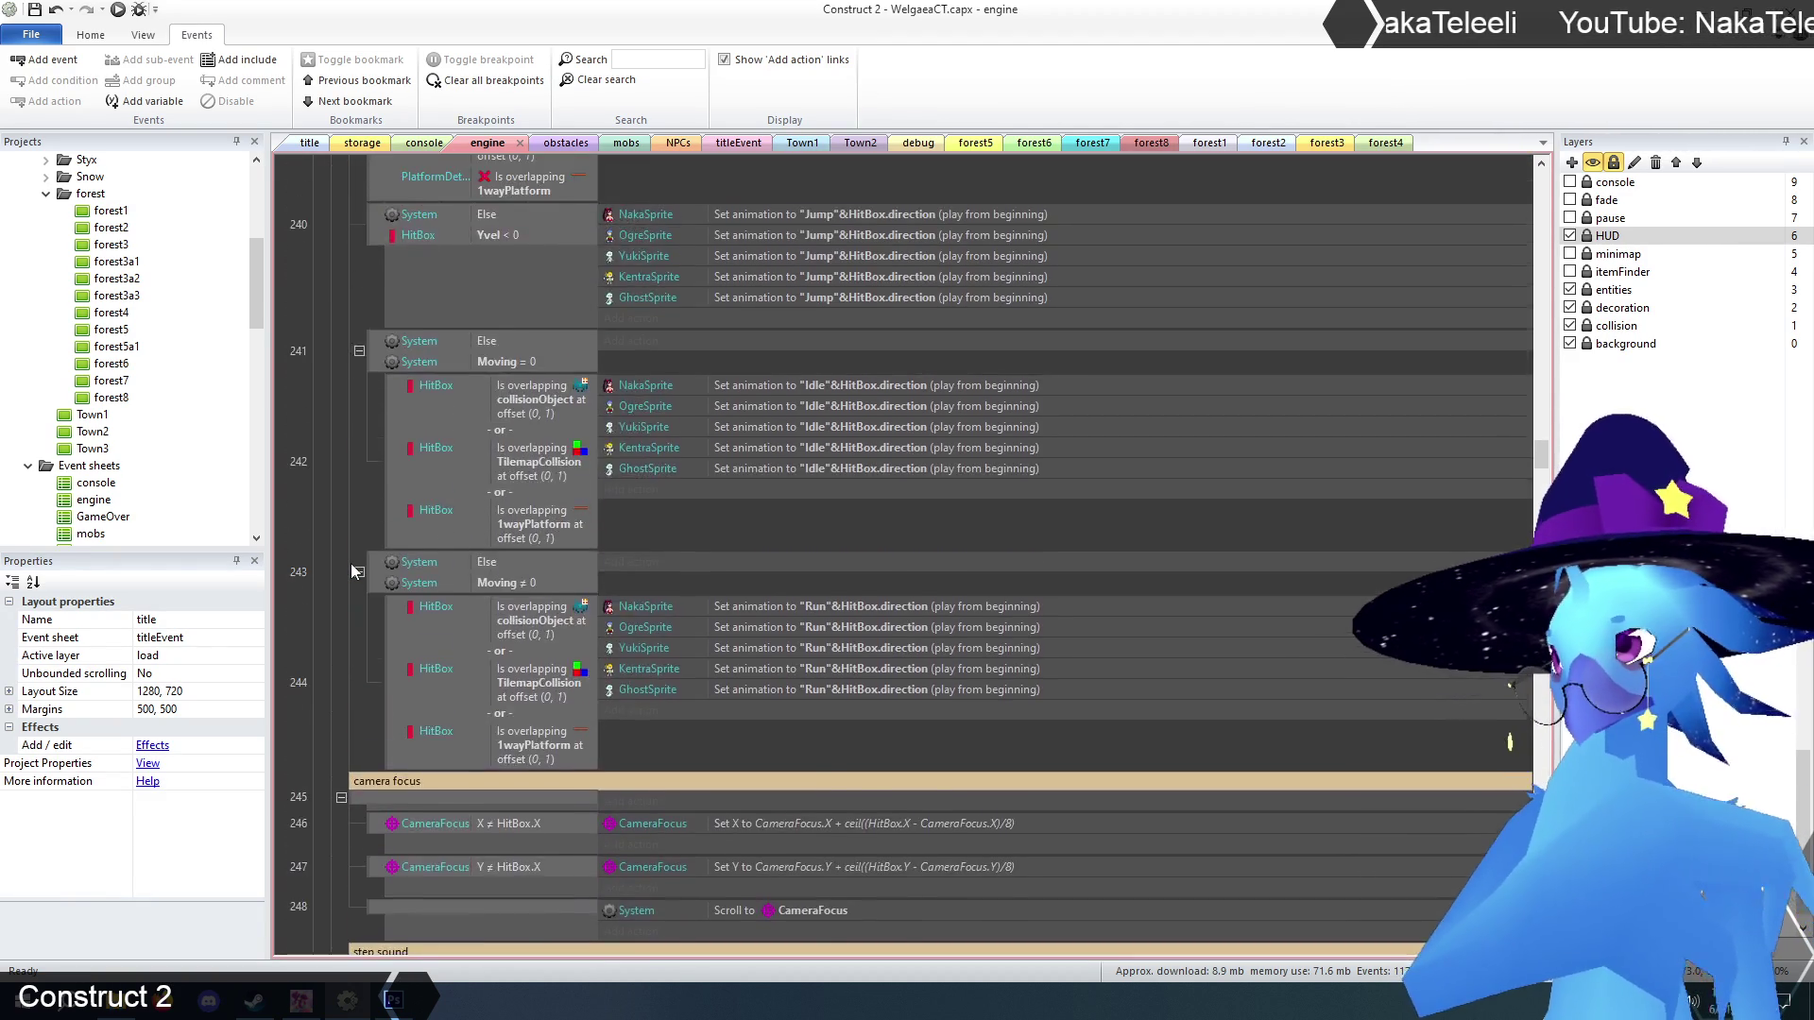
{"action": "scroll", "coordinate": [350, 563], "scroll_direction": "up", "scroll_amount": 6}
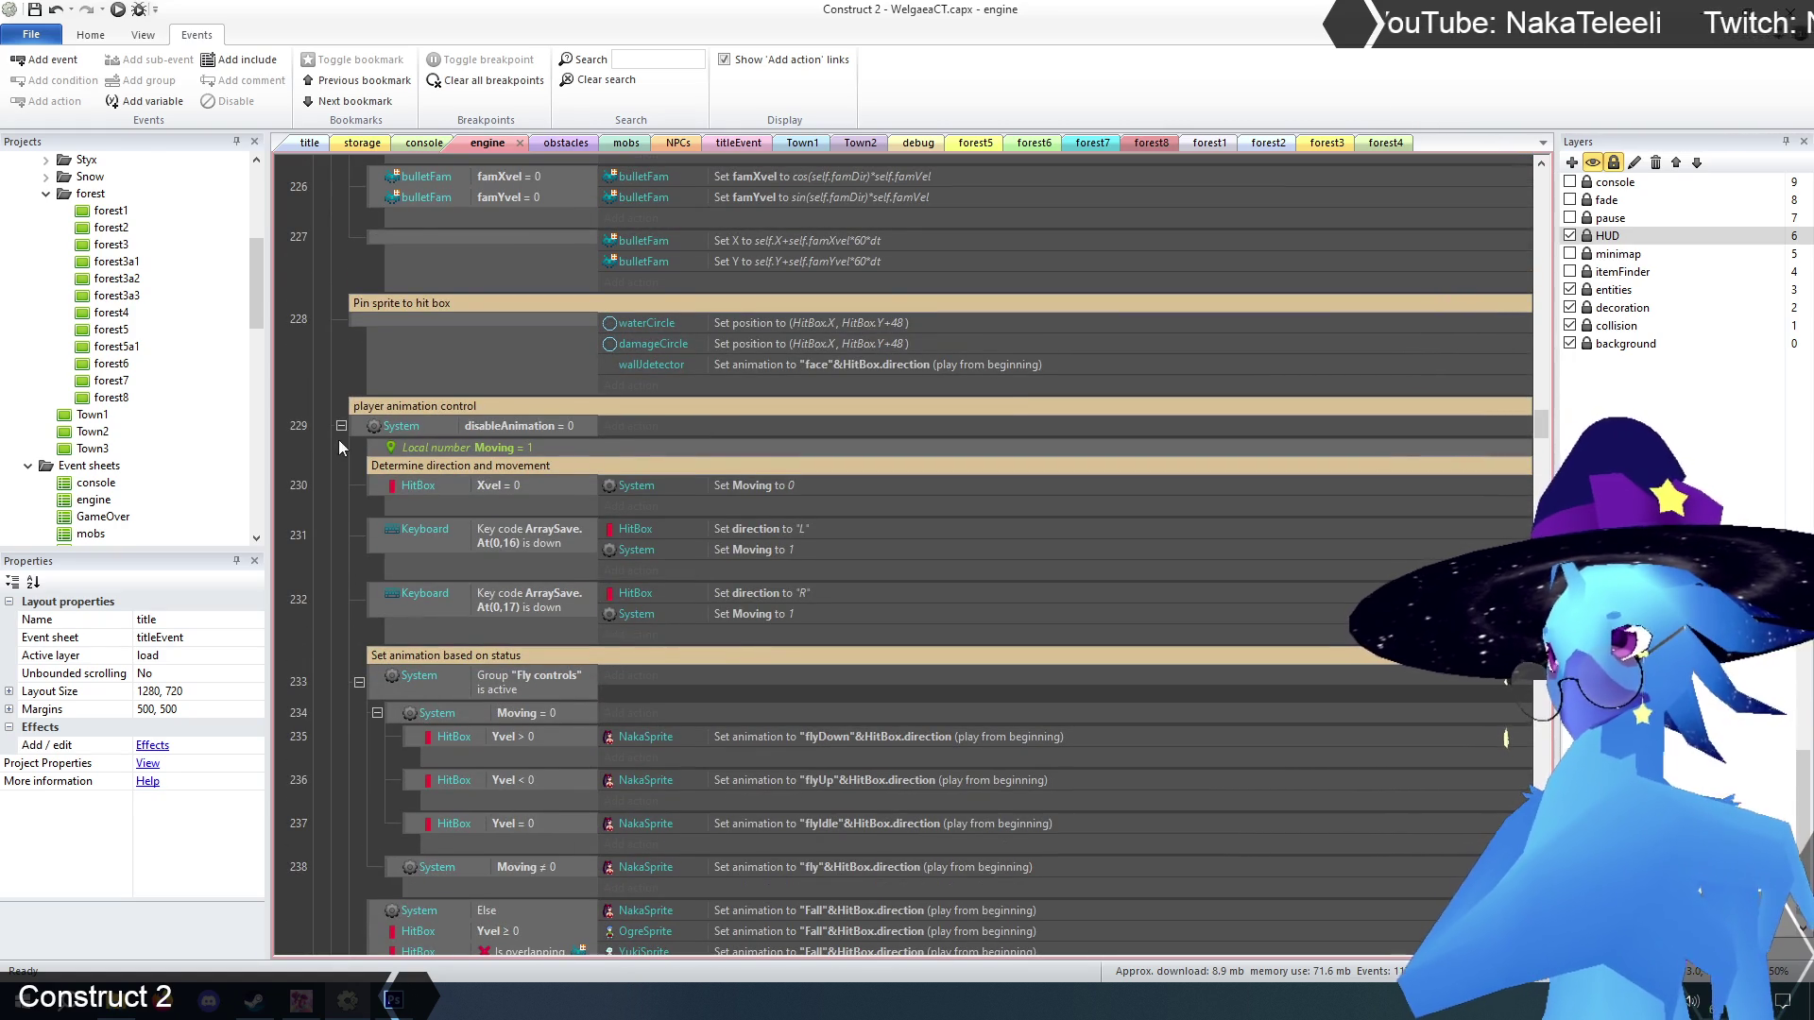
{"action": "scroll", "coordinate": [302, 547], "scroll_direction": "down", "scroll_amount": 5}
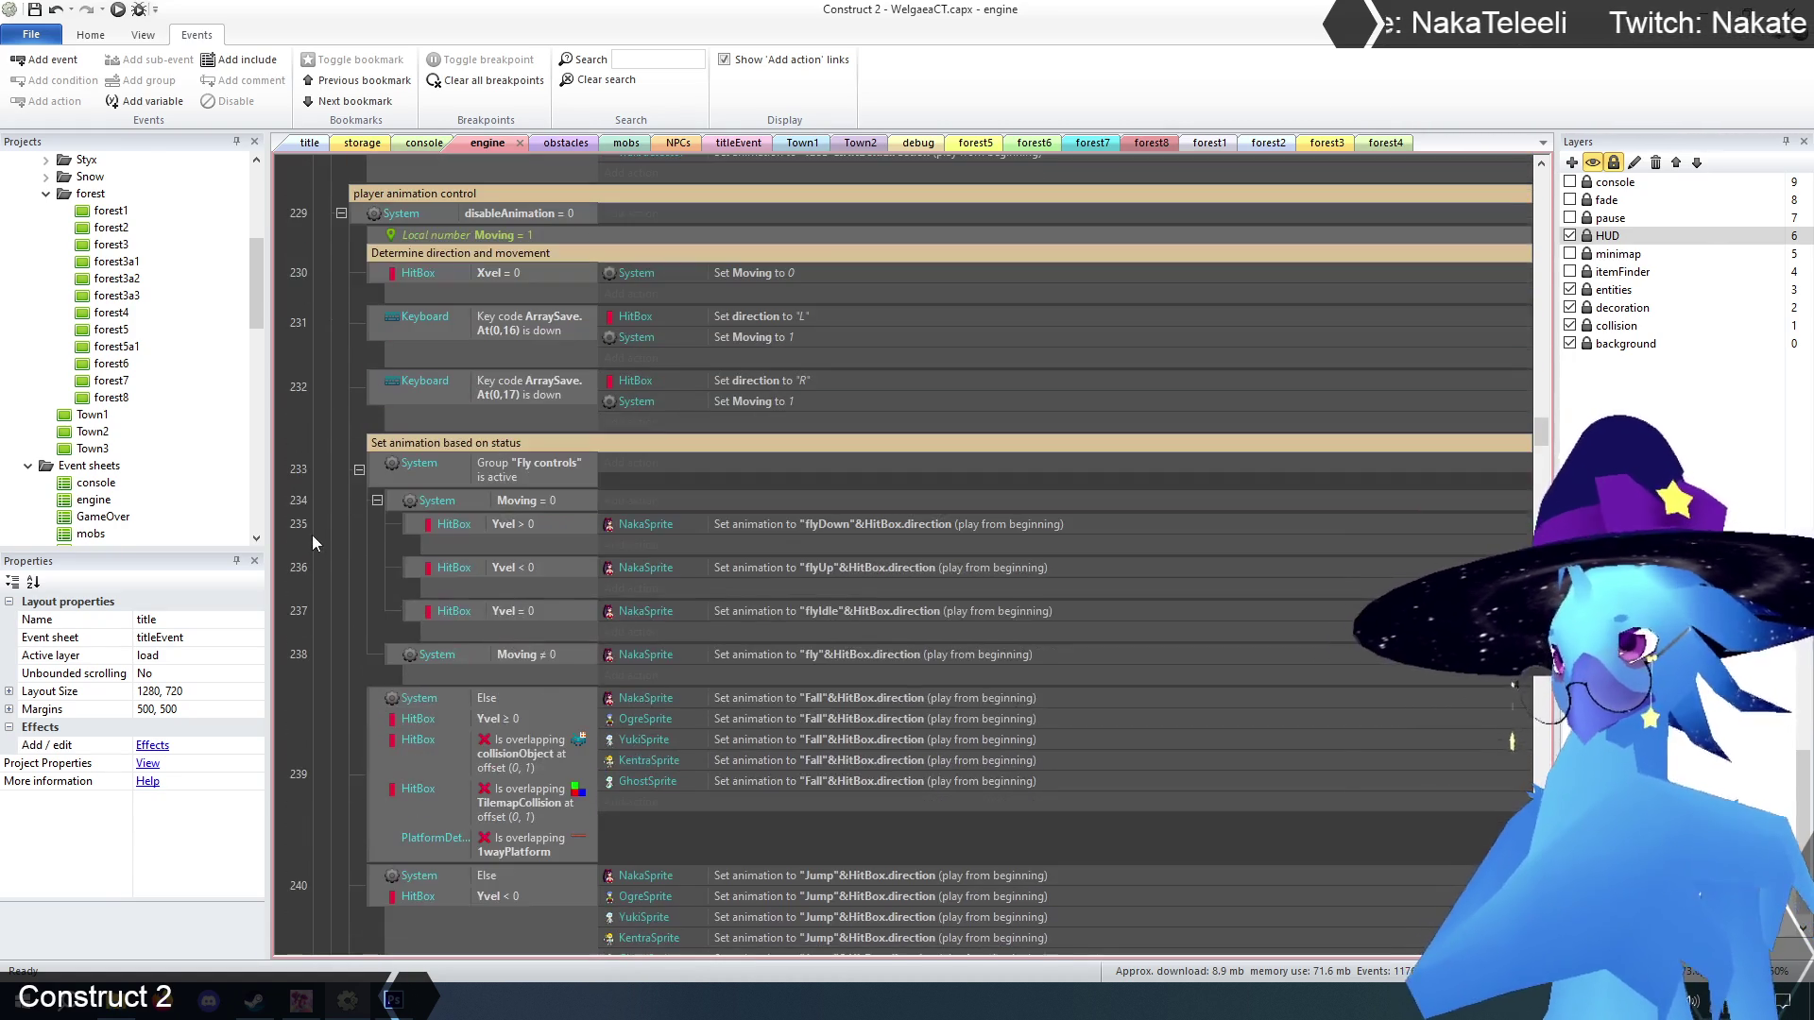
{"action": "scroll", "coordinate": [313, 536], "scroll_direction": "up", "scroll_amount": 3}
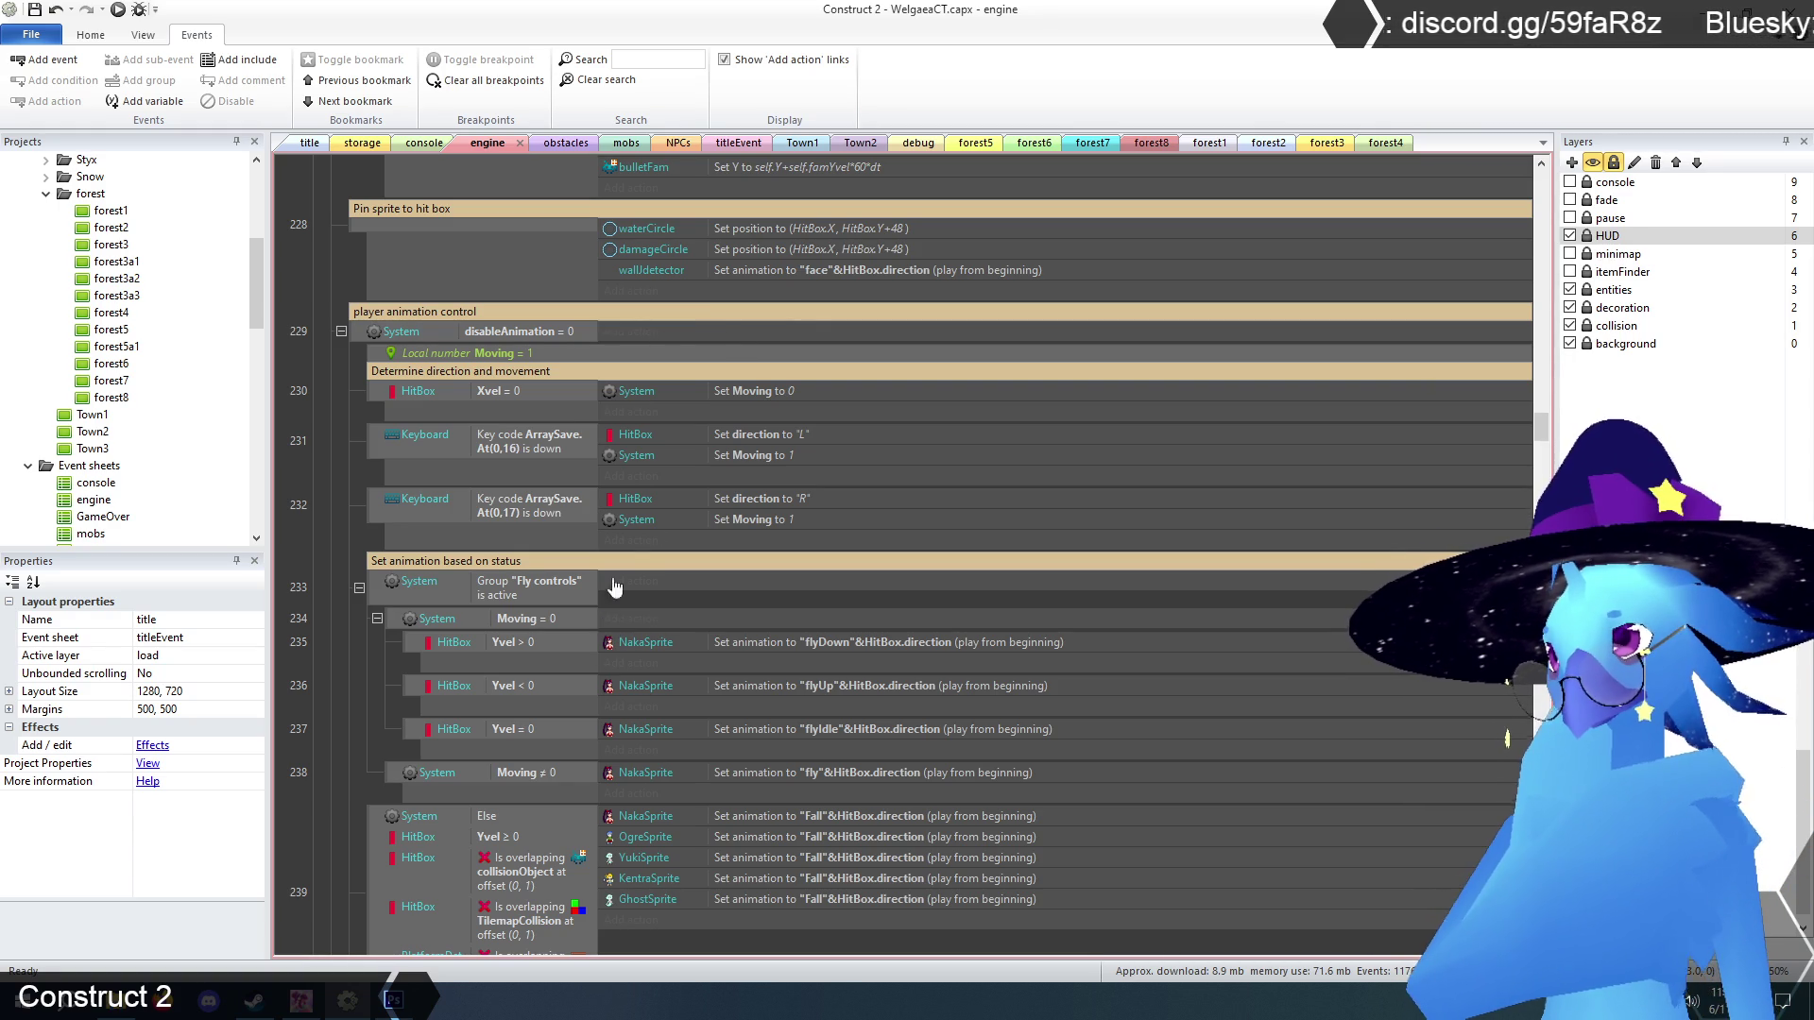
{"action": "left_click", "coordinate": [744, 433]}
{"action": "left_click", "coordinate": [743, 498]}
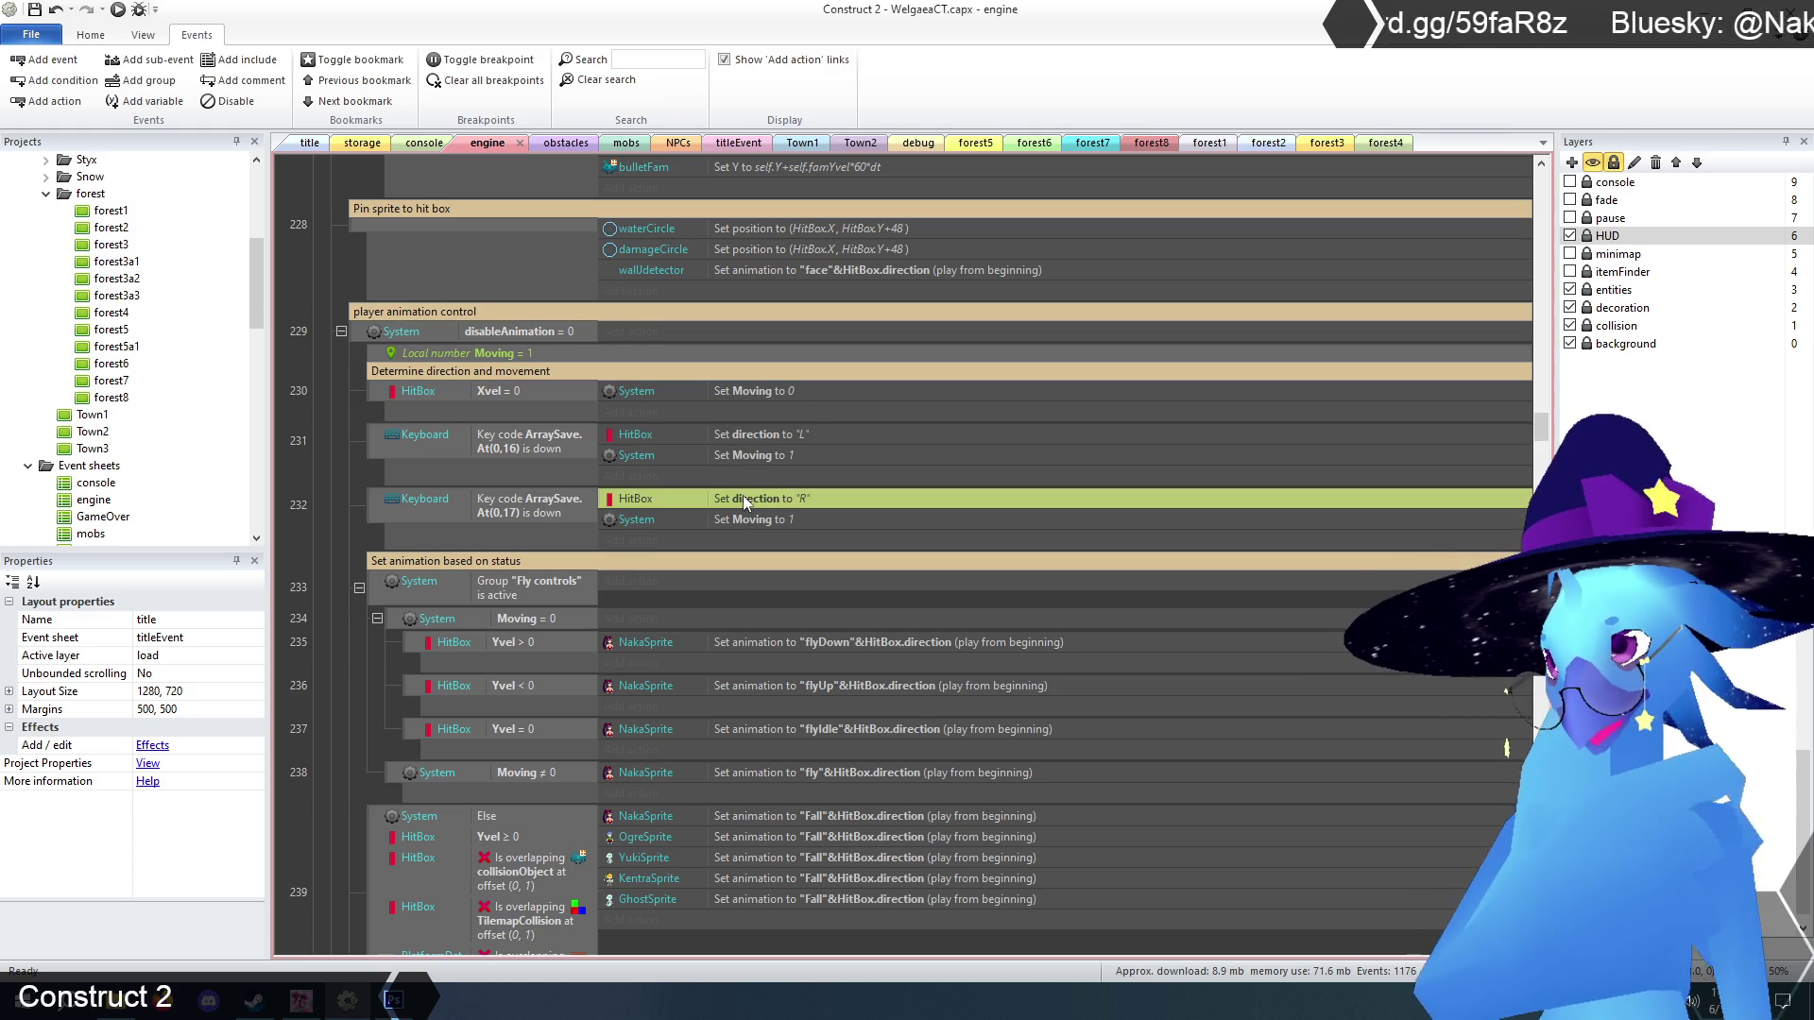
{"action": "left_click", "coordinate": [316, 468]}
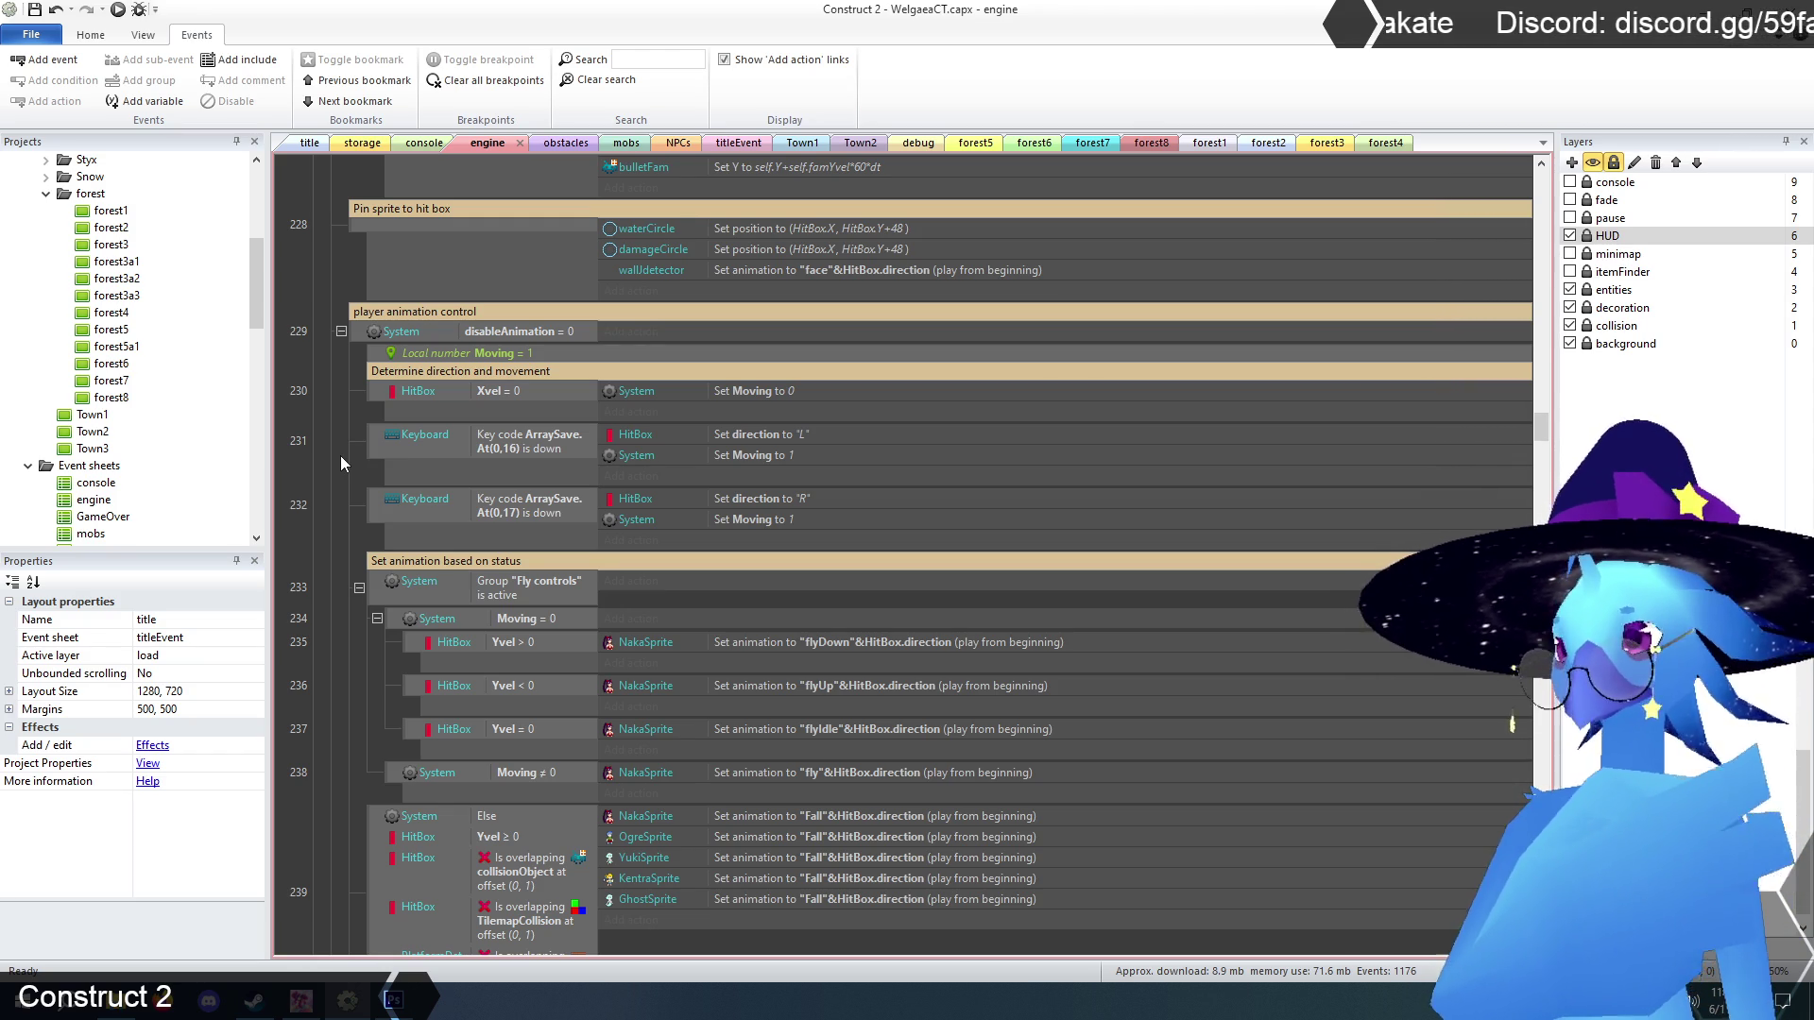
{"action": "scroll", "coordinate": [340, 455], "scroll_direction": "down", "scroll_amount": 10}
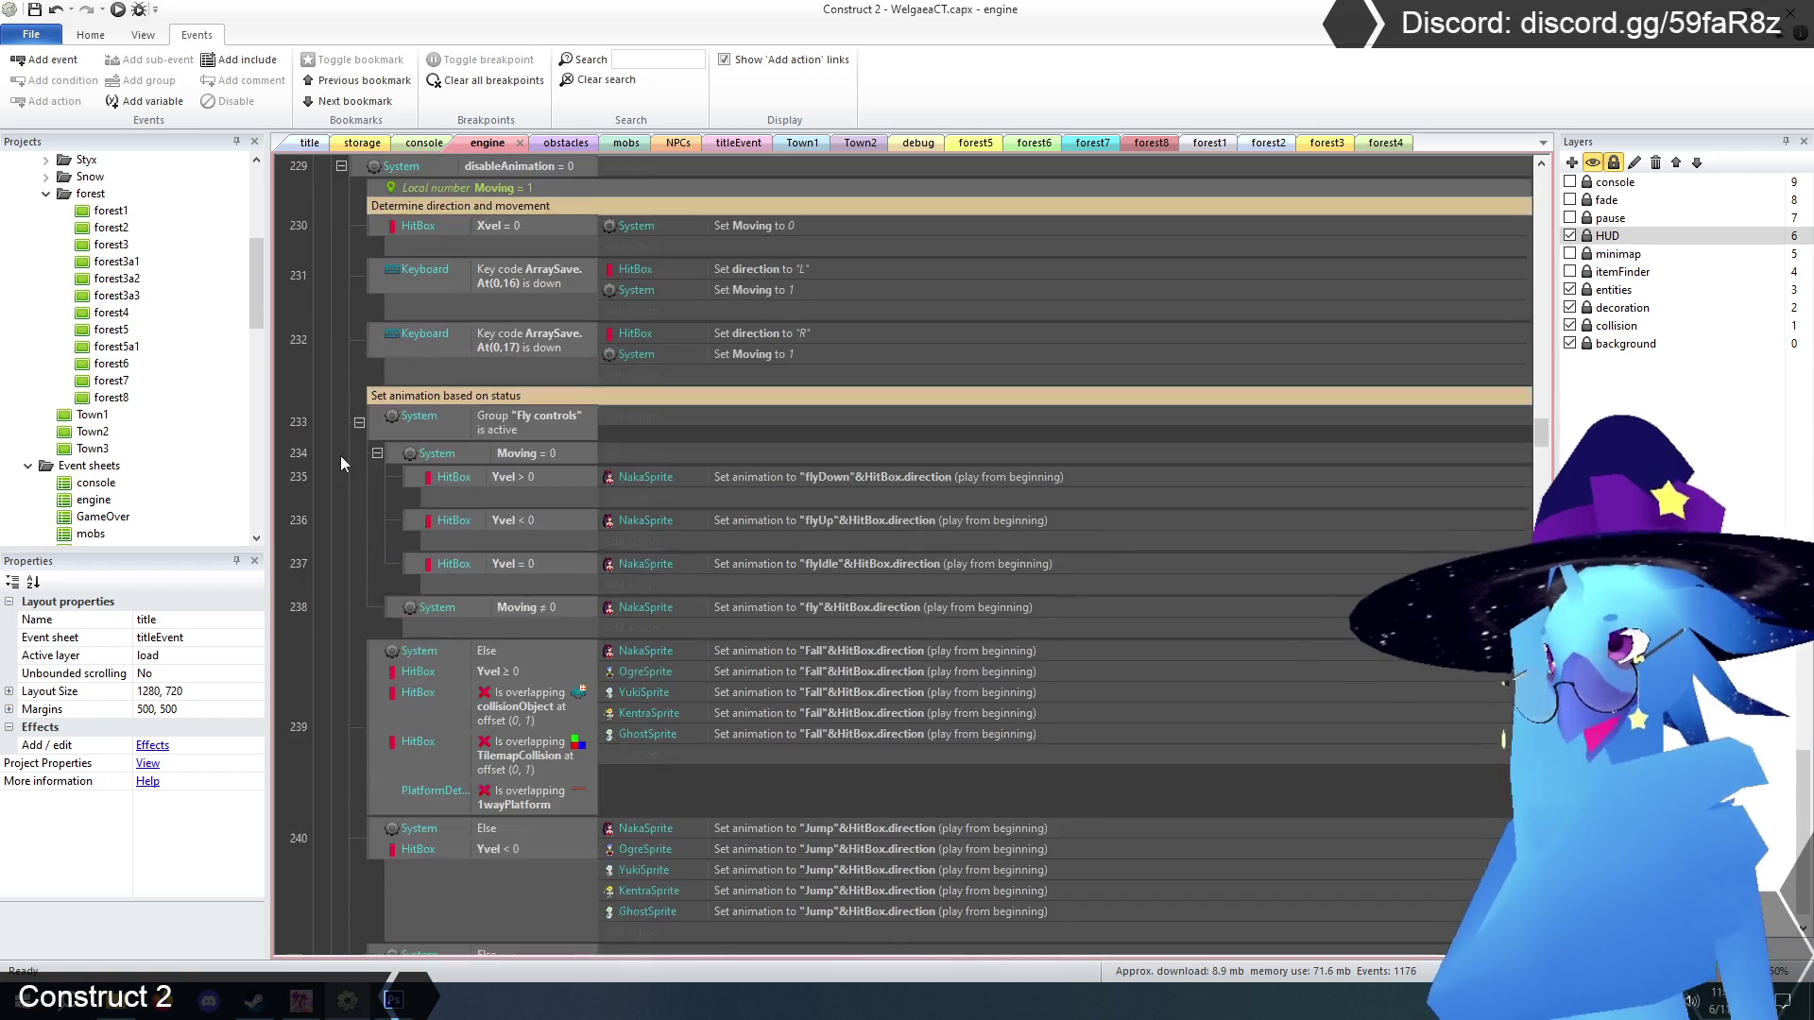
{"action": "scroll", "coordinate": [340, 455], "scroll_direction": "down", "scroll_amount": 7}
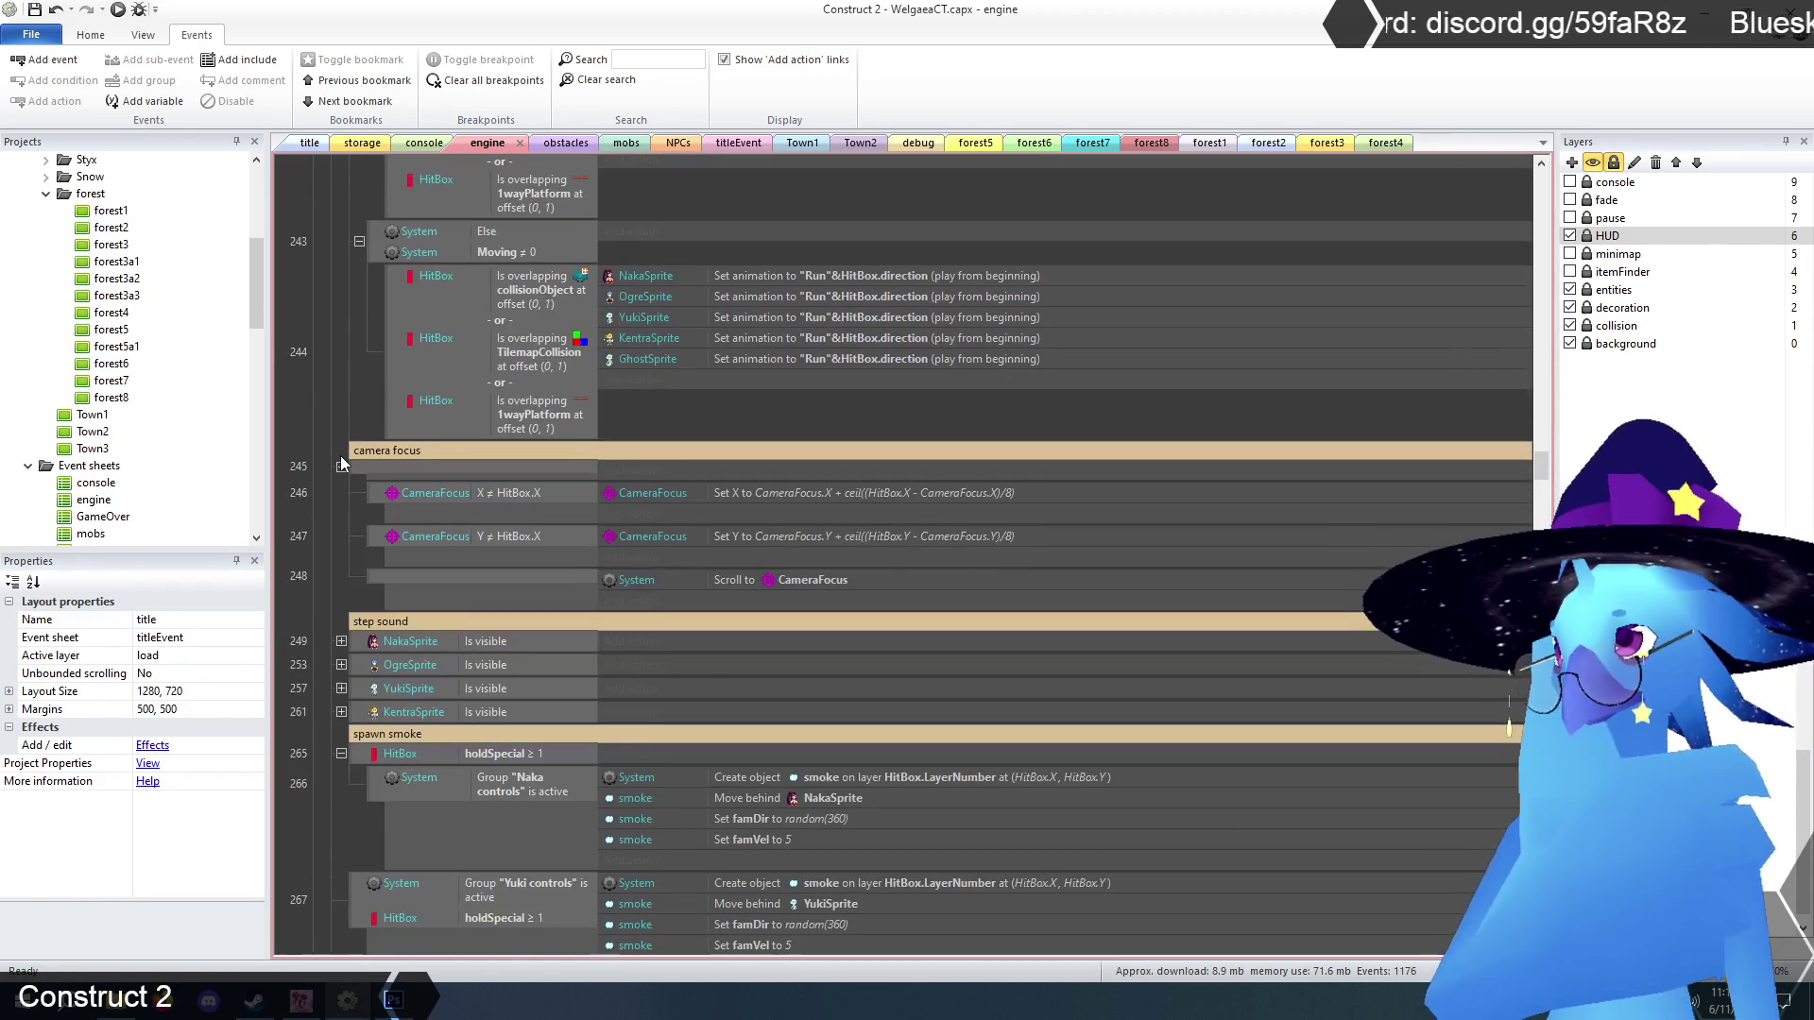
{"action": "scroll", "coordinate": [341, 457], "scroll_direction": "down", "scroll_amount": 5}
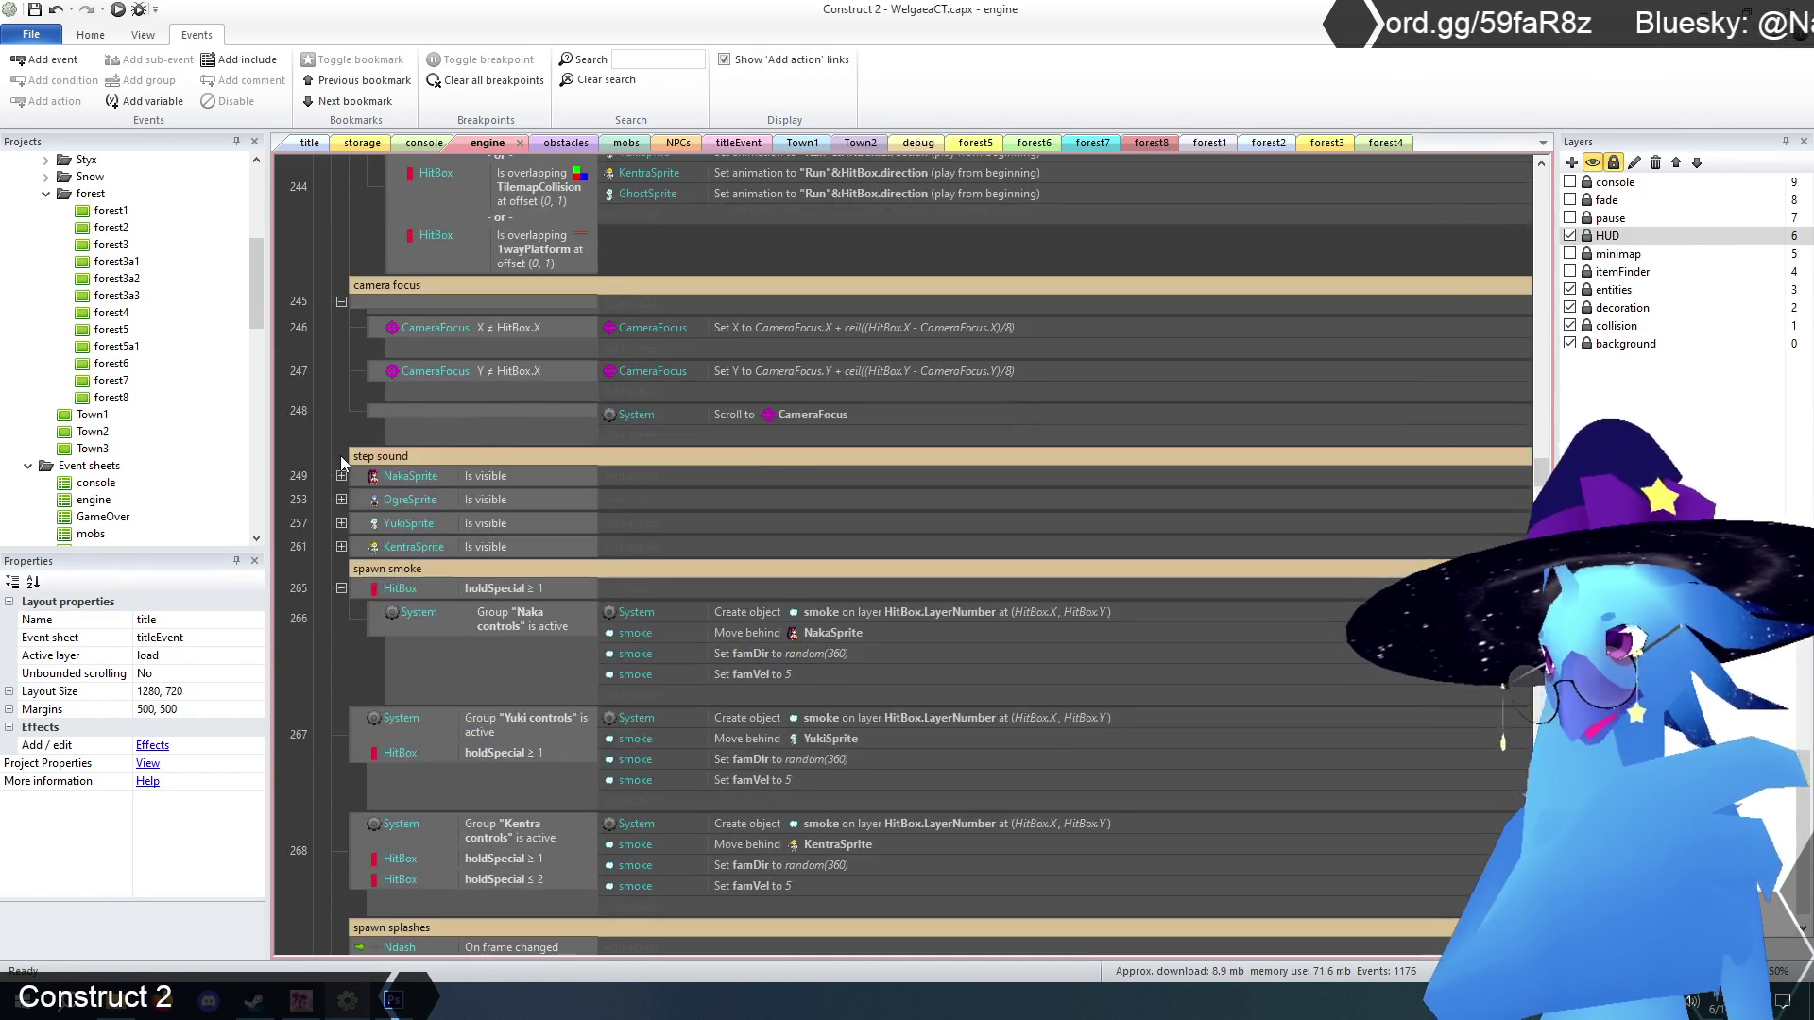
{"action": "scroll", "coordinate": [342, 455], "scroll_direction": "up", "scroll_amount": 8}
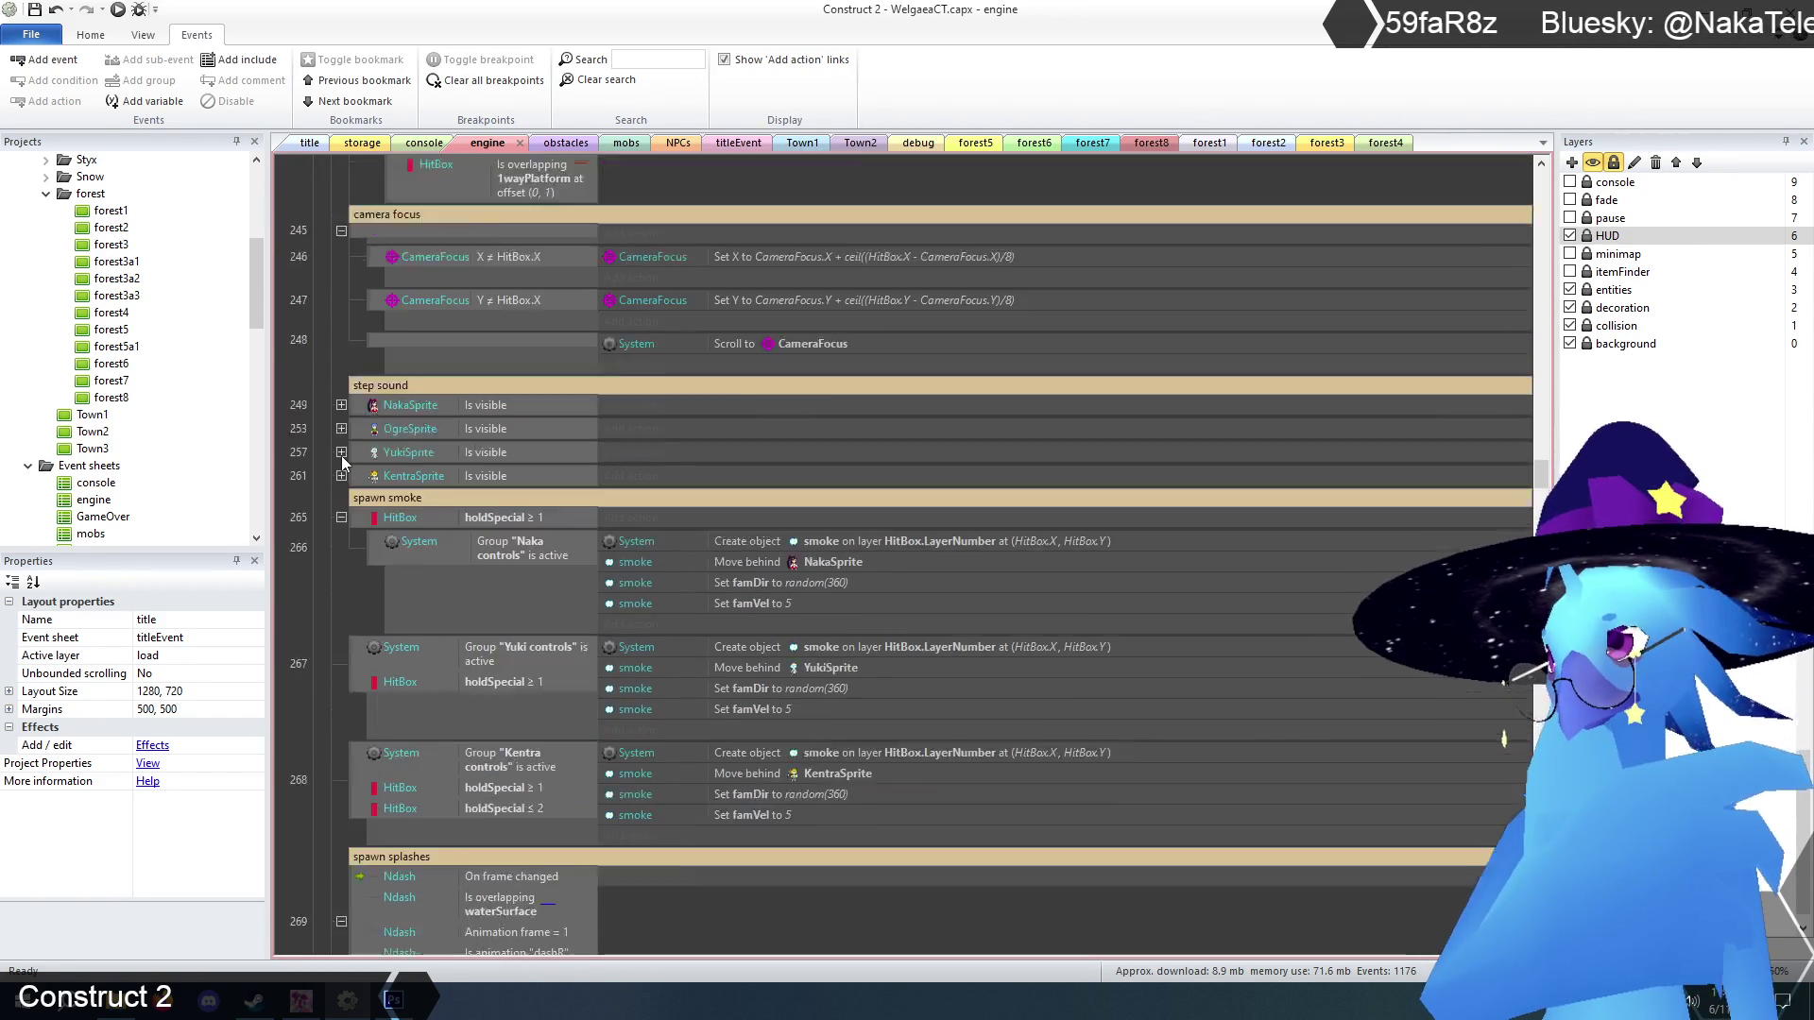
{"action": "scroll", "coordinate": [342, 455], "scroll_direction": "up", "scroll_amount": 15}
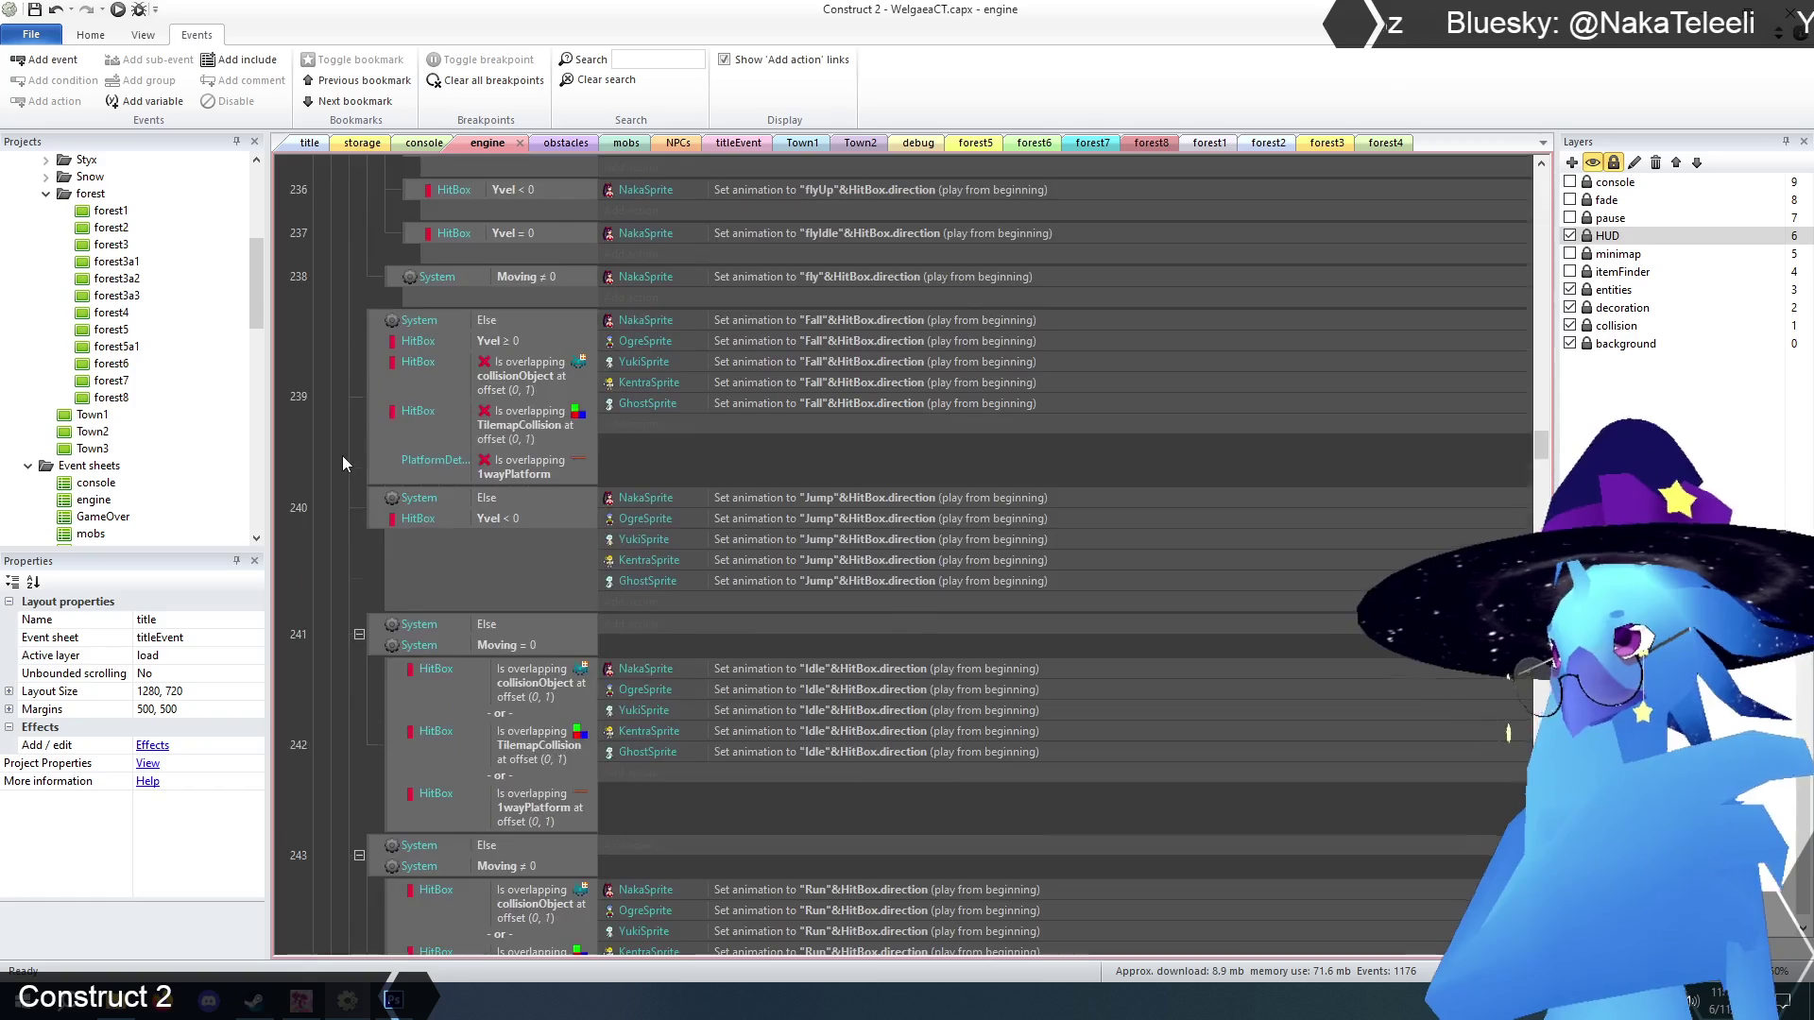
{"action": "scroll", "coordinate": [342, 455], "scroll_direction": "up", "scroll_amount": 5}
{"action": "scroll", "coordinate": [342, 455], "scroll_direction": "down", "scroll_amount": 4}
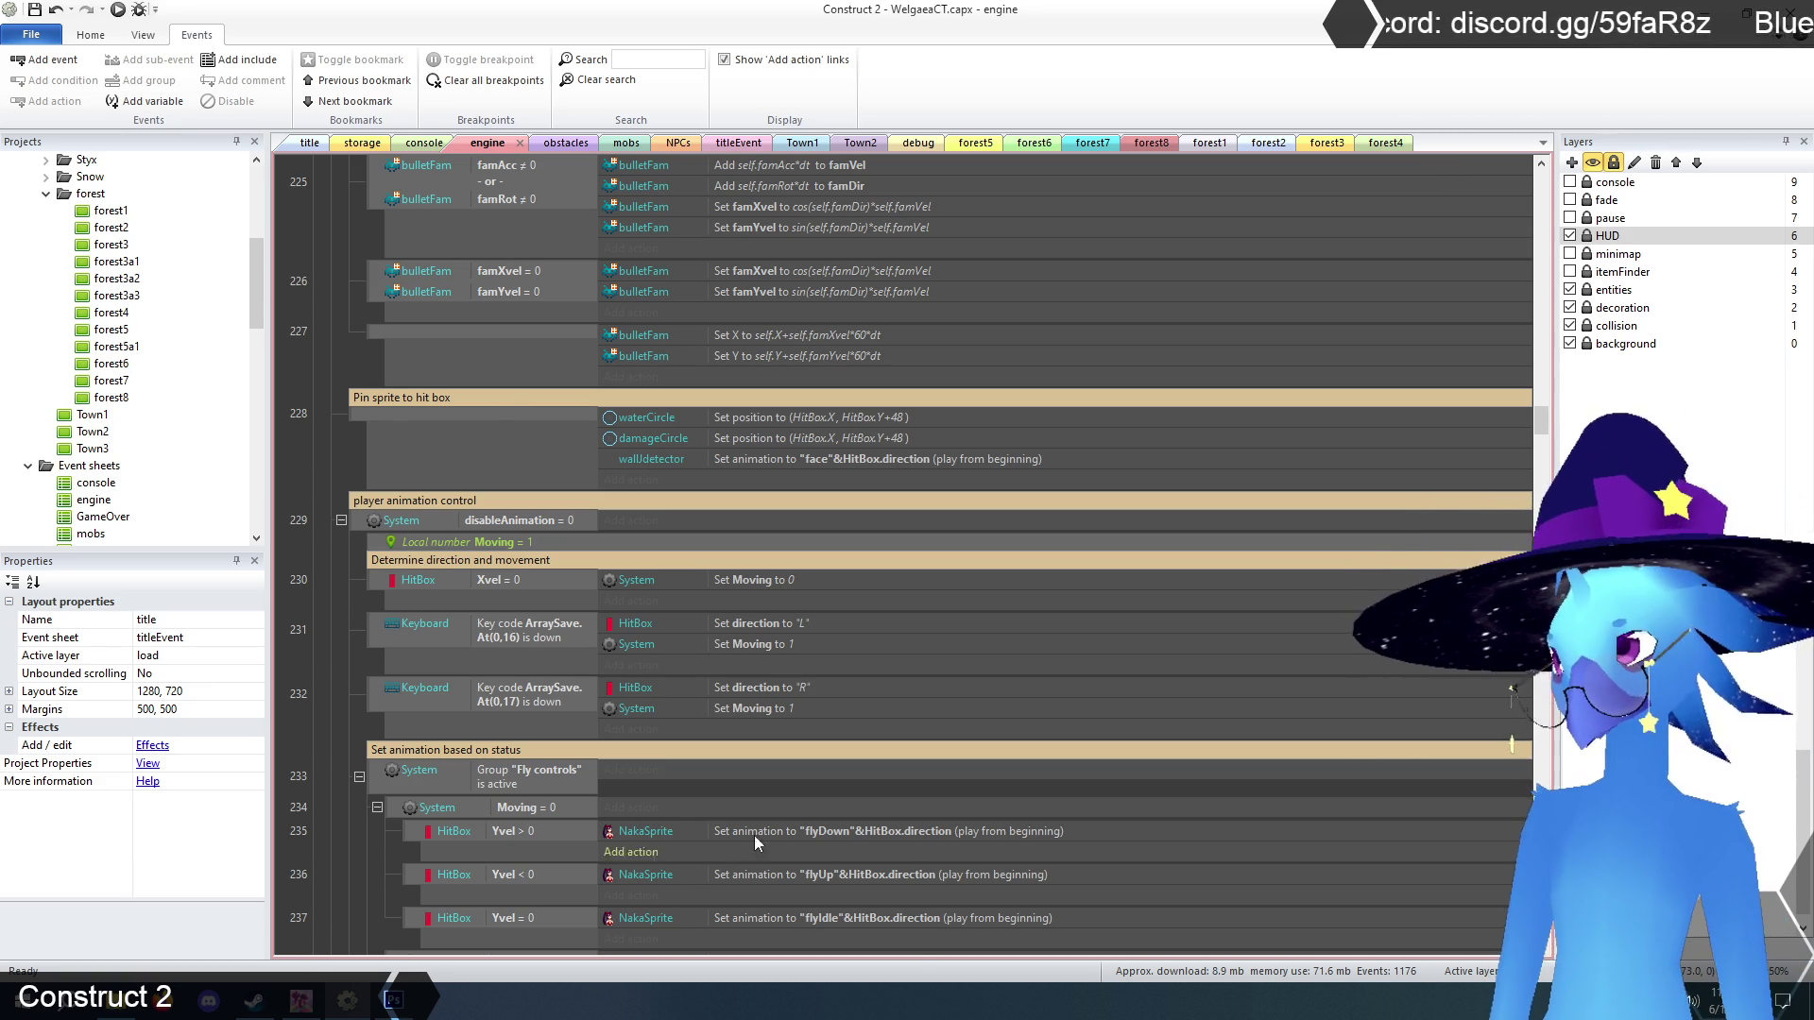
{"action": "scroll", "coordinate": [854, 830], "scroll_direction": "down", "scroll_amount": 2}
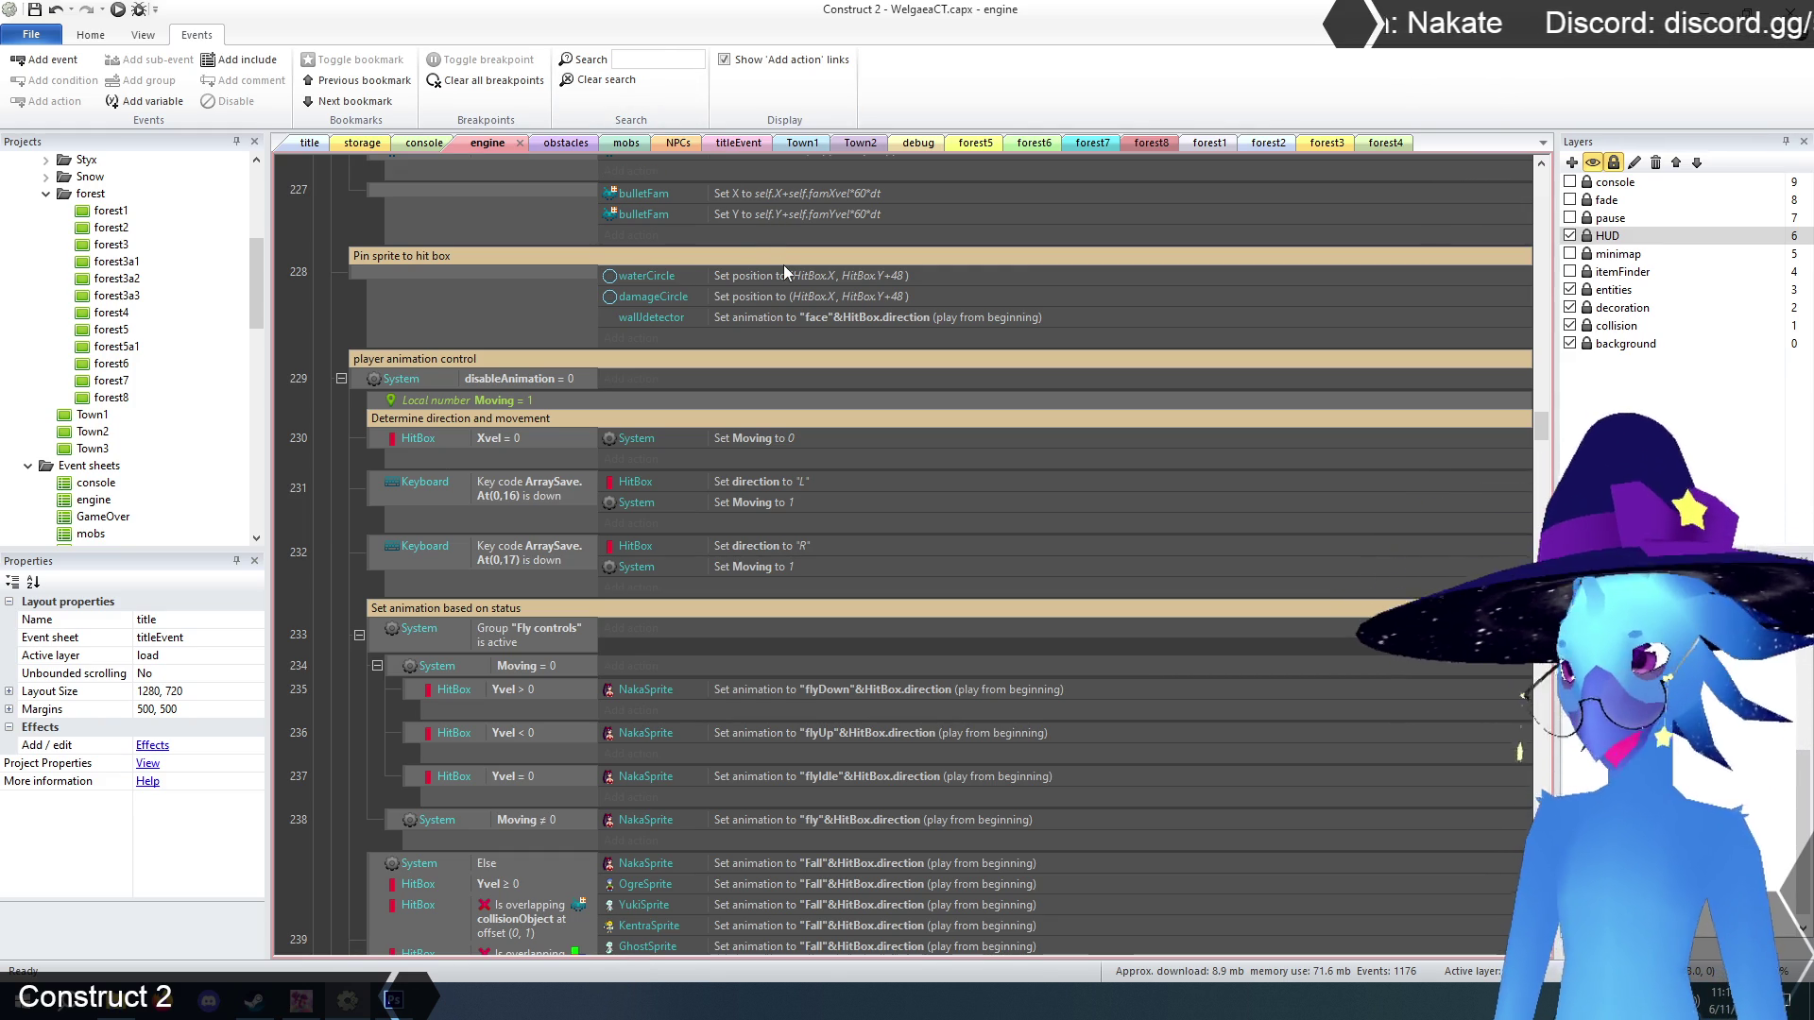
{"action": "type", "text": "directi"}
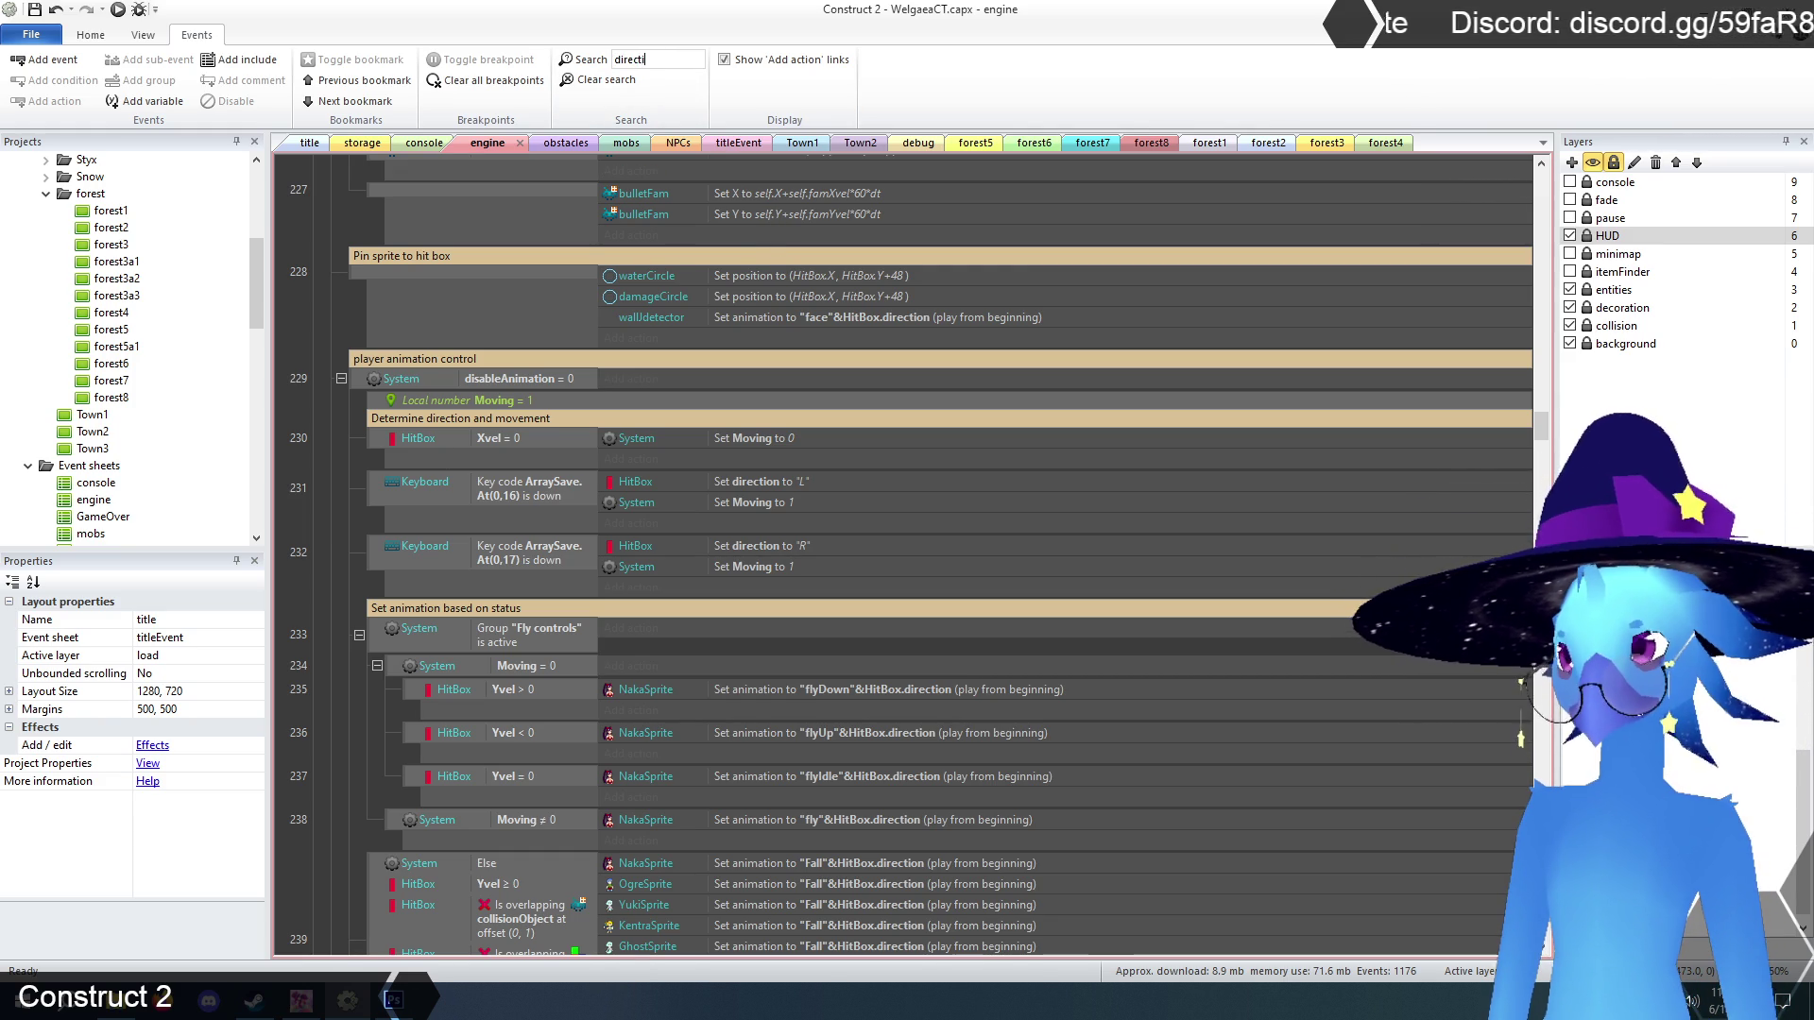
{"action": "type", "text": "on"}
{"action": "key", "text": "Return"}
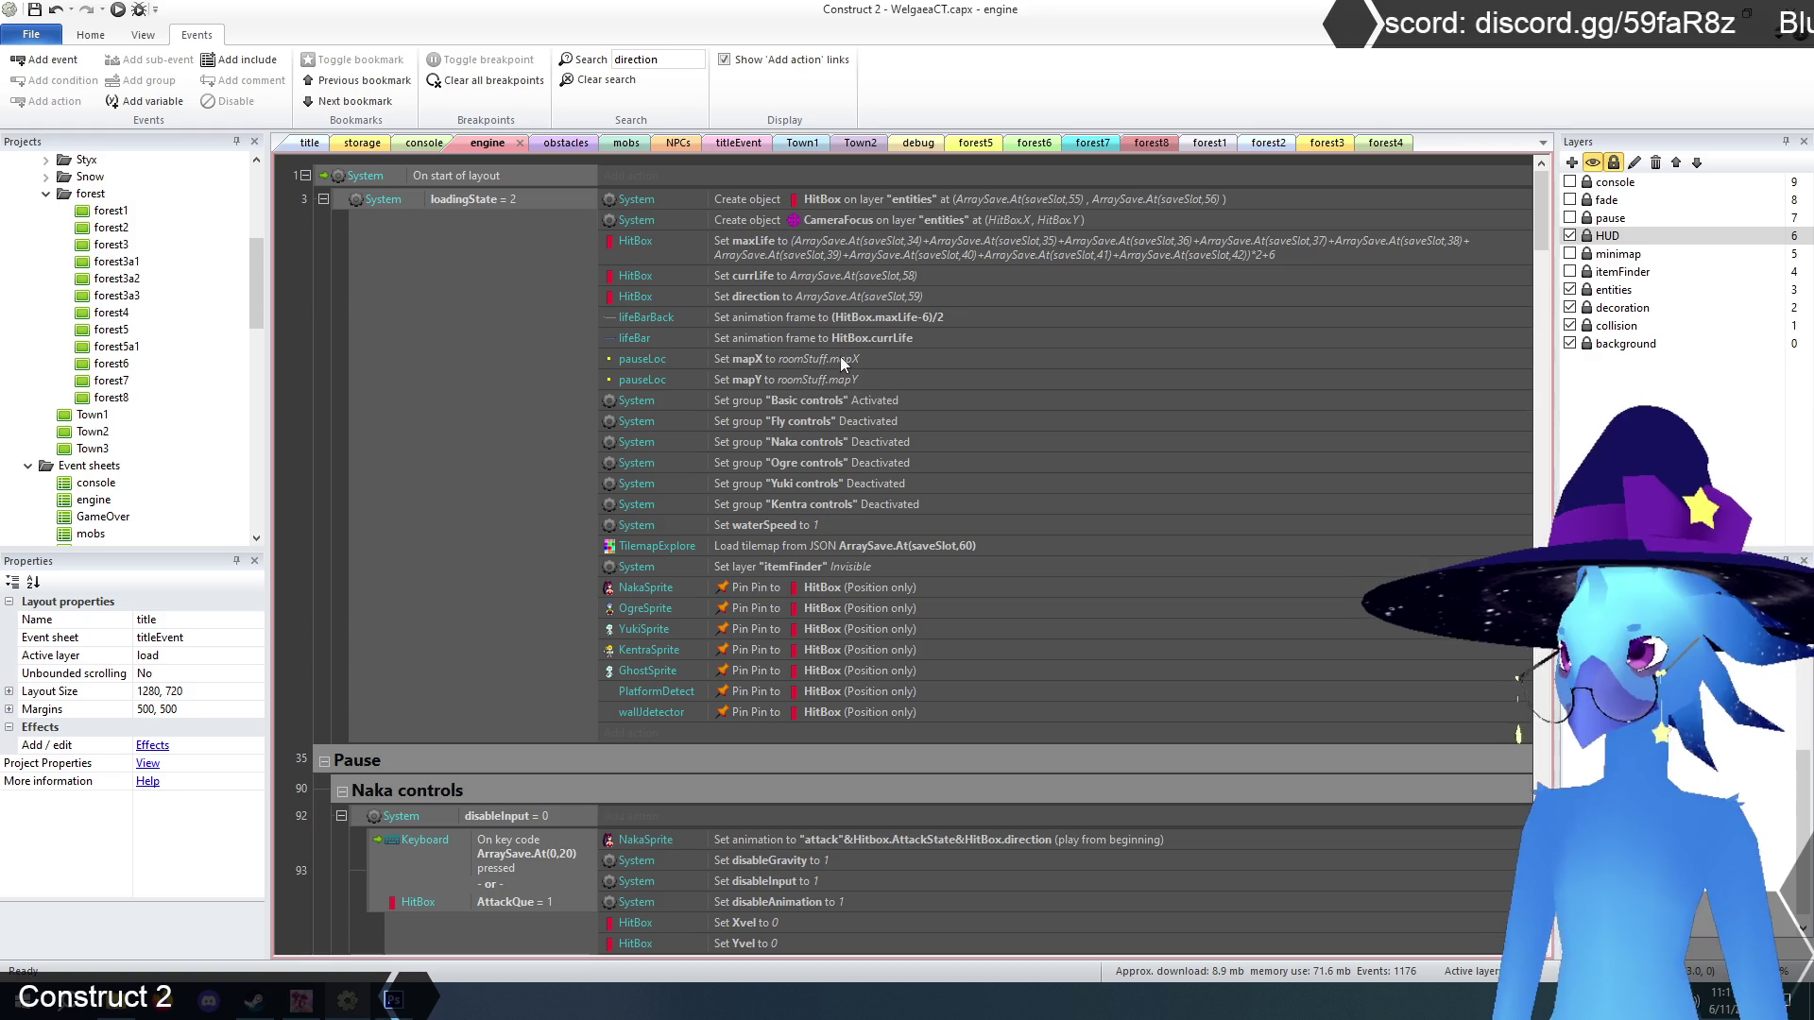
{"action": "scroll", "coordinate": [791, 396], "scroll_direction": "down", "scroll_amount": 5}
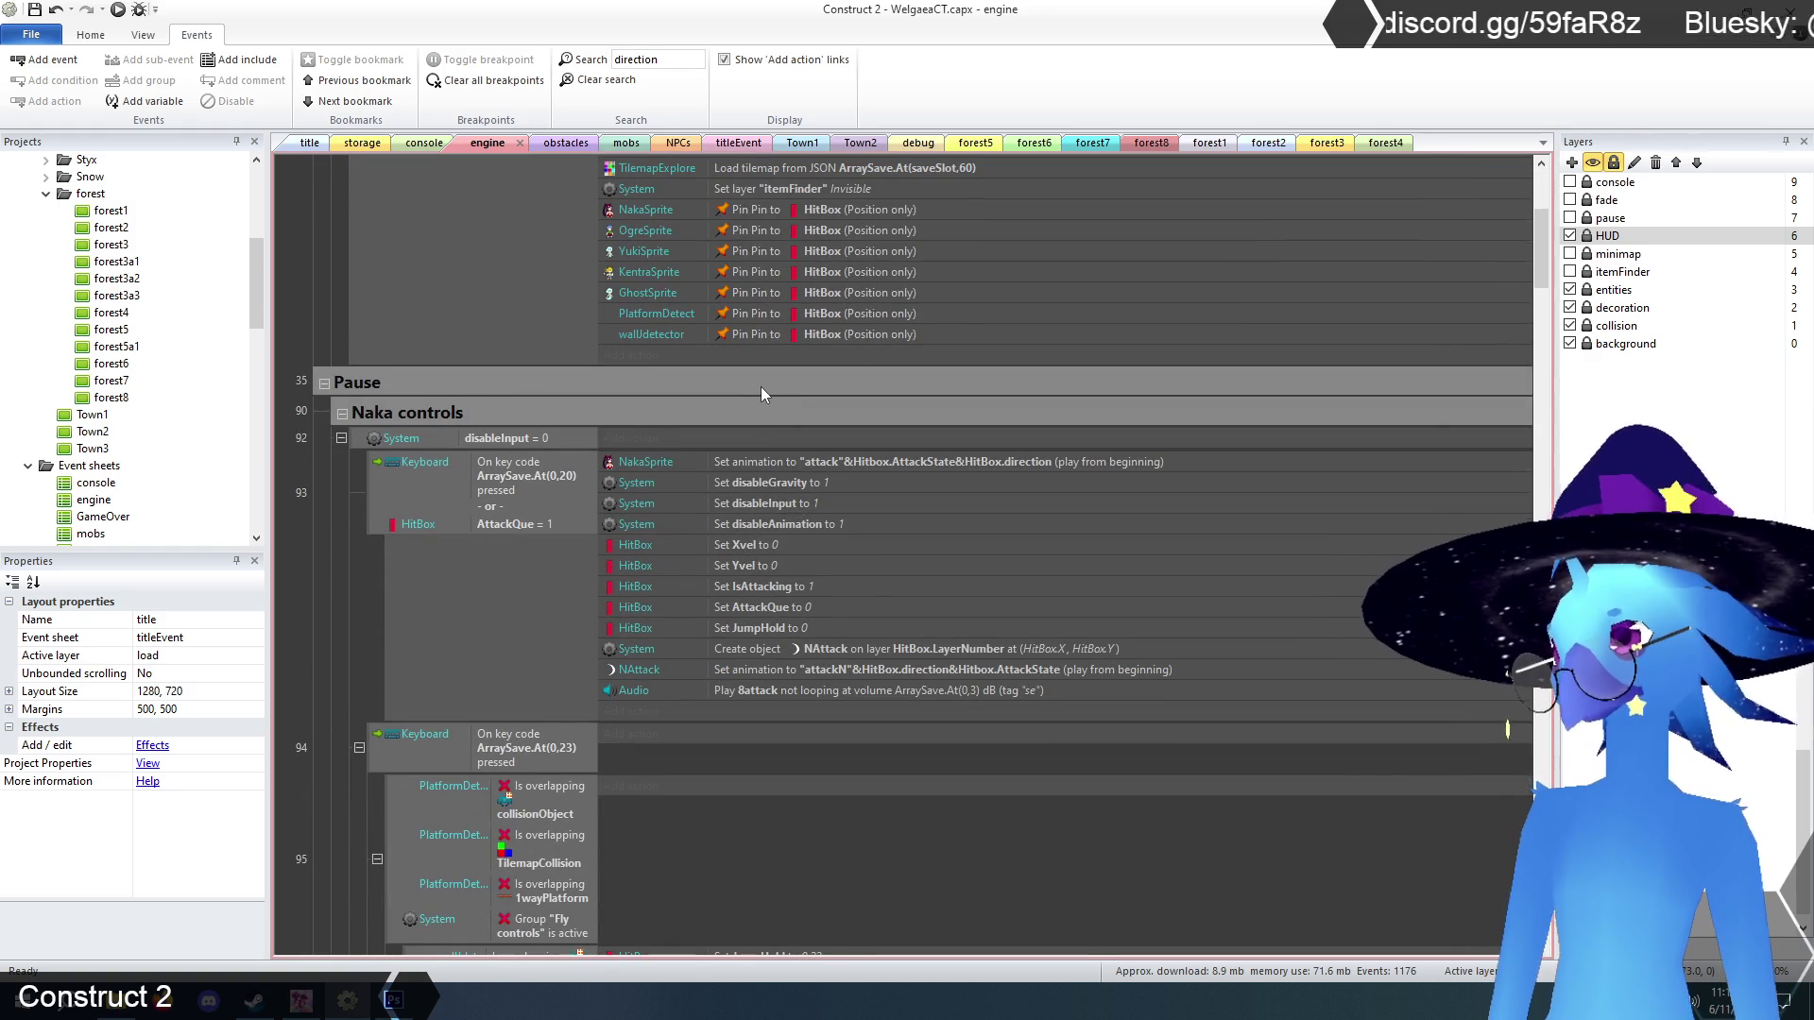
{"action": "scroll", "coordinate": [353, 452], "scroll_direction": "down", "scroll_amount": 4}
{"action": "scroll", "coordinate": [350, 452], "scroll_direction": "down", "scroll_amount": 2}
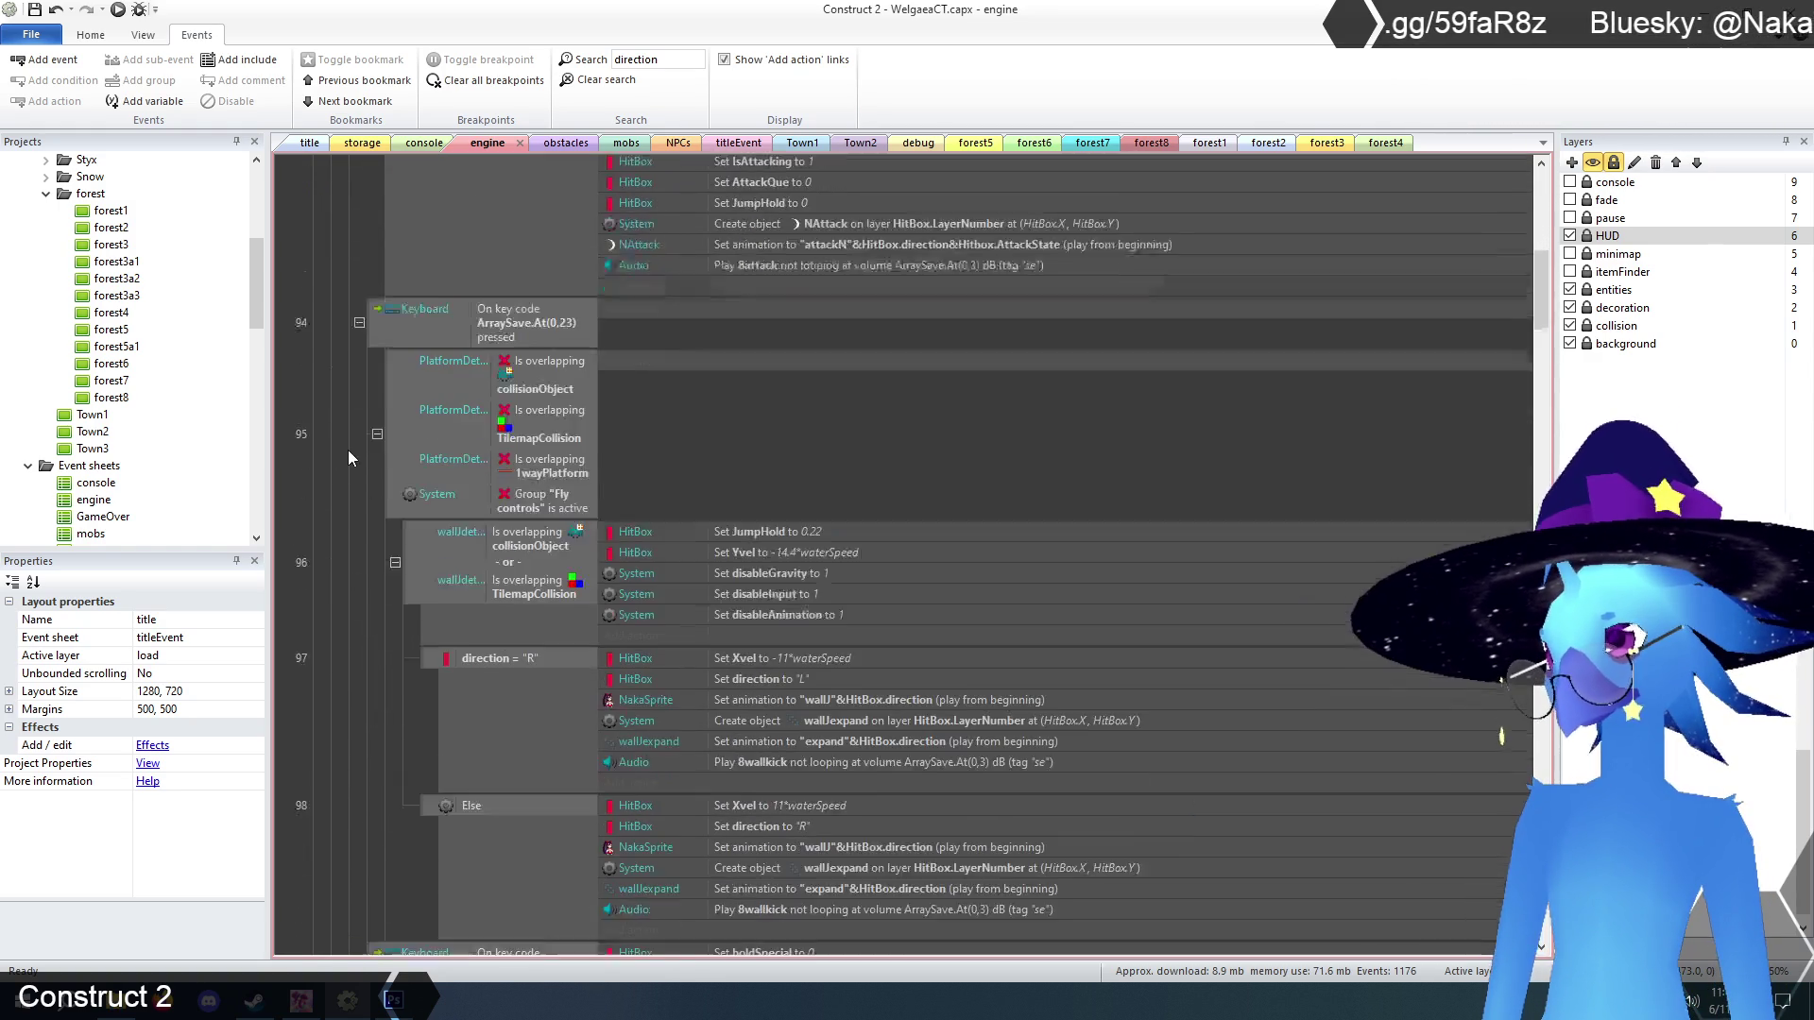
{"action": "scroll", "coordinate": [347, 450], "scroll_direction": "down", "scroll_amount": 2}
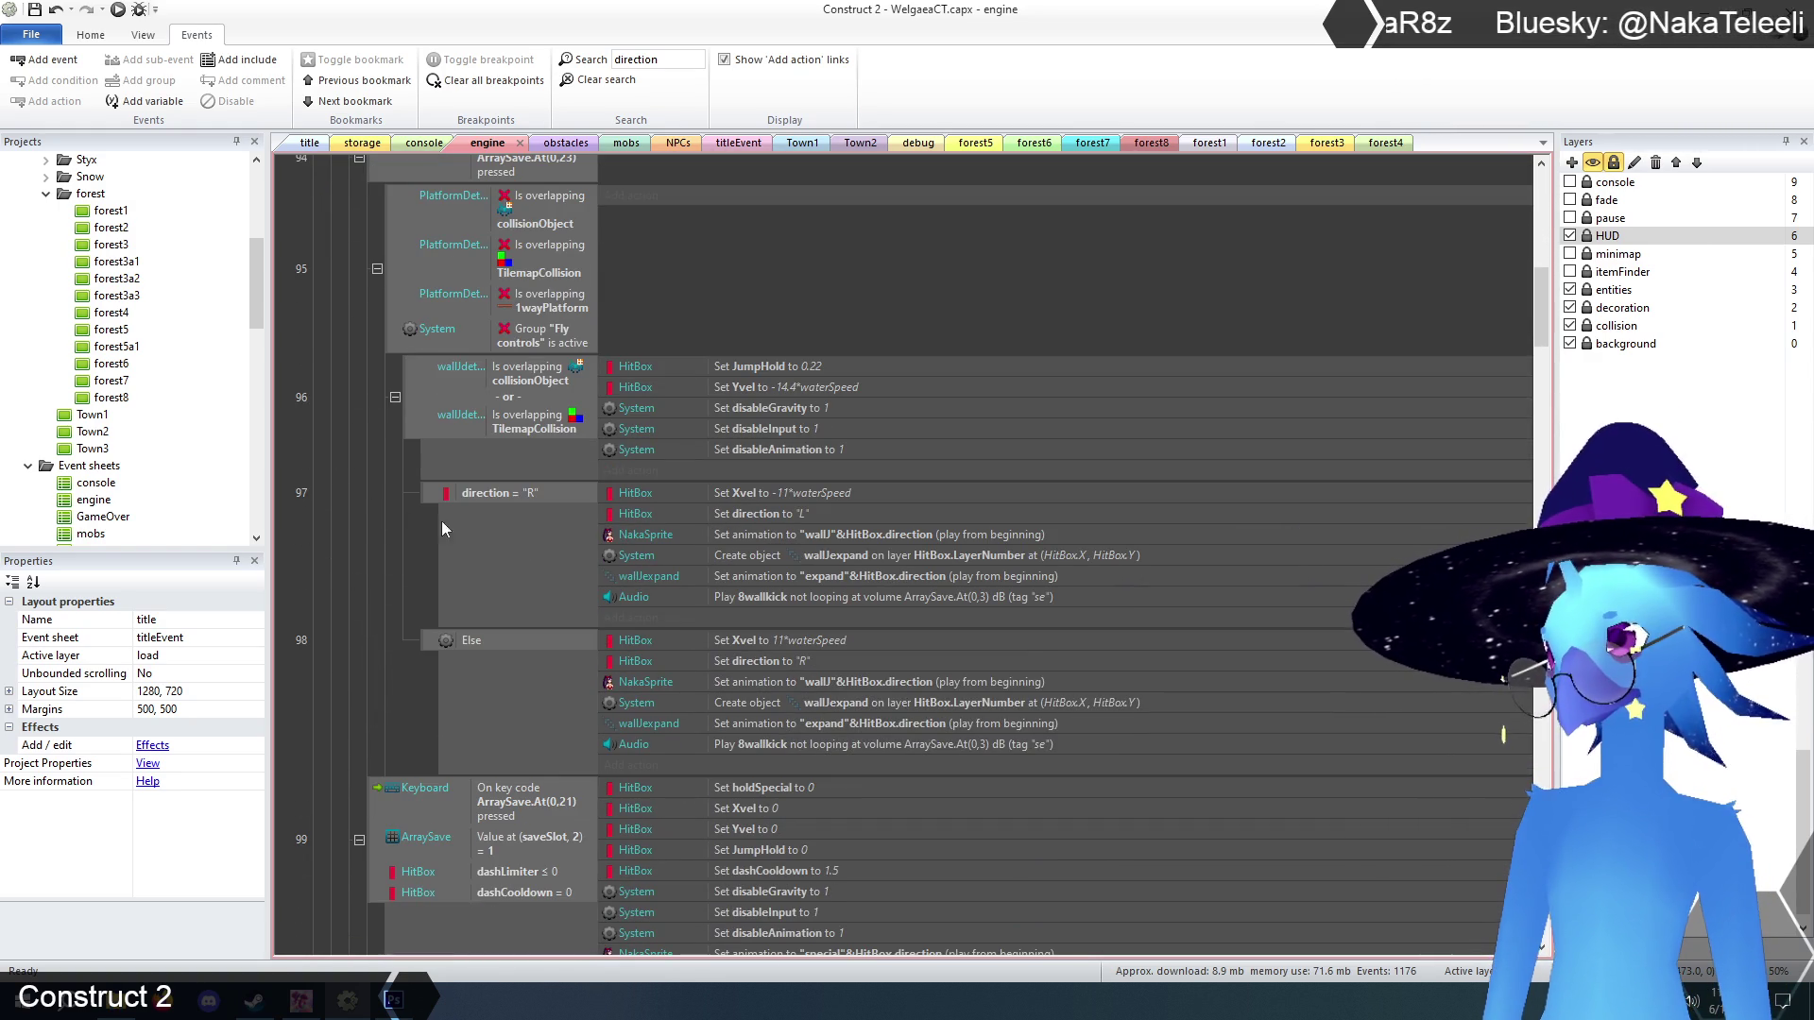
{"action": "left_click", "coordinate": [513, 492]}
{"action": "scroll", "coordinate": [408, 520], "scroll_direction": "up", "scroll_amount": 2}
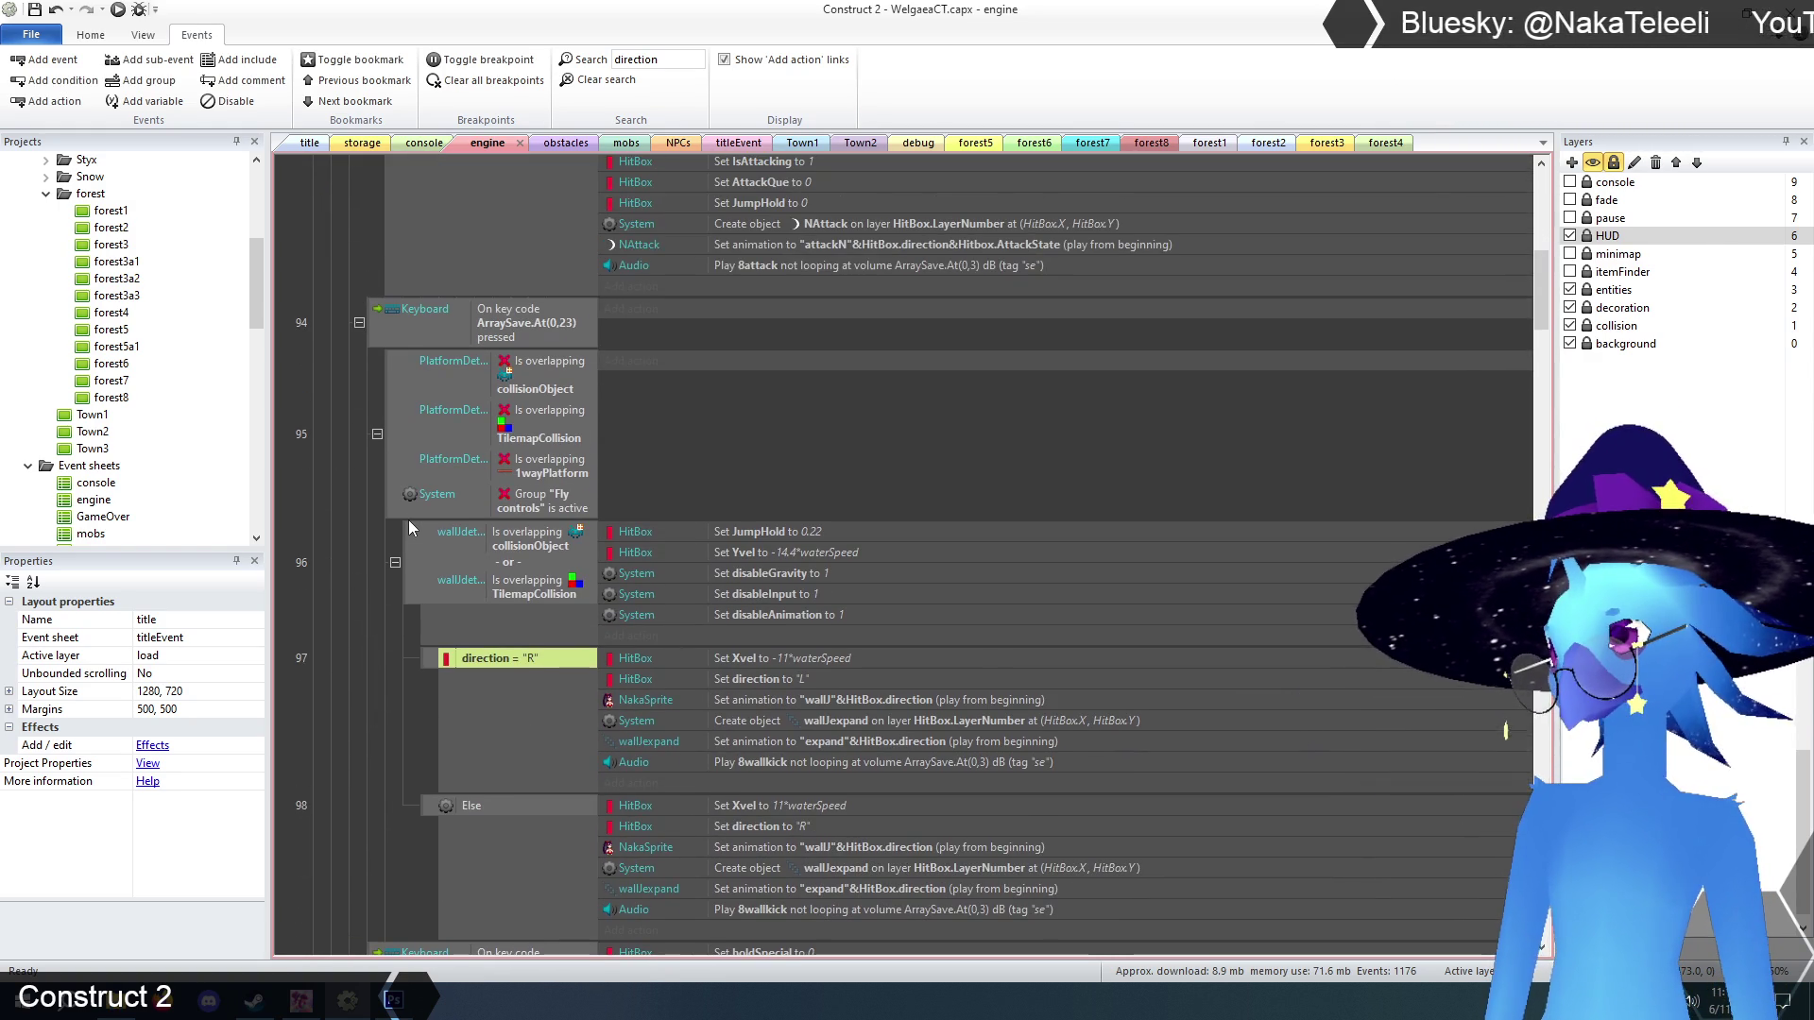
{"action": "scroll", "coordinate": [408, 520], "scroll_direction": "down", "scroll_amount": 3}
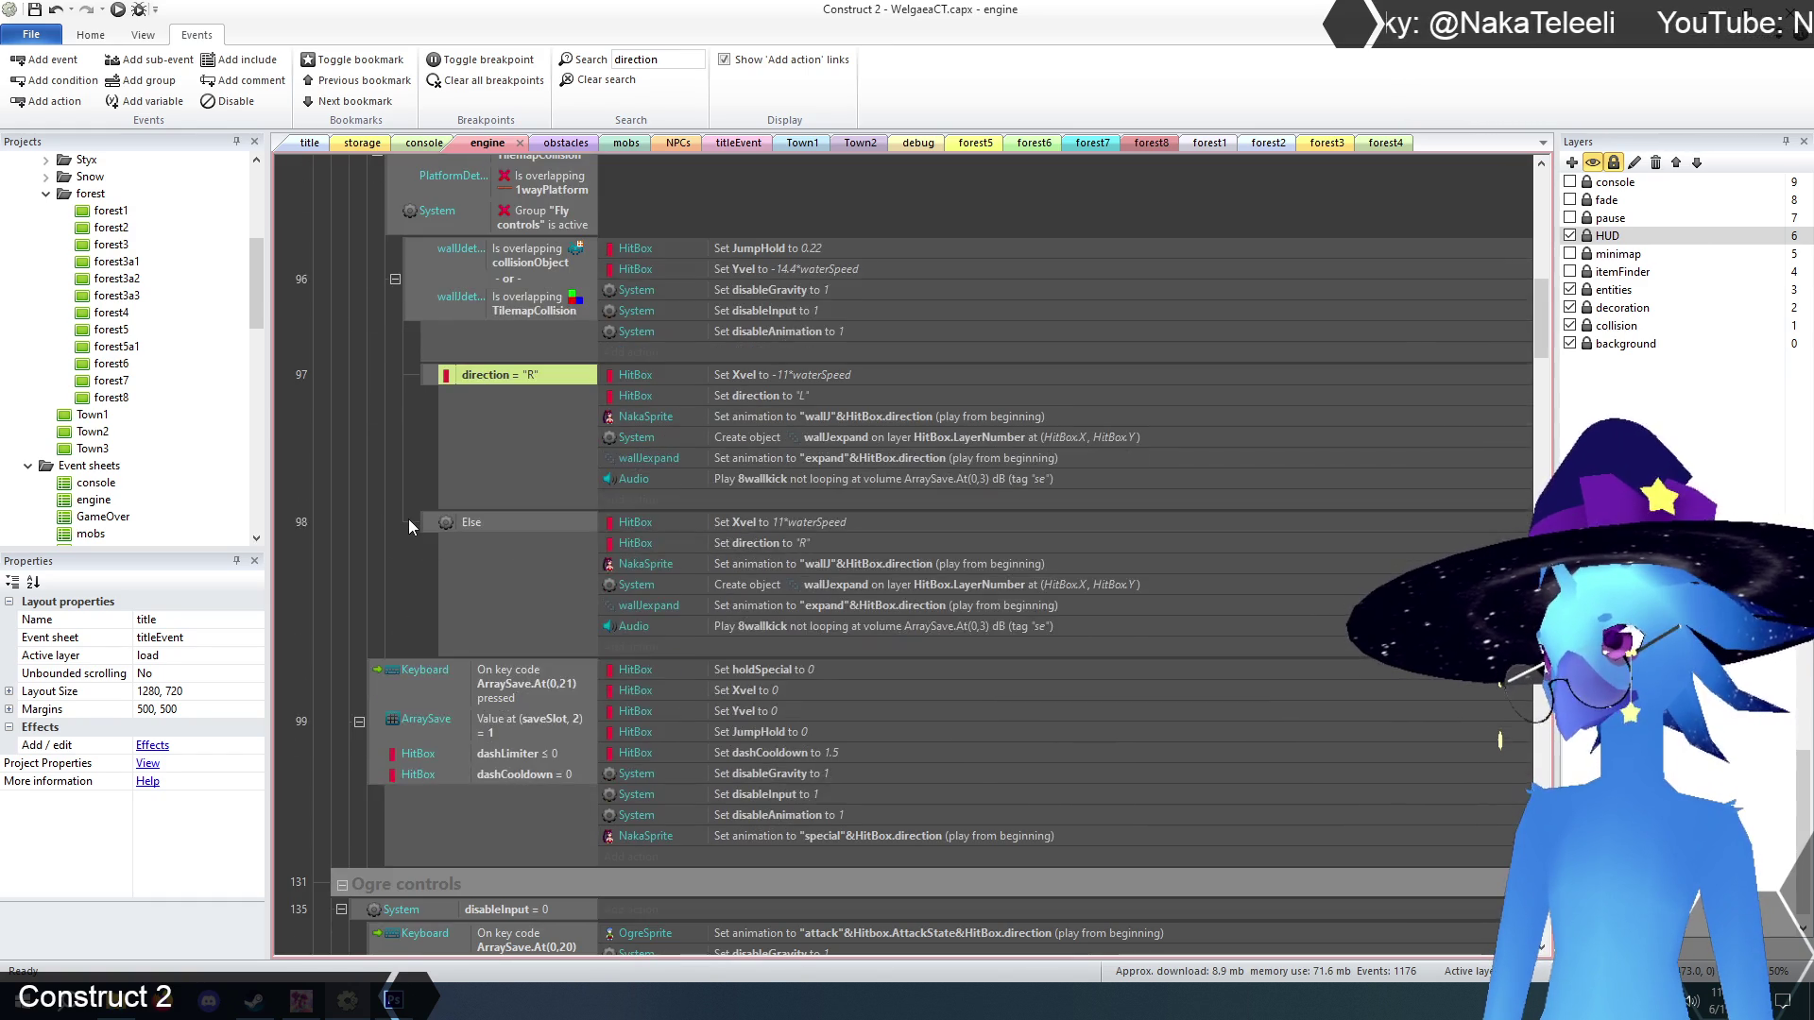
{"action": "scroll", "coordinate": [409, 520], "scroll_direction": "down", "scroll_amount": 1}
{"action": "scroll", "coordinate": [406, 519], "scroll_direction": "down", "scroll_amount": 2}
{"action": "scroll", "coordinate": [312, 484], "scroll_direction": "down", "scroll_amount": 2}
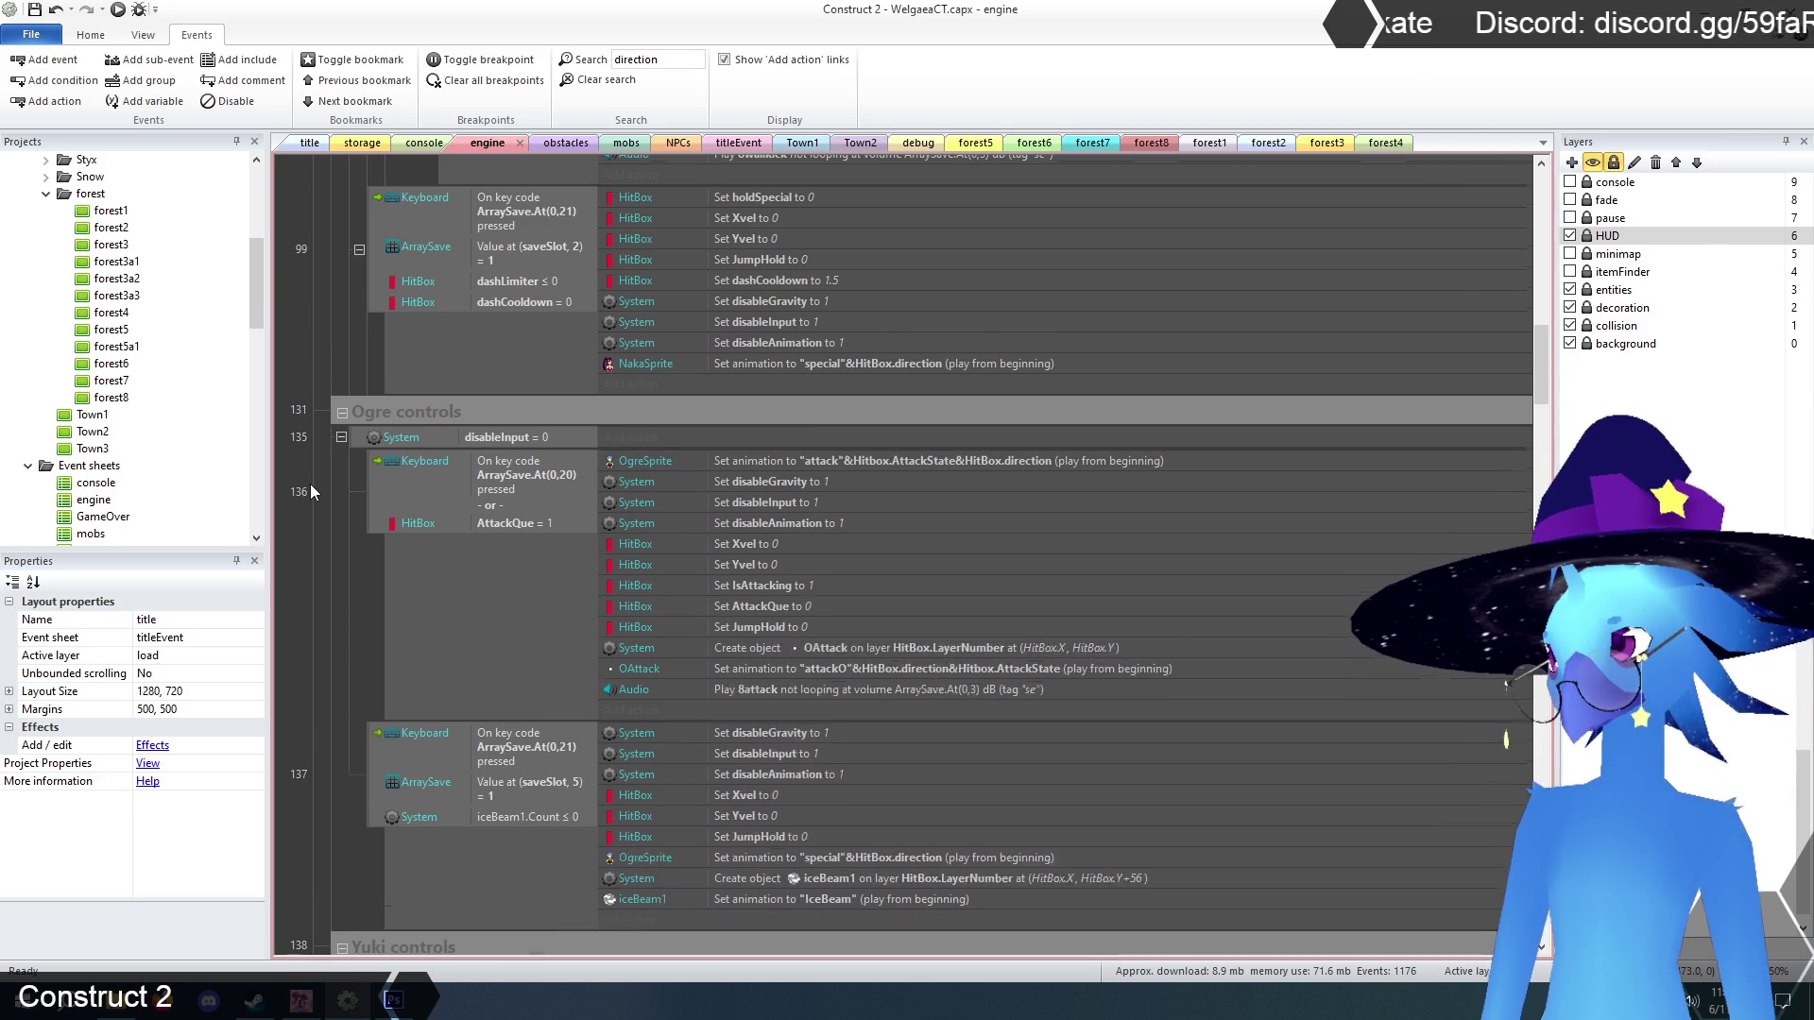
{"action": "scroll", "coordinate": [311, 485], "scroll_direction": "down", "scroll_amount": 3}
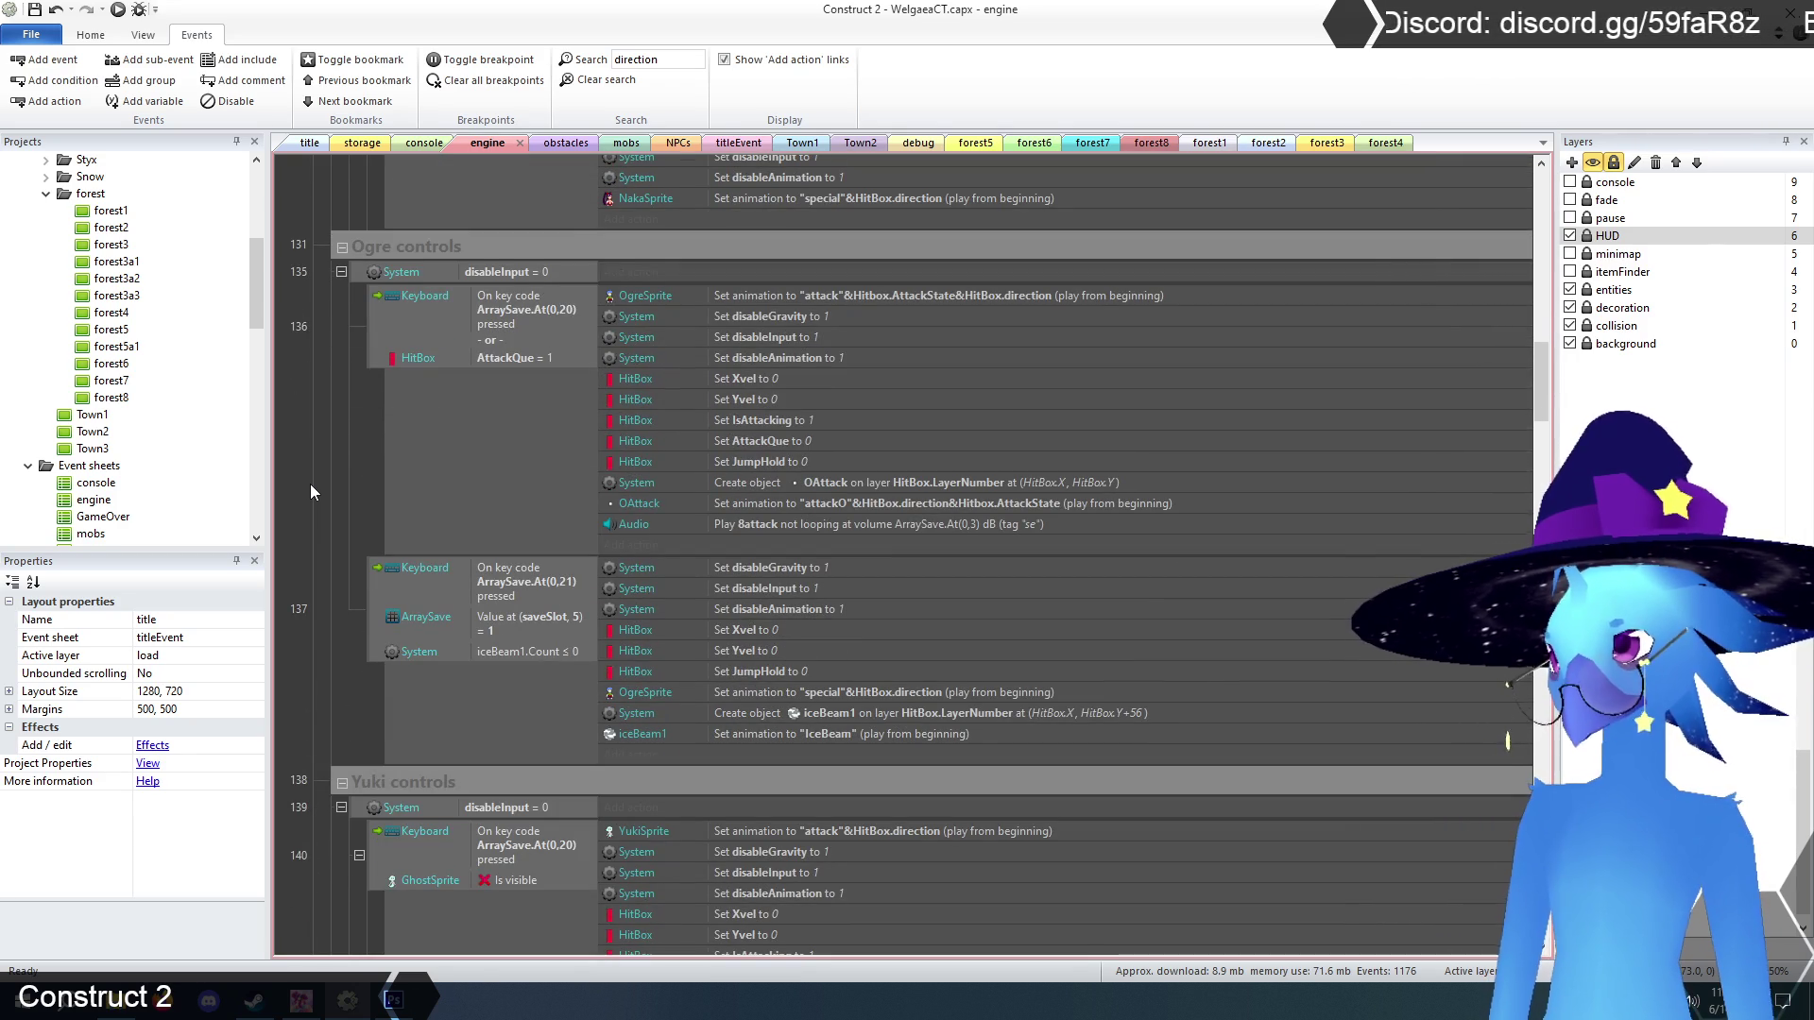
{"action": "scroll", "coordinate": [332, 491], "scroll_direction": "down", "scroll_amount": 6}
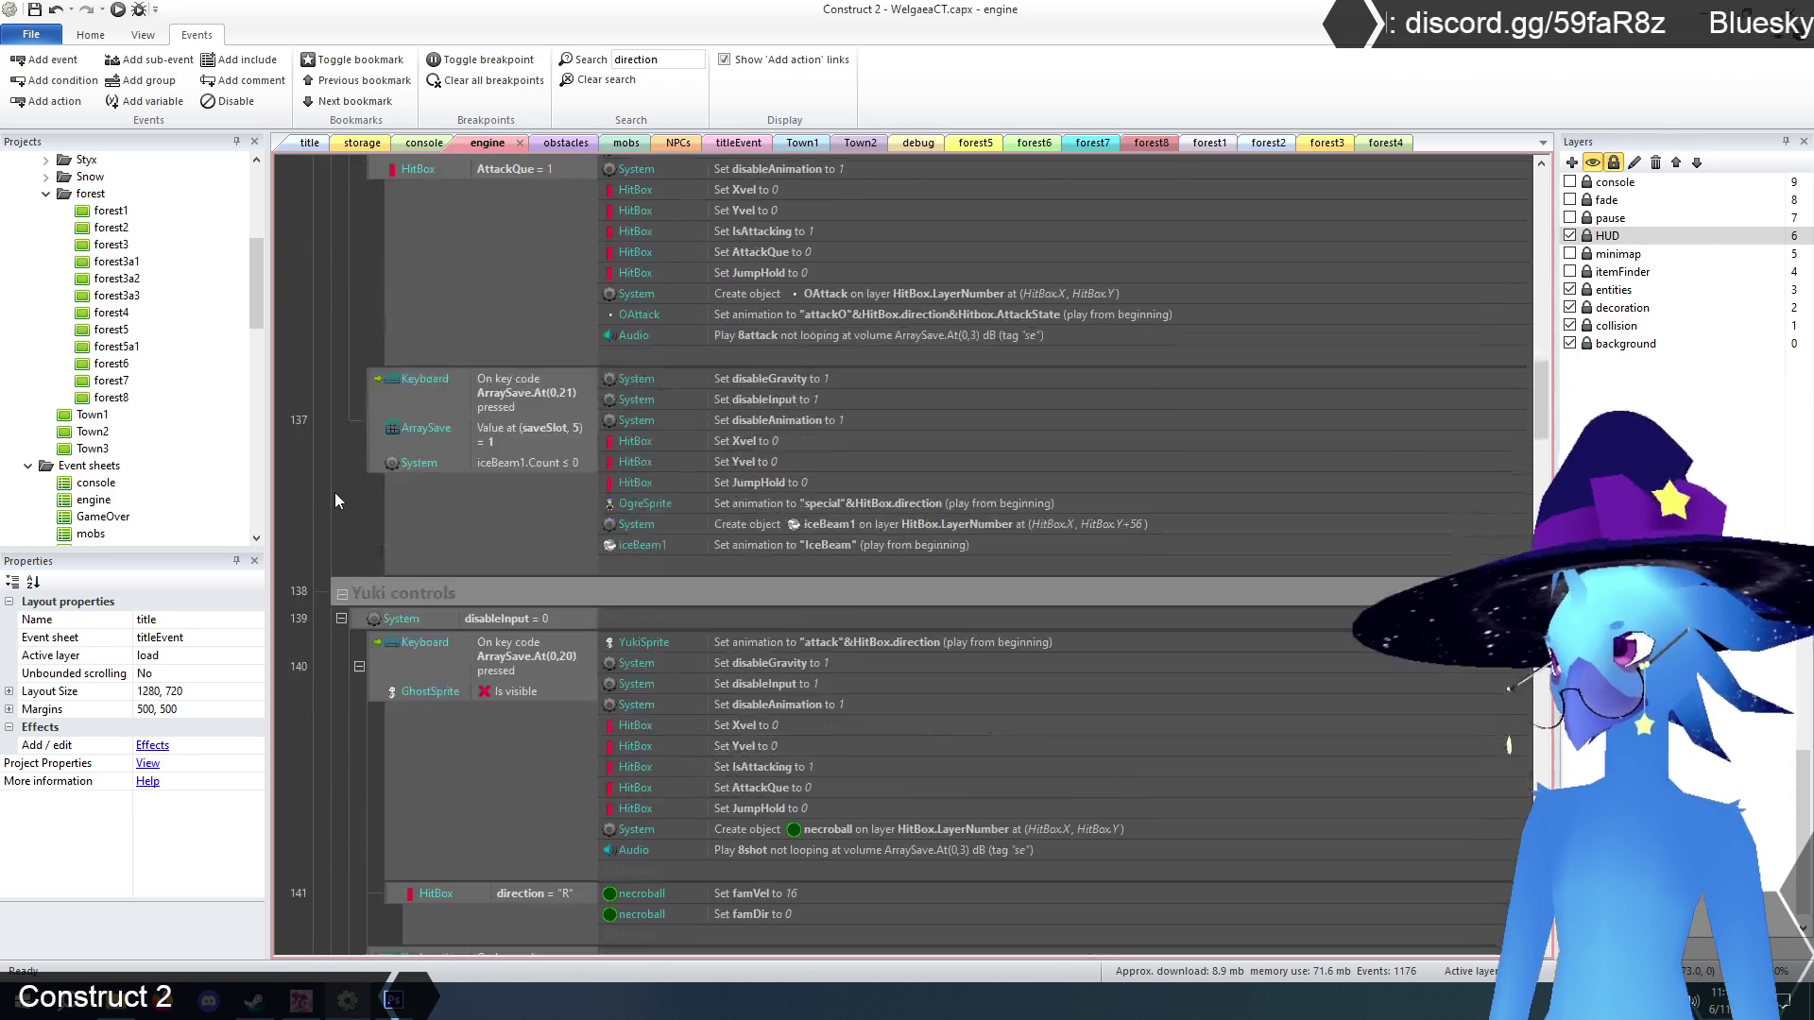
{"action": "scroll", "coordinate": [332, 491], "scroll_direction": "down", "scroll_amount": 3}
{"action": "scroll", "coordinate": [333, 491], "scroll_direction": "up", "scroll_amount": 2}
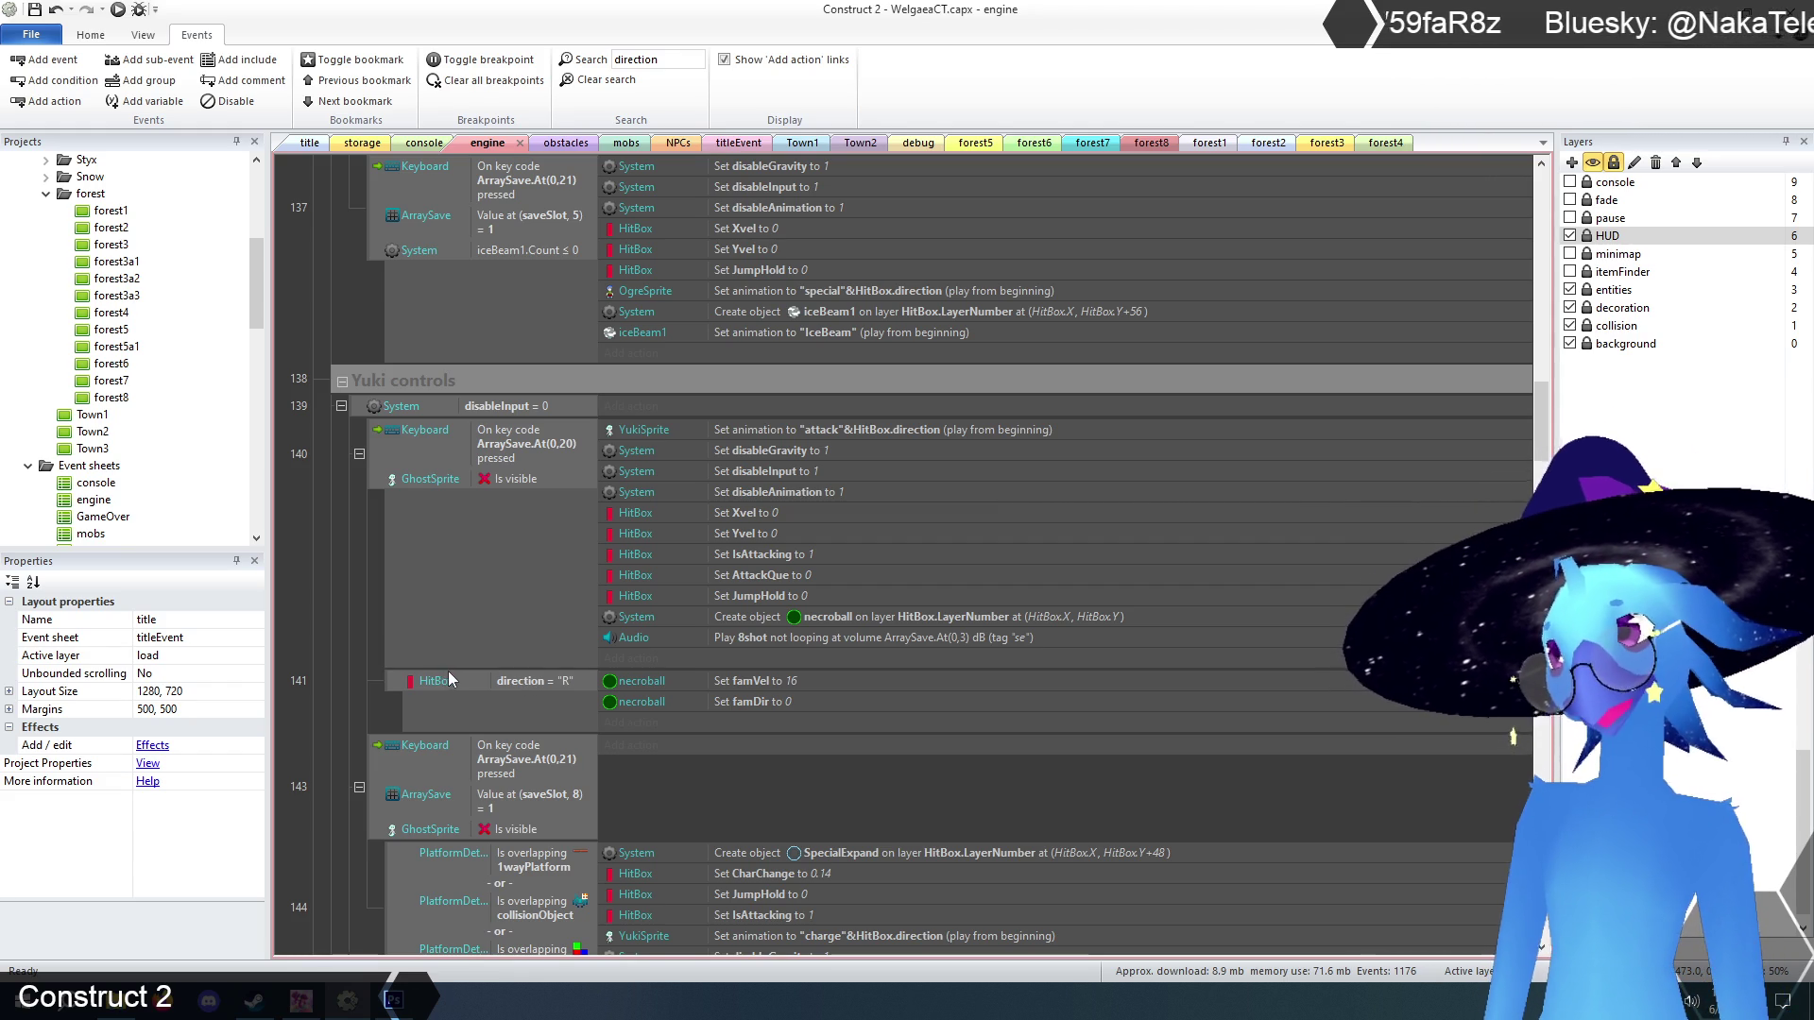
{"action": "left_click", "coordinate": [357, 647]}
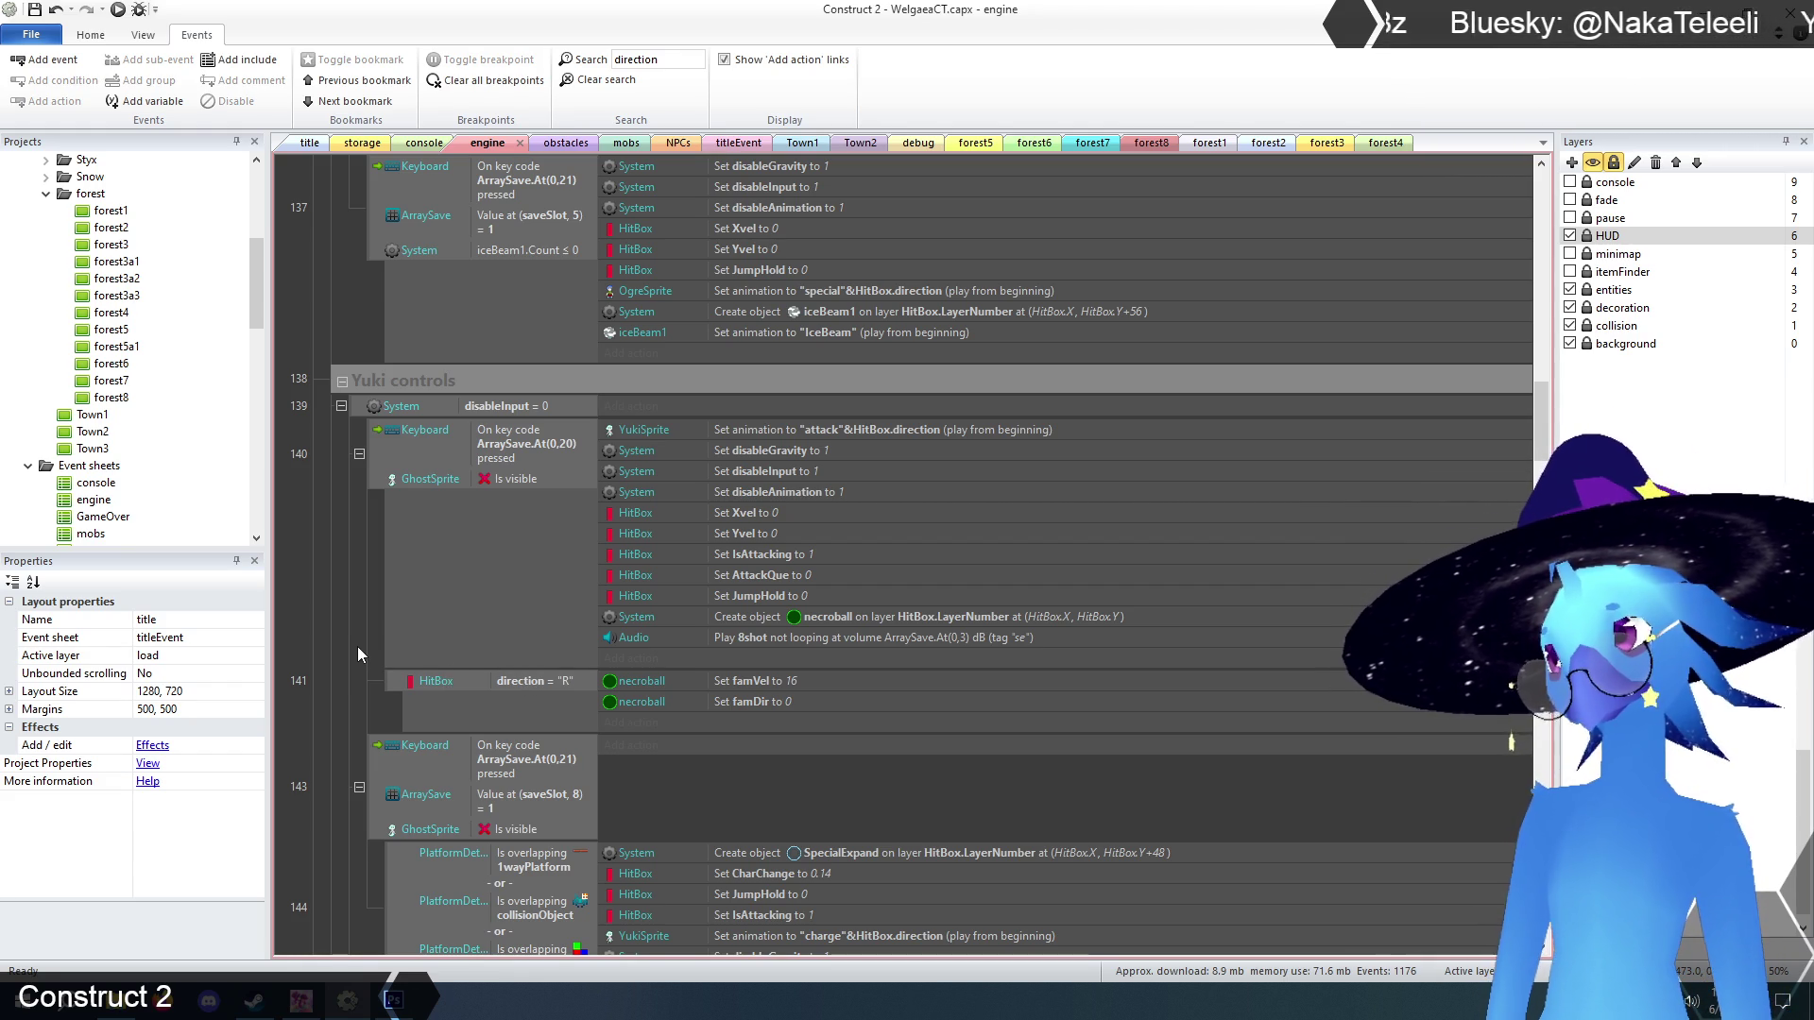
{"action": "left_click", "coordinate": [532, 682]}
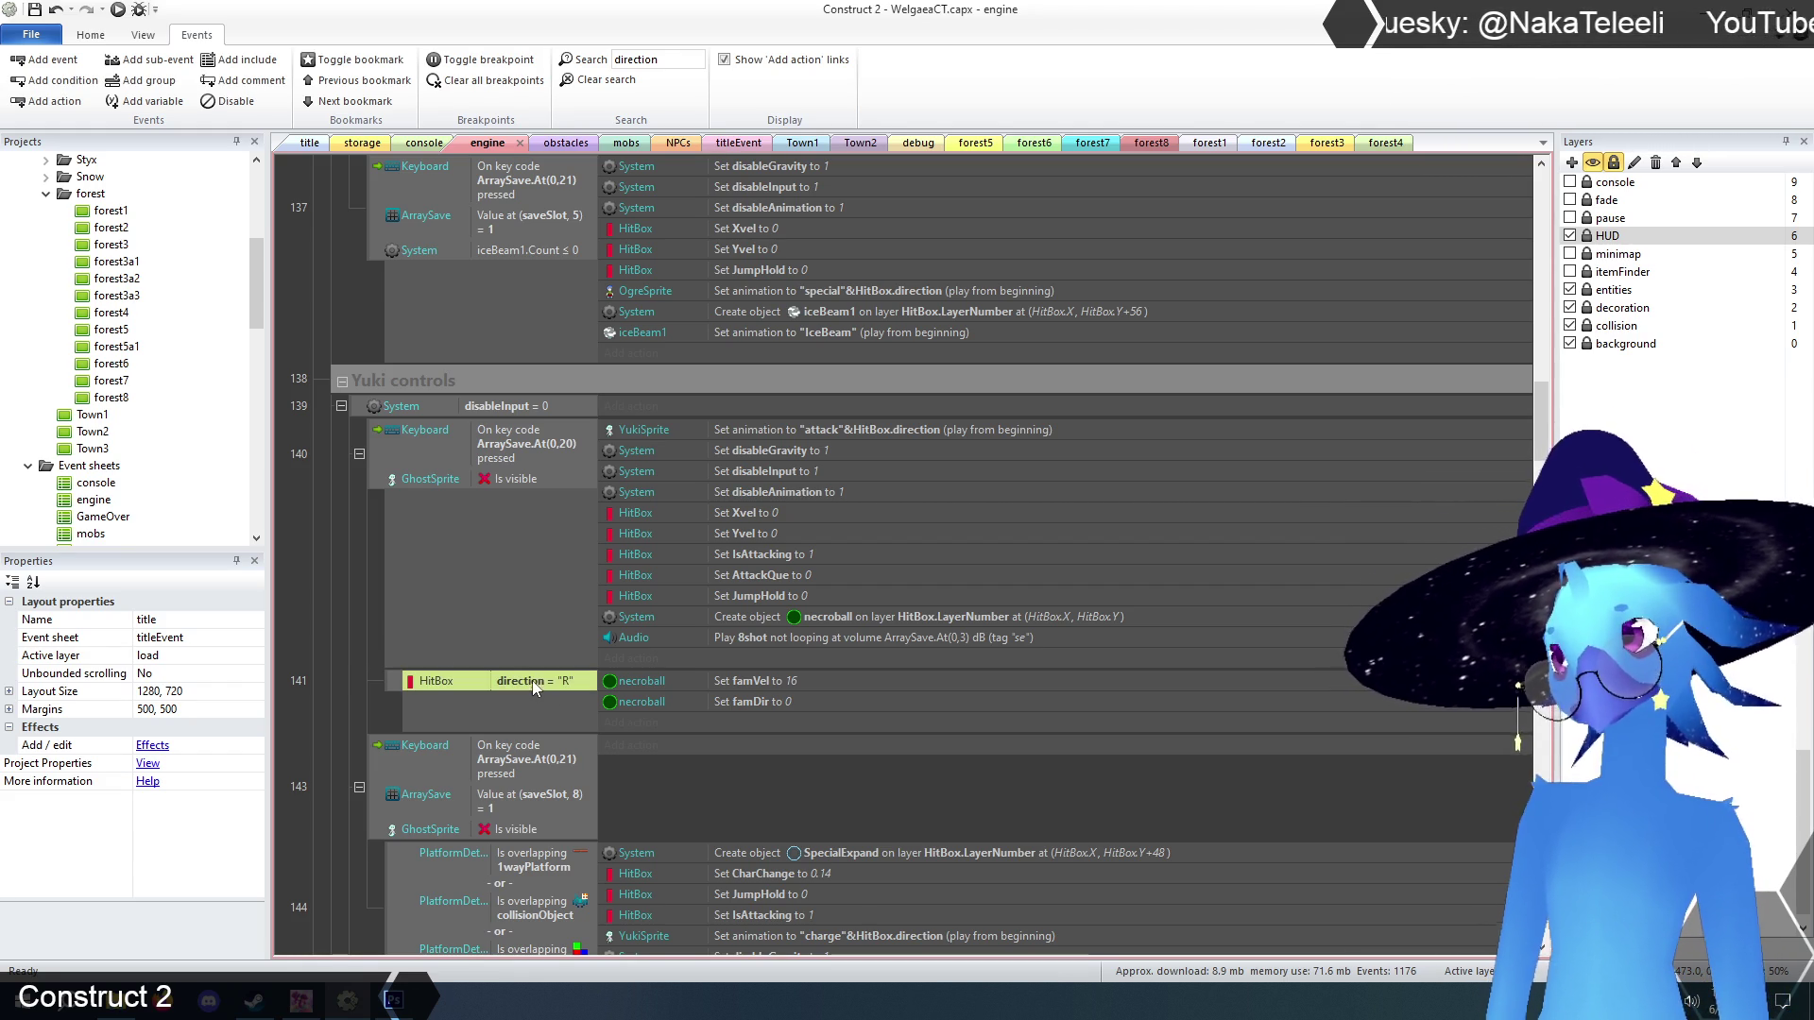
{"action": "left_click", "coordinate": [340, 672]}
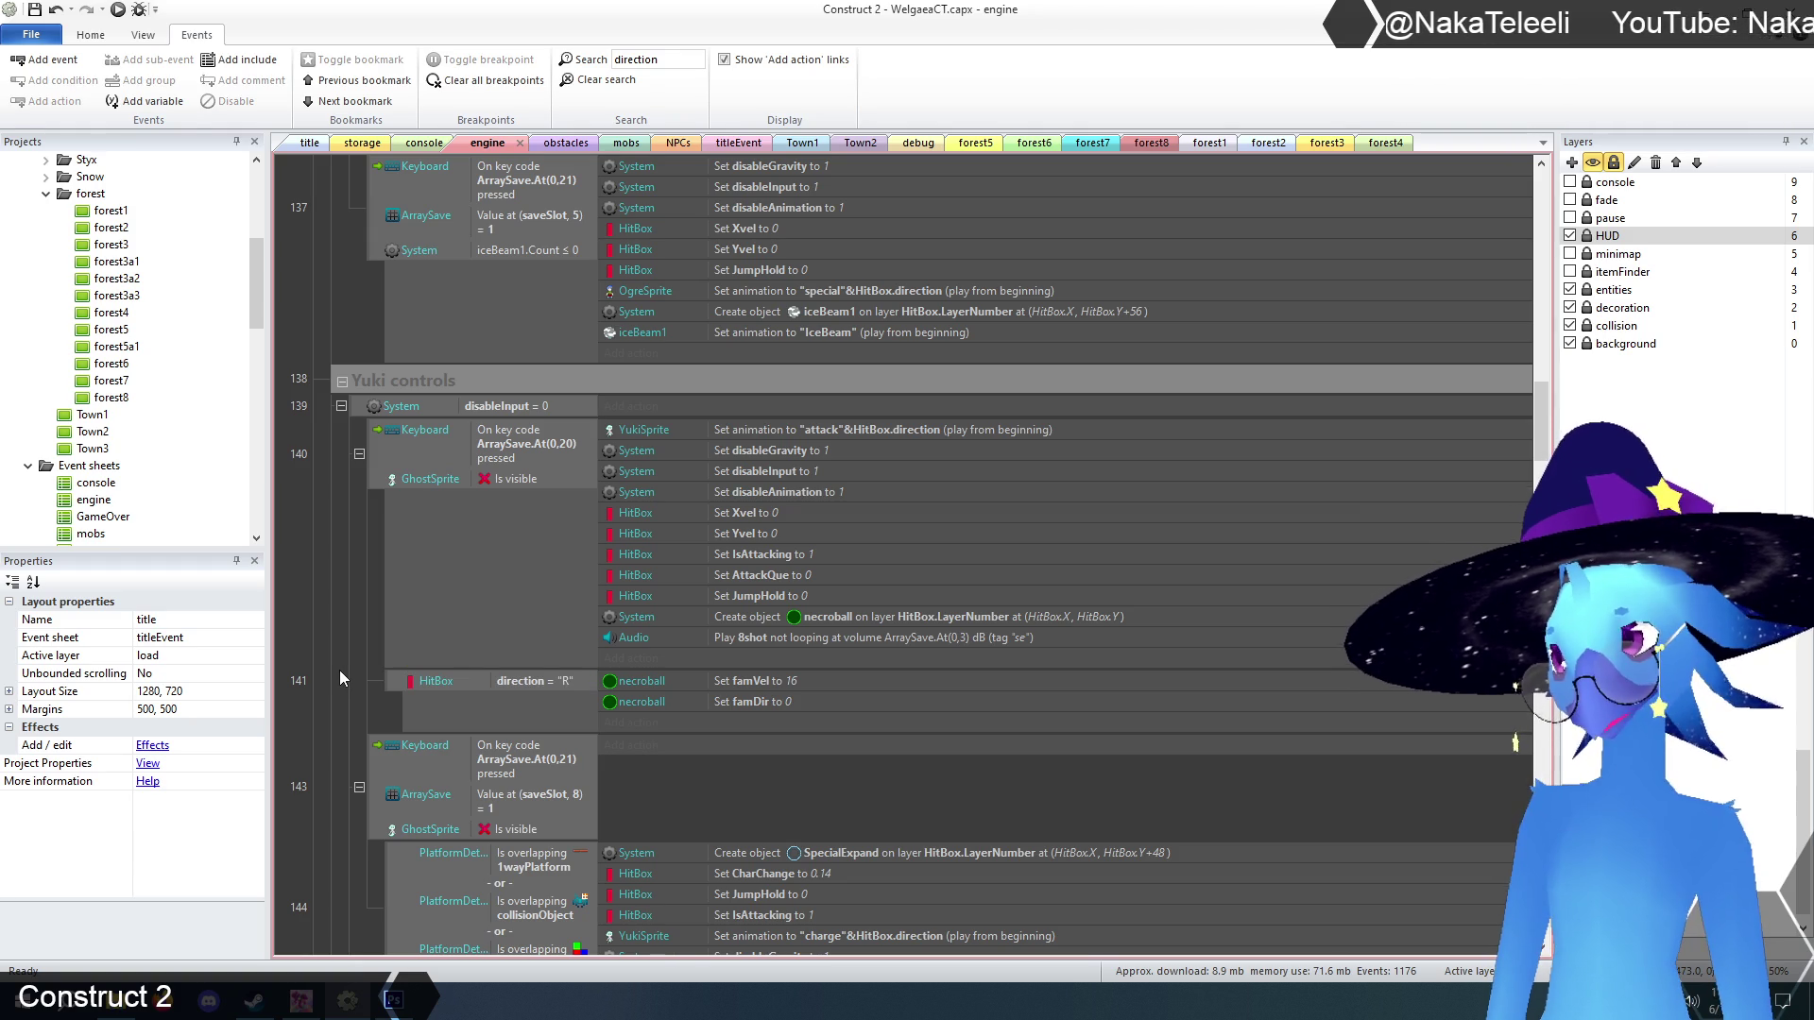
{"action": "scroll", "coordinate": [329, 666], "scroll_direction": "down", "scroll_amount": 3}
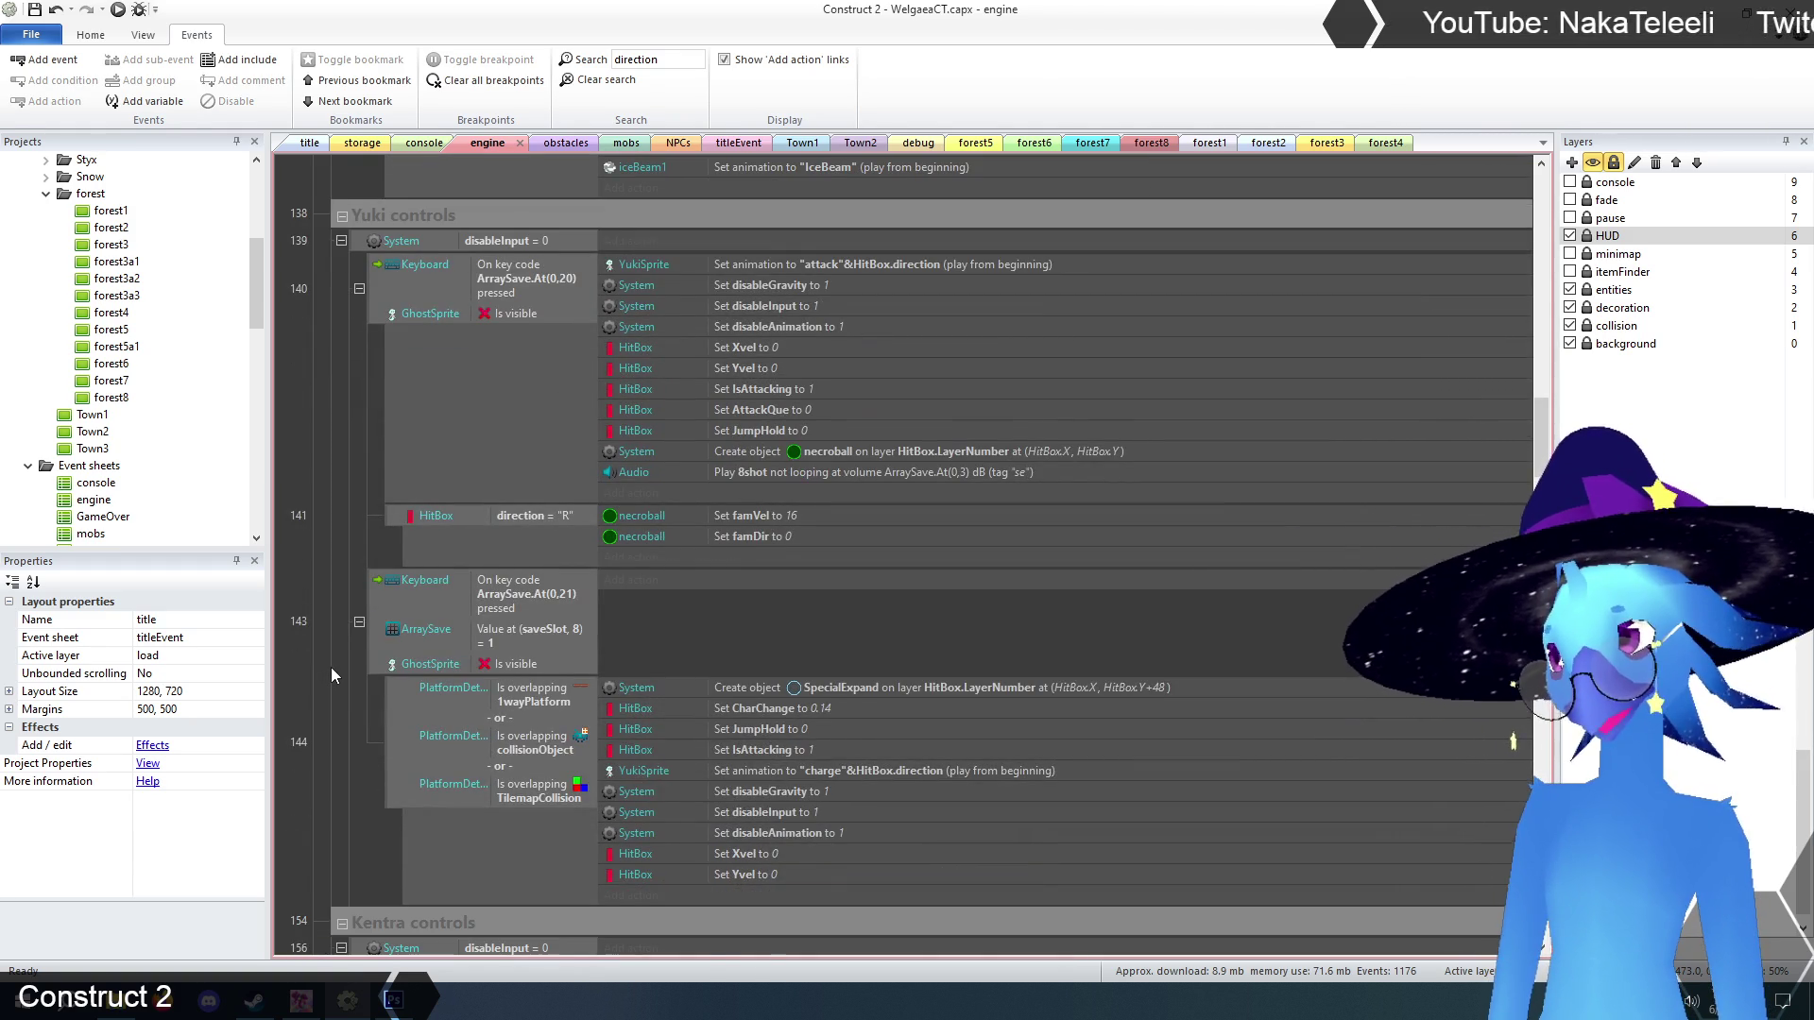
{"action": "scroll", "coordinate": [330, 673], "scroll_direction": "down", "scroll_amount": 2}
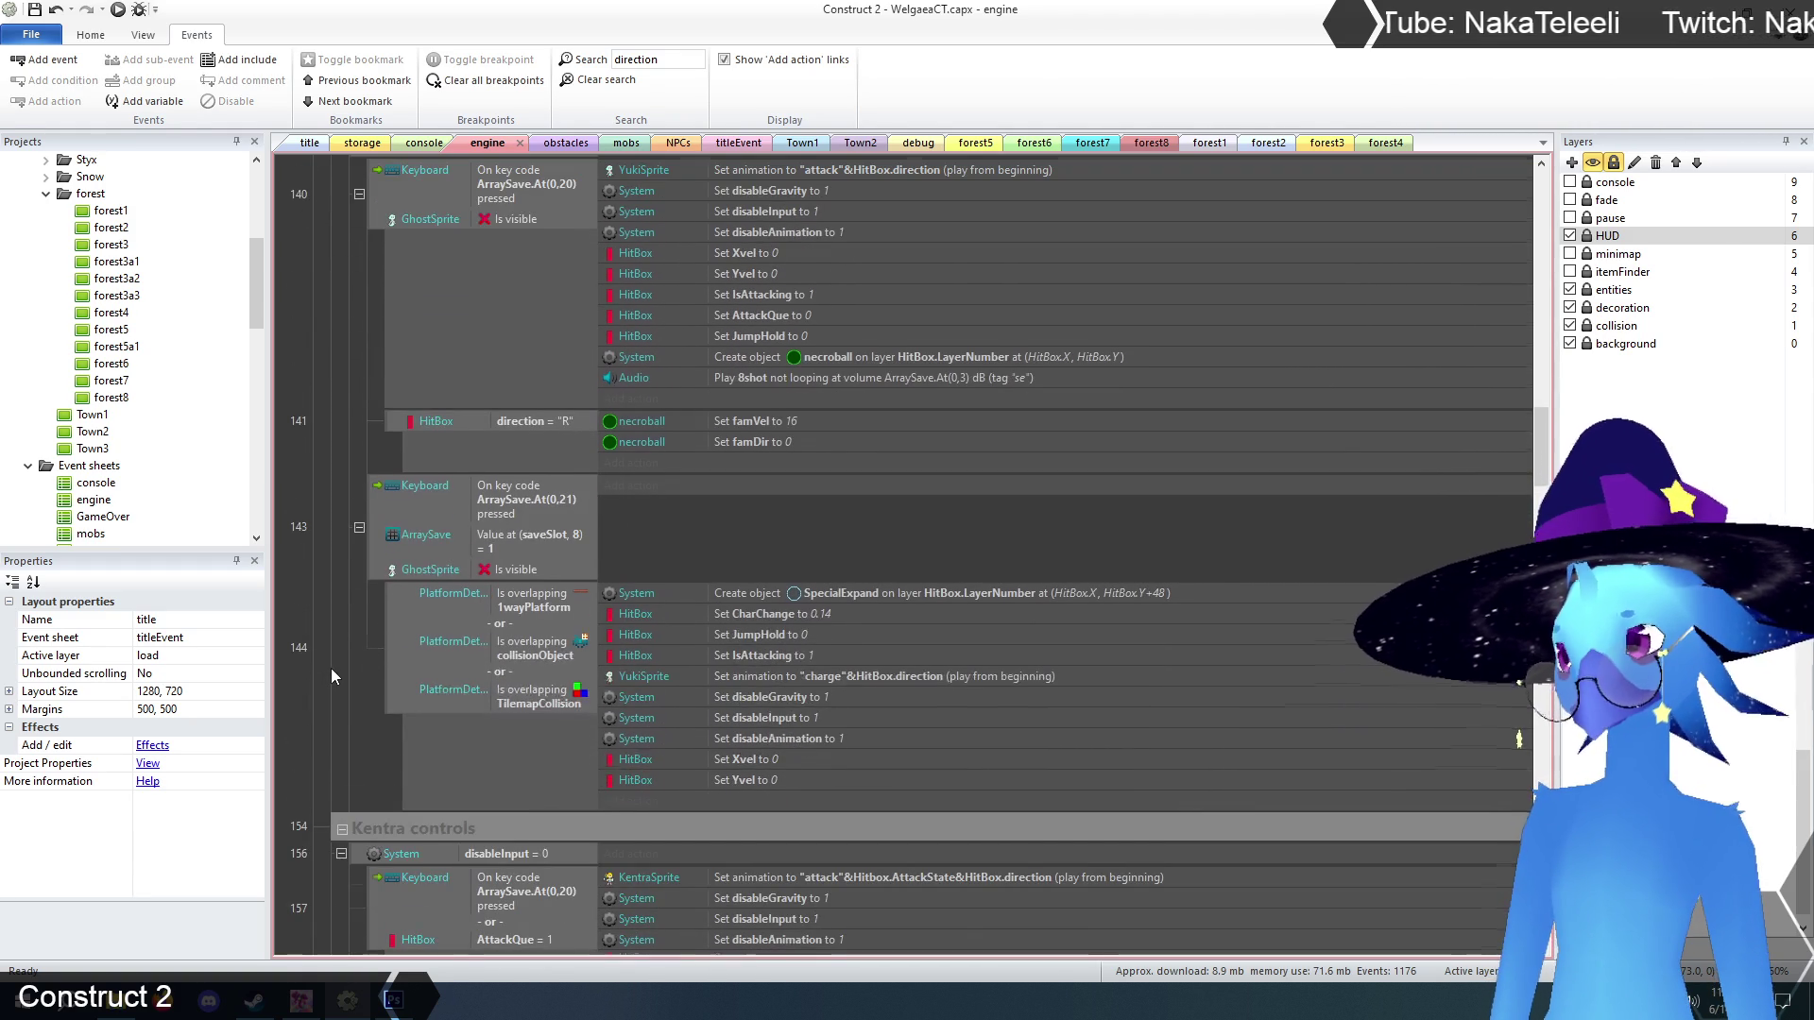
{"action": "scroll", "coordinate": [330, 667], "scroll_direction": "down", "scroll_amount": 10}
{"action": "scroll", "coordinate": [331, 666], "scroll_direction": "down", "scroll_amount": 3}
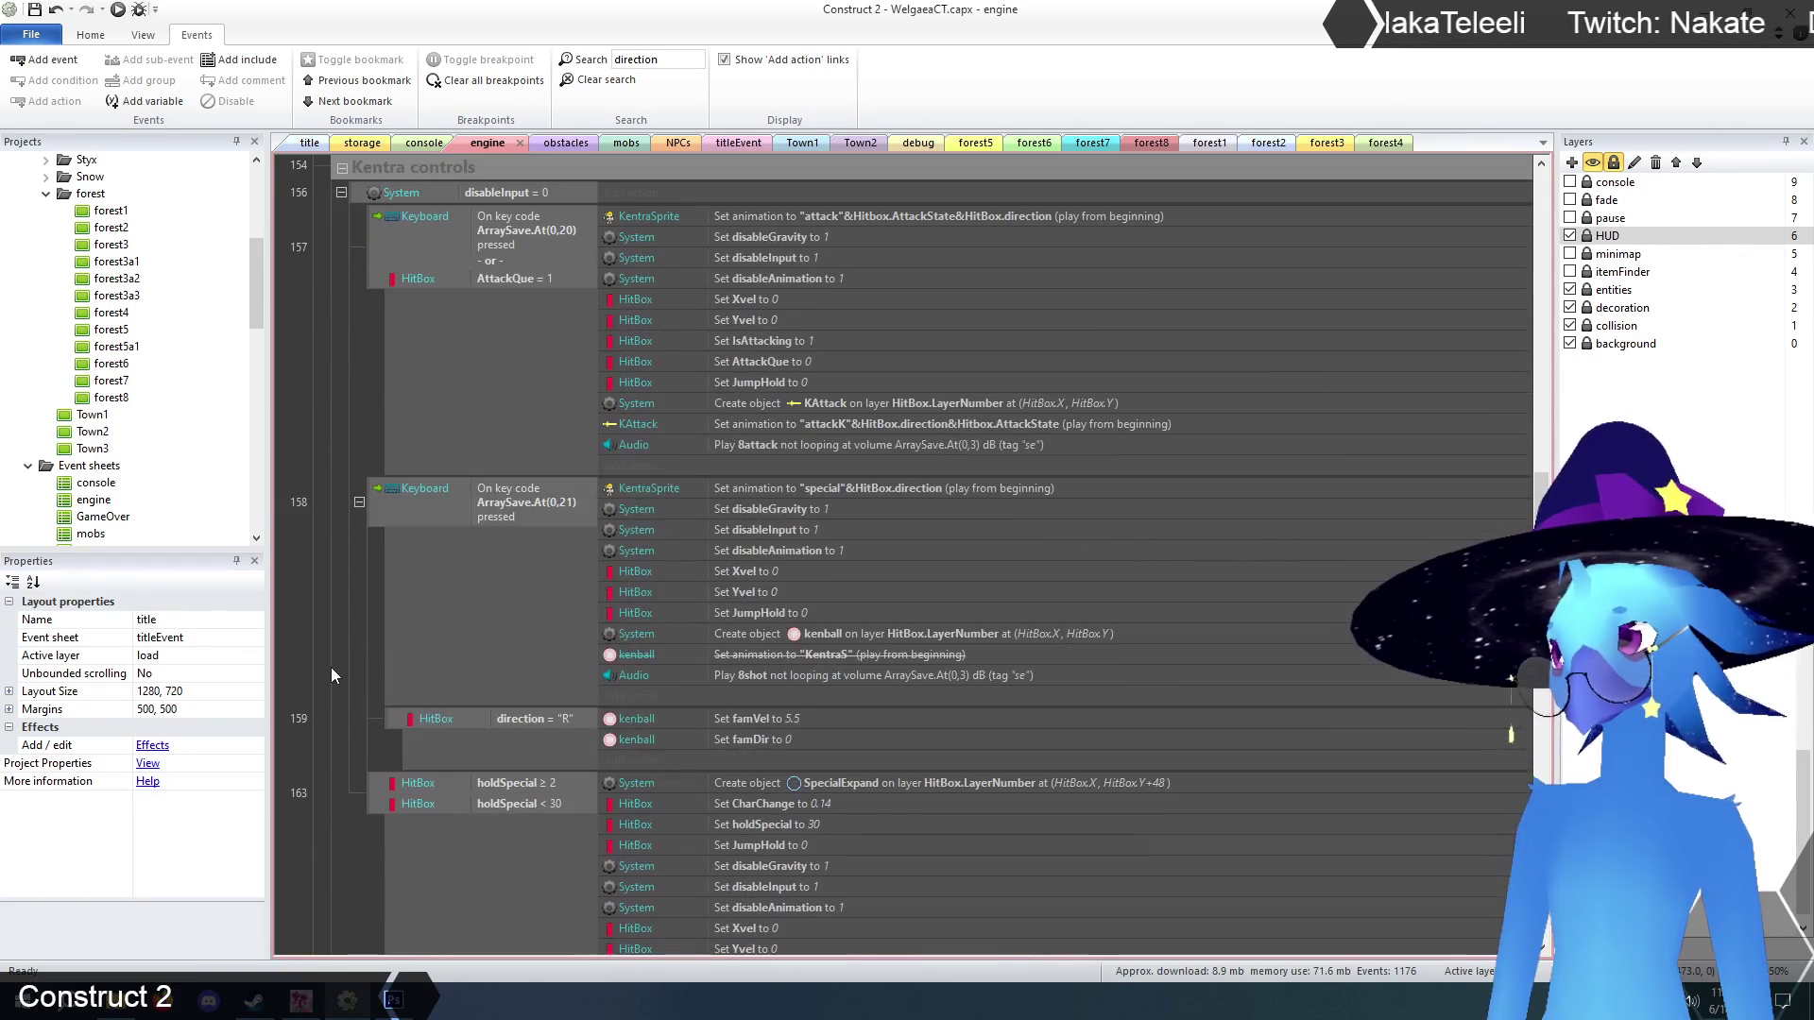
{"action": "scroll", "coordinate": [331, 667], "scroll_direction": "down", "scroll_amount": 7}
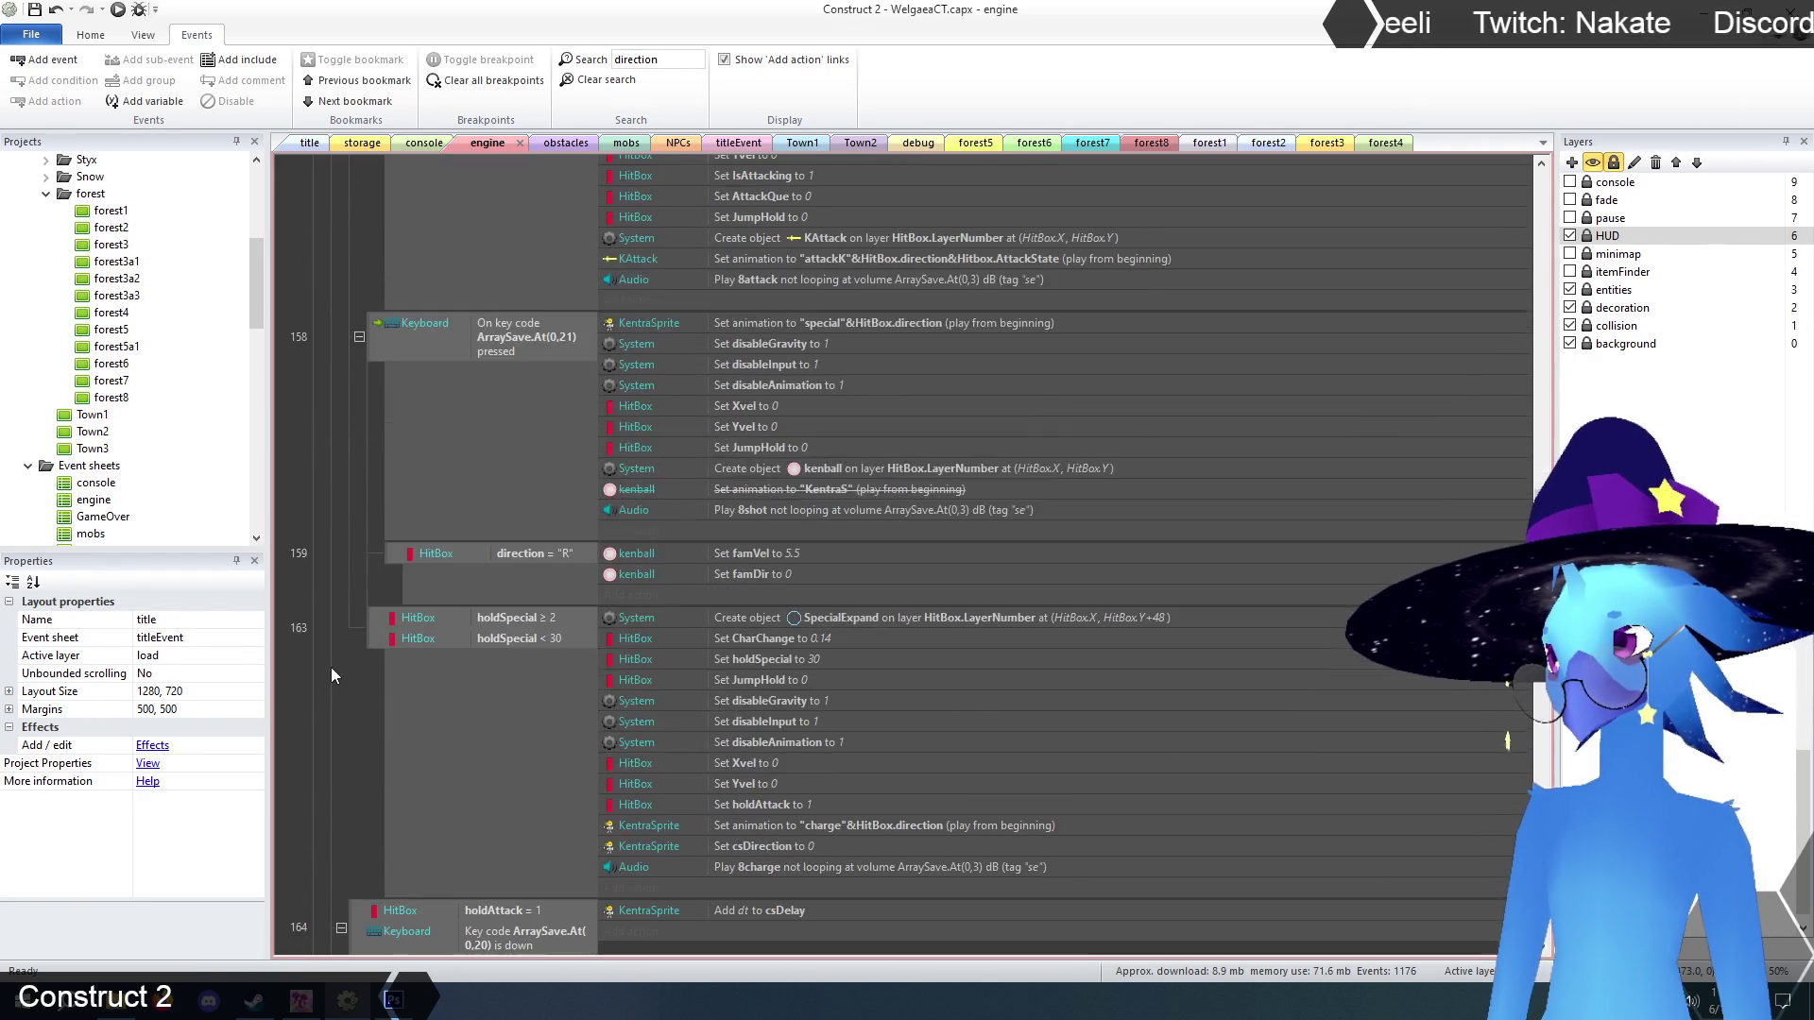
{"action": "scroll", "coordinate": [331, 667], "scroll_direction": "down", "scroll_amount": 7}
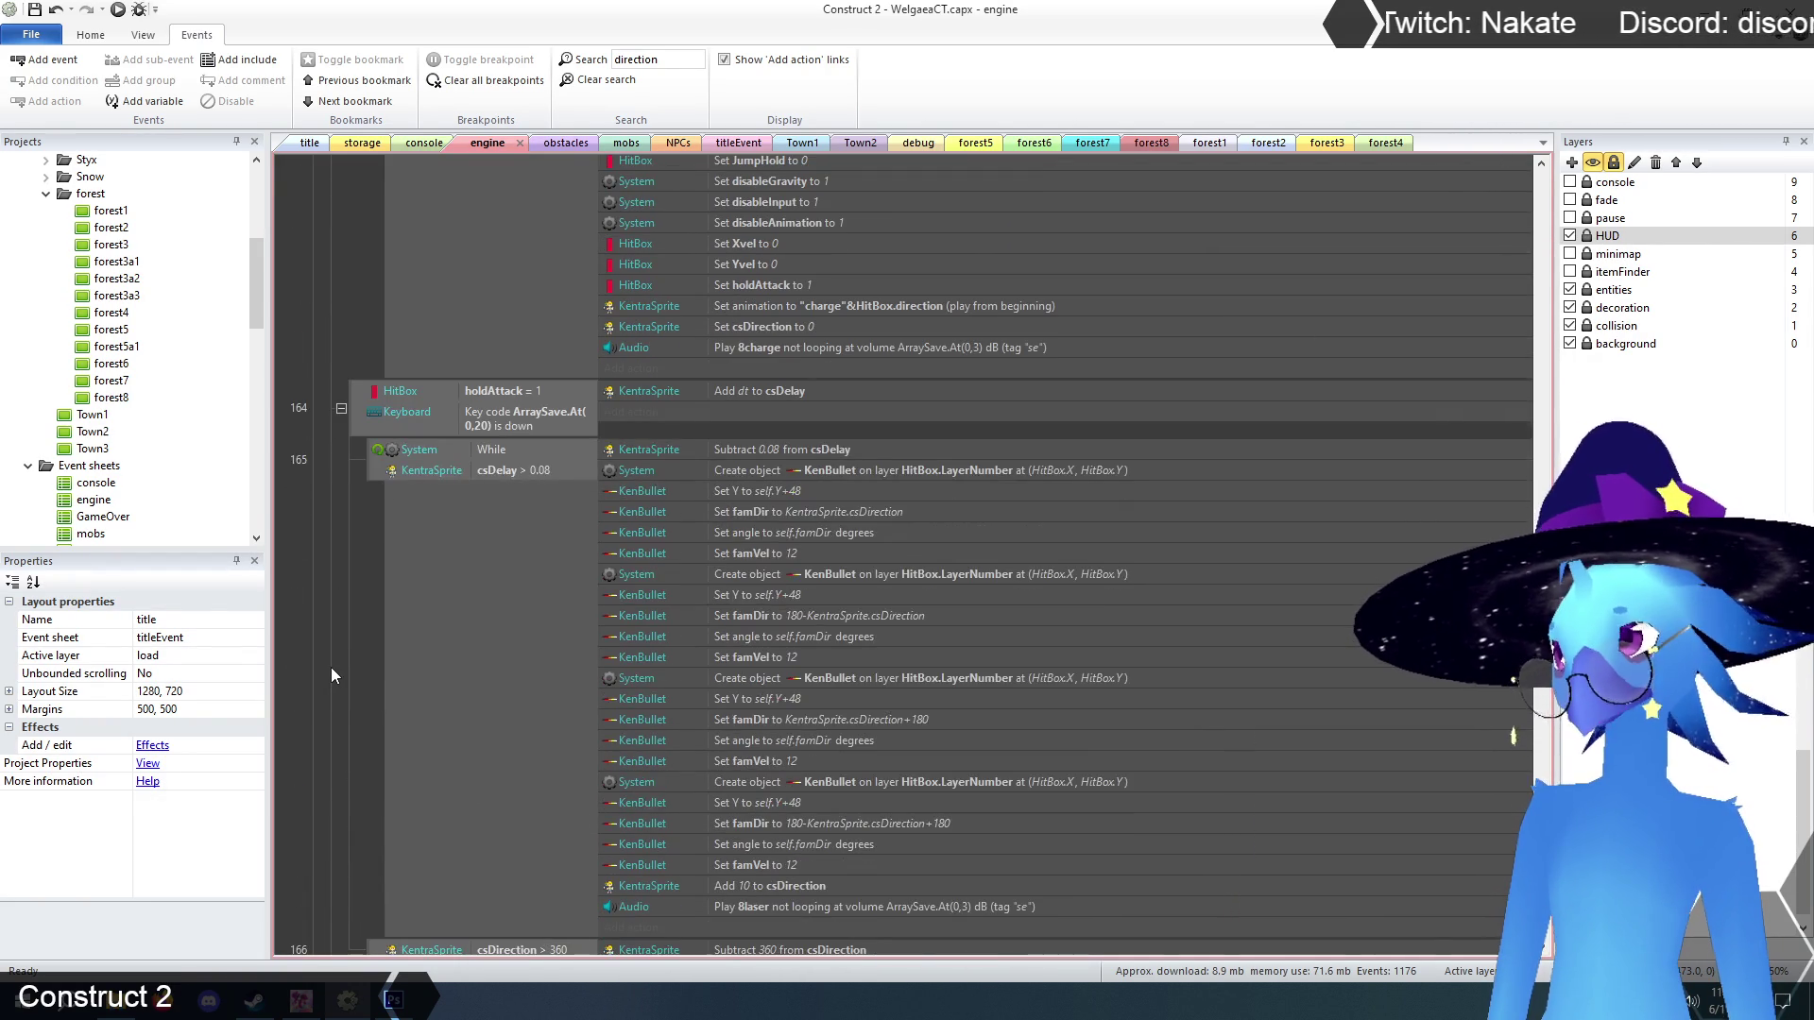
{"action": "scroll", "coordinate": [330, 667], "scroll_direction": "down", "scroll_amount": 3}
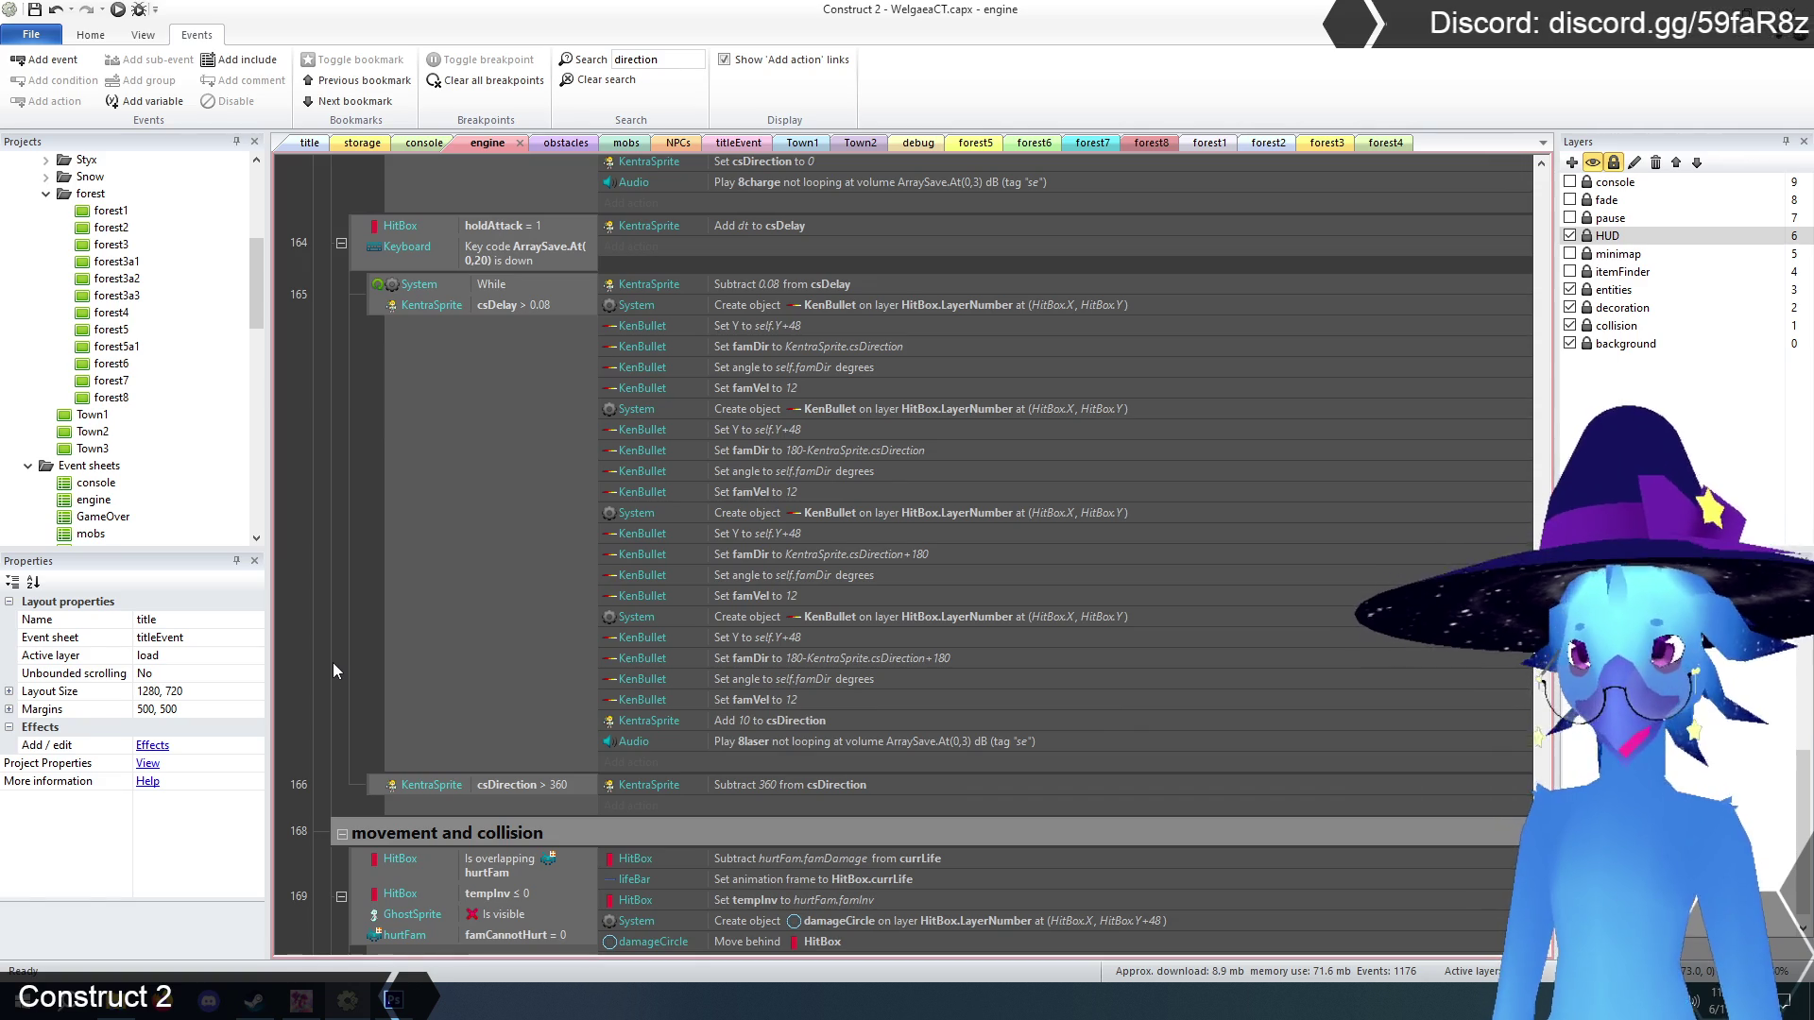
{"action": "scroll", "coordinate": [333, 671], "scroll_direction": "up", "scroll_amount": 13}
{"action": "scroll", "coordinate": [337, 667], "scroll_direction": "up", "scroll_amount": 20}
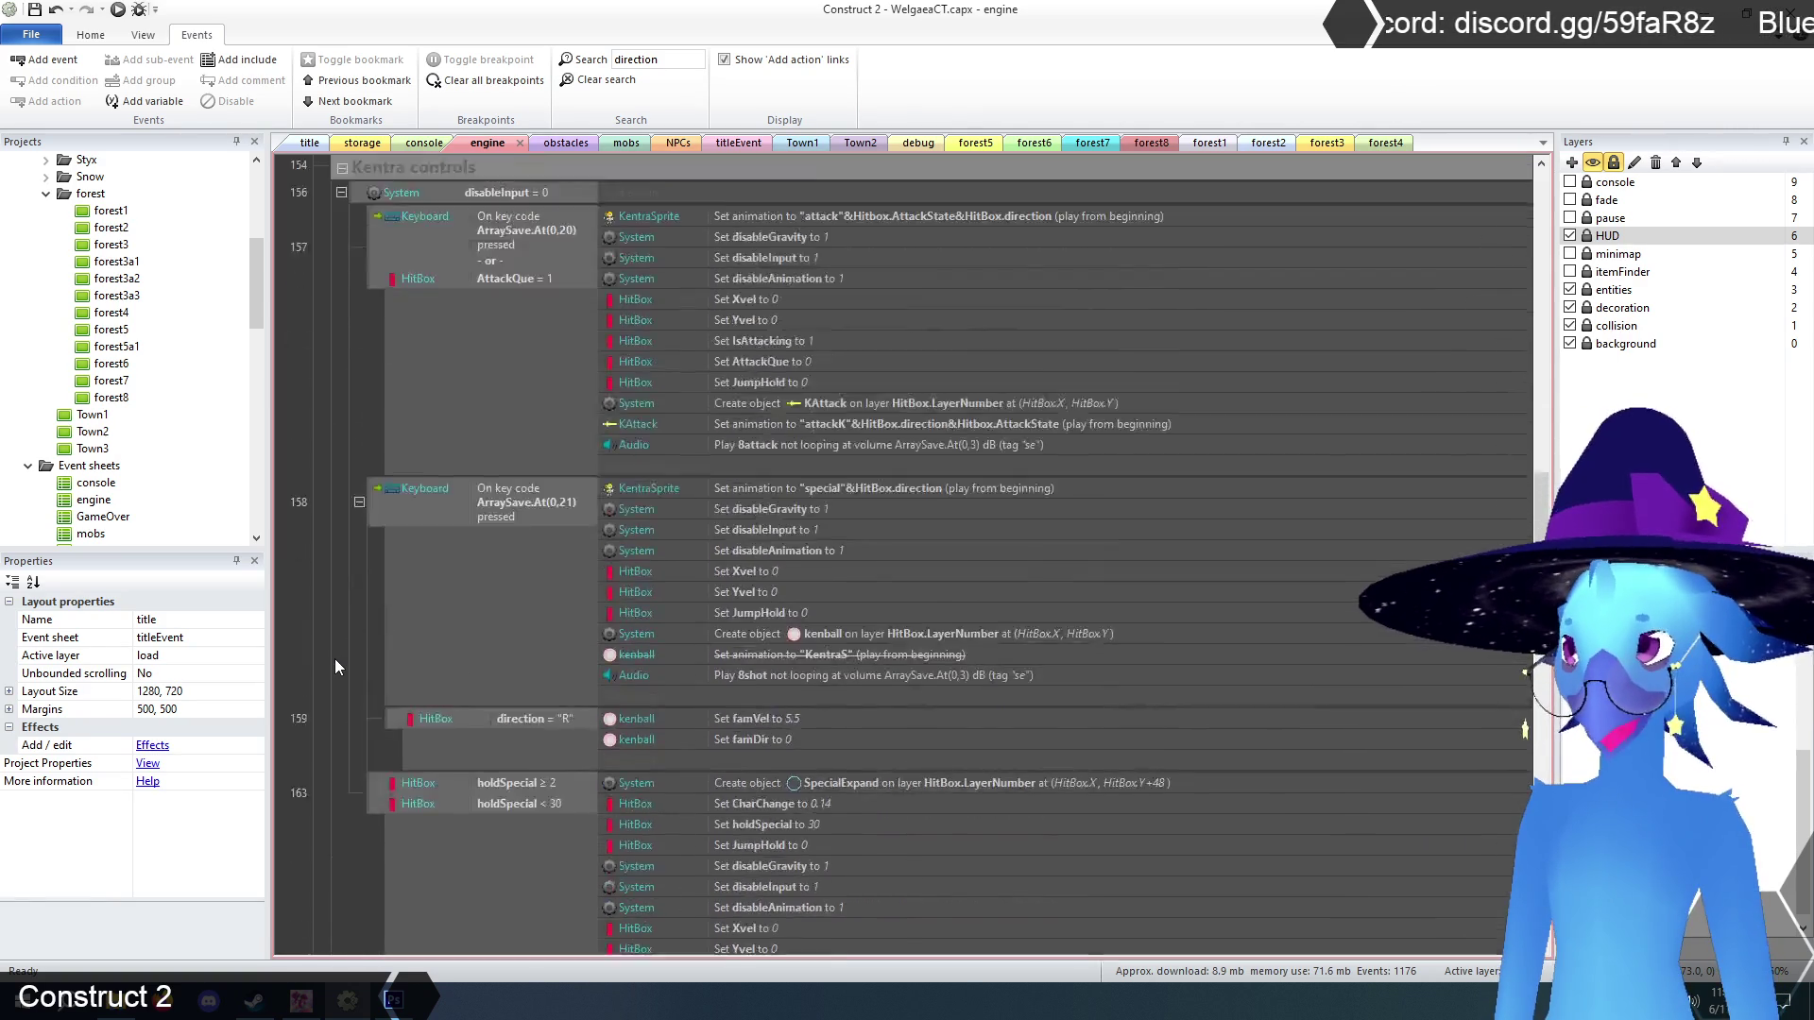
{"action": "scroll", "coordinate": [334, 667], "scroll_direction": "up", "scroll_amount": 3}
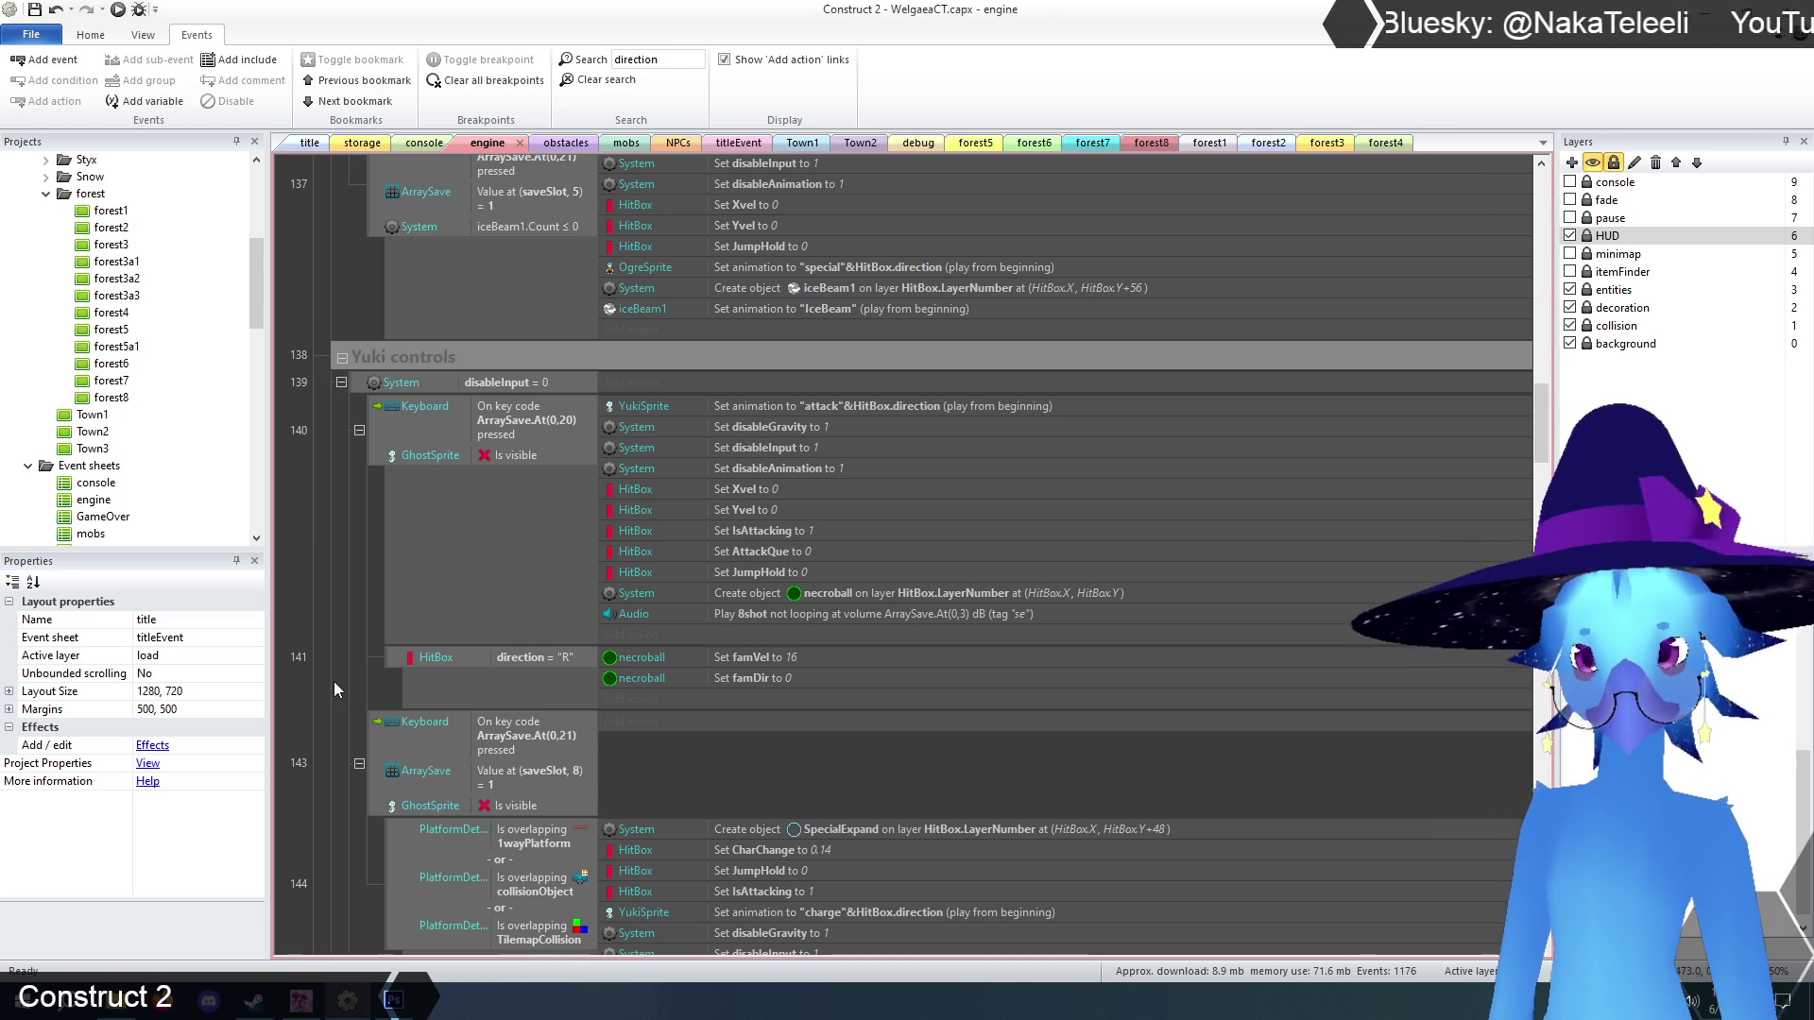
{"action": "scroll", "coordinate": [337, 683], "scroll_direction": "up", "scroll_amount": 9}
{"action": "scroll", "coordinate": [340, 682], "scroll_direction": "up", "scroll_amount": 15}
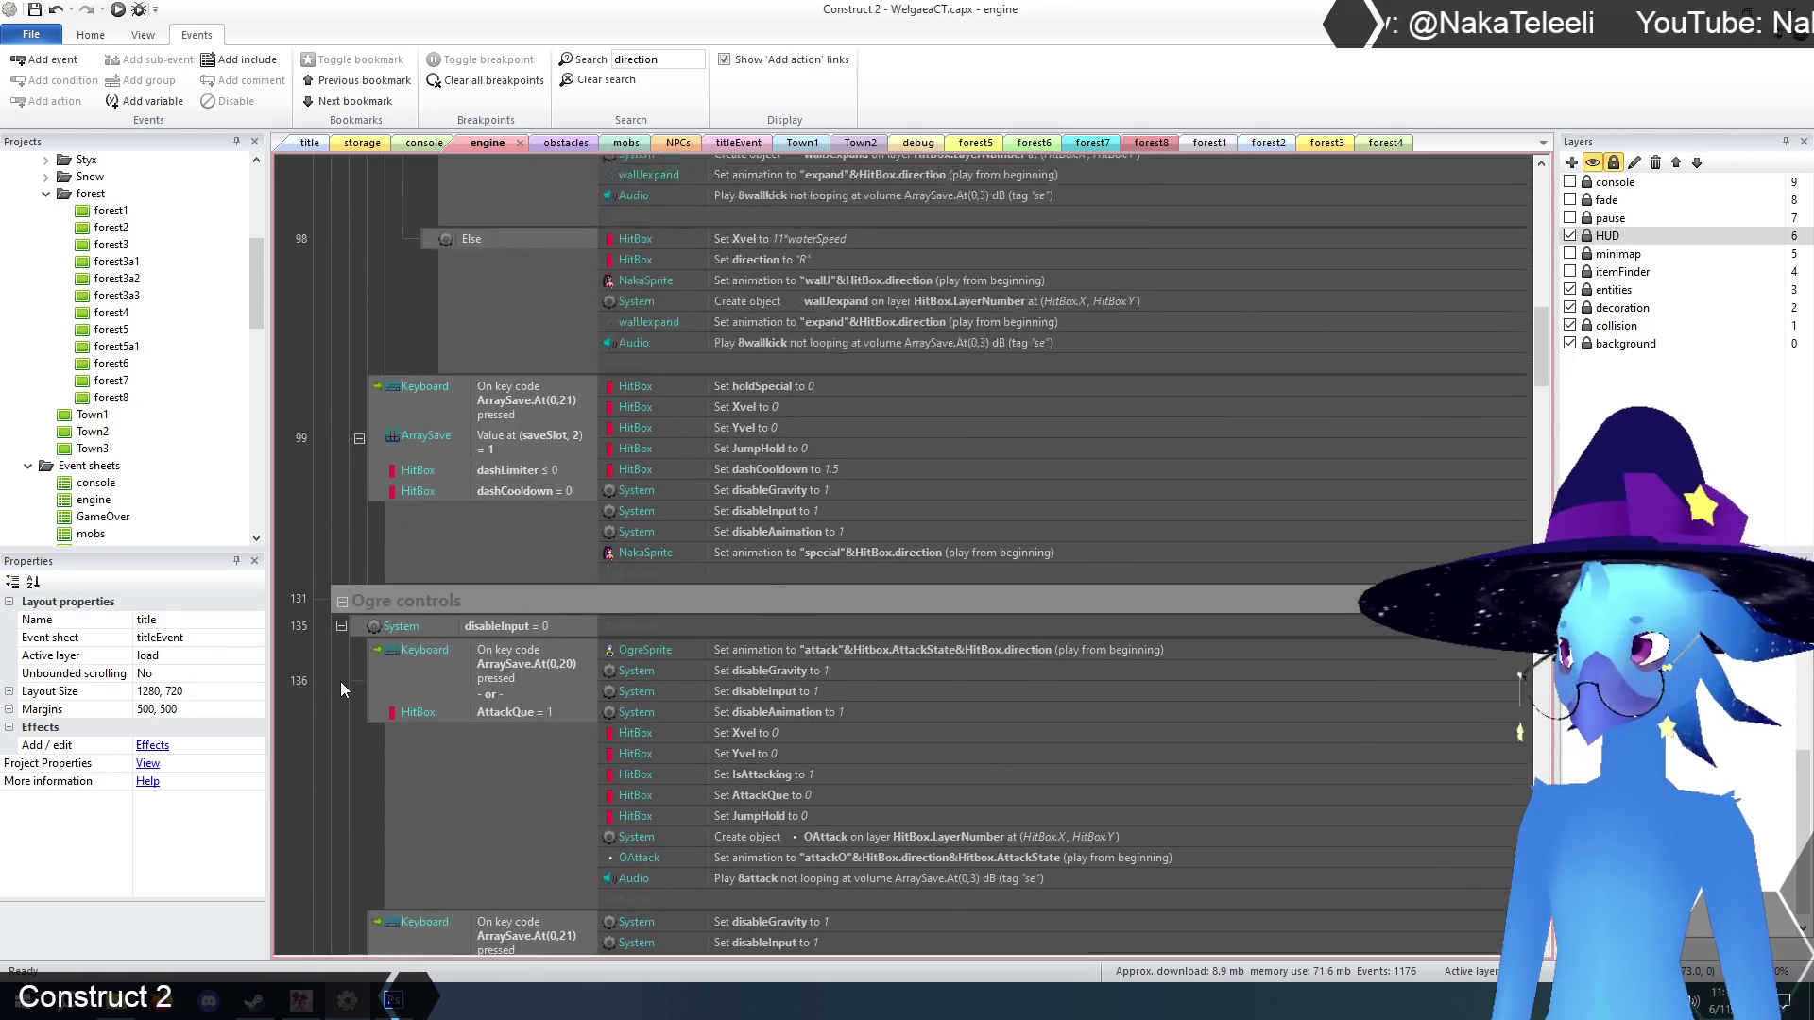
{"action": "scroll", "coordinate": [340, 682], "scroll_direction": "up", "scroll_amount": 6}
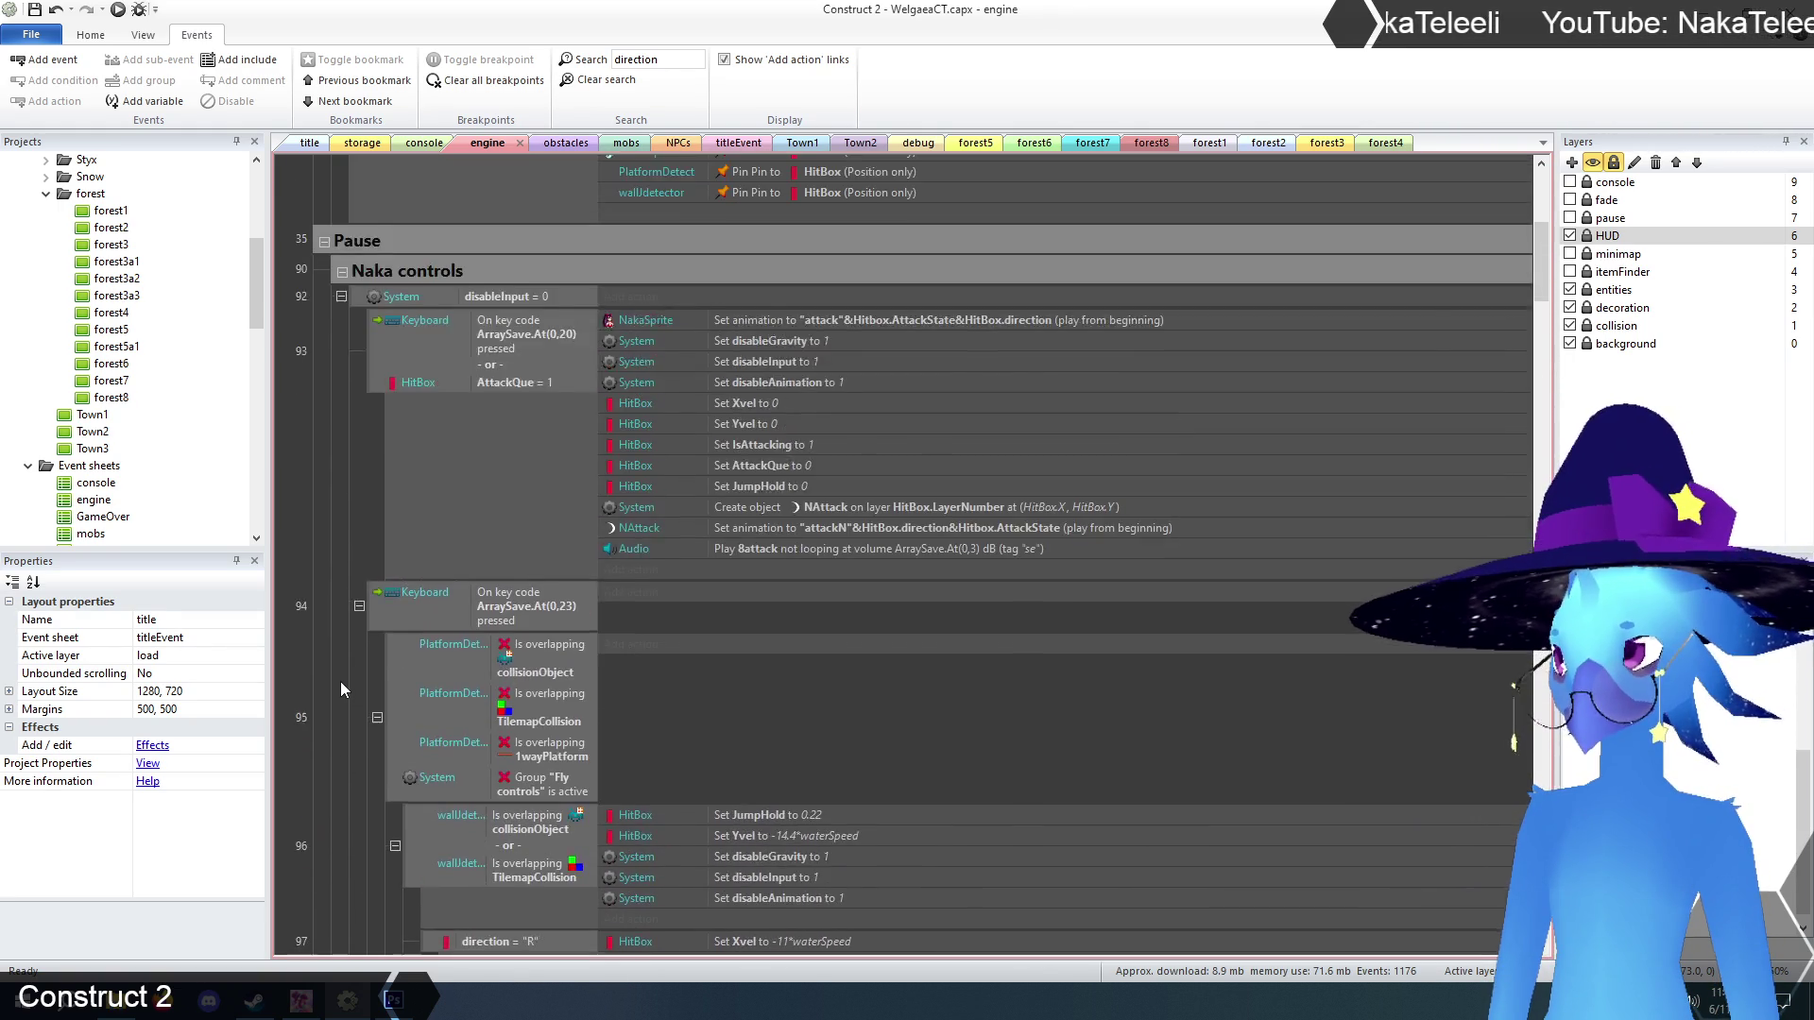
{"action": "scroll", "coordinate": [340, 682], "scroll_direction": "down", "scroll_amount": 4}
{"action": "scroll", "coordinate": [340, 682], "scroll_direction": "down", "scroll_amount": 3}
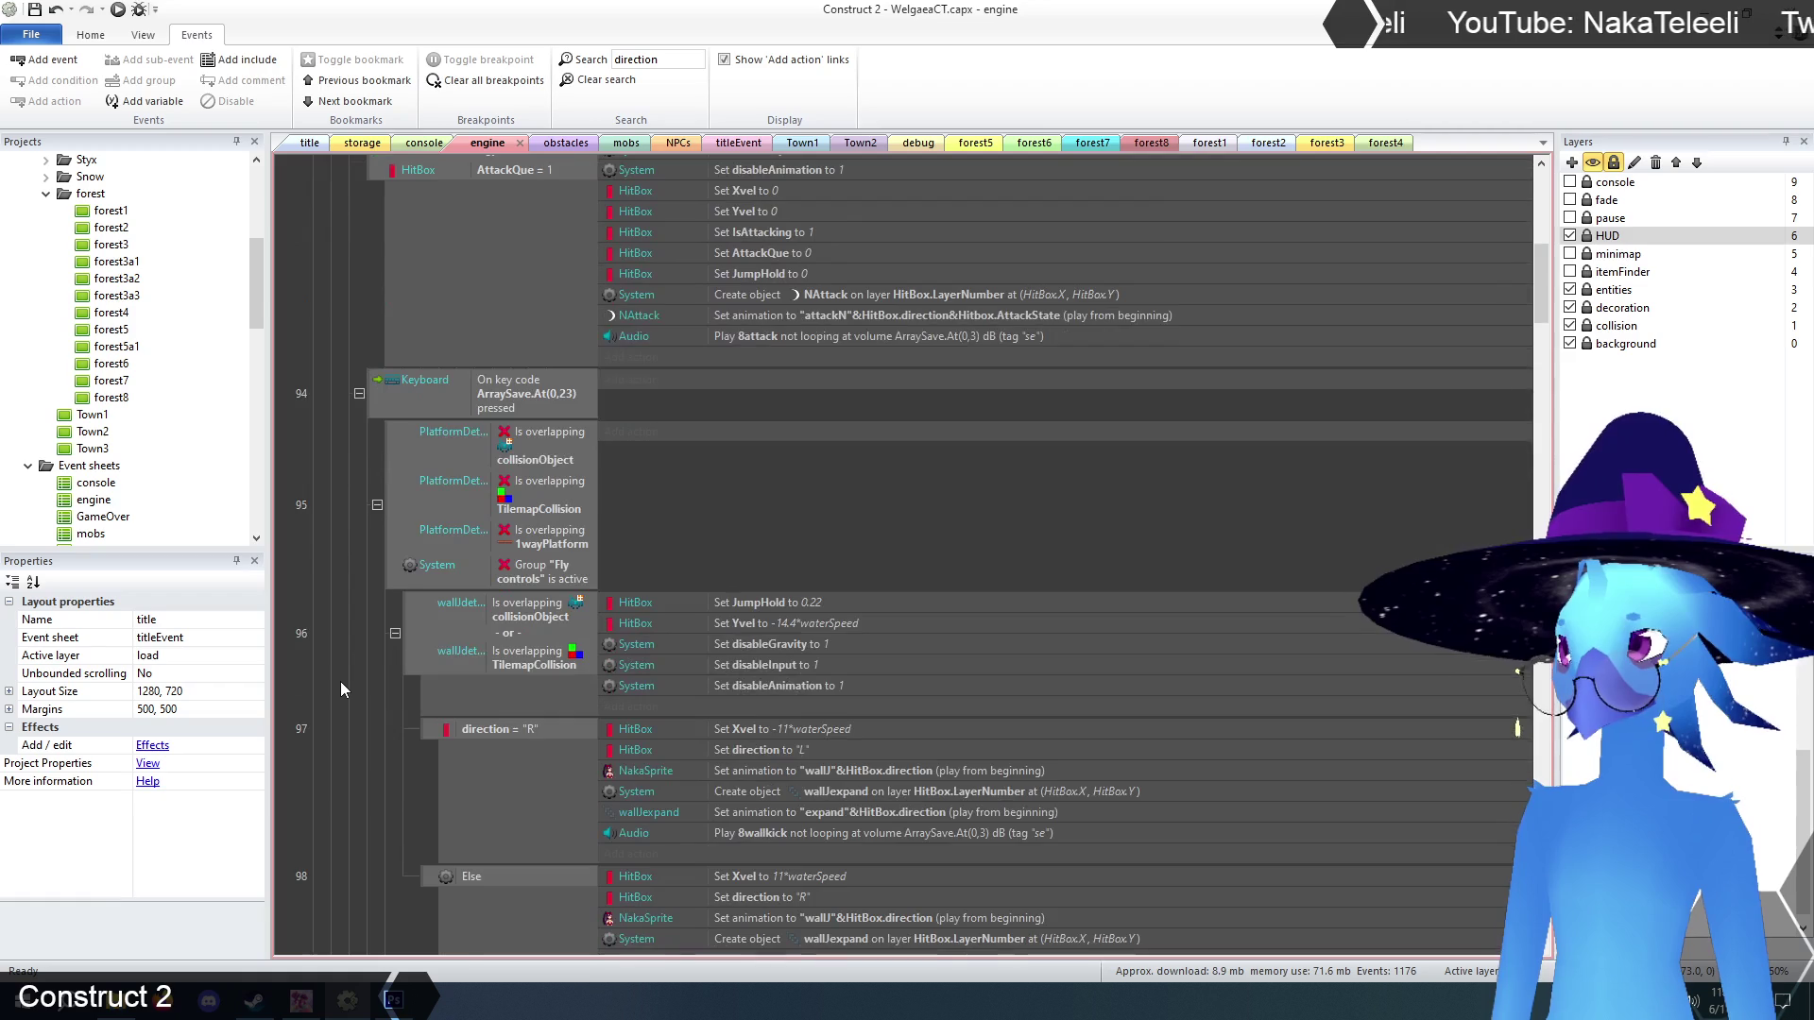
{"action": "scroll", "coordinate": [340, 682], "scroll_direction": "down", "scroll_amount": 3}
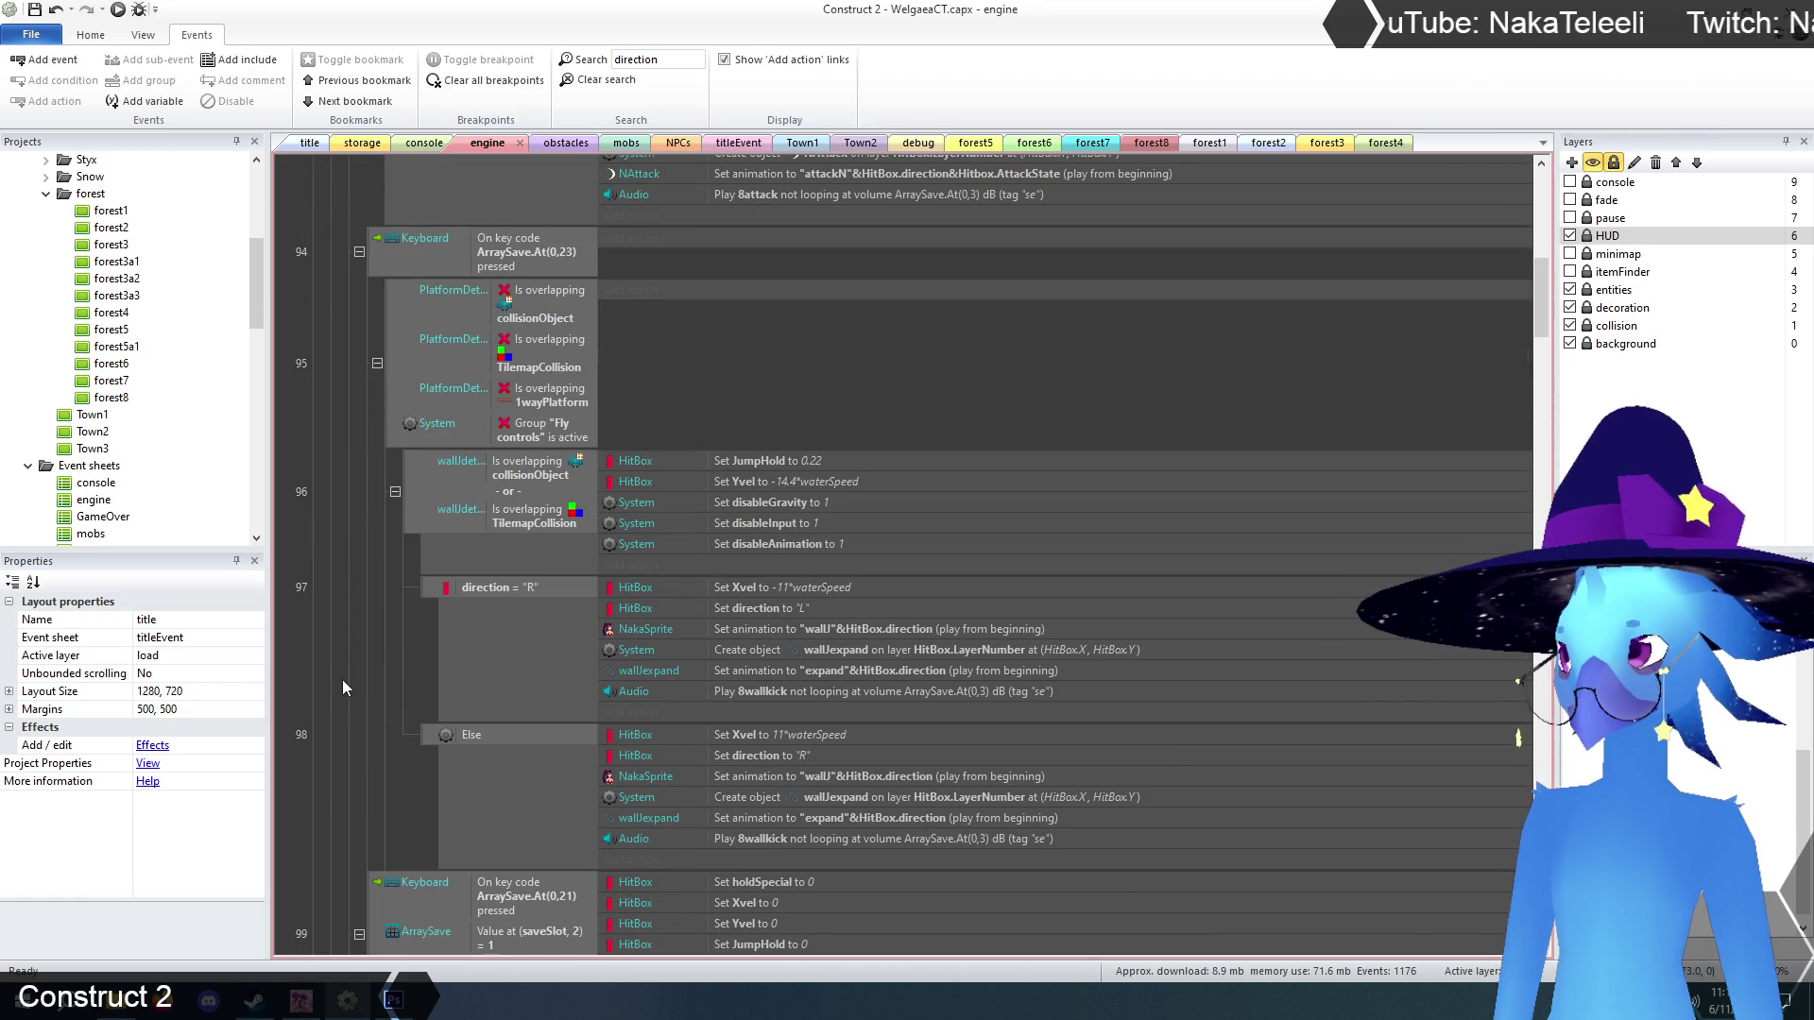
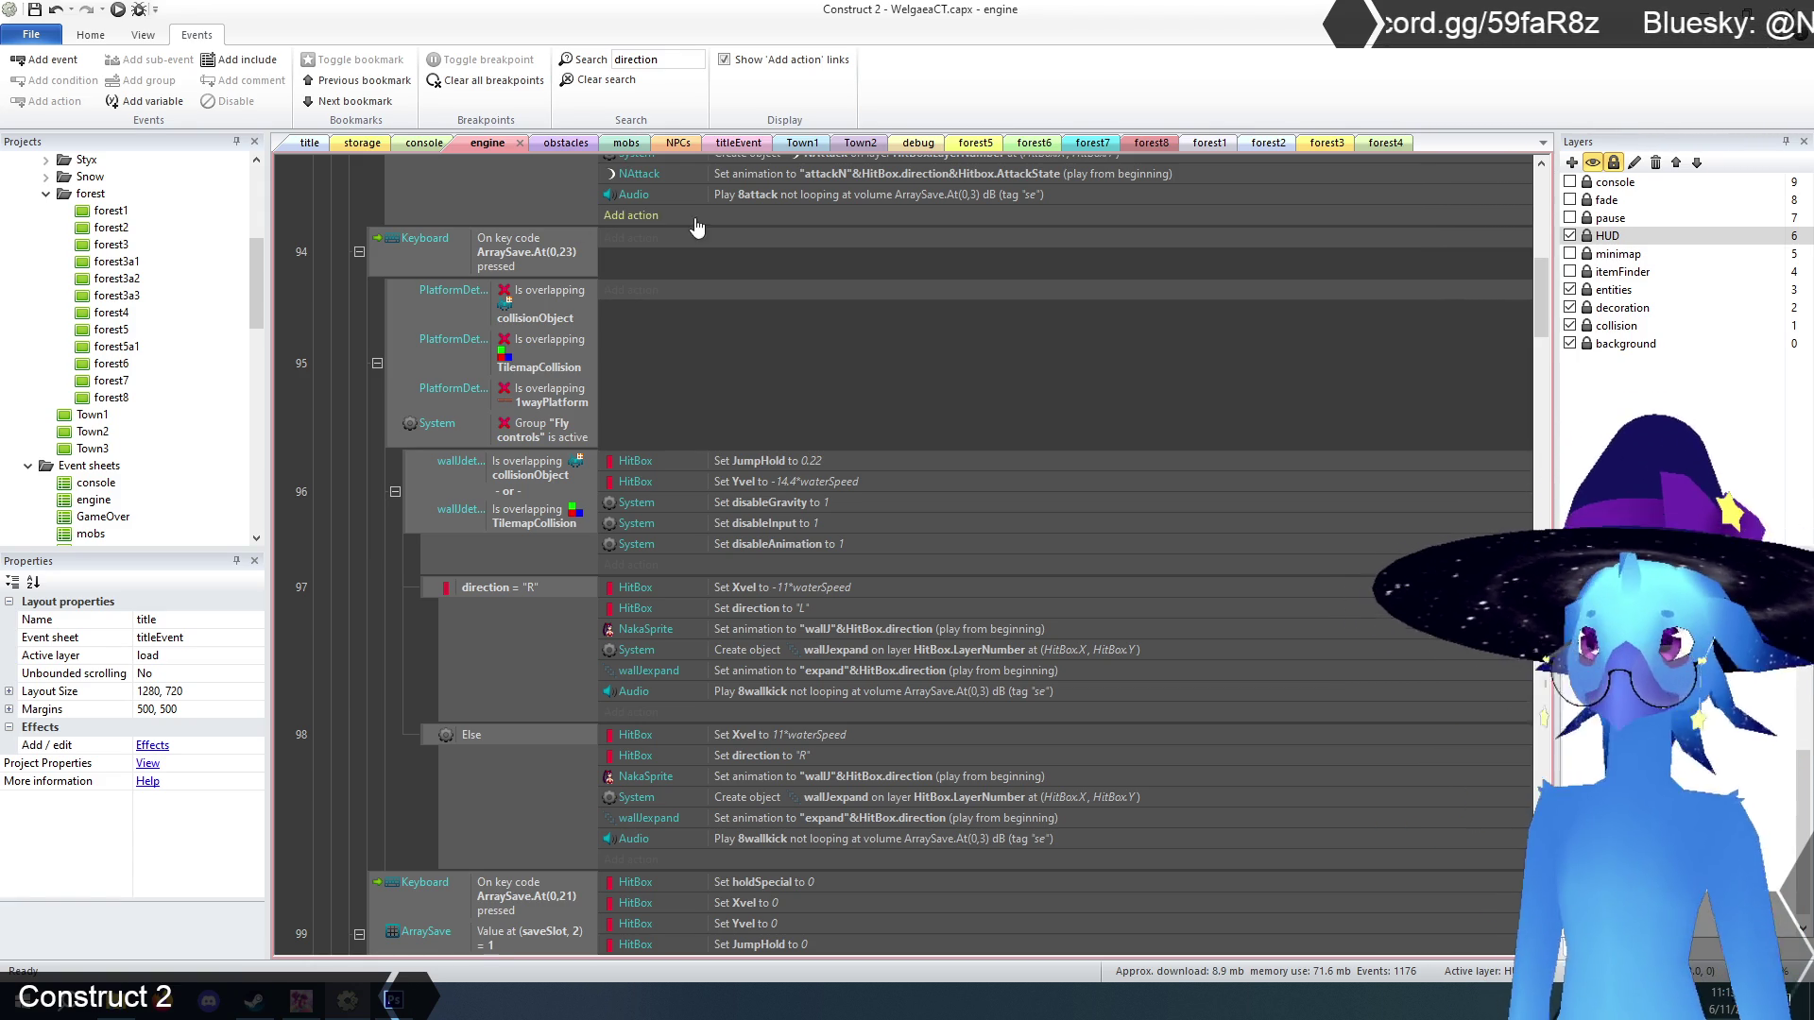
Clear the direction search filter and scroll down to select the wallDetector set-animation action.
{"action": "scroll", "coordinate": [696, 226], "scroll_direction": "down", "scroll_amount": 15}
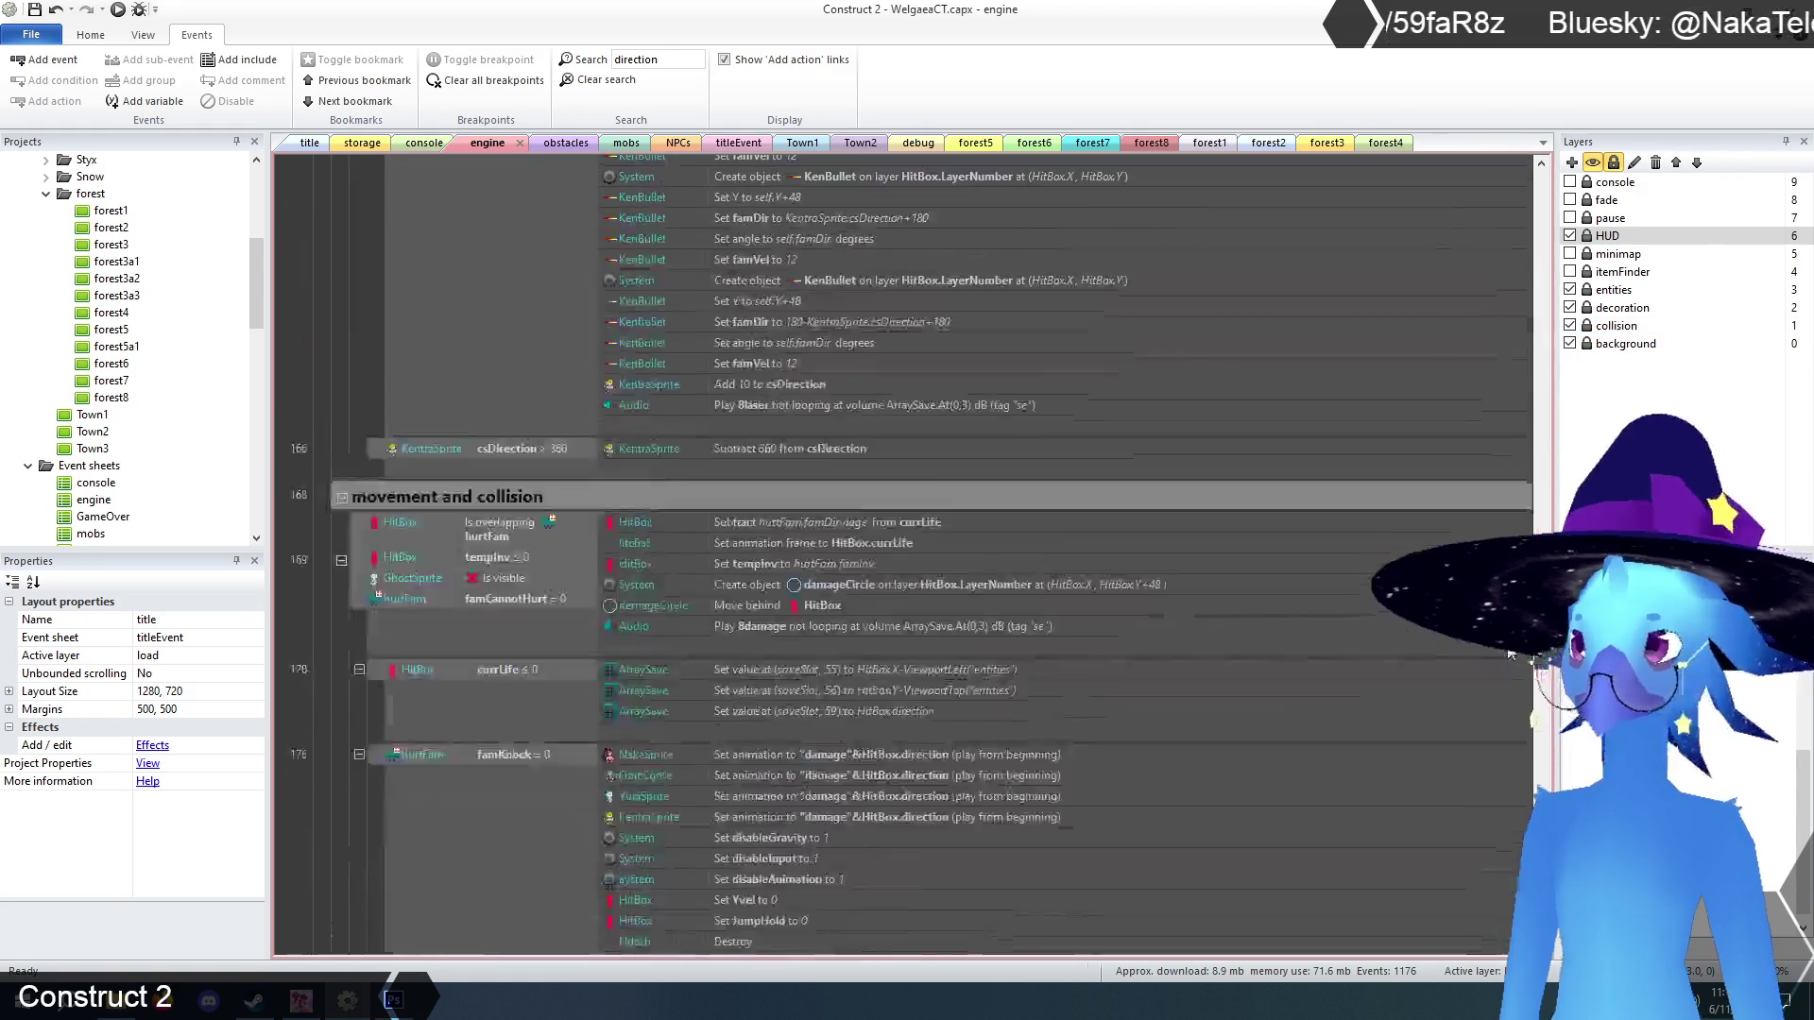
{"action": "scroll", "coordinate": [696, 284], "scroll_direction": "down", "scroll_amount": 15}
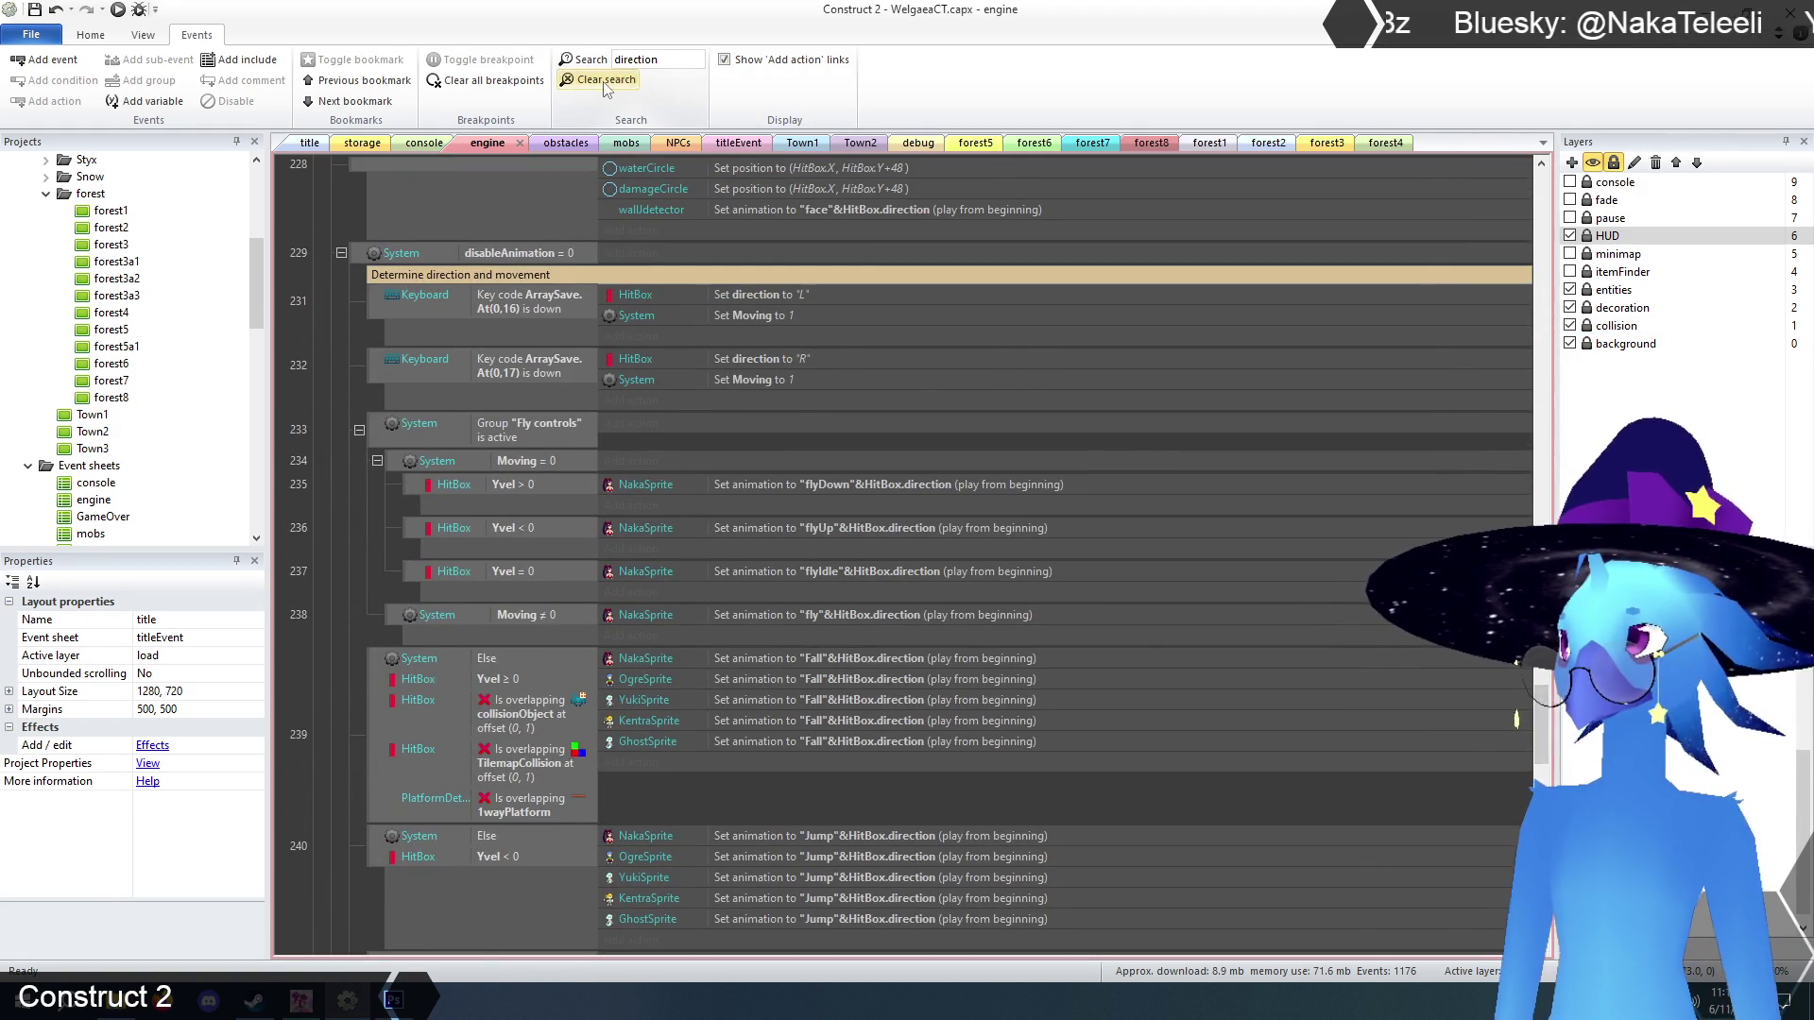
{"action": "left_click", "coordinate": [605, 81]}
{"action": "left_click_drag", "start_coordinate": [1542, 368], "coordinate": [1550, 410]}
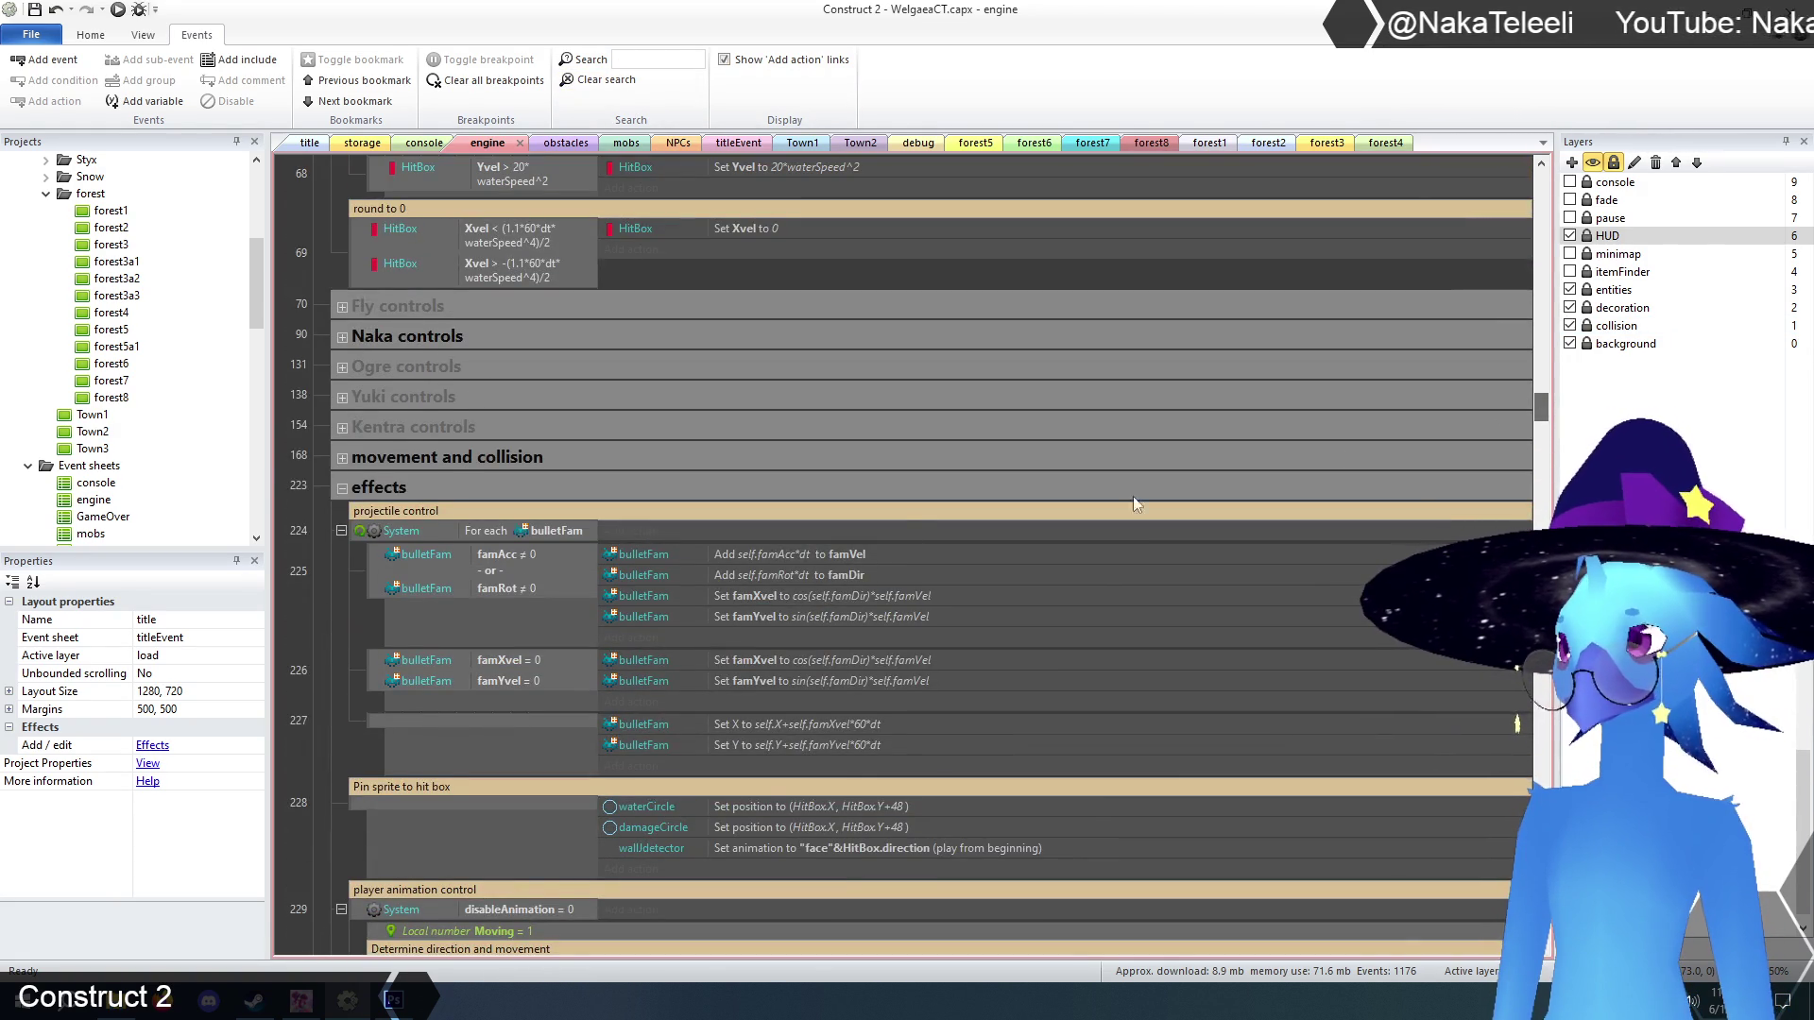
{"action": "scroll", "coordinate": [546, 456], "scroll_direction": "down", "scroll_amount": 10}
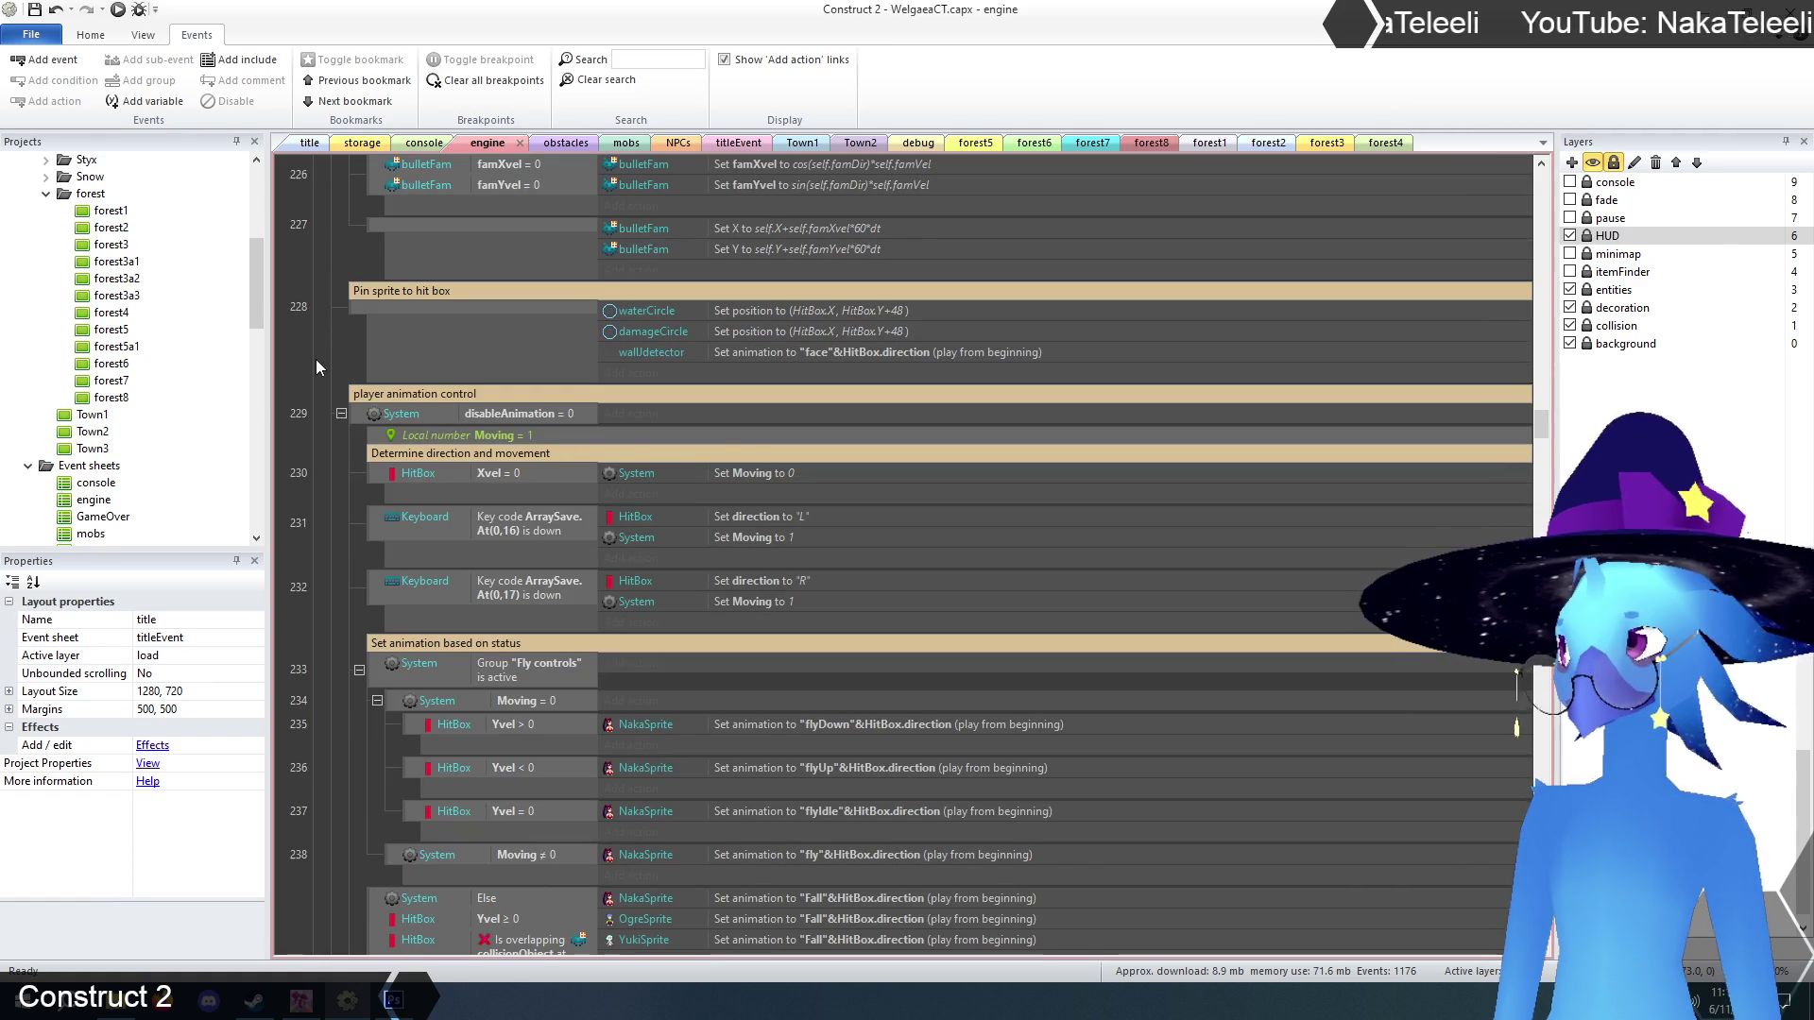
{"action": "left_click", "coordinate": [890, 352]}
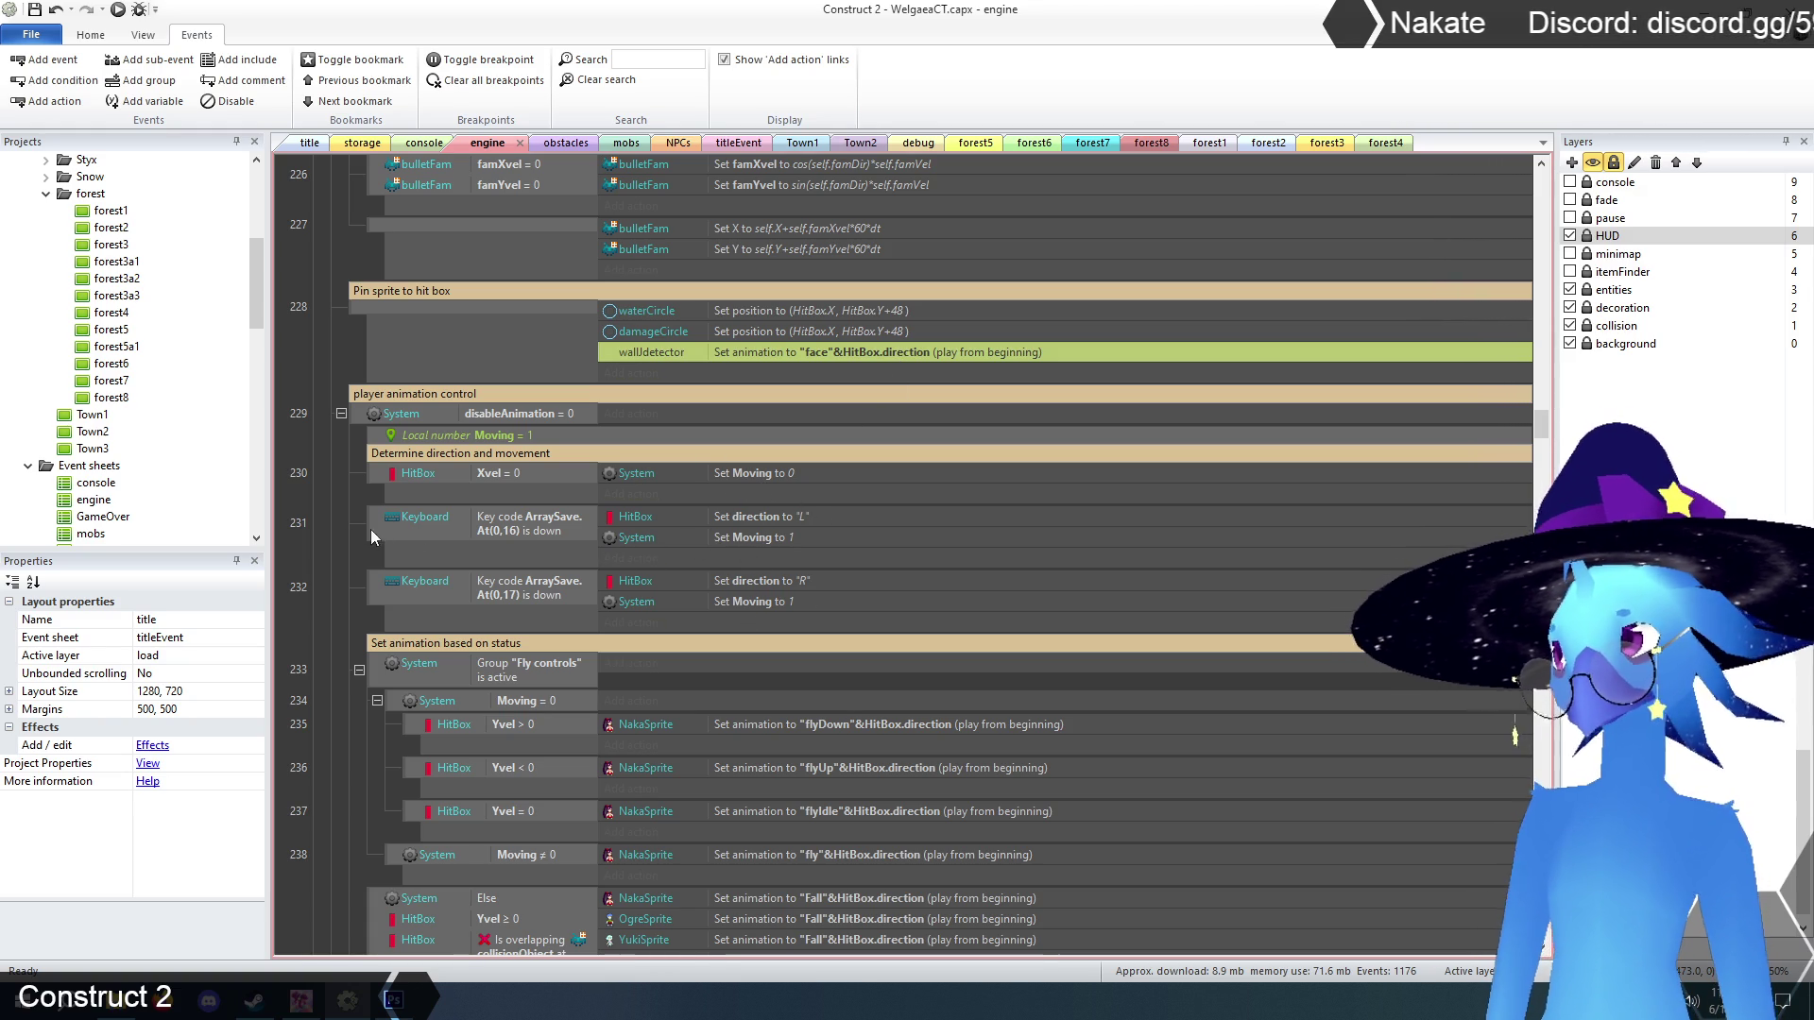
Deselect the action and scroll down the engine sheet to the player animation control group.
{"action": "left_click", "coordinate": [333, 534]}
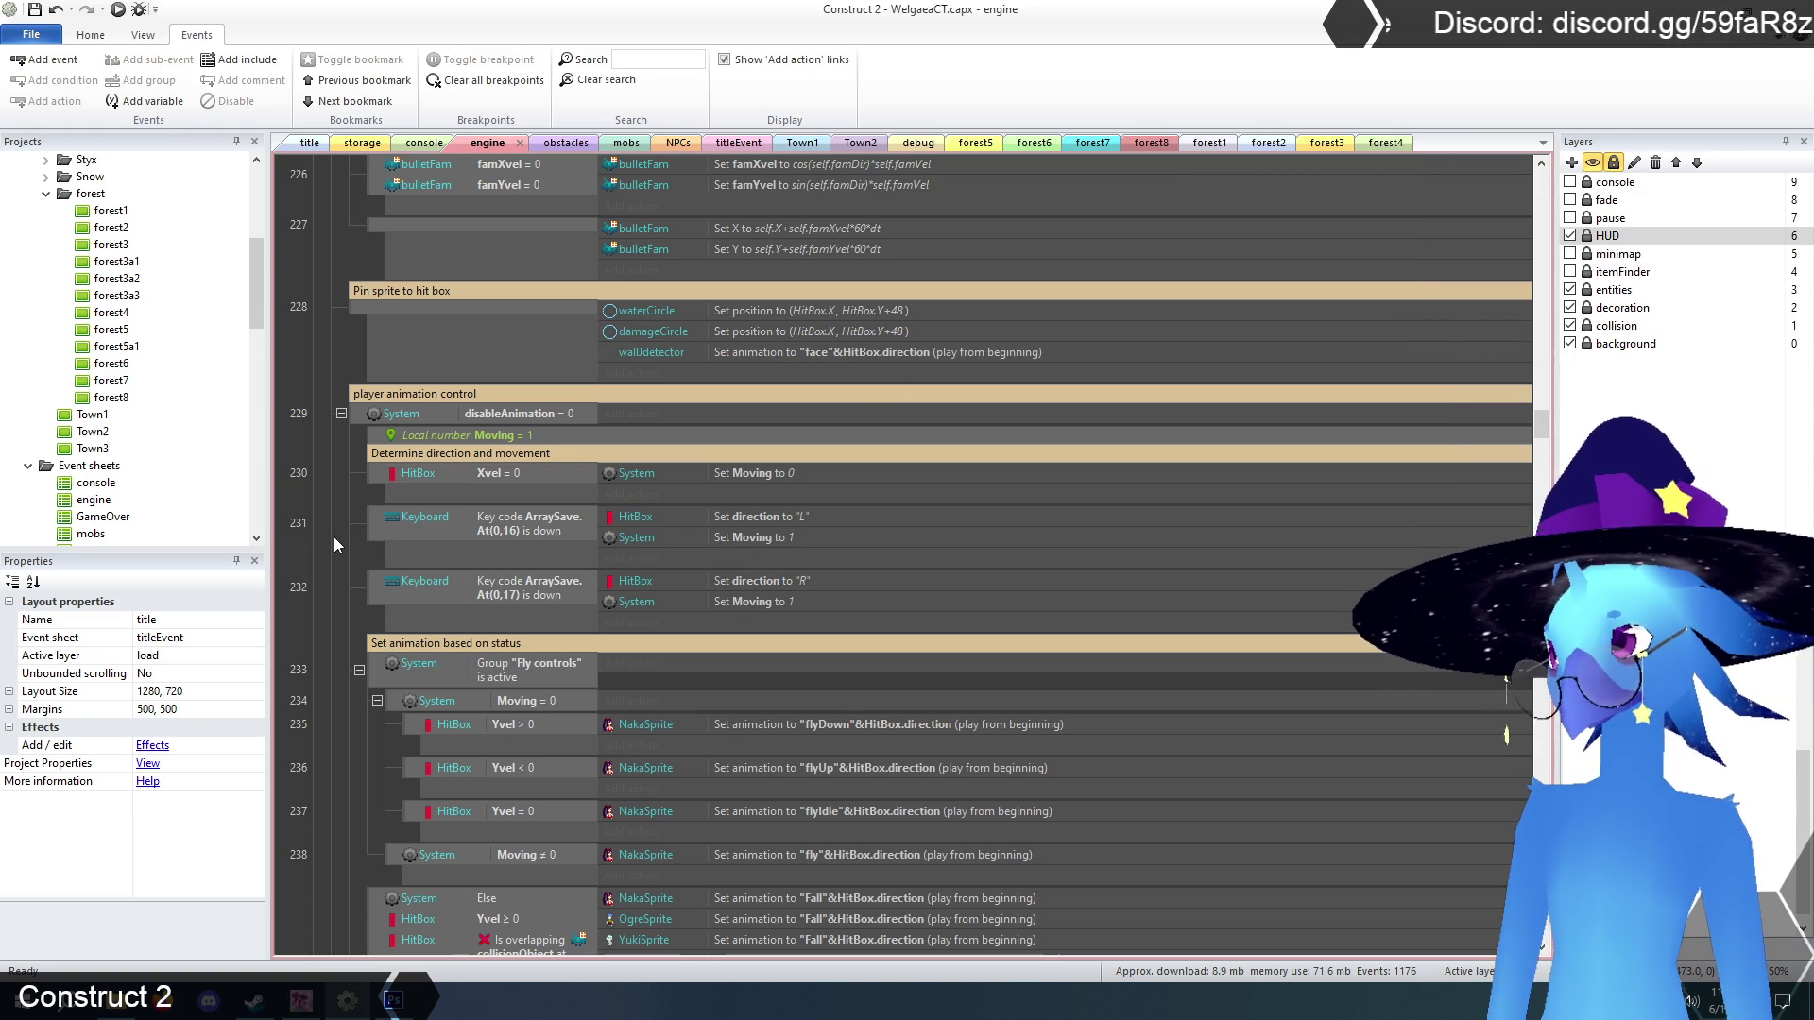
{"action": "scroll", "coordinate": [332, 536], "scroll_direction": "down", "scroll_amount": 5}
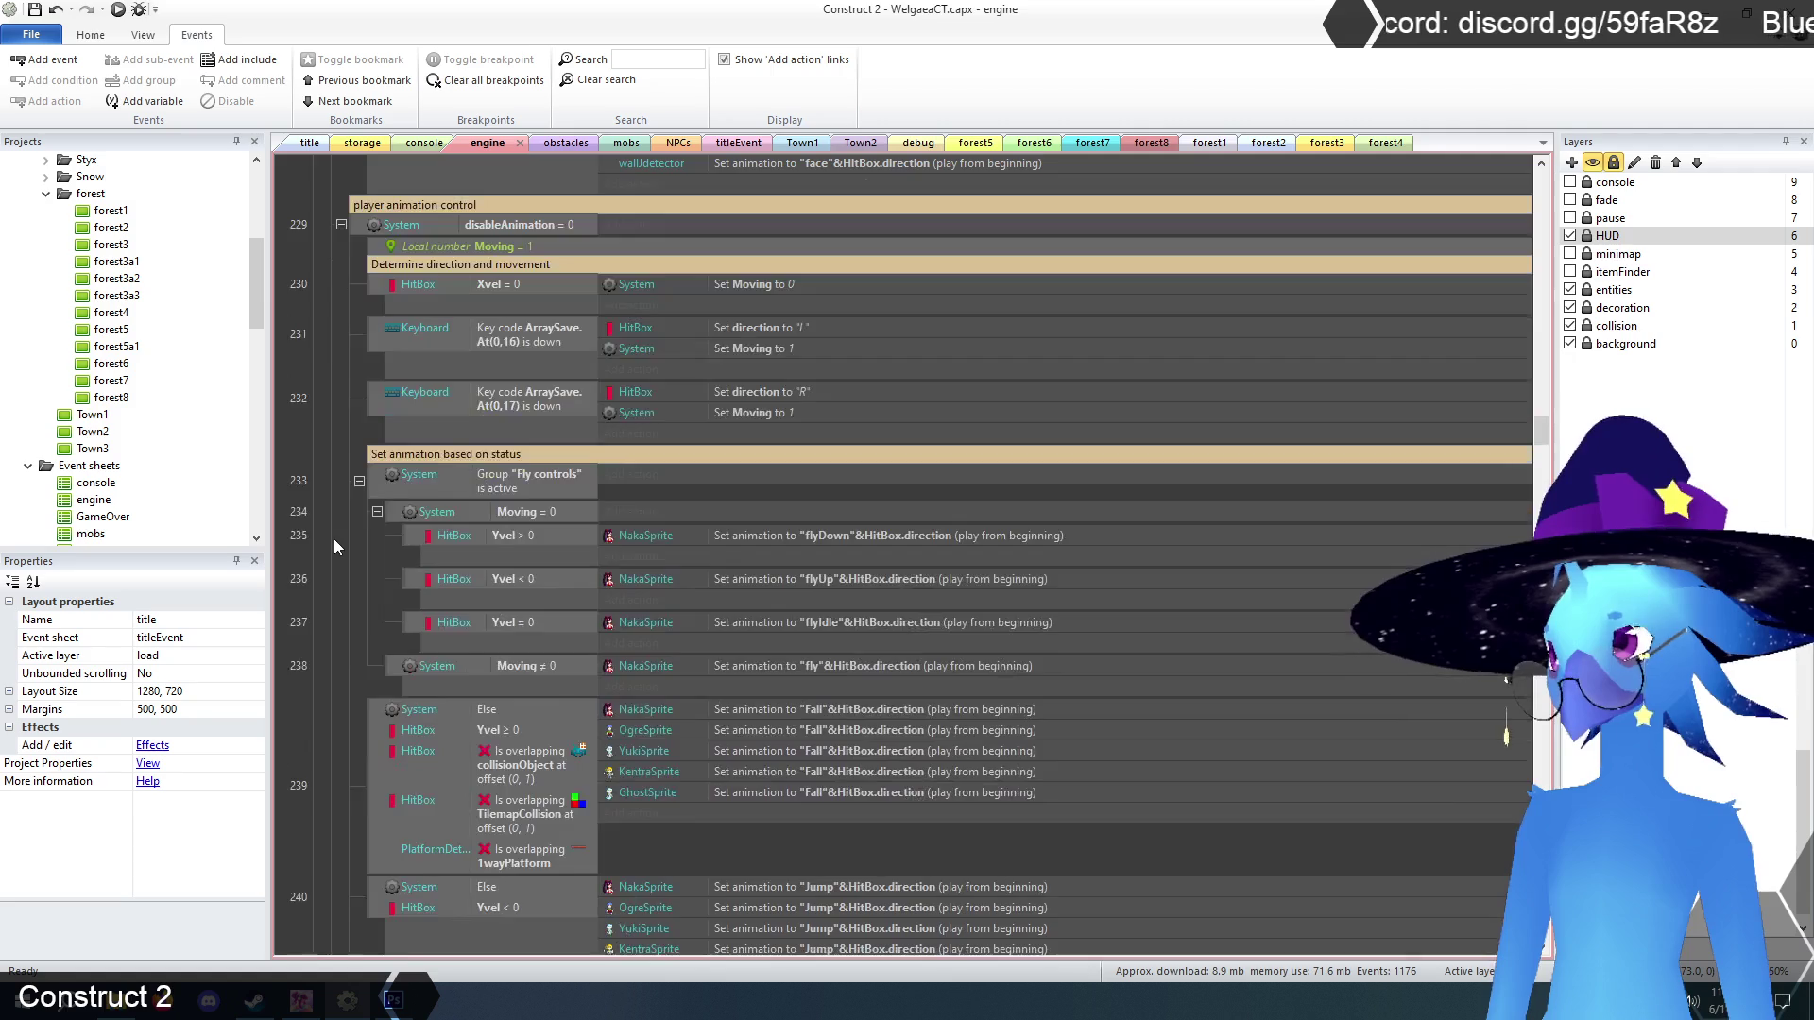
{"action": "scroll", "coordinate": [332, 538], "scroll_direction": "down", "scroll_amount": 10}
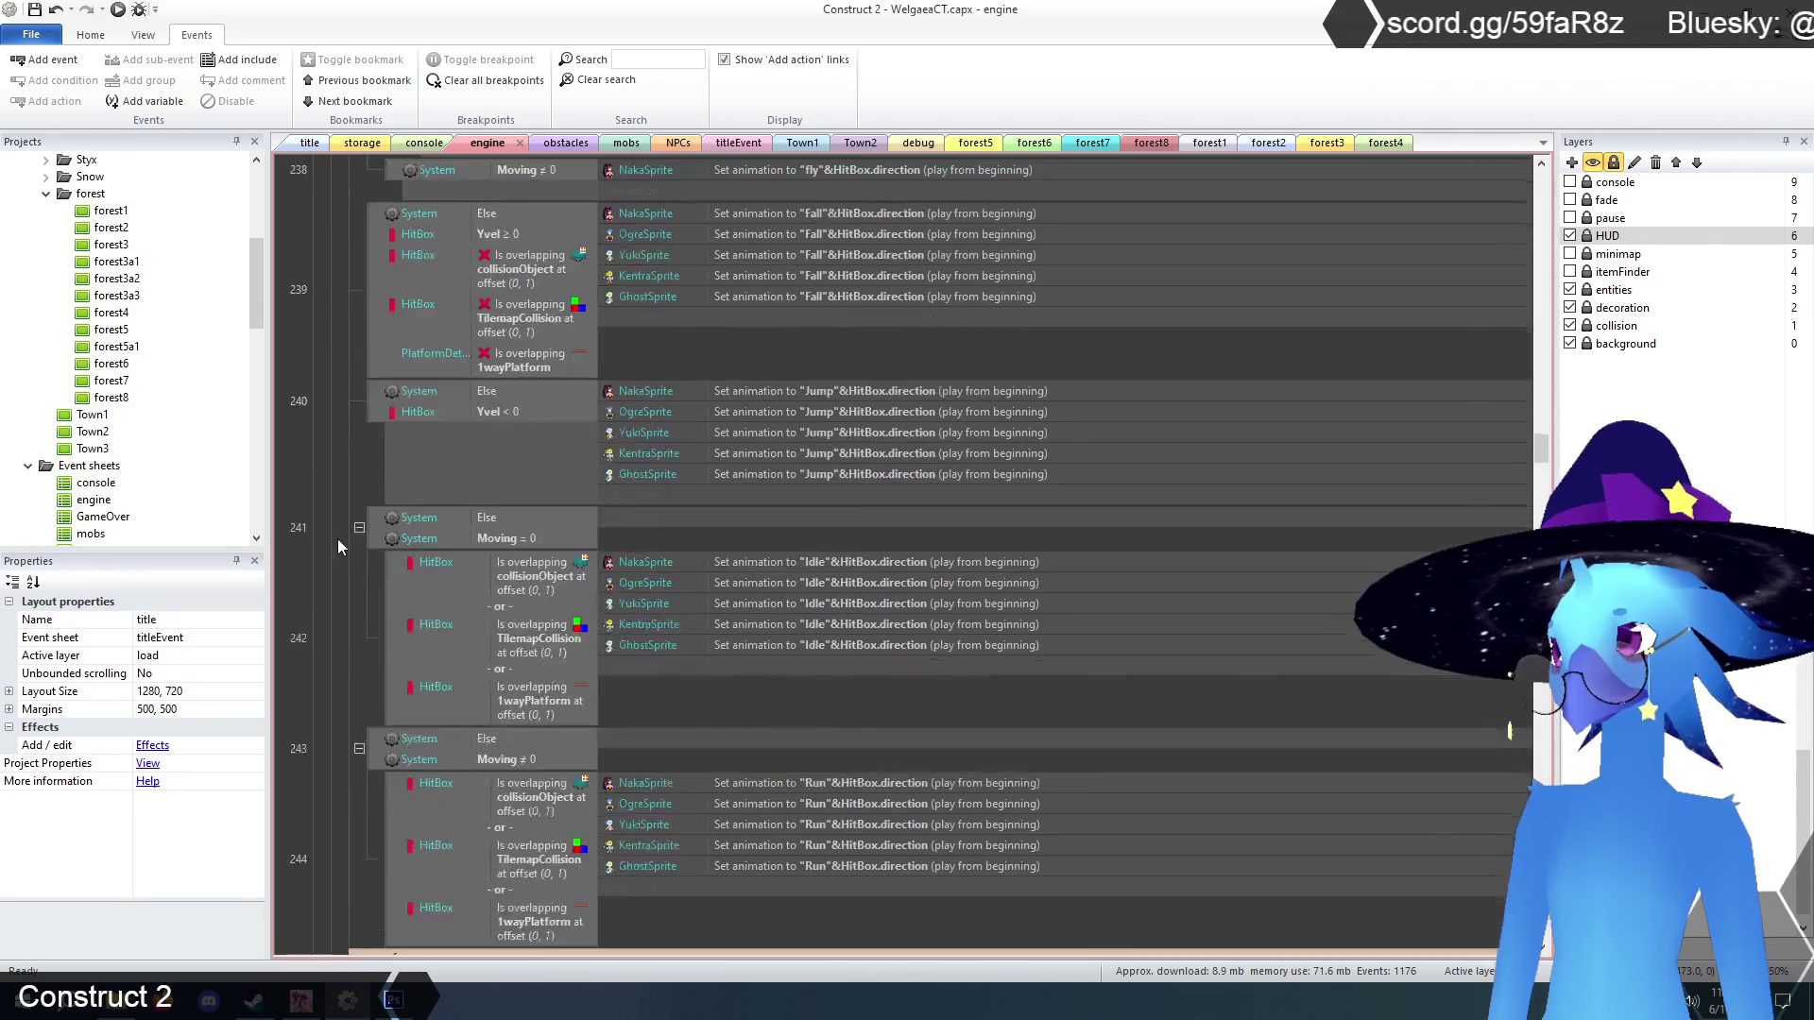
{"action": "scroll", "coordinate": [342, 539], "scroll_direction": "down", "scroll_amount": 2}
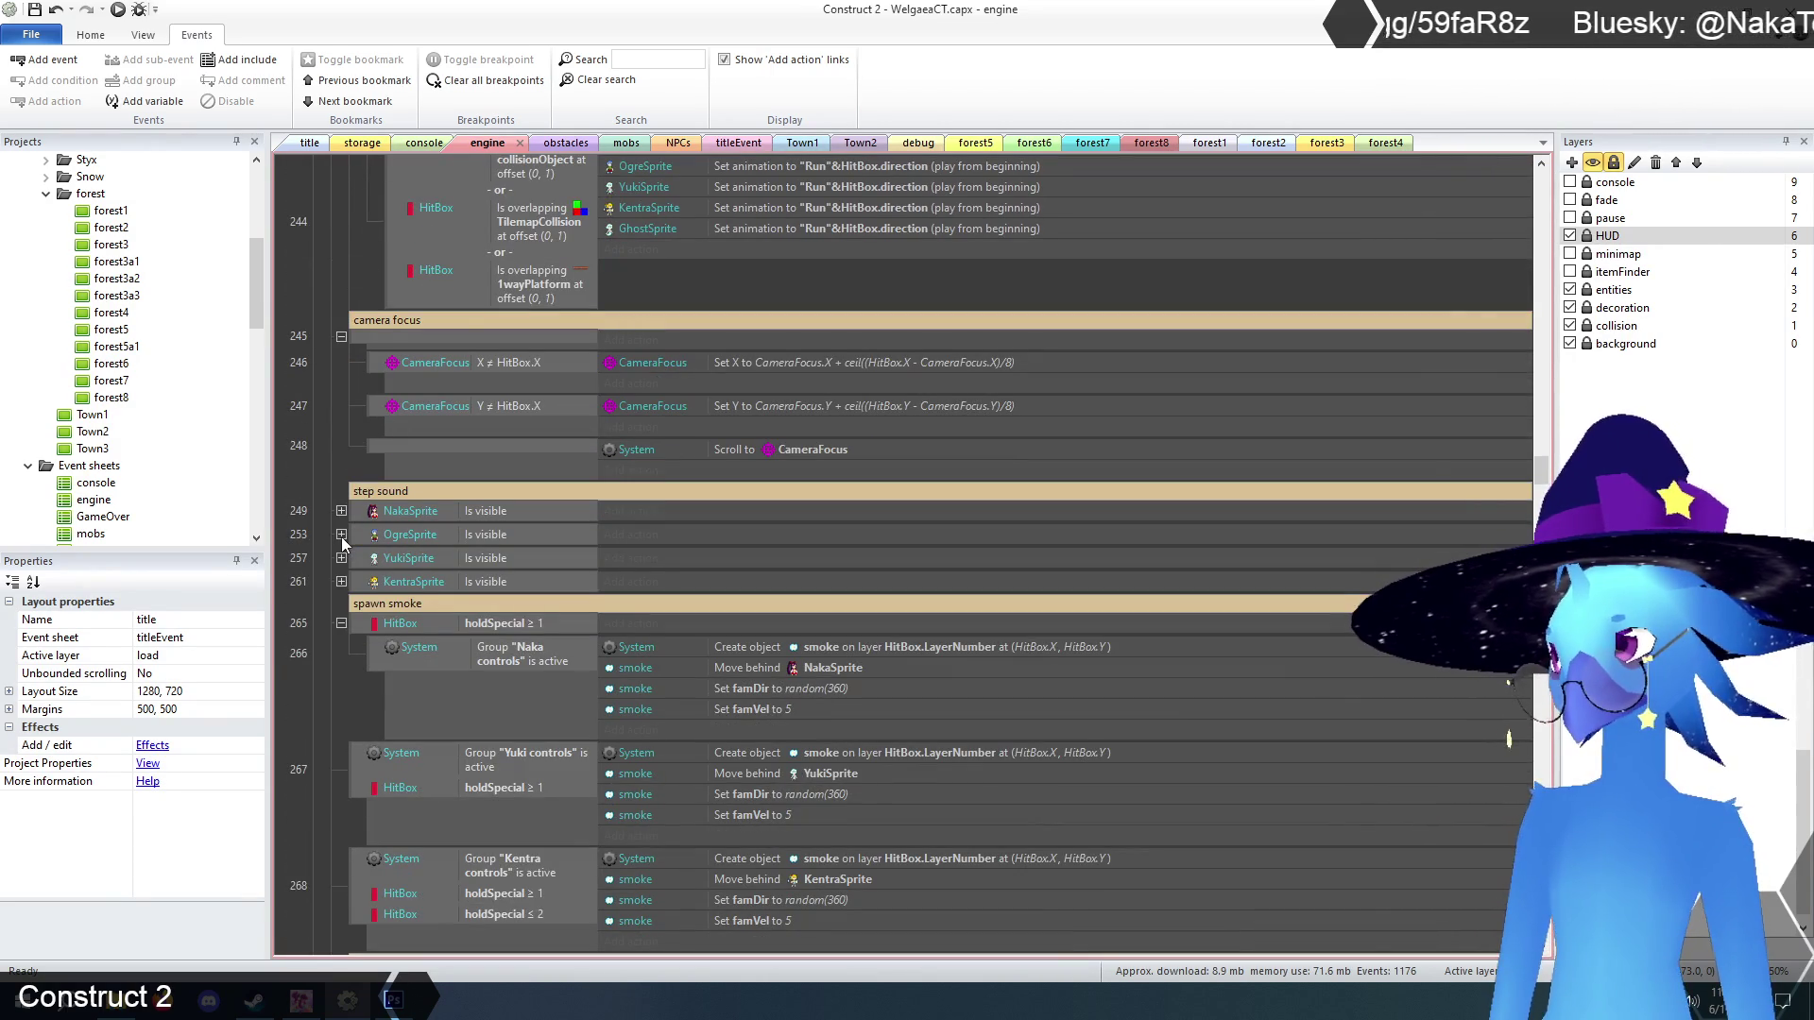
{"action": "scroll", "coordinate": [357, 539], "scroll_direction": "down", "scroll_amount": 2}
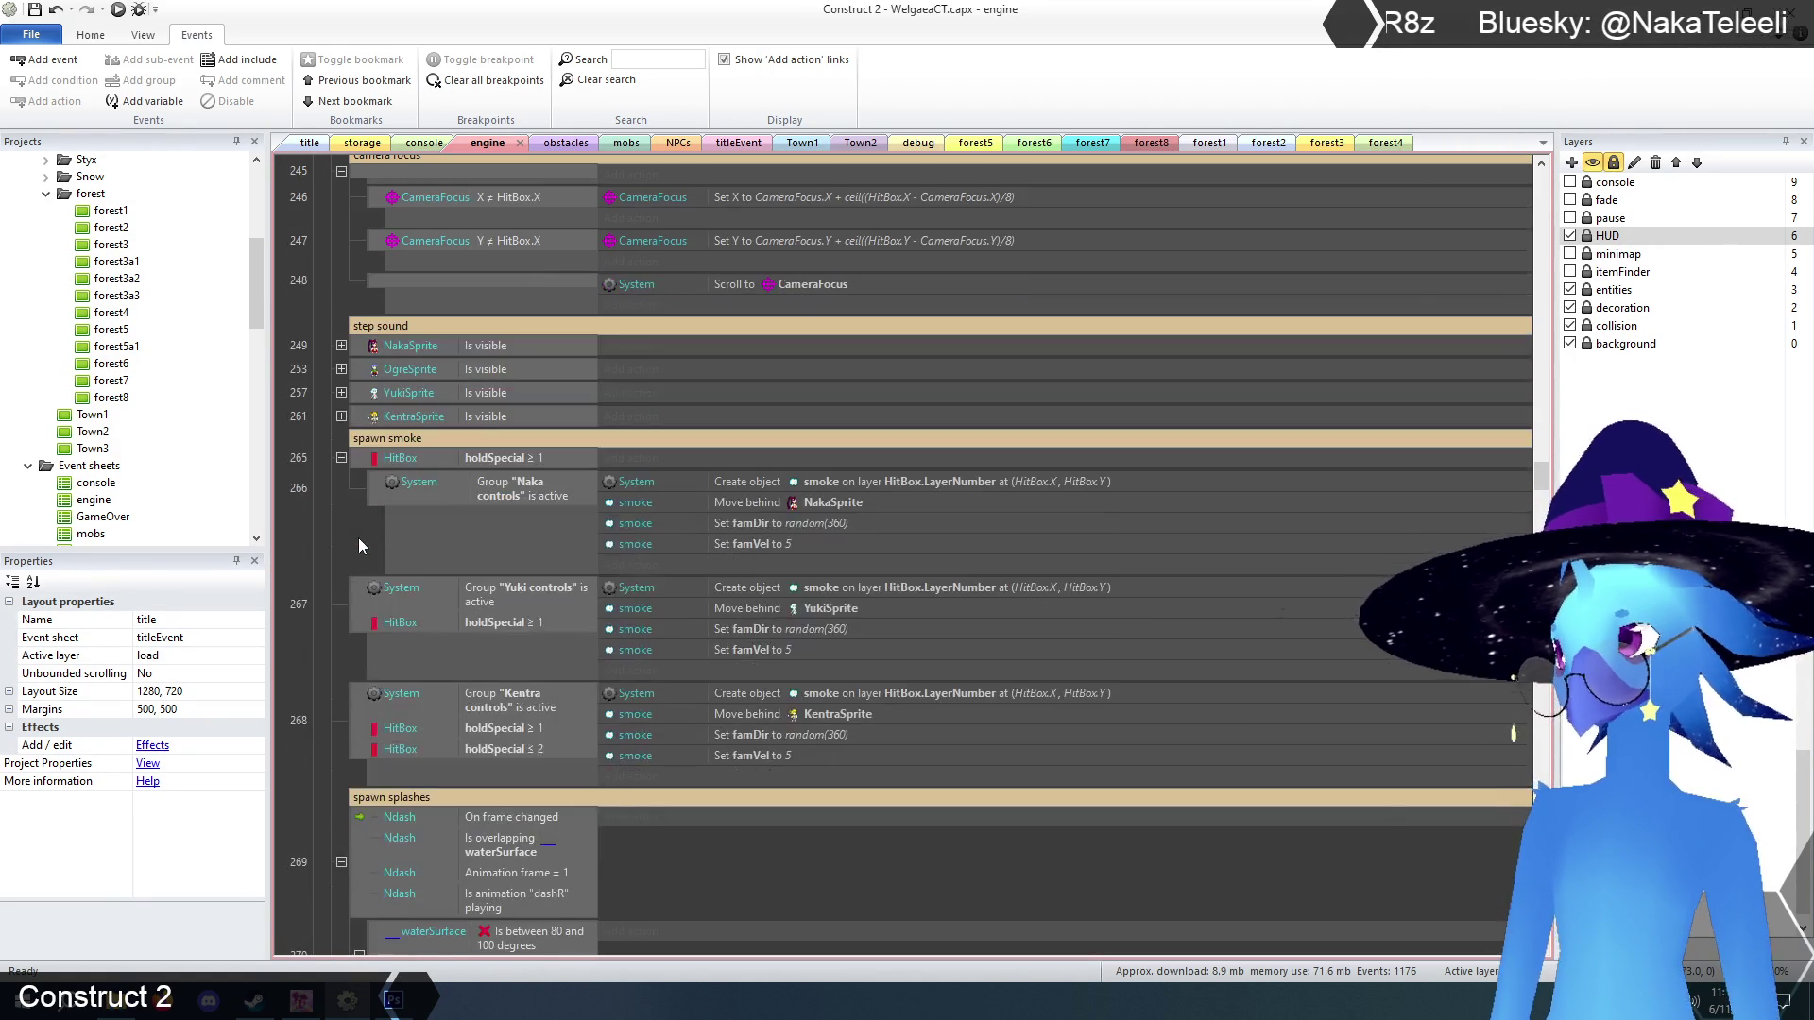
{"action": "scroll", "coordinate": [359, 538], "scroll_direction": "down", "scroll_amount": 6}
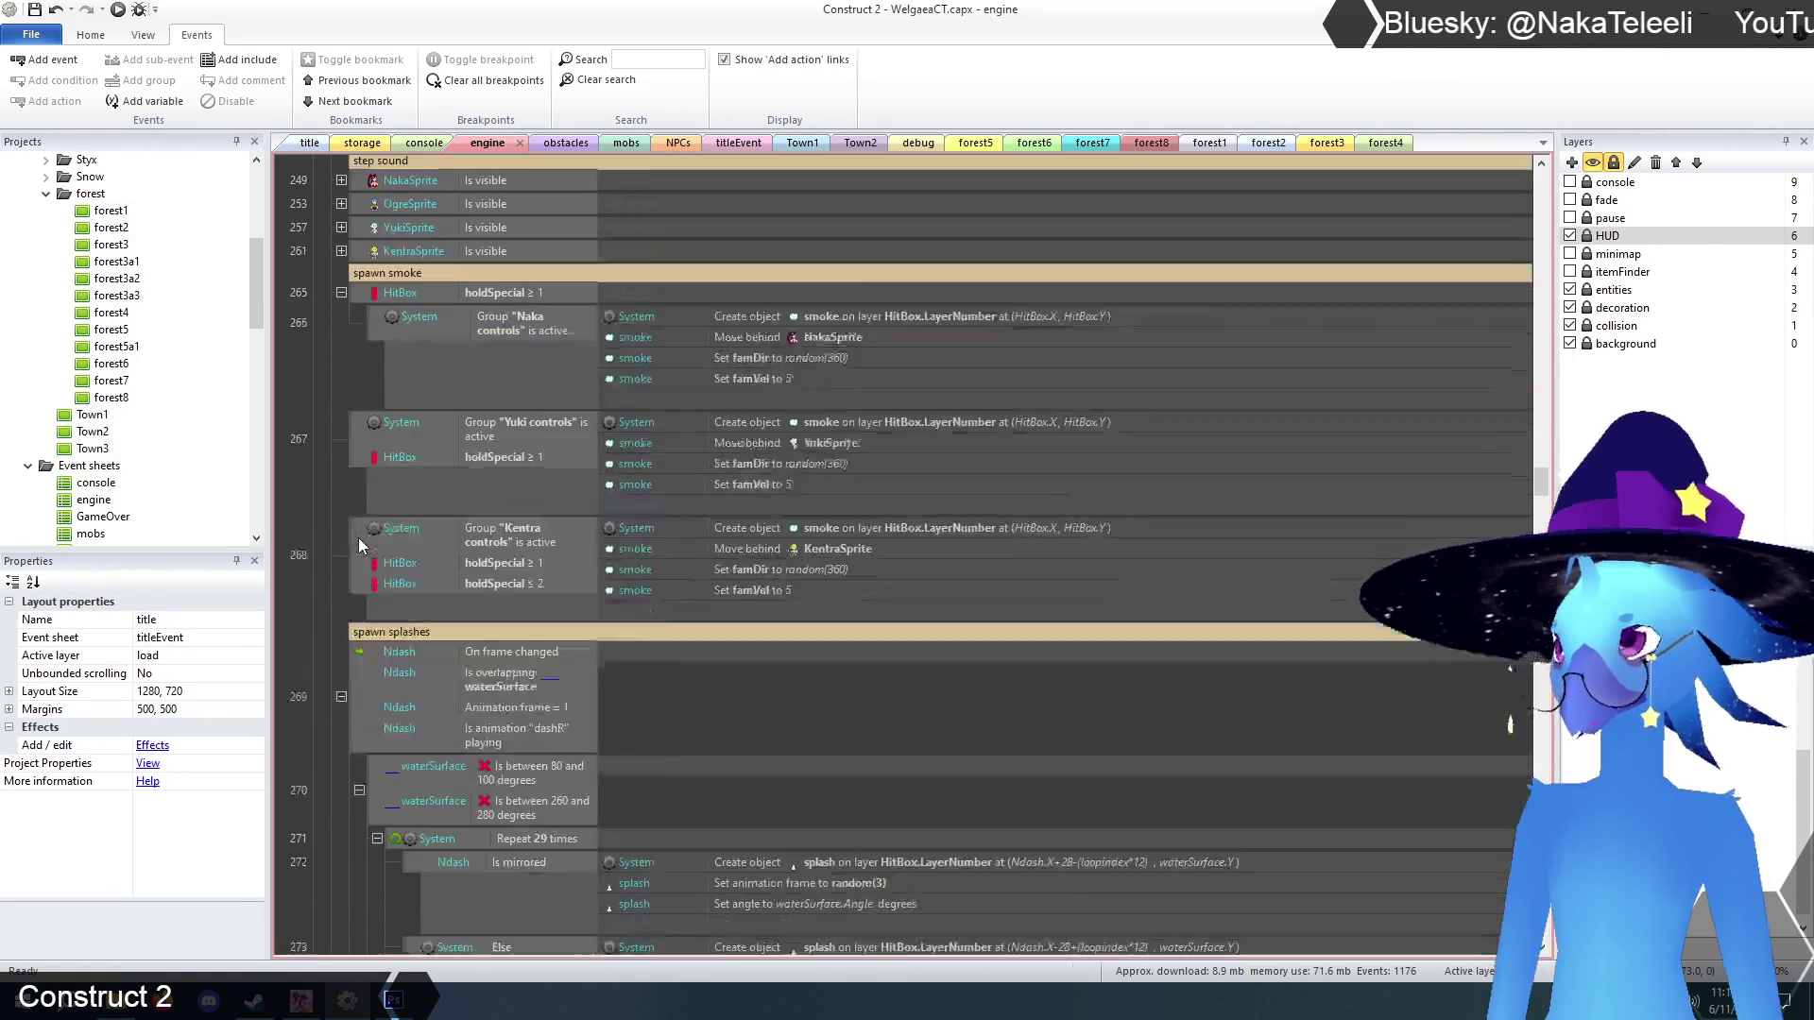
{"action": "scroll", "coordinate": [358, 537], "scroll_direction": "down", "scroll_amount": 12}
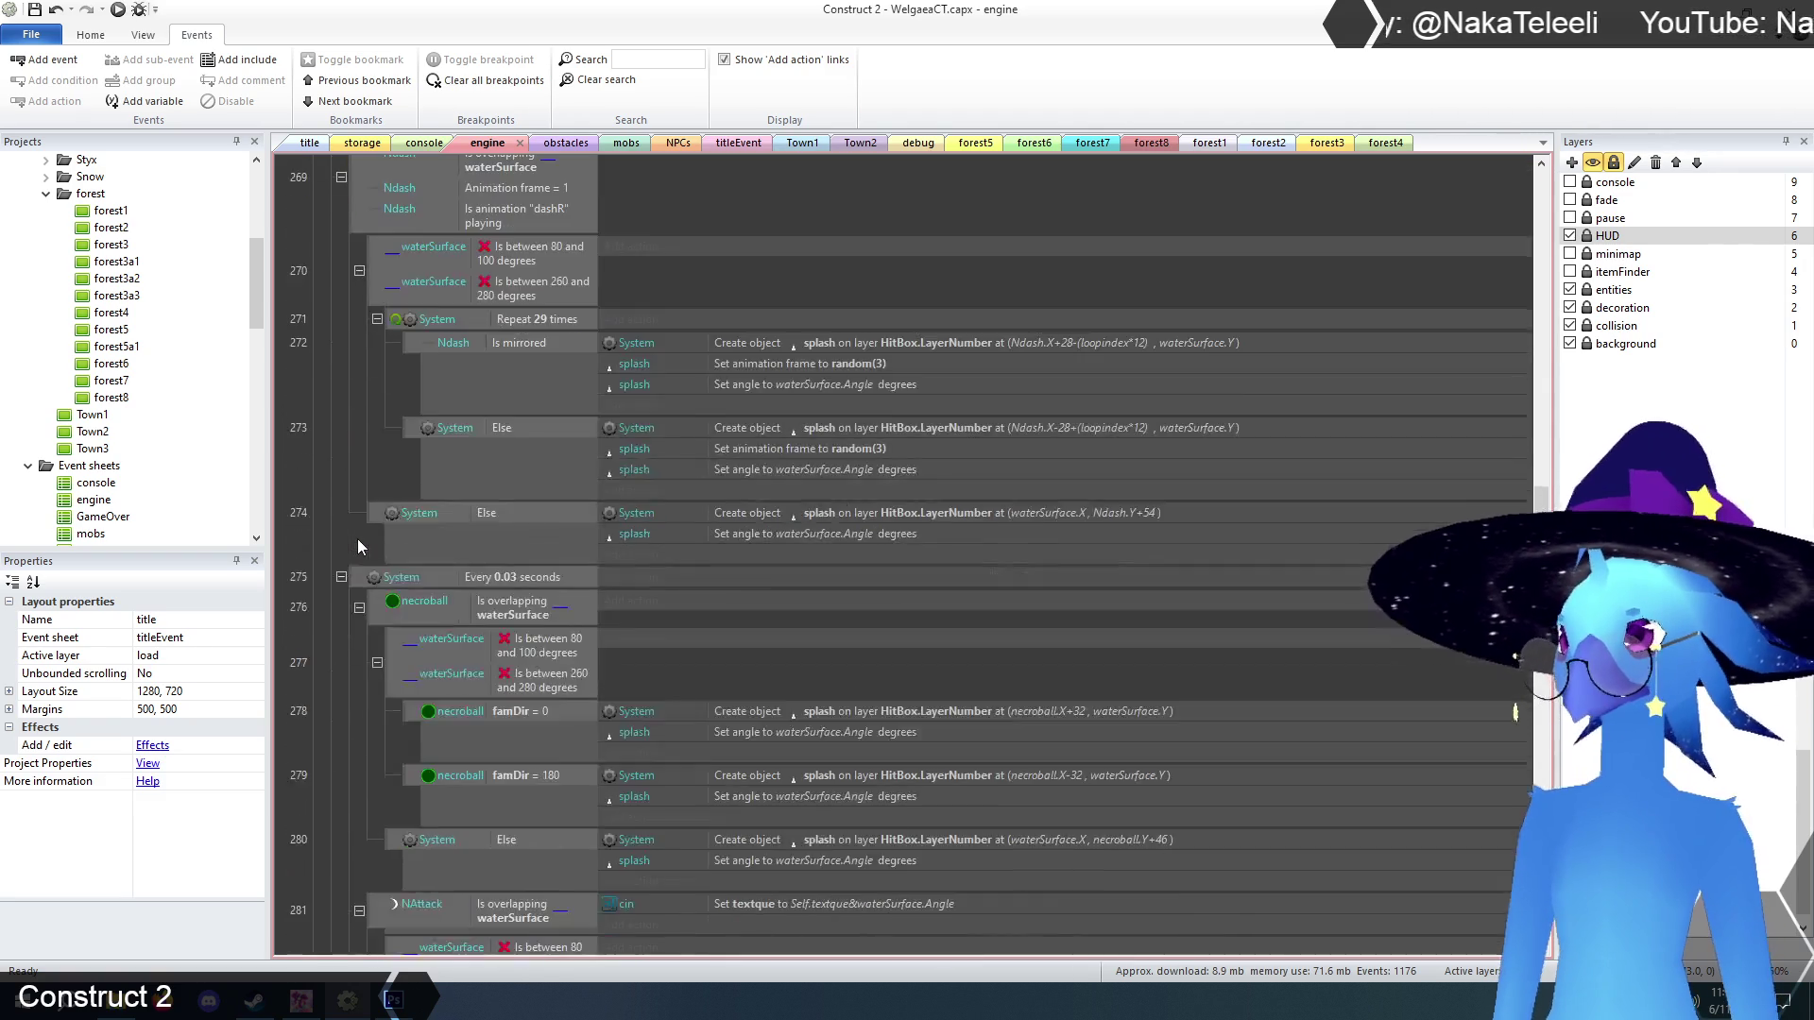
{"action": "scroll", "coordinate": [360, 539], "scroll_direction": "down", "scroll_amount": 15}
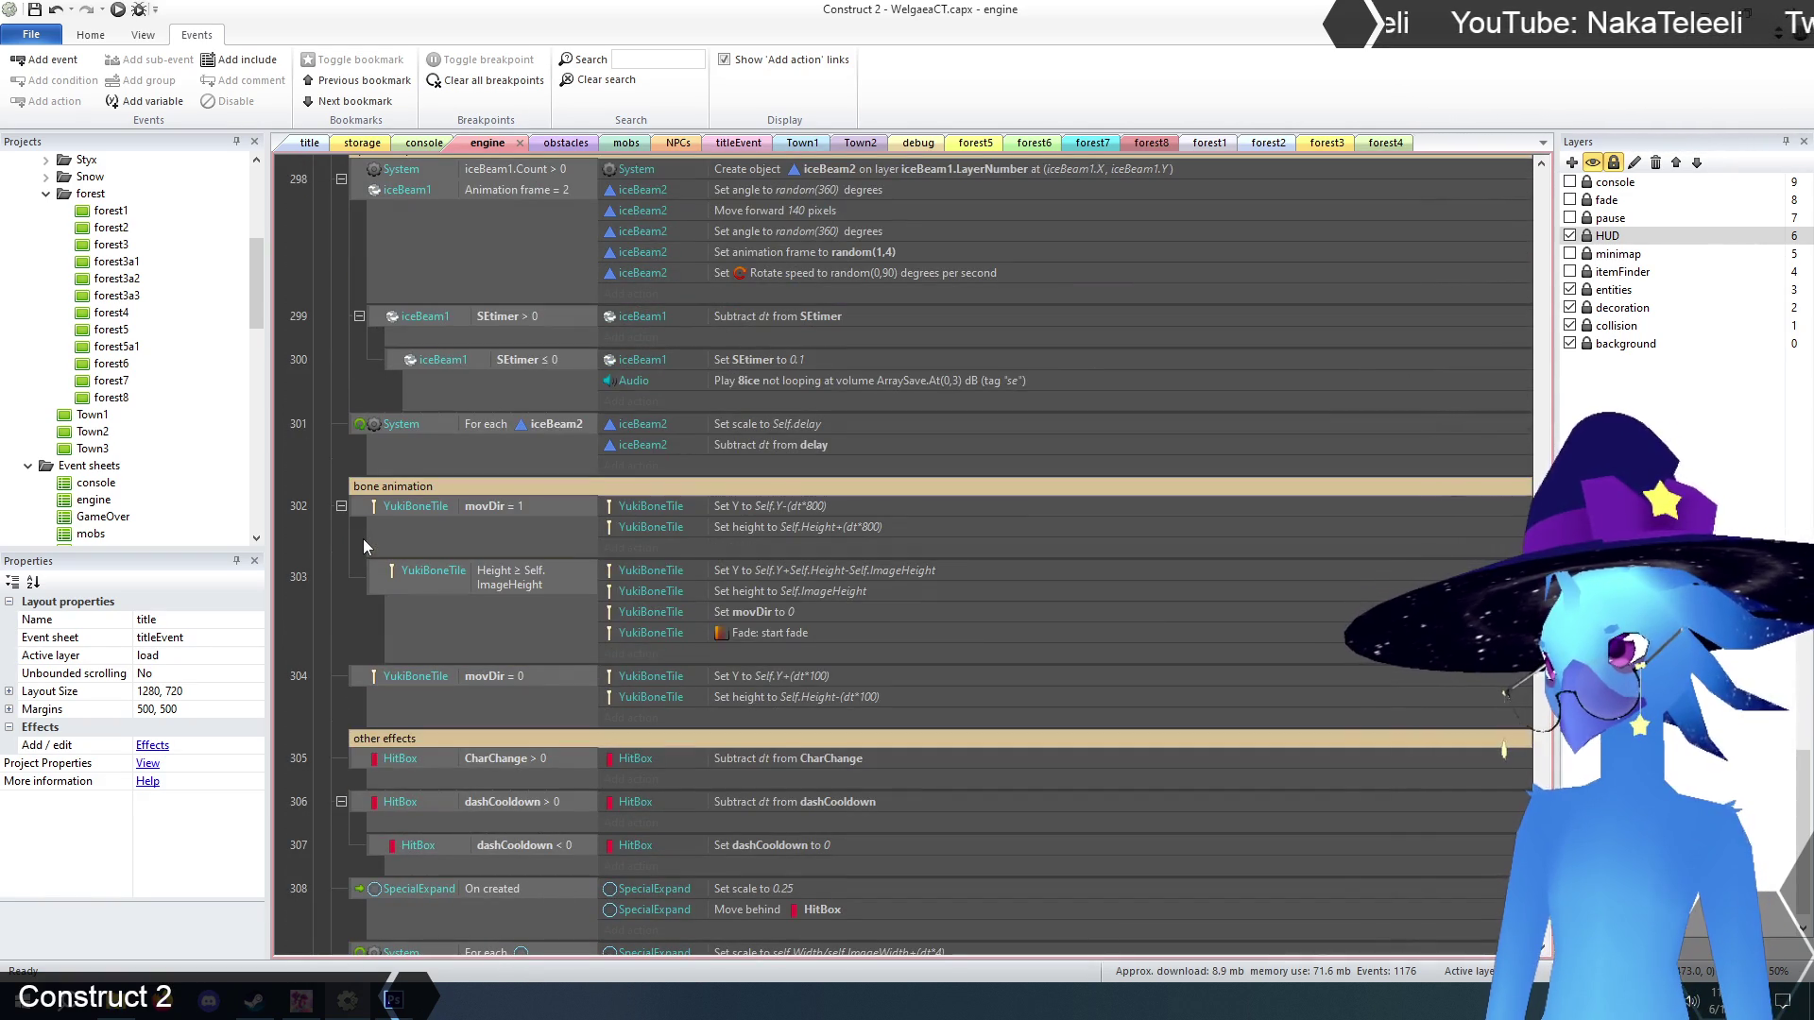
{"action": "scroll", "coordinate": [363, 538], "scroll_direction": "down", "scroll_amount": 10}
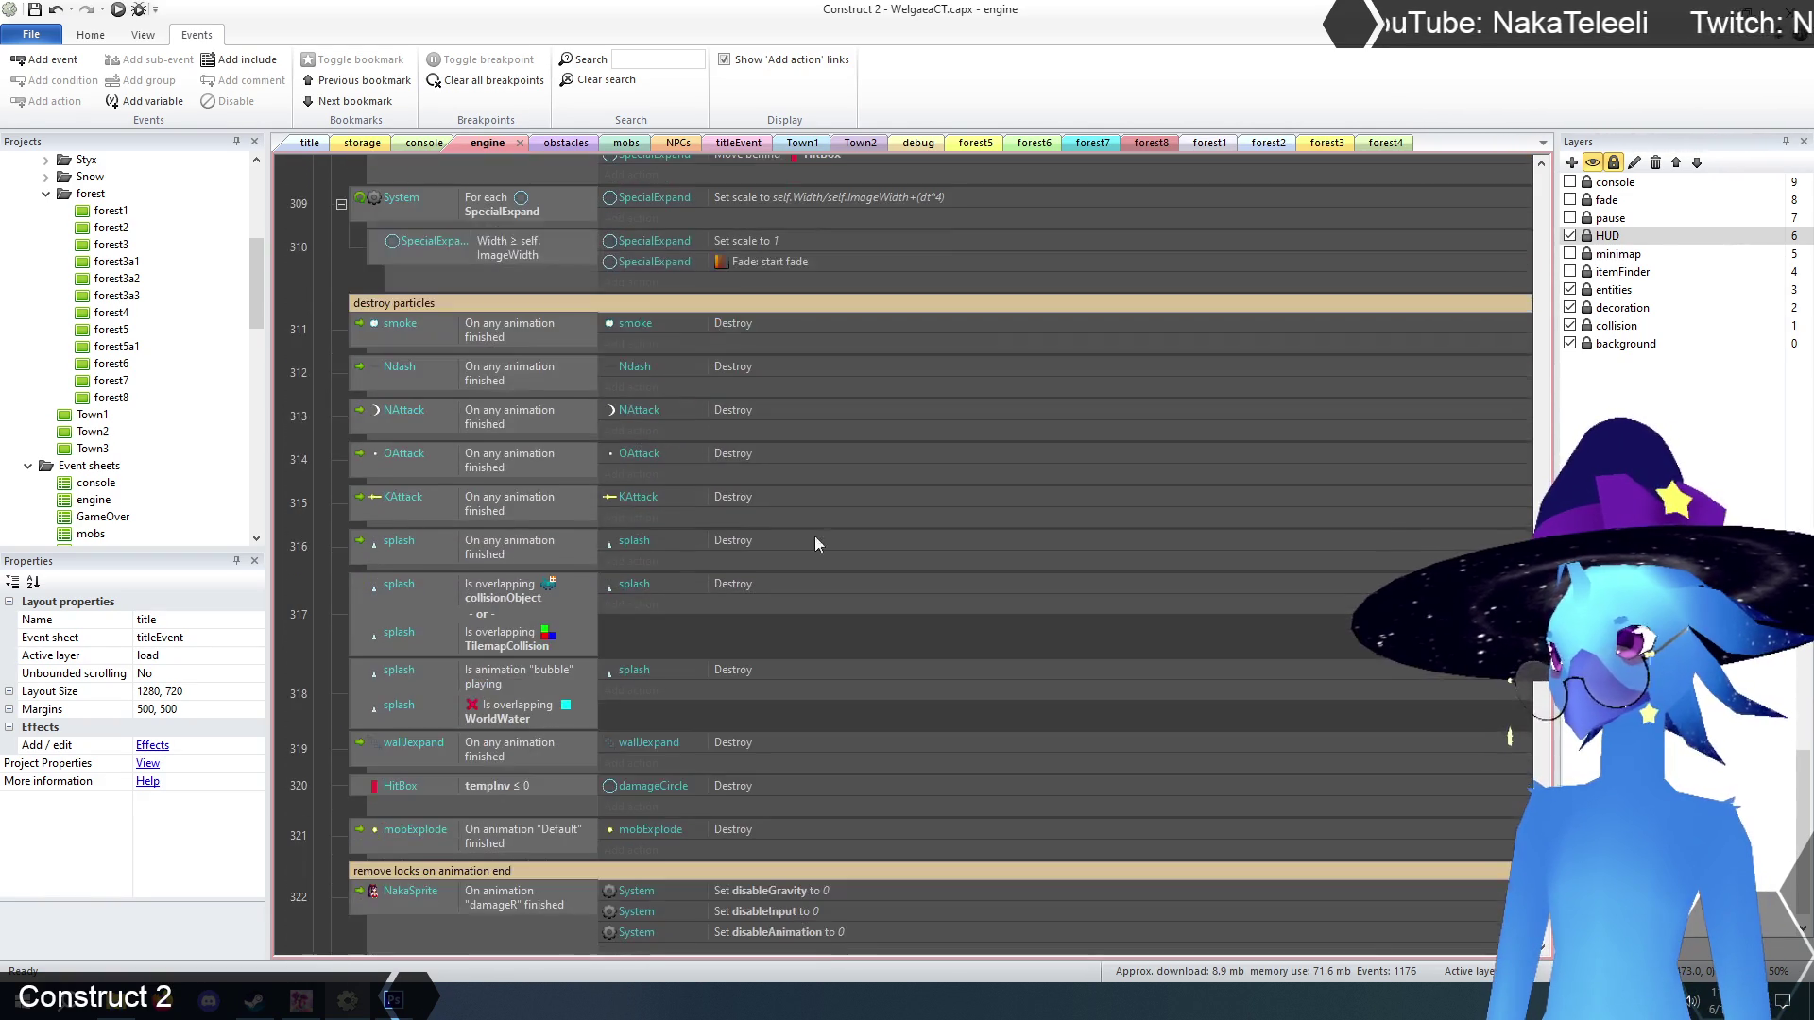
{"action": "left_click_drag", "start_coordinate": [1533, 680], "coordinate": [1557, 433]}
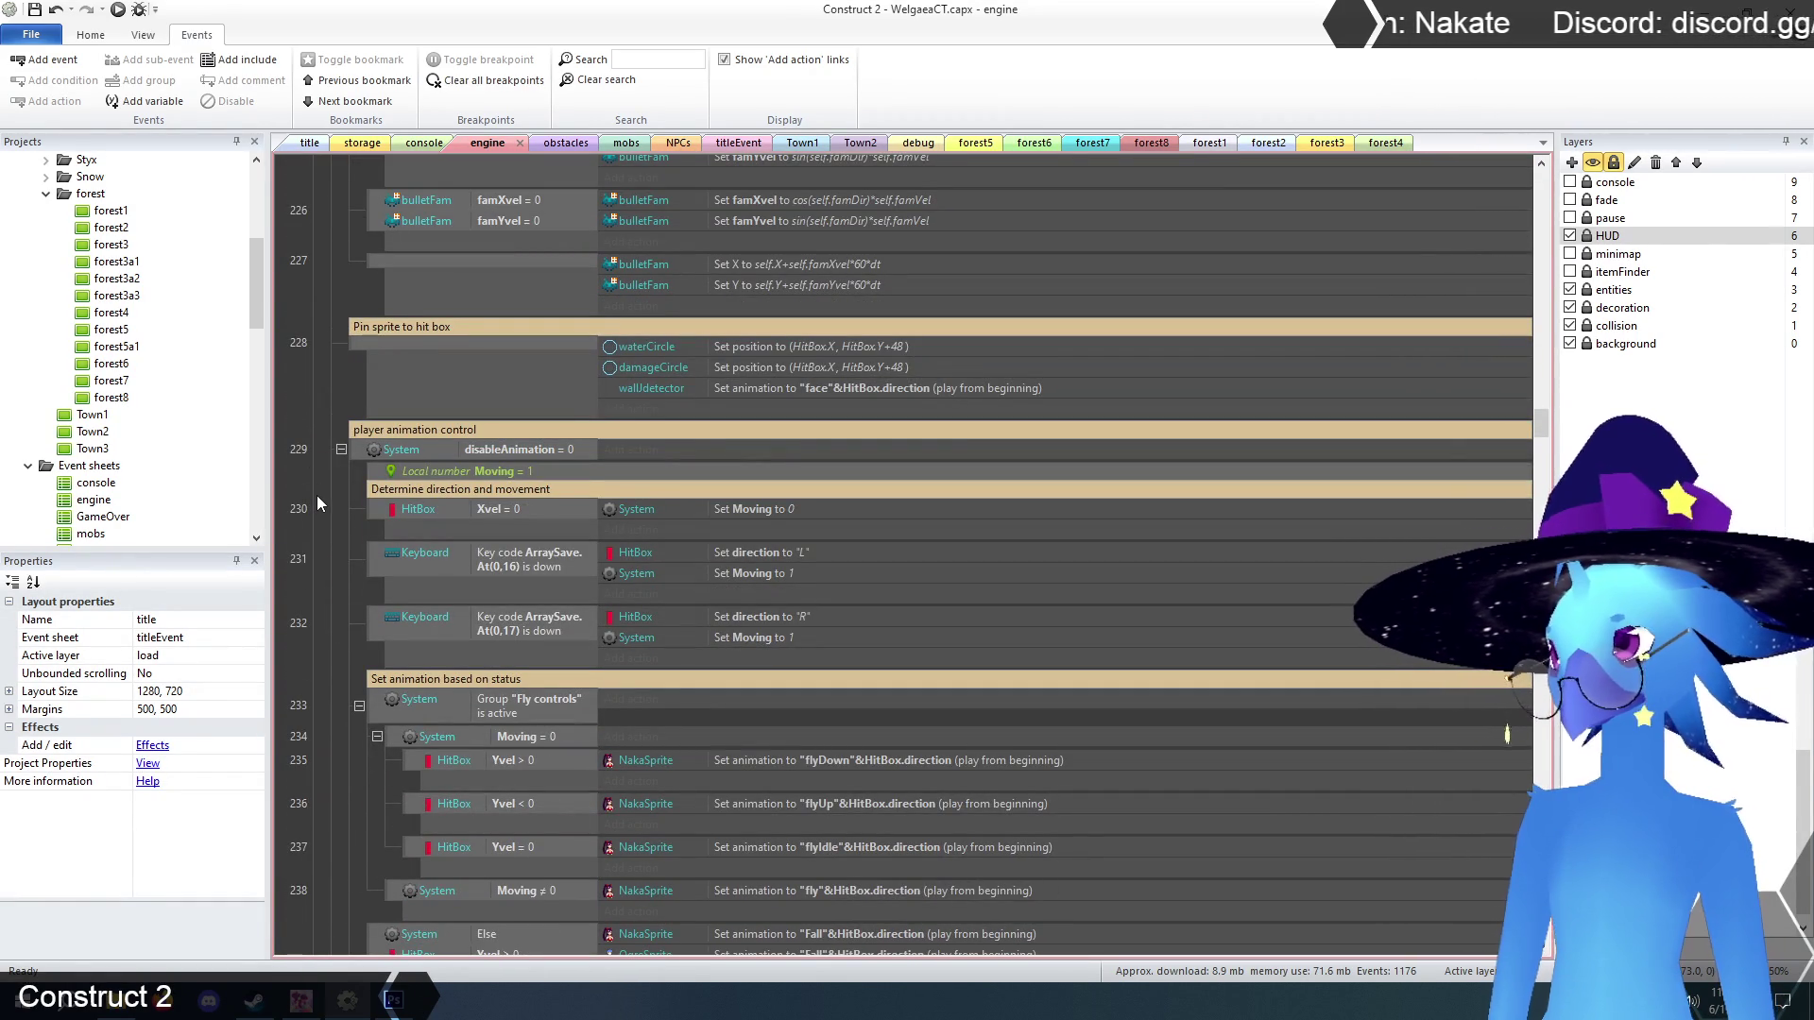
Collapse the player animation control group (event 229) and the camera focus event (245).
{"action": "left_click", "coordinate": [341, 450]}
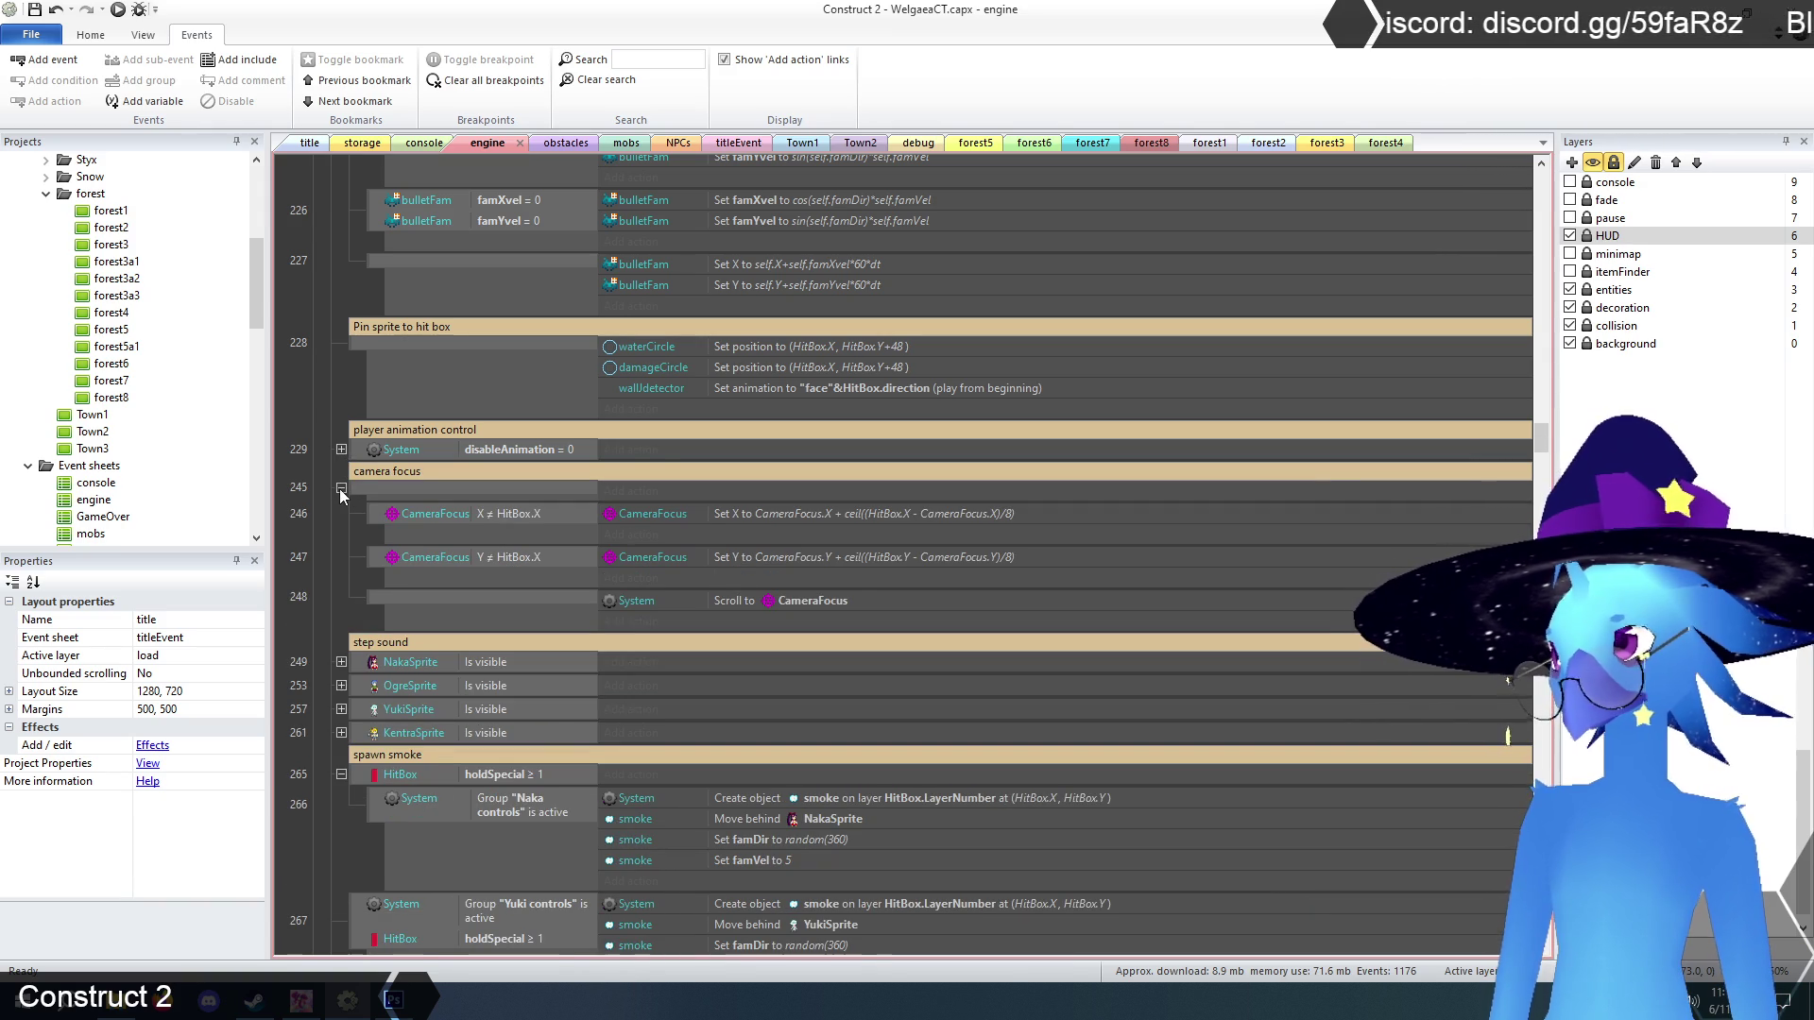
{"action": "left_click", "coordinate": [341, 489]}
{"action": "scroll", "coordinate": [311, 499], "scroll_direction": "up", "scroll_amount": 5}
{"action": "scroll", "coordinate": [300, 511], "scroll_direction": "down", "scroll_amount": 2}
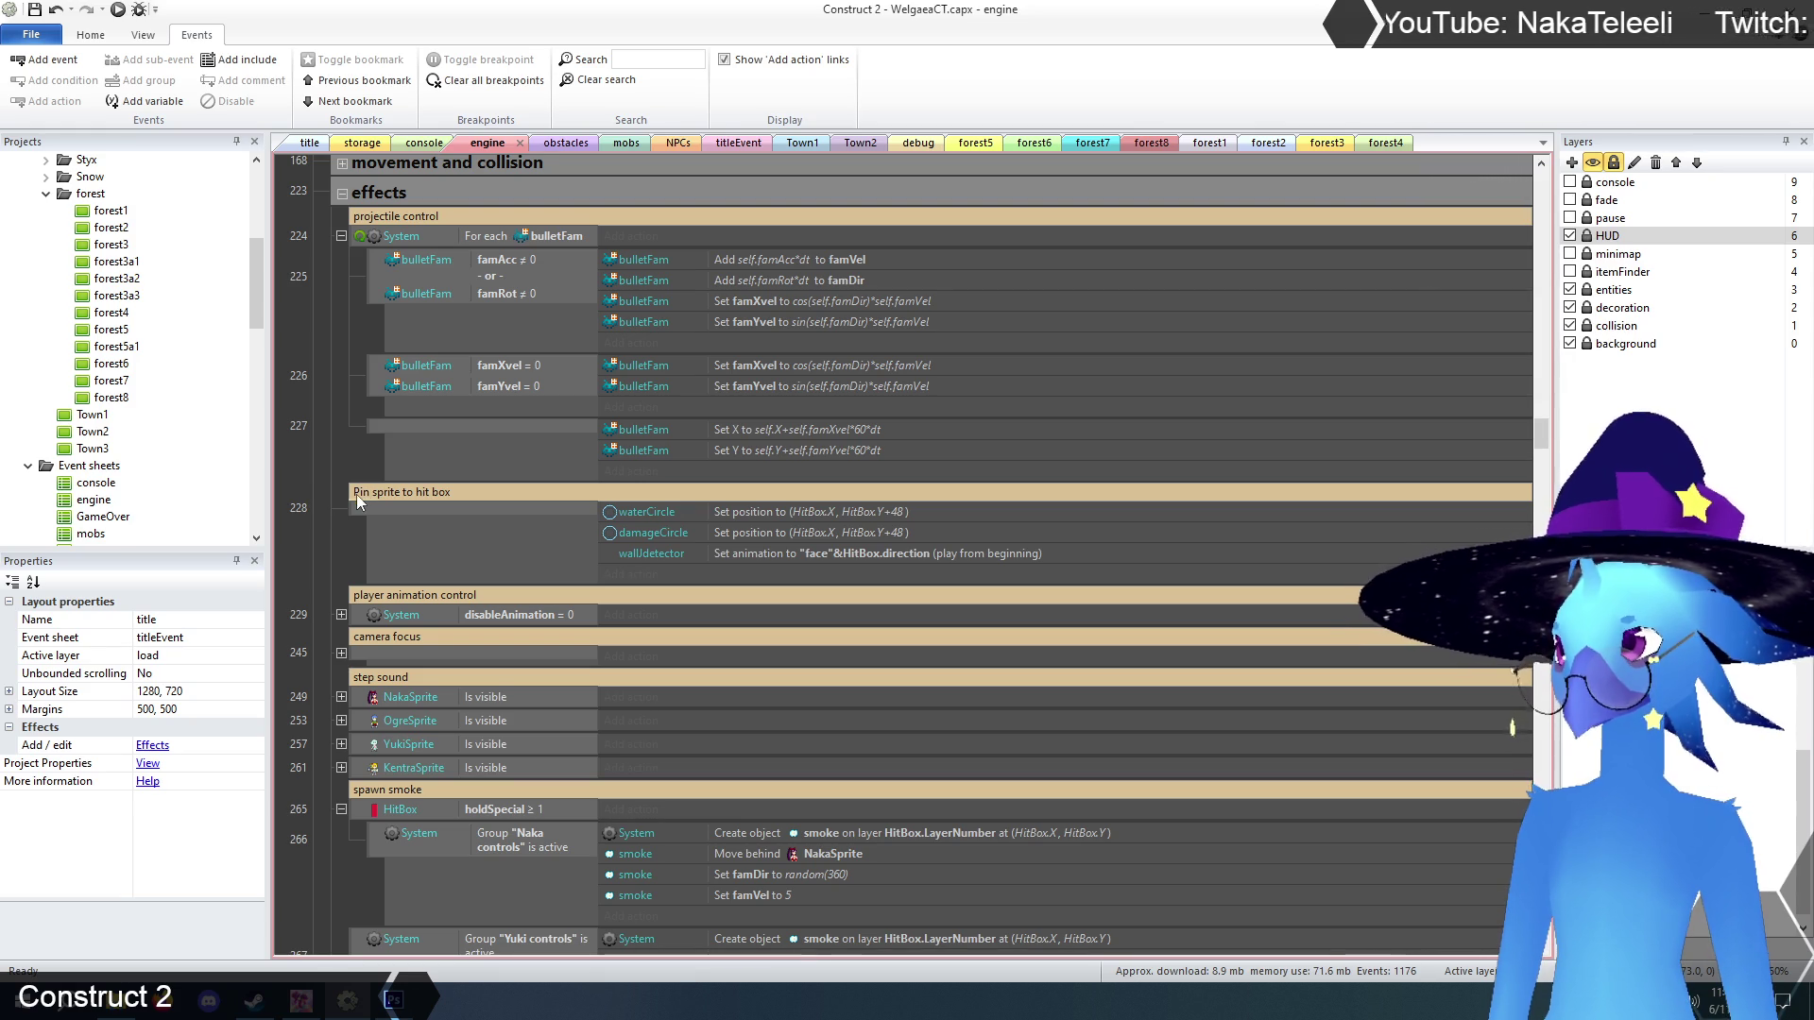
Move the player animation control comment and disableAnimation event above Pin sprite to hit box.
{"action": "left_click", "coordinate": [357, 493]}
{"action": "left_click", "coordinate": [353, 594]}
{"action": "left_click", "coordinate": [359, 614]}
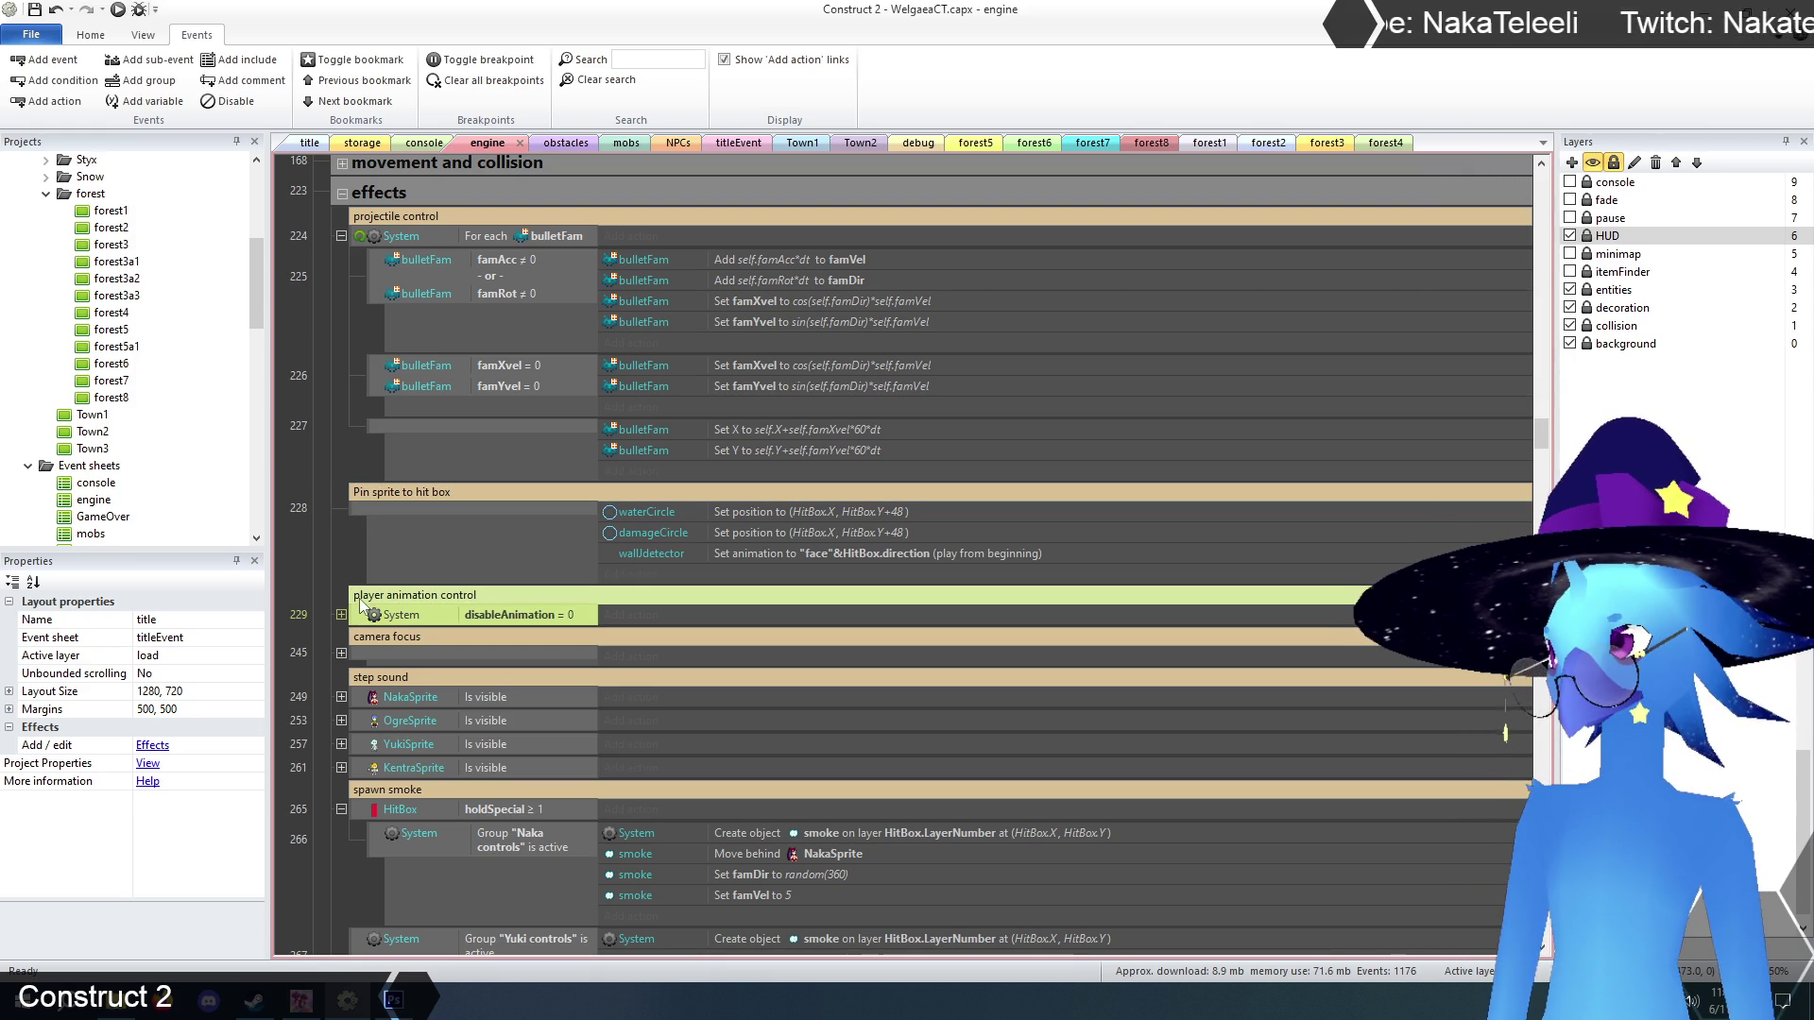
{"action": "left_click_drag", "start_coordinate": [365, 490], "coordinate": [366, 492]}
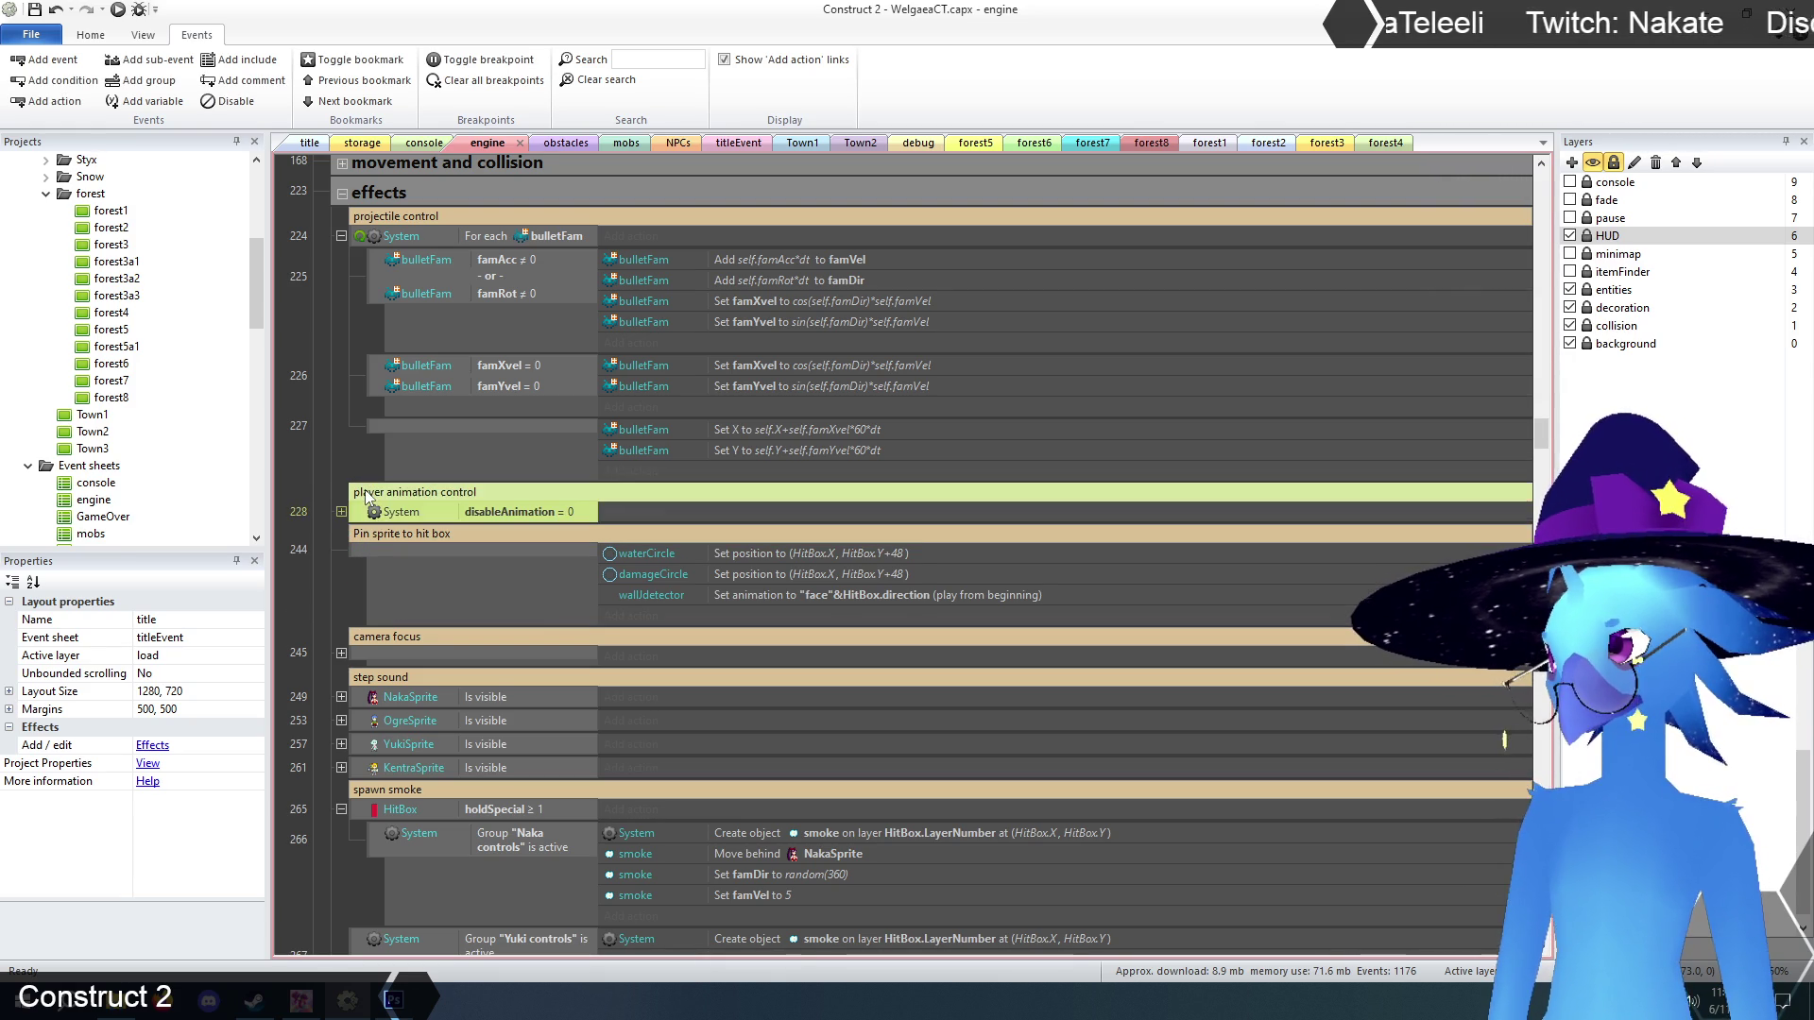
{"action": "left_click", "coordinate": [331, 530]}
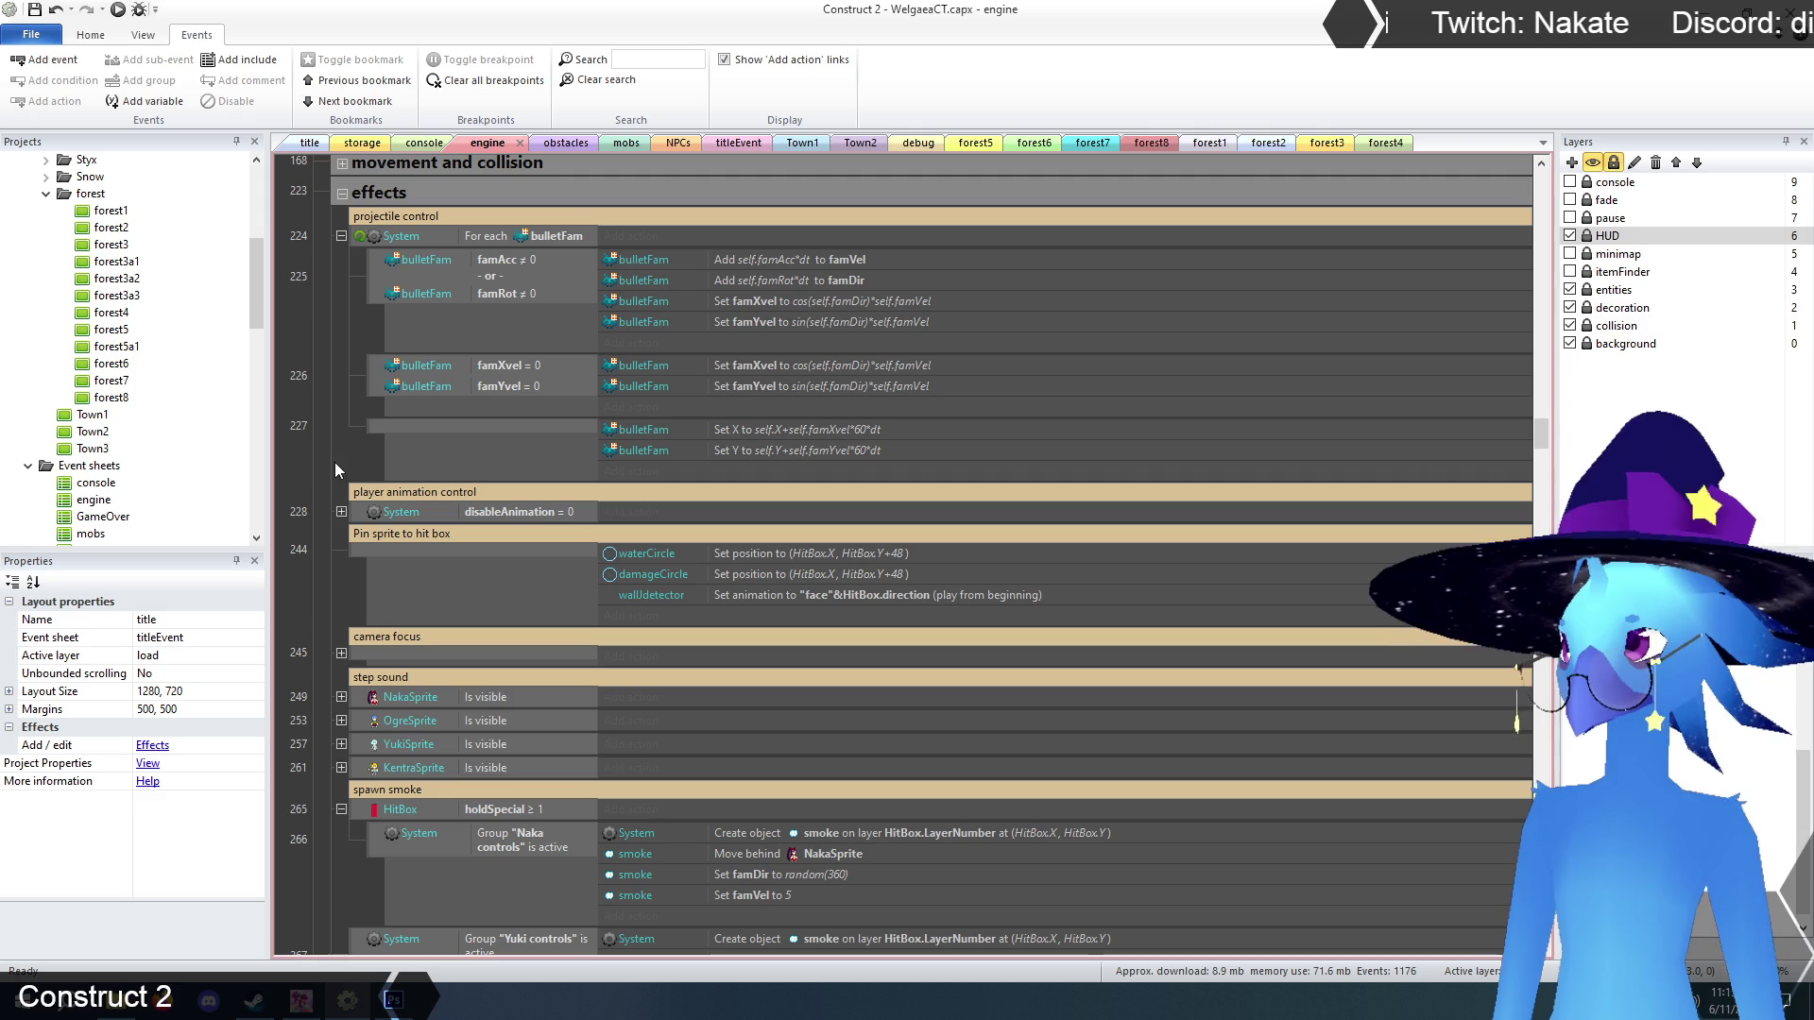
Expand the disableAnimation event 228 and review its sub-events.
{"action": "left_click", "coordinate": [341, 512]}
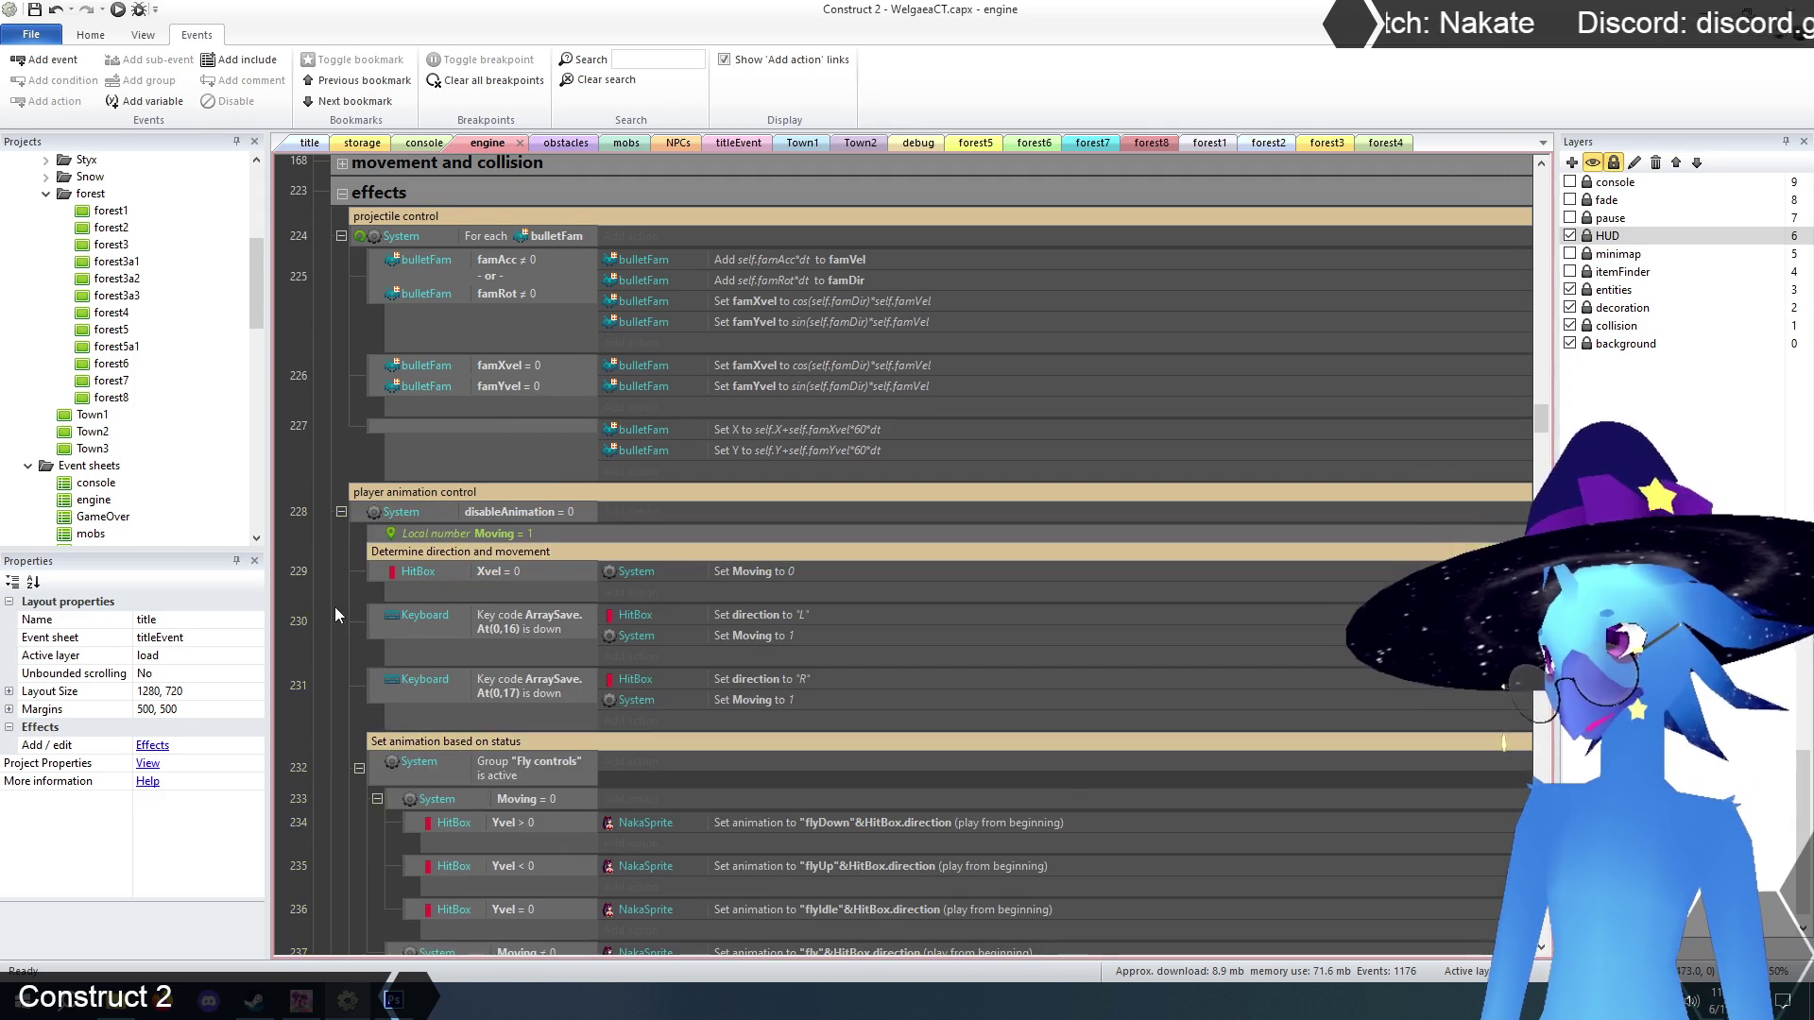
{"action": "scroll", "coordinate": [335, 614], "scroll_direction": "down", "scroll_amount": 3}
{"action": "scroll", "coordinate": [338, 608], "scroll_direction": "down", "scroll_amount": 9}
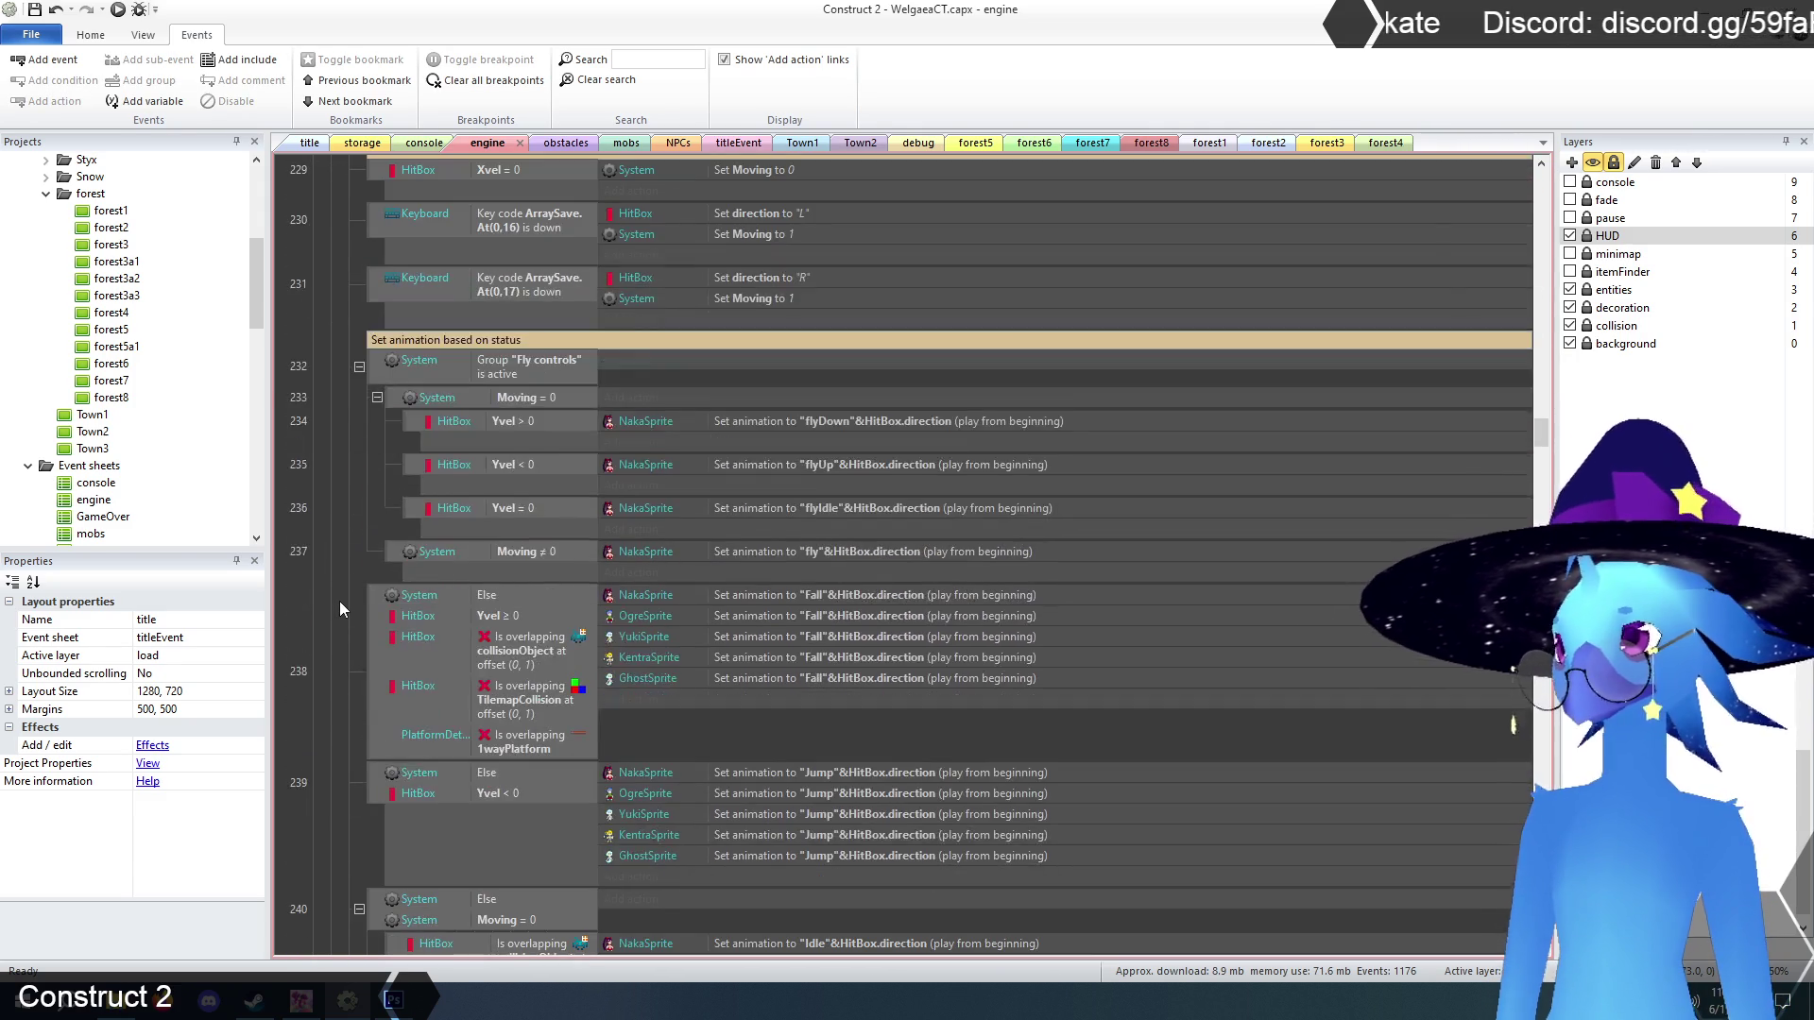
{"action": "scroll", "coordinate": [339, 604], "scroll_direction": "down", "scroll_amount": 8}
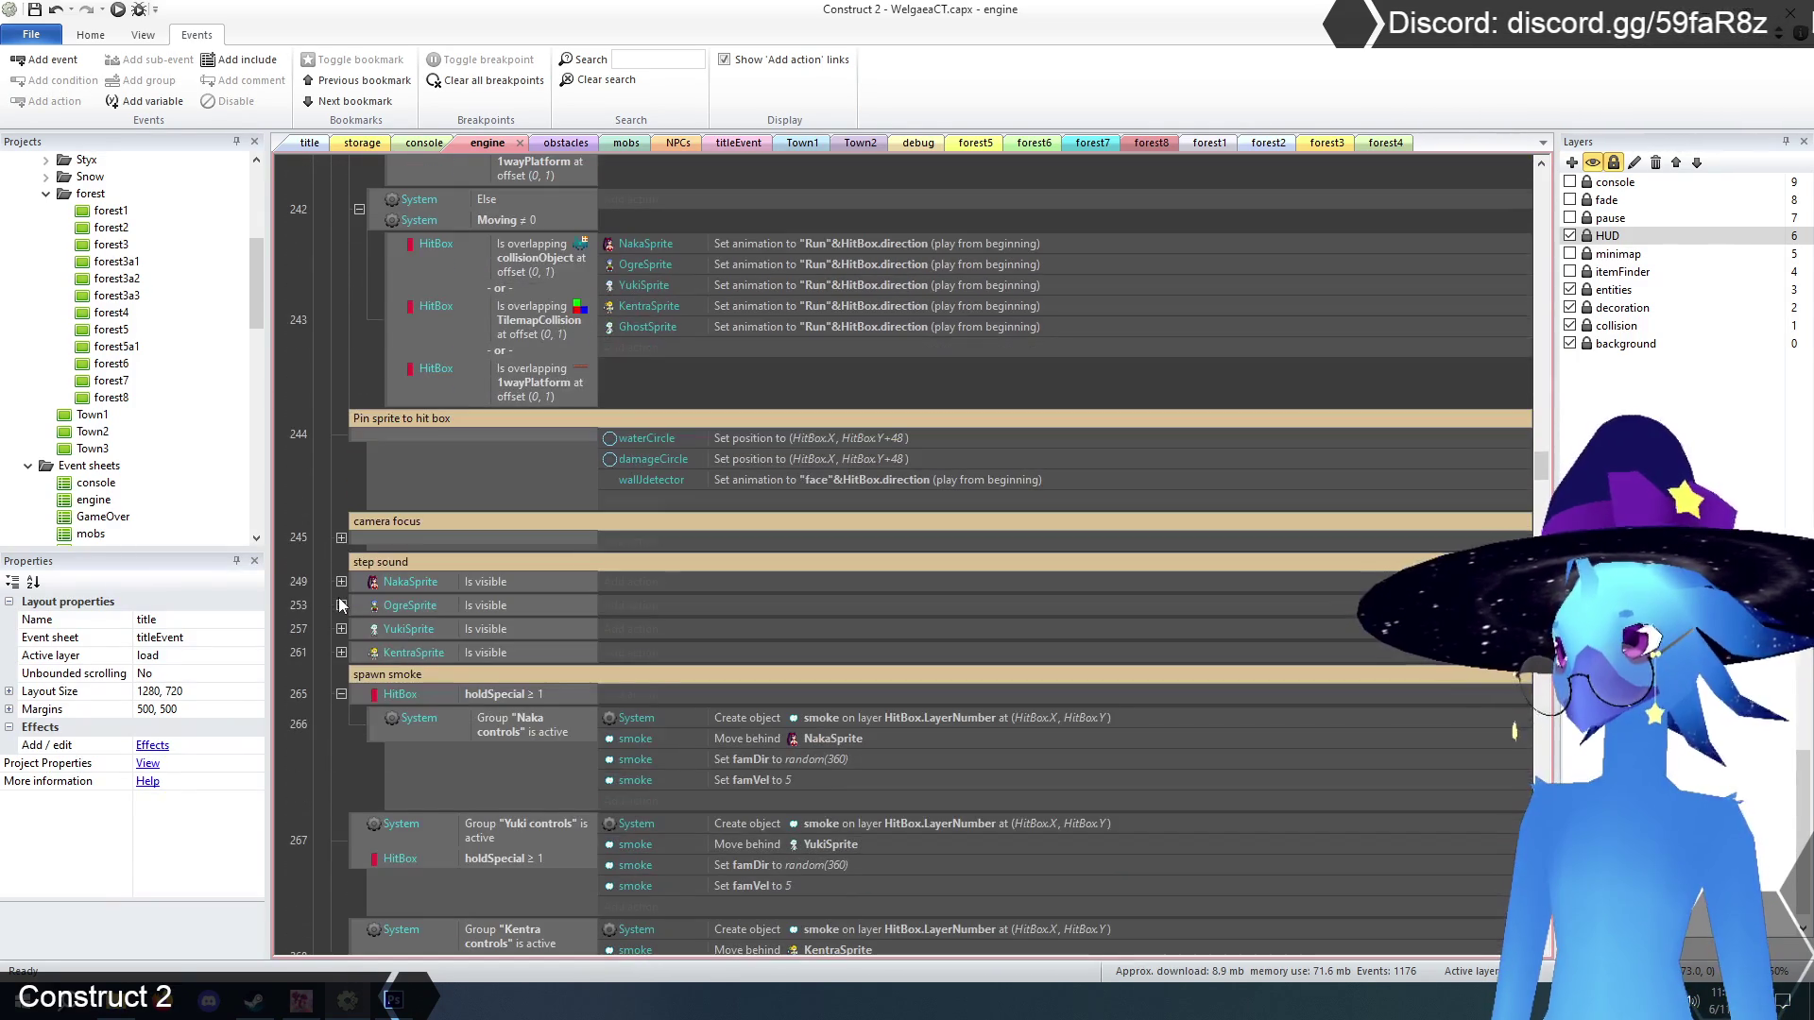
{"action": "scroll", "coordinate": [338, 597], "scroll_direction": "up", "scroll_amount": 2}
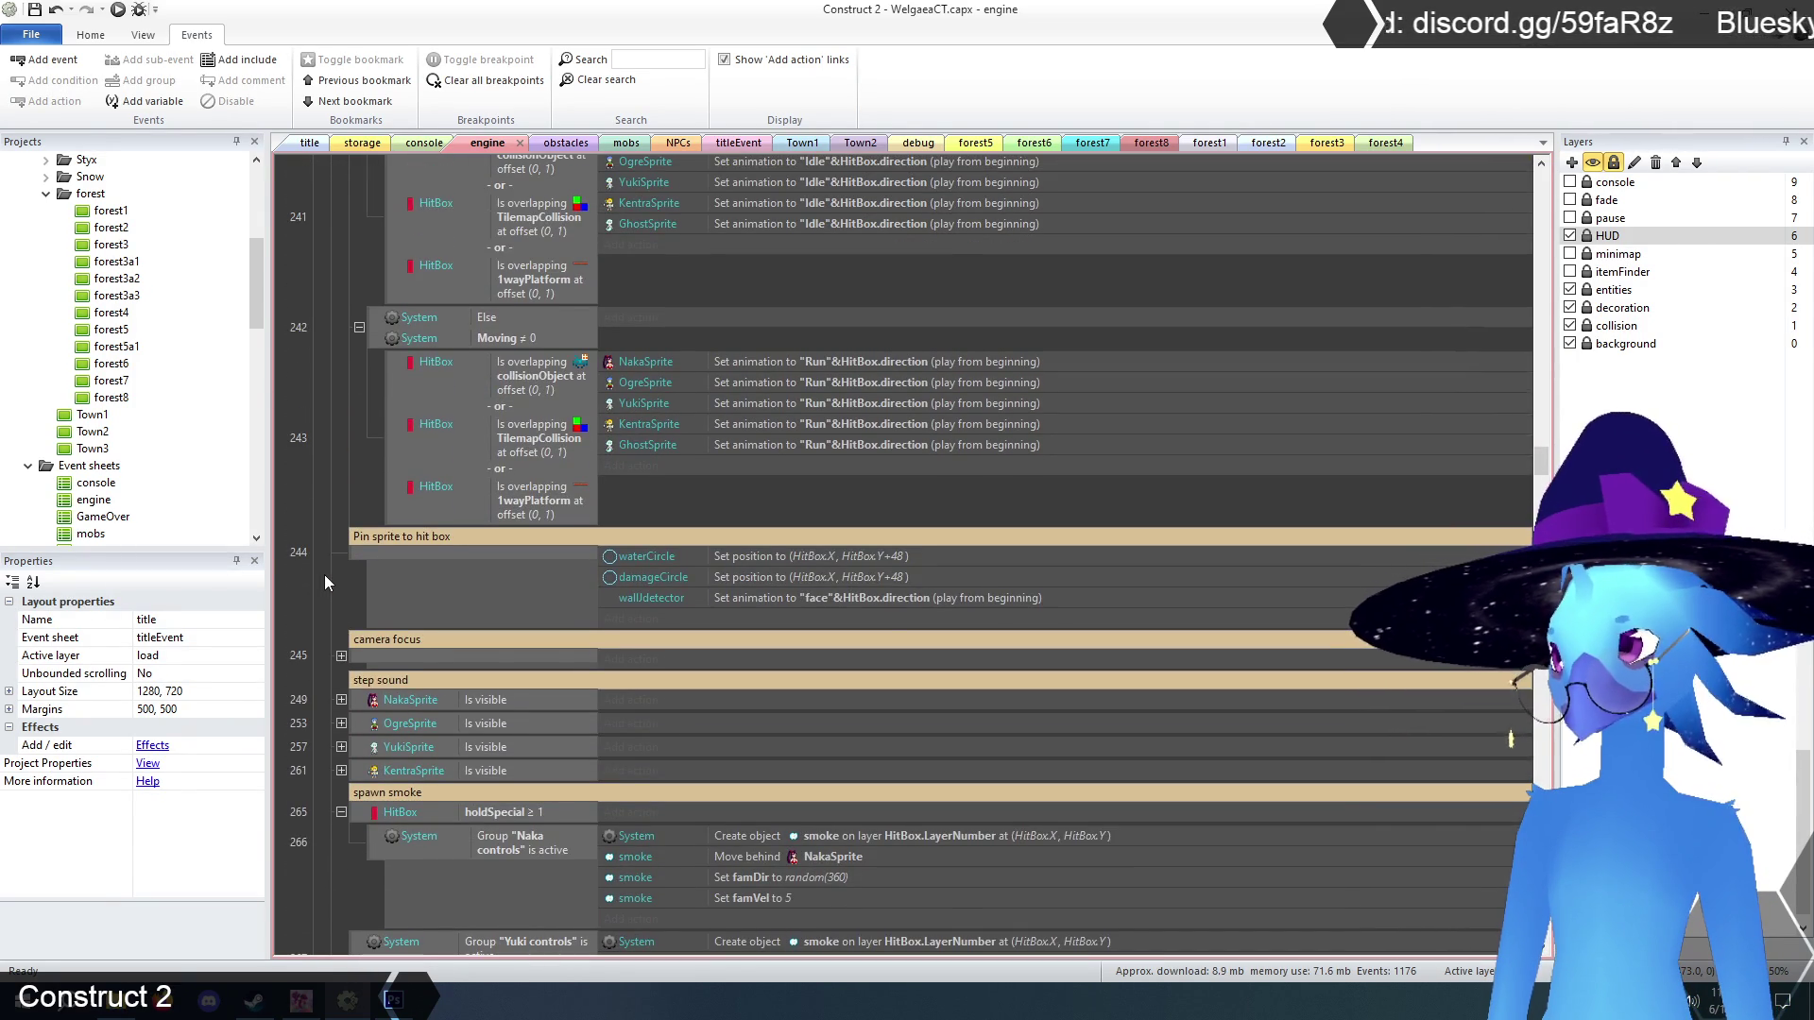
{"action": "scroll", "coordinate": [325, 582], "scroll_direction": "up", "scroll_amount": 1}
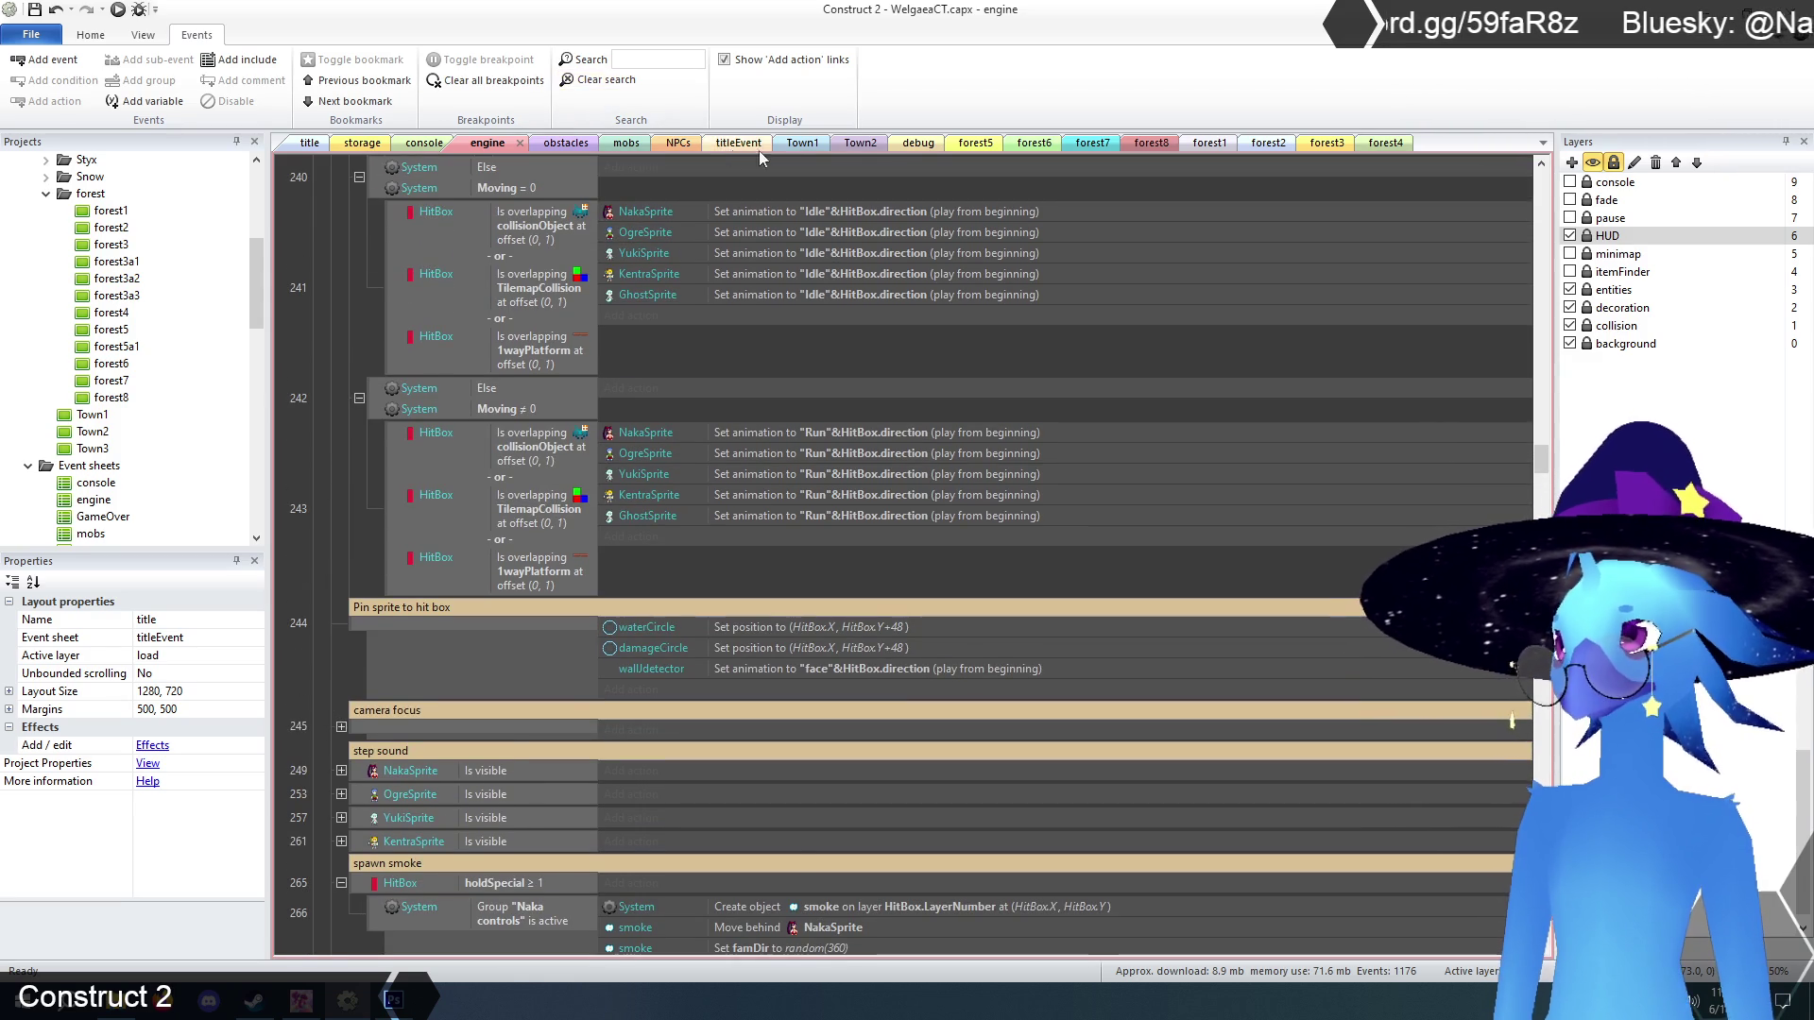
{"action": "left_click", "coordinate": [309, 146]}
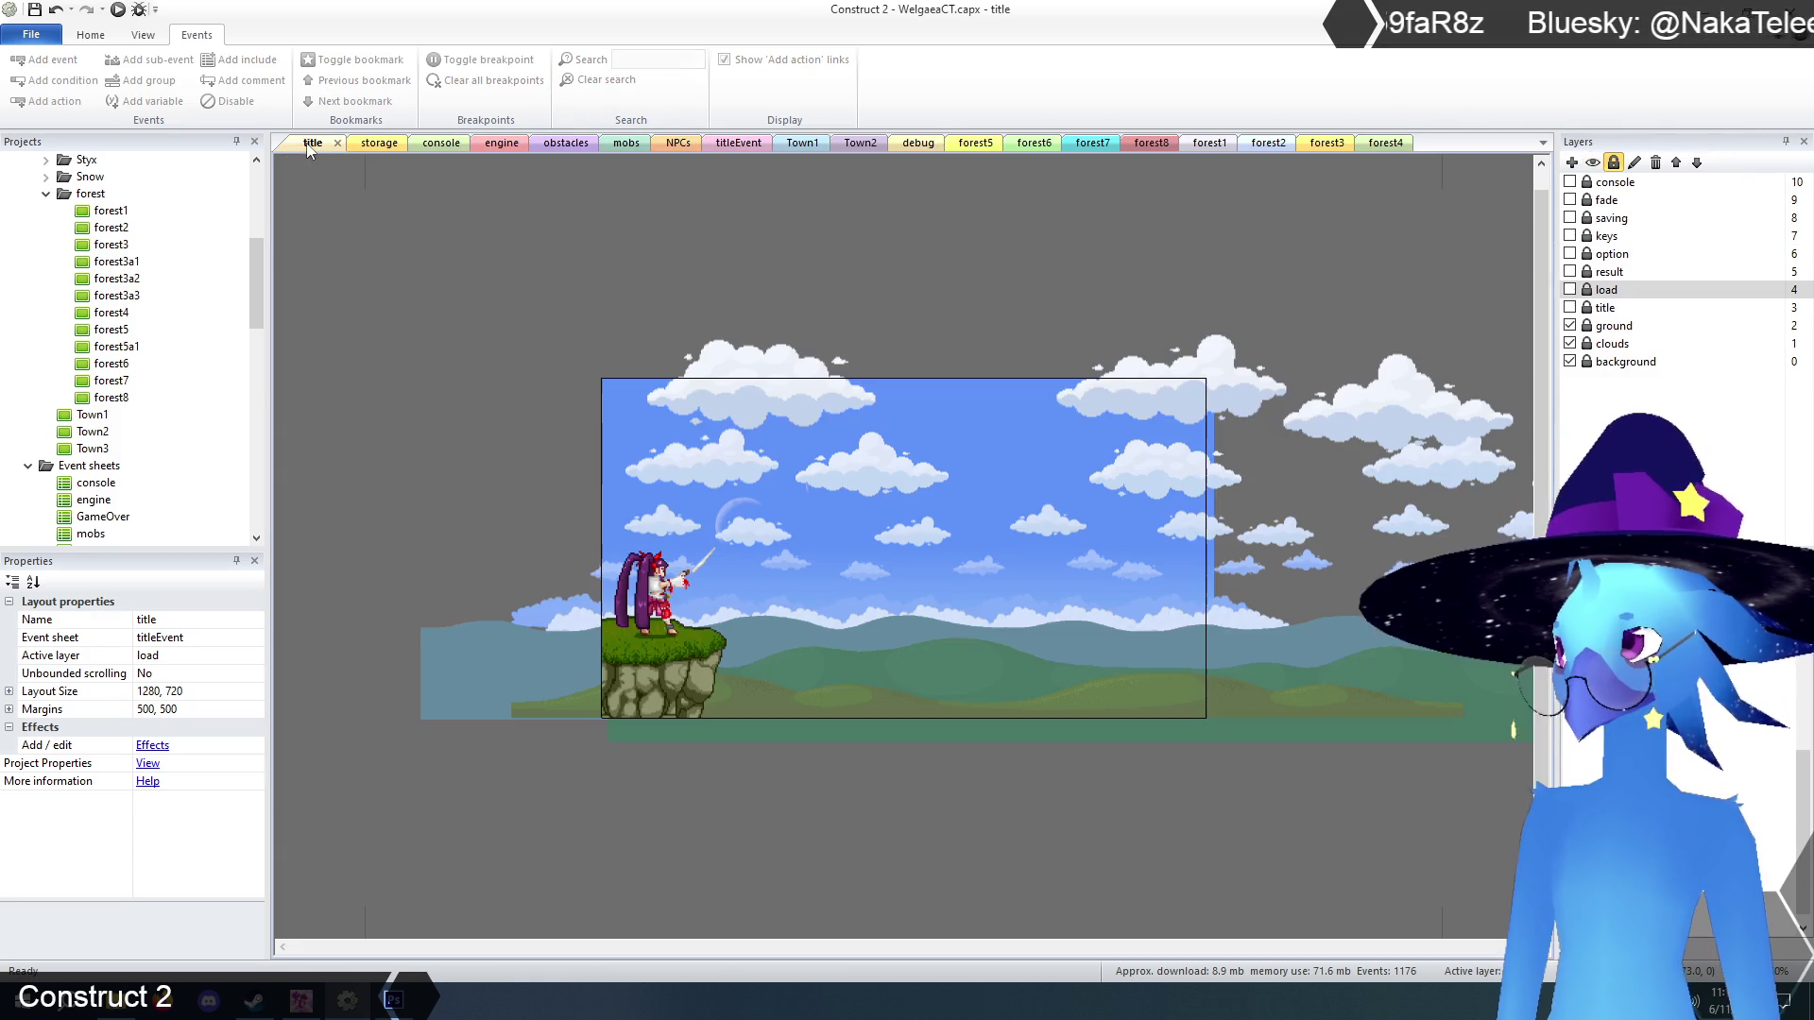
Save the project with Ctrl+S and launch a browser preview of the game.
{"action": "key", "text": "ctrl+s"}
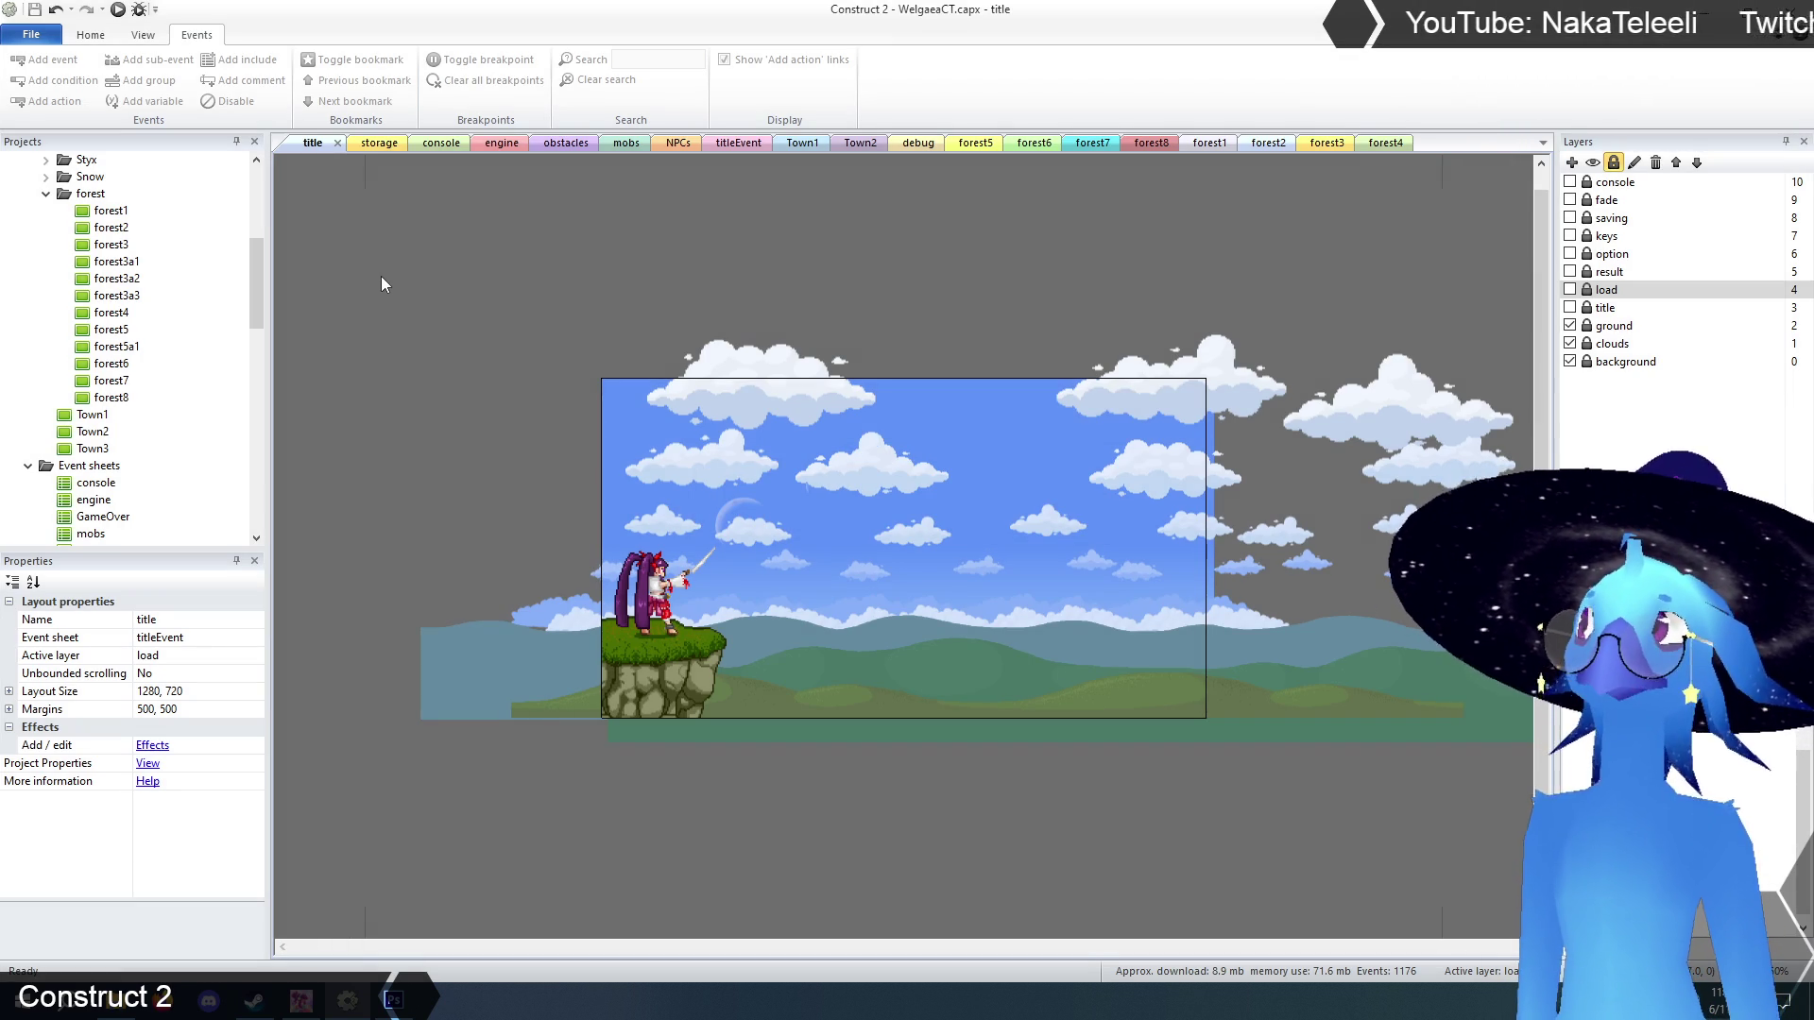
{"action": "left_click_drag", "start_coordinate": [255, 274], "coordinate": [257, 193]}
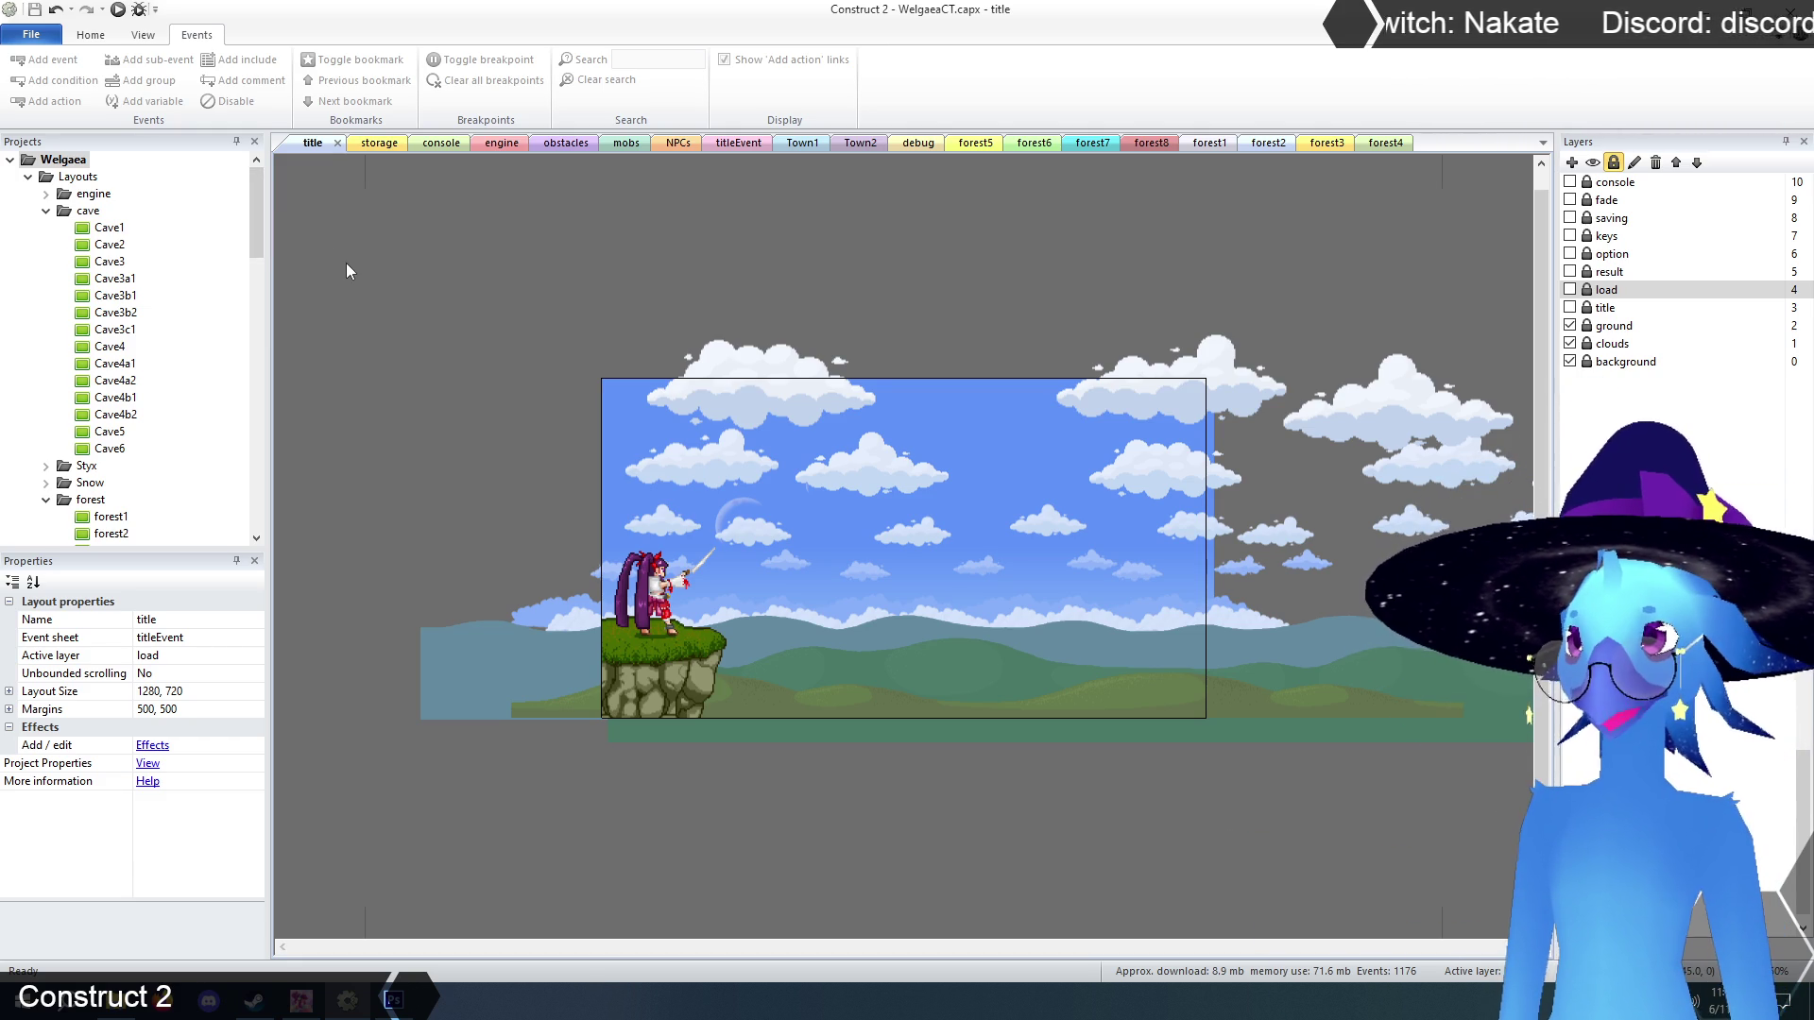
{"action": "left_click", "coordinate": [118, 9]}
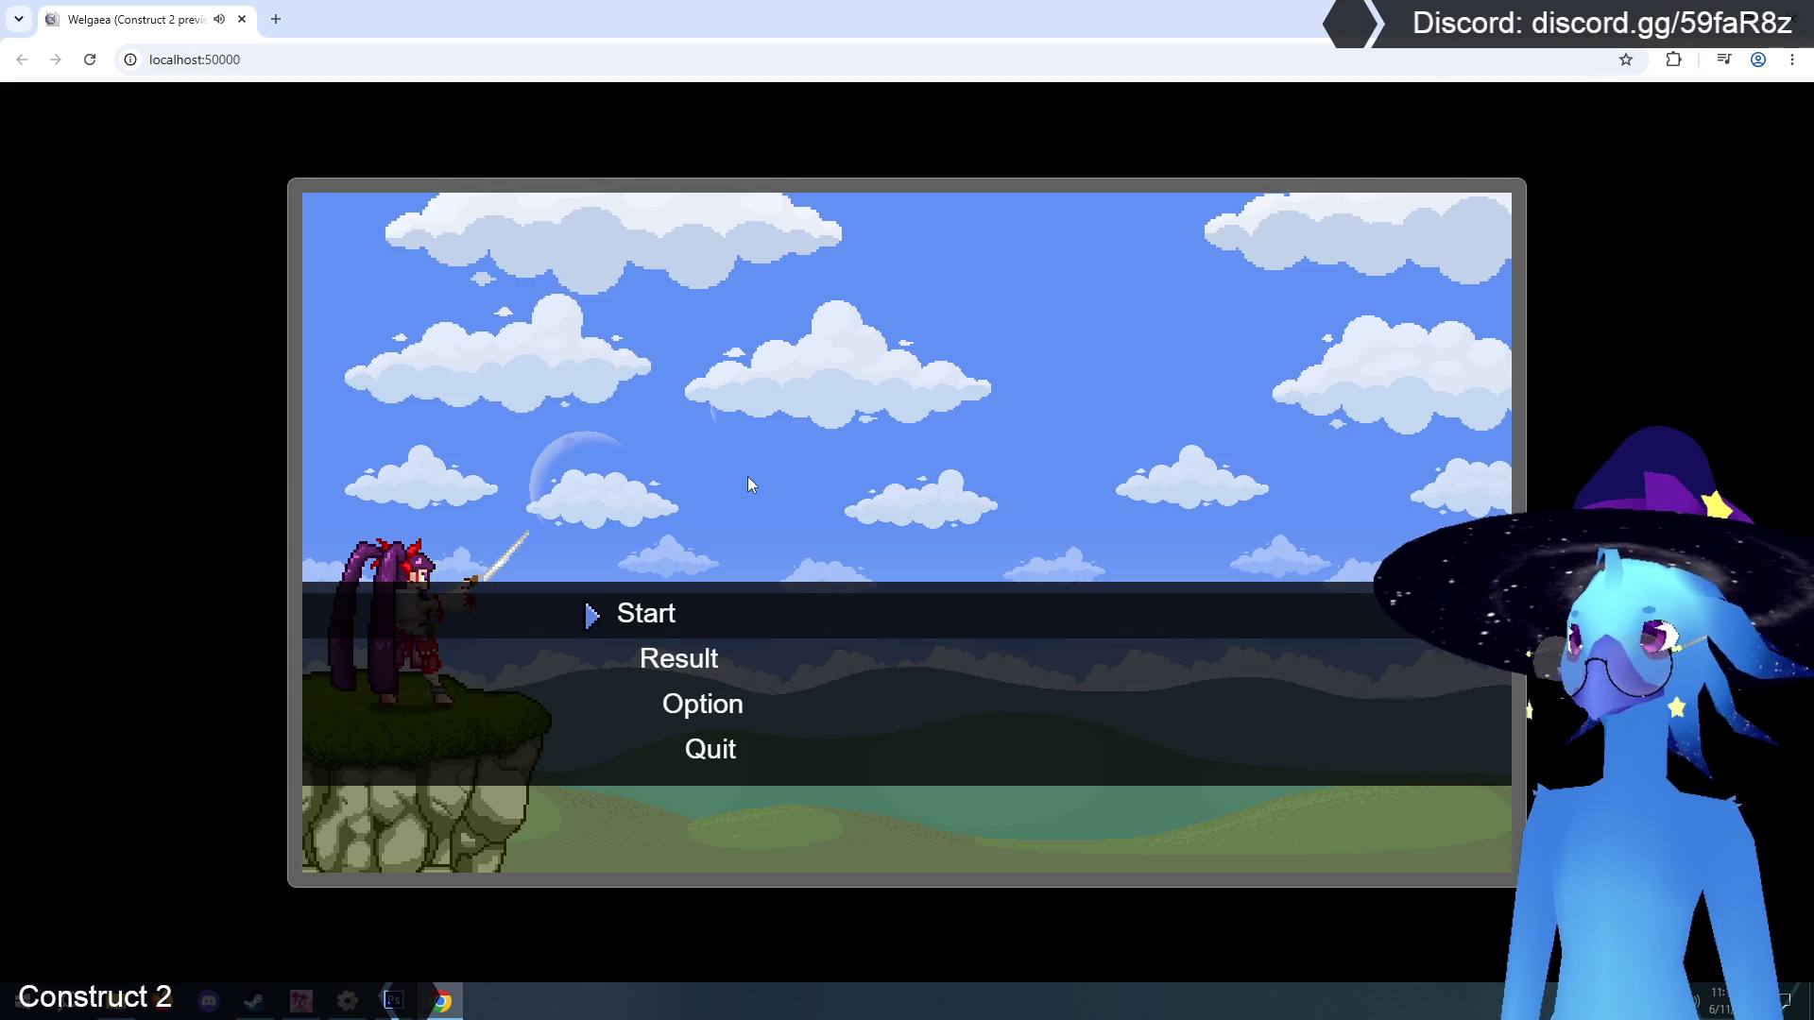
Start the game and play through the forest rooms, jumping across ledges to test terrain.
{"action": "key", "text": "Return"}
{"action": "key", "text": "Return"}
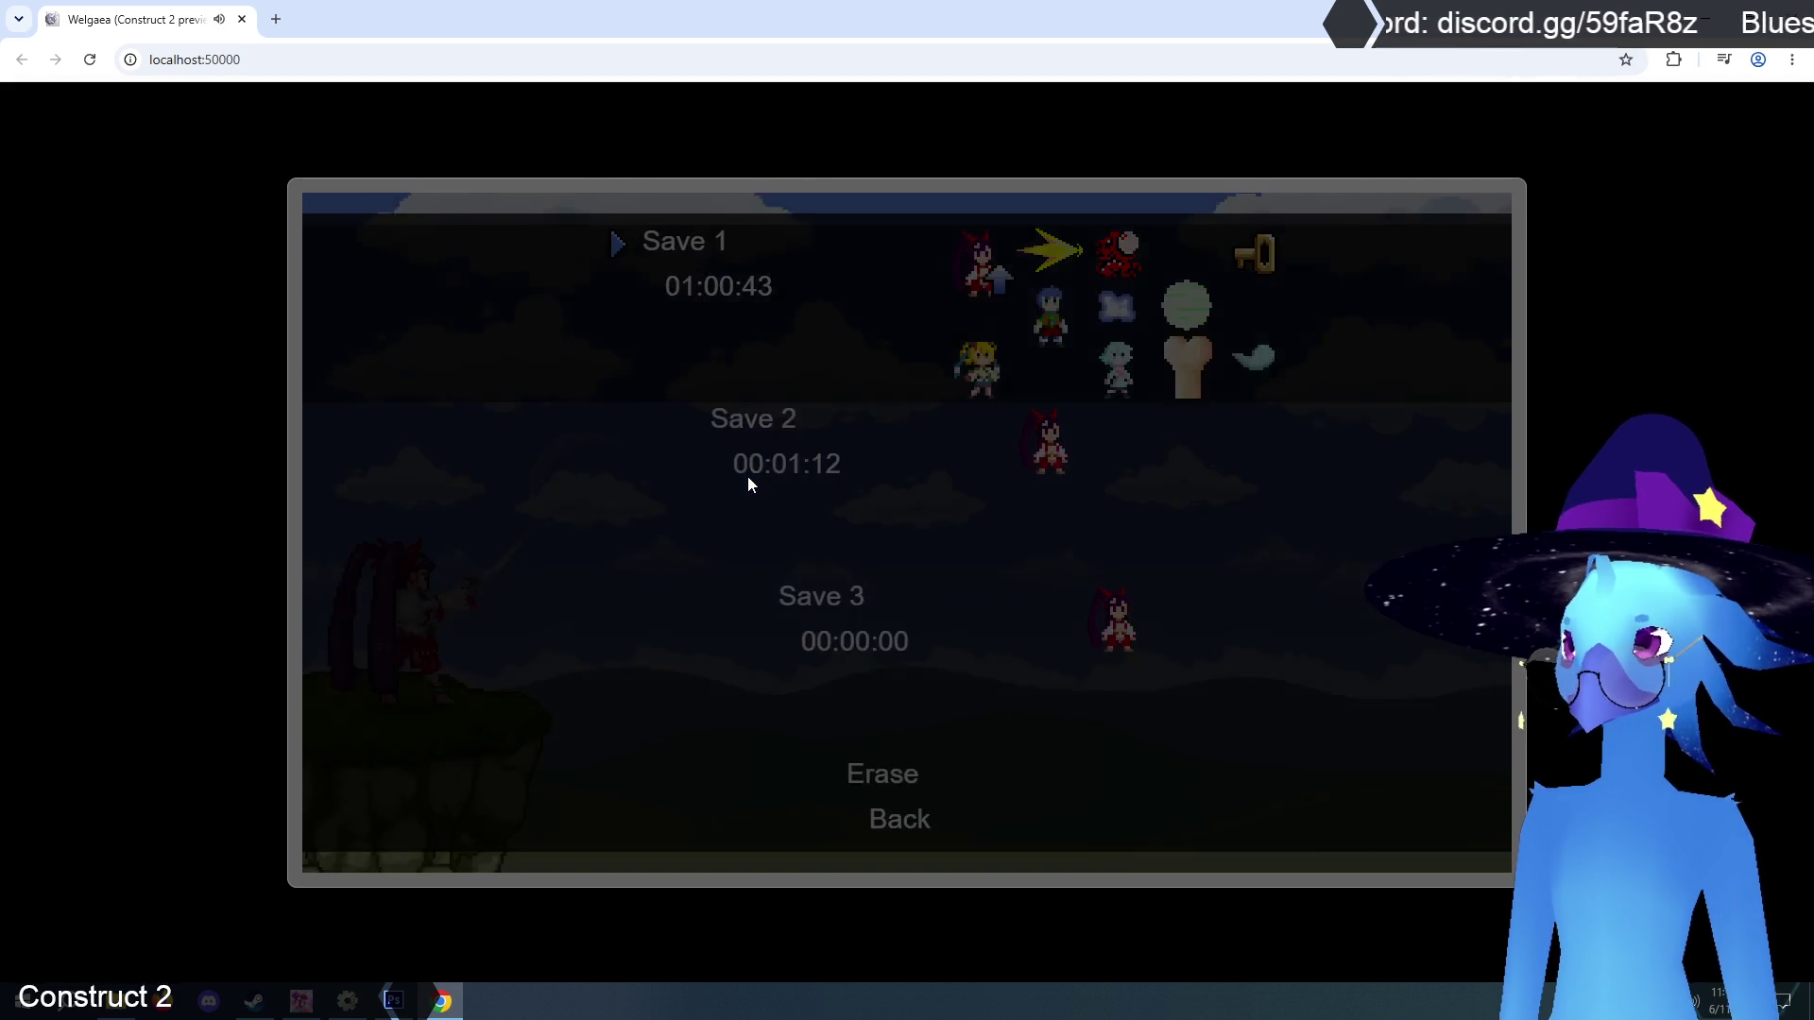
{"action": "key", "text": "Right"}
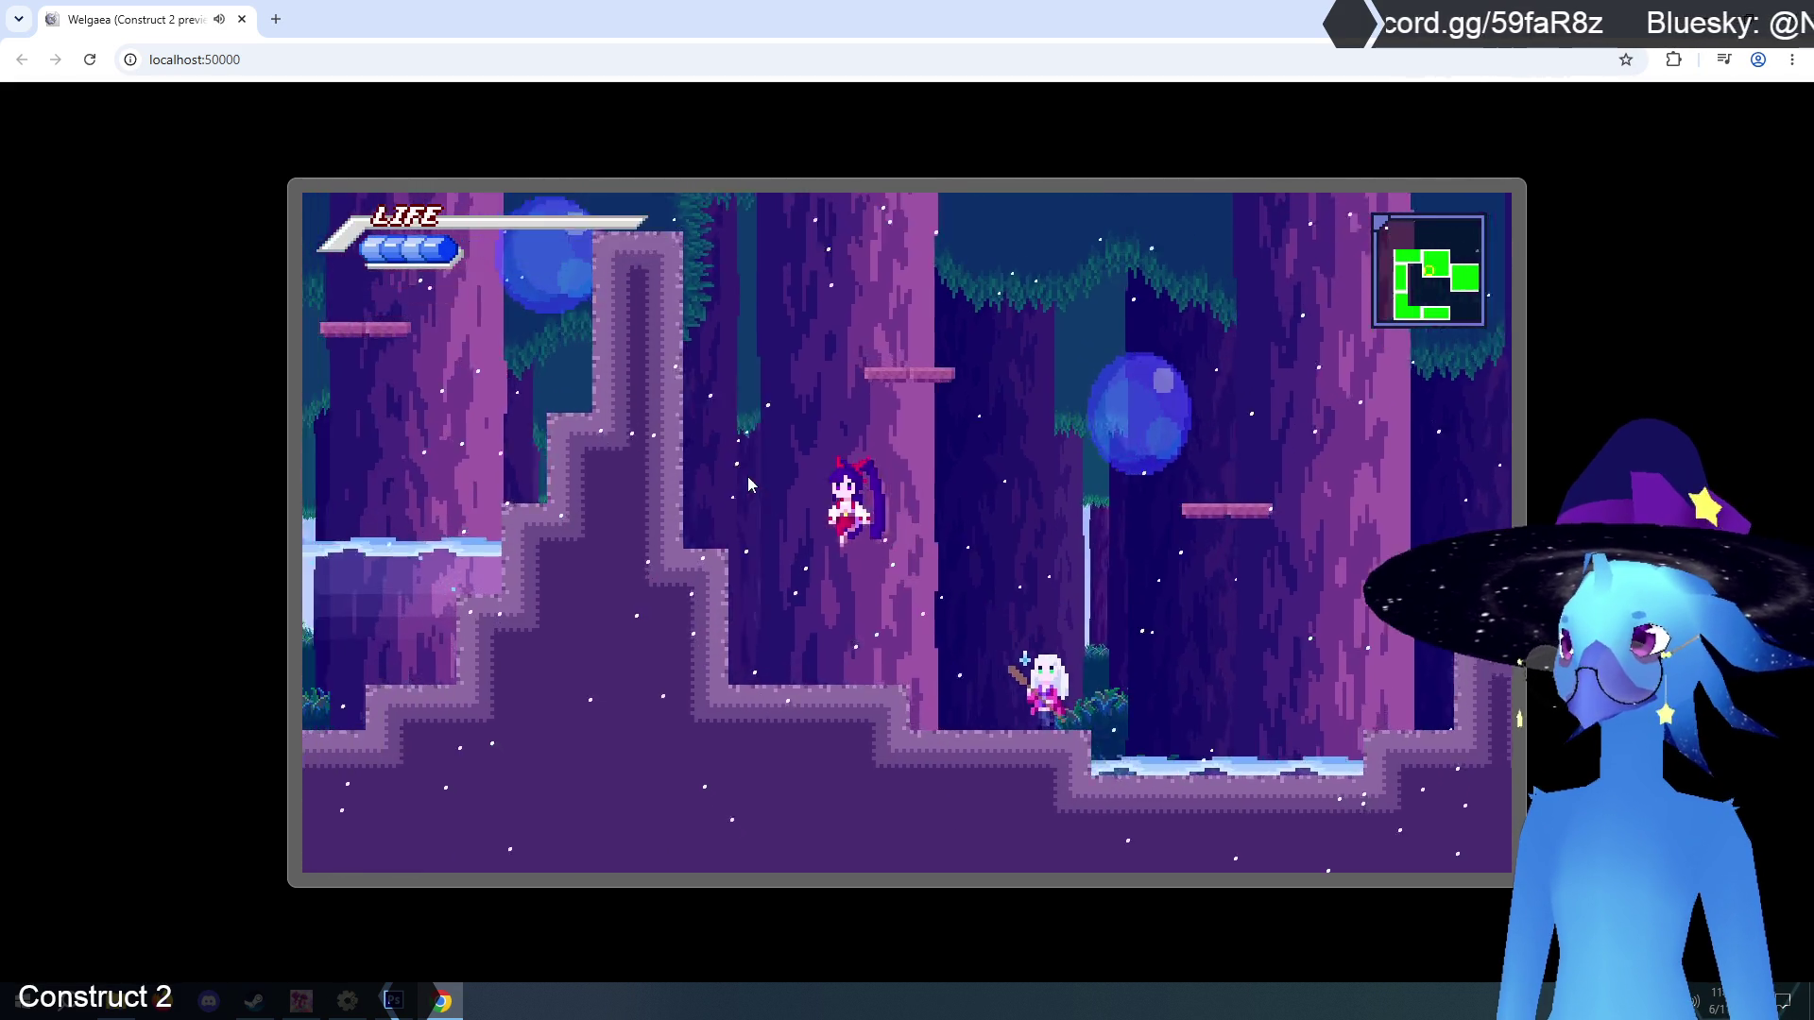
{"action": "key", "text": "Up"}
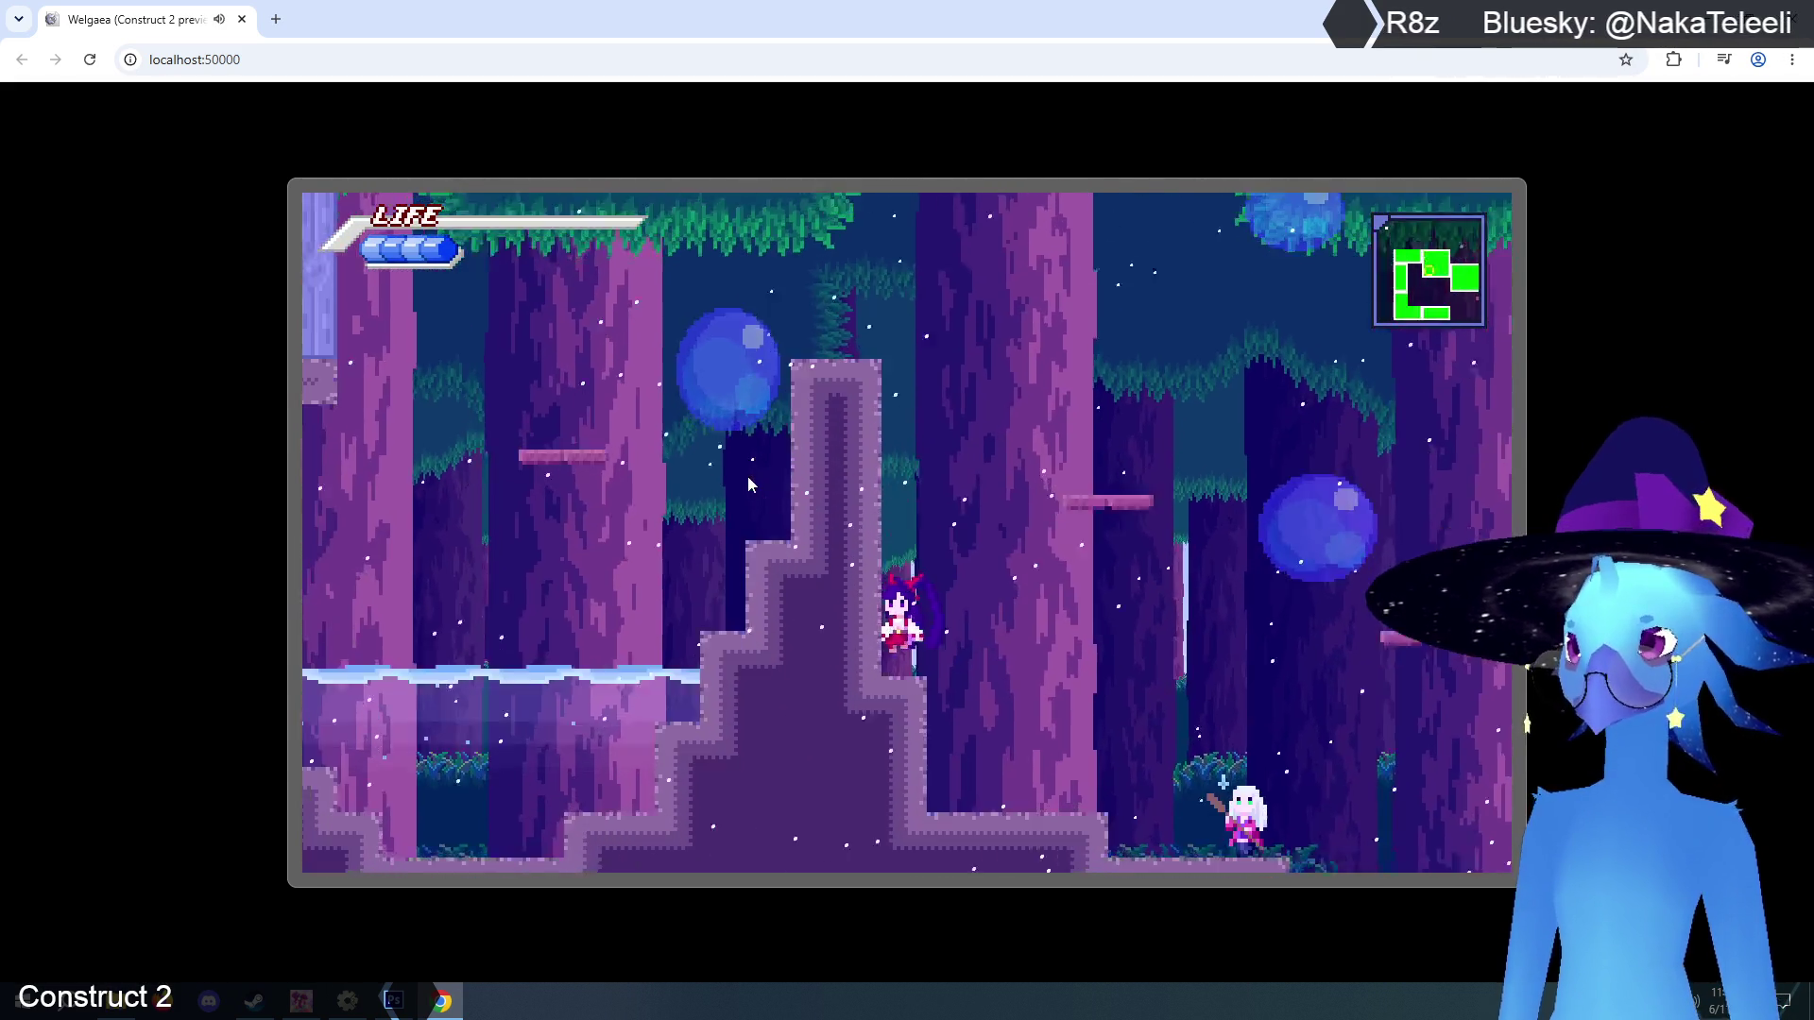
{"action": "key", "text": "Up"}
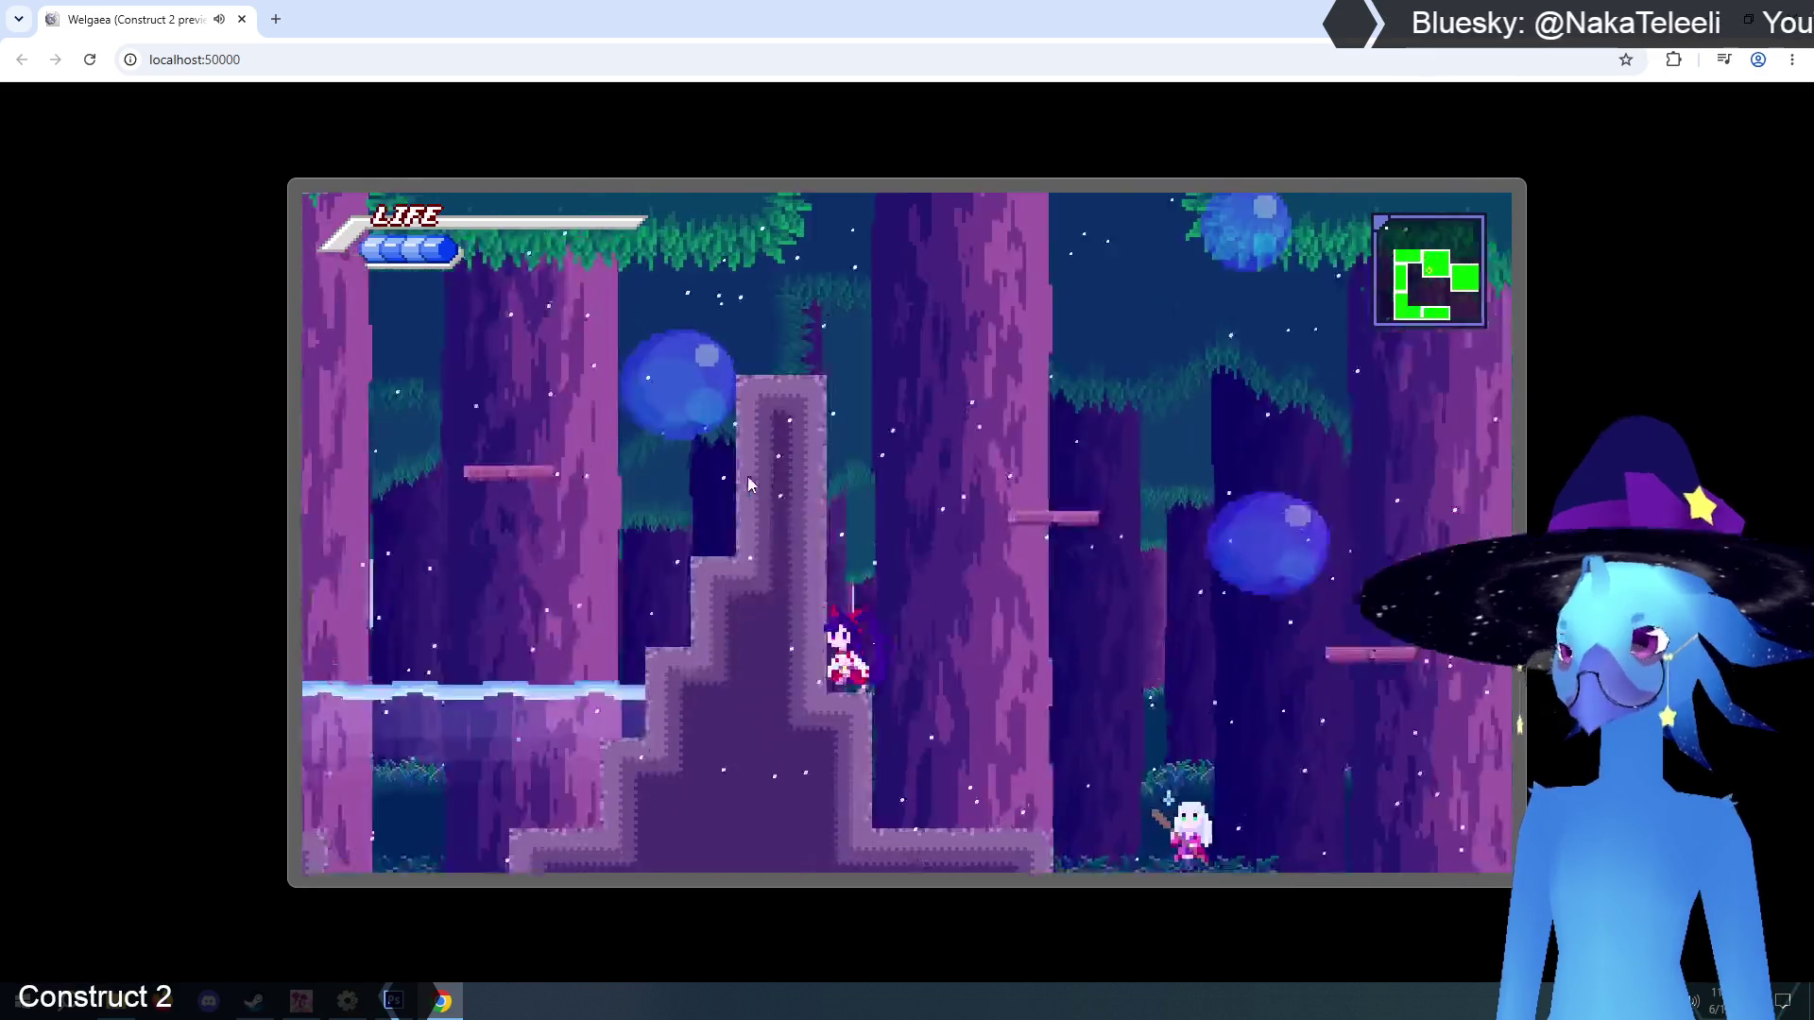
{"action": "key", "text": "Up"}
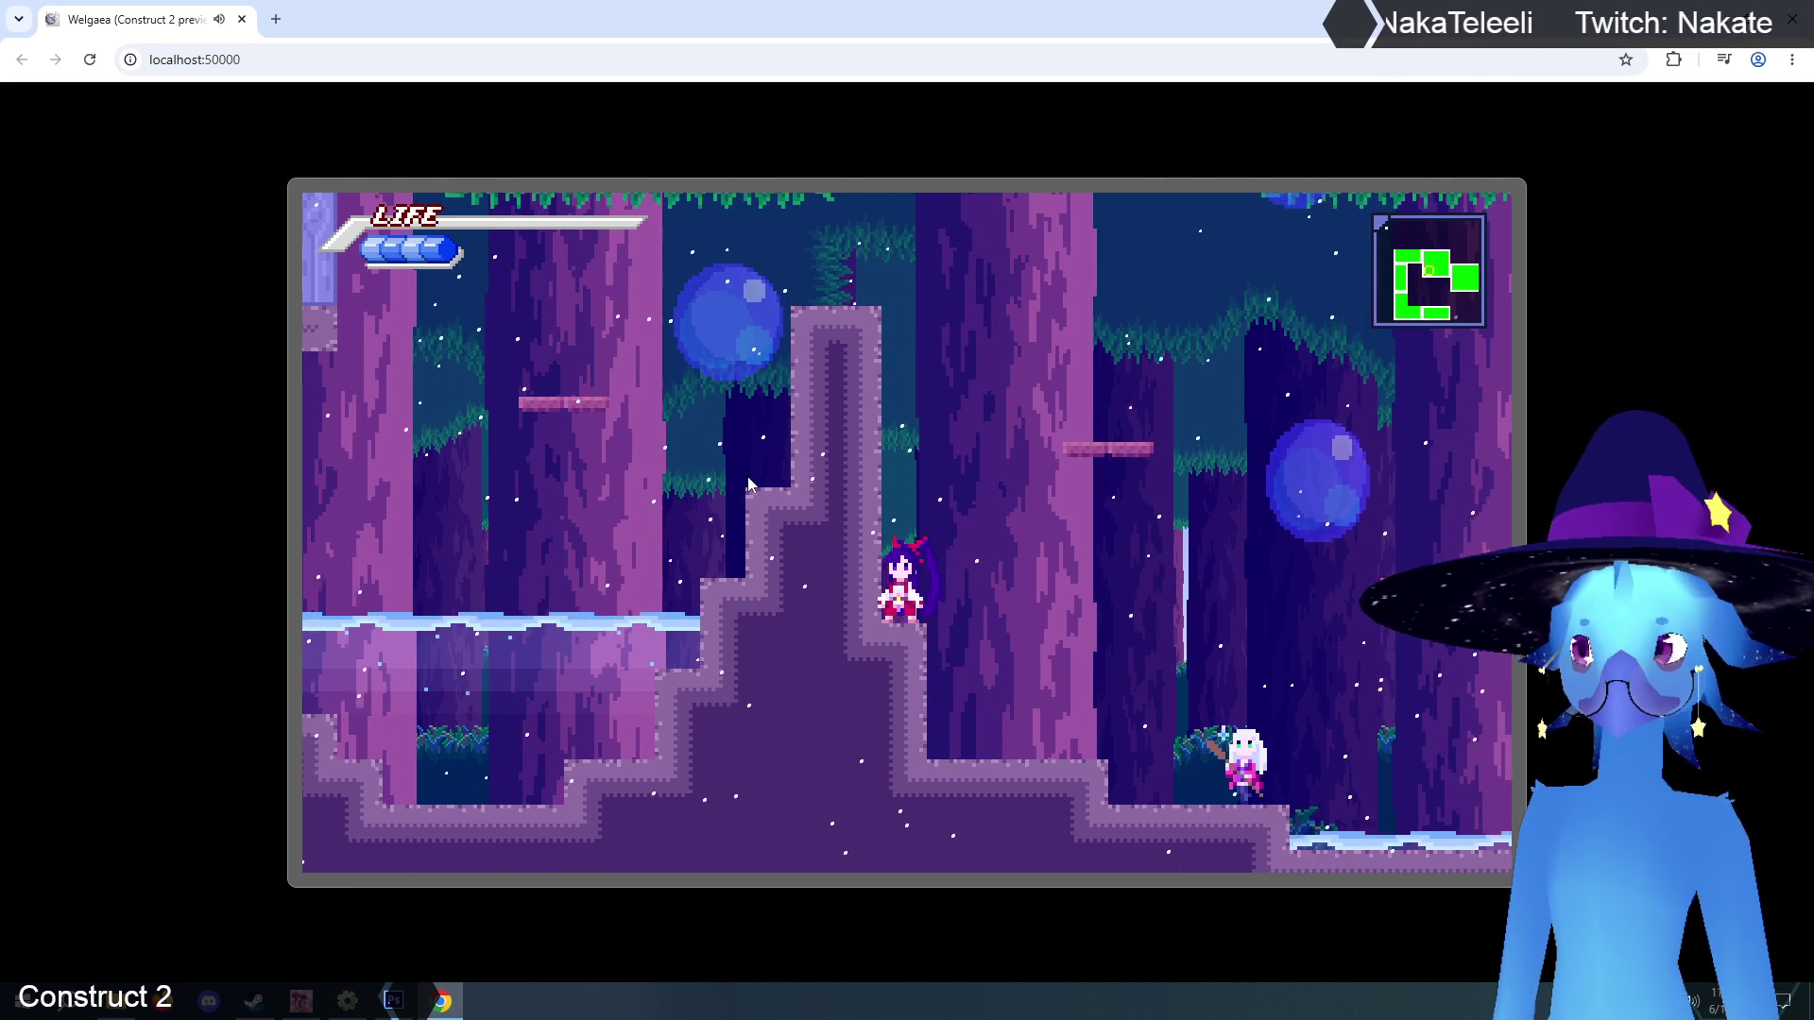
{"action": "key", "text": "Up"}
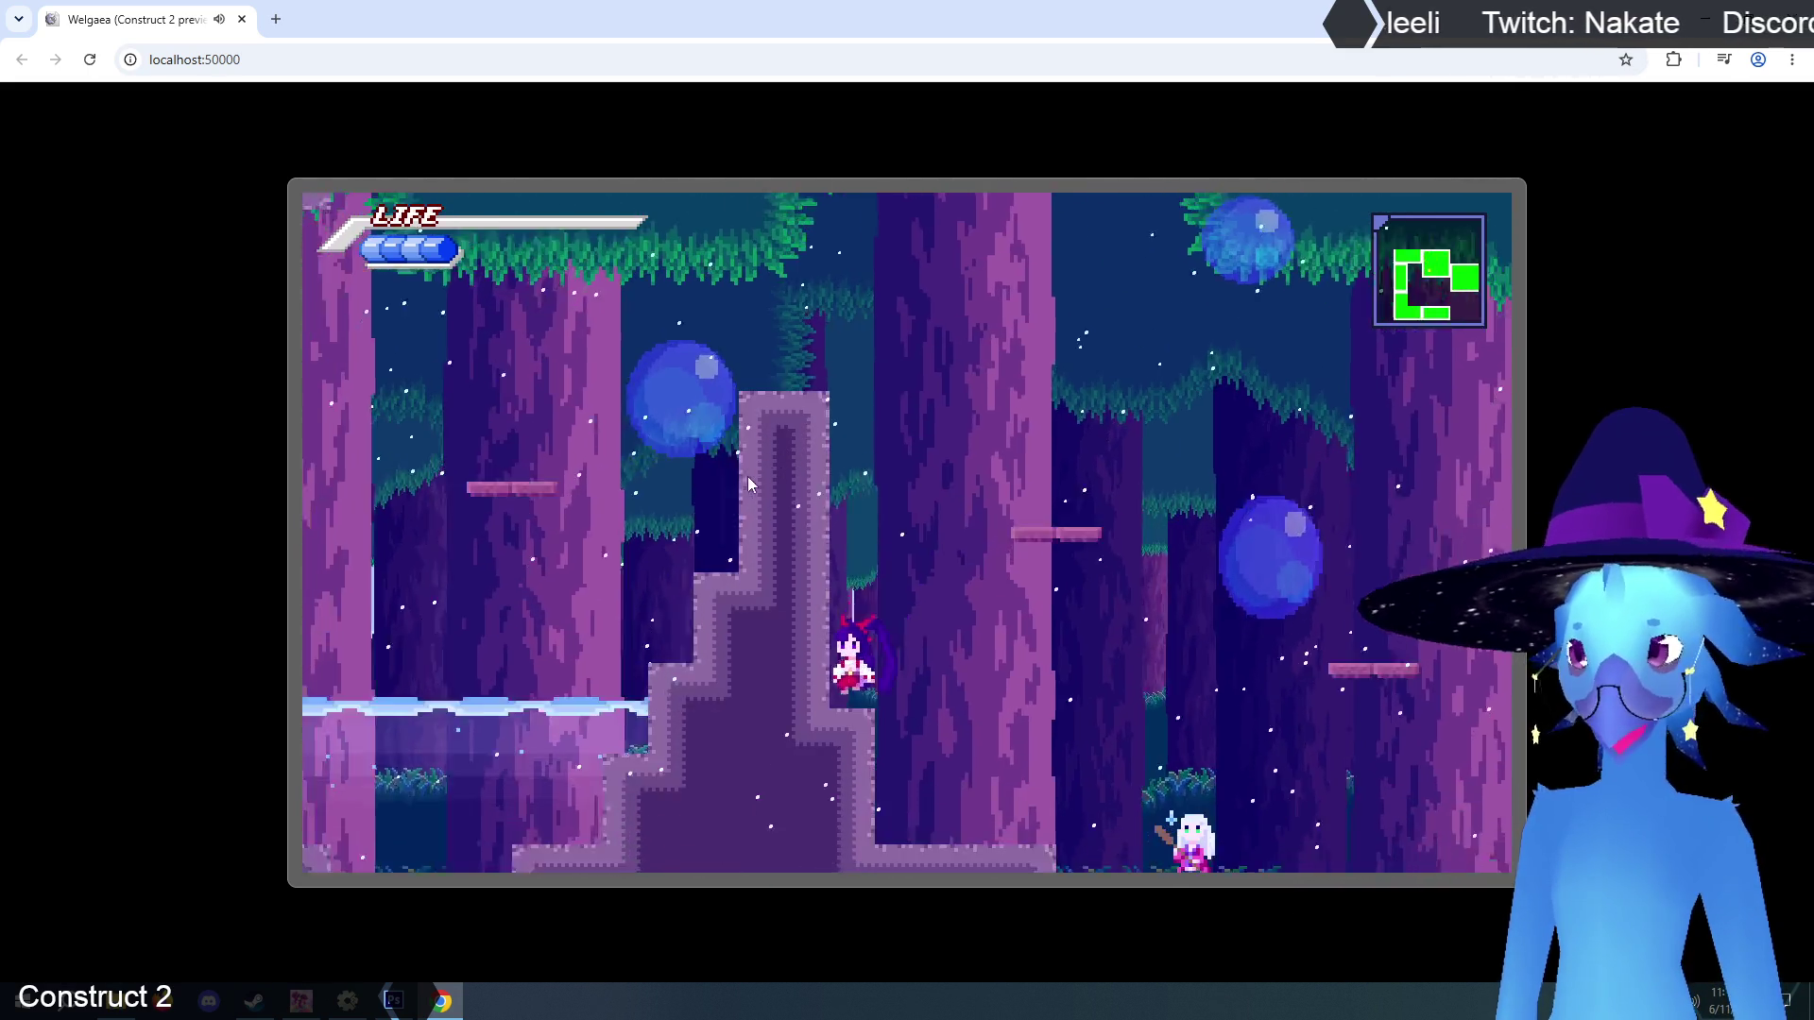
{"action": "key", "text": "Up"}
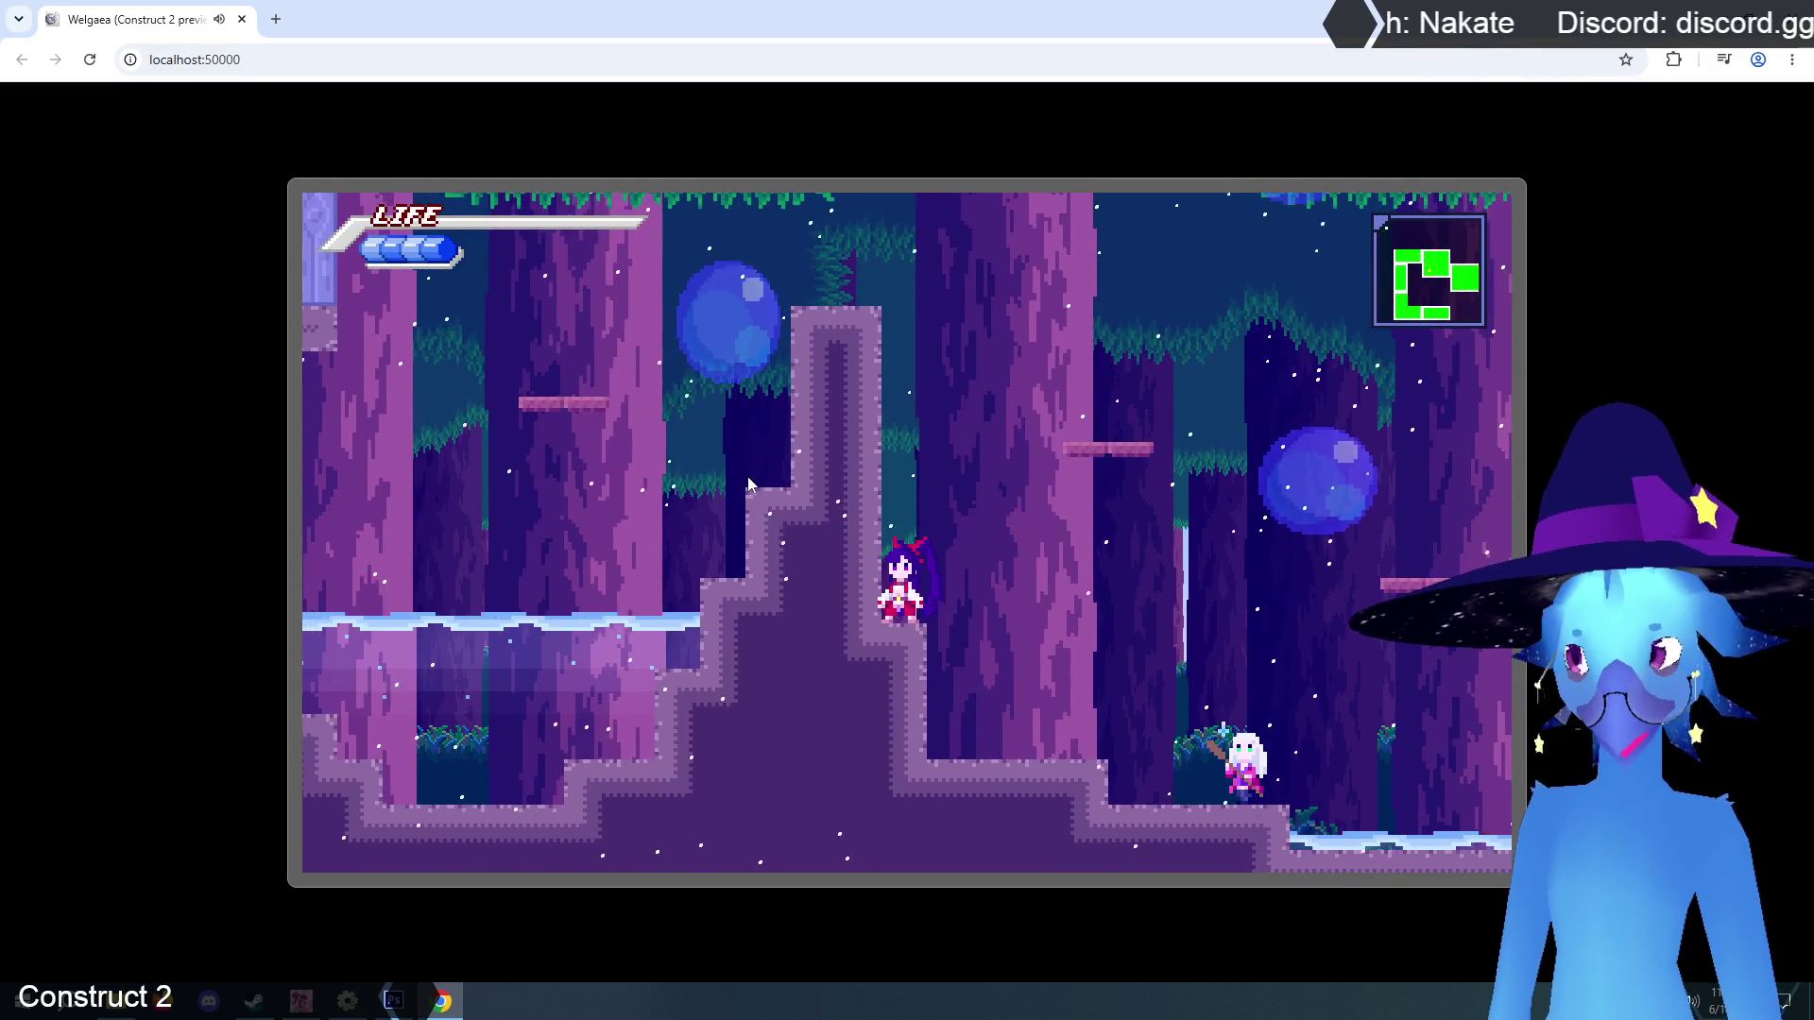
{"action": "key", "text": "Up"}
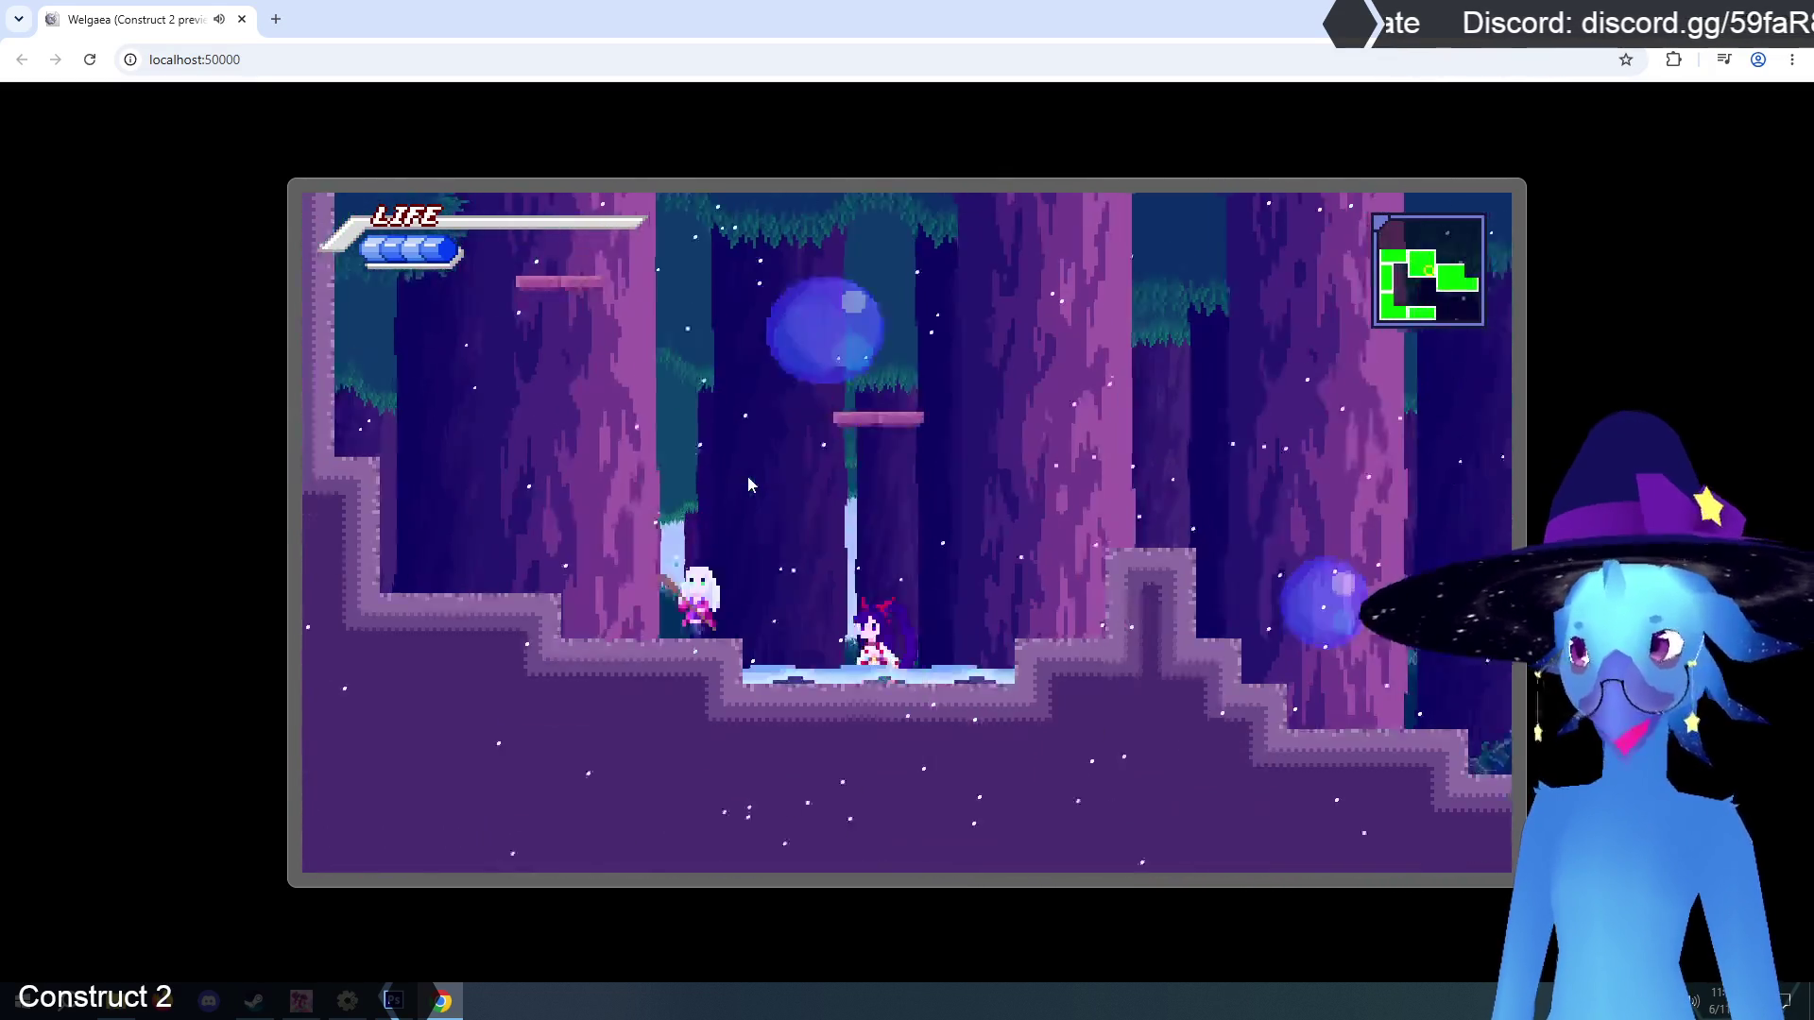
{"action": "key", "text": "Up"}
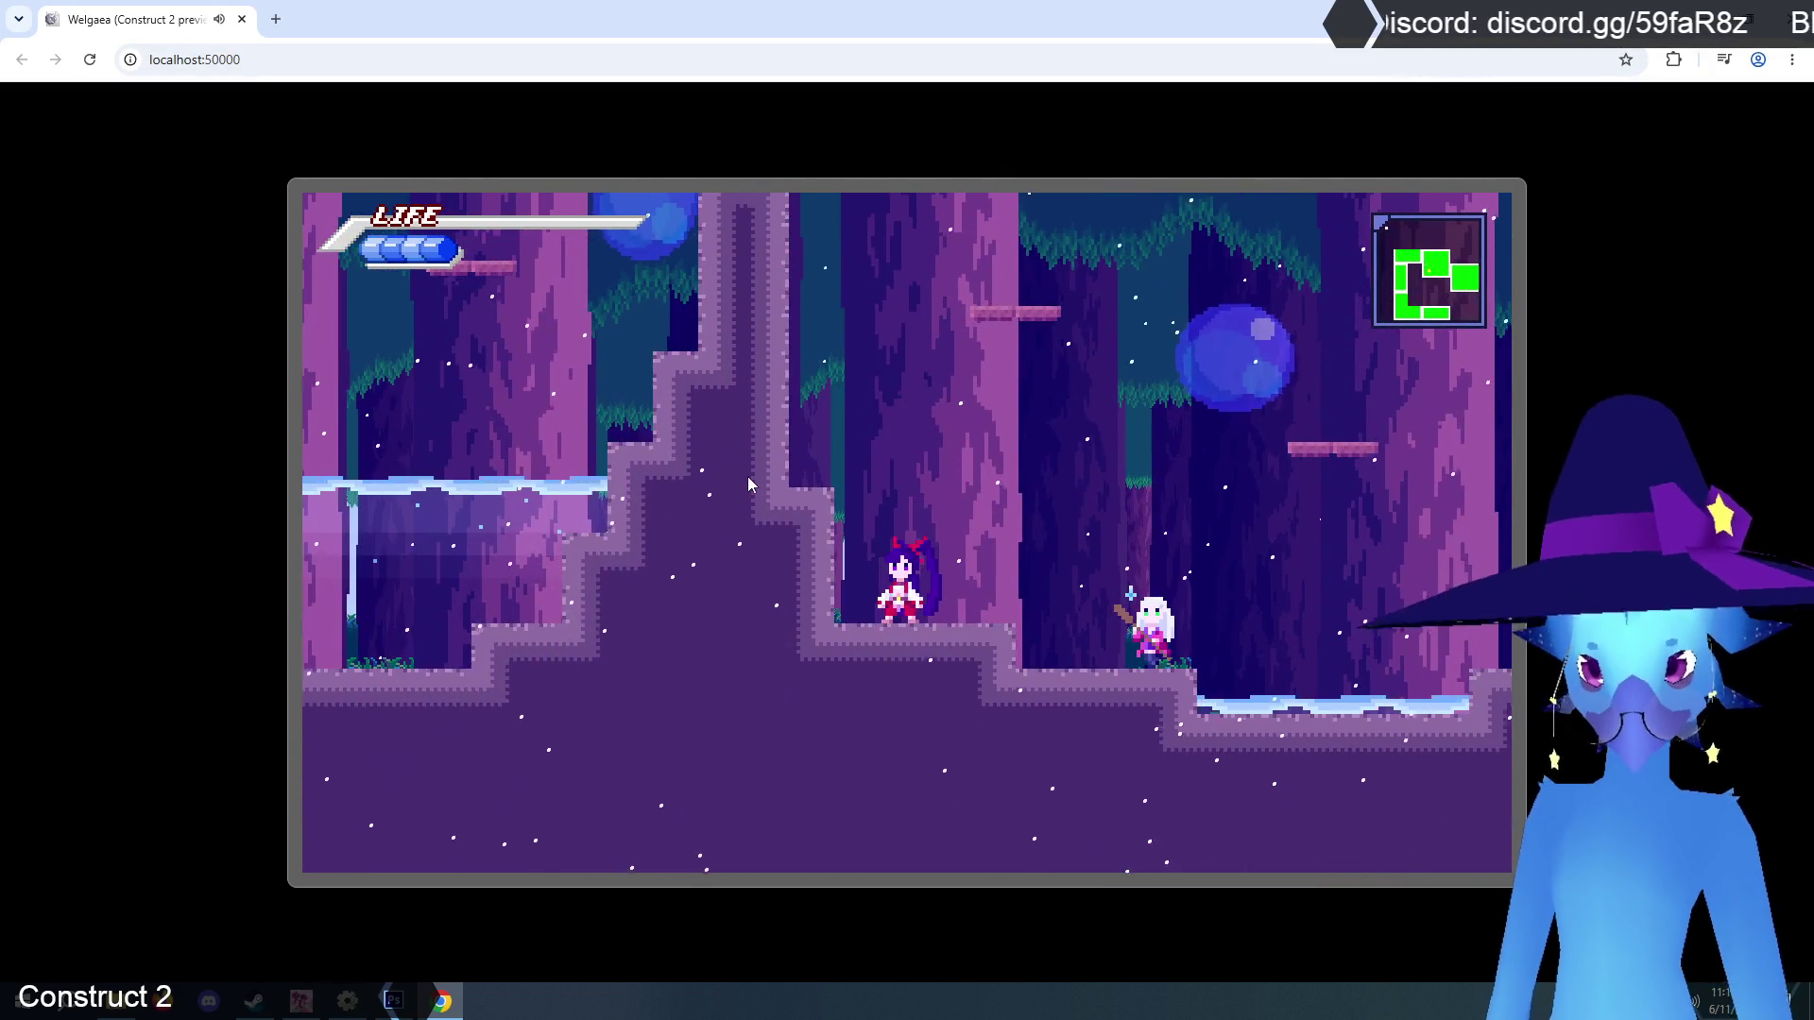
{"action": "key", "text": "Up"}
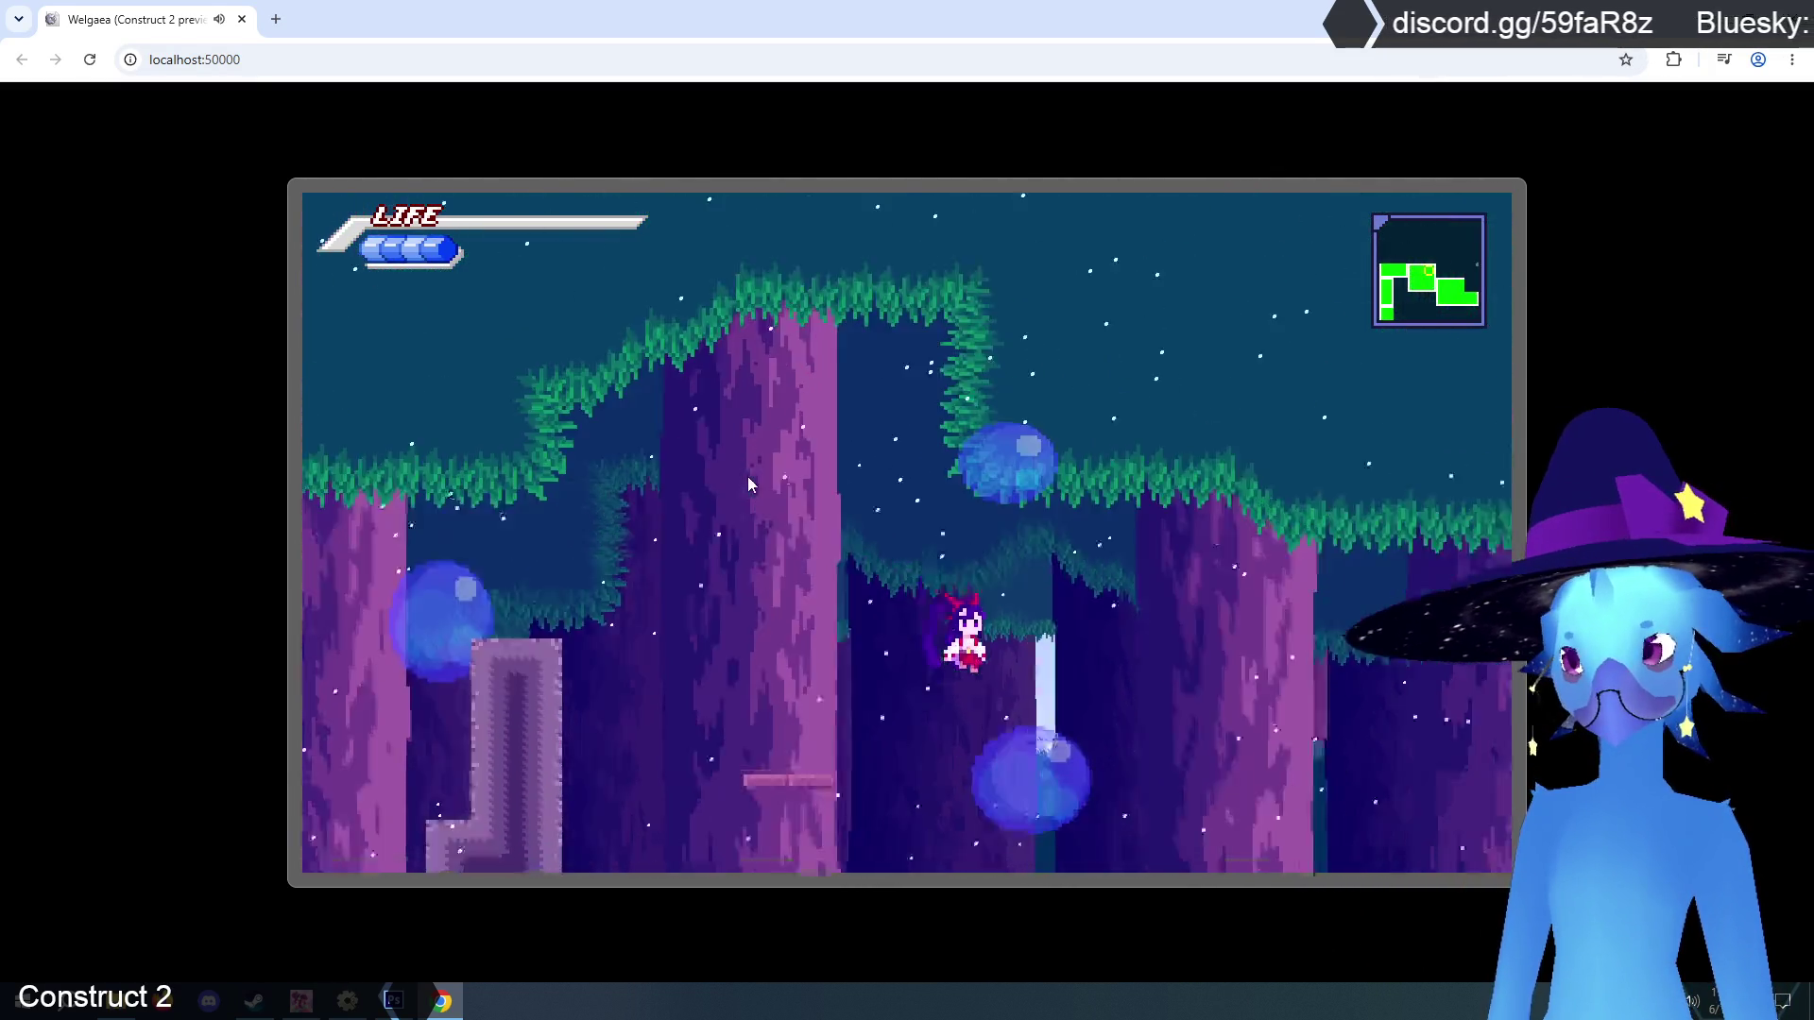
{"action": "key", "text": "Up"}
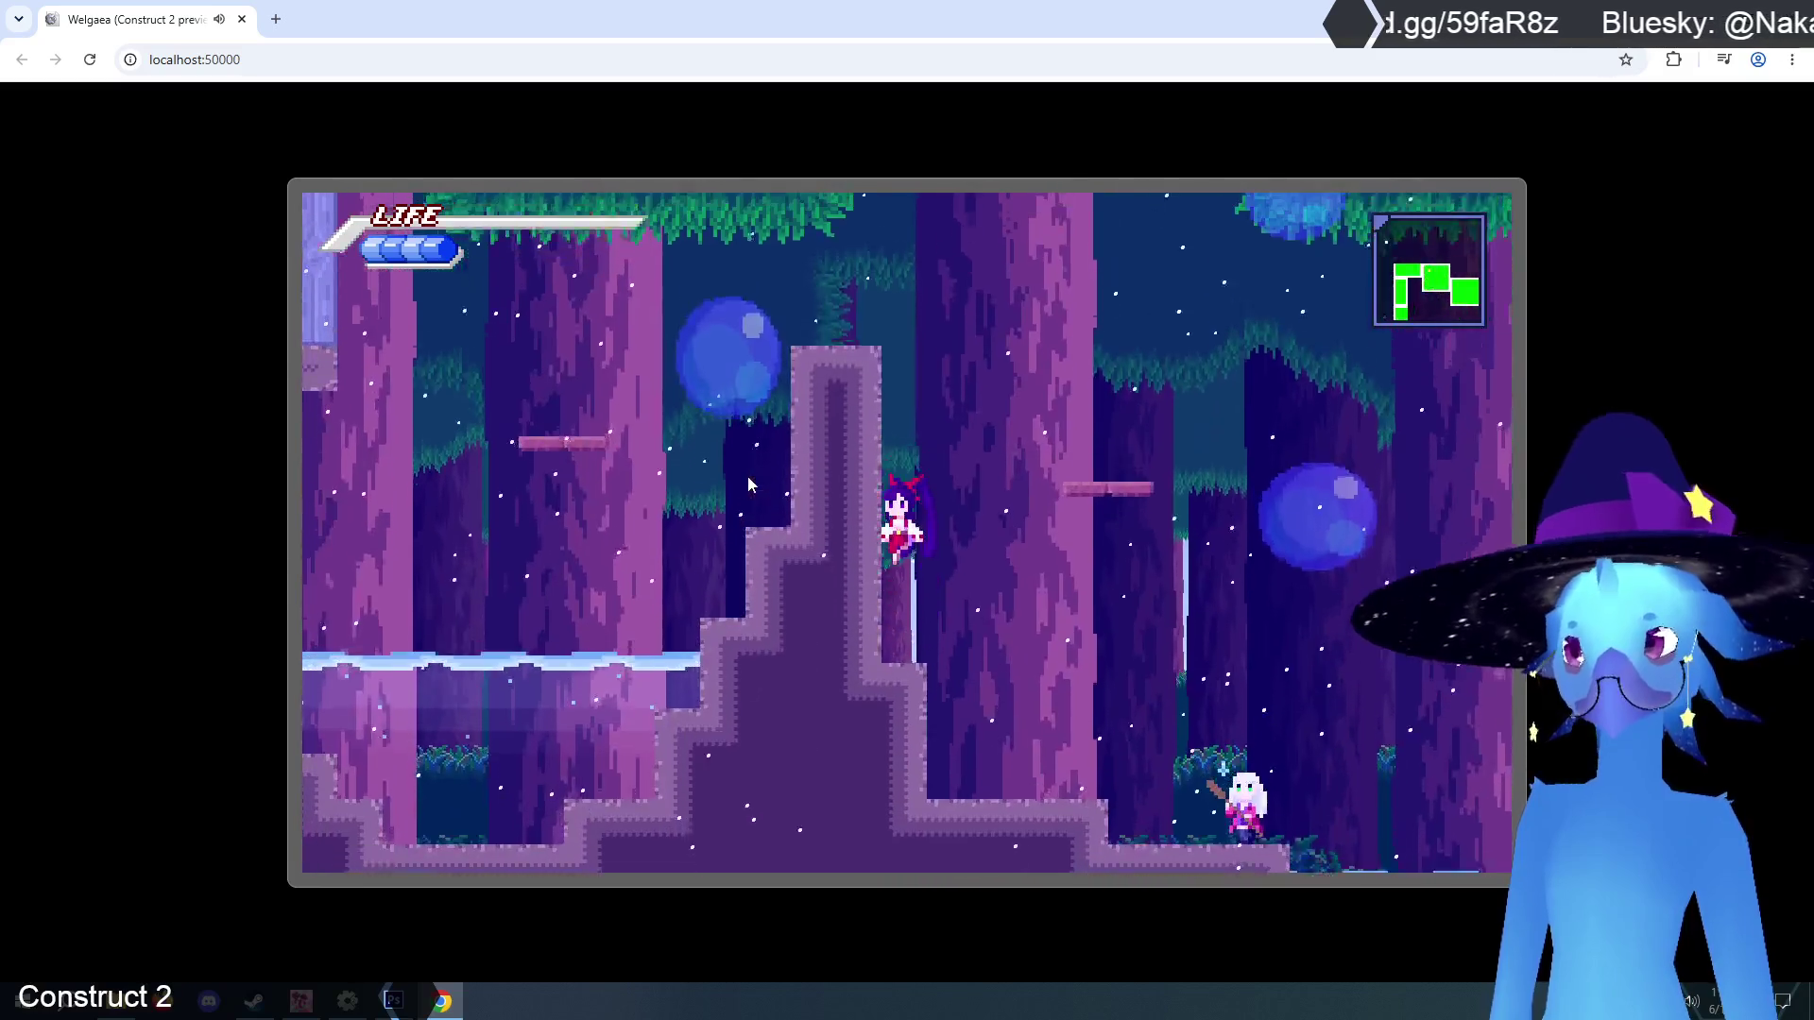
{"action": "key", "text": "Up"}
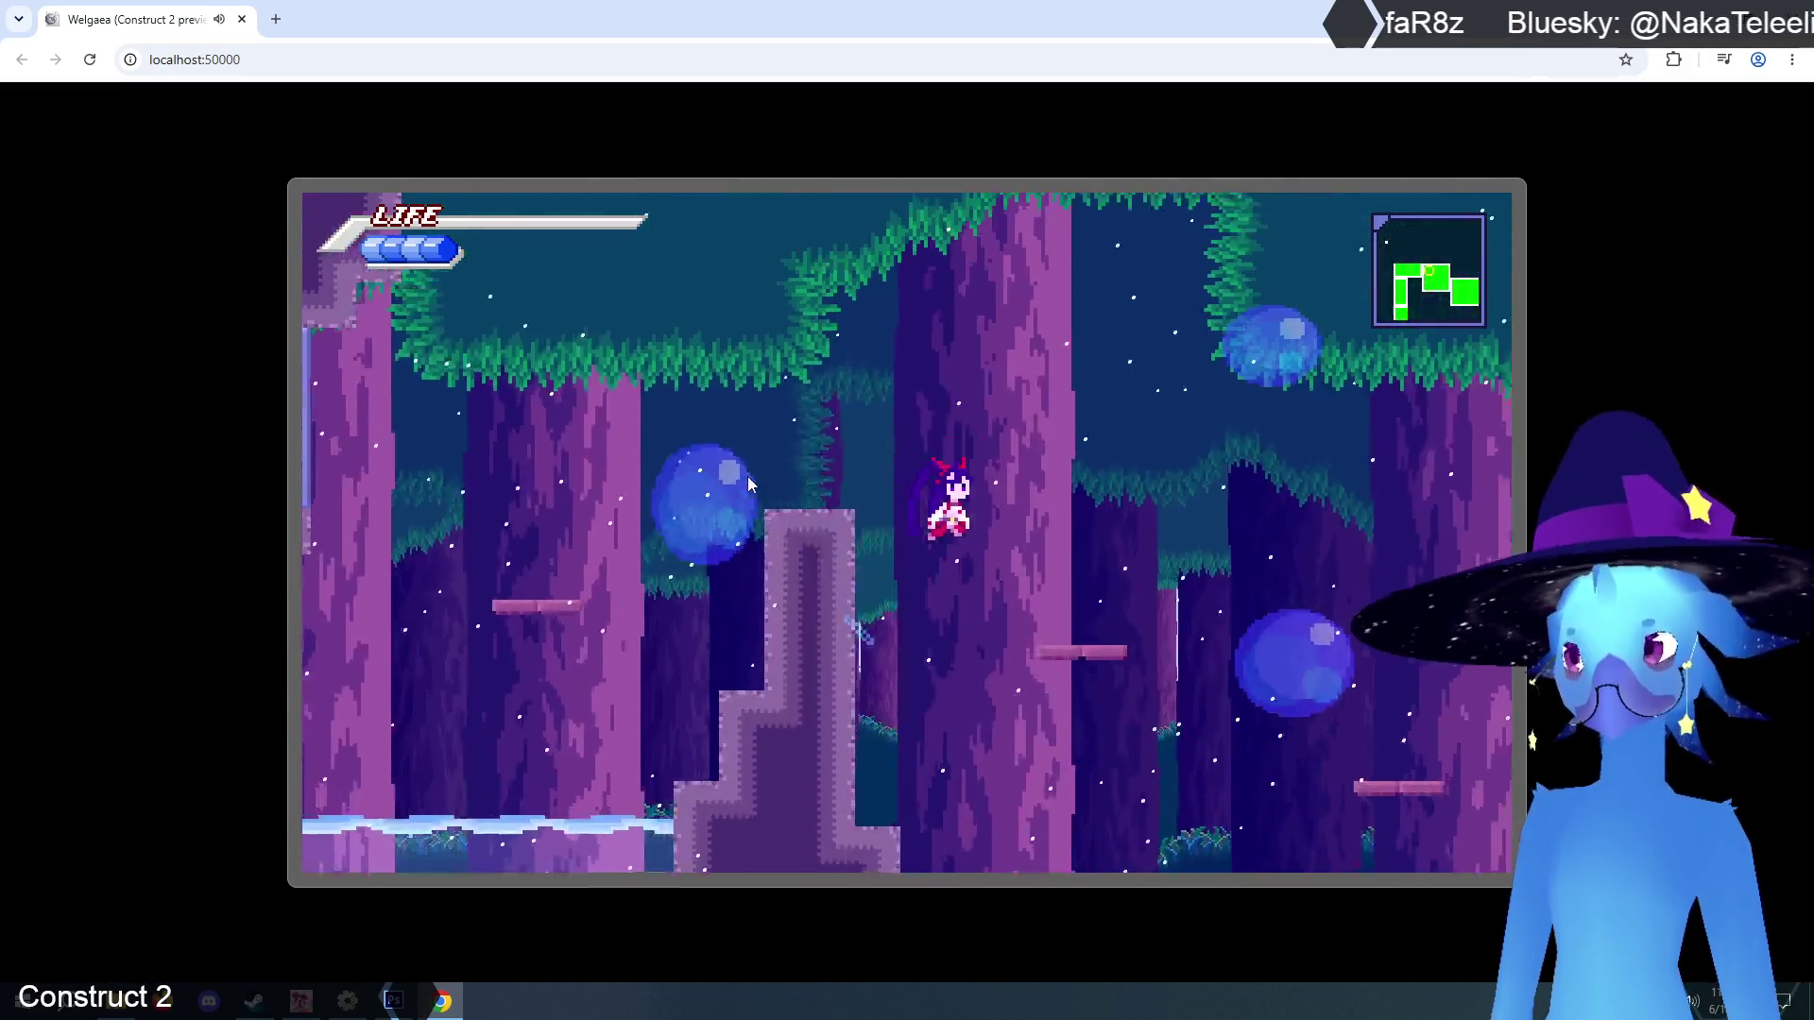
{"action": "key", "text": "Left"}
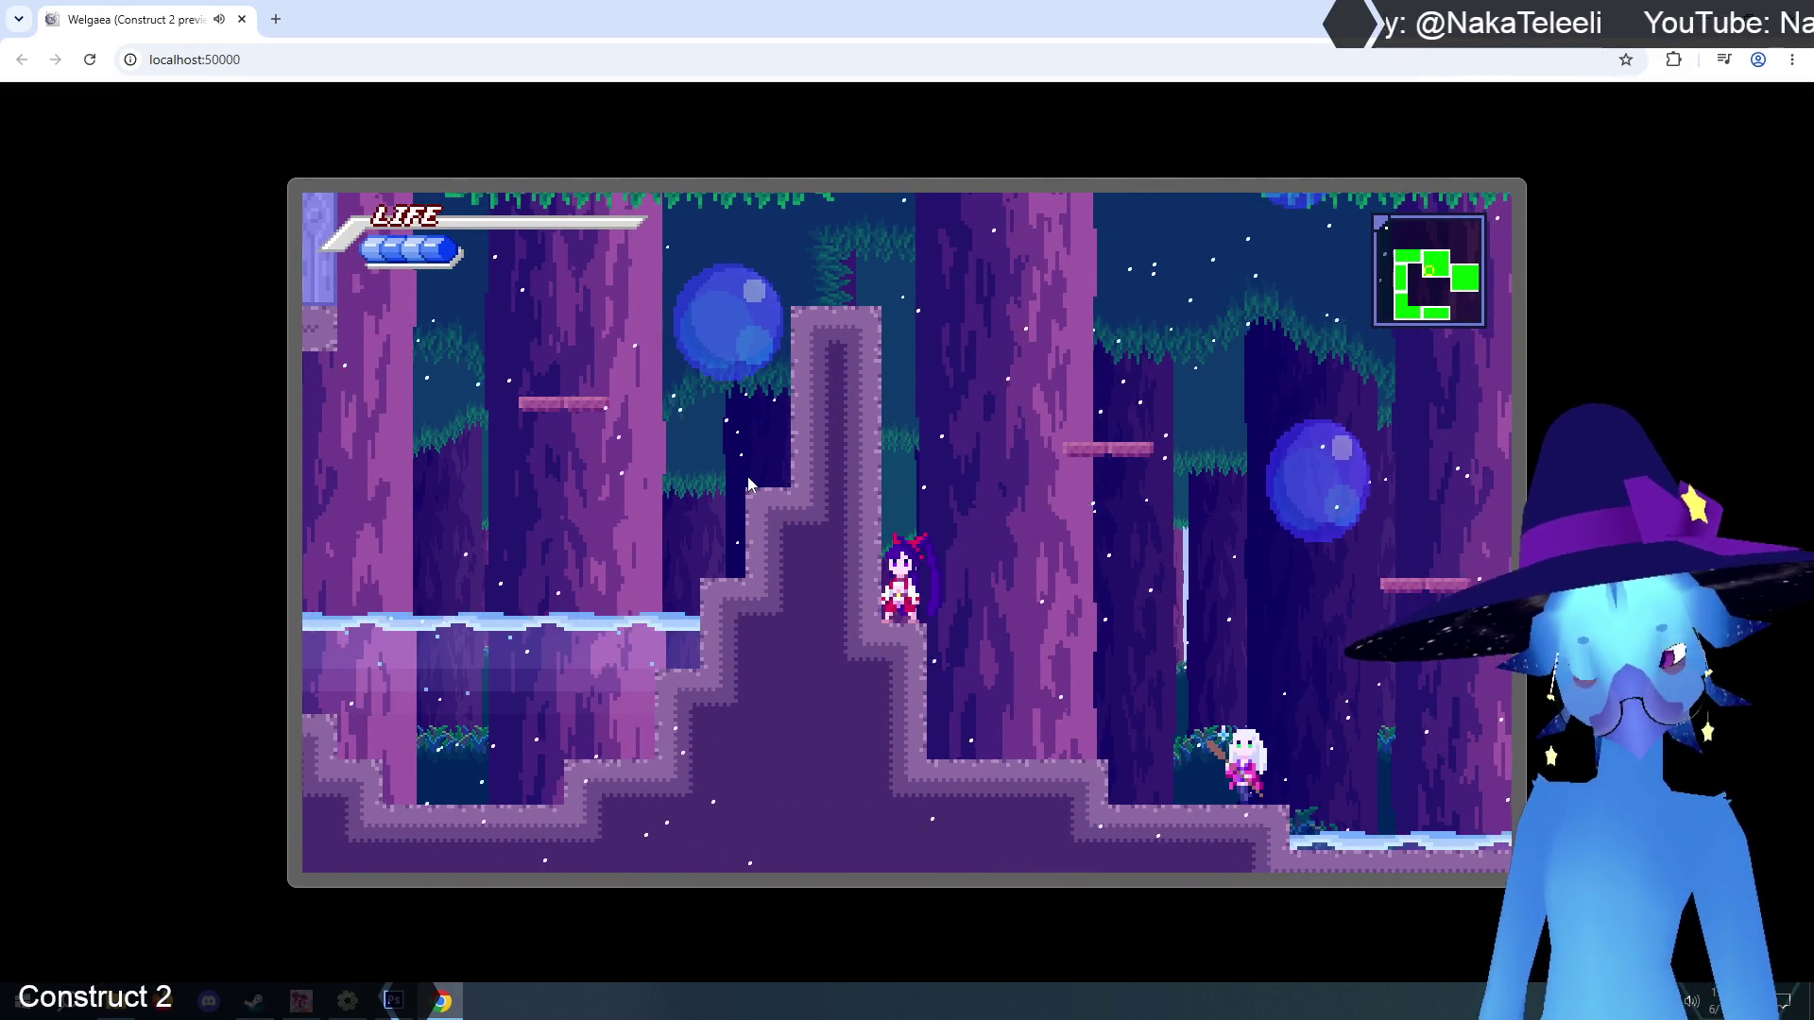
{"action": "key", "text": "Up"}
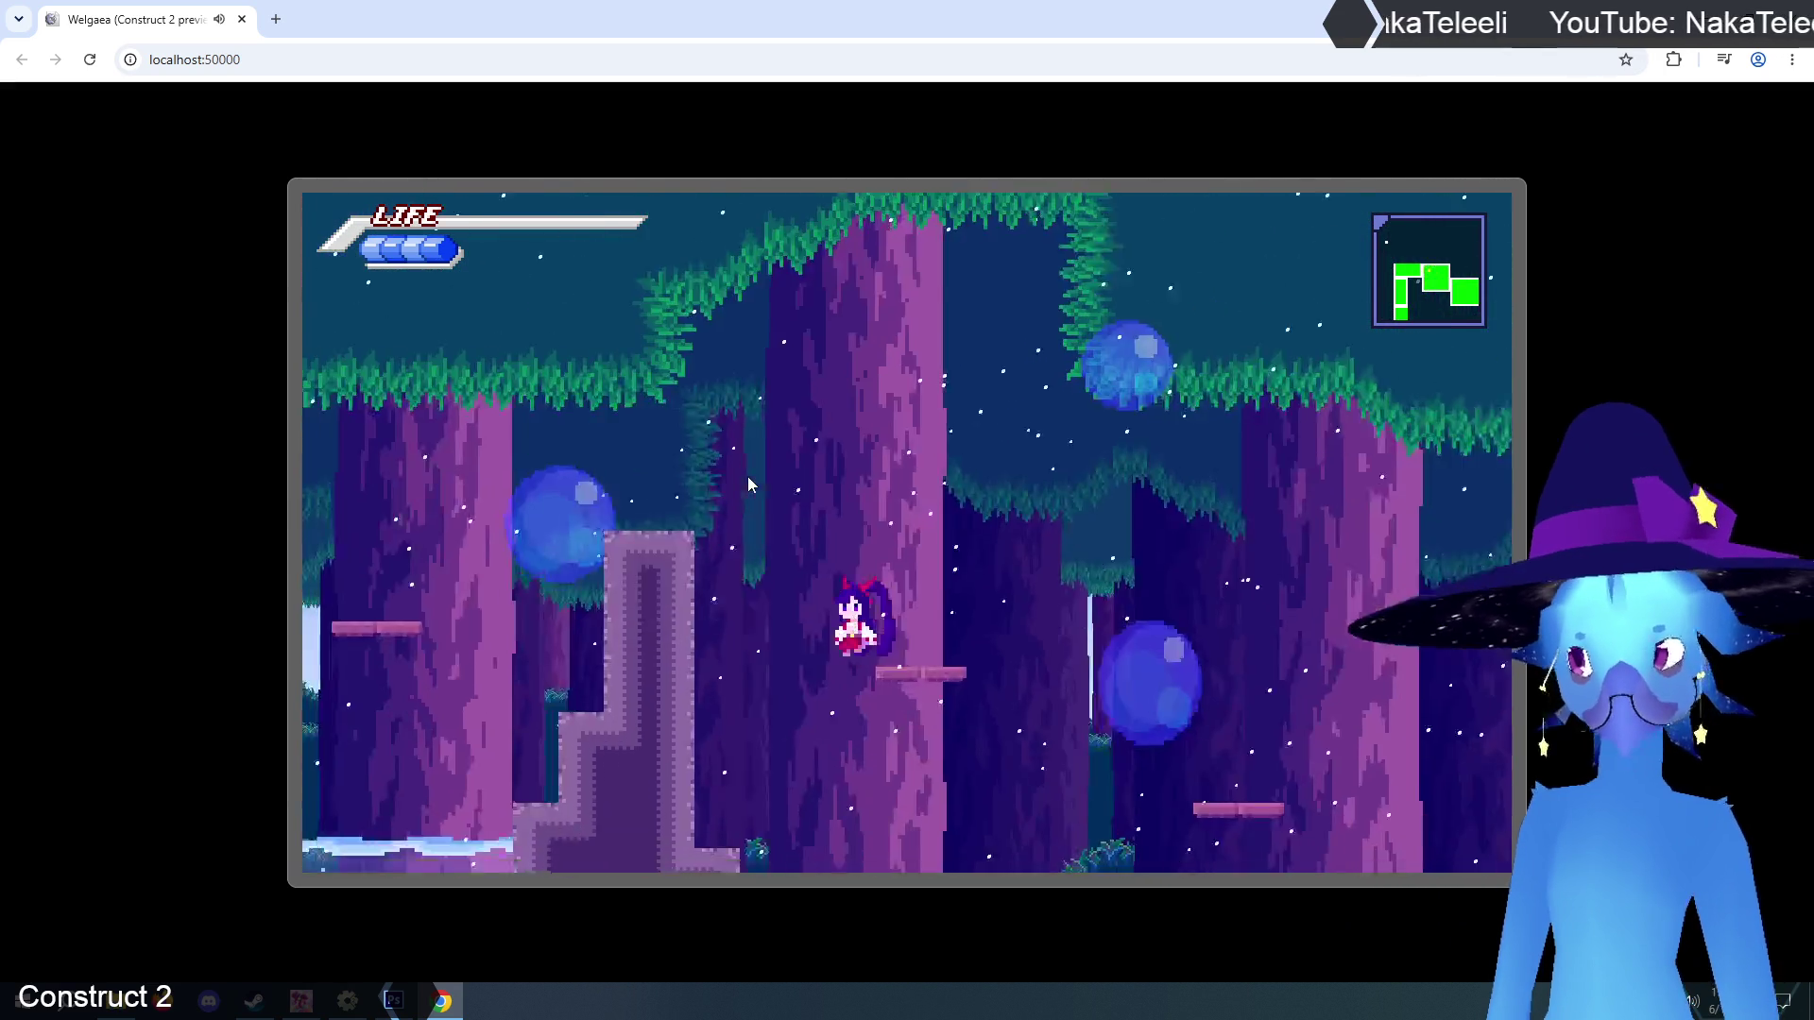
{"action": "key", "text": "Up"}
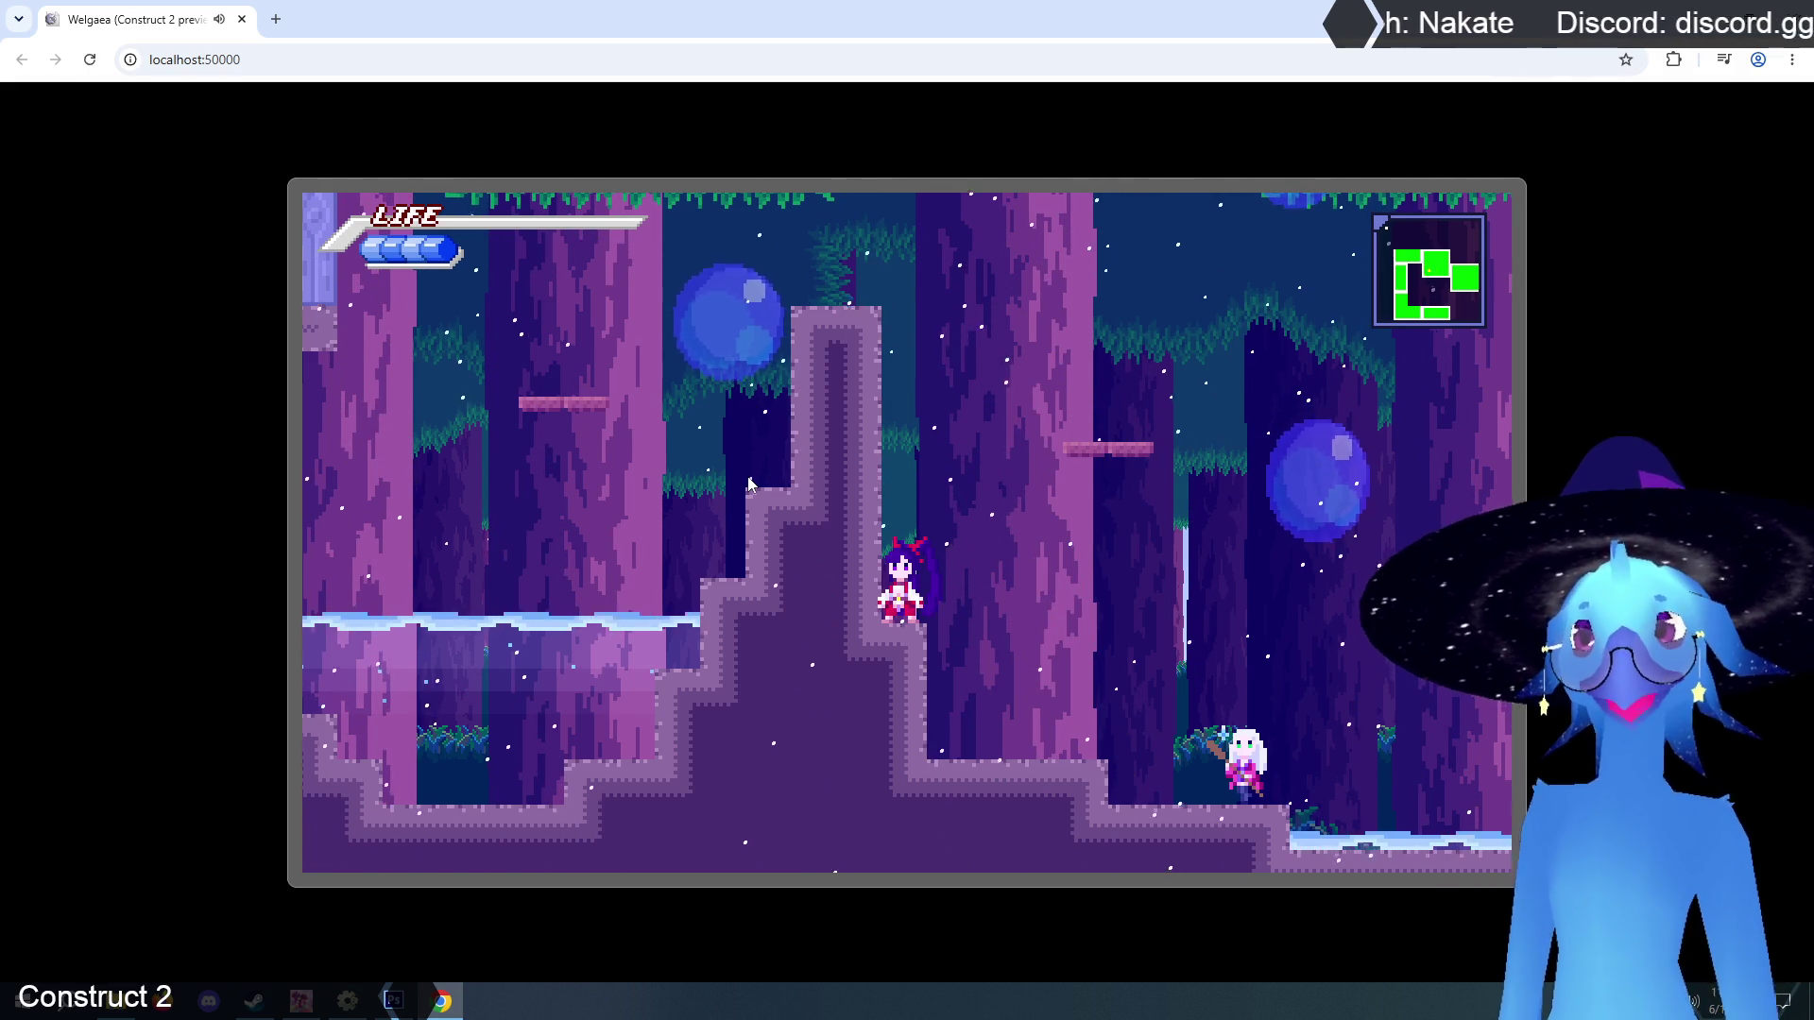
Test wall-jumps on the pillar and stepped terrain, switch characters, then return to the editor.
{"action": "key", "text": "Left"}
{"action": "key", "text": "Right"}
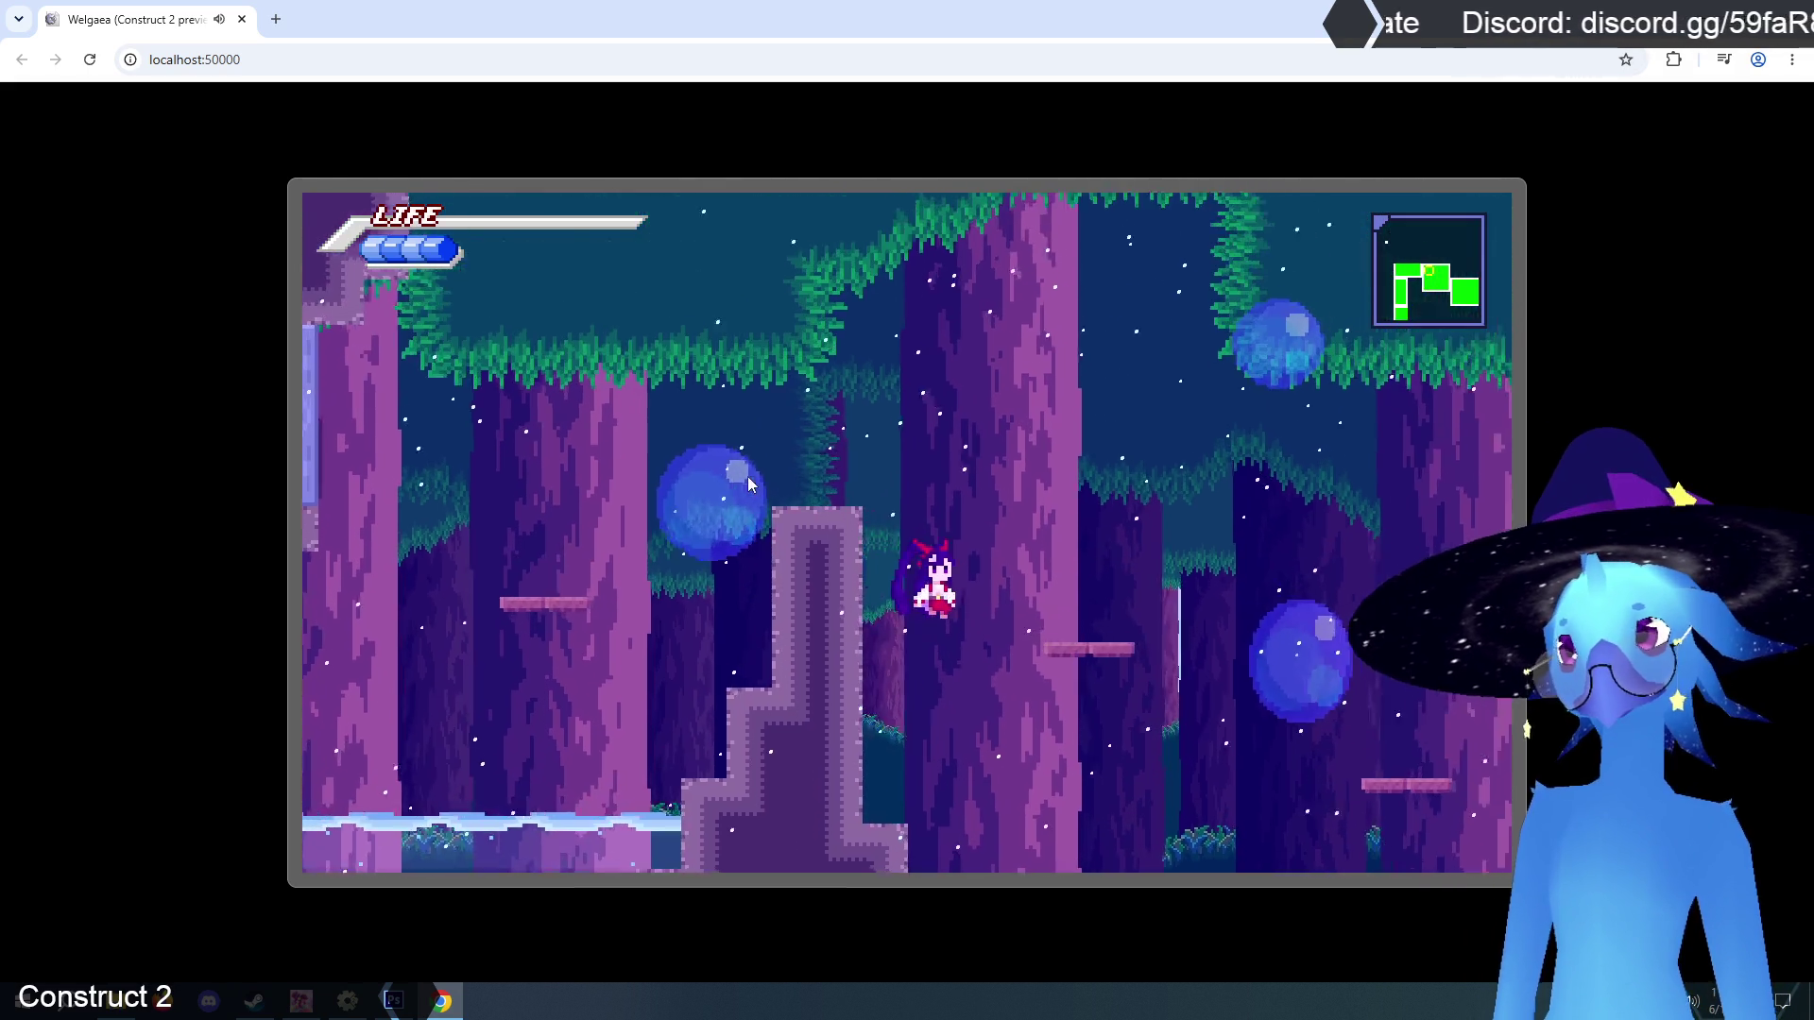
{"action": "key", "text": "Up"}
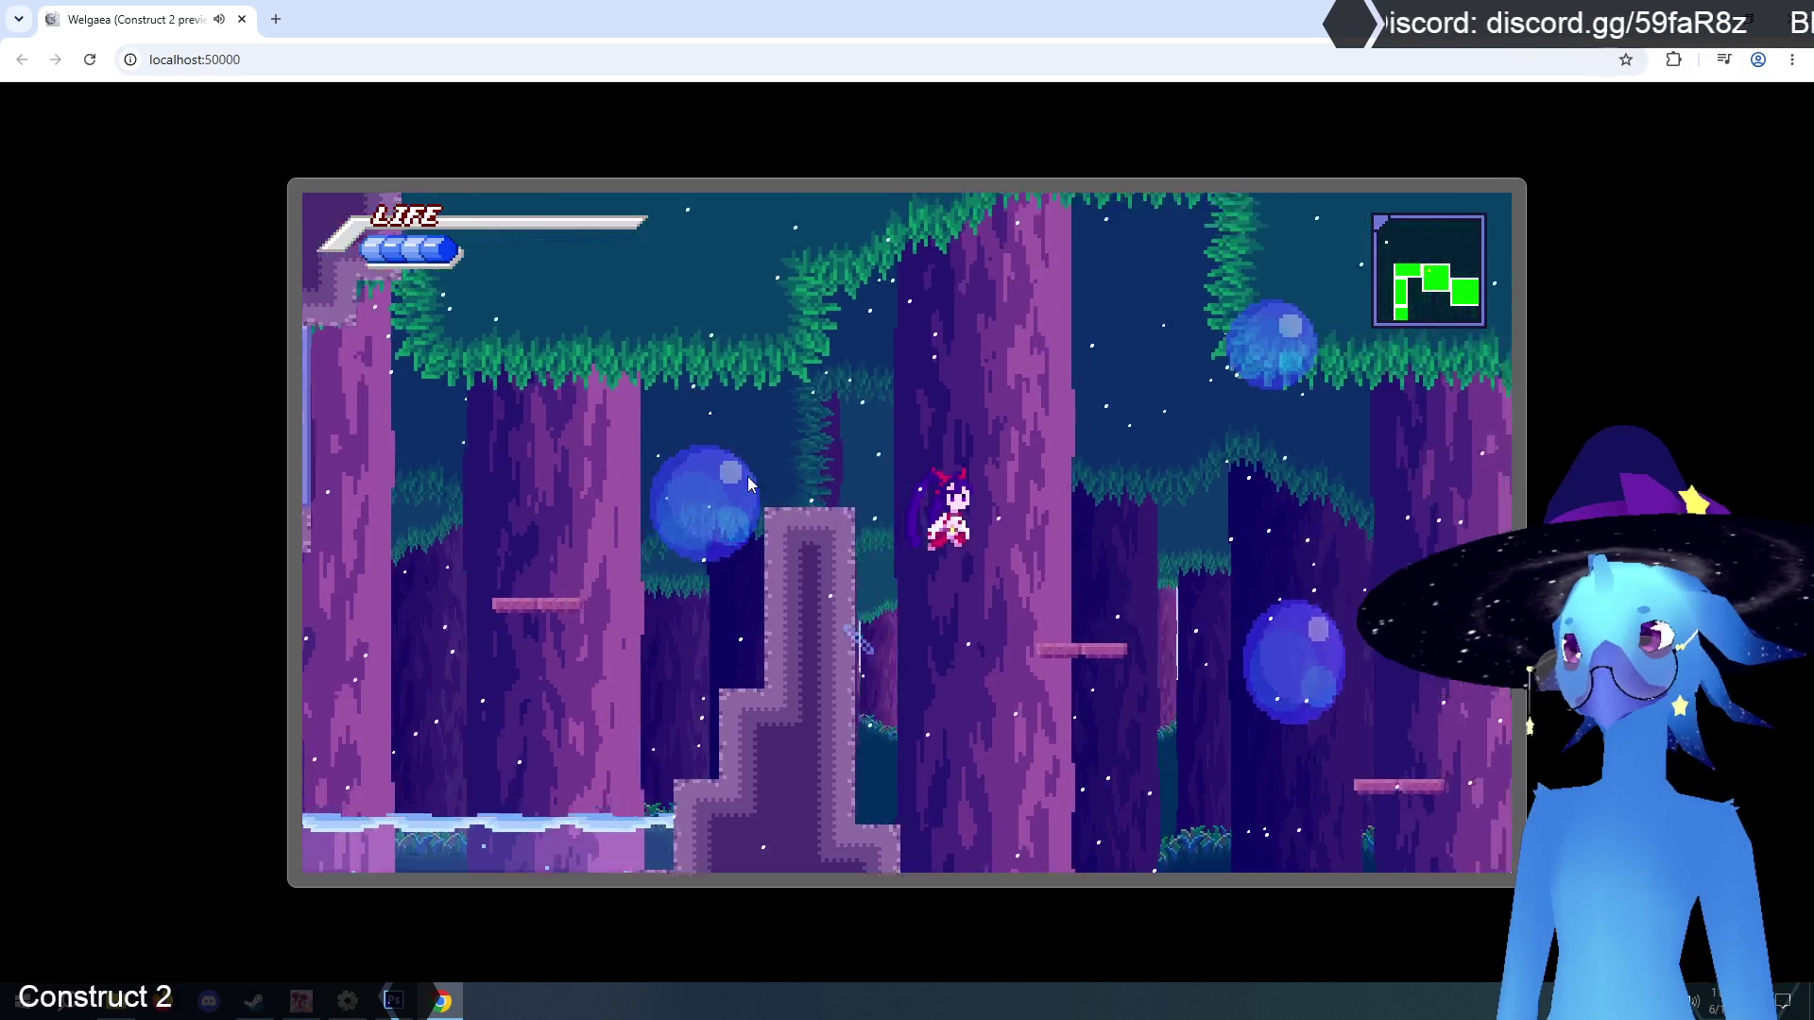
{"action": "key", "text": "Up"}
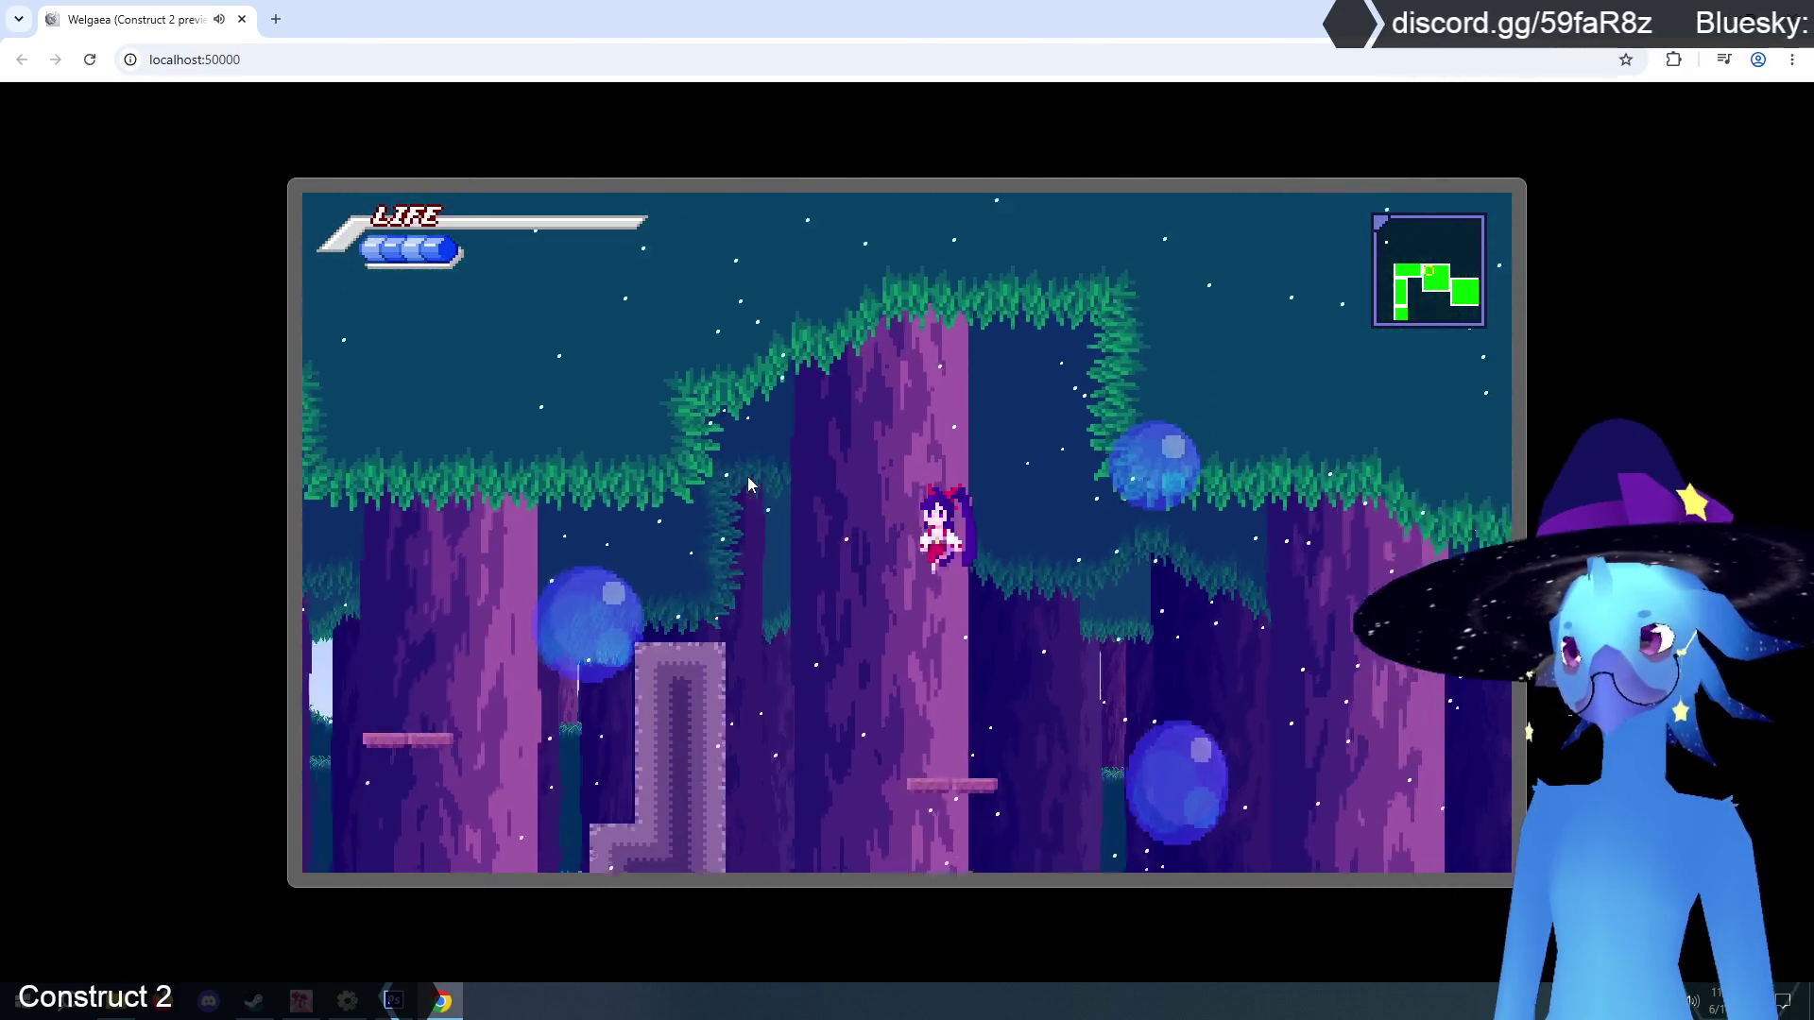
{"action": "key", "text": "Right"}
{"action": "key", "text": "Up"}
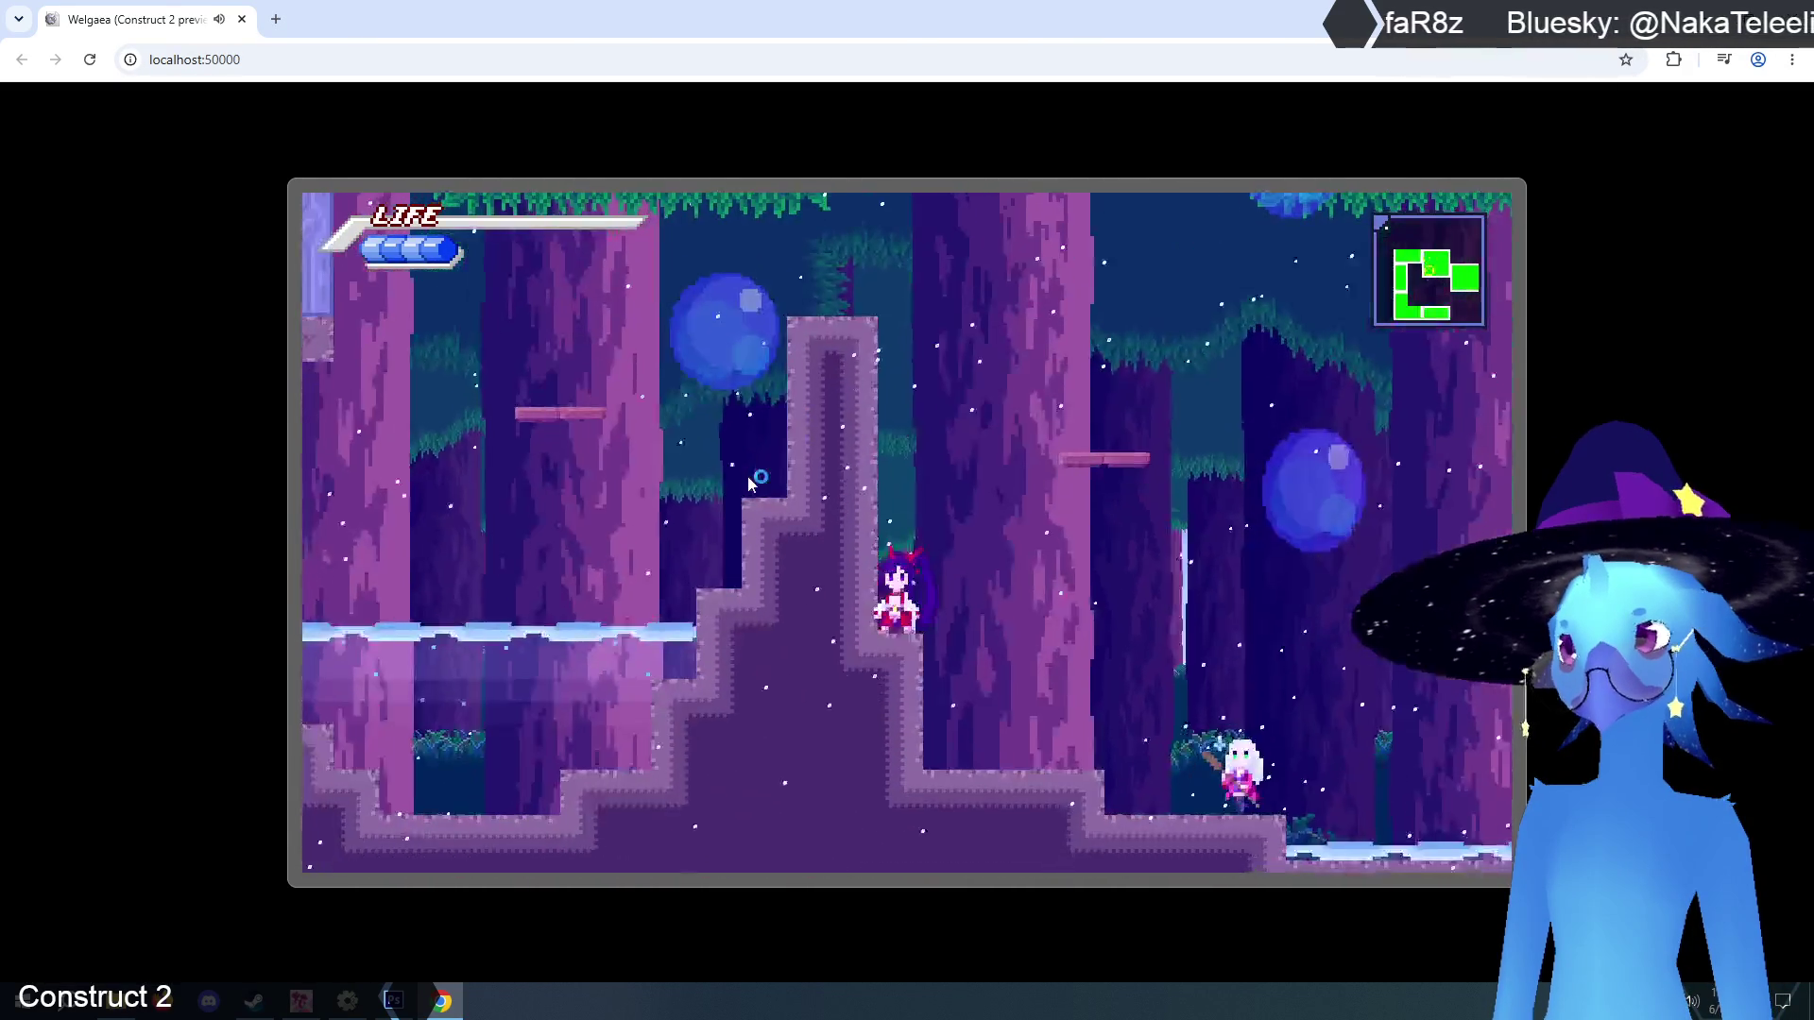
{"action": "key", "text": "Up"}
{"action": "key", "text": "Up"}
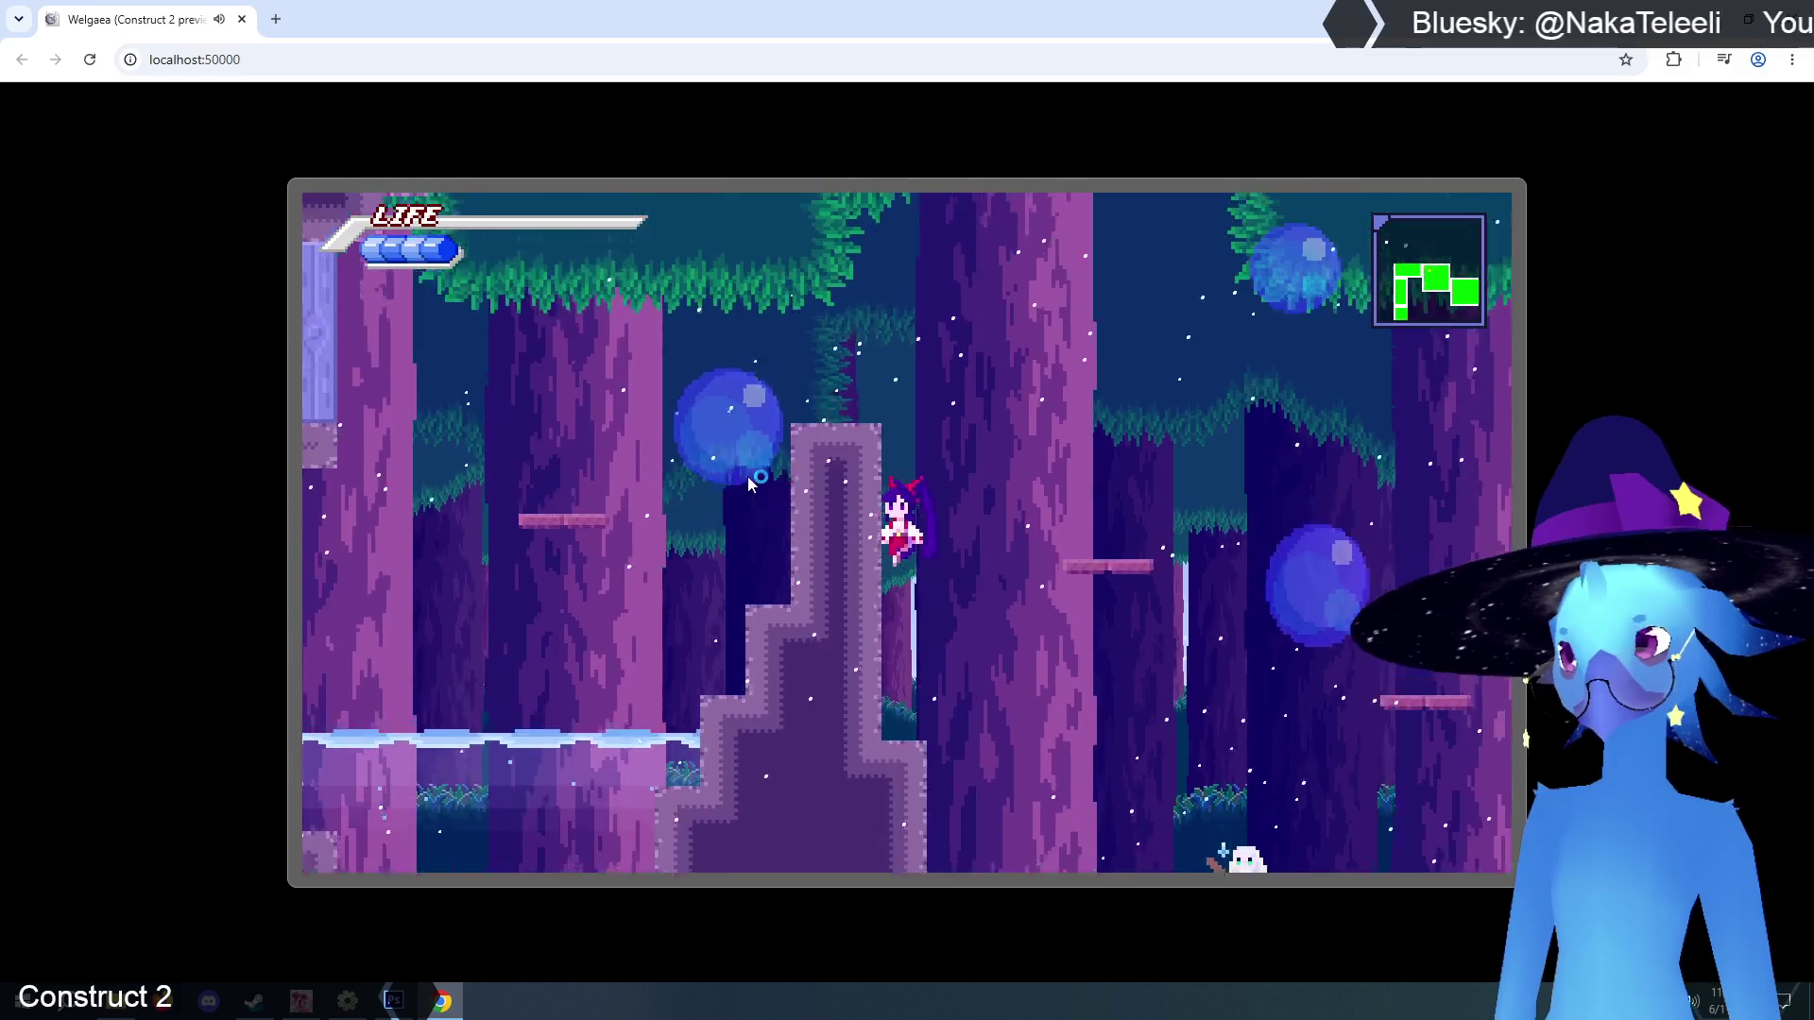
{"action": "key", "text": "Right"}
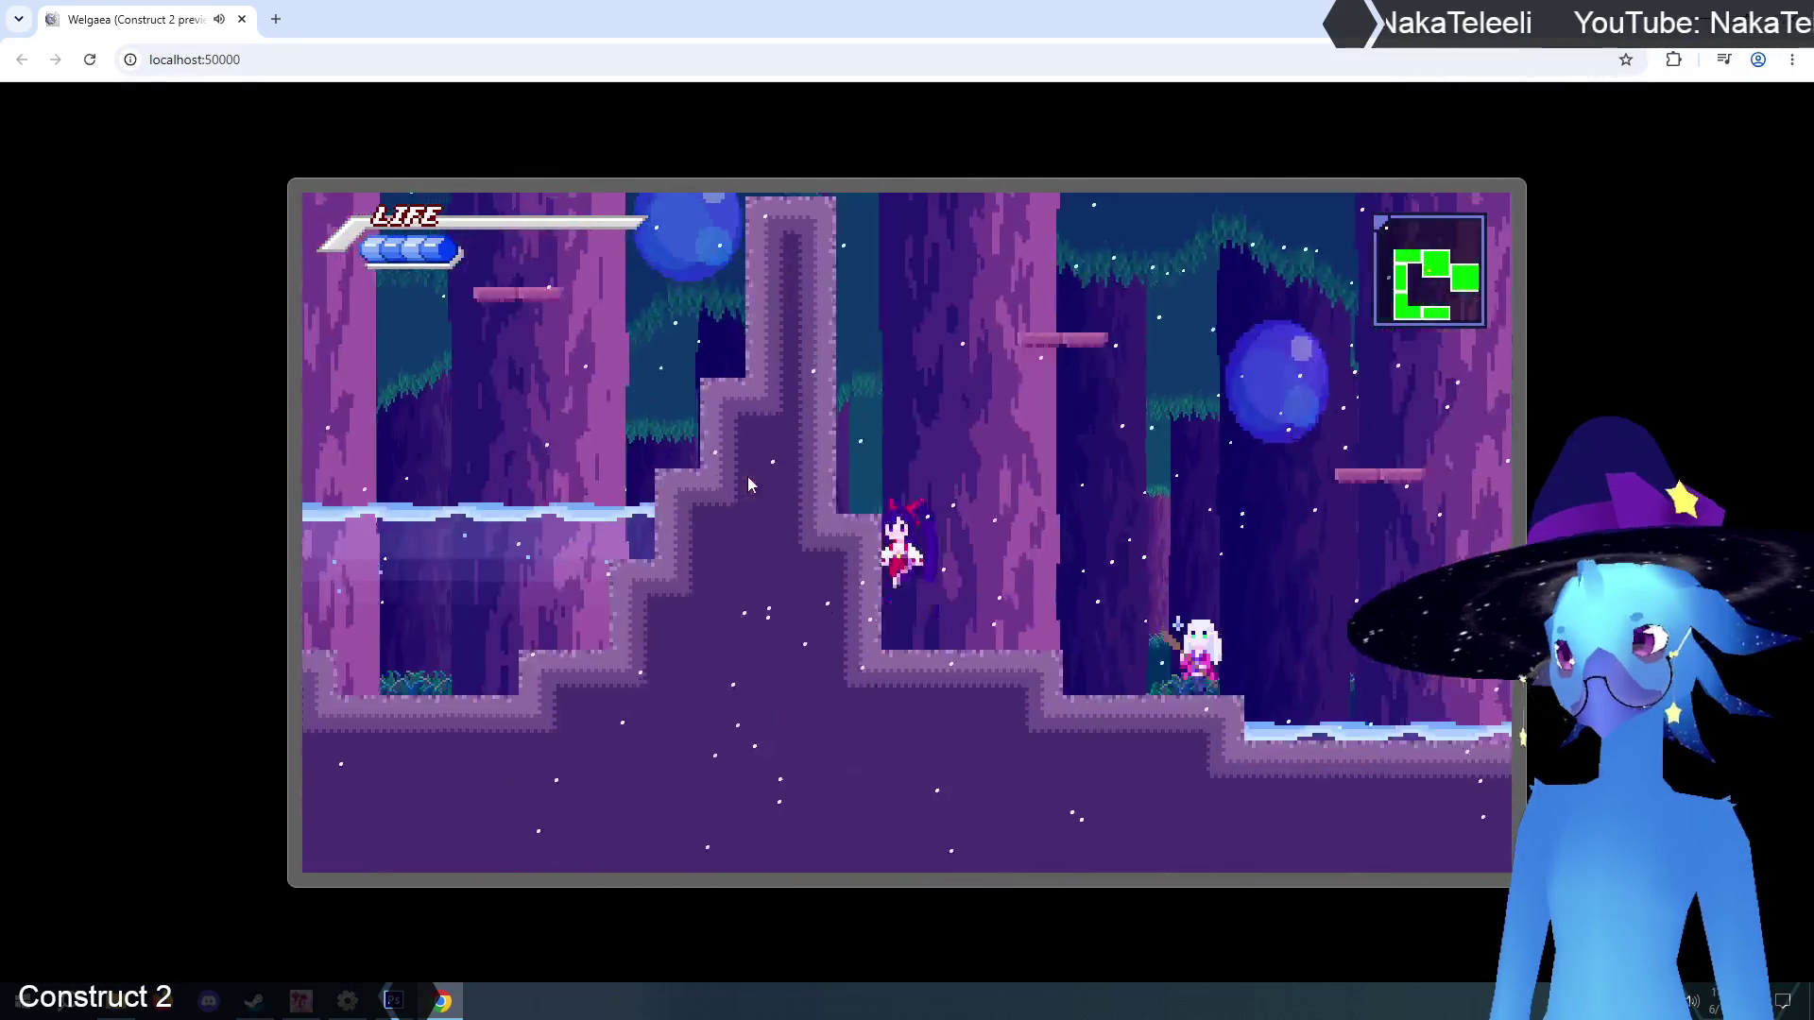
{"action": "key", "text": "Up"}
{"action": "key", "text": "Left"}
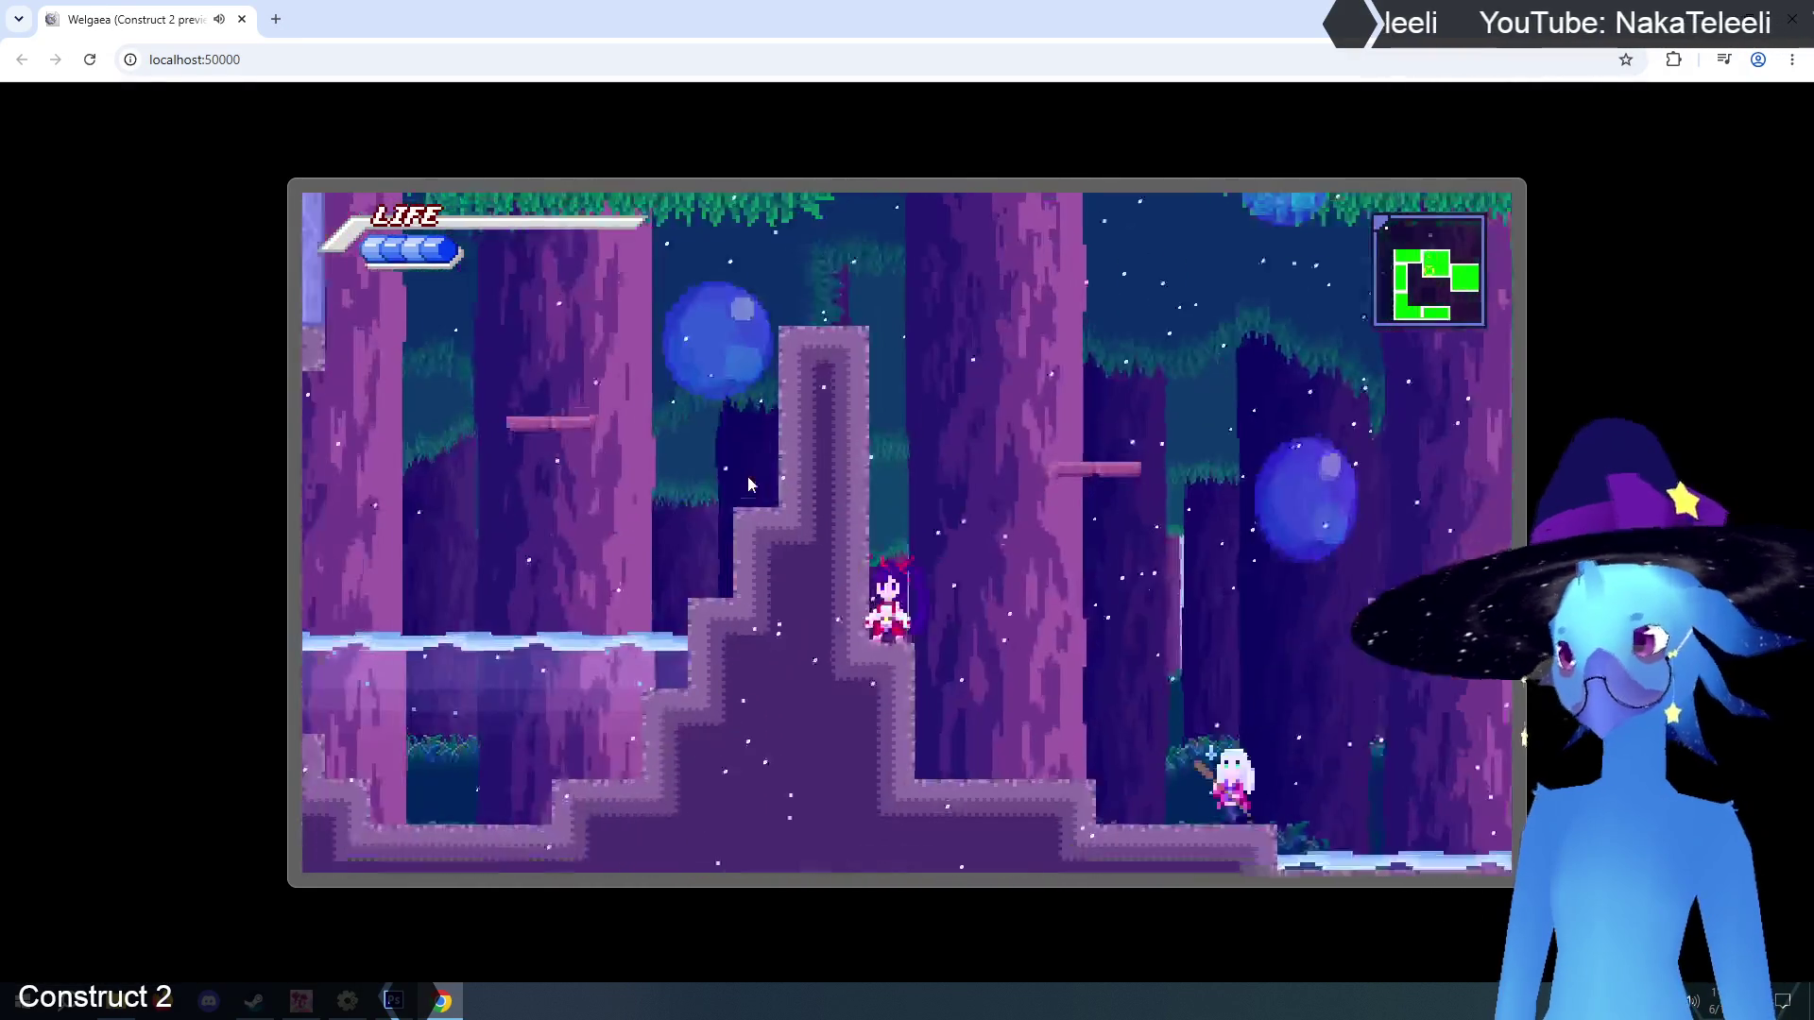
{"action": "key", "text": "Up"}
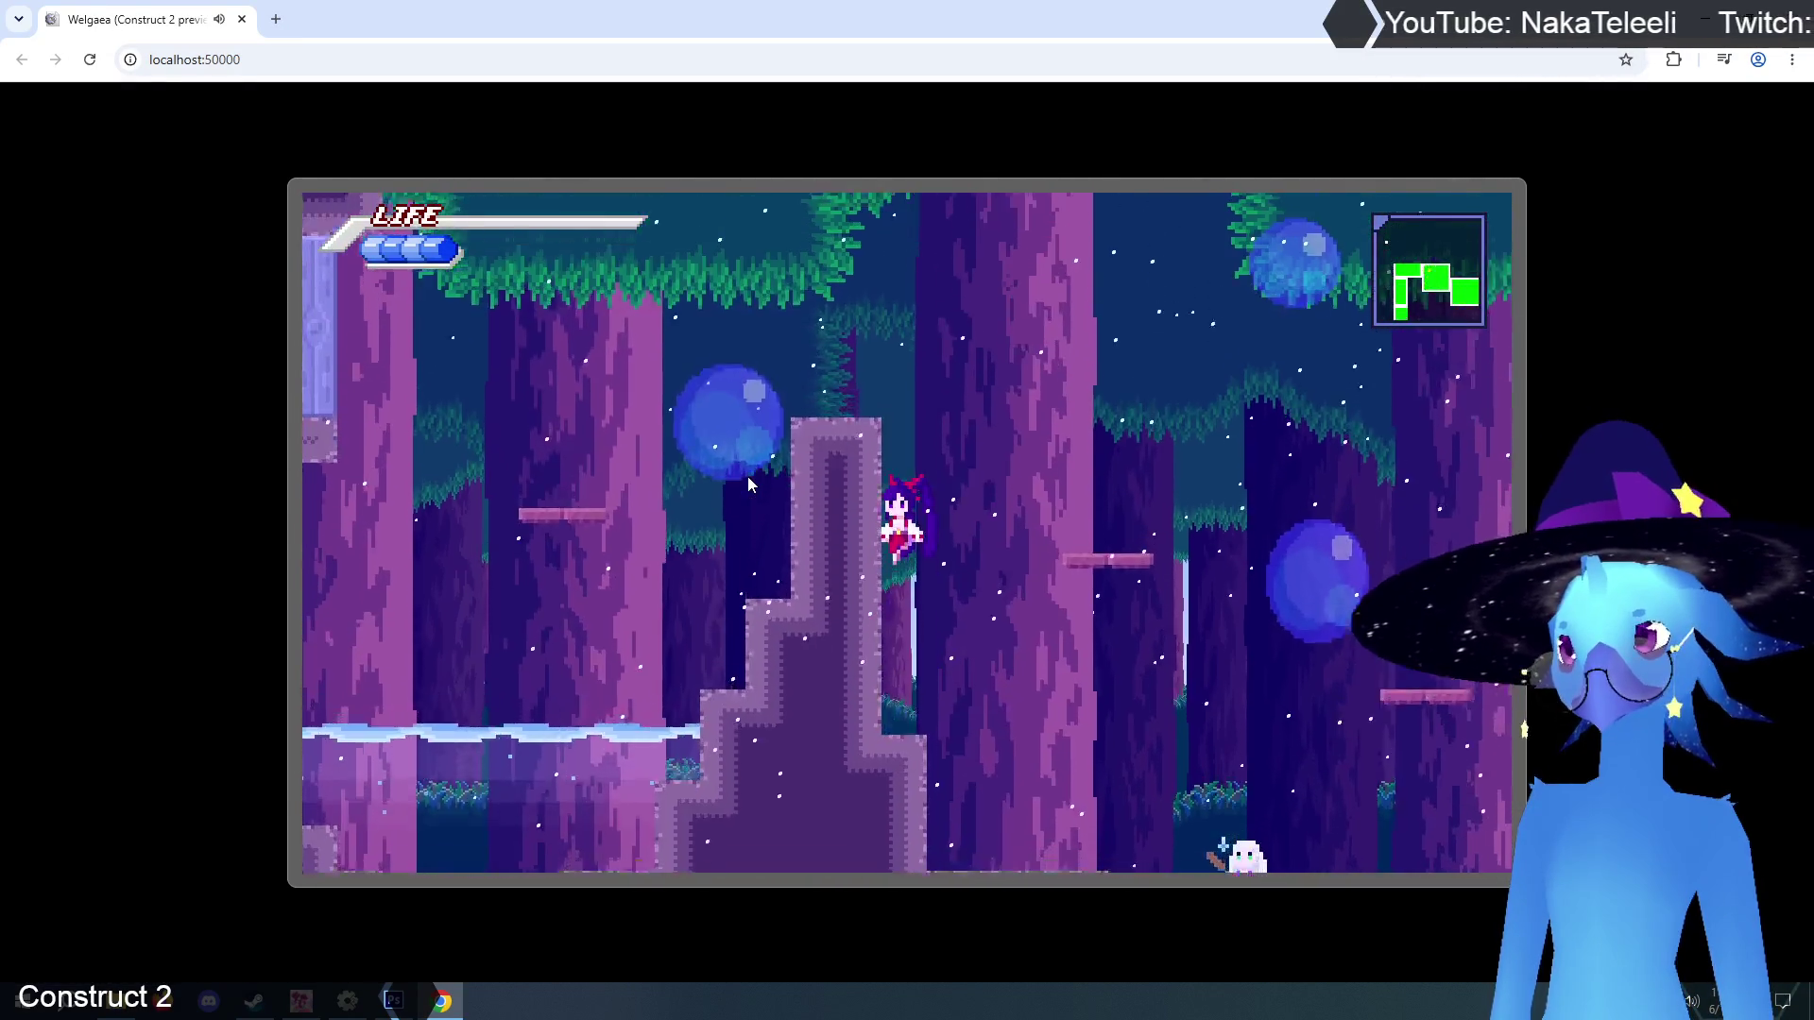
{"action": "key", "text": "Up"}
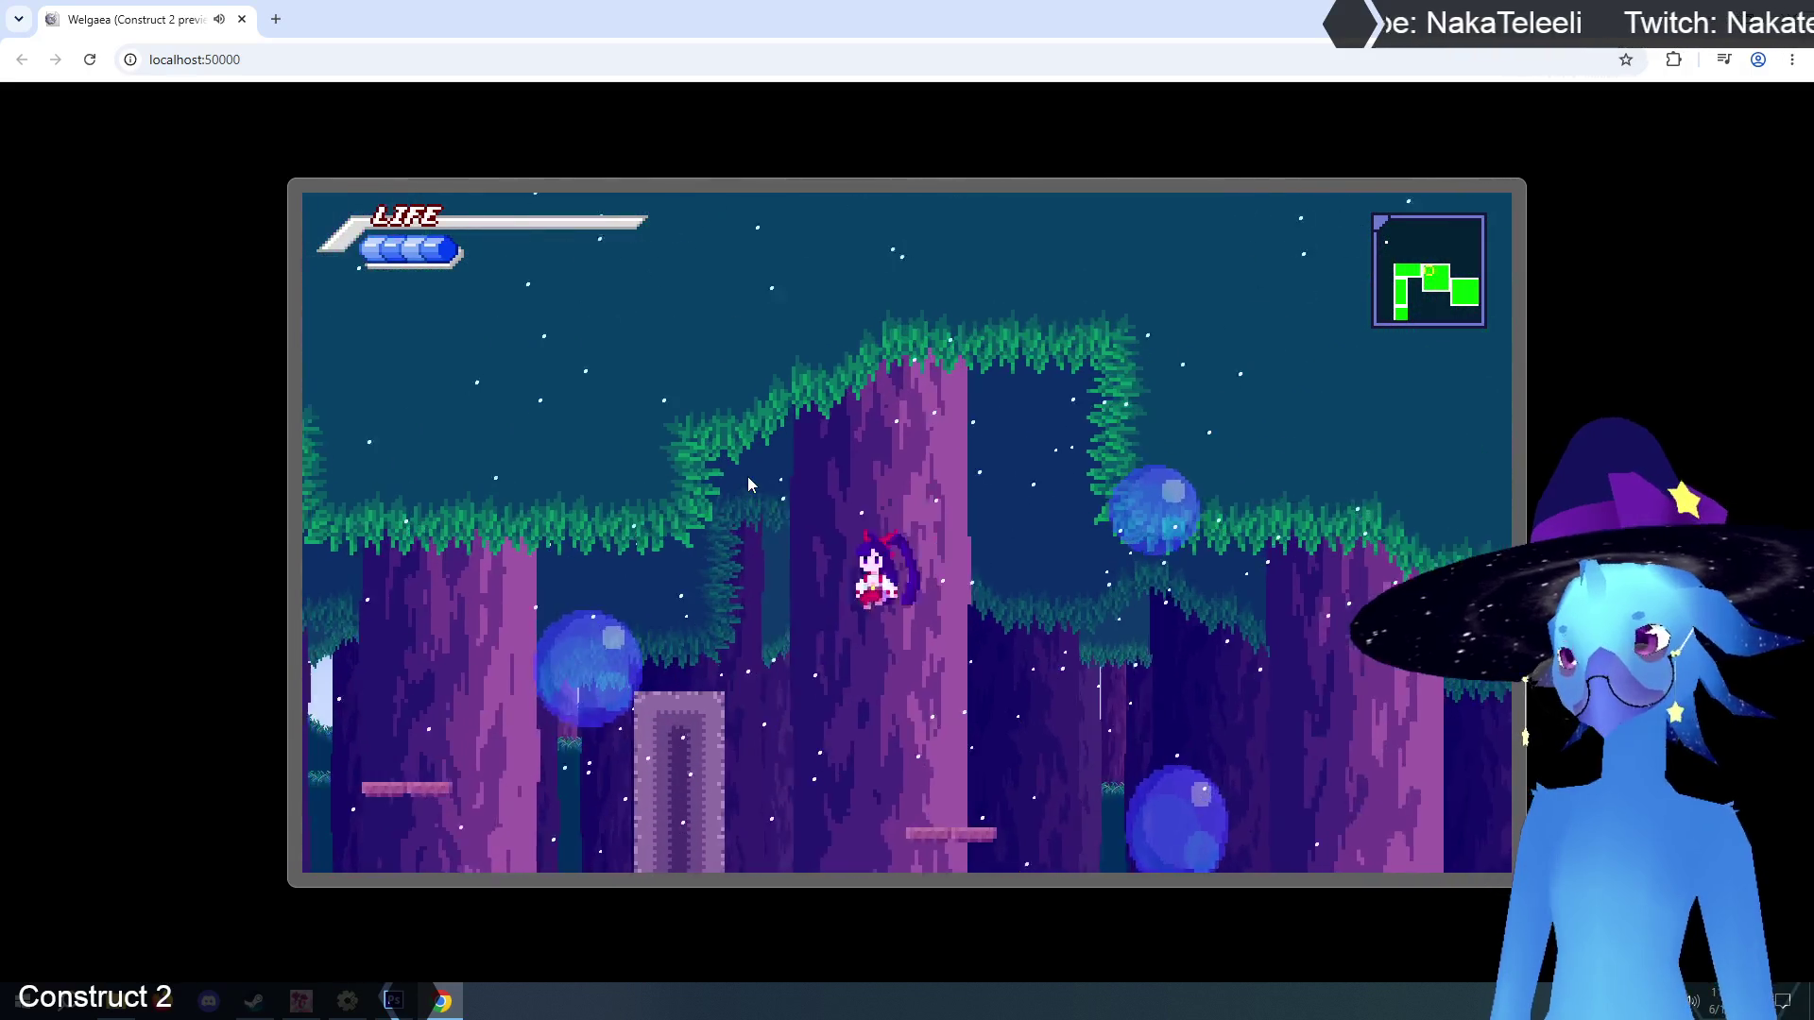
{"action": "key", "text": "Up"}
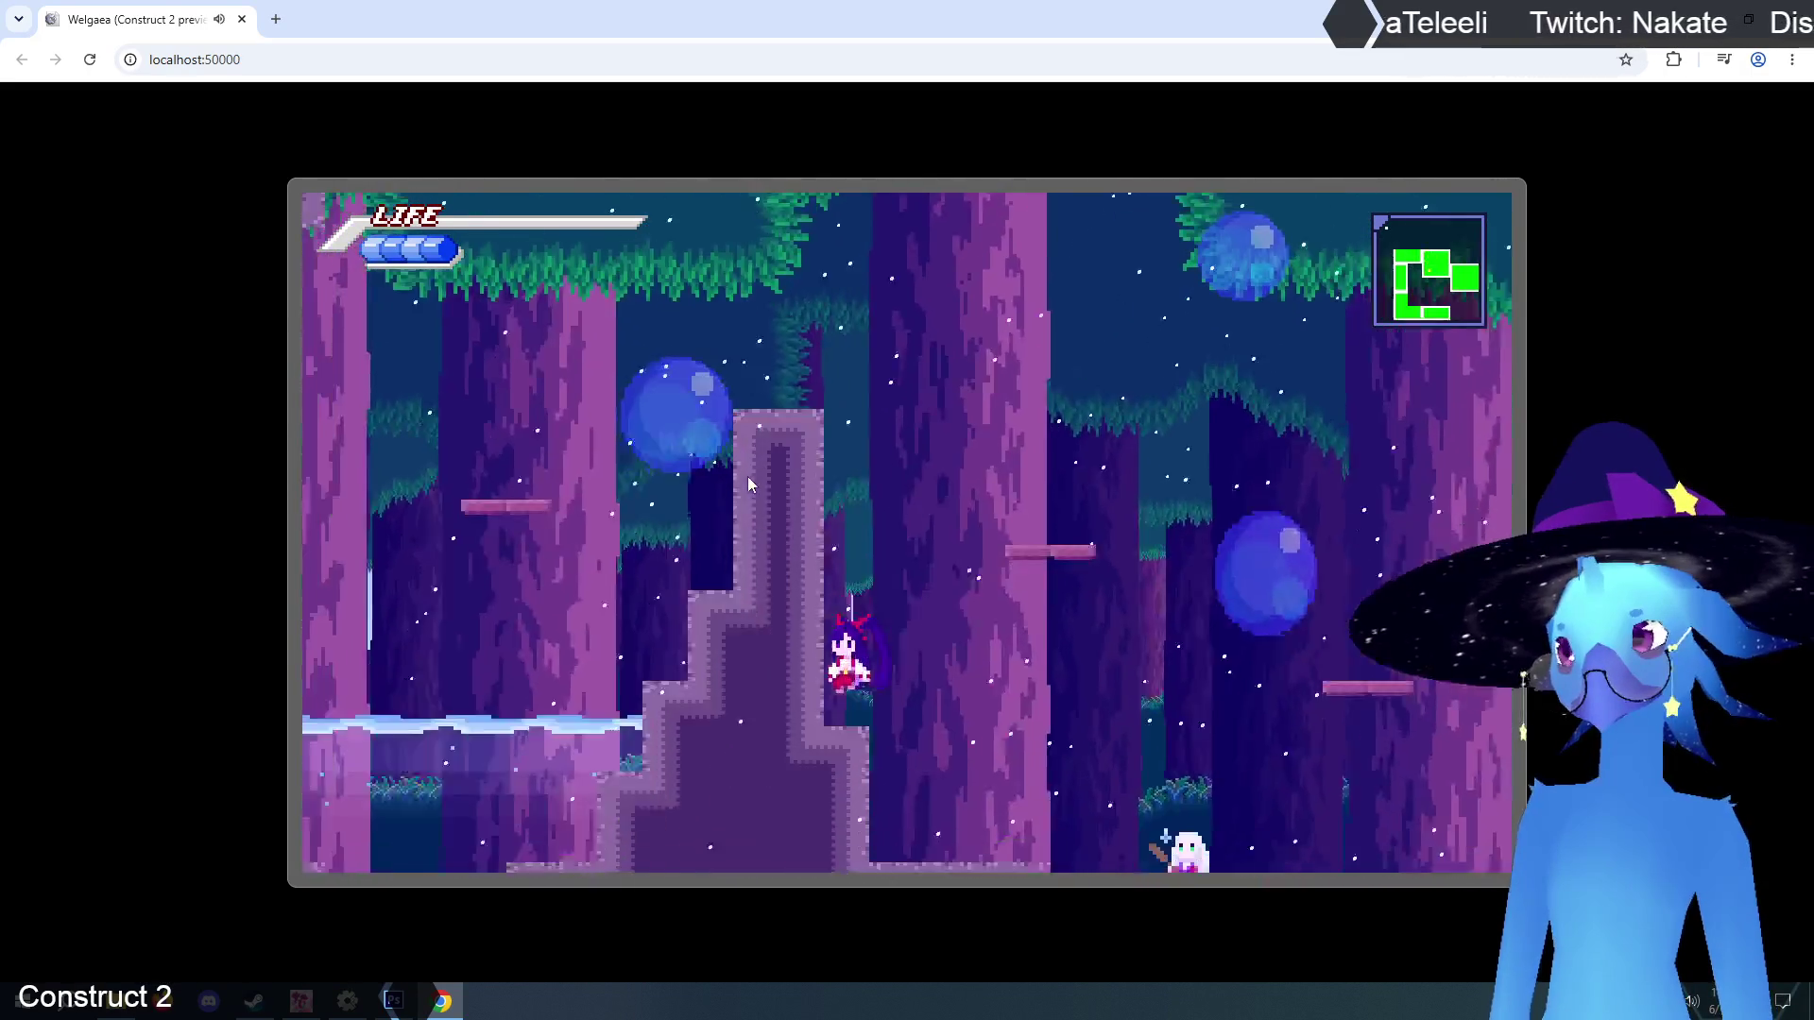
{"action": "key", "text": "Up"}
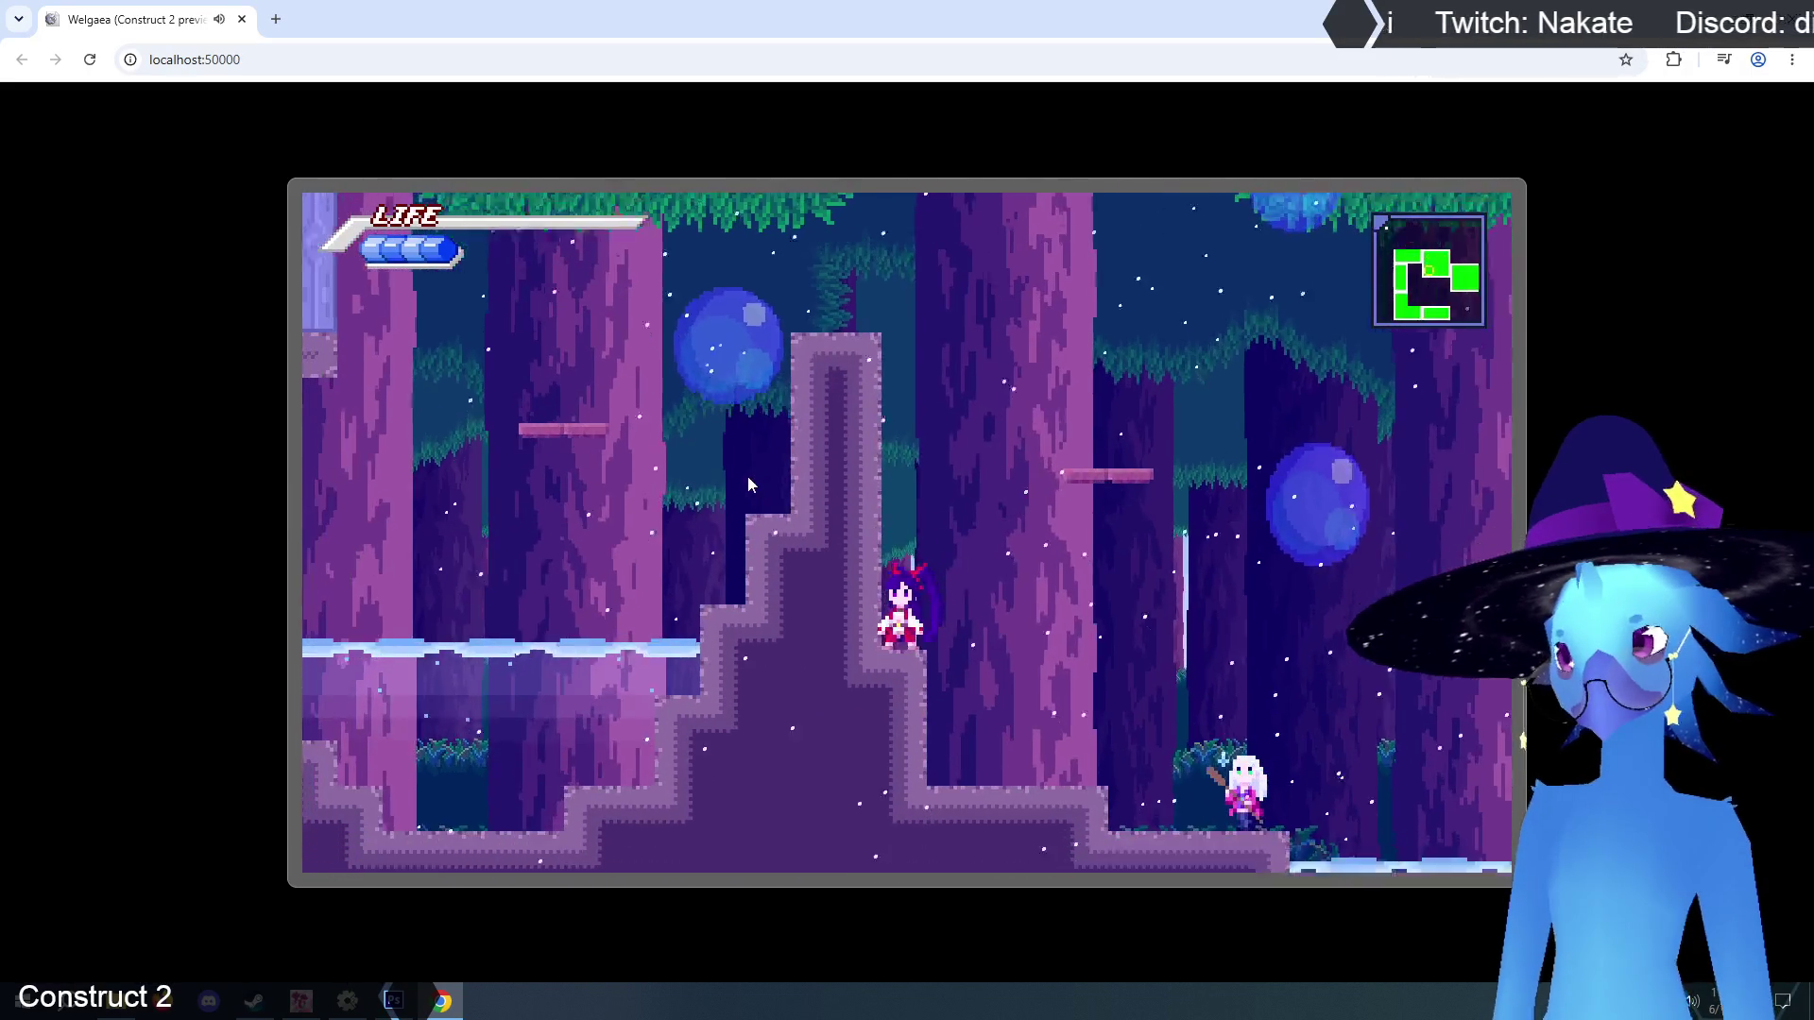
{"action": "key", "text": "Up"}
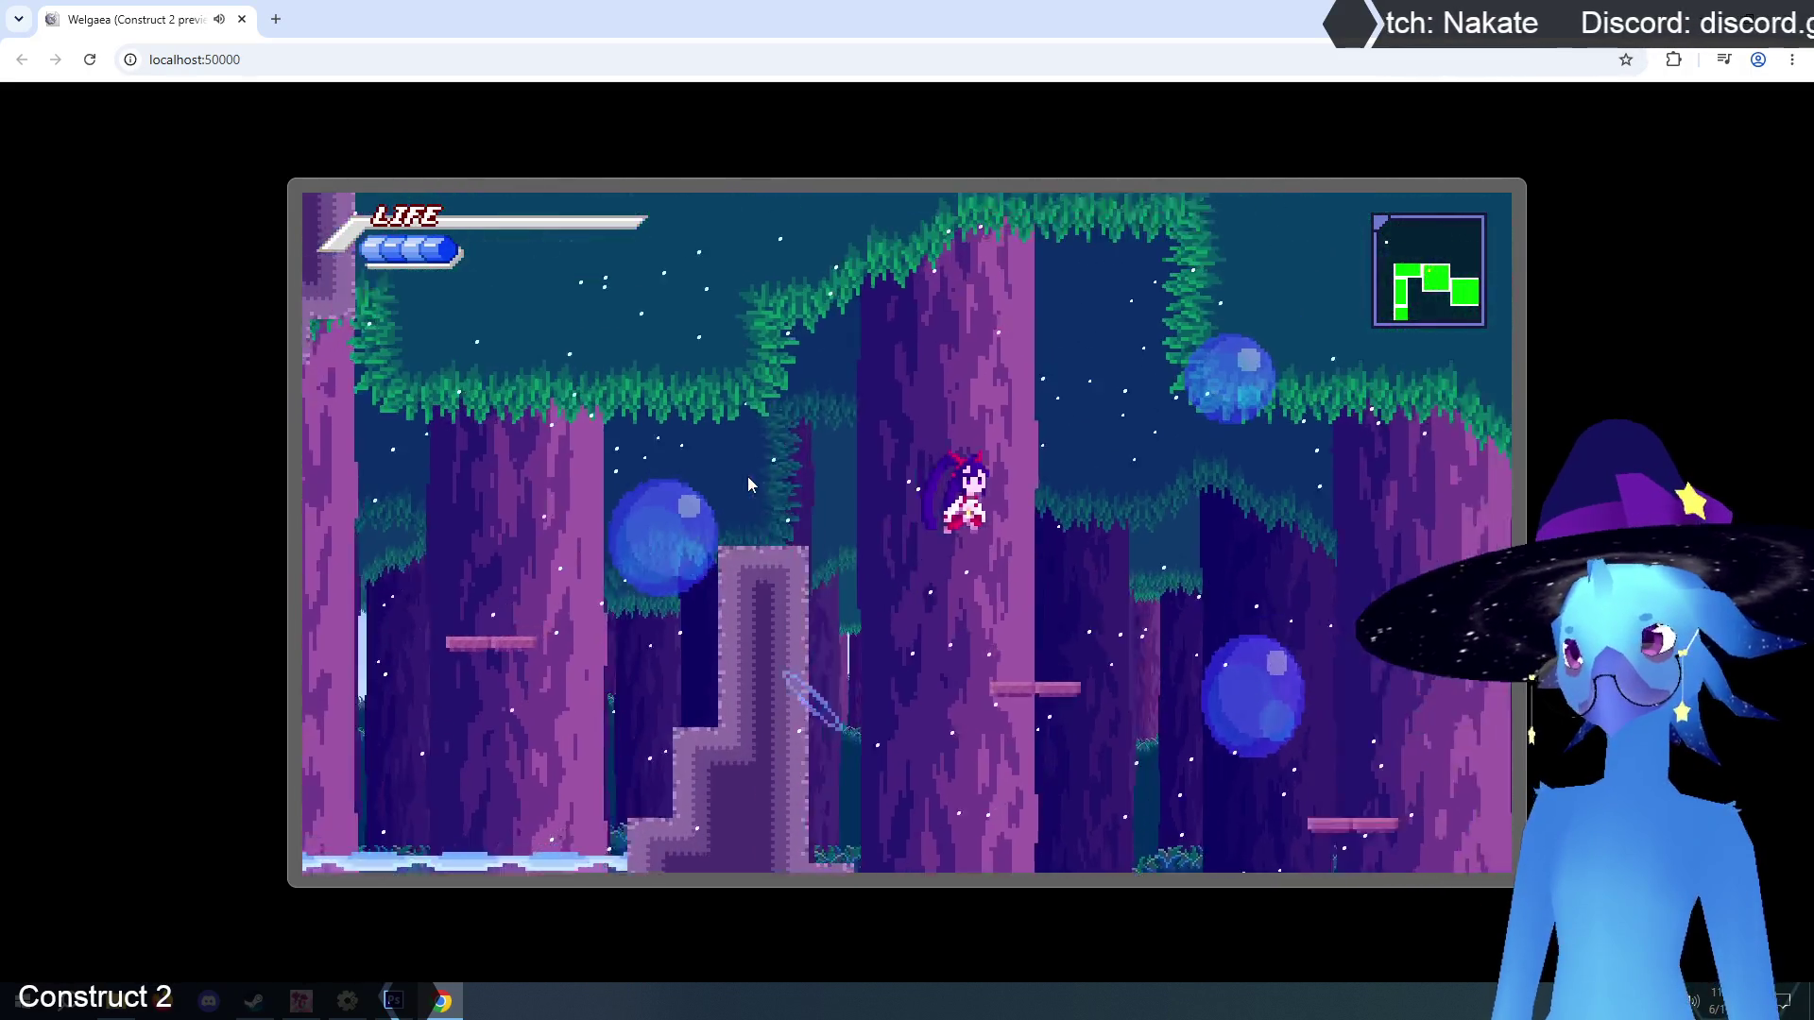
{"action": "key", "text": "Up"}
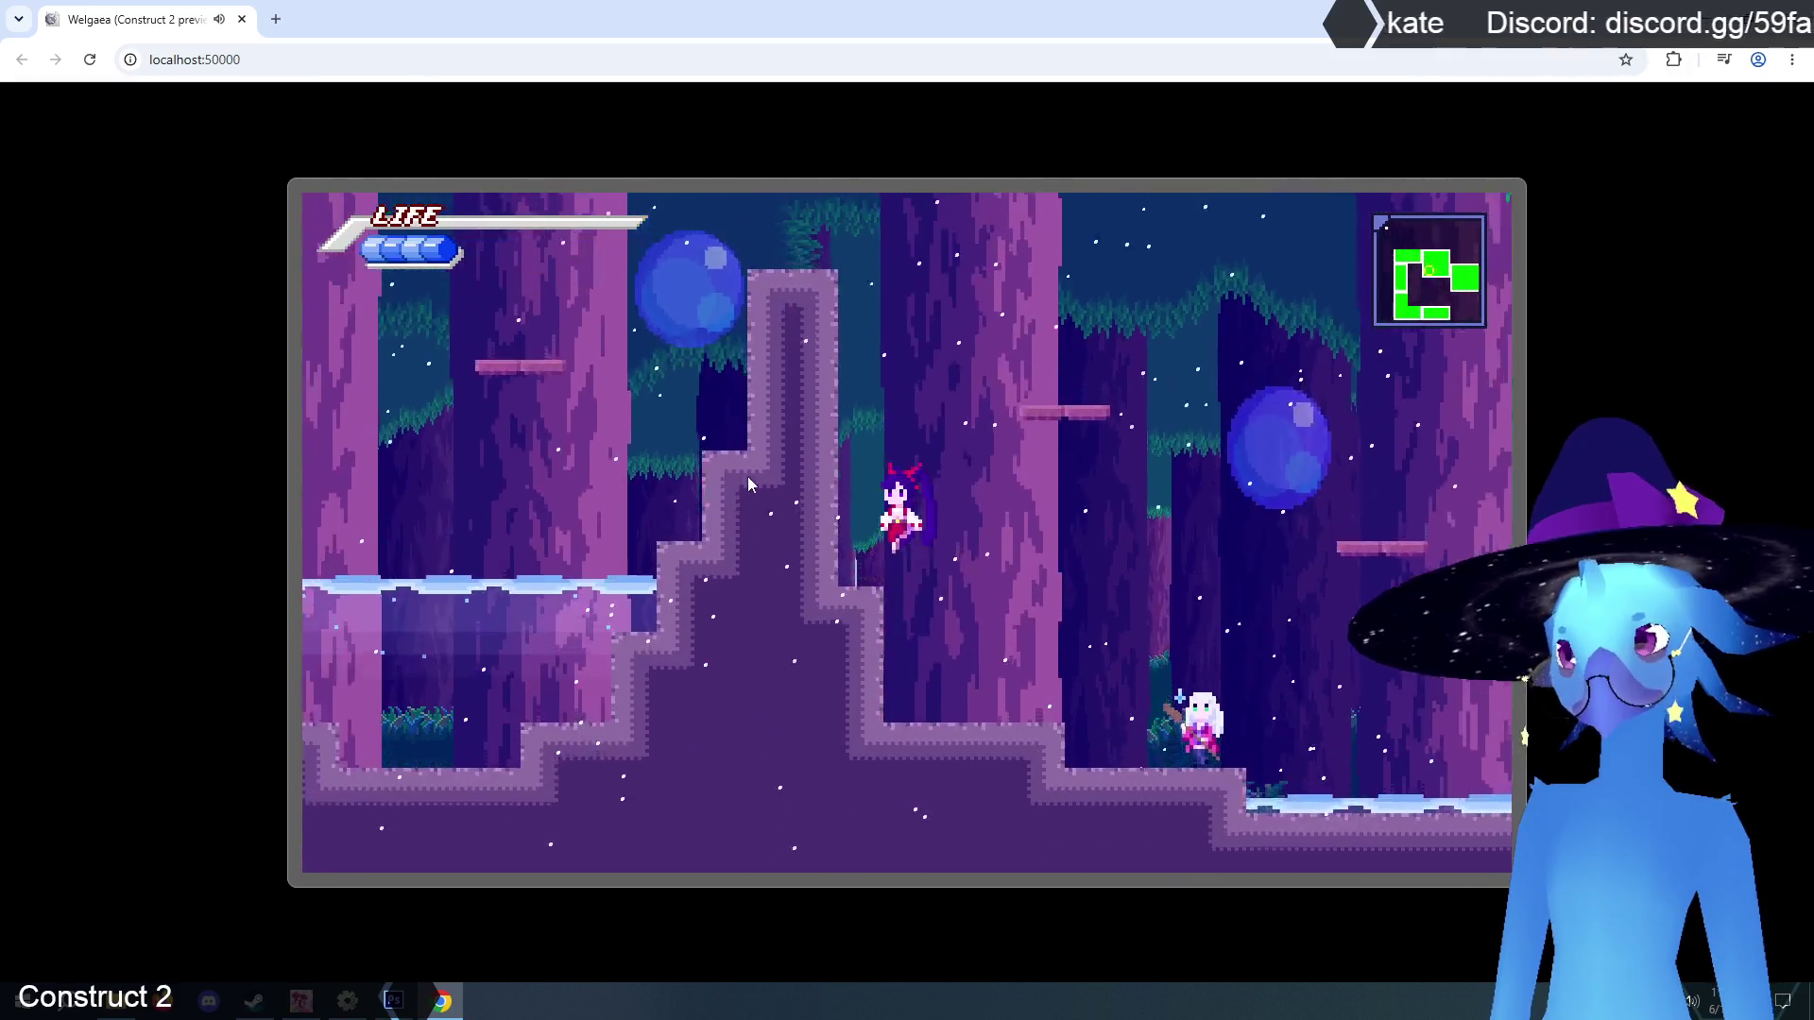
{"action": "key", "text": "Left"}
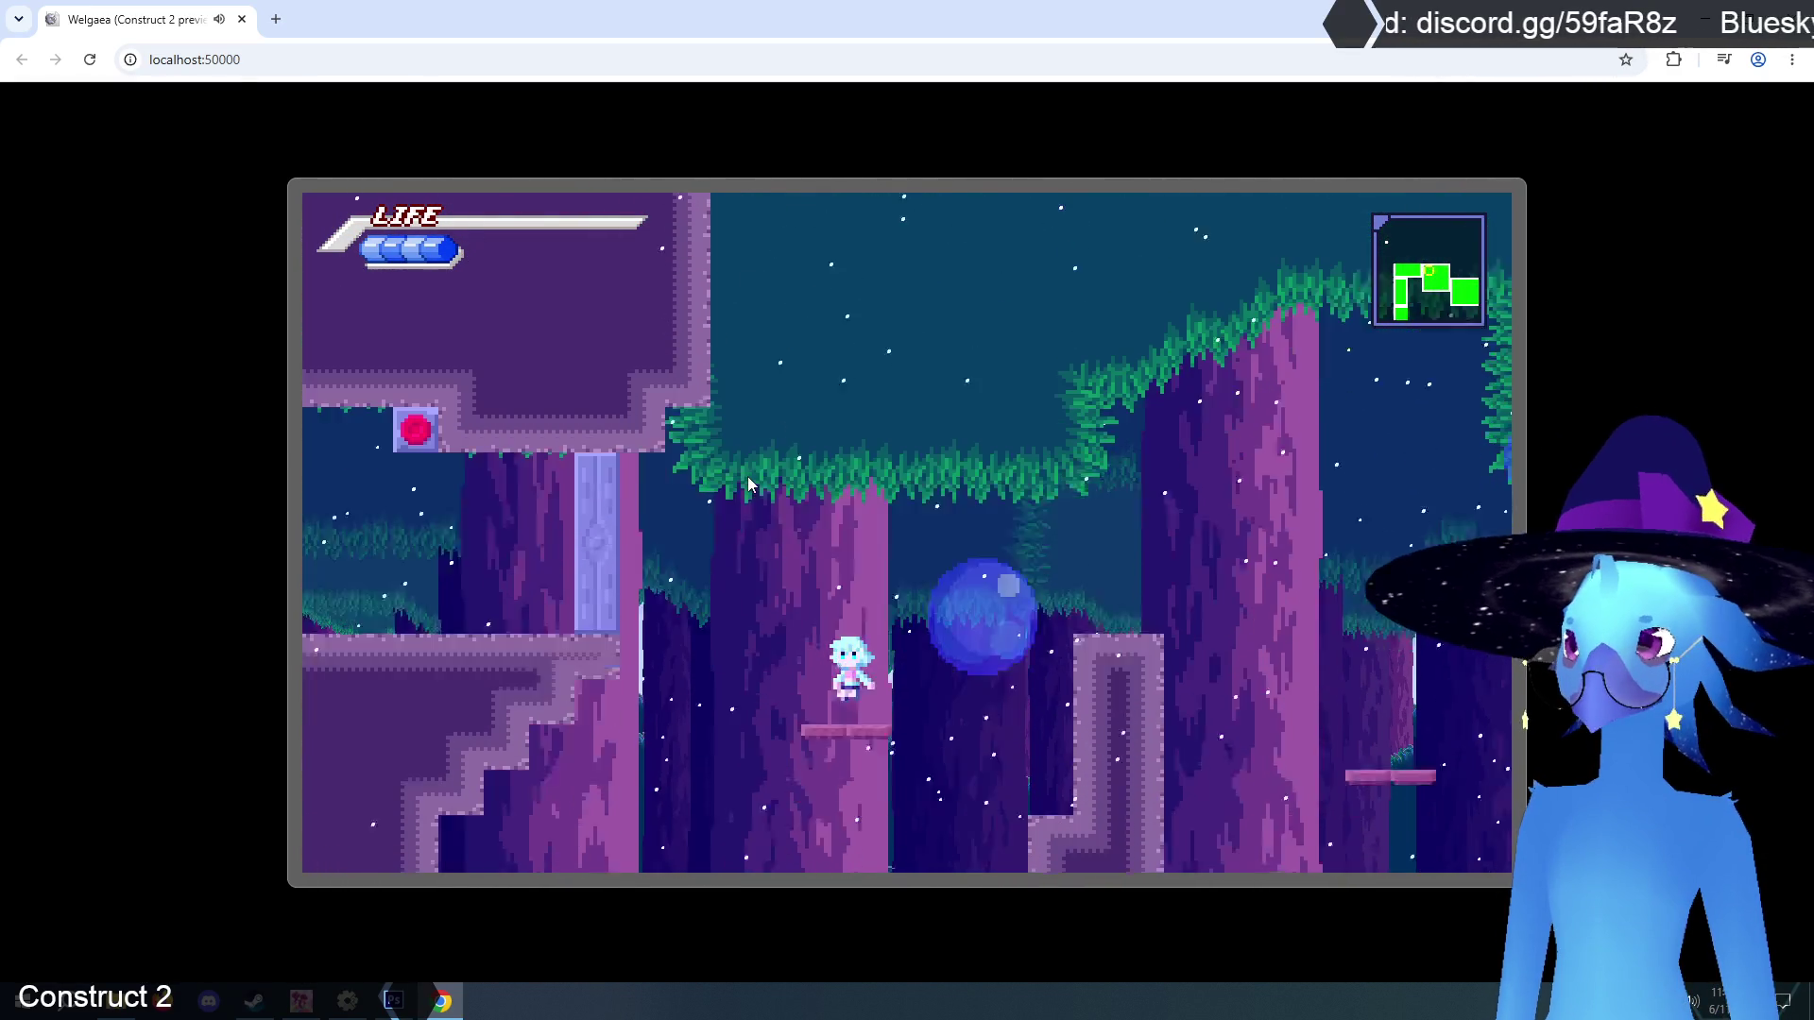
{"action": "key", "text": "Up"}
{"action": "key", "text": "Up"}
{"action": "key", "text": "Left"}
{"action": "key", "text": "Up"}
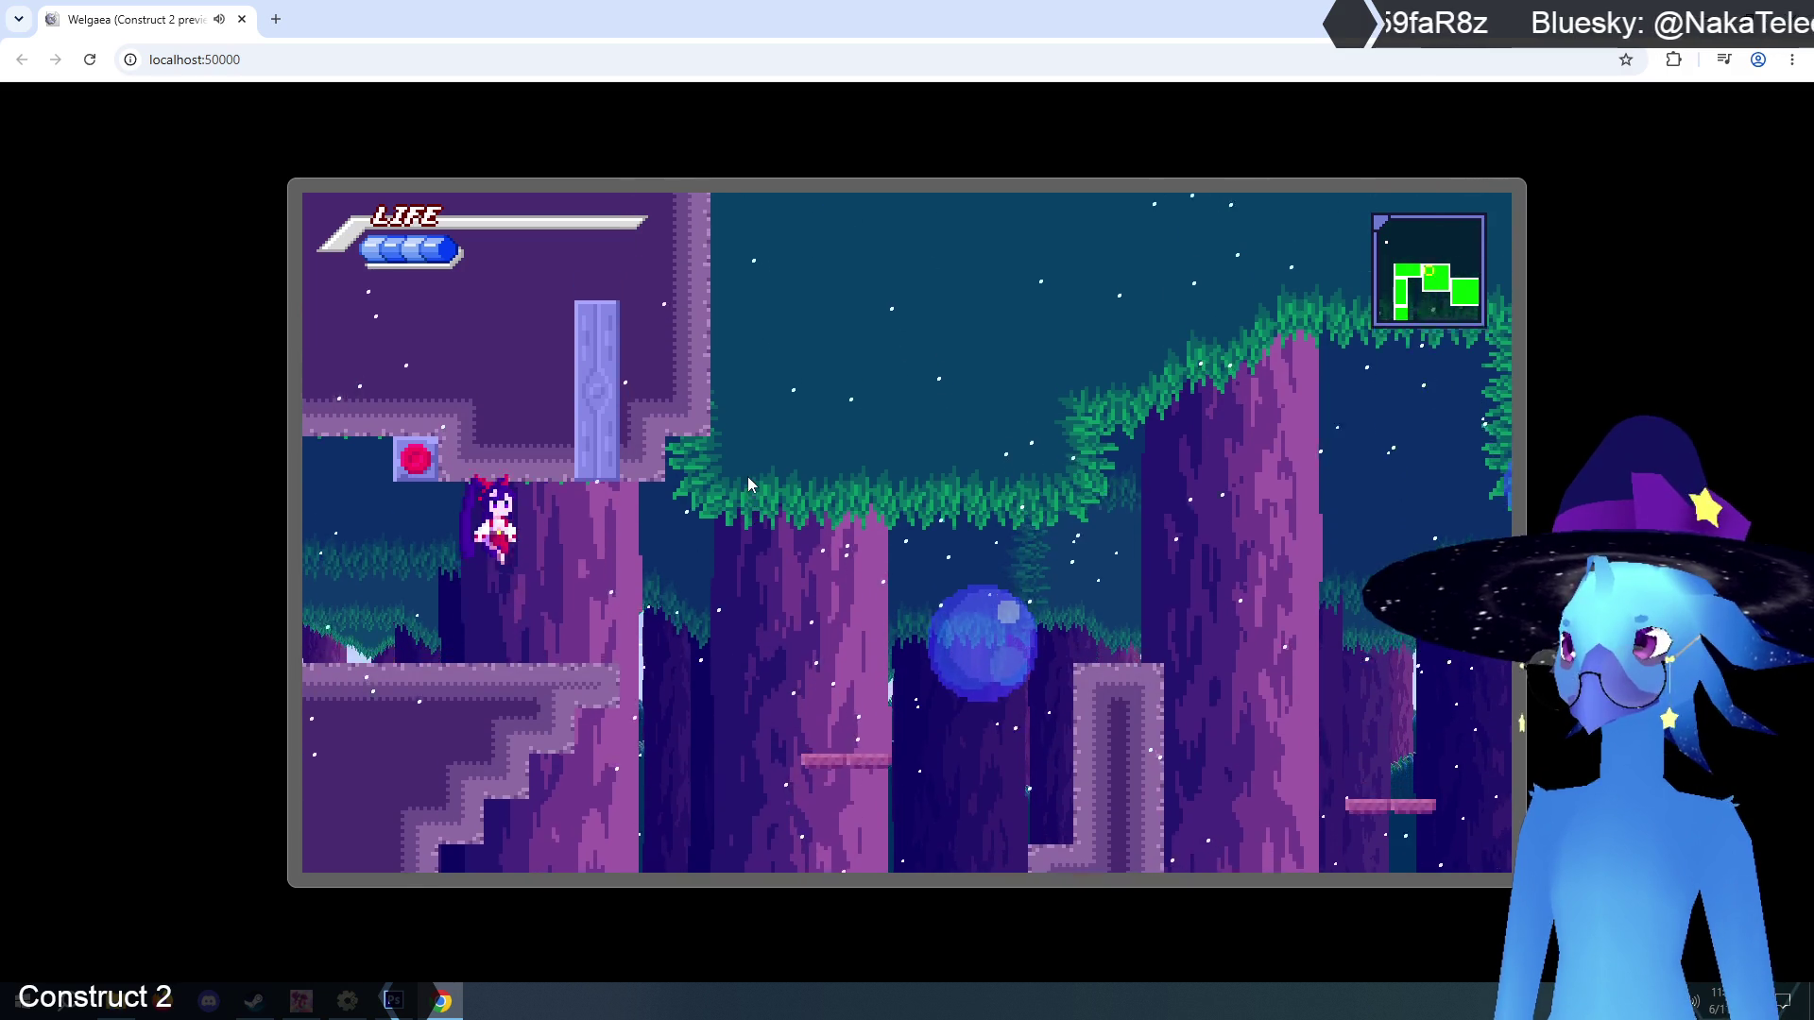
{"action": "key", "text": "Right"}
{"action": "key", "text": "Up"}
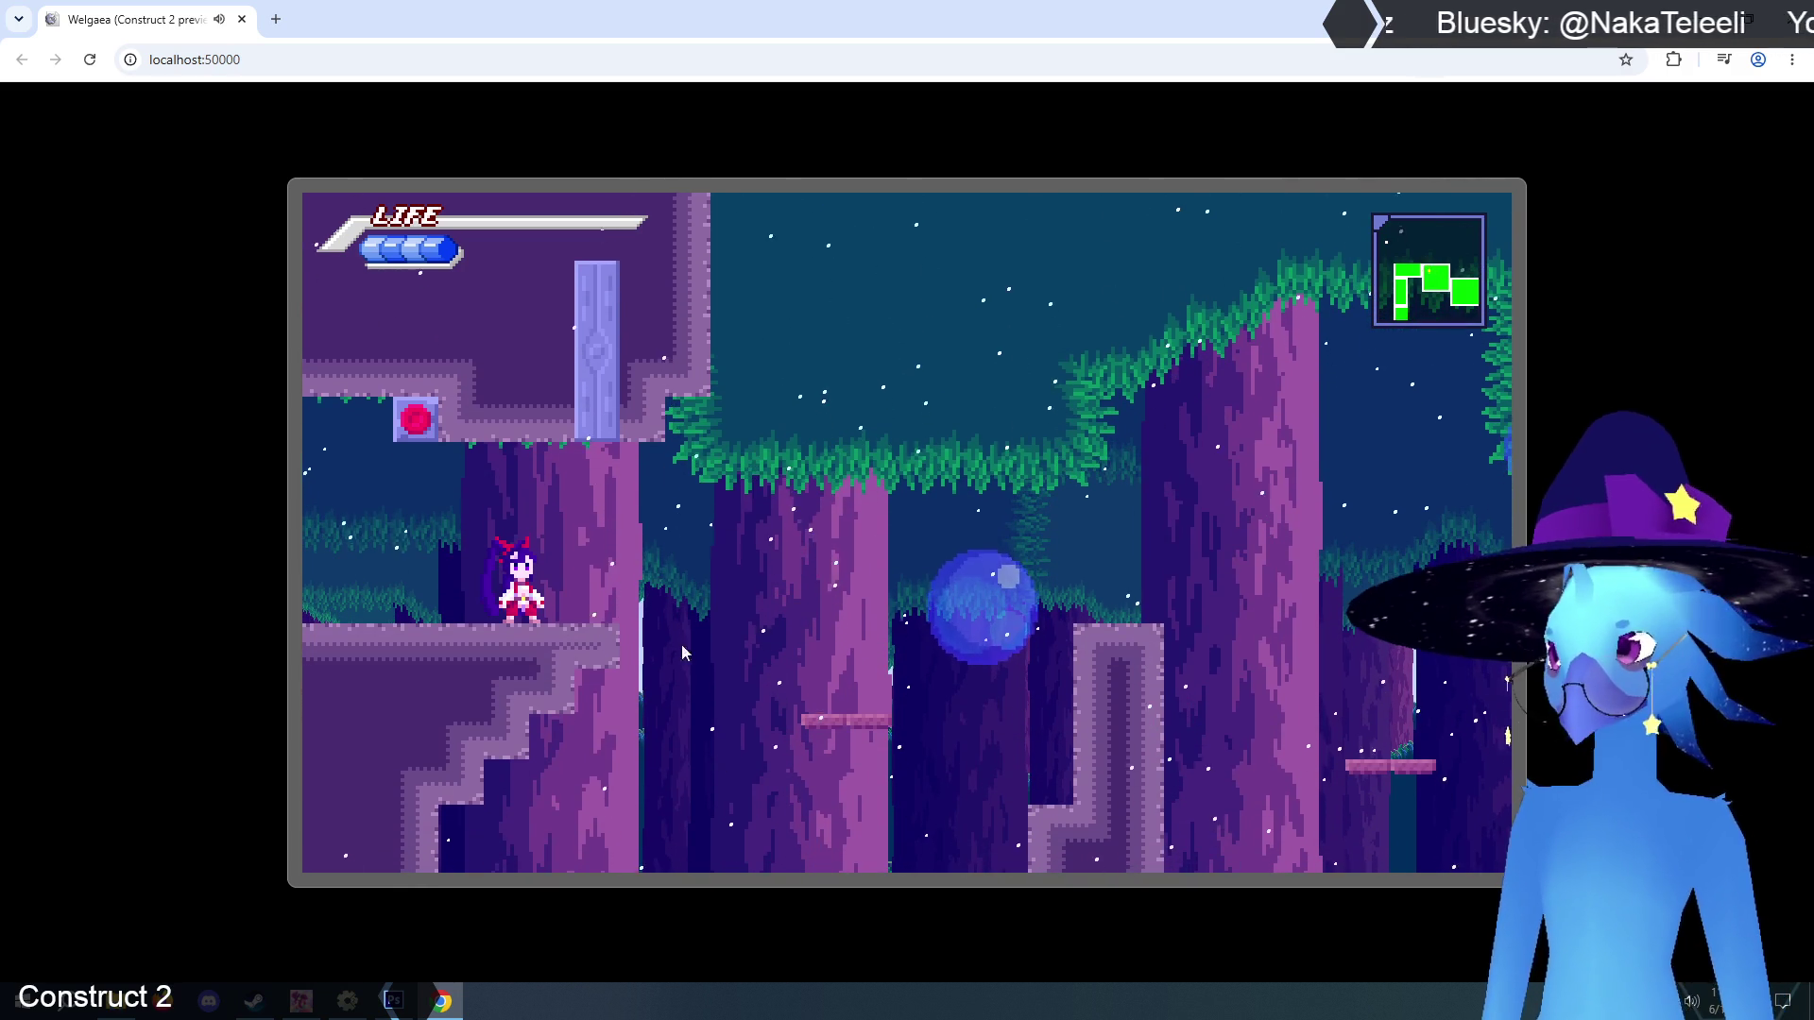
{"action": "key", "text": "alt+Tab"}
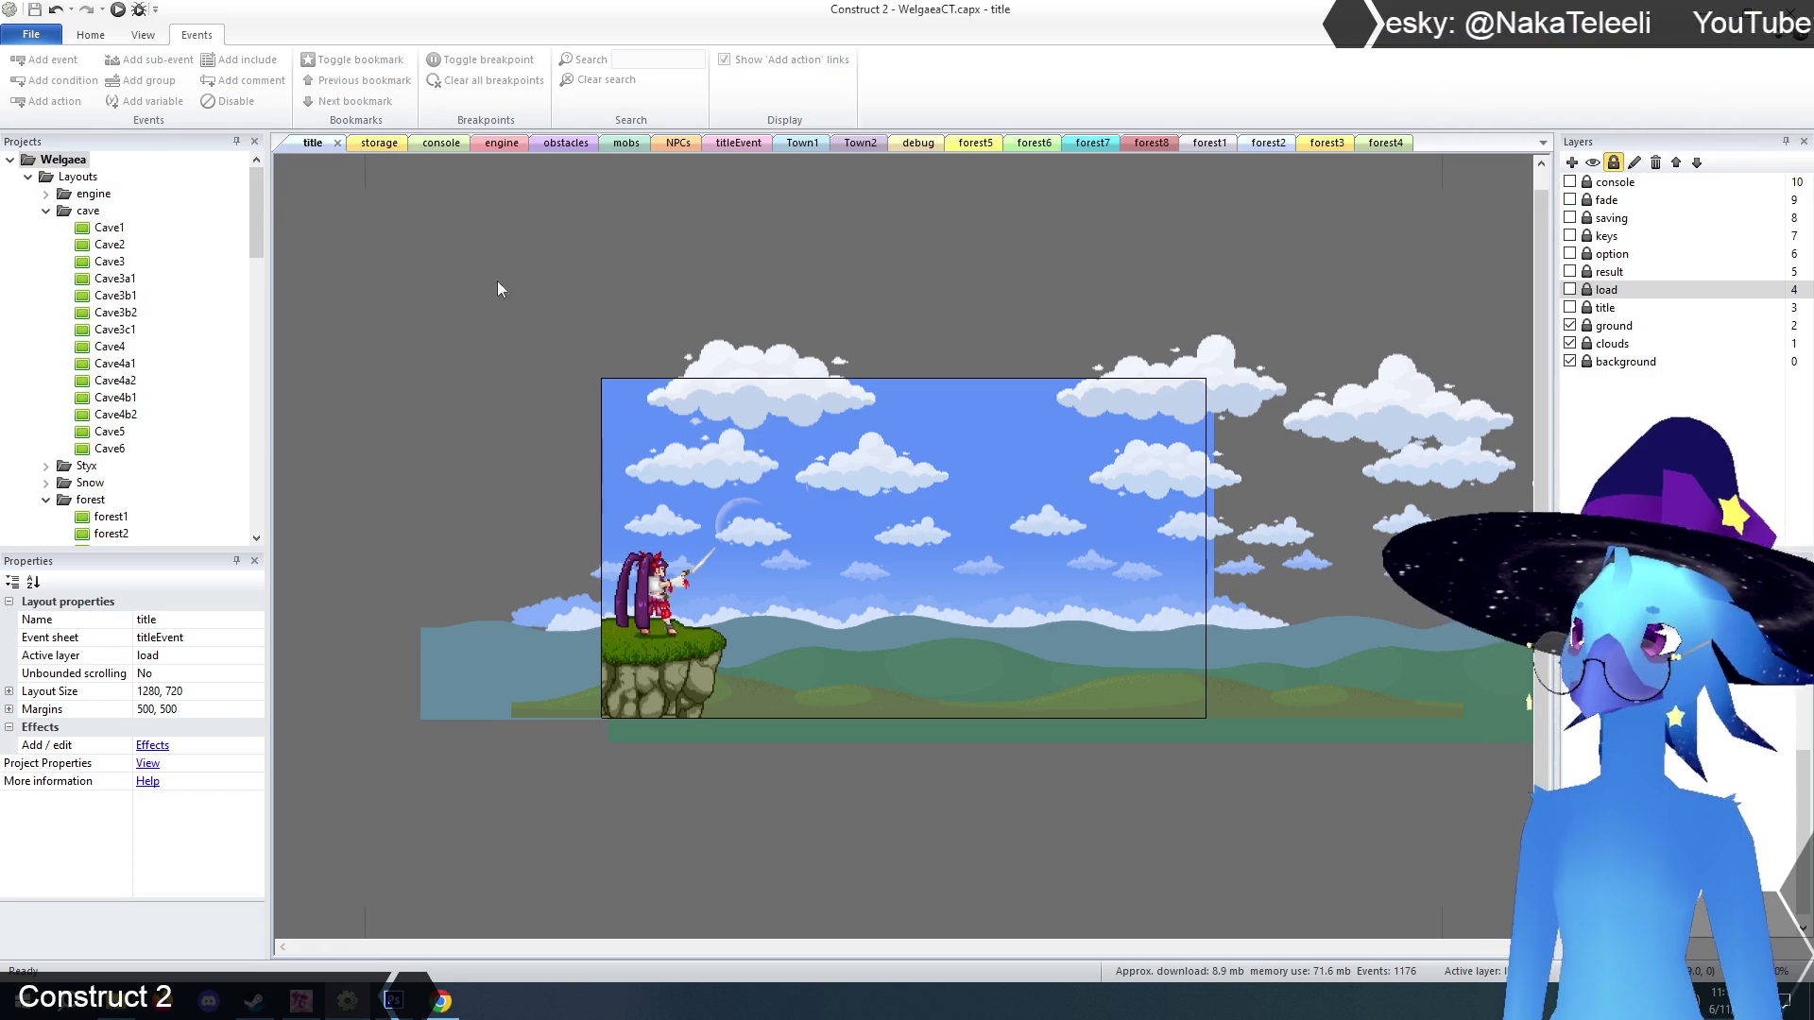
Open the forest2 layout and run it as a browser preview with F5.
{"action": "left_click", "coordinate": [1268, 143]}
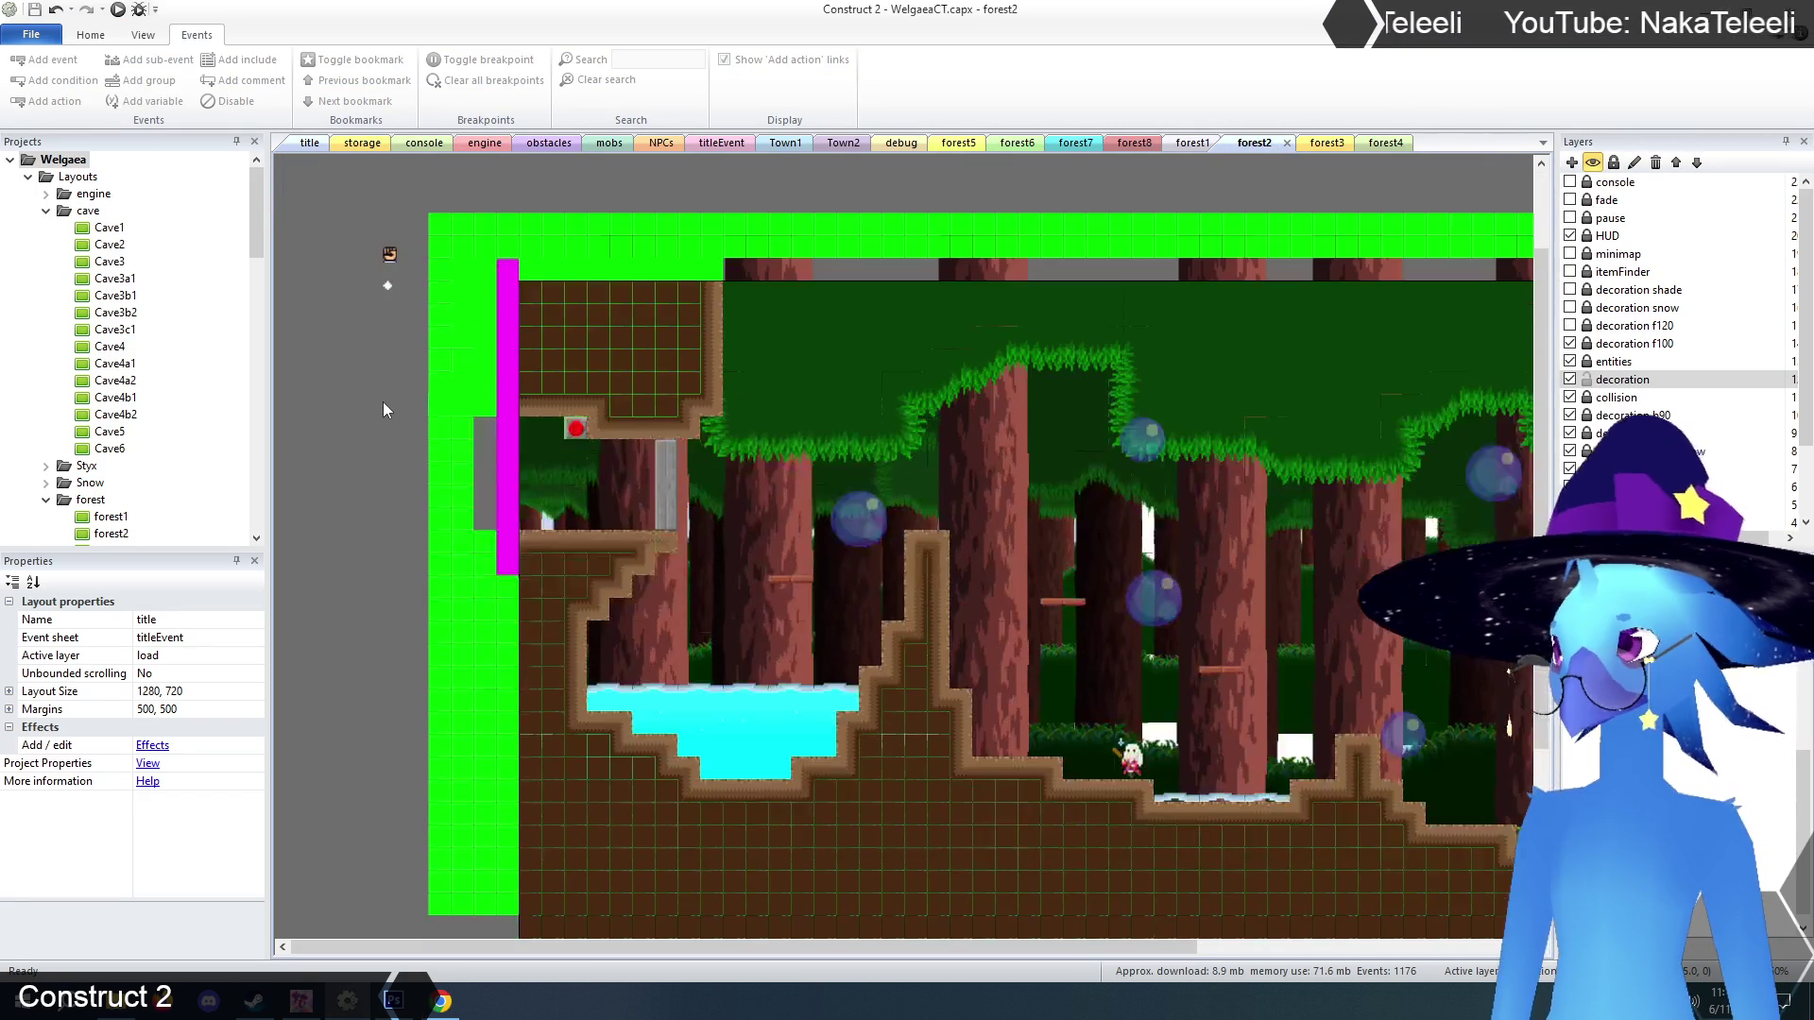
{"action": "scroll", "coordinate": [637, 433], "scroll_direction": "up", "scroll_amount": 1}
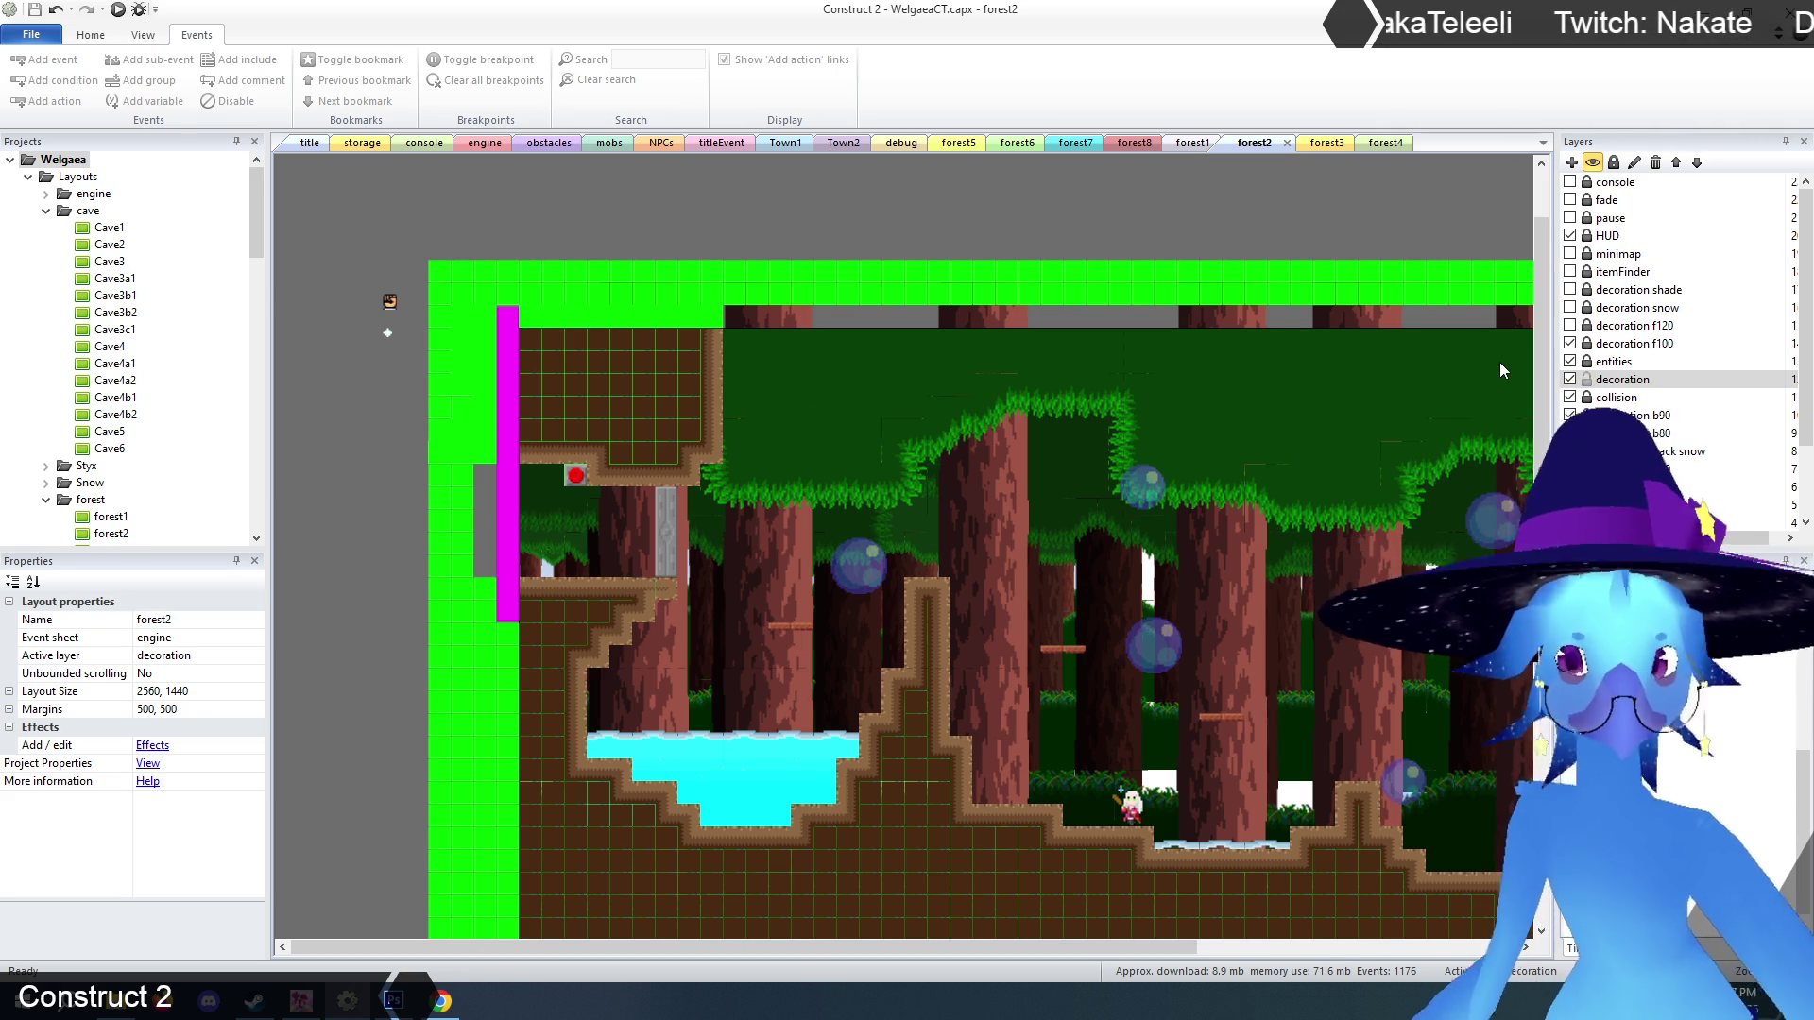
{"action": "key", "text": "F5"}
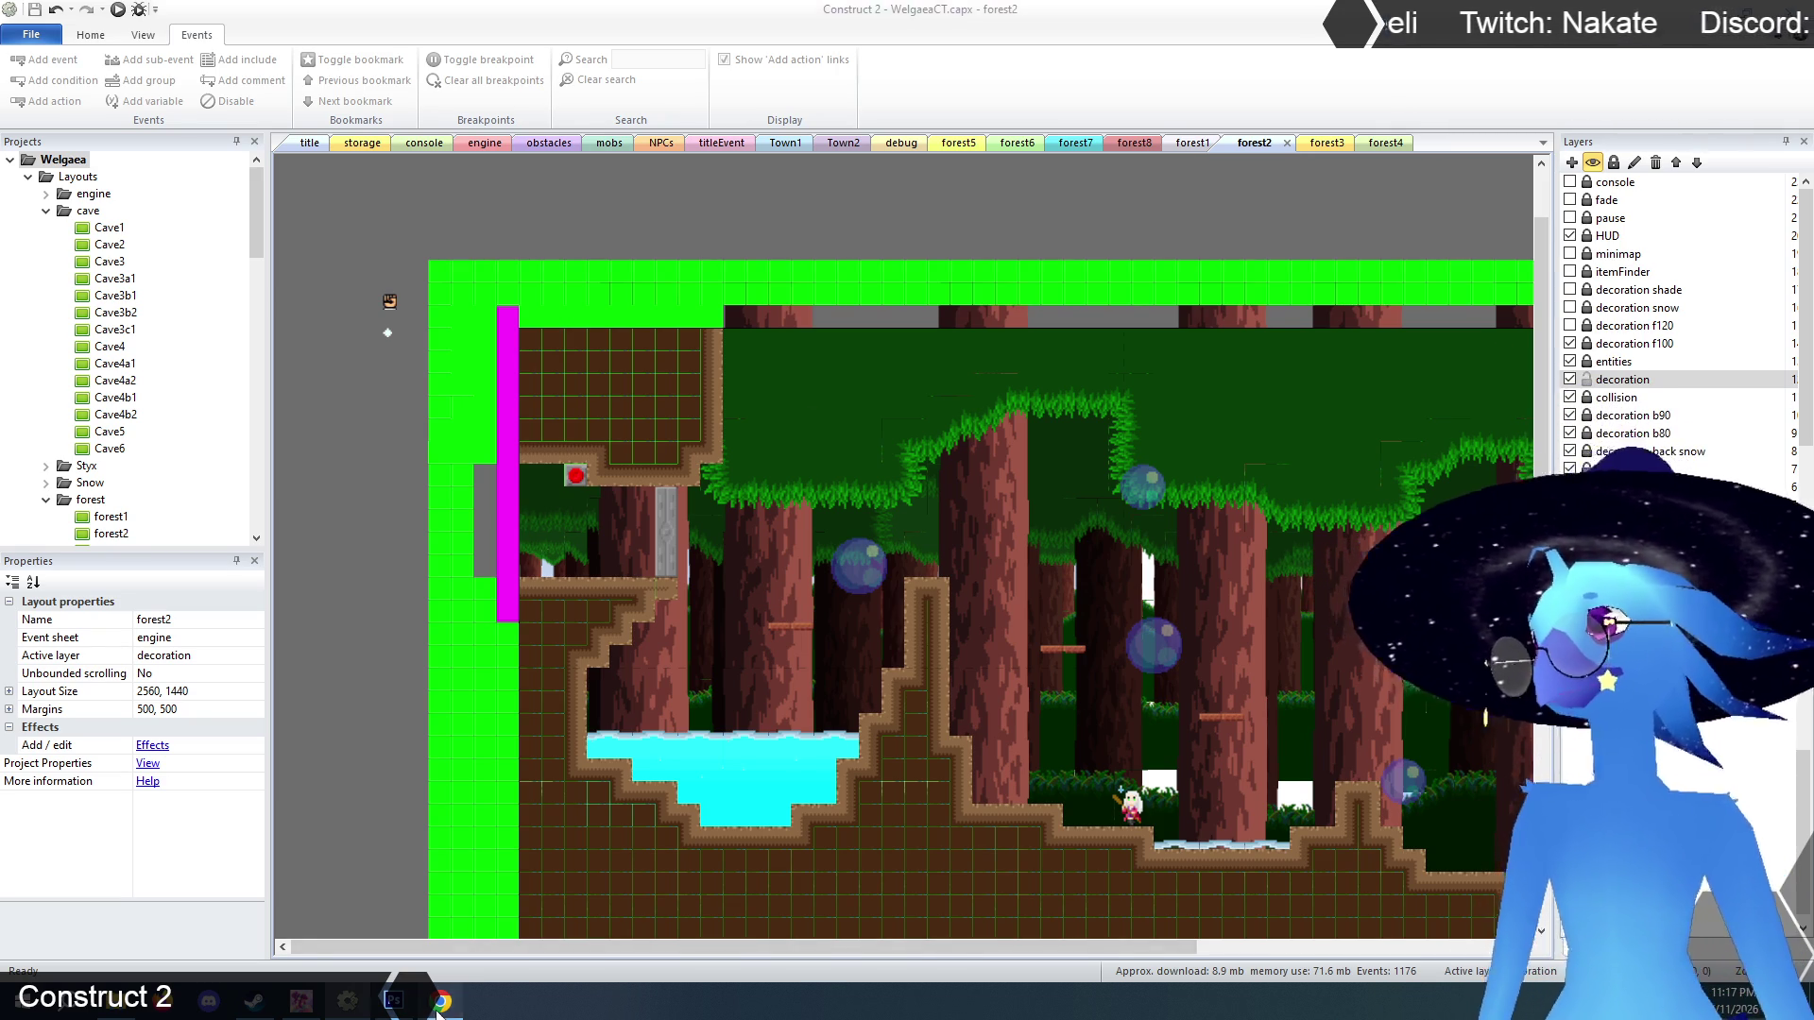
{"action": "key", "text": "Left"}
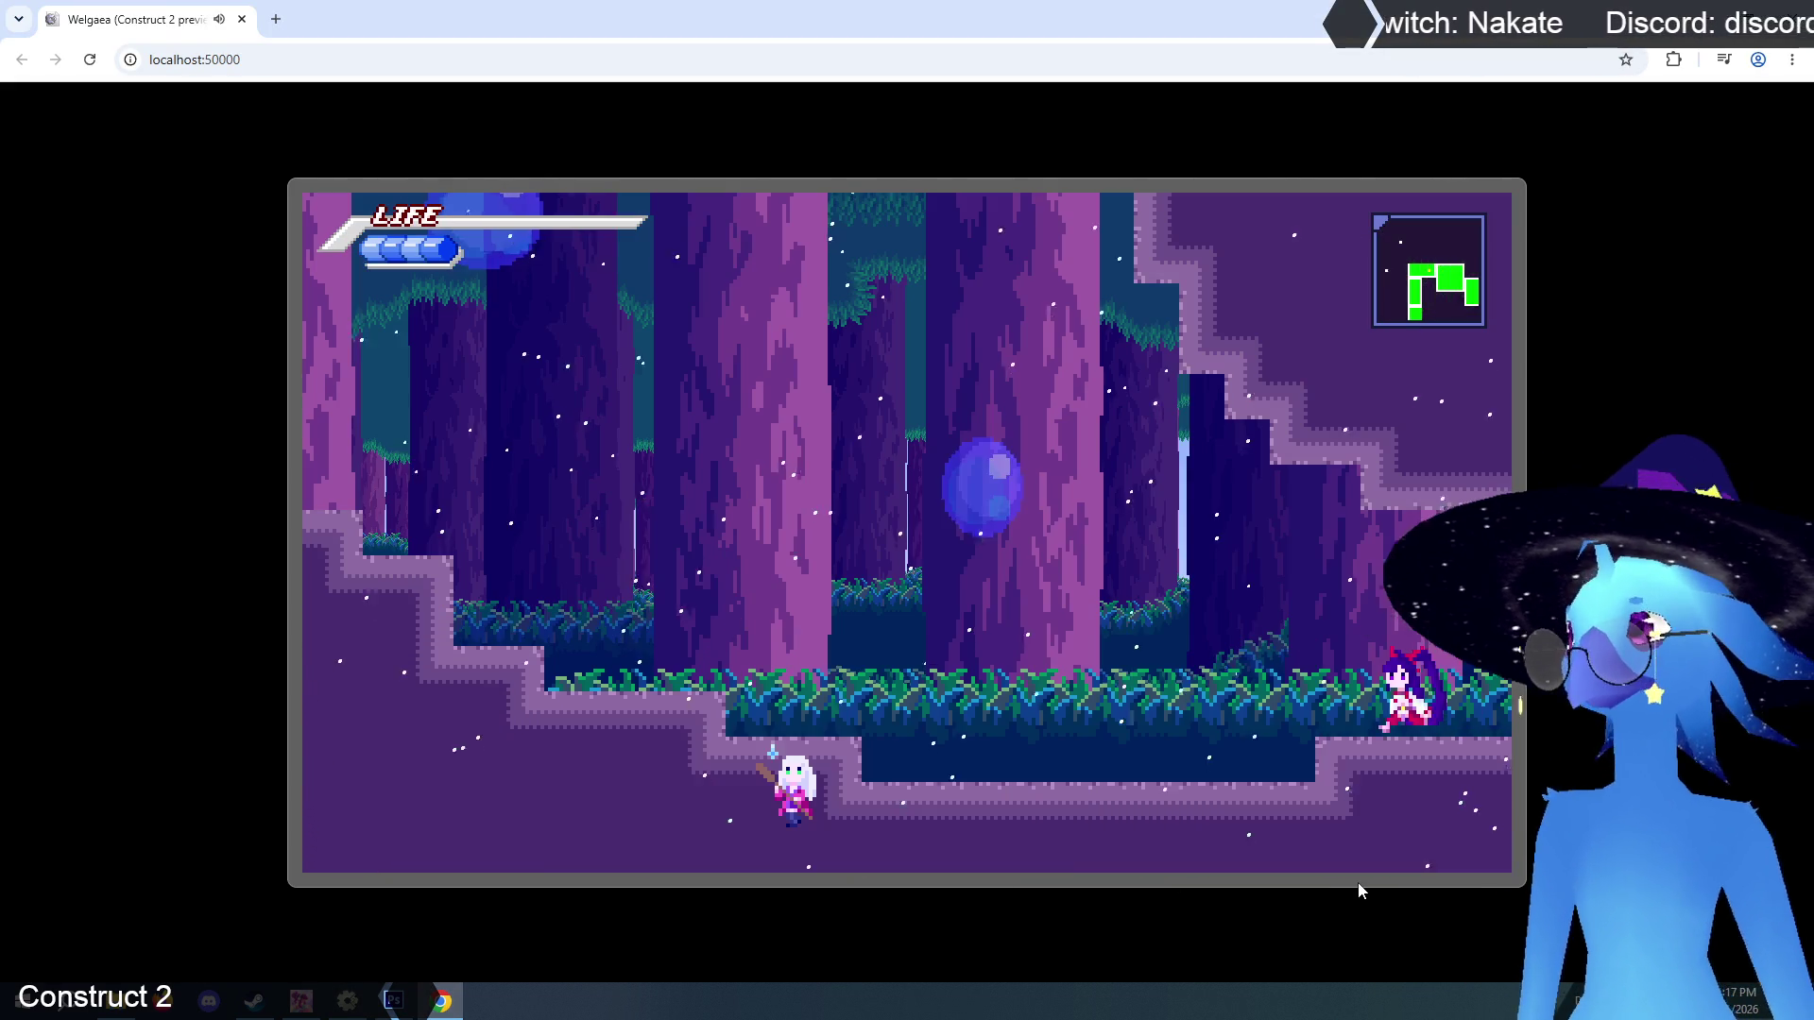
Run, jump and dash left through the forest onto the grass ledge and pillar platforms.
{"action": "key", "text": "Left"}
{"action": "key", "text": "z"}
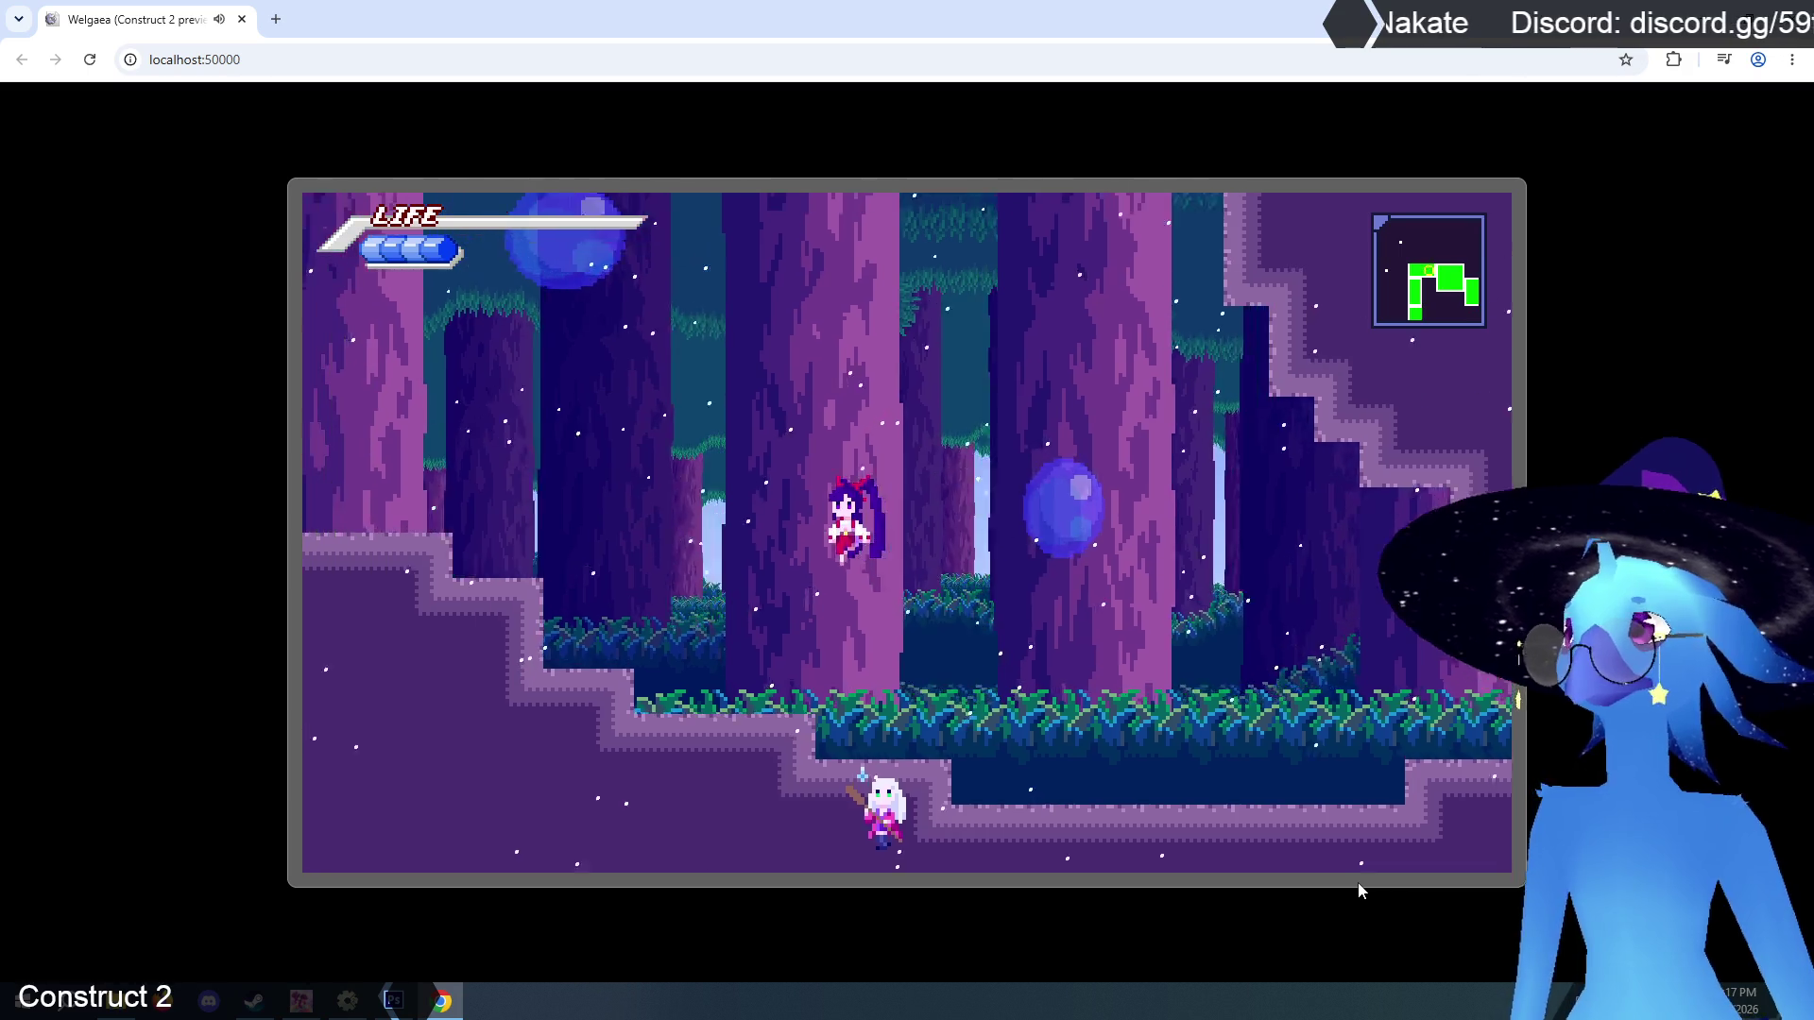
{"action": "key", "text": "Left"}
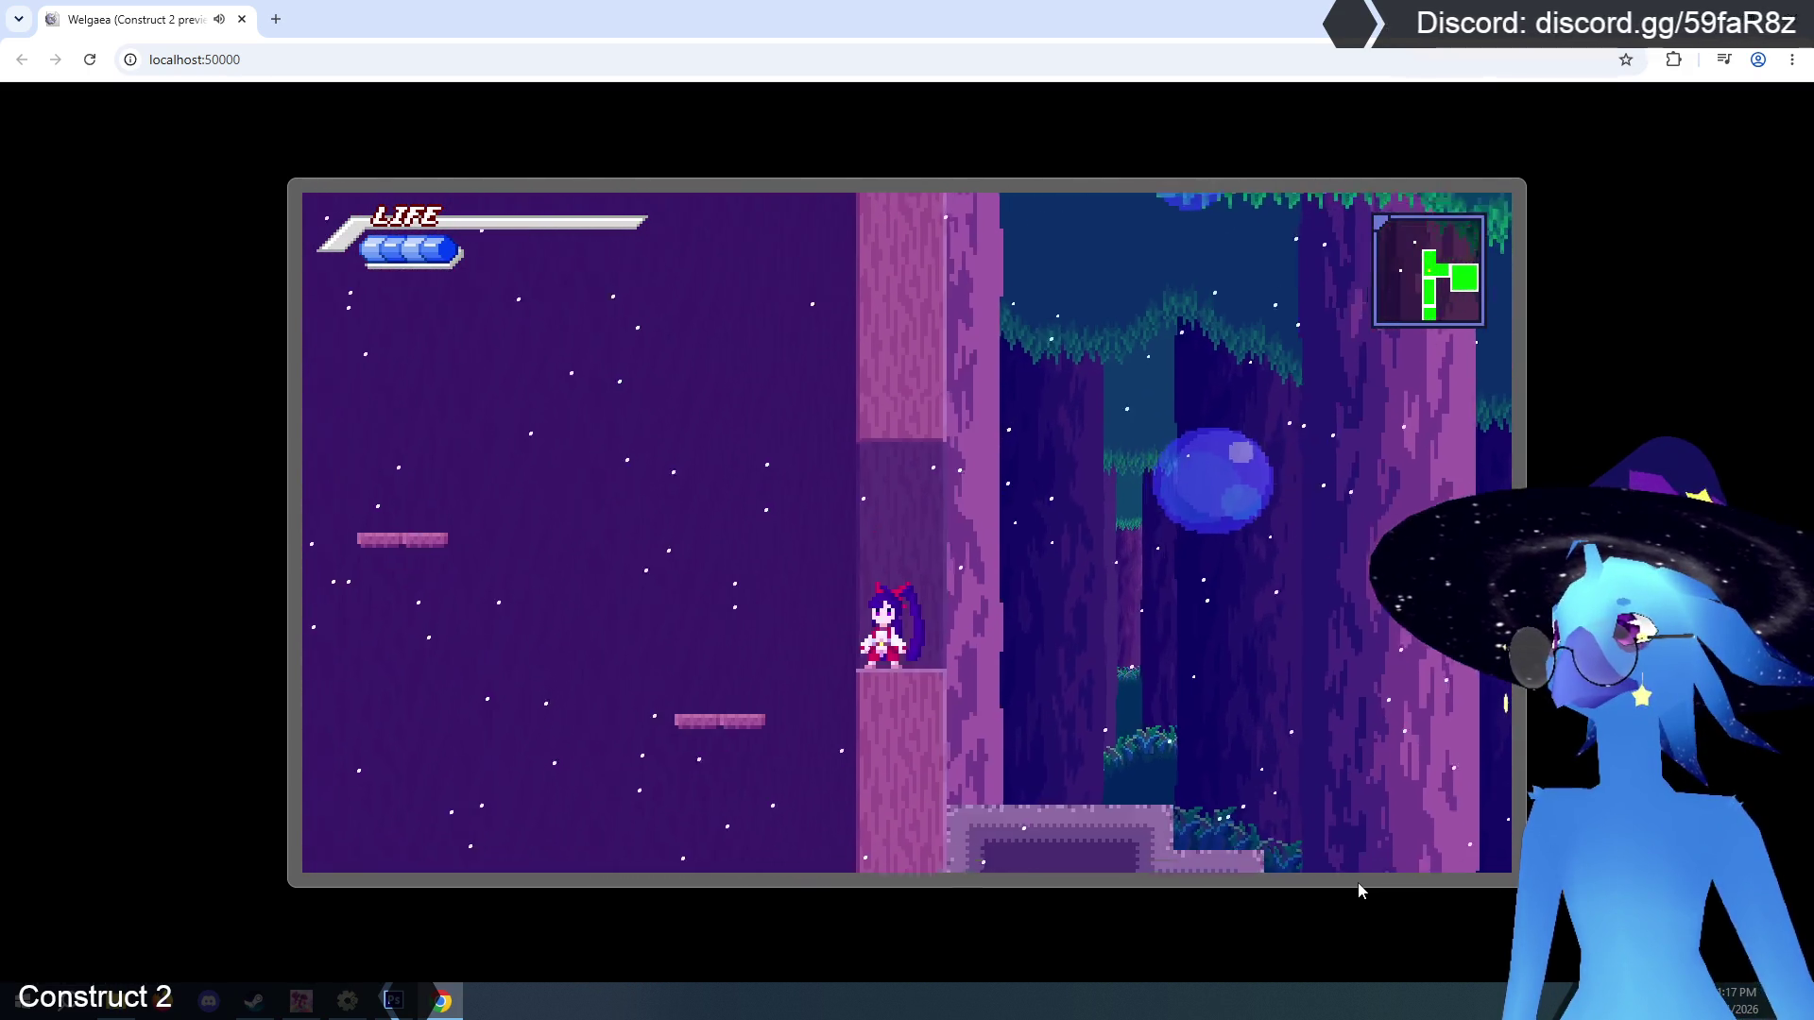
{"action": "key", "text": "z"}
{"action": "key", "text": "Left"}
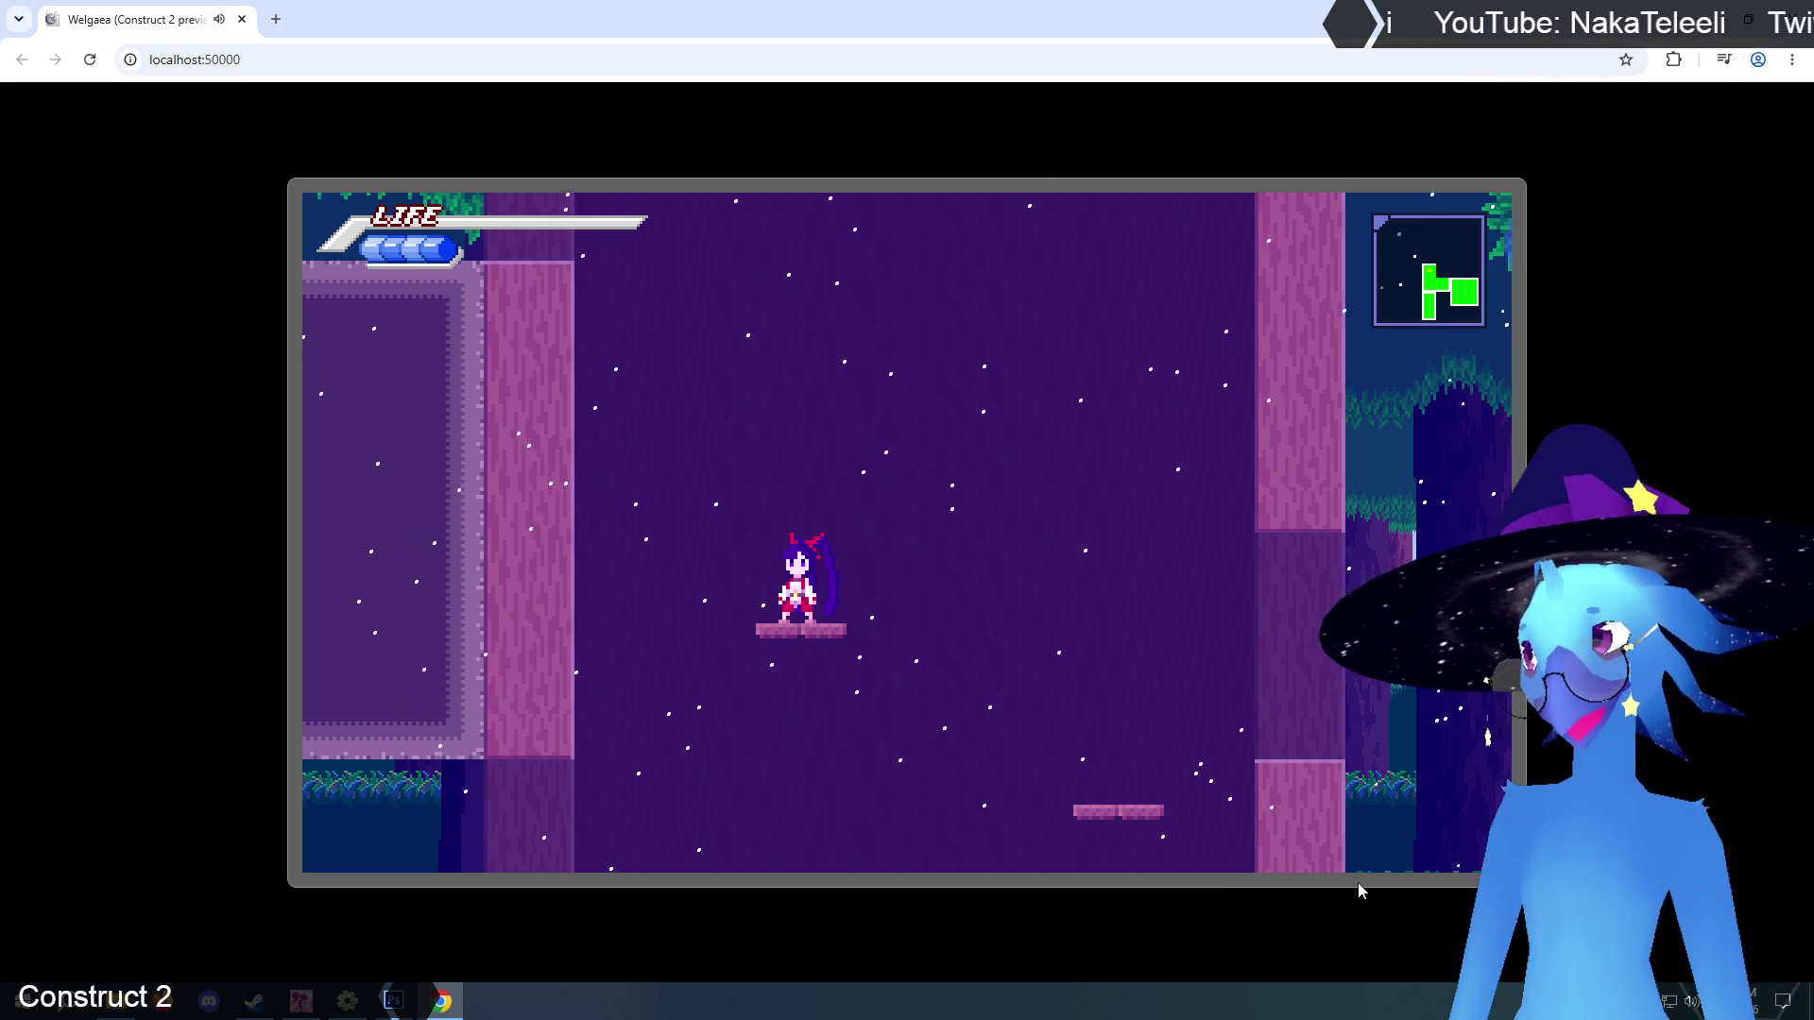
{"action": "key", "text": "Up"}
{"action": "key", "text": "Left"}
{"action": "key", "text": "x"}
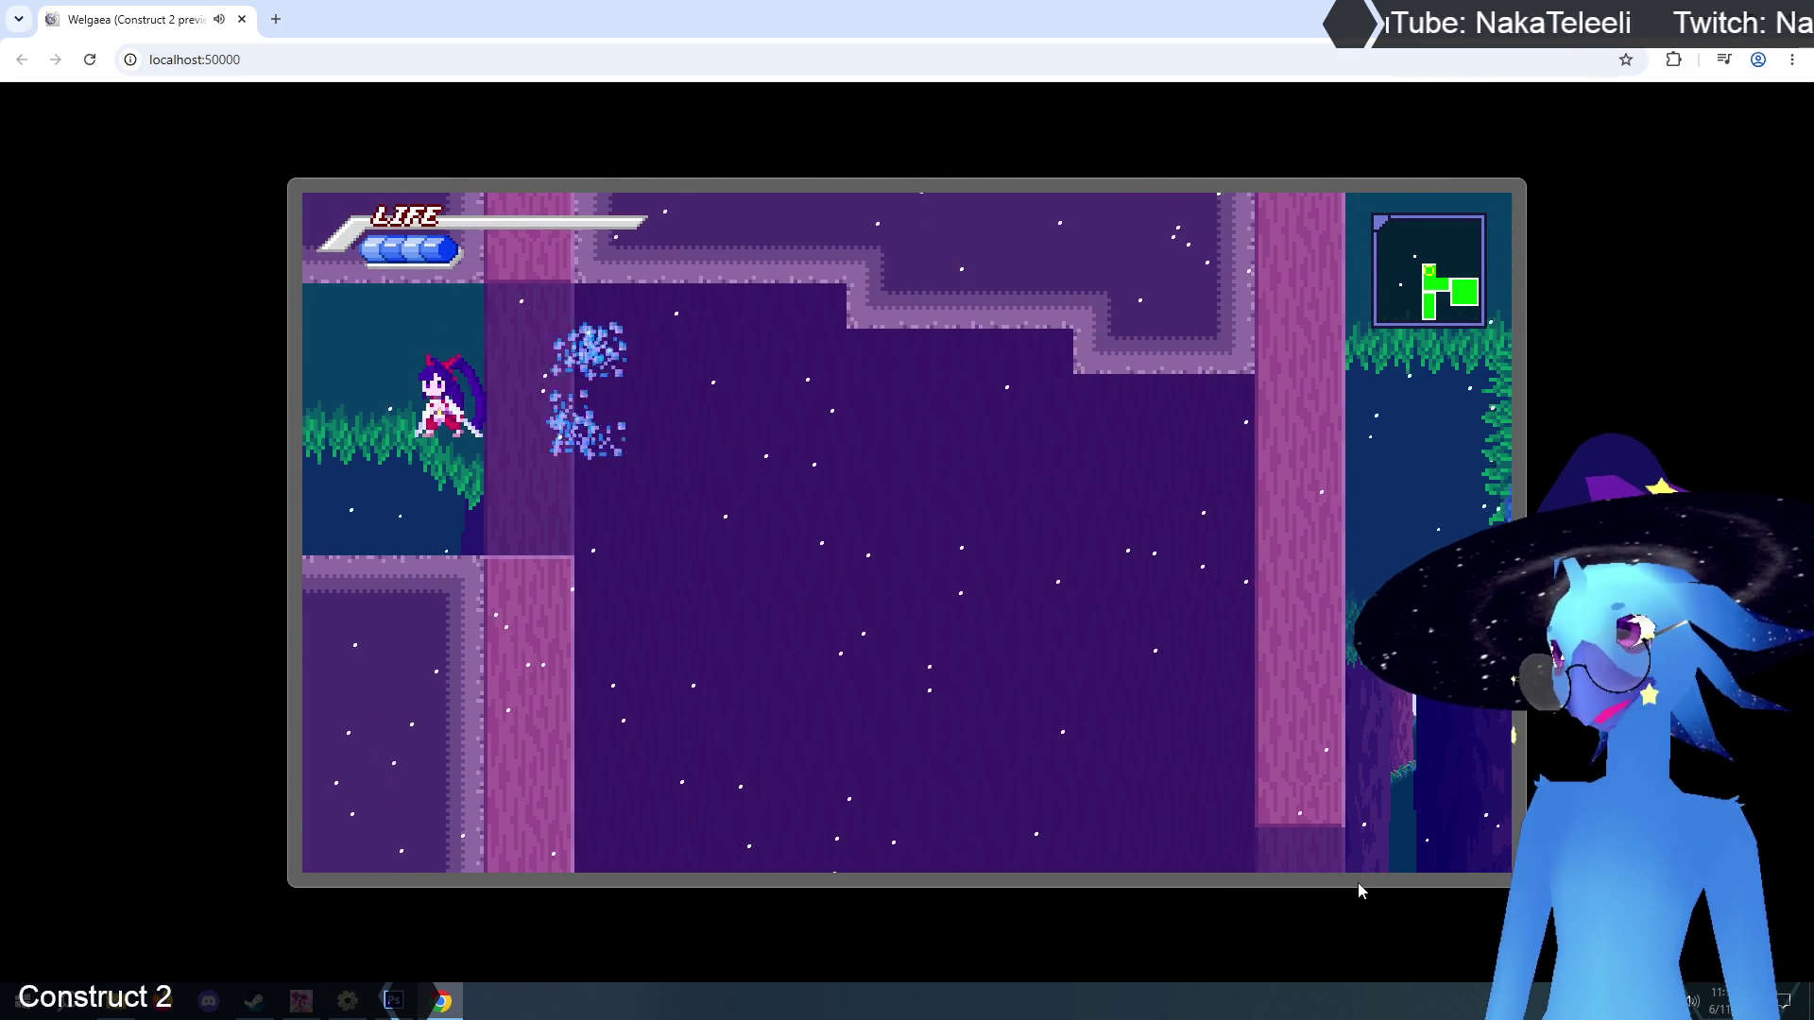
{"action": "key", "text": "Right"}
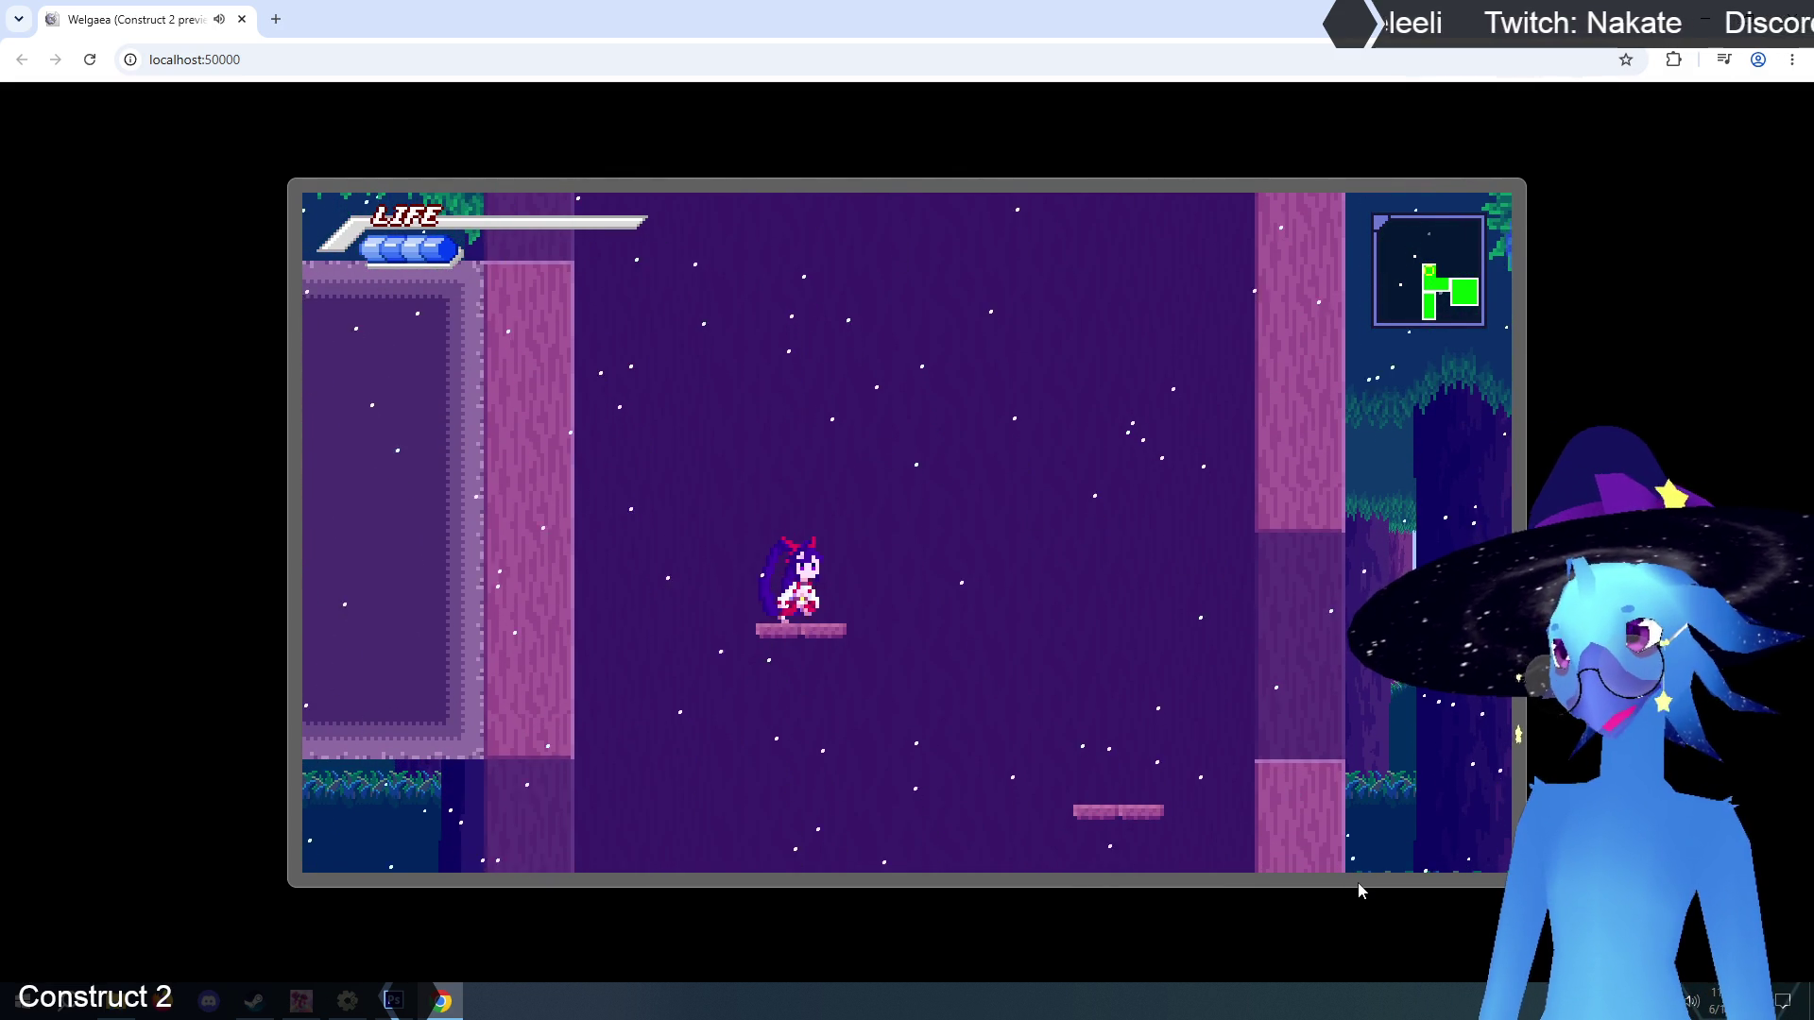
{"action": "key", "text": "Down"}
{"action": "key", "text": "Left"}
{"action": "key", "text": "Up"}
{"action": "key", "text": "Right"}
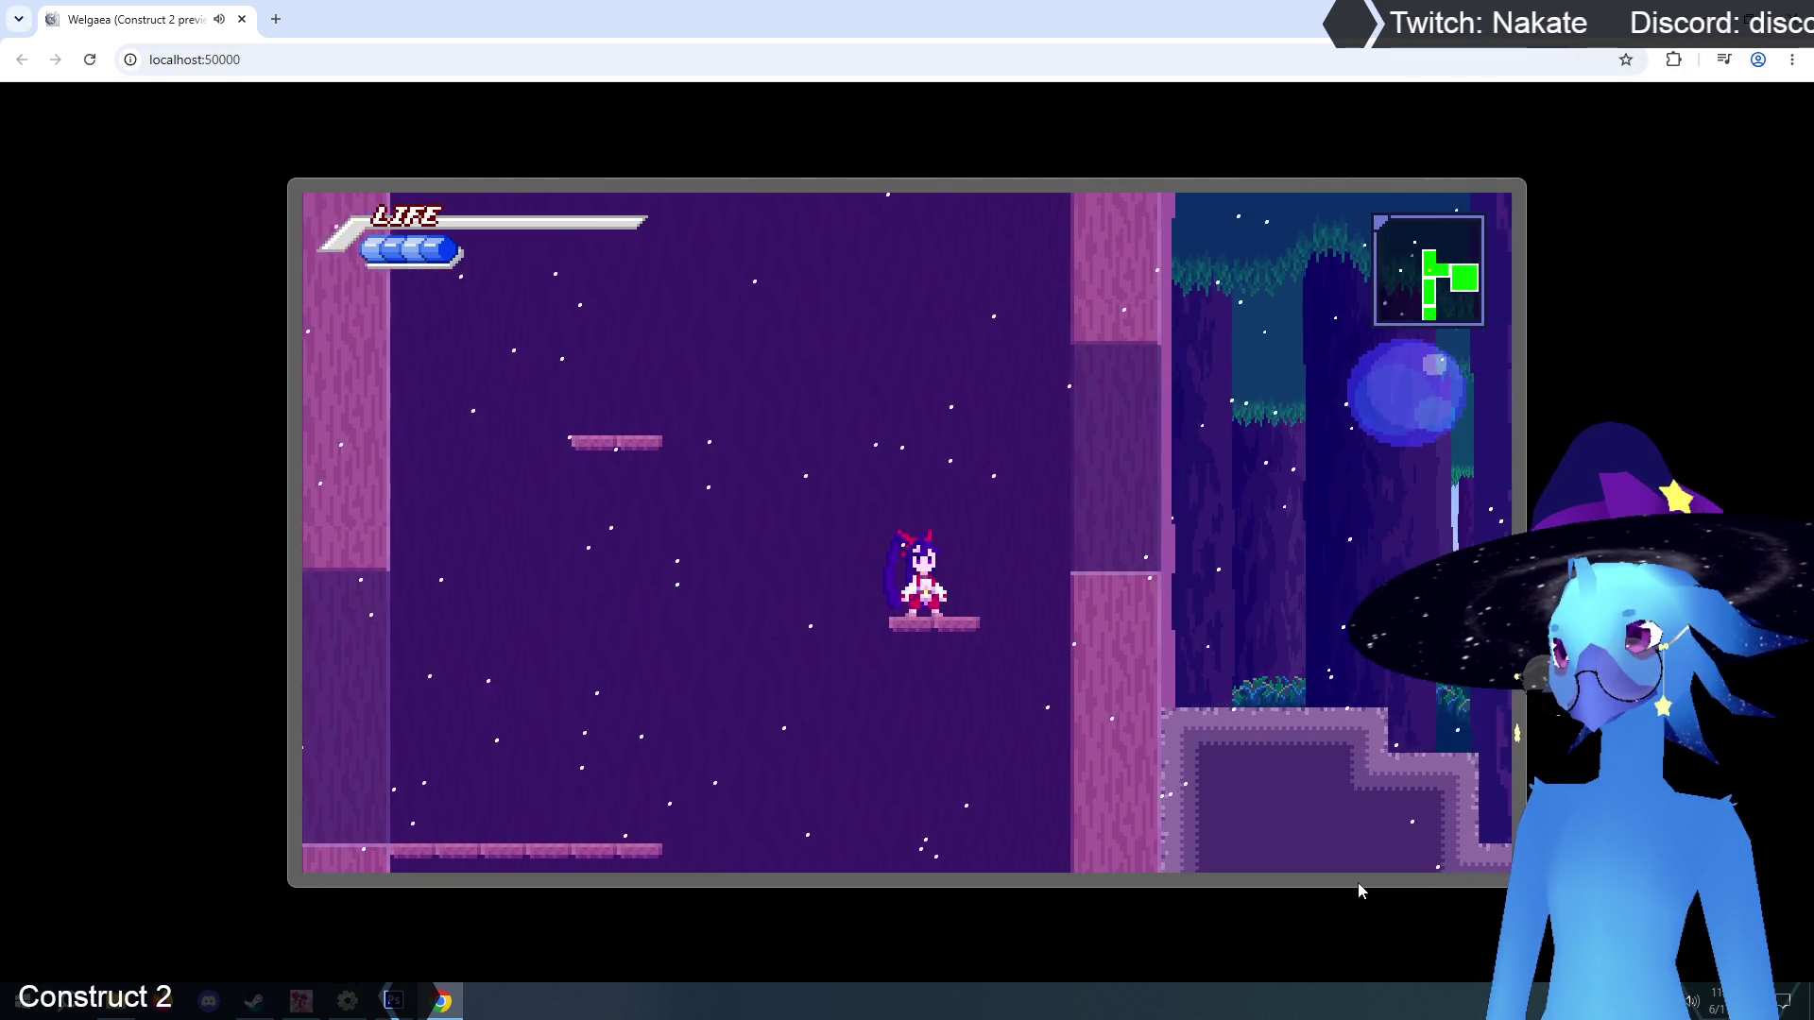
{"action": "key", "text": "Right"}
{"action": "key", "text": "Up"}
{"action": "key", "text": "Left"}
{"action": "key", "text": "Up"}
Cross the upper room, switch to the light-blue character, cast the bubble ability, and pause.
{"action": "key", "text": "Left"}
{"action": "key", "text": "Up"}
{"action": "key", "text": "Right"}
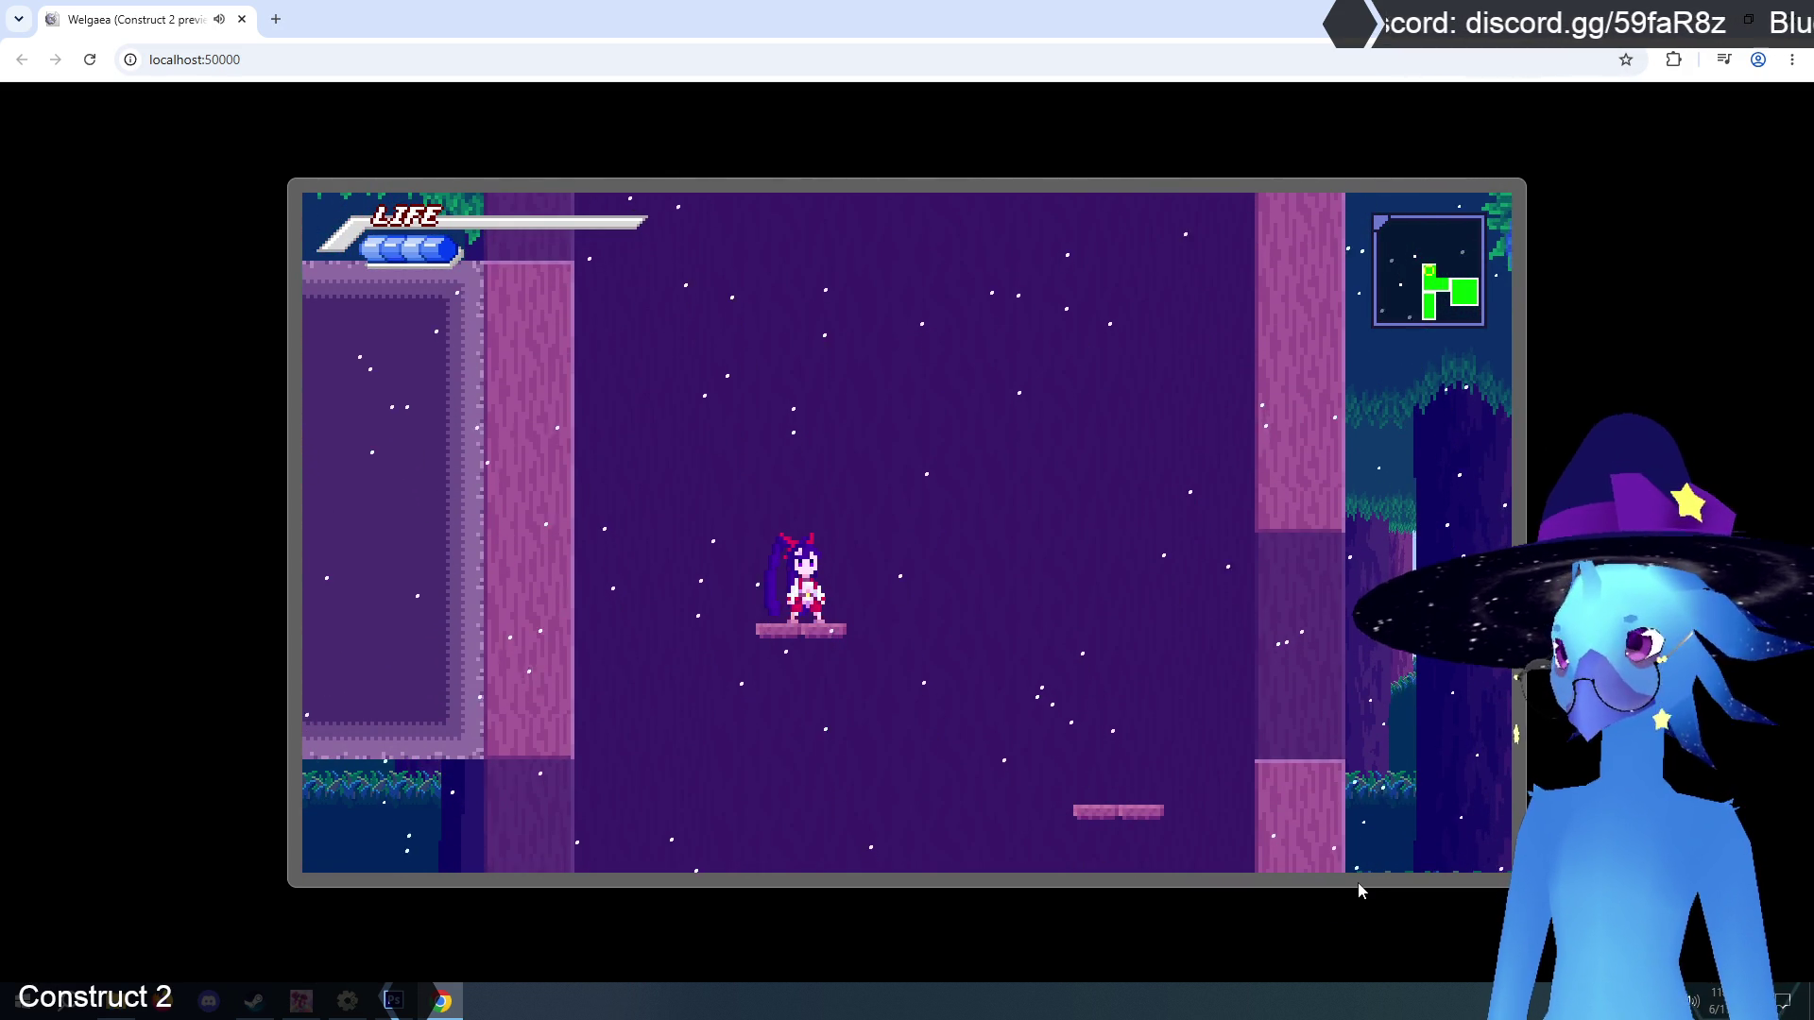
{"action": "key", "text": "Up"}
{"action": "key", "text": "Left"}
{"action": "key", "text": "Right"}
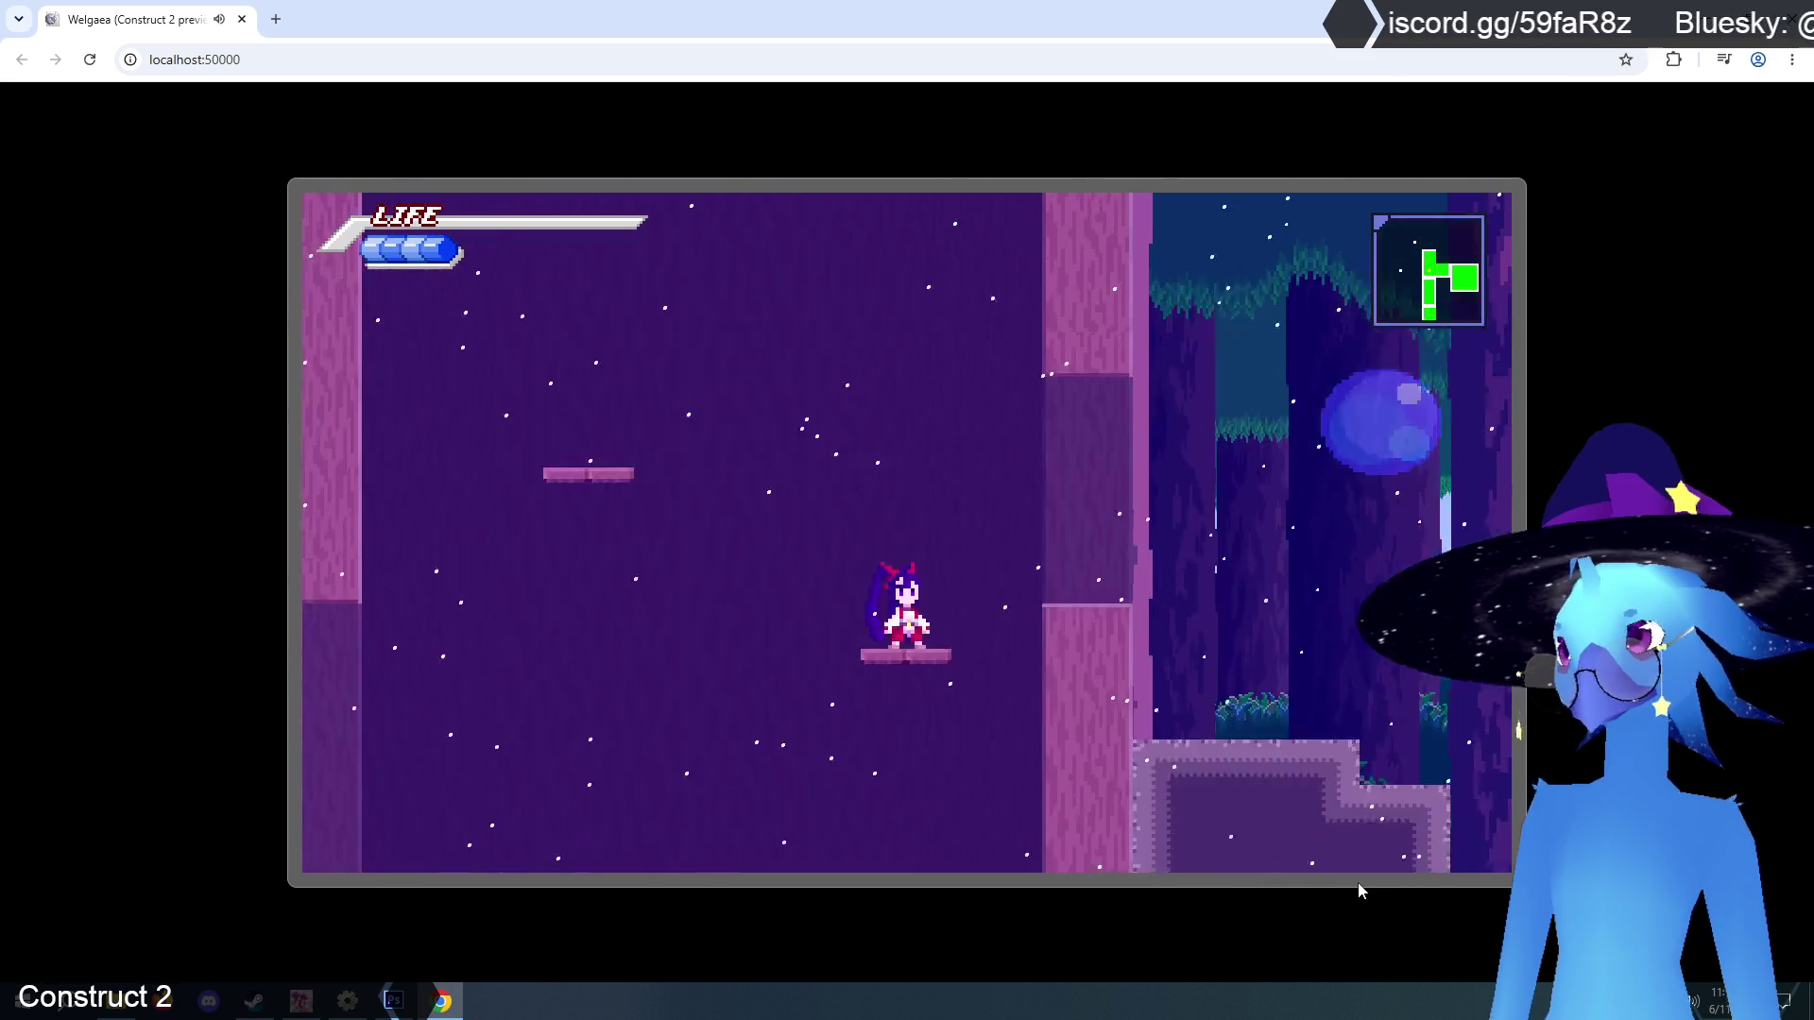
{"action": "key", "text": "Up"}
{"action": "key", "text": "Left"}
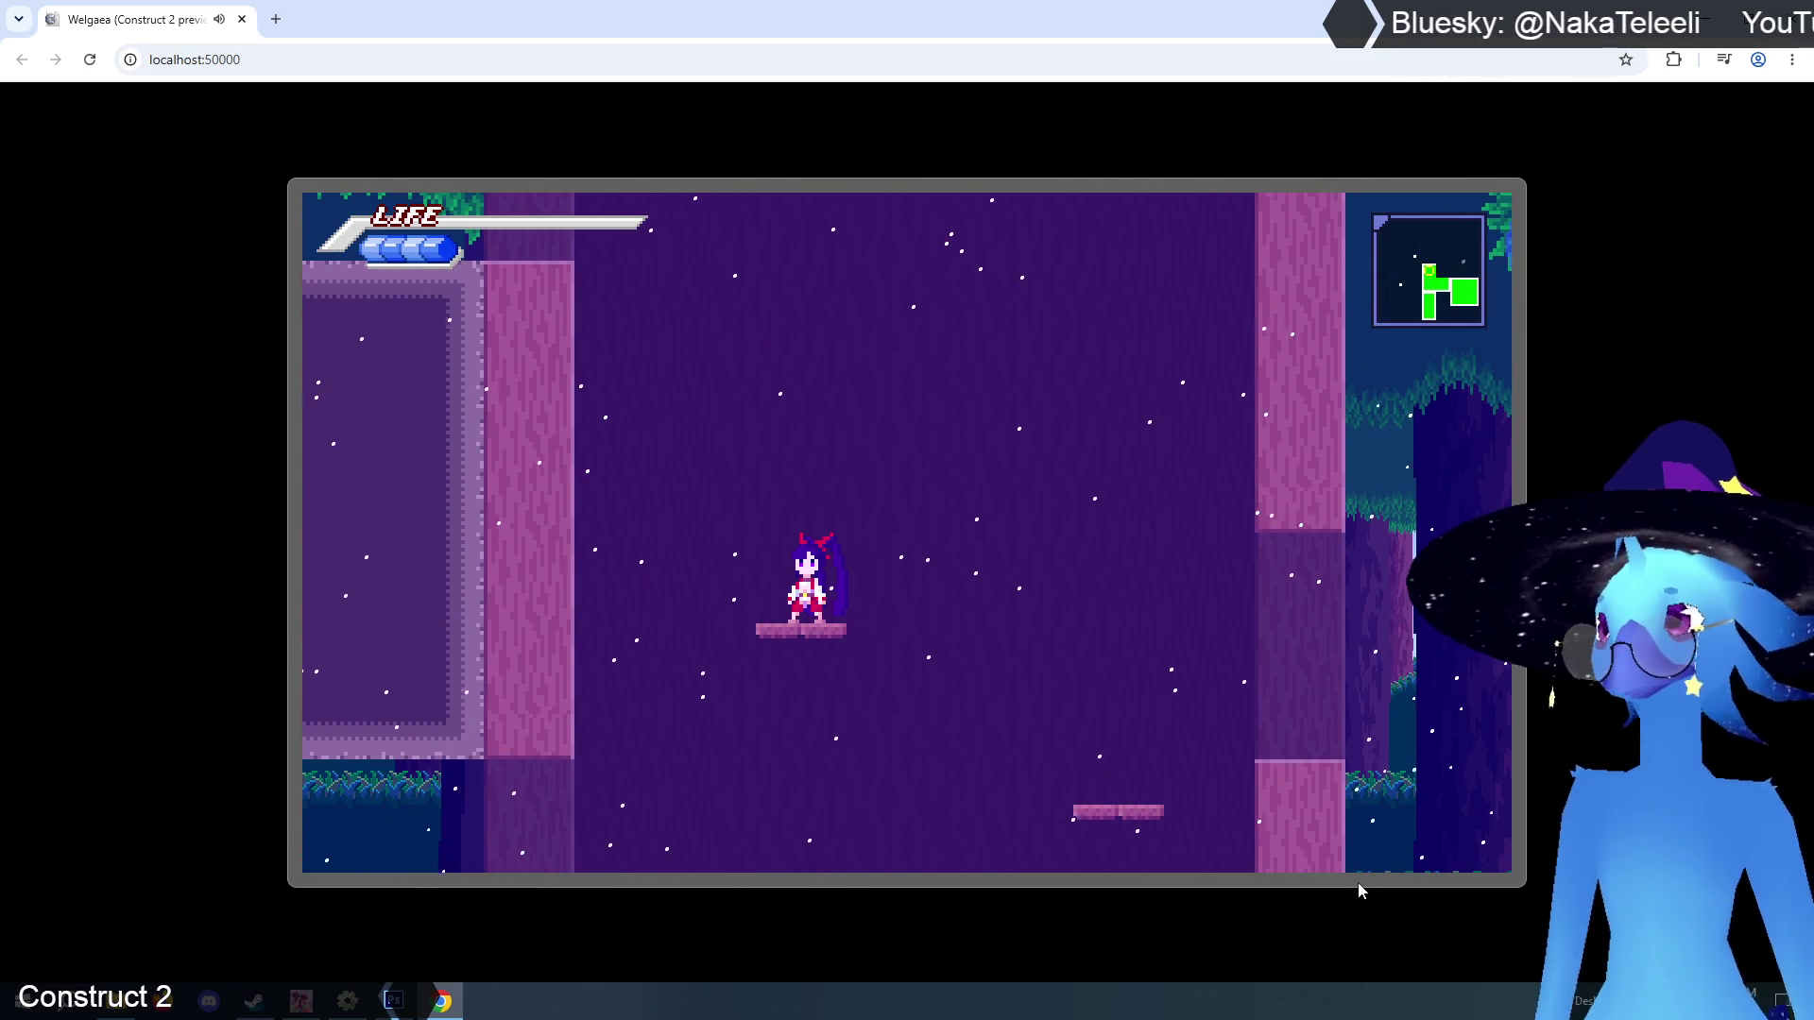
{"action": "key", "text": "c"}
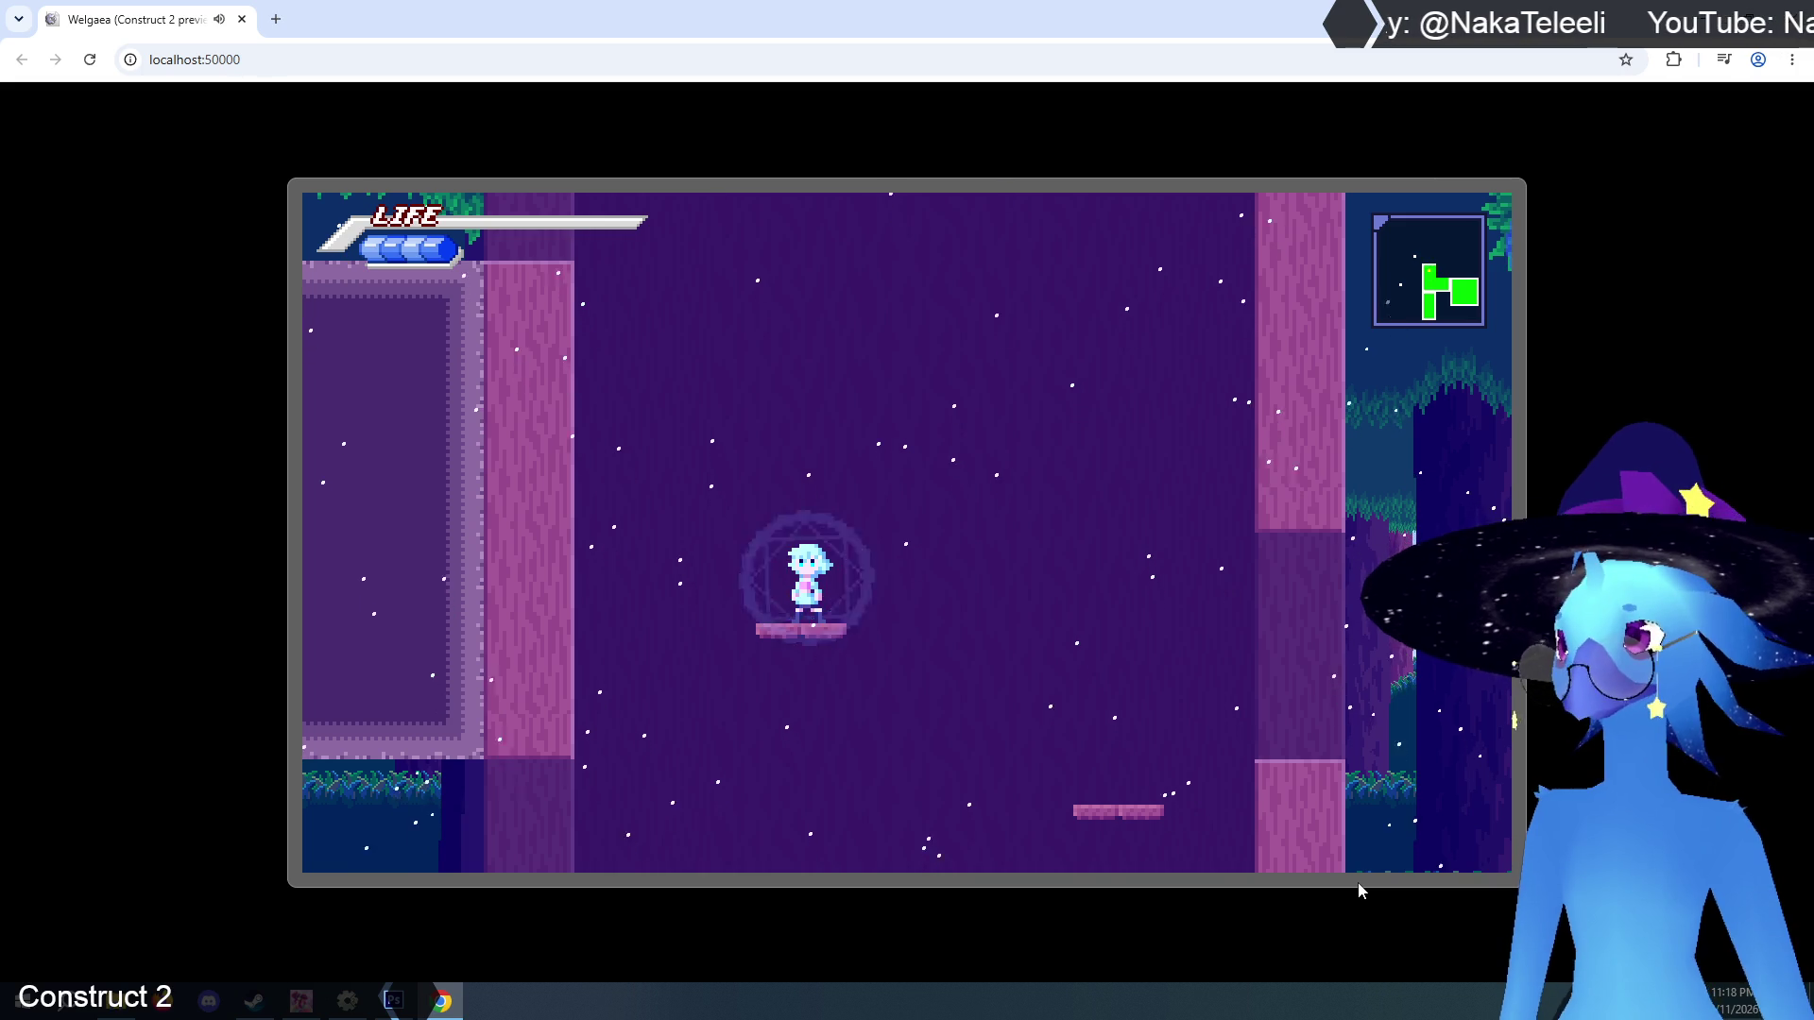
{"action": "key", "text": "Left"}
{"action": "key", "text": "x"}
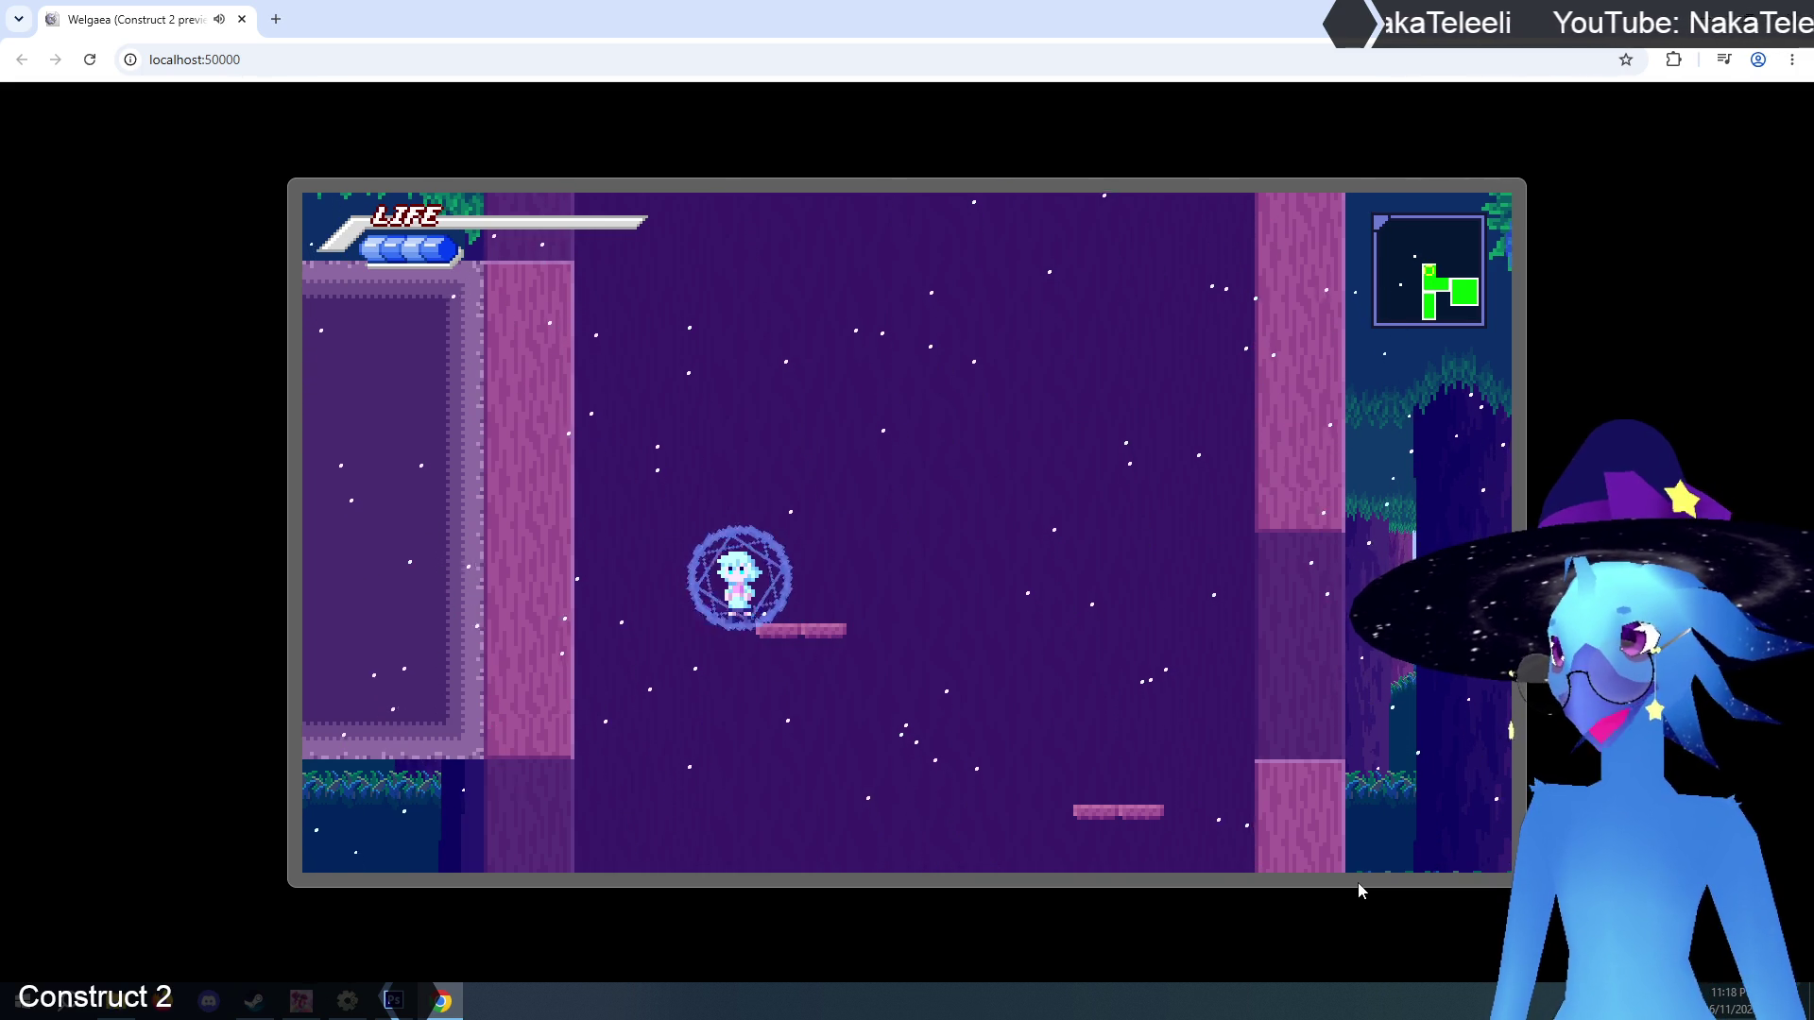
{"action": "key", "text": "Right"}
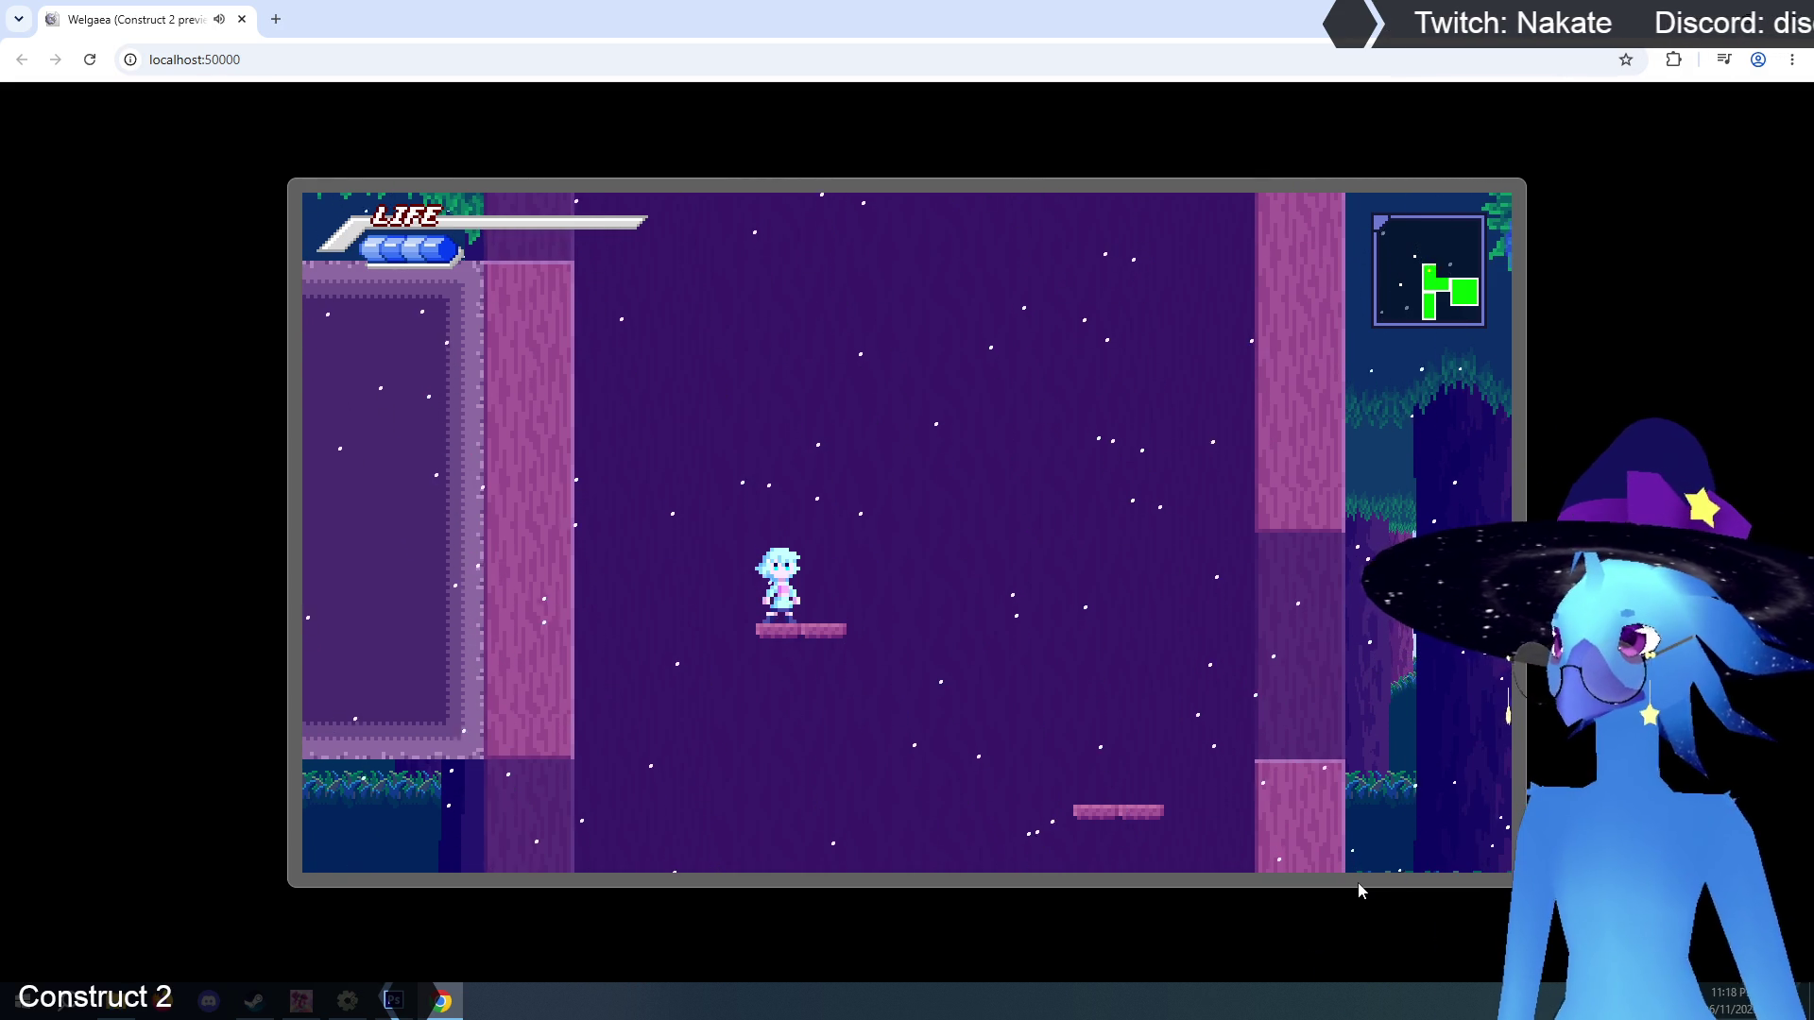
{"action": "key", "text": "Escape"}
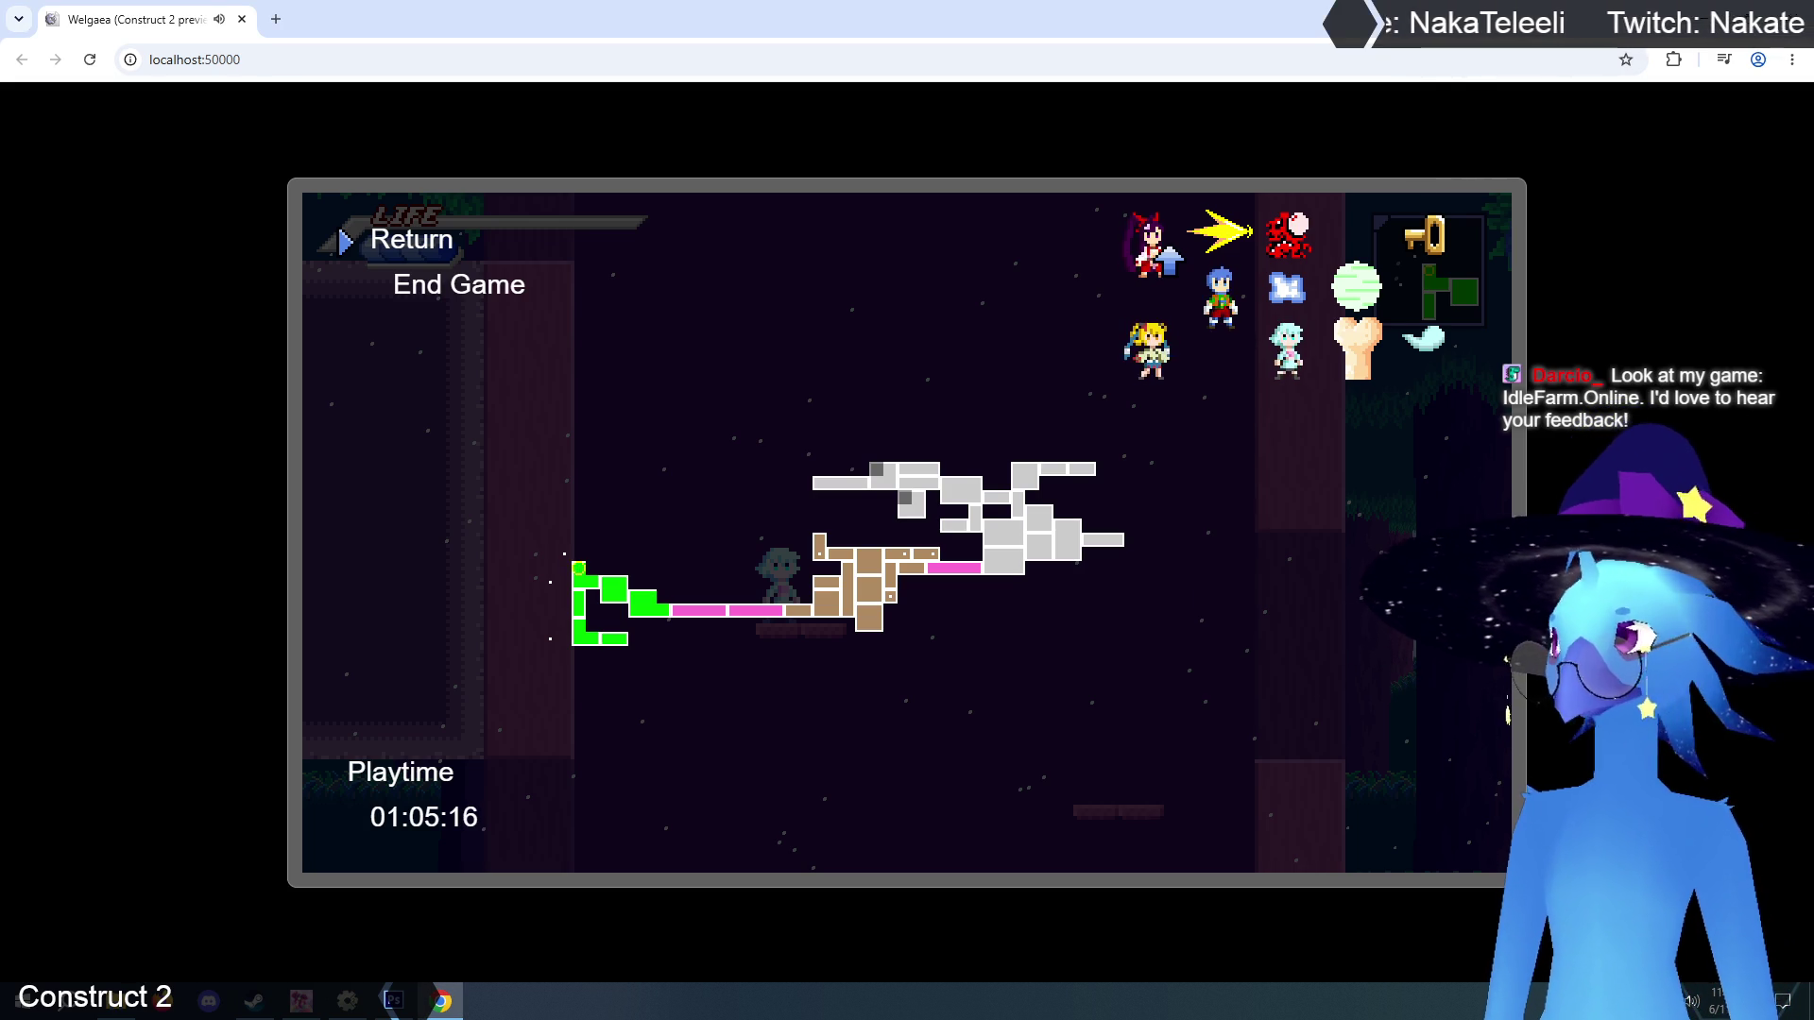
Resume play, cycle back to the dark-haired character, and run right through the forest.
{"action": "key", "text": "Escape"}
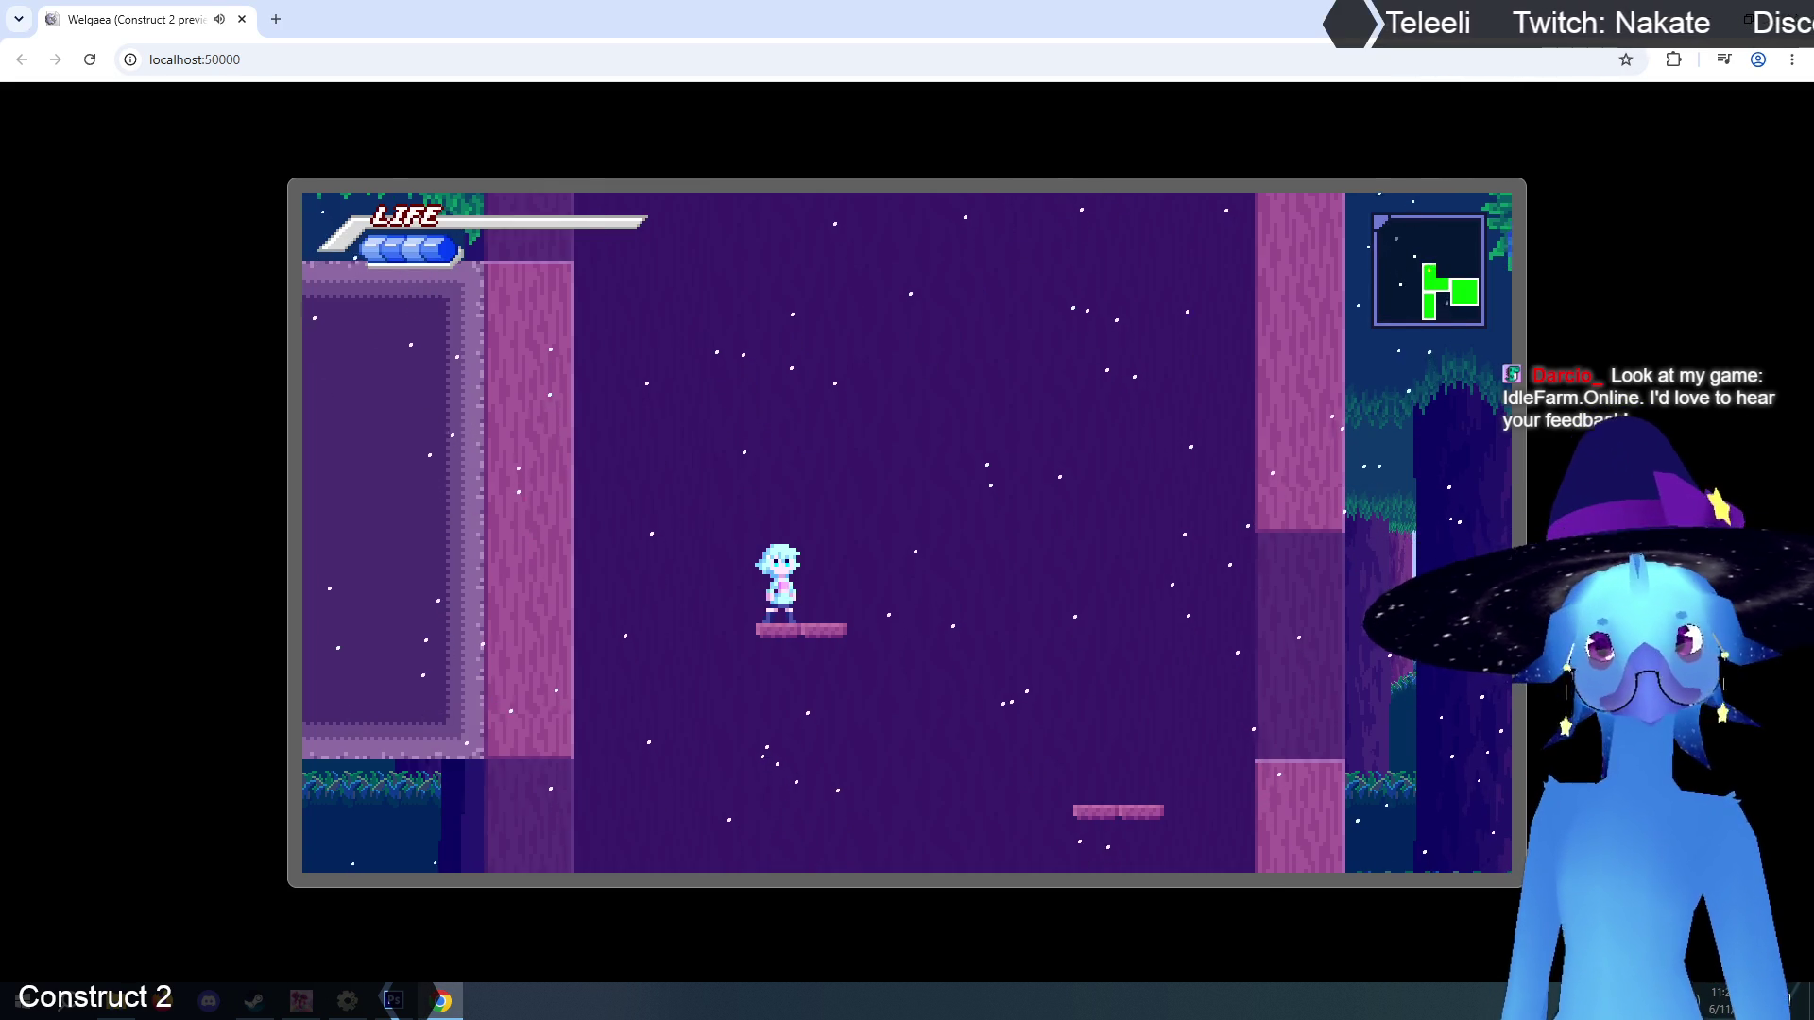
{"action": "key", "text": "Escape"}
{"action": "key", "text": "Escape"}
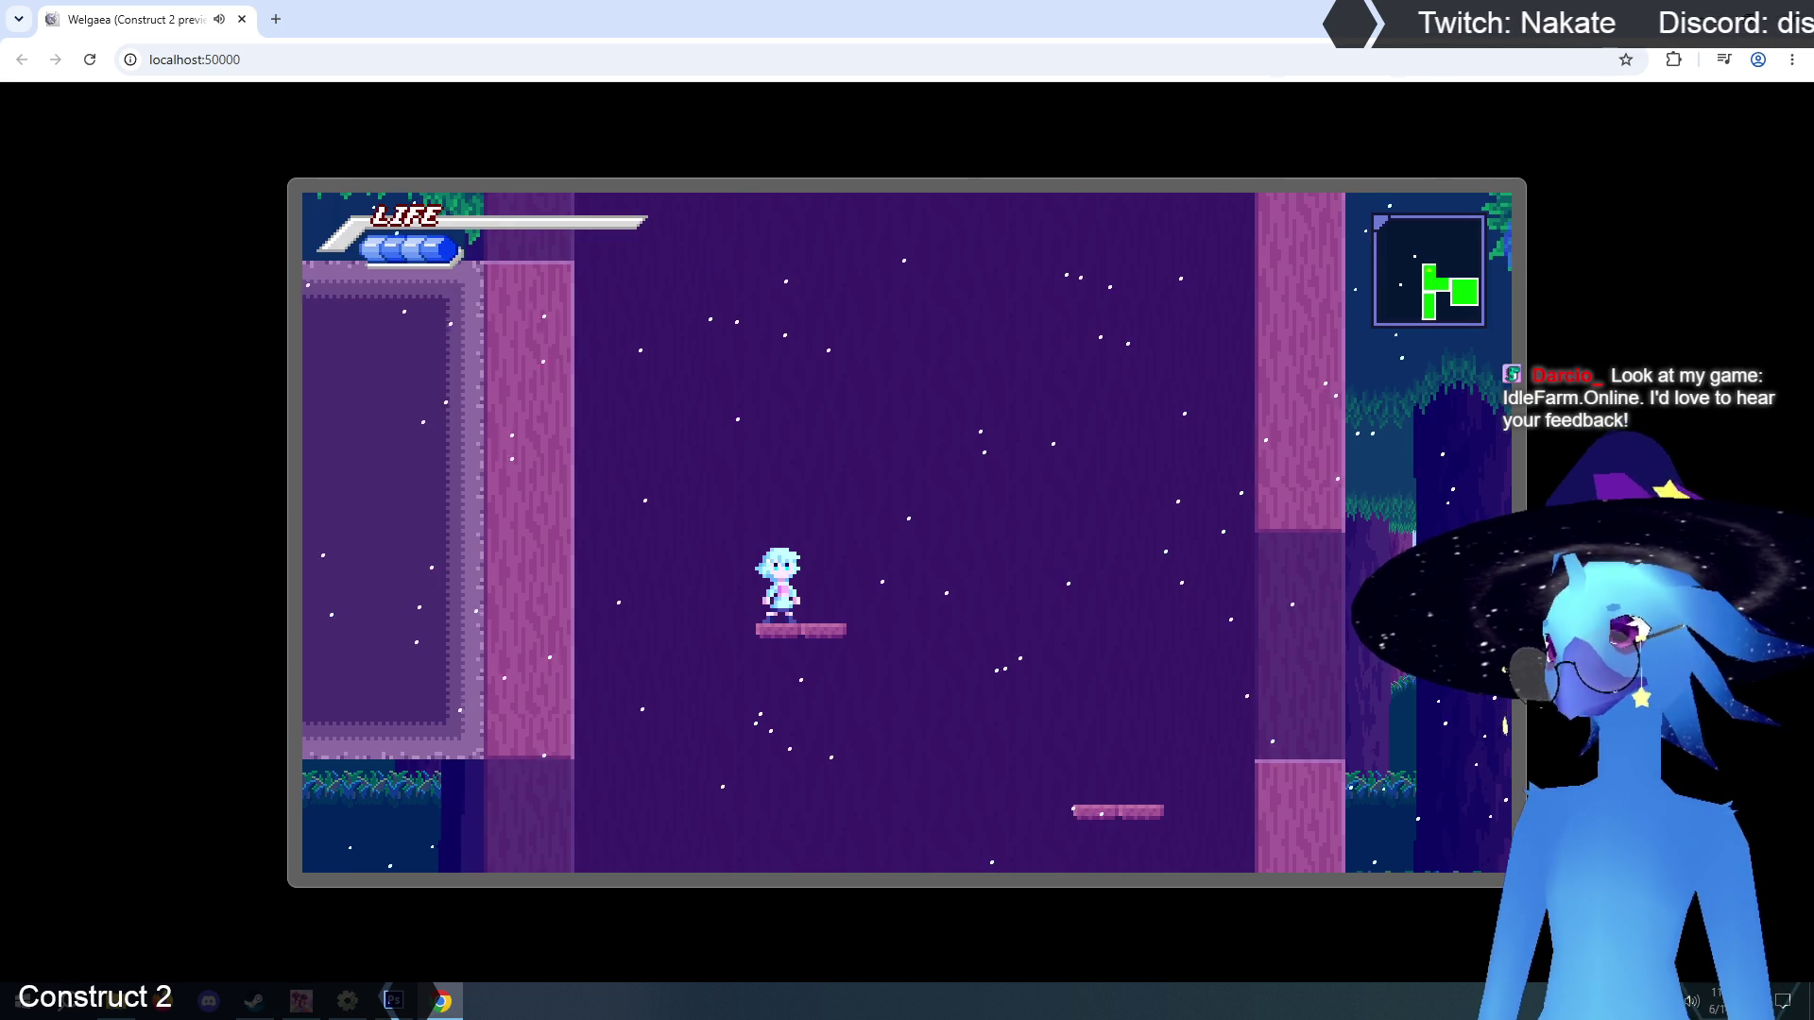
{"action": "key", "text": "q"}
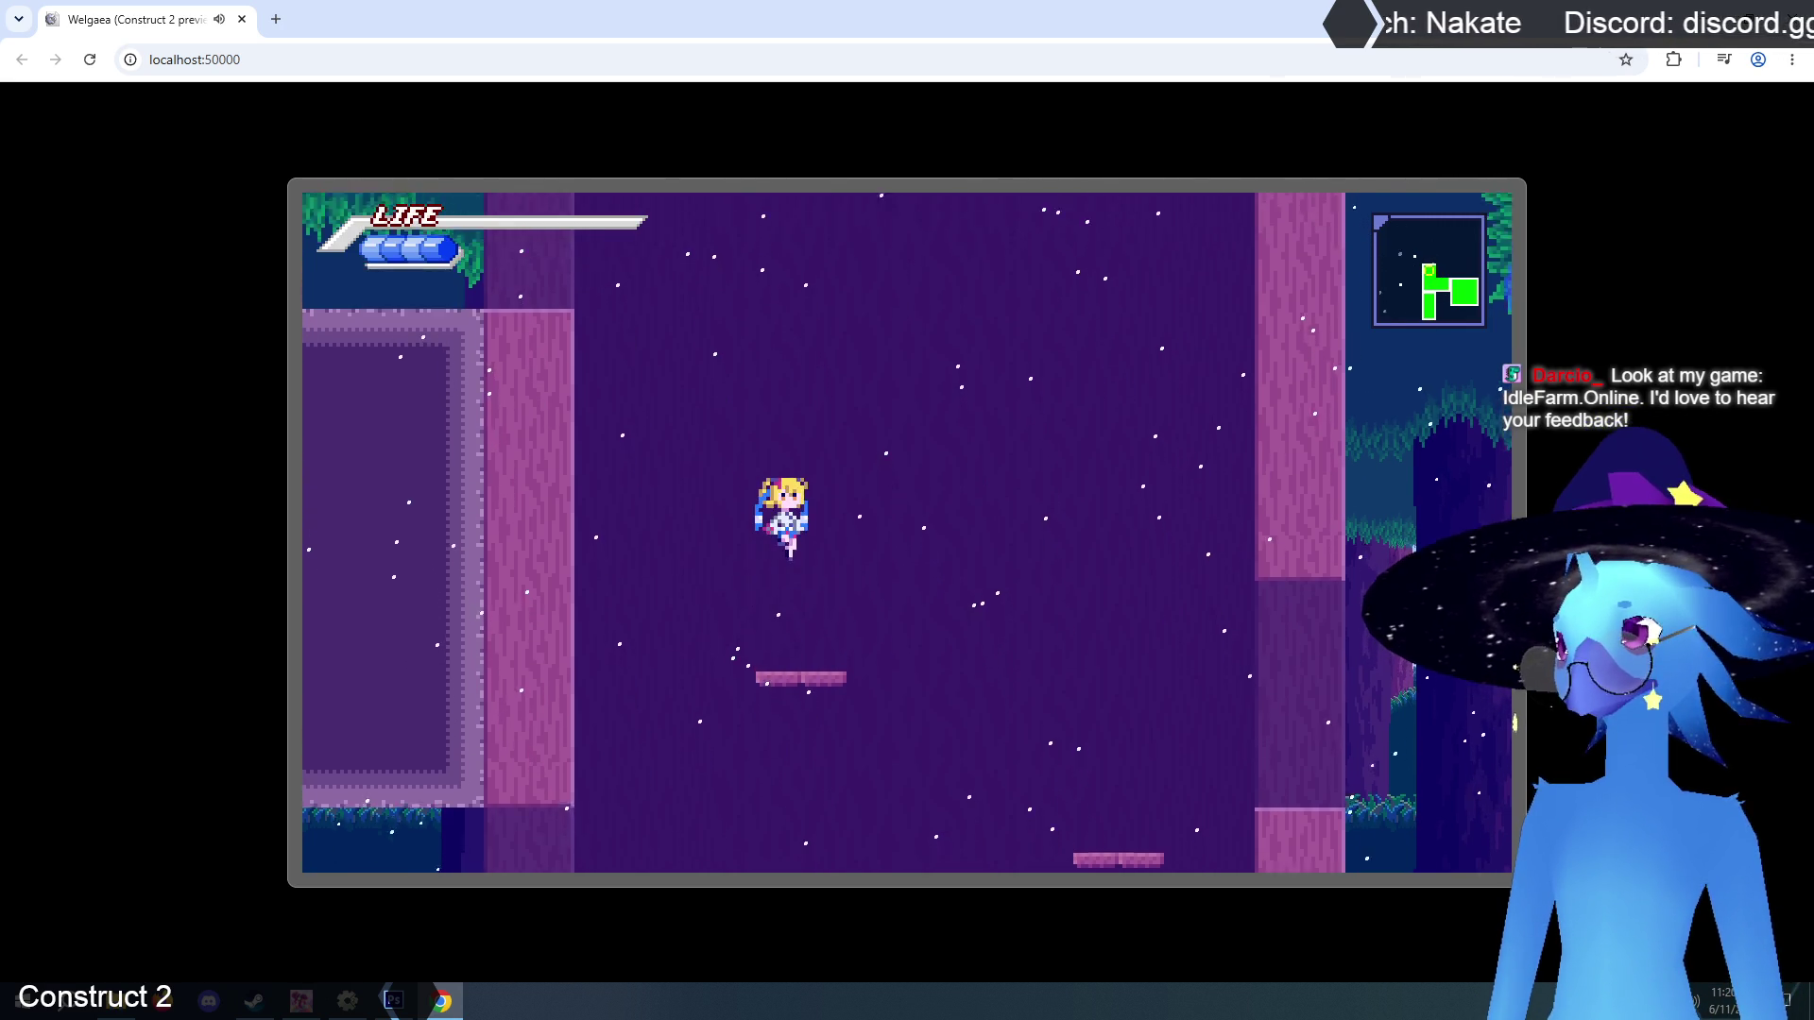
{"action": "key", "text": "q"}
{"action": "key", "text": "Right"}
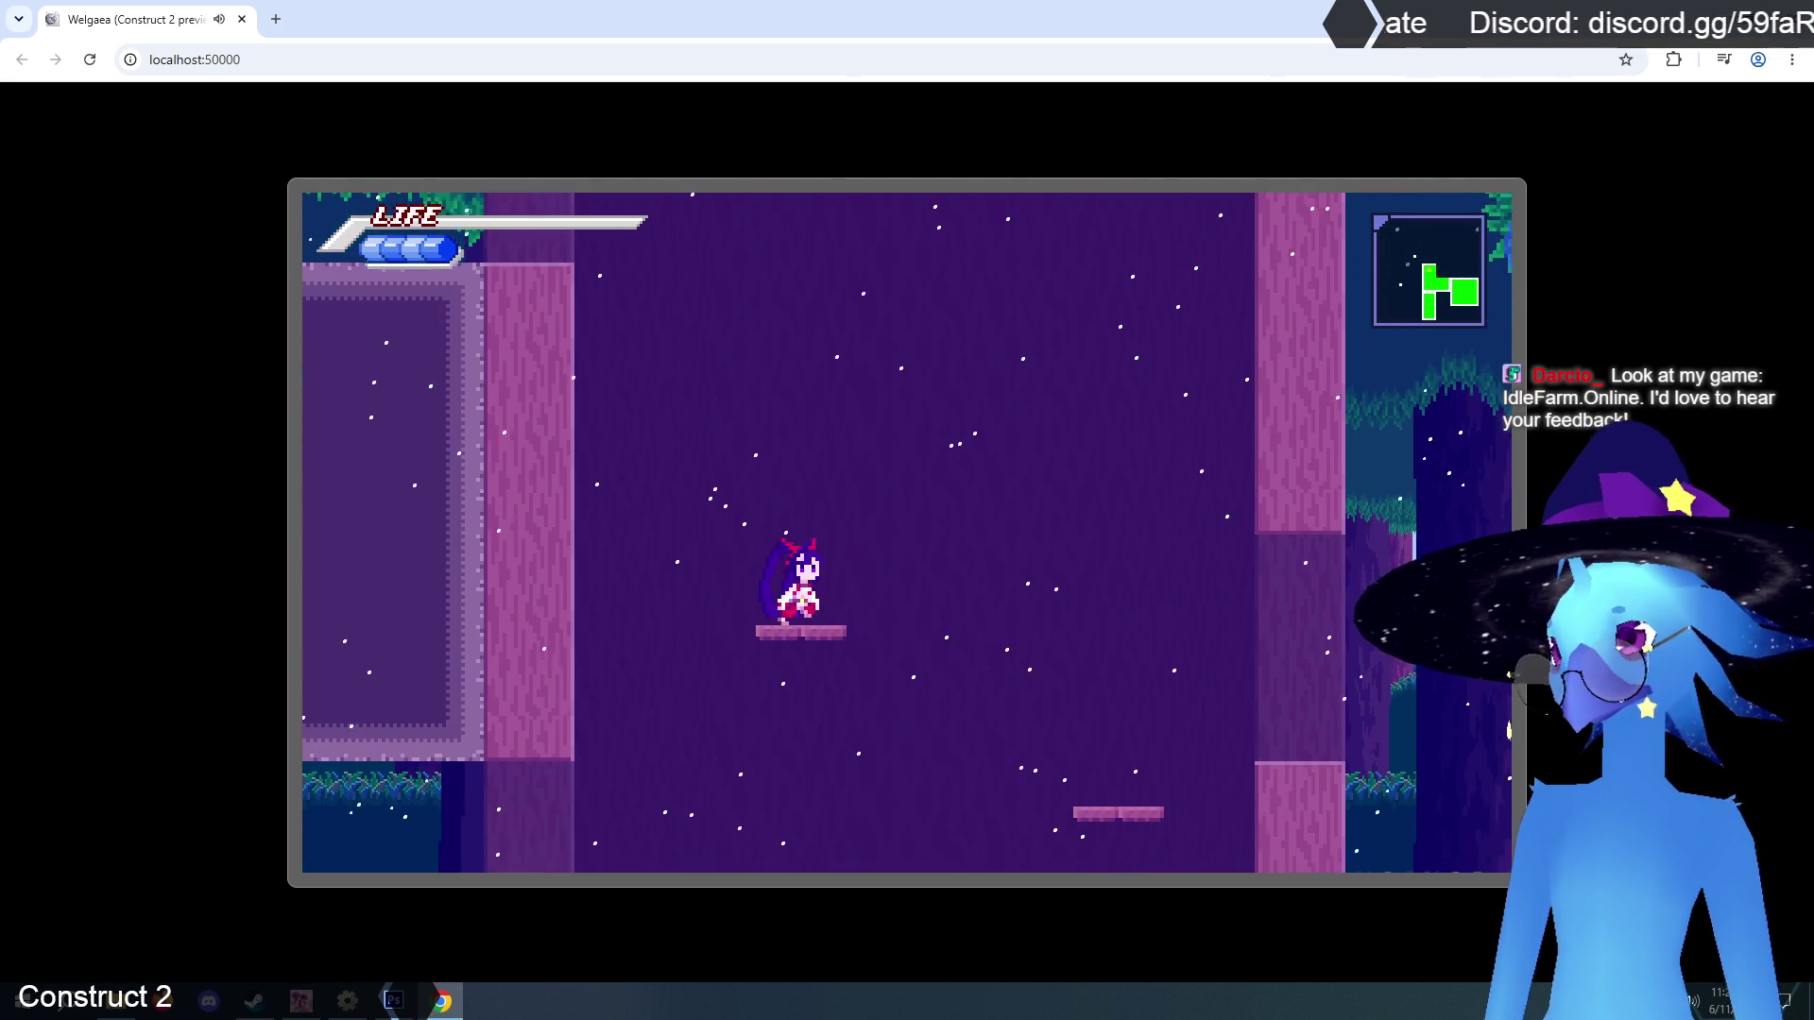
{"action": "key", "text": "Right"}
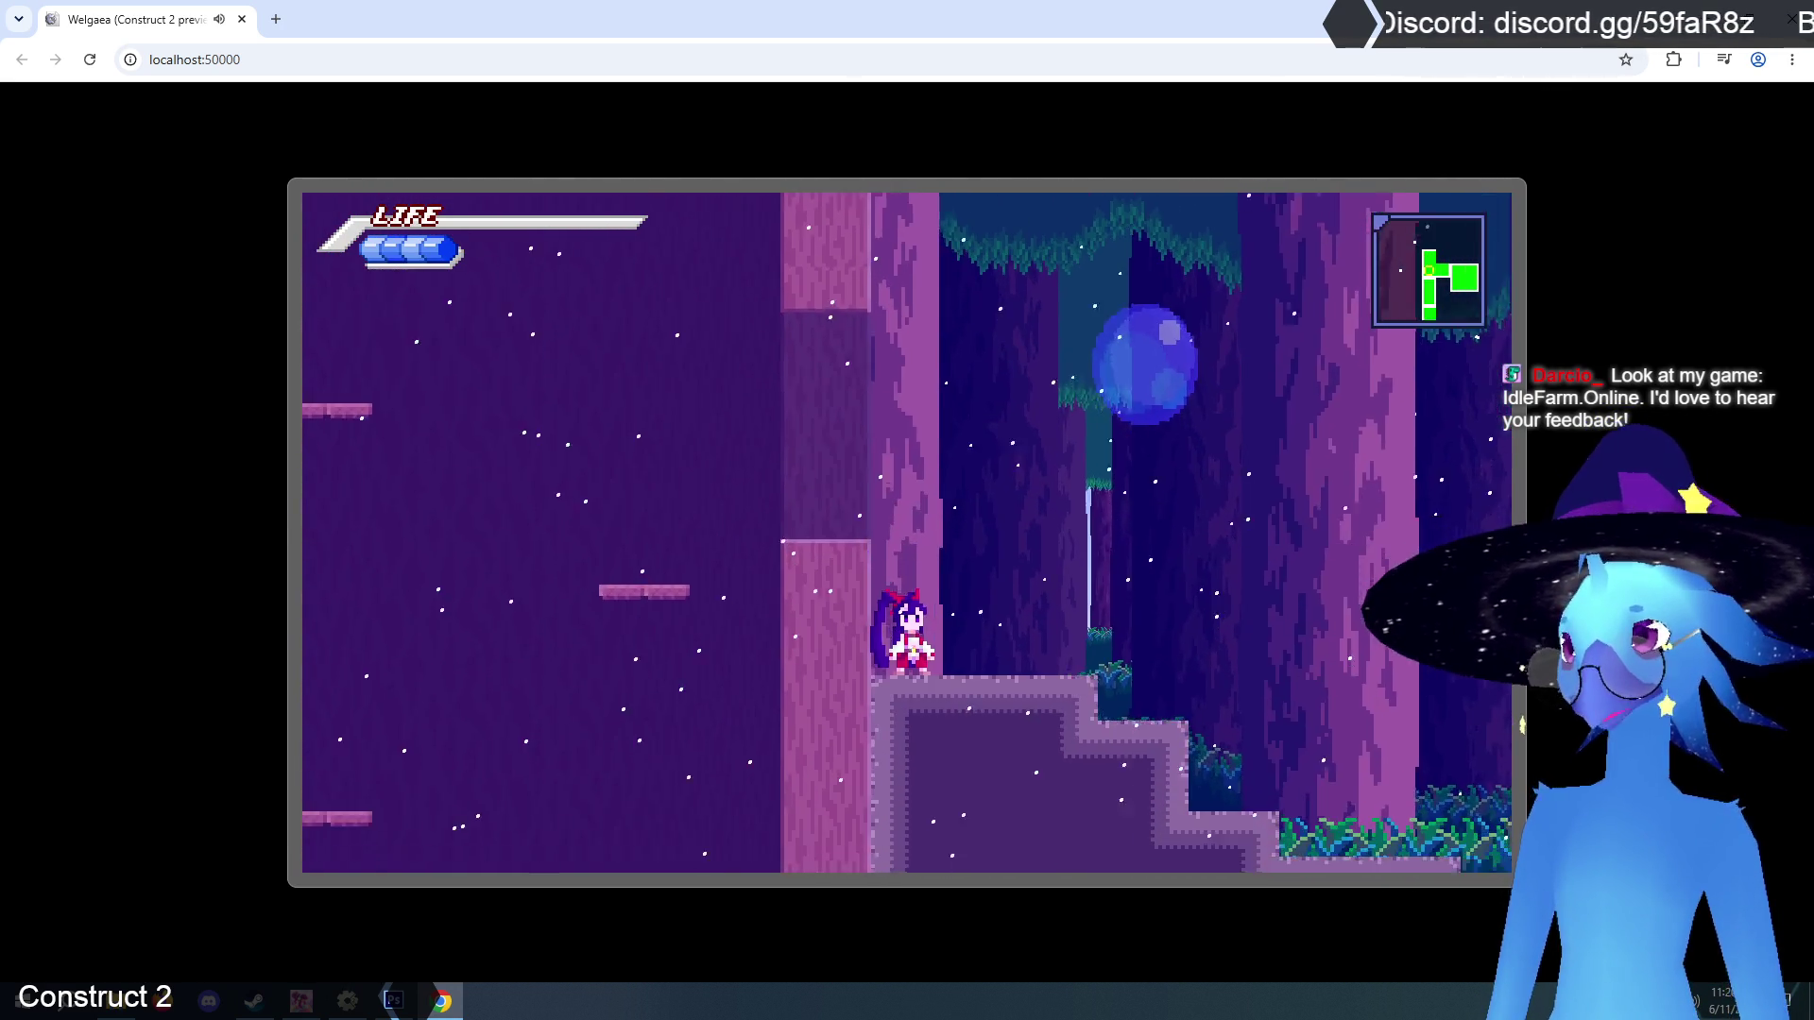
{"action": "key", "text": "Right"}
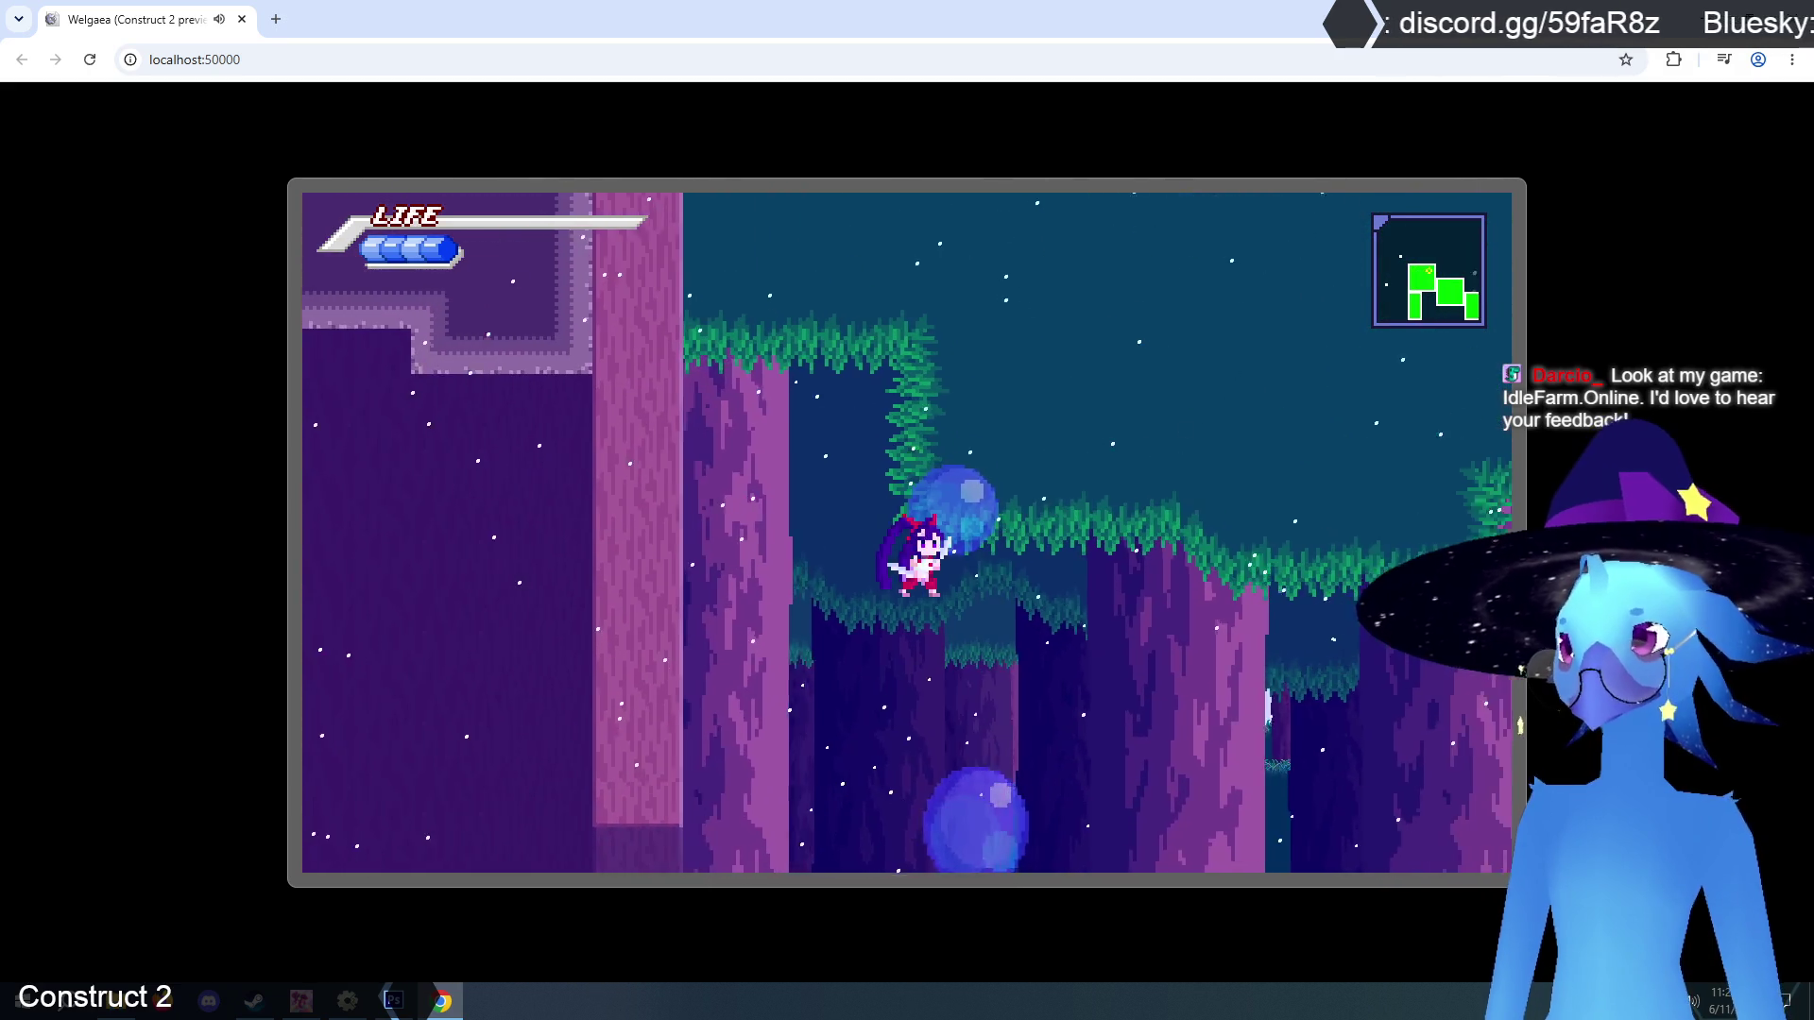
{"action": "key", "text": "Right"}
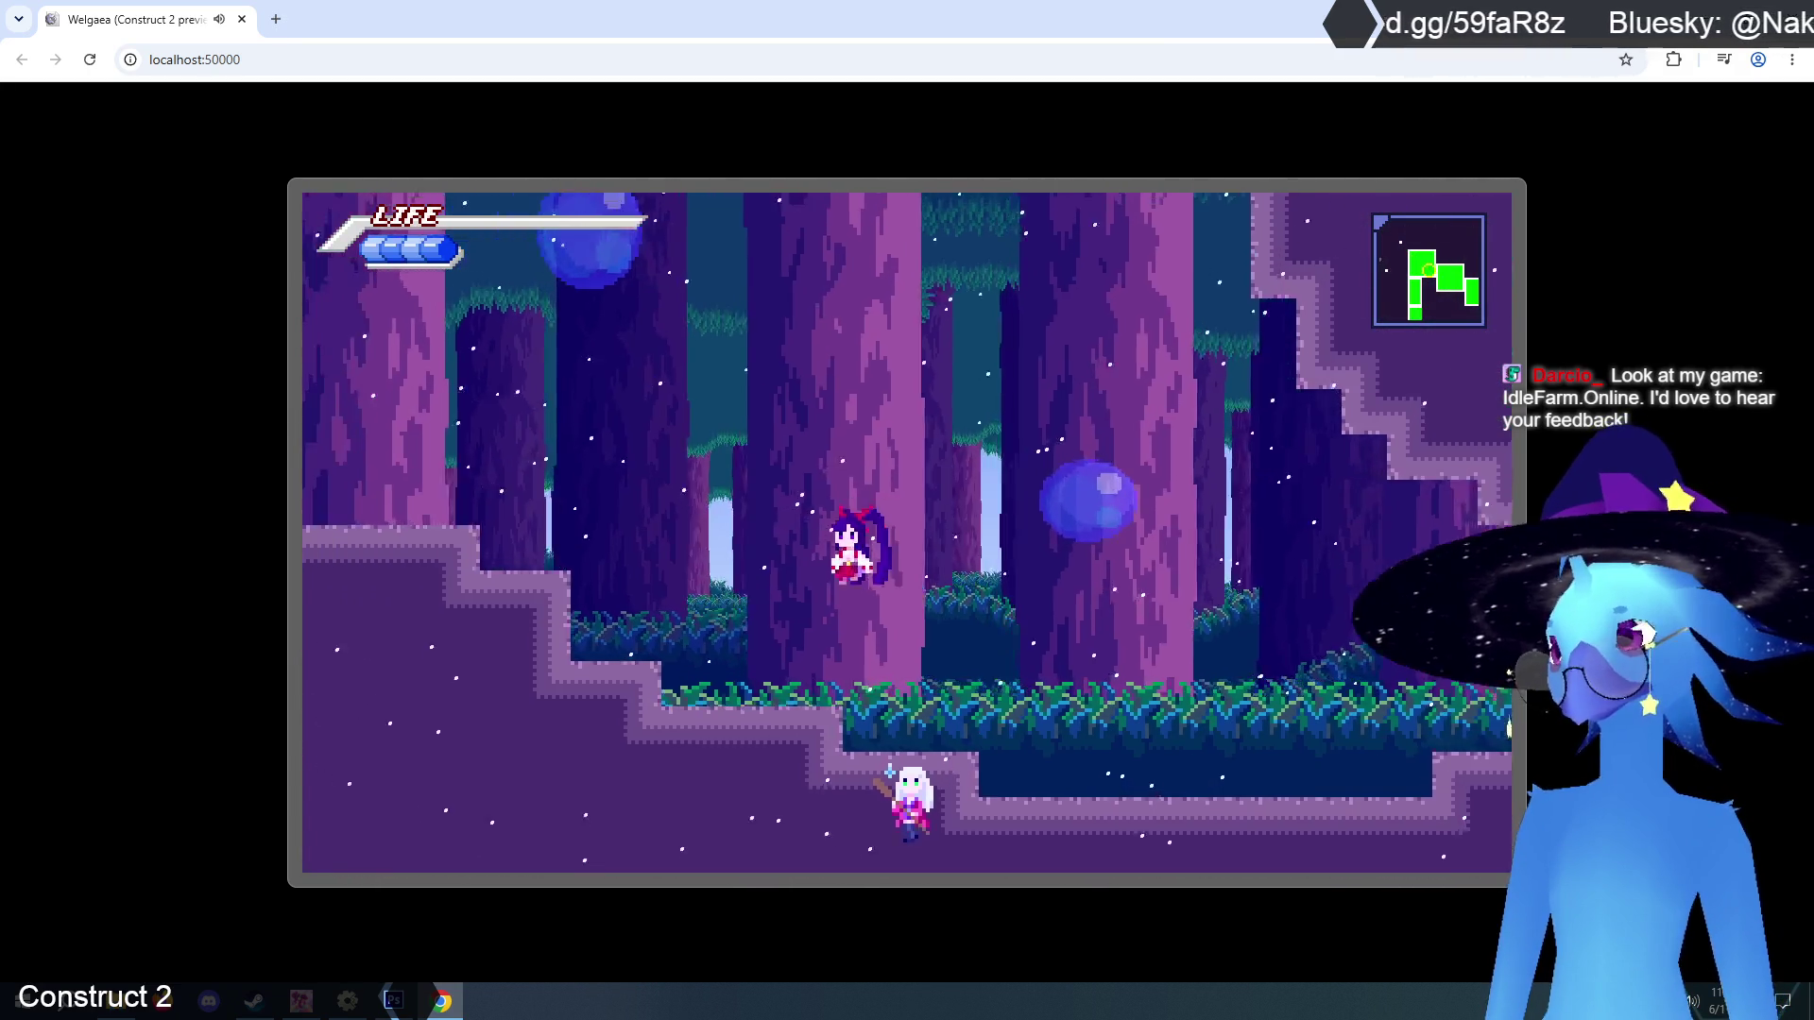
{"action": "key", "text": "Right"}
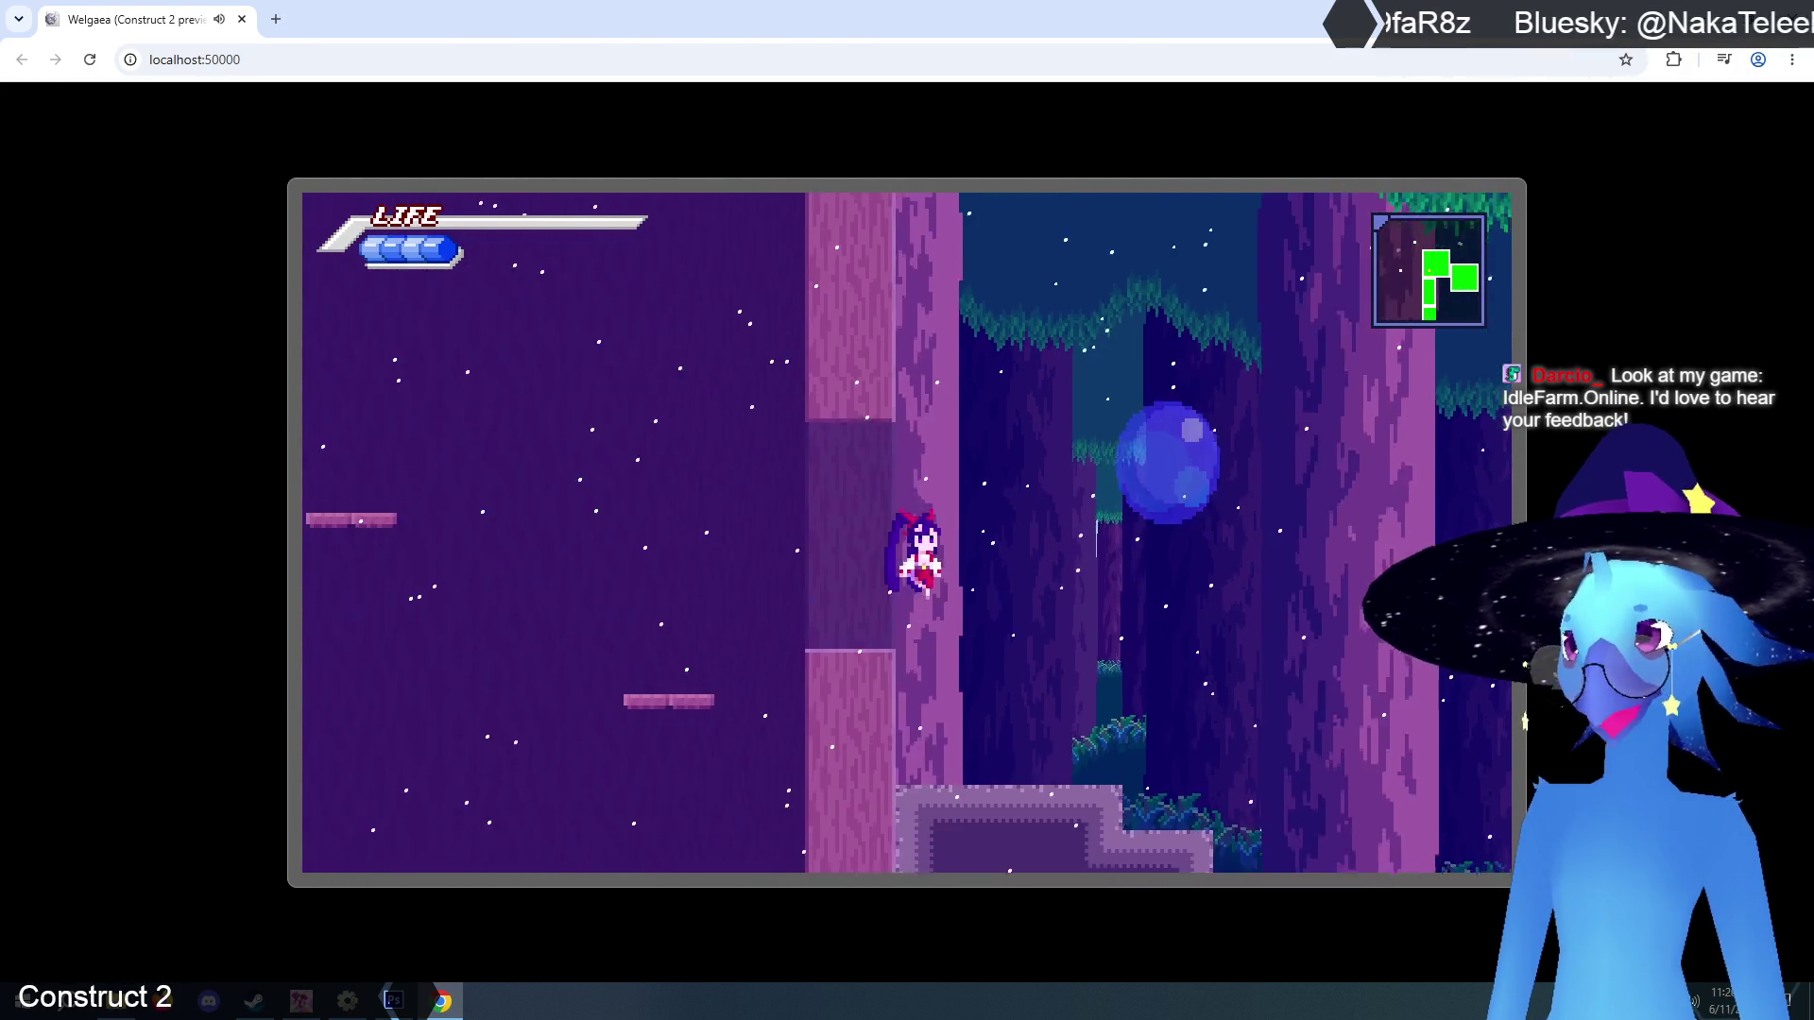
Climb the purple shaft platforms, then close the preview with Ctrl+W.
{"action": "key", "text": "Left"}
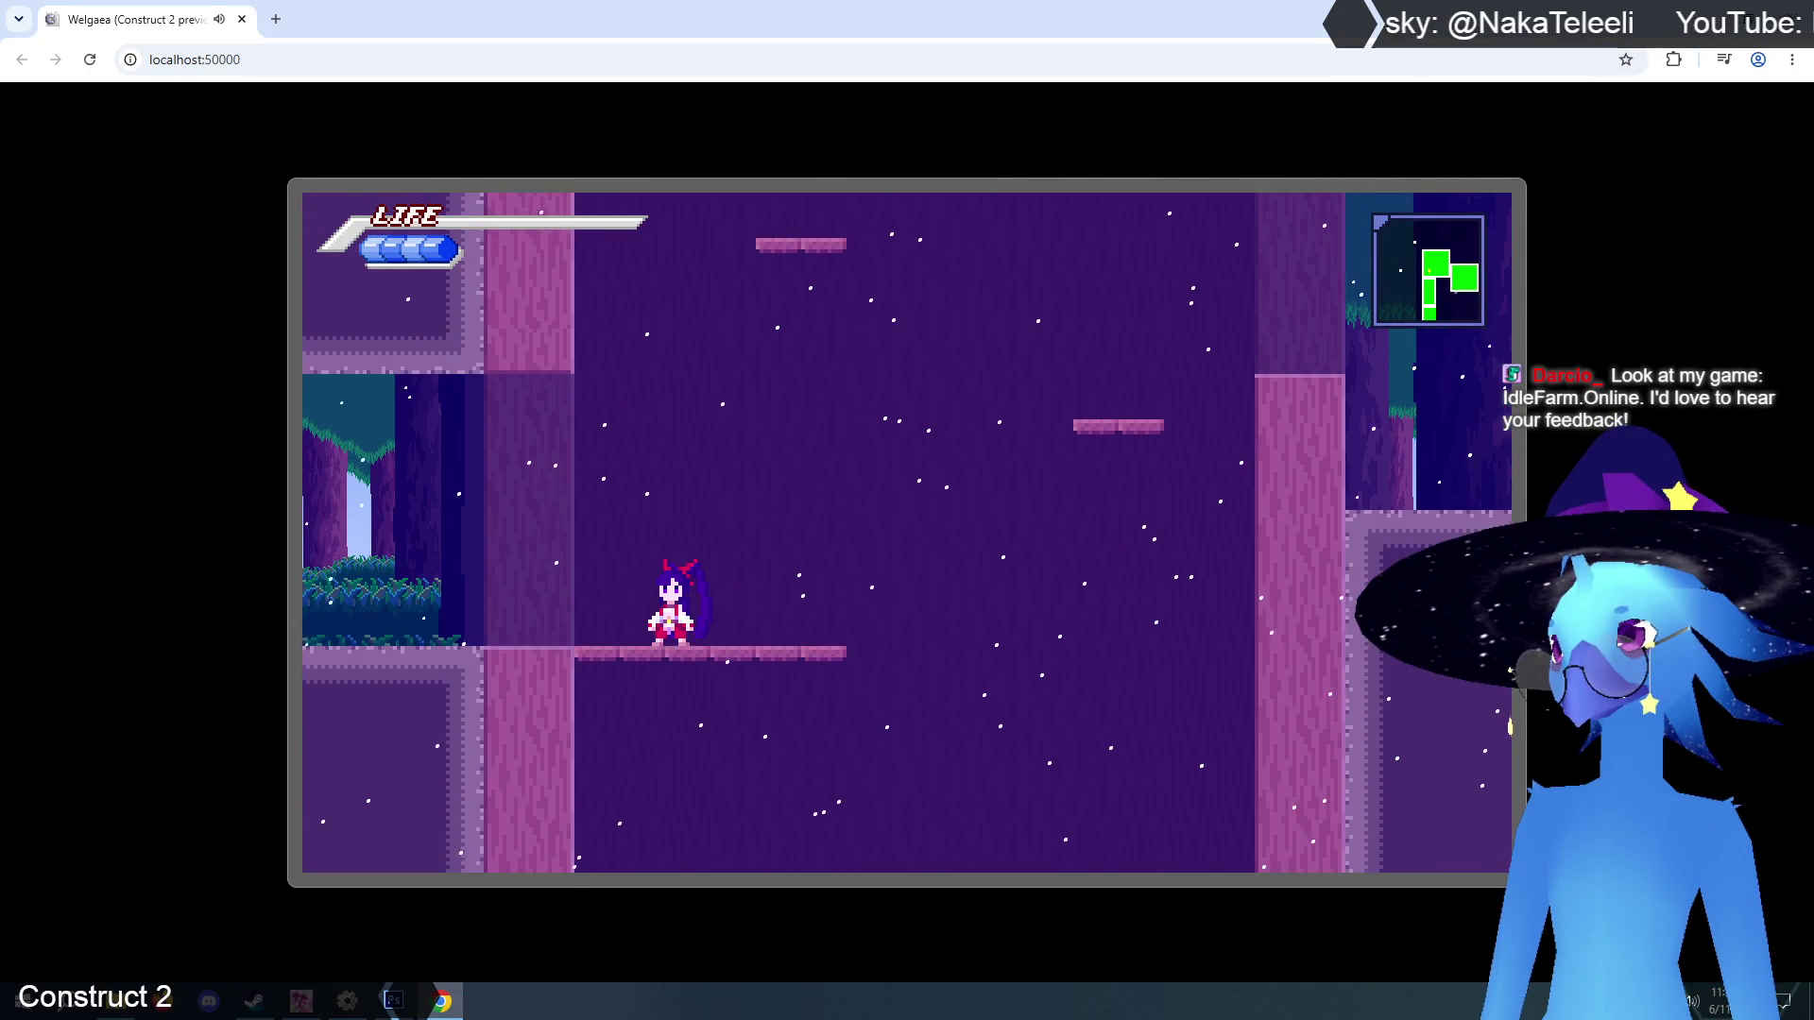
{"action": "key", "text": "Up"}
{"action": "key", "text": "Right"}
{"action": "key", "text": "Up"}
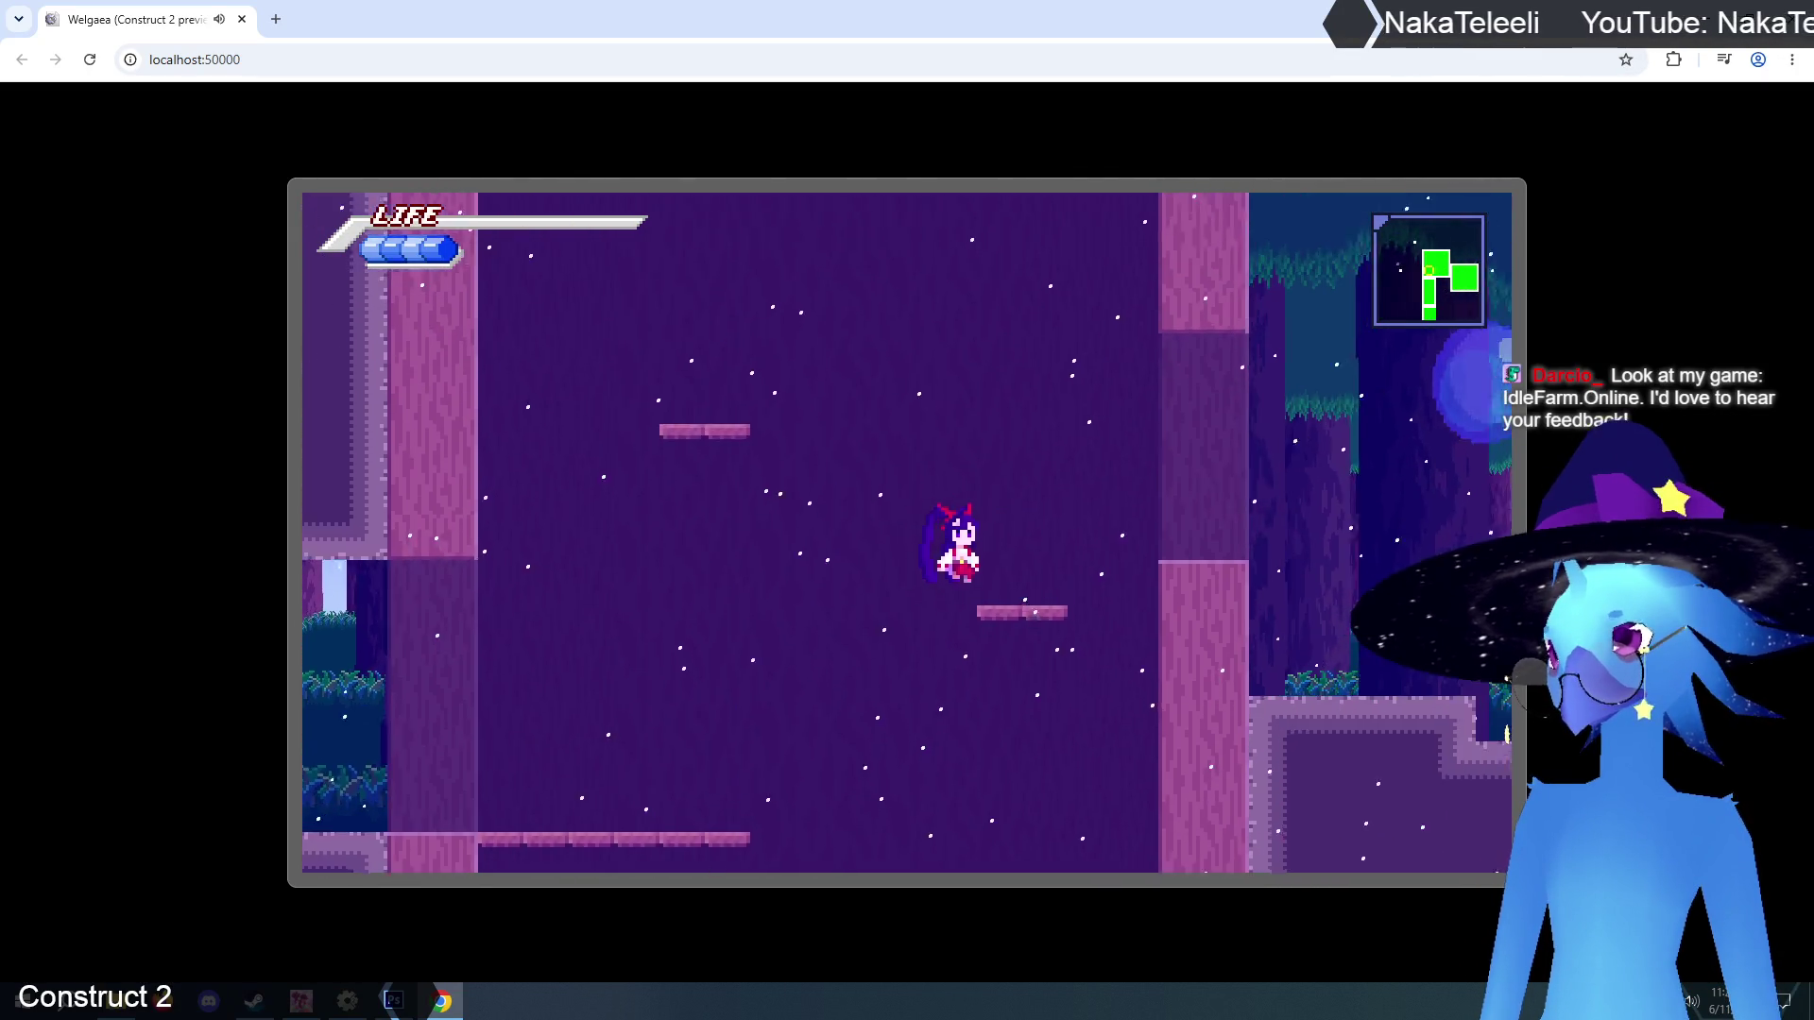
{"action": "key", "text": "Left"}
{"action": "key", "text": "Up"}
{"action": "key", "text": "Up"}
{"action": "key", "text": "Right"}
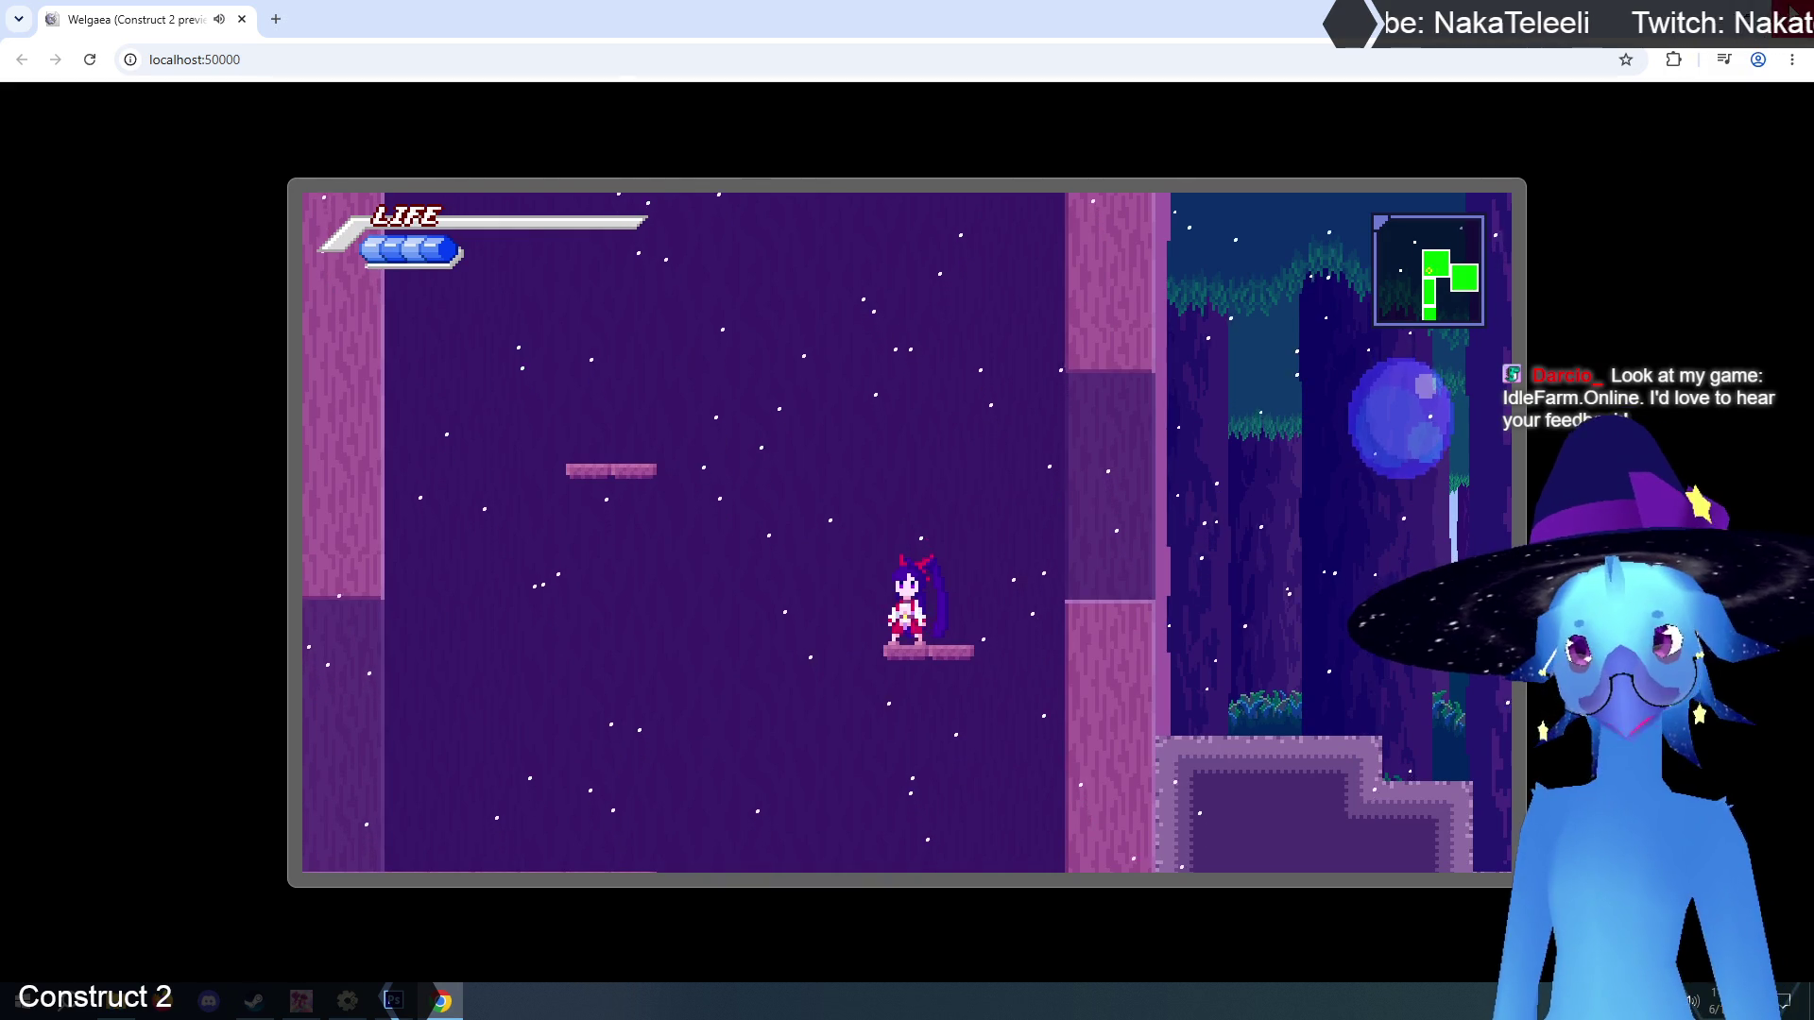
{"action": "key", "text": "ctrl+w"}
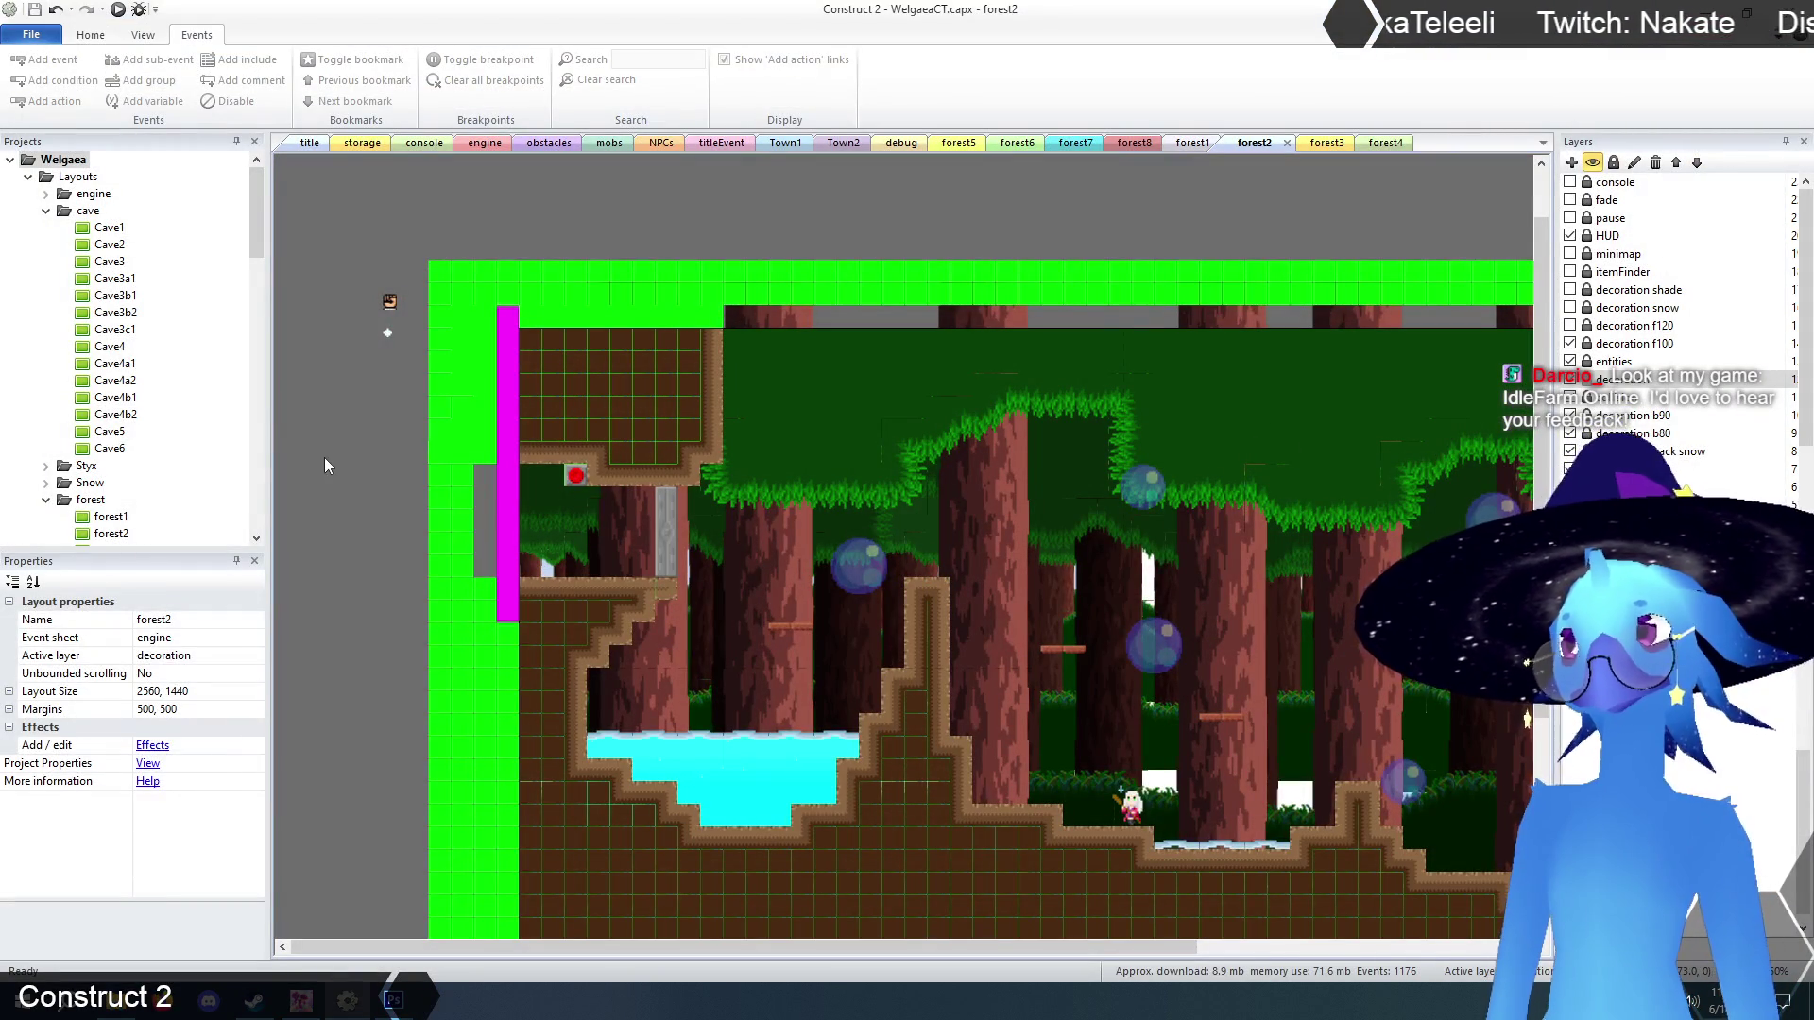
{"action": "scroll", "coordinate": [373, 472], "scroll_direction": "down", "scroll_amount": 2}
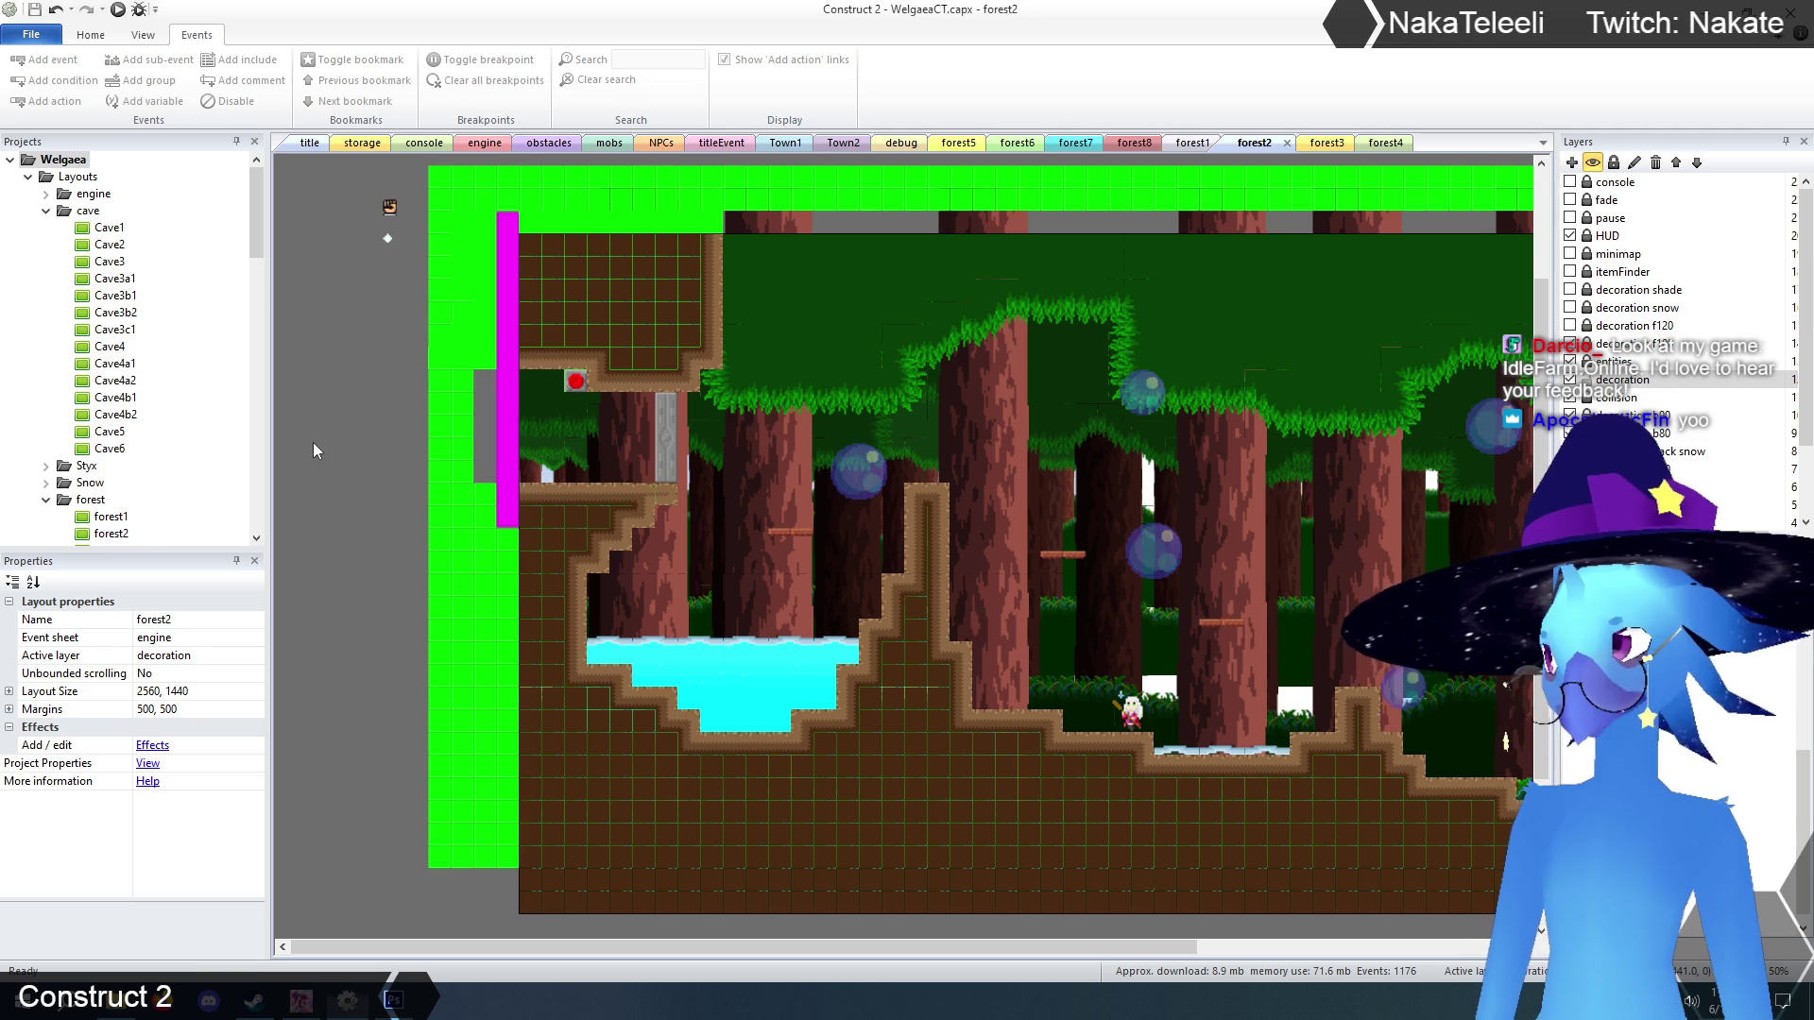
{"action": "scroll", "coordinate": [348, 444], "scroll_direction": "up", "scroll_amount": 1}
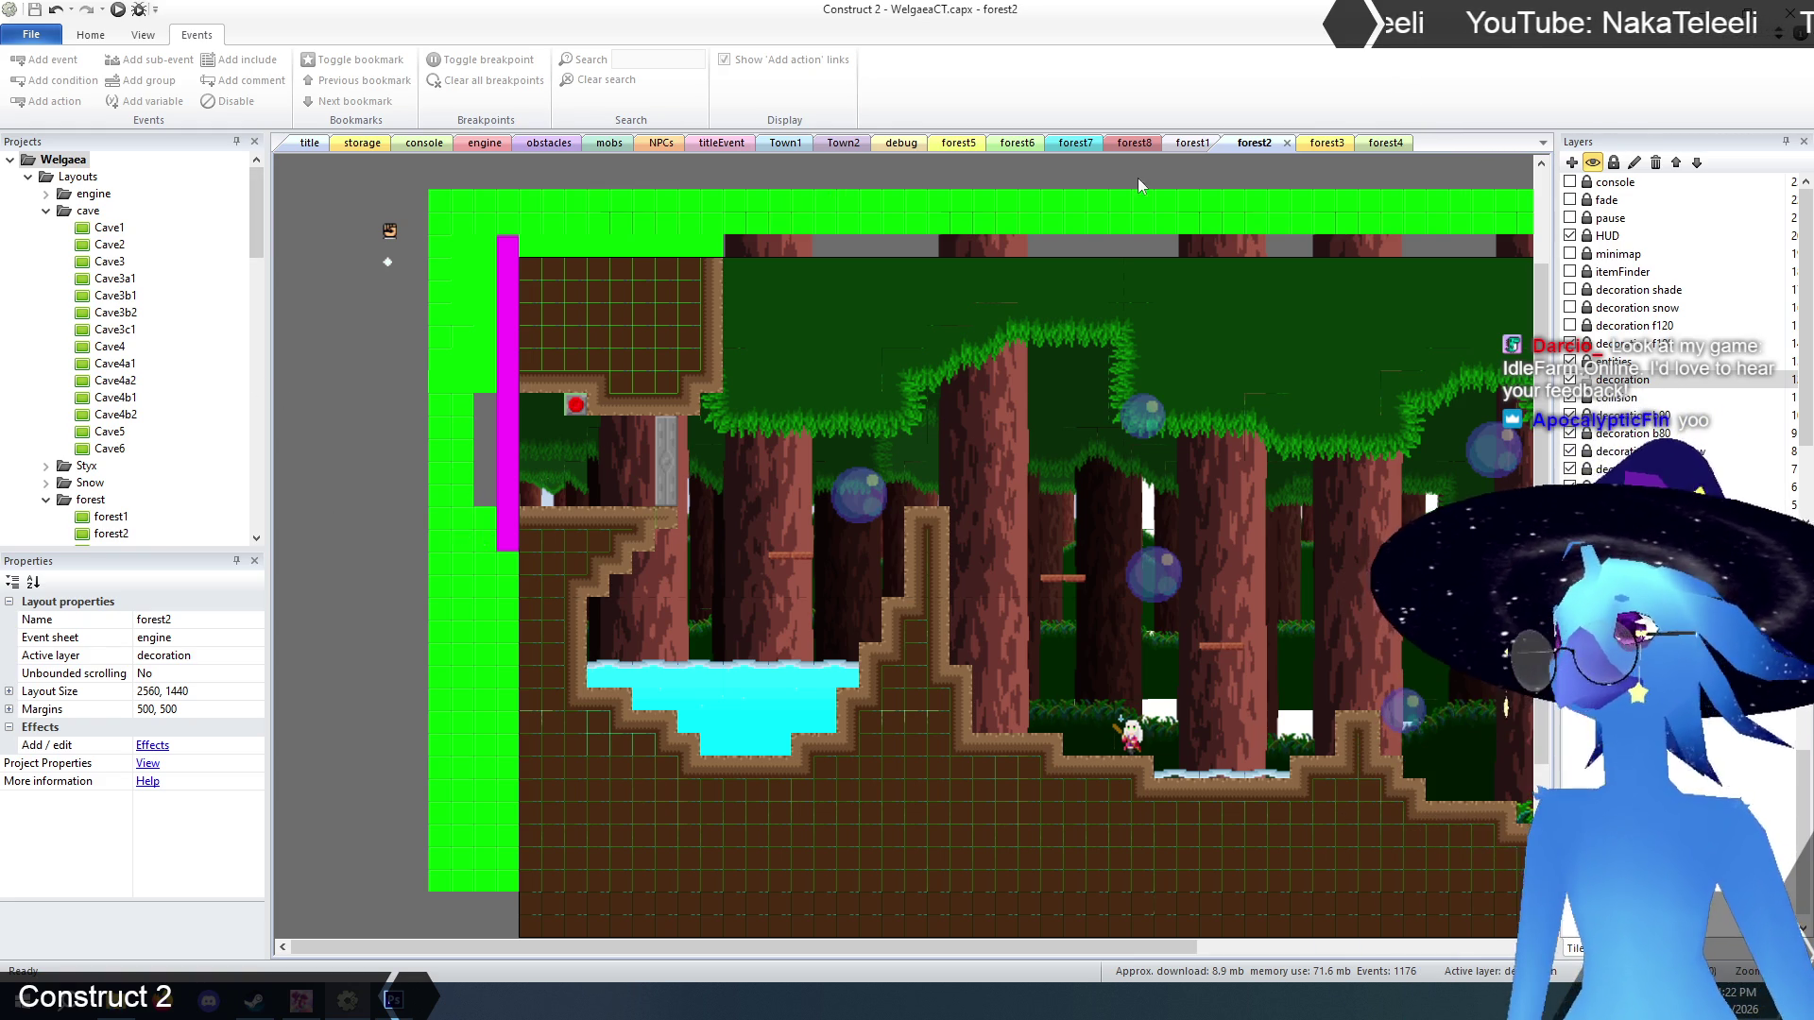
{"action": "left_click", "coordinate": [1325, 144]}
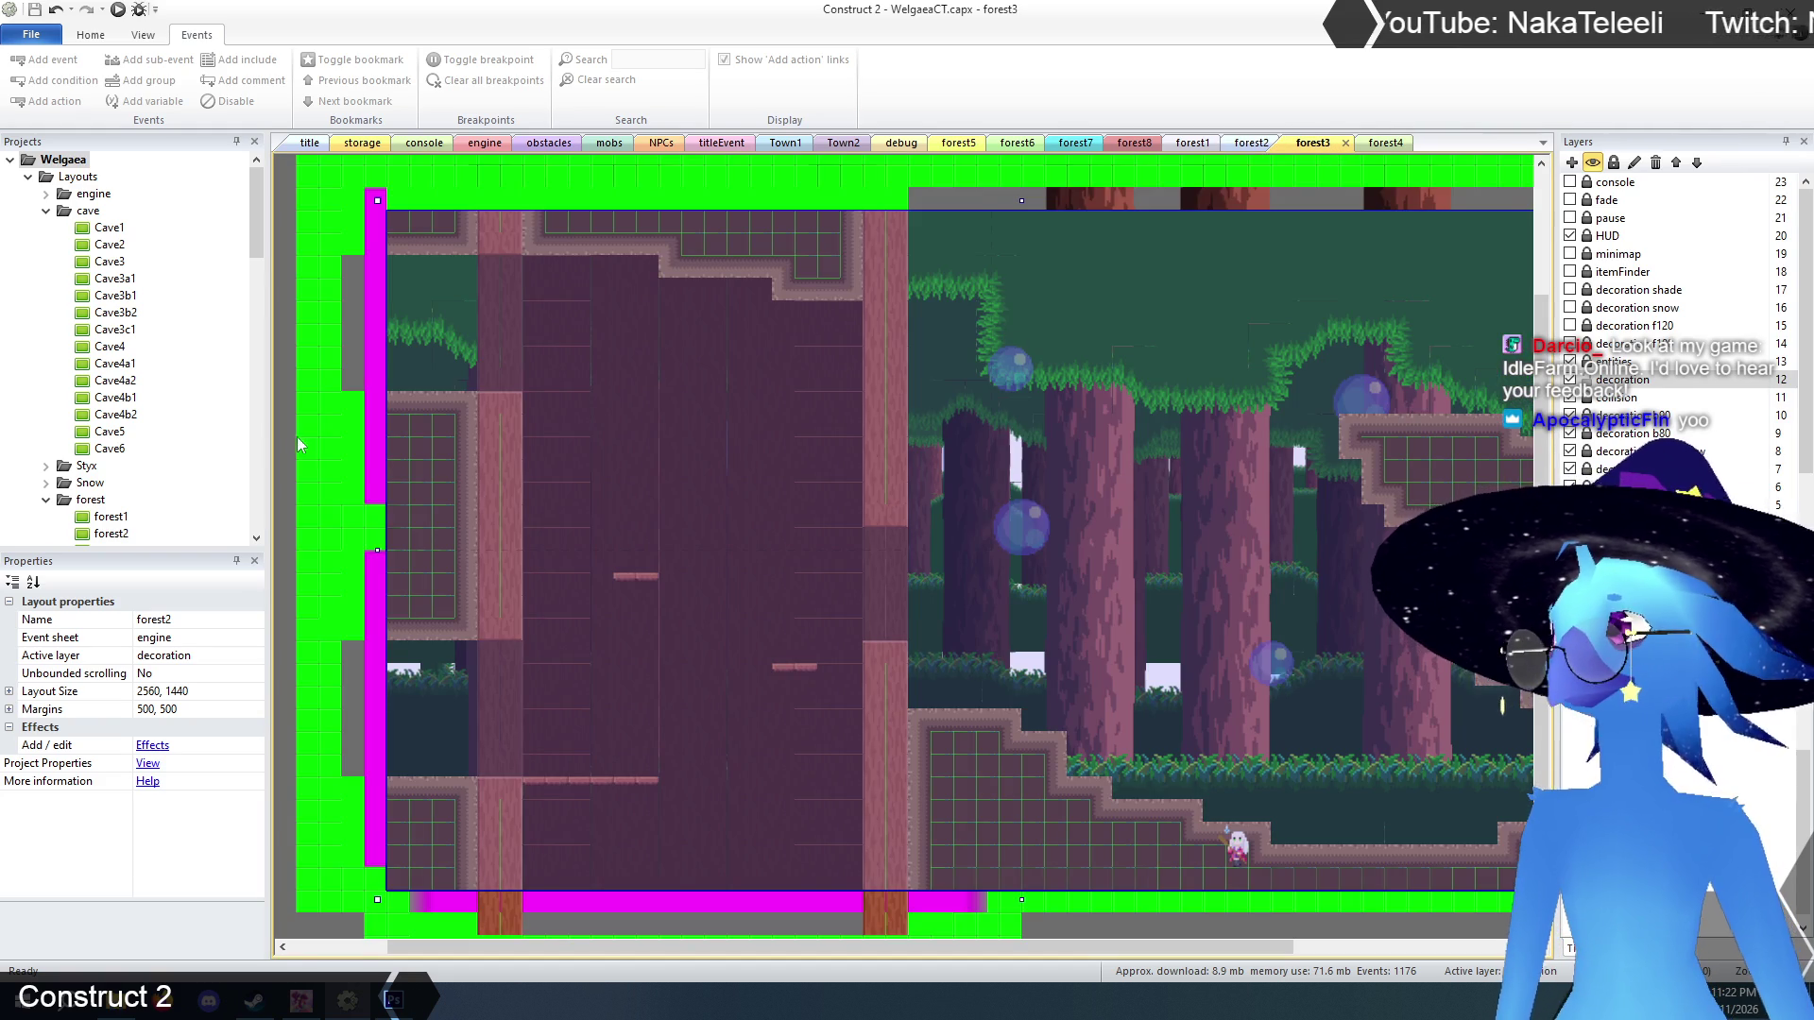
Copy the small one-way ledge from the shaft and paste a copy beside a tree trunk.
{"action": "scroll", "coordinate": [1095, 869], "scroll_direction": "down", "scroll_amount": 1}
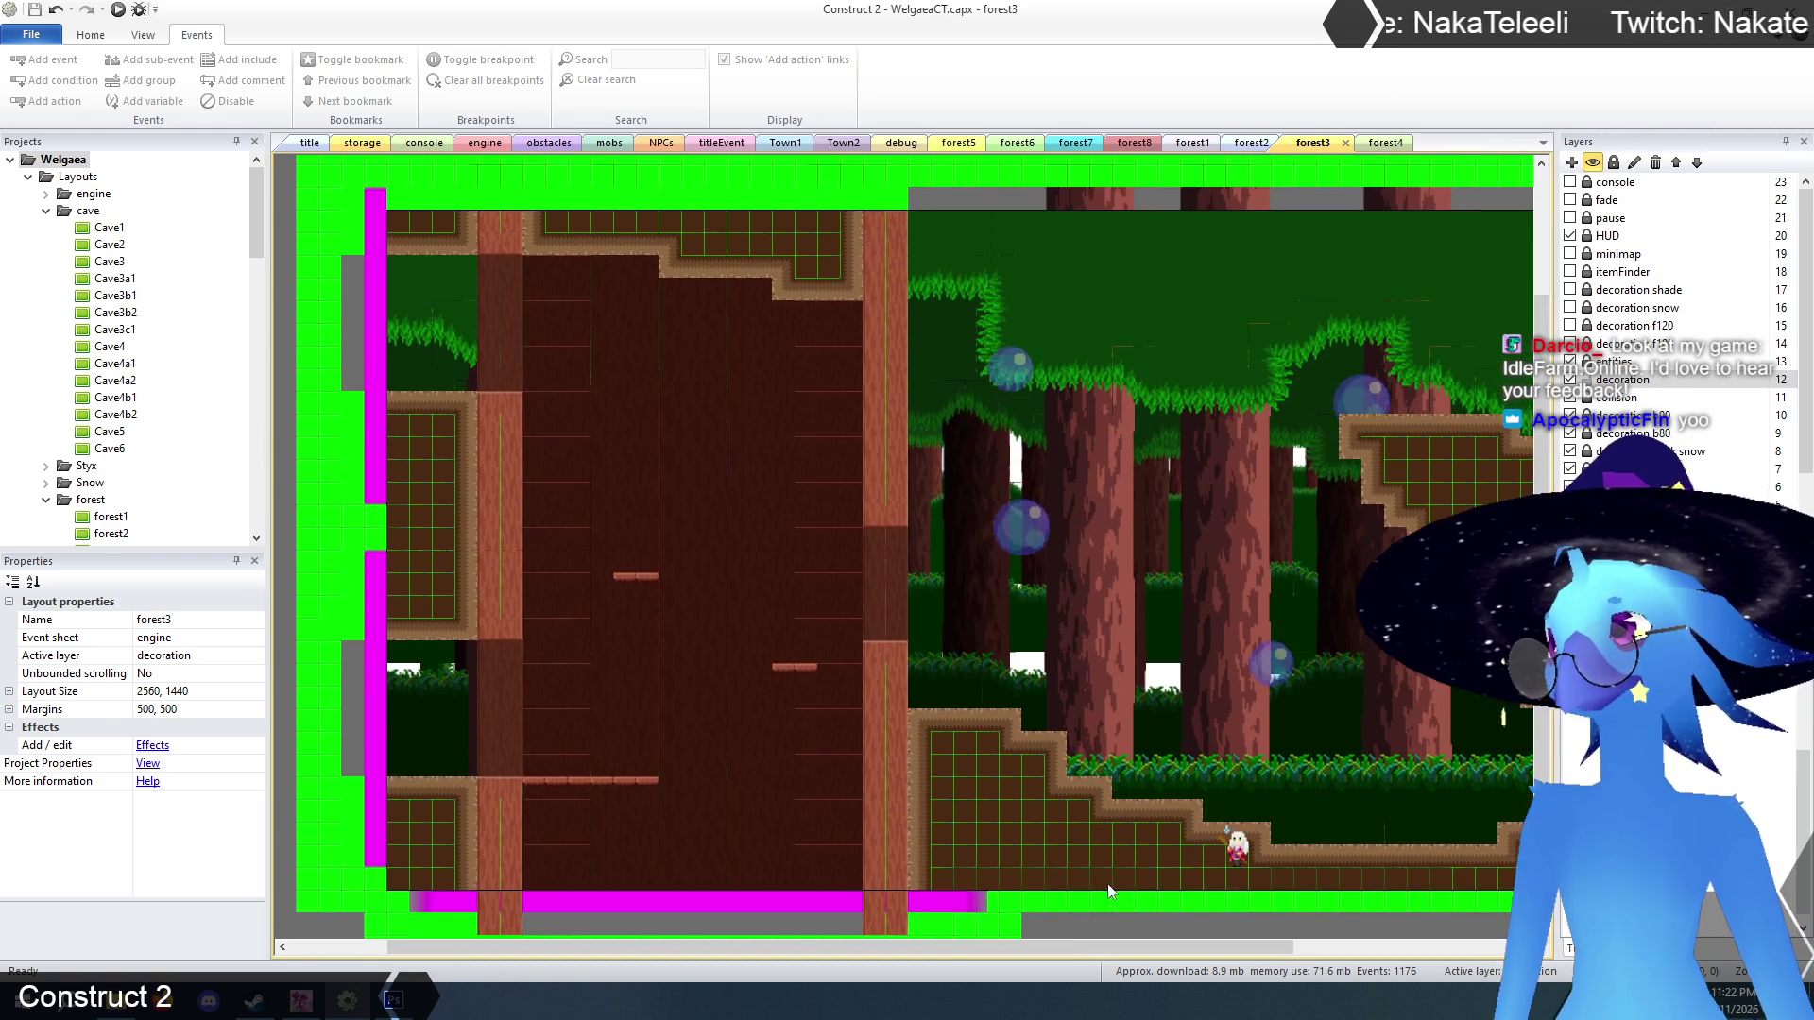
{"action": "scroll", "coordinate": [1134, 950], "scroll_direction": "left", "scroll_amount": 3}
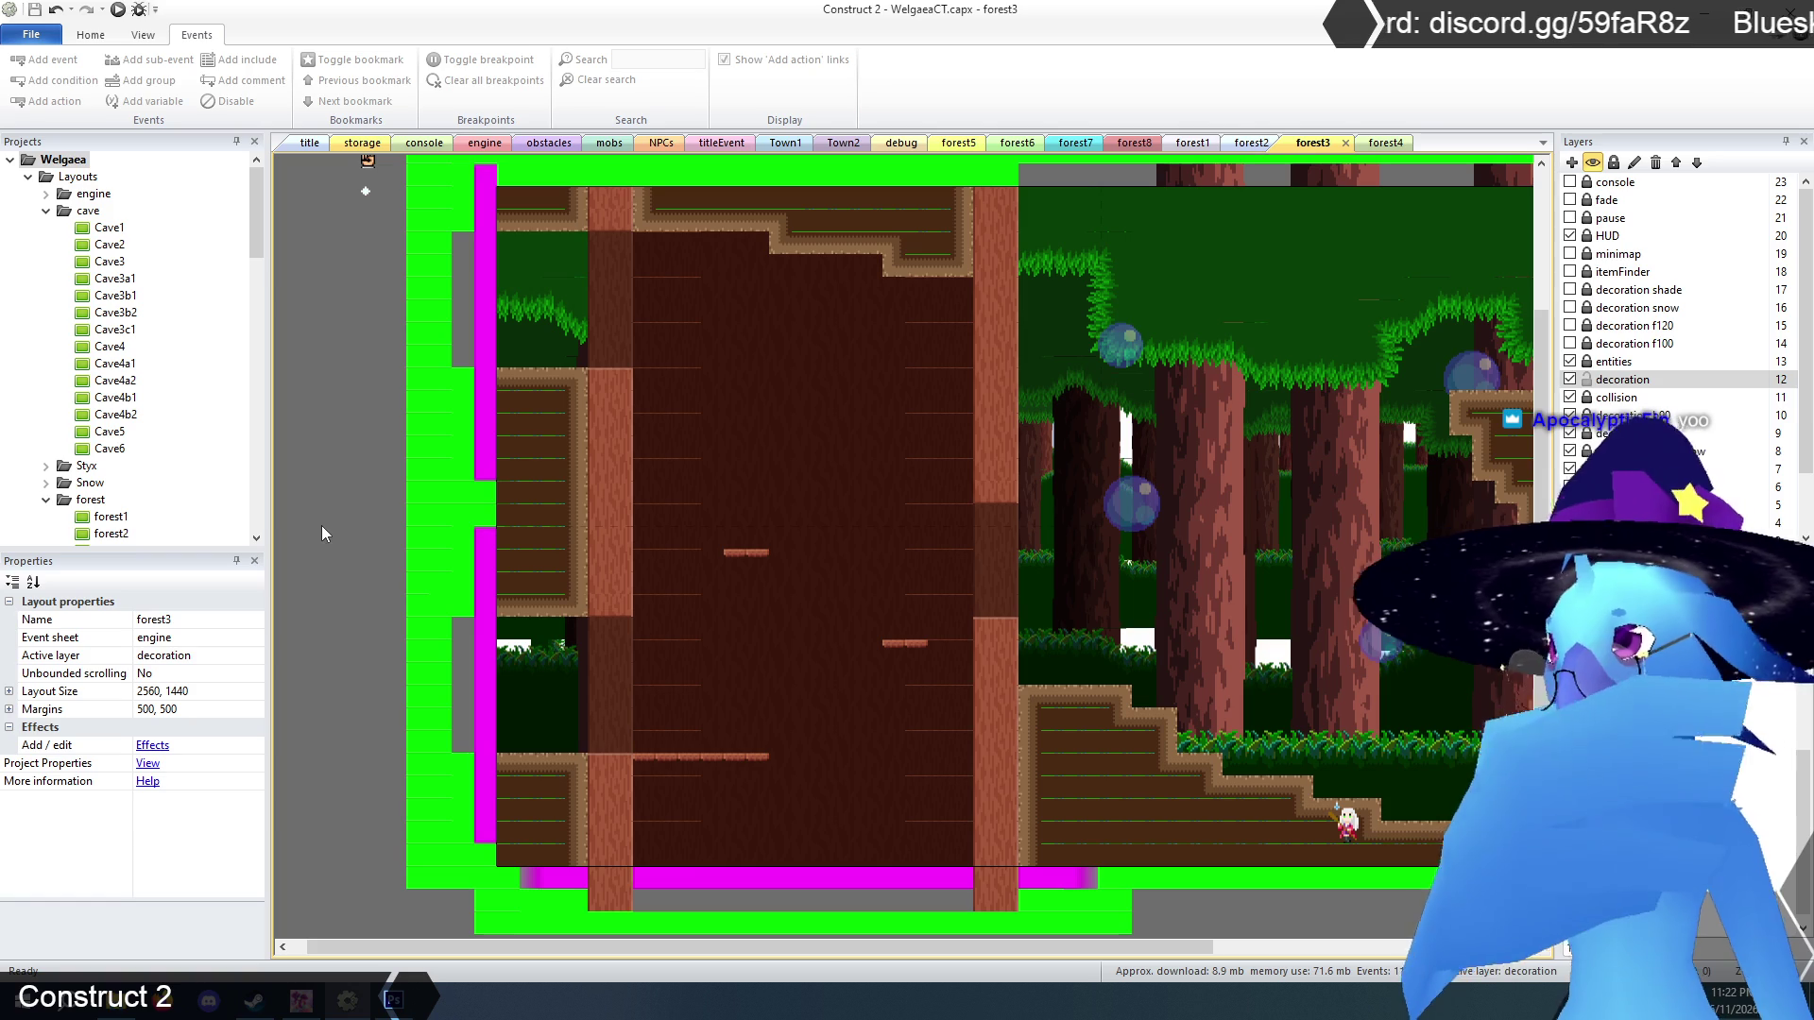
{"action": "mouse_move", "coordinate": [667, 947]}
{"action": "left_mouse_down"}
{"action": "mouse_move", "coordinate": [1140, 954]}
{"action": "mouse_move", "coordinate": [786, 928]}
{"action": "left_mouse_up"}
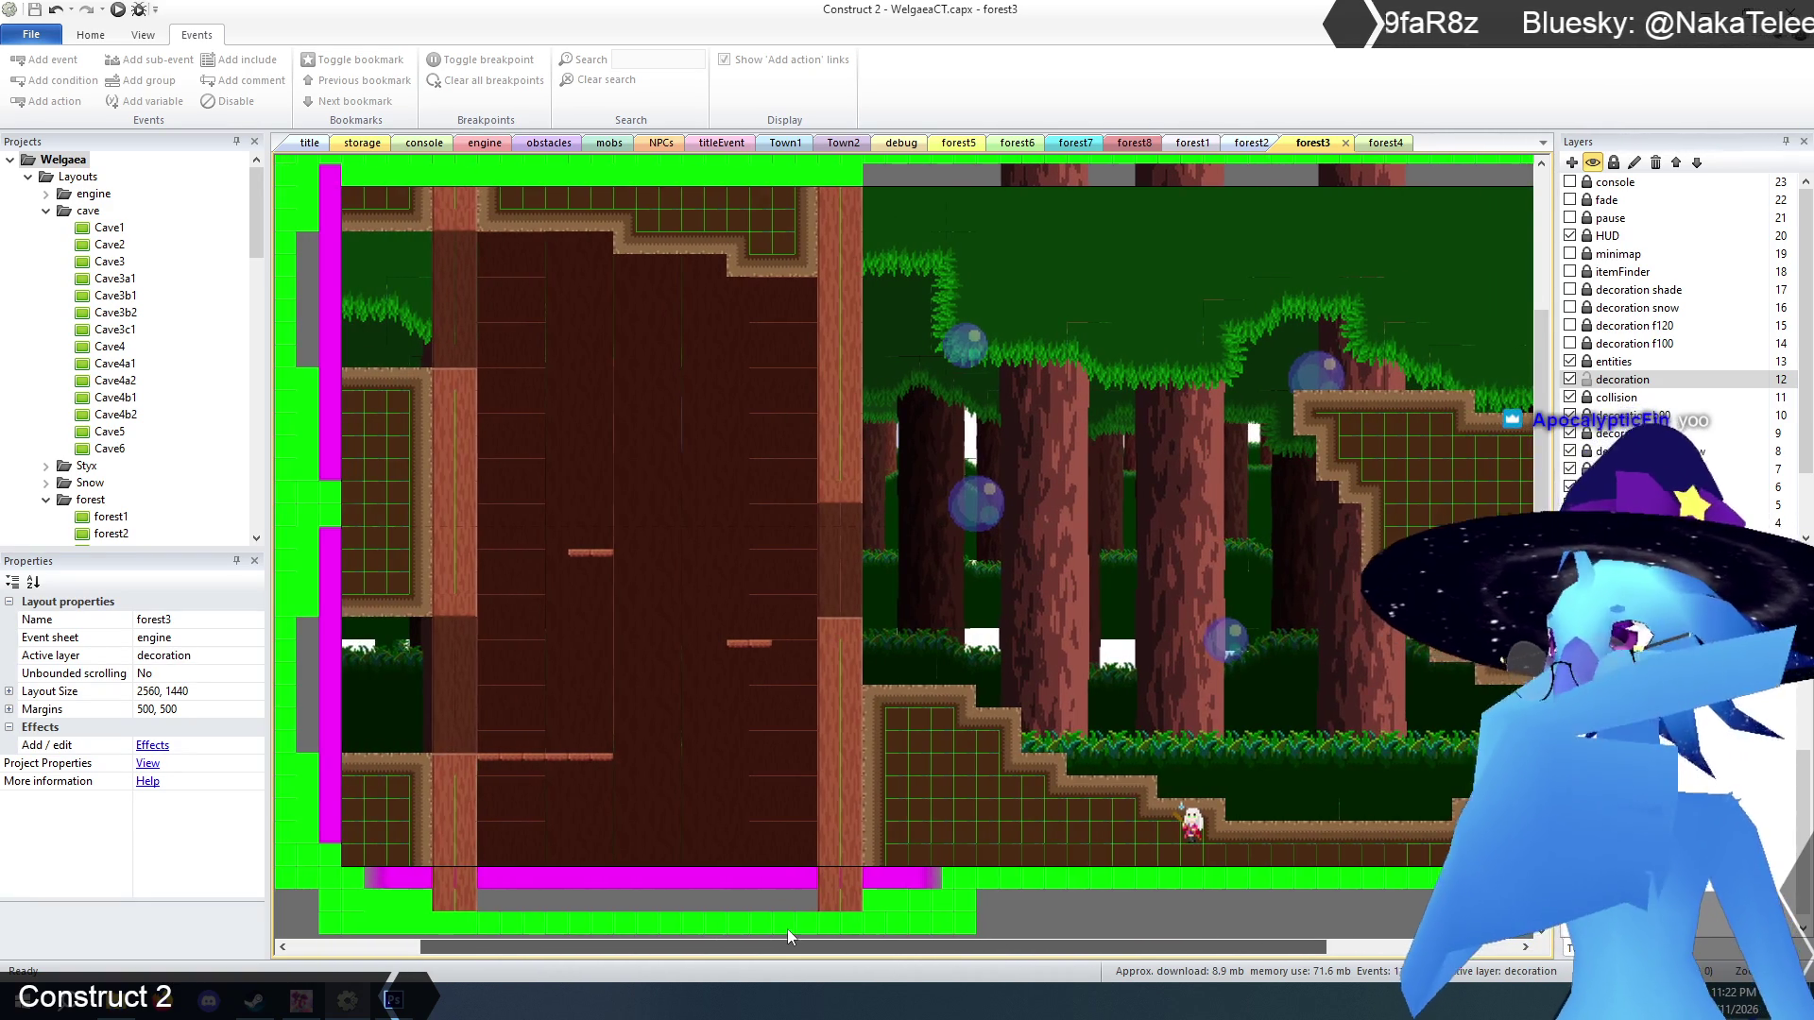
{"action": "left_click", "coordinate": [747, 646]}
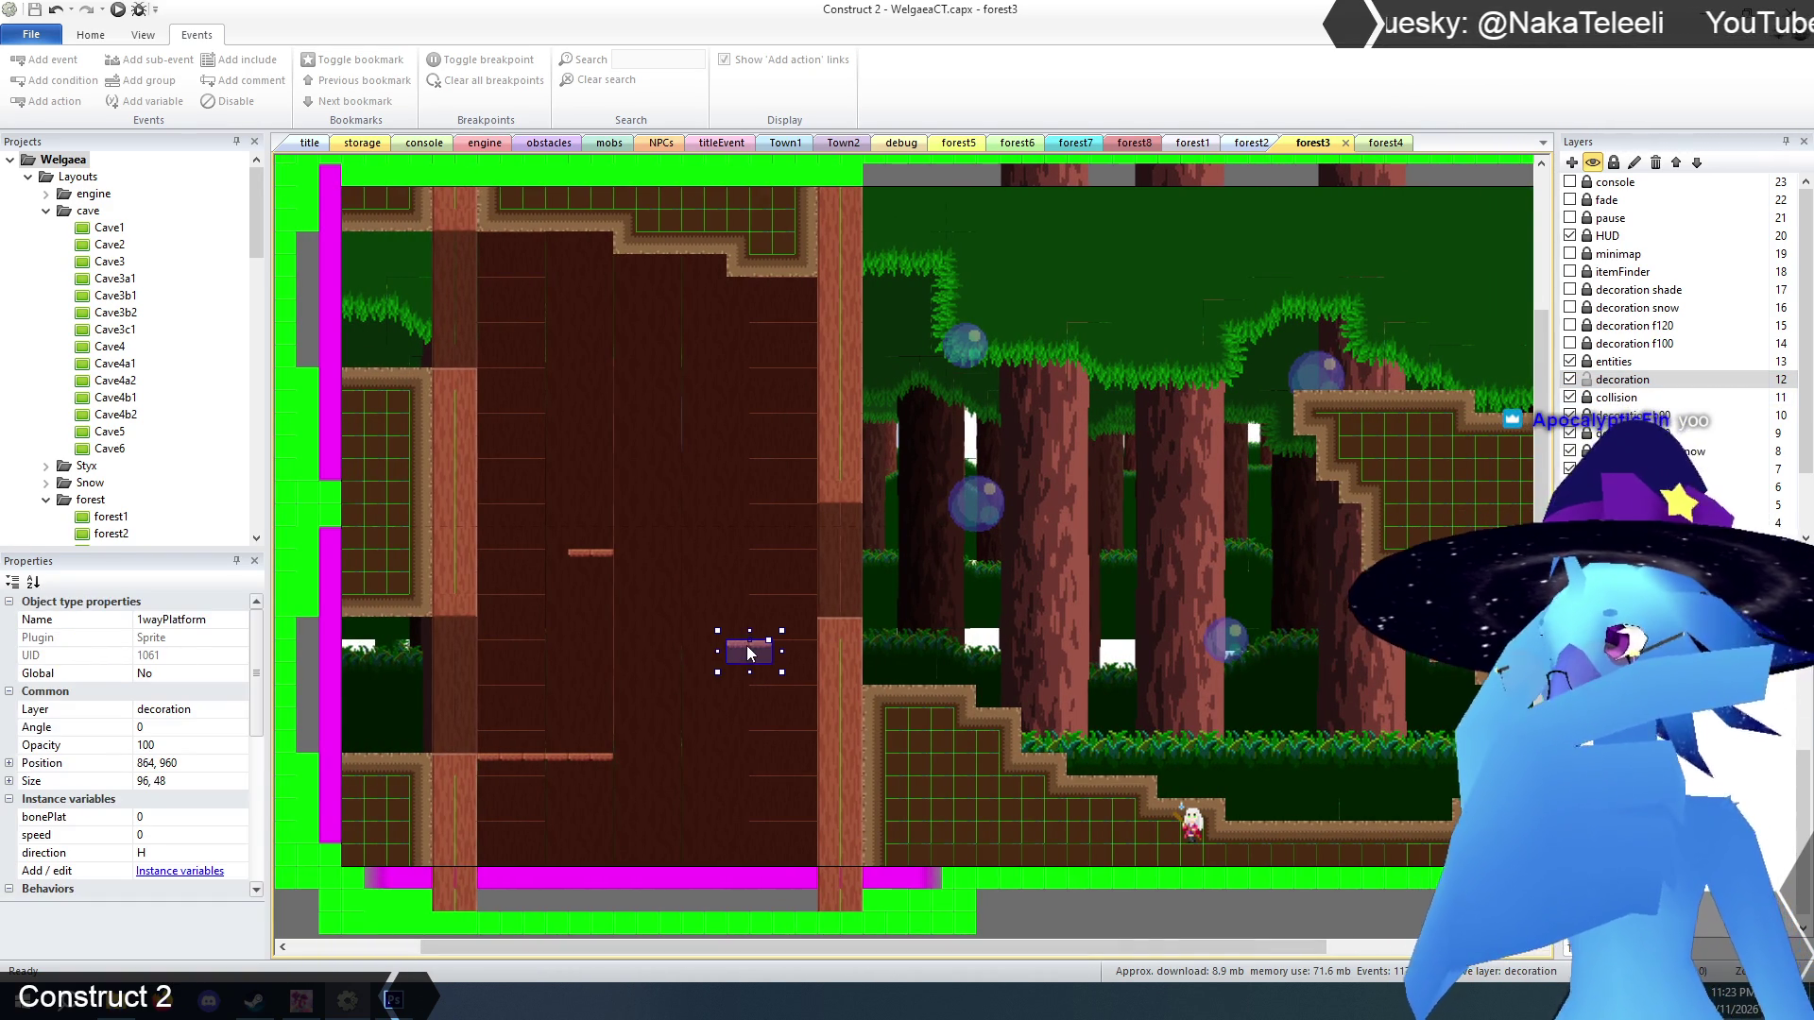
{"action": "key", "text": "ctrl+c"}
{"action": "key", "text": "ctrl+v"}
{"action": "left_click", "coordinate": [1028, 584]}
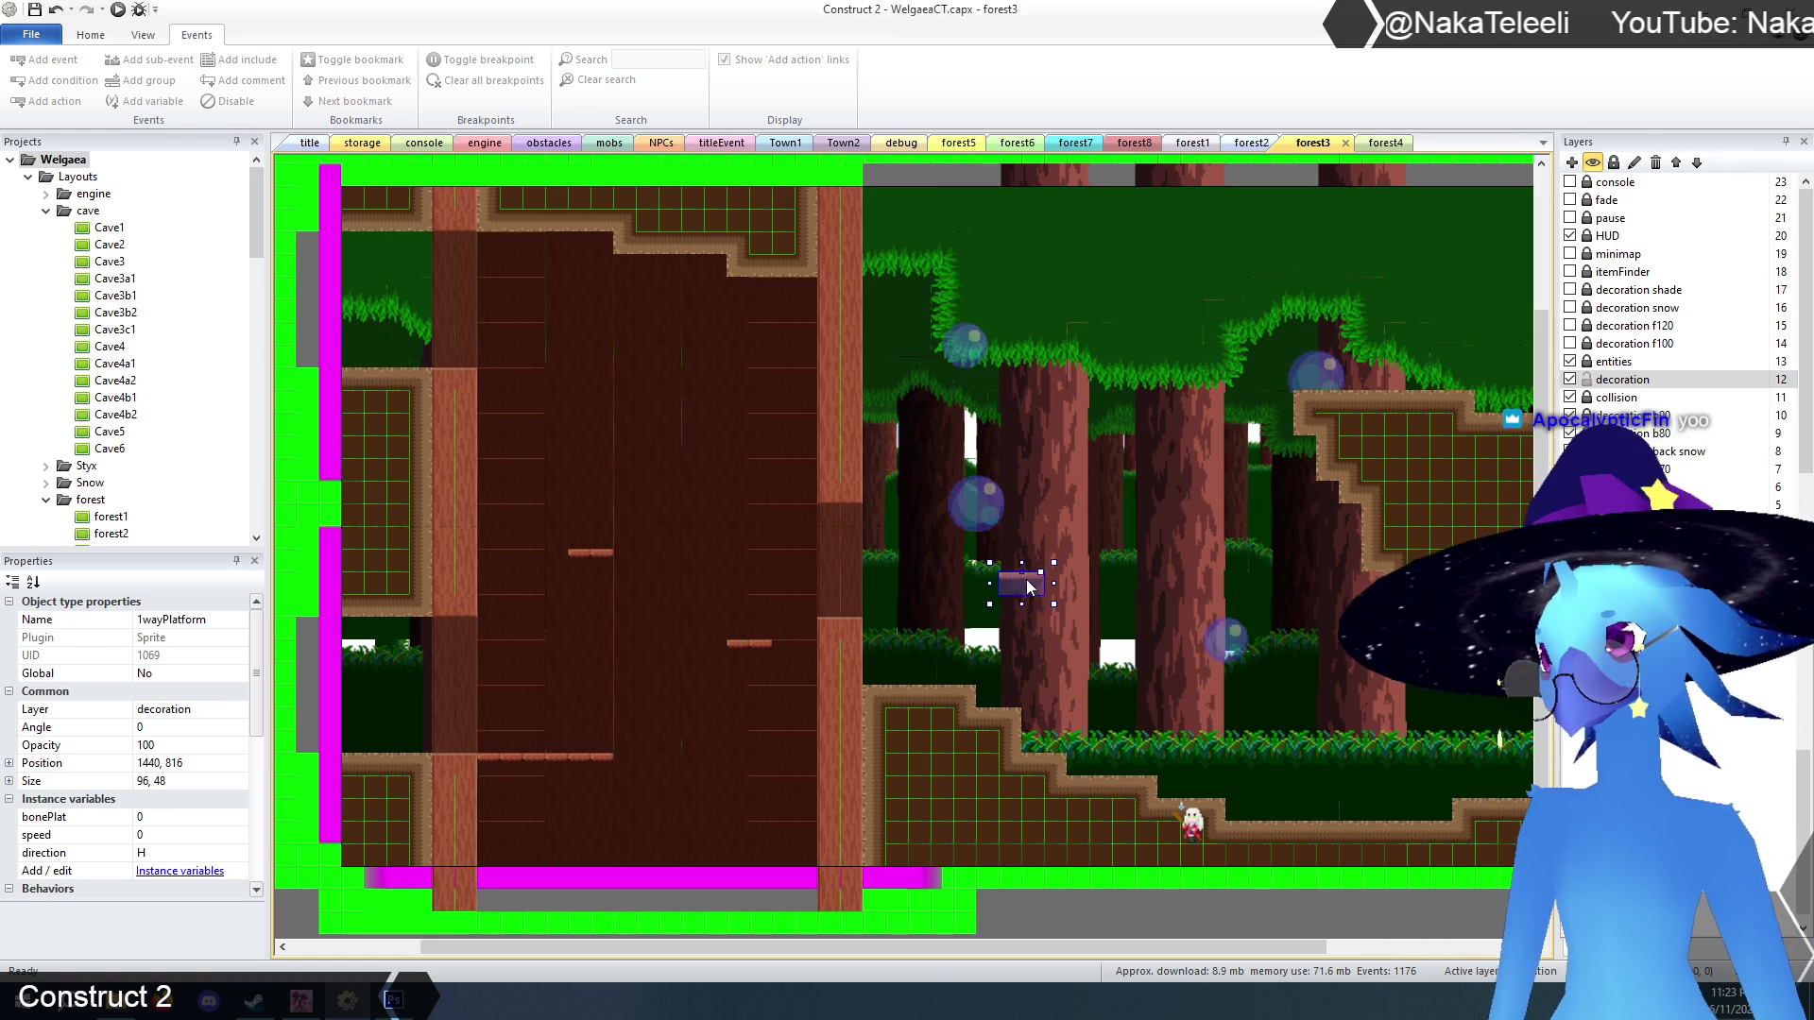
{"action": "mouse_move", "coordinate": [1030, 585]}
{"action": "left_mouse_down"}
{"action": "mouse_move", "coordinate": [1127, 652]}
{"action": "mouse_move", "coordinate": [1058, 630]}
{"action": "mouse_move", "coordinate": [1058, 608]}
{"action": "left_mouse_up"}
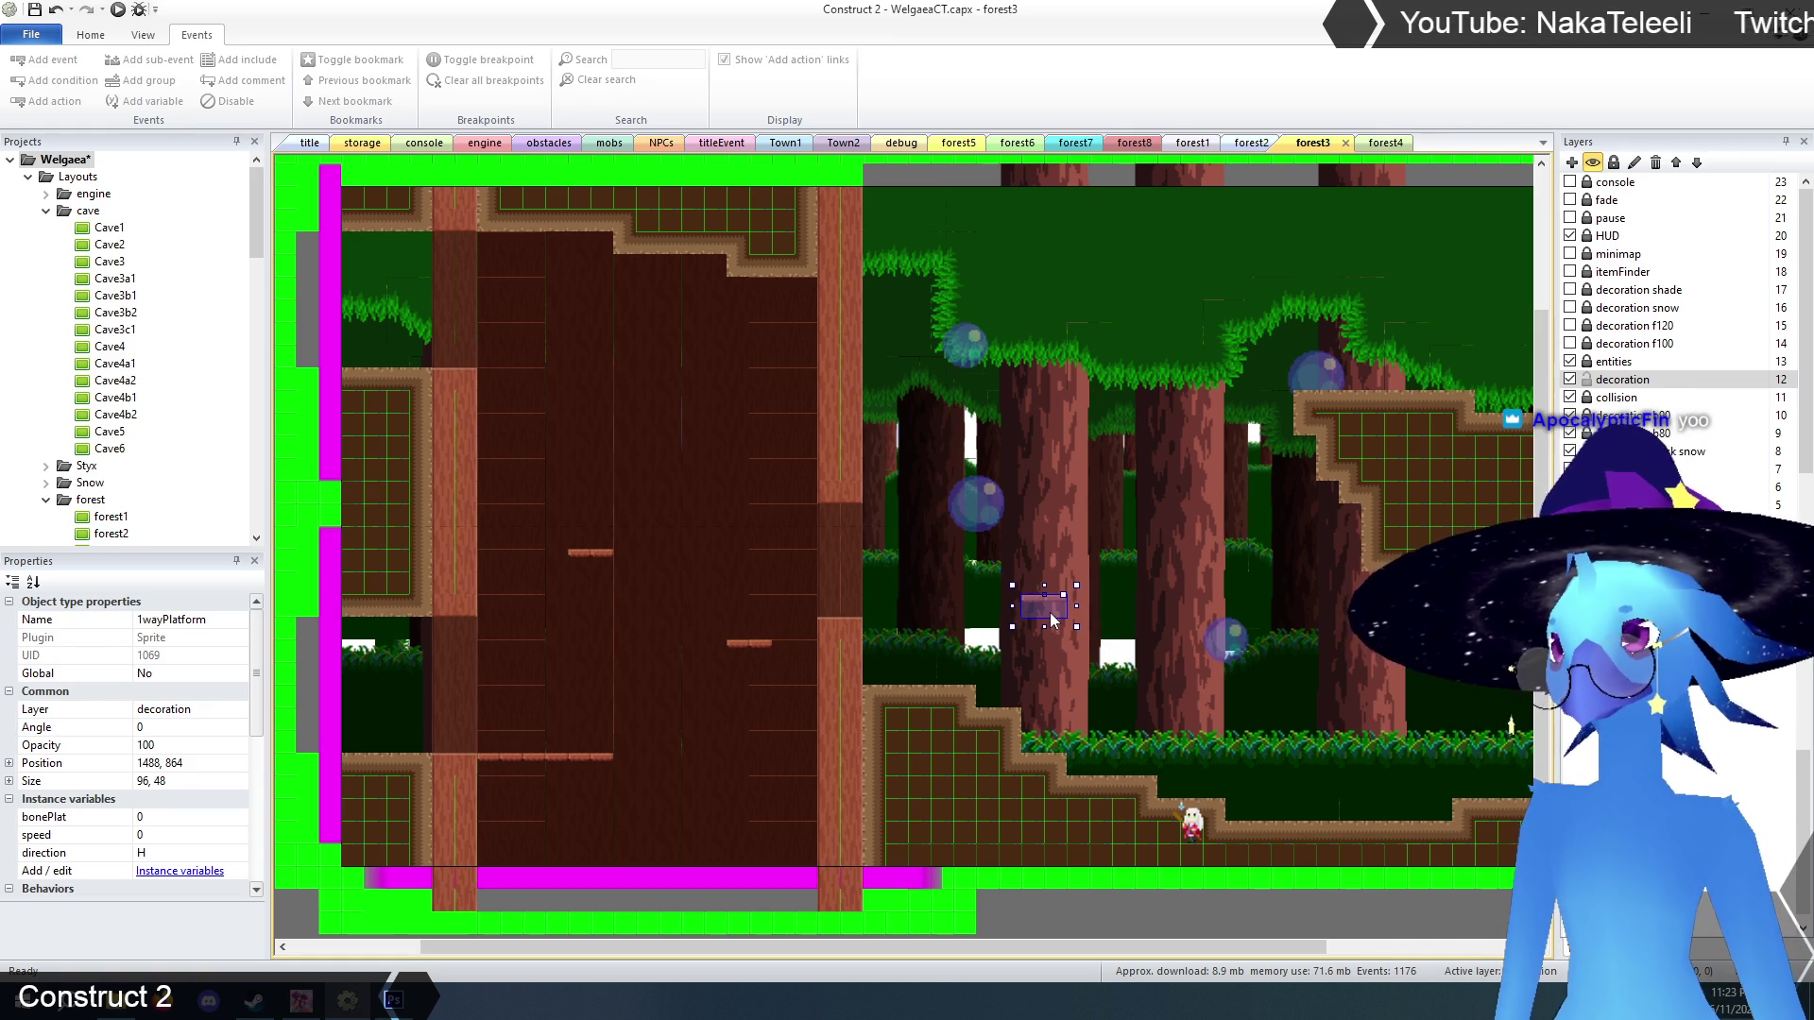
Place a second ledge copy higher up and raise it by one grid step.
{"action": "left_click", "coordinate": [1179, 510]}
{"action": "left_click", "coordinate": [1107, 456]}
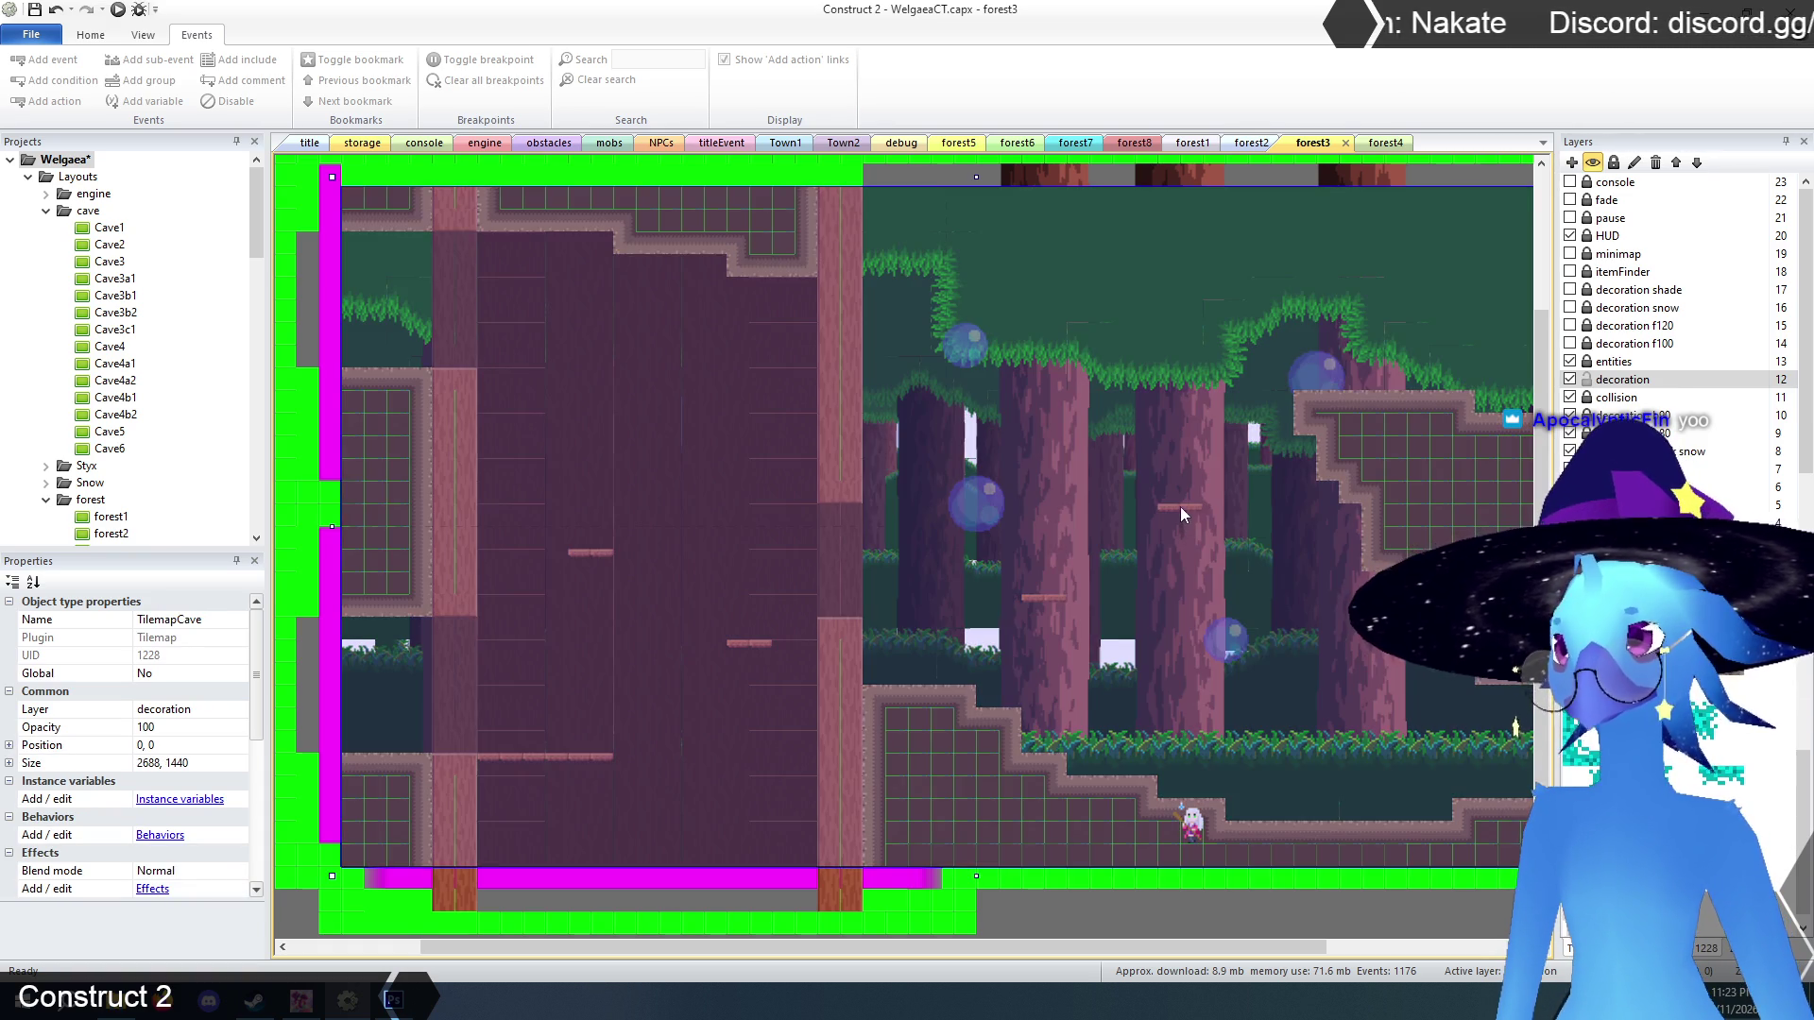
{"action": "left_click", "coordinate": [1181, 511]}
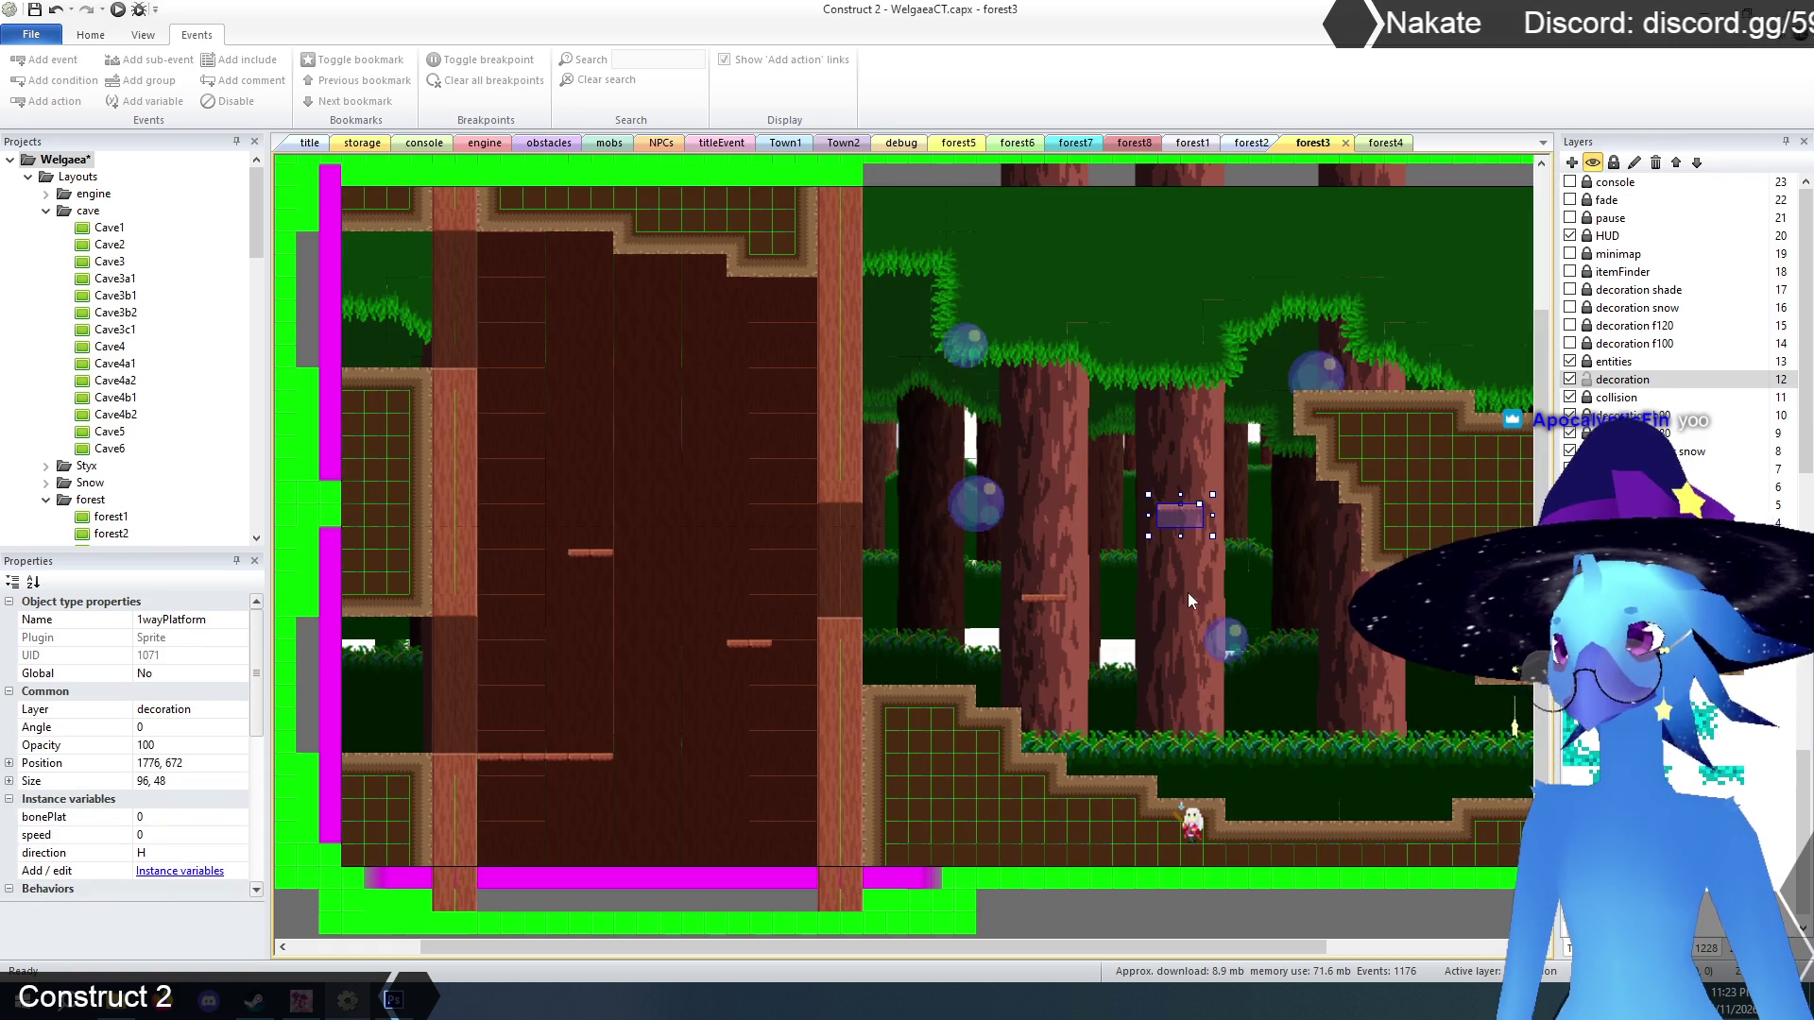
{"action": "left_click_drag", "start_coordinate": [1181, 523], "coordinate": [1182, 500]}
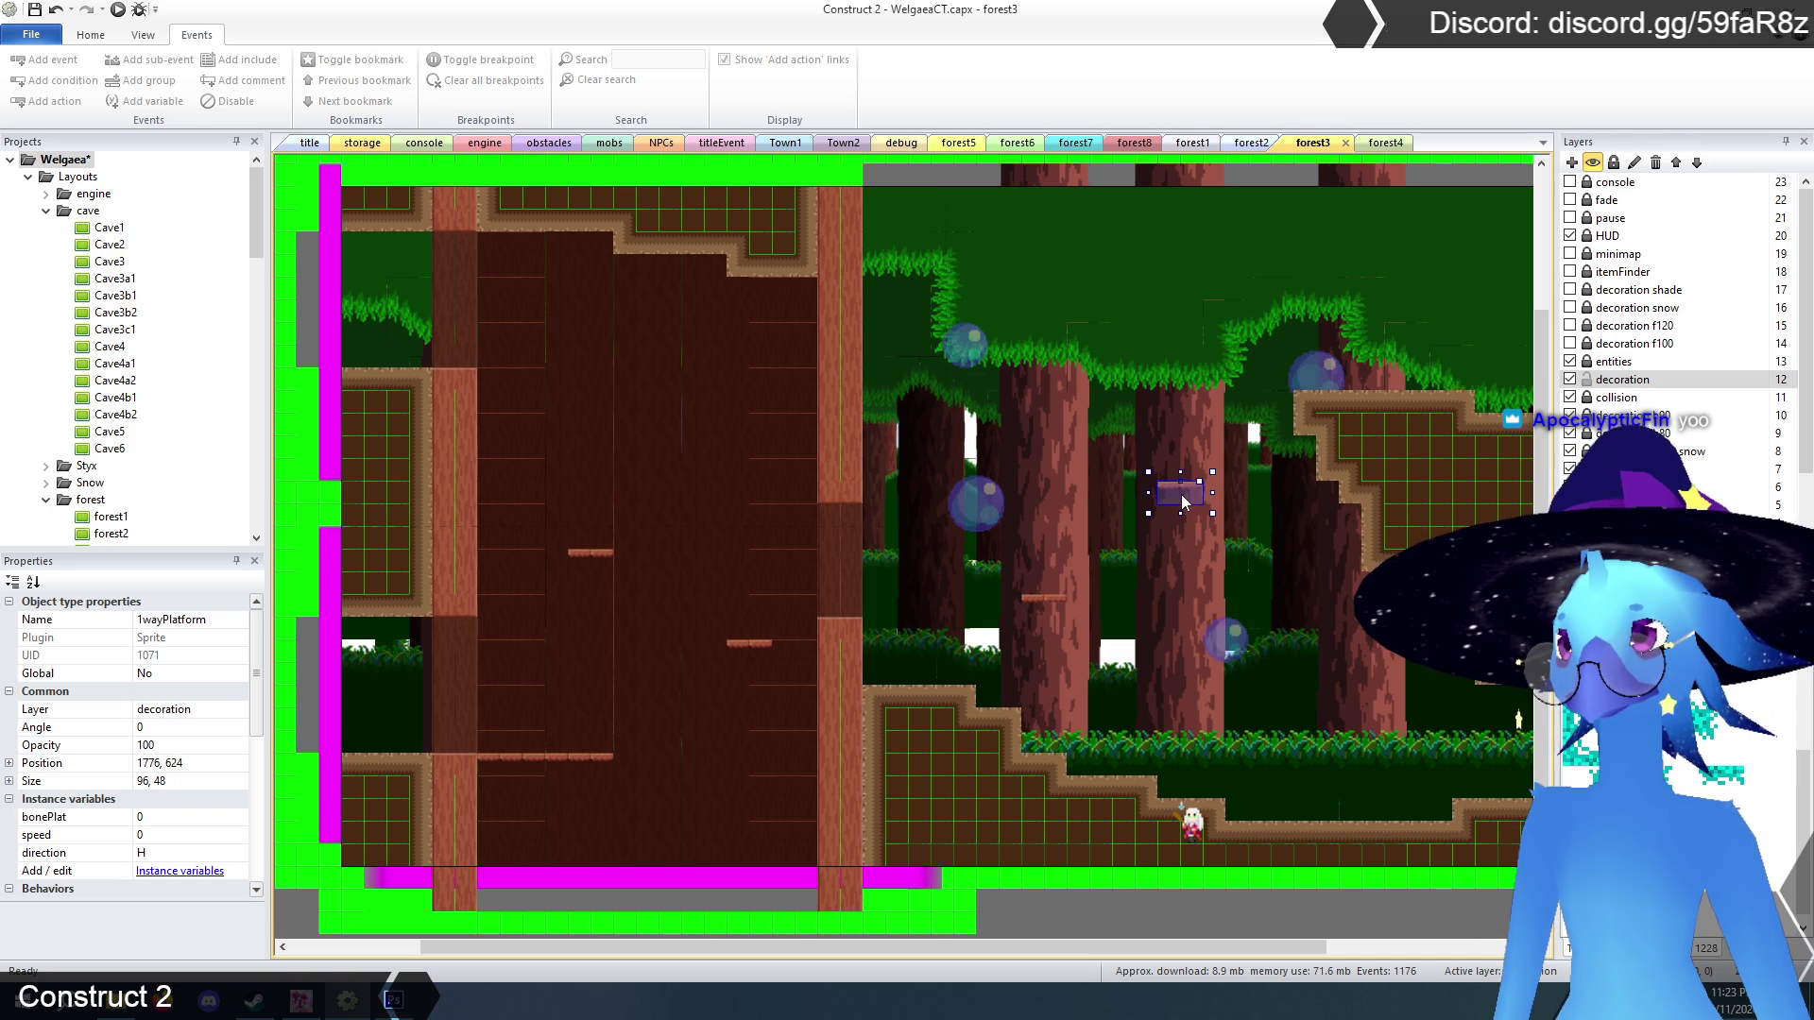
{"action": "left_click", "coordinate": [1143, 921]}
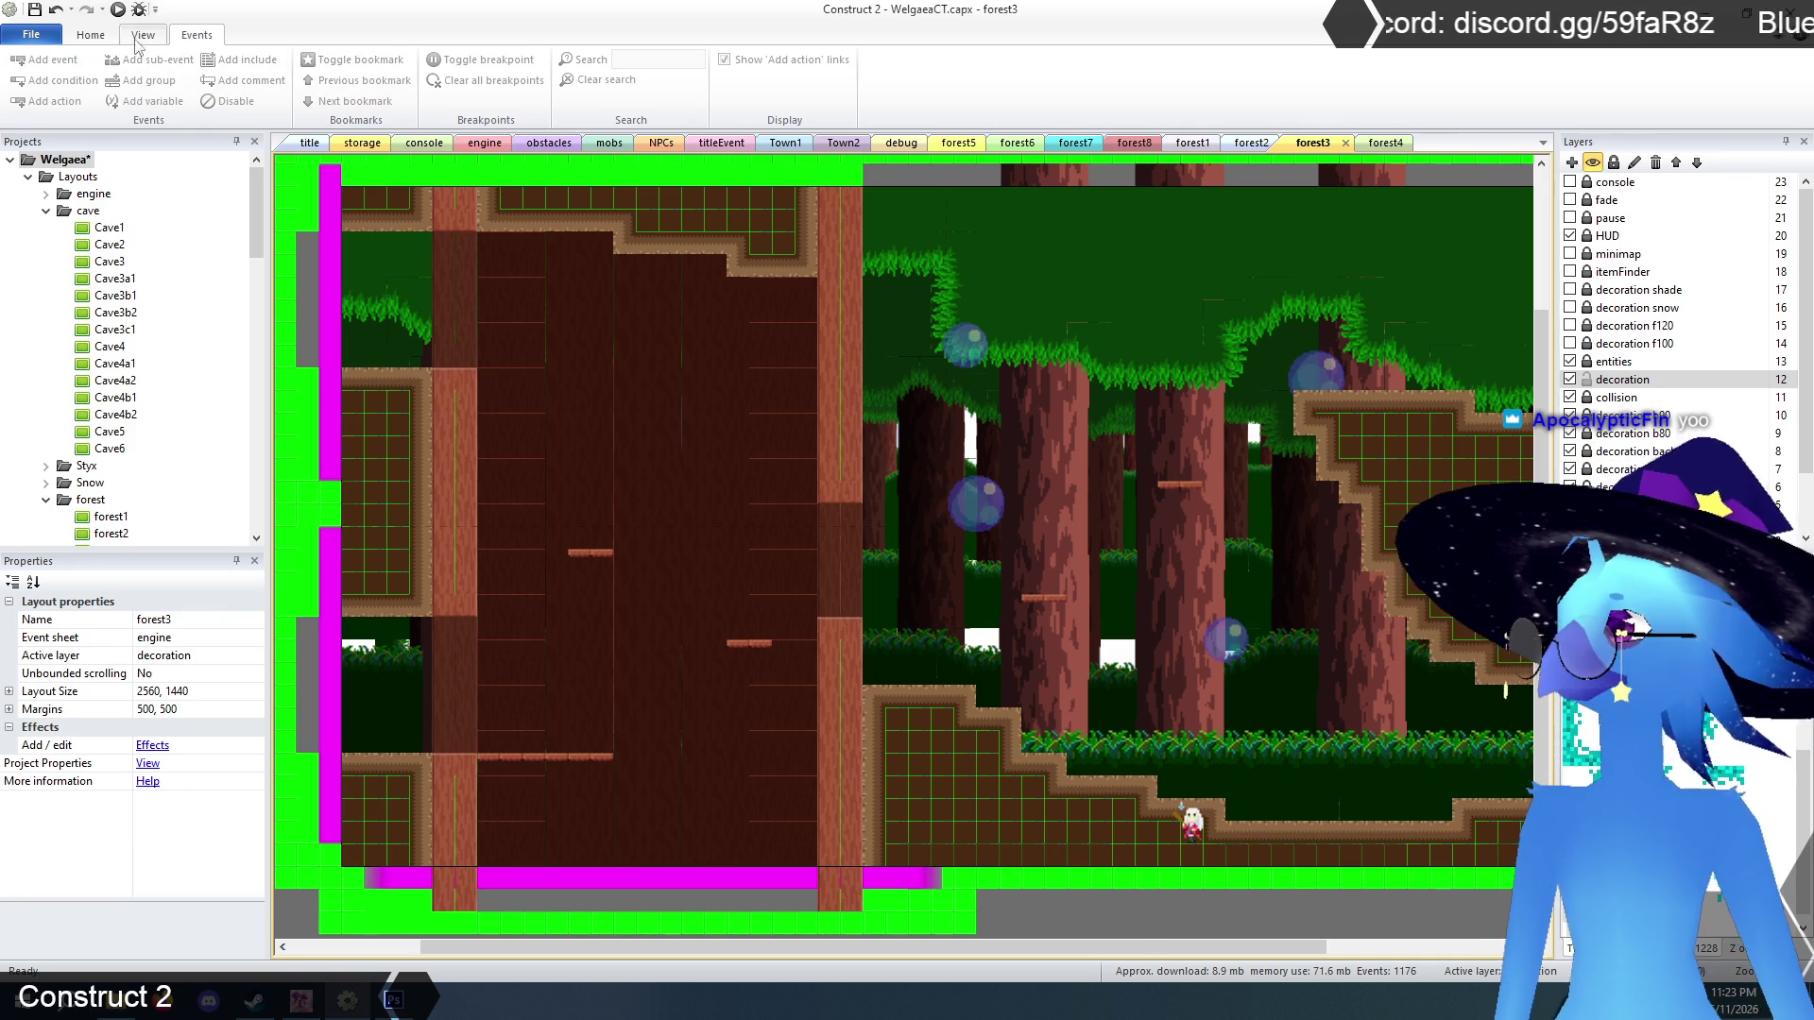
{"action": "left_click", "coordinate": [310, 143]}
Preview the game, start from the title menu and play left along the new forest ledges.
{"action": "left_click", "coordinate": [118, 9]}
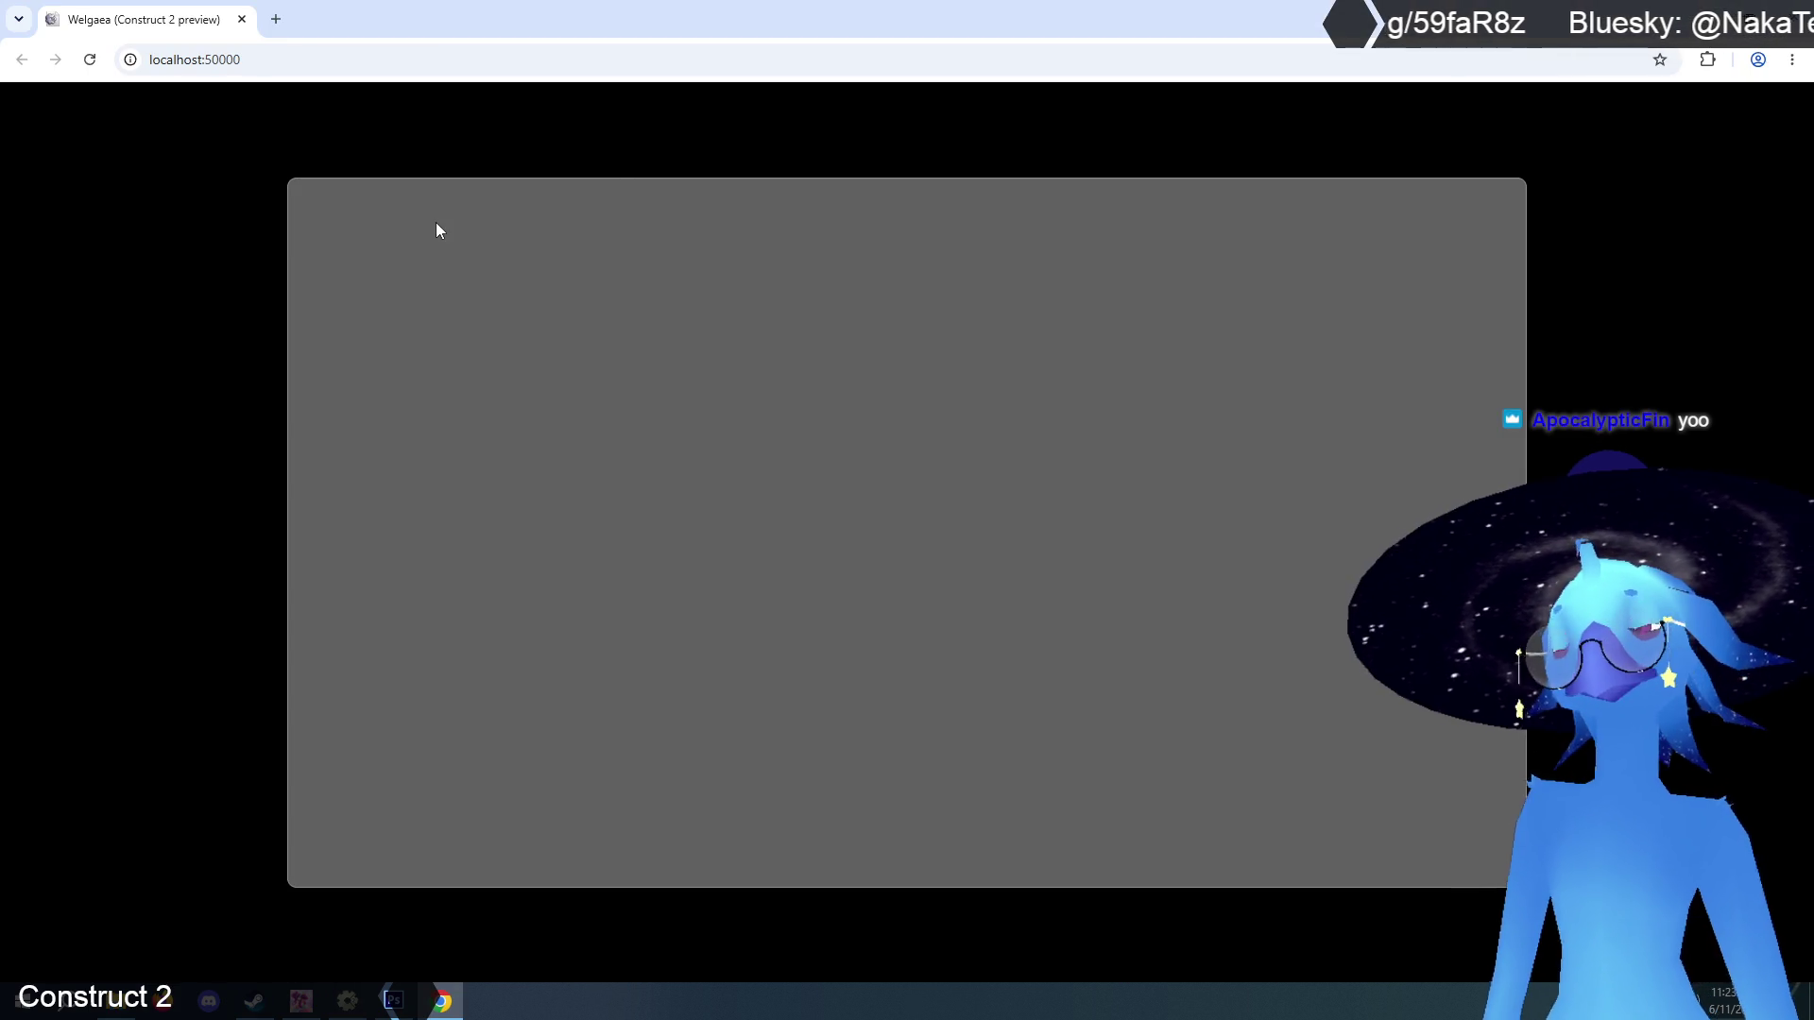
{"action": "key", "text": "Return"}
{"action": "key", "text": "Return"}
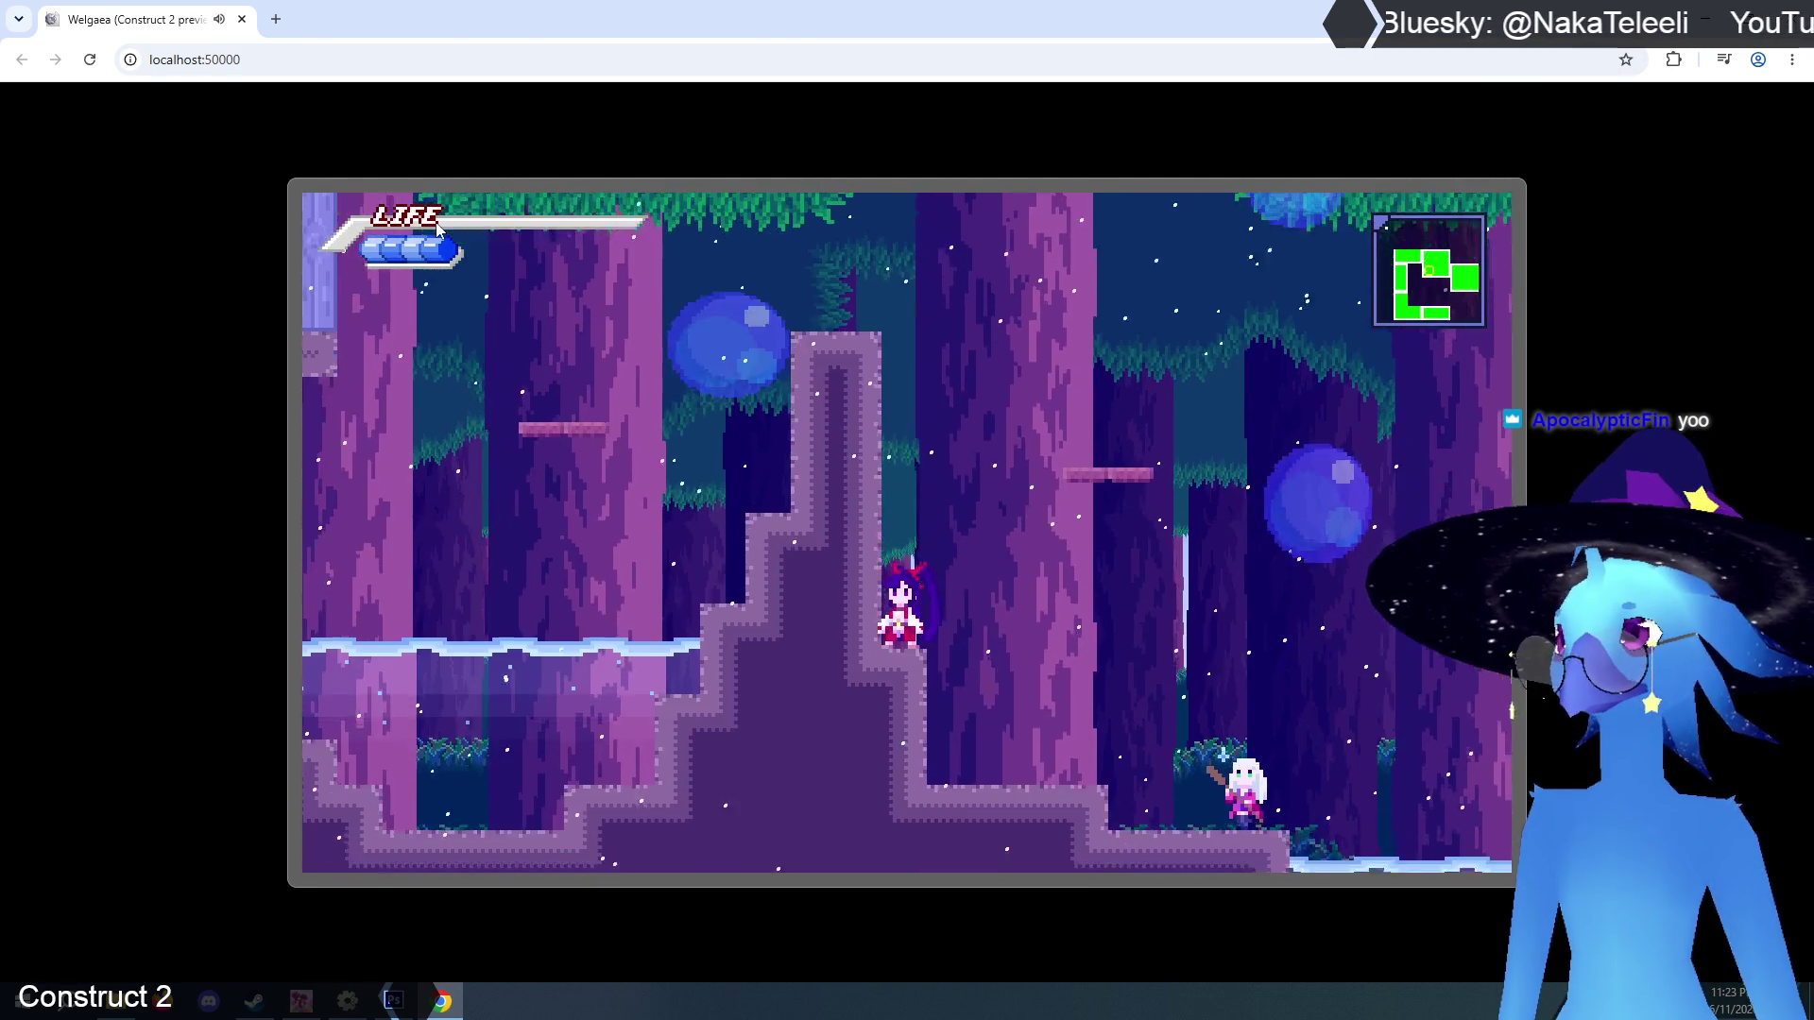
{"action": "key", "text": "Right"}
{"action": "key", "text": "Up"}
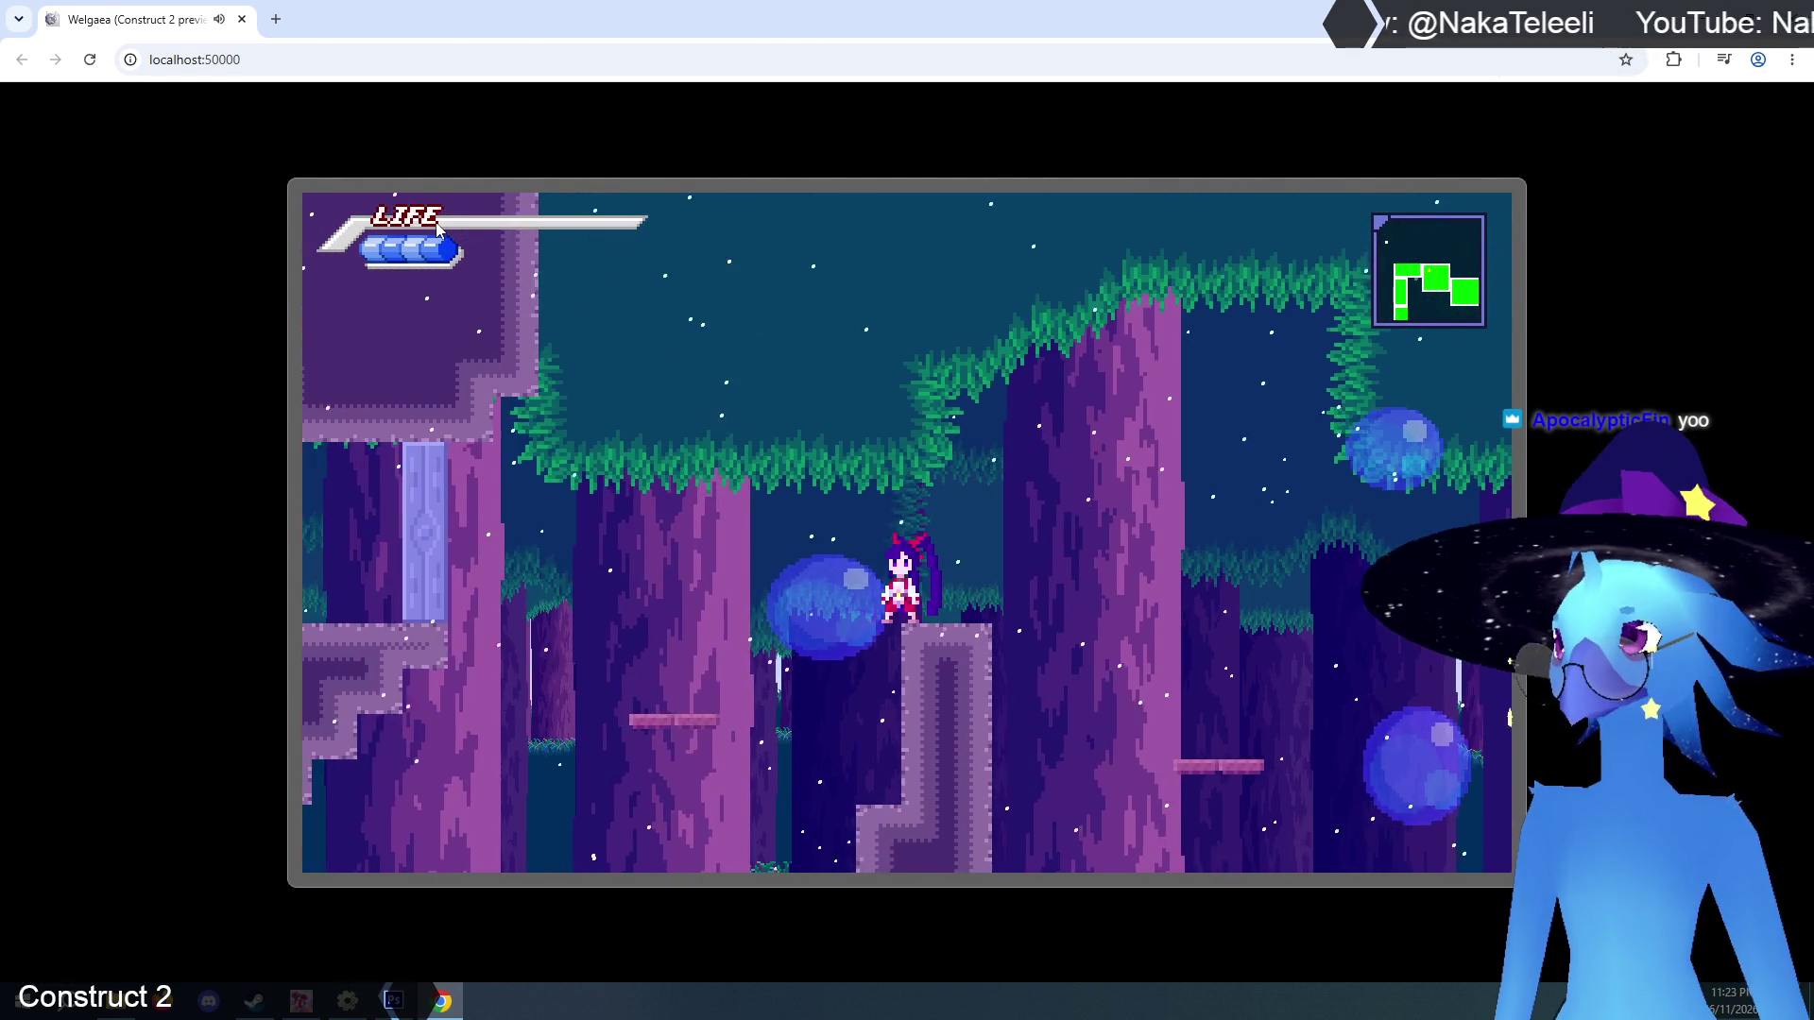
{"action": "key", "text": "Up"}
{"action": "key", "text": "Left"}
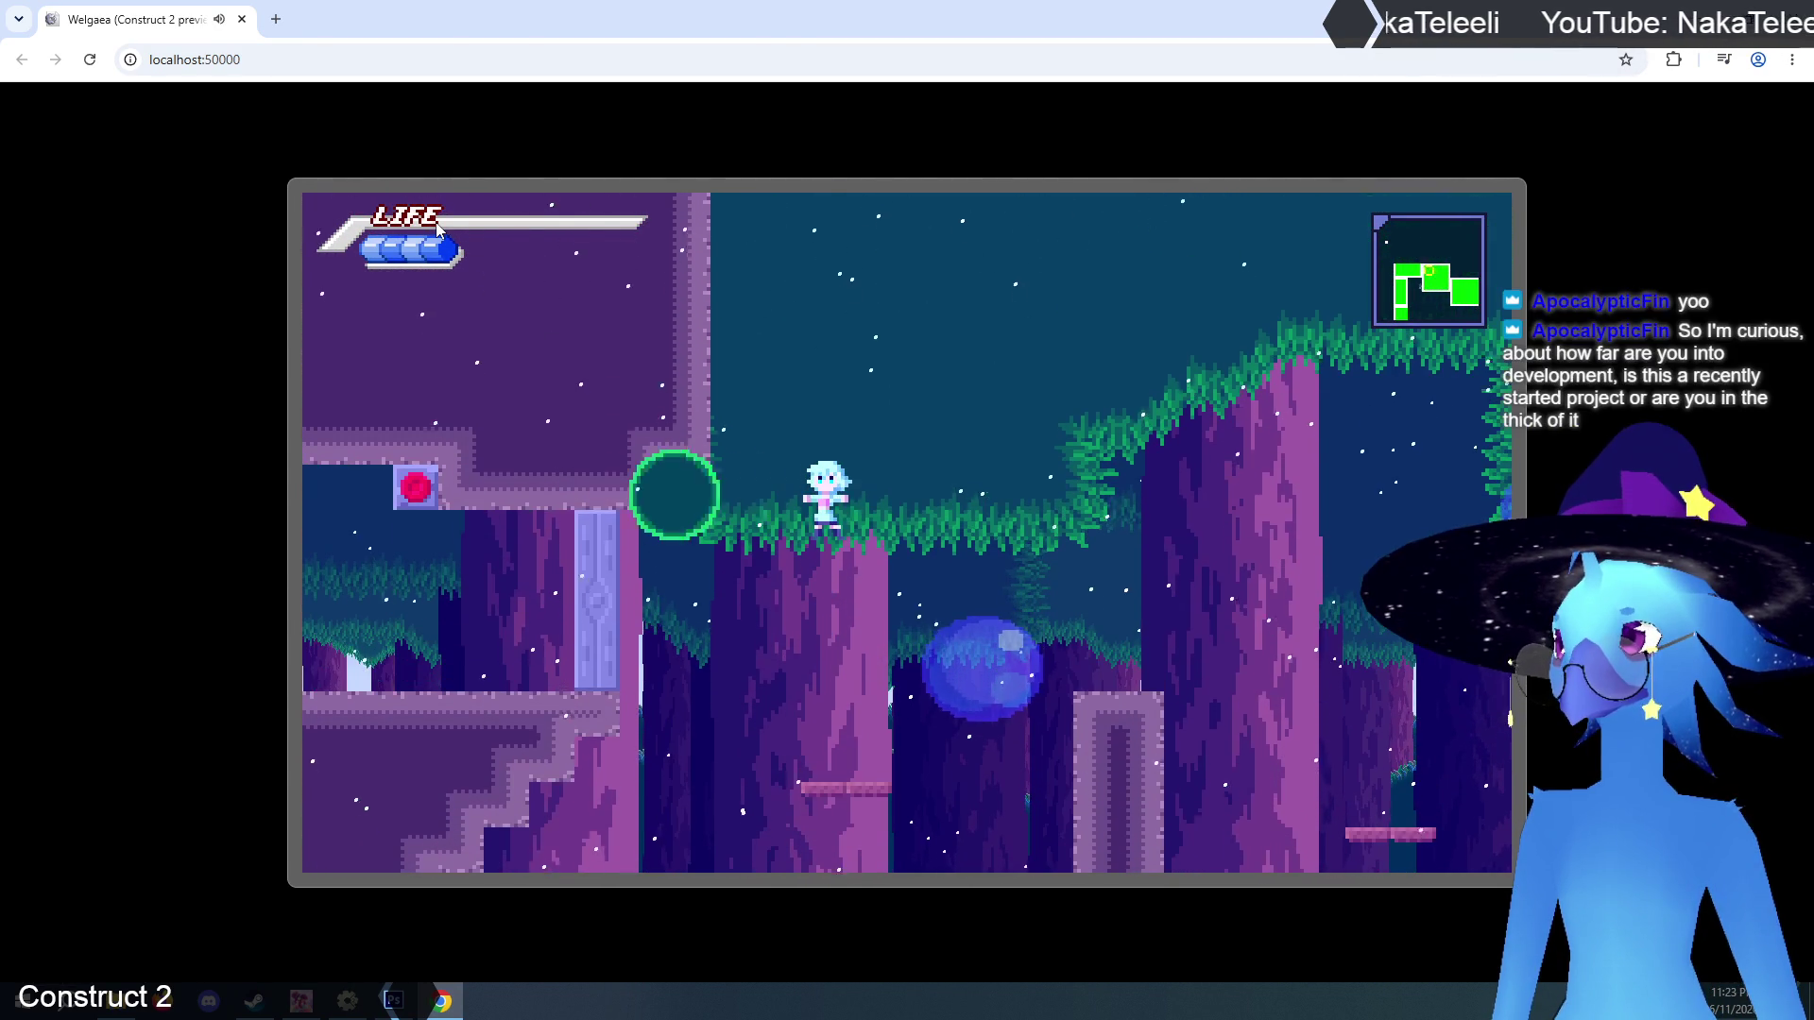
{"action": "key", "text": "Left"}
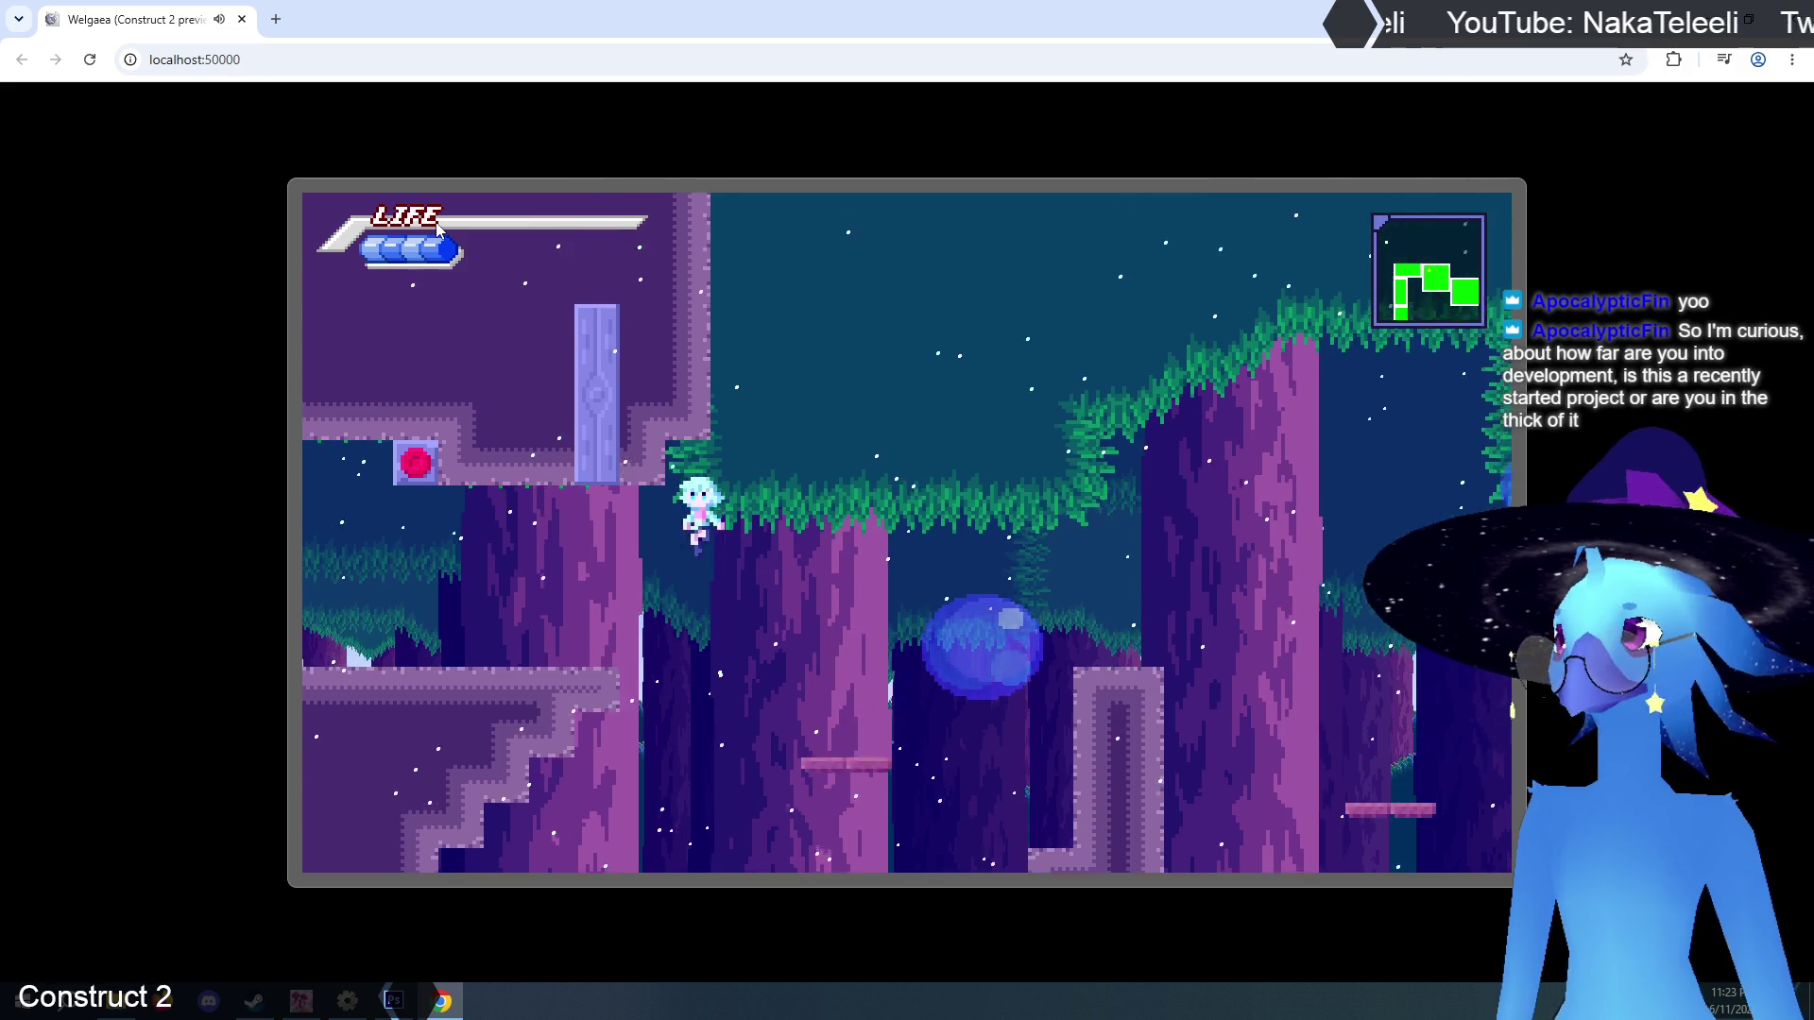
{"action": "key", "text": "Left"}
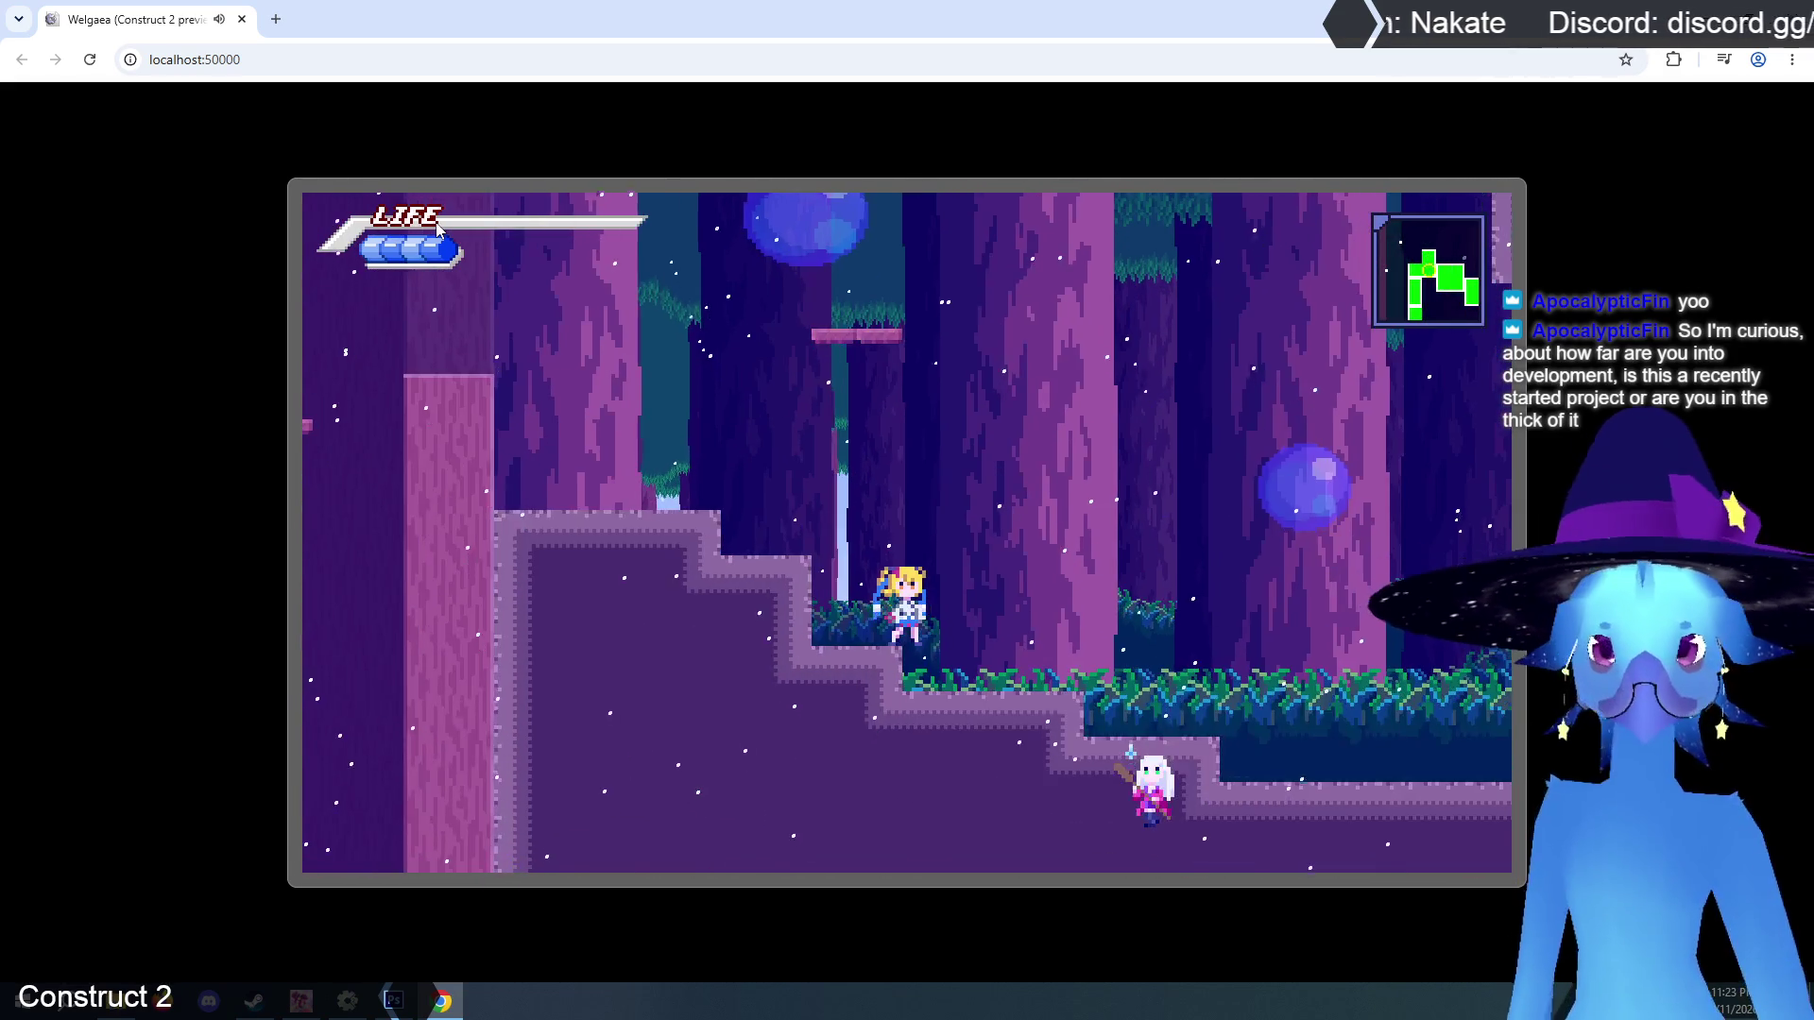
Pause the game, end it and choose Quit to close the preview.
{"action": "key", "text": "Escape"}
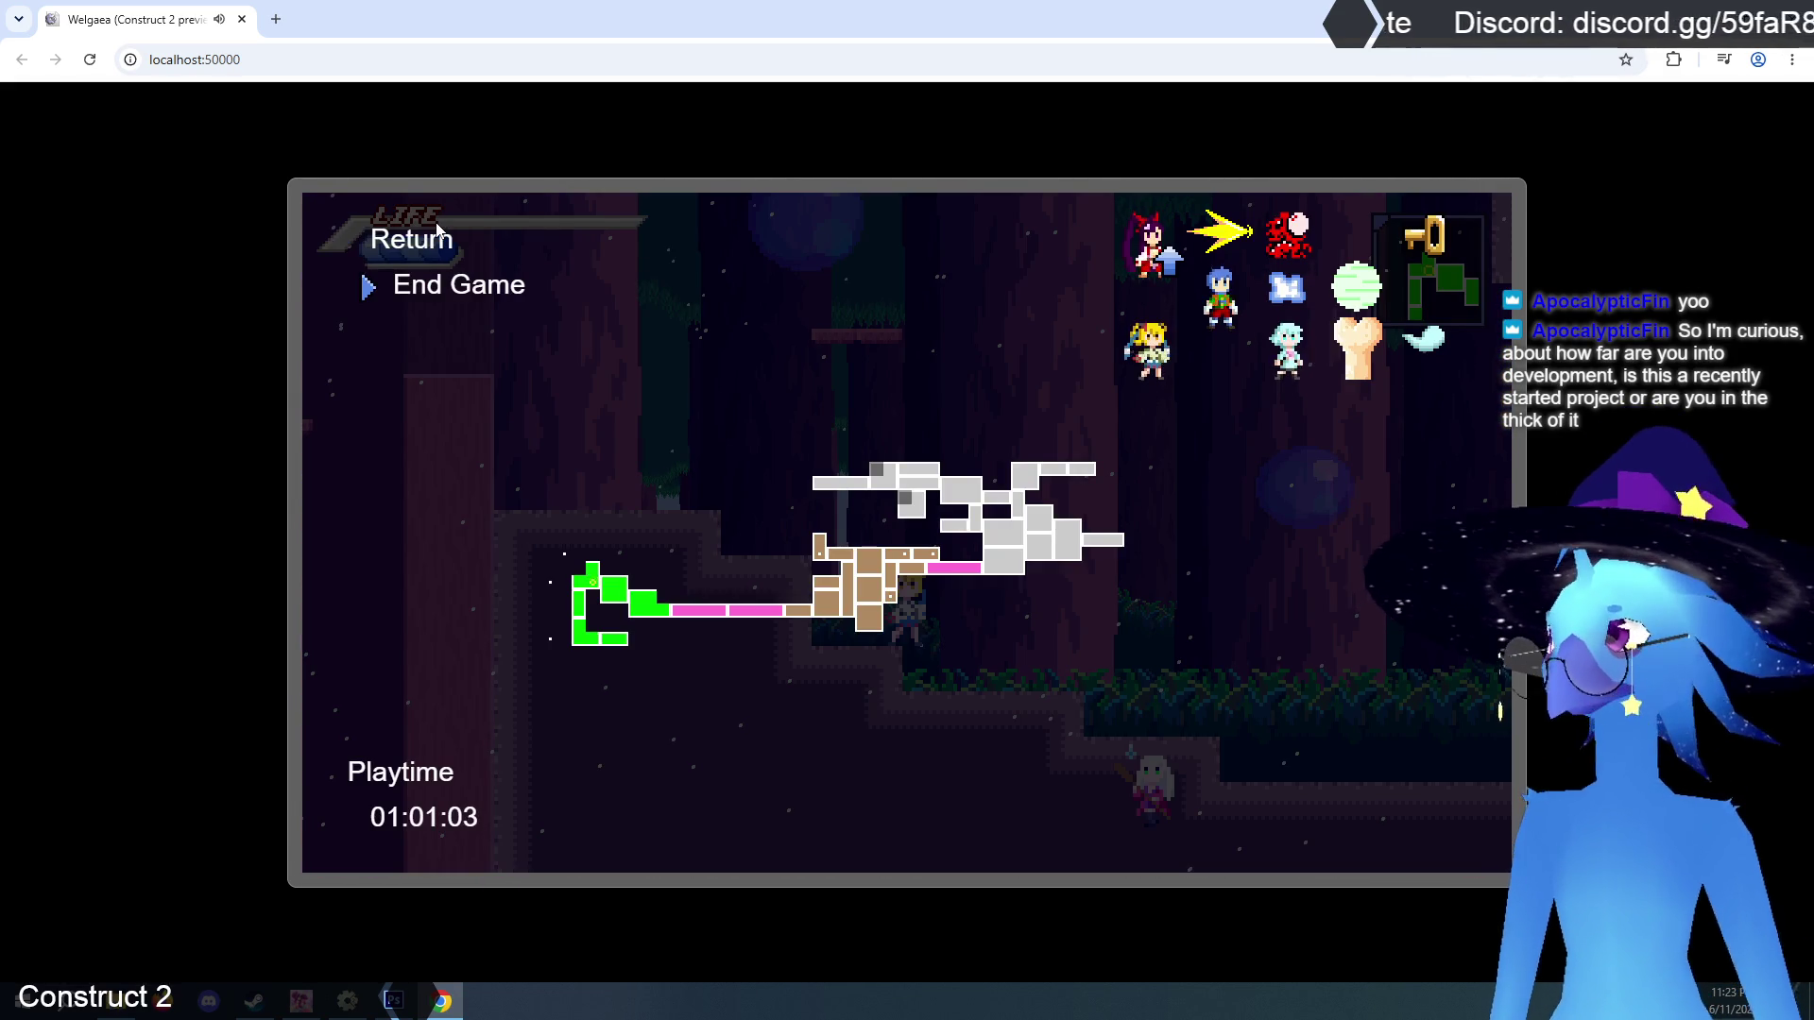
{"action": "key", "text": "Down"}
{"action": "key", "text": "Return"}
{"action": "key", "text": "Down"}
{"action": "key", "text": "Down"}
{"action": "key", "text": "Down"}
{"action": "key", "text": "Return"}
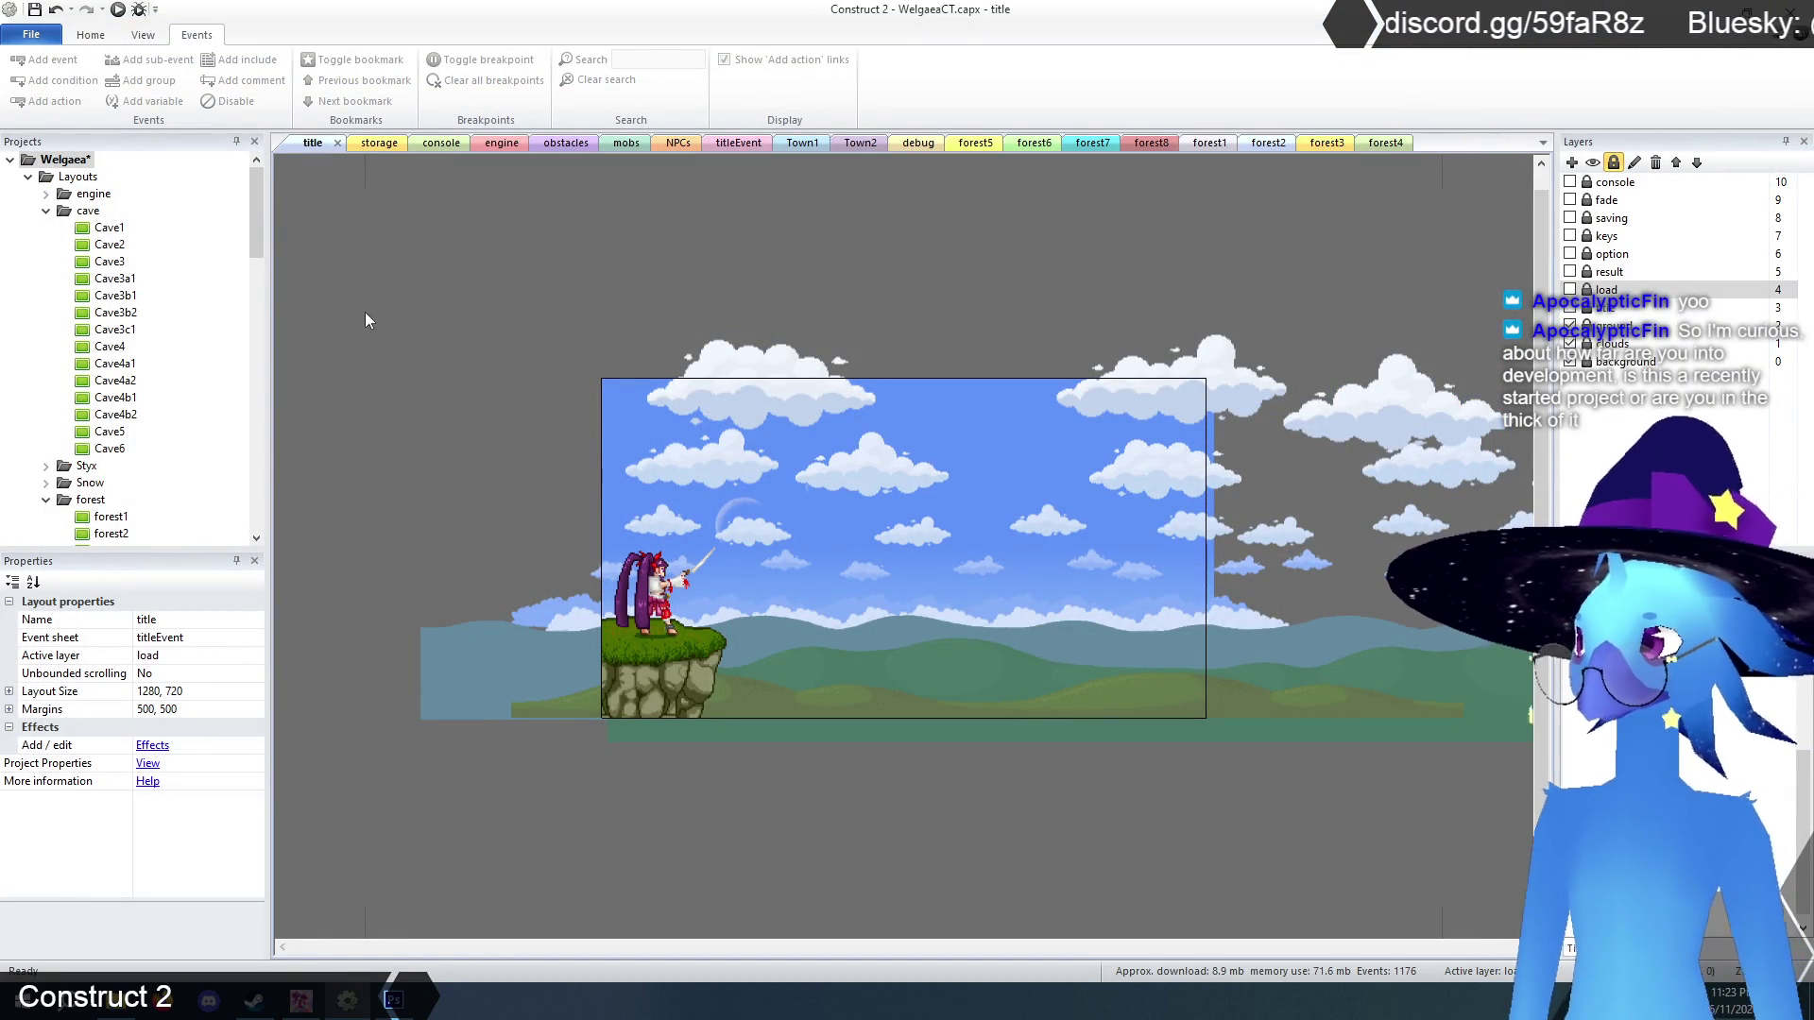
Save the project and switch to the forest3 layout.
{"action": "left_click", "coordinate": [34, 10]}
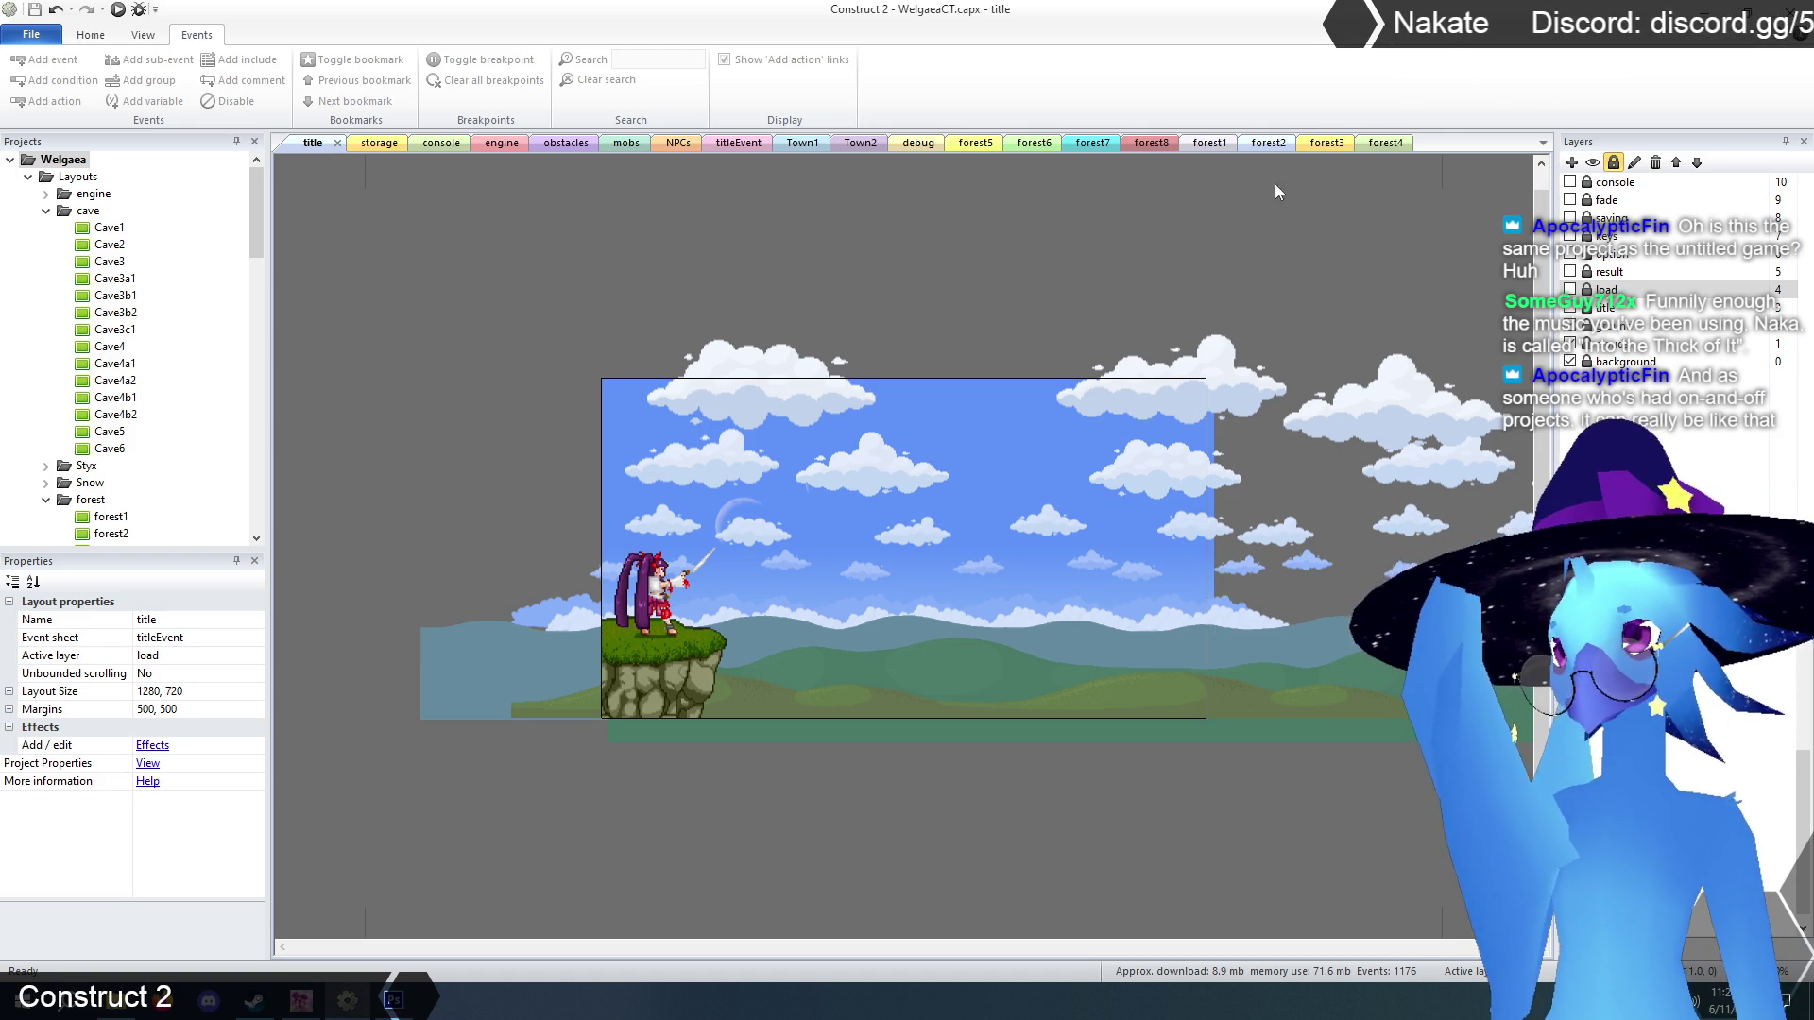
{"action": "left_click", "coordinate": [1313, 142]}
Move the forest3 GenericNPC right onto the ground at 2064, 1248 and save the project.
{"action": "scroll", "coordinate": [815, 330], "scroll_direction": "up", "scroll_amount": 3}
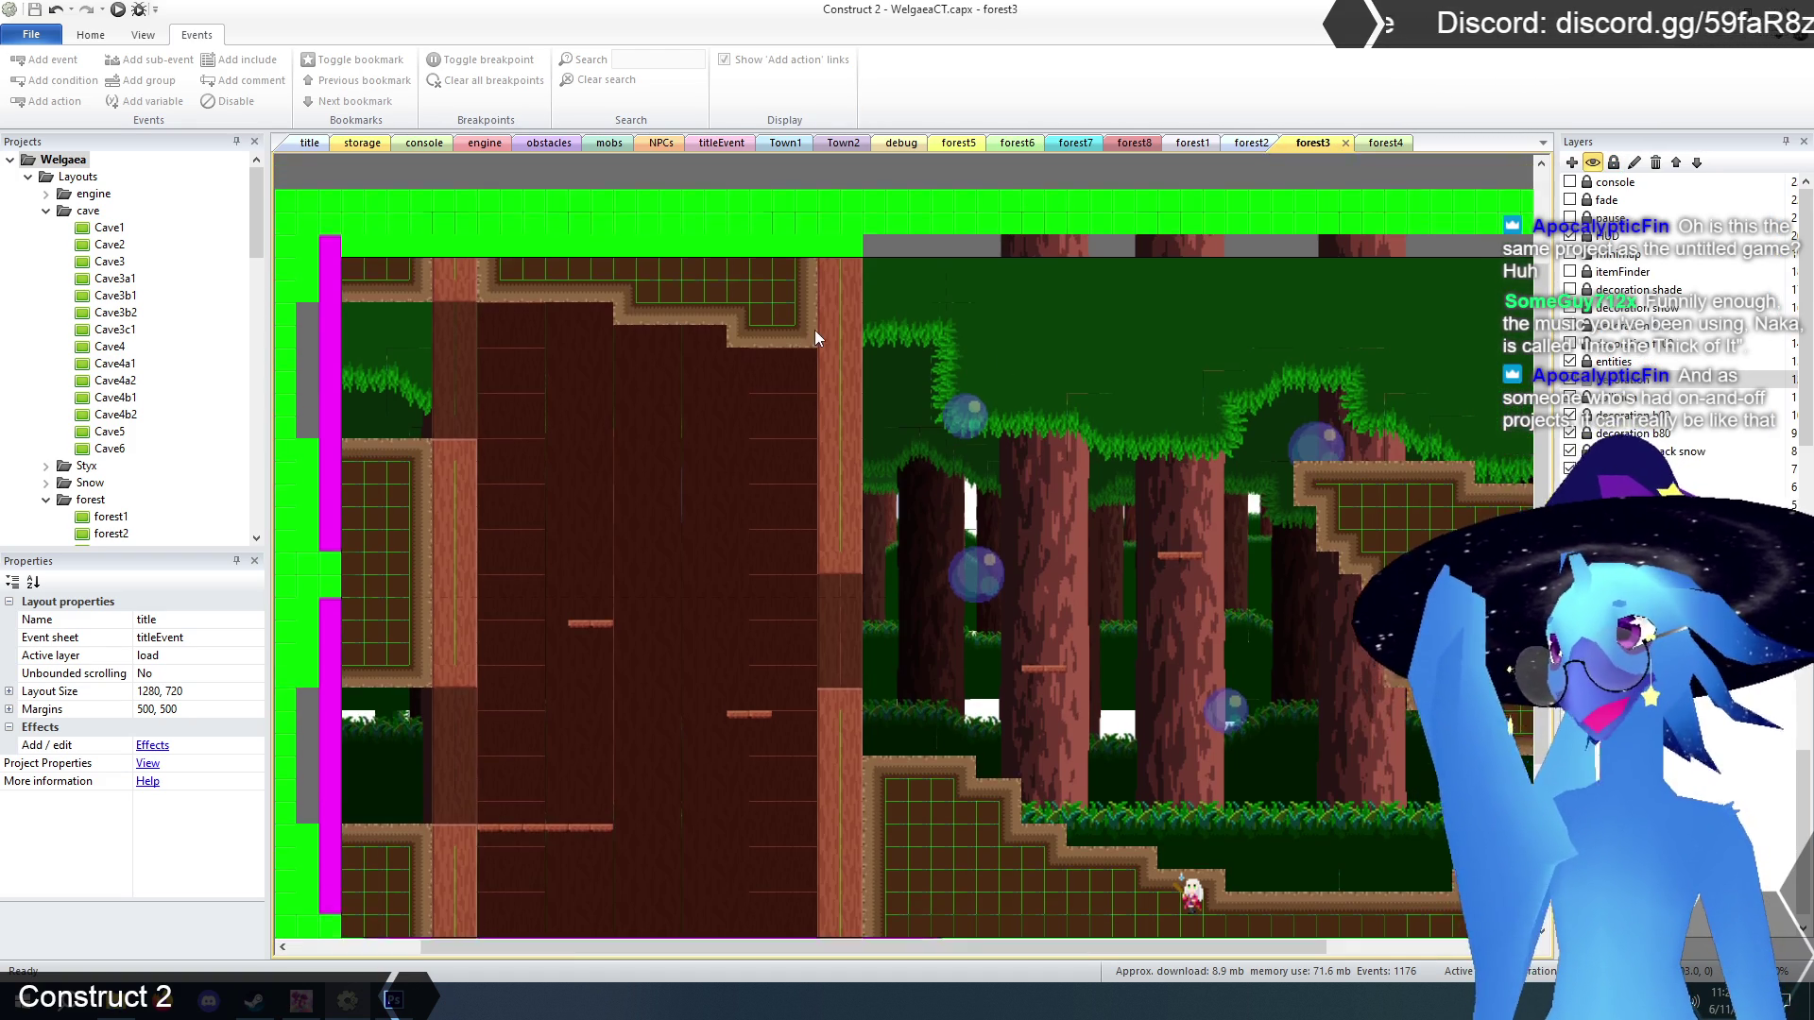
{"action": "scroll", "coordinate": [814, 331], "scroll_direction": "down", "scroll_amount": 4}
{"action": "mouse_move", "coordinate": [1064, 945]}
{"action": "left_mouse_down"}
{"action": "mouse_move", "coordinate": [1413, 947]}
{"action": "mouse_move", "coordinate": [1094, 952]}
{"action": "left_mouse_up"}
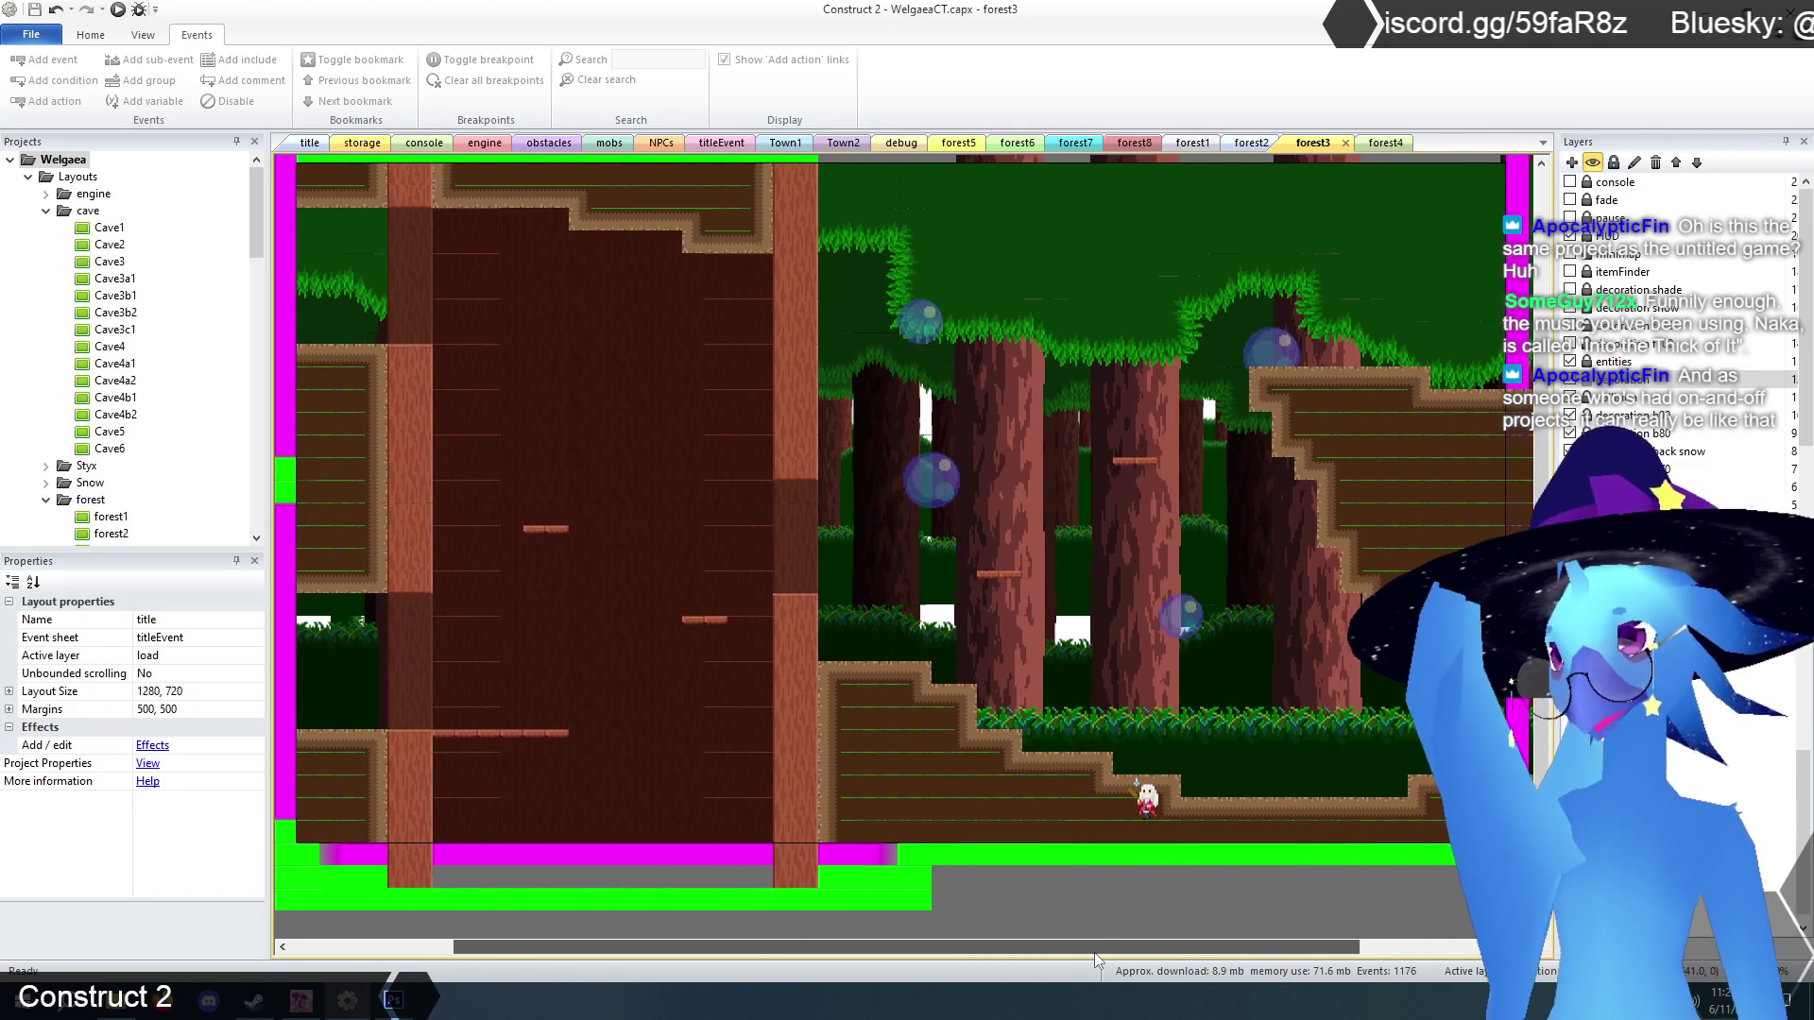
{"action": "scroll", "coordinate": [1087, 904], "scroll_direction": "up", "scroll_amount": 1}
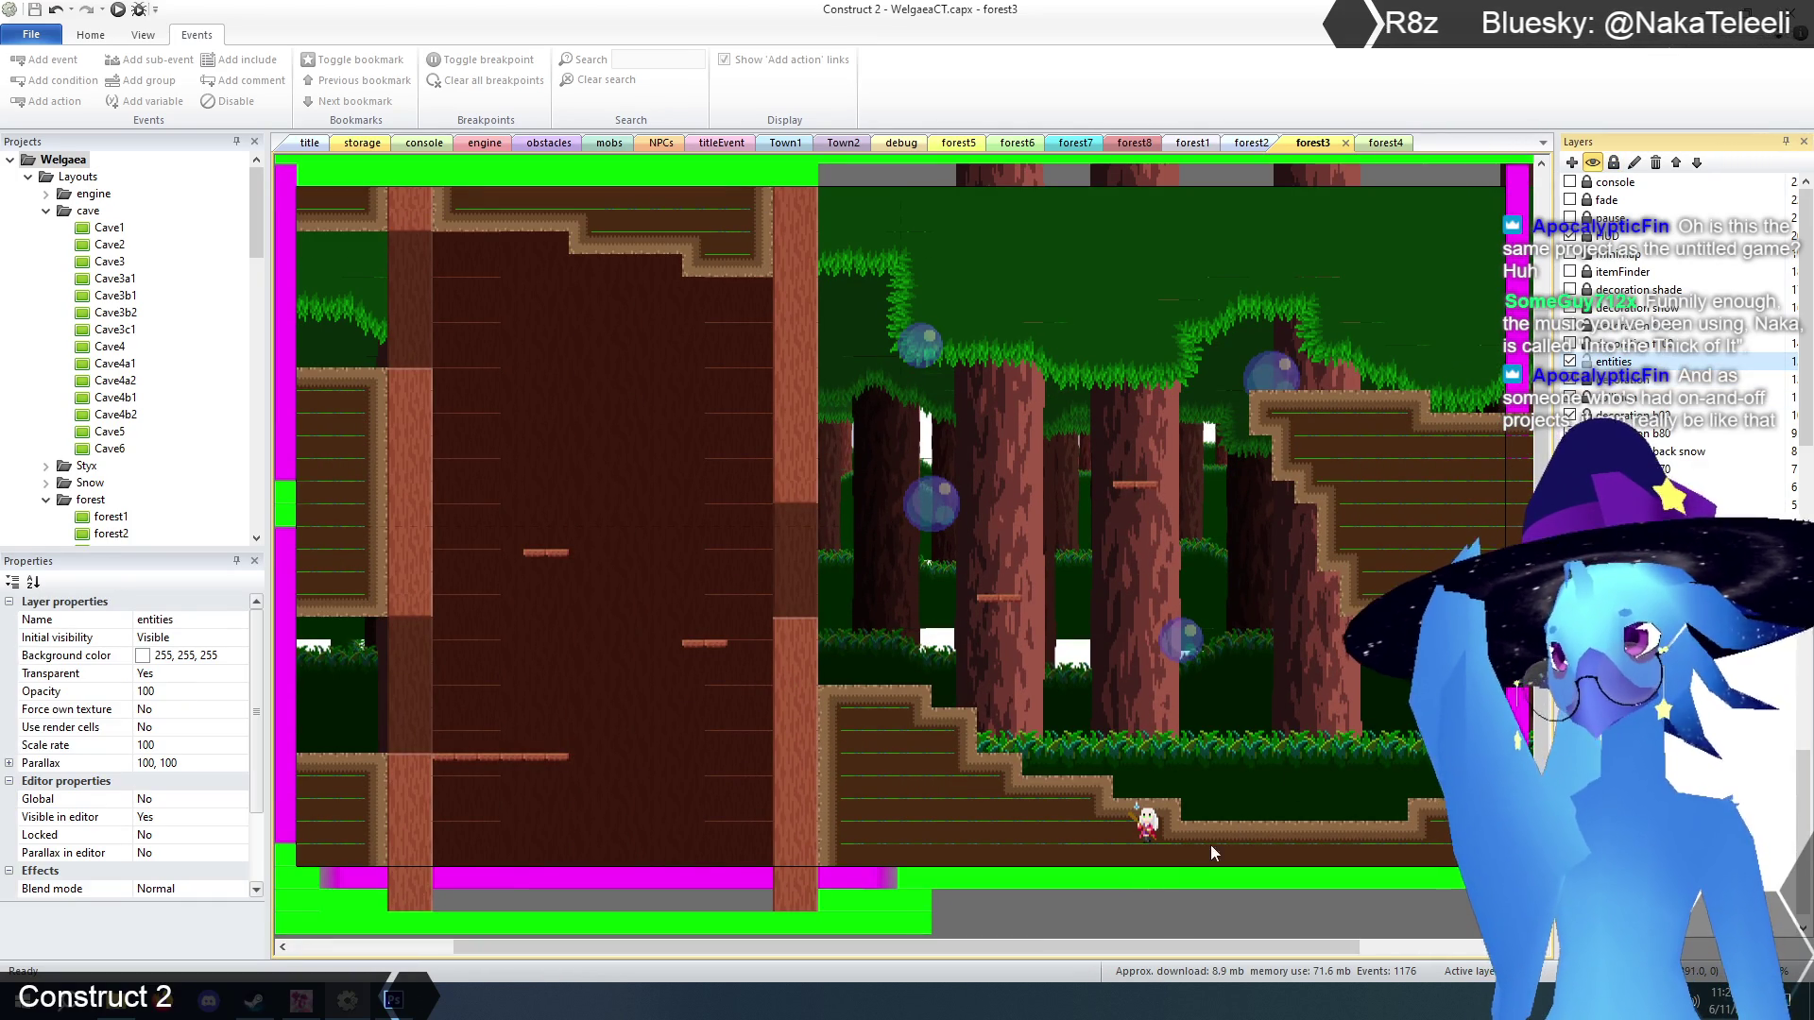
{"action": "mouse_move", "coordinate": [1146, 821]}
{"action": "left_mouse_down"}
{"action": "mouse_move", "coordinate": [1274, 784]}
{"action": "mouse_move", "coordinate": [1274, 806]}
{"action": "left_mouse_up"}
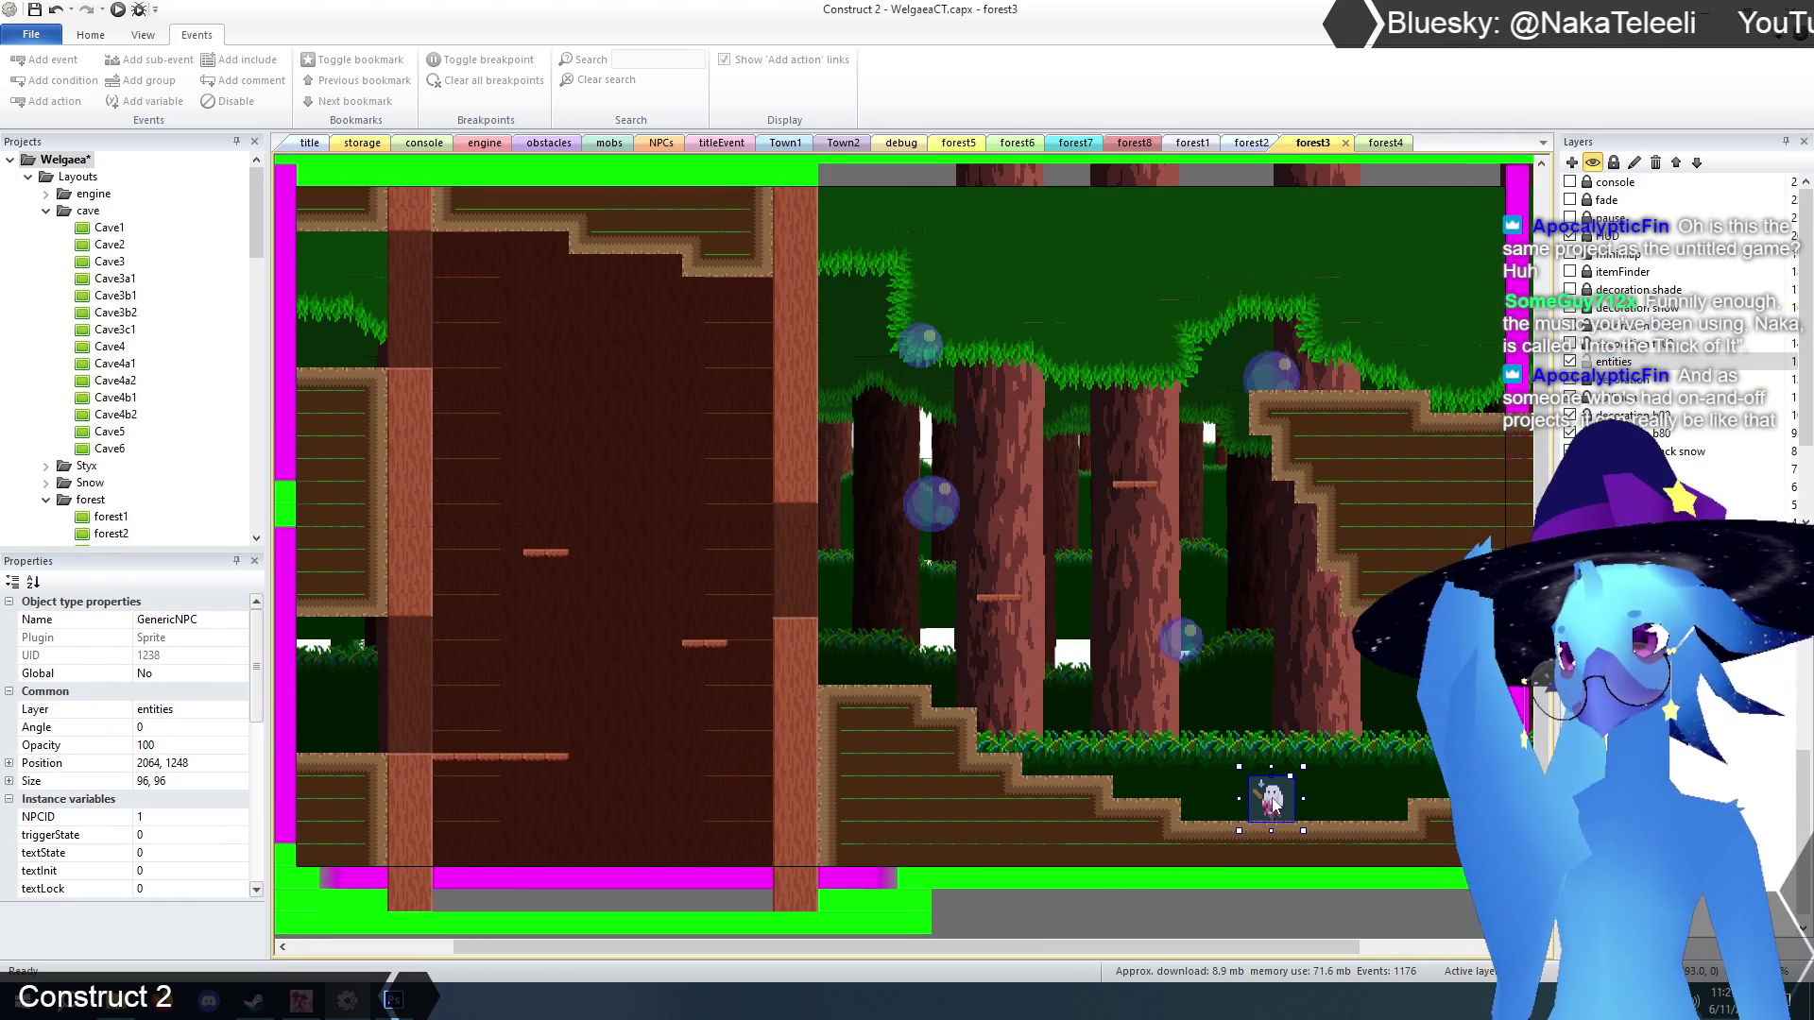
{"action": "left_click", "coordinate": [1171, 916]}
{"action": "left_click_drag", "start_coordinate": [1089, 945], "coordinate": [1067, 944]}
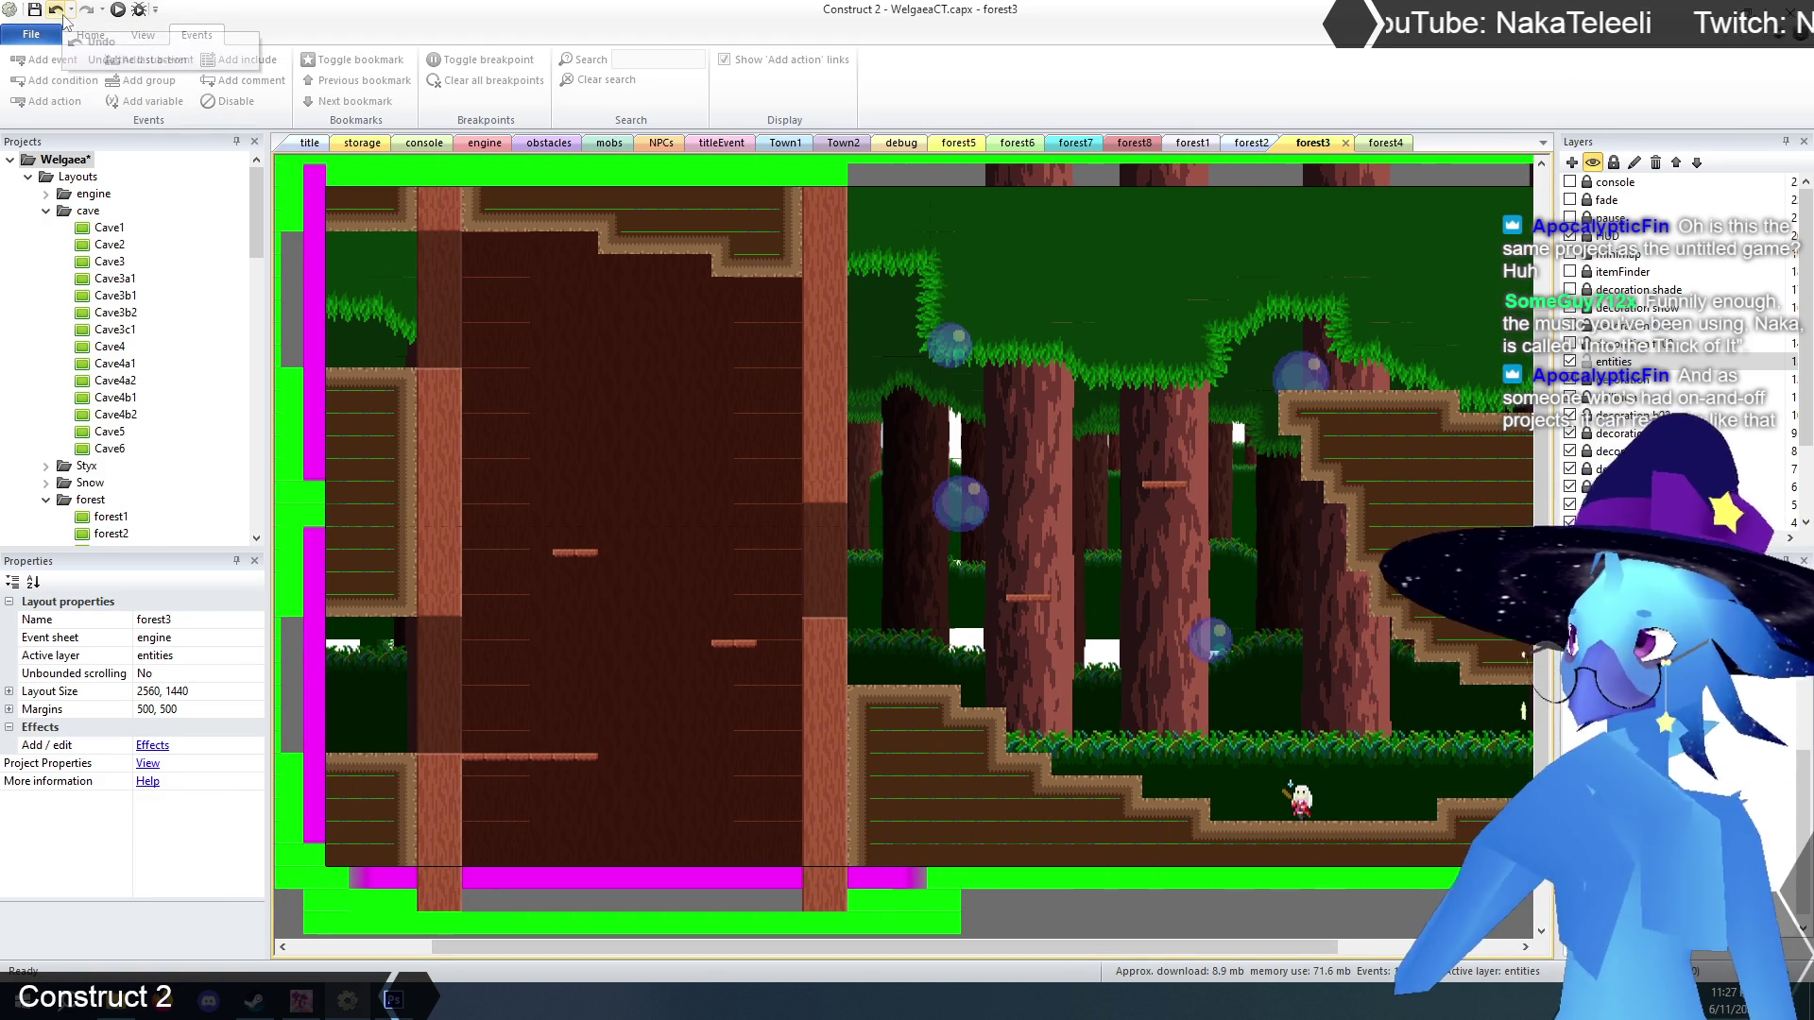
{"action": "key", "text": "ctrl+s"}
{"action": "left_click", "coordinate": [315, 149]}
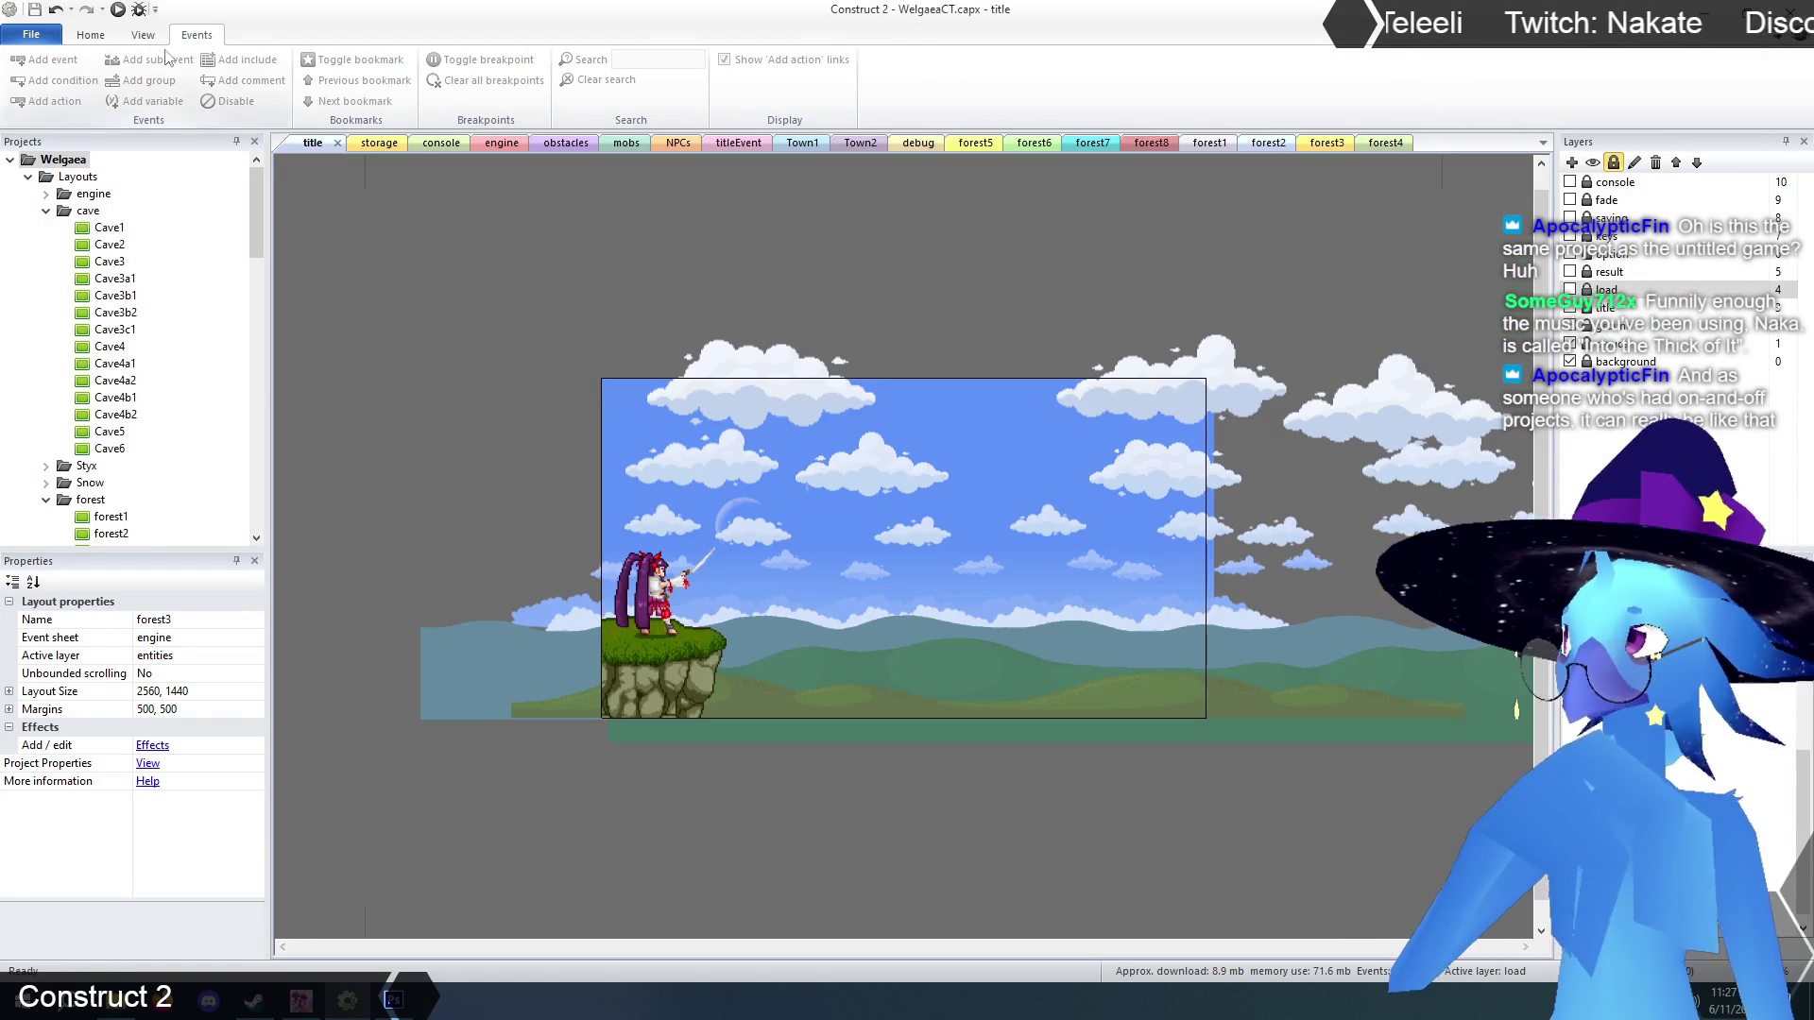
Preview with F5, load Save 1, jump onto a ledge in the purple forest room, then pause.
{"action": "key", "text": "F5"}
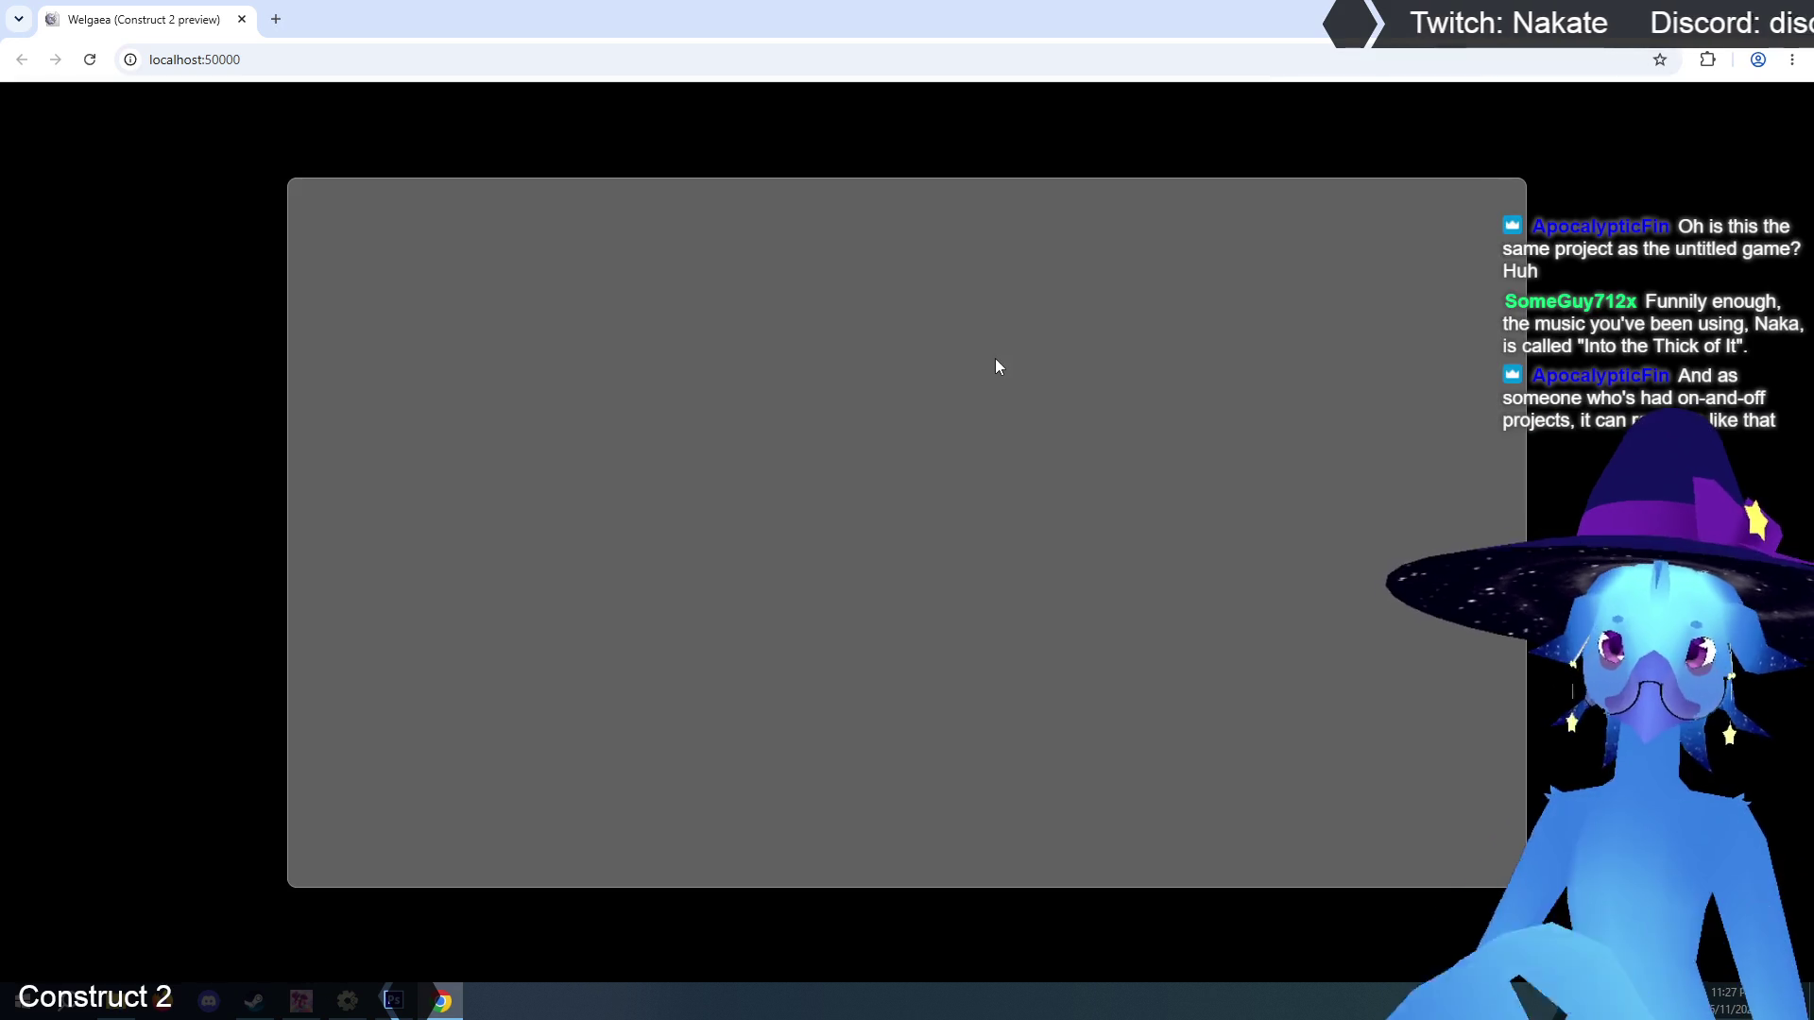
{"action": "key", "text": "Return"}
{"action": "key", "text": "Return"}
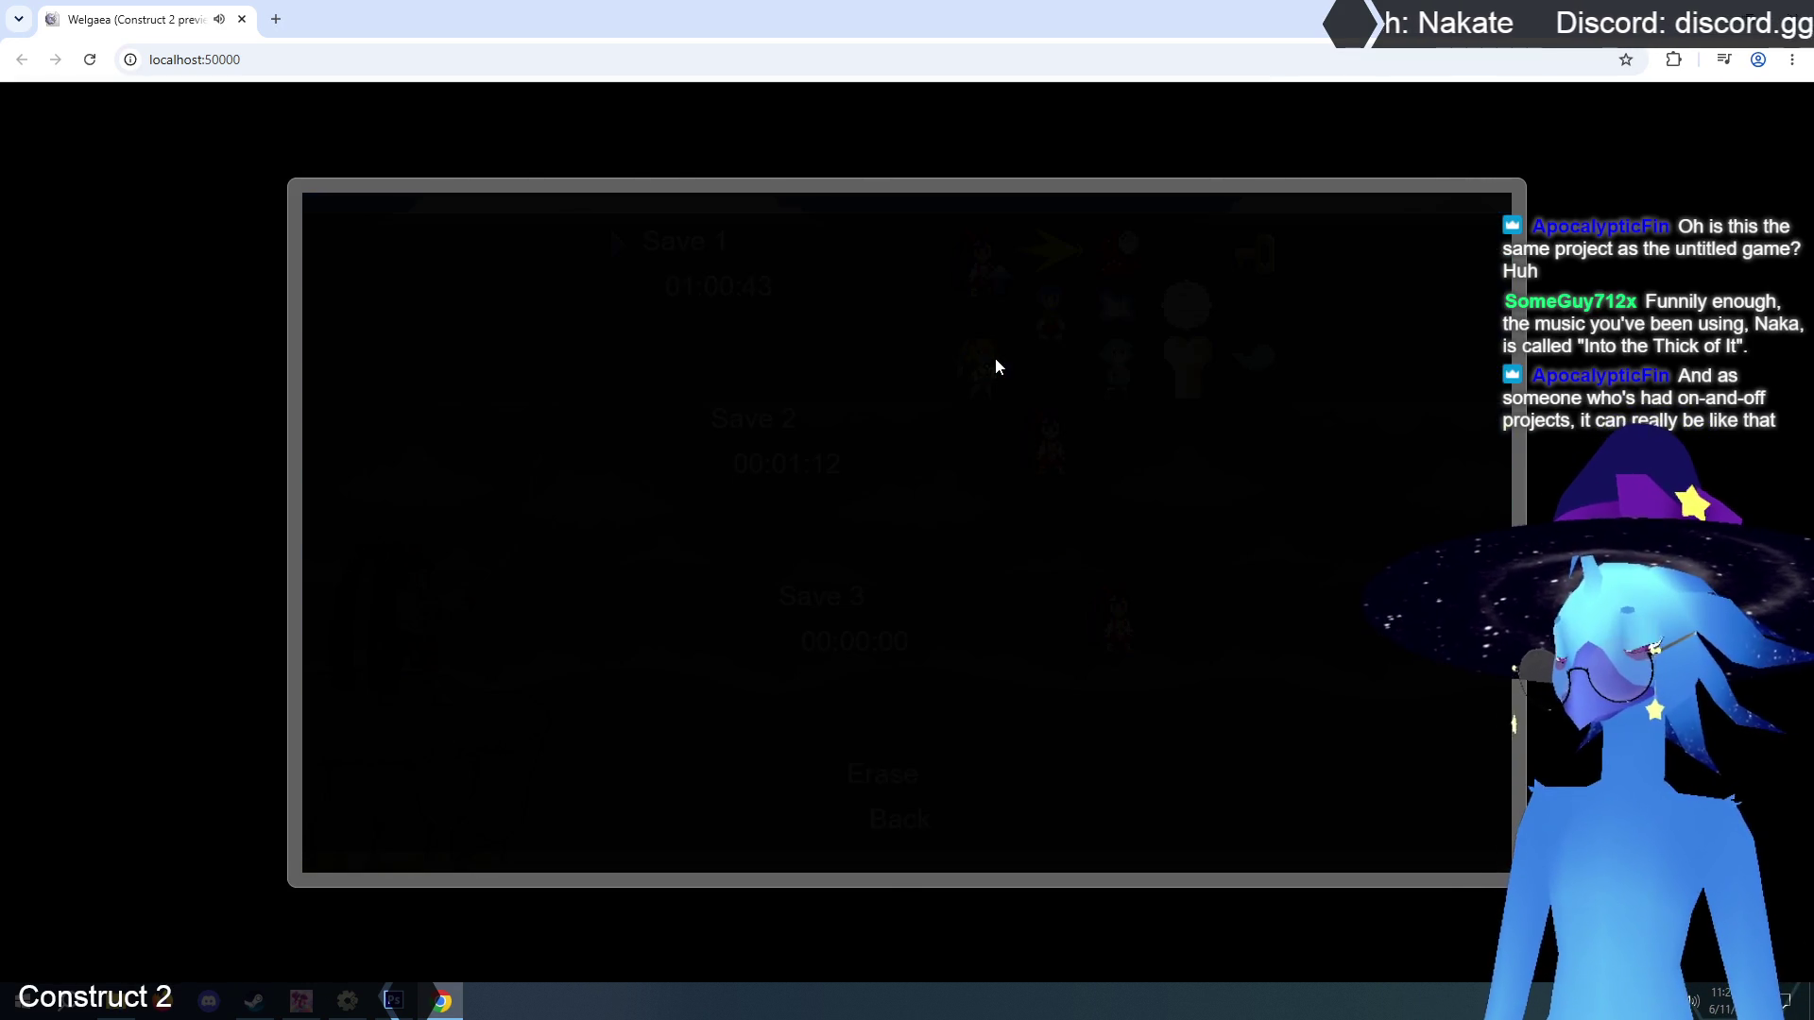
{"action": "key", "text": "Escape"}
{"action": "key", "text": "Escape"}
{"action": "key", "text": "Escape"}
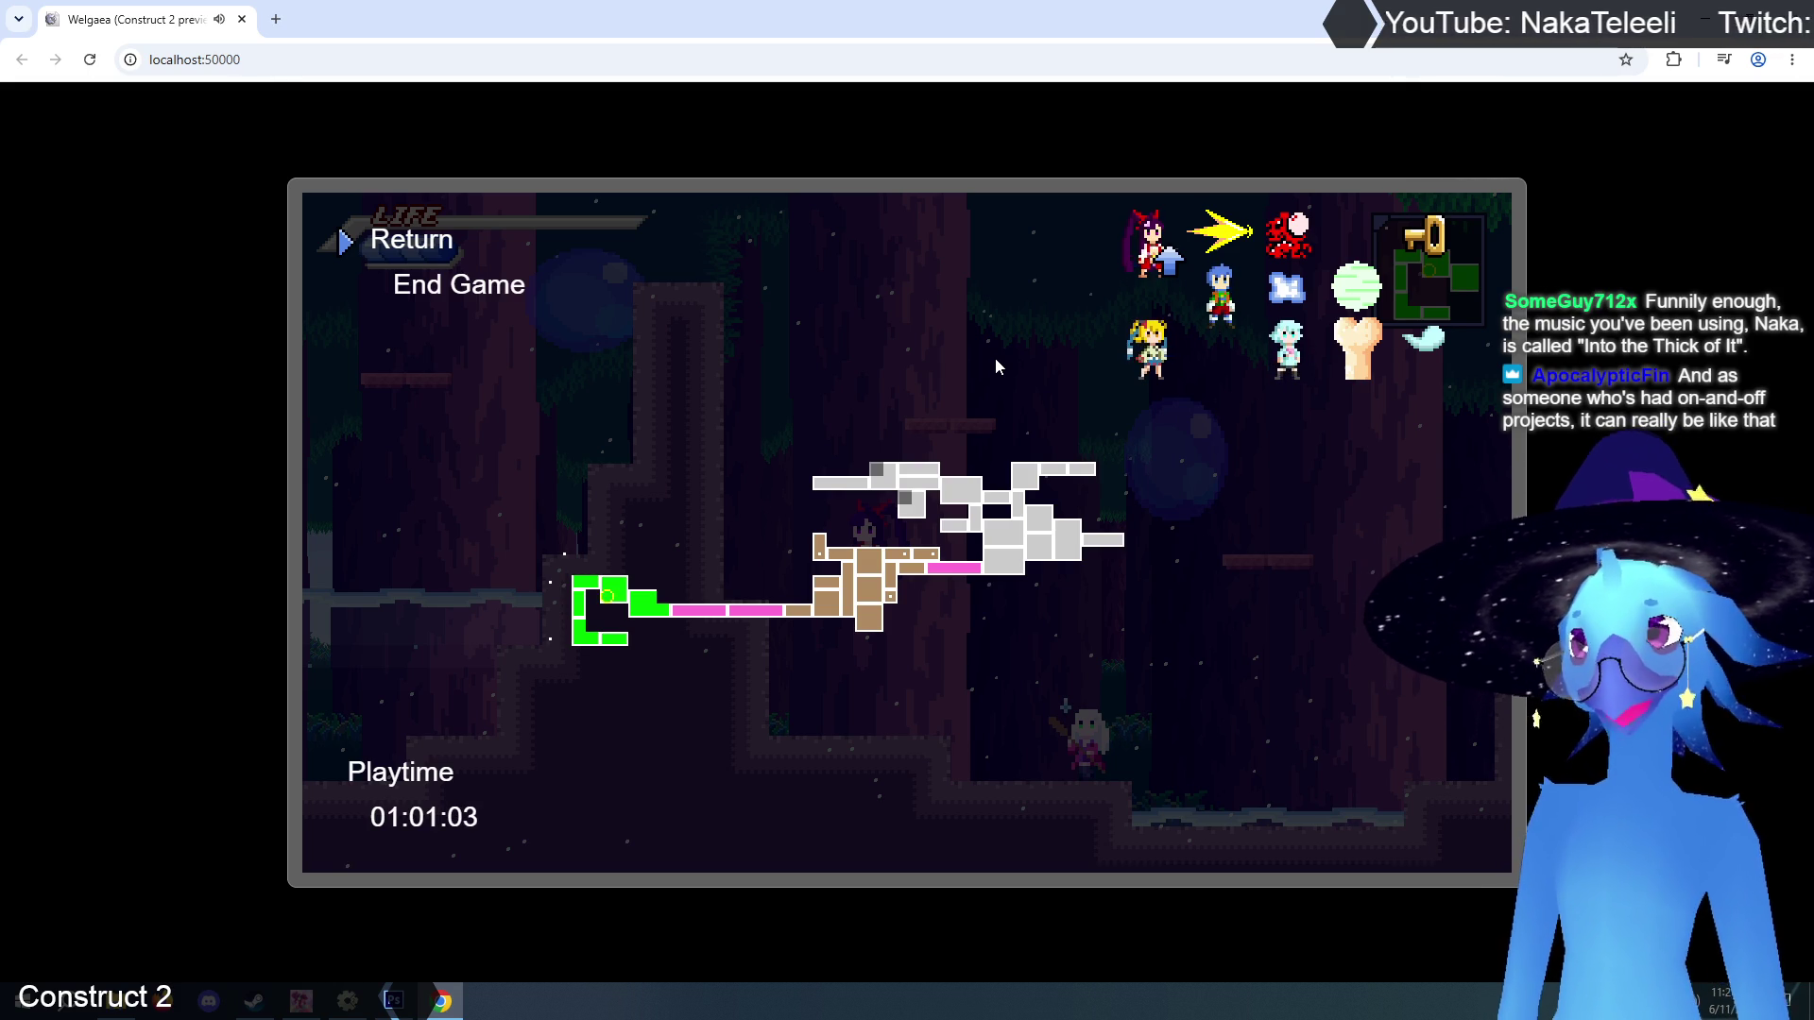
{"action": "key", "text": "Escape"}
{"action": "key", "text": "Escape"}
{"action": "key", "text": "Escape"}
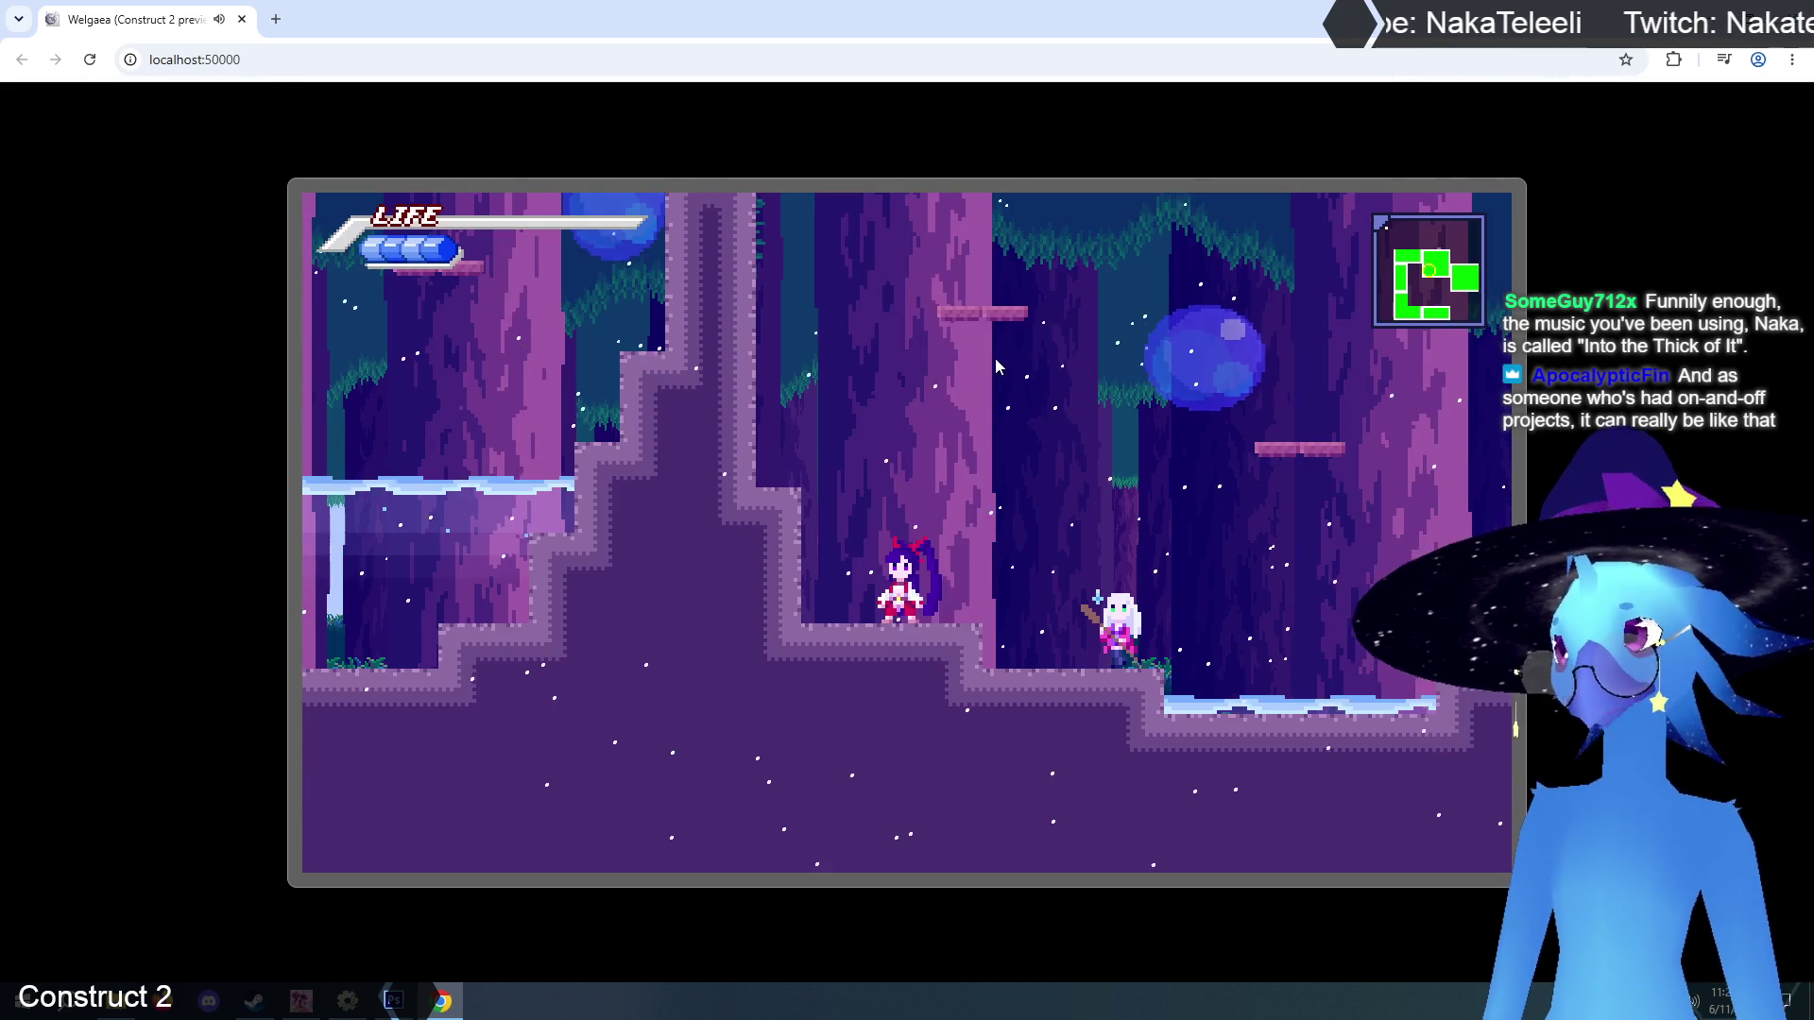
{"action": "key", "text": "Up"}
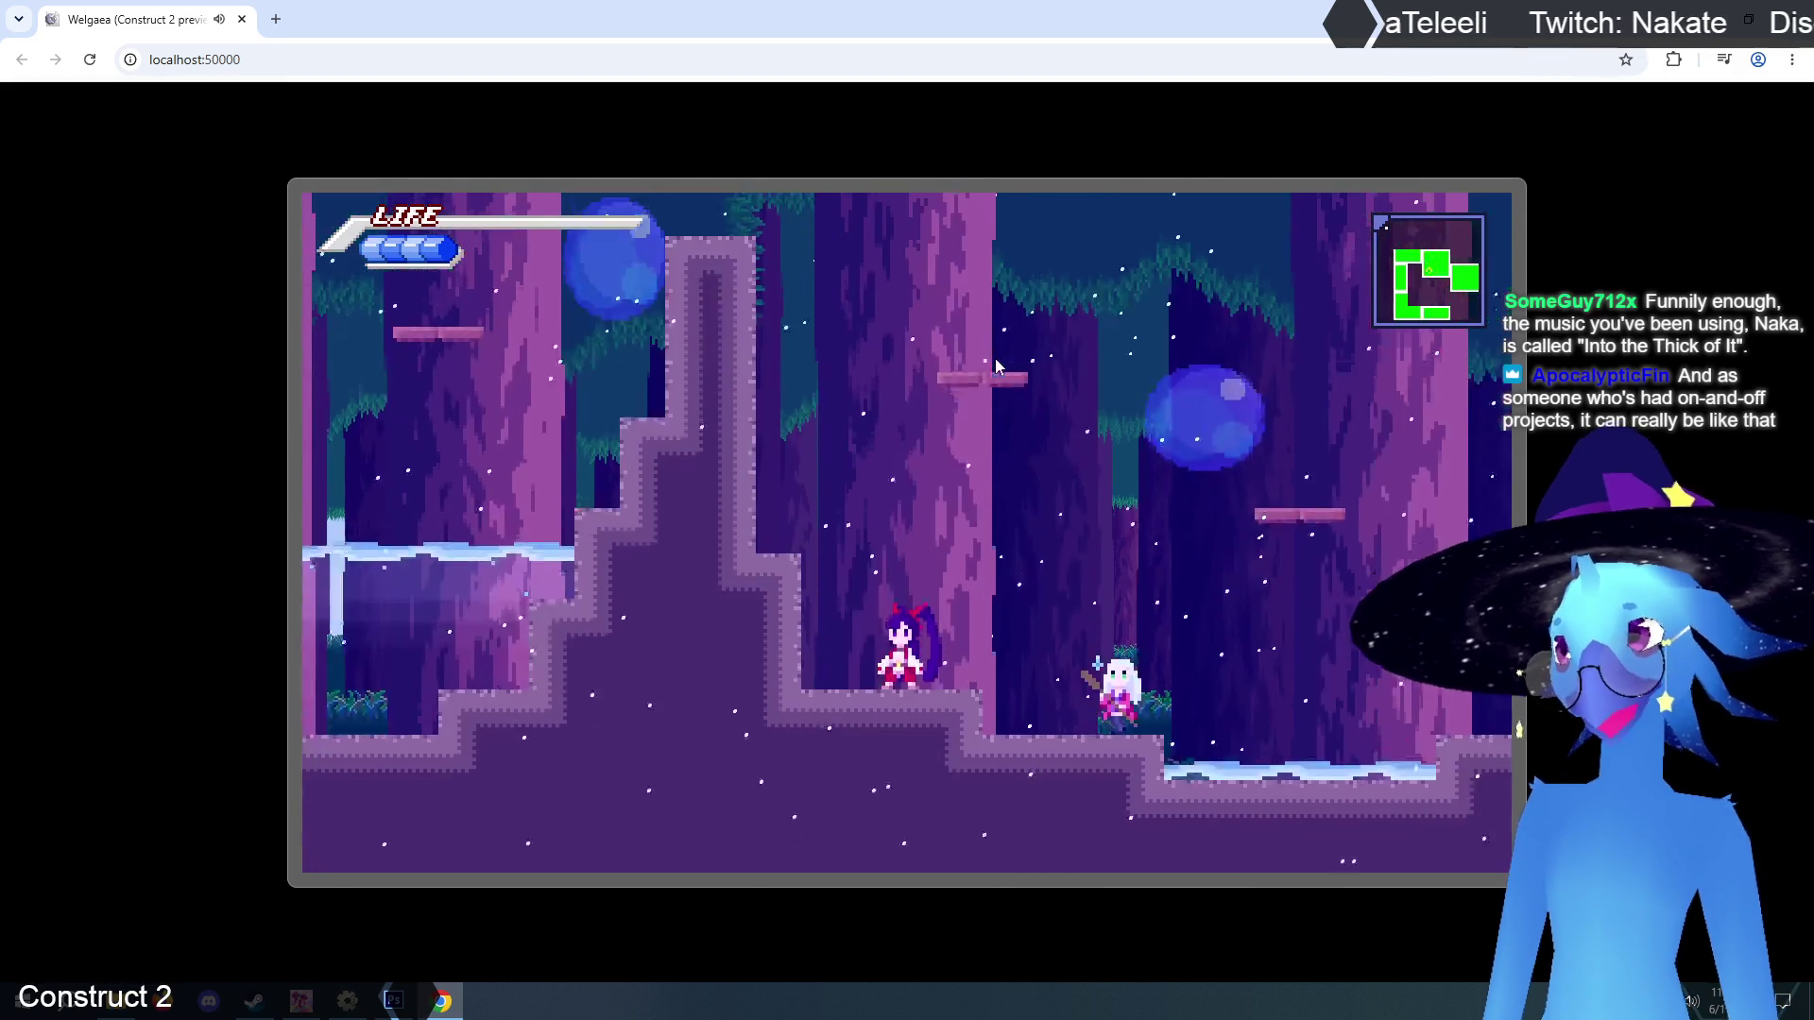
{"action": "key", "text": "Up"}
{"action": "key", "text": "Up"}
{"action": "key", "text": "Right"}
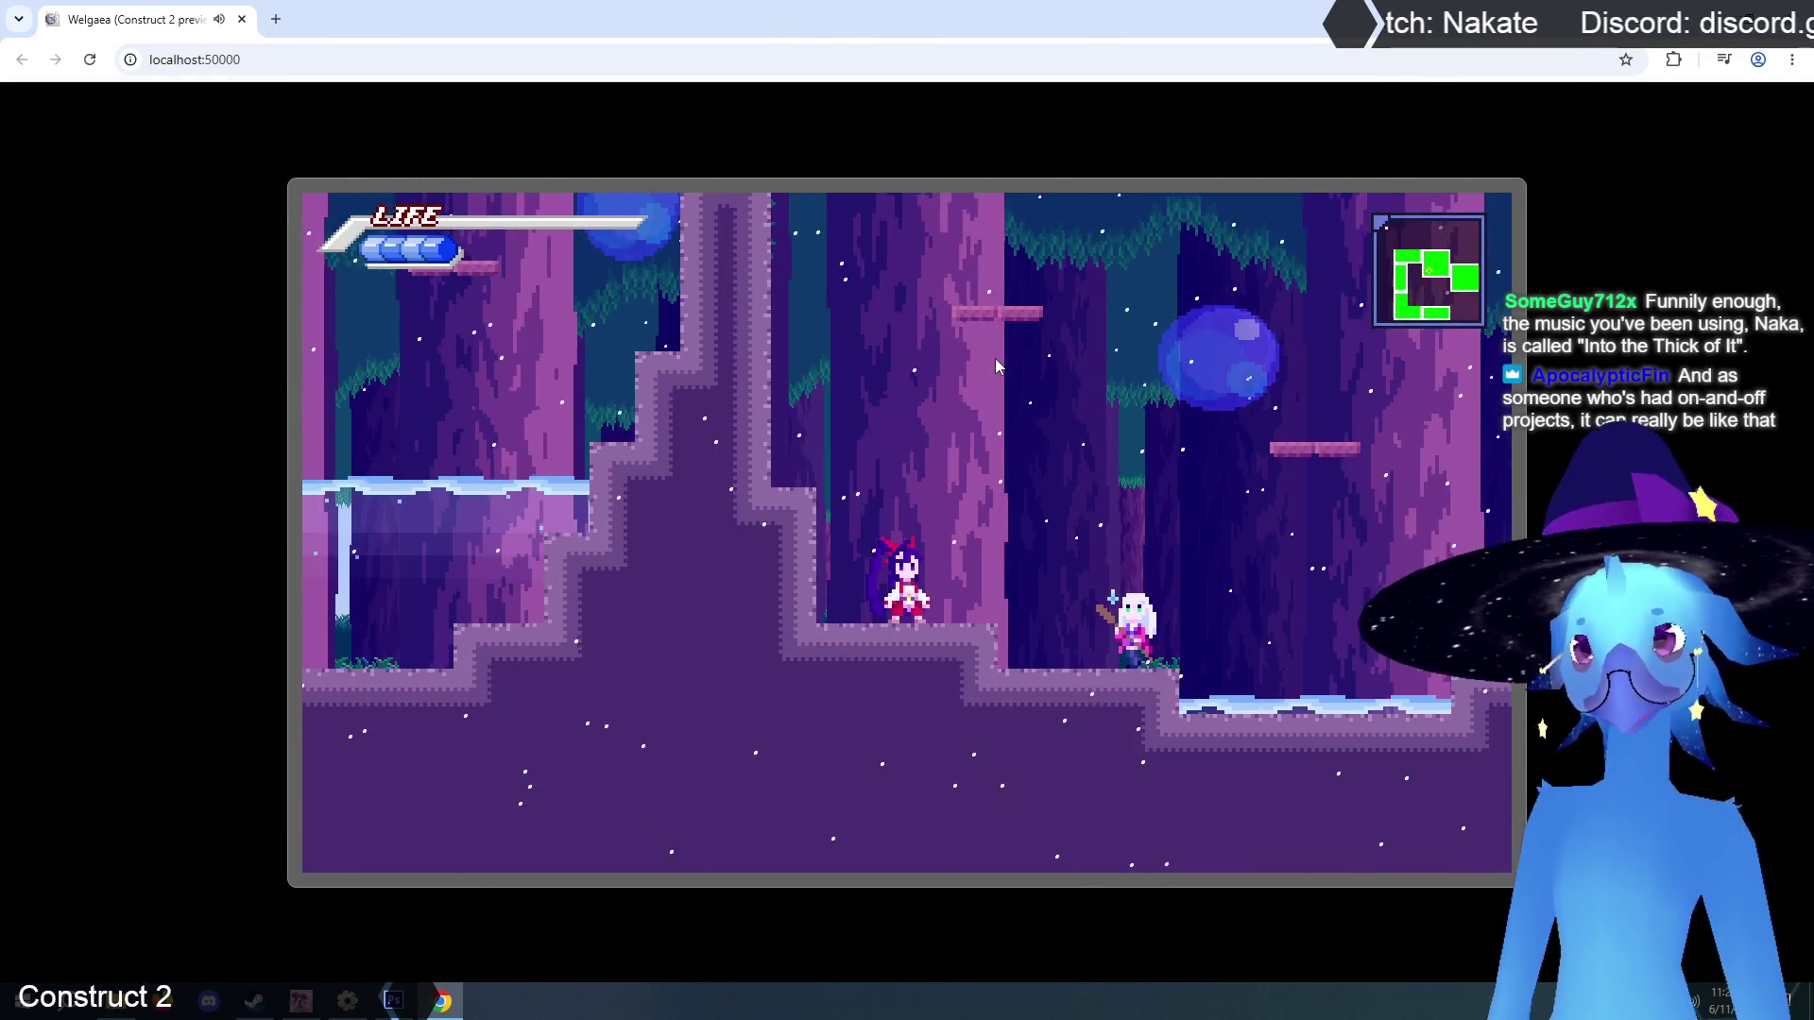
{"action": "key", "text": "Escape"}
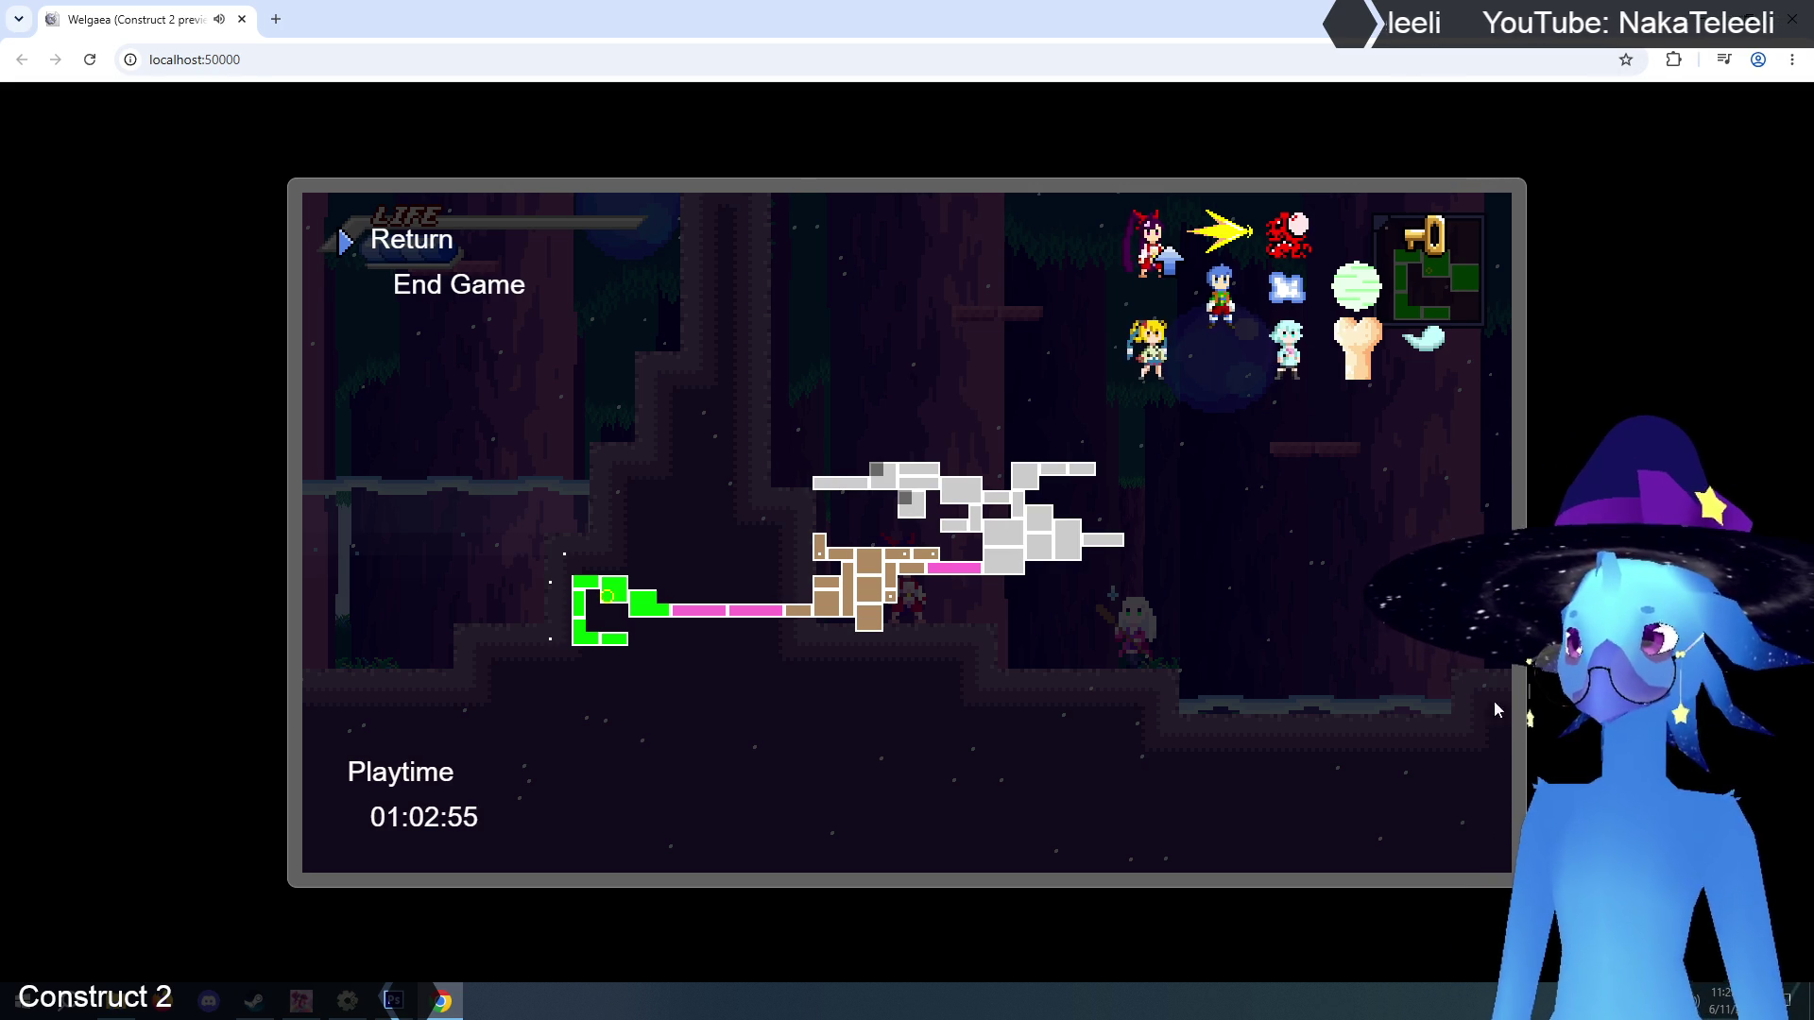
Resume play, drop into the lower forest and climb left up the tall tree-trunk ledge.
{"action": "key", "text": "Return"}
{"action": "key", "text": "Up"}
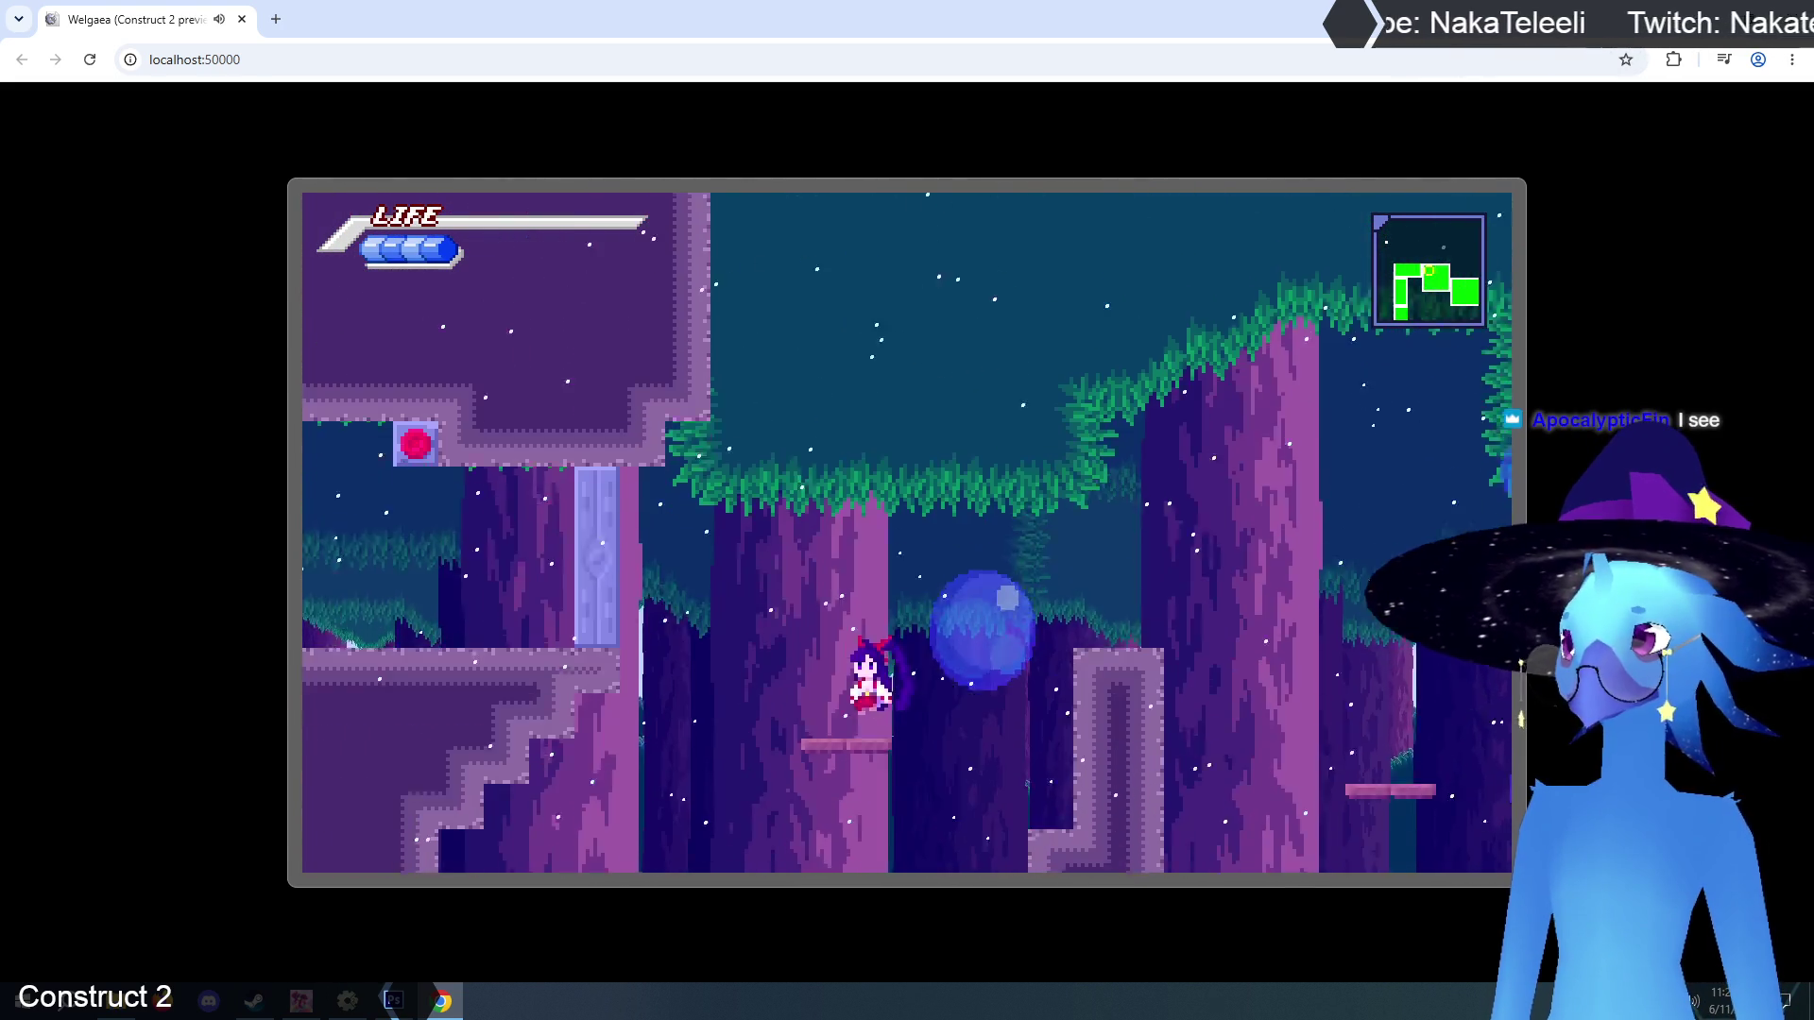
{"action": "key", "text": "c"}
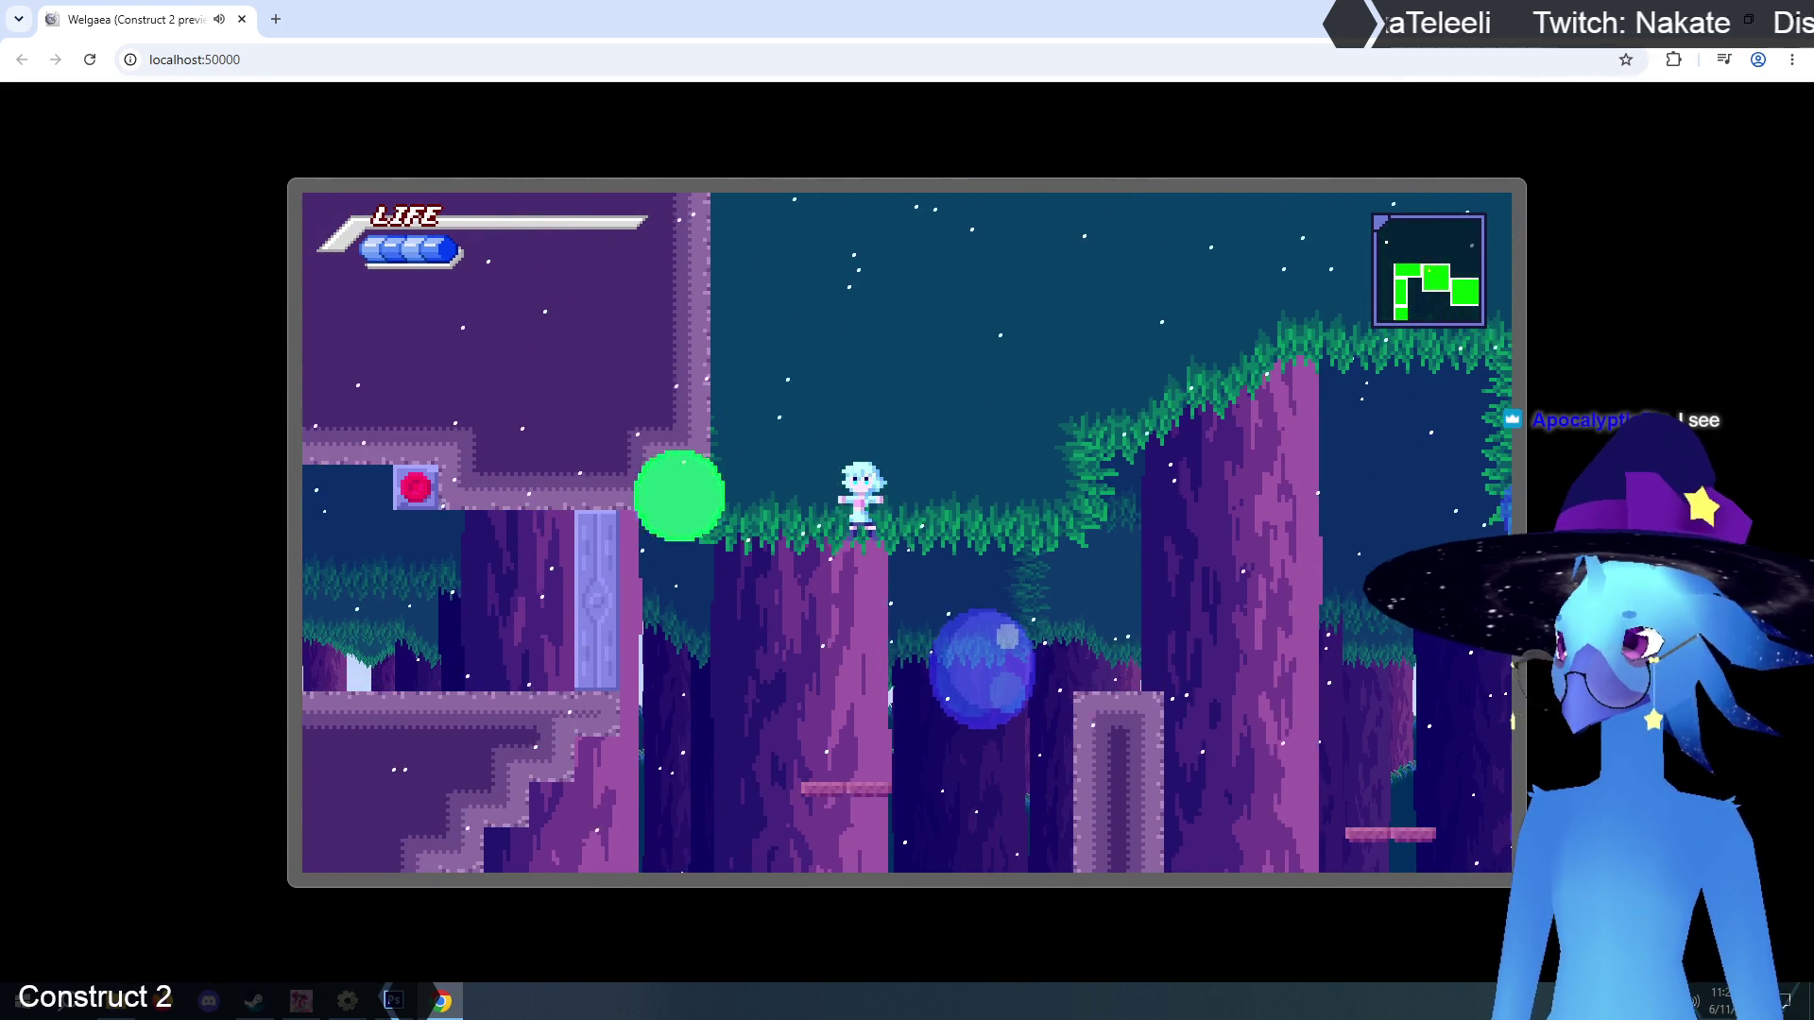
{"action": "key", "text": "c"}
{"action": "key", "text": "Left"}
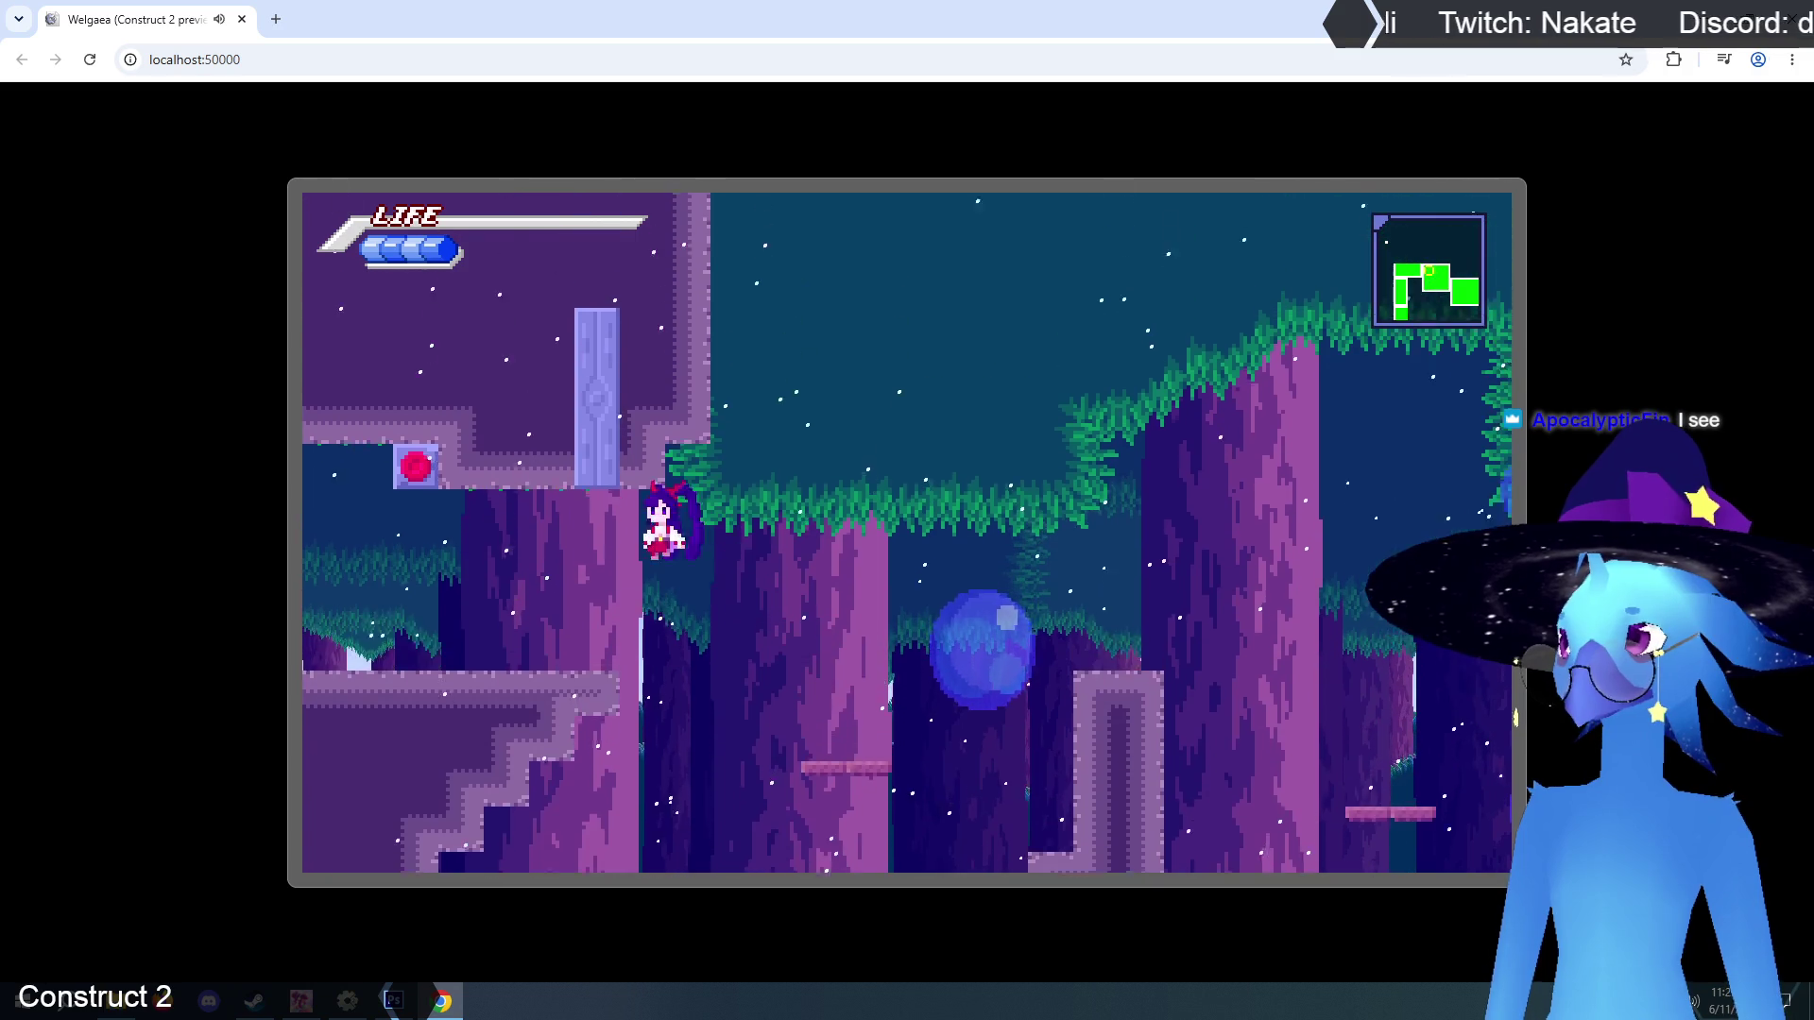
{"action": "key", "text": "c"}
{"action": "key", "text": "Left"}
{"action": "key", "text": "Up"}
{"action": "key", "text": "Left"}
{"action": "key", "text": "Up"}
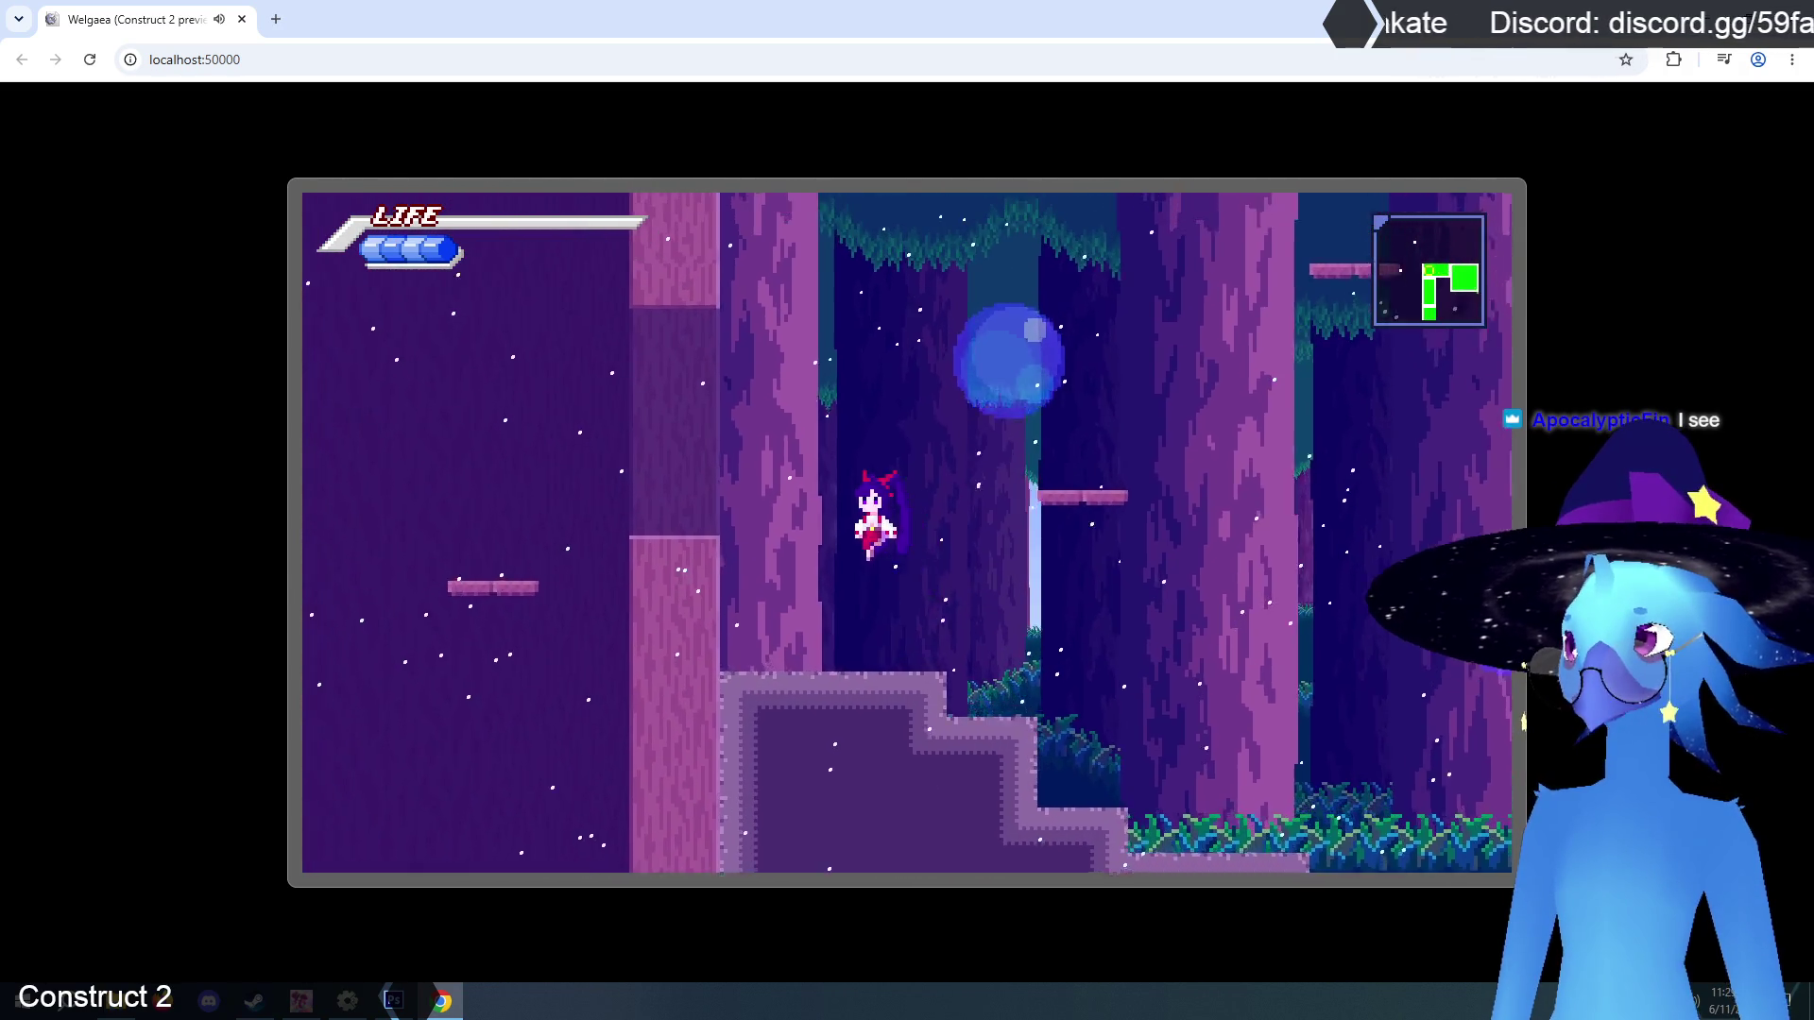
Climb right through the forest, then cross left over the grassy ledge onto the stone steps.
{"action": "key", "text": "Right"}
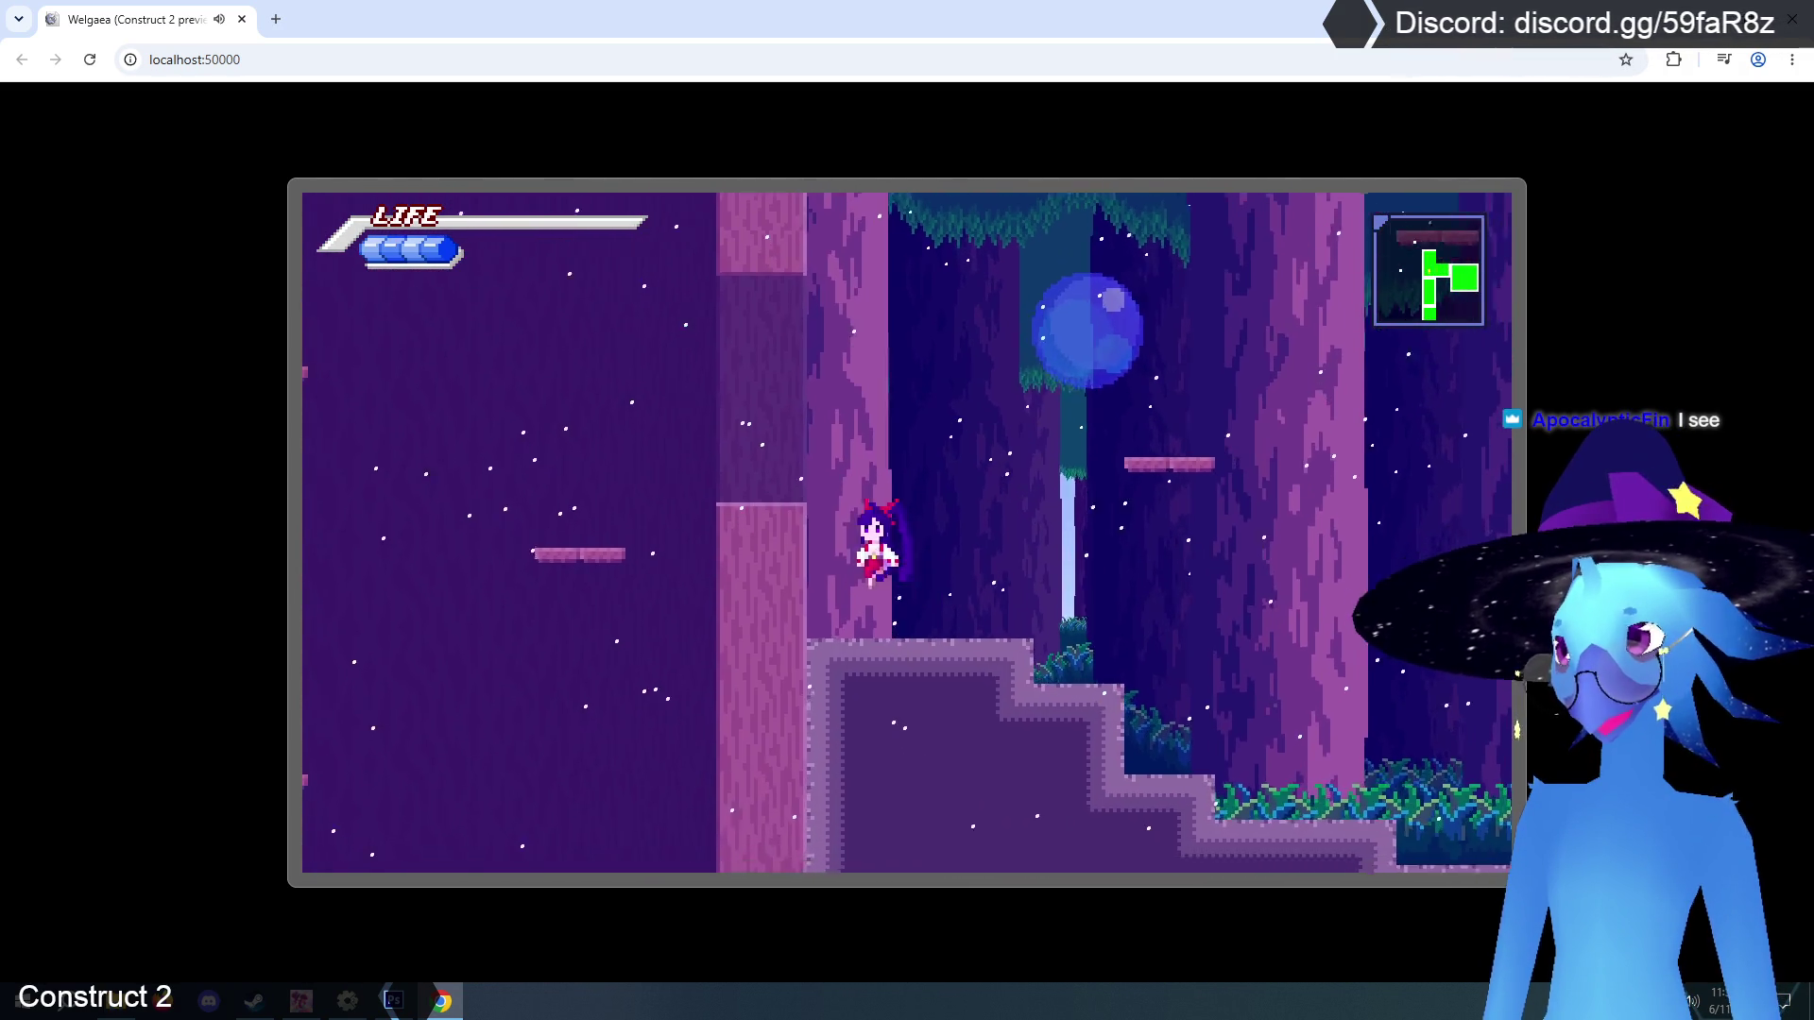
{"action": "key", "text": "Left"}
{"action": "key", "text": "Up"}
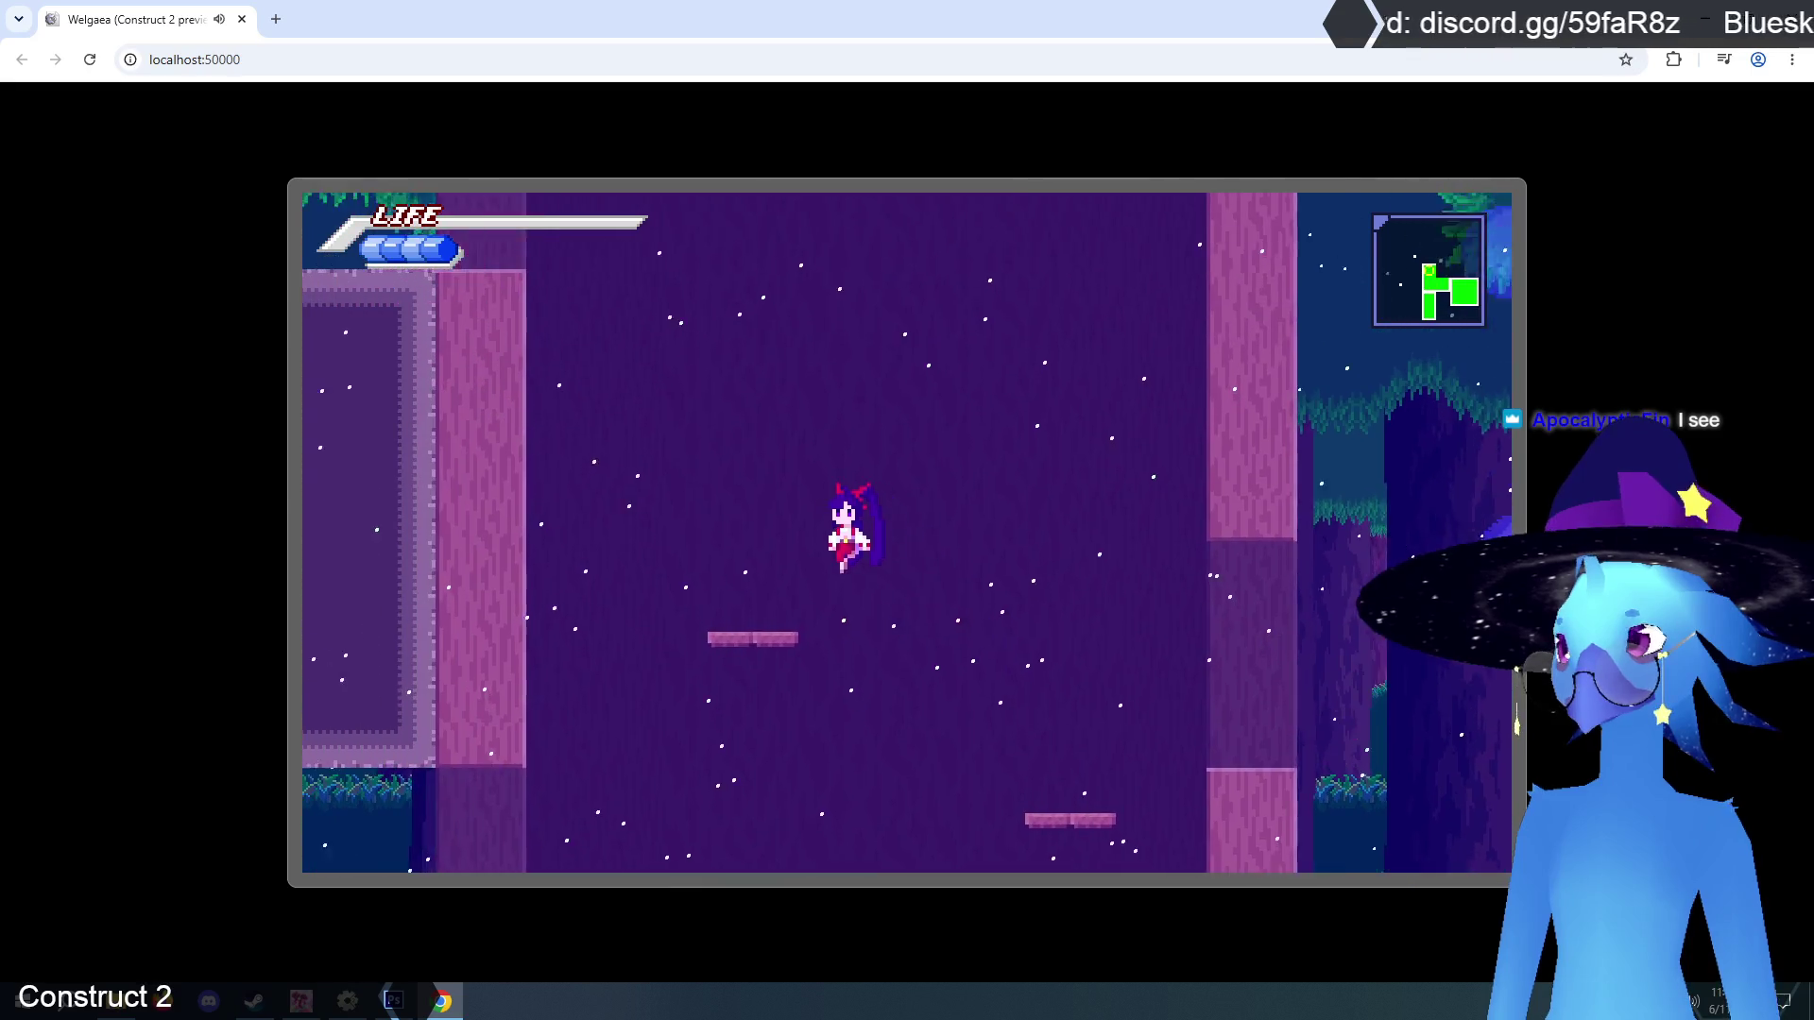
{"action": "key", "text": "Right"}
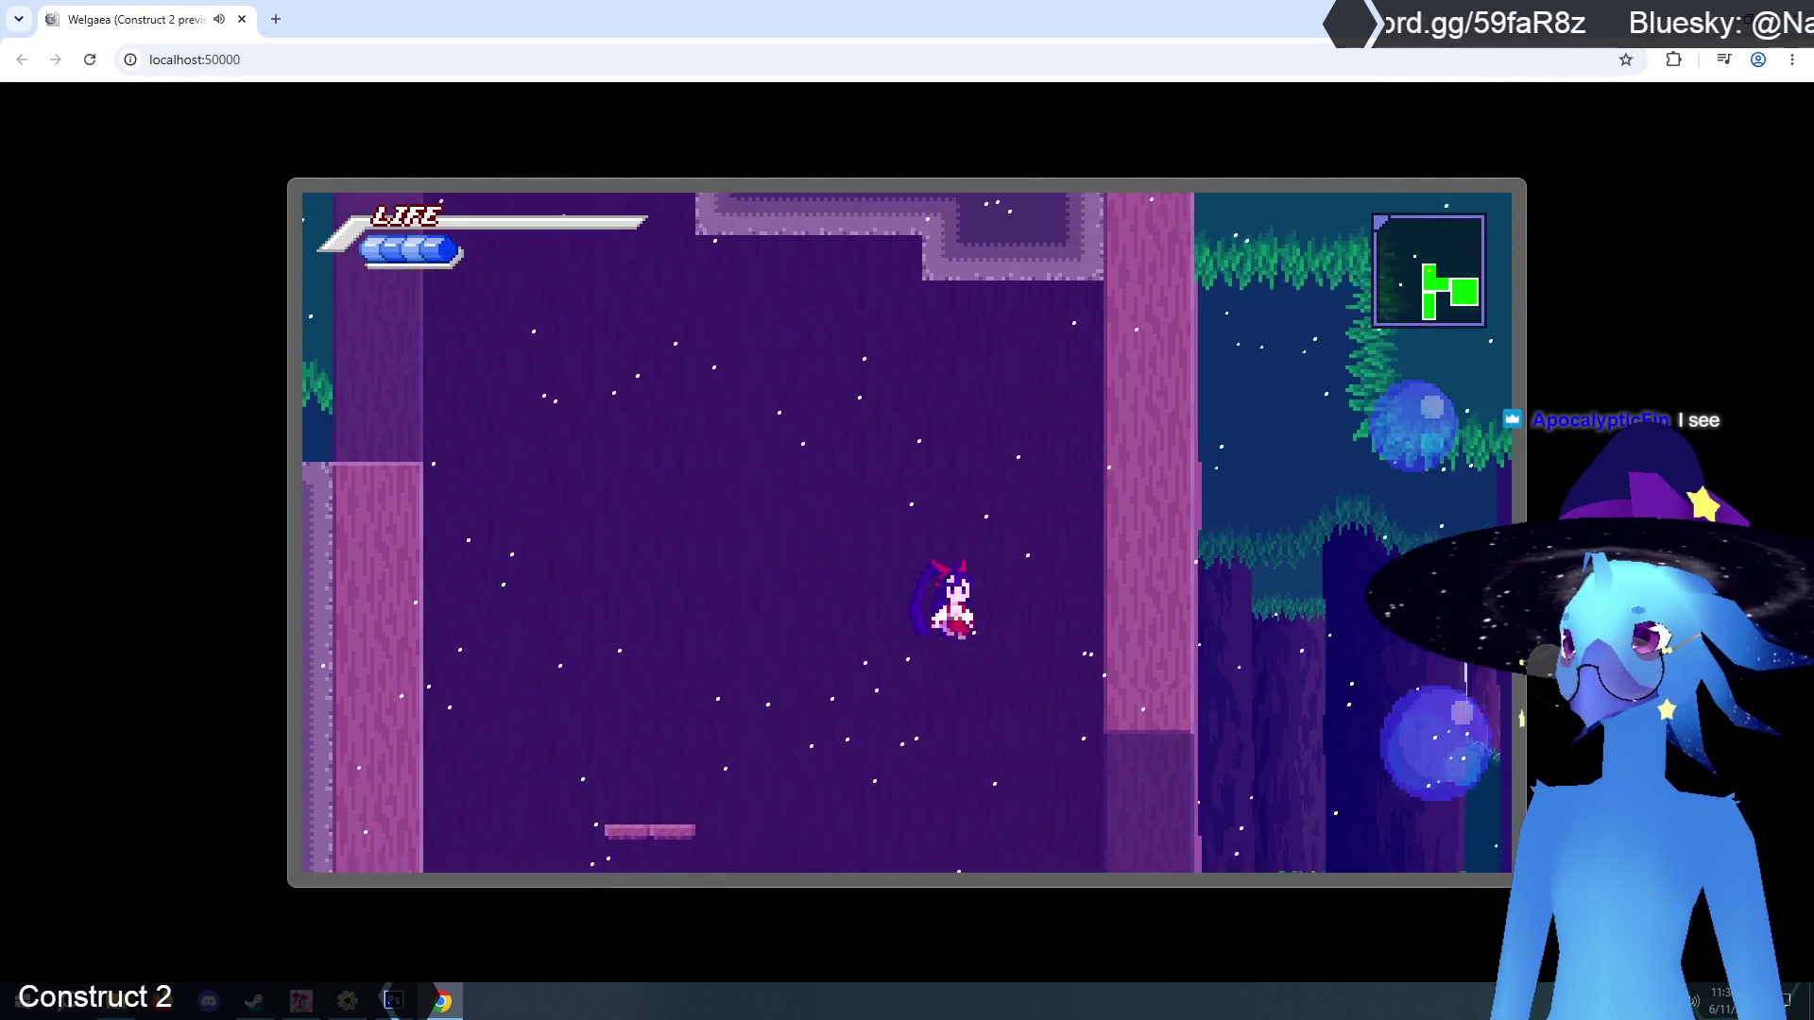
{"action": "key", "text": "Right"}
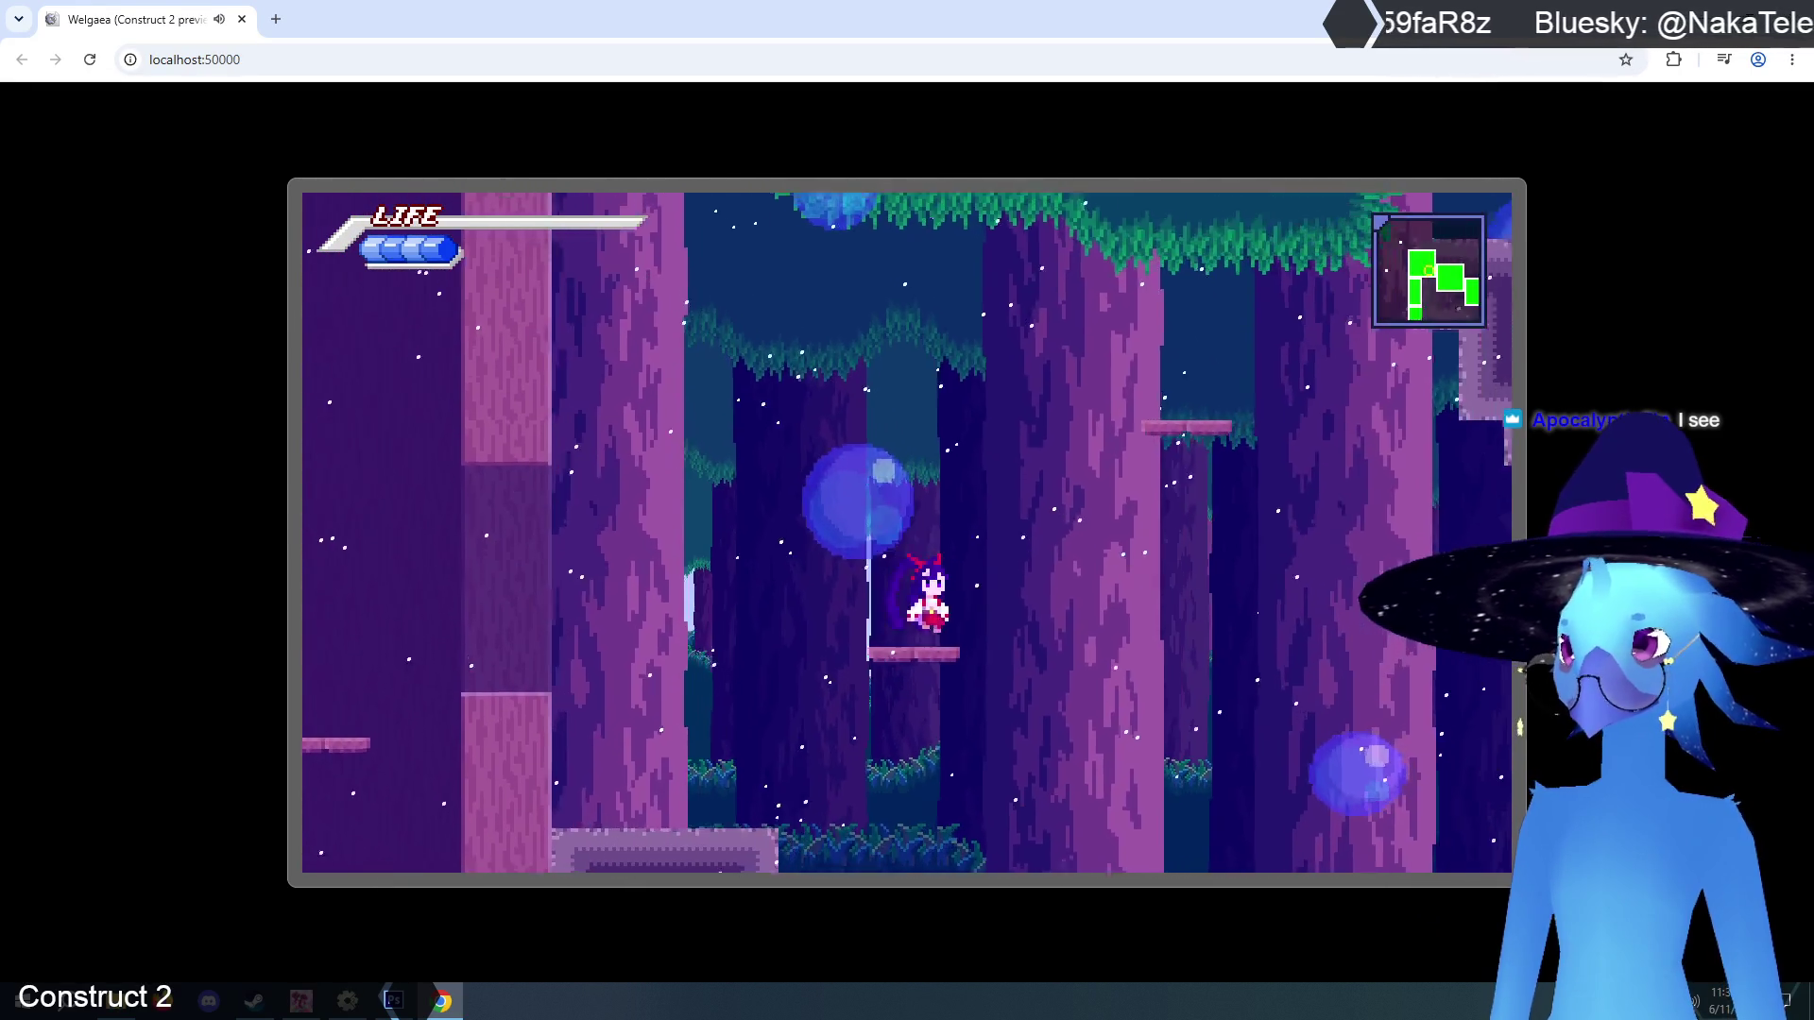
{"action": "key", "text": "Right"}
{"action": "key", "text": "Up"}
{"action": "key", "text": "Left"}
{"action": "key", "text": "Left"}
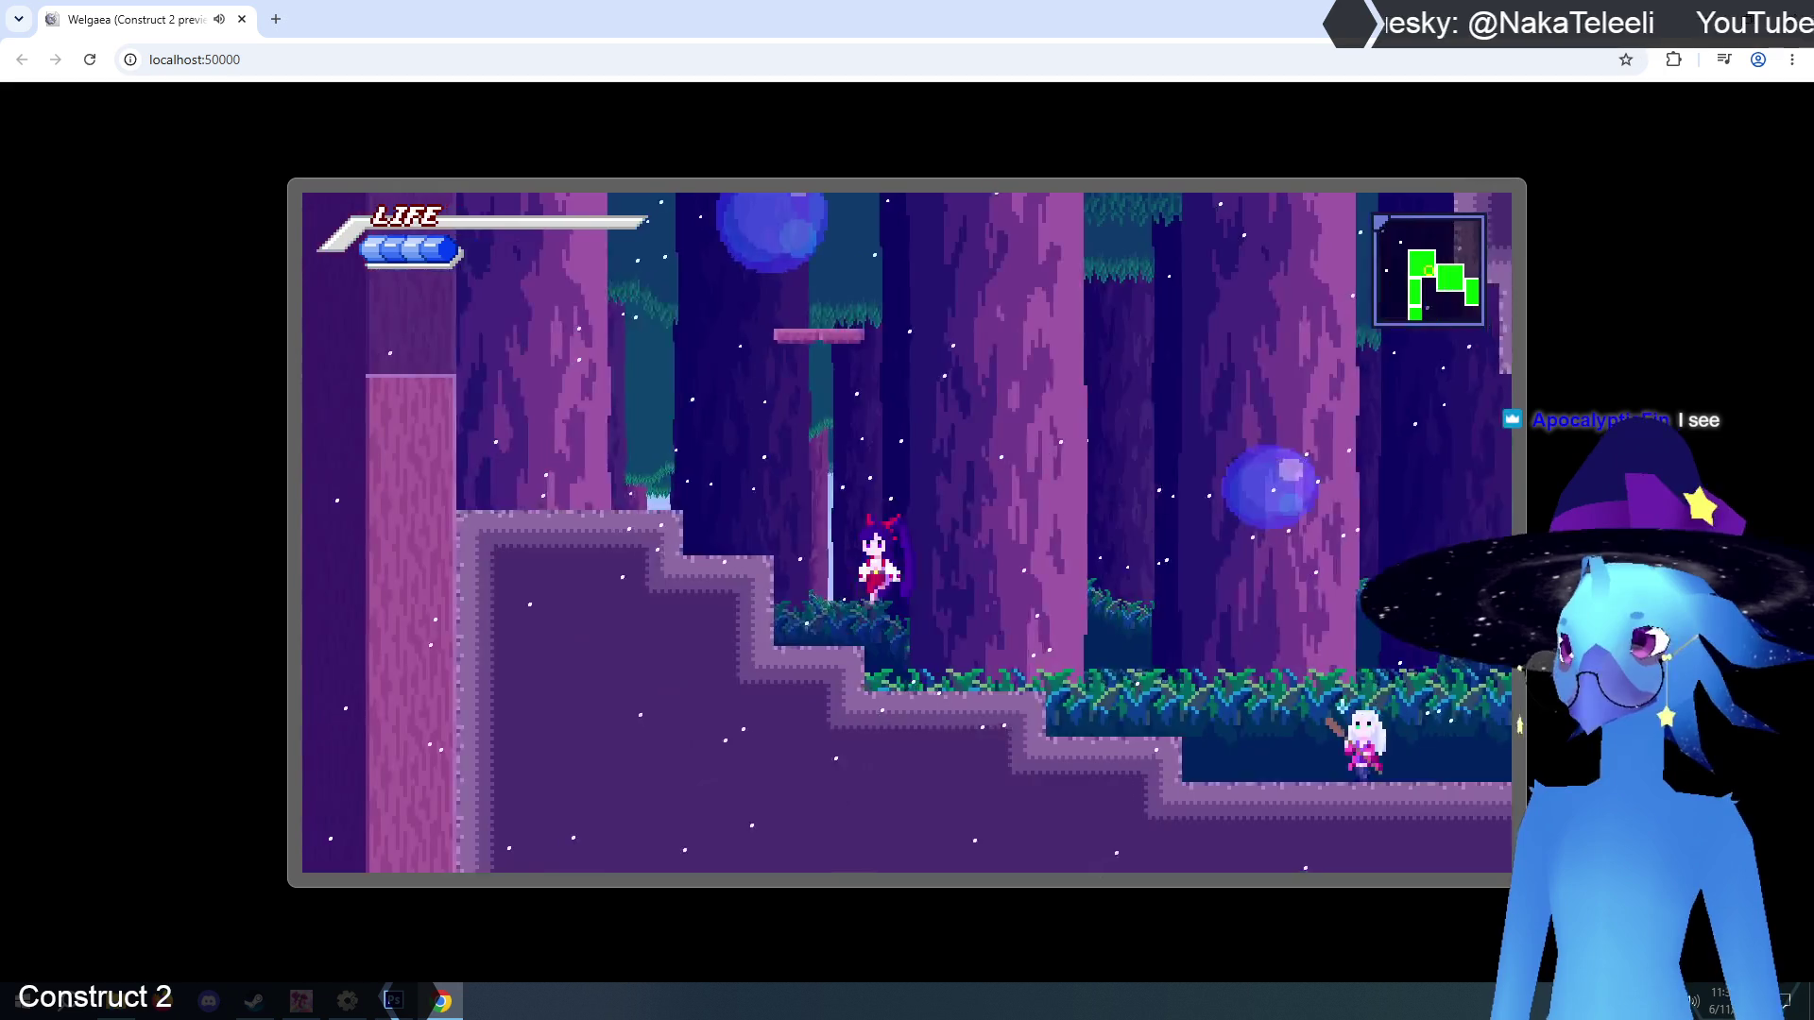
{"action": "key", "text": "Left"}
{"action": "key", "text": "Up"}
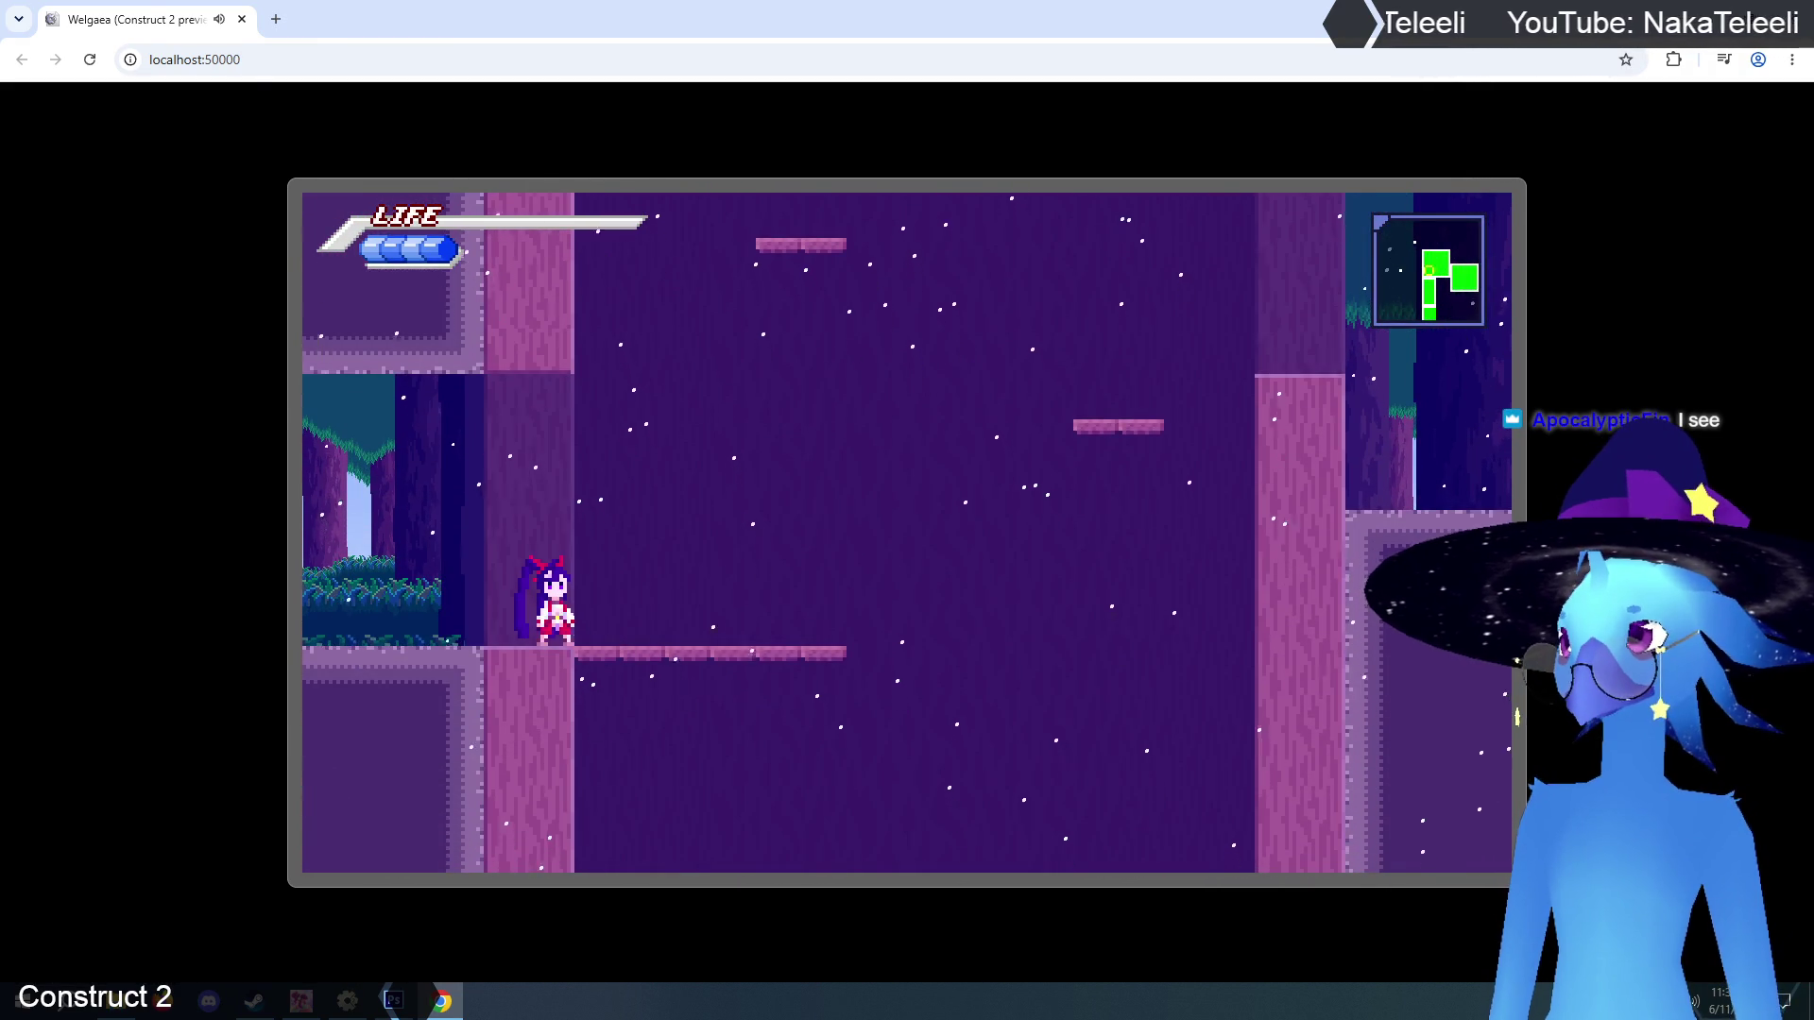
Choose End Game from the pause menu, close the Chrome preview and select the title layout.
{"action": "key", "text": "Escape"}
{"action": "key", "text": "Down"}
{"action": "key", "text": "Return"}
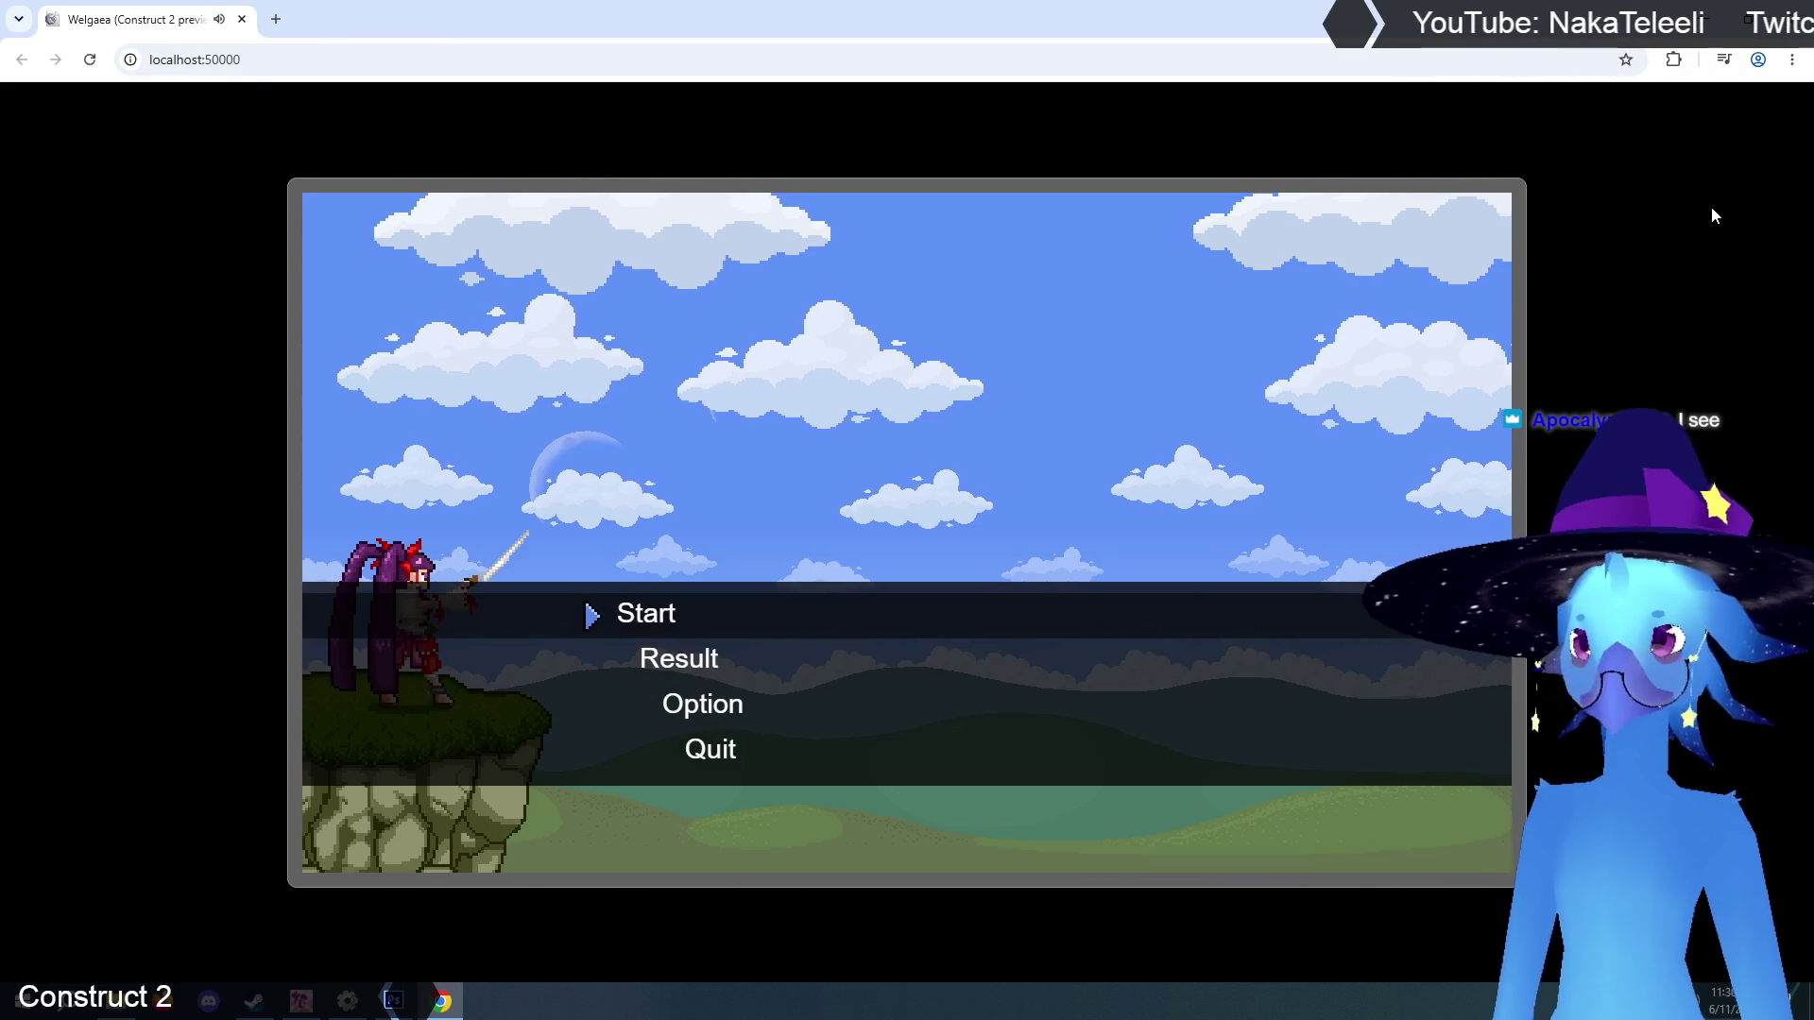
{"action": "key", "text": "ctrl+w"}
{"action": "left_click", "coordinate": [369, 335]}
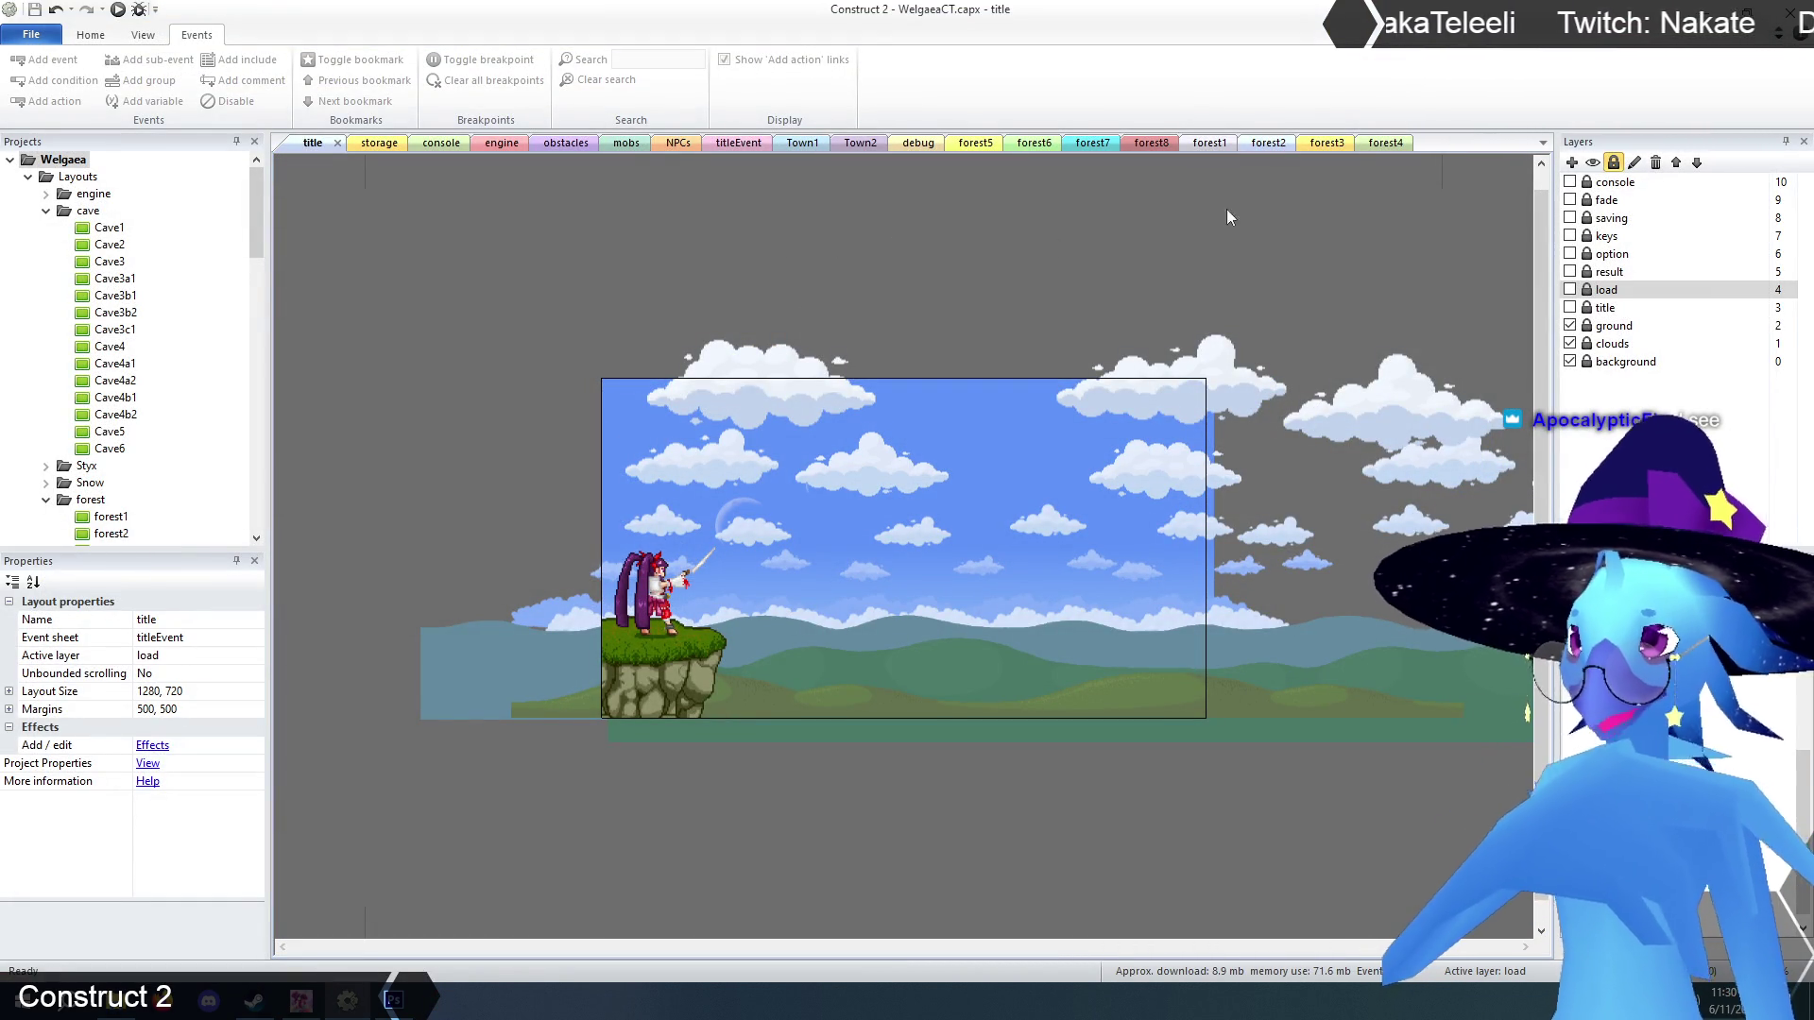
Close the forest4 tab, collapse the cave folder and open forest3a1 from the Projects tree.
{"action": "left_click", "coordinate": [1326, 143]}
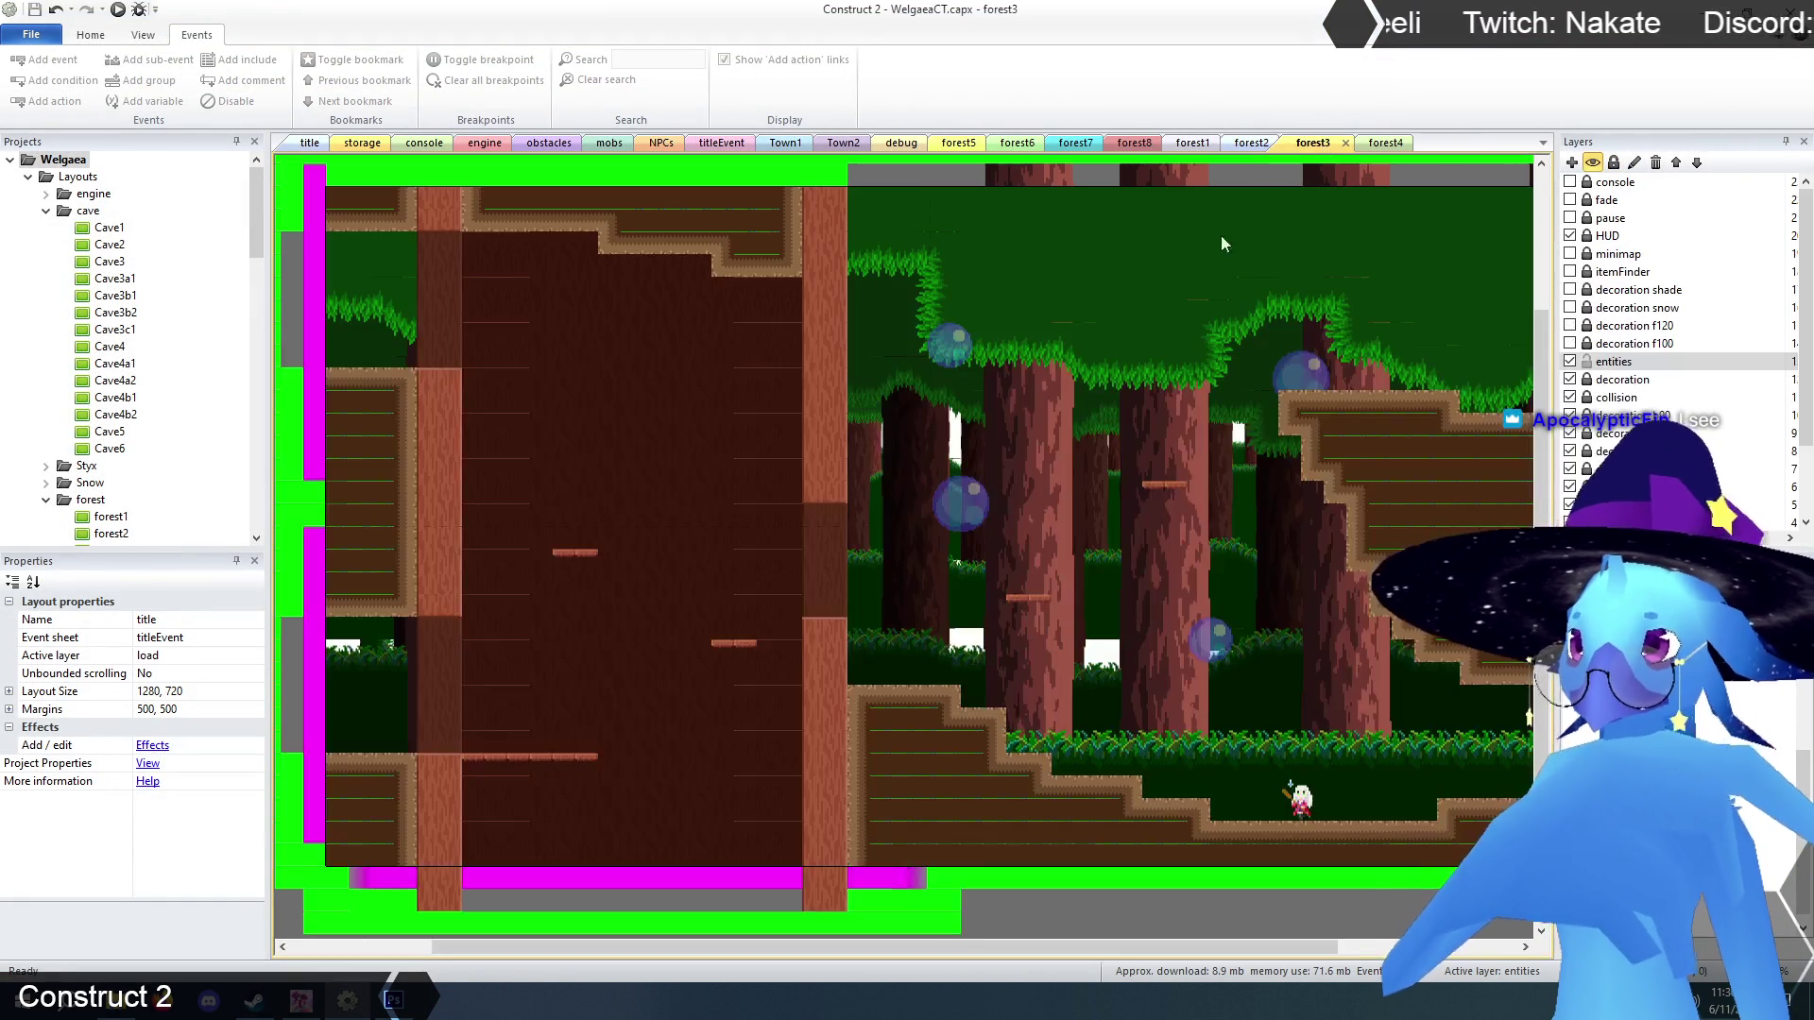
{"action": "left_click_drag", "start_coordinate": [939, 941], "coordinate": [858, 962]}
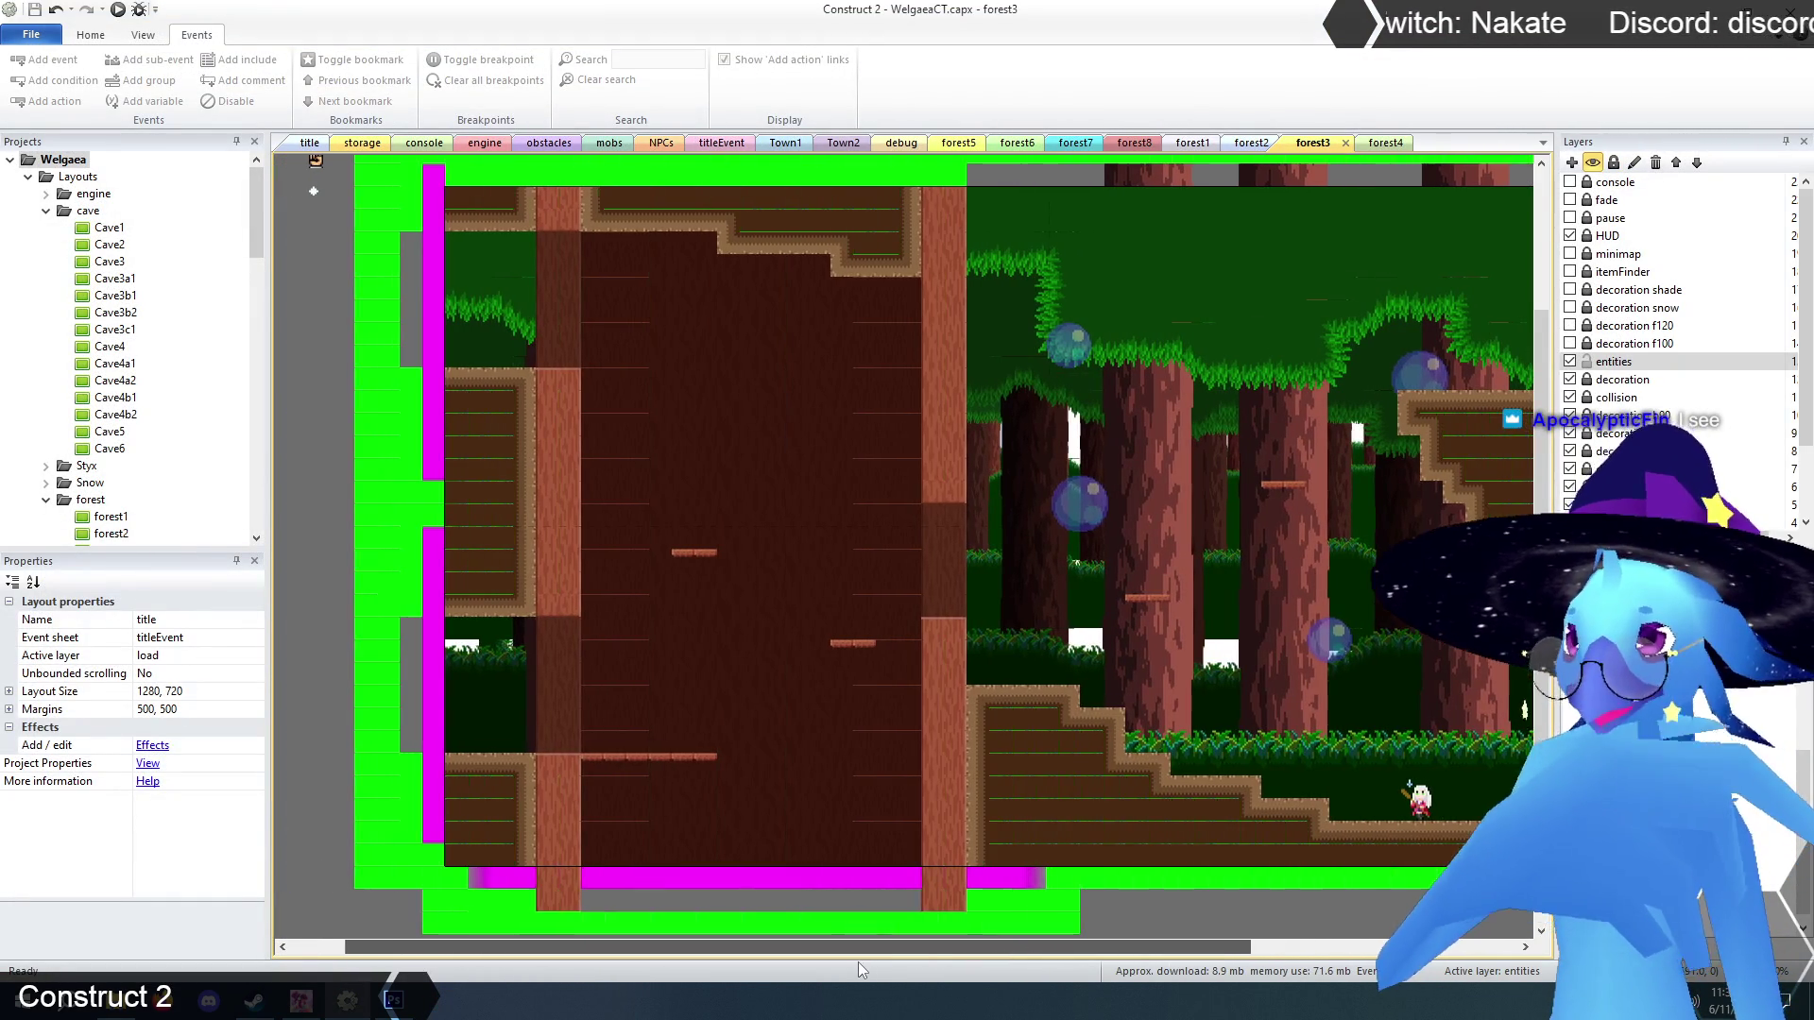
{"action": "left_click", "coordinate": [1379, 144]}
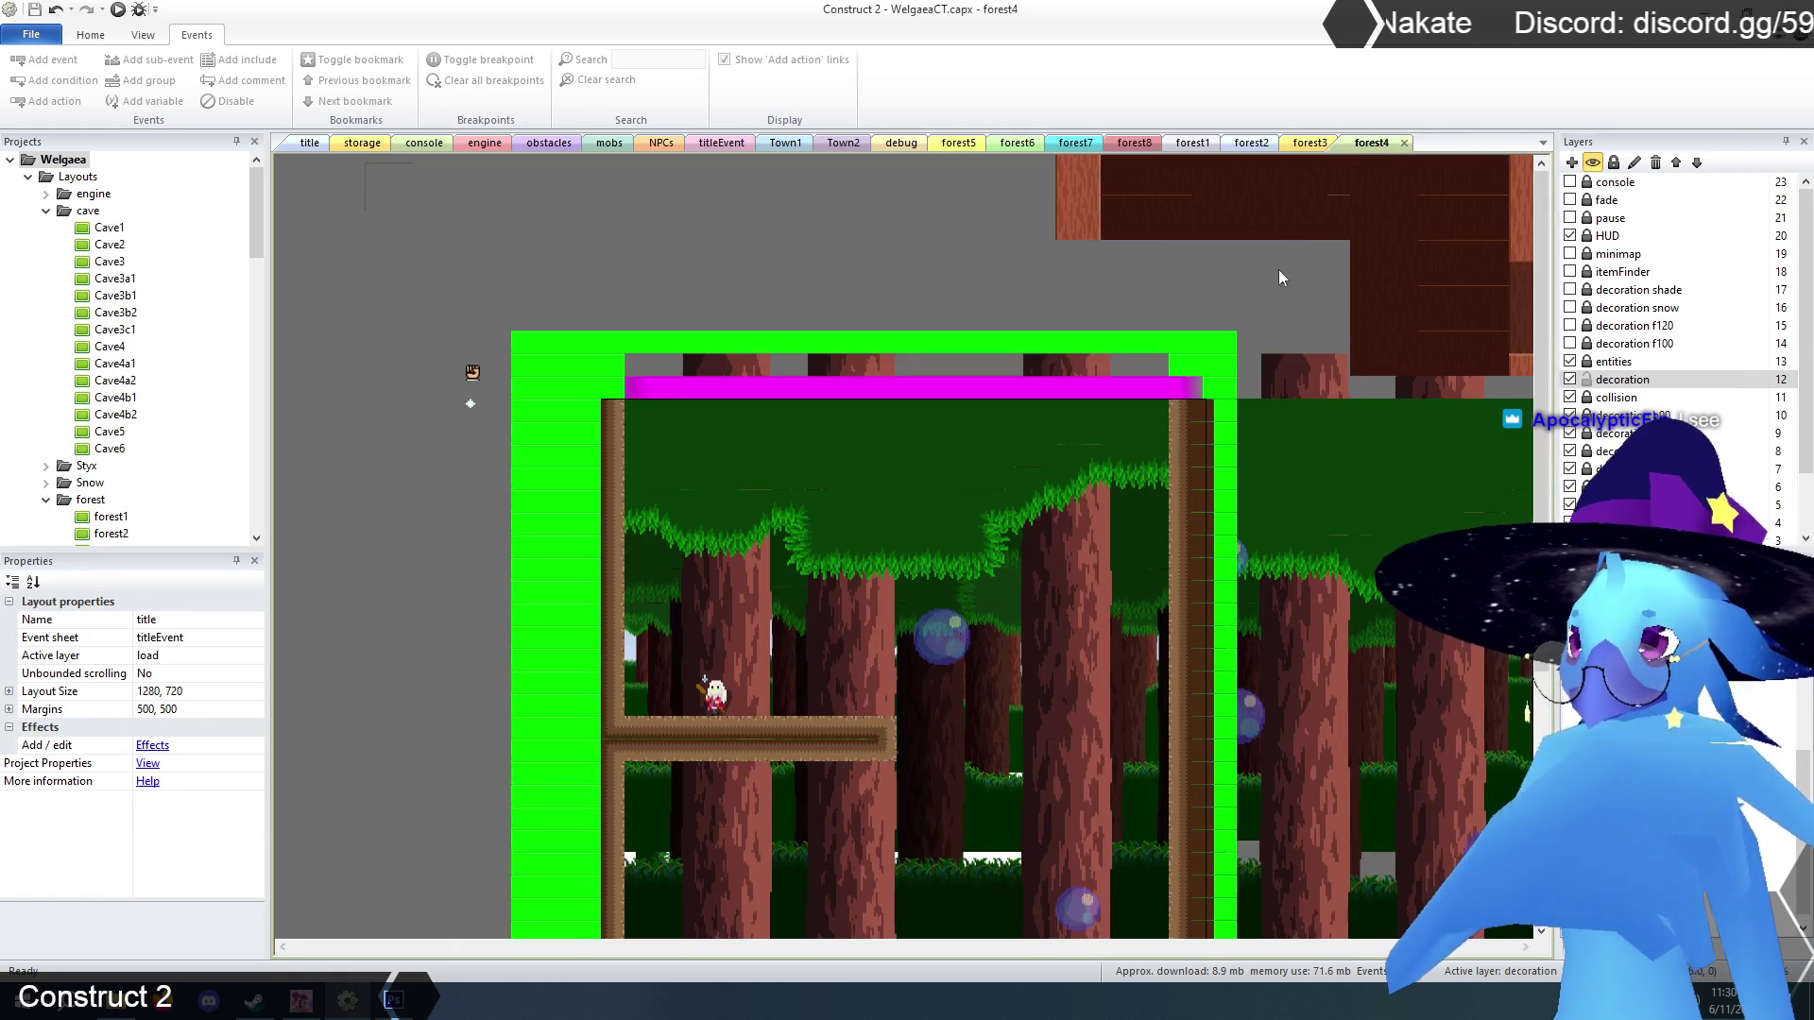
{"action": "left_click", "coordinate": [1404, 144]}
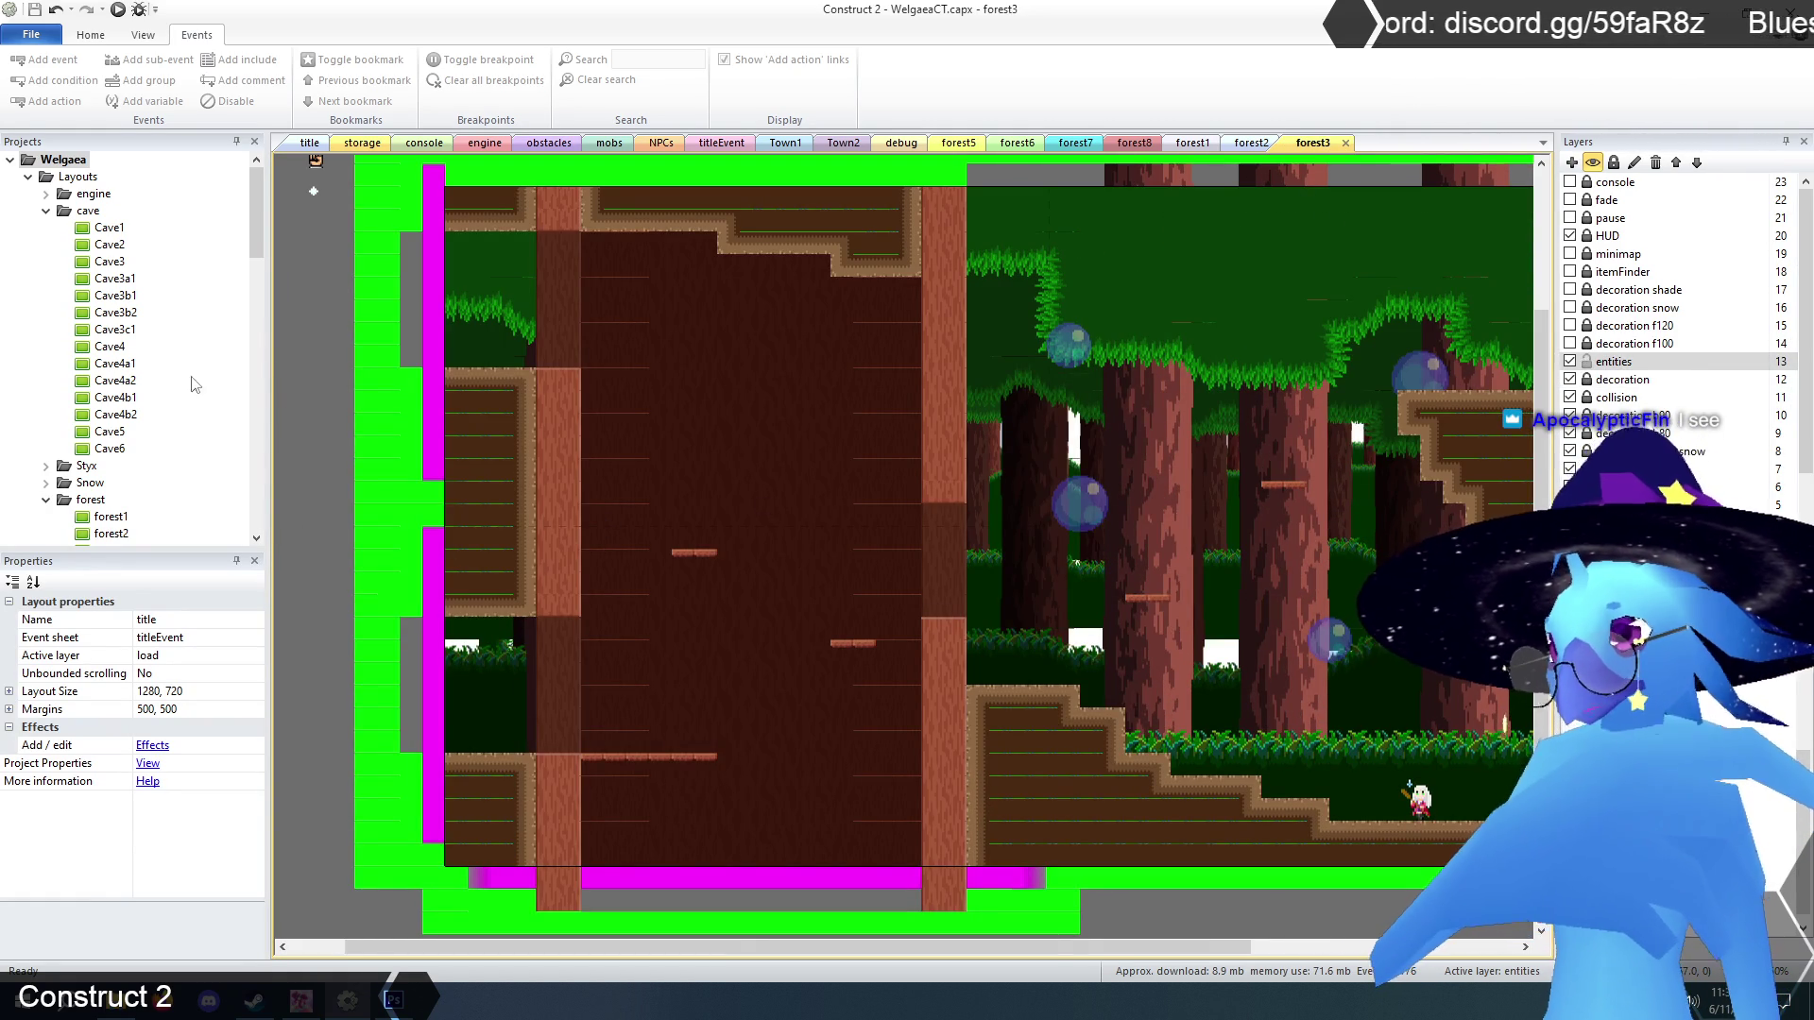
{"action": "left_click", "coordinate": [45, 210]}
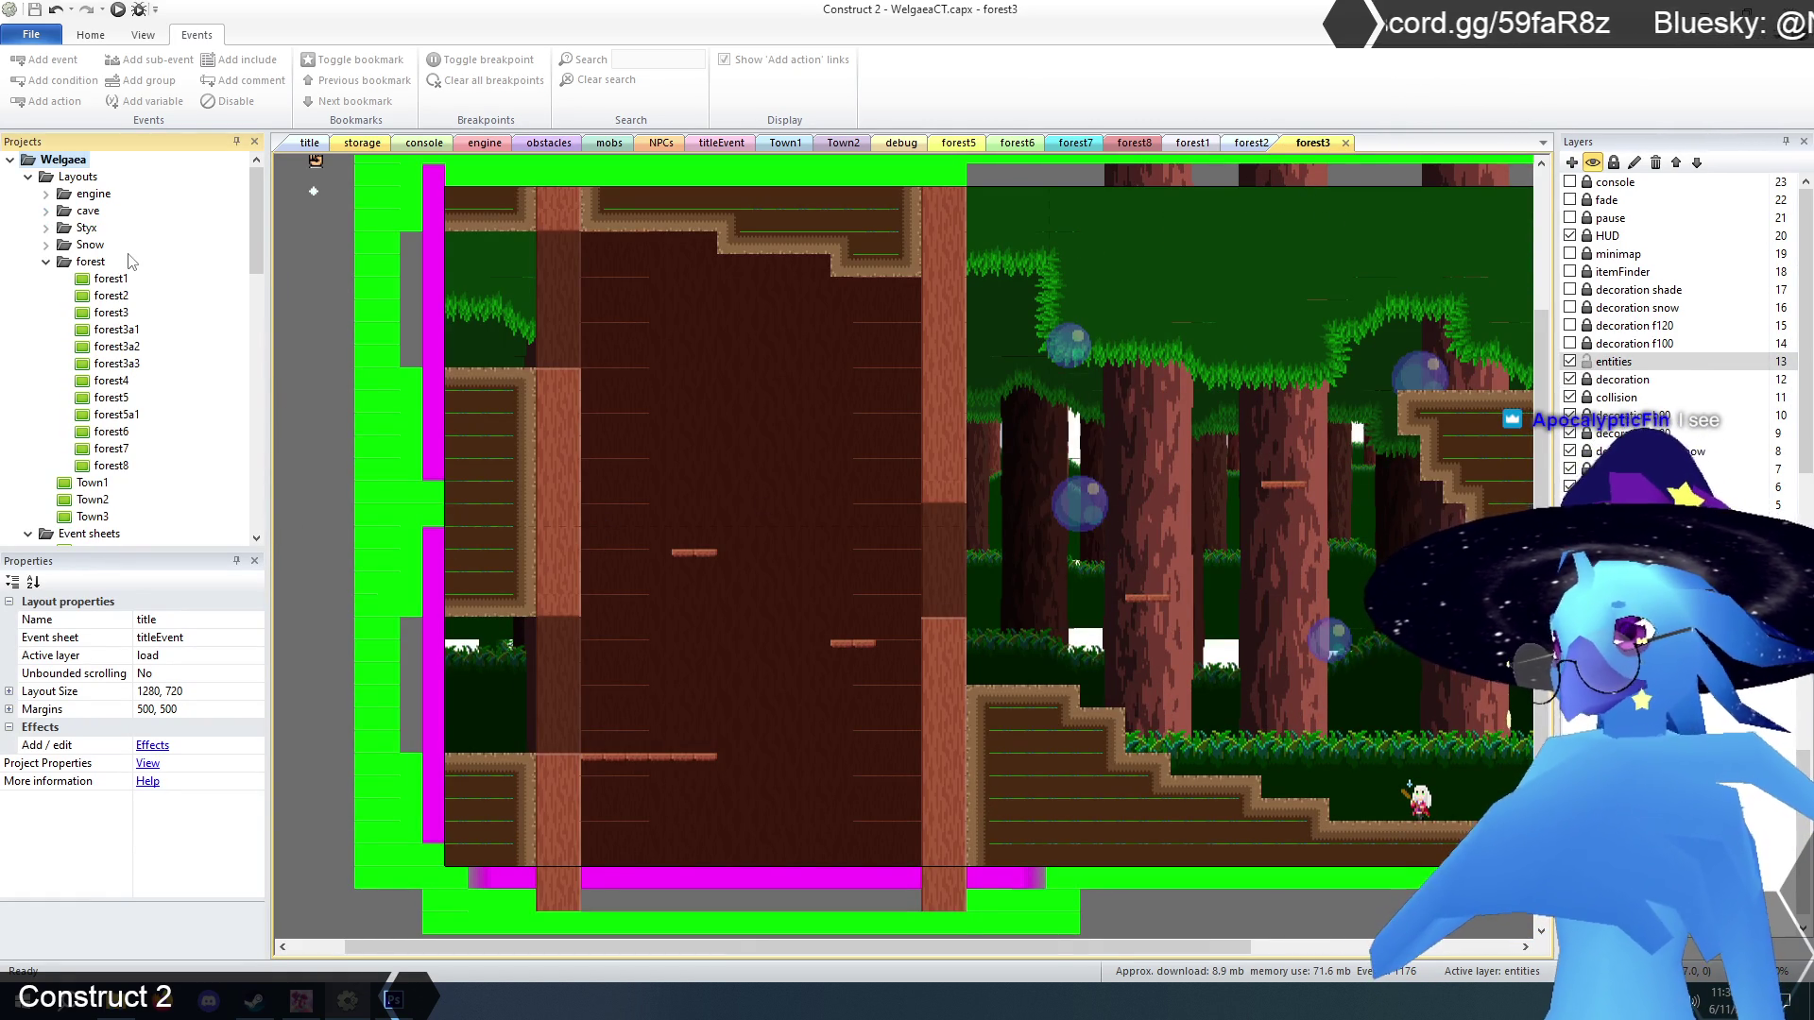
{"action": "double_click", "coordinate": [117, 330]}
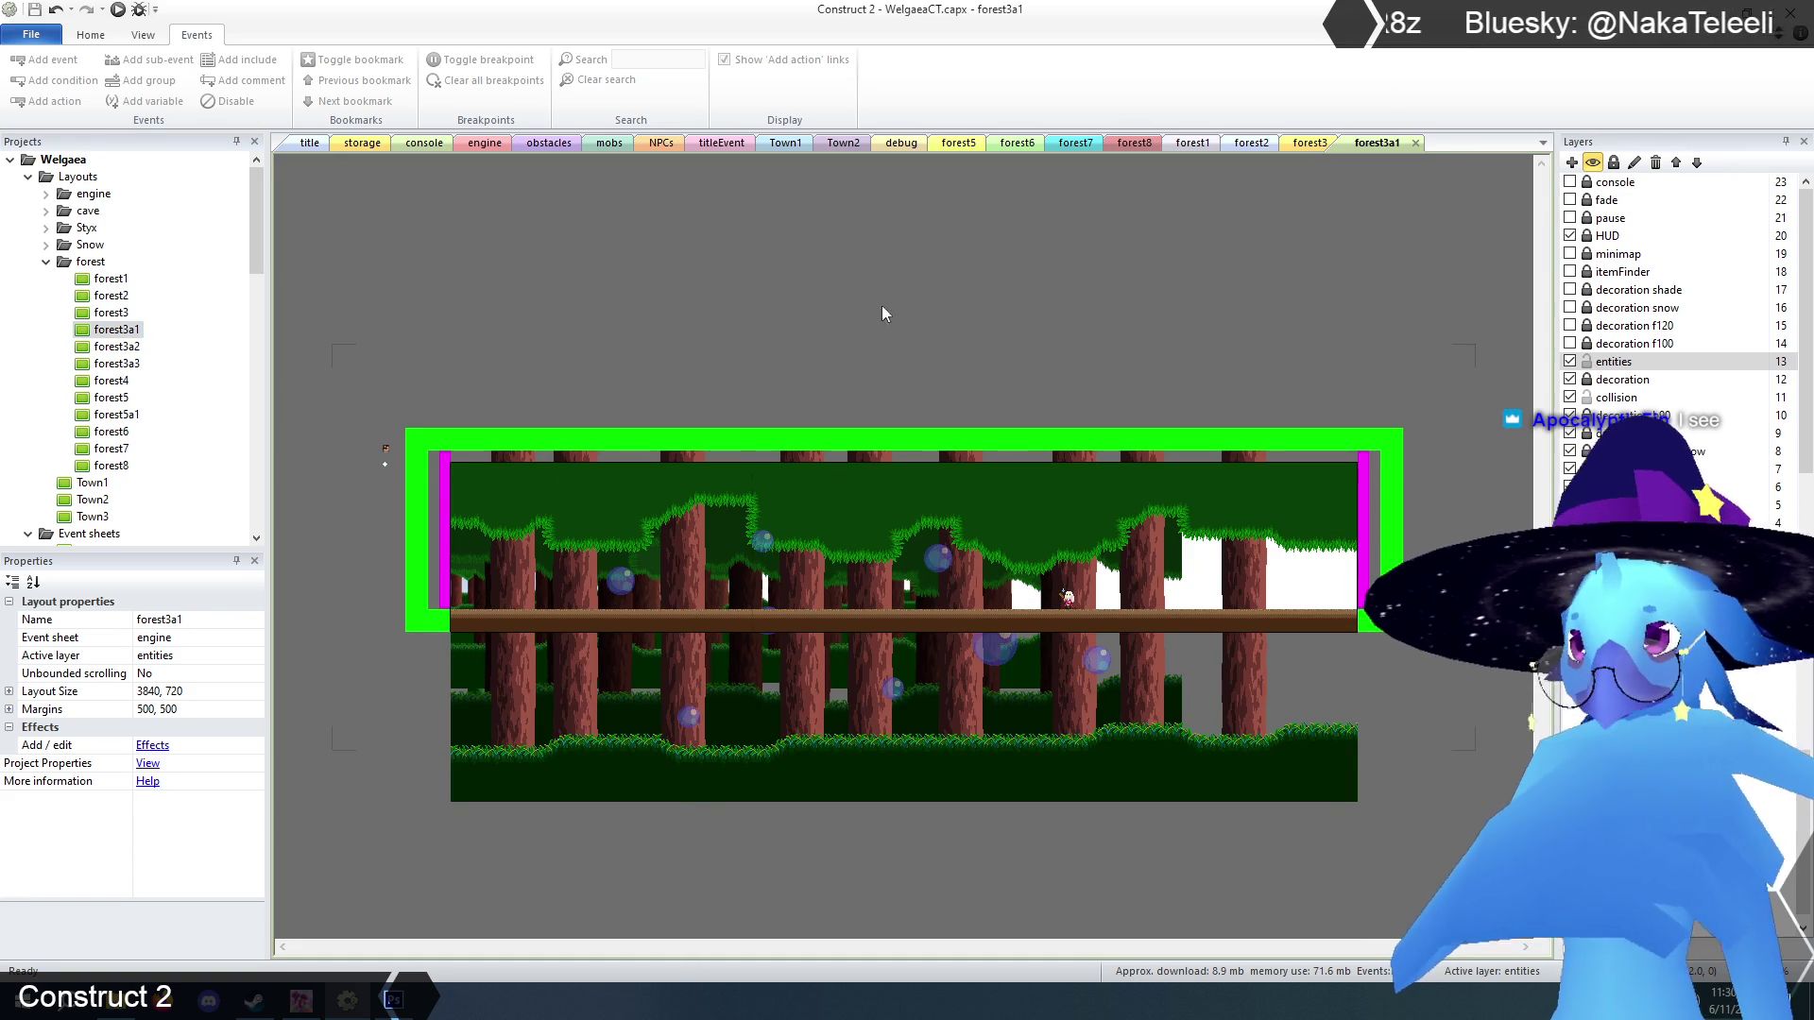
Select the entities layer of forest3a1 and lock it.
{"action": "left_click", "coordinate": [1588, 365]}
{"action": "left_click", "coordinate": [1587, 363]}
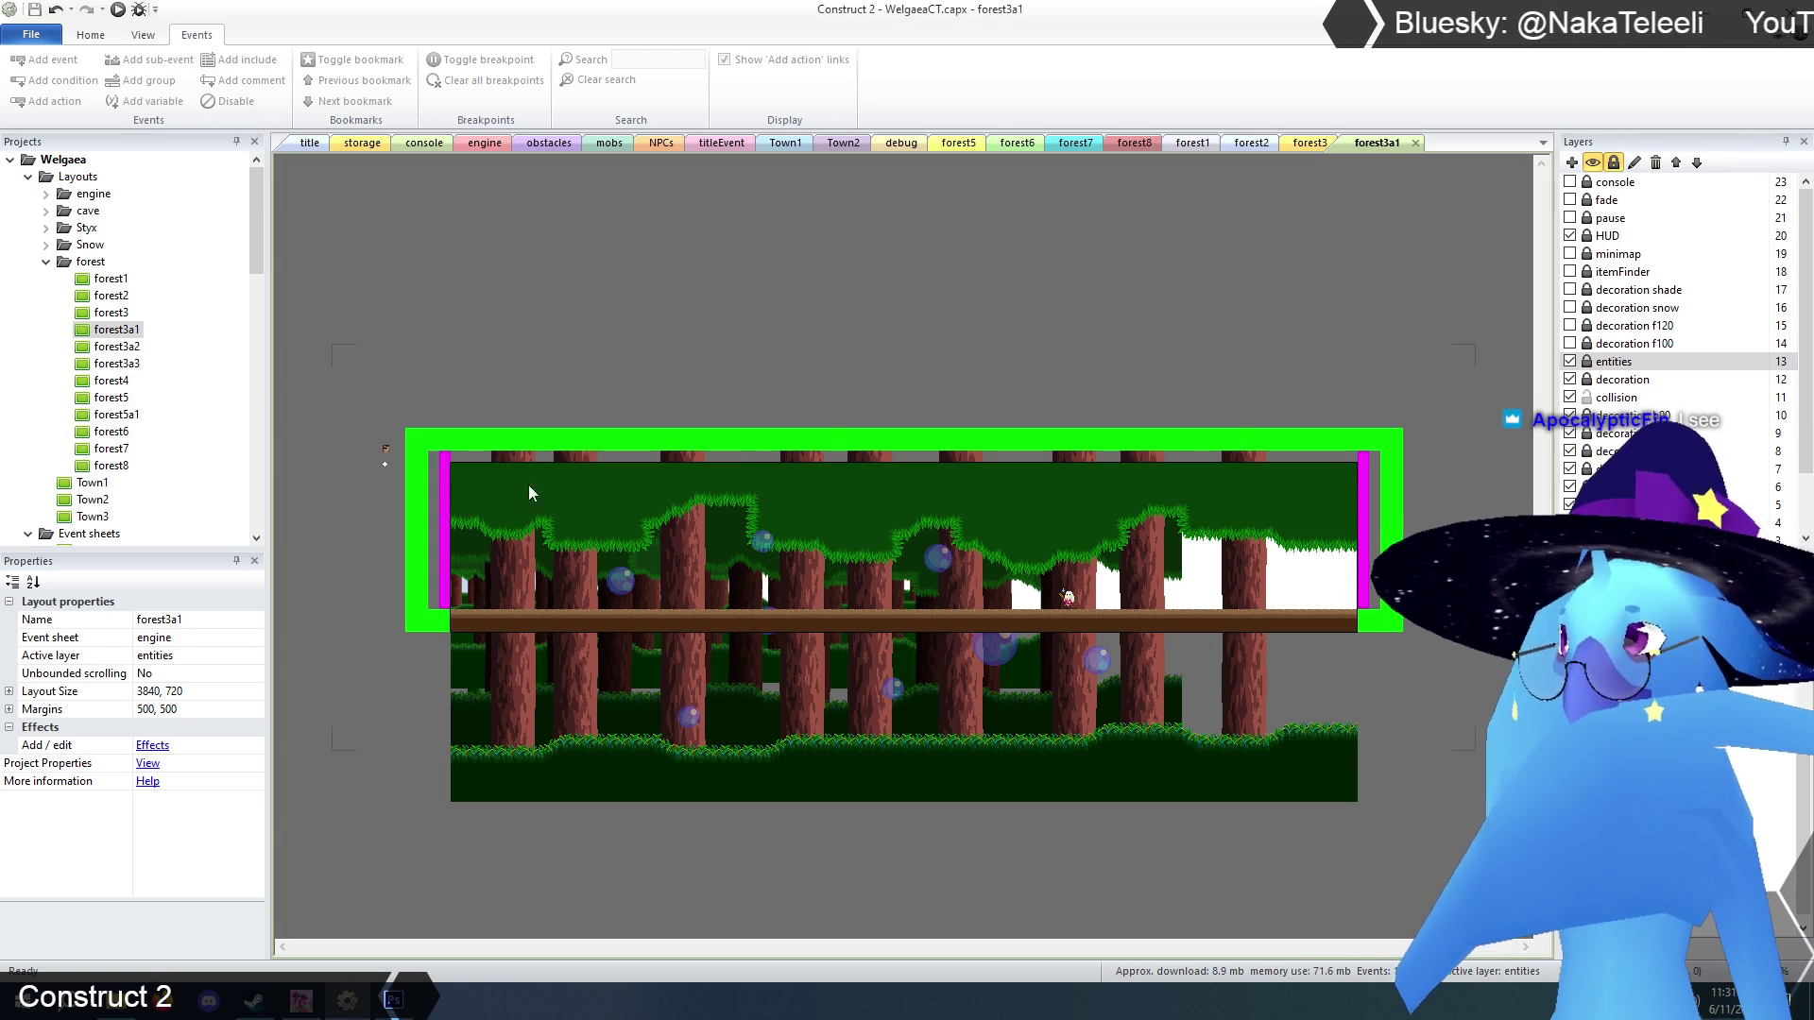
{"action": "left_click", "coordinate": [143, 36]}
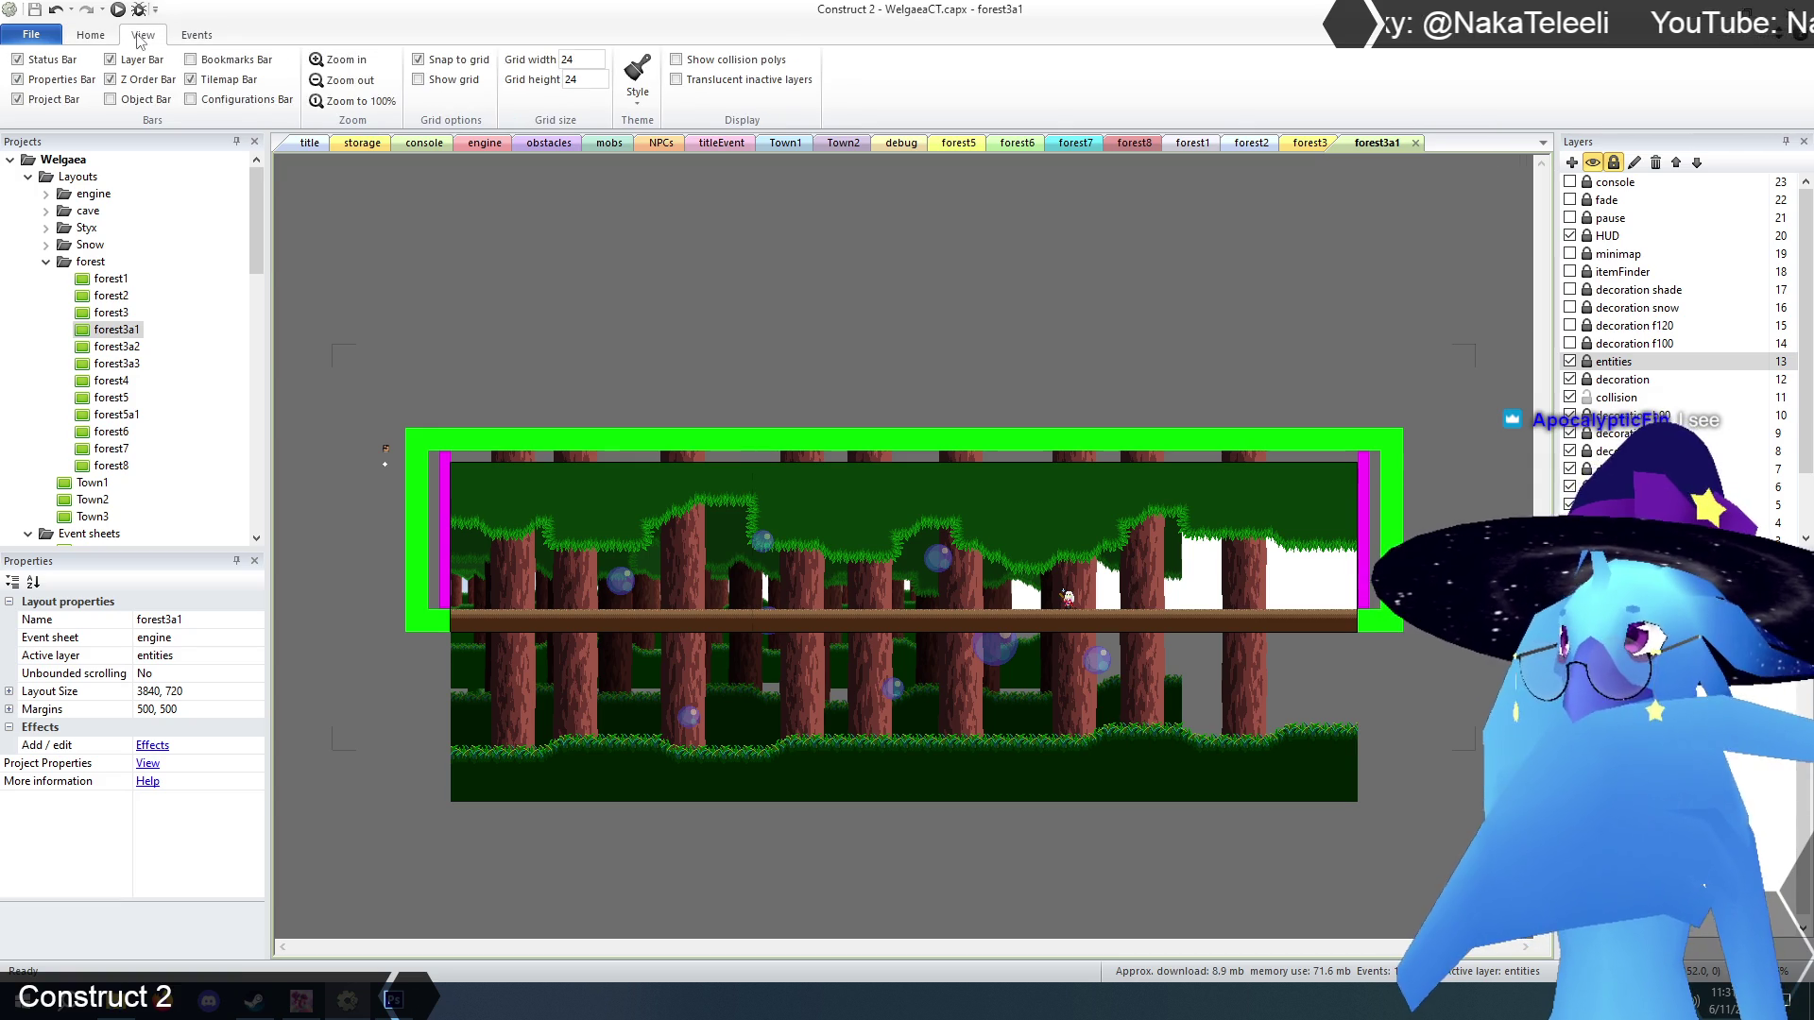
Zoom in, make collision the active layer, hide decoration and select the TilemapCollision.
{"action": "left_click", "coordinate": [347, 60]}
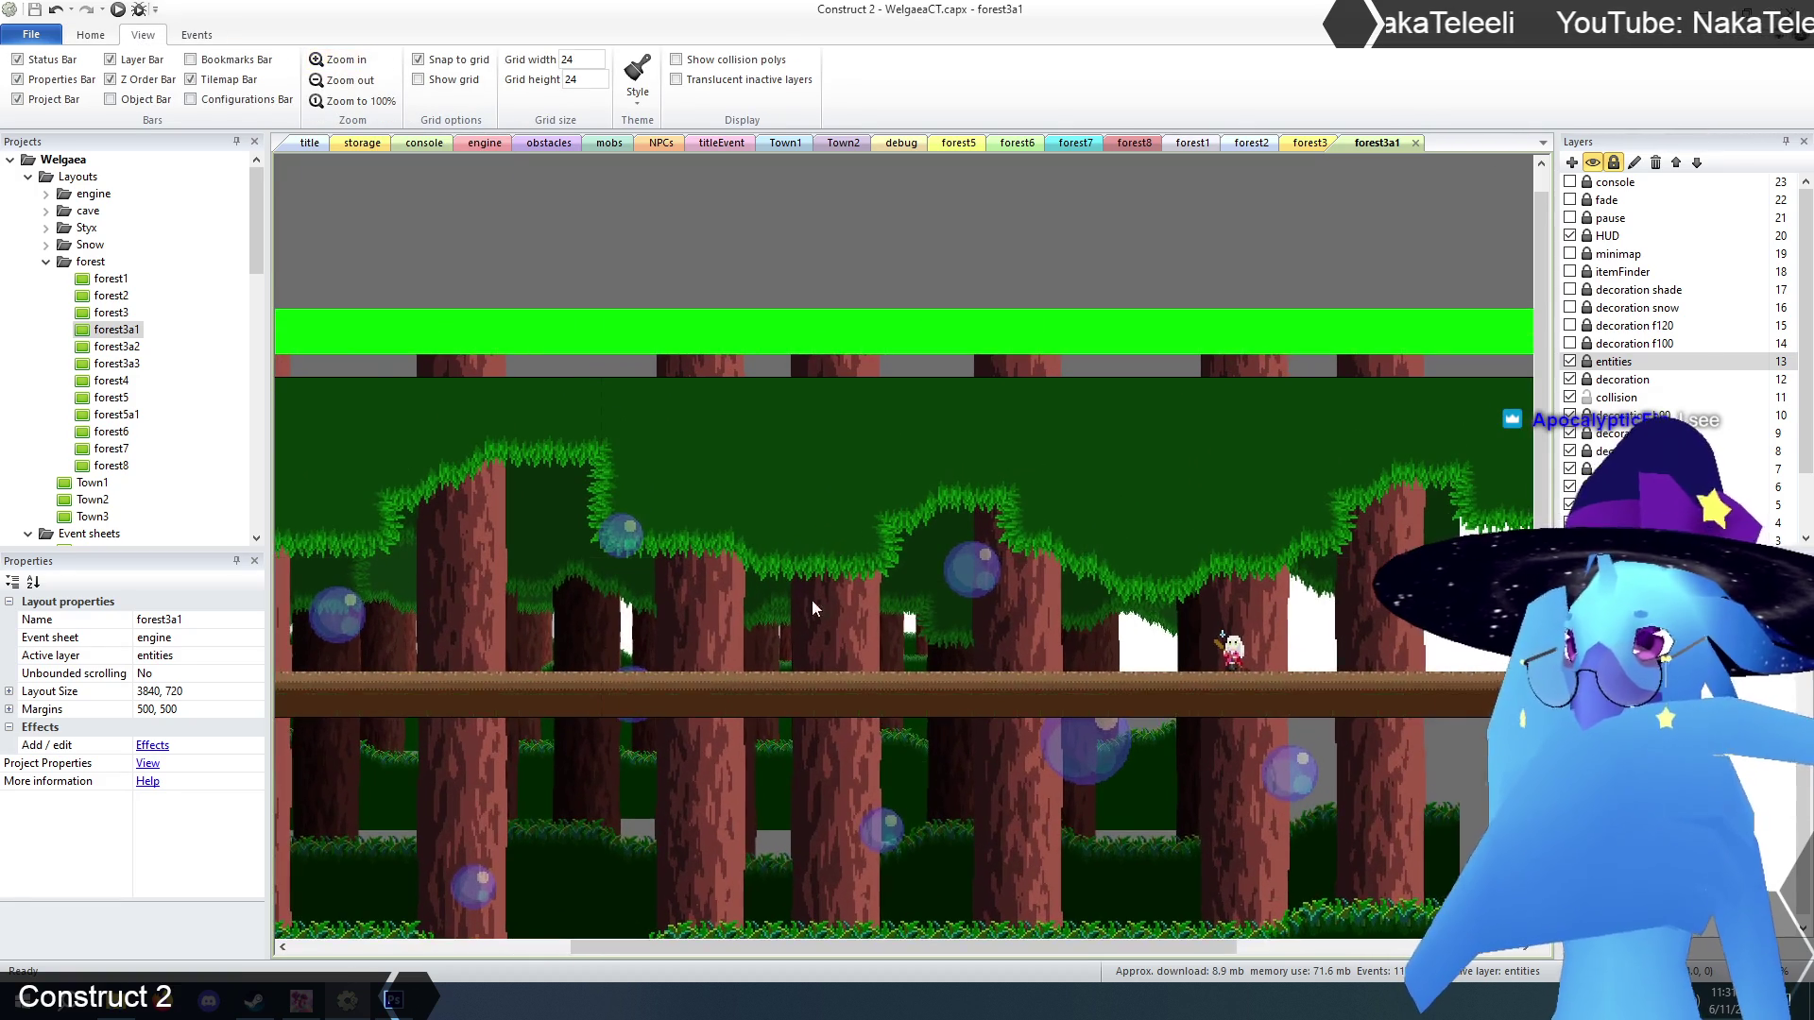
{"action": "left_click_drag", "start_coordinate": [881, 946], "coordinate": [577, 957]}
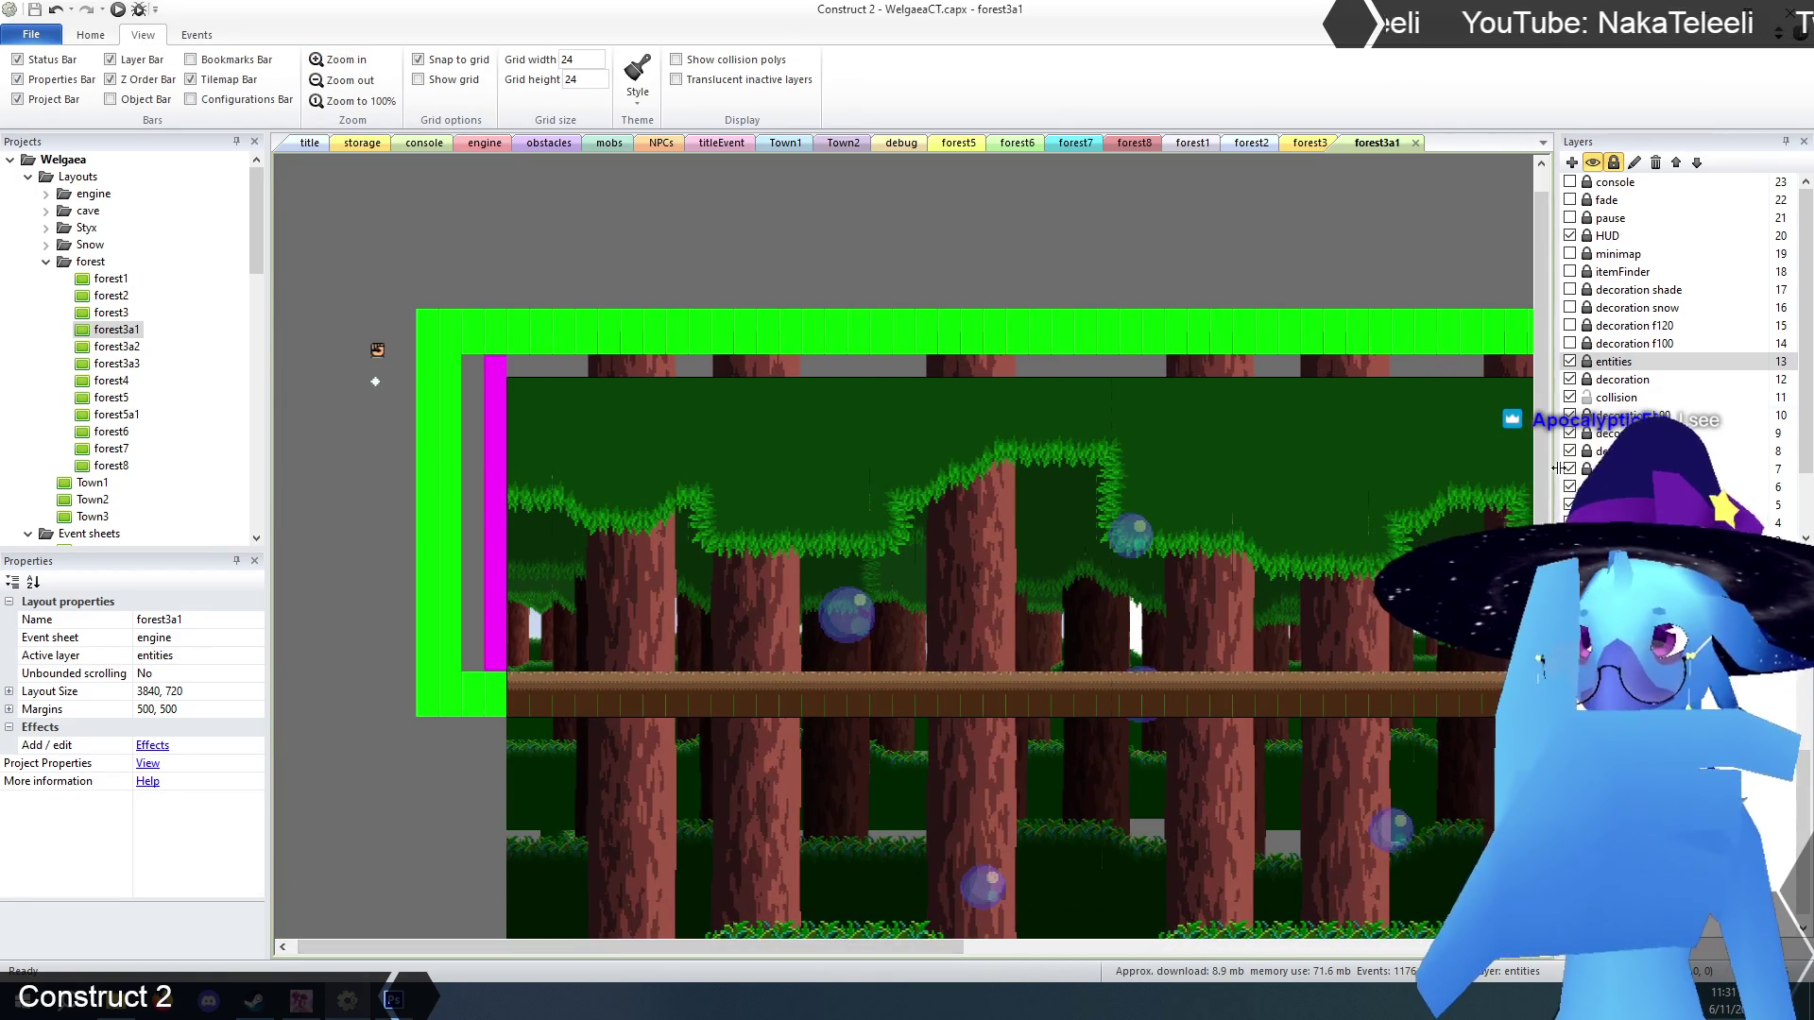
{"action": "left_click", "coordinate": [1614, 398]}
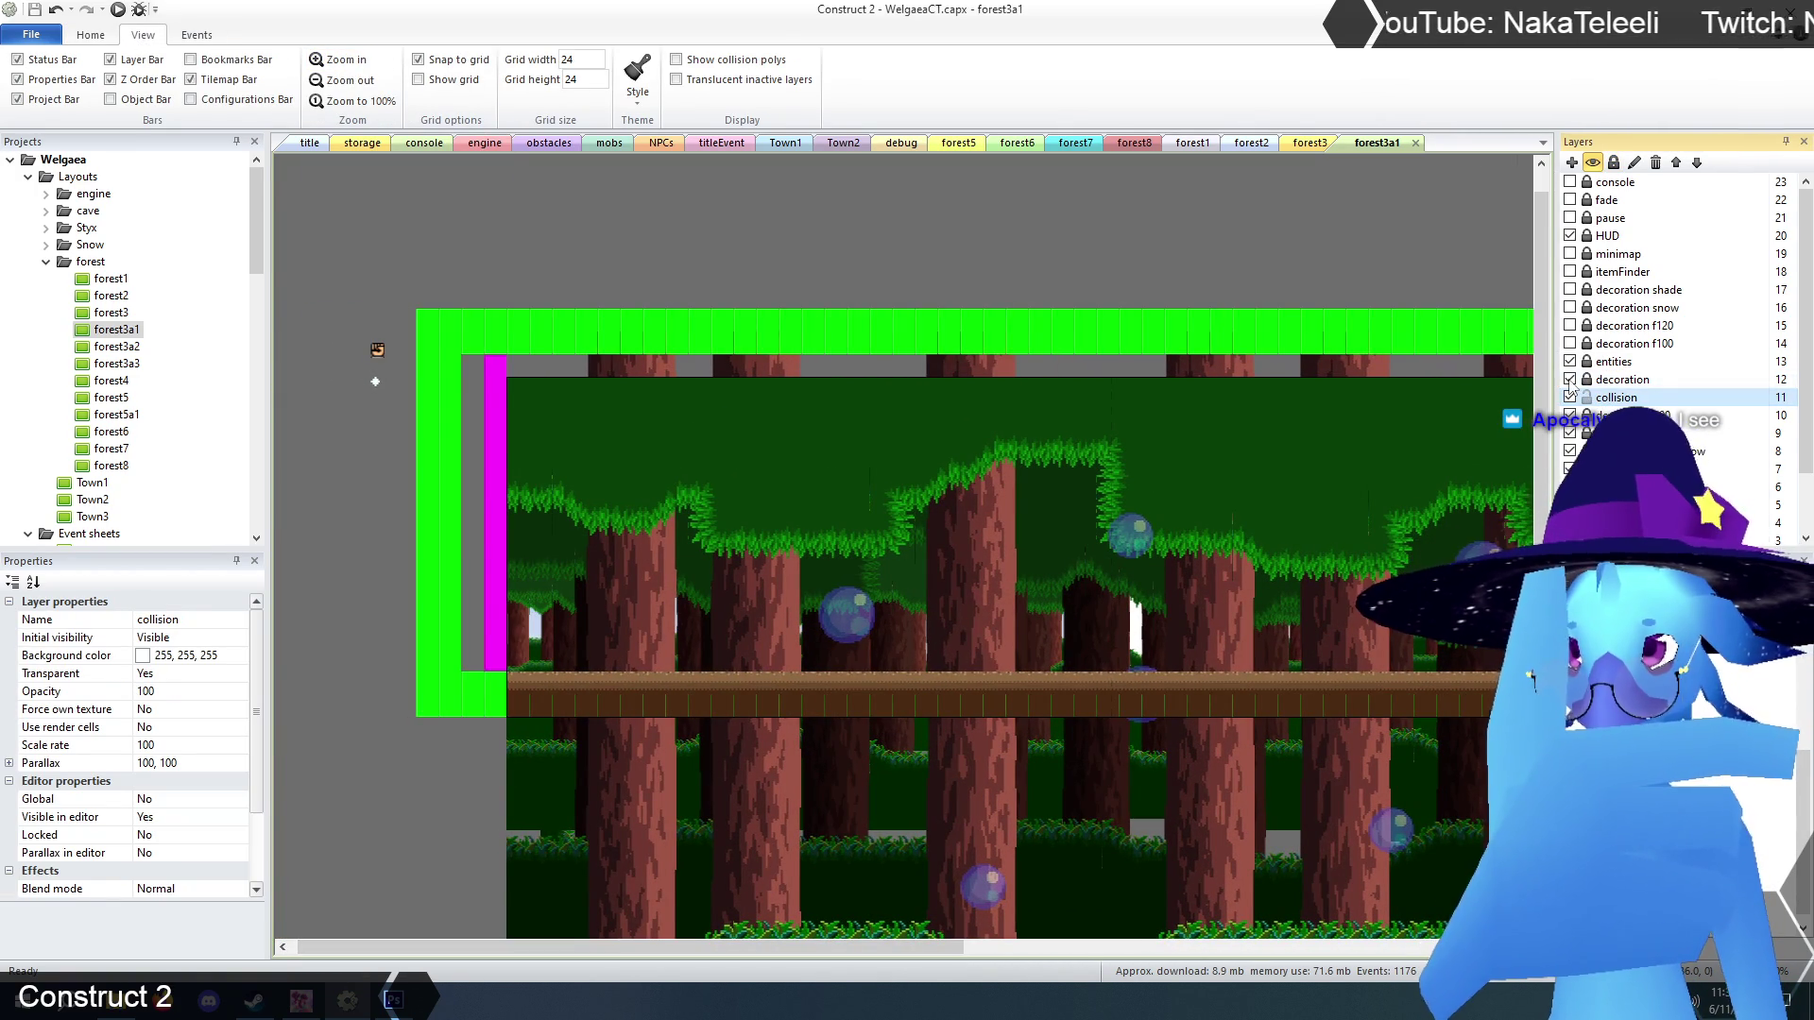
{"action": "left_click", "coordinate": [1570, 378]}
{"action": "left_click", "coordinate": [857, 420]}
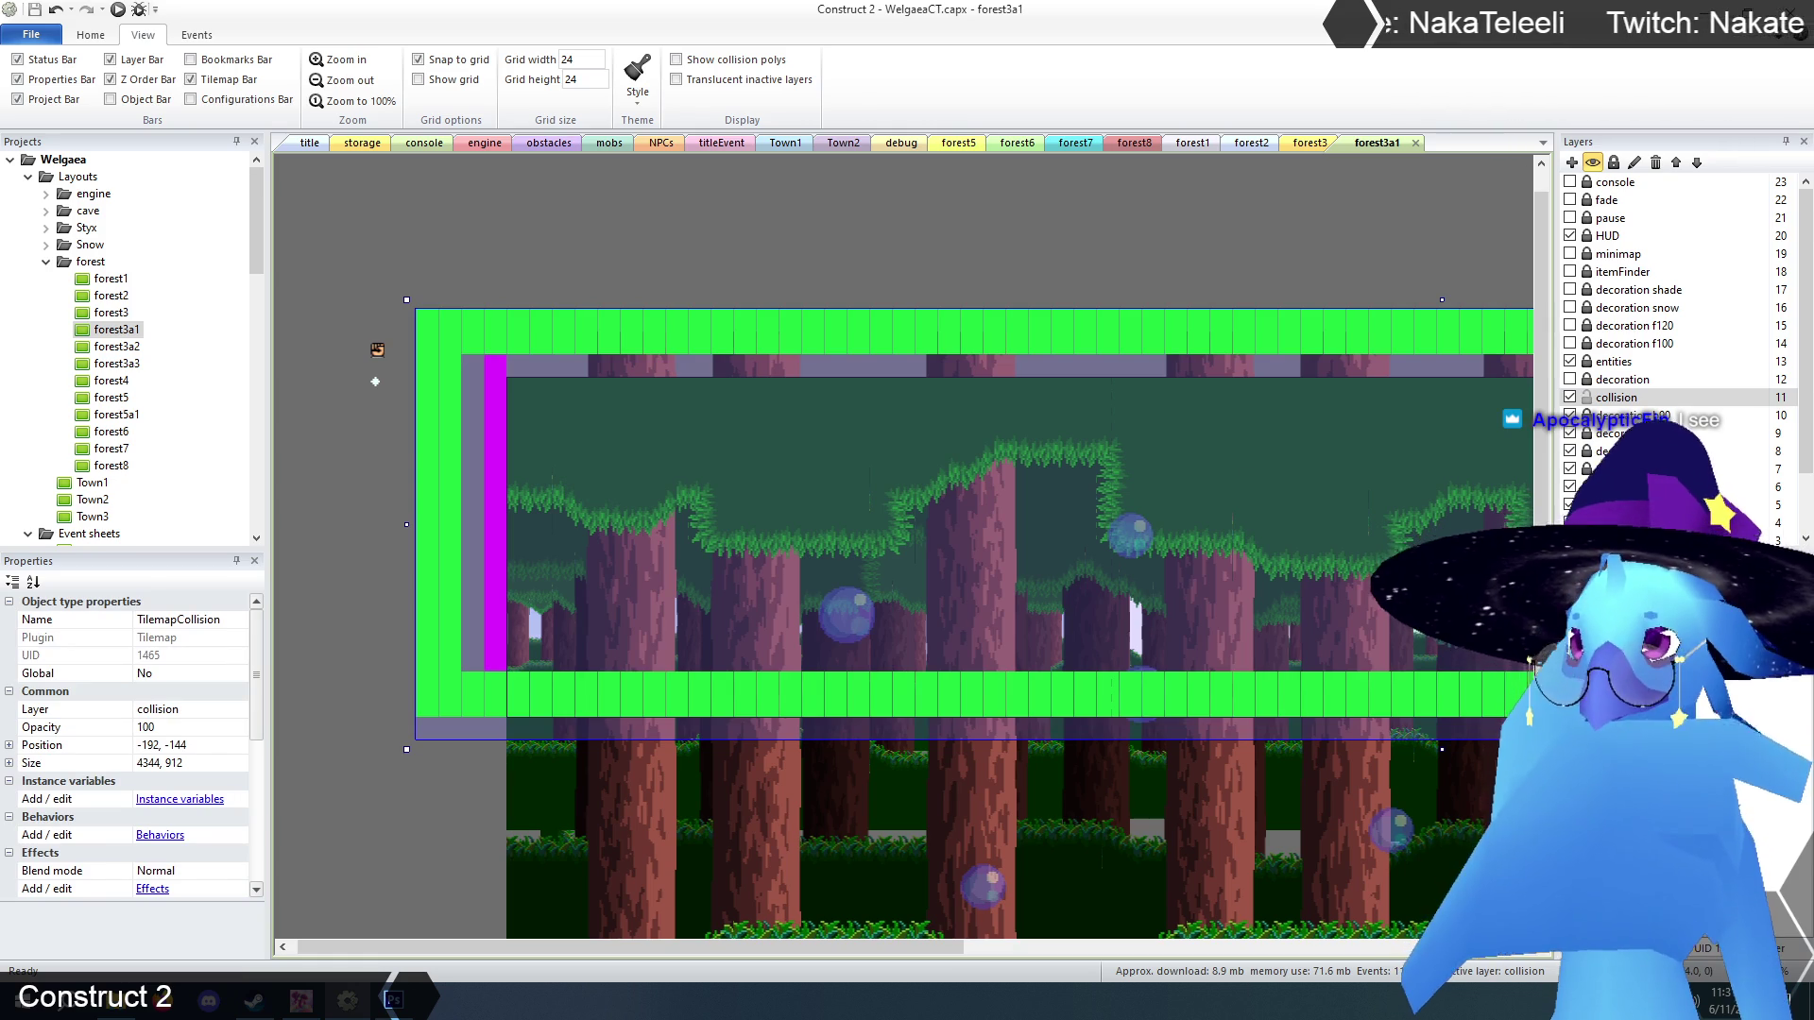
{"action": "mouse_move", "coordinate": [682, 957]}
{"action": "left_mouse_down"}
{"action": "mouse_move", "coordinate": [1257, 957]}
{"action": "mouse_move", "coordinate": [637, 938]}
{"action": "left_mouse_up"}
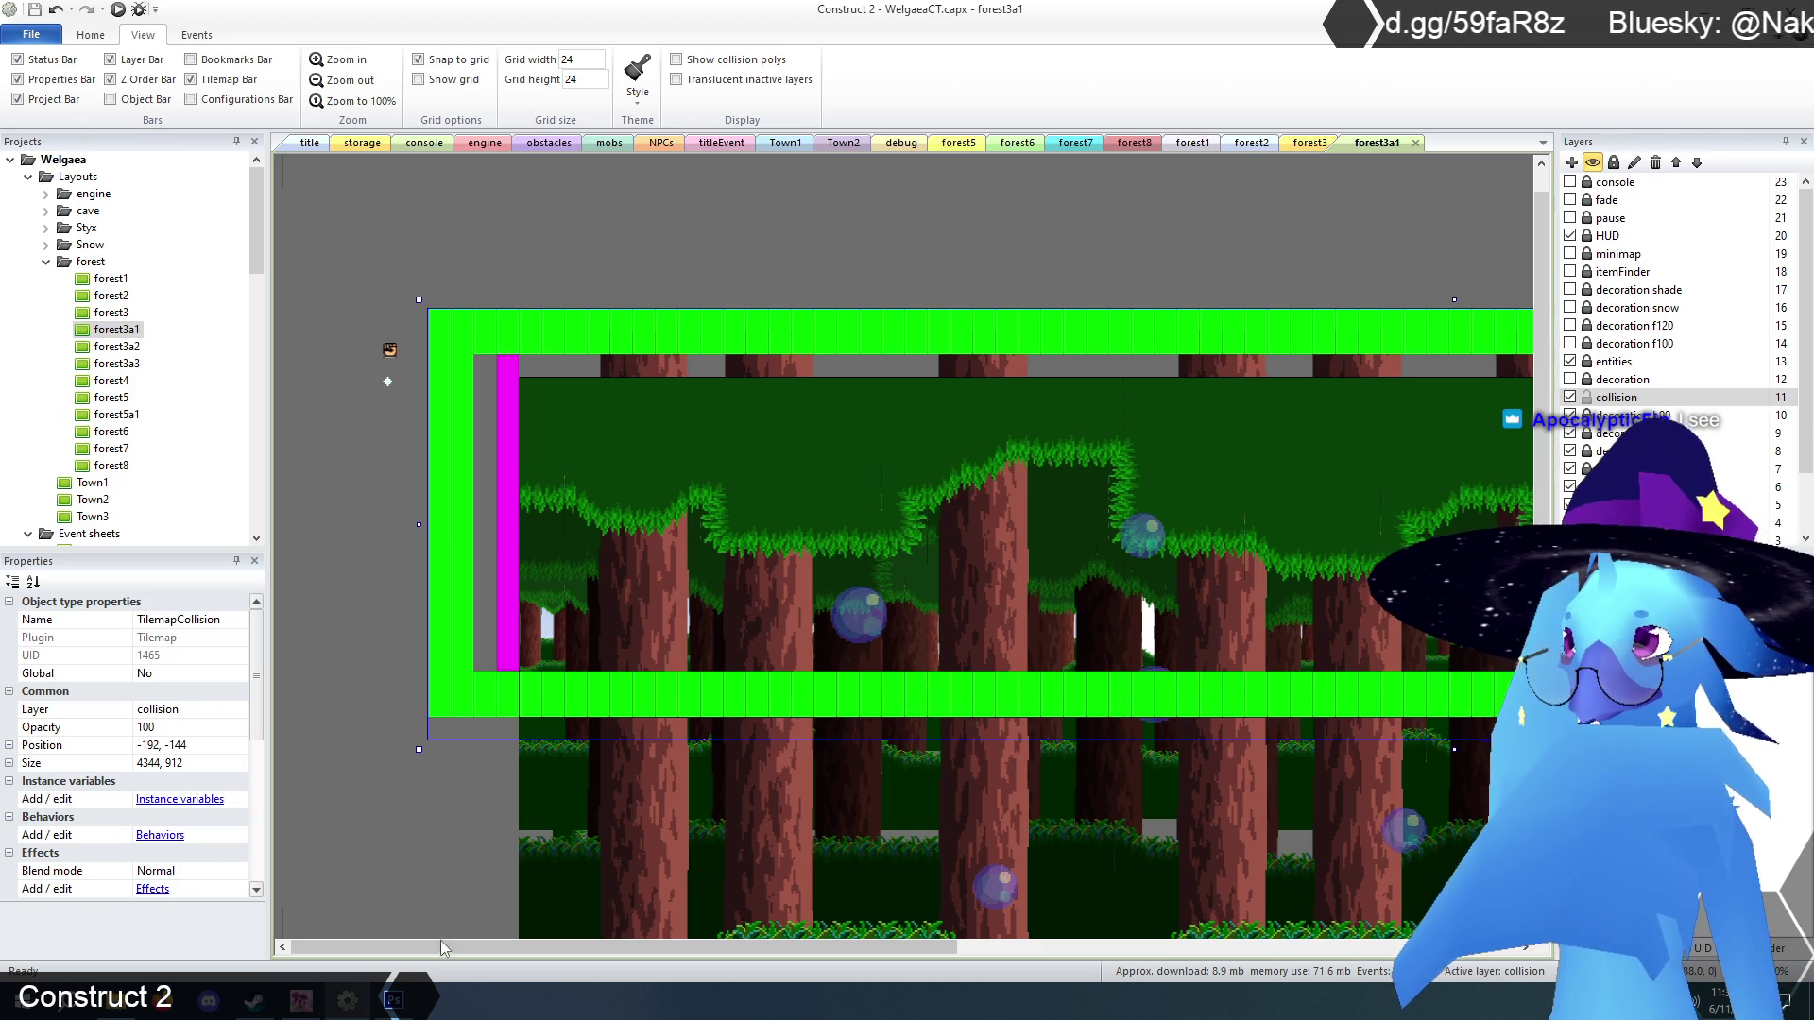
{"action": "mouse_move", "coordinate": [441, 949]}
{"action": "left_mouse_down"}
{"action": "mouse_move", "coordinate": [956, 956]}
{"action": "mouse_move", "coordinate": [378, 959]}
{"action": "left_mouse_up"}
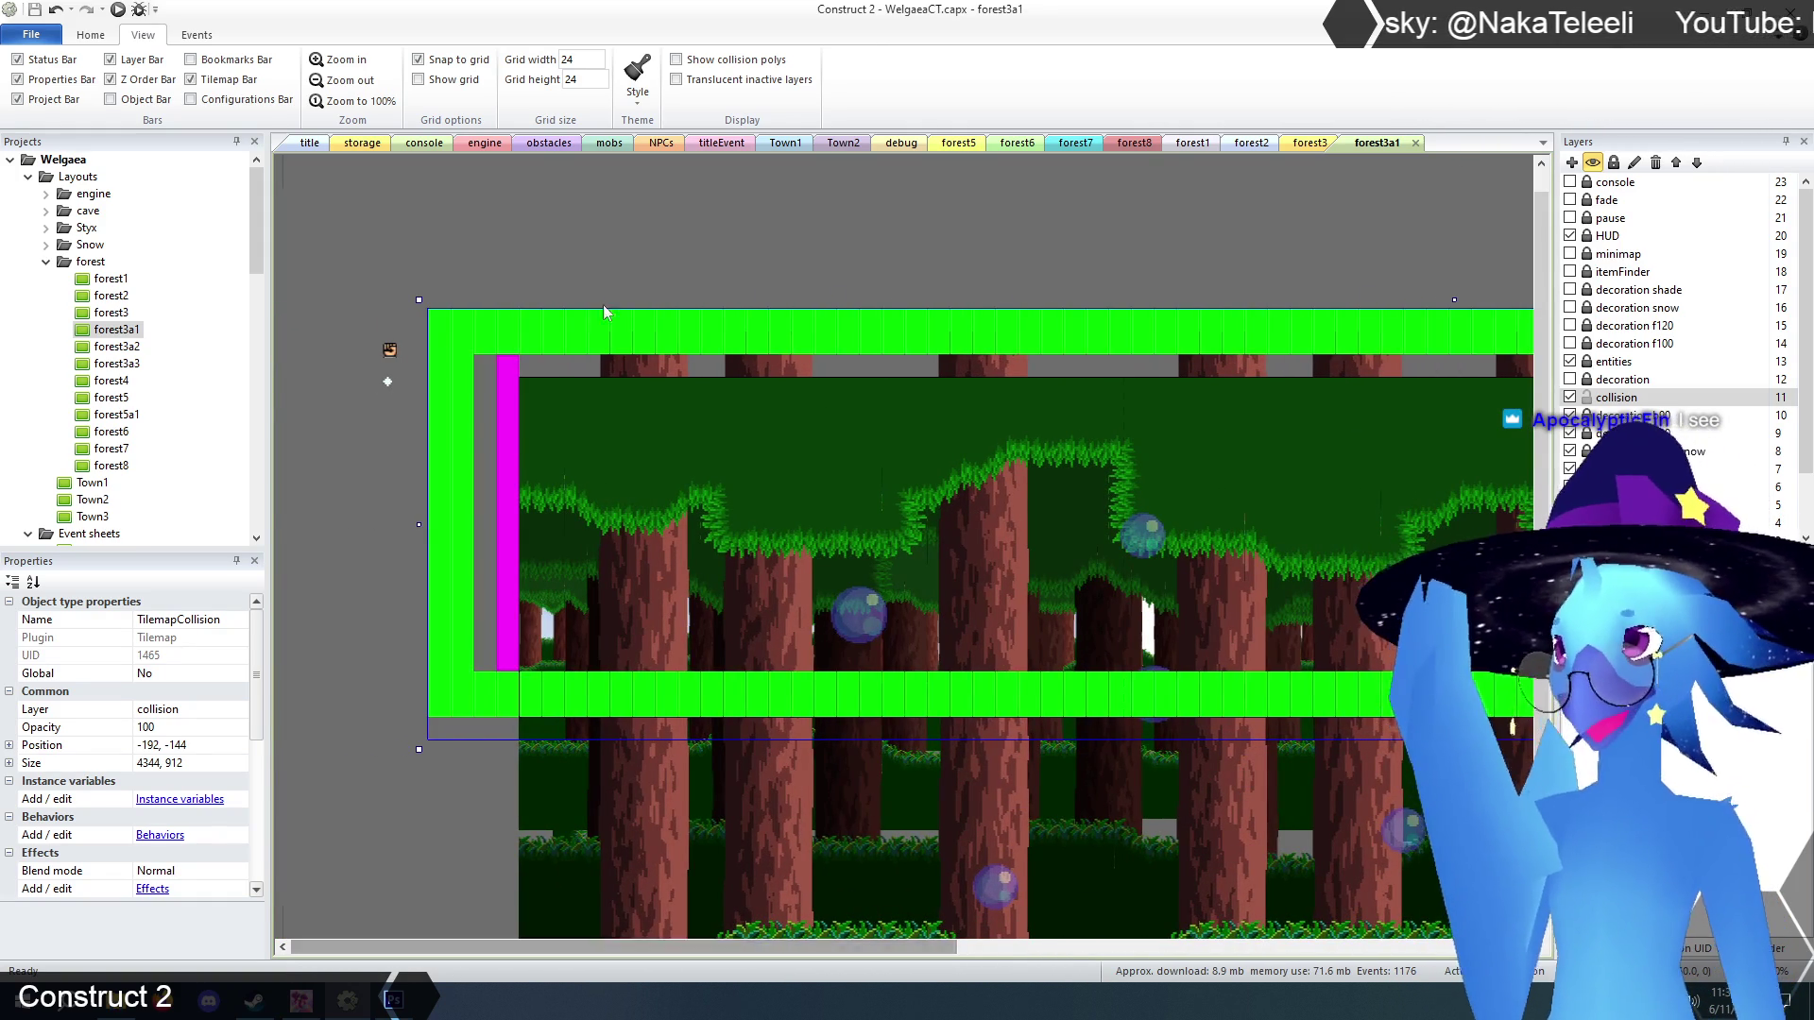
{"action": "left_click", "coordinate": [1307, 144]}
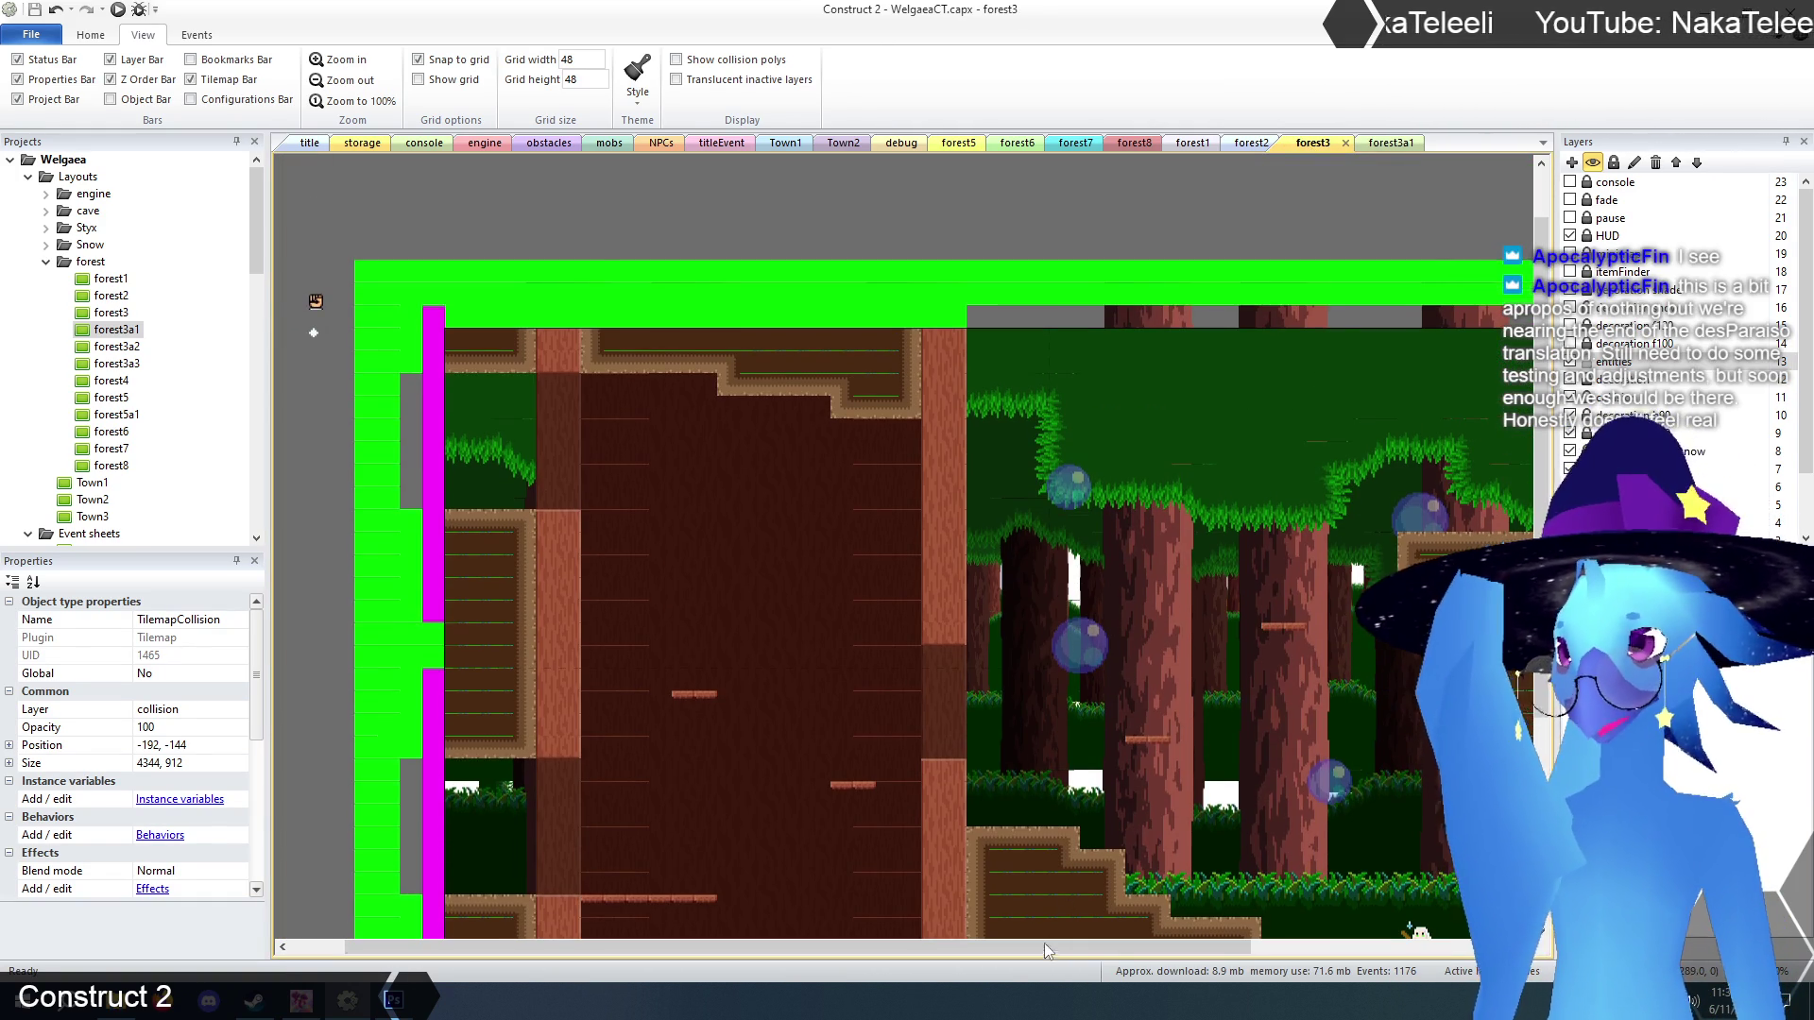
On forest3, toggle the brown tile layer off and on to inspect its stepped collision terrain.
{"action": "left_click_drag", "start_coordinate": [1045, 949], "coordinate": [1315, 949]}
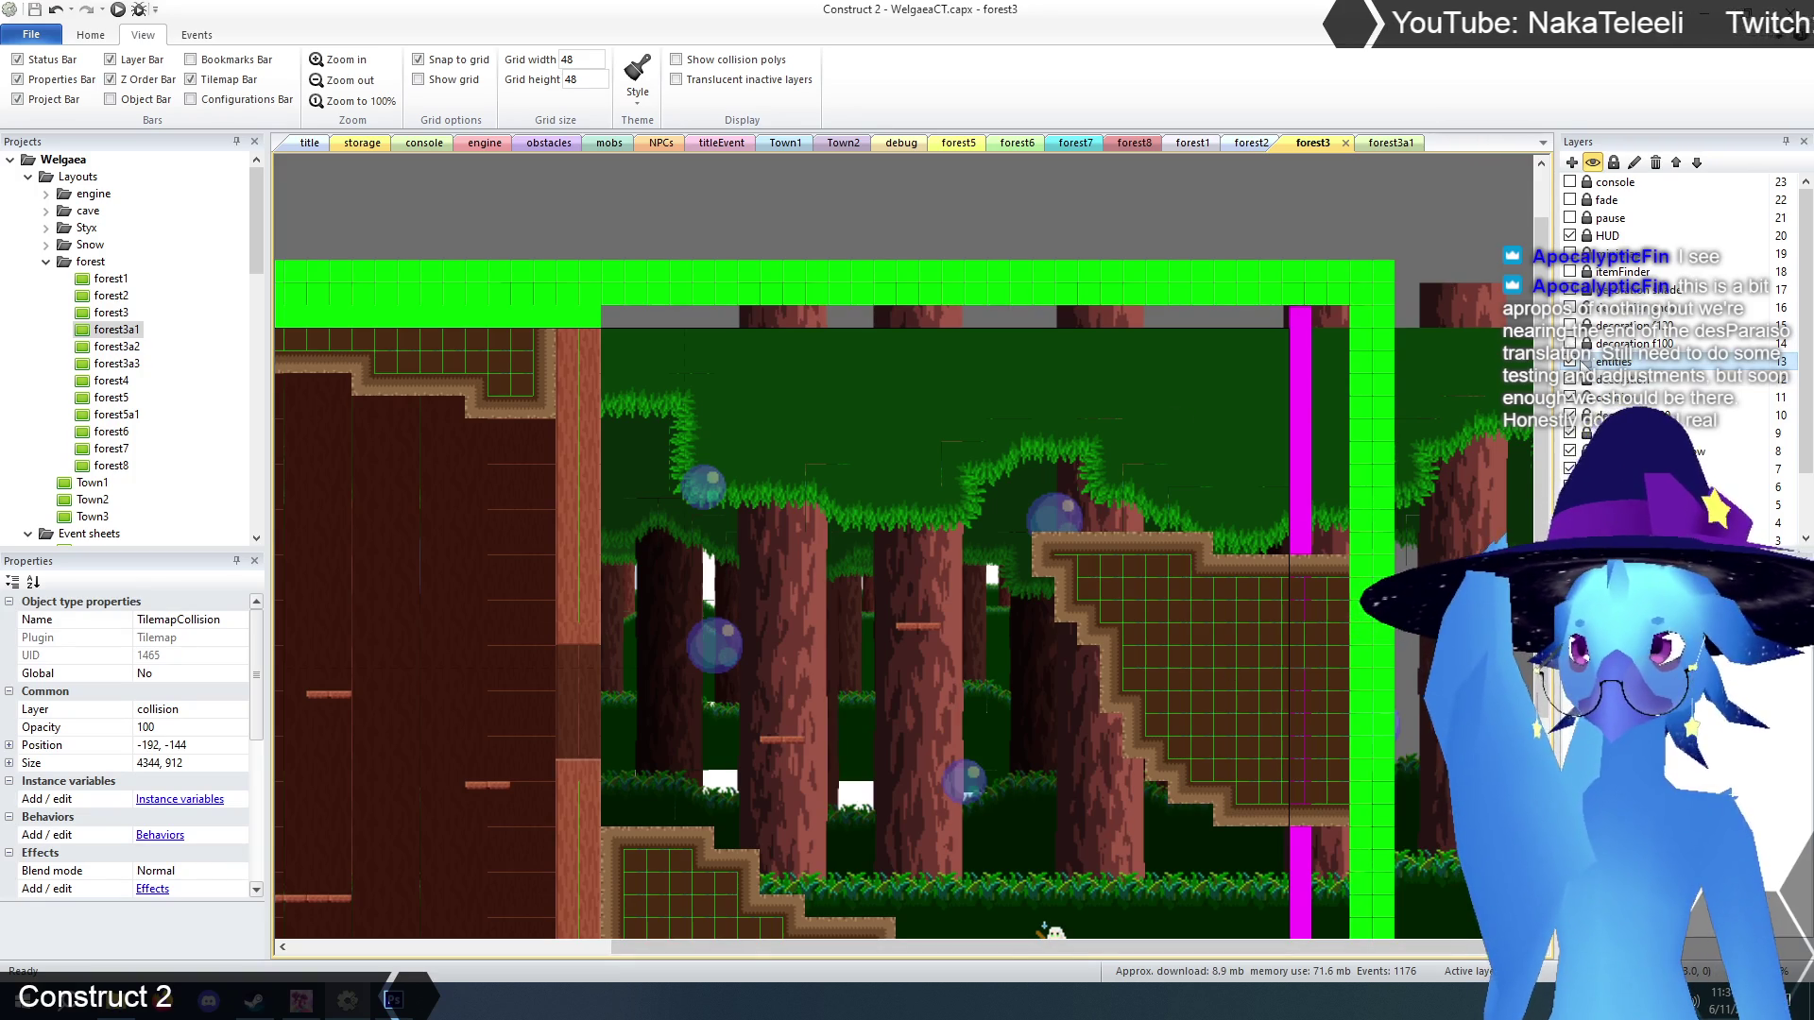
{"action": "left_click", "coordinate": [1570, 387]}
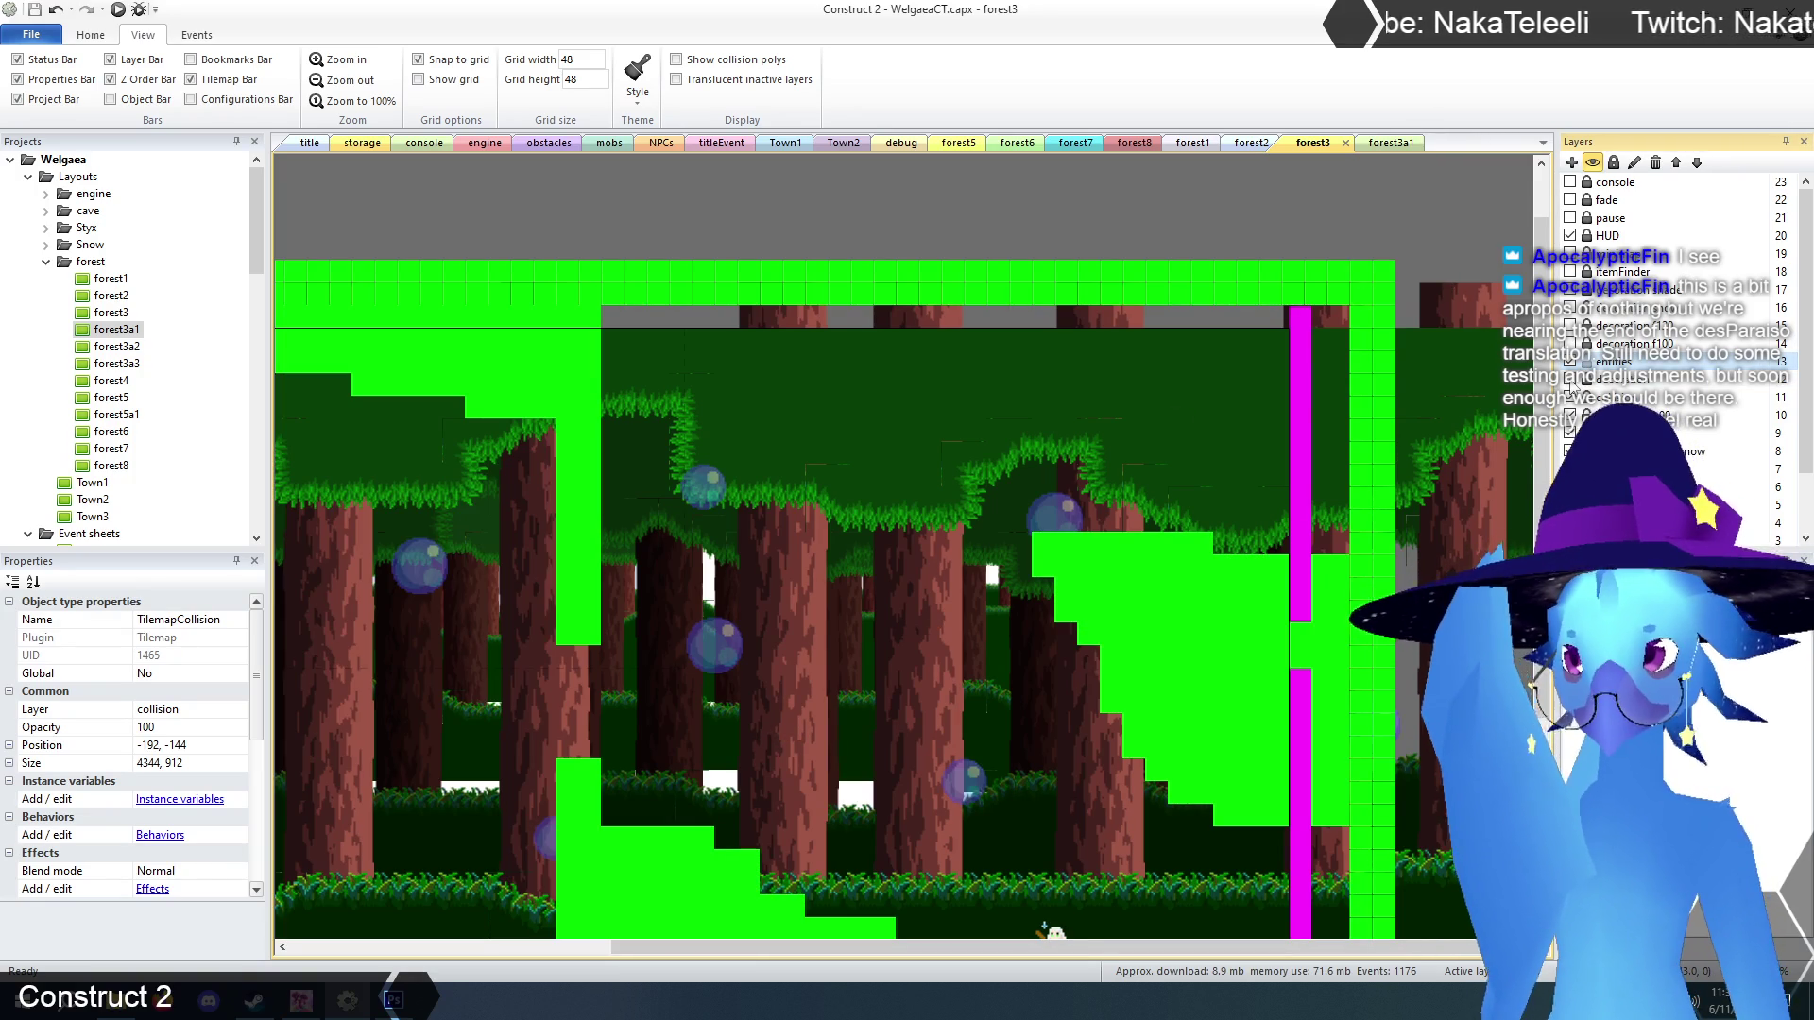
{"action": "left_click", "coordinate": [1572, 385]}
{"action": "left_click", "coordinate": [1375, 145]}
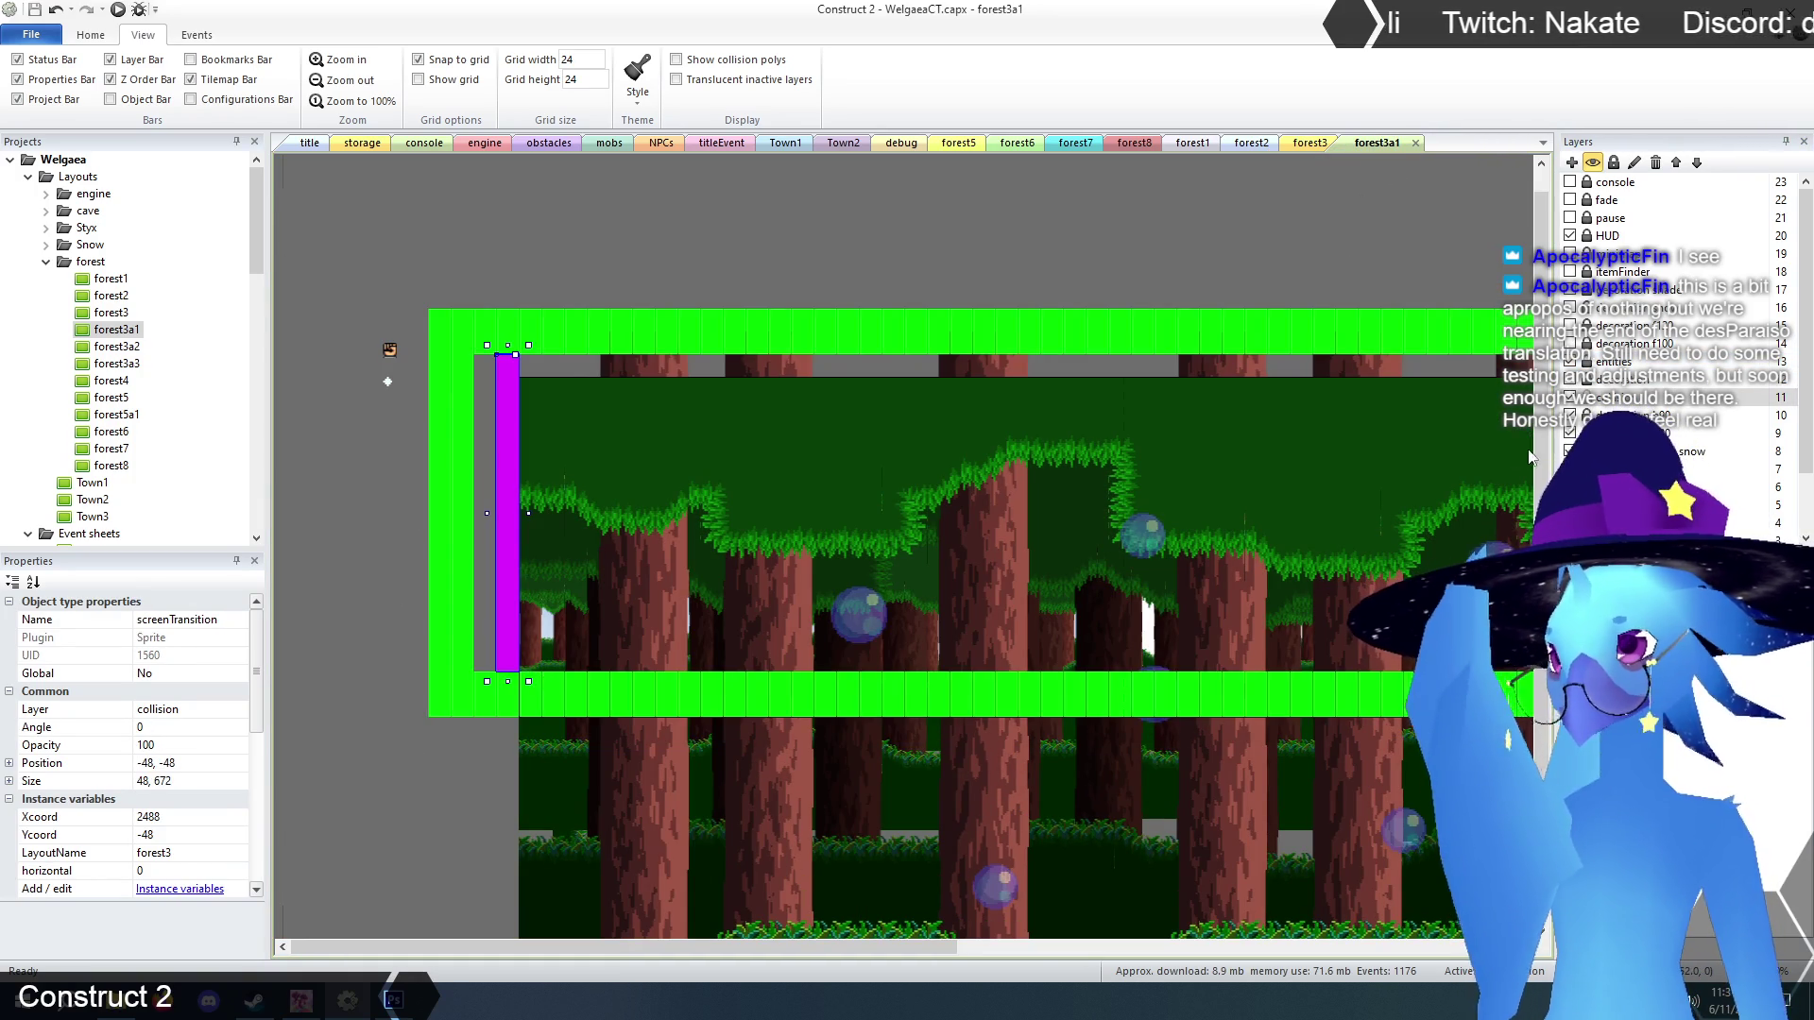
Paint a small collision step at forest3a1's lower-left floor corner, zoom out twice and deselect.
{"action": "left_click", "coordinate": [531, 661]}
{"action": "left_click", "coordinate": [530, 616]}
{"action": "left_click", "coordinate": [484, 657]}
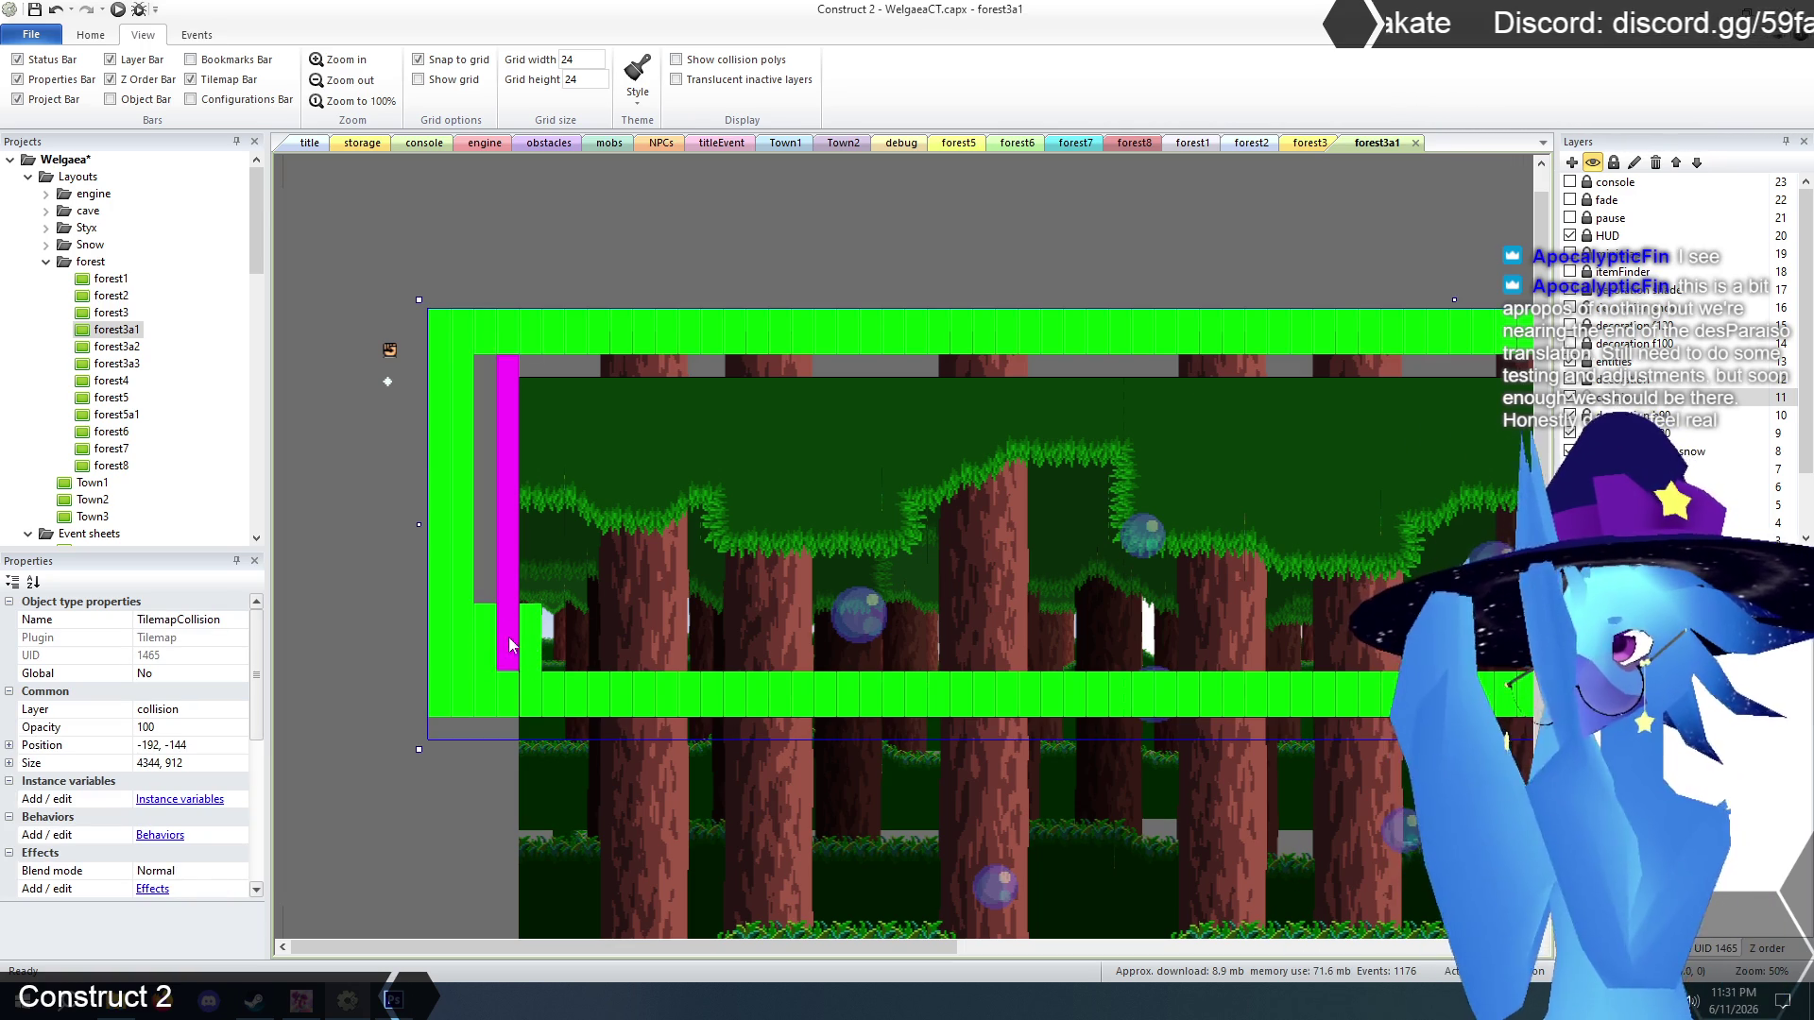
{"action": "left_click", "coordinate": [553, 637]}
{"action": "left_click_drag", "start_coordinate": [553, 638], "coordinate": [553, 662]}
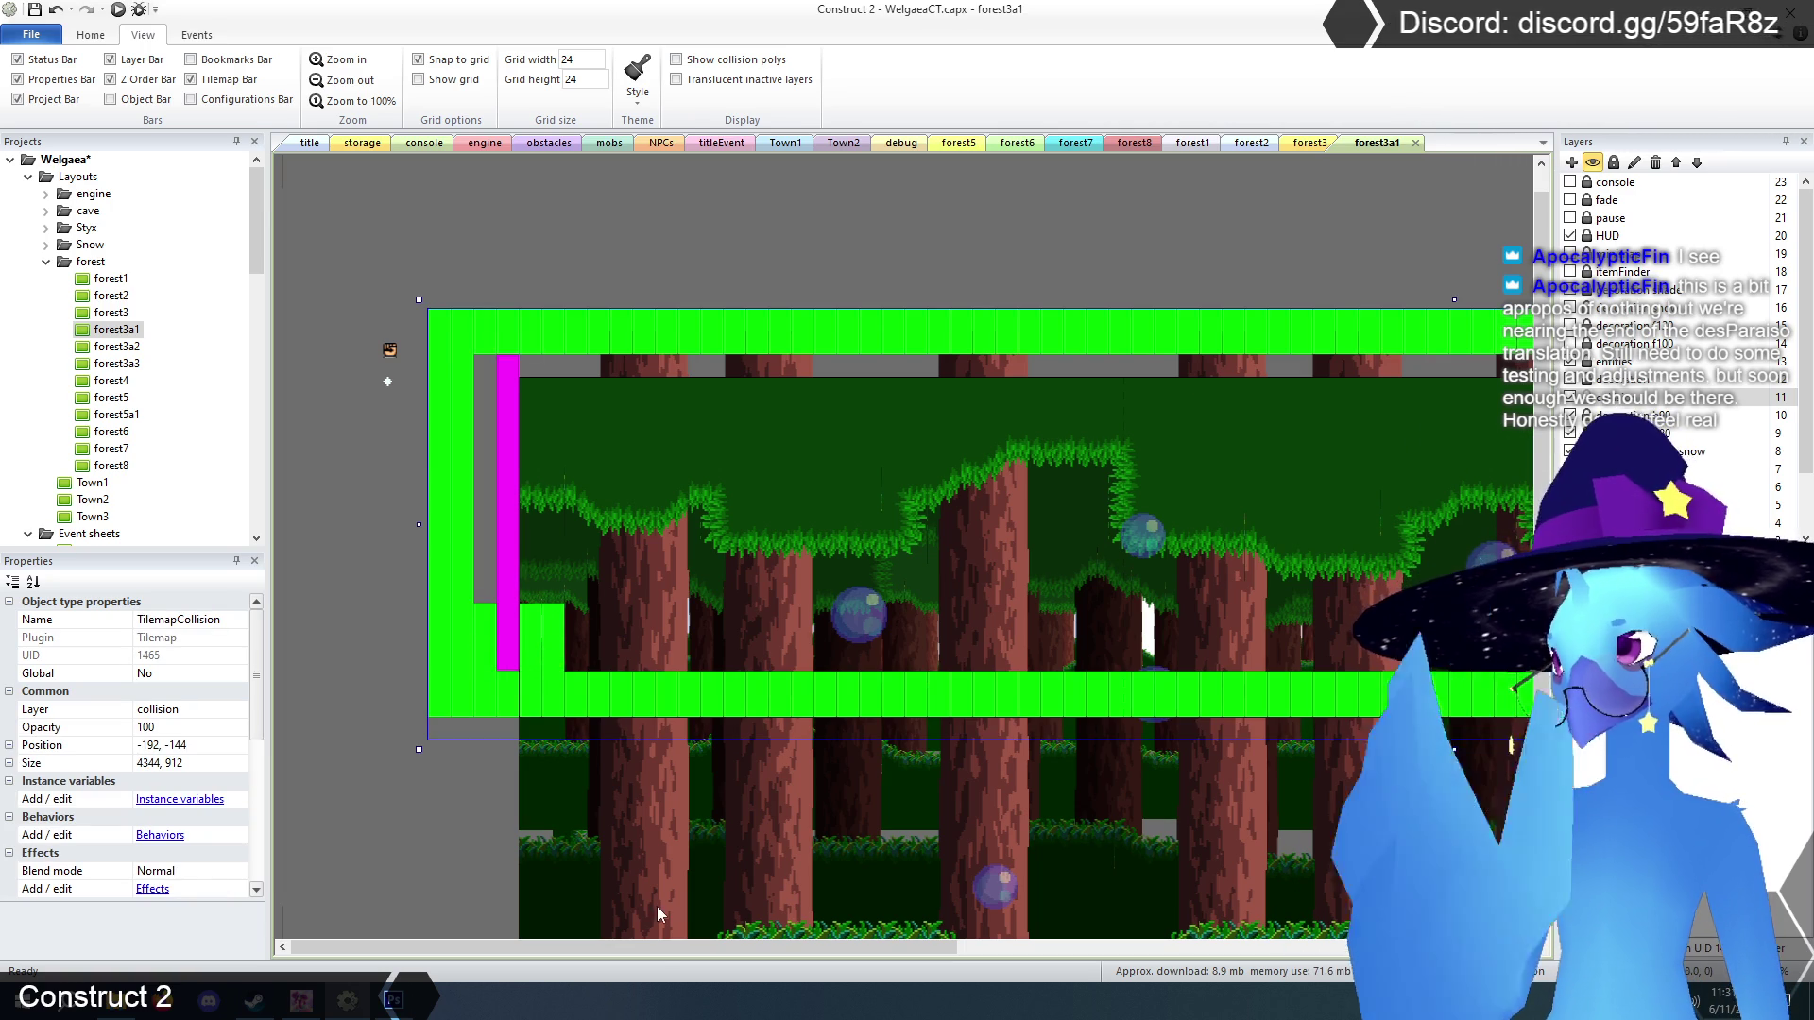
{"action": "left_click_drag", "start_coordinate": [656, 948], "coordinate": [746, 952]}
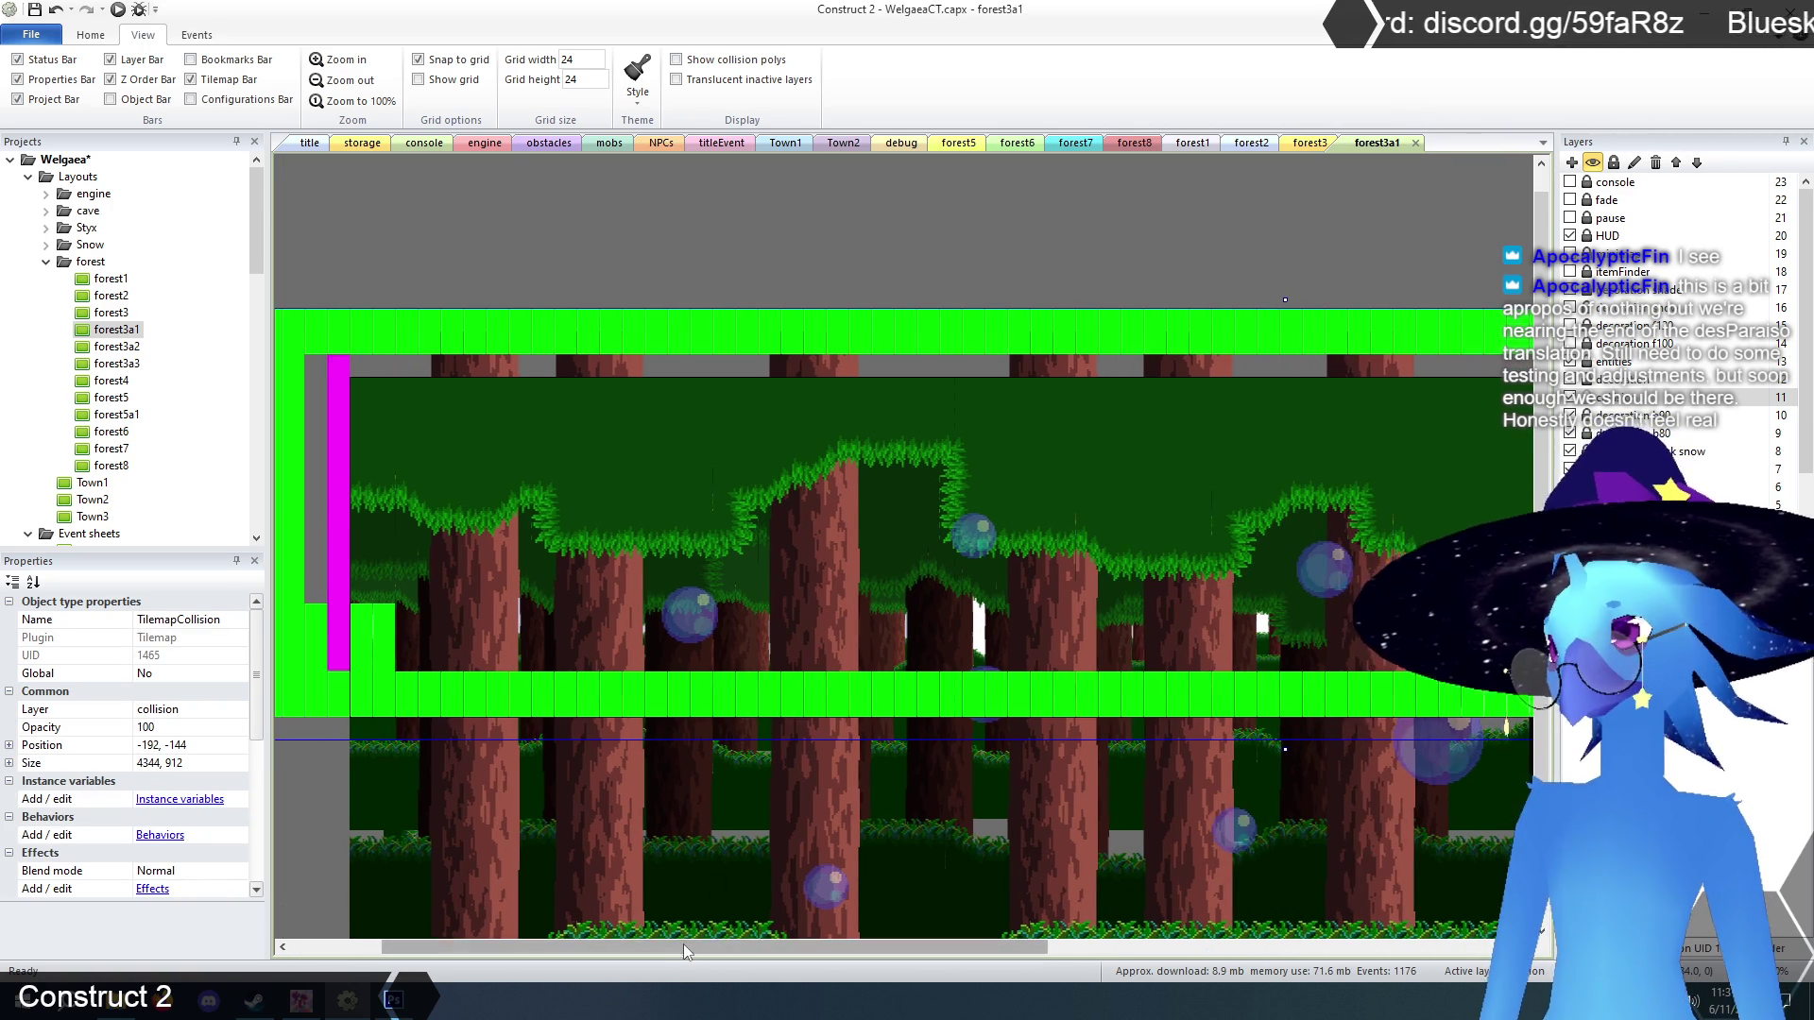
{"action": "left_click", "coordinate": [345, 81]}
{"action": "left_click", "coordinate": [345, 80]}
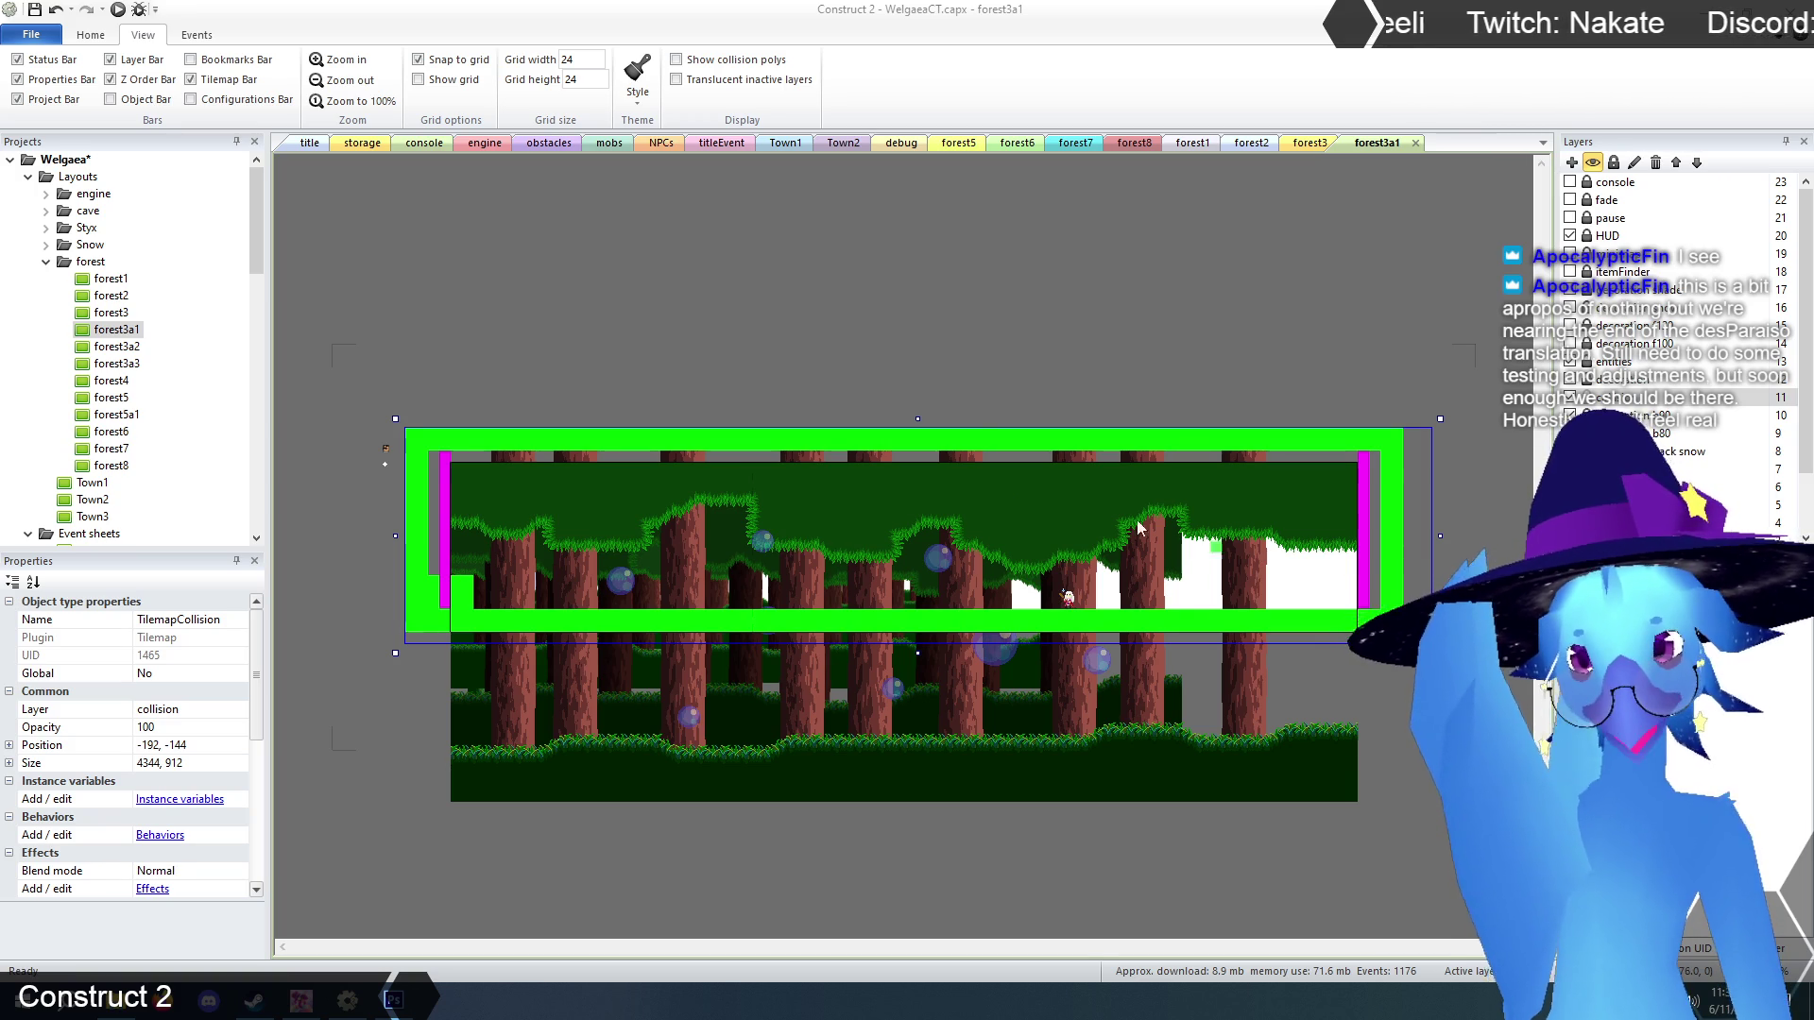
{"action": "left_click", "coordinate": [908, 389]}
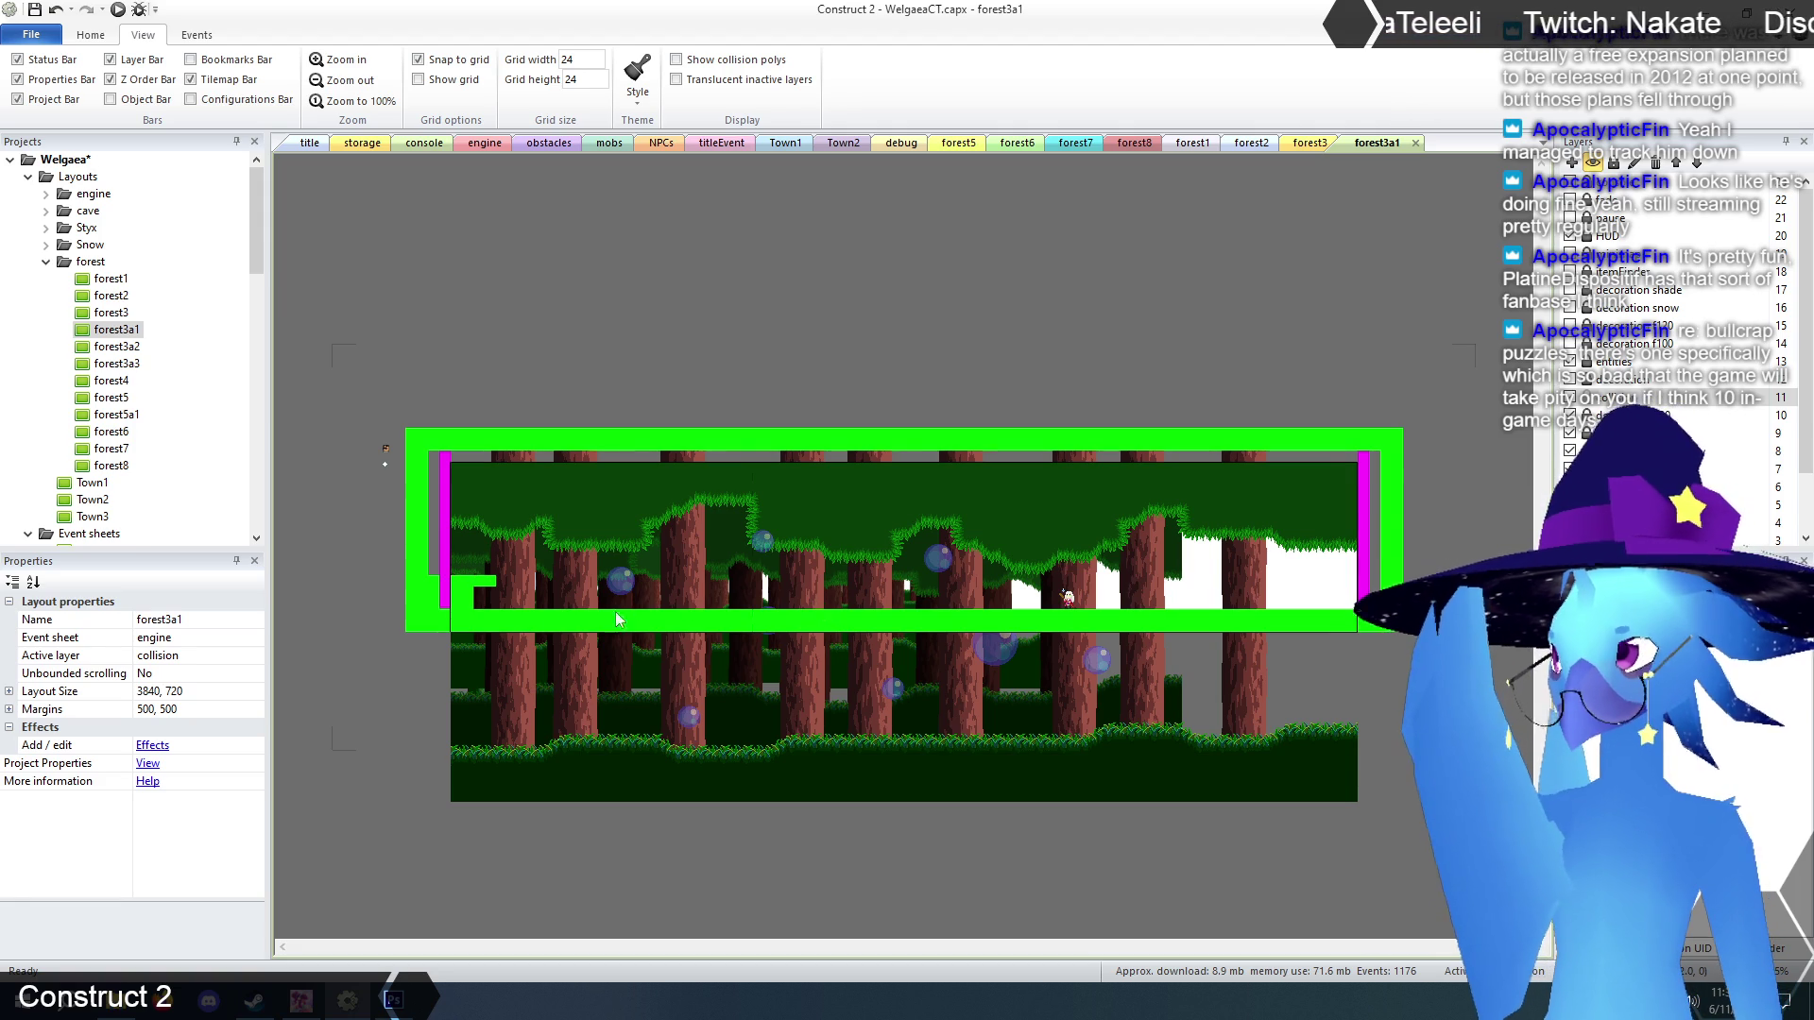
Extend the green collision ledge rightward, add step tiles, and paint a ground row to the right.
{"action": "left_click", "coordinate": [530, 582]}
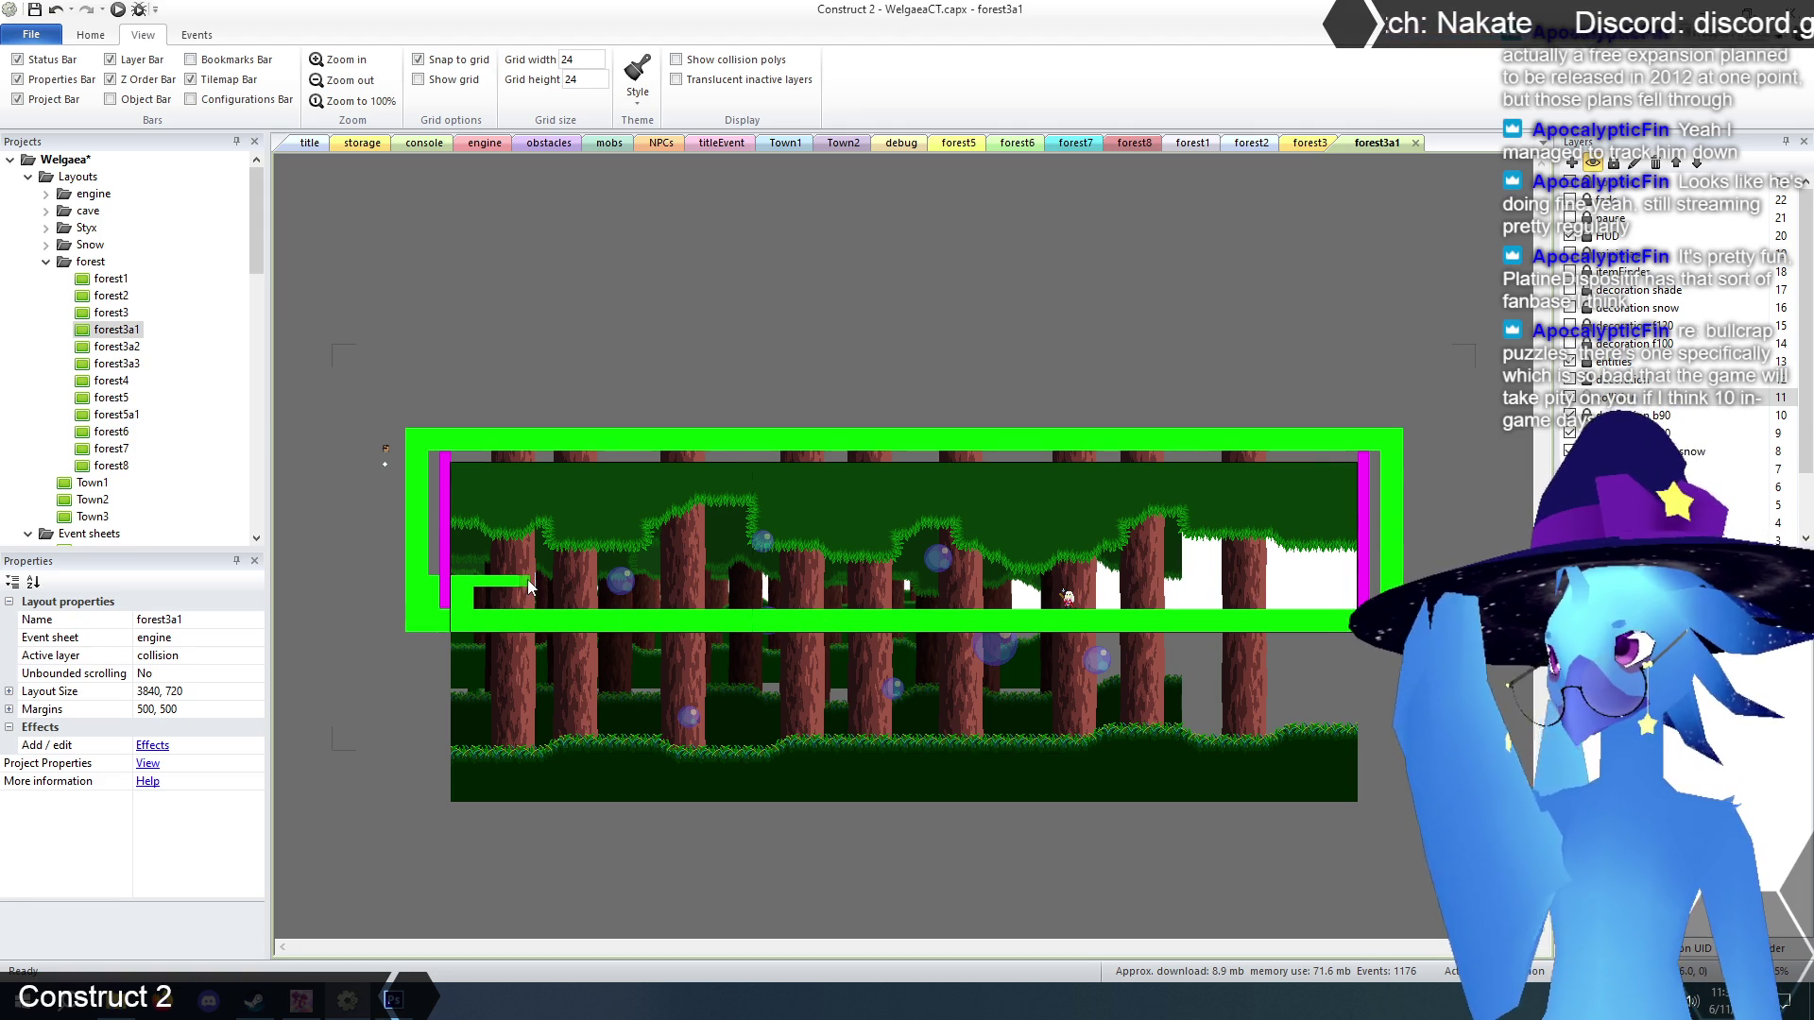
{"action": "left_click_drag", "start_coordinate": [541, 574], "coordinate": [559, 573]}
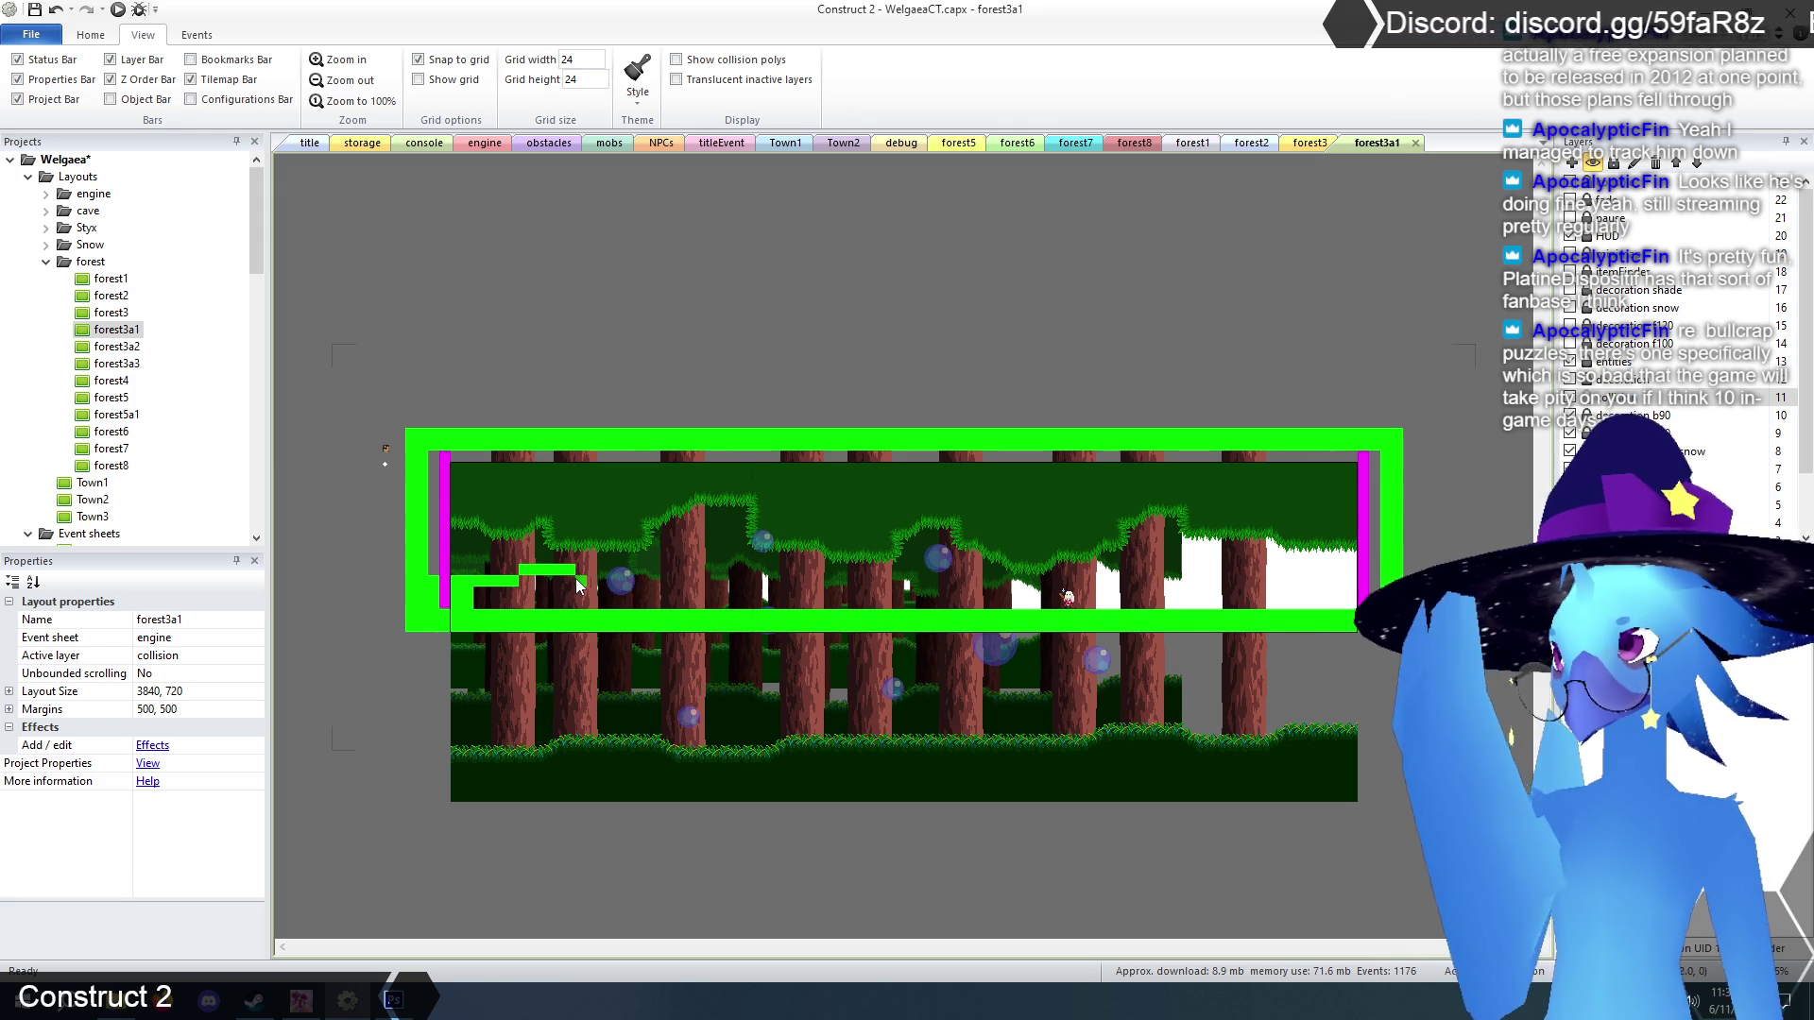
{"action": "left_click_drag", "start_coordinate": [596, 586], "coordinate": [637, 588]}
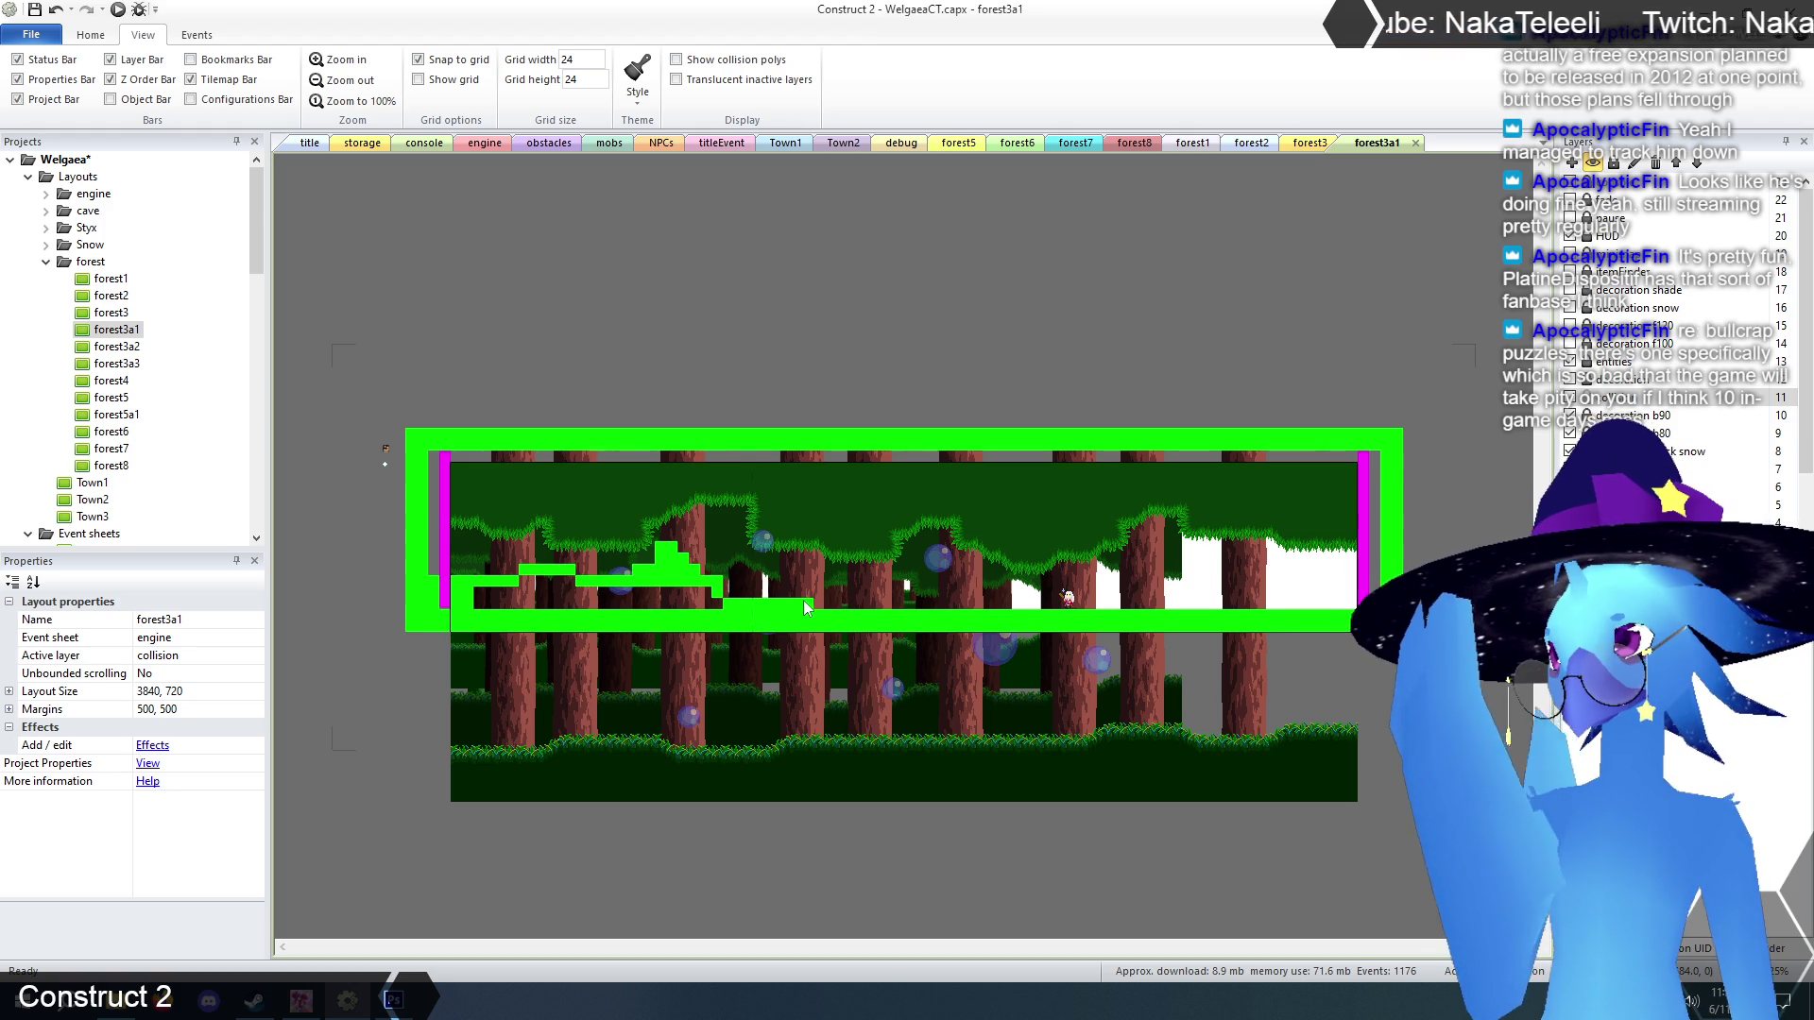
{"action": "left_click", "coordinate": [878, 592]}
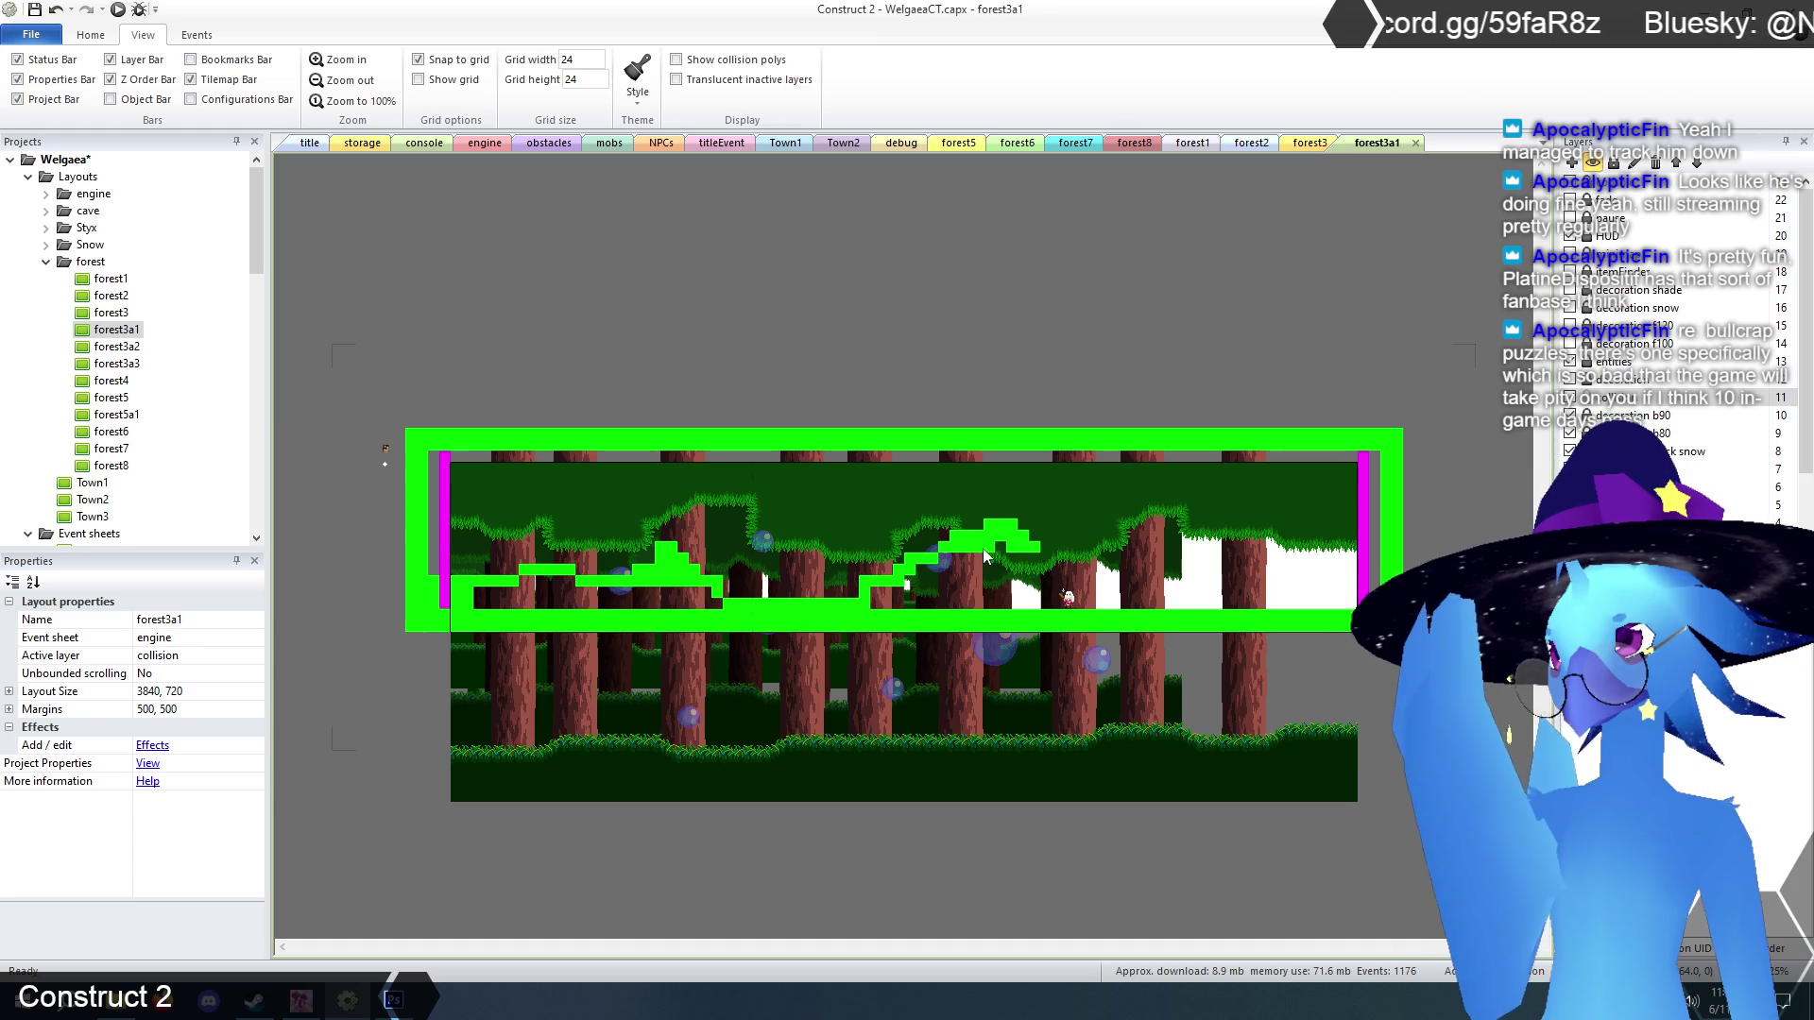
{"action": "left_click", "coordinate": [1045, 555]}
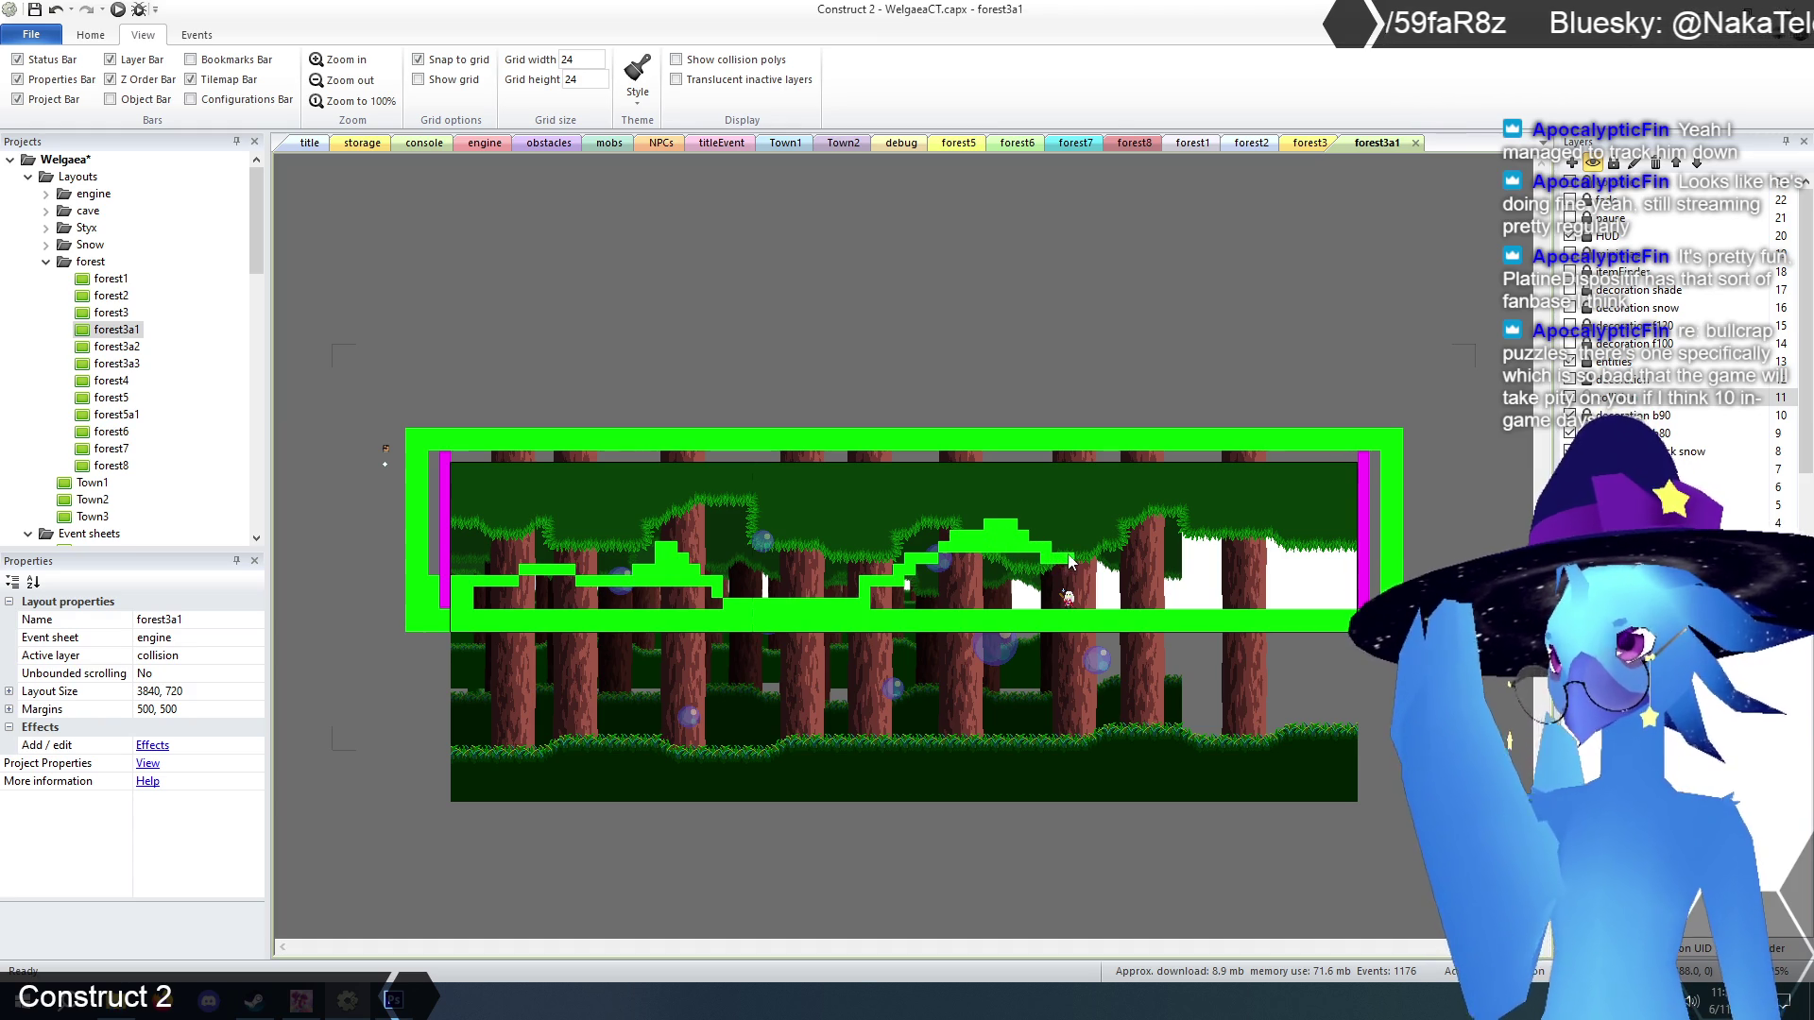
{"action": "left_click", "coordinate": [1125, 593]}
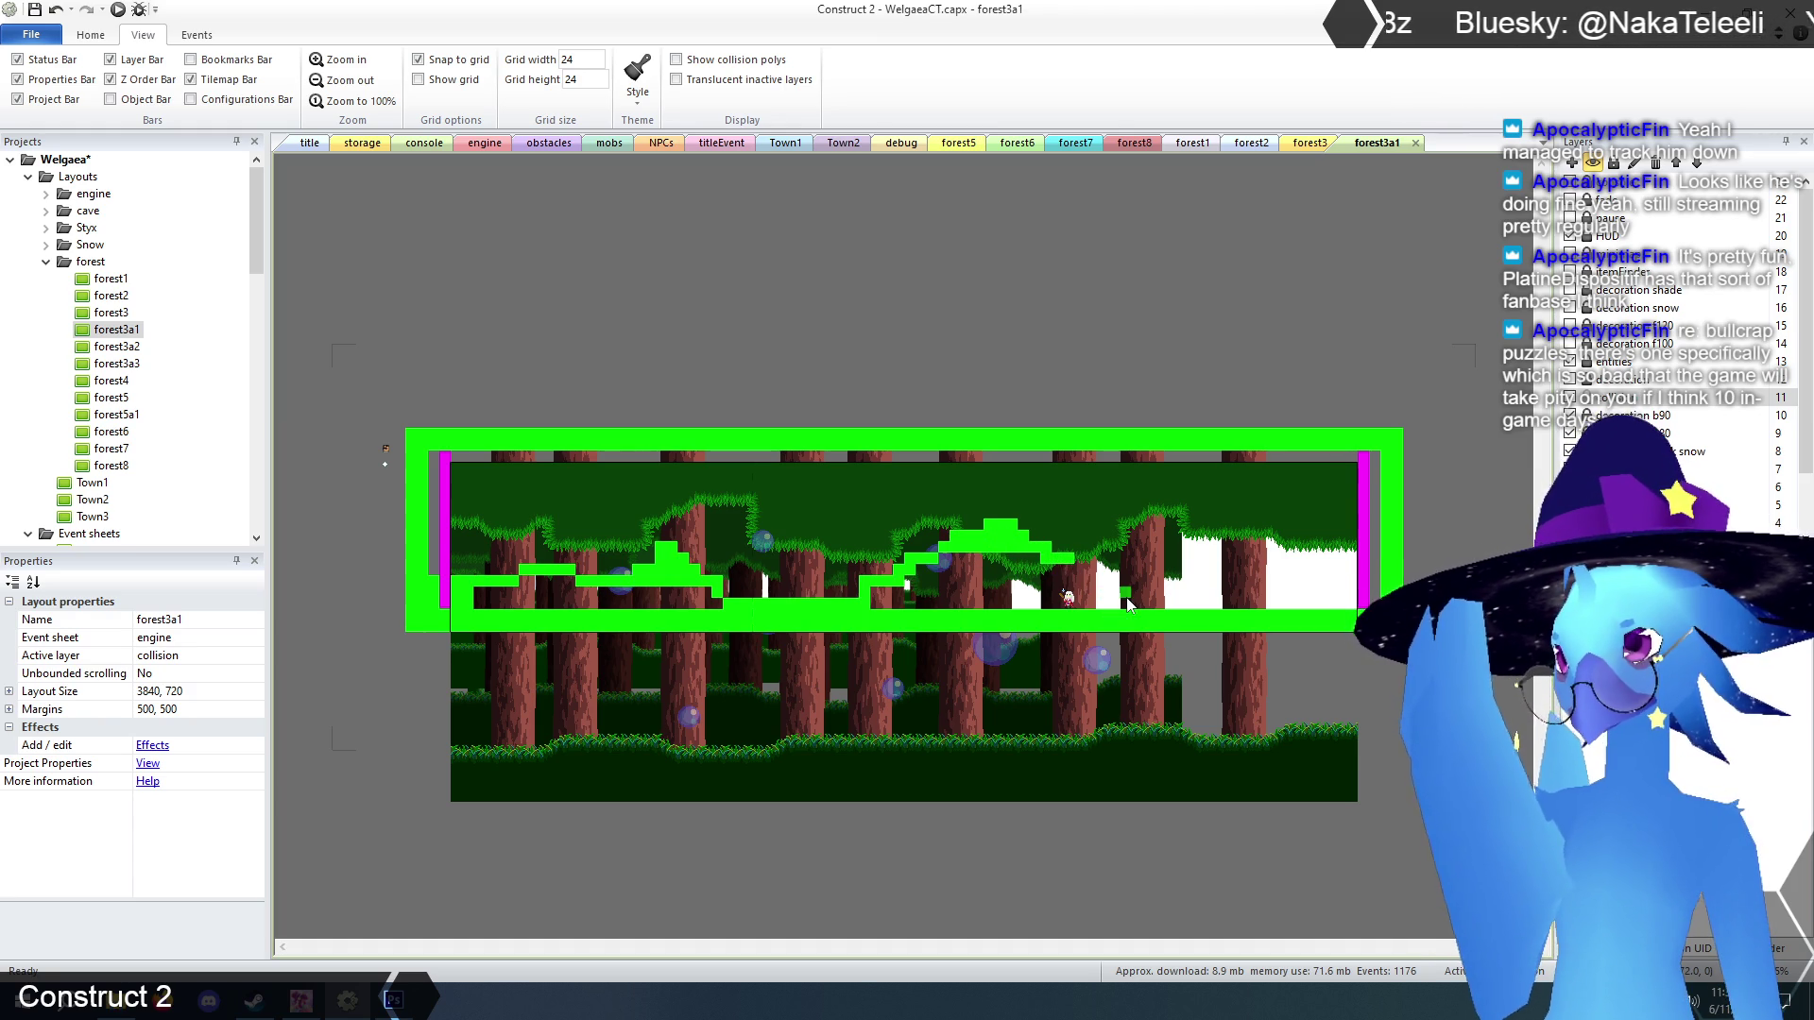
{"action": "left_click", "coordinate": [1131, 607]}
{"action": "left_click_drag", "start_coordinate": [1138, 610], "coordinate": [1327, 606]}
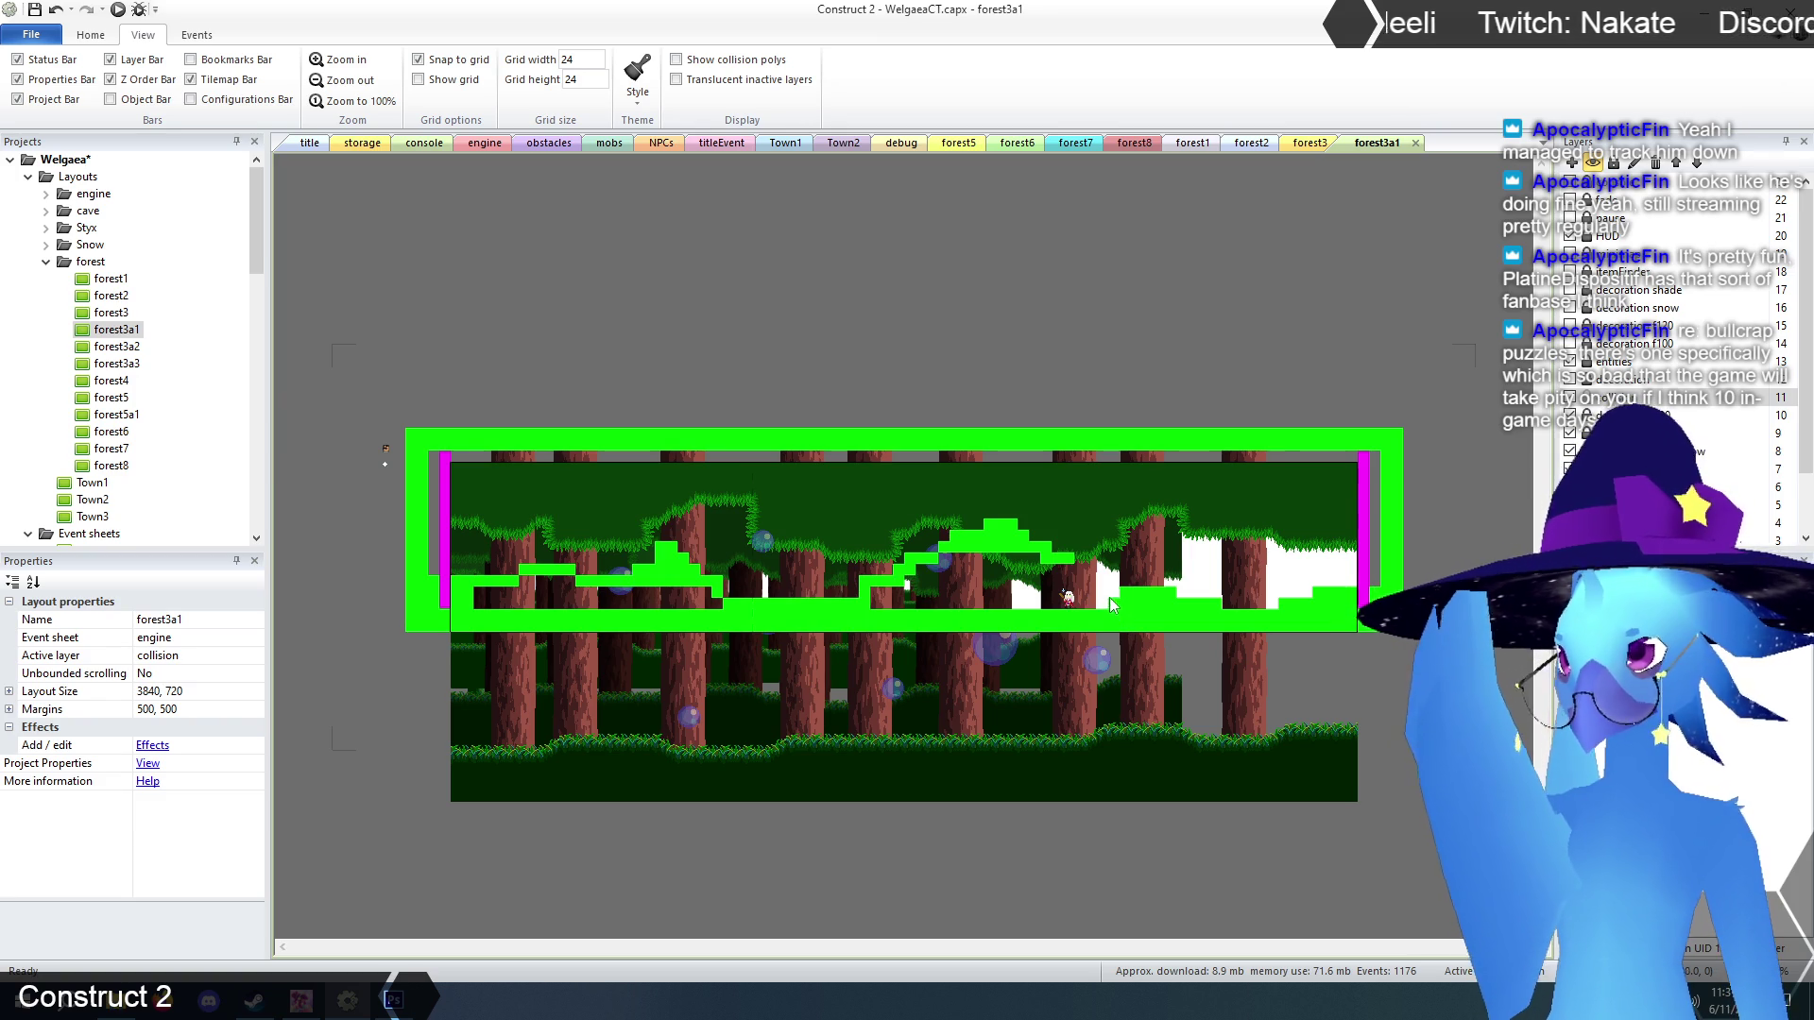
Build a diagonal stepped slope of collision tiles rising toward the ledge.
{"action": "left_click", "coordinate": [1113, 599]}
{"action": "left_click", "coordinate": [977, 606]}
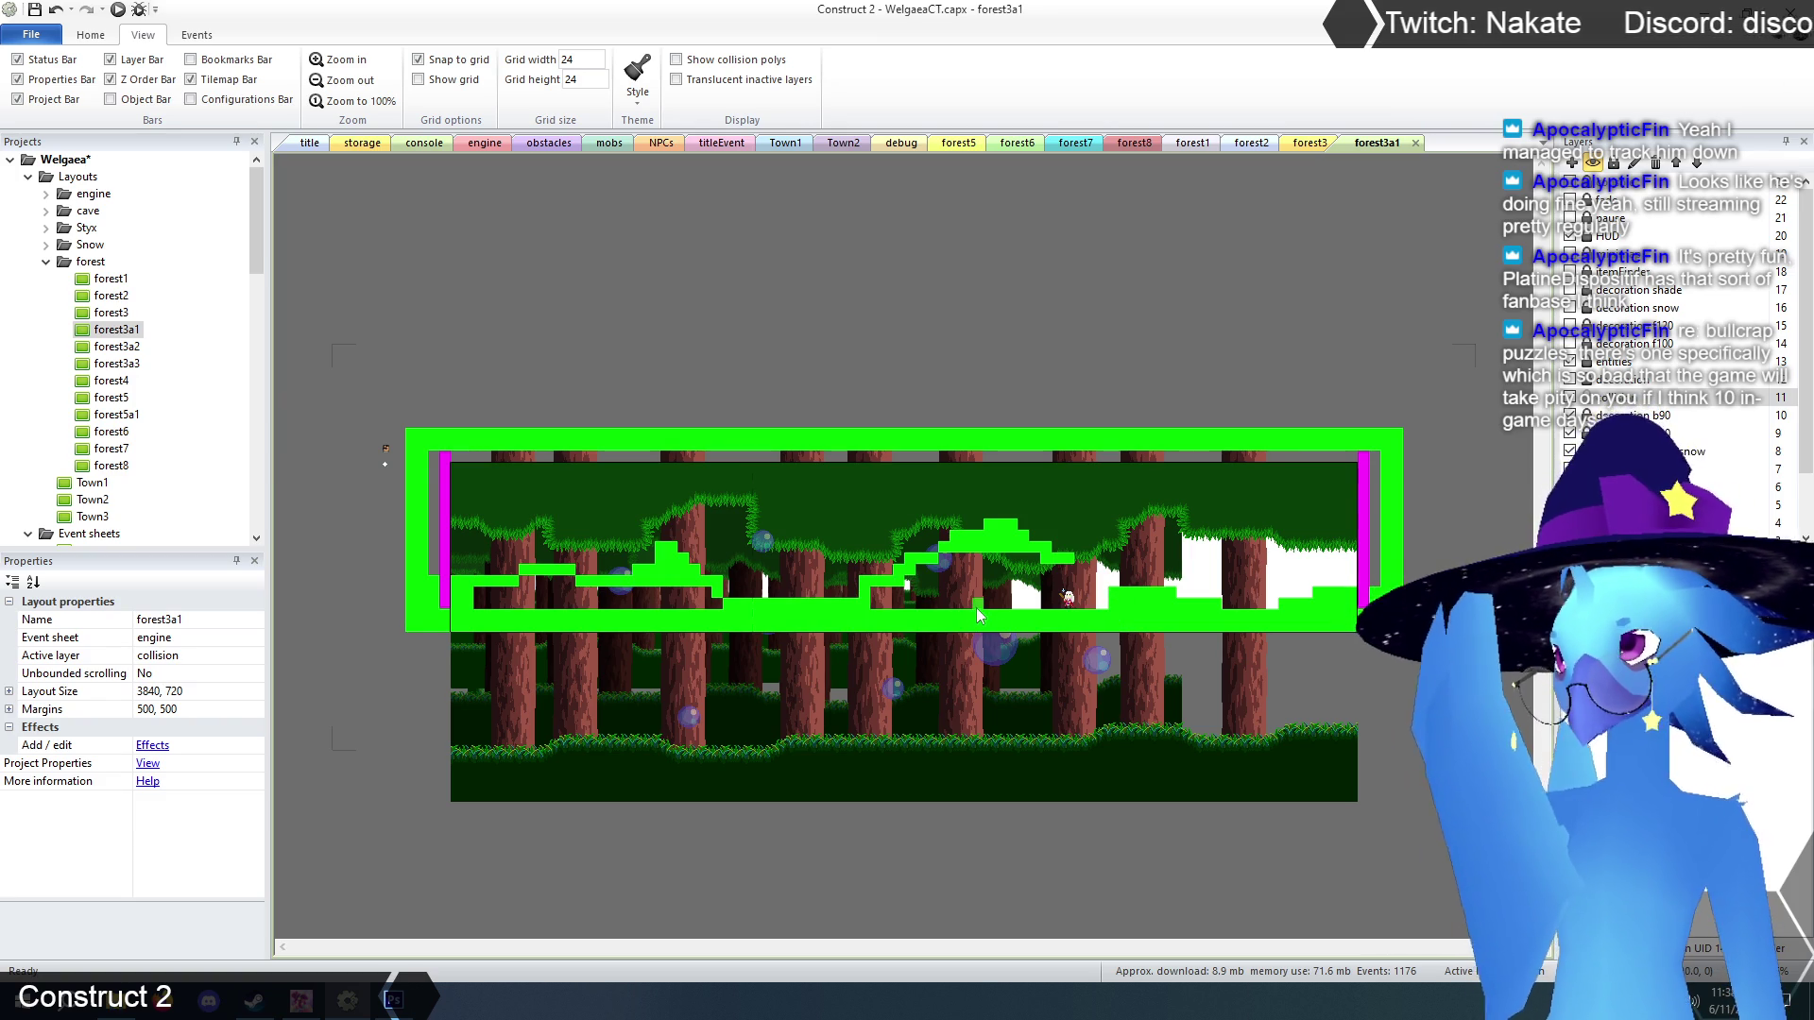
{"action": "left_click", "coordinate": [875, 597]}
{"action": "left_click", "coordinate": [886, 599]}
{"action": "left_click", "coordinate": [930, 578]}
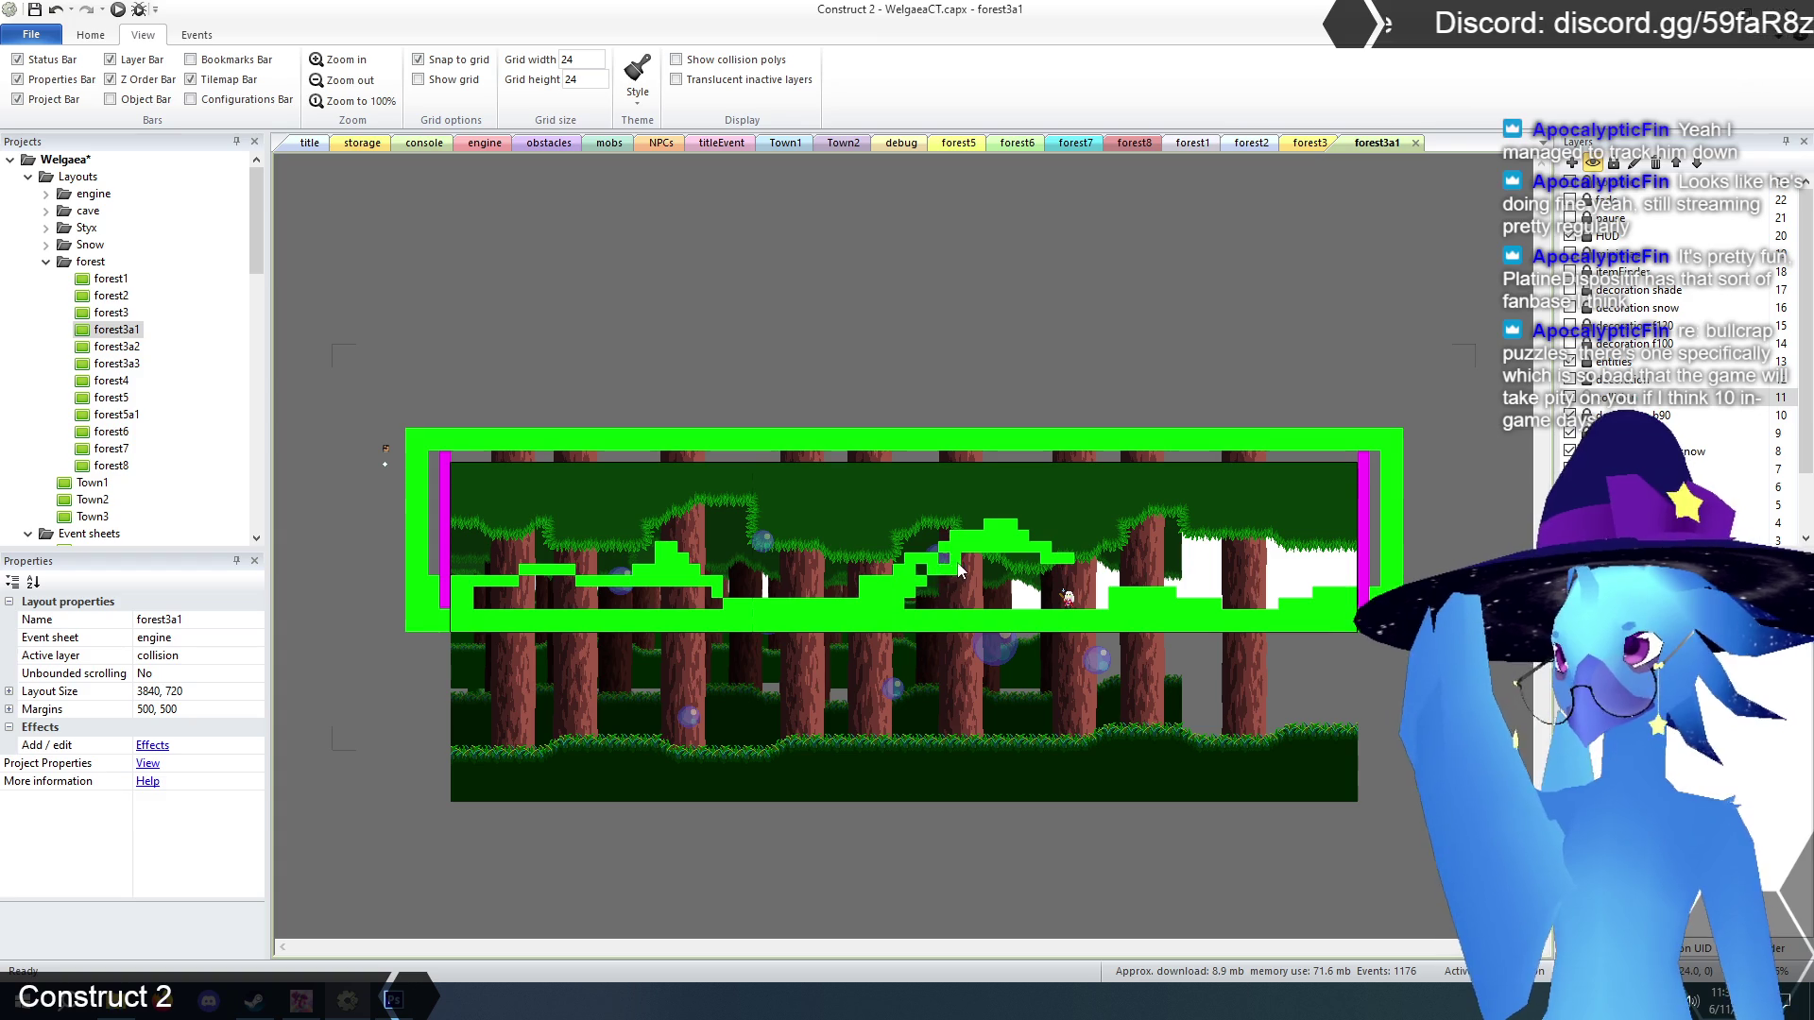
{"action": "left_click", "coordinate": [929, 587]}
{"action": "left_click_drag", "start_coordinate": [954, 606], "coordinate": [979, 565]}
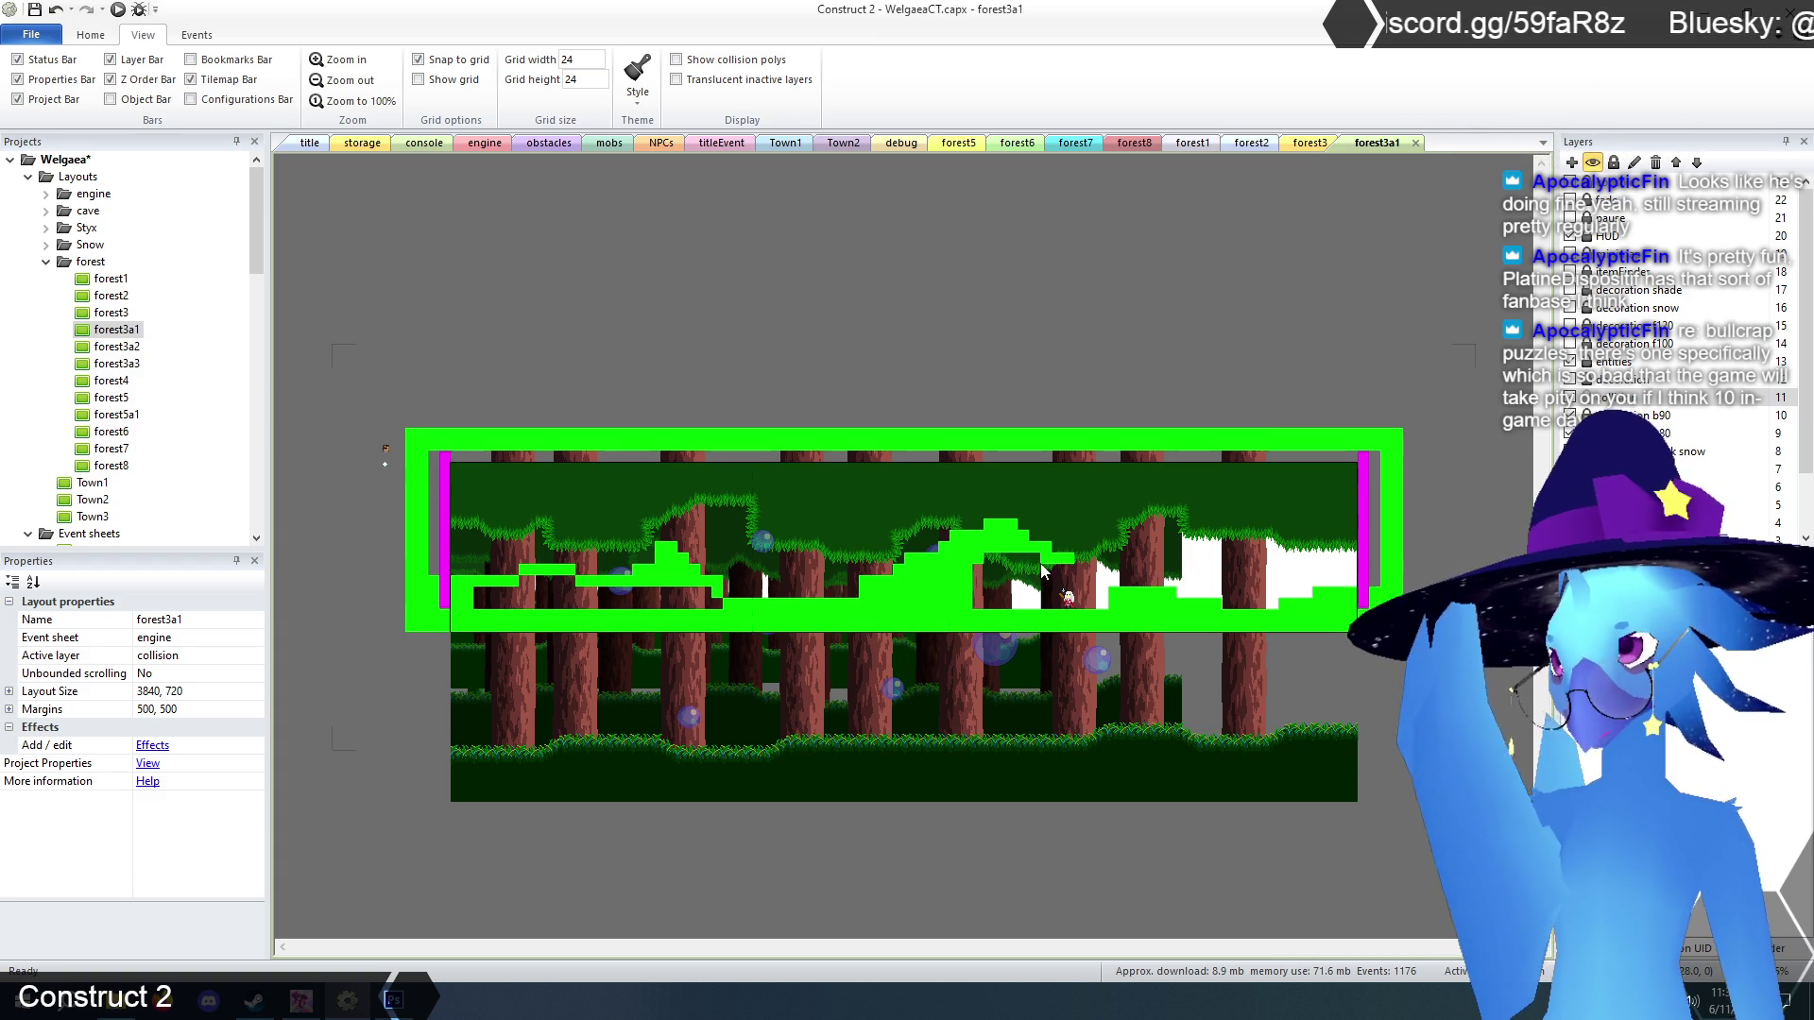
{"action": "left_click", "coordinate": [1033, 580]}
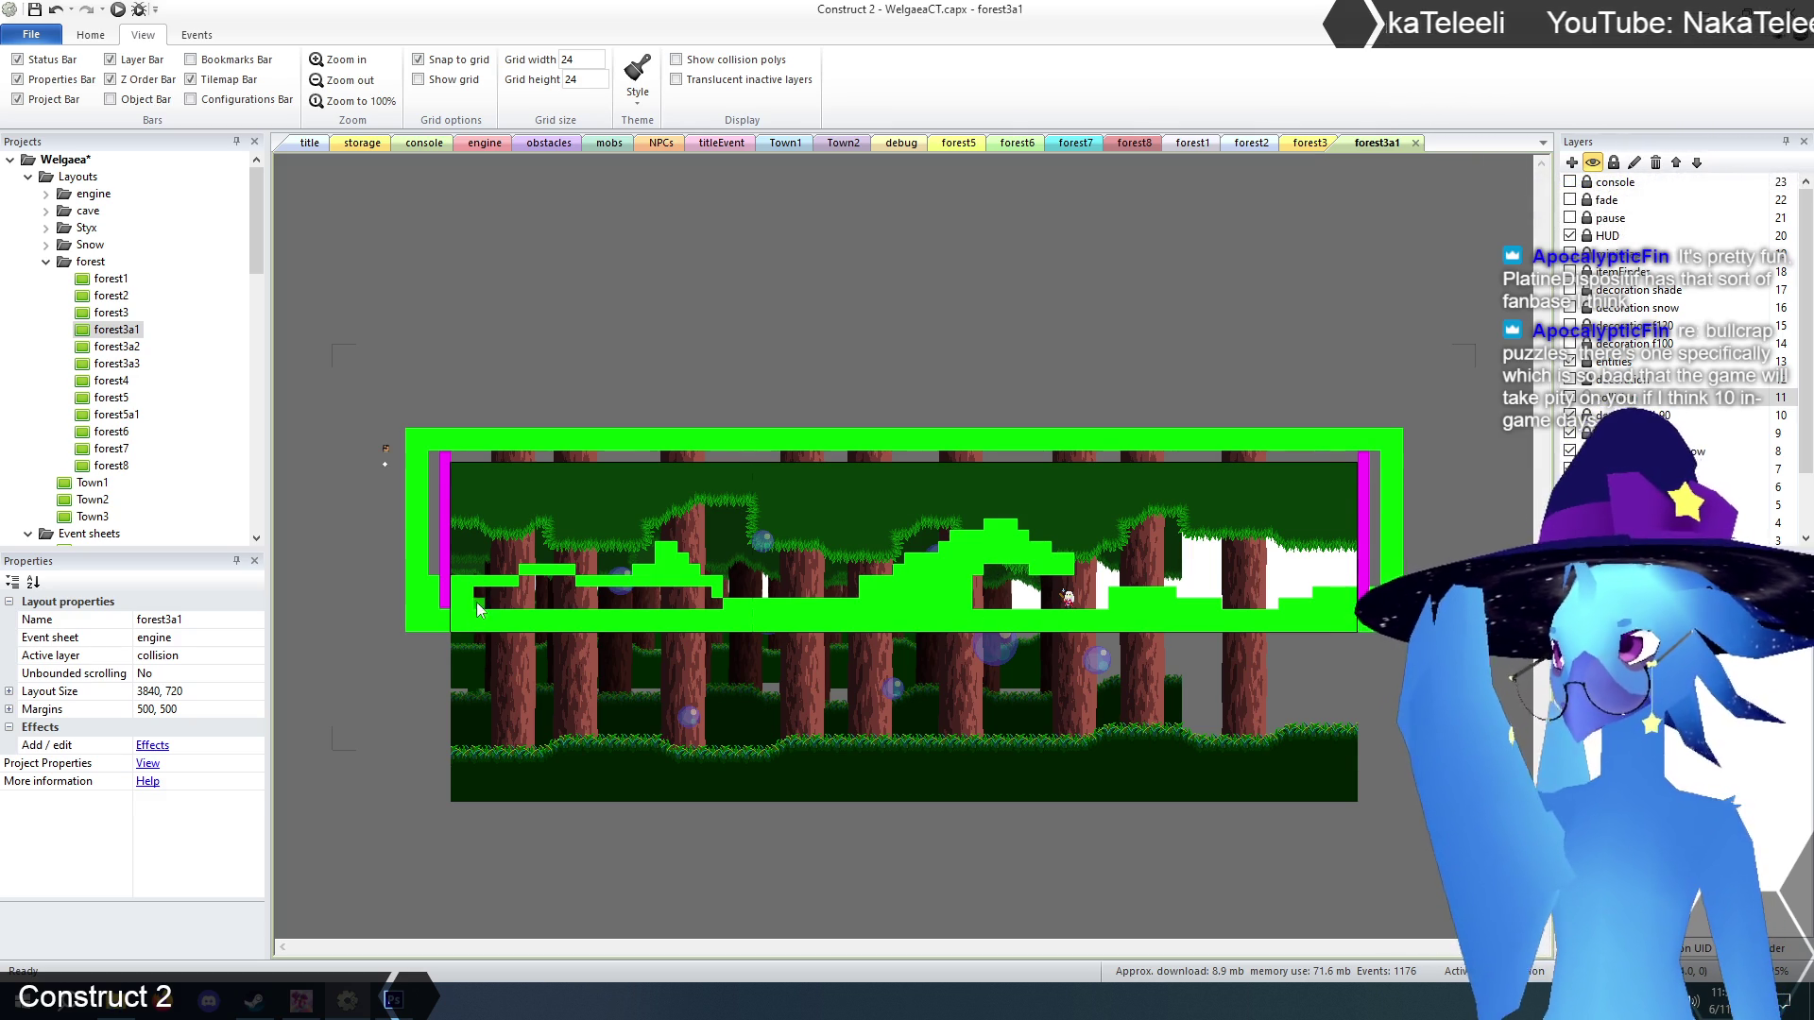
Fill the left floor row solid, erase part of the floor row, and reselect the collision layer.
{"action": "left_click_drag", "start_coordinate": [550, 592], "coordinate": [699, 605]}
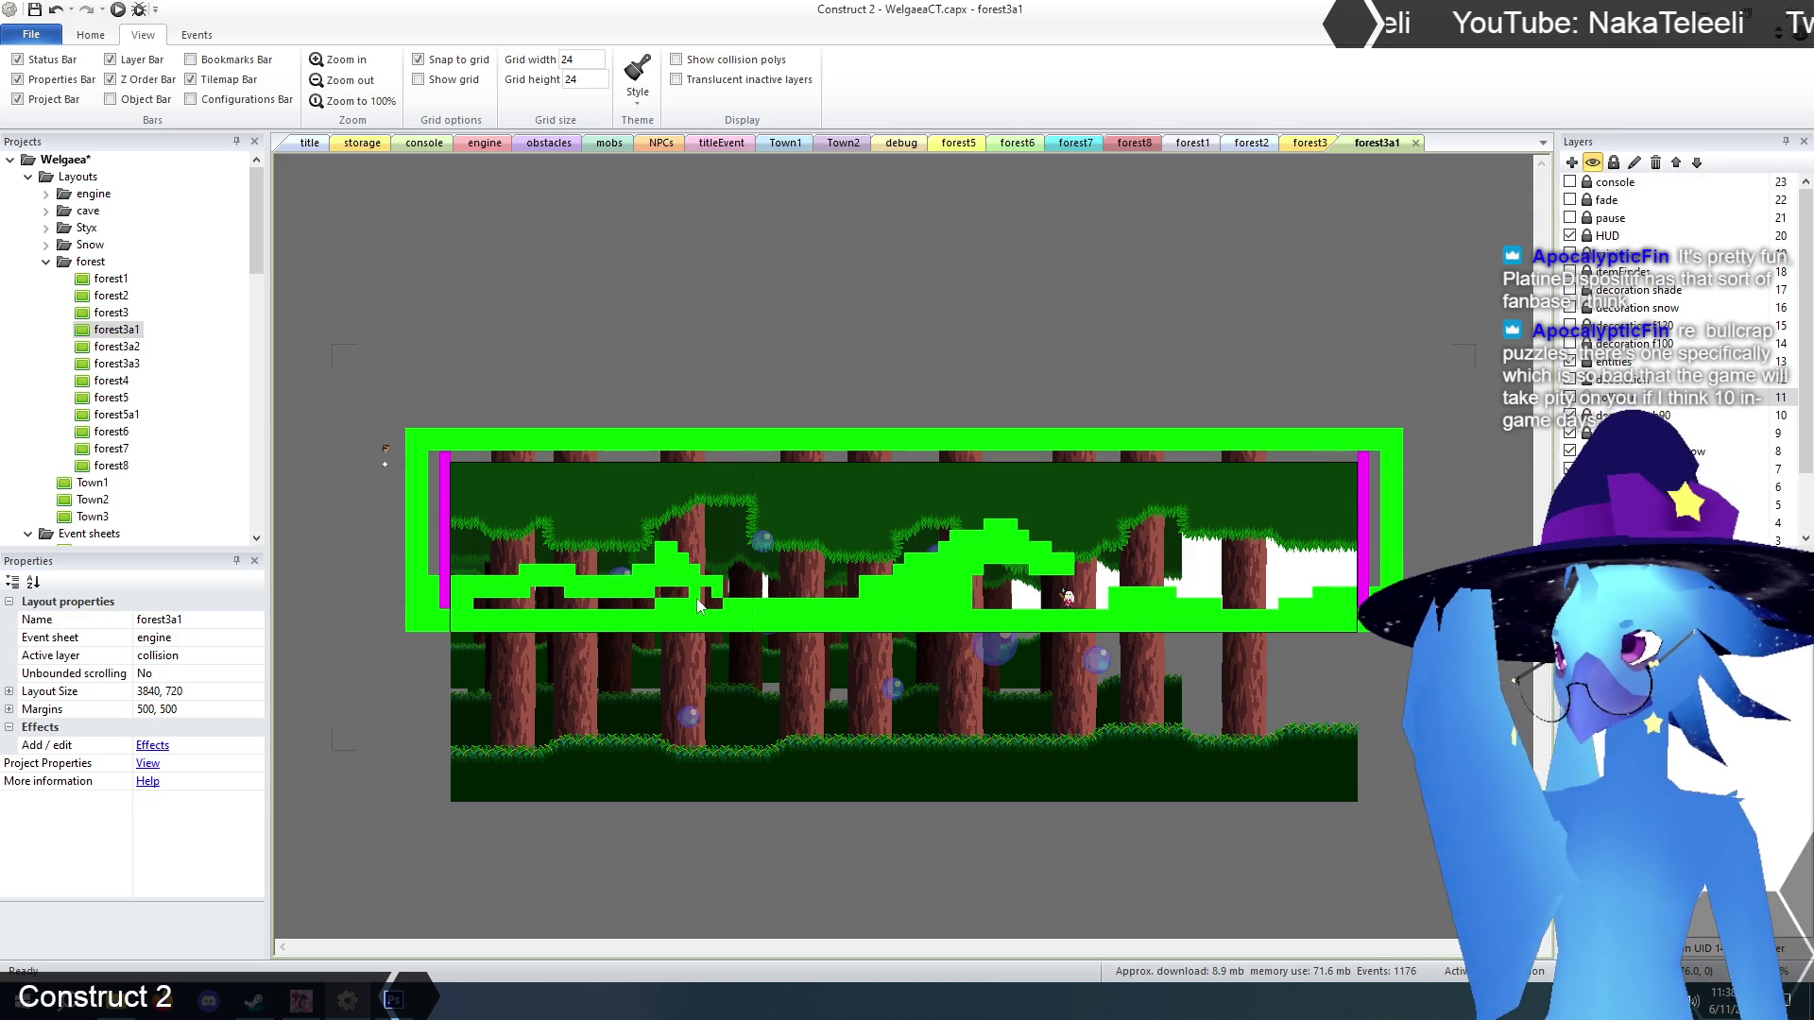
{"action": "mouse_move", "coordinate": [585, 607]}
{"action": "left_mouse_down"}
{"action": "mouse_move", "coordinate": [482, 606]}
{"action": "mouse_move", "coordinate": [650, 612]}
{"action": "left_mouse_up"}
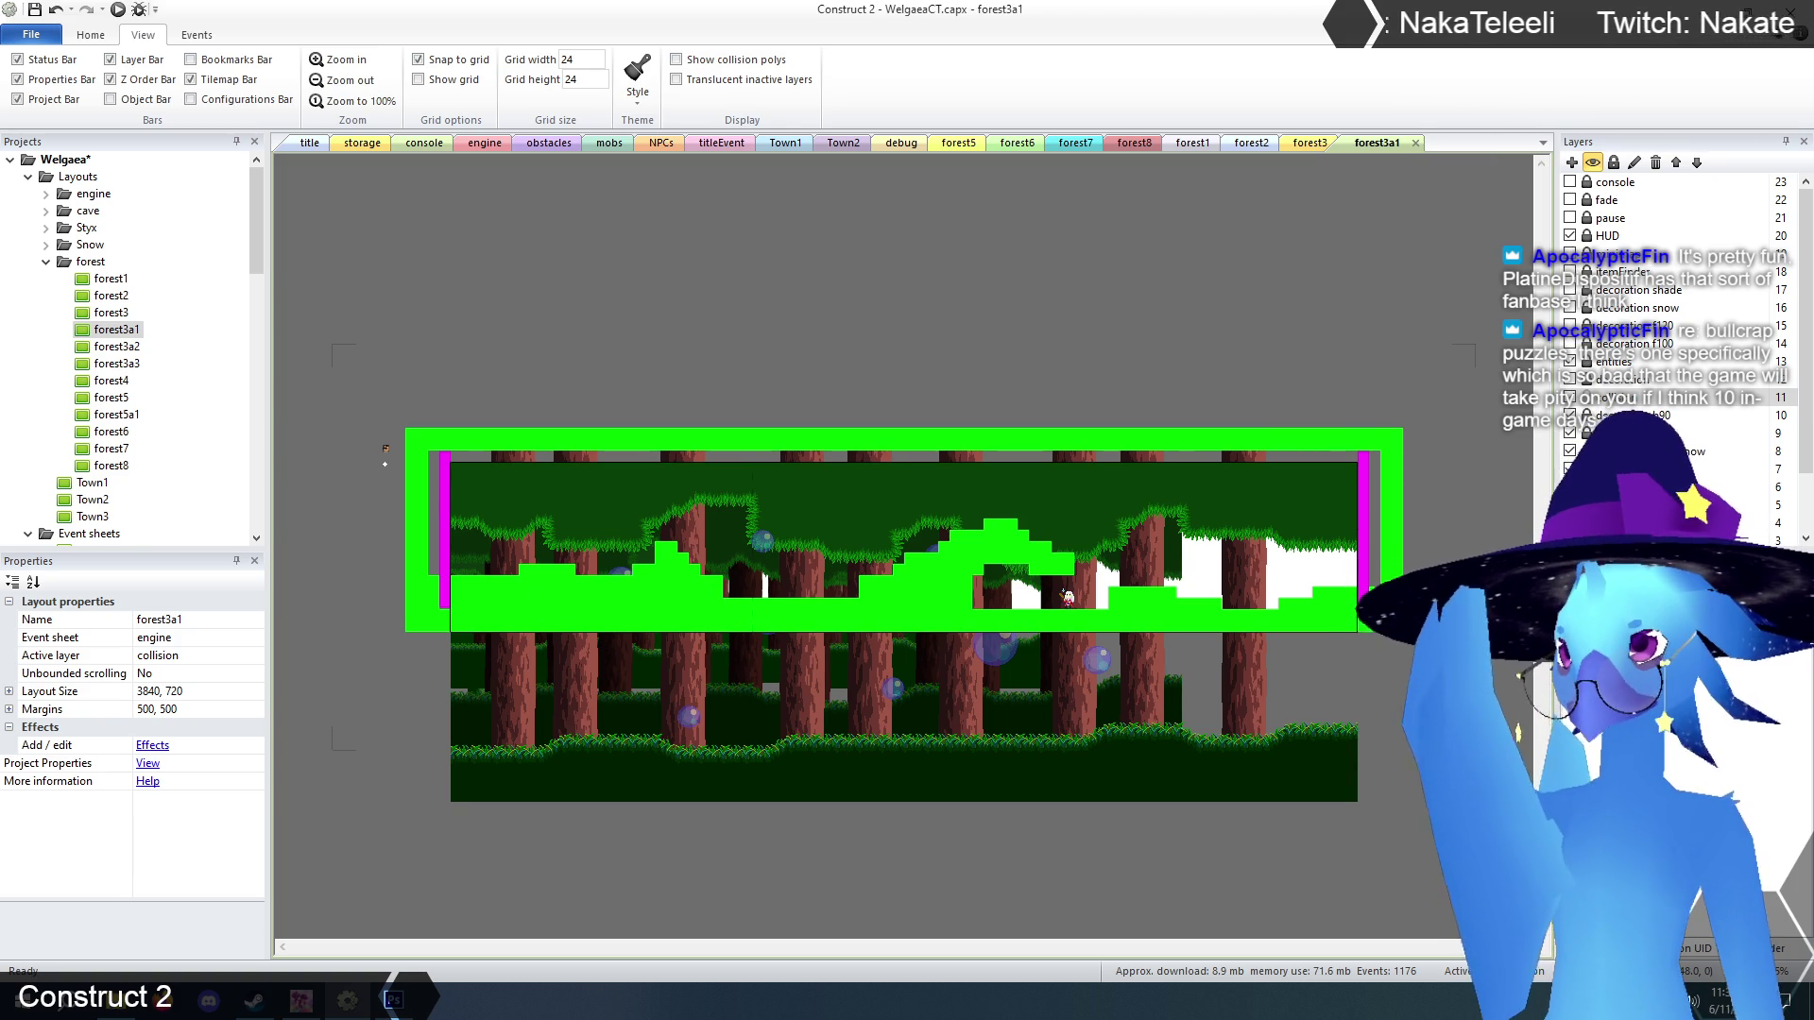
{"action": "left_click_drag", "start_coordinate": [785, 623], "coordinate": [837, 624]}
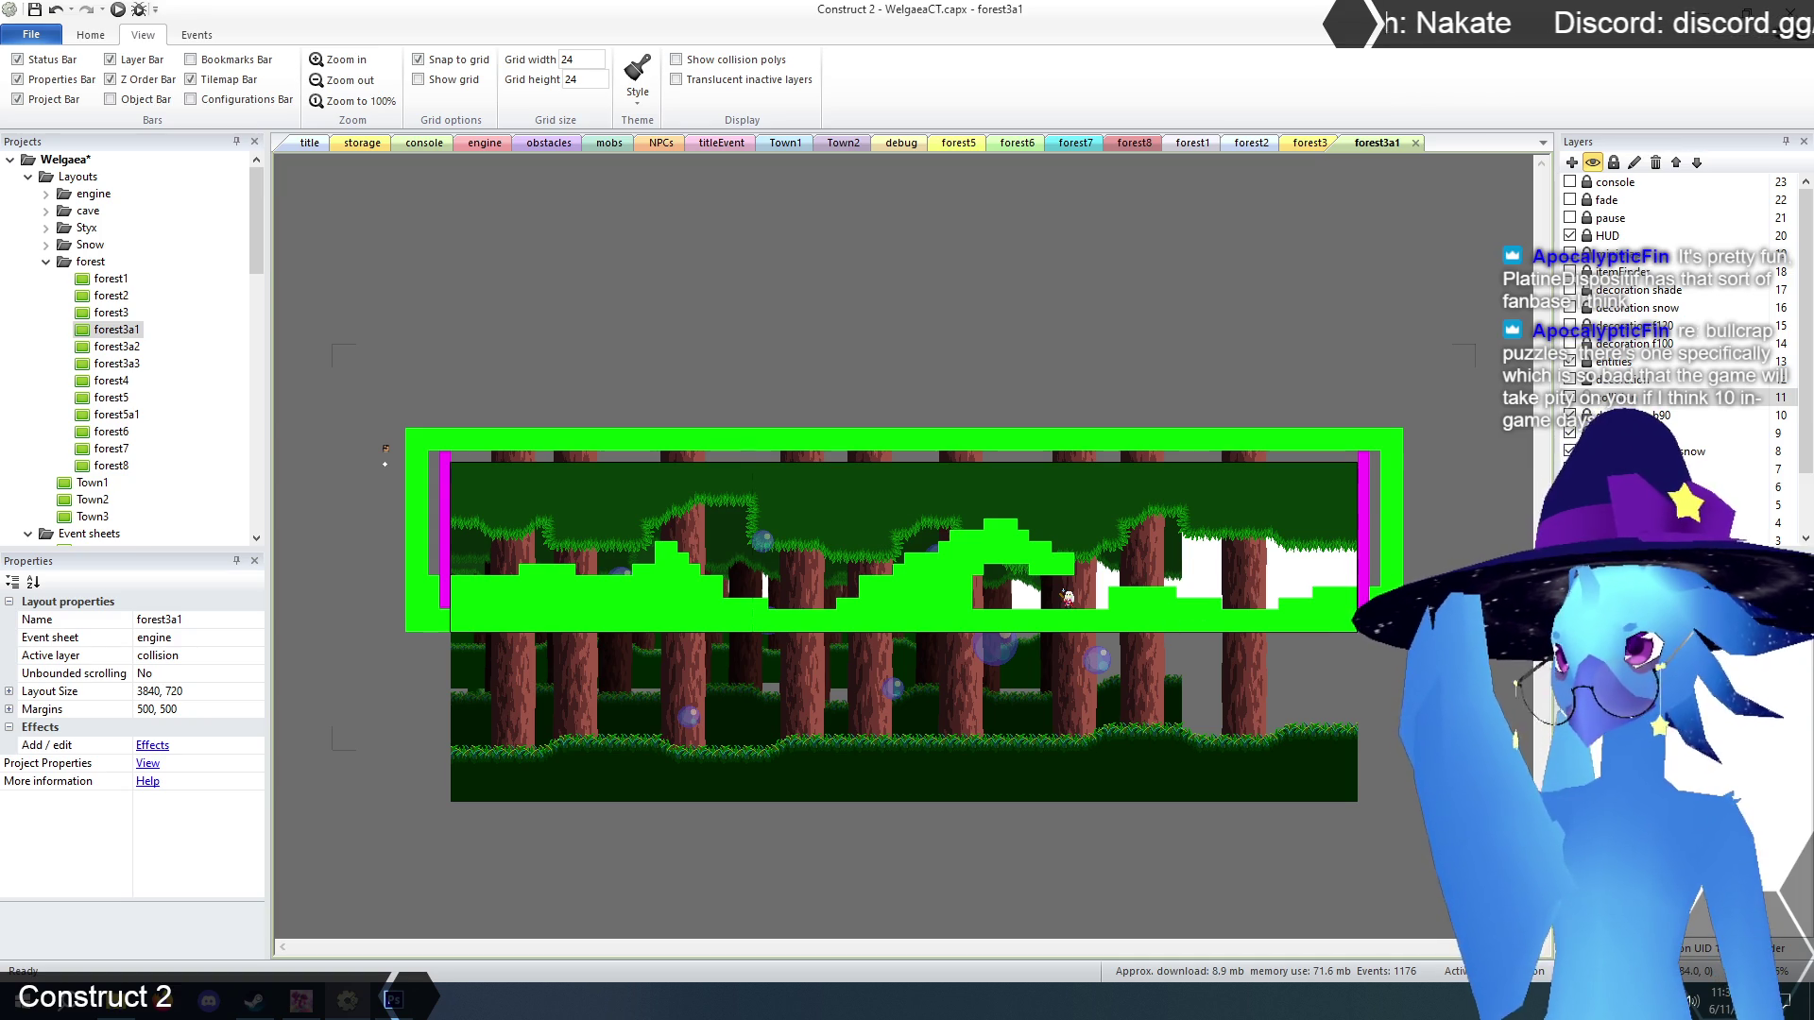
{"action": "left_click", "coordinate": [1597, 398]}
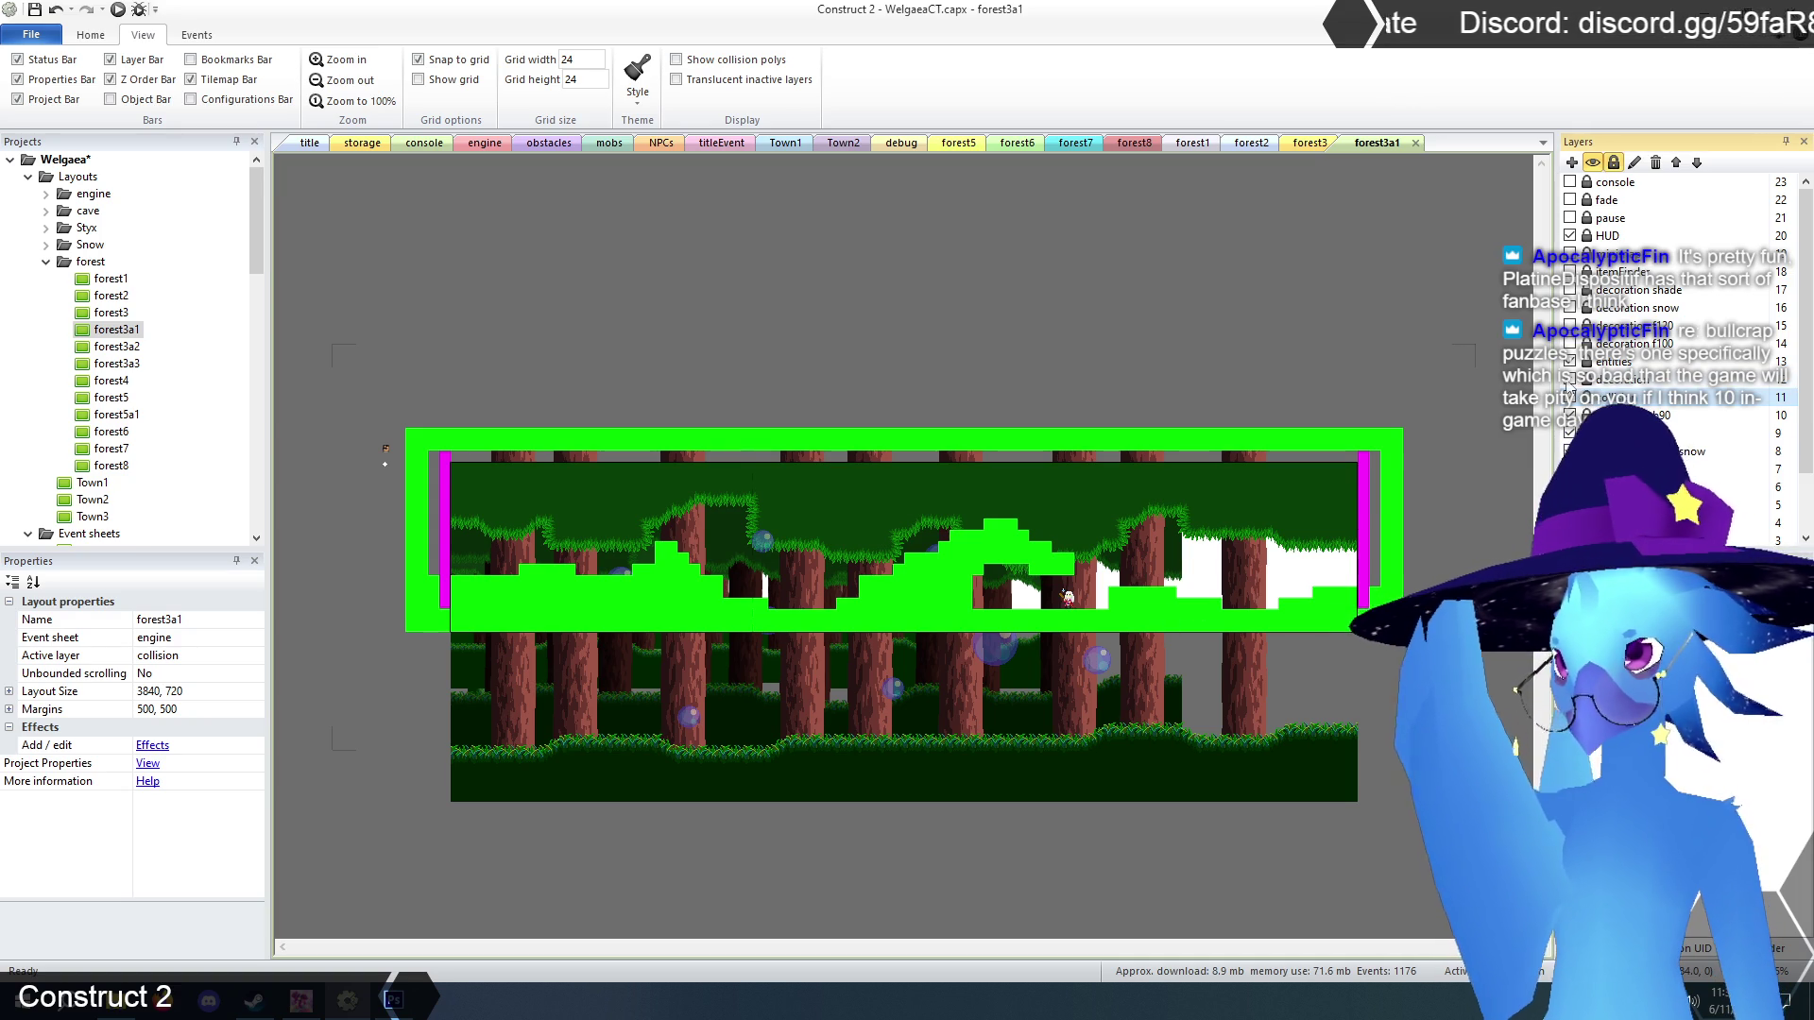
On the decoration layer, clear TilemapCave's bottom-row log strip and zoom in on the terrain.
{"action": "left_click", "coordinate": [1606, 378]}
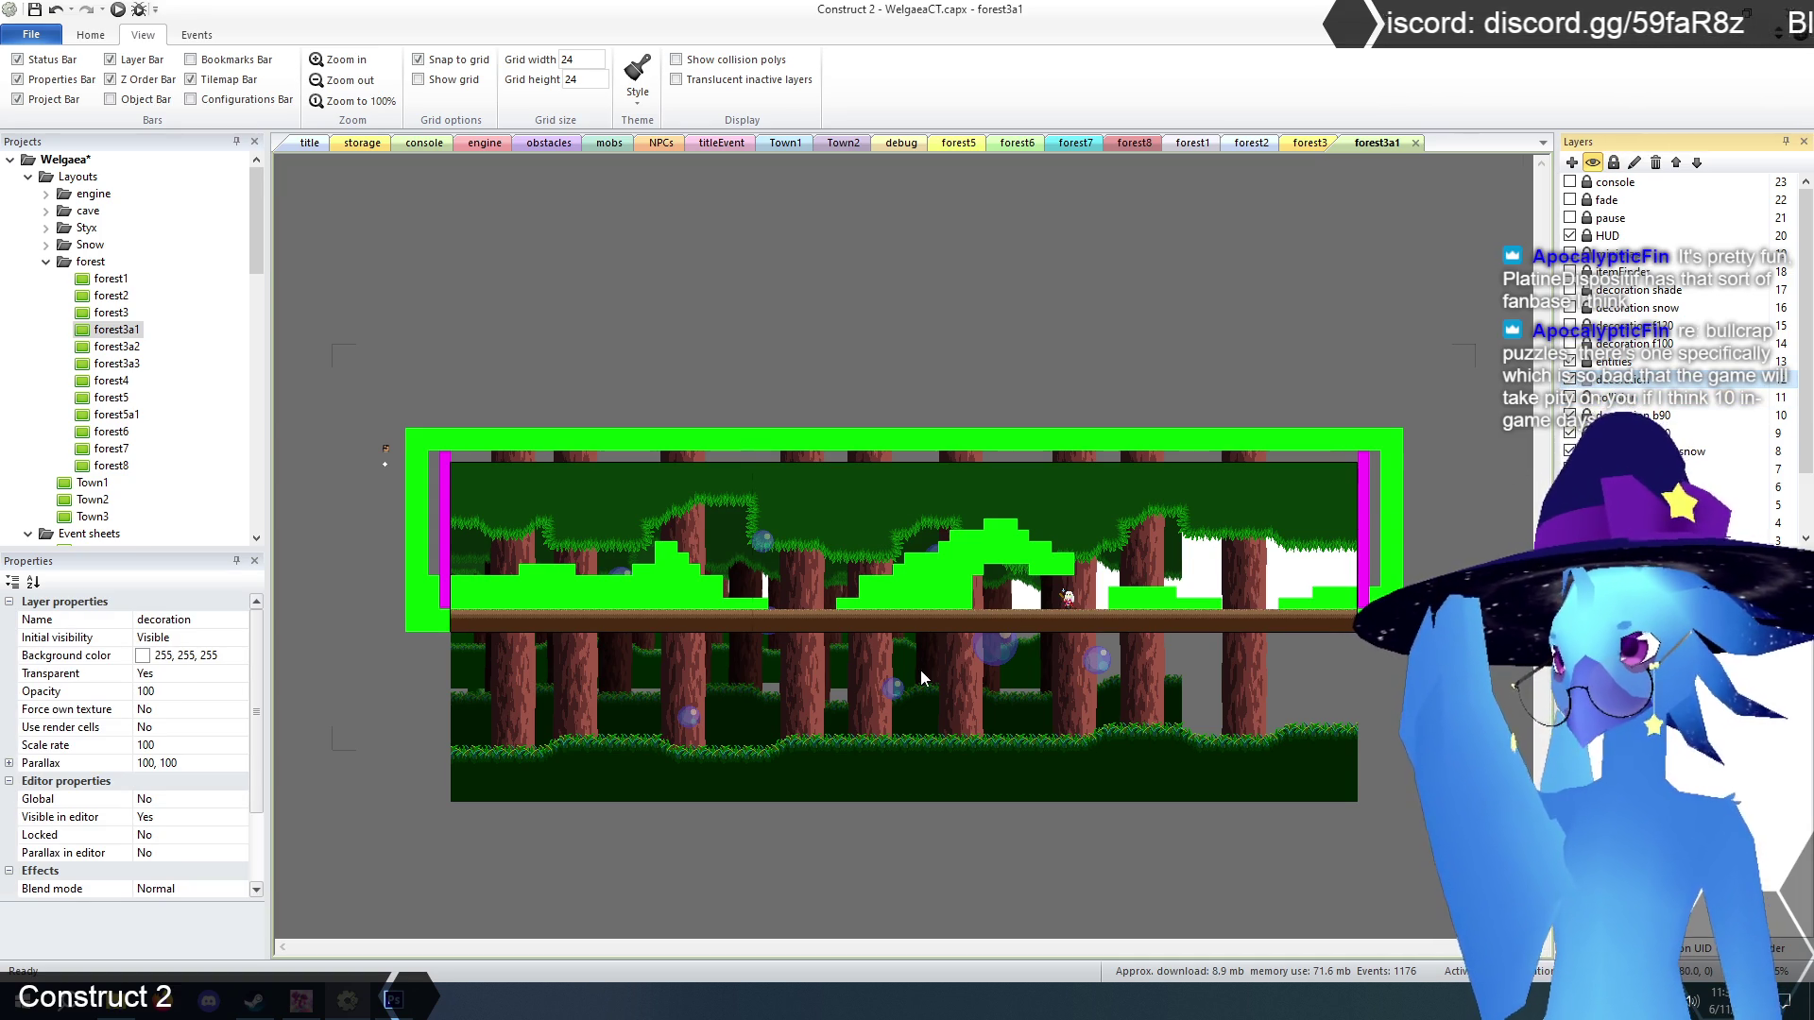
{"action": "left_click", "coordinate": [903, 588]}
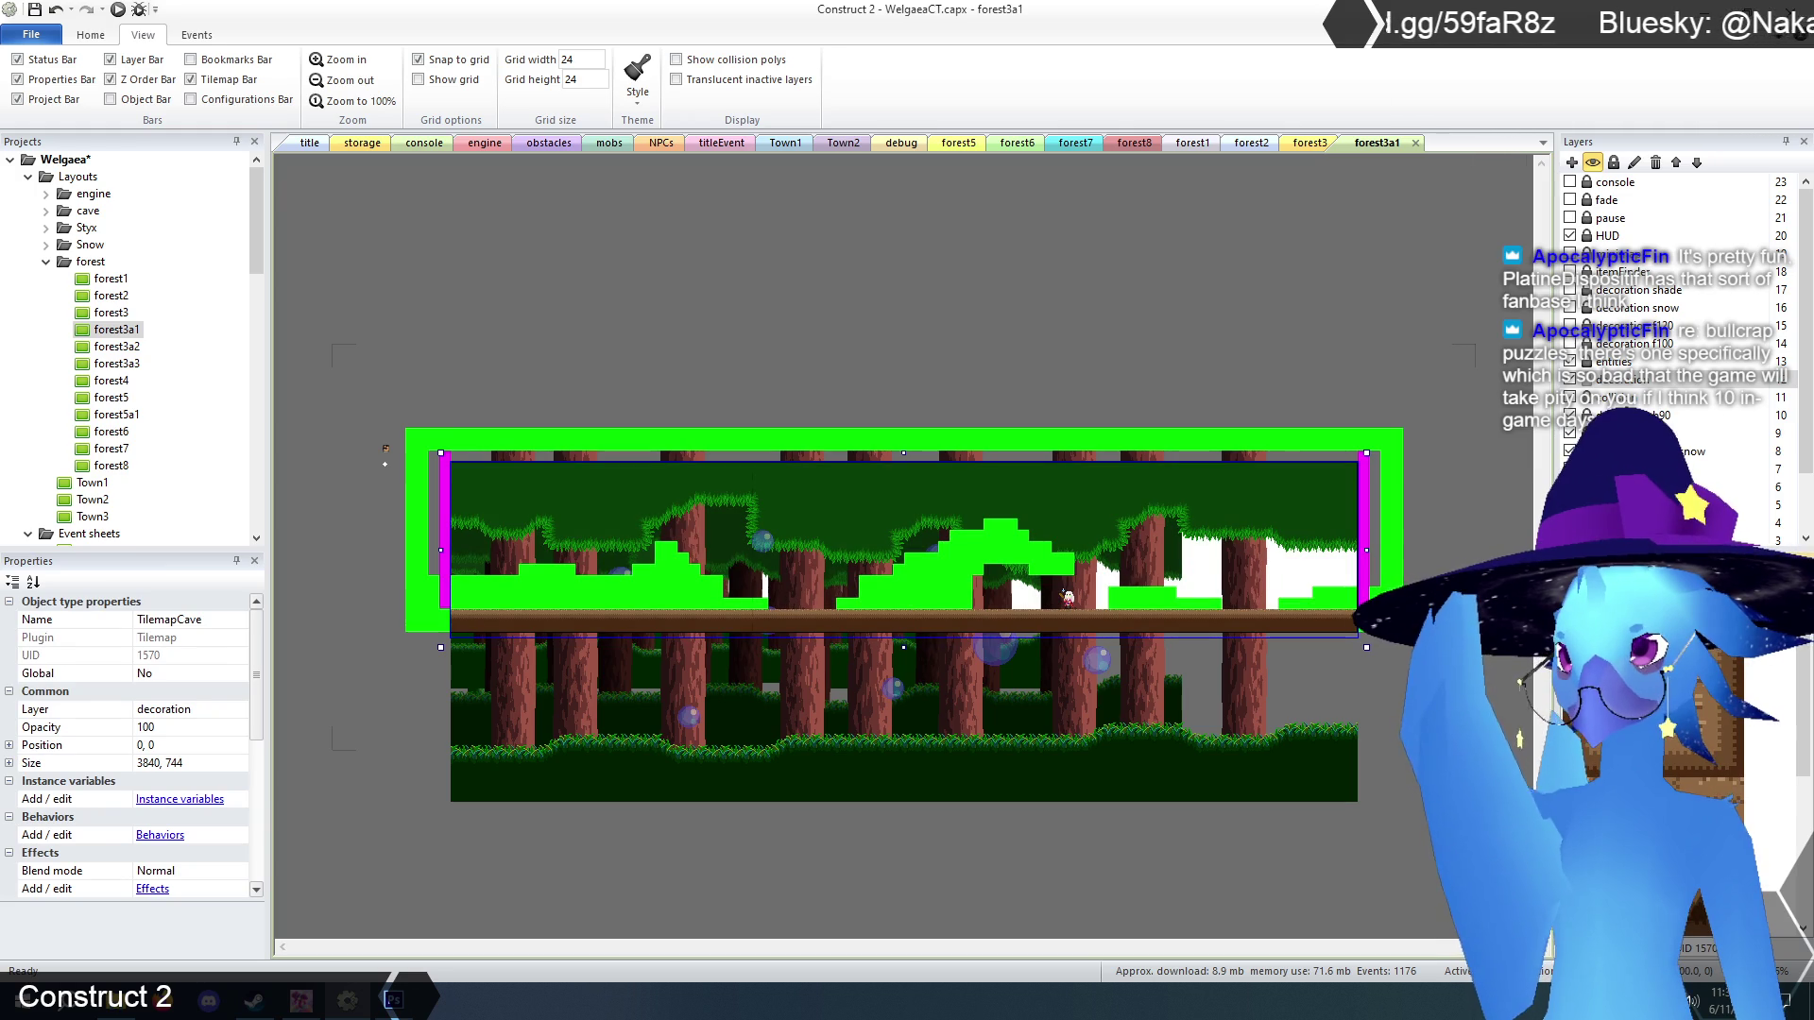
{"action": "left_click_drag", "start_coordinate": [1353, 621], "coordinate": [455, 620]}
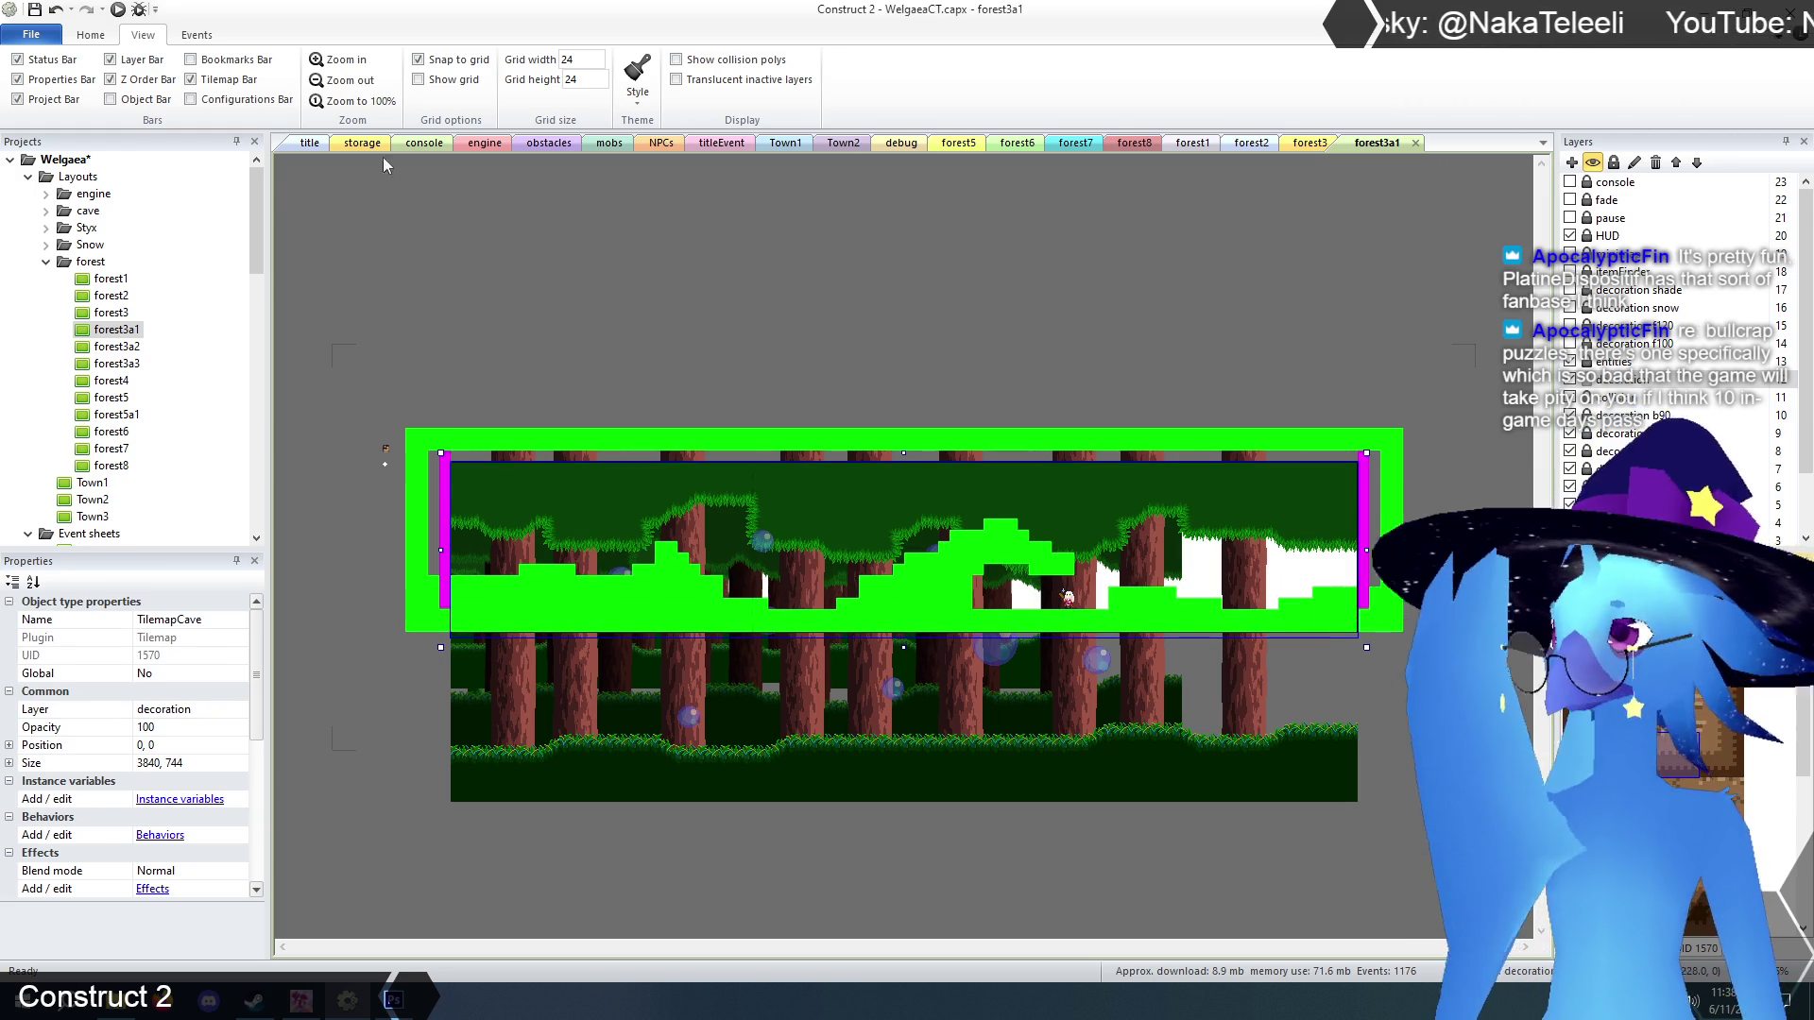
{"action": "left_click", "coordinate": [338, 62]}
{"action": "left_click", "coordinate": [339, 62]}
Paint log ledges along the lowest terrain steps.
{"action": "left_click_drag", "start_coordinate": [989, 945], "coordinate": [731, 946]}
{"action": "left_click_drag", "start_coordinate": [489, 614], "coordinate": [540, 616]}
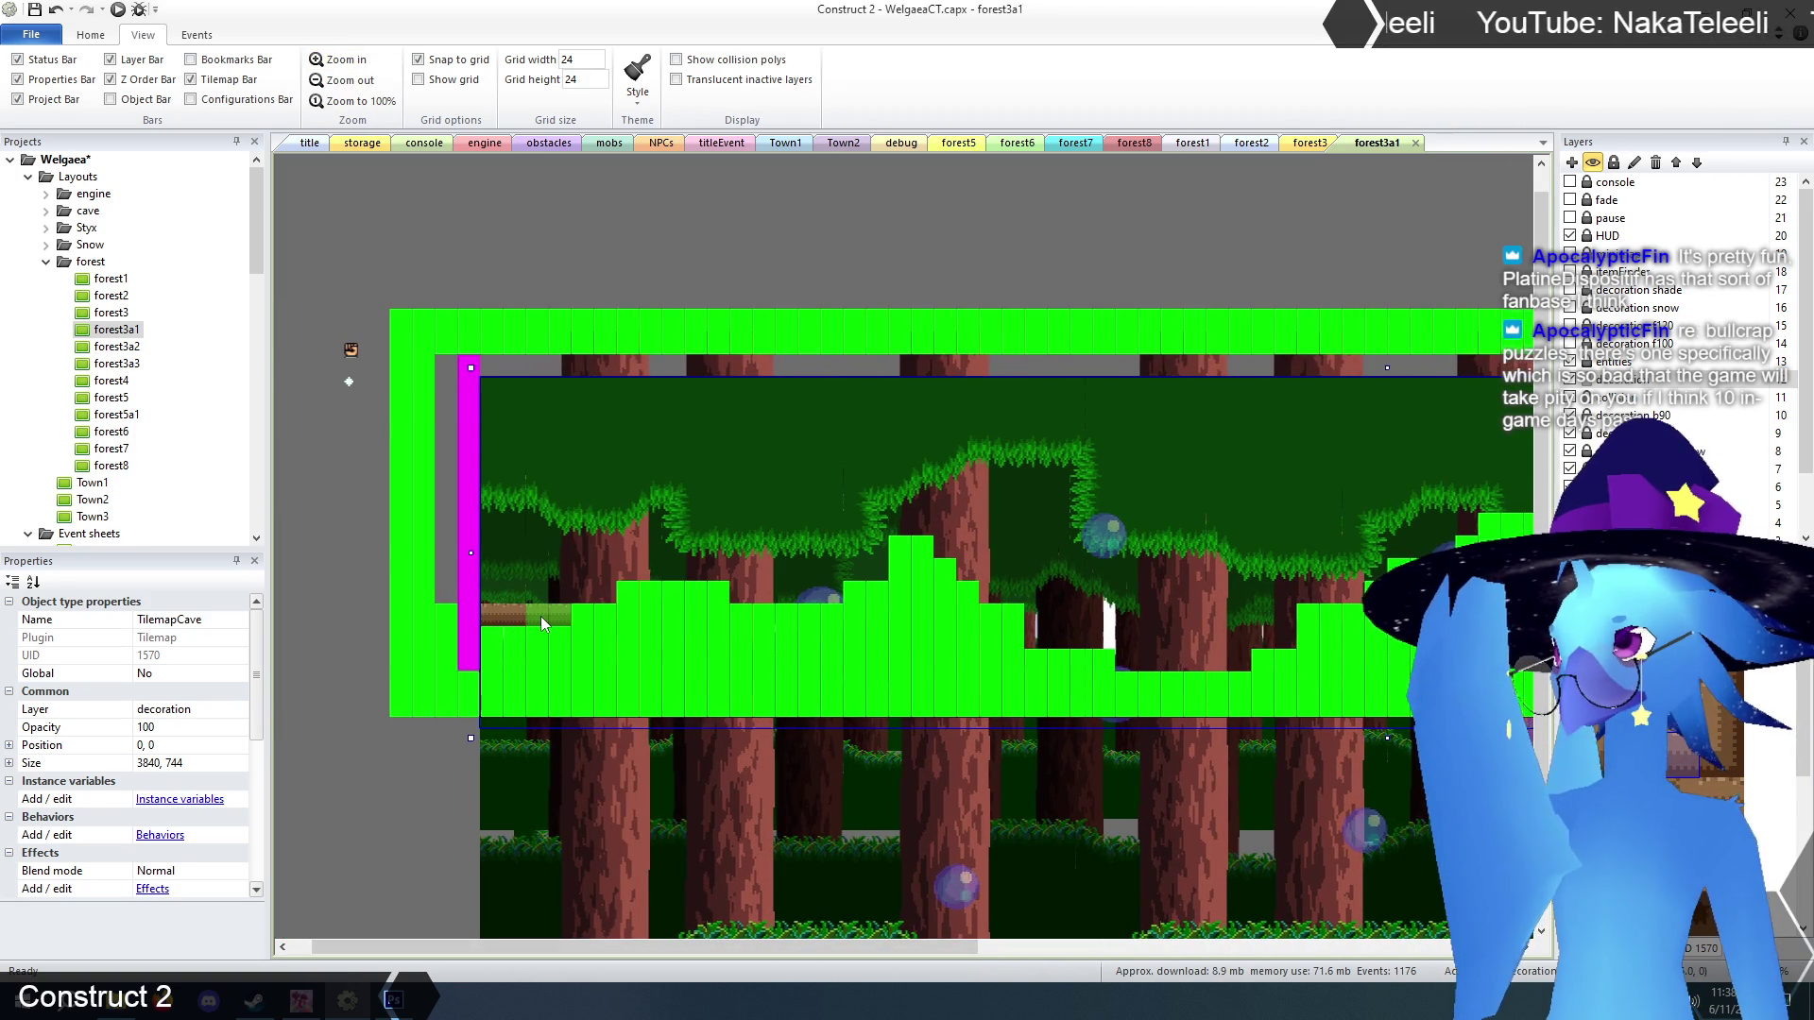
{"action": "left_click", "coordinate": [584, 616]}
{"action": "left_click", "coordinate": [657, 598]}
{"action": "left_click_drag", "start_coordinate": [746, 621], "coordinate": [791, 614]}
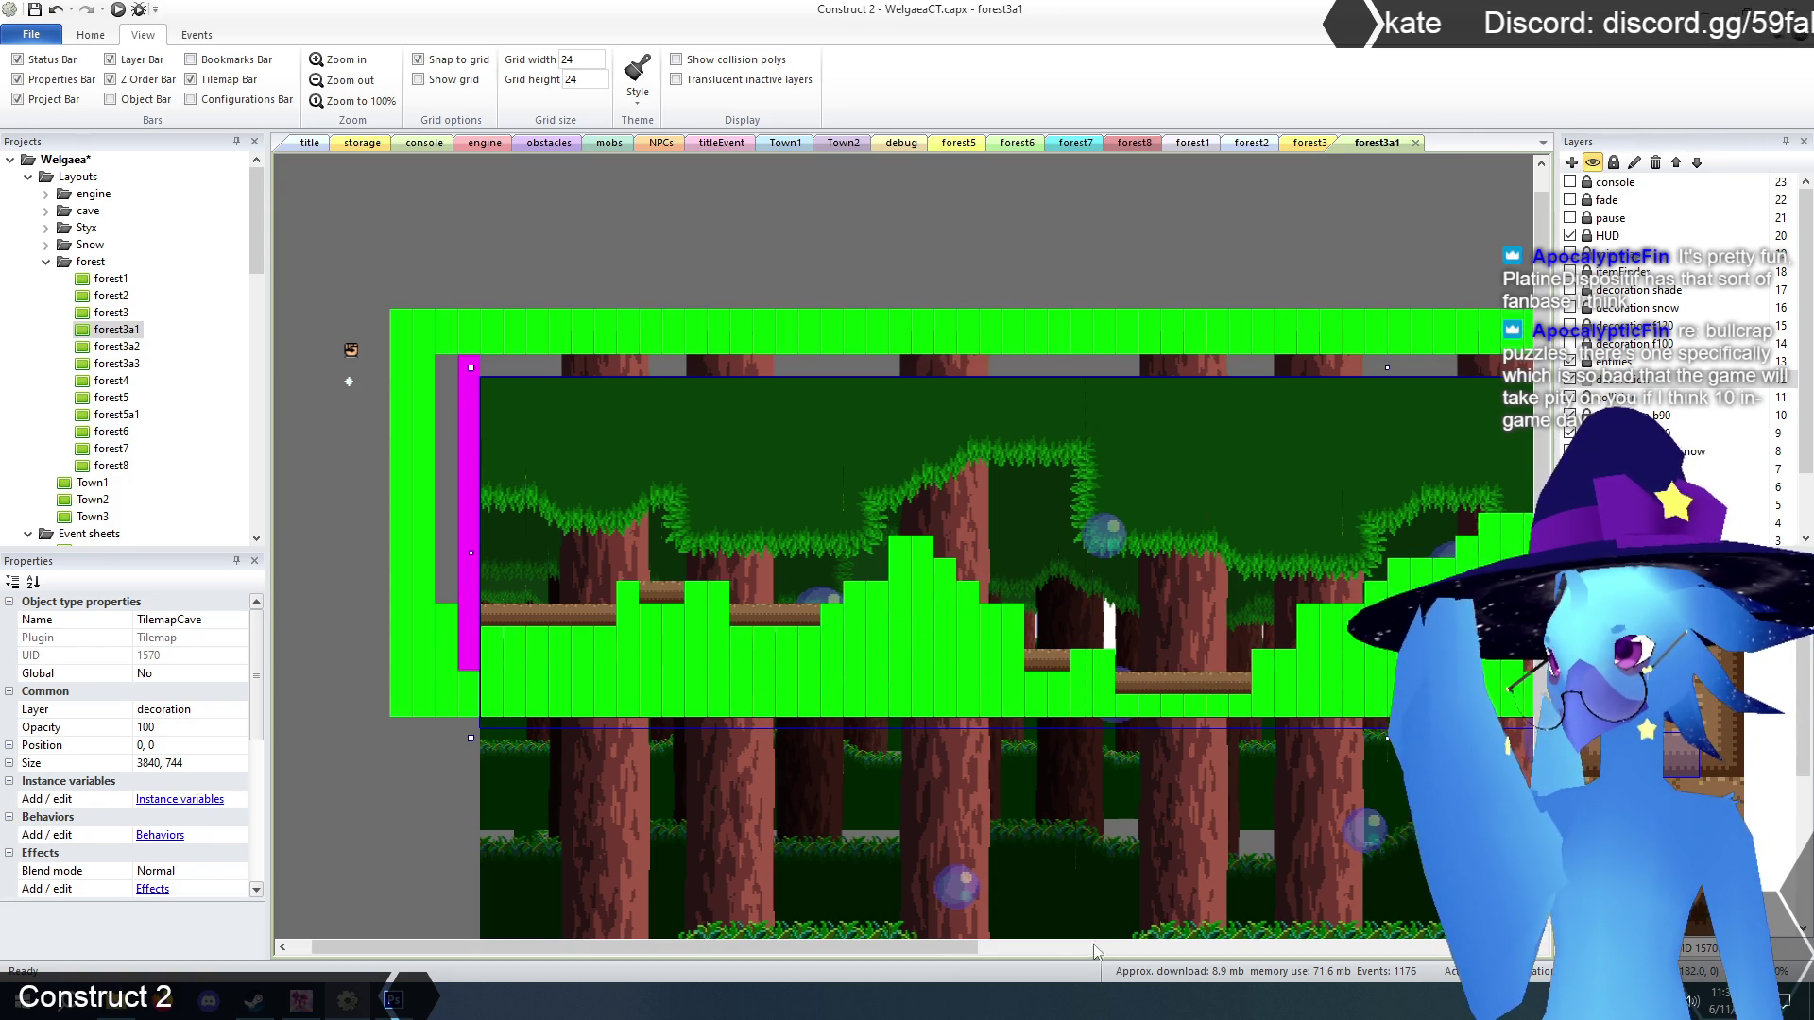
Cap the rising and higher steps with log tiles and lay a log ledge across the low floor.
{"action": "left_click_drag", "start_coordinate": [934, 945], "coordinate": [1298, 954]}
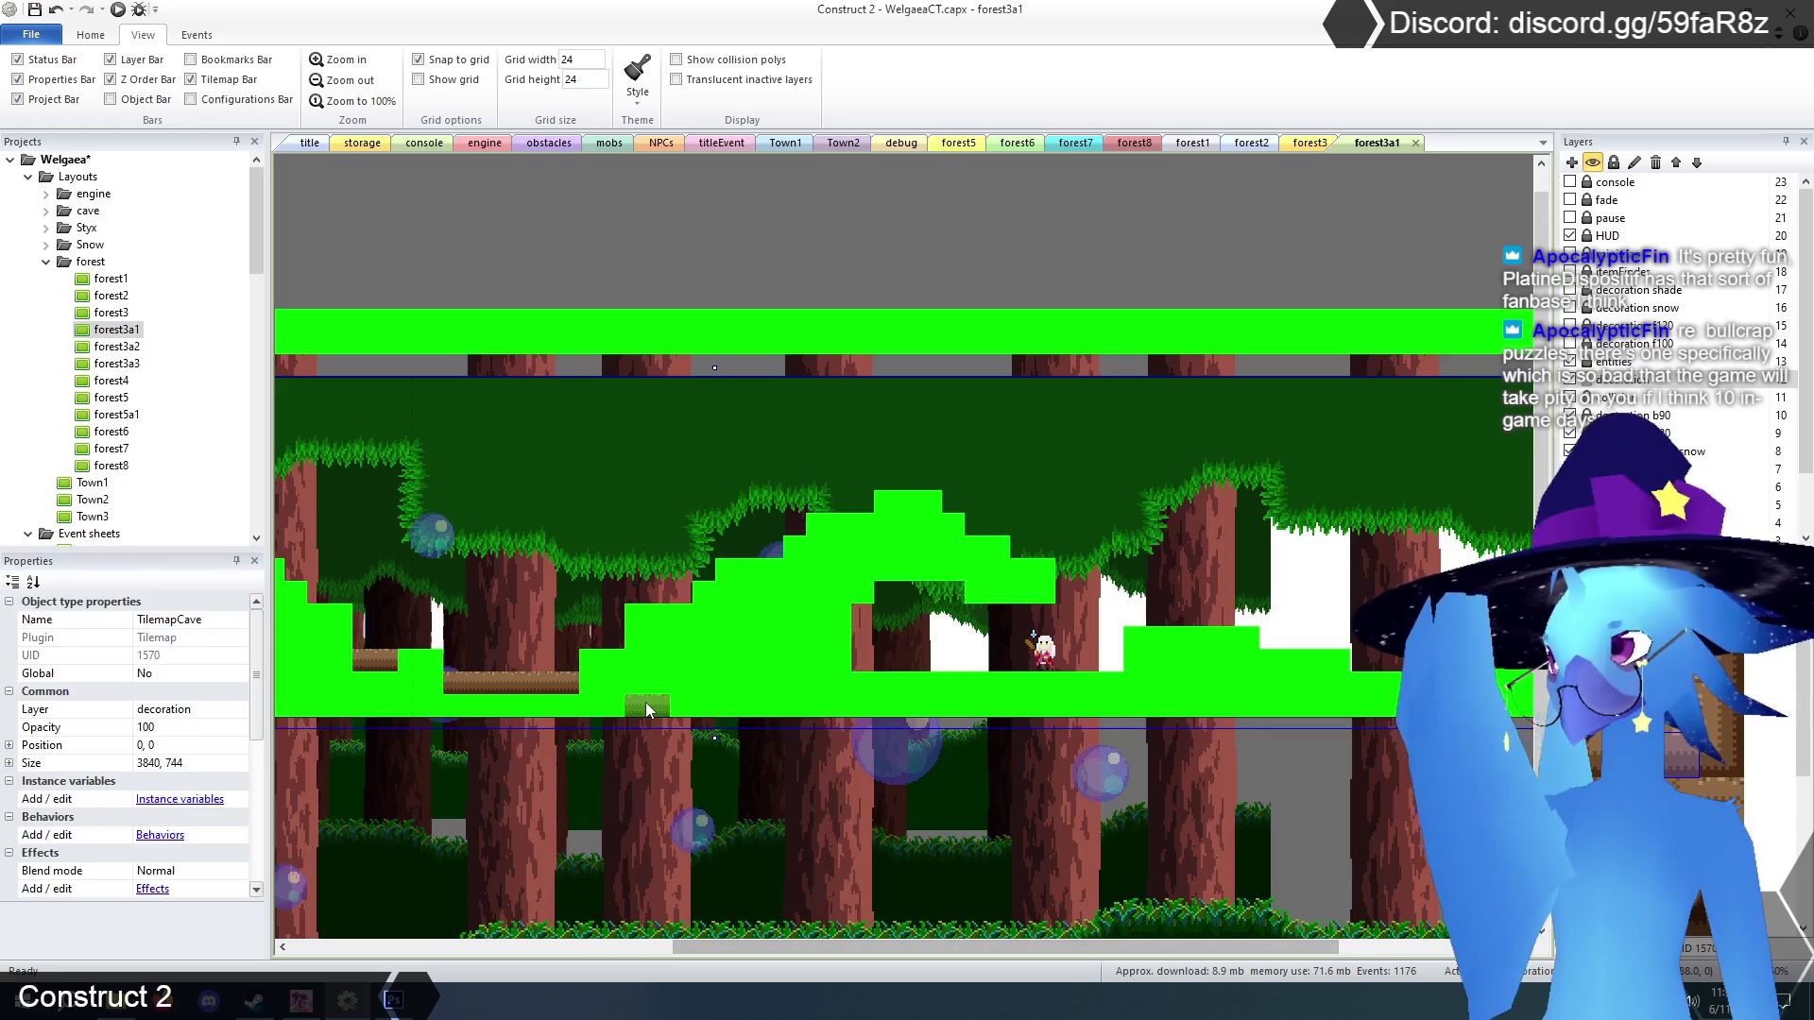
{"action": "left_click", "coordinate": [665, 621]}
{"action": "left_click", "coordinate": [744, 565]}
{"action": "left_click", "coordinate": [844, 528]}
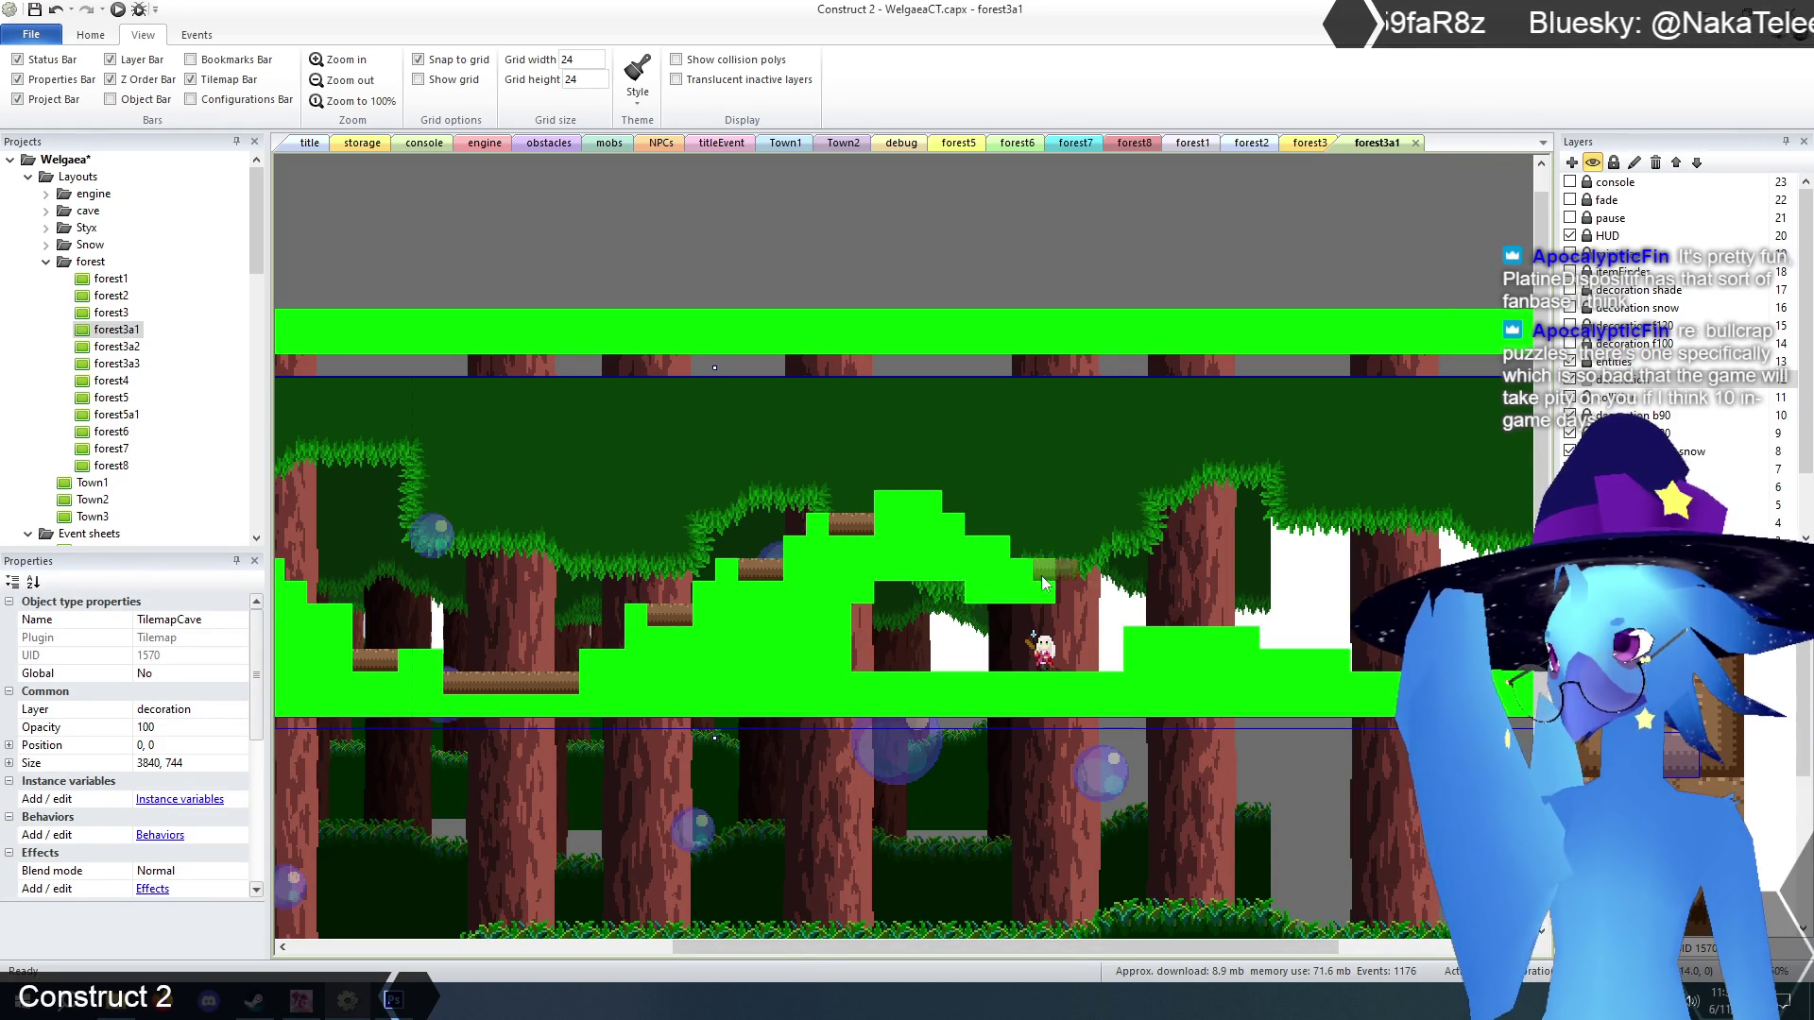
{"action": "left_click", "coordinate": [865, 692]}
{"action": "left_click_drag", "start_coordinate": [909, 697], "coordinate": [1087, 684]}
Add log platforms on the low step and up the right-hand steps.
{"action": "left_click_drag", "start_coordinate": [1008, 948], "coordinate": [1186, 950]}
{"action": "left_click", "coordinate": [952, 664]}
{"action": "left_click", "coordinate": [1042, 687]}
{"action": "left_click", "coordinate": [1091, 684]}
{"action": "left_click", "coordinate": [1168, 676]}
{"action": "left_click", "coordinate": [1247, 643]}
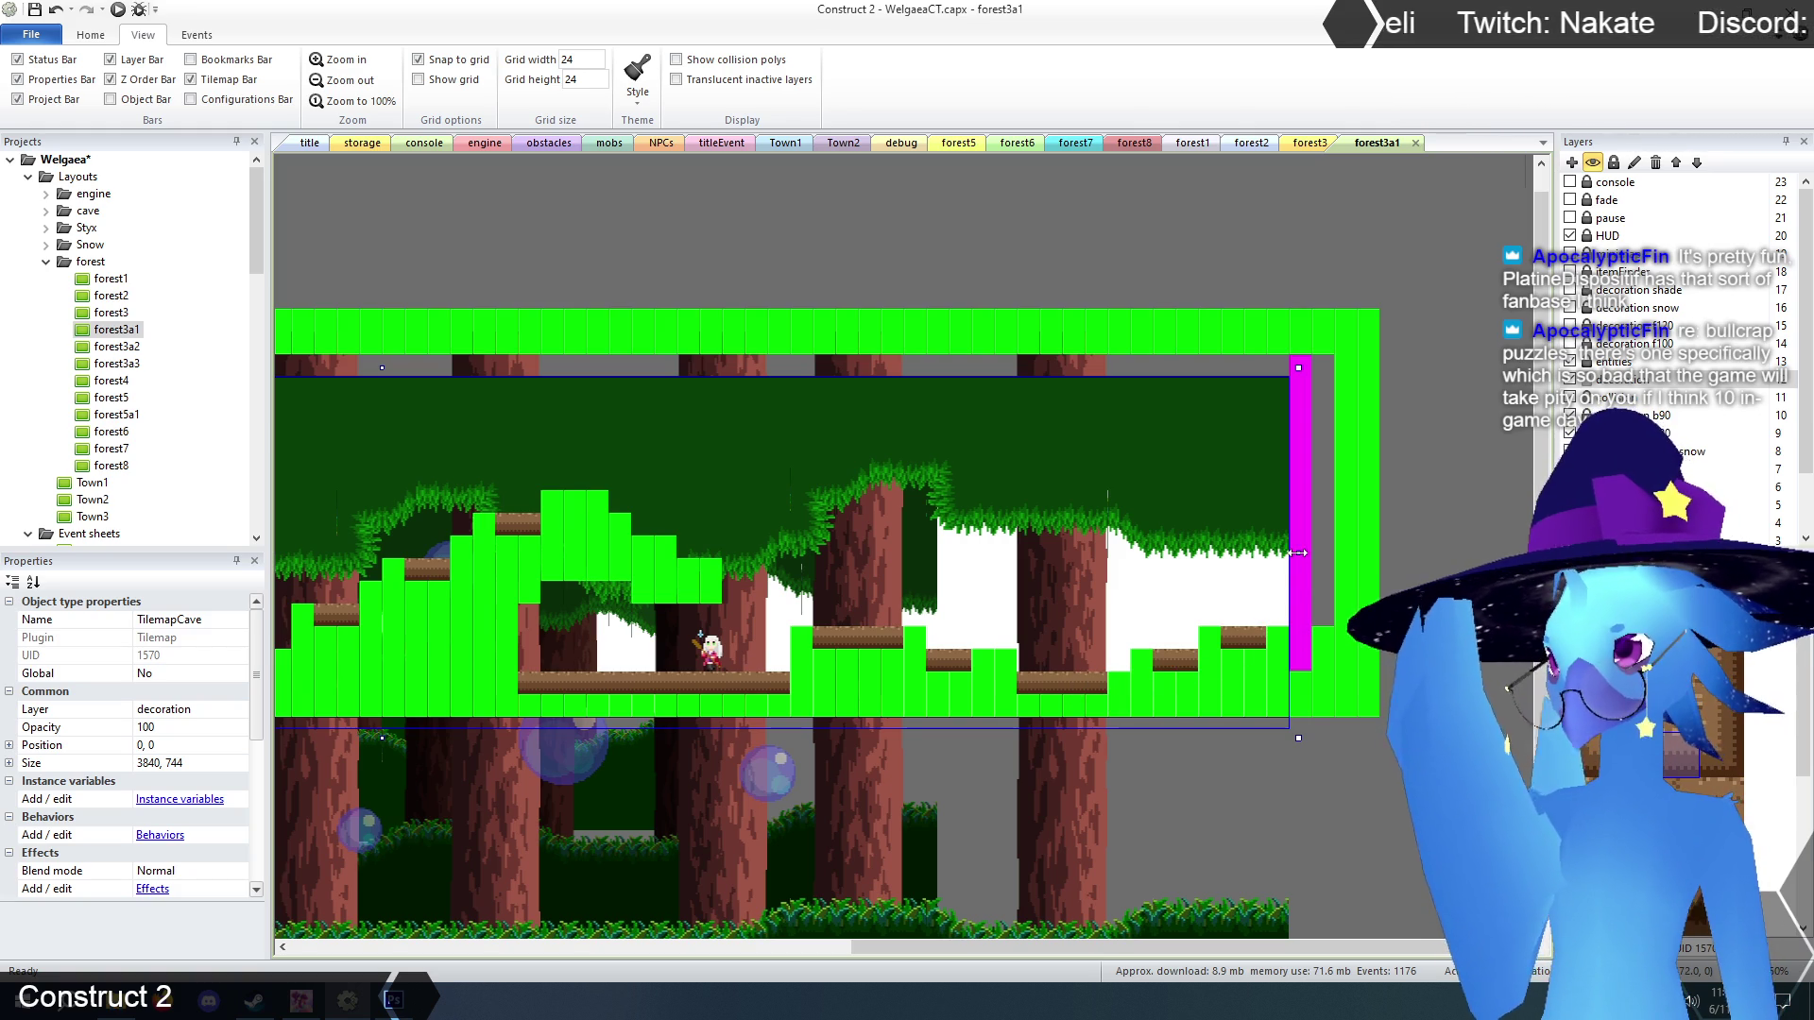
Widen TilemapCave to 3888 and add log tiles on the lower steps, upper arch and right wall.
{"action": "left_click_drag", "start_coordinate": [1298, 552], "coordinate": [1320, 553]}
{"action": "left_click", "coordinate": [1287, 638]}
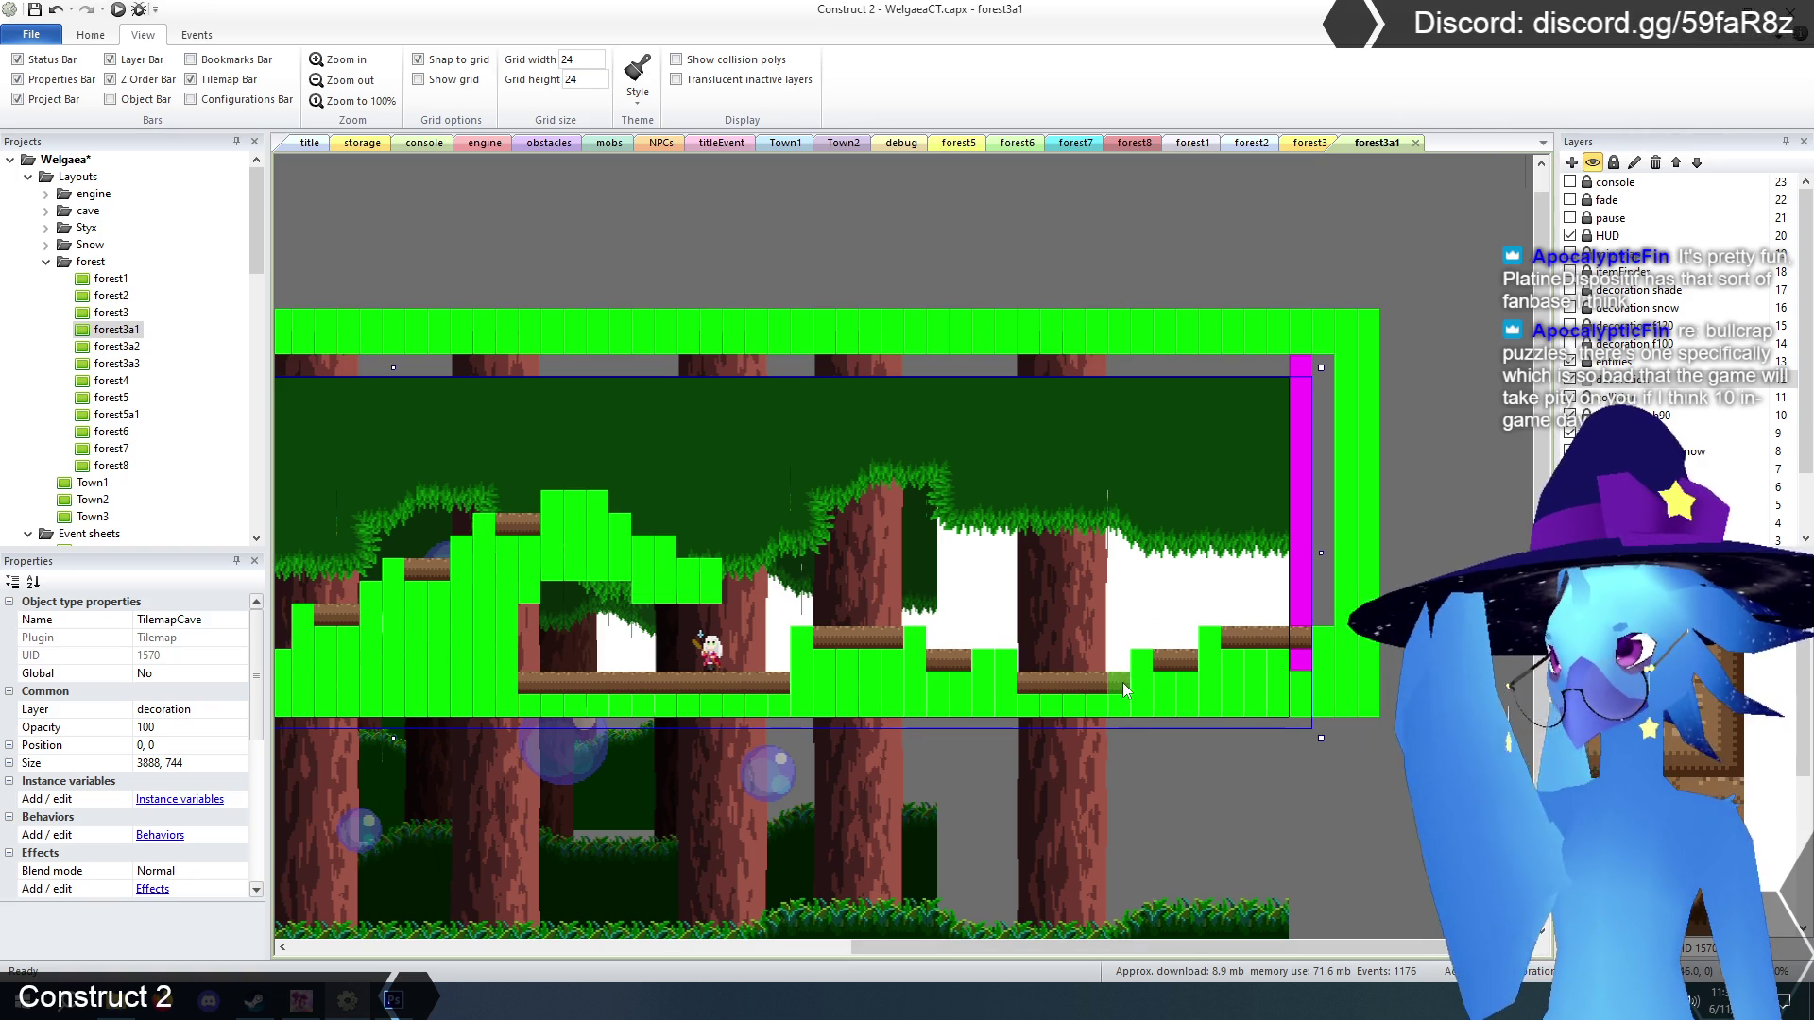
{"action": "left_click", "coordinate": [986, 662]}
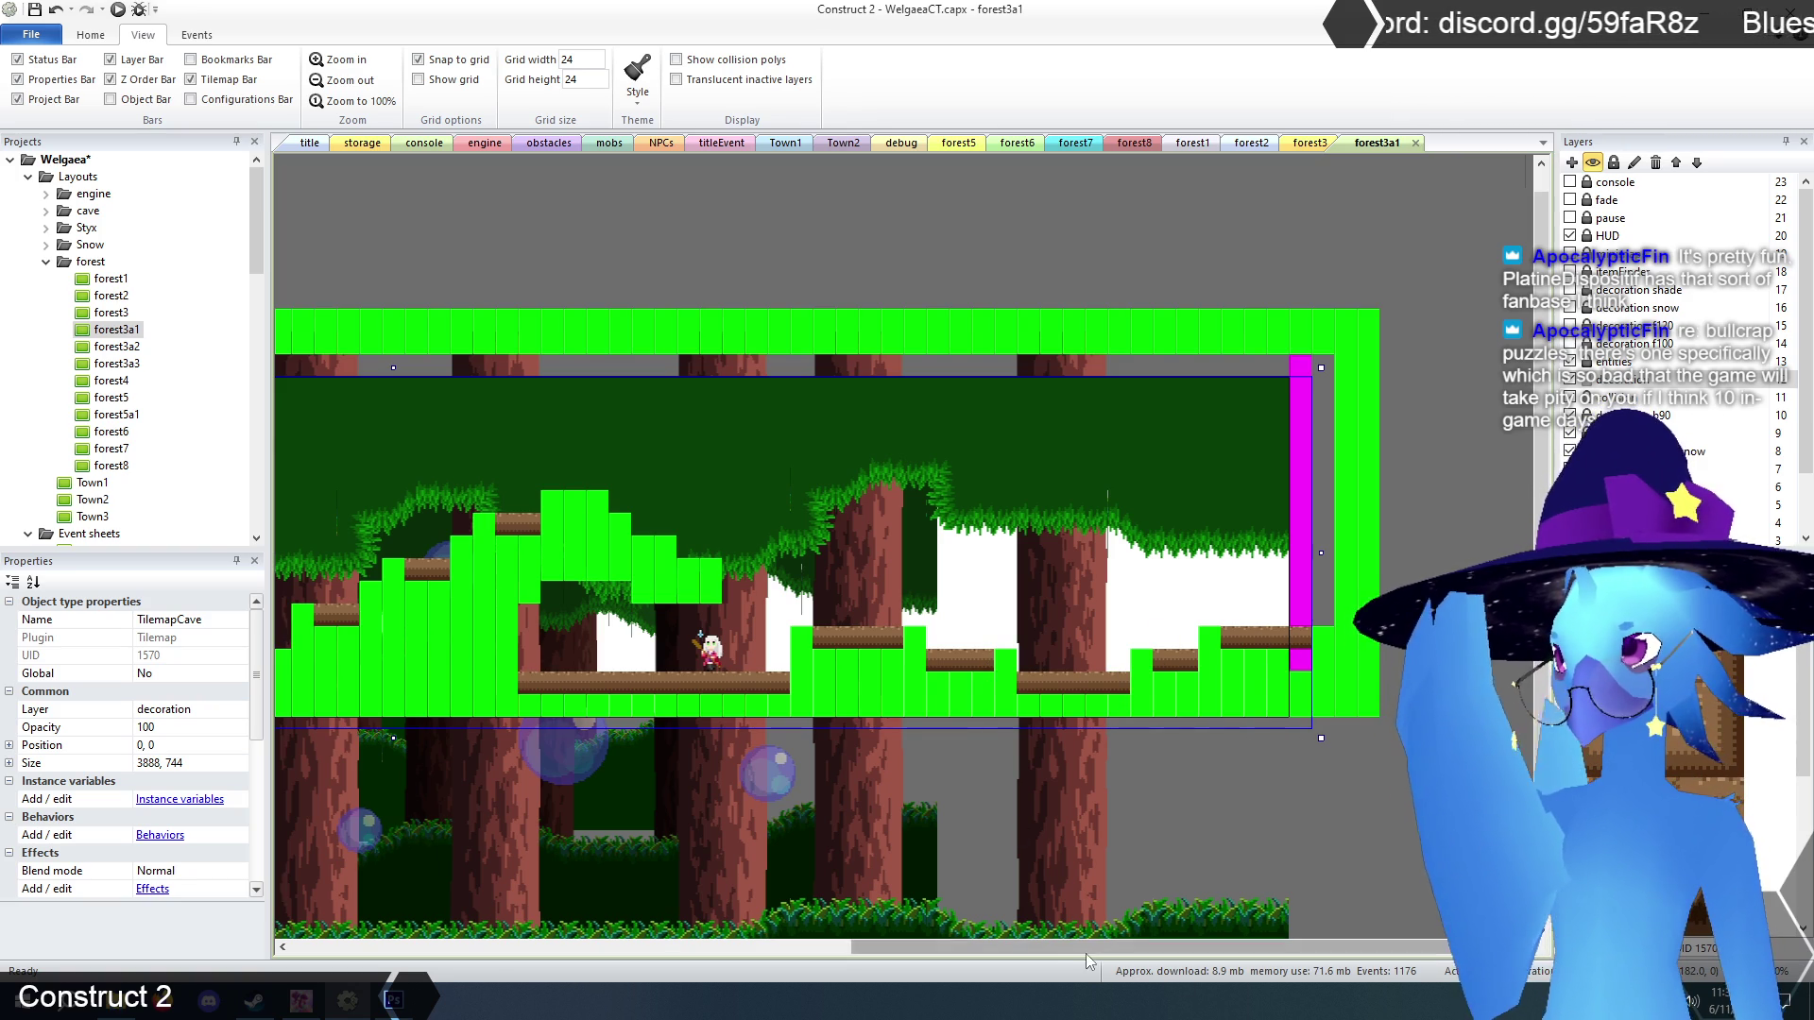
{"action": "left_click_drag", "start_coordinate": [1101, 952], "coordinate": [815, 953]}
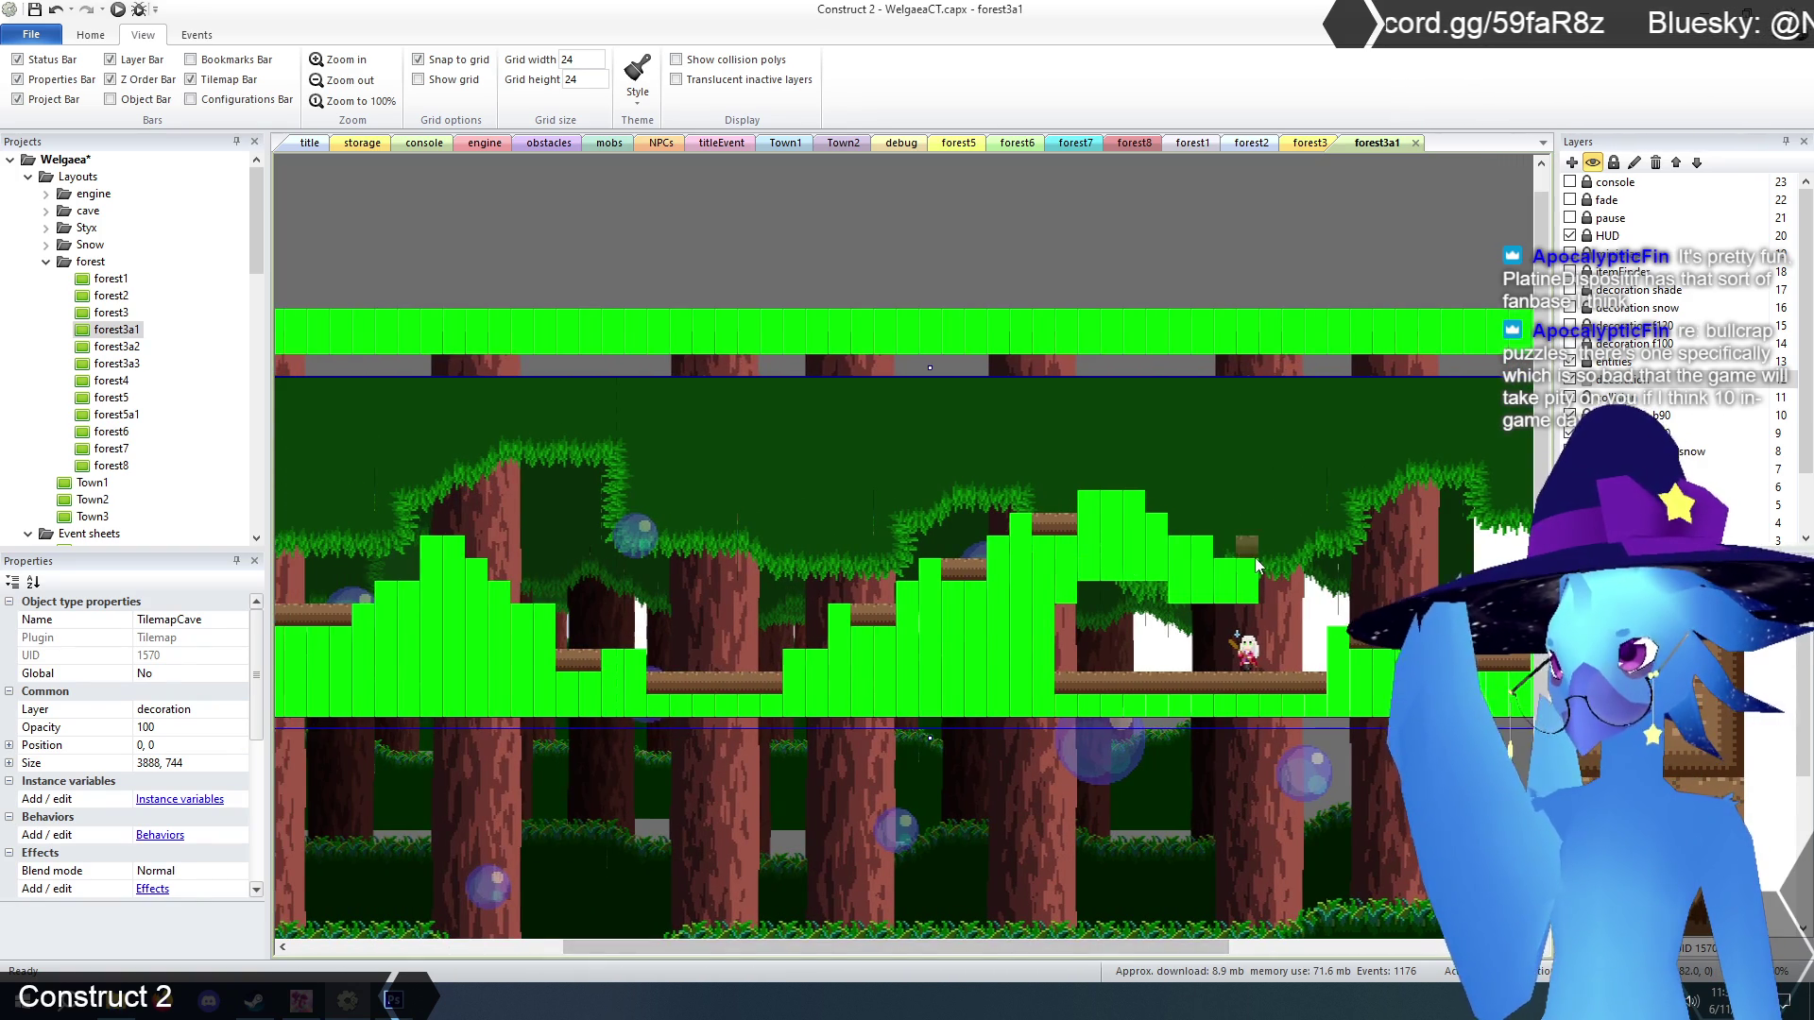
{"action": "left_click", "coordinate": [1224, 568]}
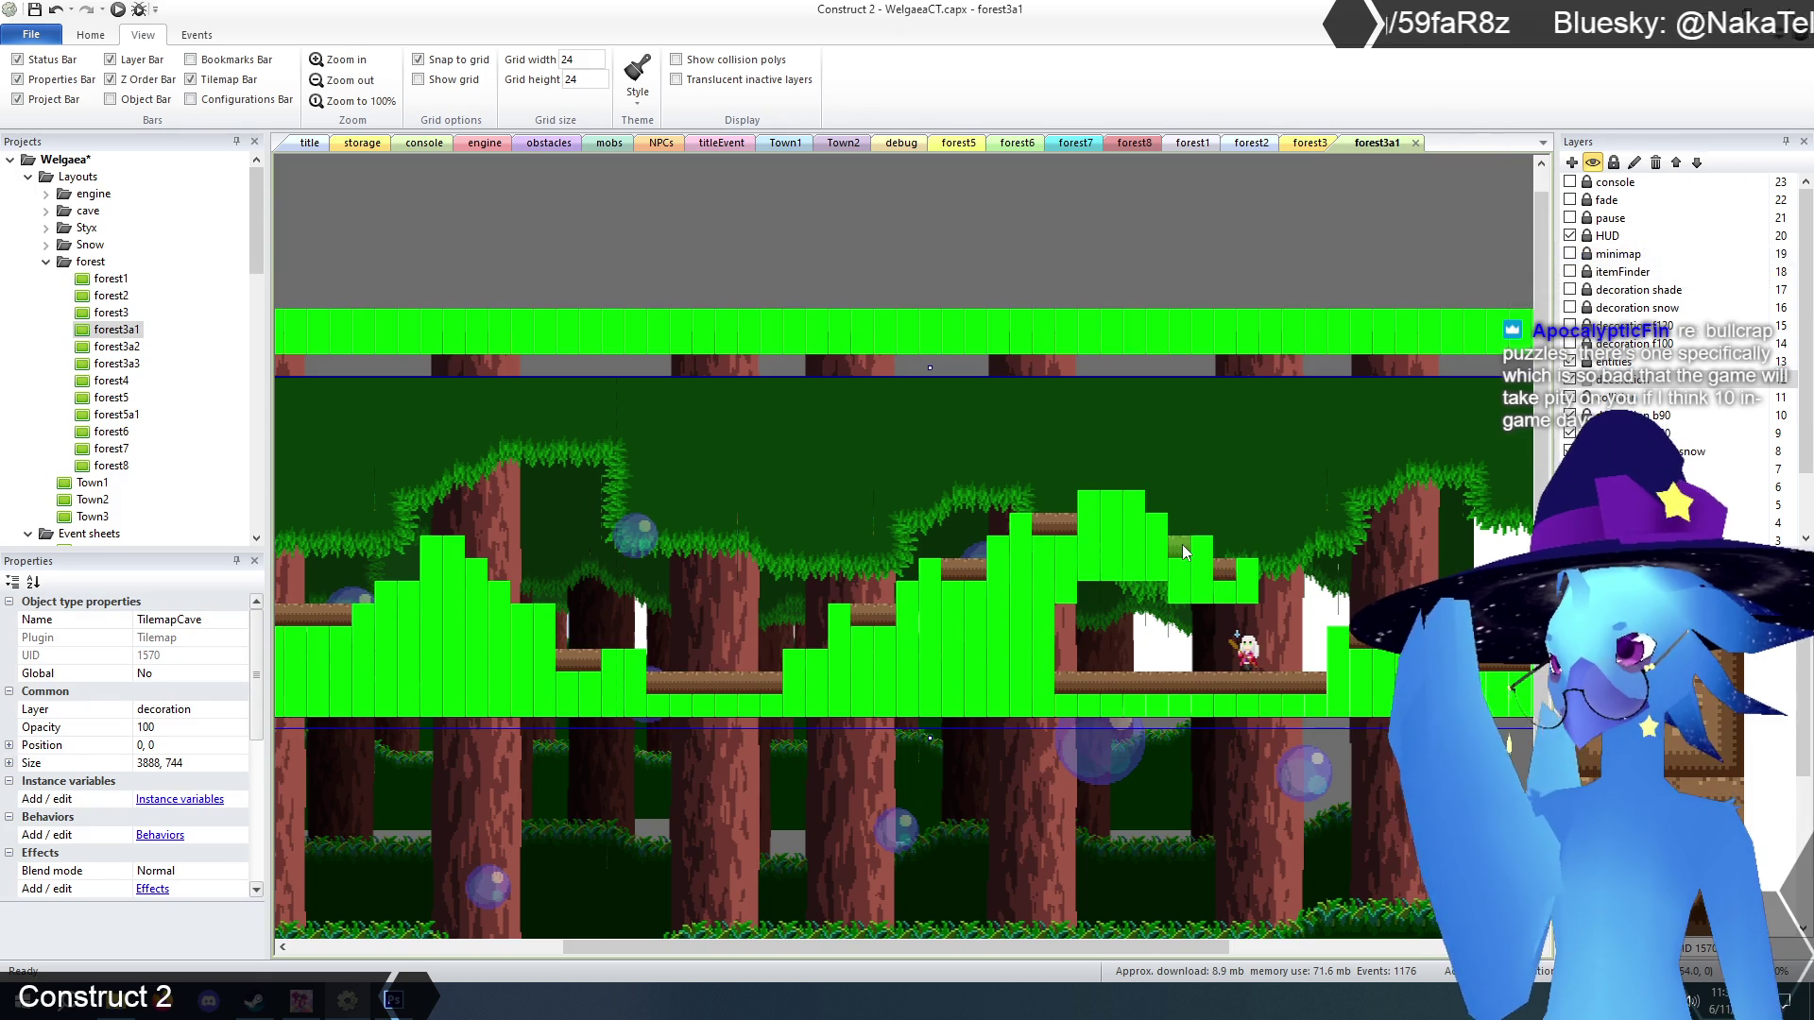
{"action": "left_click", "coordinate": [1102, 507]}
{"action": "left_click", "coordinate": [816, 661]}
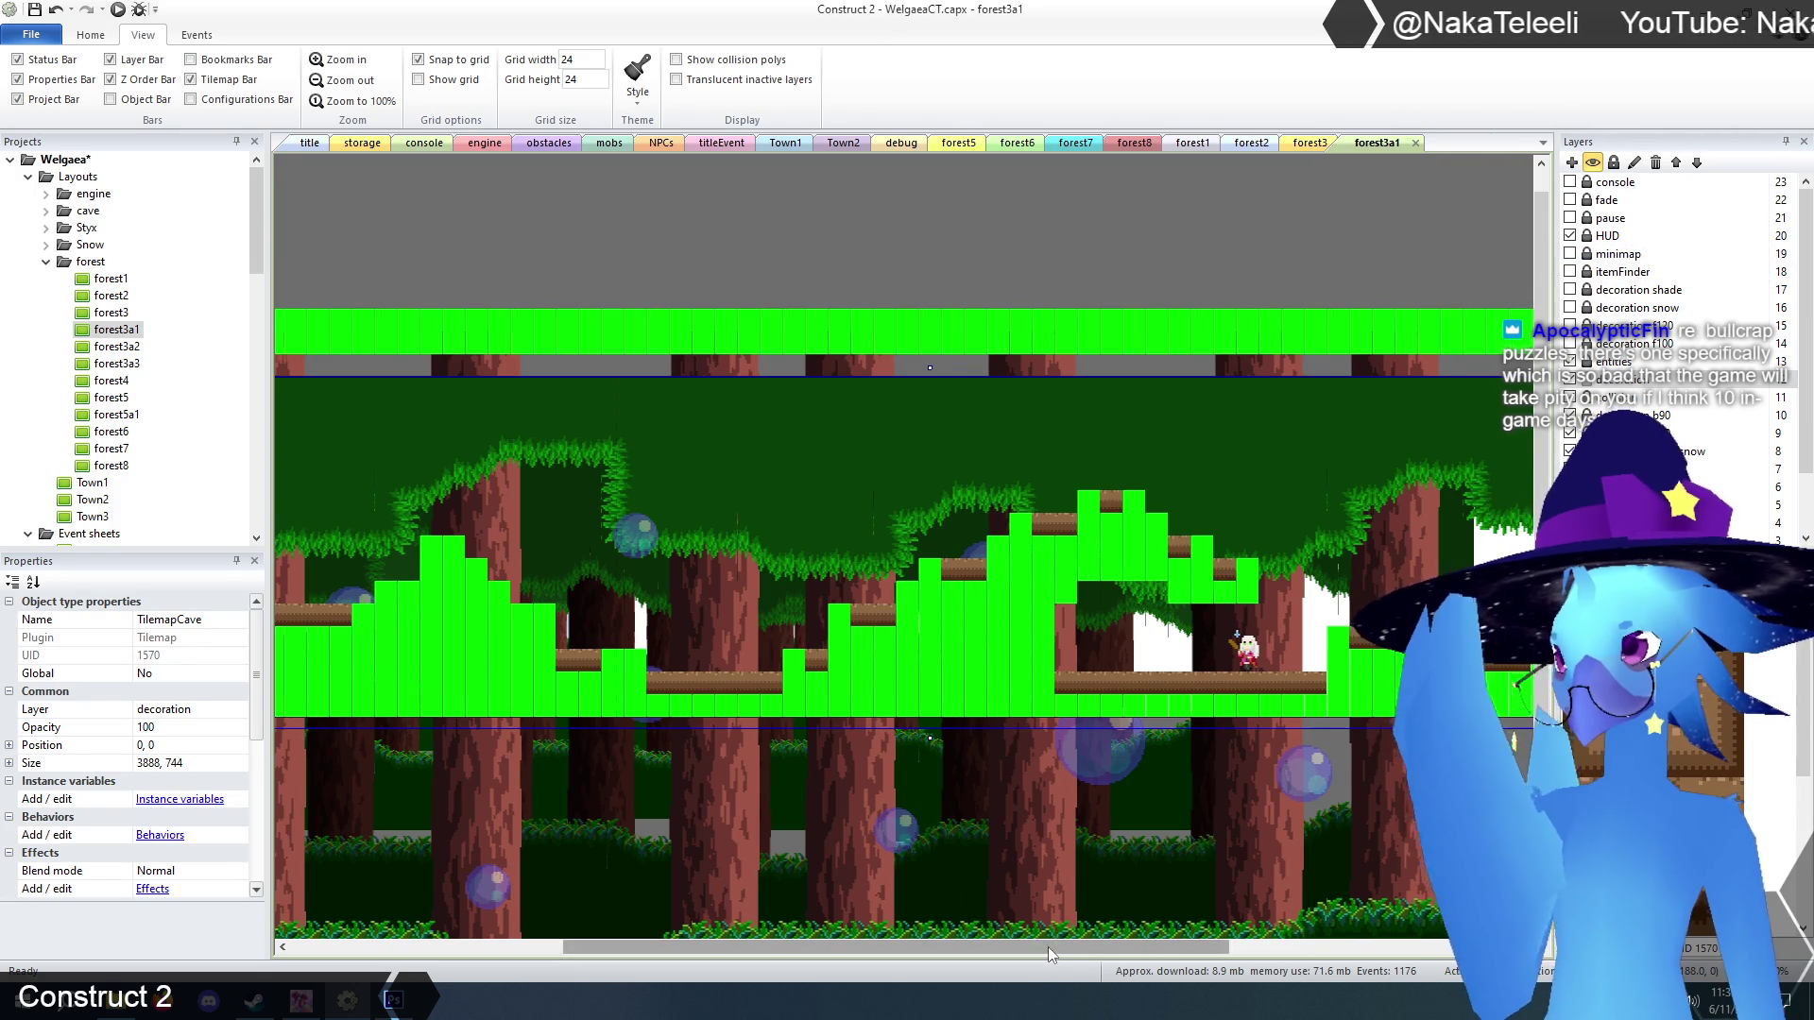
{"action": "left_click_drag", "start_coordinate": [1047, 947], "coordinate": [767, 947]}
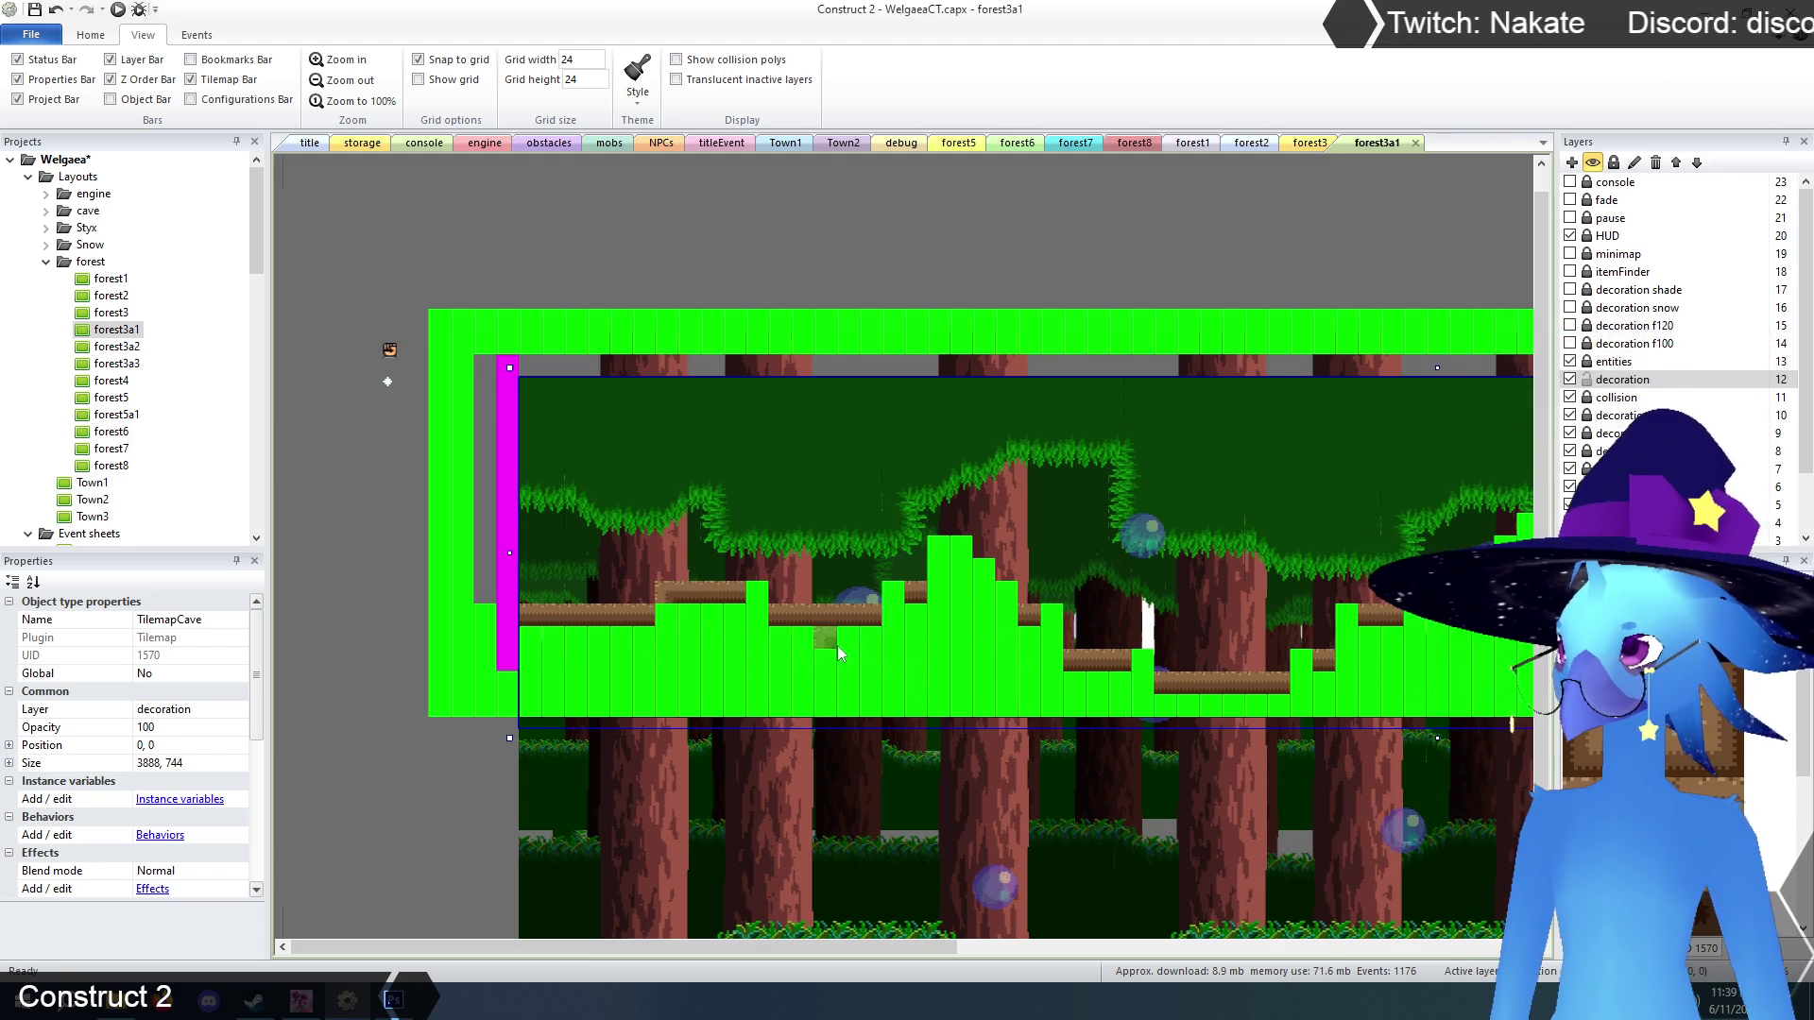
Erase green tiles covering the floor logs and the logs on the rising steps up to the top.
{"action": "left_click", "coordinate": [895, 597]}
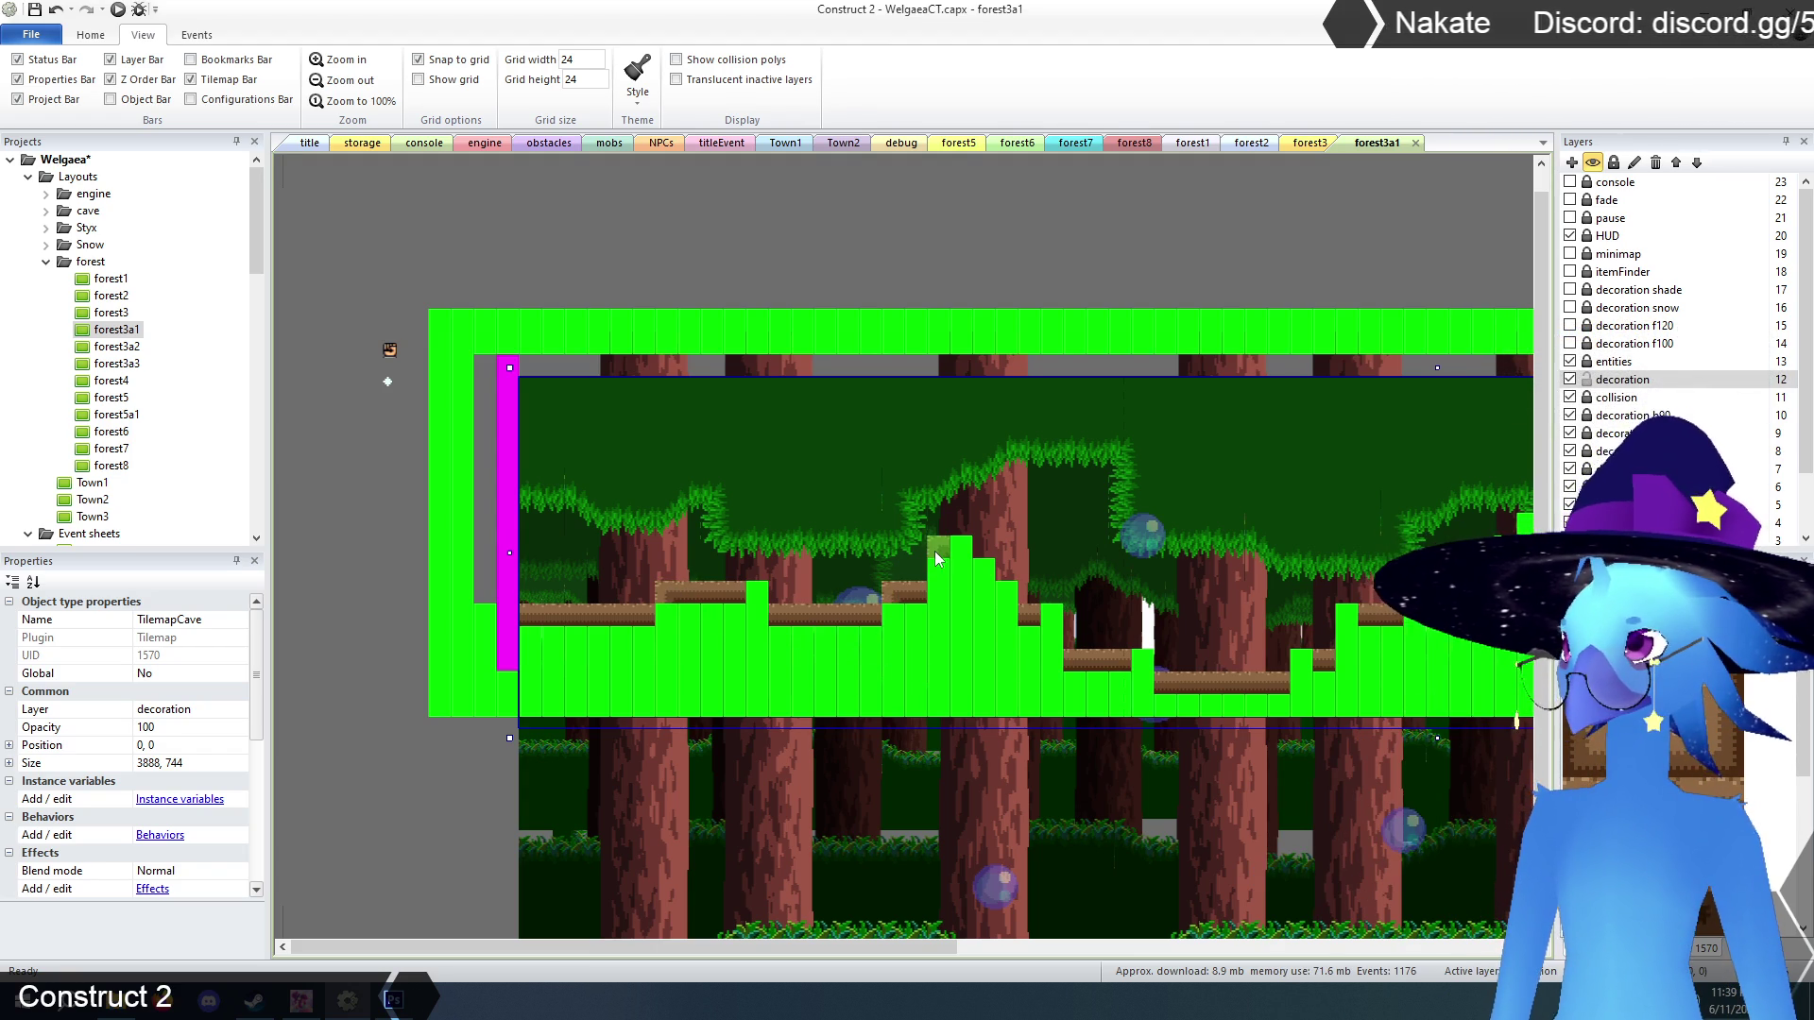
{"action": "left_click_drag", "start_coordinate": [933, 946], "coordinate": [1311, 946]}
{"action": "left_click", "coordinate": [608, 666]}
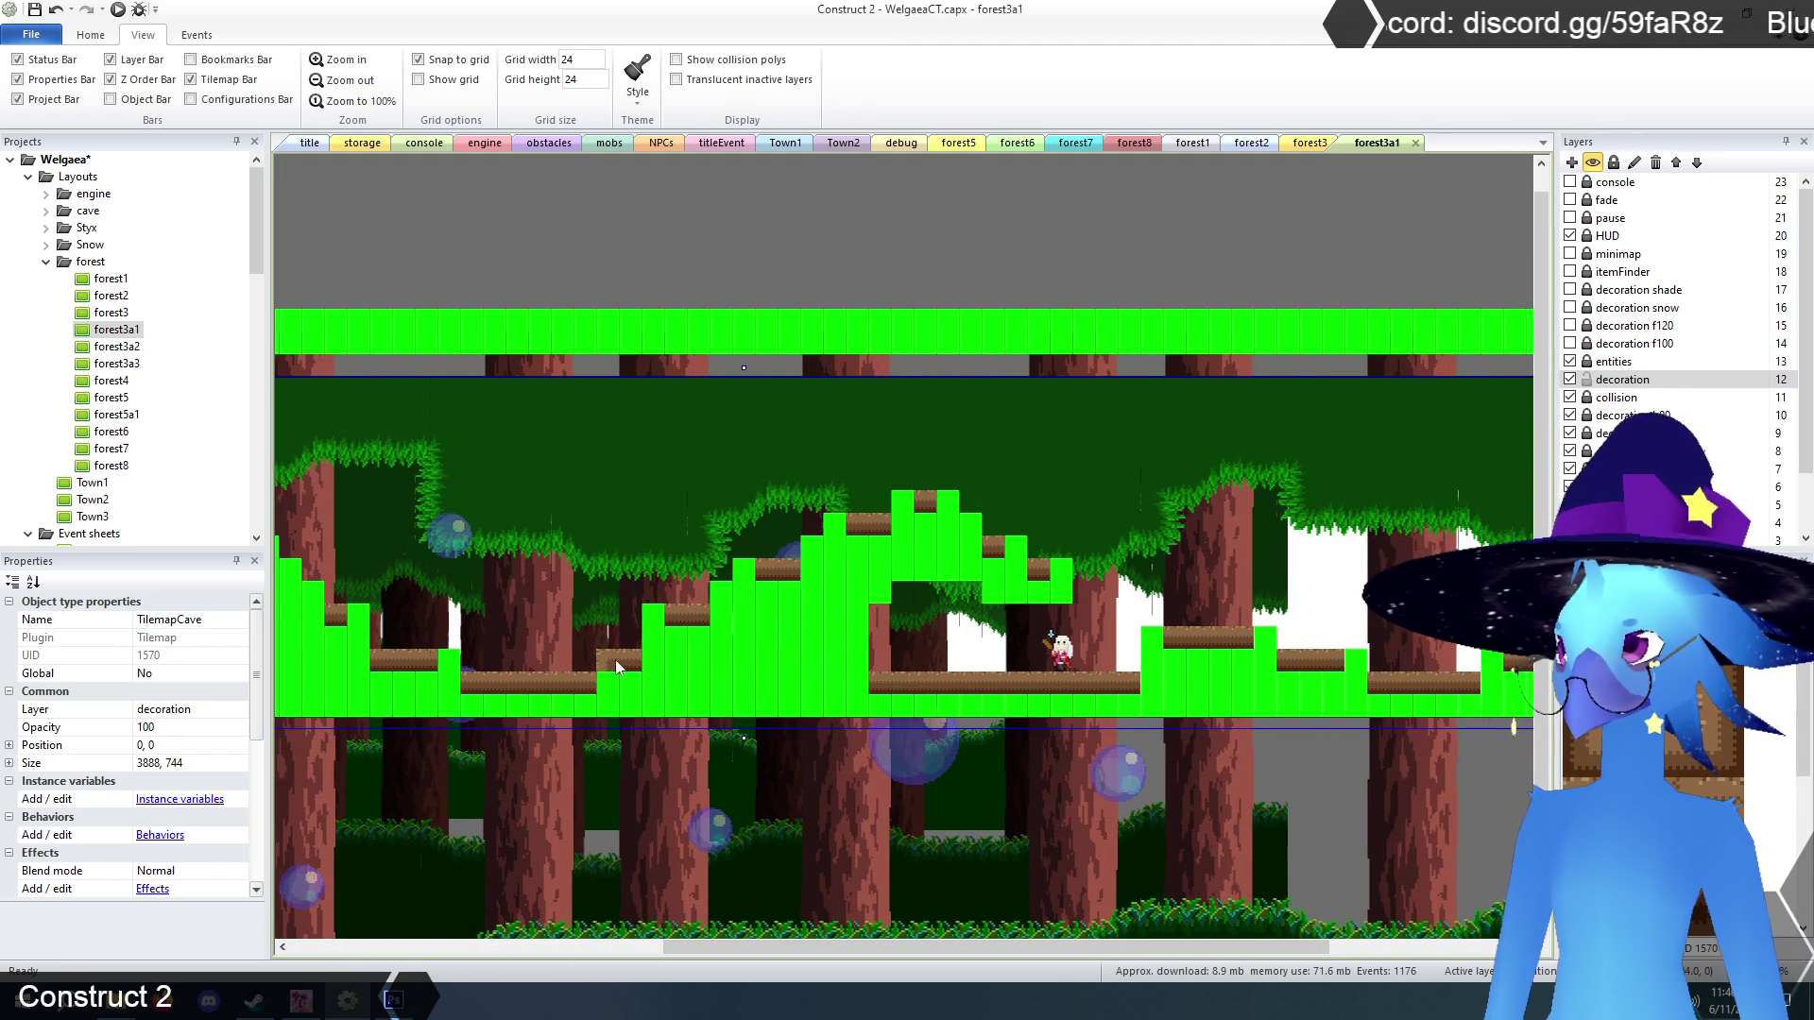
{"action": "left_click", "coordinate": [655, 619]}
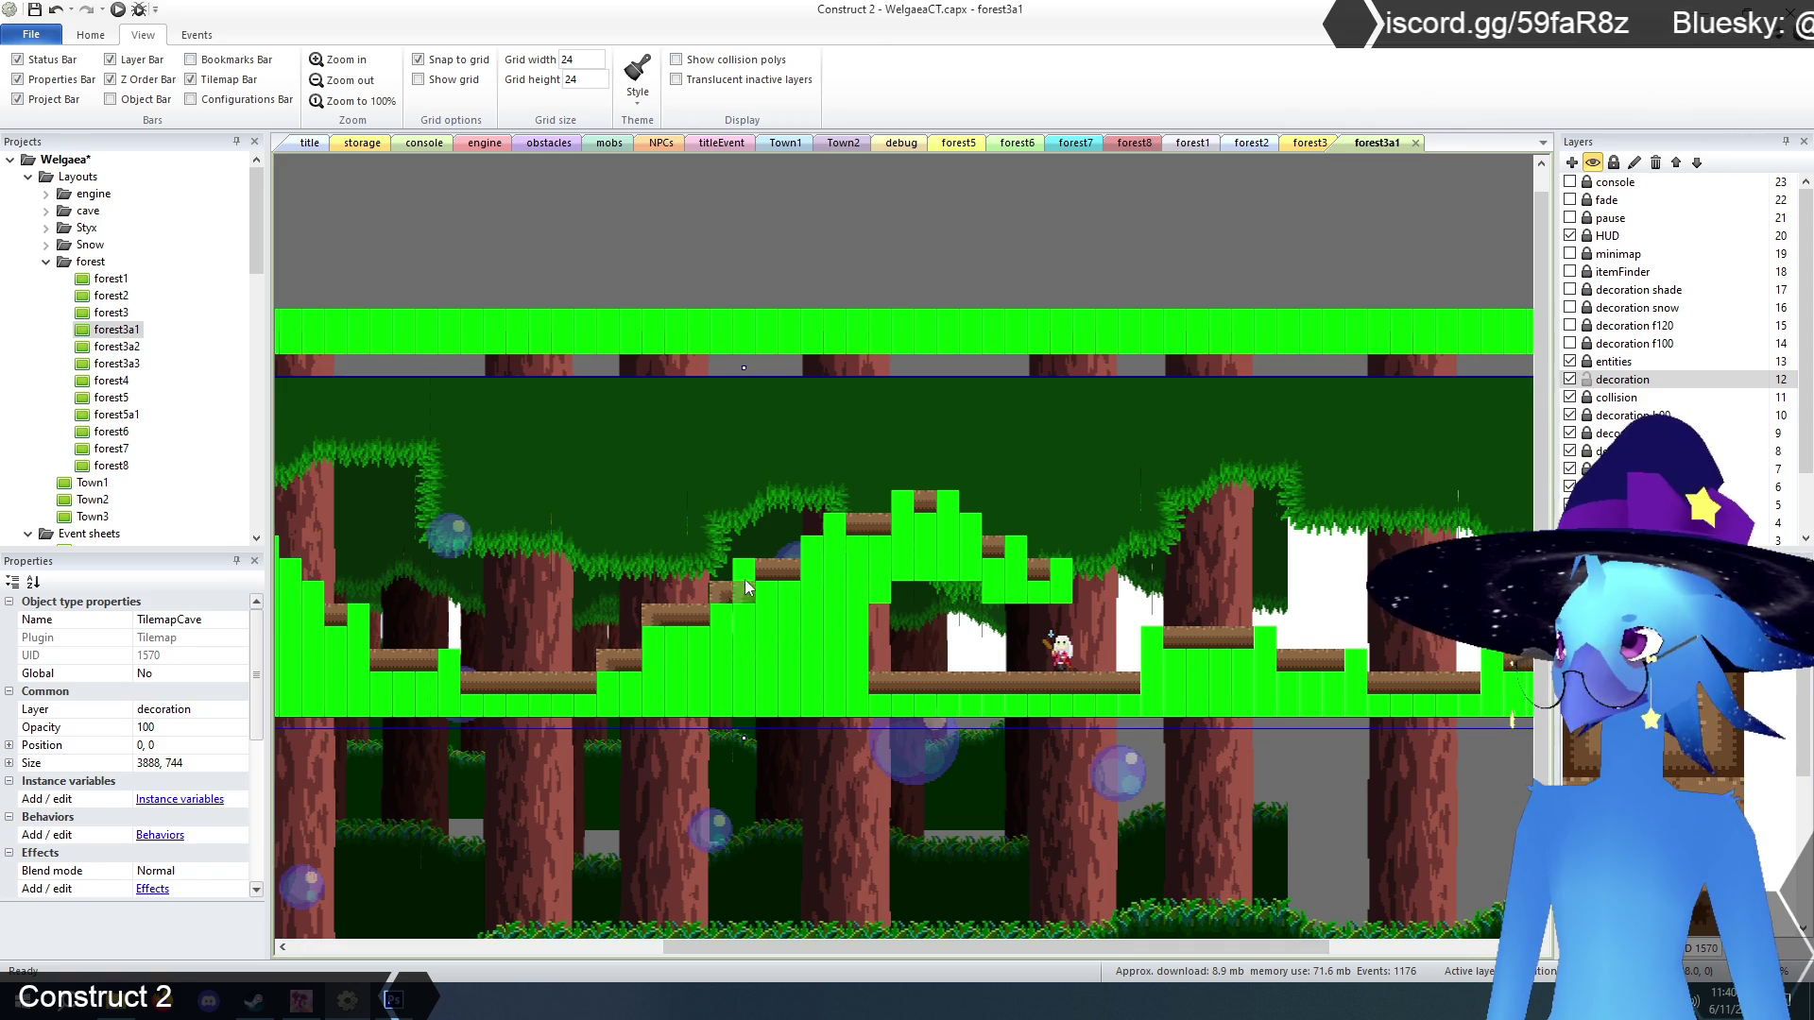
{"action": "left_click", "coordinate": [811, 547]}
{"action": "left_click", "coordinate": [835, 525]}
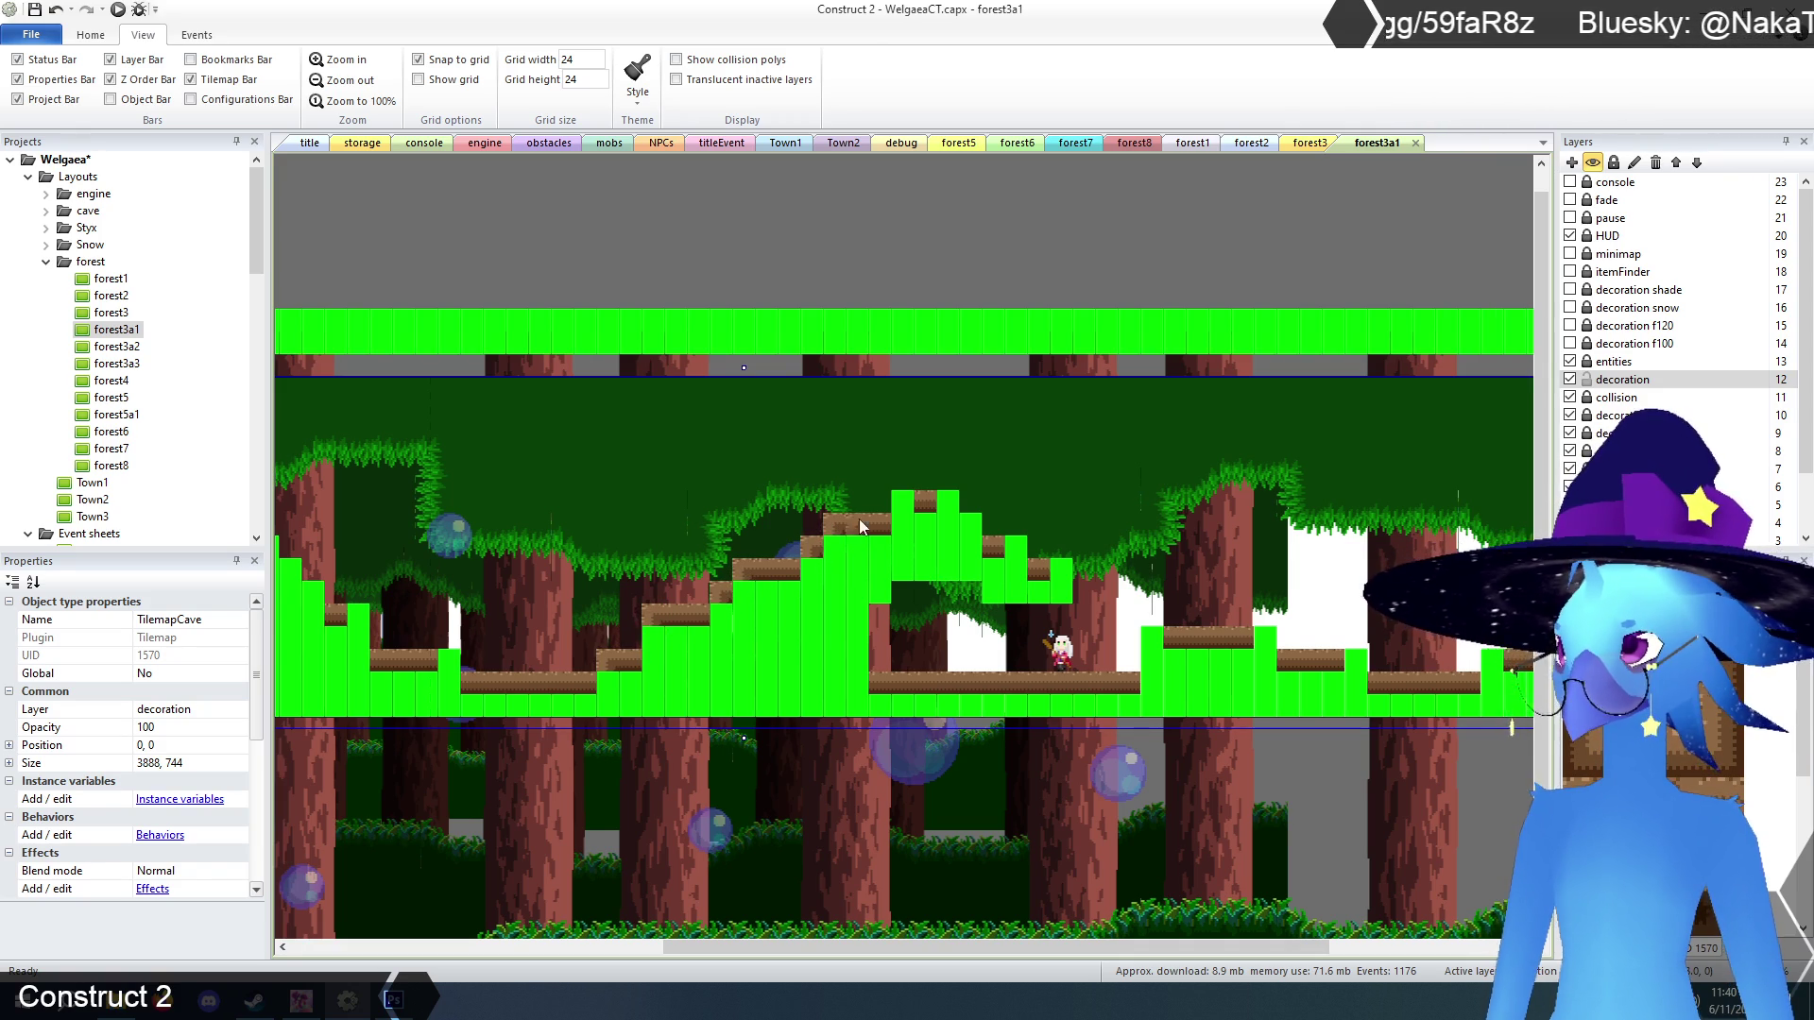
{"action": "left_click", "coordinate": [901, 505]}
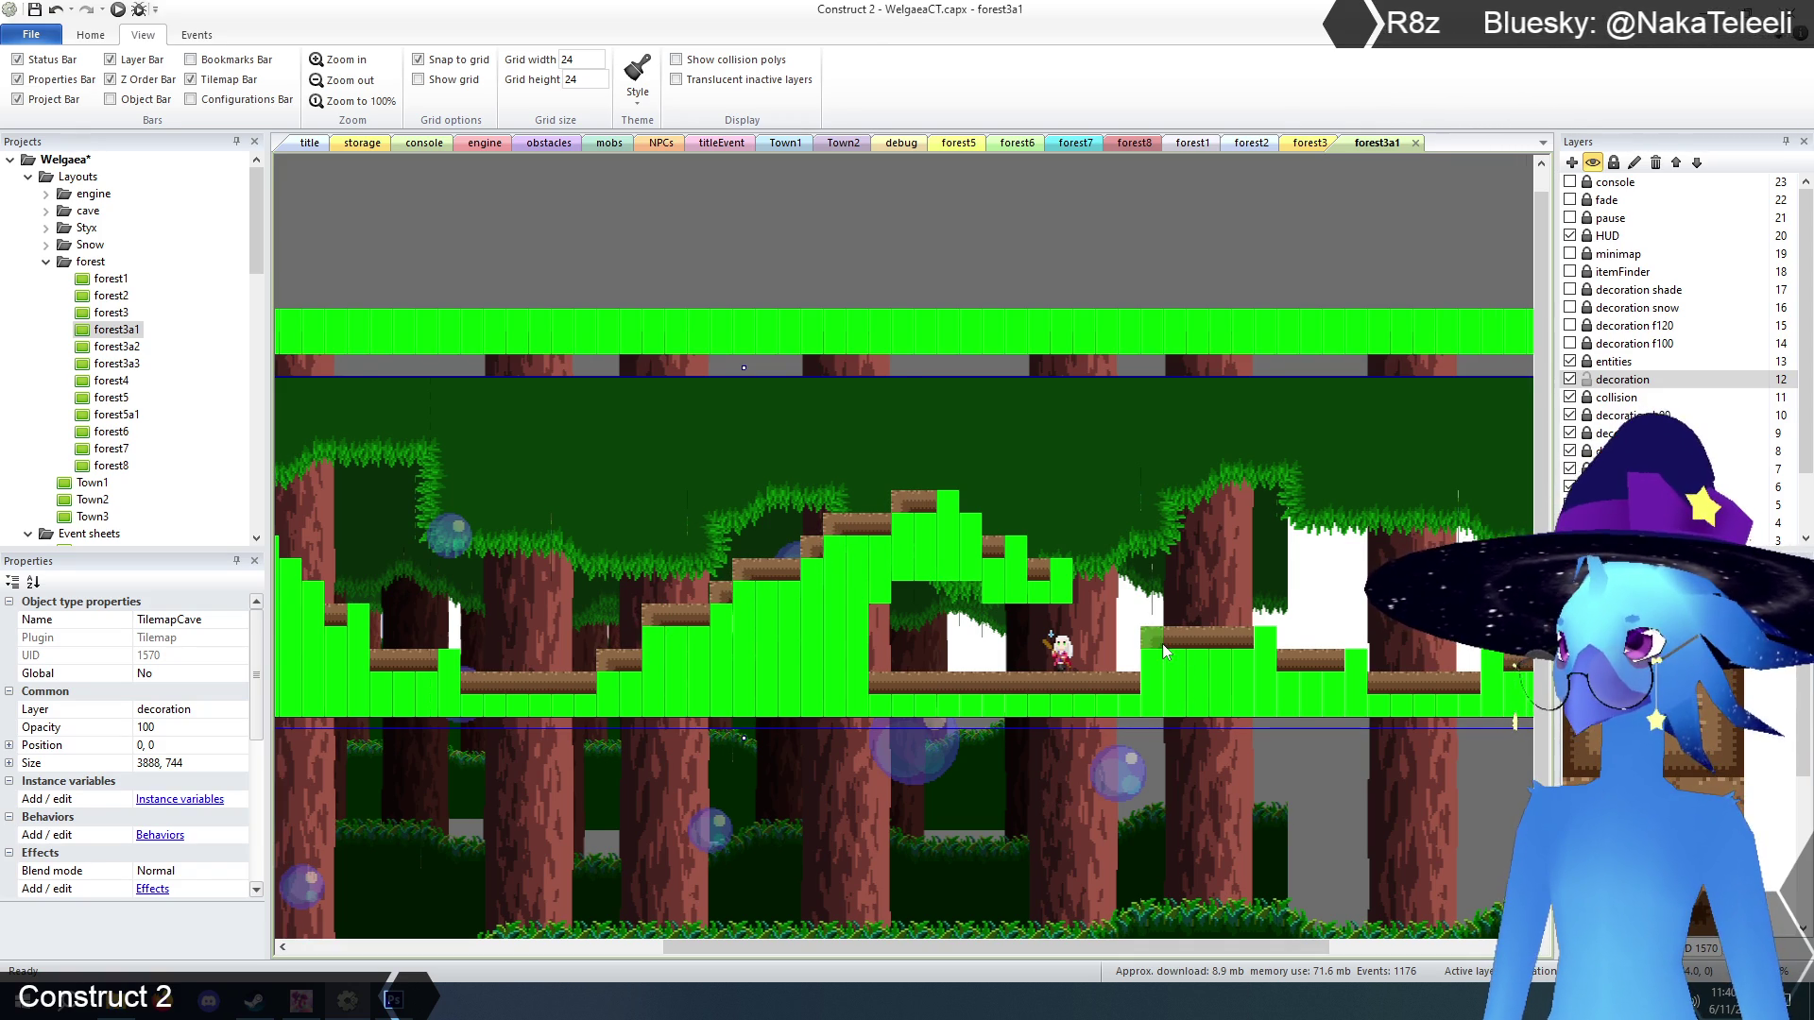
Clear the green tiles hiding the right-side logs and a green column over a left log.
{"action": "left_click_drag", "start_coordinate": [1052, 945], "coordinate": [1238, 944]}
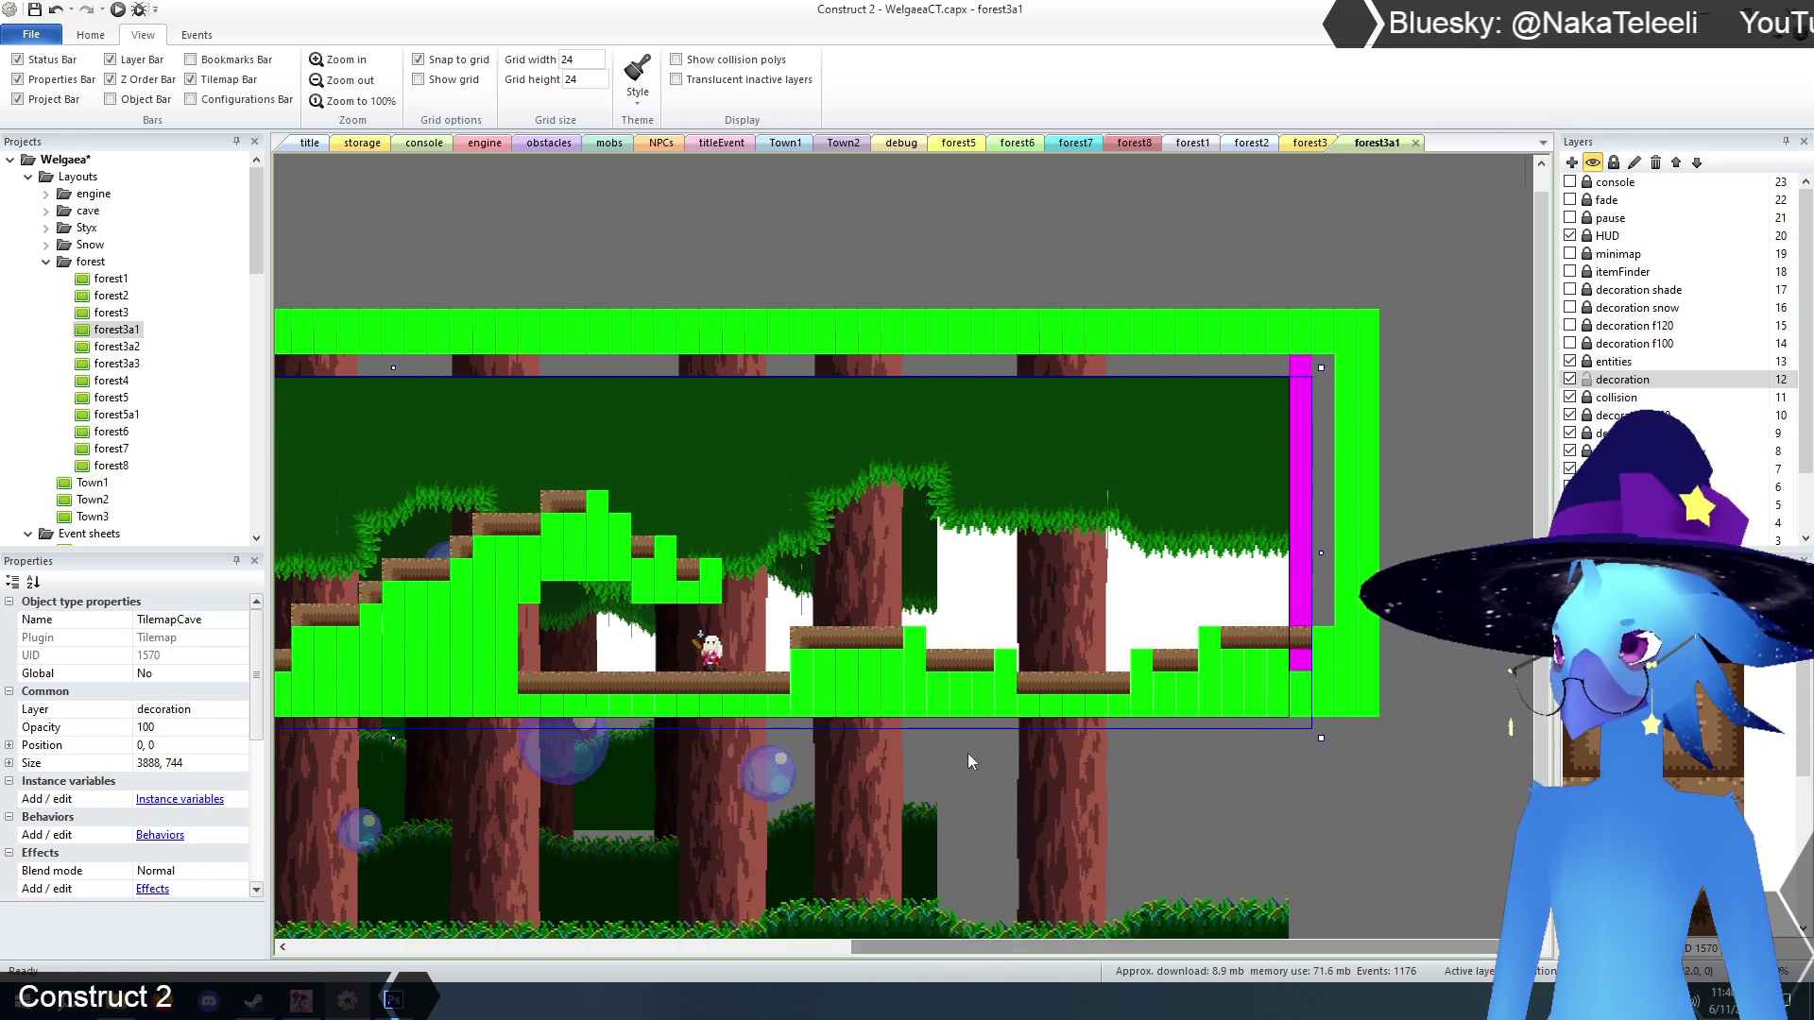
{"action": "left_click", "coordinate": [1143, 659]}
{"action": "left_click", "coordinate": [1209, 637]}
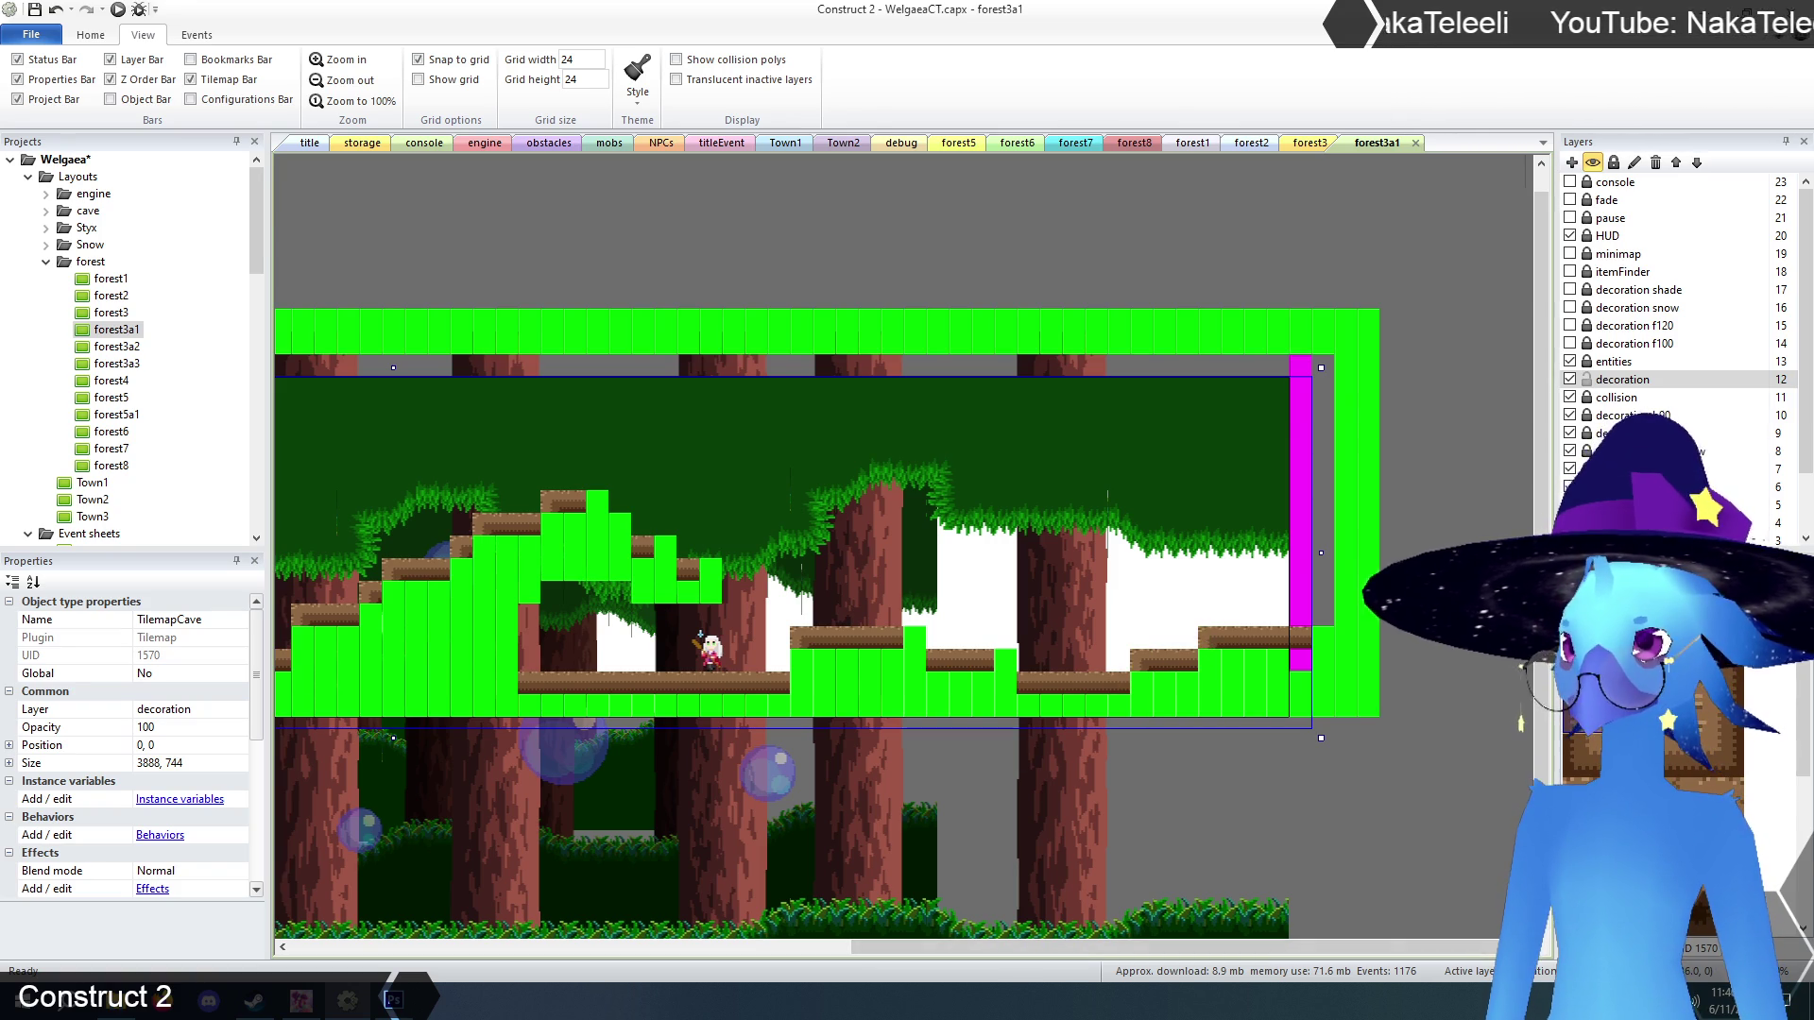
{"action": "left_click_drag", "start_coordinate": [514, 614], "coordinate": [508, 659]}
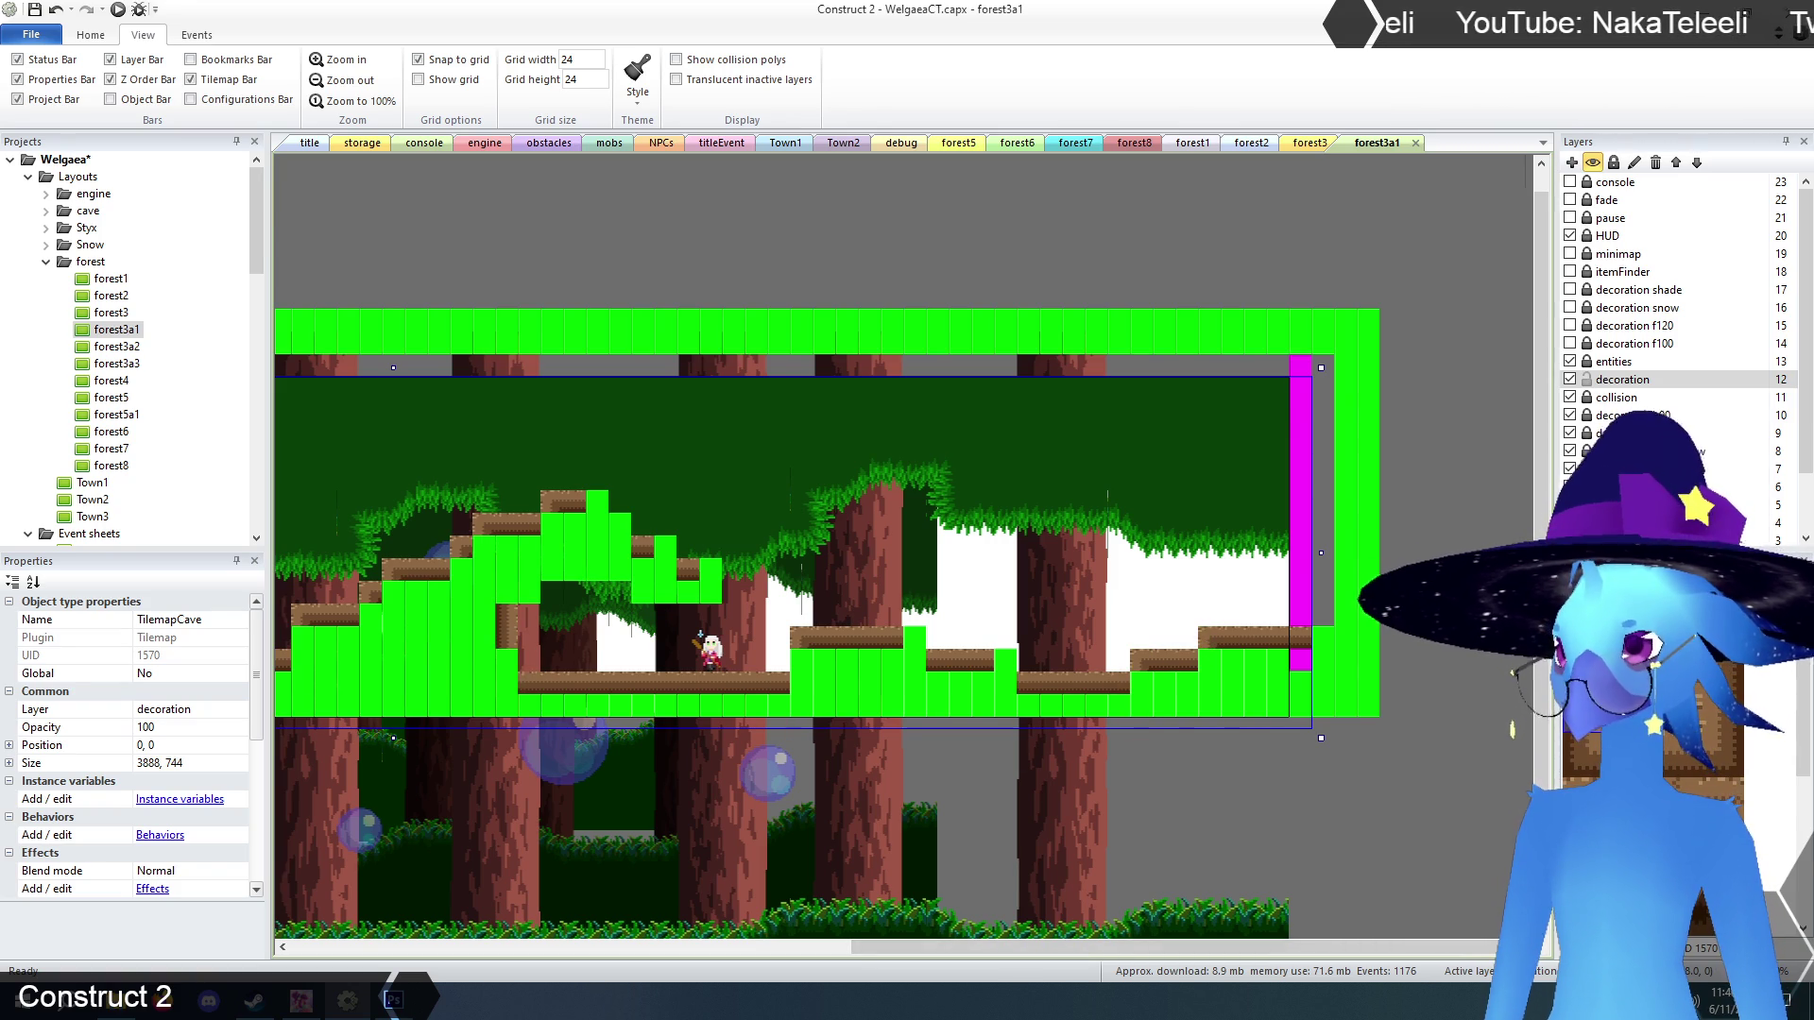
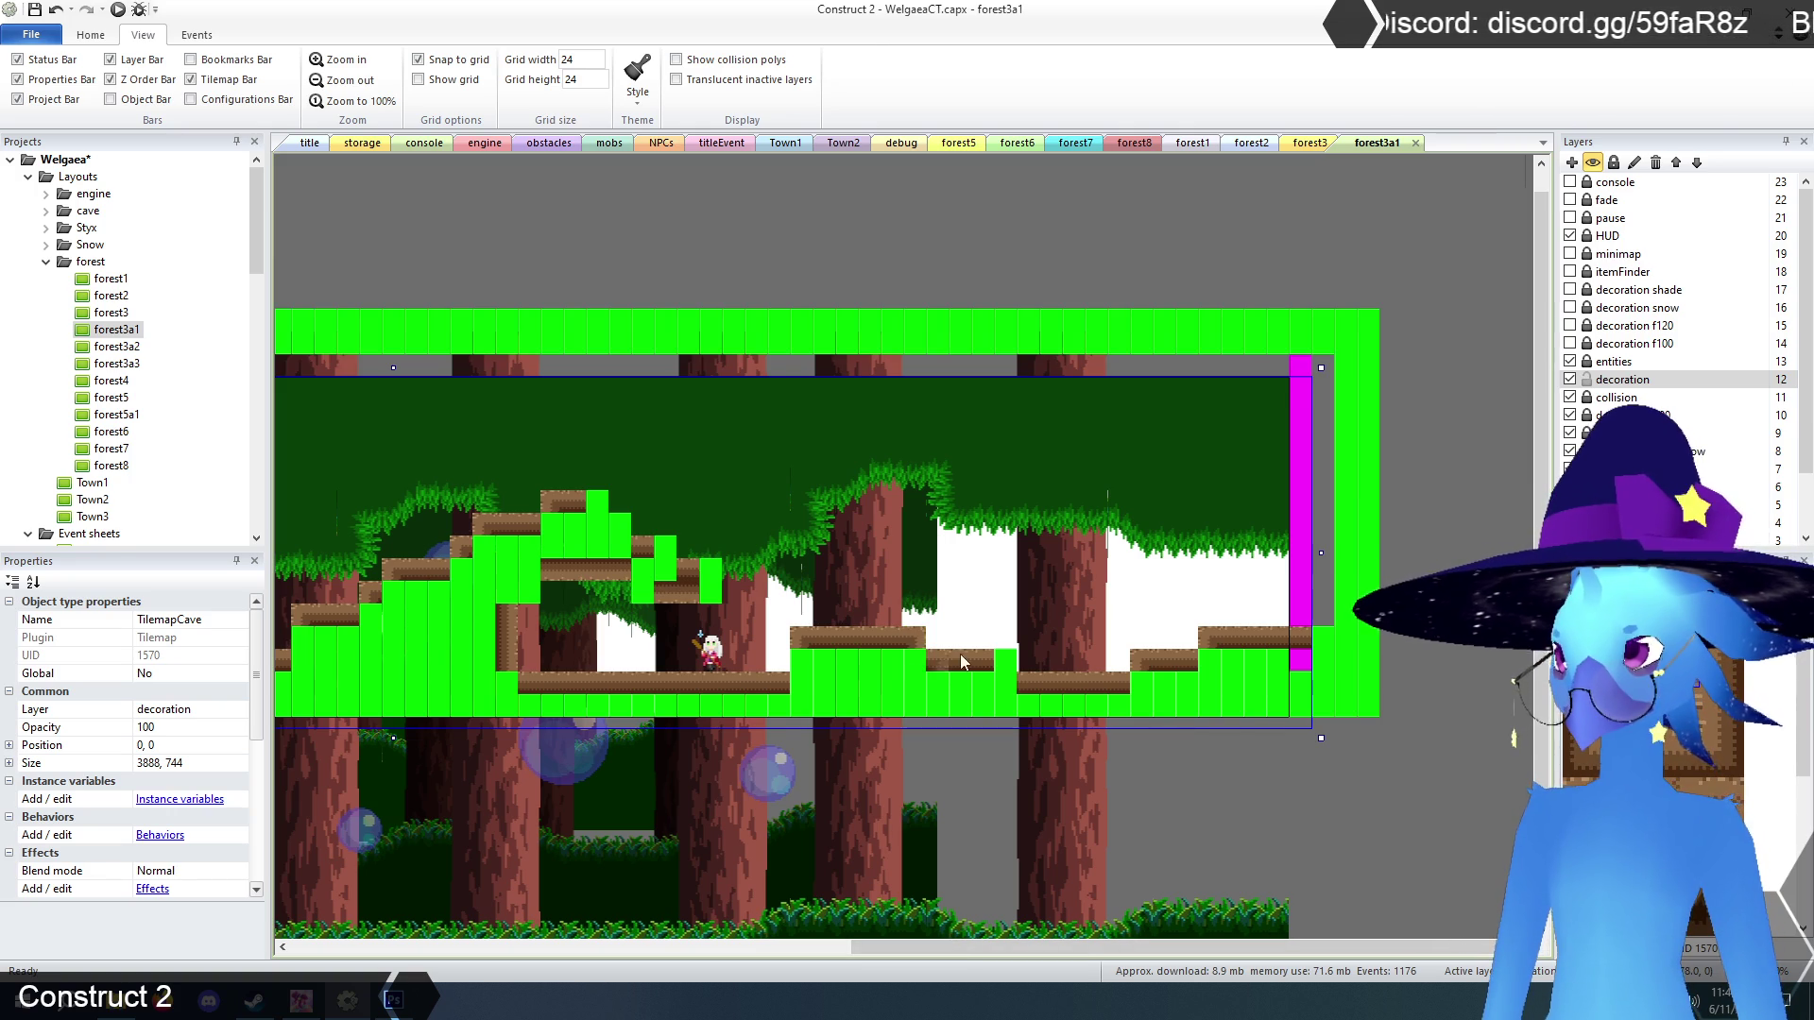
Erase the three stray green tiles around the raised block above the platforms.
{"action": "left_click_drag", "start_coordinate": [1222, 947], "coordinate": [982, 947]}
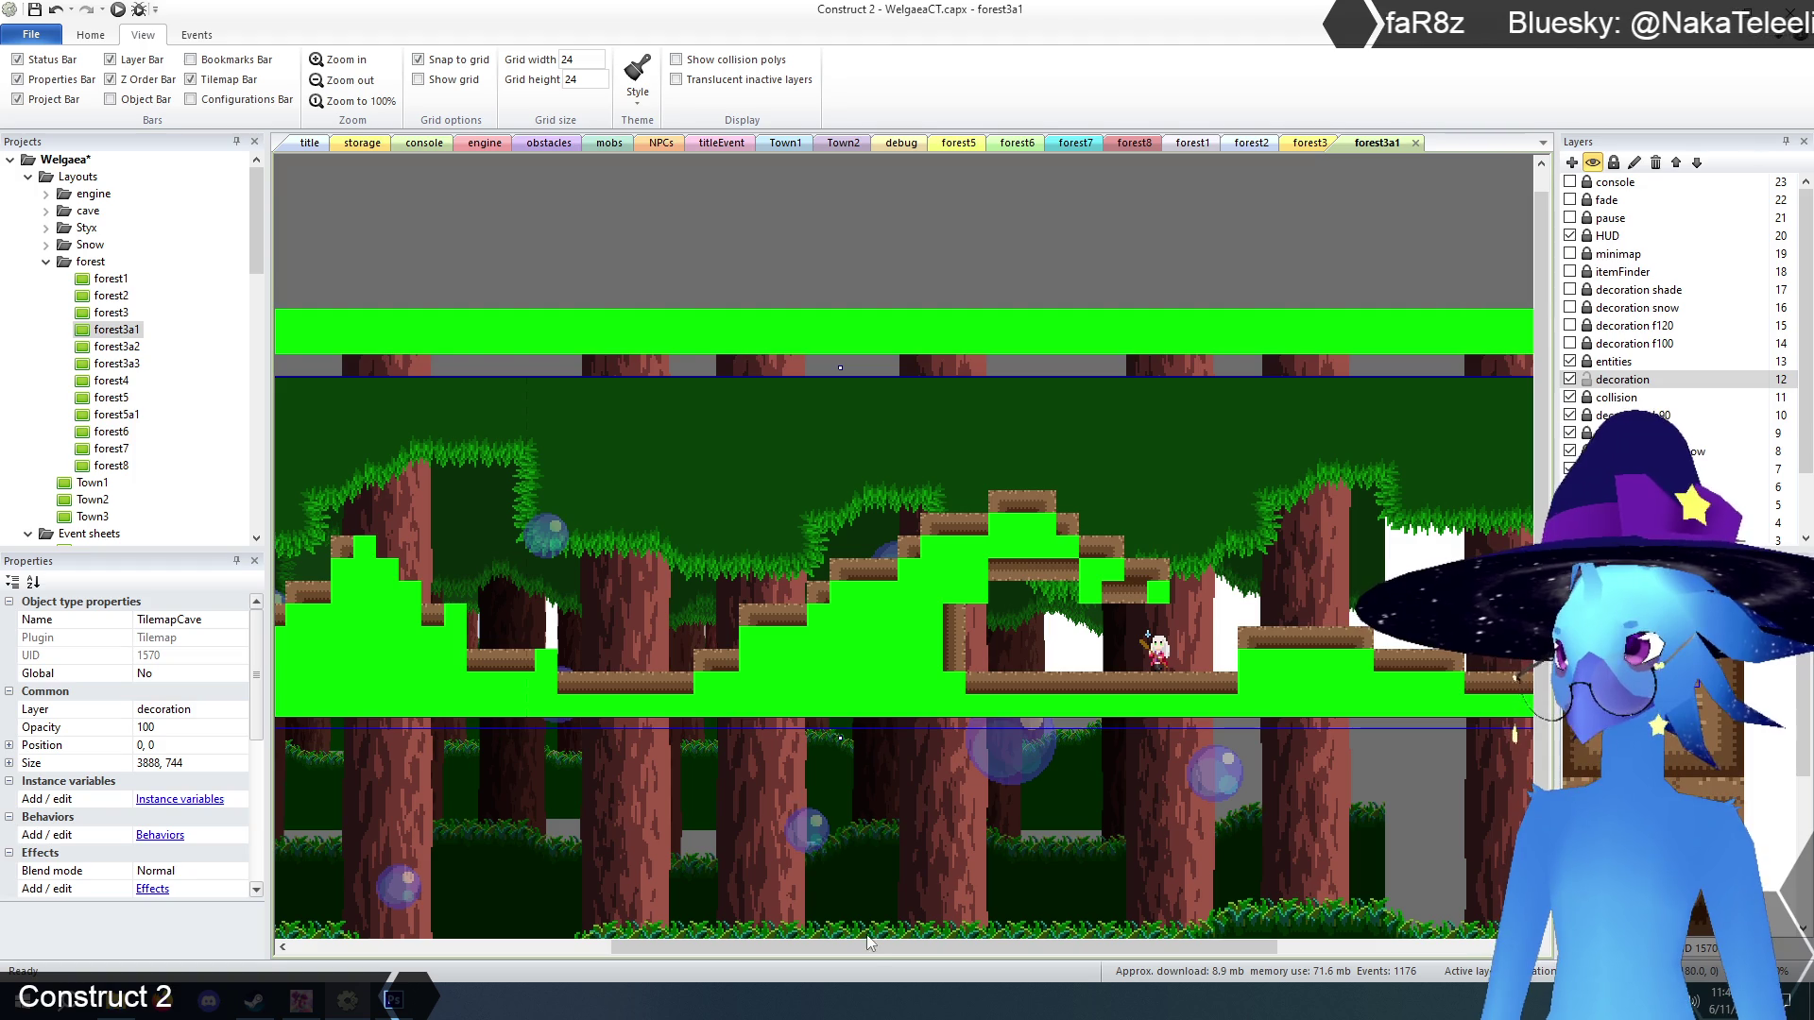
{"action": "left_click_drag", "start_coordinate": [869, 940], "coordinate": [535, 956]}
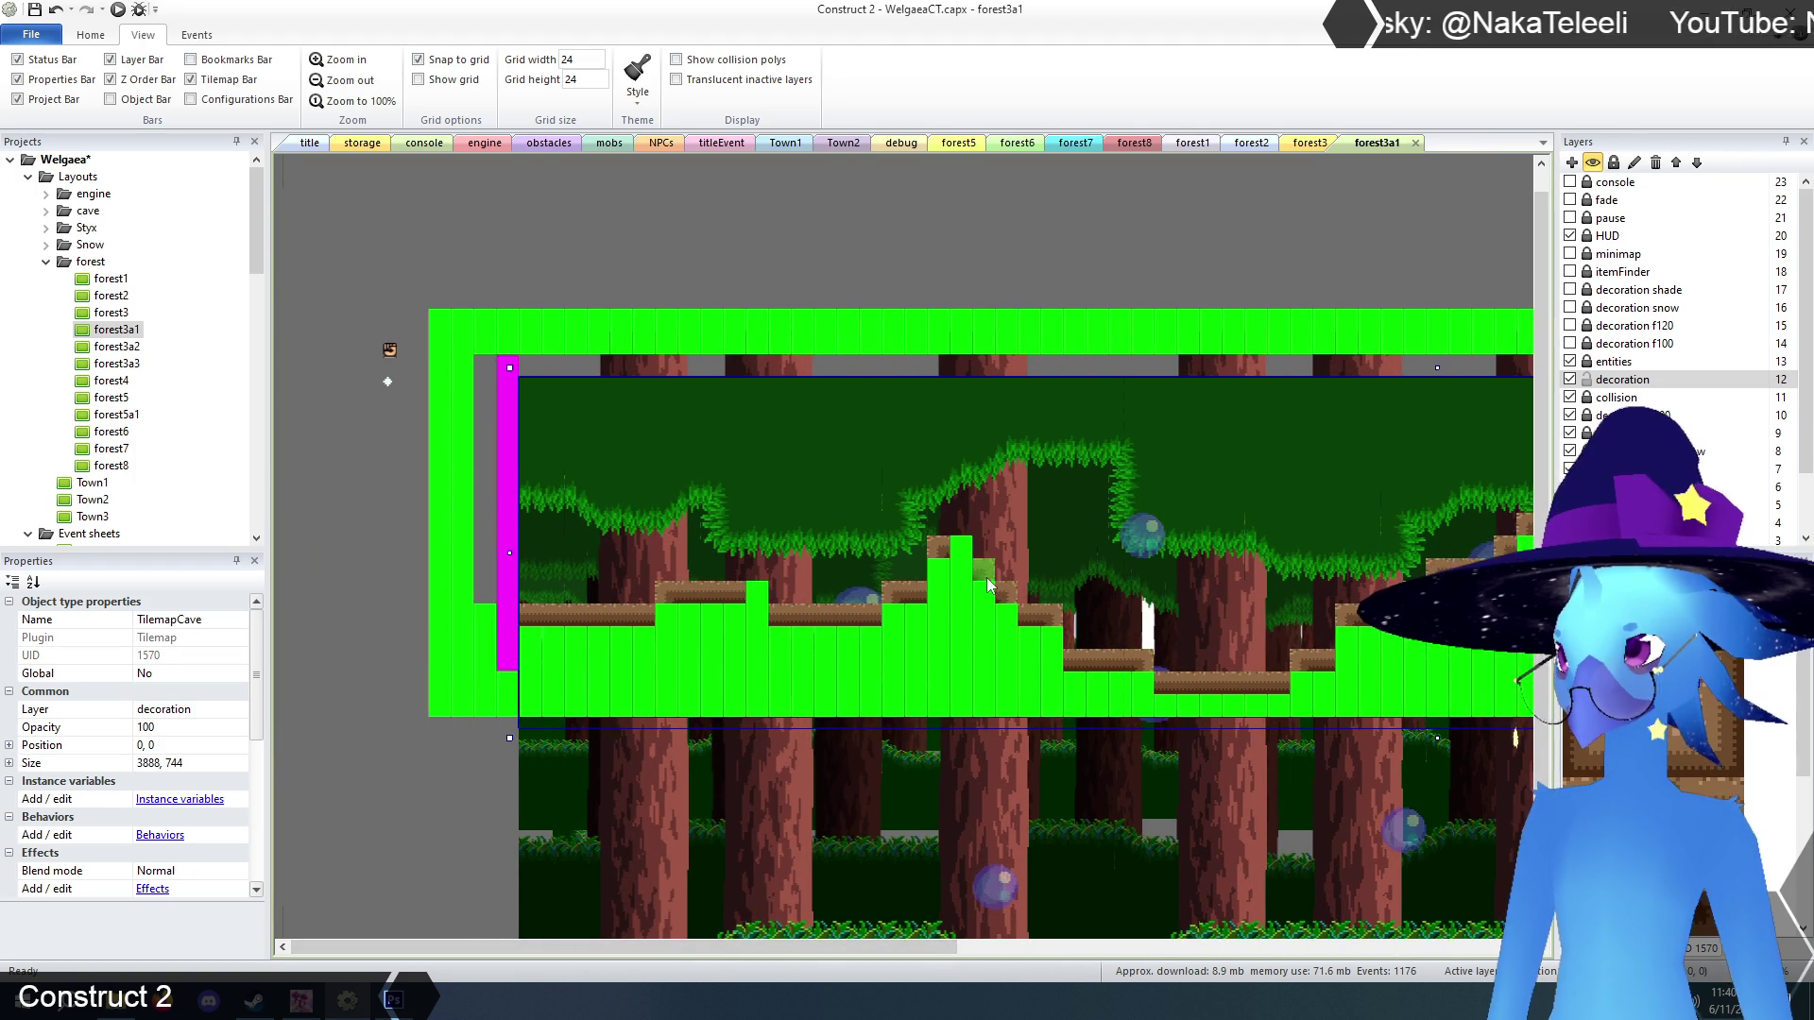
{"action": "right_click", "coordinate": [960, 547]}
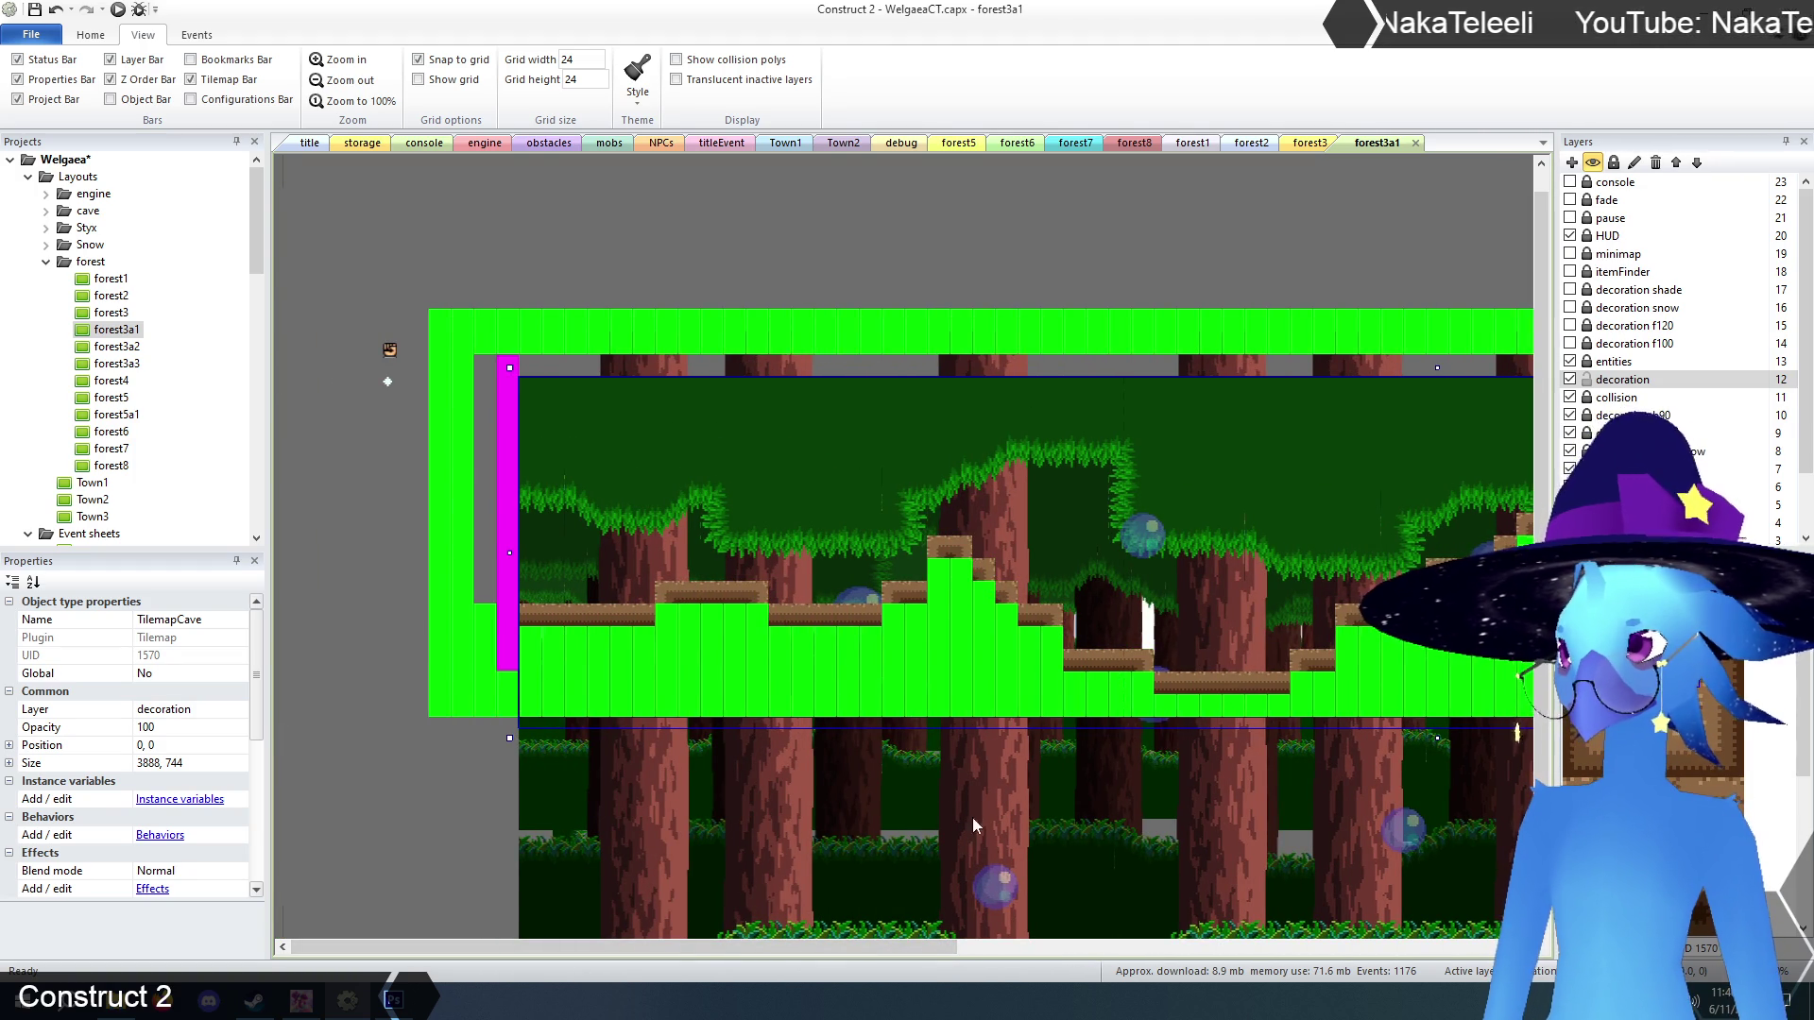
{"action": "left_click_drag", "start_coordinate": [911, 949], "coordinate": [1028, 952]}
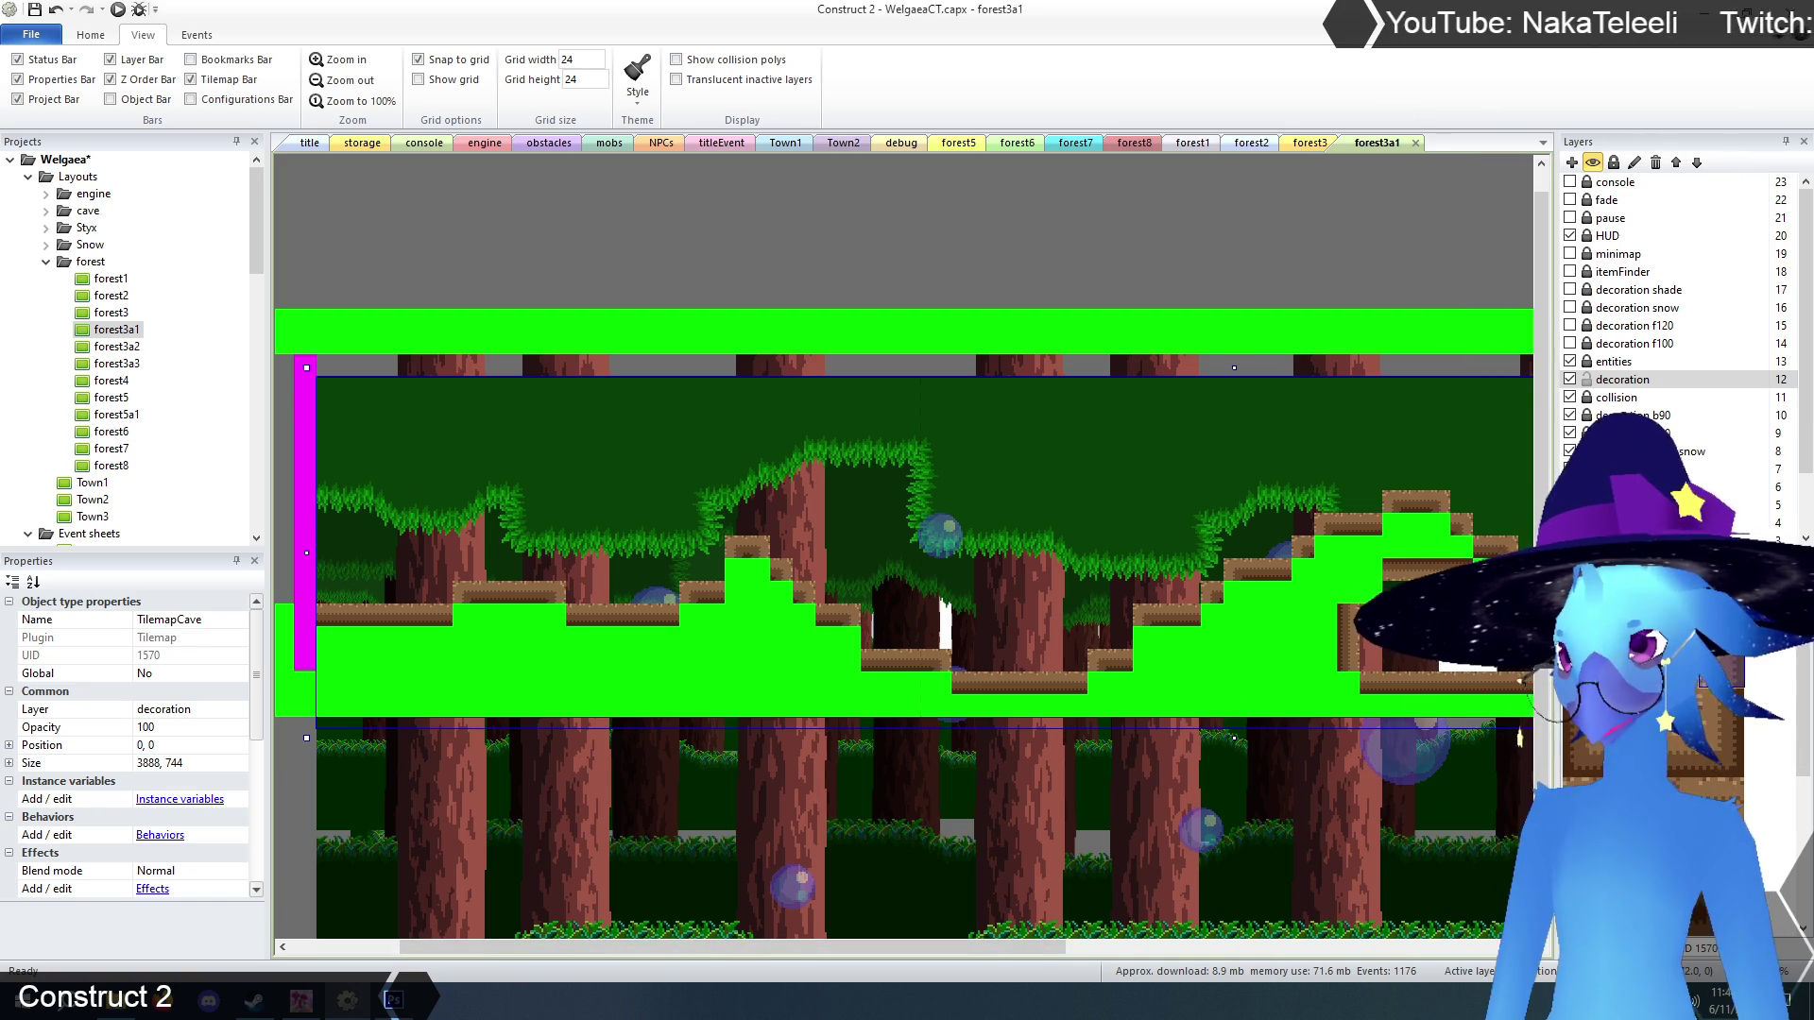
{"action": "right_click", "coordinate": [737, 570]}
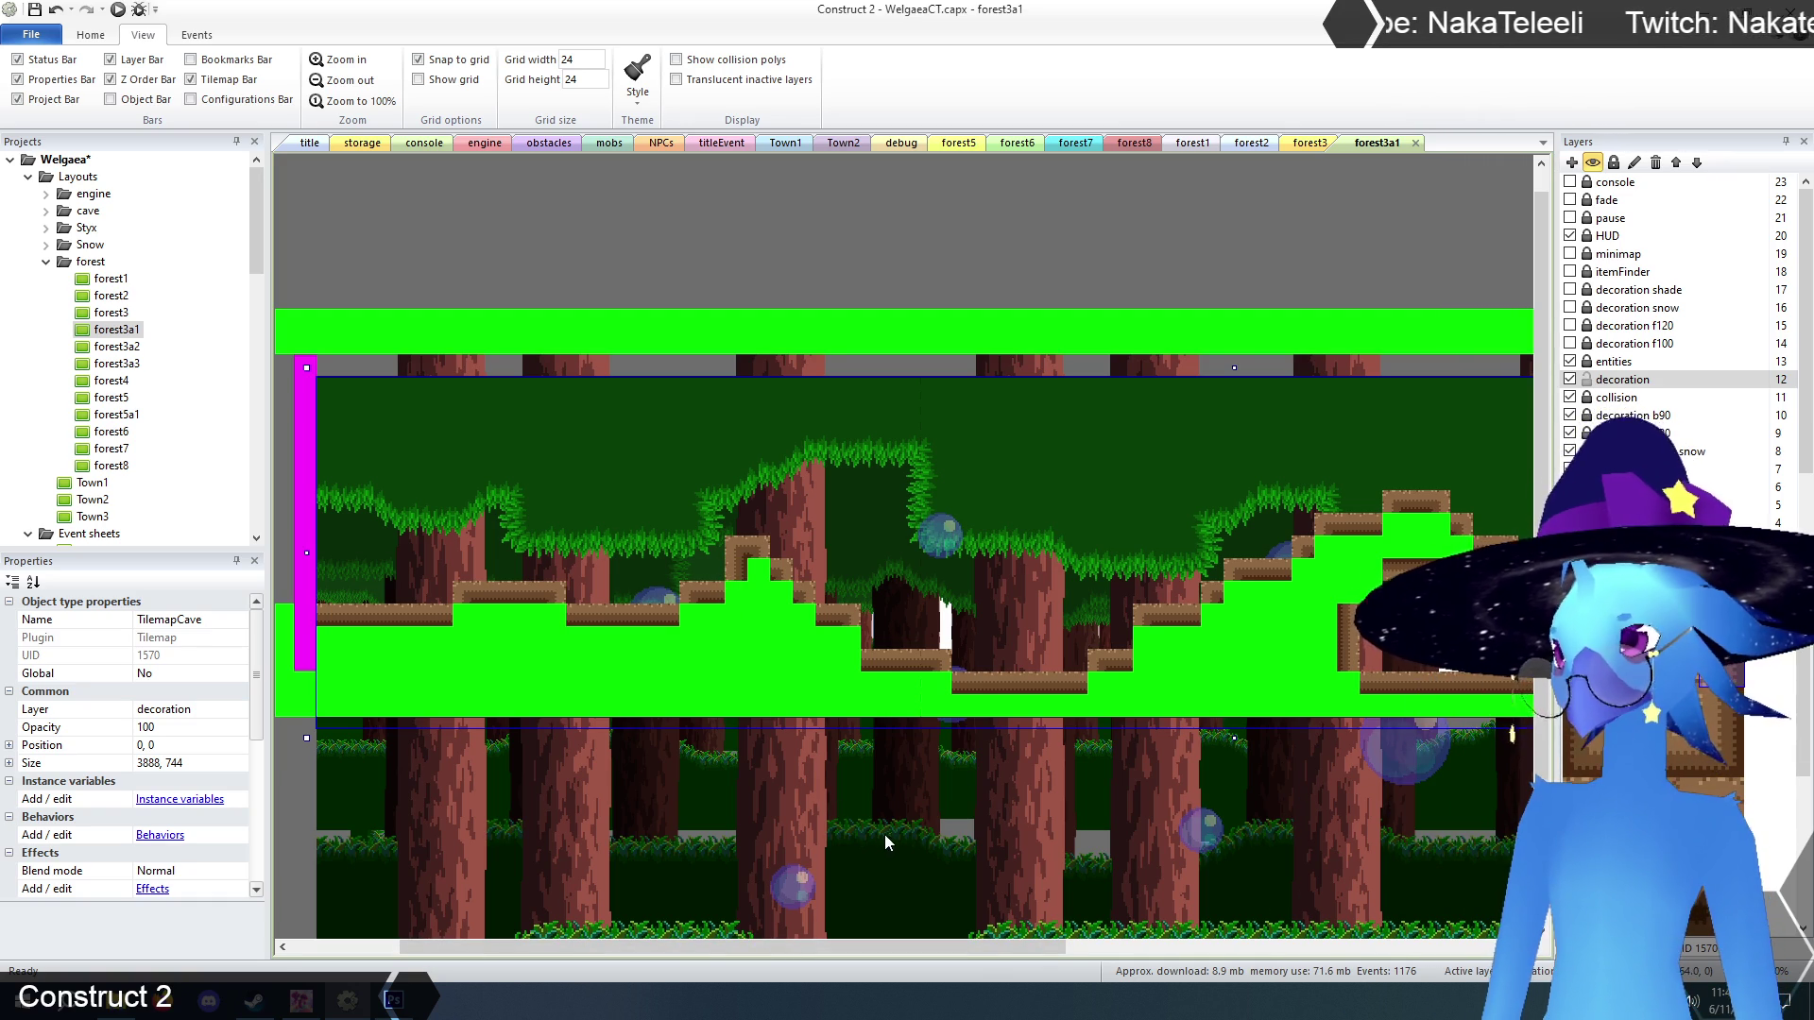
{"action": "left_click_drag", "start_coordinate": [973, 948], "coordinate": [1182, 956]}
{"action": "right_click", "coordinate": [1168, 595]}
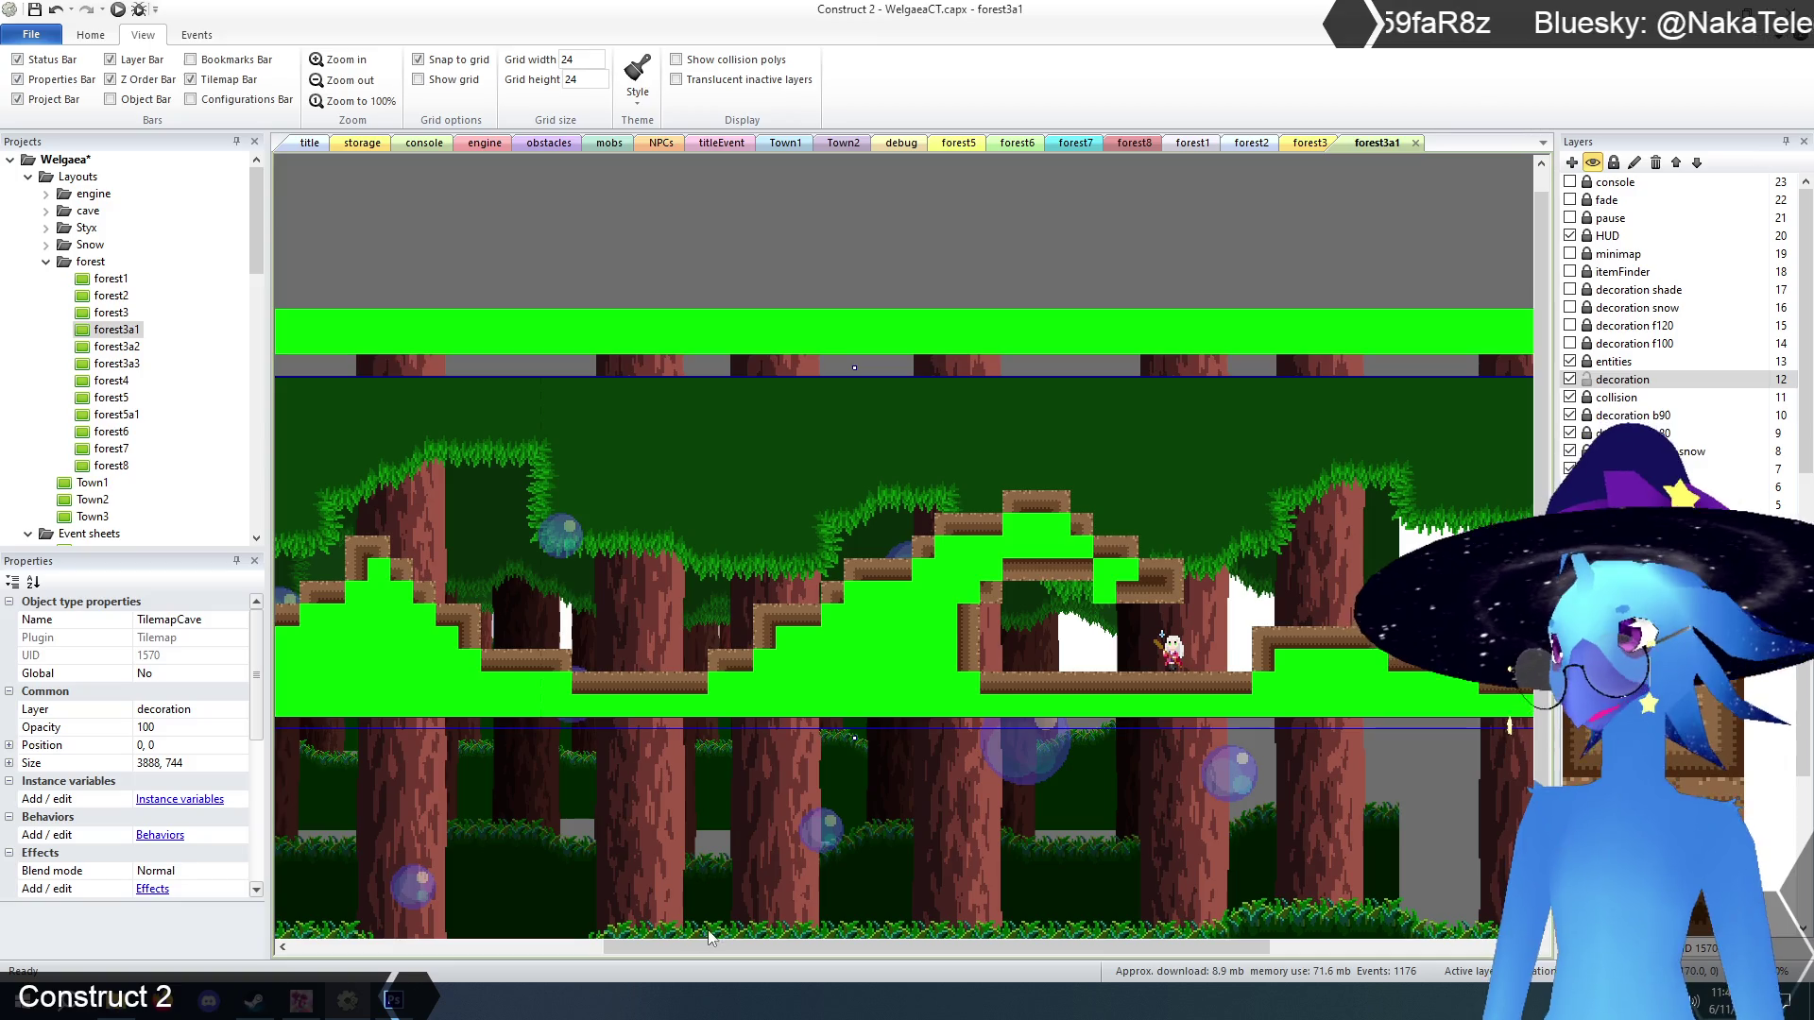
Repaint the vertical green wall as a brown staircase edge.
{"action": "mouse_move", "coordinate": [786, 945]}
{"action": "left_mouse_down"}
{"action": "mouse_move", "coordinate": [1062, 960]}
{"action": "mouse_move", "coordinate": [818, 962]}
{"action": "left_mouse_up"}
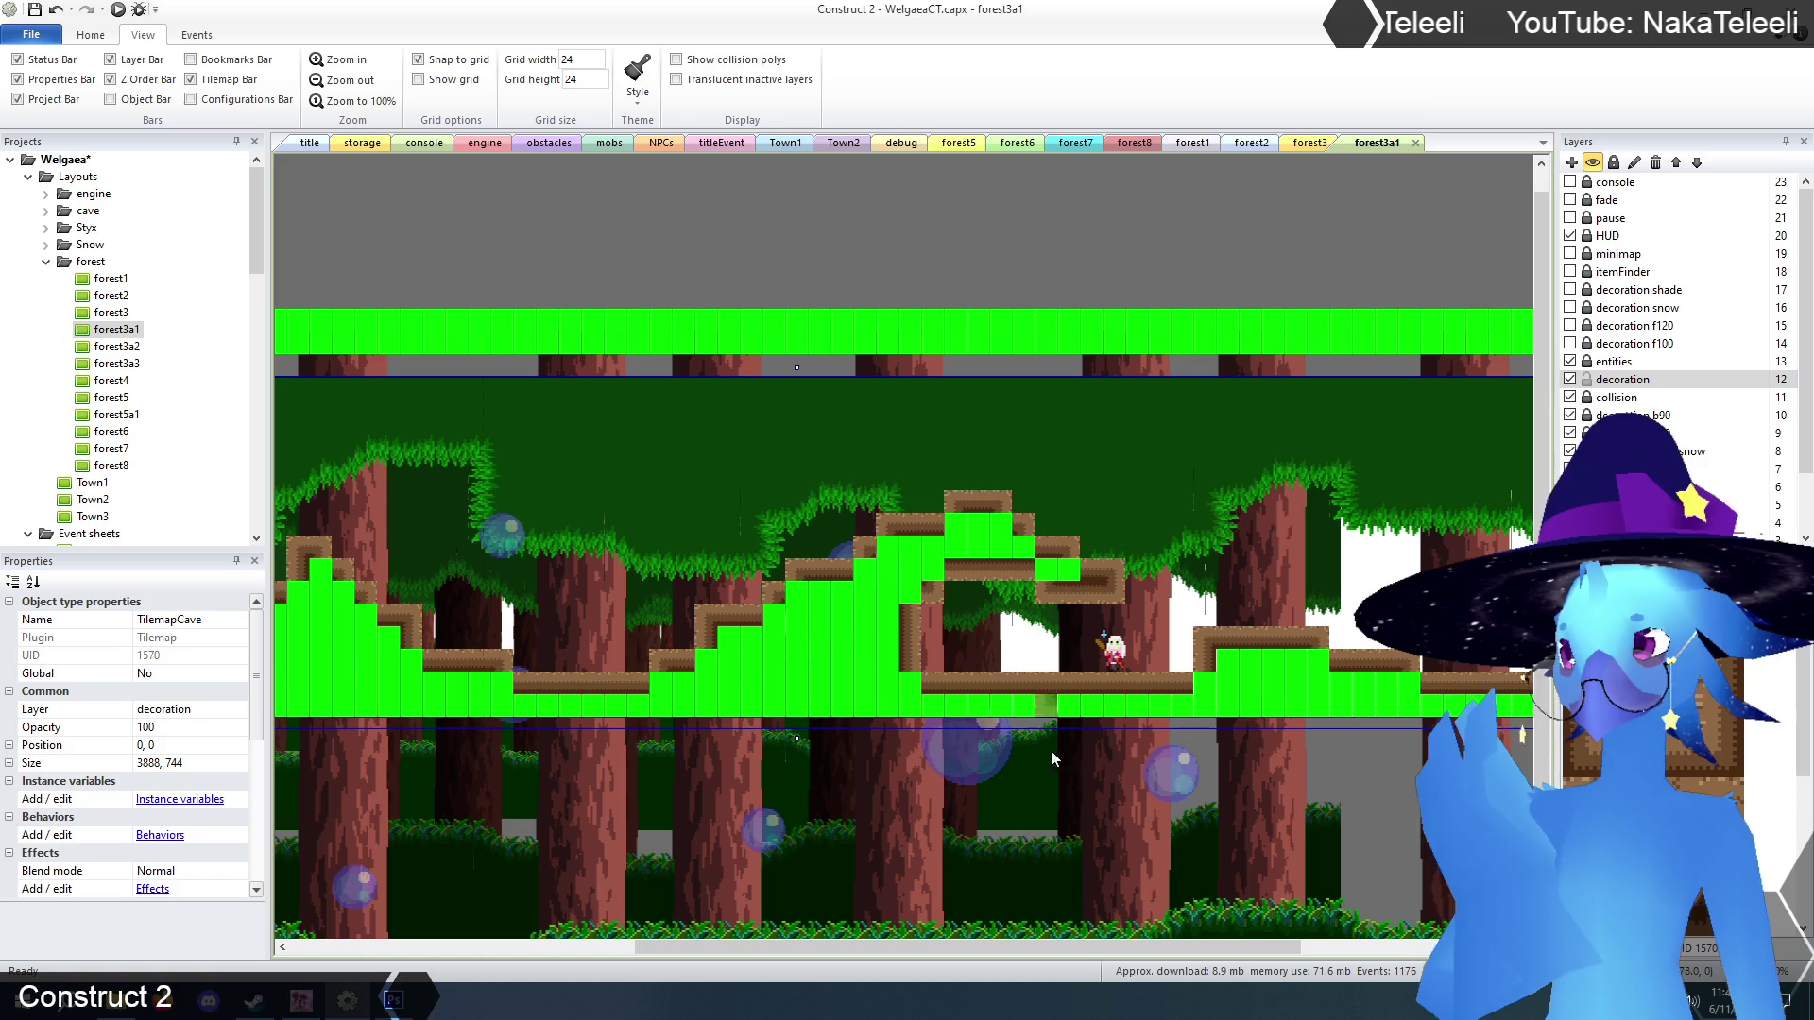
{"action": "mouse_move", "coordinate": [1075, 950]}
{"action": "left_mouse_down"}
{"action": "mouse_move", "coordinate": [1266, 952]}
{"action": "mouse_move", "coordinate": [741, 954]}
{"action": "mouse_move", "coordinate": [756, 954]}
{"action": "left_mouse_up"}
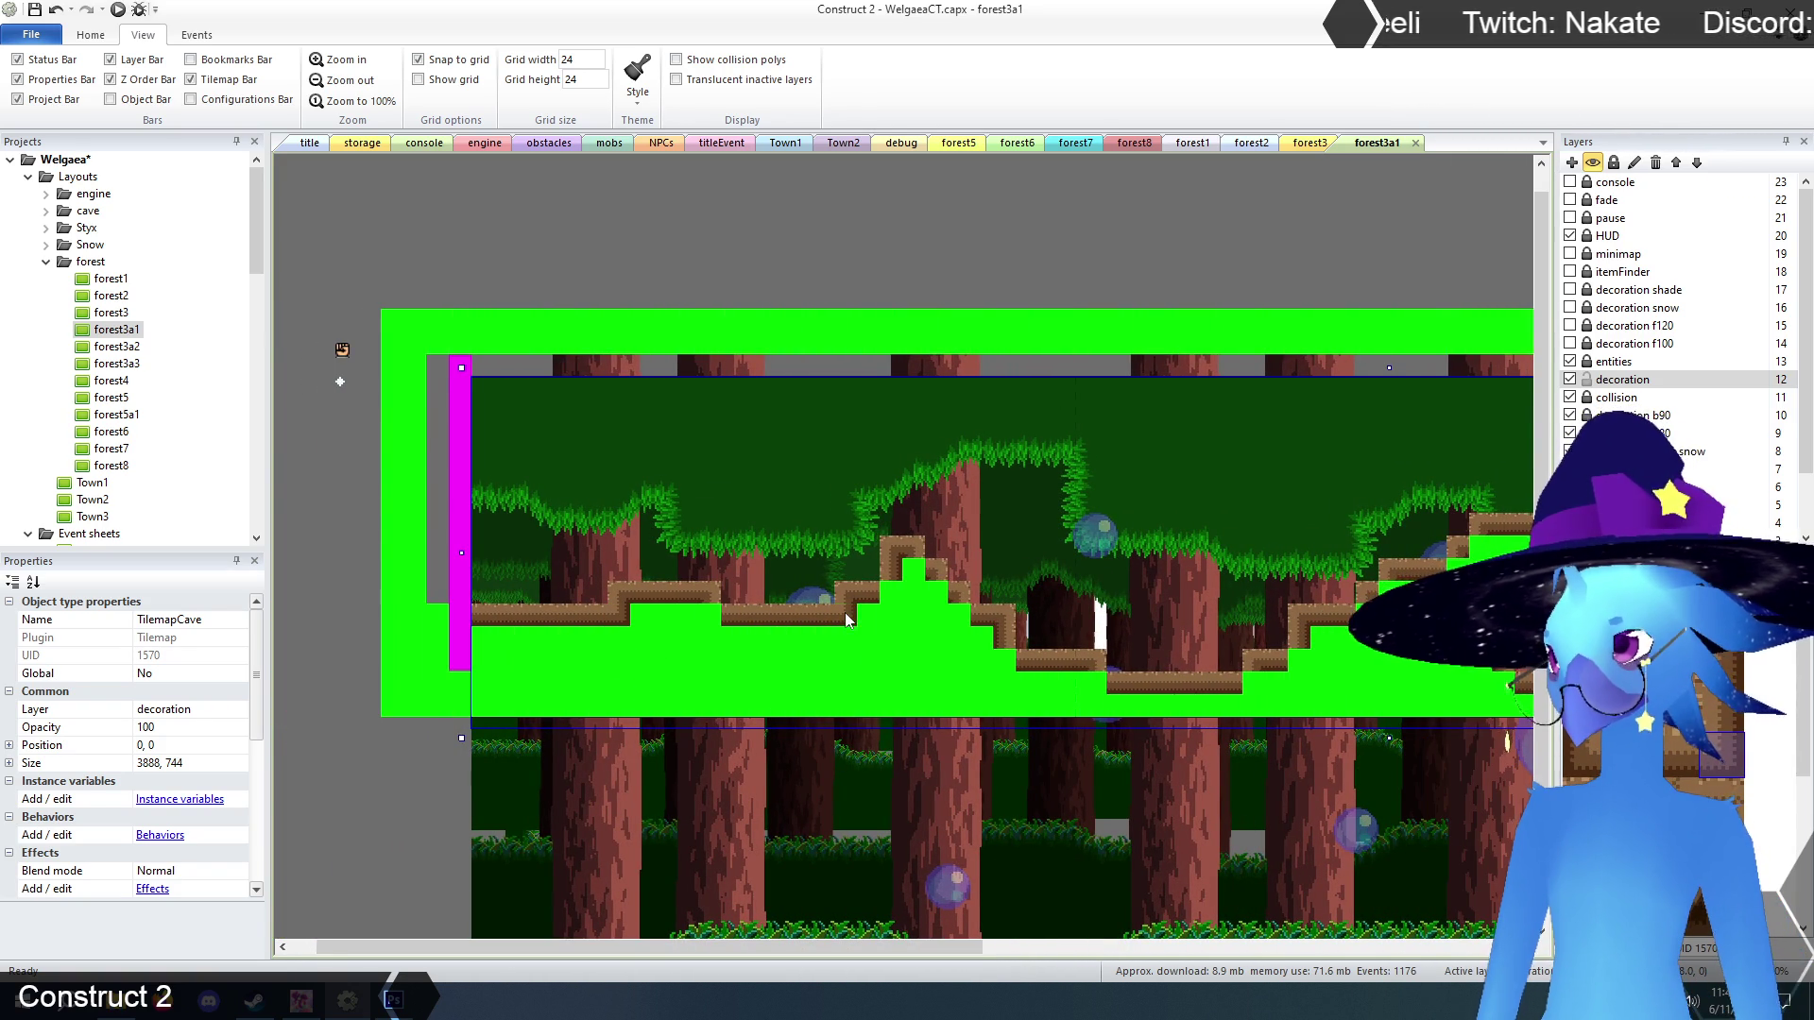
{"action": "left_click_drag", "start_coordinate": [944, 947], "coordinate": [1195, 947]}
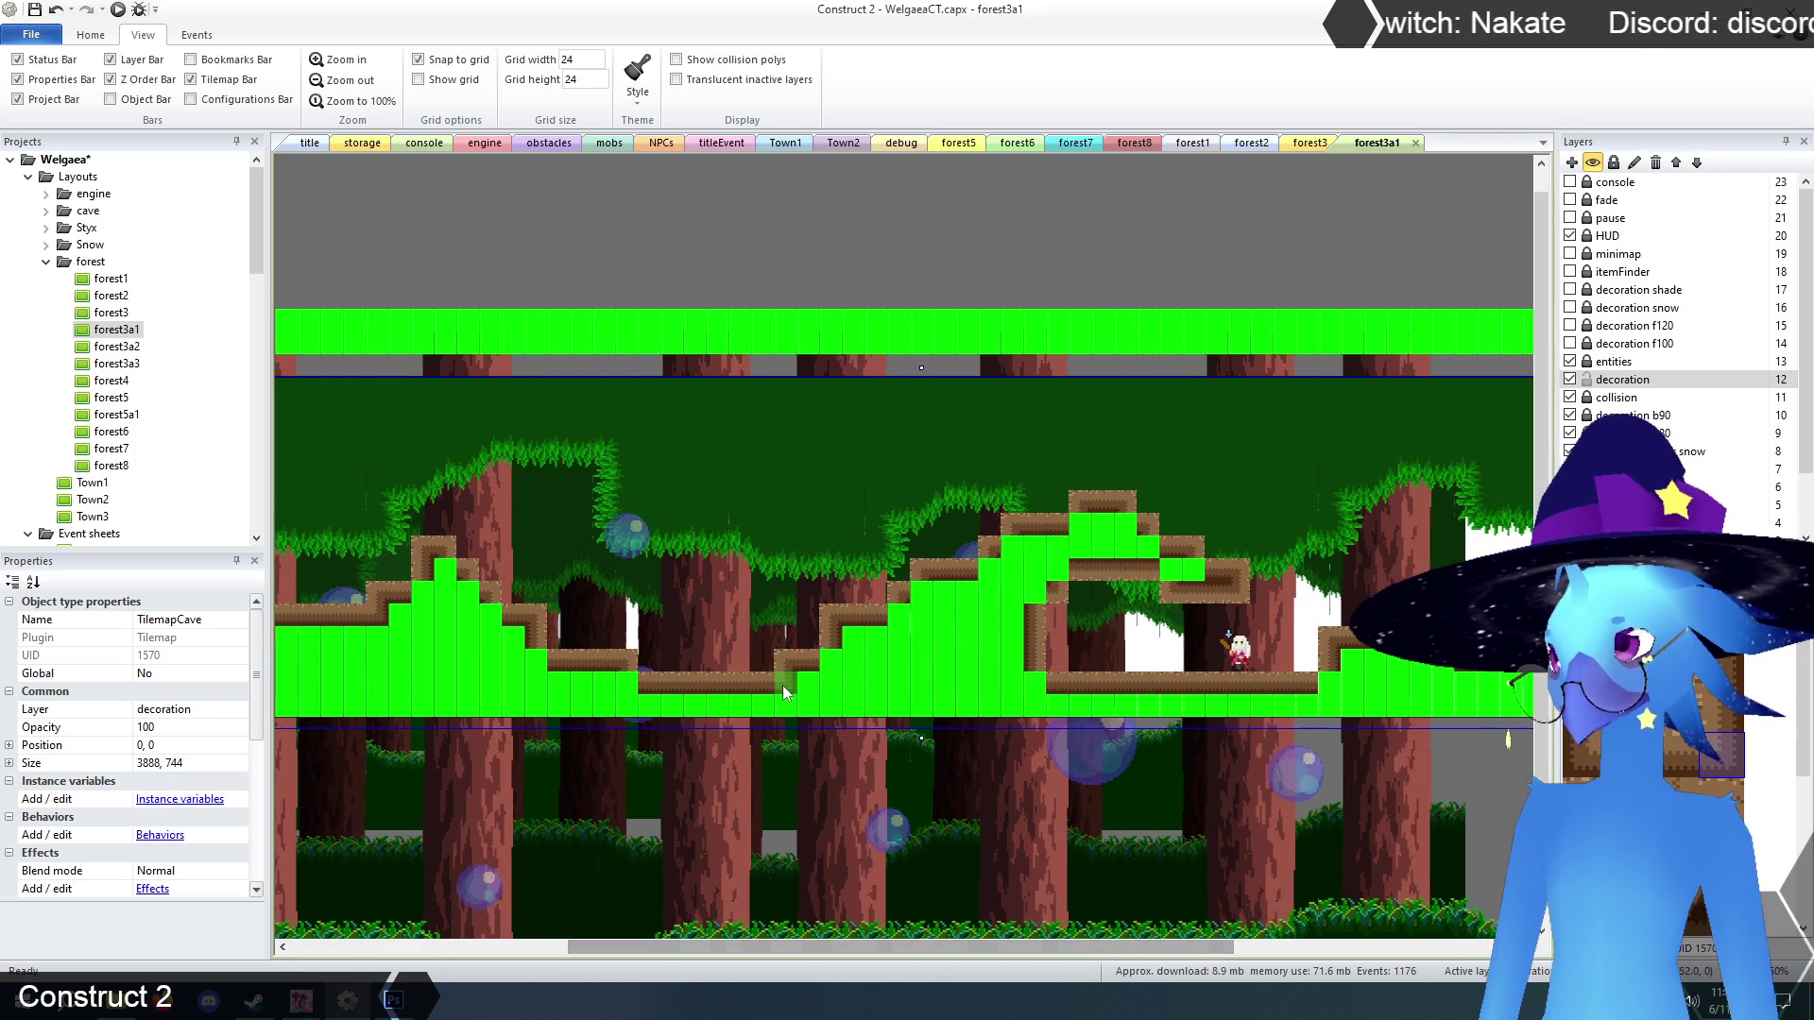
{"action": "mouse_move", "coordinate": [836, 663]}
{"action": "left_mouse_down"}
{"action": "mouse_move", "coordinate": [912, 605]}
{"action": "mouse_move", "coordinate": [1076, 533]}
{"action": "left_mouse_up"}
{"action": "left_click_drag", "start_coordinate": [1029, 948], "coordinate": [1260, 949]}
Paint brown staircase and step tiles along the lower platform and beside the upper ledge.
{"action": "left_click", "coordinate": [1160, 706]}
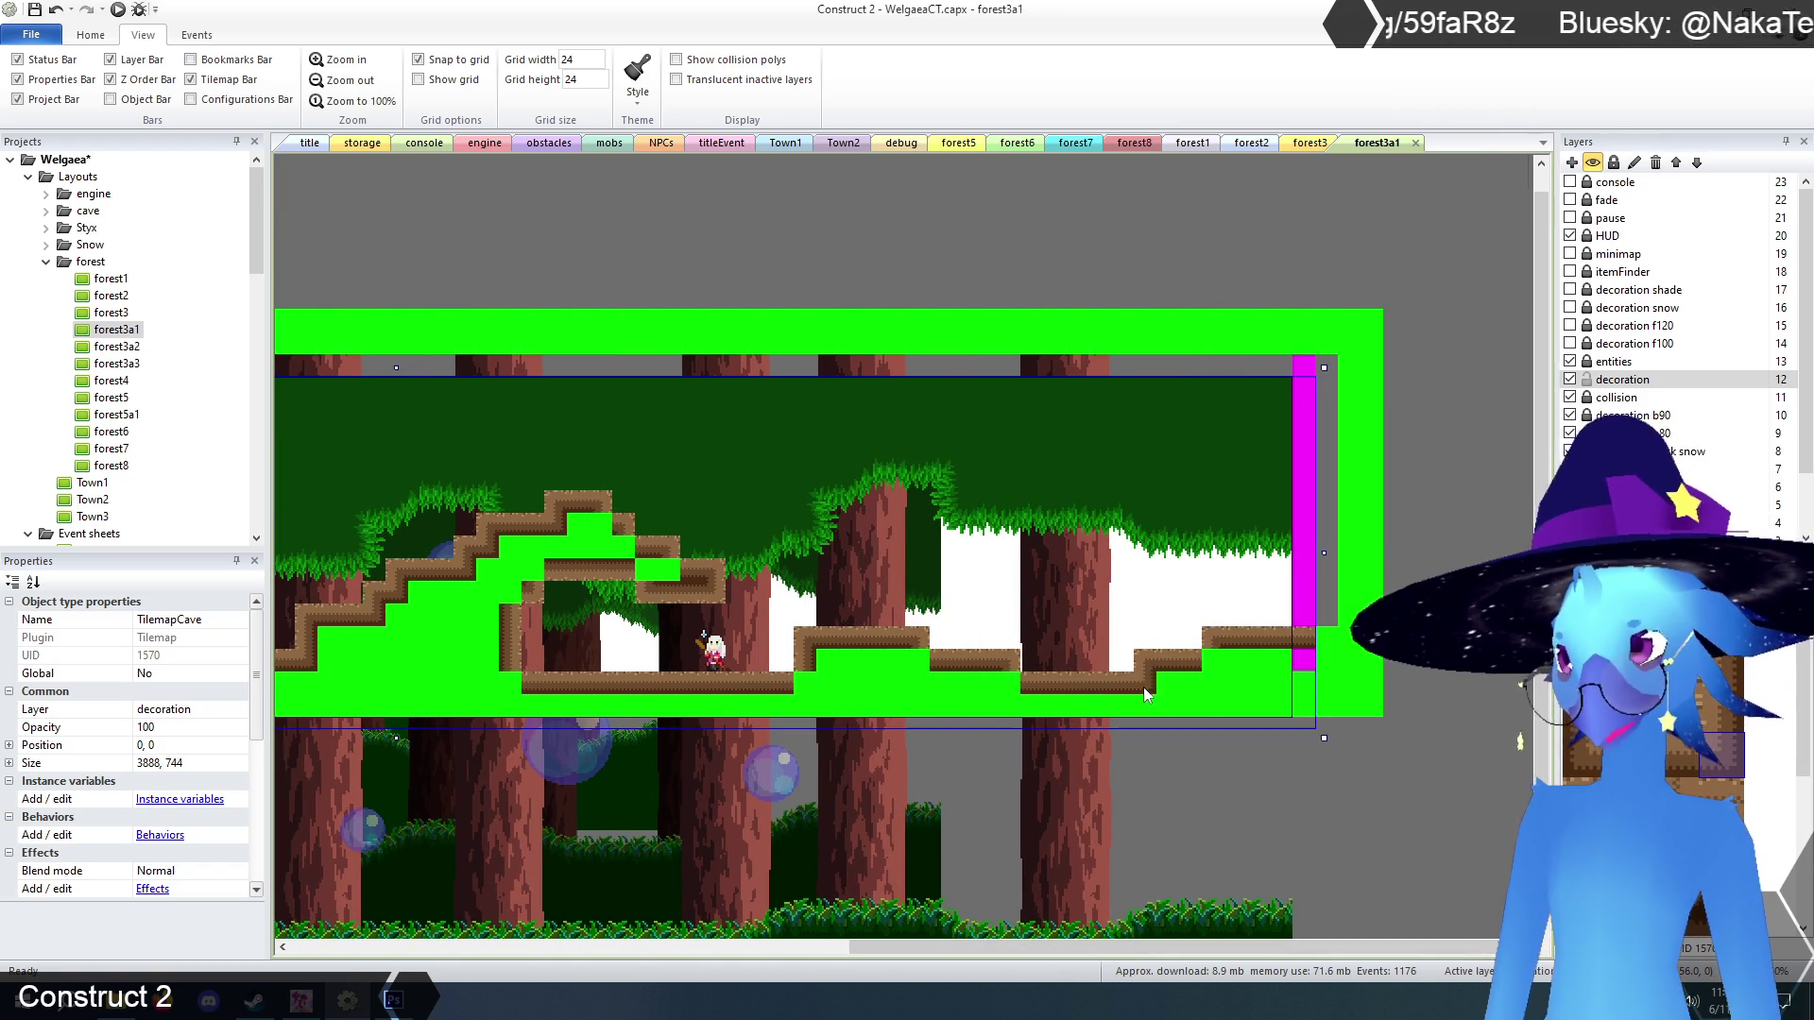
{"action": "left_click", "coordinate": [805, 683]}
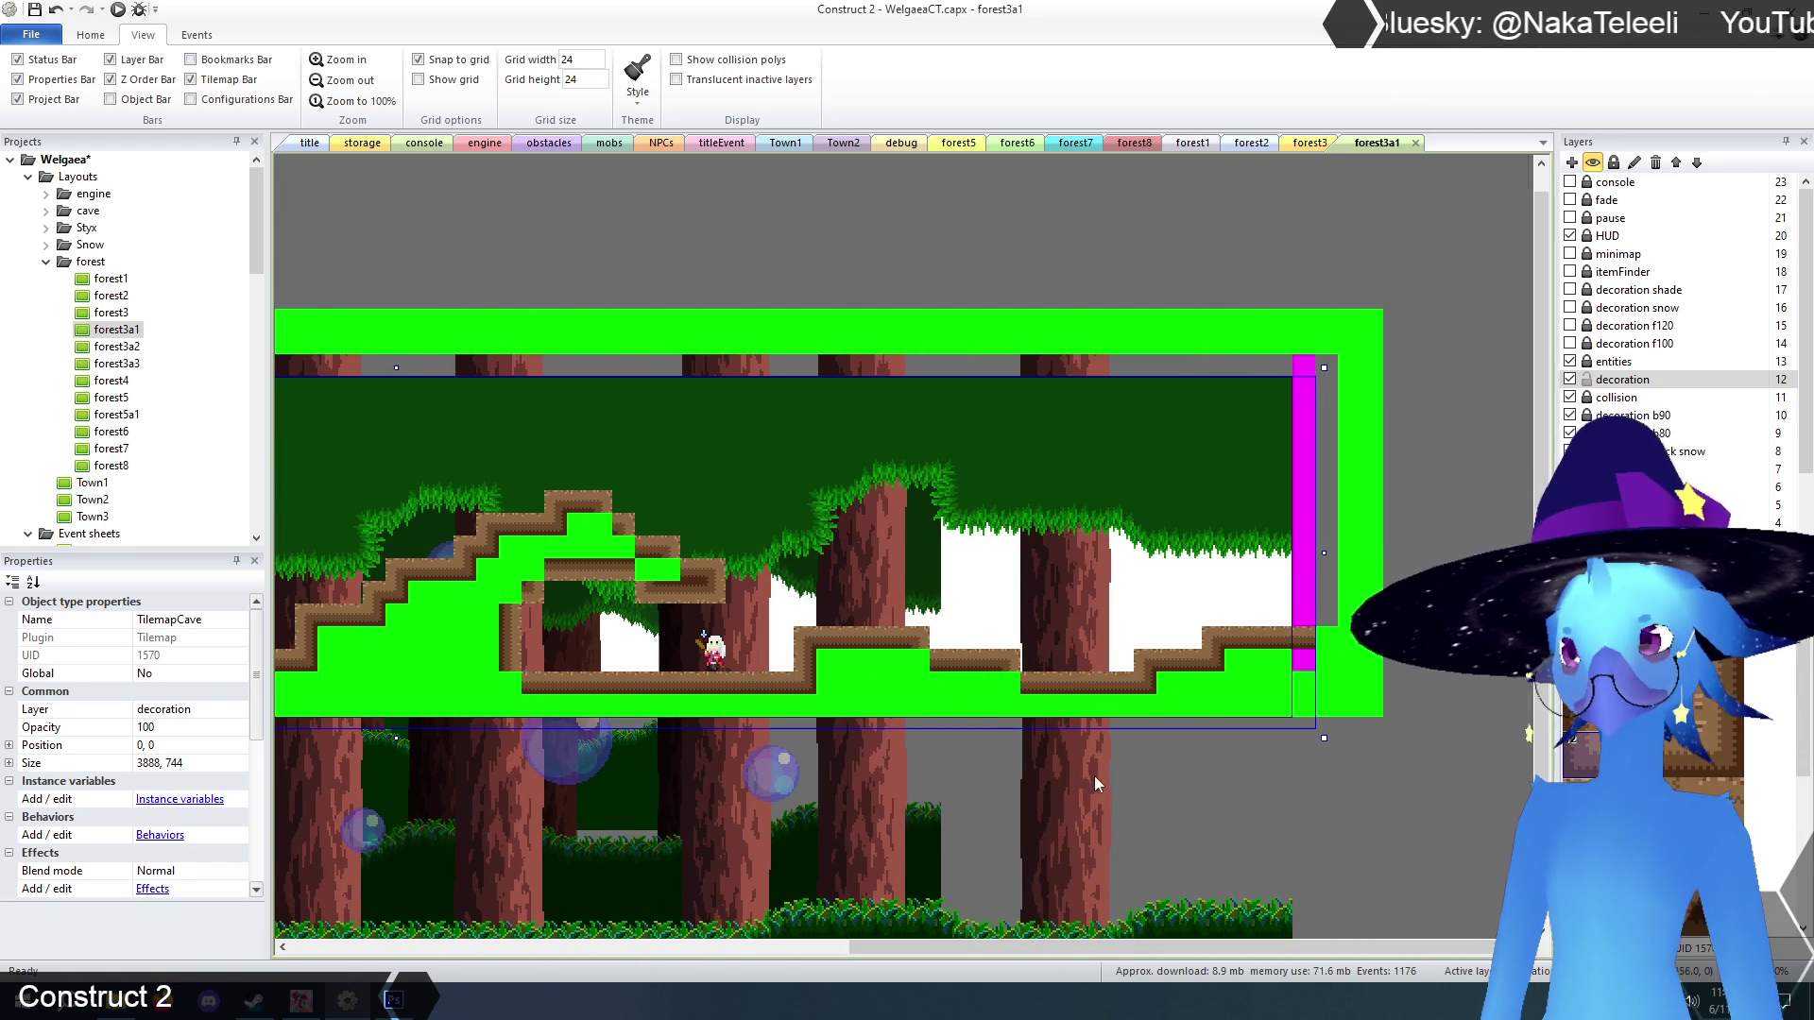
{"action": "left_click", "coordinate": [919, 662]}
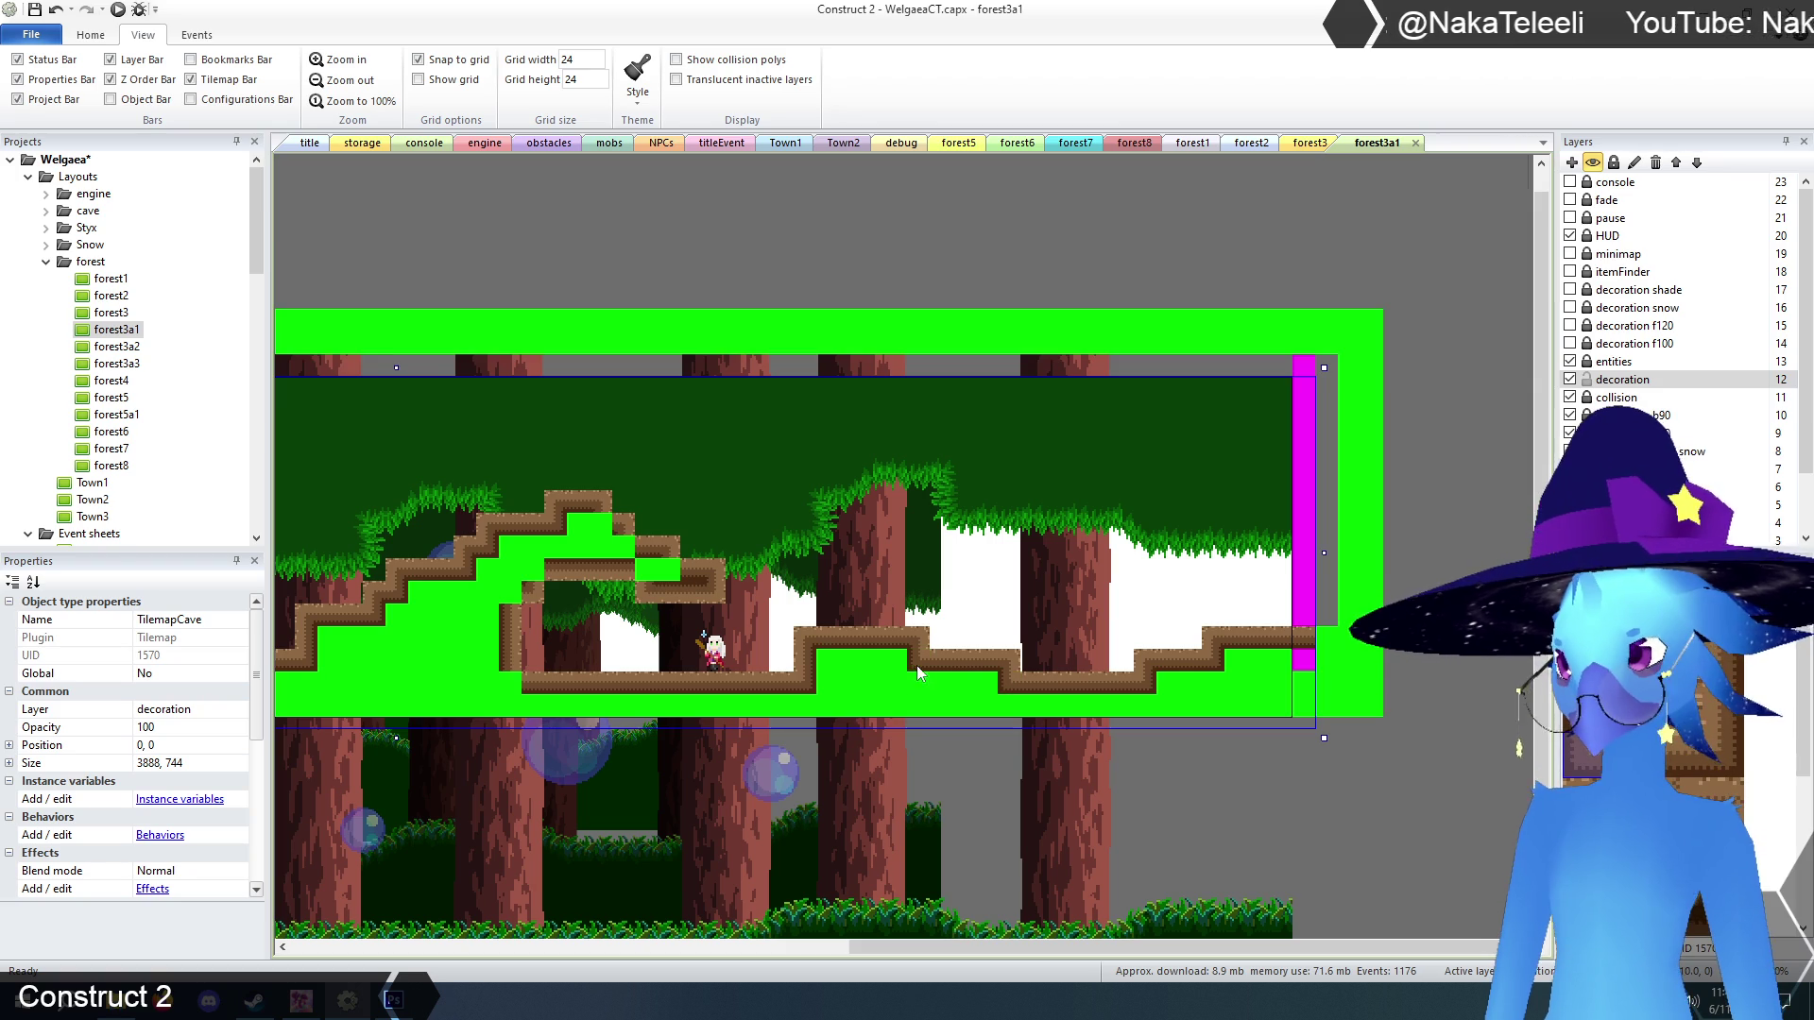
{"action": "left_click", "coordinate": [669, 569]}
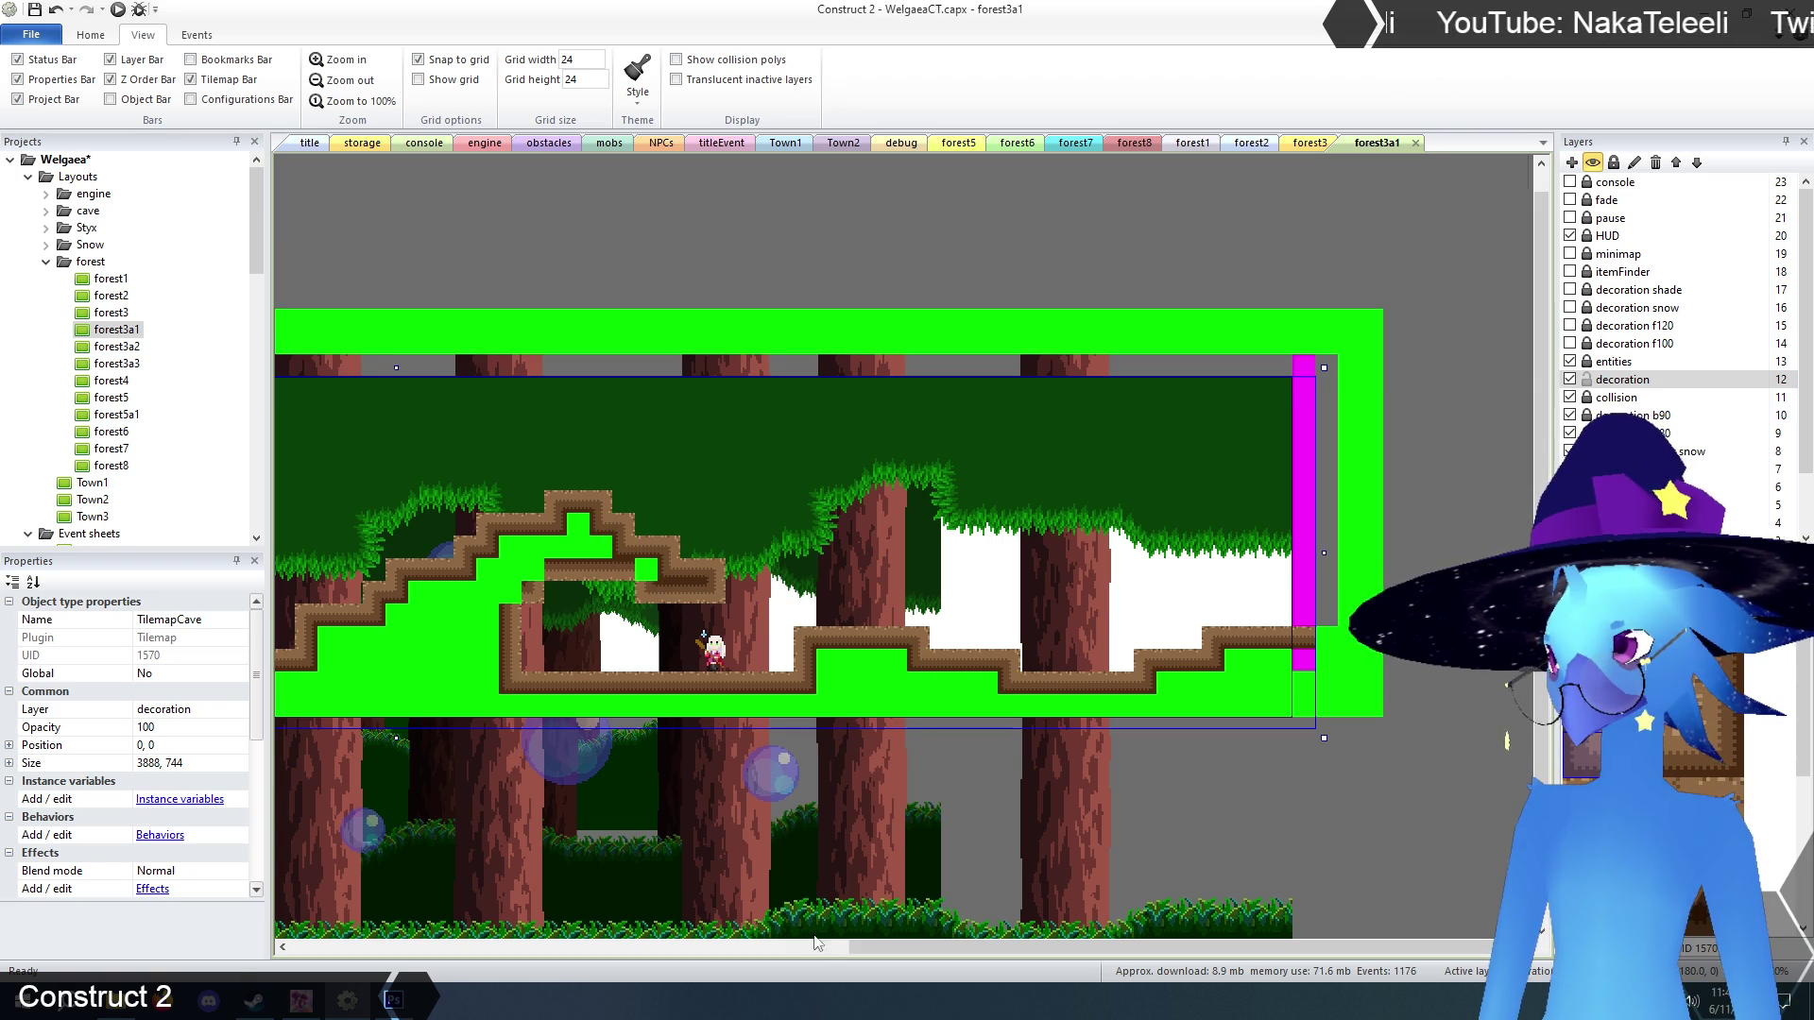
Extend the arch's left edge upward and cover the right edge's green and magenta tiles with ground.
{"action": "left_click_drag", "start_coordinate": [935, 950], "coordinate": [465, 950]}
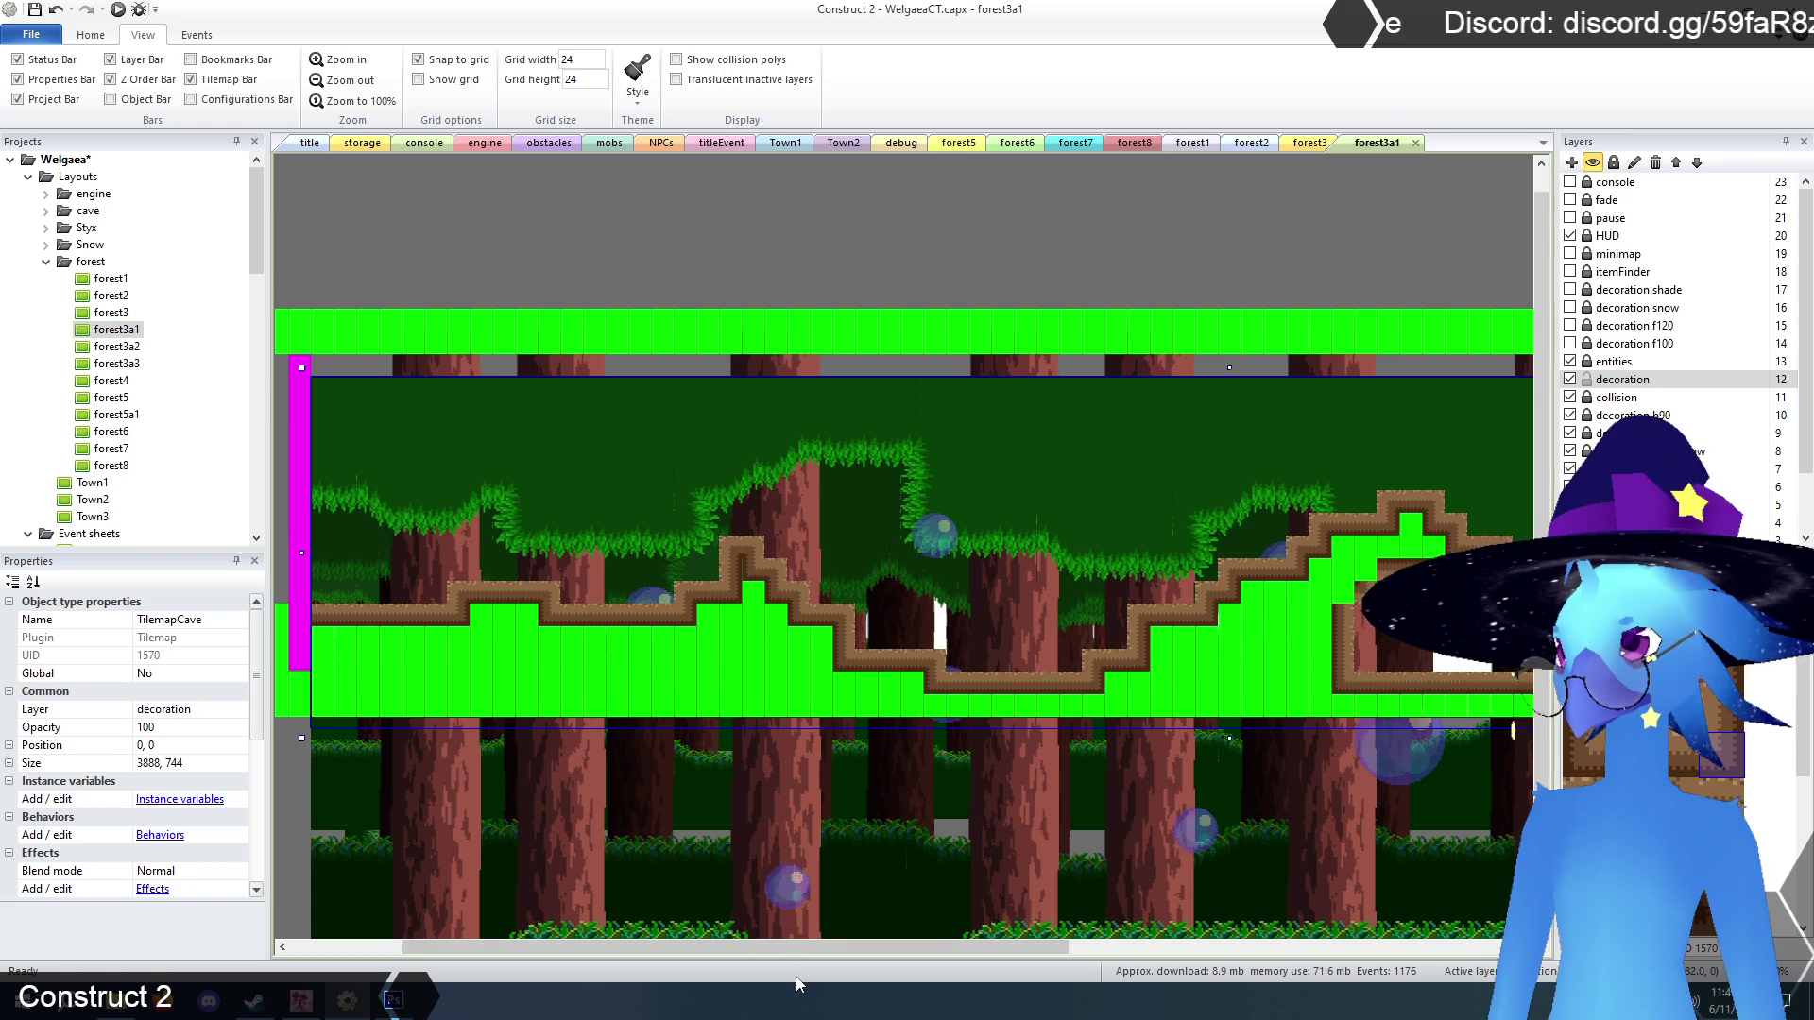
{"action": "mouse_move", "coordinate": [792, 956]}
{"action": "left_mouse_down"}
{"action": "mouse_move", "coordinate": [1172, 956]}
{"action": "mouse_move", "coordinate": [1119, 956]}
{"action": "left_mouse_up"}
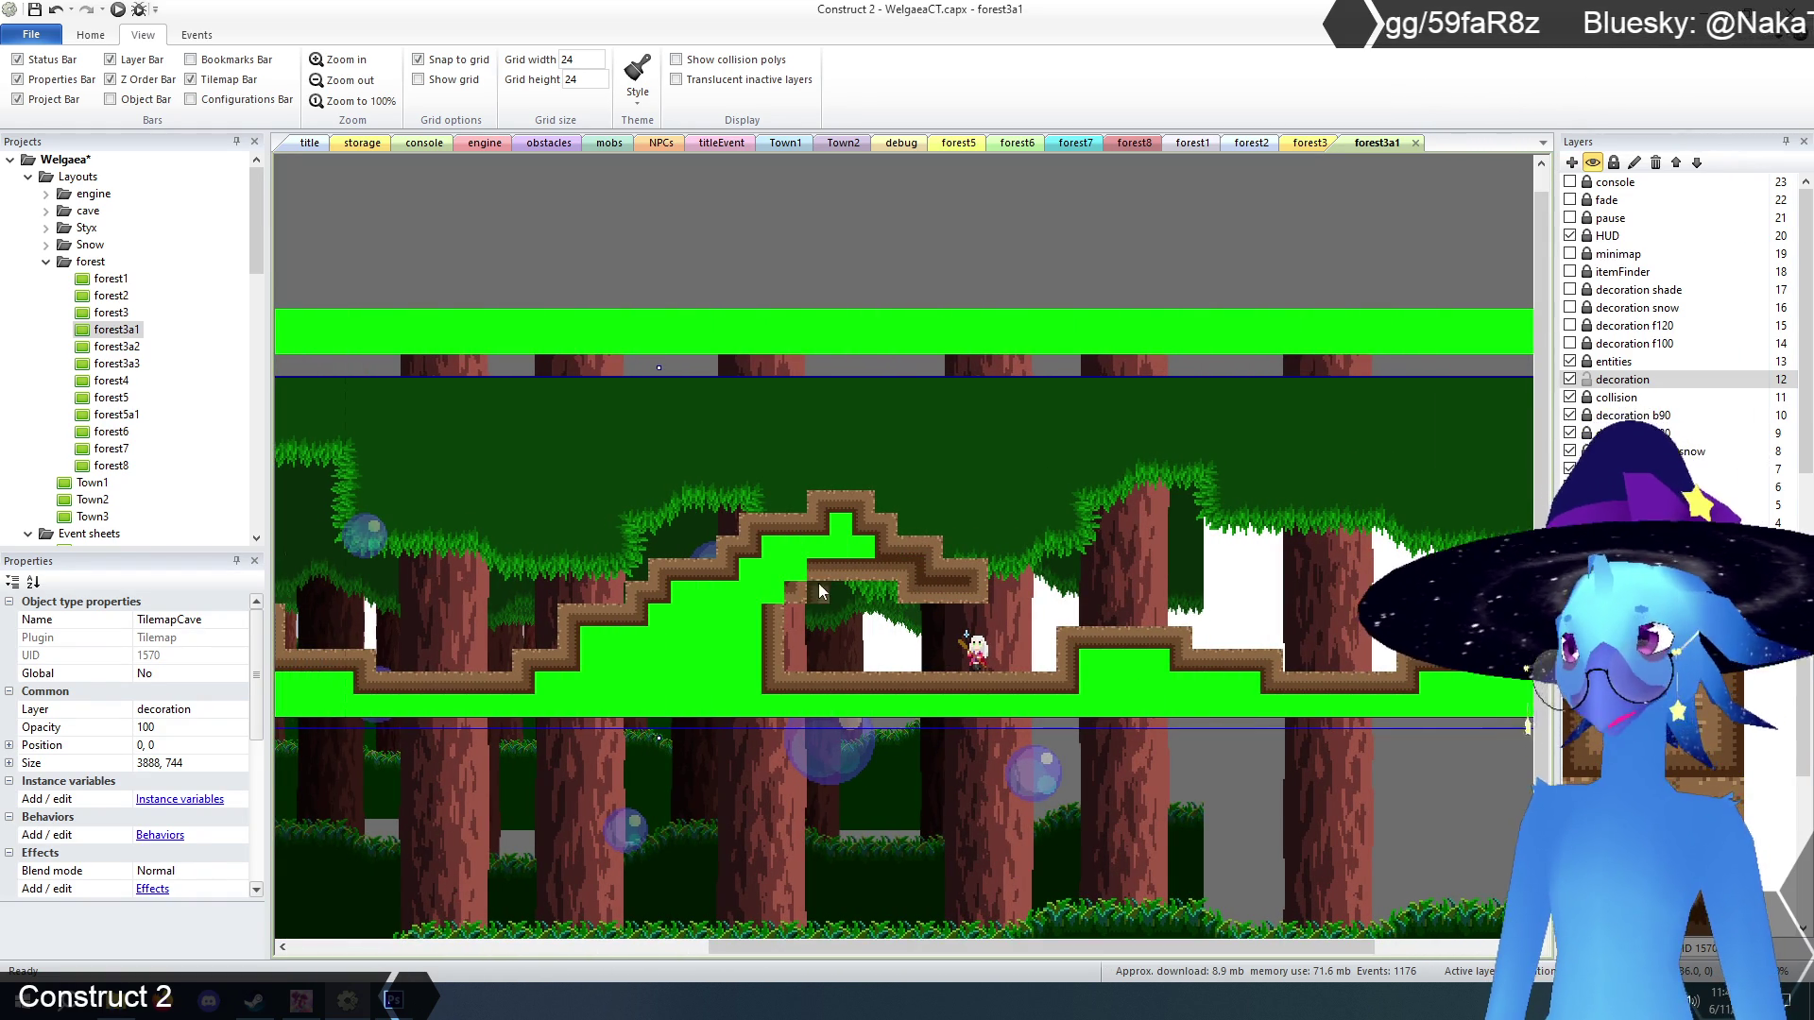
{"action": "left_click", "coordinate": [793, 574]}
{"action": "left_click", "coordinate": [774, 591]}
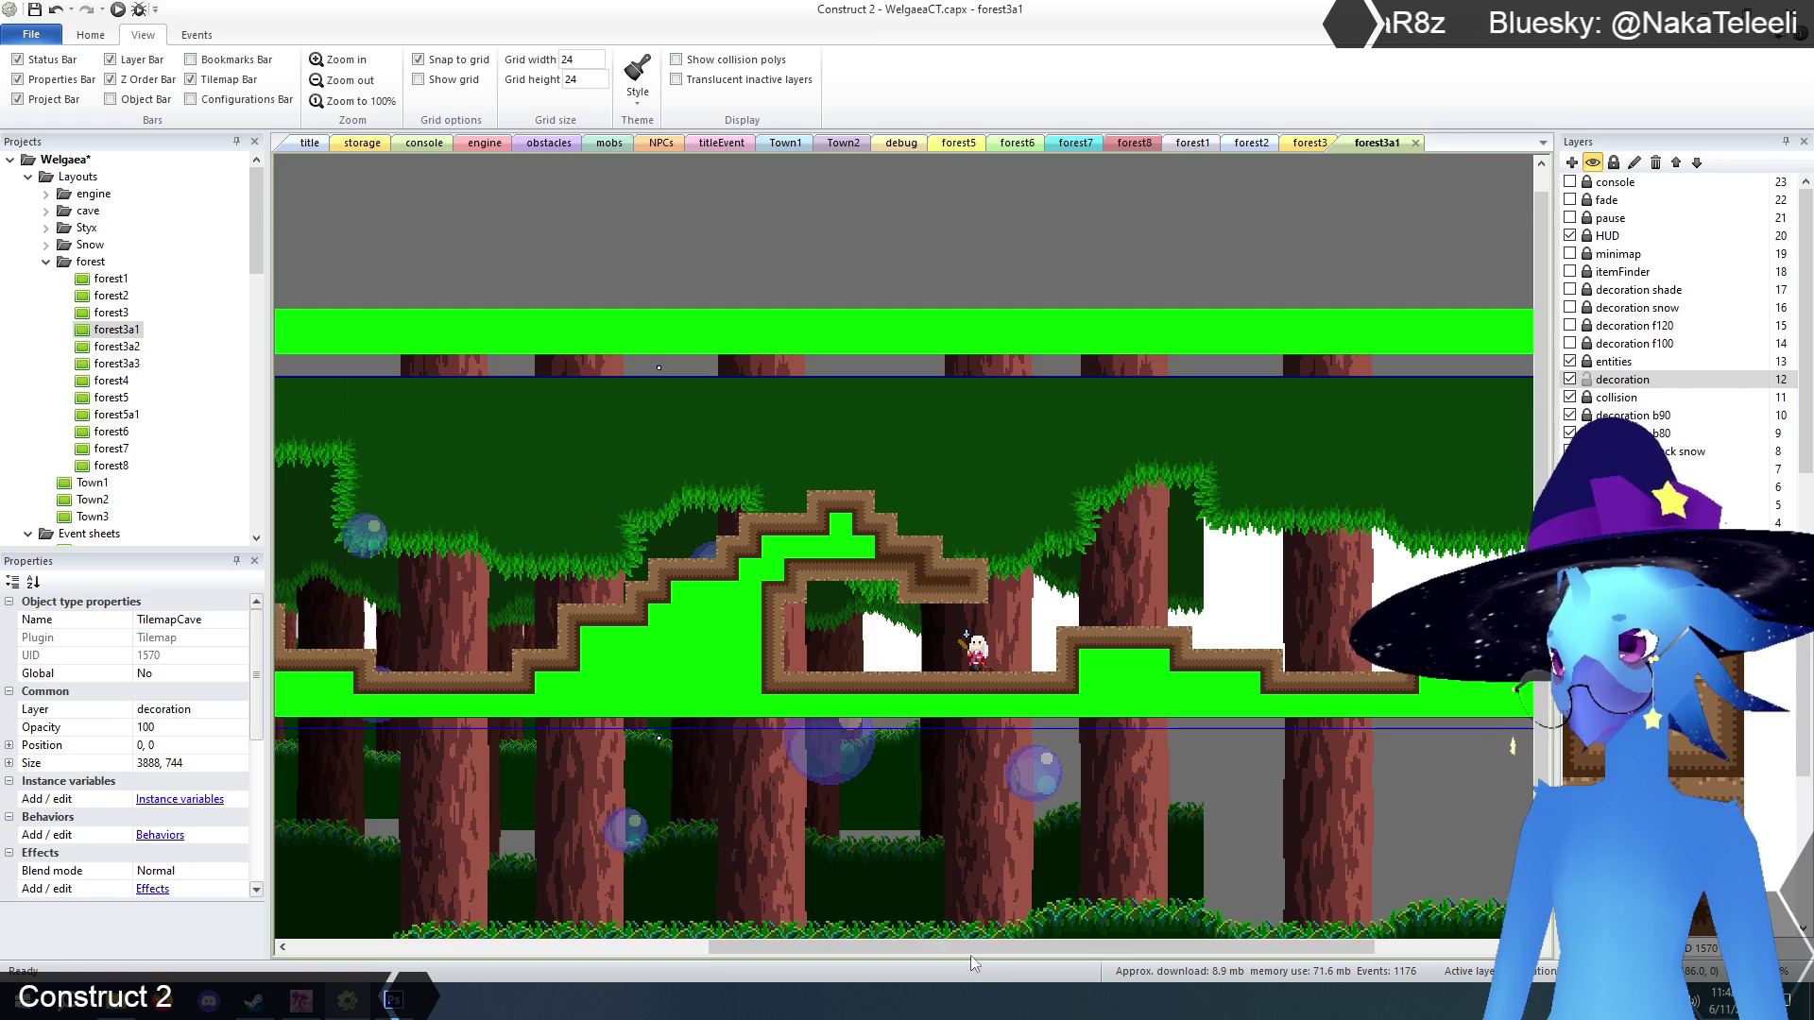
{"action": "left_click_drag", "start_coordinate": [992, 949], "coordinate": [1204, 954]}
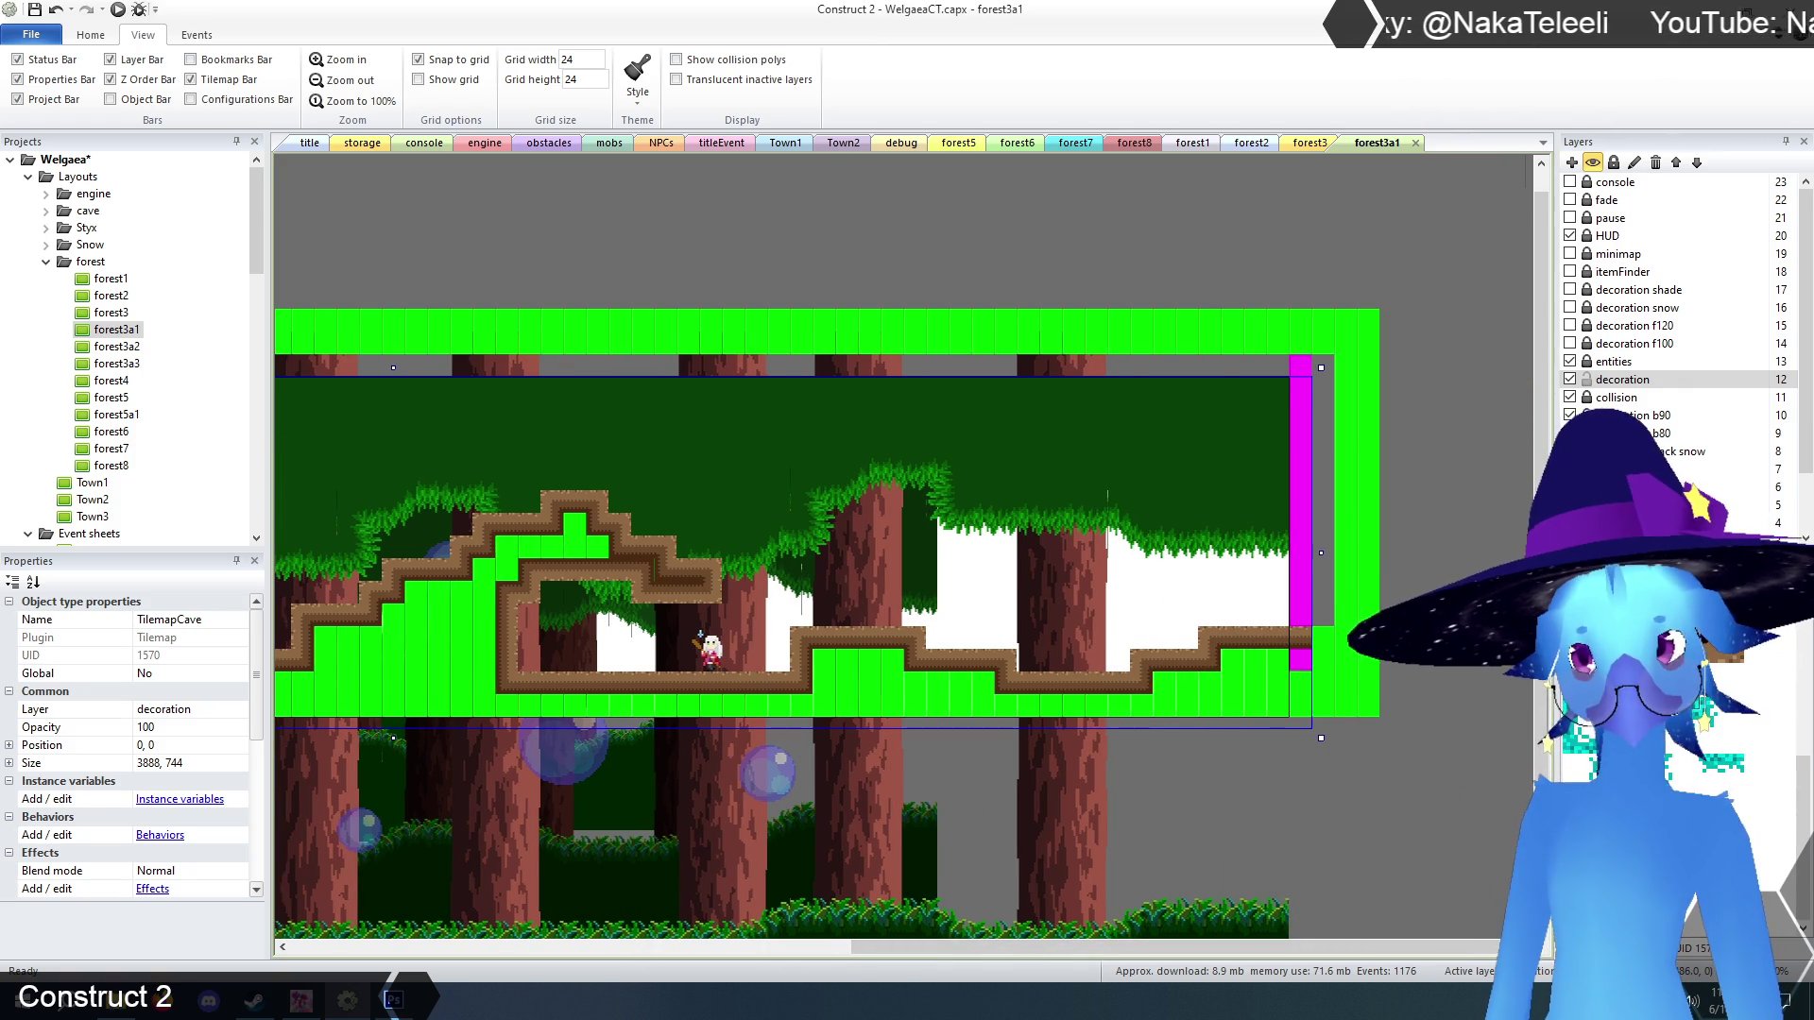
{"action": "mouse_move", "coordinate": [1228, 662]}
{"action": "left_mouse_down"}
{"action": "mouse_move", "coordinate": [1301, 692]}
{"action": "mouse_move", "coordinate": [877, 712]}
{"action": "mouse_move", "coordinate": [844, 671]}
{"action": "mouse_move", "coordinate": [873, 672]}
{"action": "mouse_move", "coordinate": [850, 677]}
{"action": "left_mouse_up"}
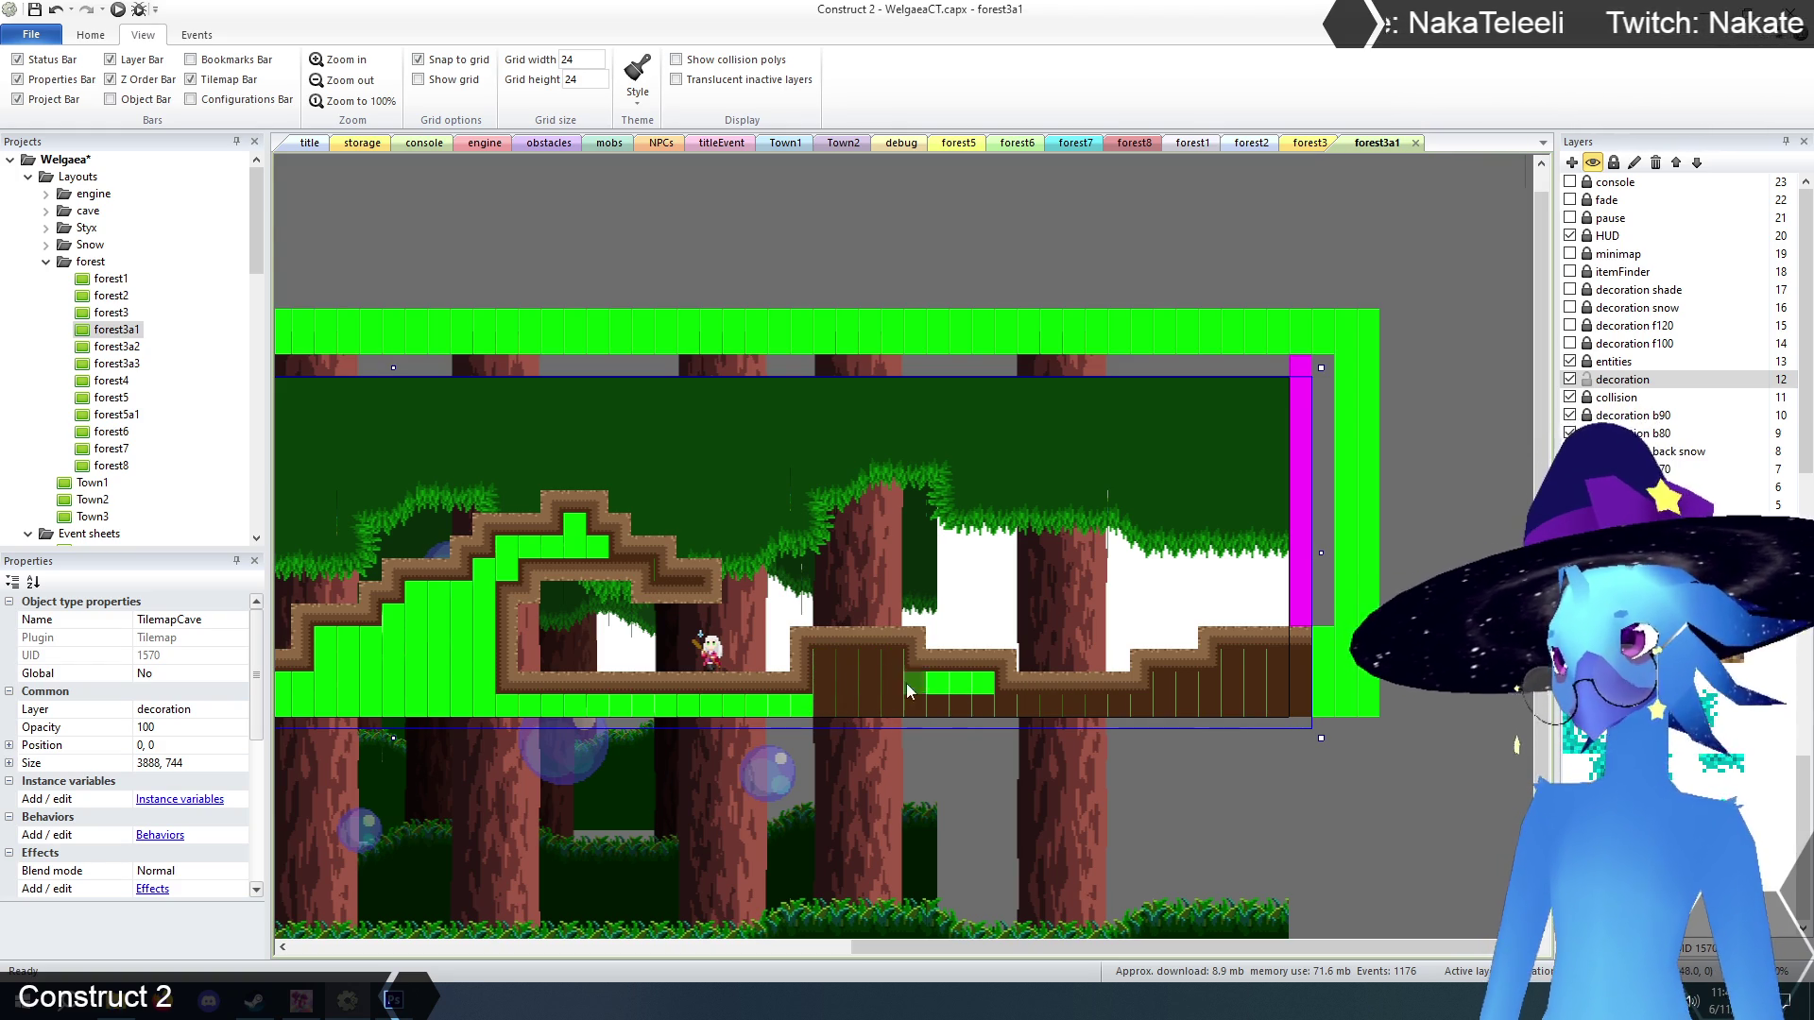
Fill the lower green row, the step area and the upper arch interior with brown ground.
{"action": "left_click_drag", "start_coordinate": [1098, 943], "coordinate": [801, 952]}
{"action": "left_click_drag", "start_coordinate": [837, 710], "coordinate": [1181, 710]}
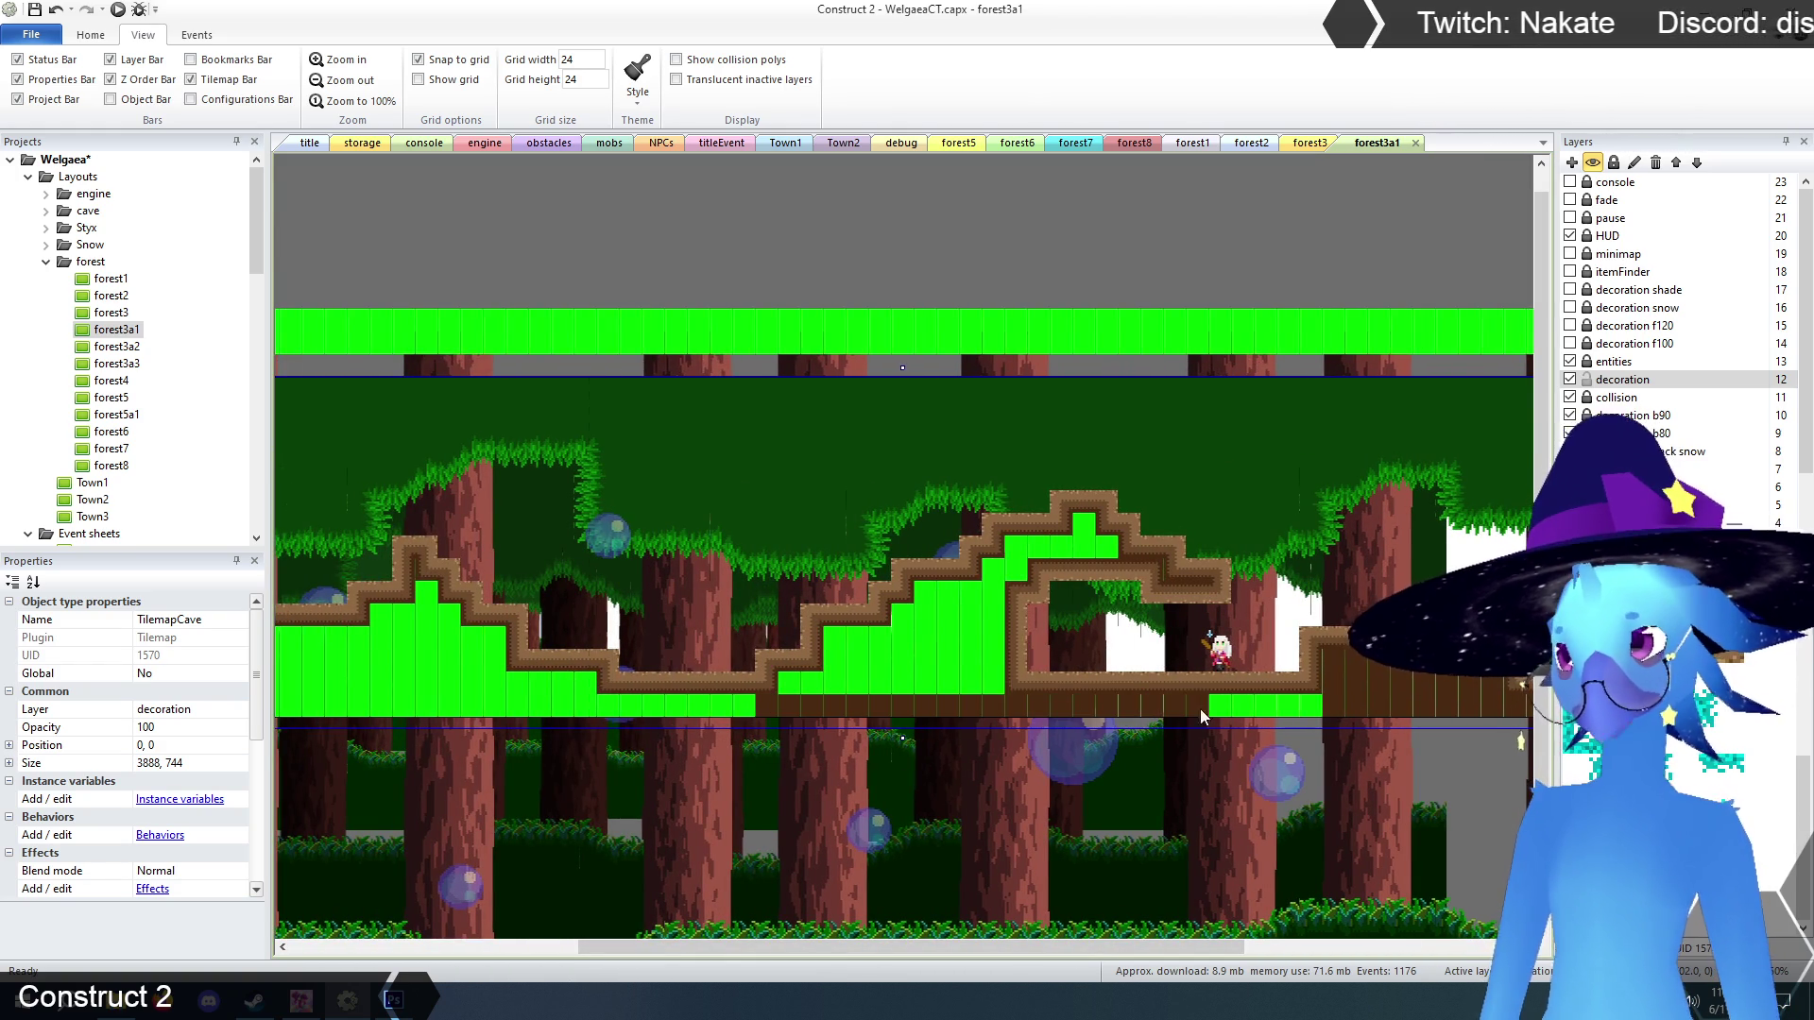
{"action": "left_click_drag", "start_coordinate": [837, 656], "coordinate": [991, 609]}
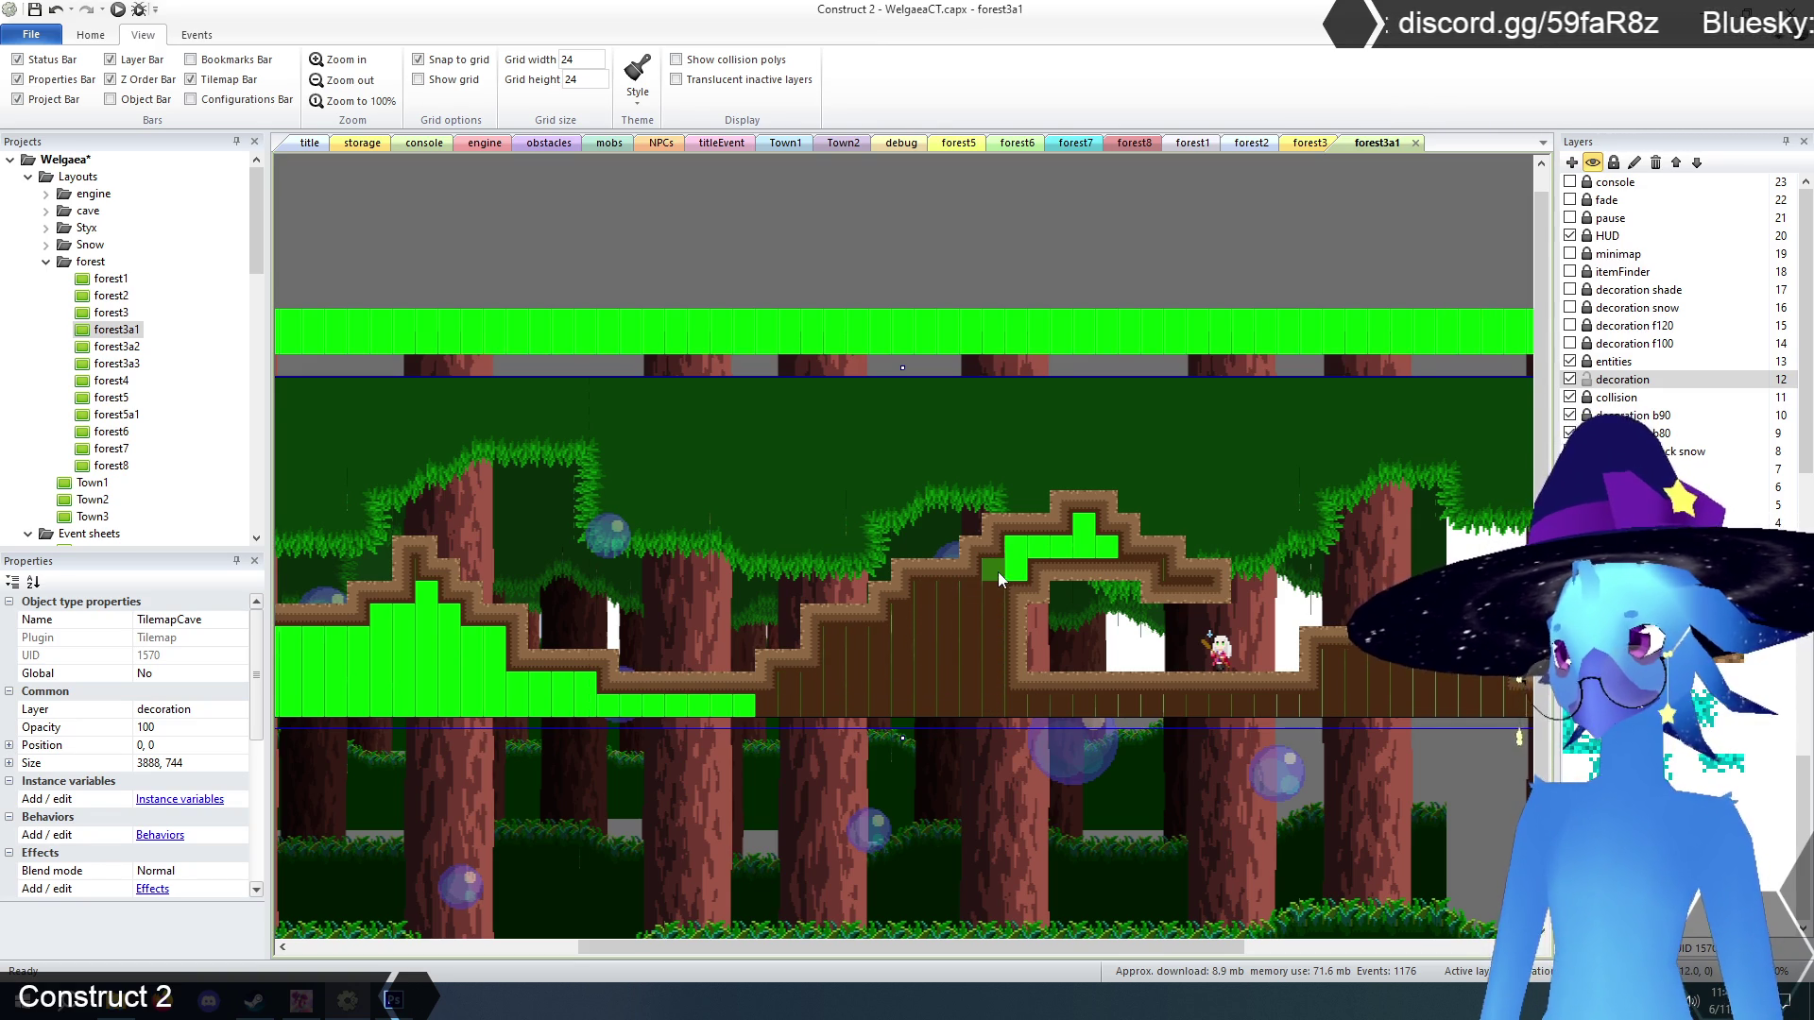
{"action": "left_click_drag", "start_coordinate": [998, 571], "coordinate": [1012, 568]}
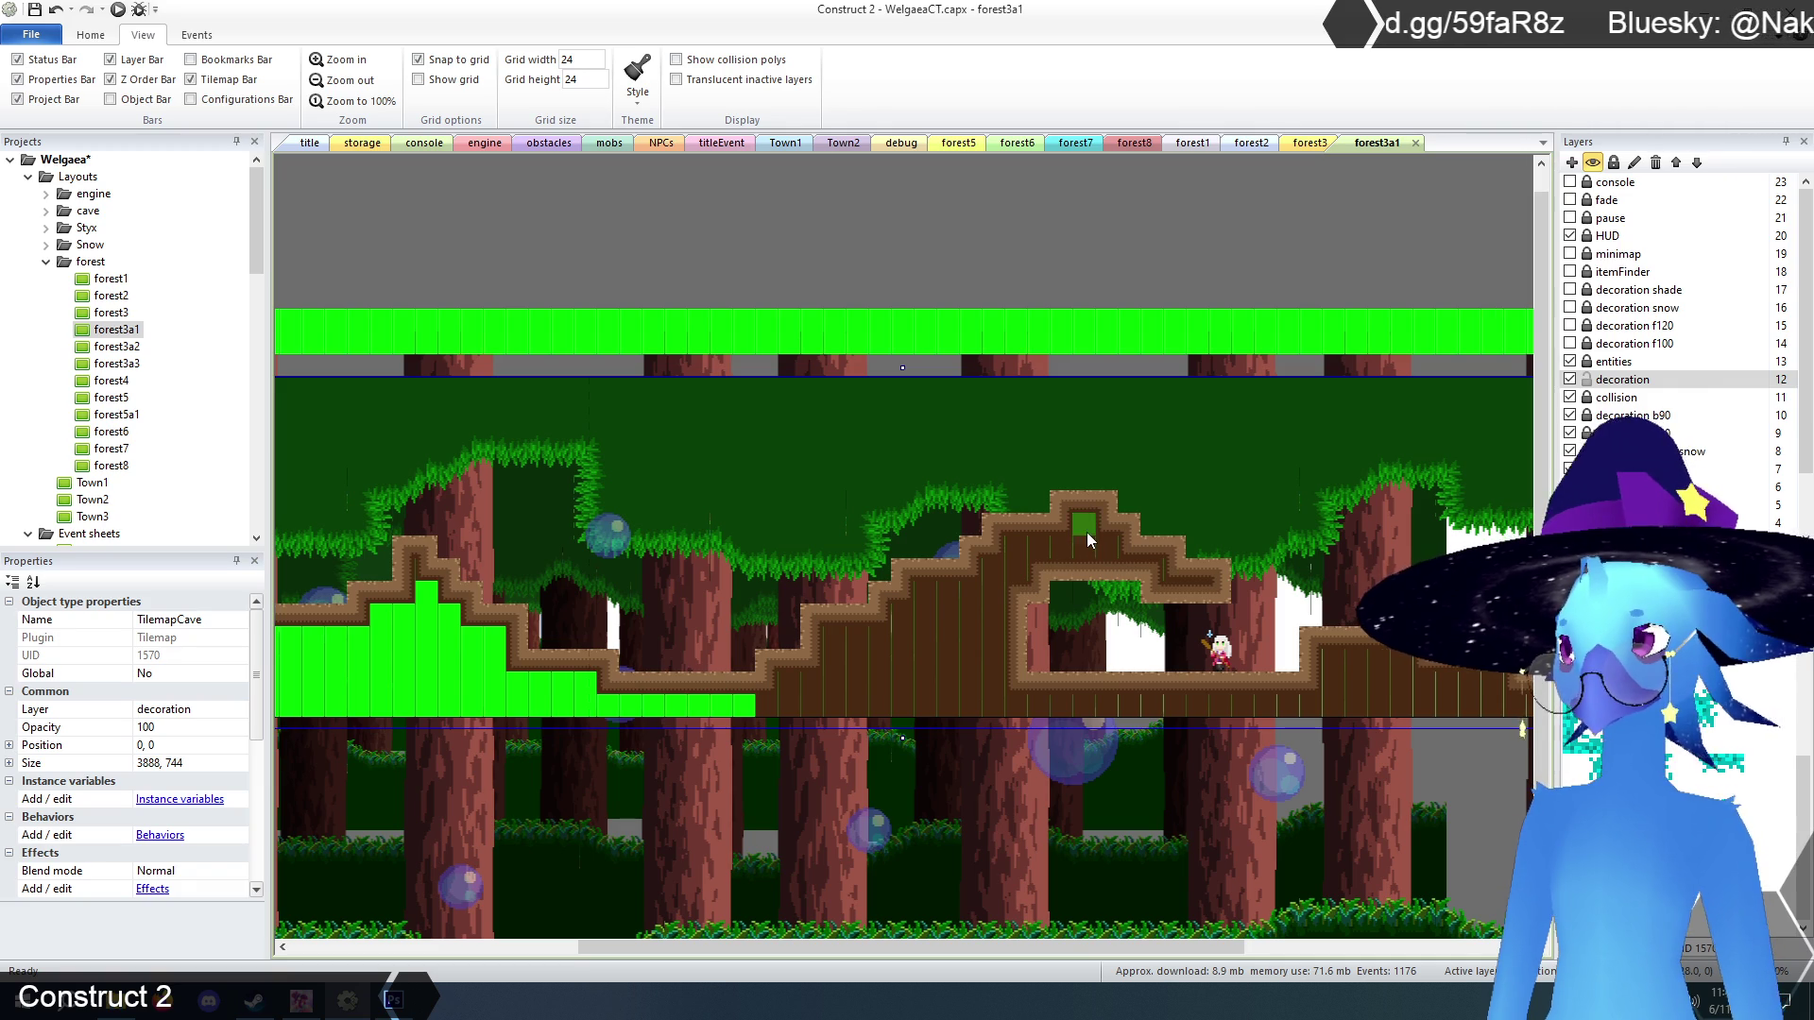
Paint the bottom row, the raised bump and the remaining green strips brown on the left side.
{"action": "left_click_drag", "start_coordinate": [1079, 951], "coordinate": [763, 954]}
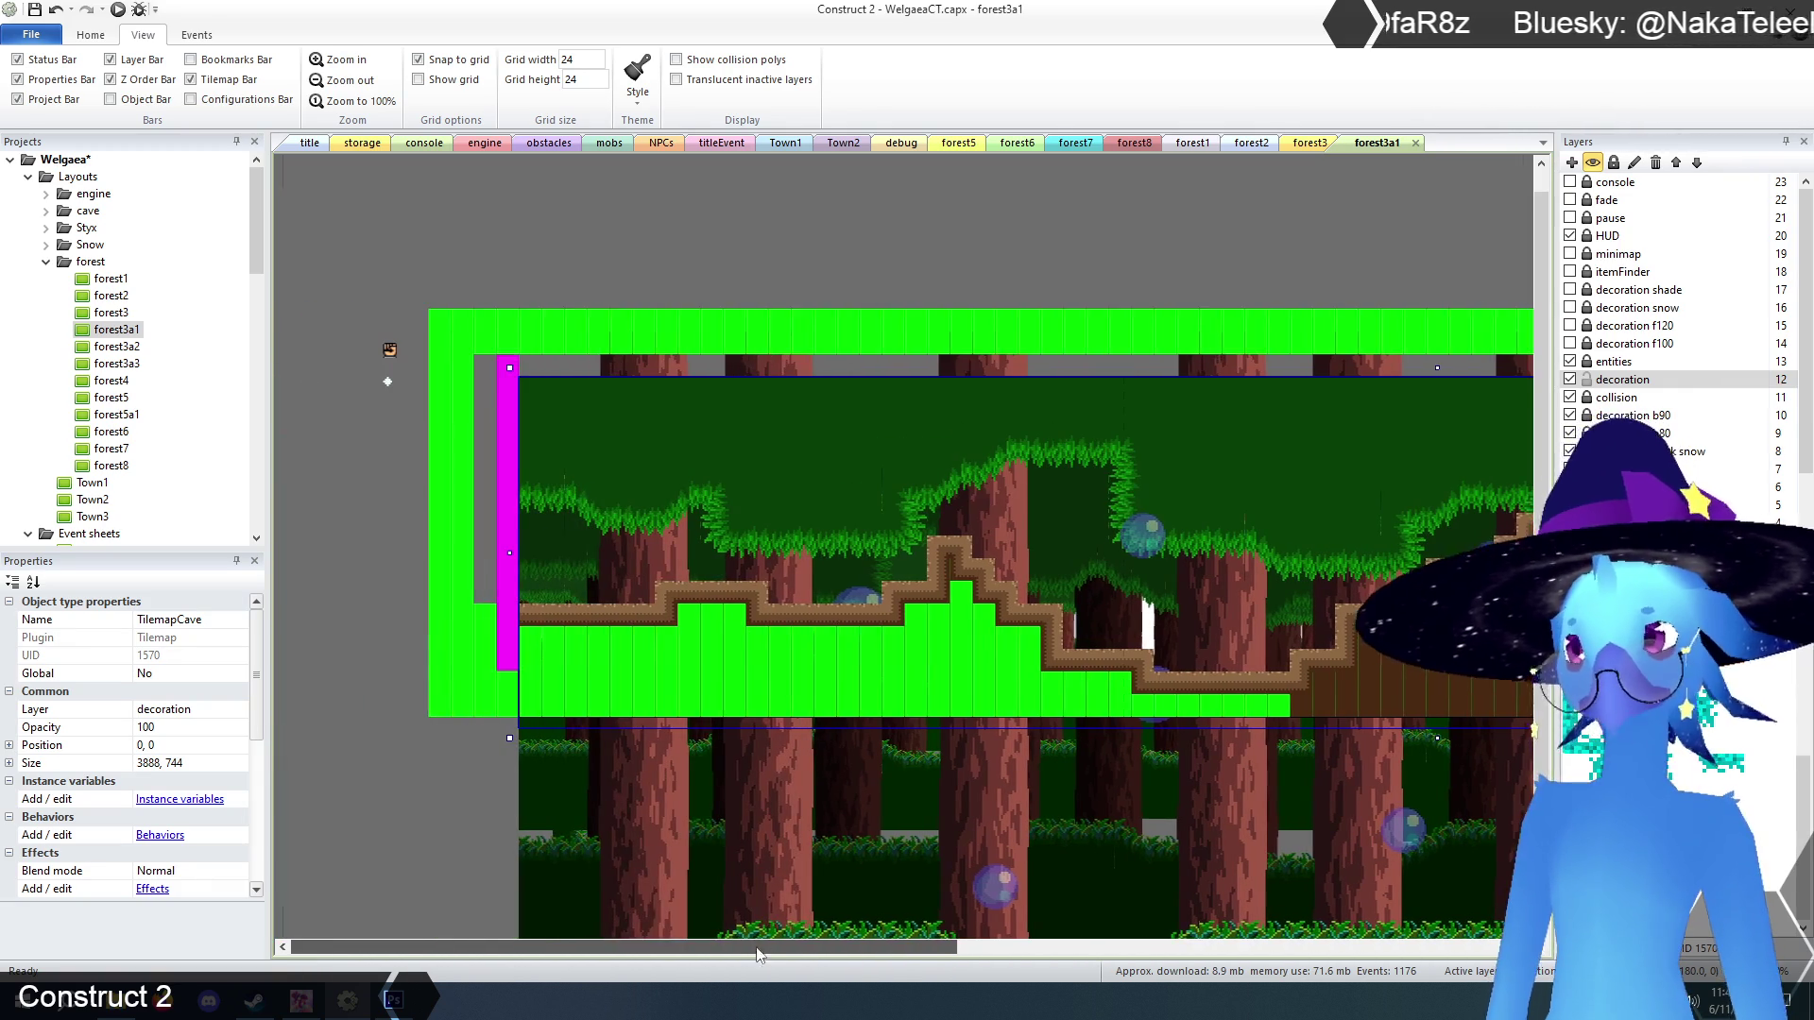
{"action": "left_click_drag", "start_coordinate": [1283, 708], "coordinate": [581, 711]}
{"action": "left_click_drag", "start_coordinate": [554, 650], "coordinate": [863, 649]}
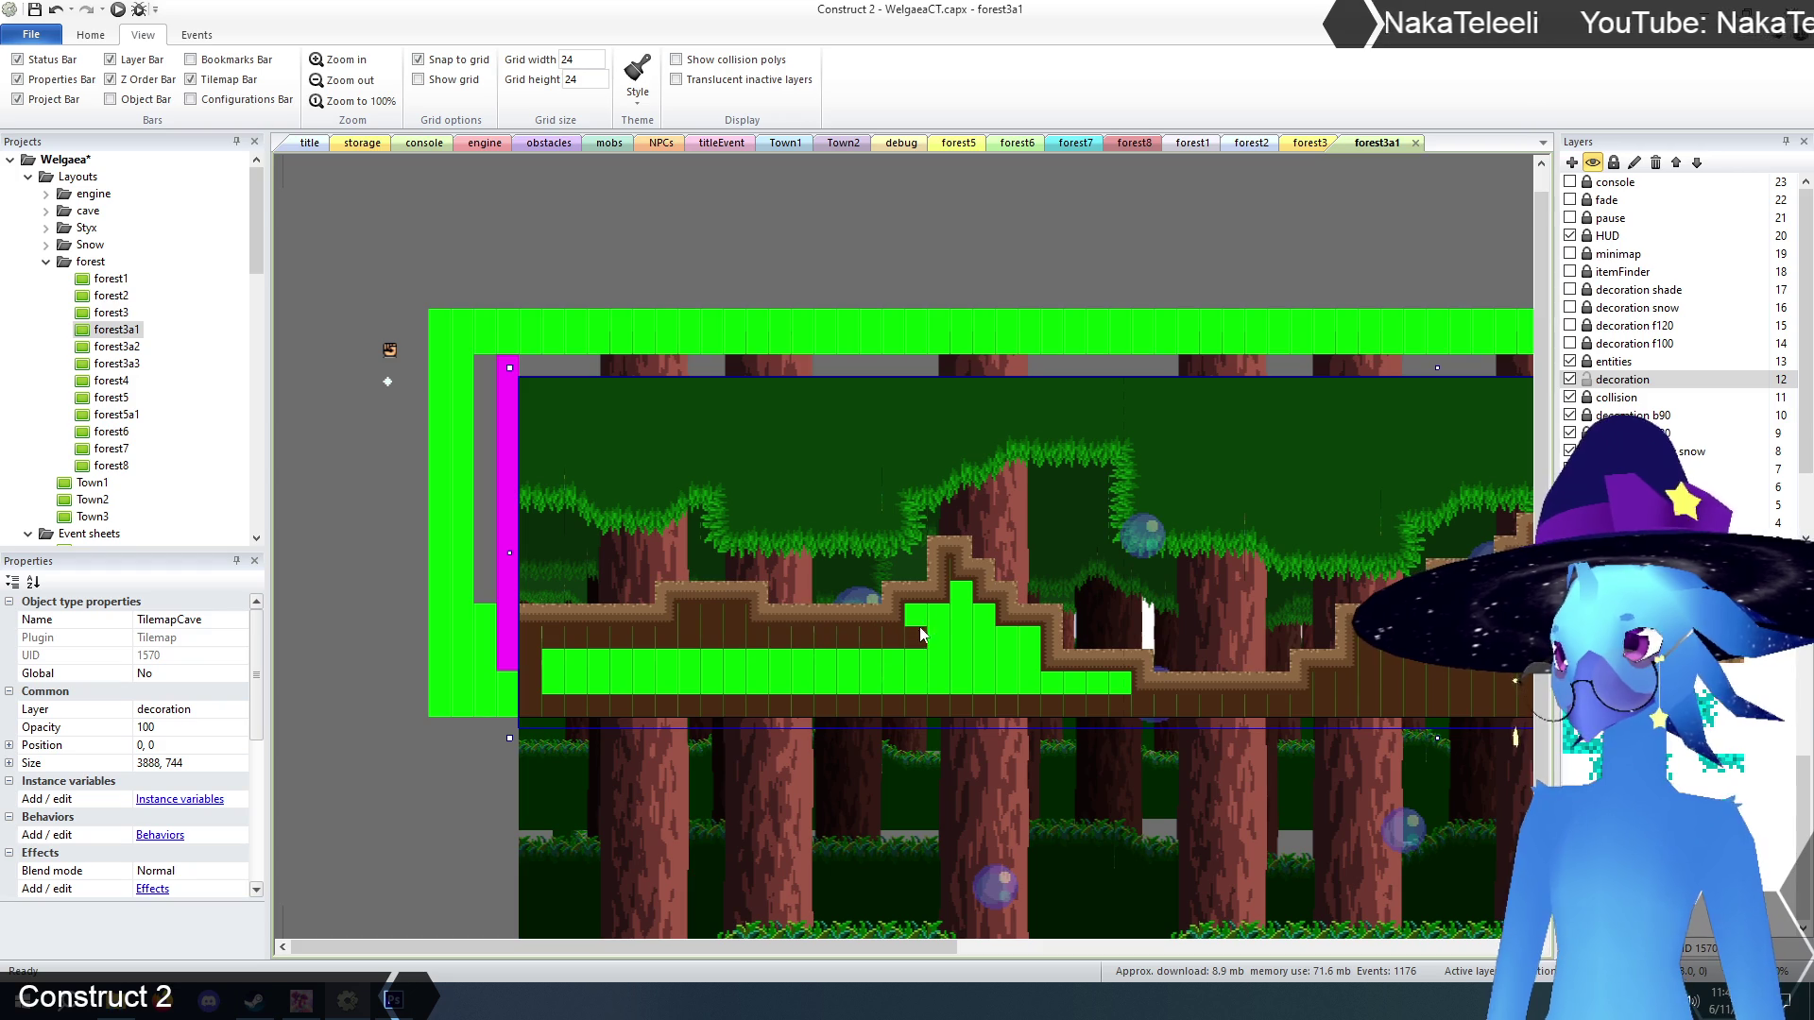
{"action": "mouse_move", "coordinate": [979, 620]}
{"action": "left_mouse_down"}
{"action": "mouse_move", "coordinate": [935, 638]}
{"action": "mouse_move", "coordinate": [1015, 639]}
{"action": "mouse_move", "coordinate": [1025, 661]}
{"action": "mouse_move", "coordinate": [584, 684]}
{"action": "left_mouse_up"}
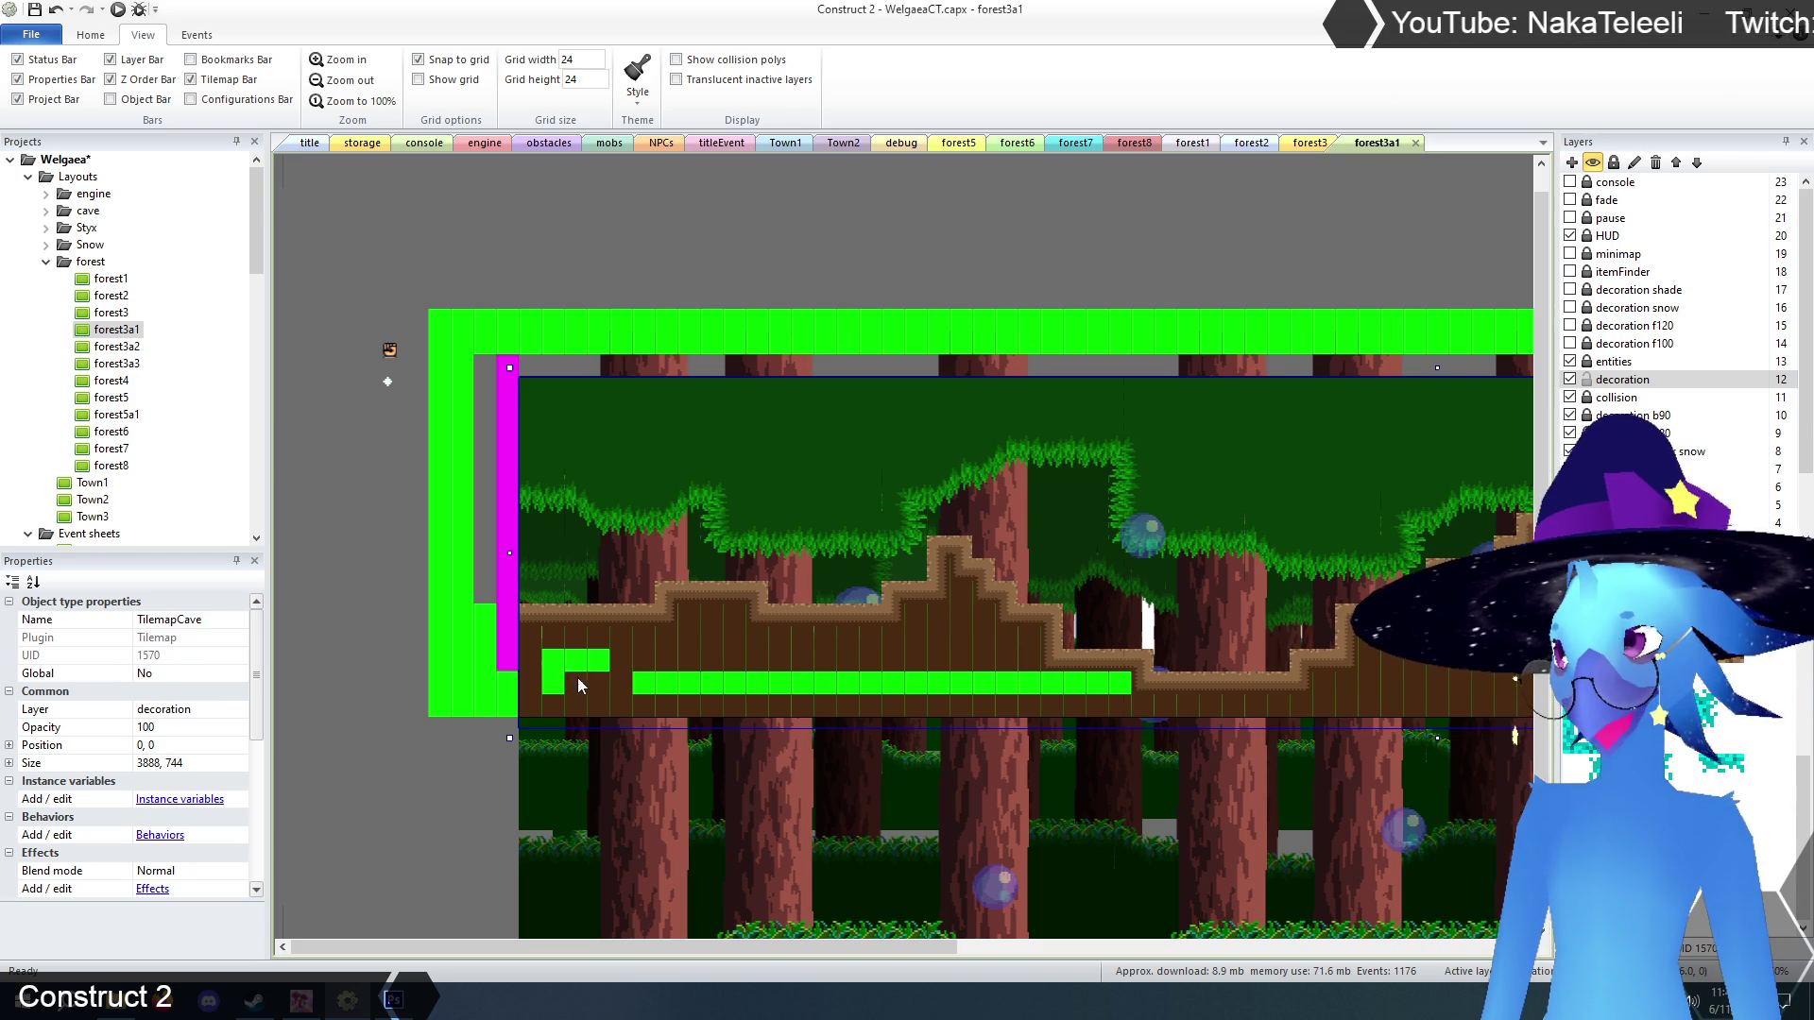
{"action": "left_click_drag", "start_coordinate": [718, 678], "coordinate": [1114, 683]}
{"action": "mouse_move", "coordinate": [899, 949]}
{"action": "left_mouse_down"}
{"action": "mouse_move", "coordinate": [1198, 935]}
{"action": "mouse_move", "coordinate": [960, 951]}
{"action": "mouse_move", "coordinate": [1412, 953]}
{"action": "mouse_move", "coordinate": [1107, 955]}
{"action": "left_mouse_up"}
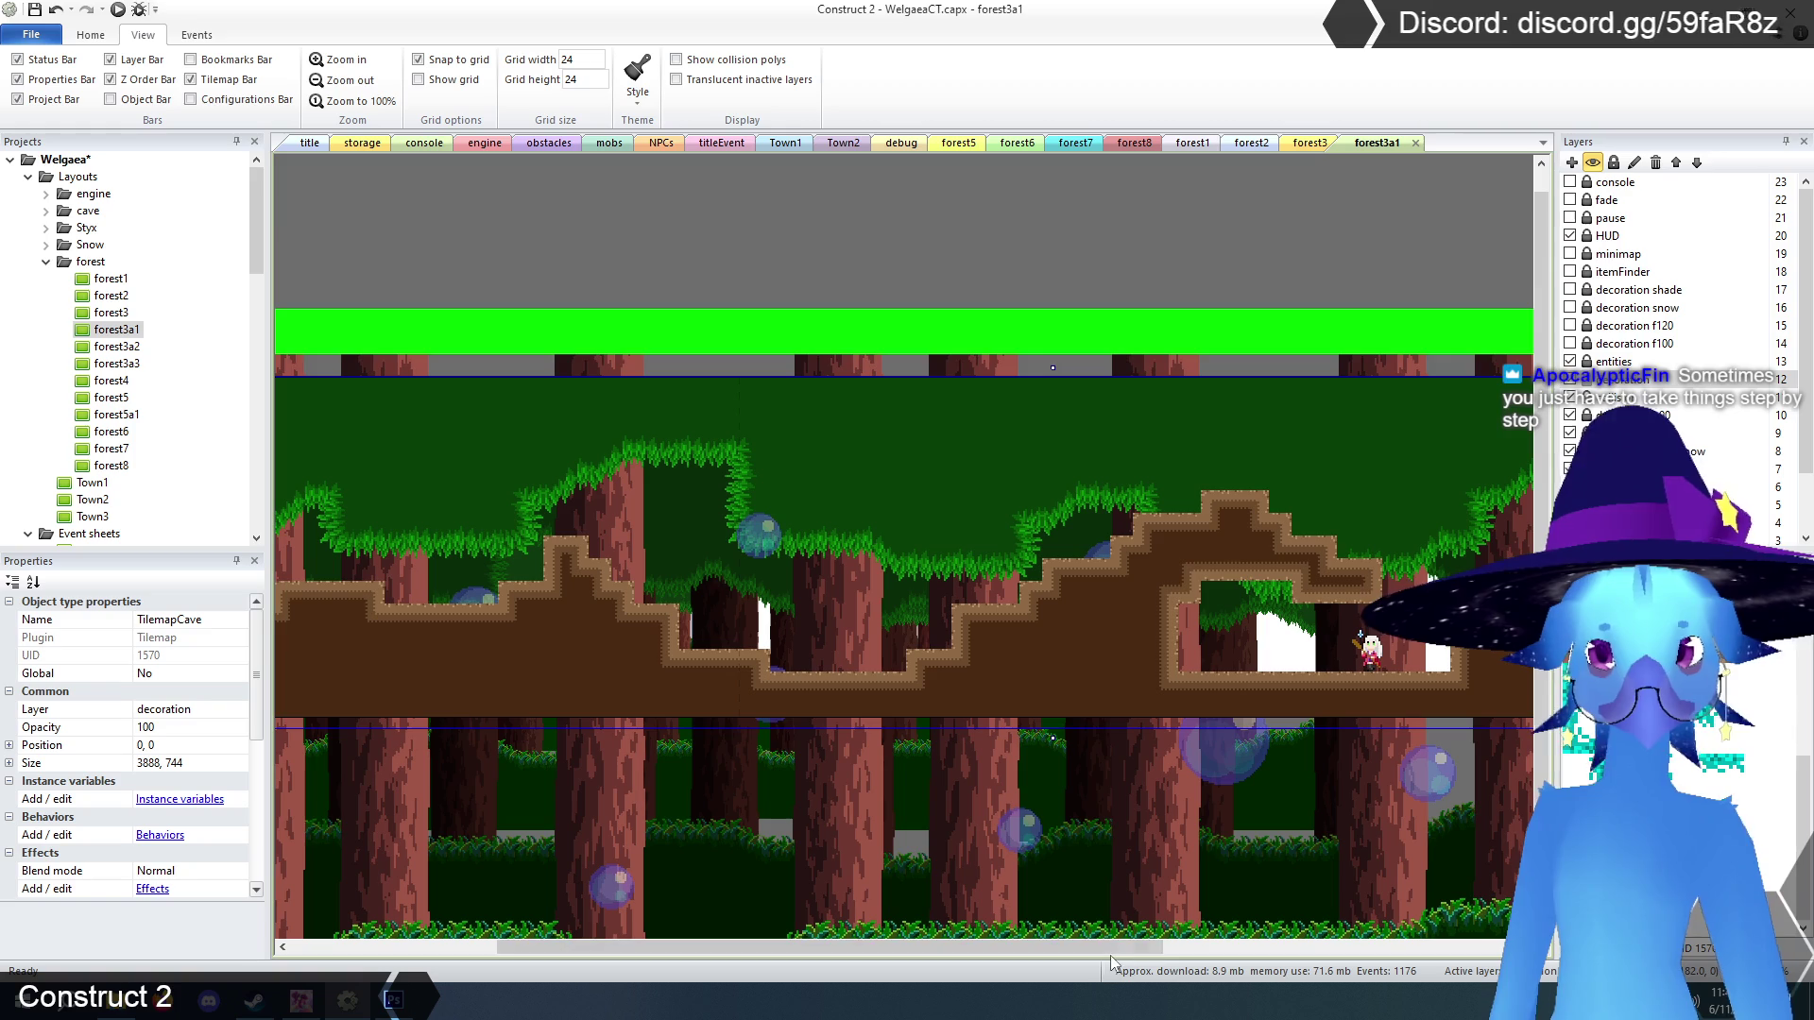
{"action": "left_click", "coordinate": [1028, 204]}
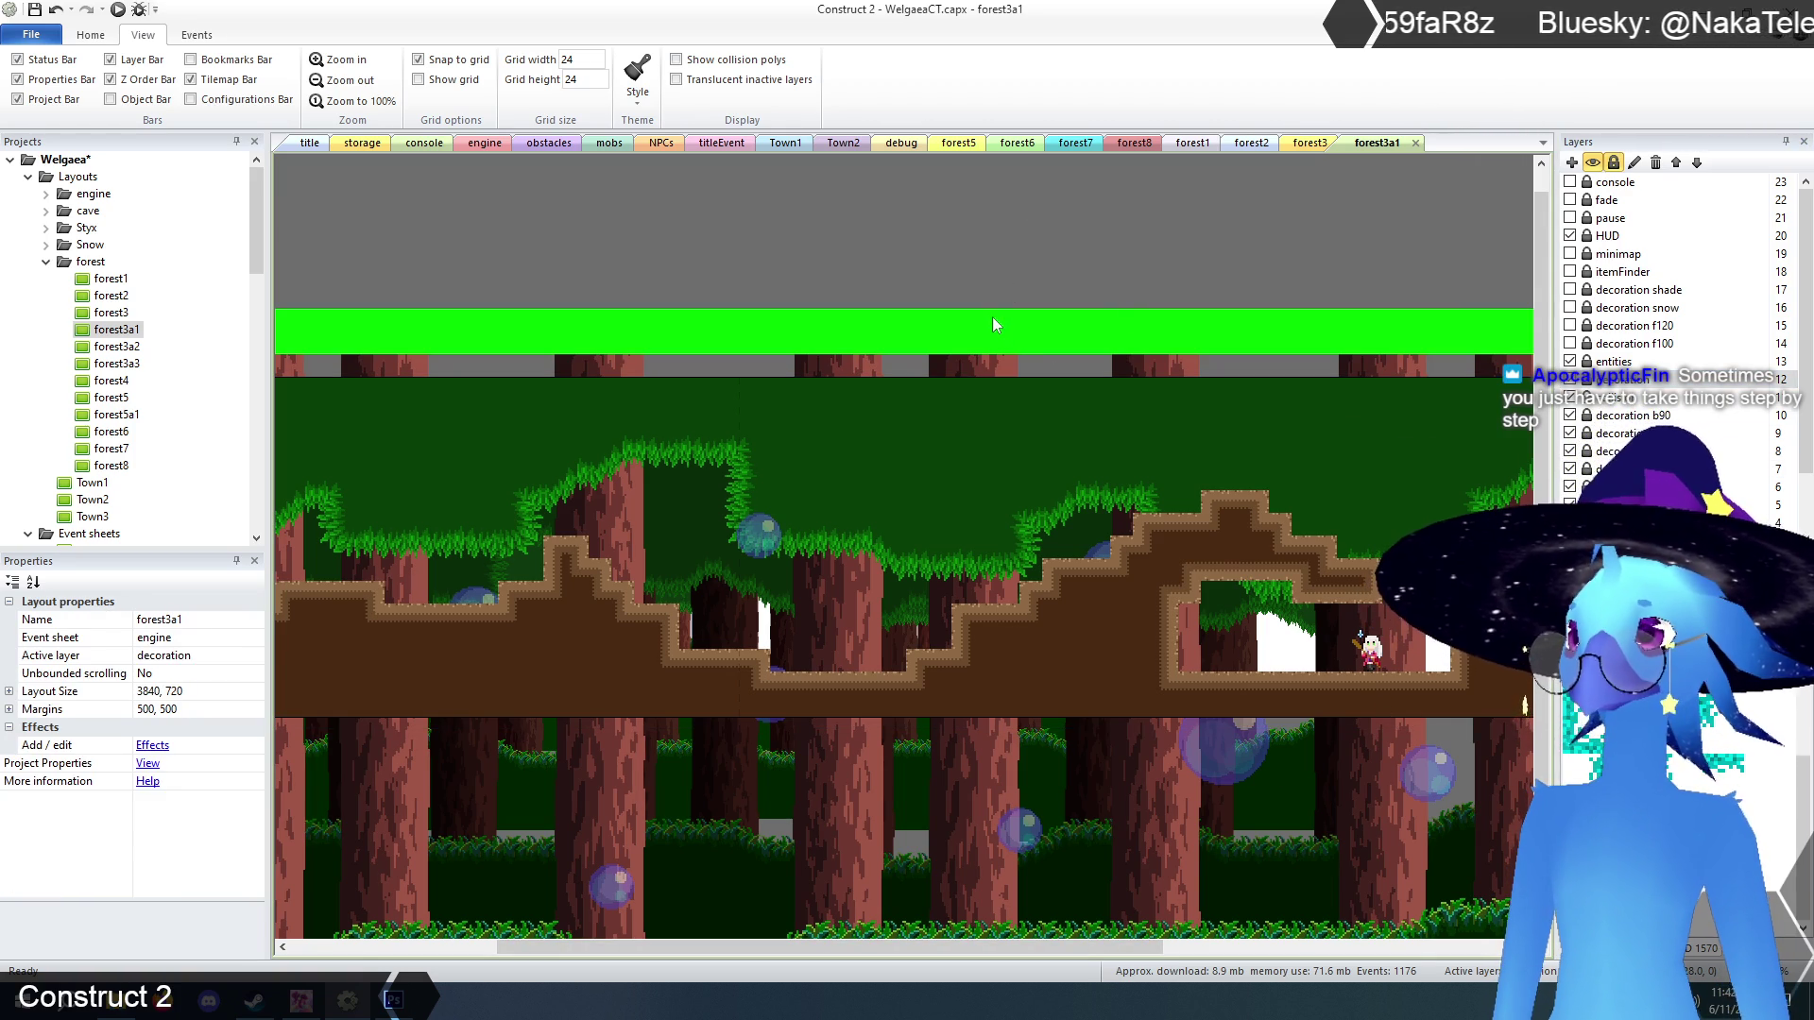
{"action": "left_click", "coordinate": [1615, 398]}
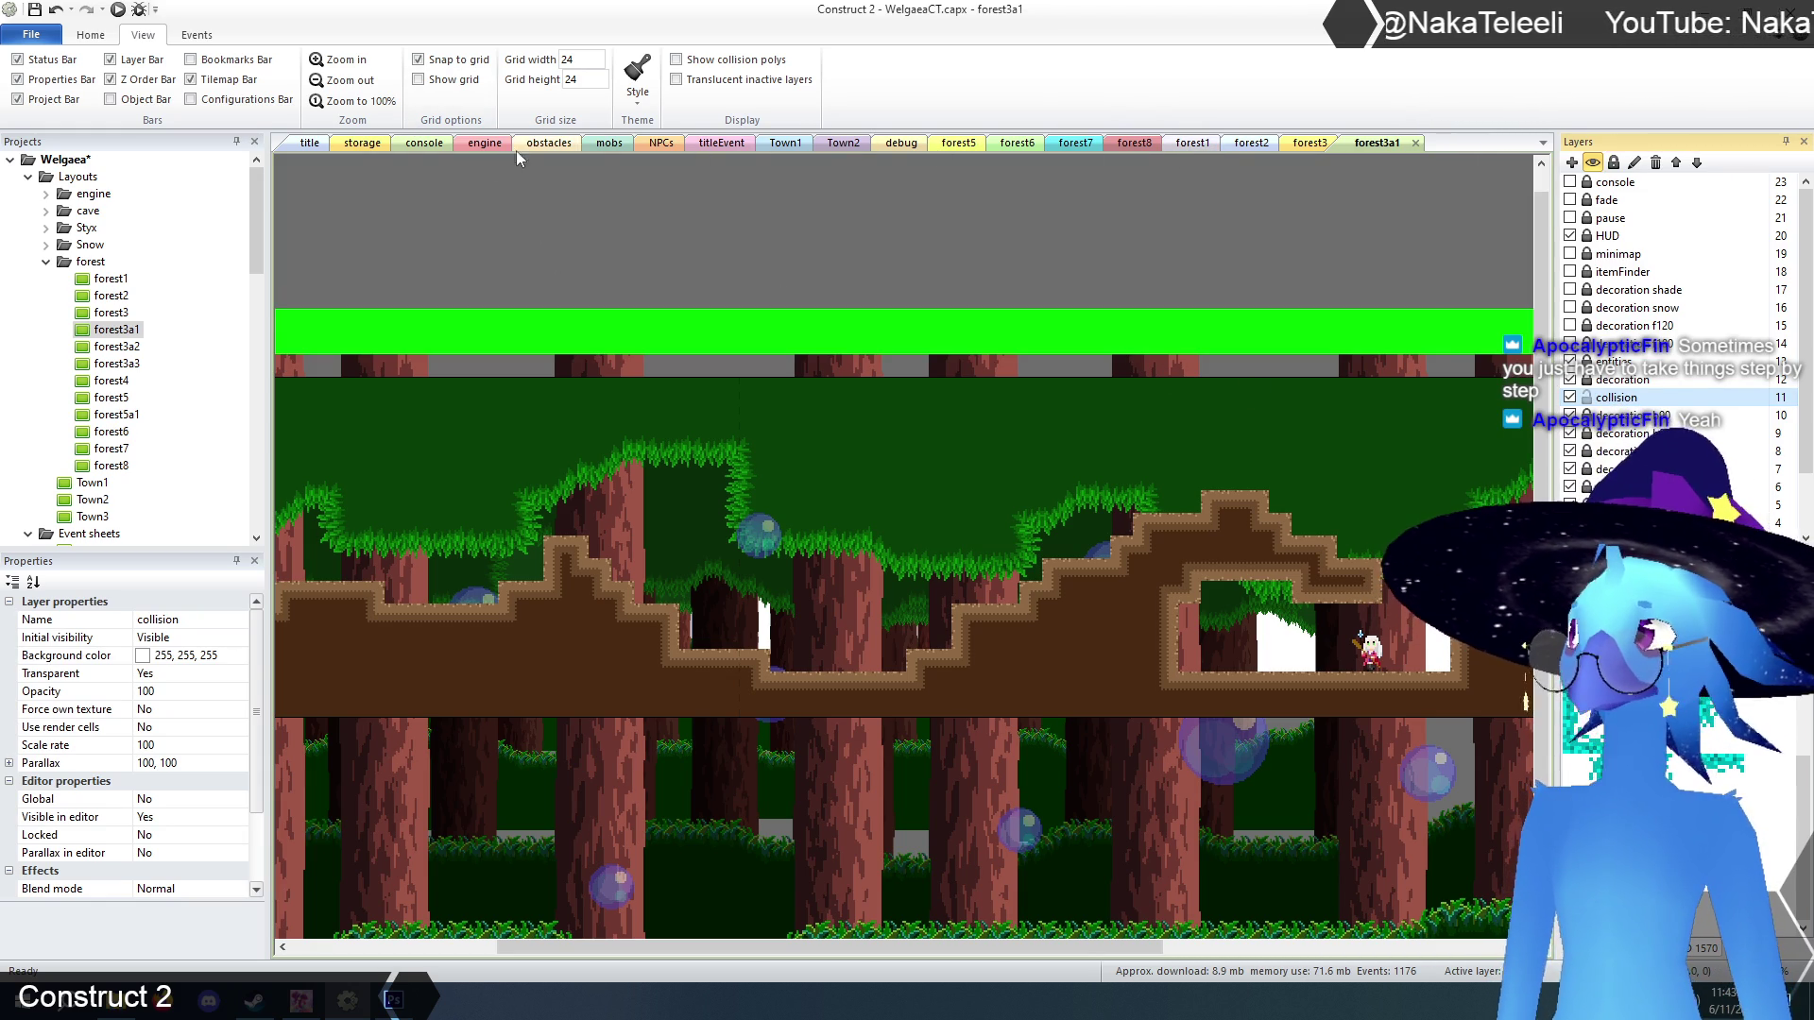
{"action": "left_click", "coordinate": [365, 143]}
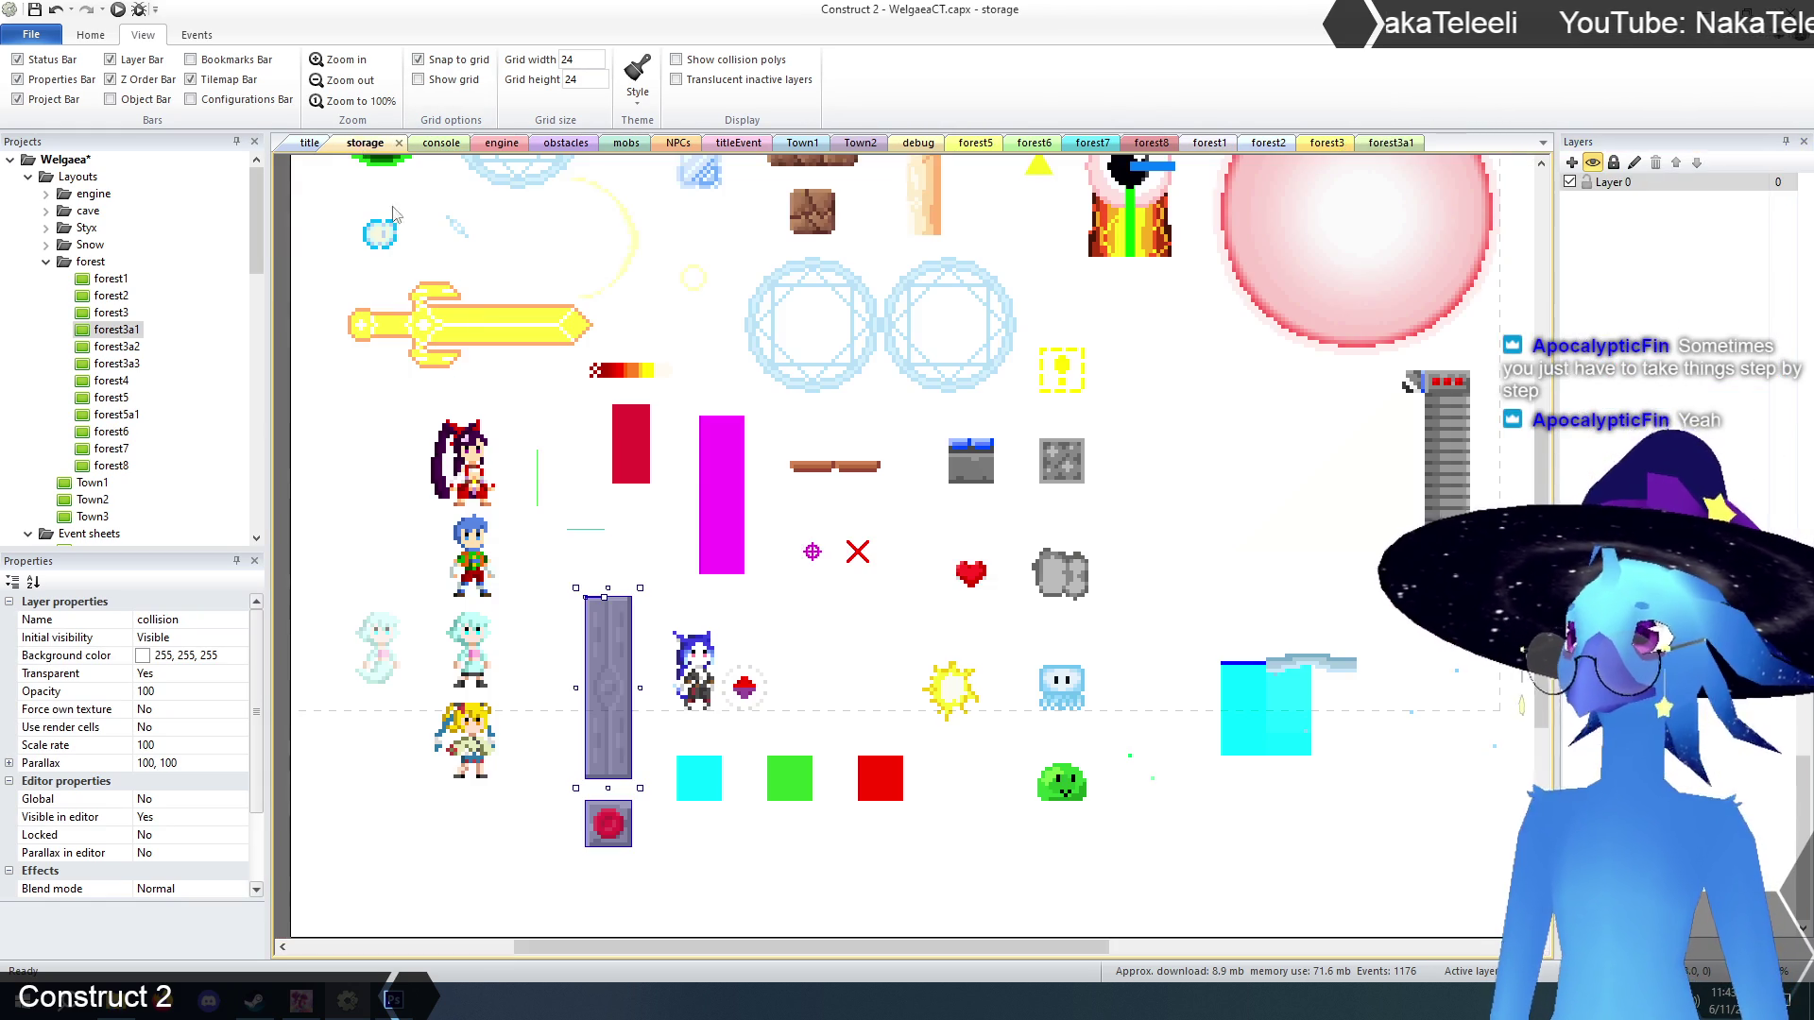
{"action": "left_click", "coordinate": [1236, 684]}
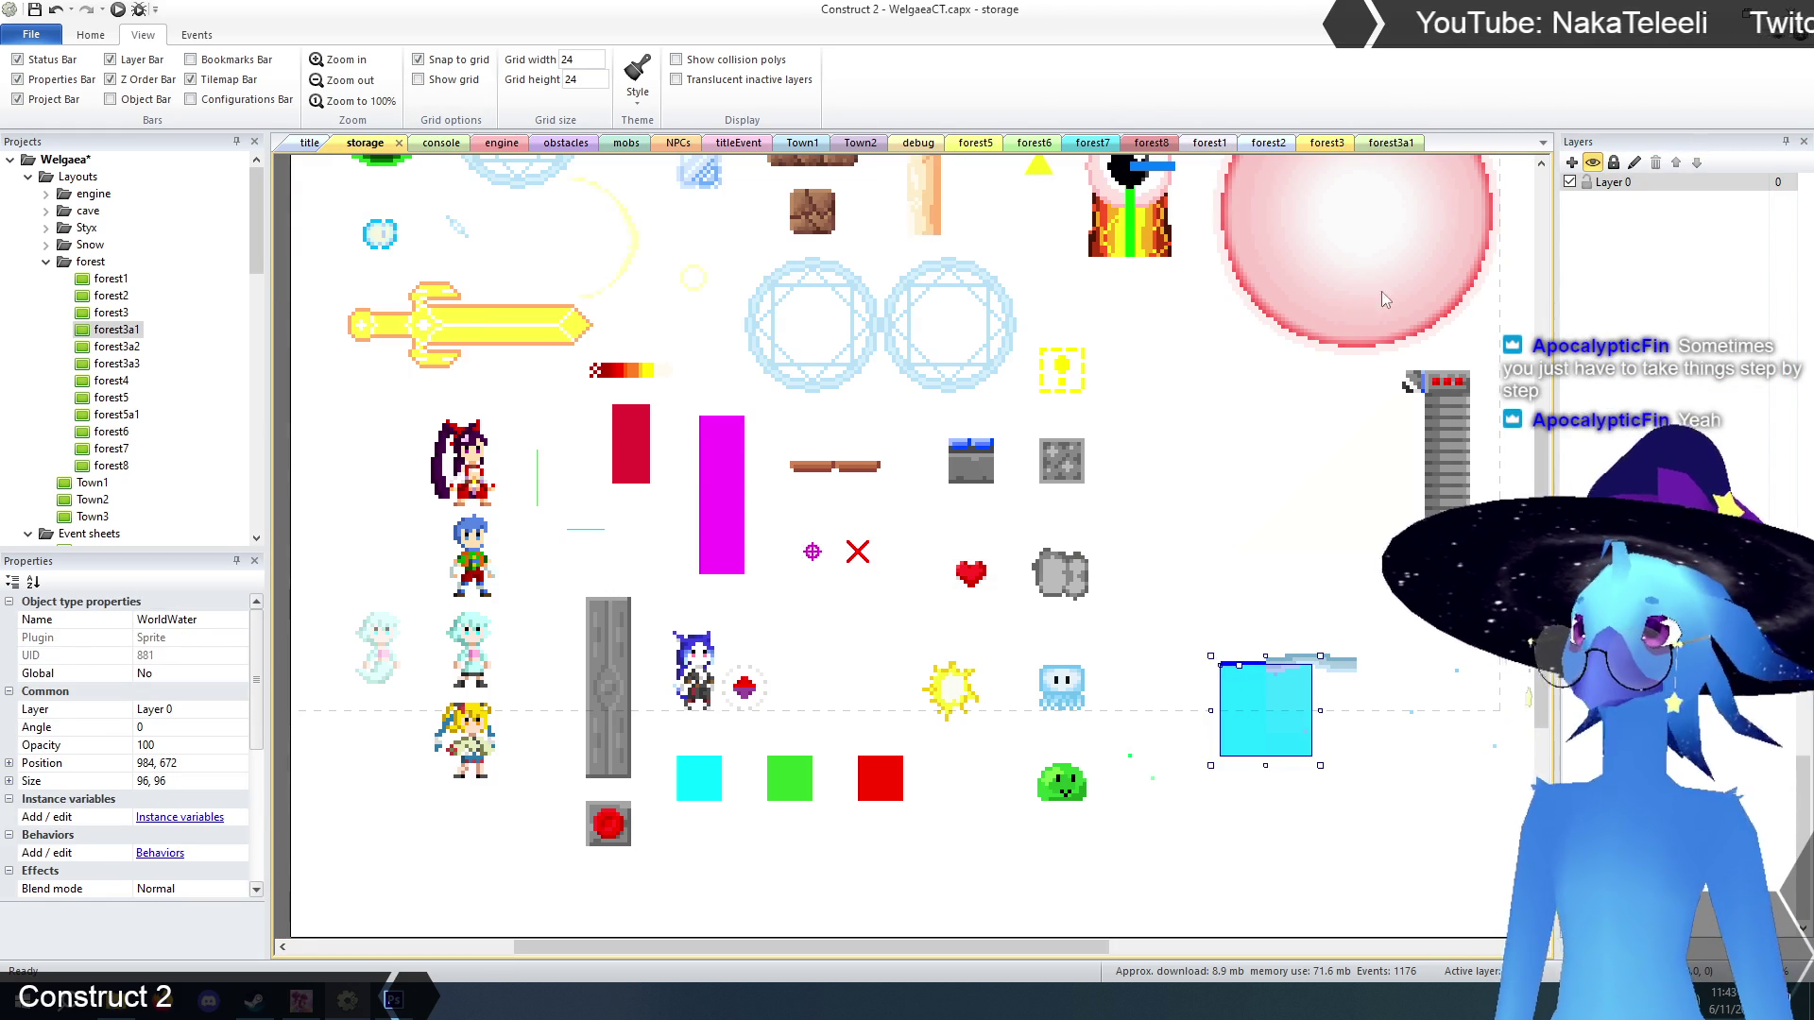
{"action": "left_click", "coordinate": [1392, 146]}
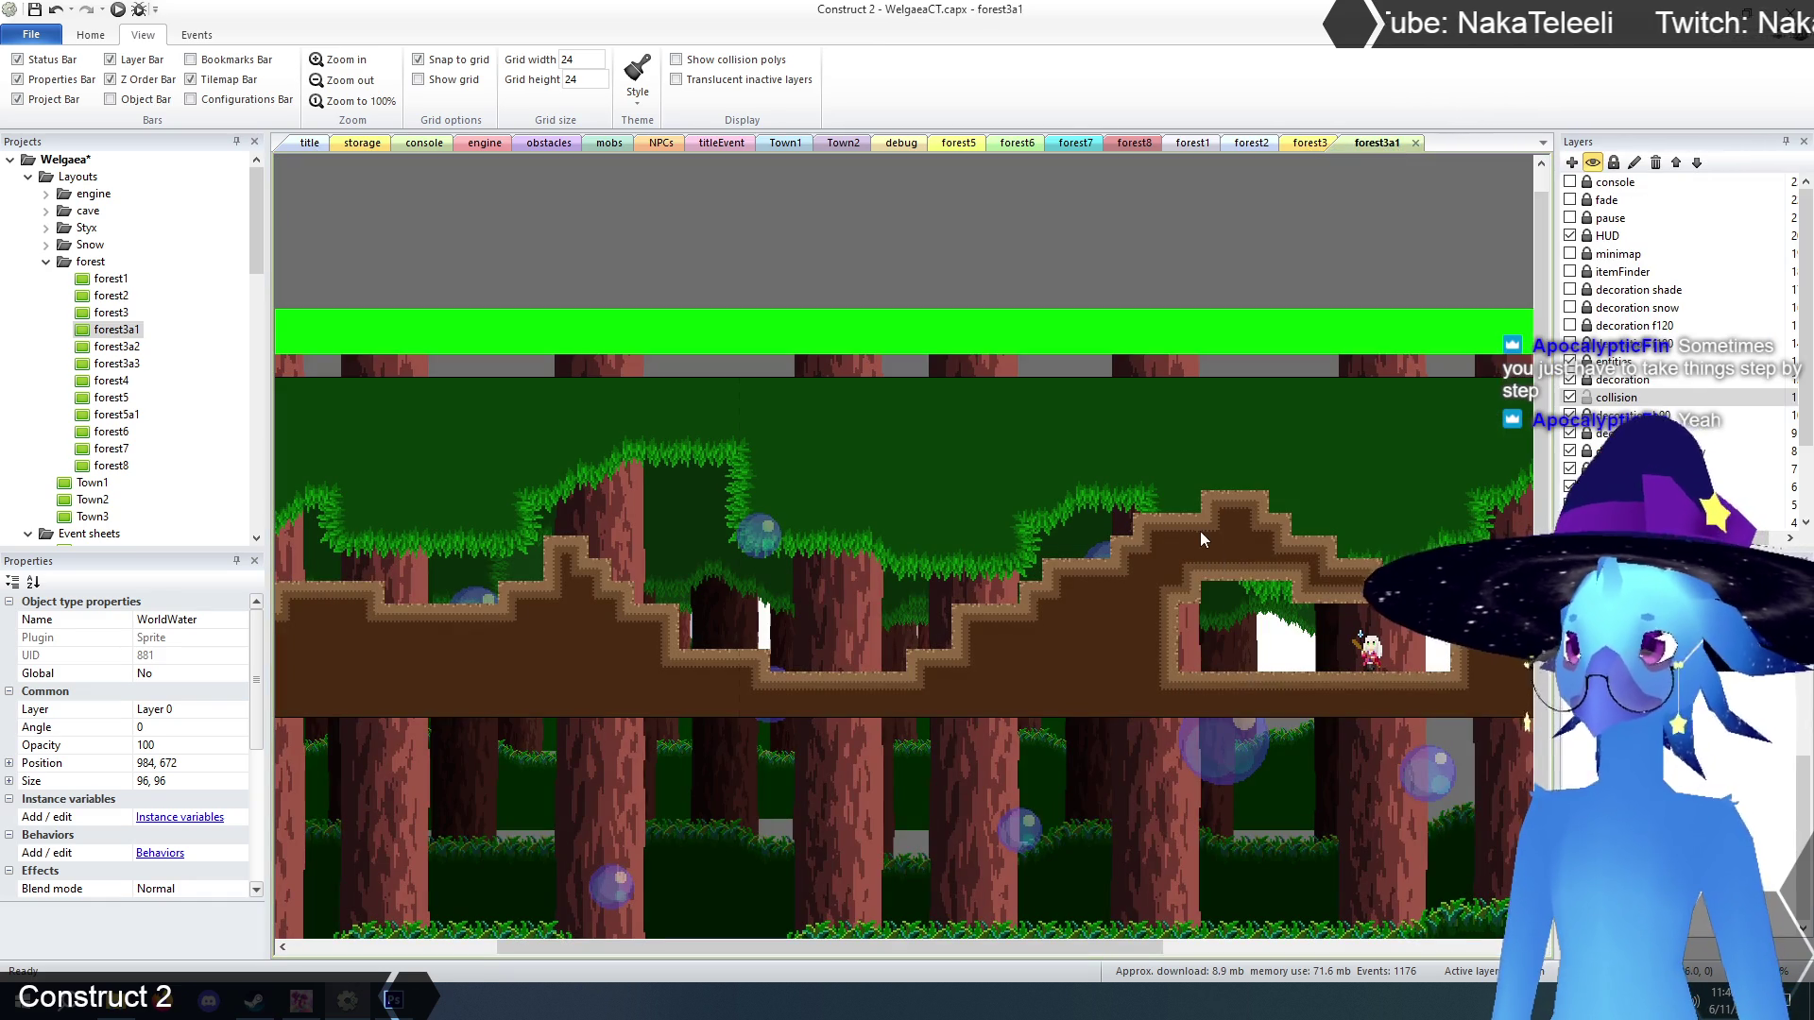
Paste WorldWater into the left pool and add a widened copy filling the right pool.
{"action": "key", "text": "ctrl+v"}
{"action": "mouse_move", "coordinate": [812, 626]}
{"action": "left_mouse_down"}
{"action": "mouse_move", "coordinate": [716, 650]}
{"action": "mouse_move", "coordinate": [951, 650]}
{"action": "left_mouse_up"}
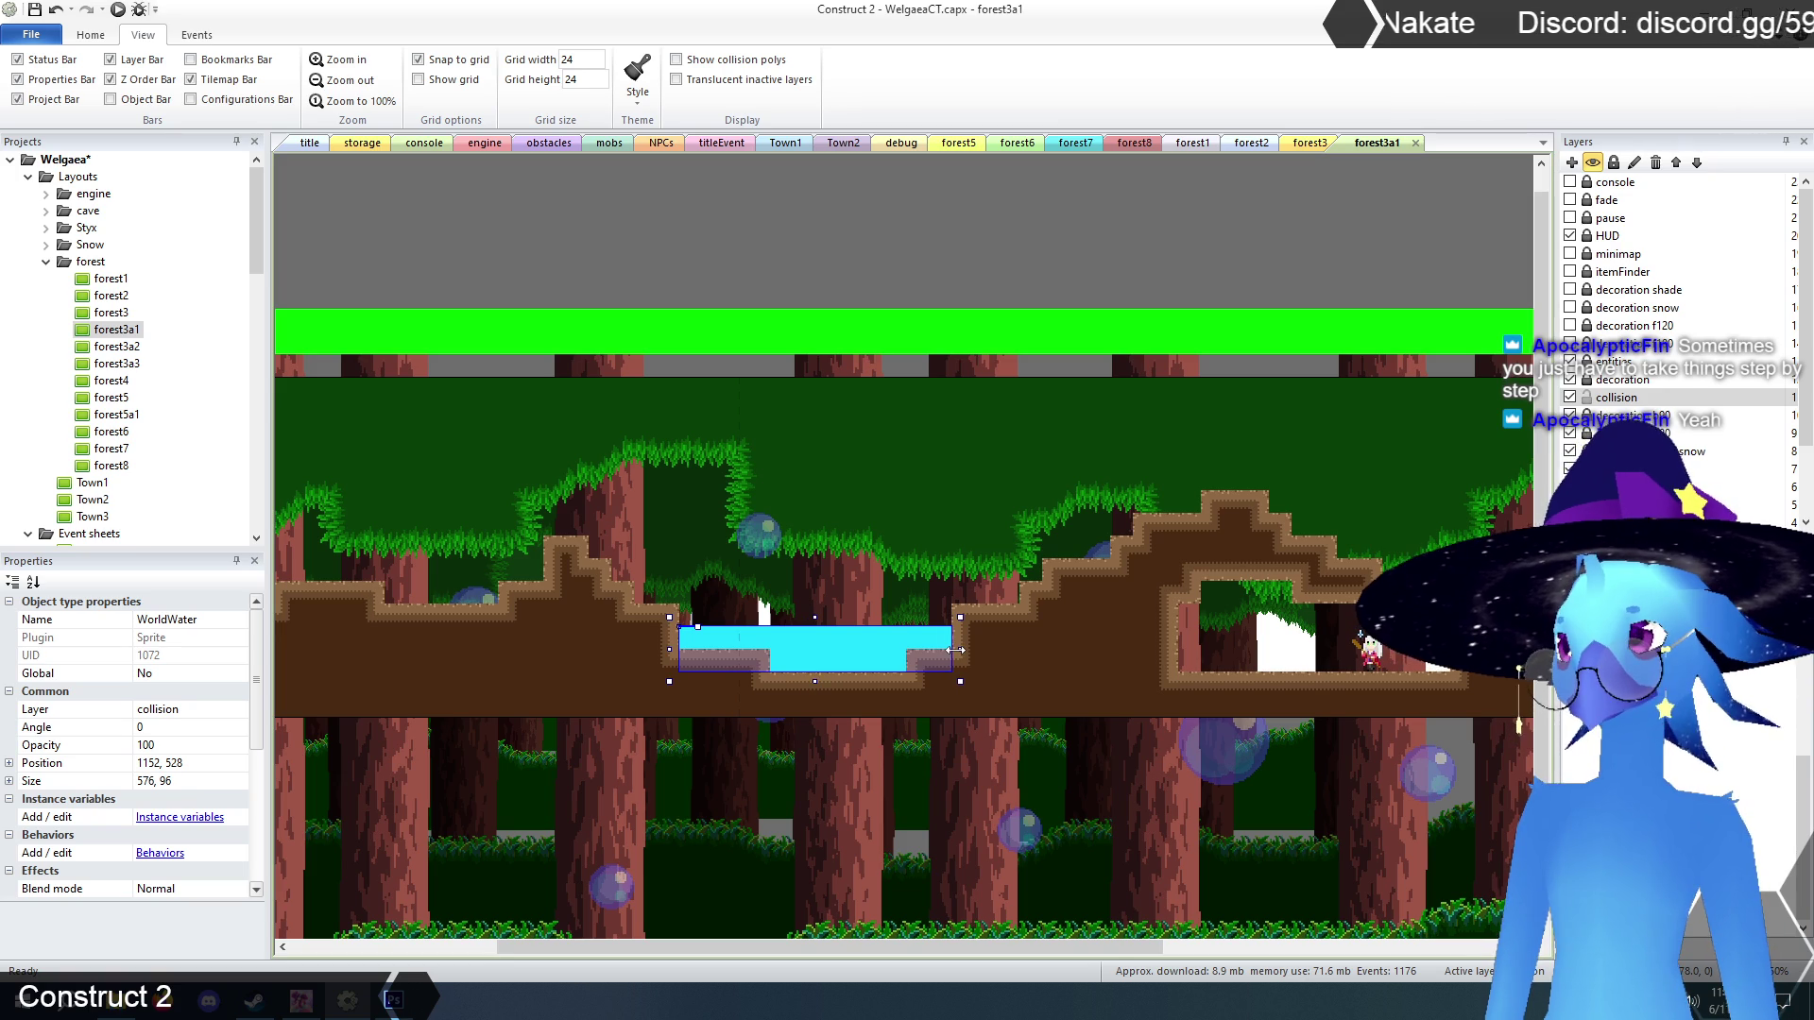
{"action": "left_click_drag", "start_coordinate": [992, 942], "coordinate": [1089, 945]}
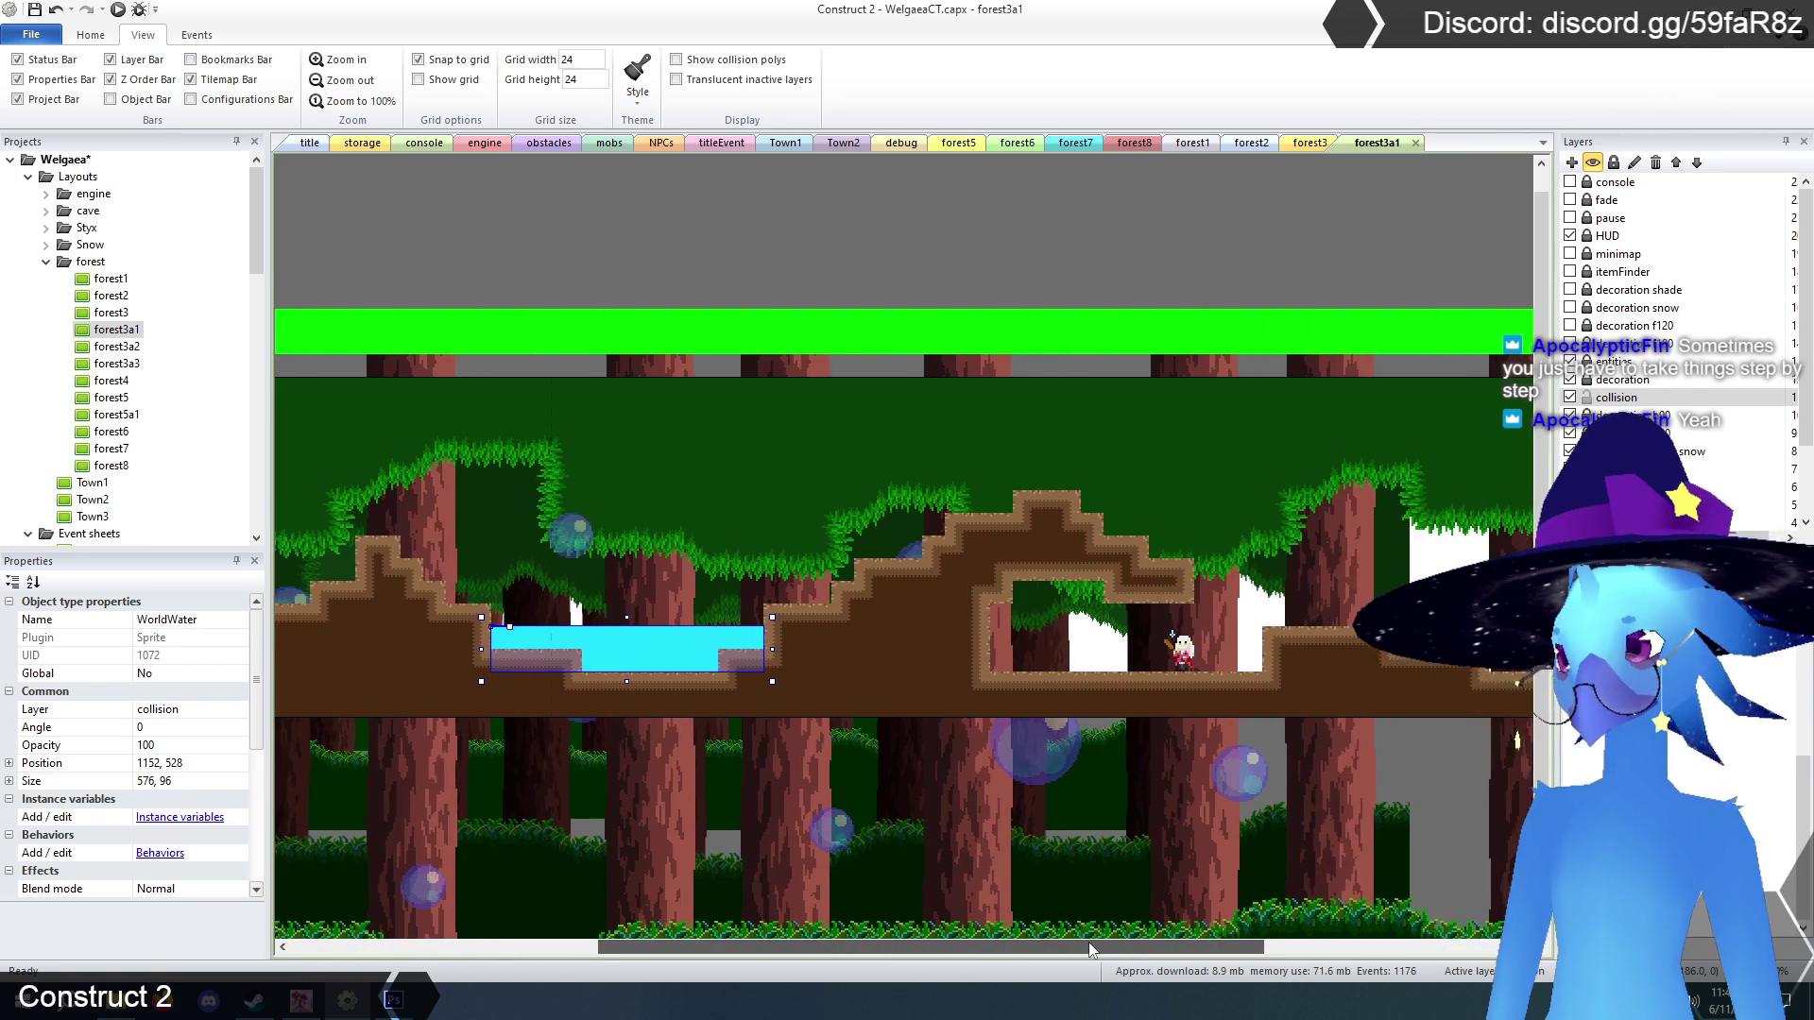
{"action": "left_click", "coordinate": [1047, 694]}
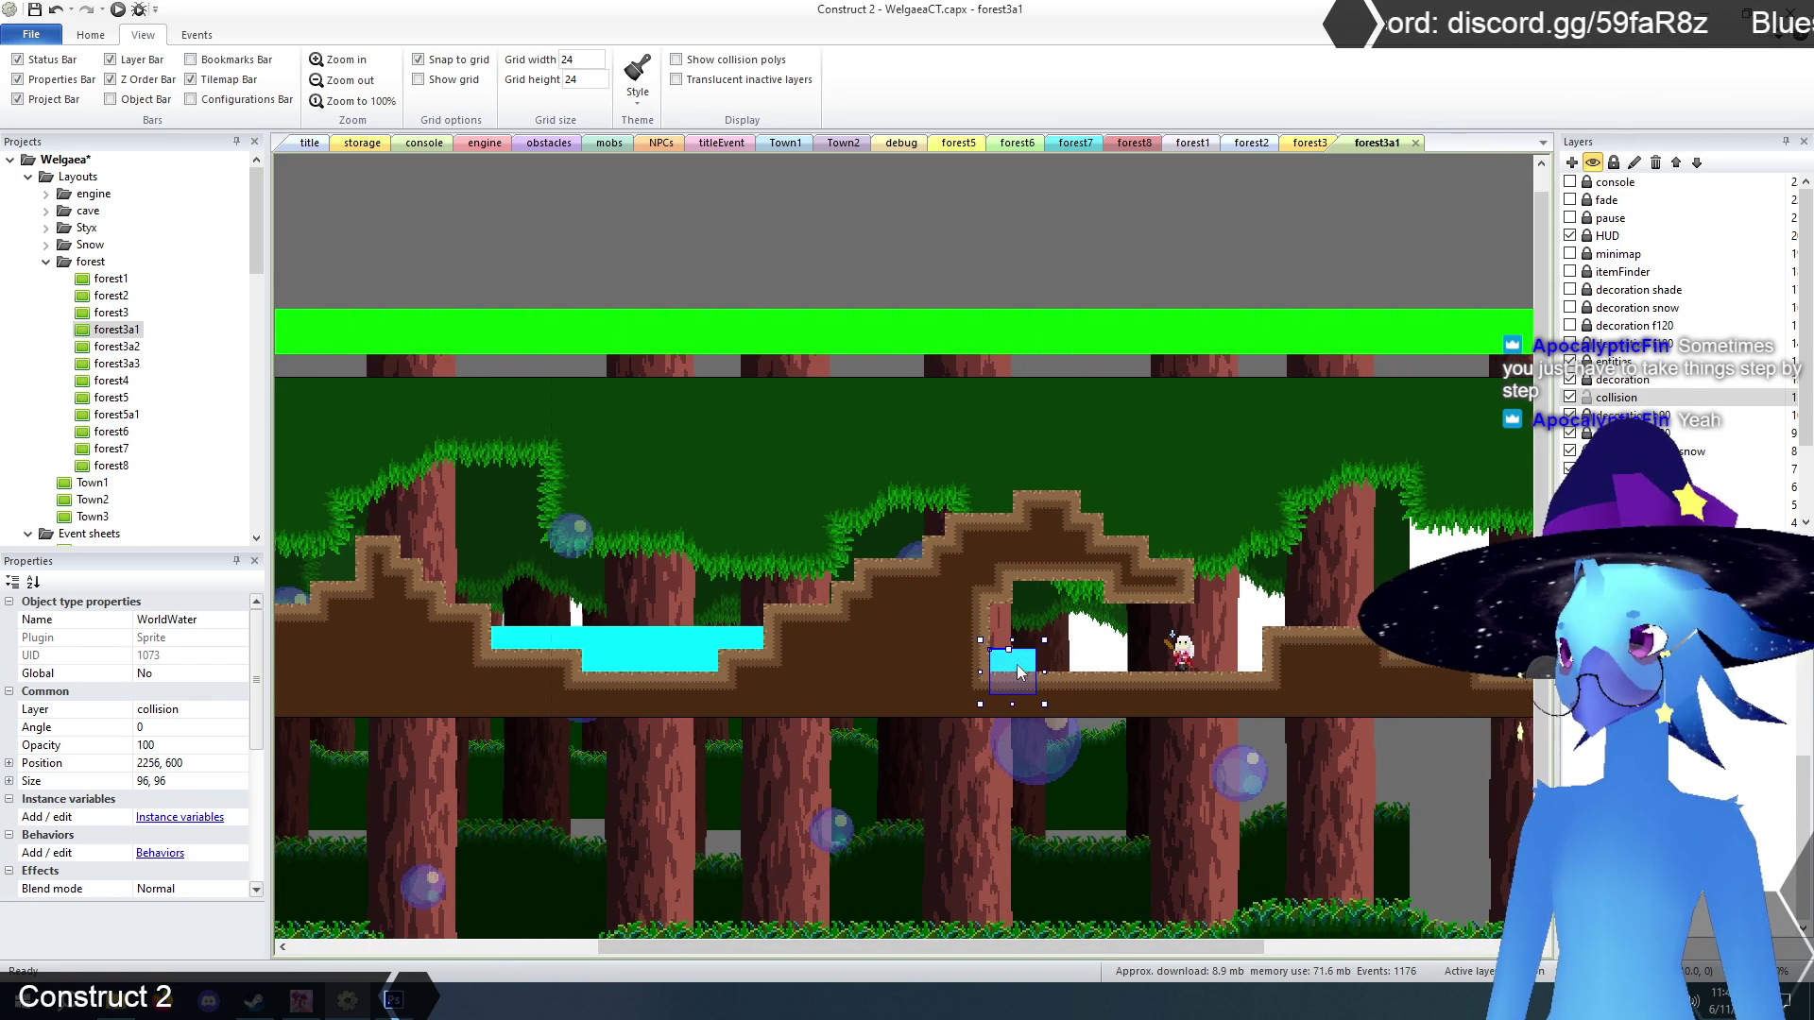
{"action": "left_click_drag", "start_coordinate": [1046, 672], "coordinate": [1255, 692]}
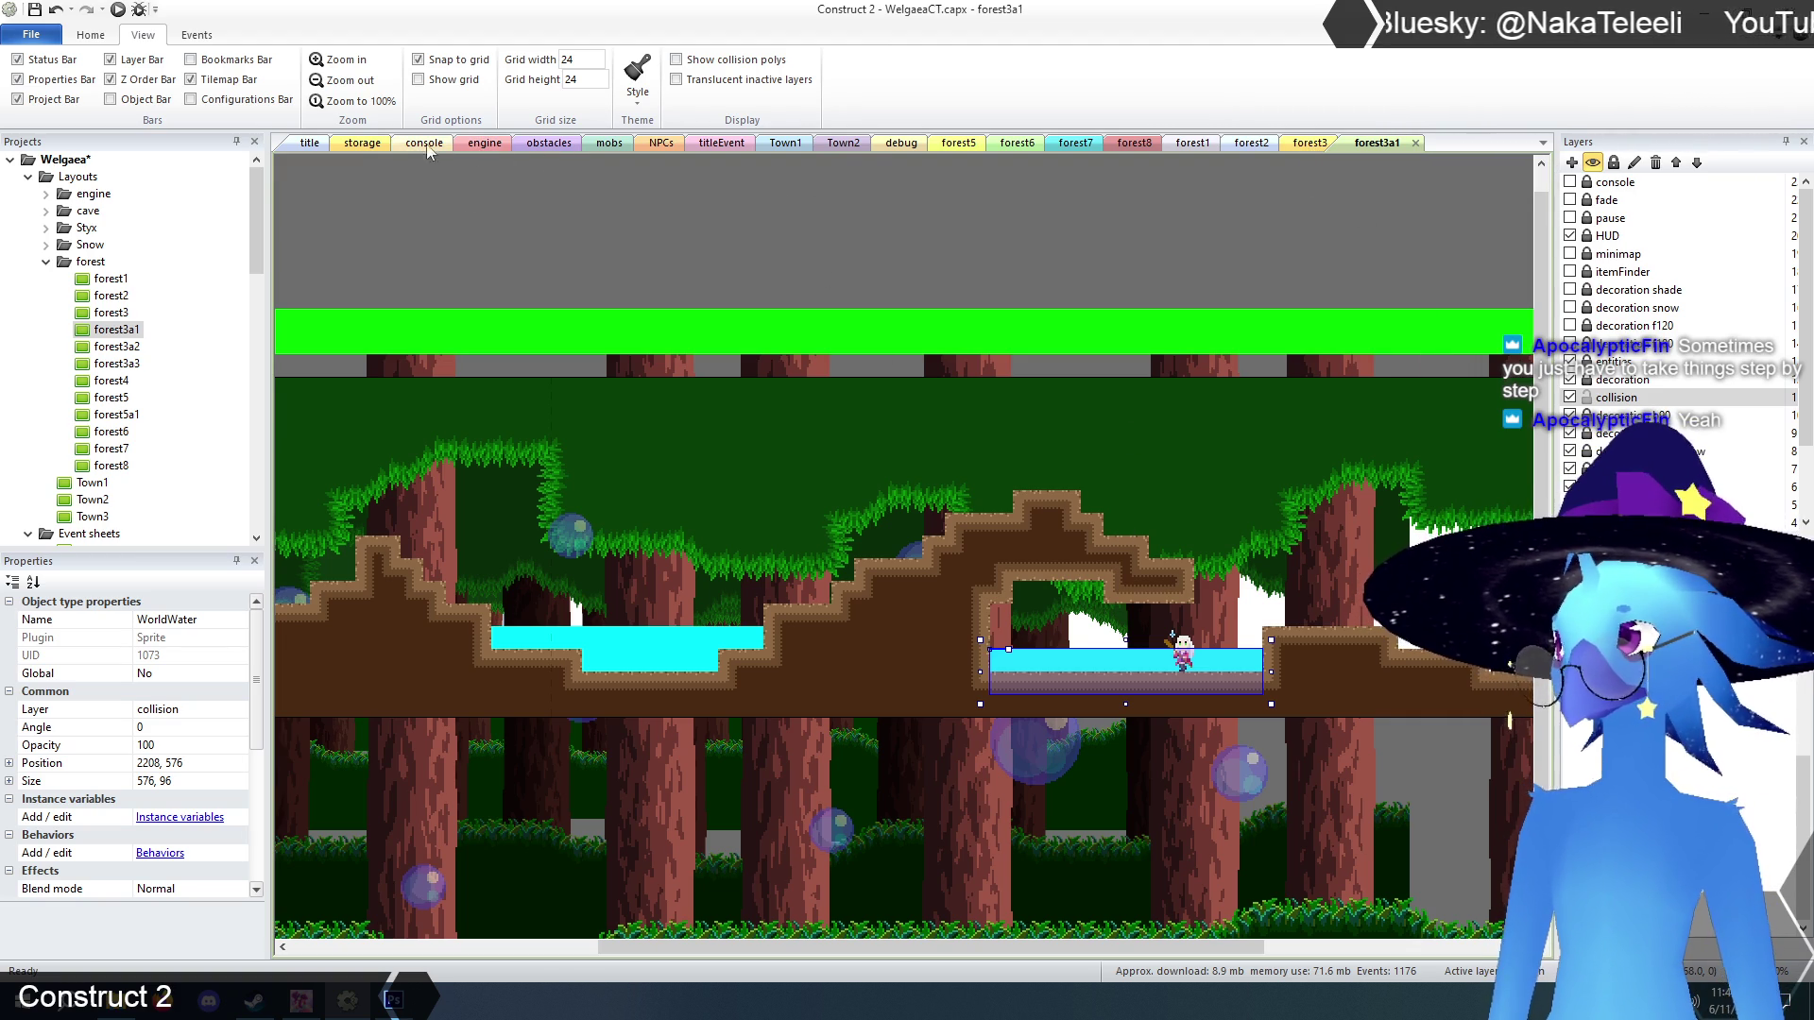
Copy waterSurface from storage and stretch strips over both pools, then activate the decoration layer.
{"action": "left_click", "coordinate": [363, 144]}
{"action": "left_click", "coordinate": [1238, 654]}
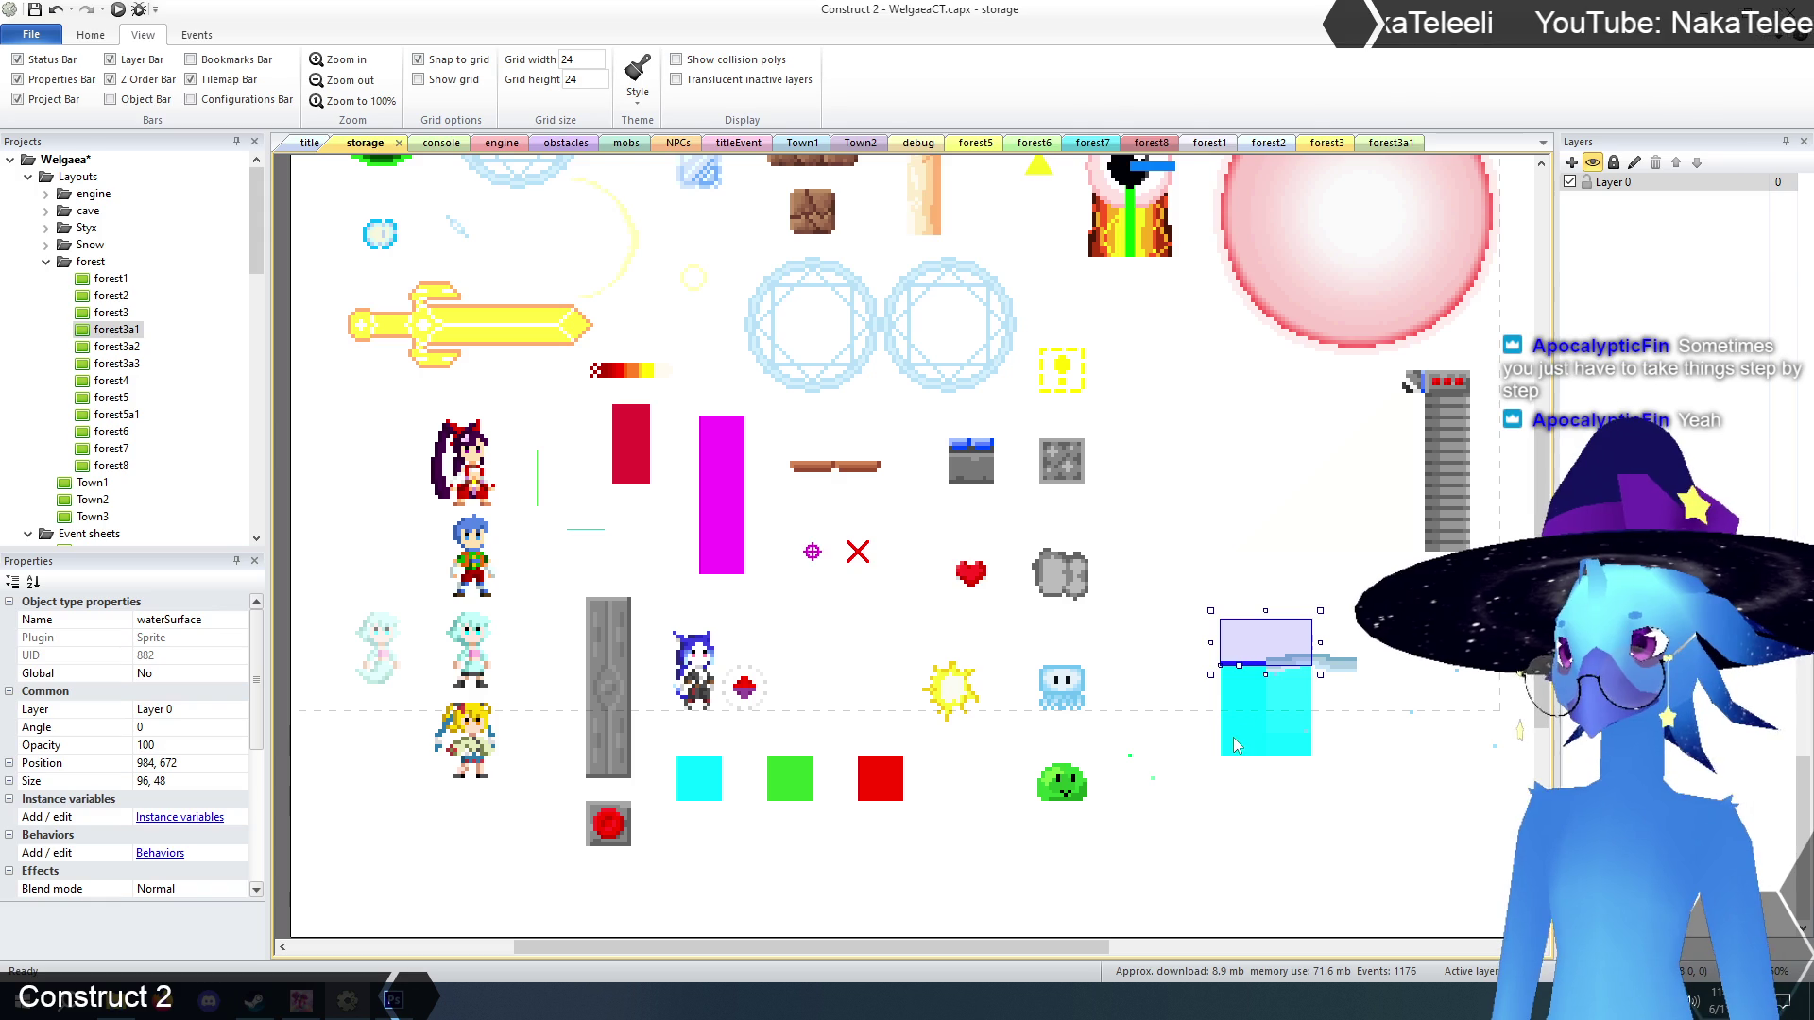
{"action": "left_click", "coordinate": [1392, 145]}
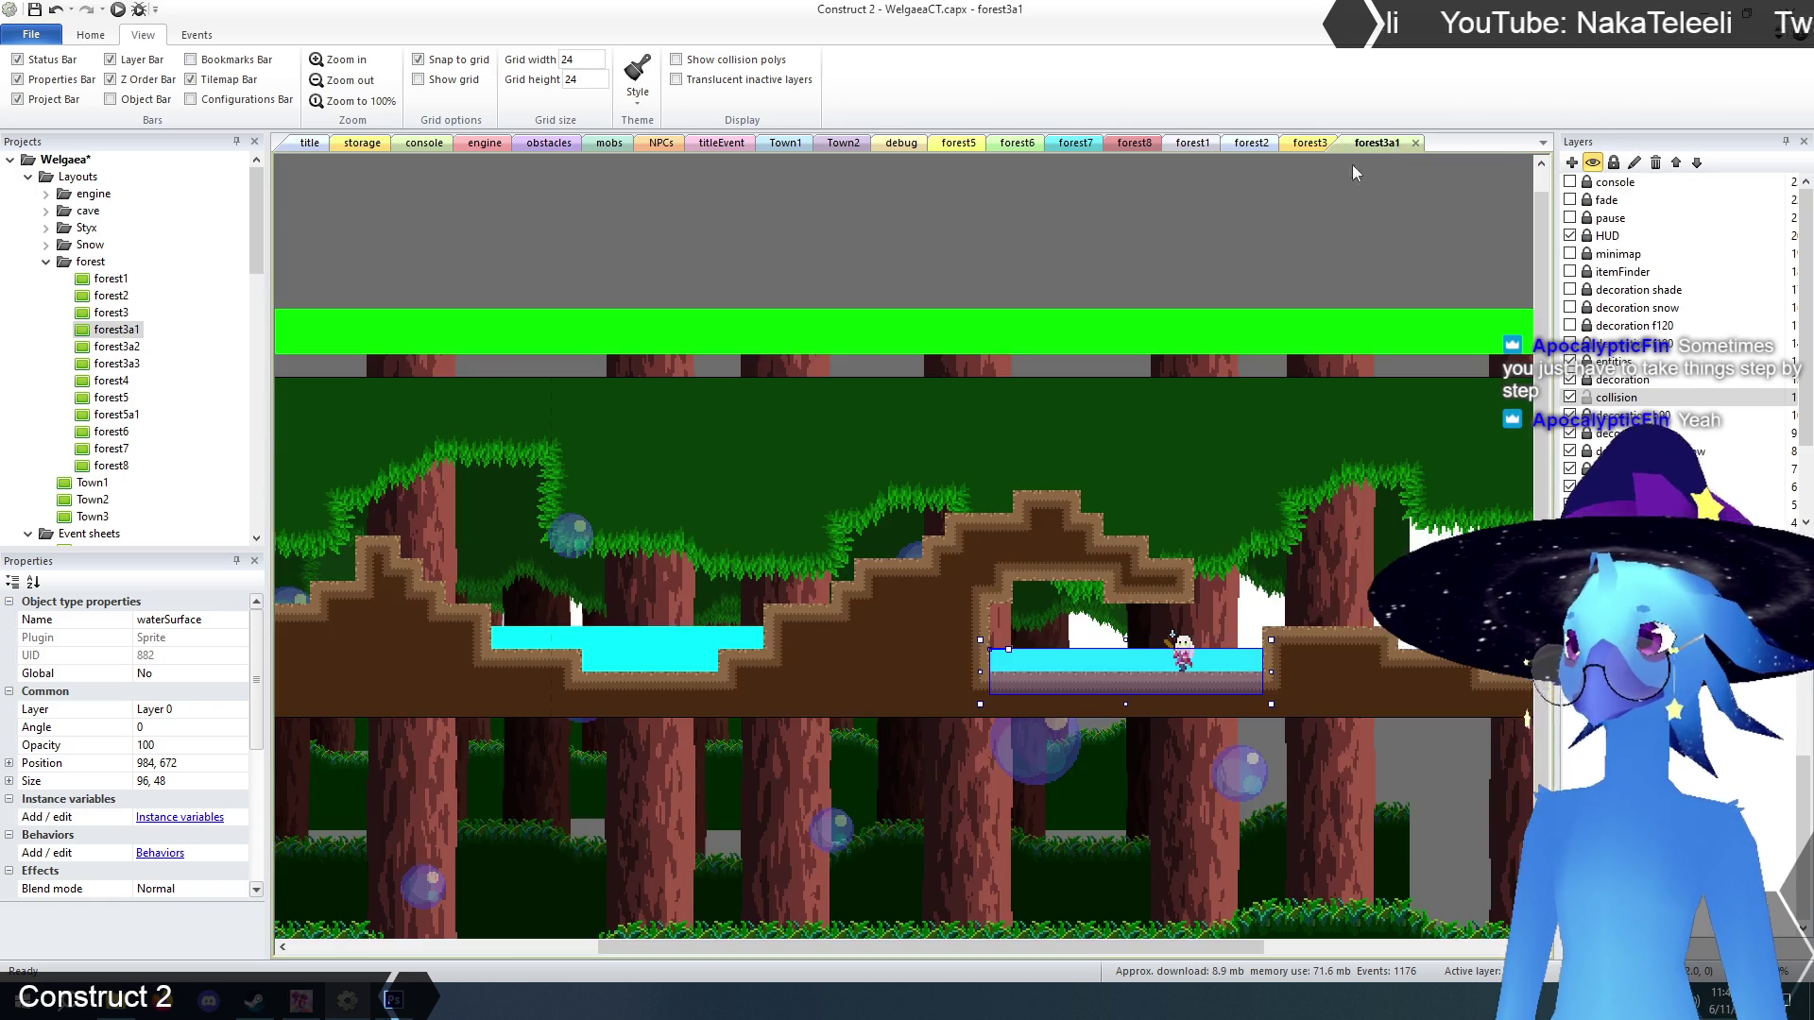
{"action": "key", "text": "ctrl+v"}
{"action": "left_click", "coordinate": [558, 609]}
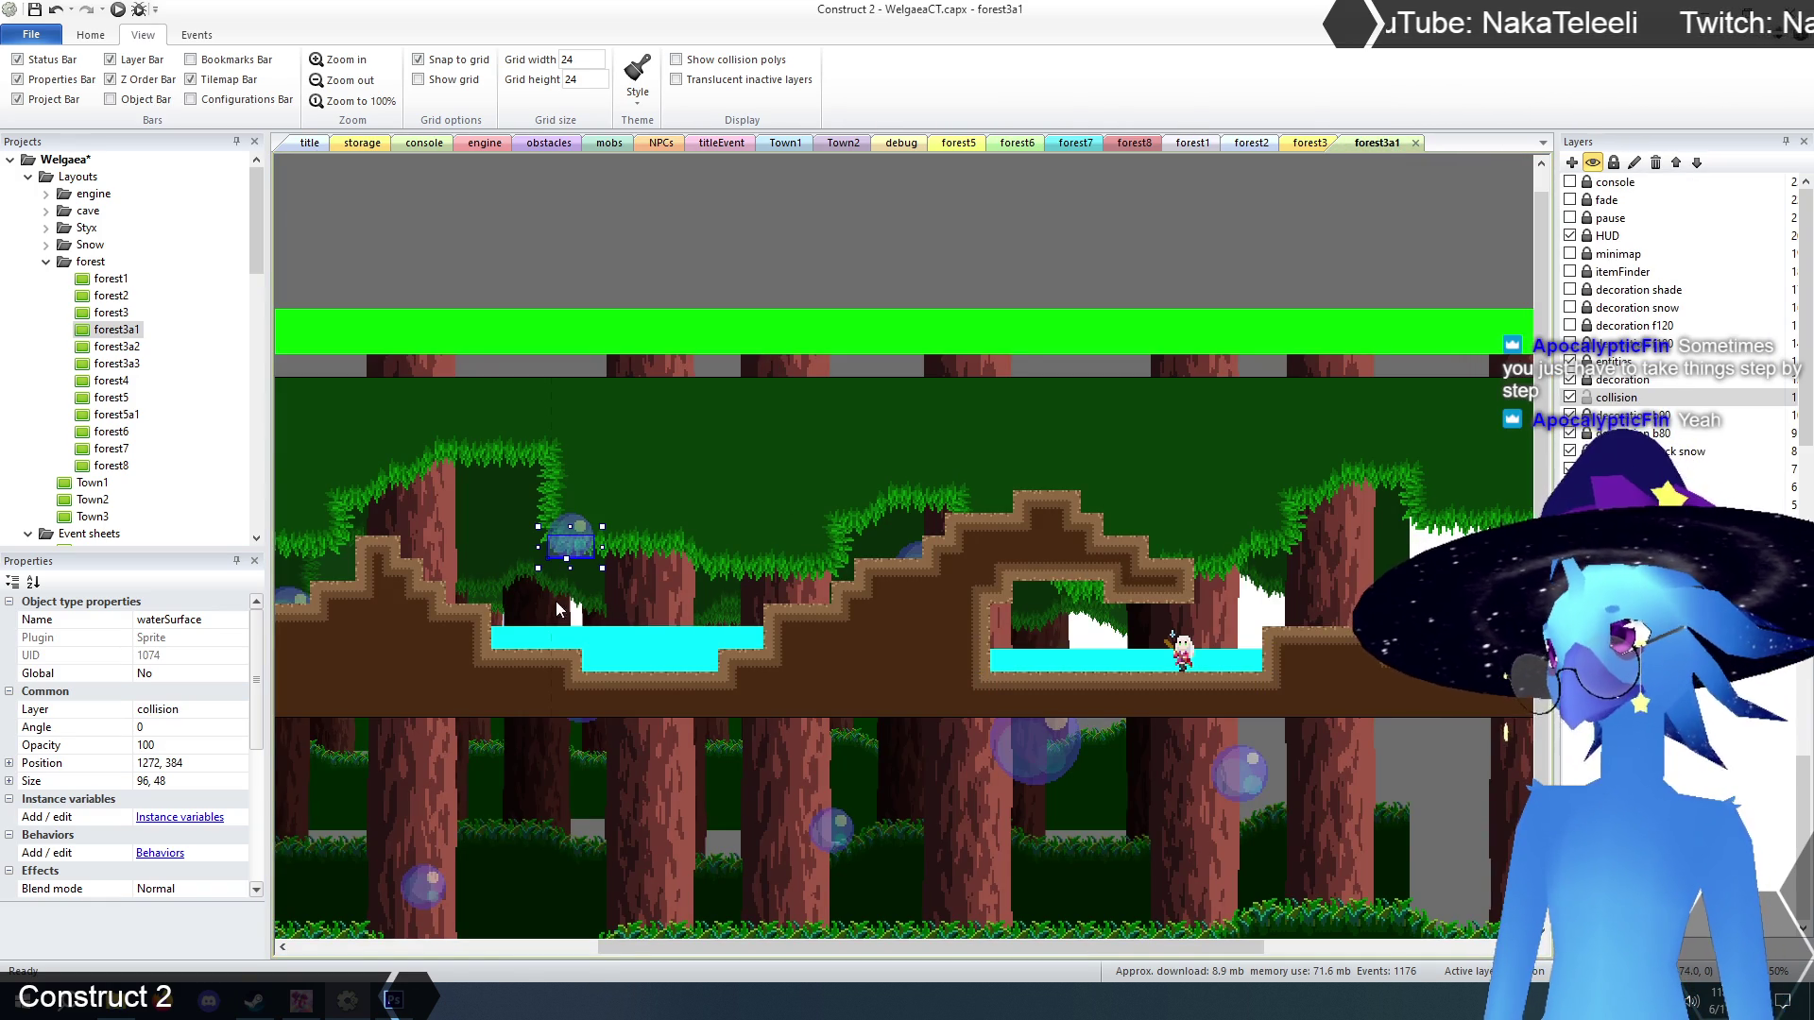
{"action": "mouse_move", "coordinate": [588, 563]}
{"action": "left_mouse_down"}
{"action": "mouse_move", "coordinate": [539, 617]}
{"action": "mouse_move", "coordinate": [711, 636]}
{"action": "left_mouse_up"}
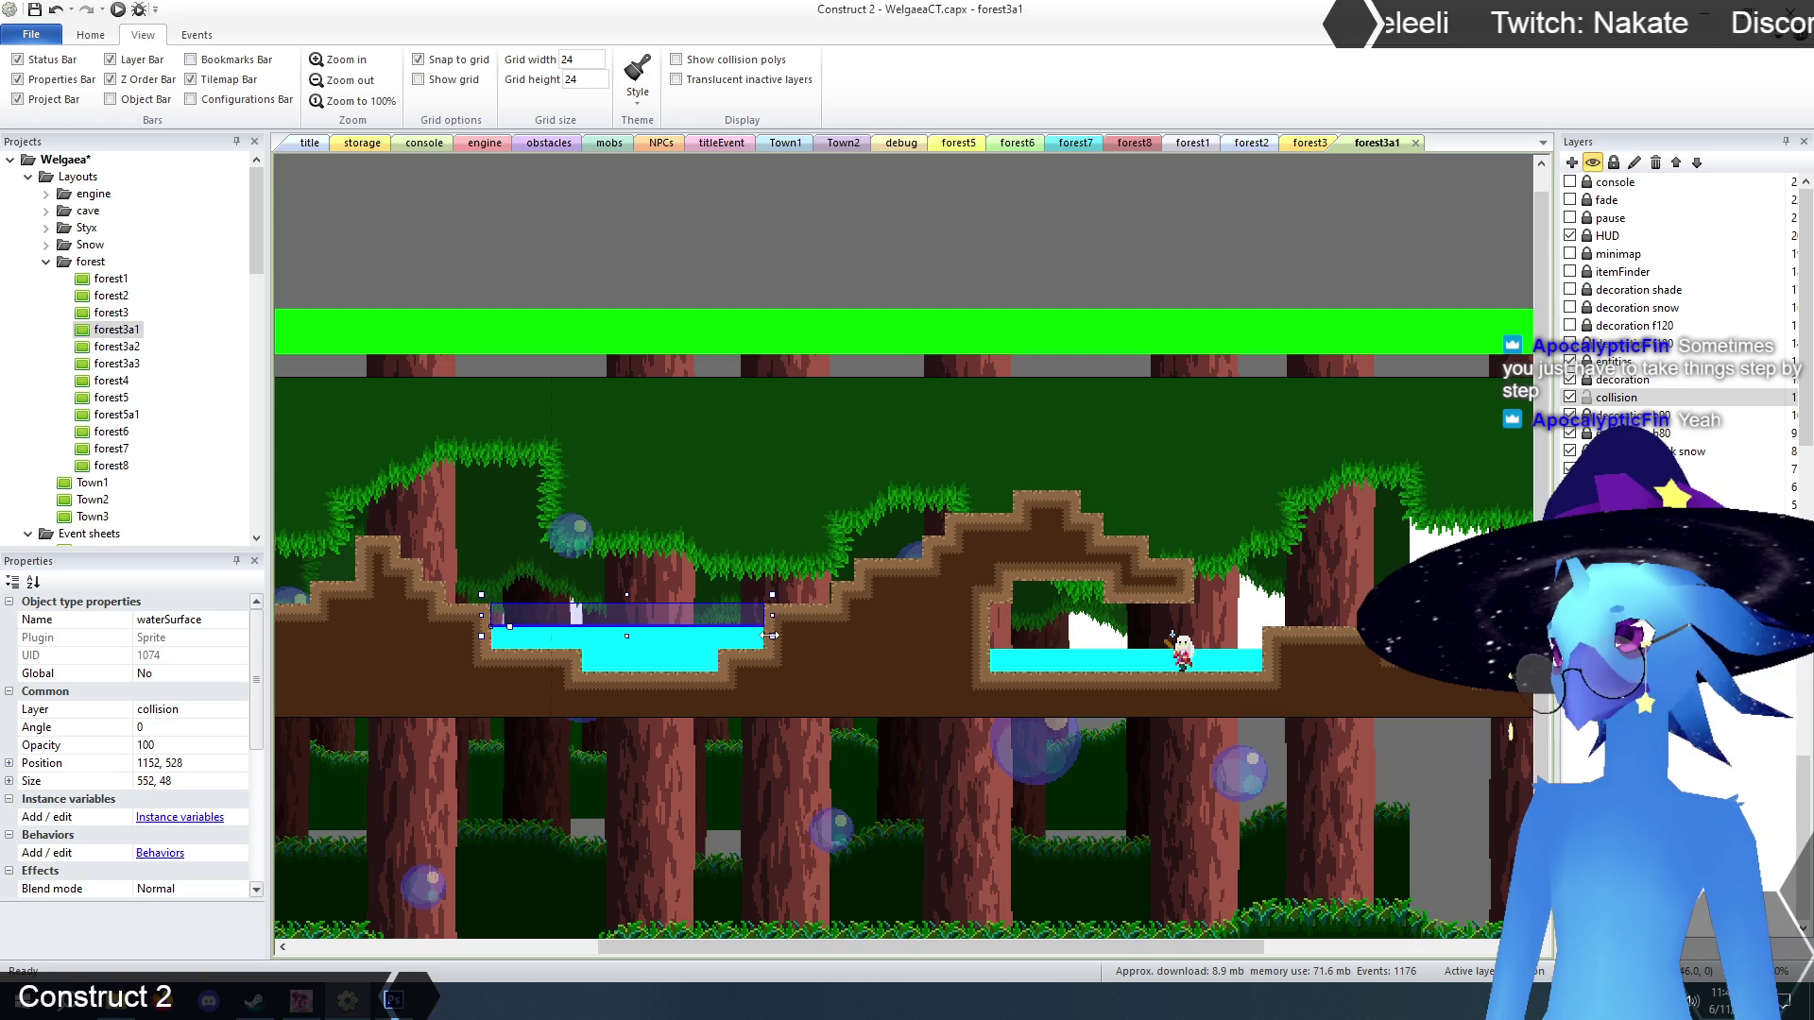
{"action": "mouse_move", "coordinate": [1113, 612]}
{"action": "left_mouse_down"}
{"action": "mouse_move", "coordinate": [1025, 648]}
{"action": "mouse_move", "coordinate": [1273, 651]}
{"action": "left_mouse_up"}
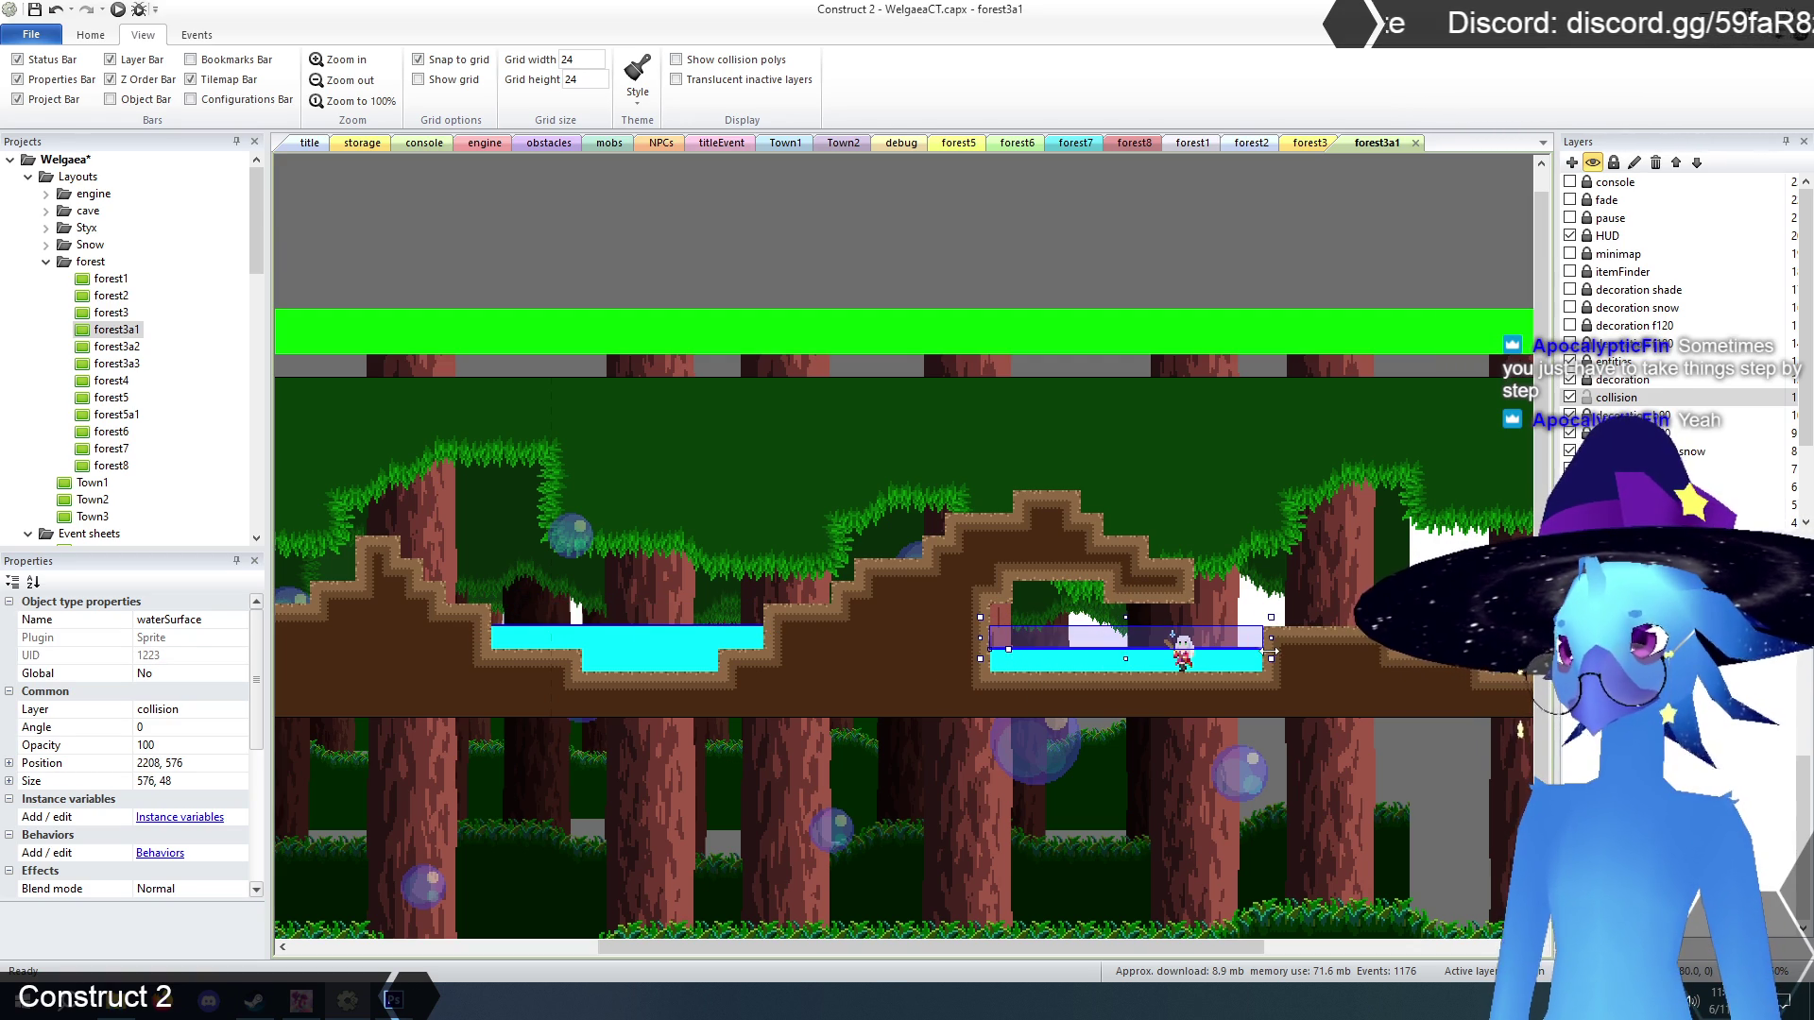
{"action": "left_click", "coordinate": [1590, 391]}
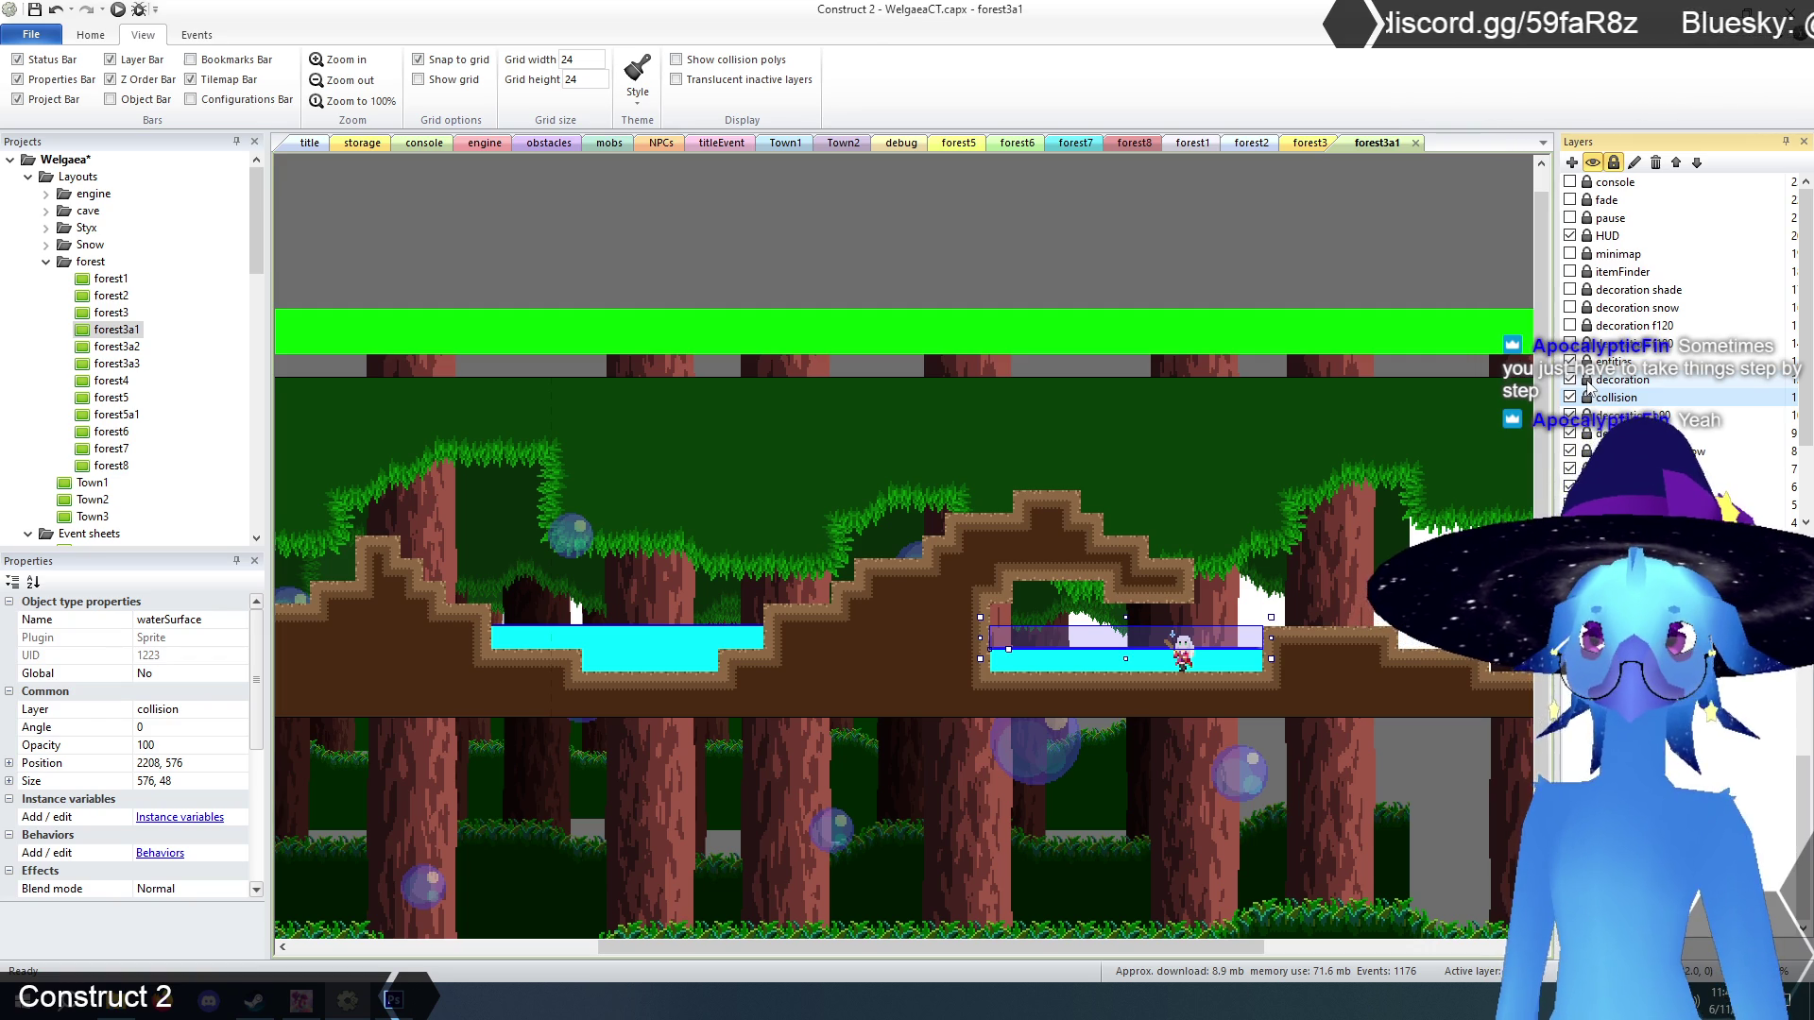
{"action": "left_click", "coordinate": [1596, 379]}
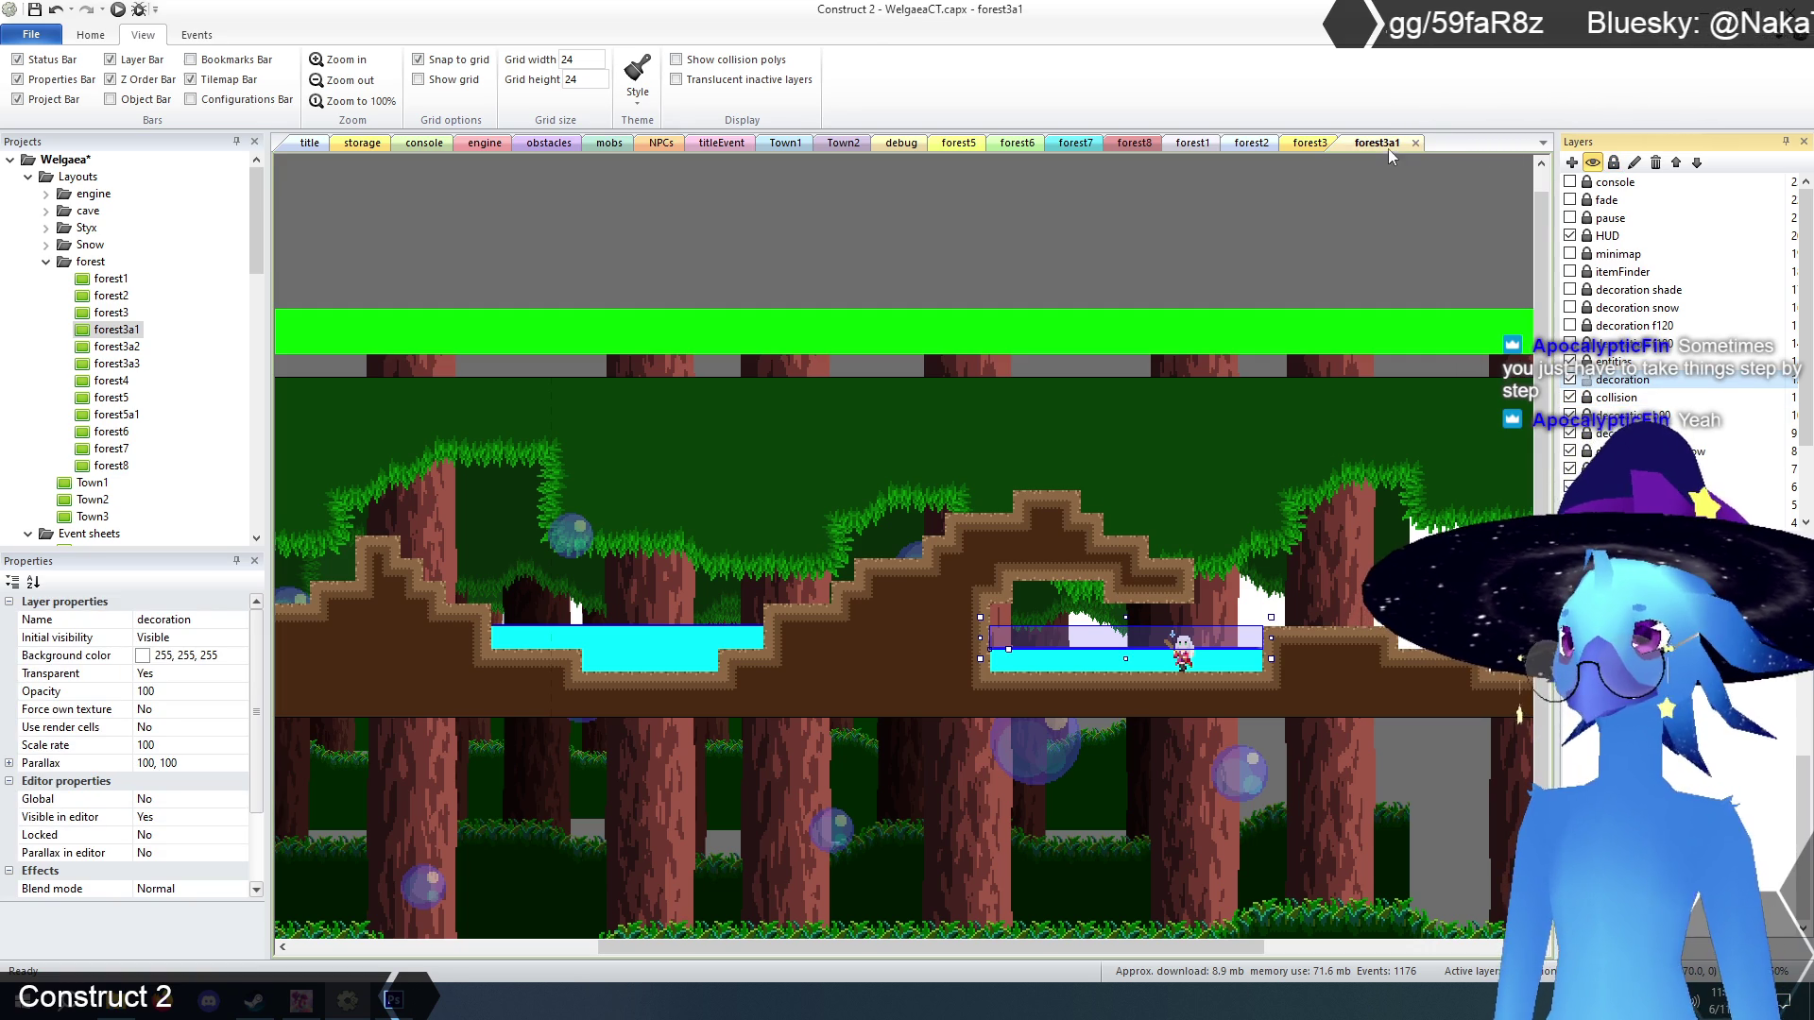
Paste four waterGraphic copies from storage onto each half of both pools.
{"action": "left_click", "coordinate": [364, 146]}
{"action": "key", "text": "ctrl+z"}
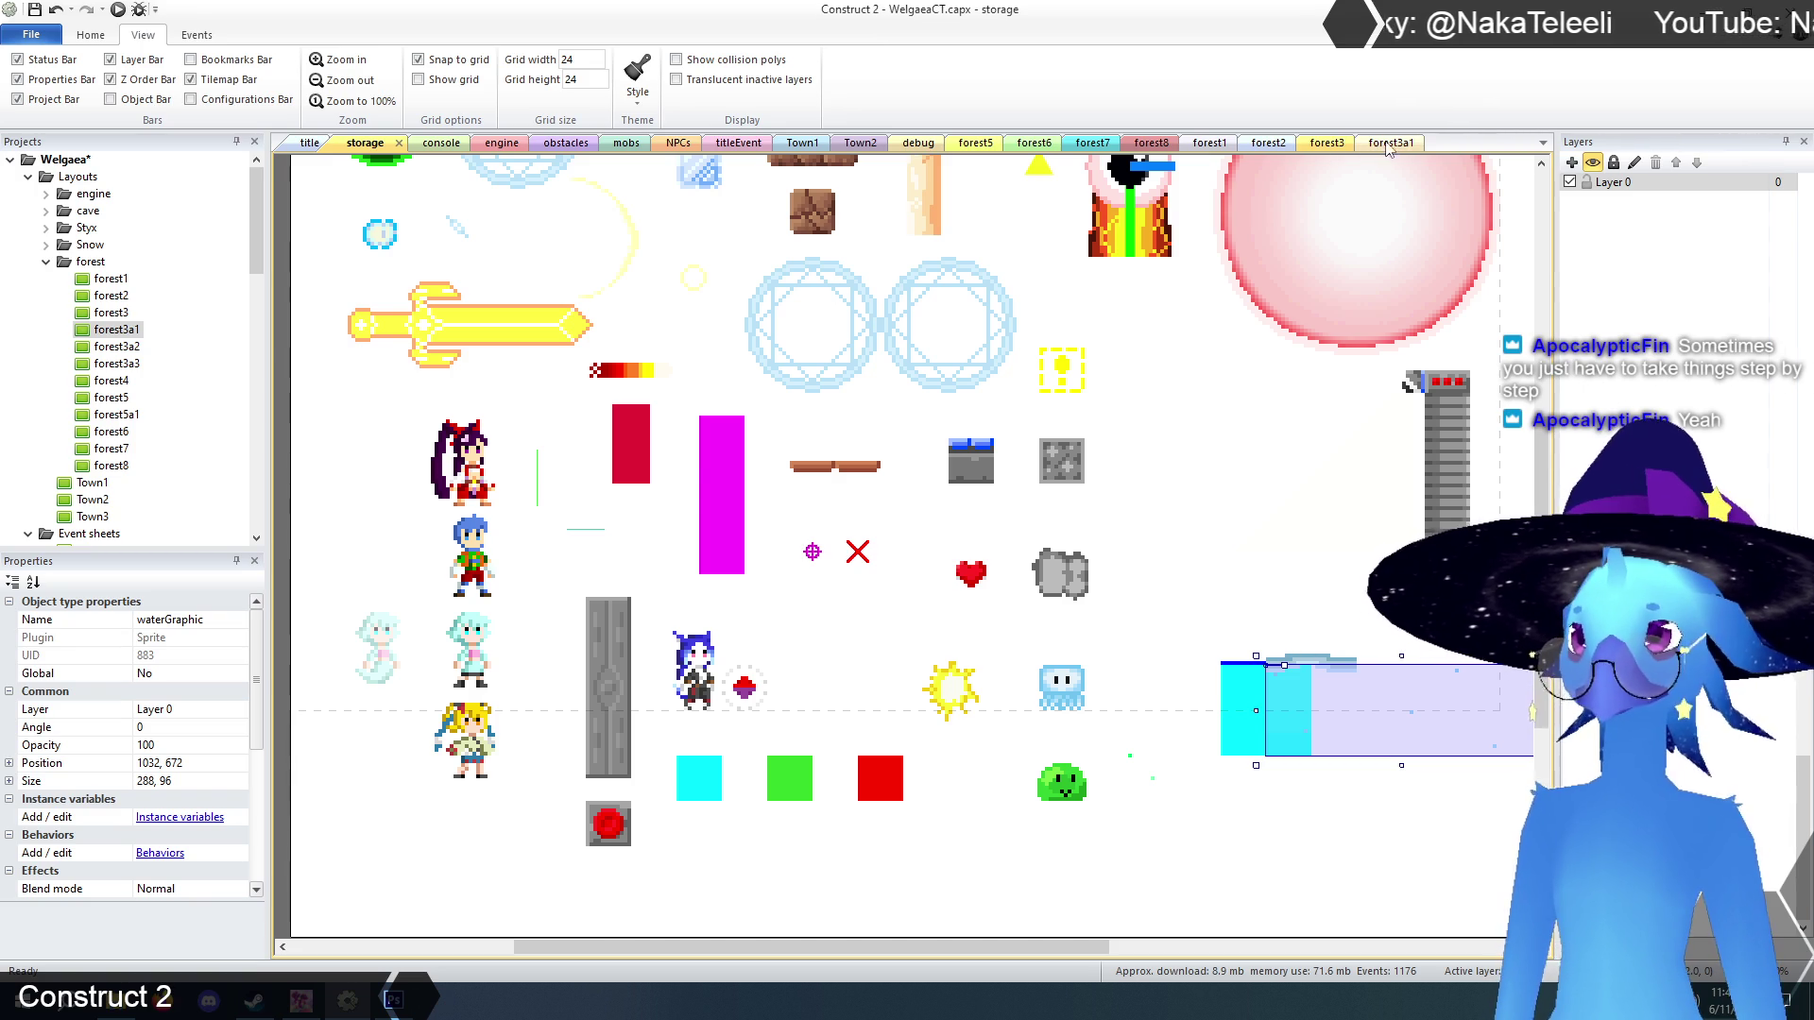
{"action": "key", "text": "ctrl+Tab"}
{"action": "key", "text": "ctrl+v"}
{"action": "left_click", "coordinate": [567, 661]}
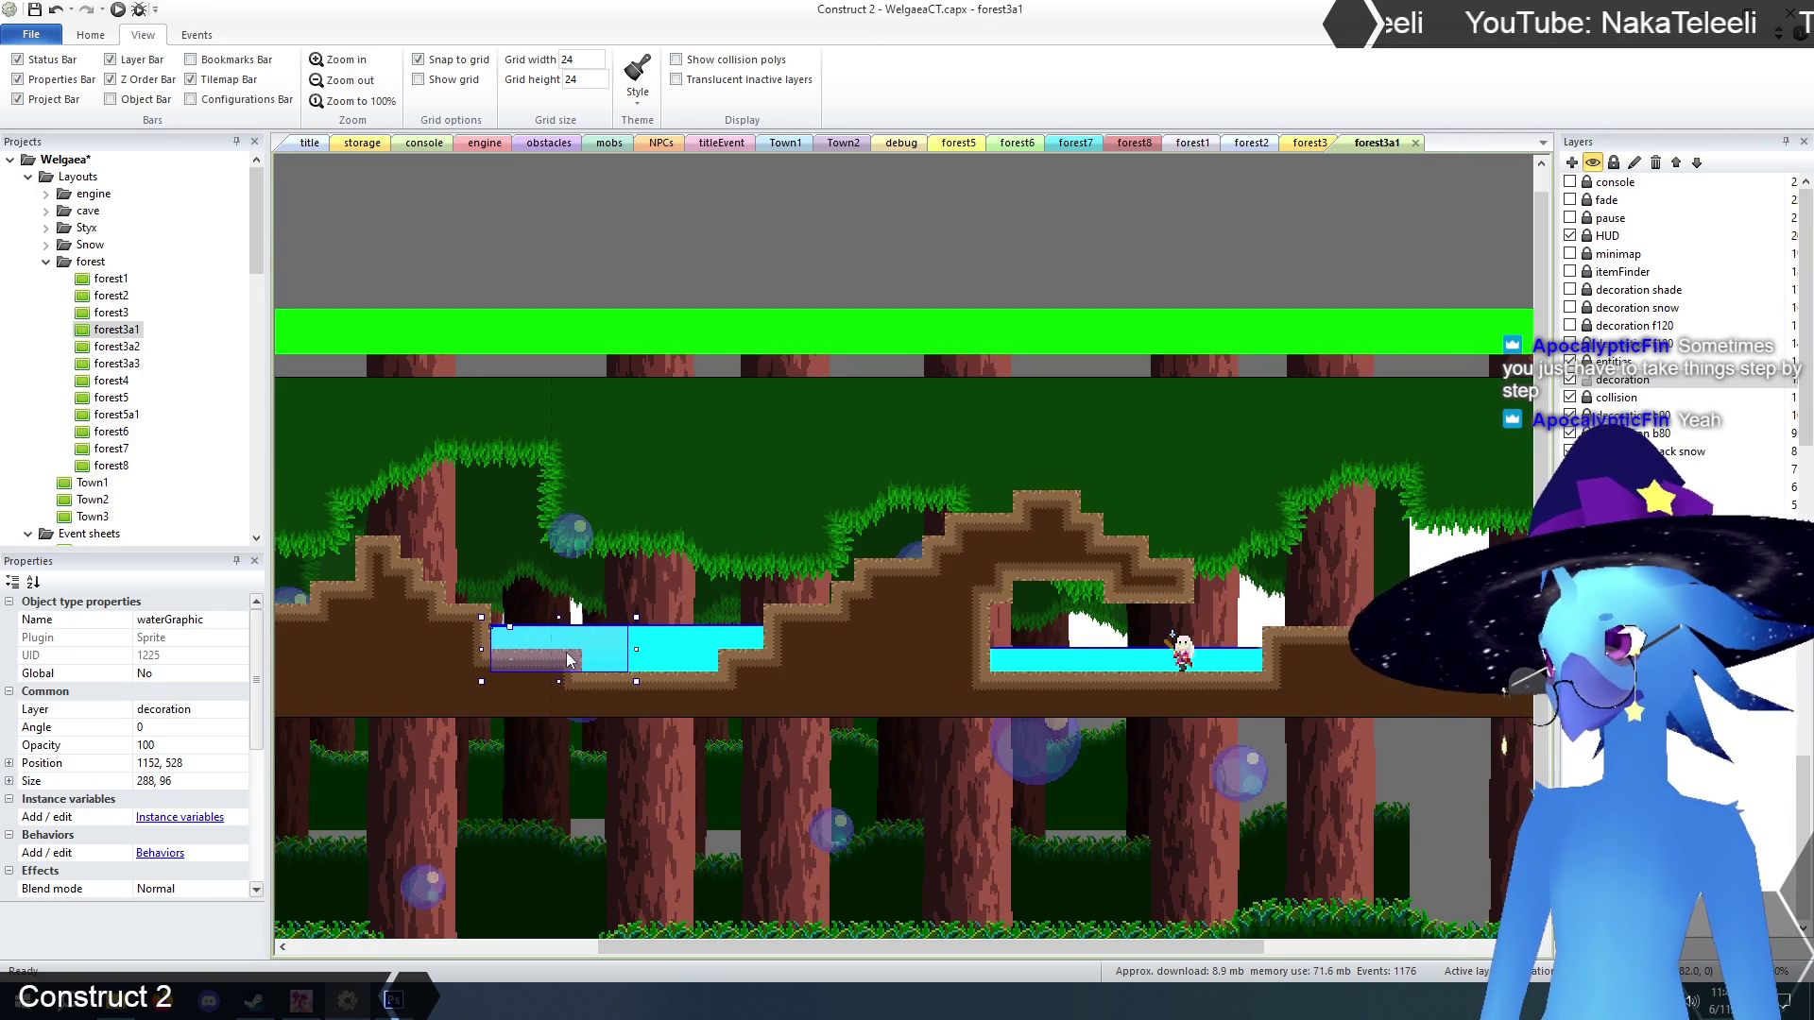
{"action": "key", "text": "ctrl+v"}
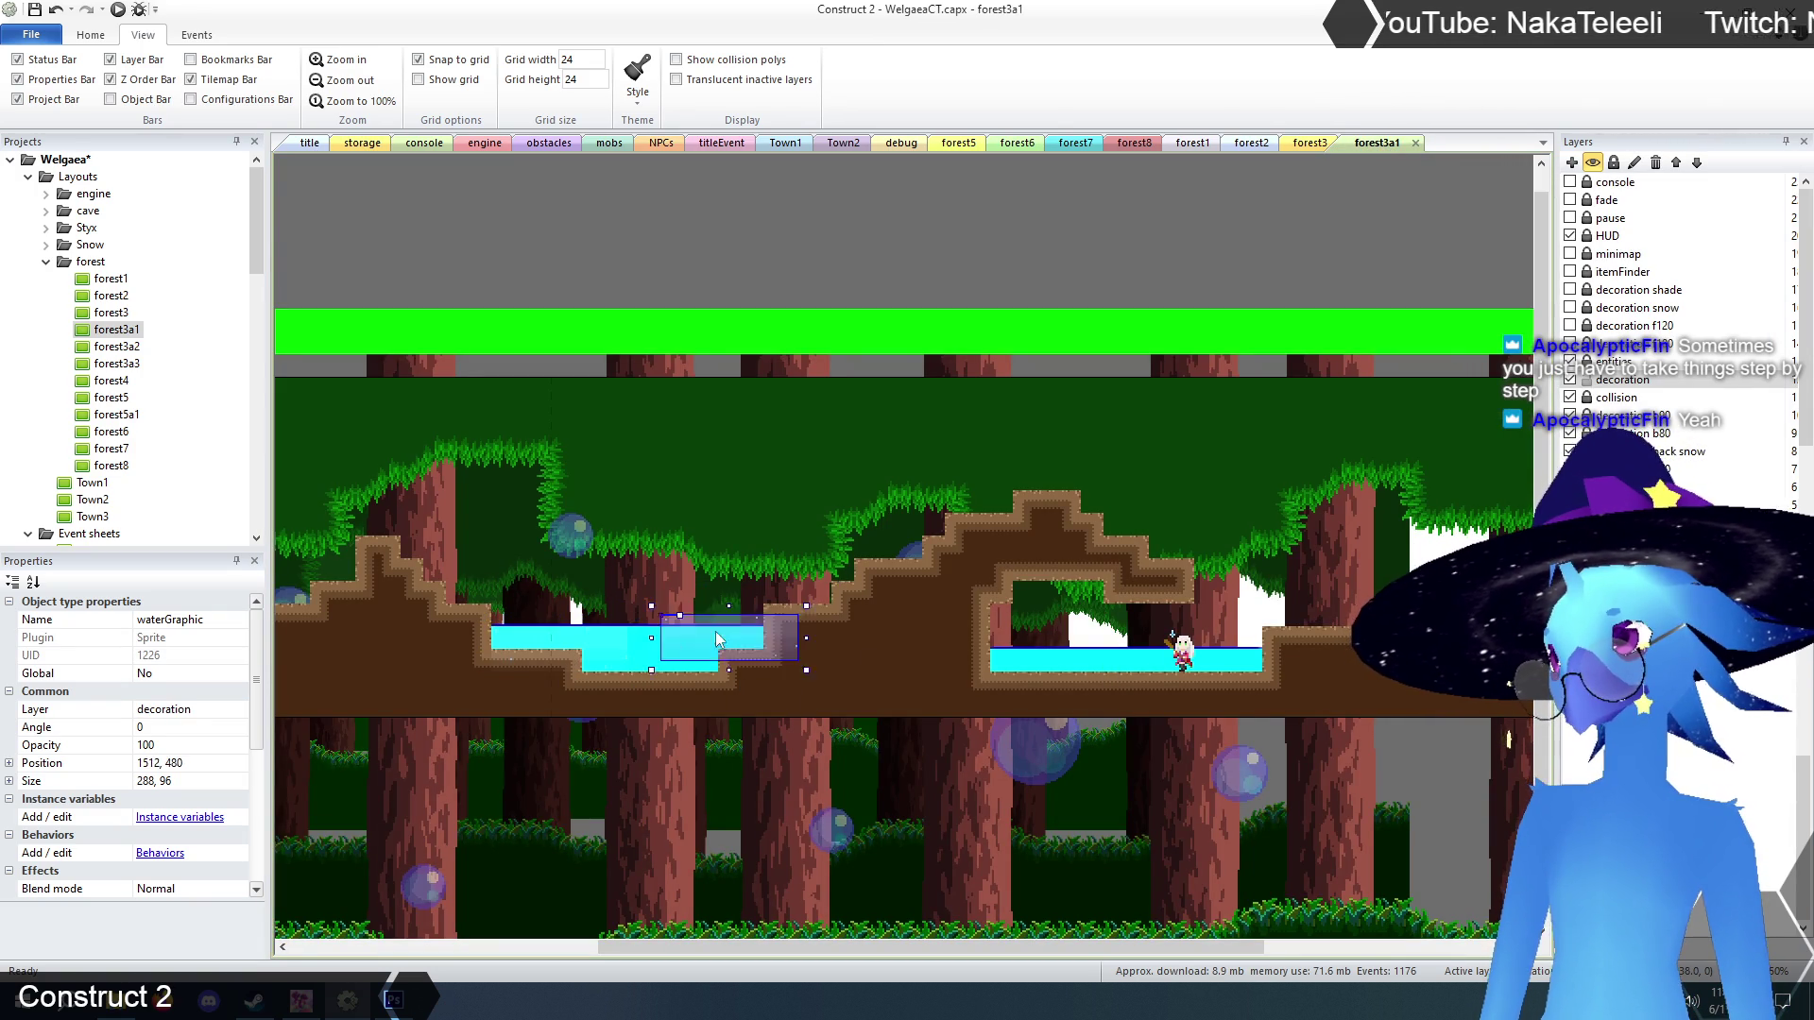
{"action": "left_click", "coordinate": [626, 649]}
{"action": "key", "text": "ctrl+v"}
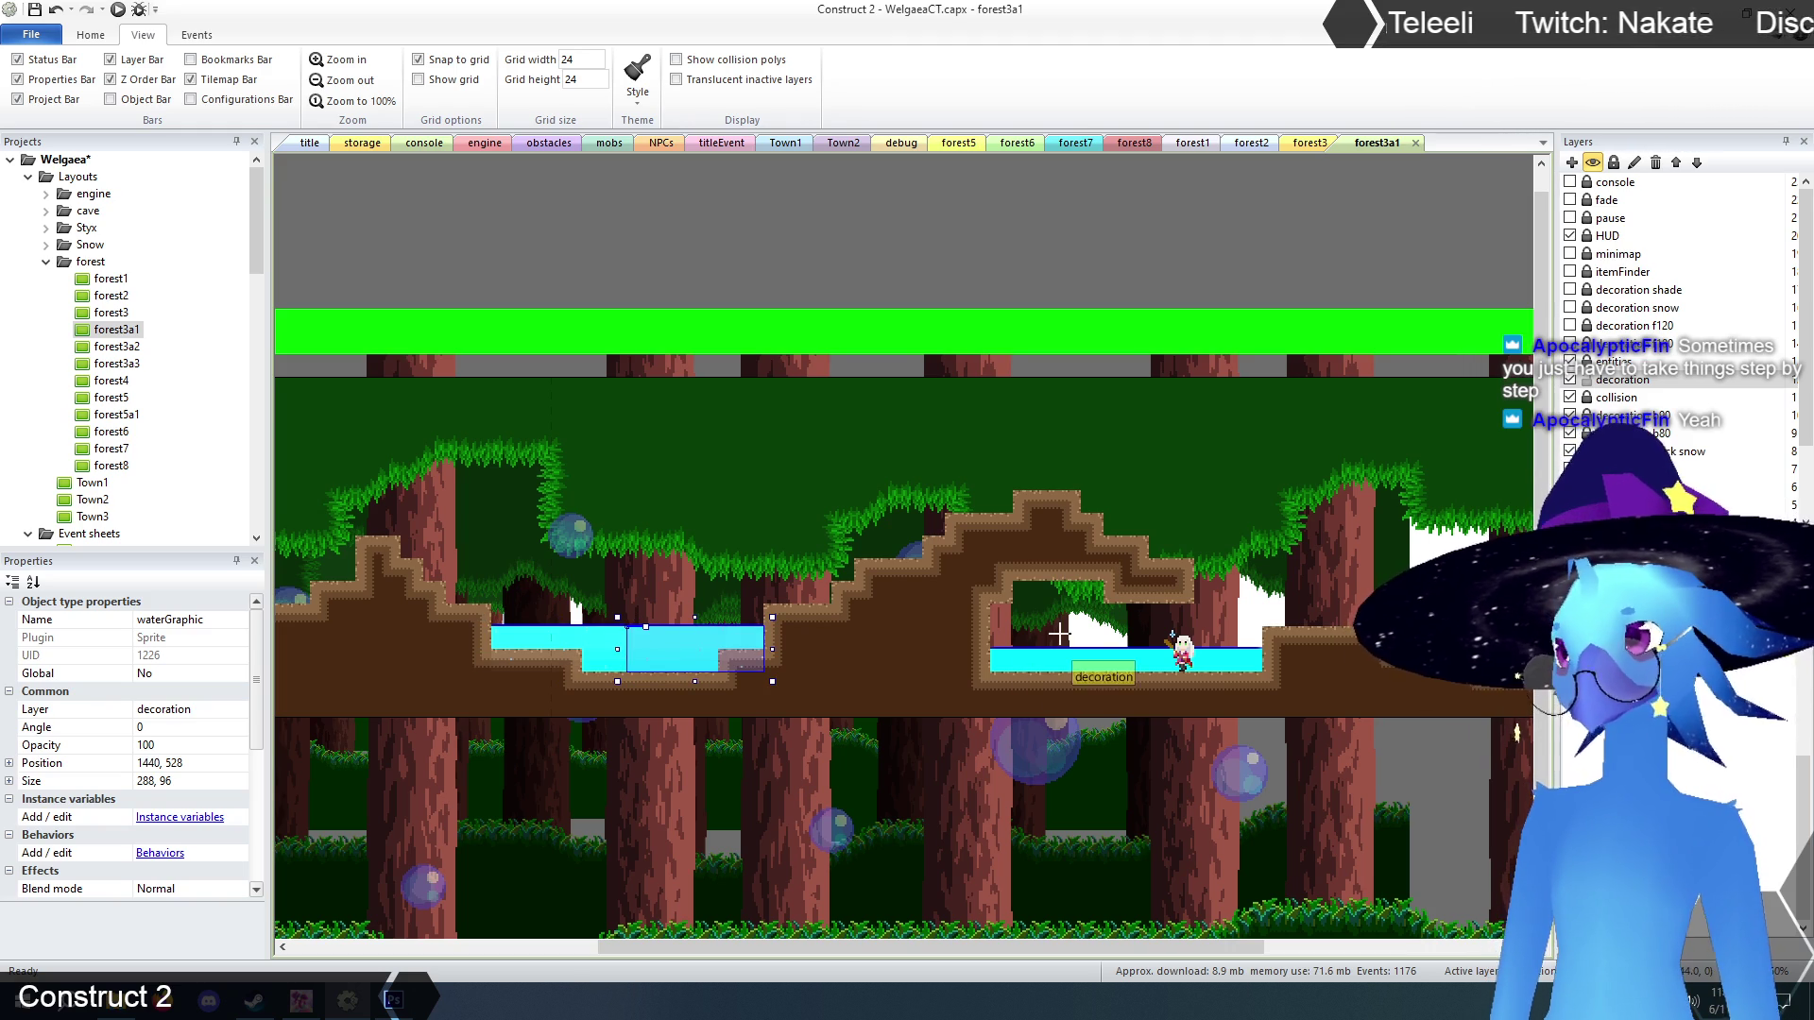
{"action": "left_click", "coordinate": [1034, 666]}
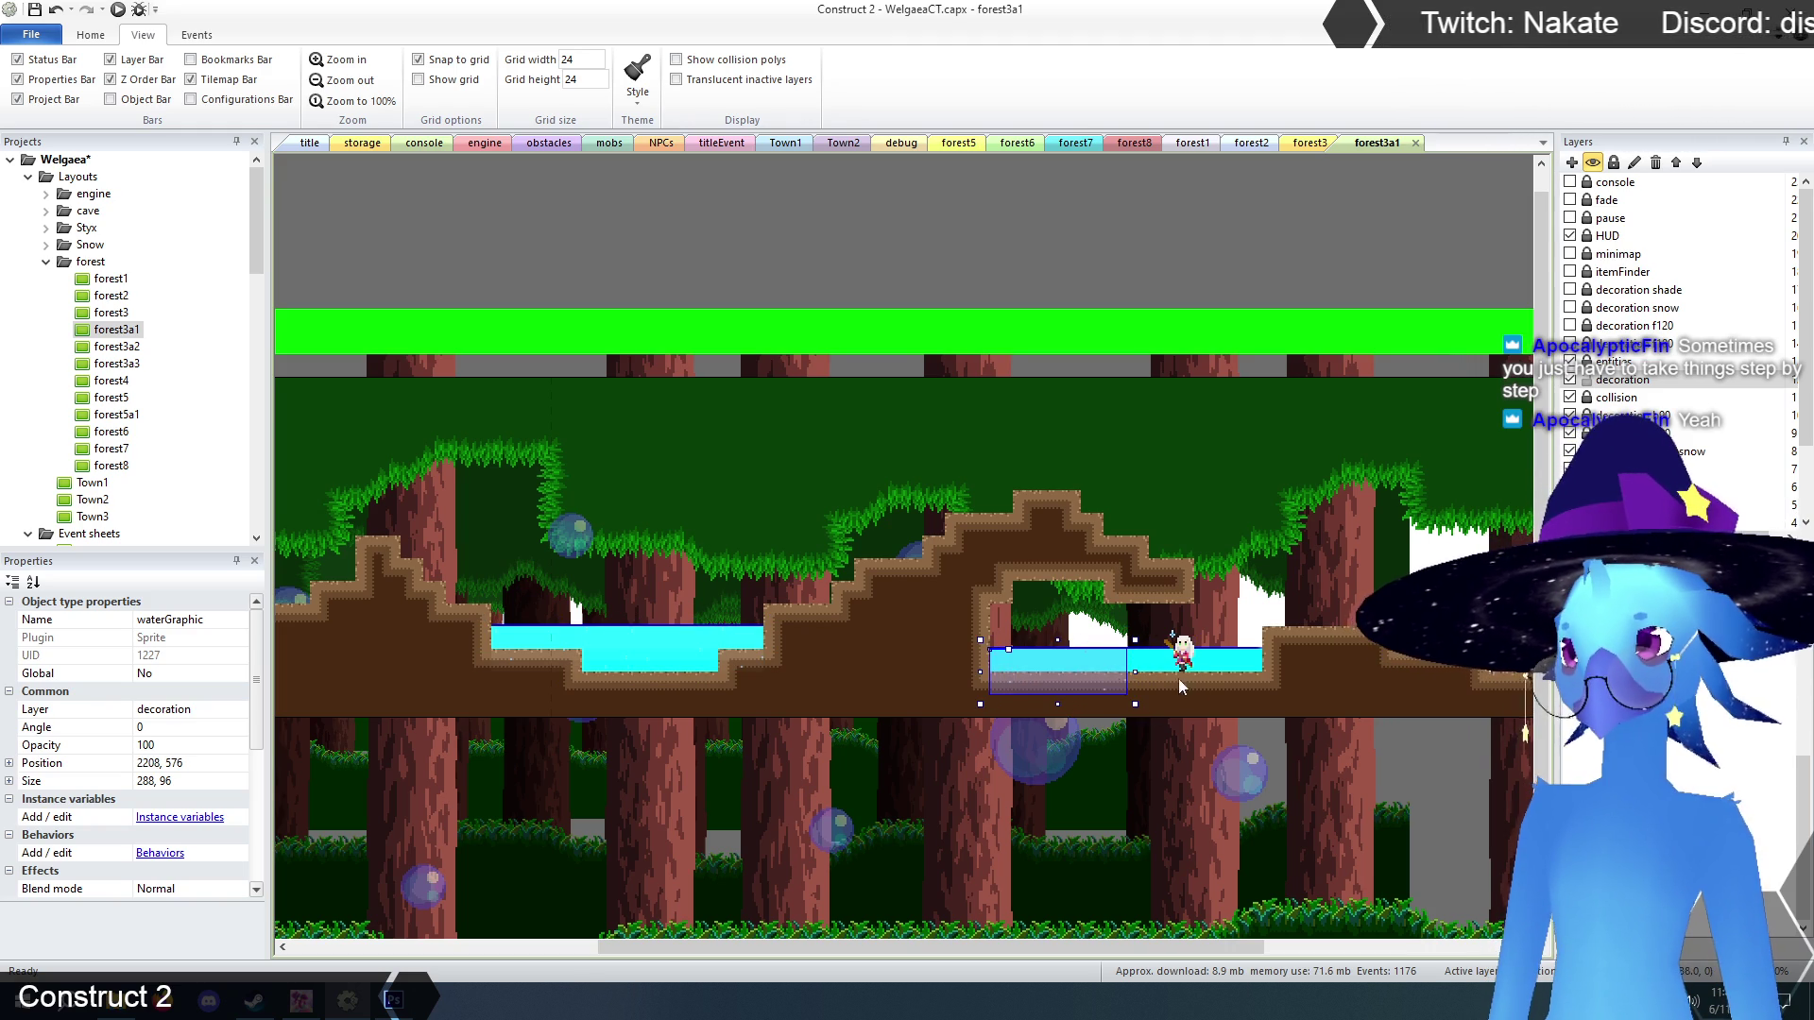
{"action": "key", "text": "ctrl+v"}
{"action": "left_click", "coordinate": [1213, 684]}
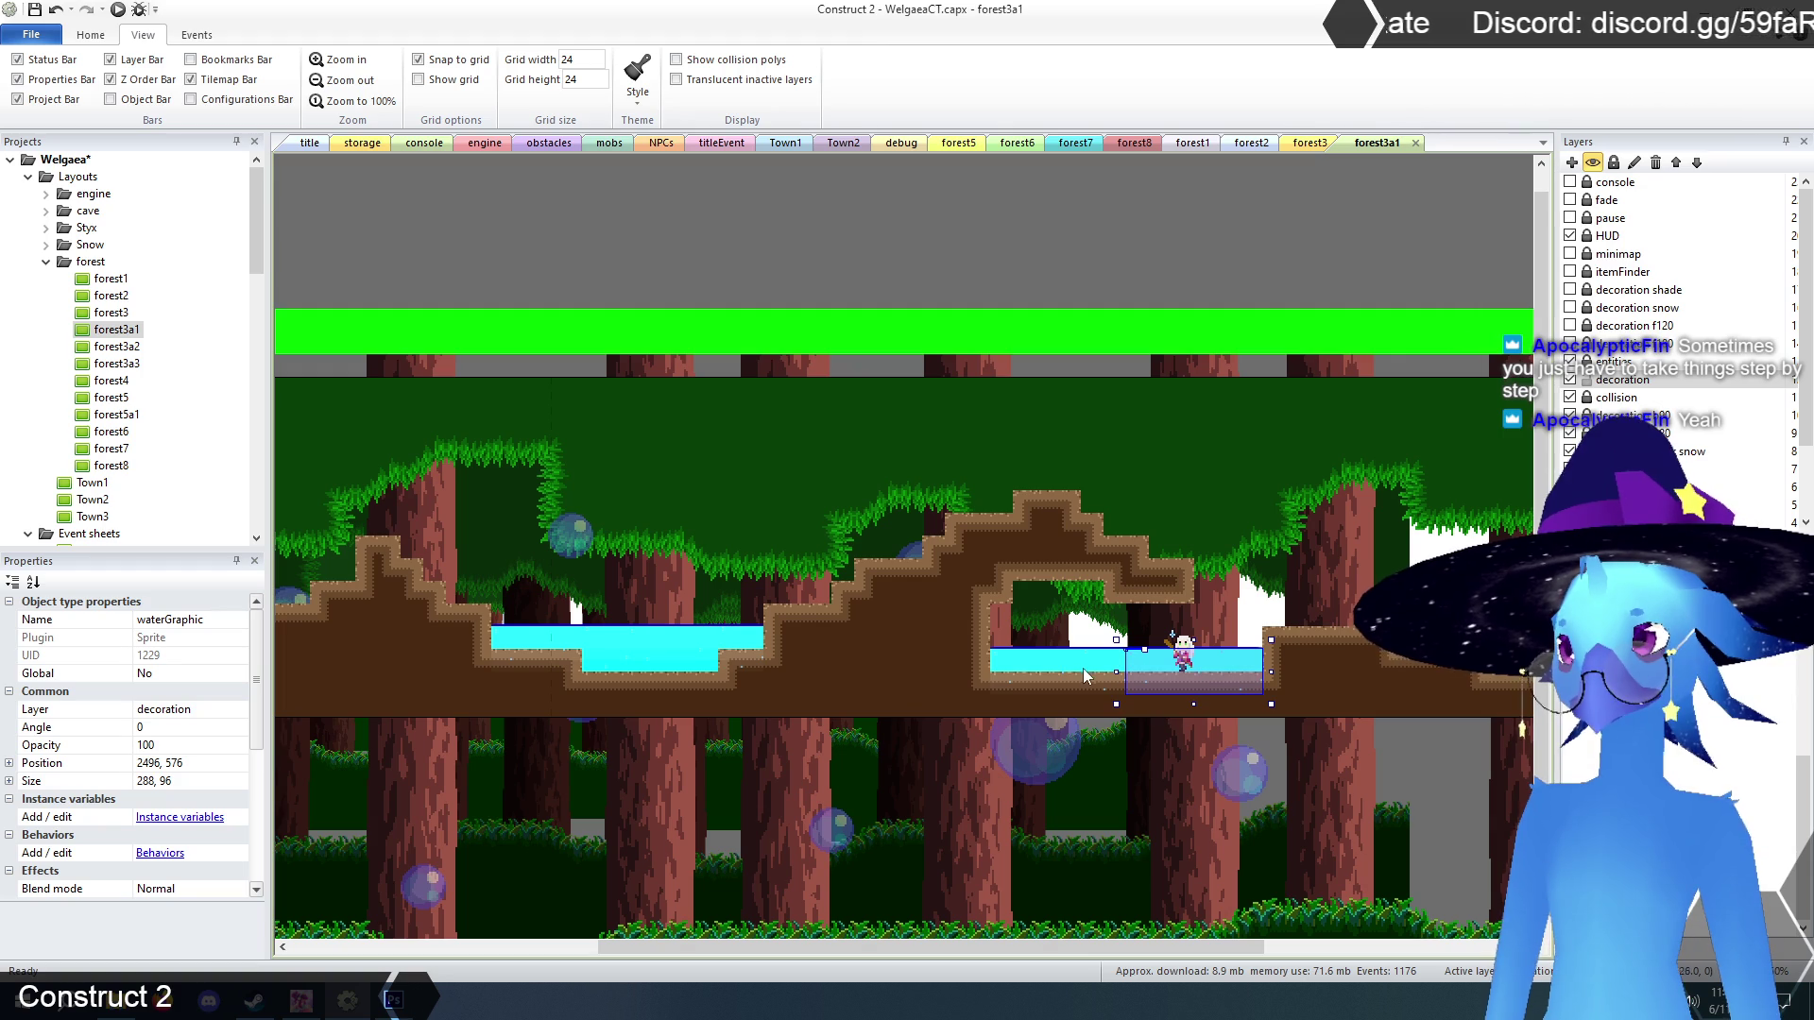
Check a left-pool water graphic and the cave tilemap, then go back to the storage layout.
{"action": "left_click", "coordinate": [665, 637]}
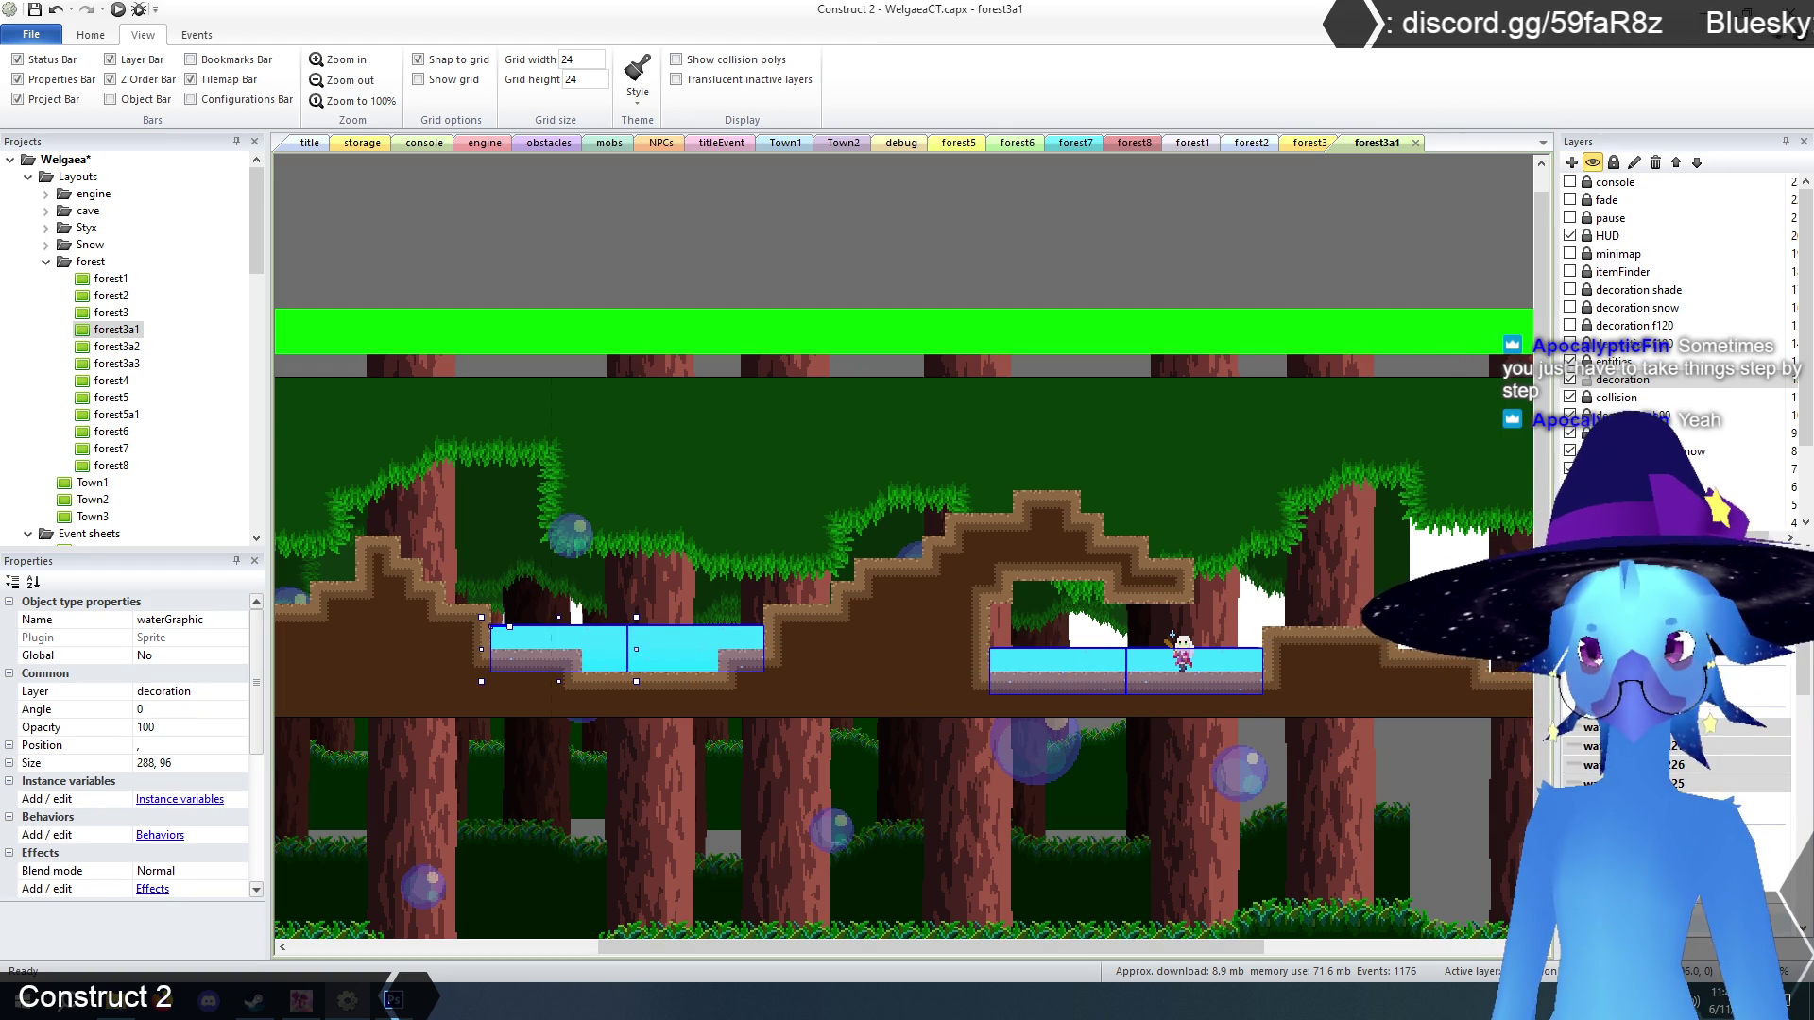
{"action": "left_click", "coordinate": [898, 661]}
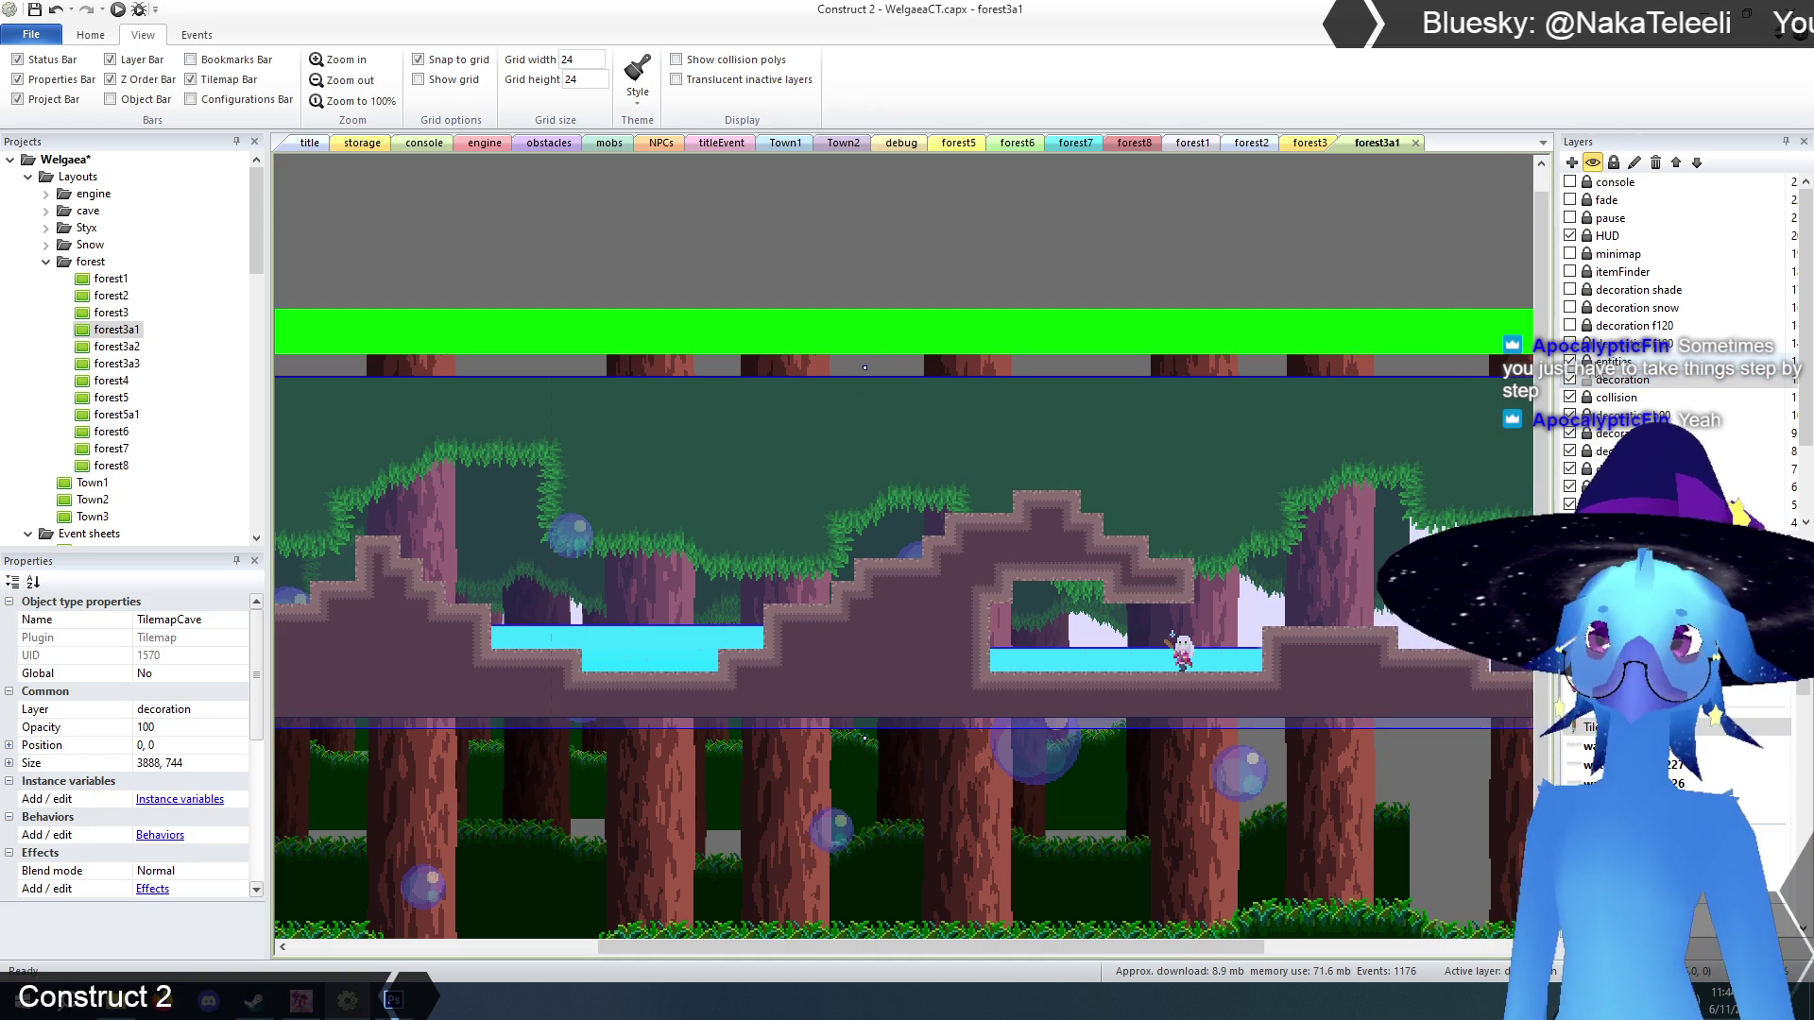
{"action": "left_click", "coordinate": [1189, 274]}
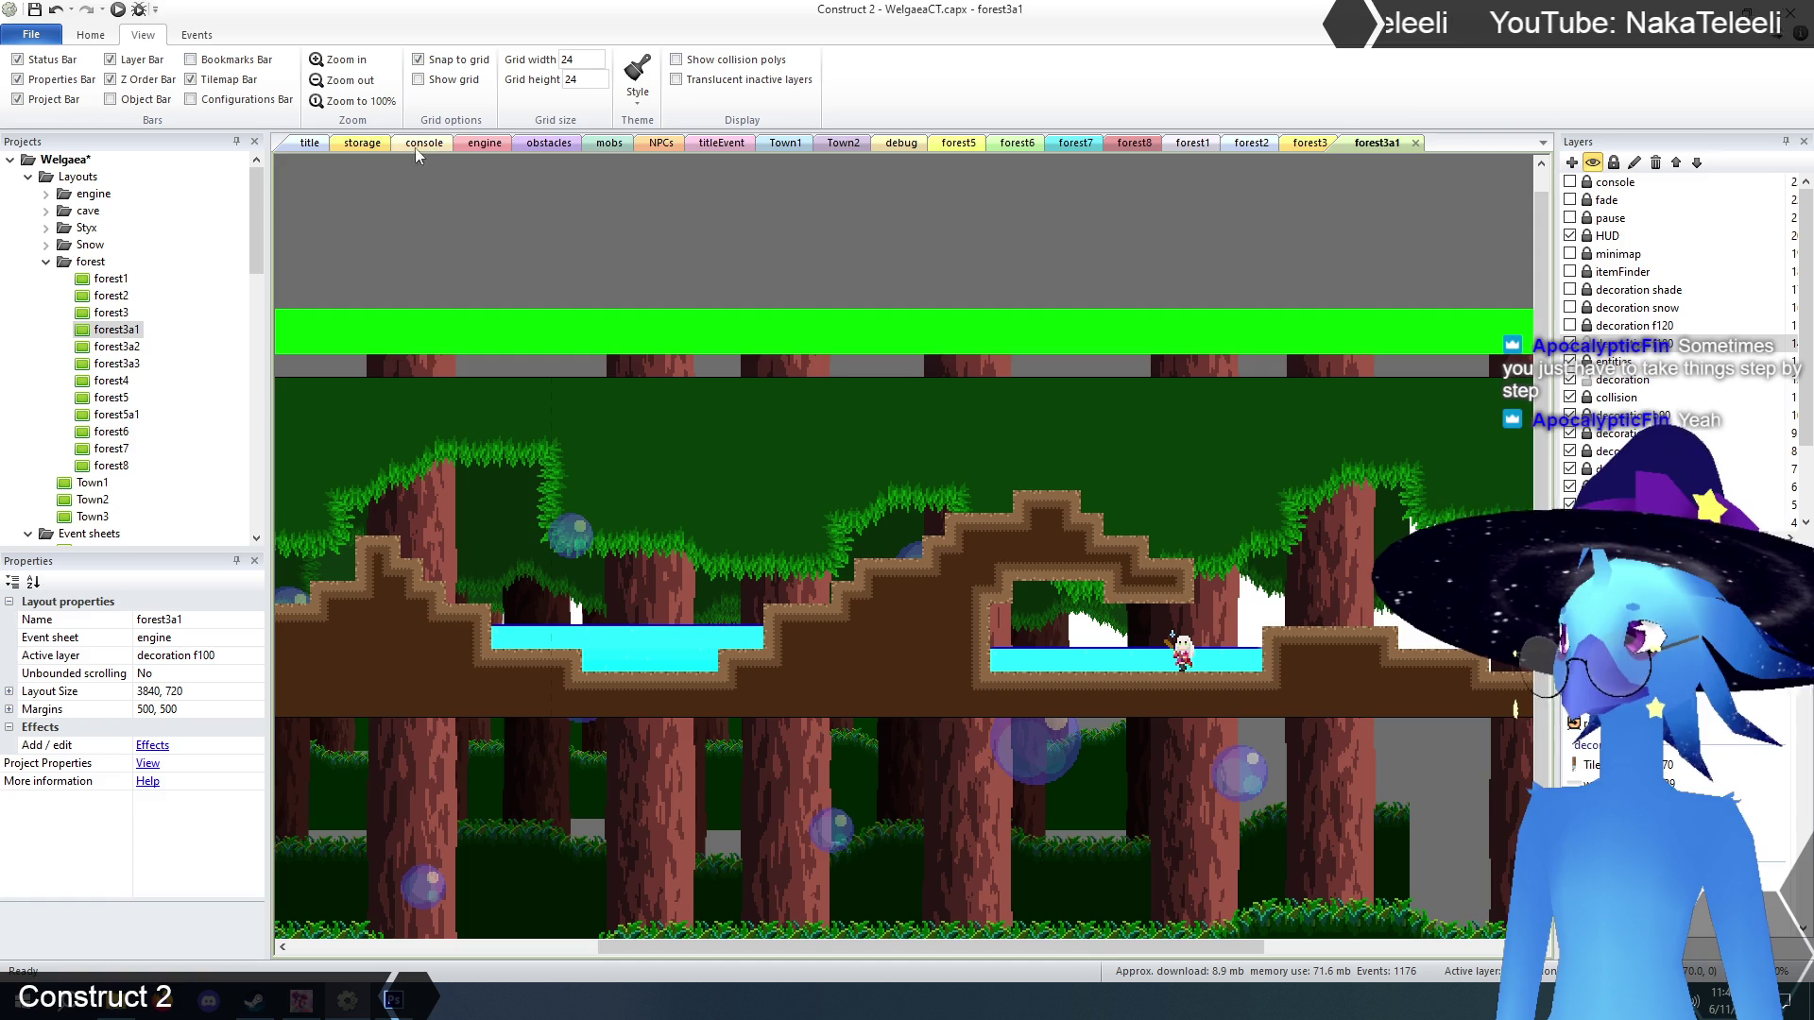
{"action": "left_click", "coordinate": [363, 143]}
Copy waterSurfaceSprite from storage and place the first three pieces along the left pool.
{"action": "left_click", "coordinate": [1334, 649]}
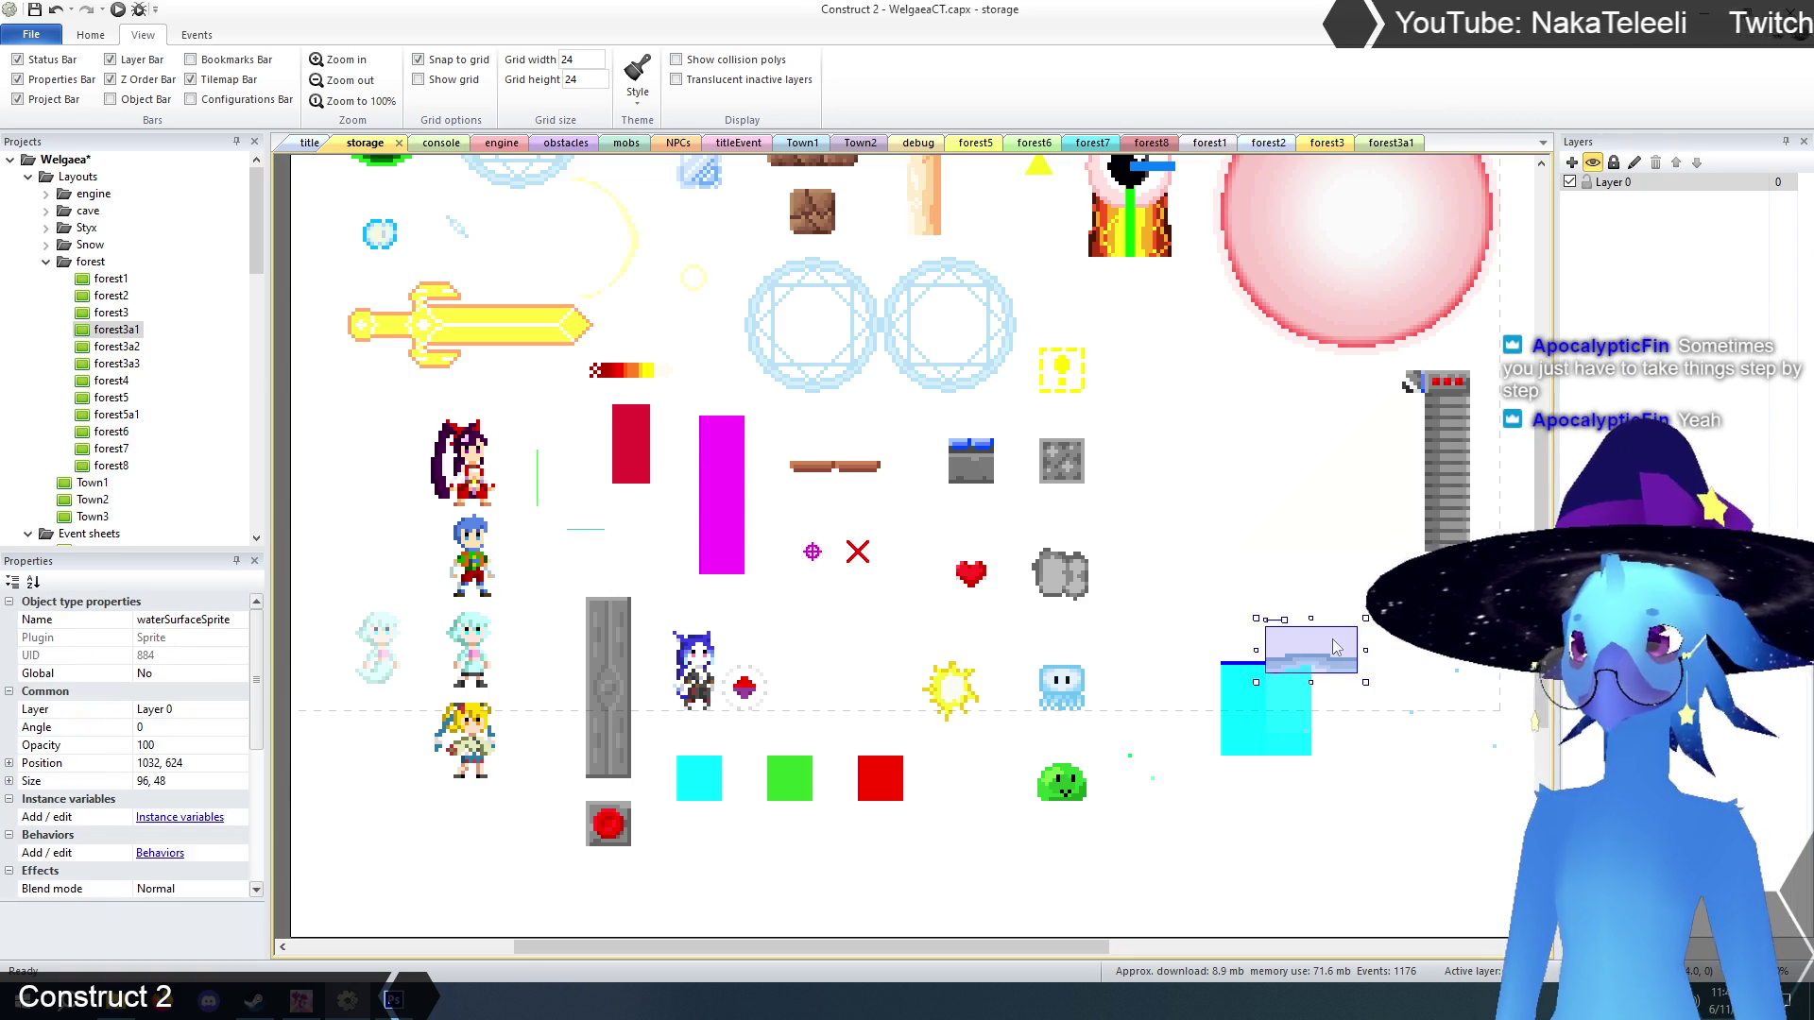
{"action": "left_click", "coordinate": [1394, 144]}
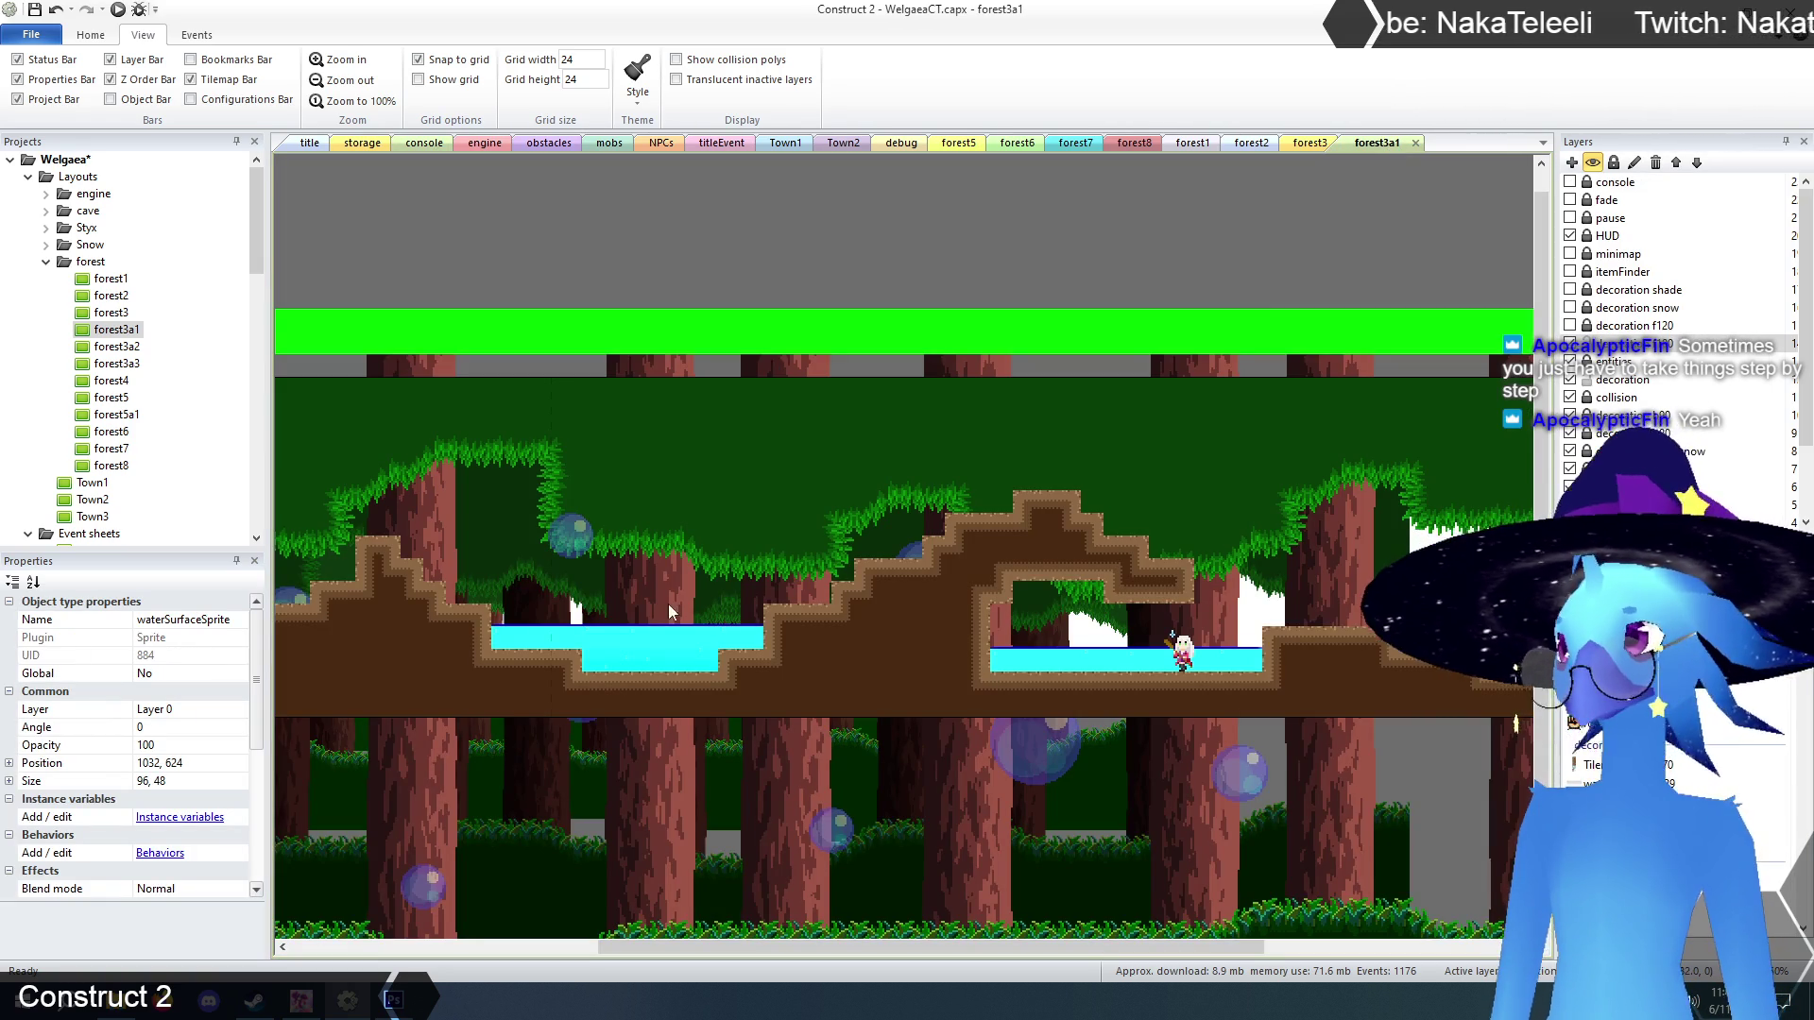
{"action": "key", "text": "ctrl+v"}
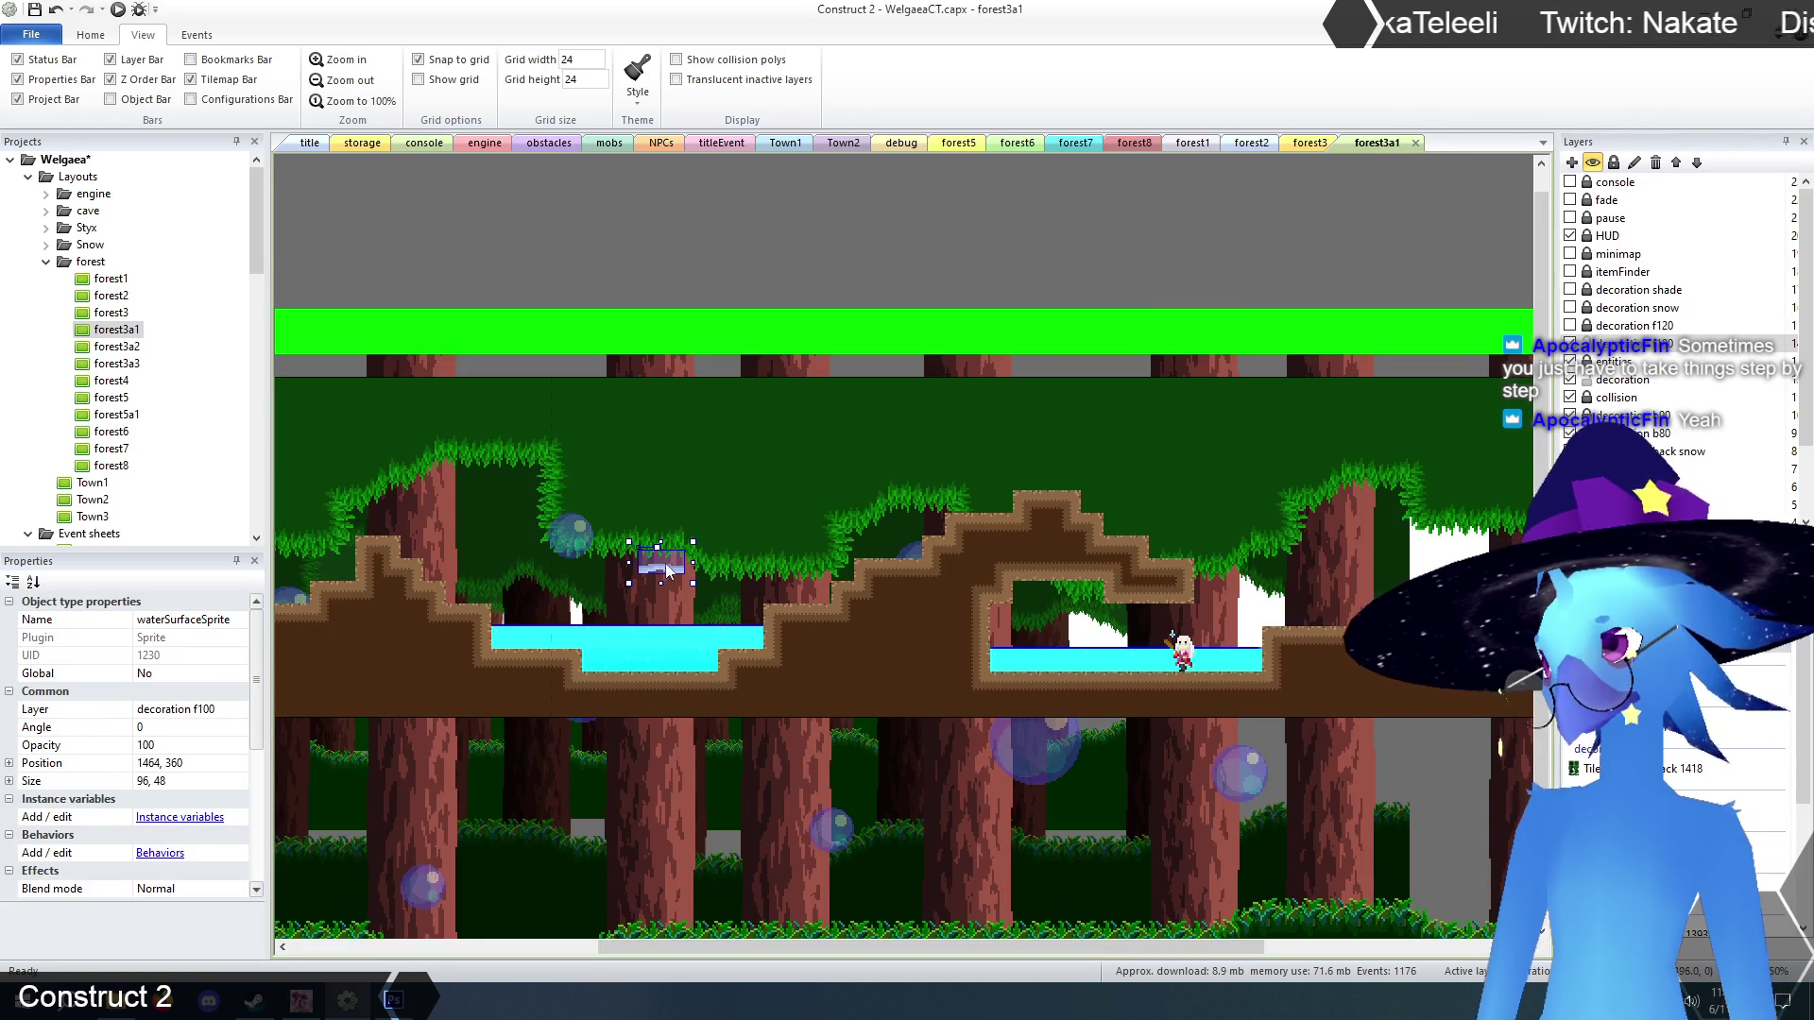
{"action": "left_click", "coordinate": [528, 625]}
{"action": "key", "text": "ctrl+v"}
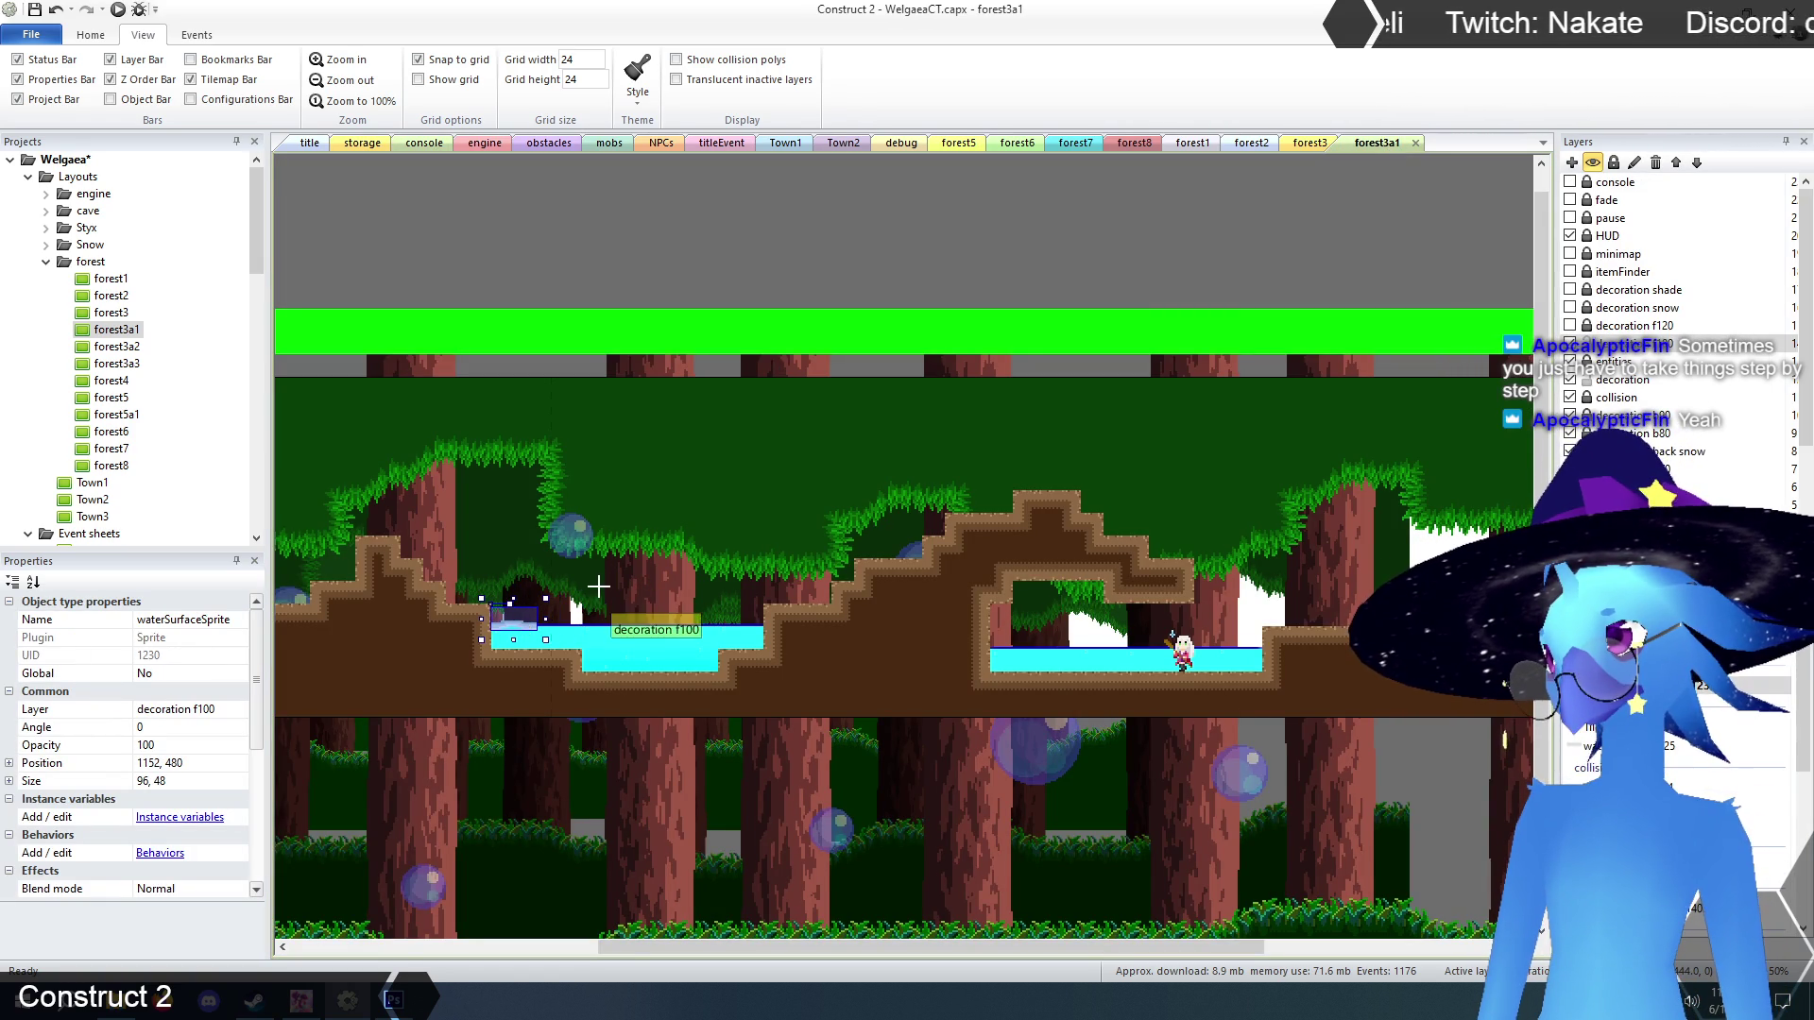
{"action": "left_click", "coordinate": [586, 624]}
{"action": "key", "text": "ctrl+v"}
{"action": "left_click", "coordinate": [610, 620]}
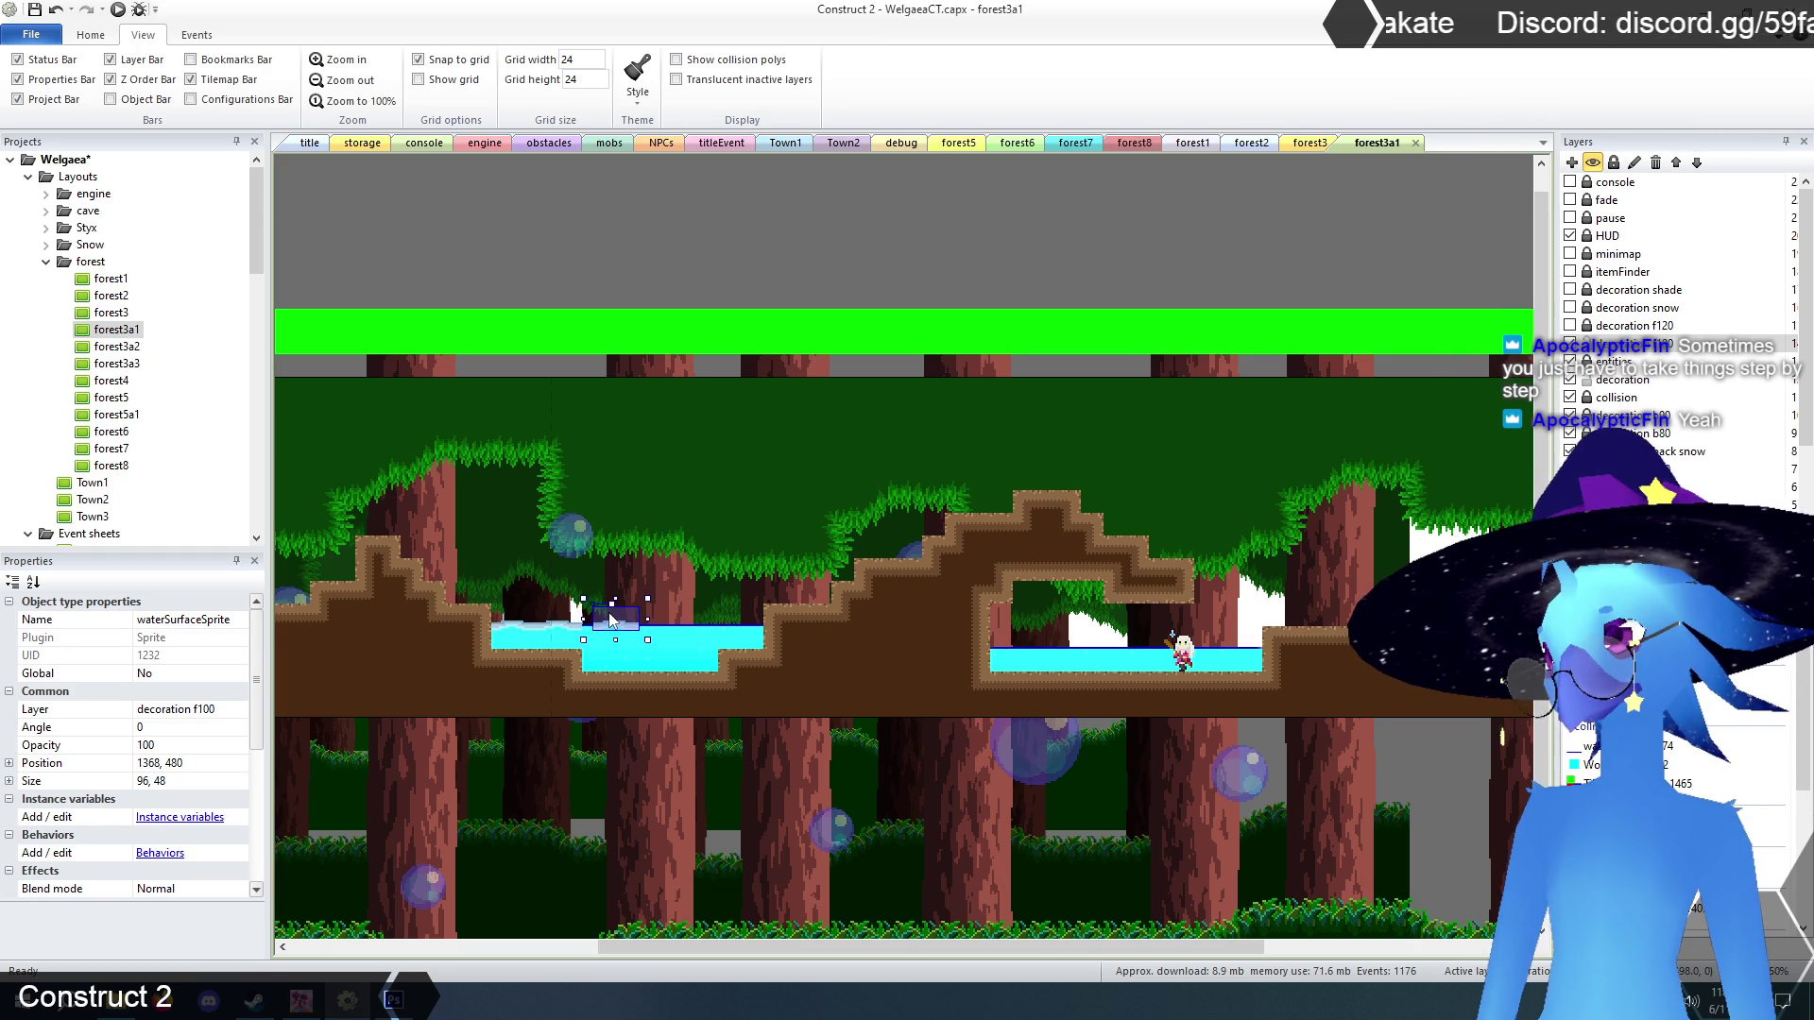
Add three more pieces to finish the left pool's surface and one at the right pool's left end.
{"action": "key", "text": "ctrl+v"}
{"action": "left_click", "coordinate": [666, 625]}
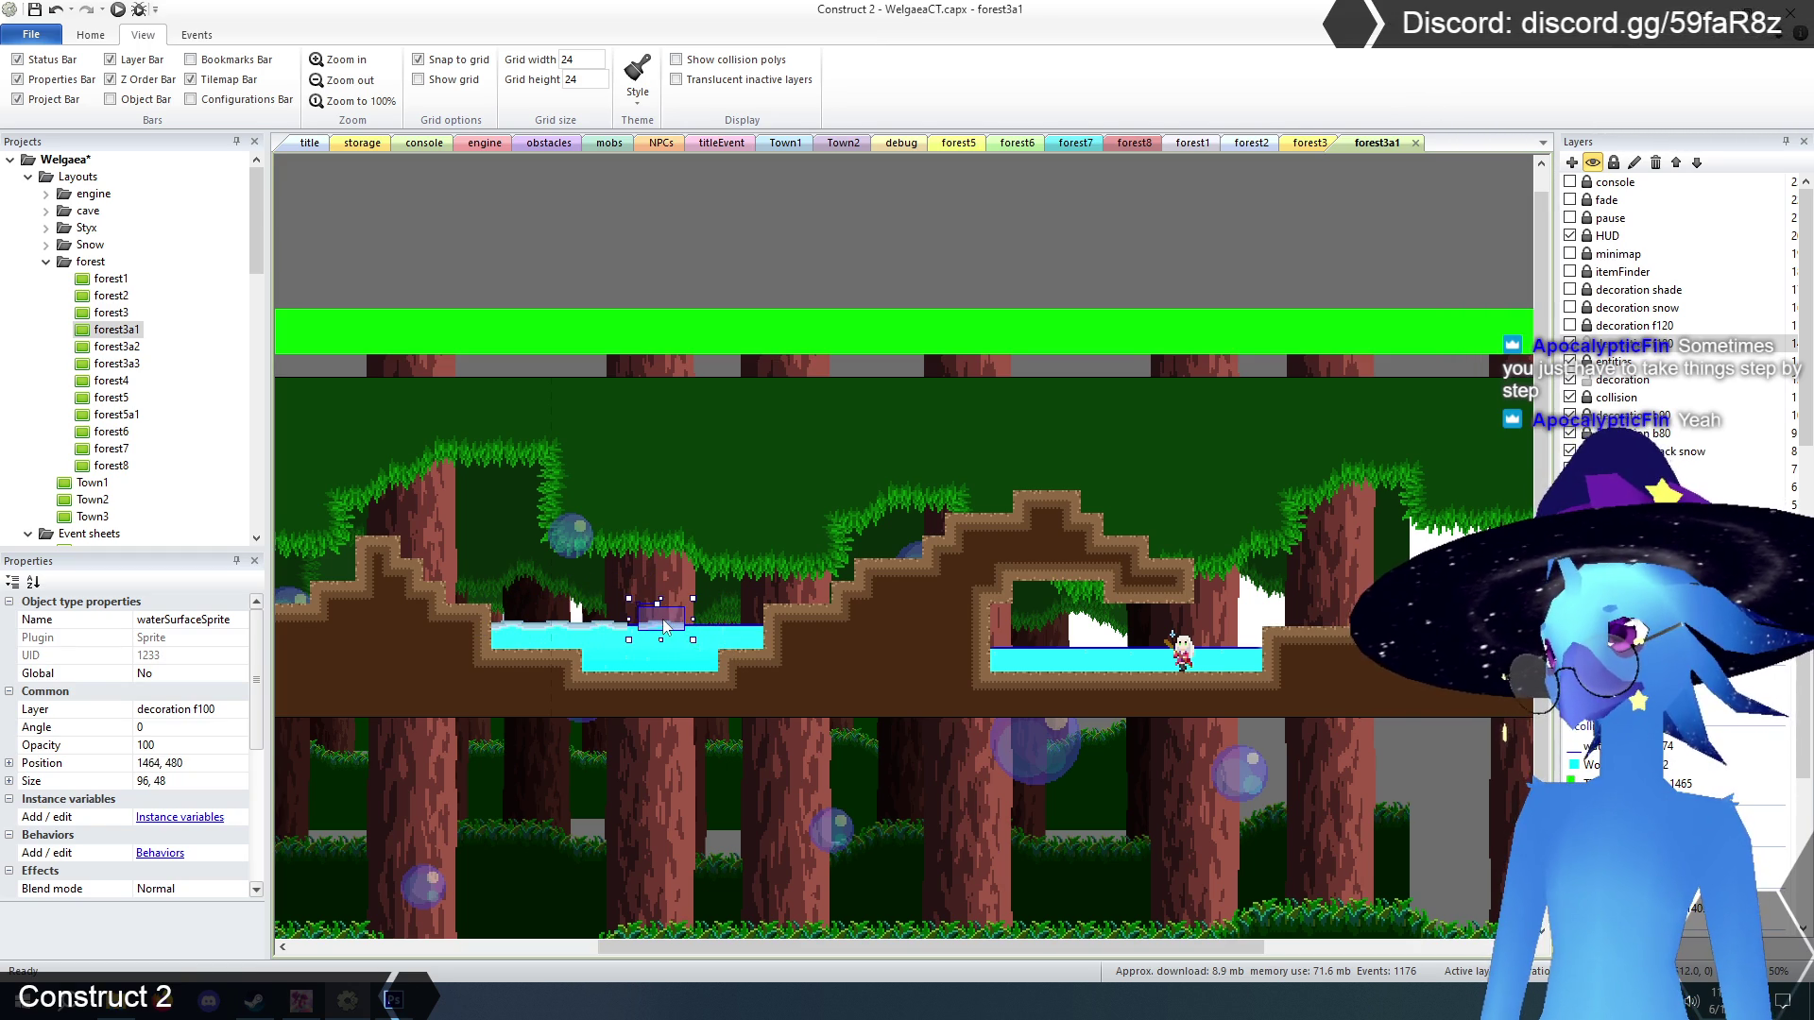
{"action": "key", "text": "ctrl+v"}
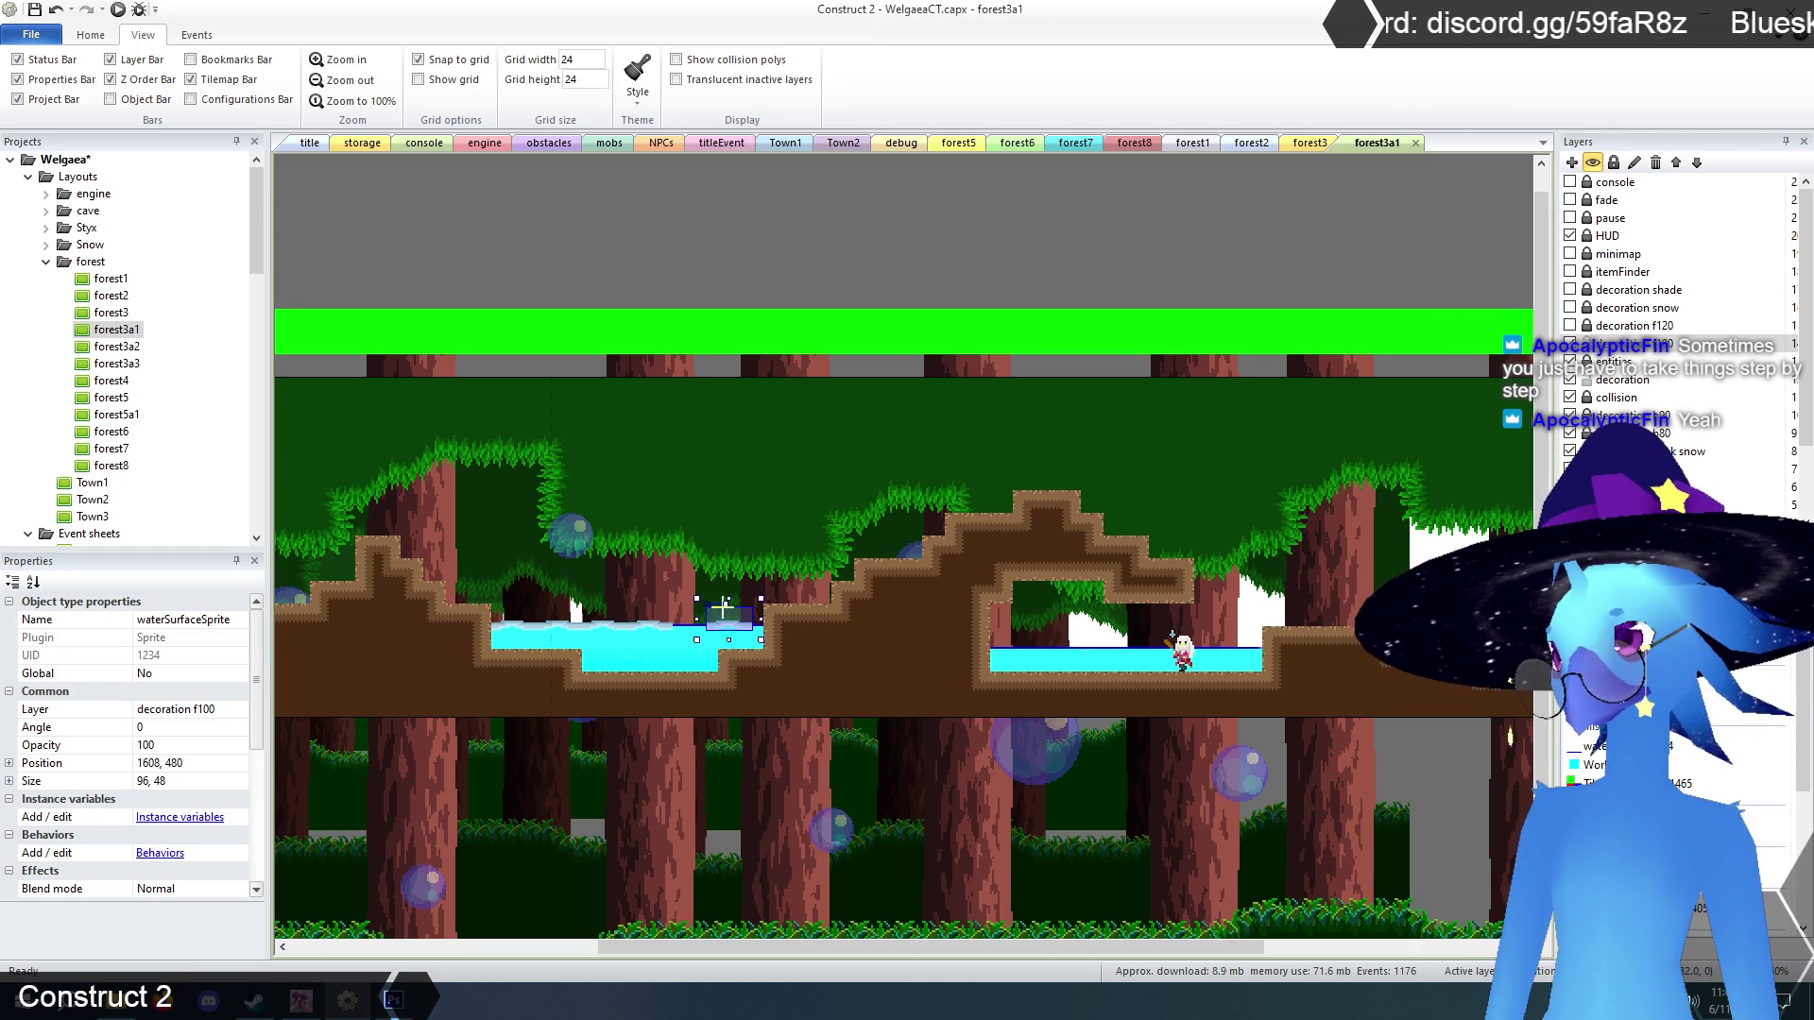
{"action": "left_click", "coordinate": [707, 618]}
{"action": "key", "text": "ctrl+v"}
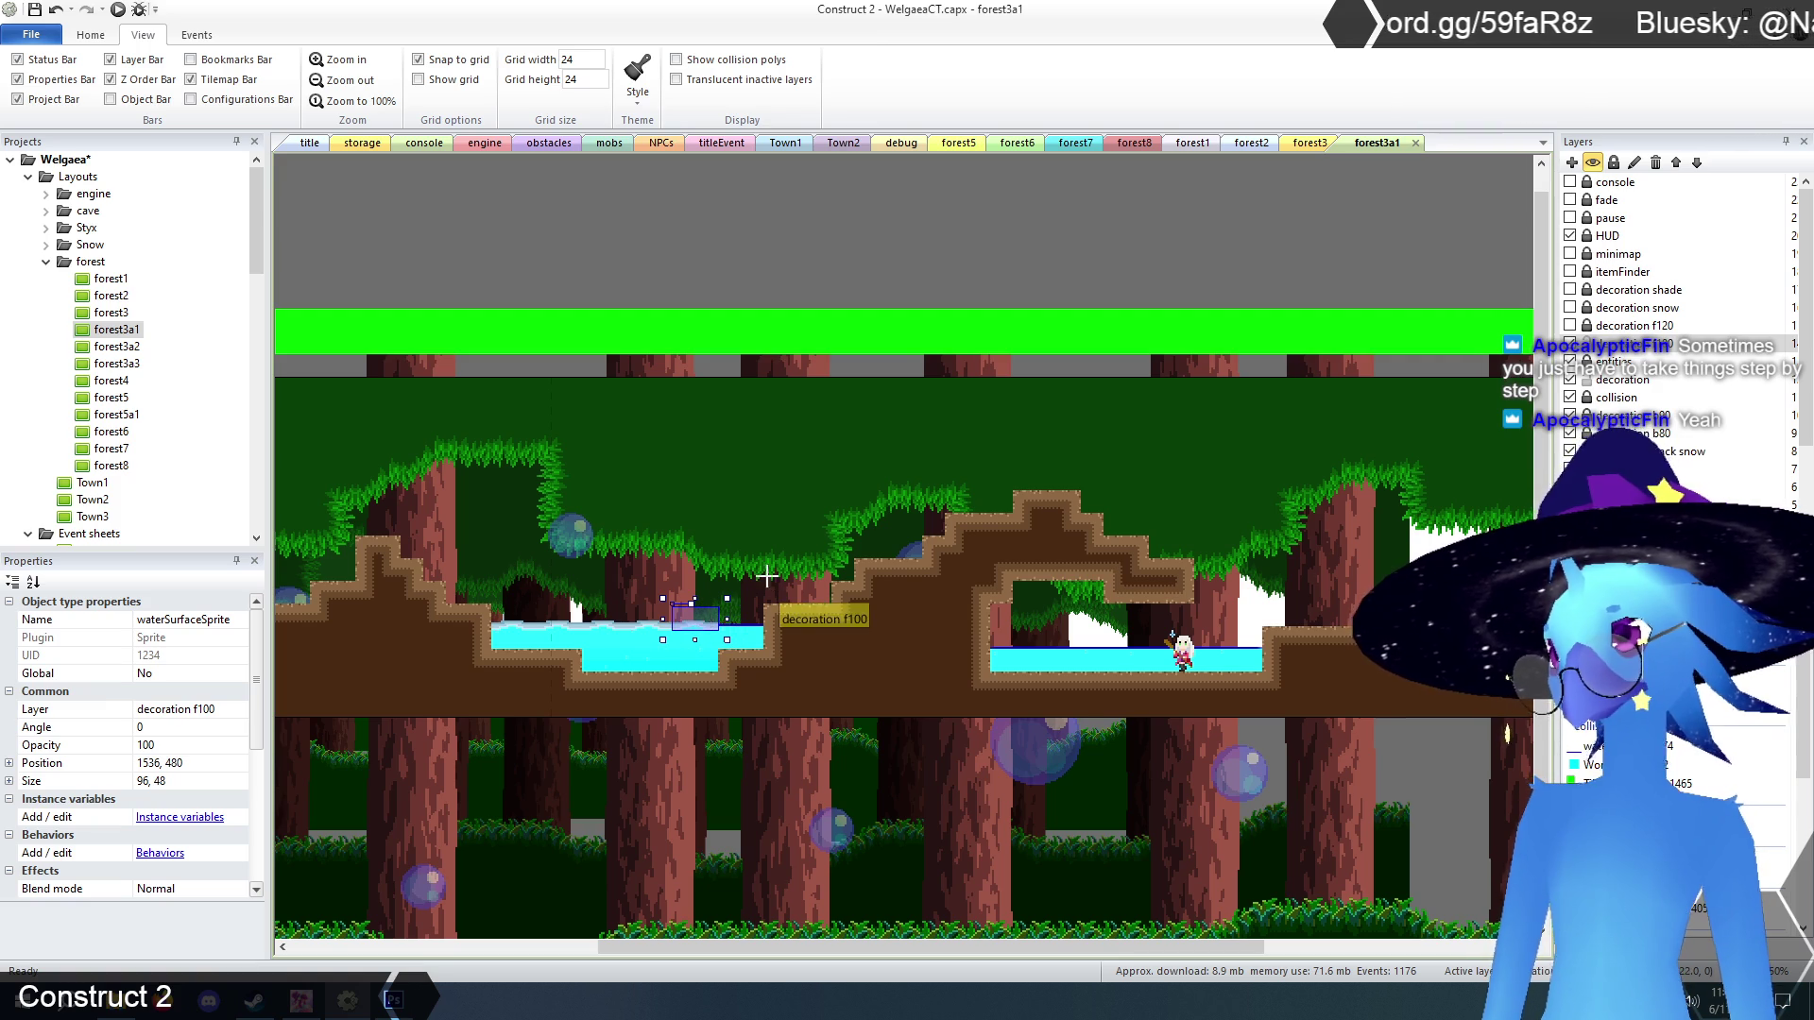
{"action": "left_click", "coordinate": [753, 622]}
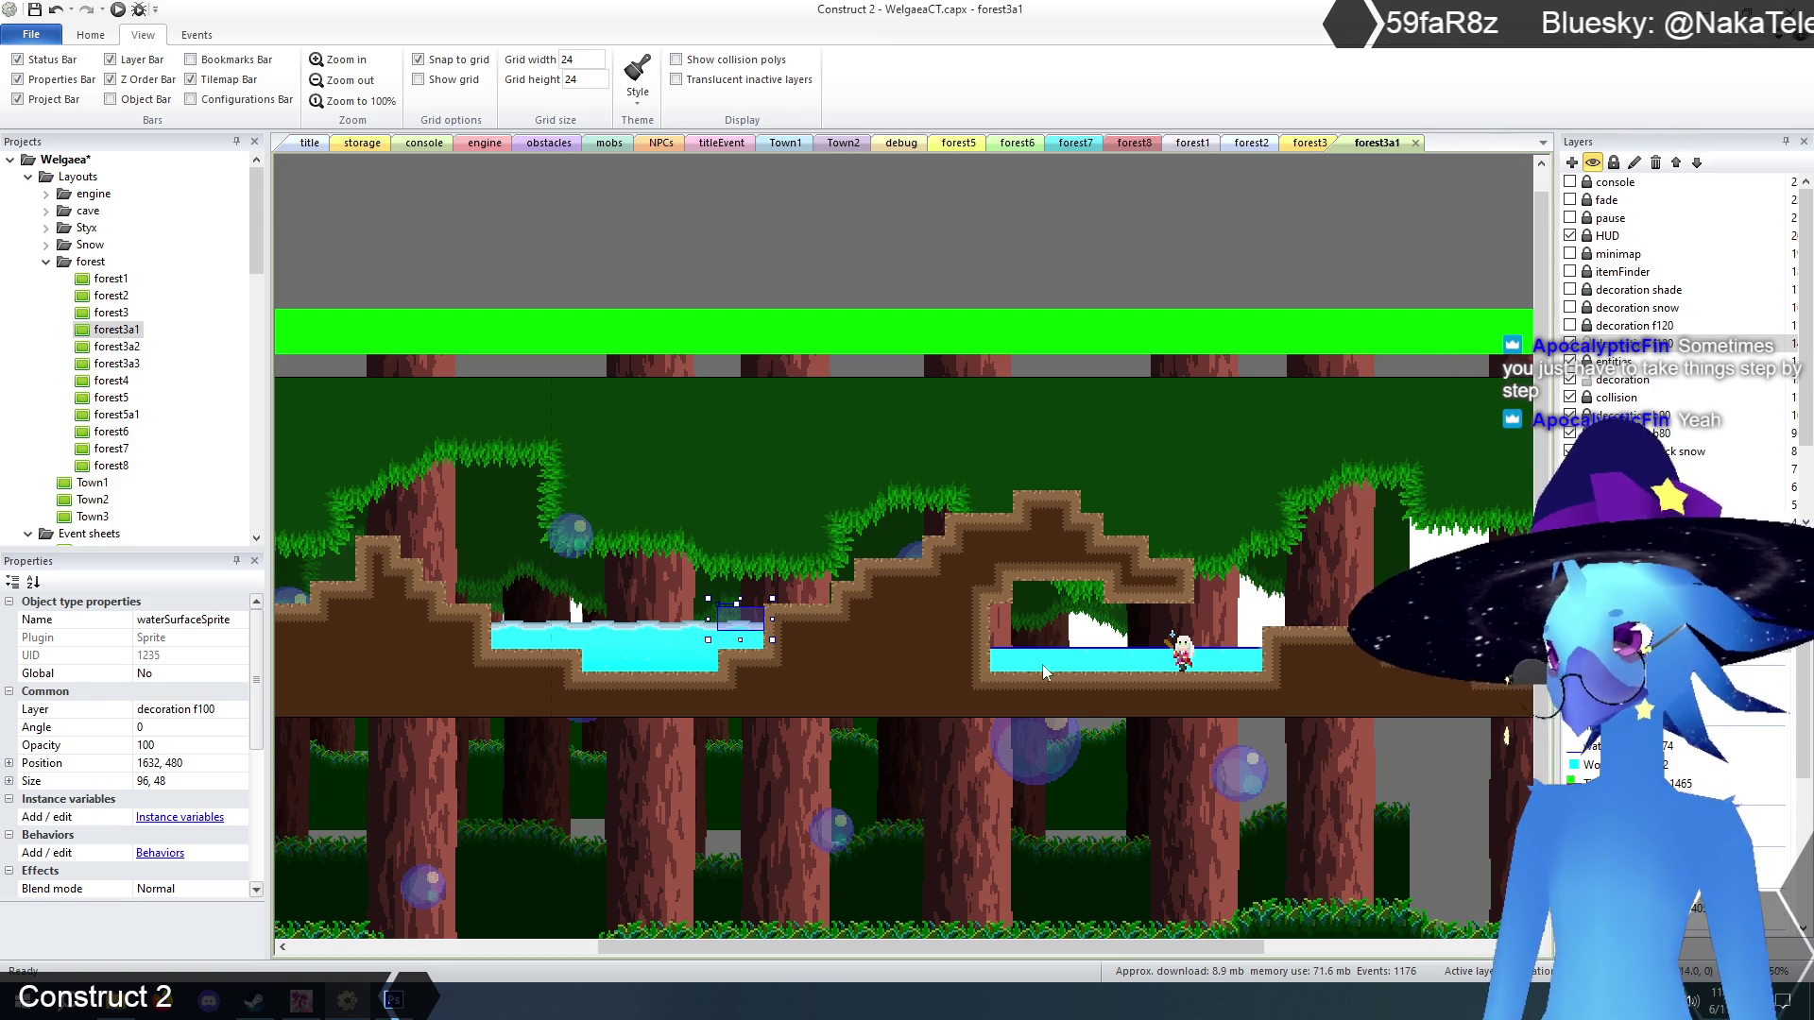
{"action": "key", "text": "ctrl+v"}
{"action": "left_click", "coordinate": [1023, 647]}
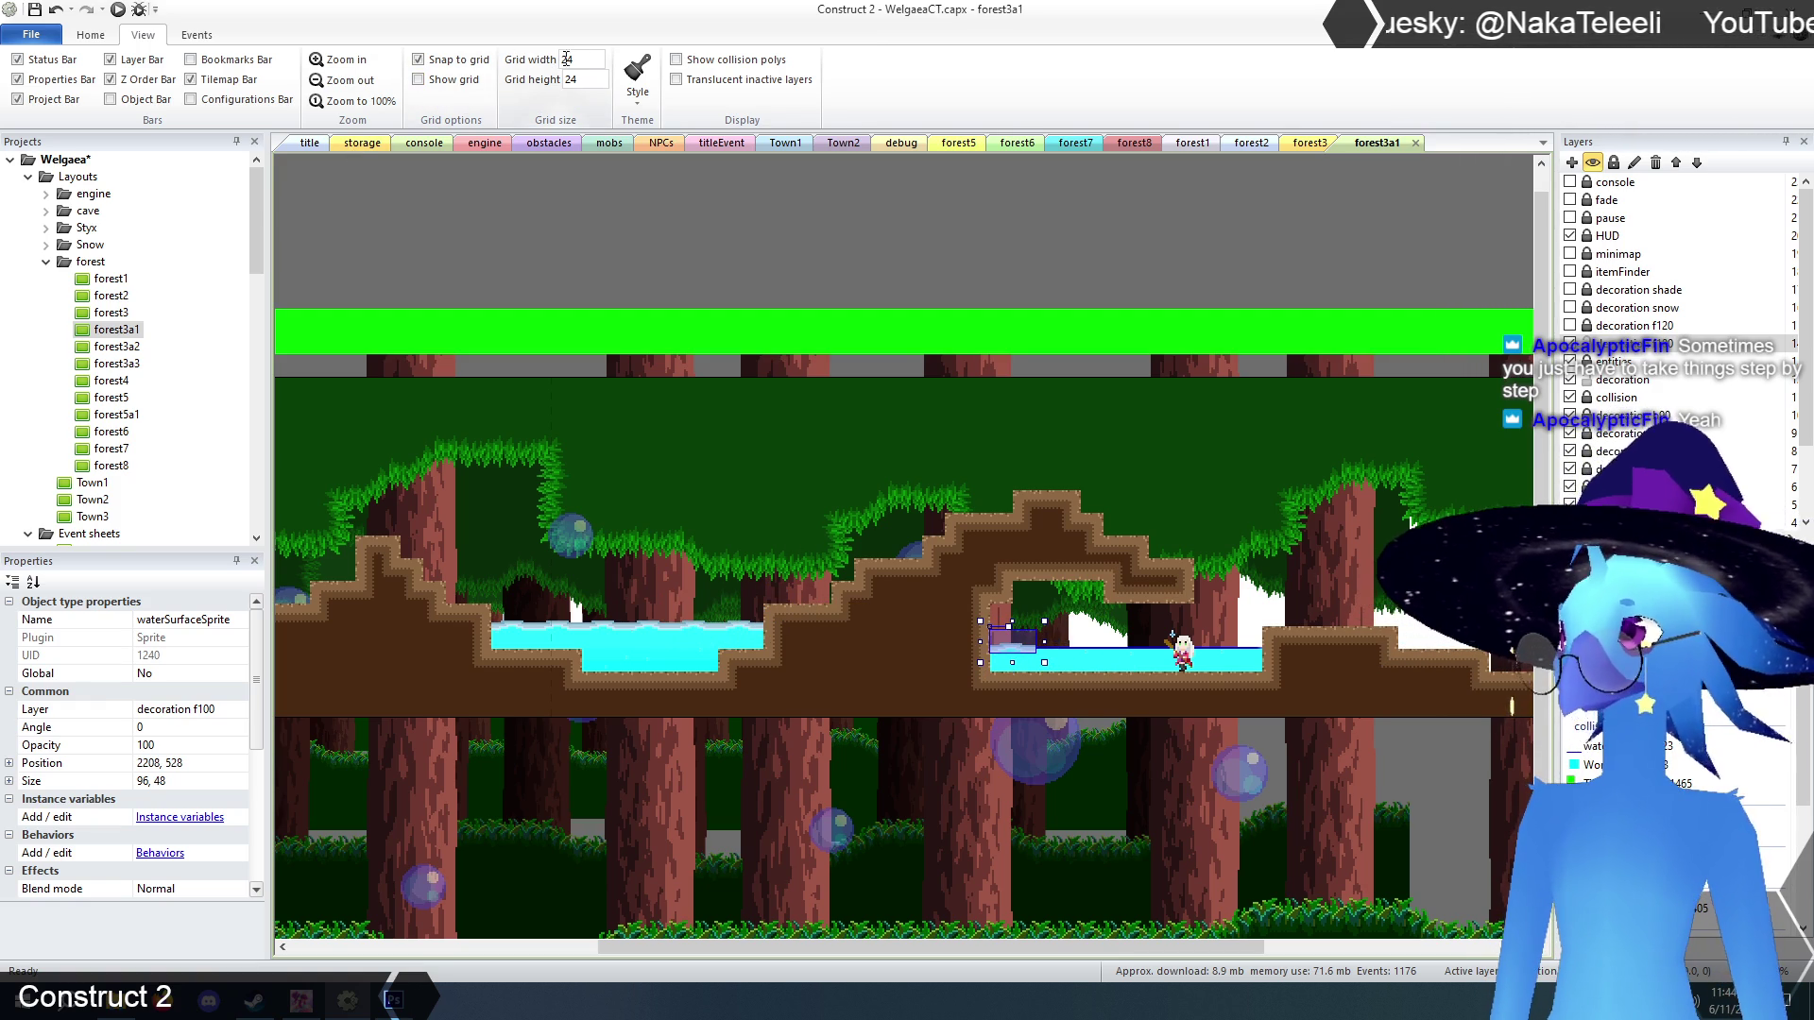
Set the grid to 48 by 48 and place a water surface copy on the right pool at 2304,528.
{"action": "type", "text": "8"}
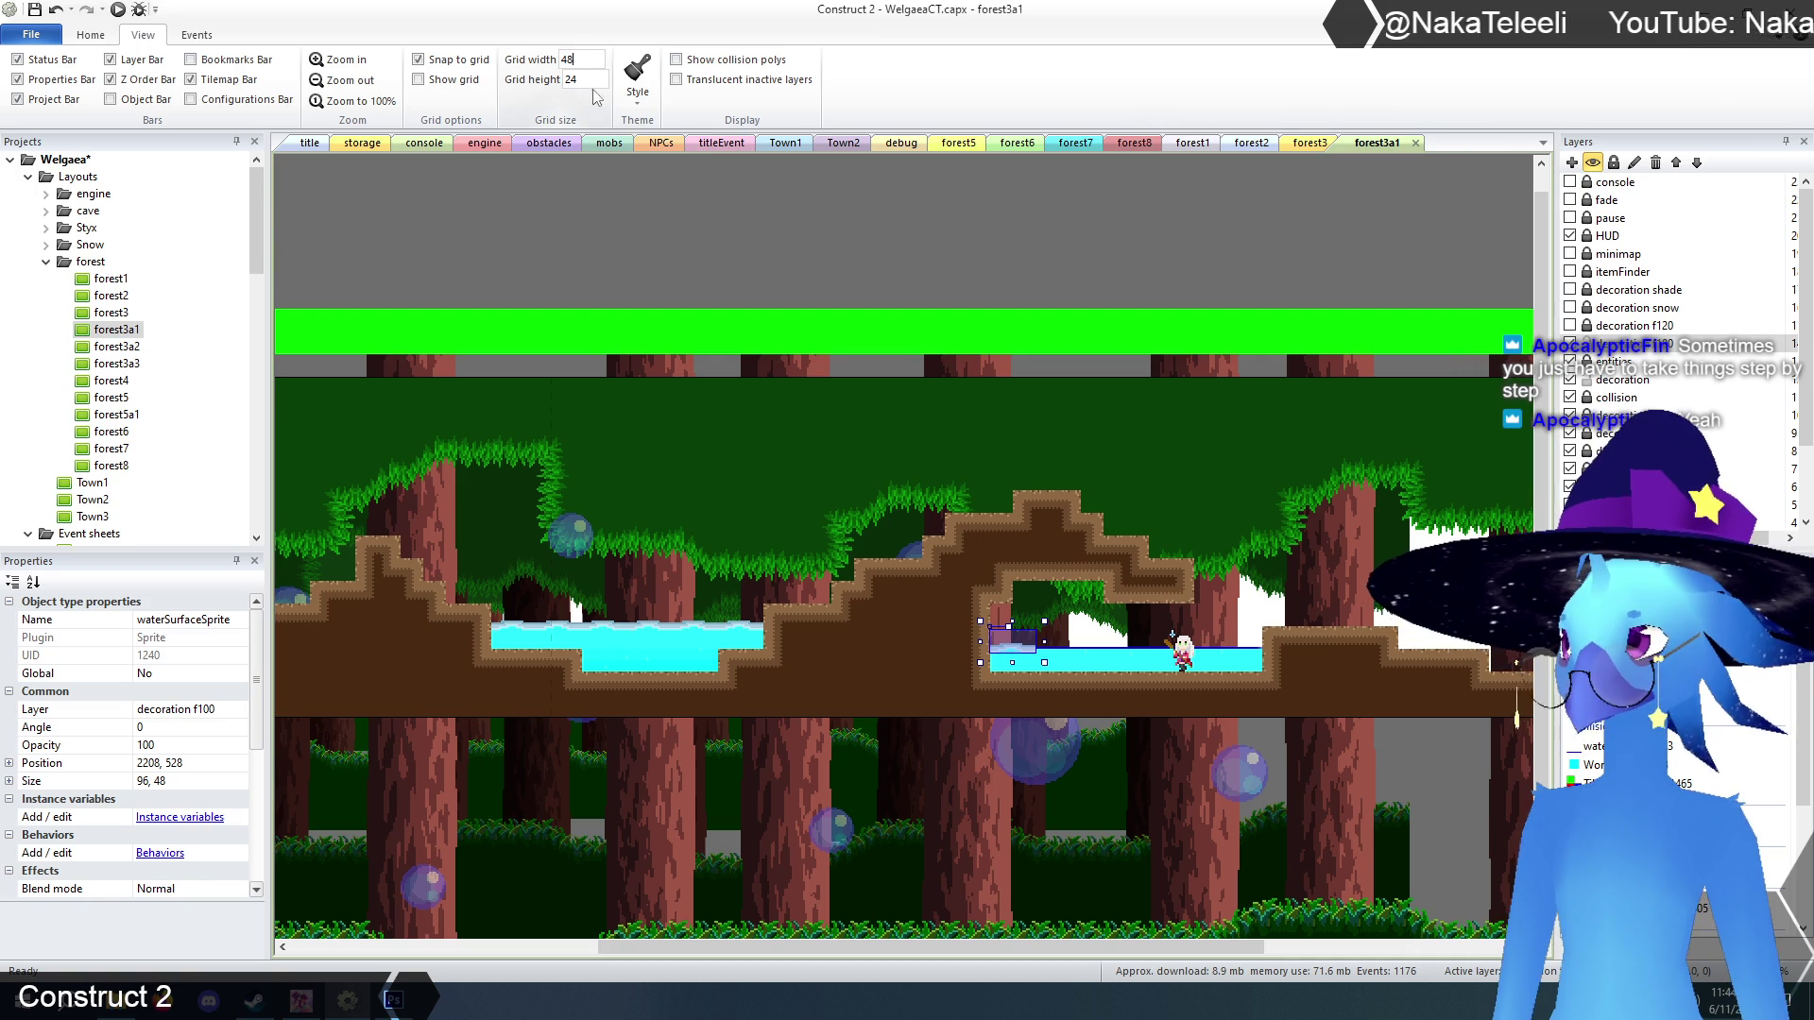
{"action": "type", "text": "48"}
{"action": "key", "text": "Tab"}
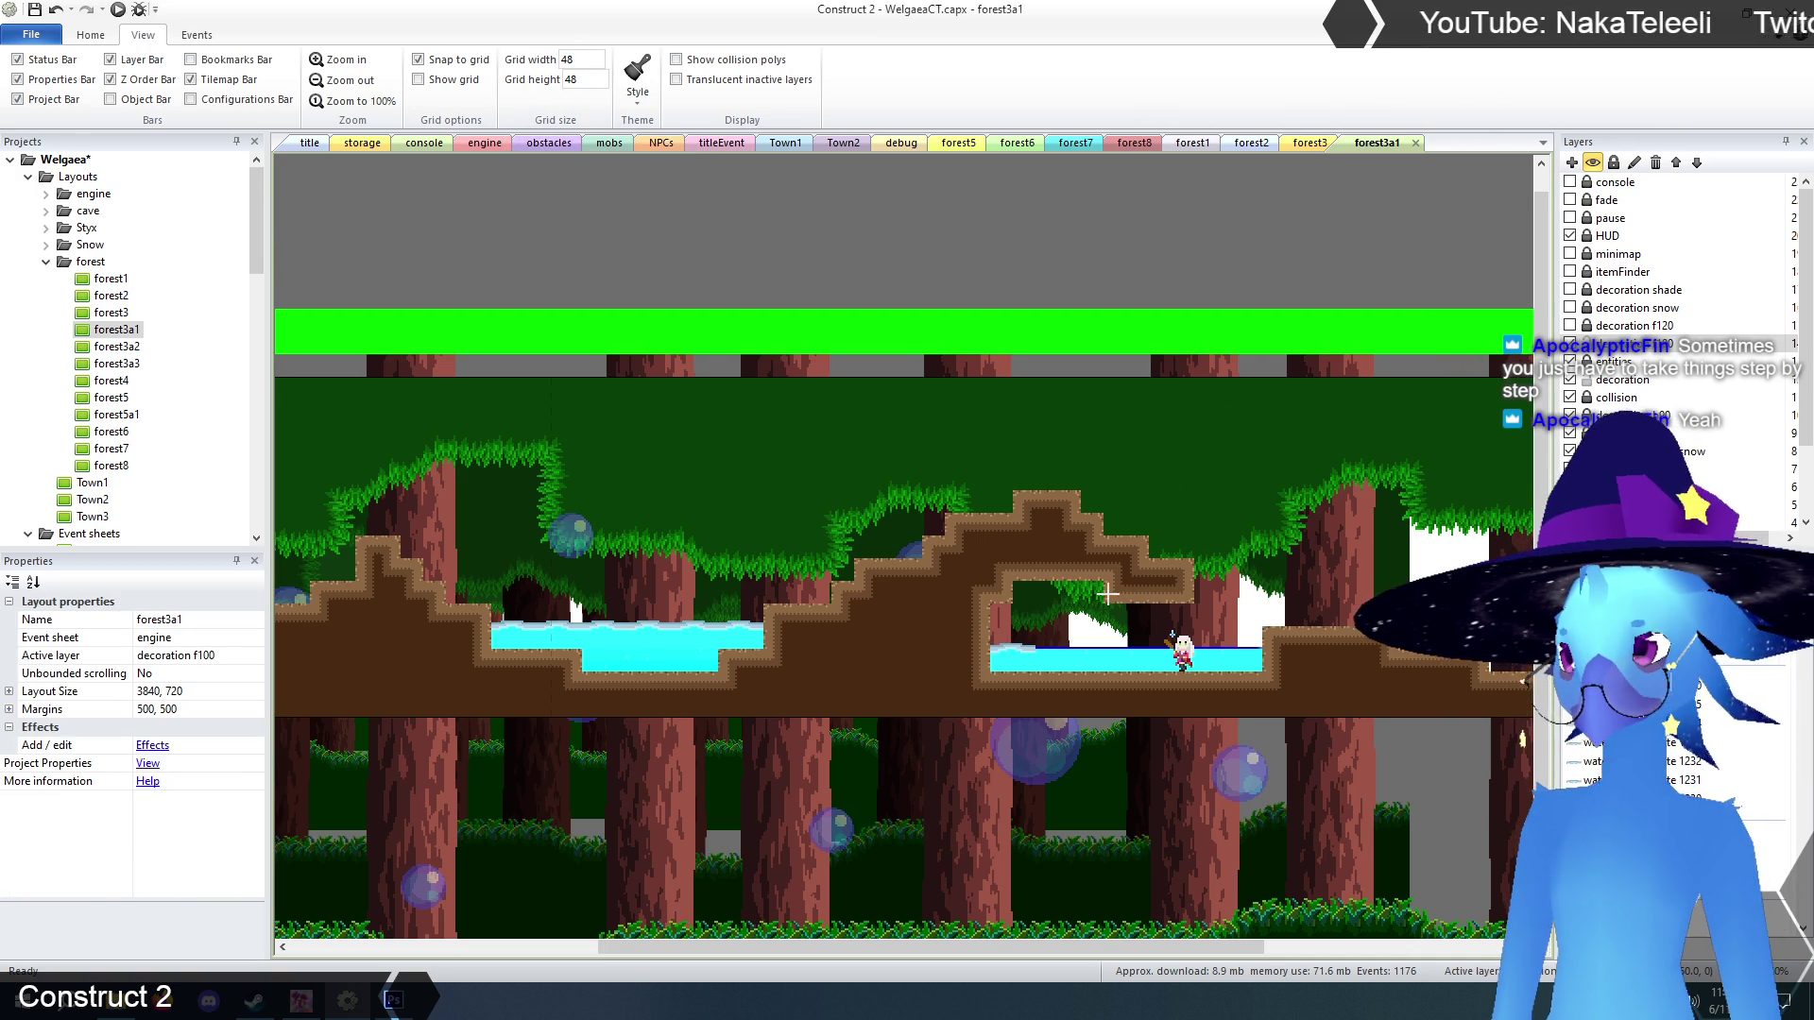
{"action": "key", "text": "ctrl+v"}
{"action": "left_click", "coordinate": [1107, 619]}
{"action": "left_click_drag", "start_coordinate": [1127, 628], "coordinate": [1072, 645]}
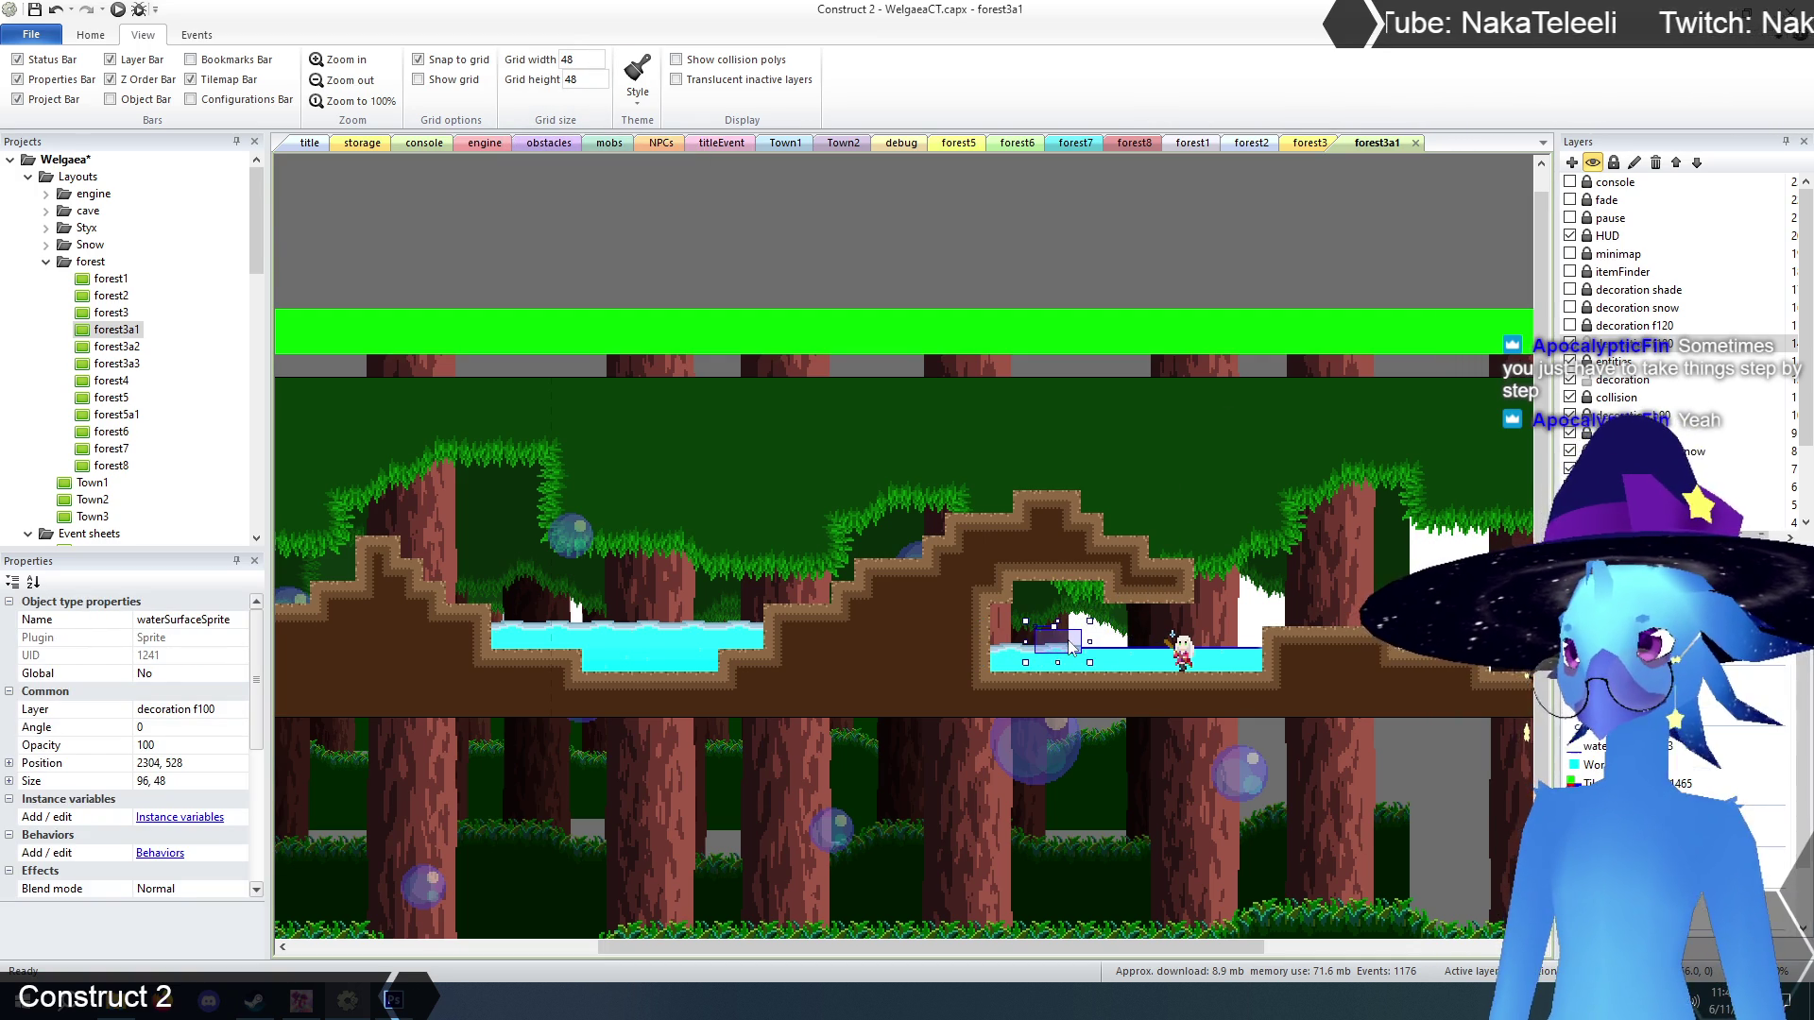
Paste four more water surface pieces to finish lining the right pool.
{"action": "key", "text": "ctrl+v"}
{"action": "left_click", "coordinate": [1105, 643]}
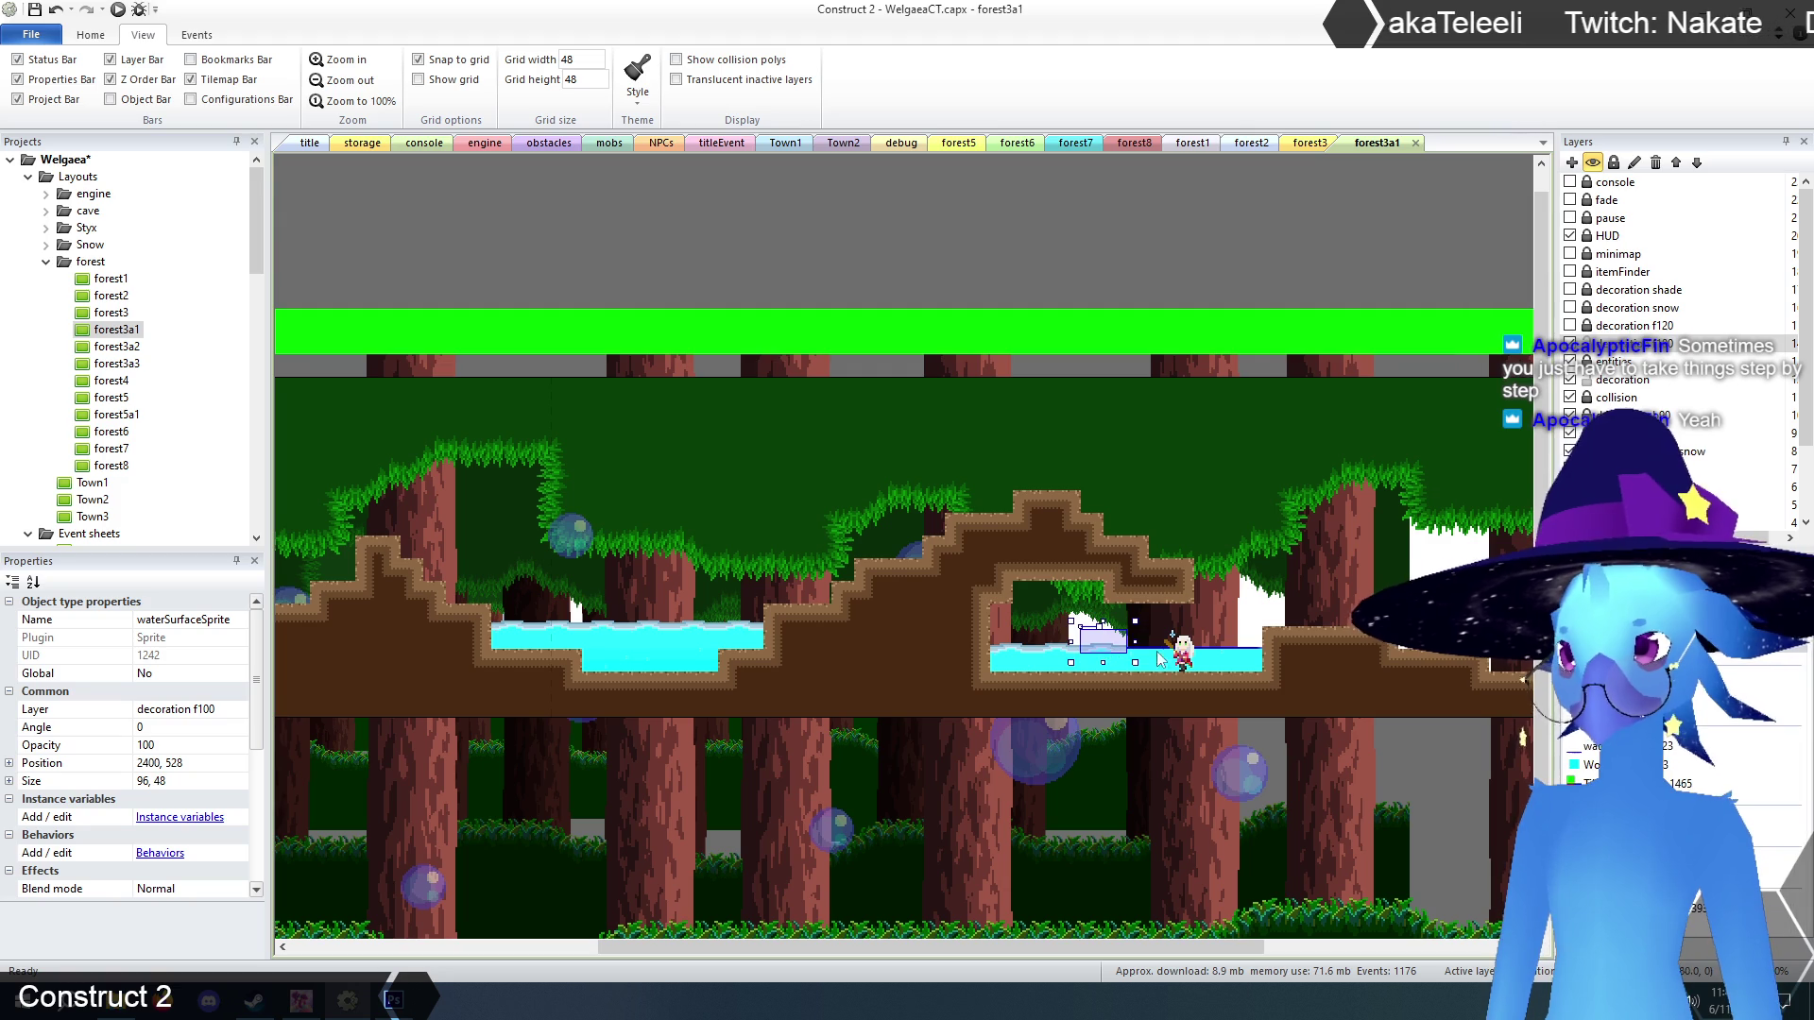
{"action": "key", "text": "ctrl+v"}
{"action": "left_click", "coordinate": [1159, 649]}
{"action": "key", "text": "ctrl+v"}
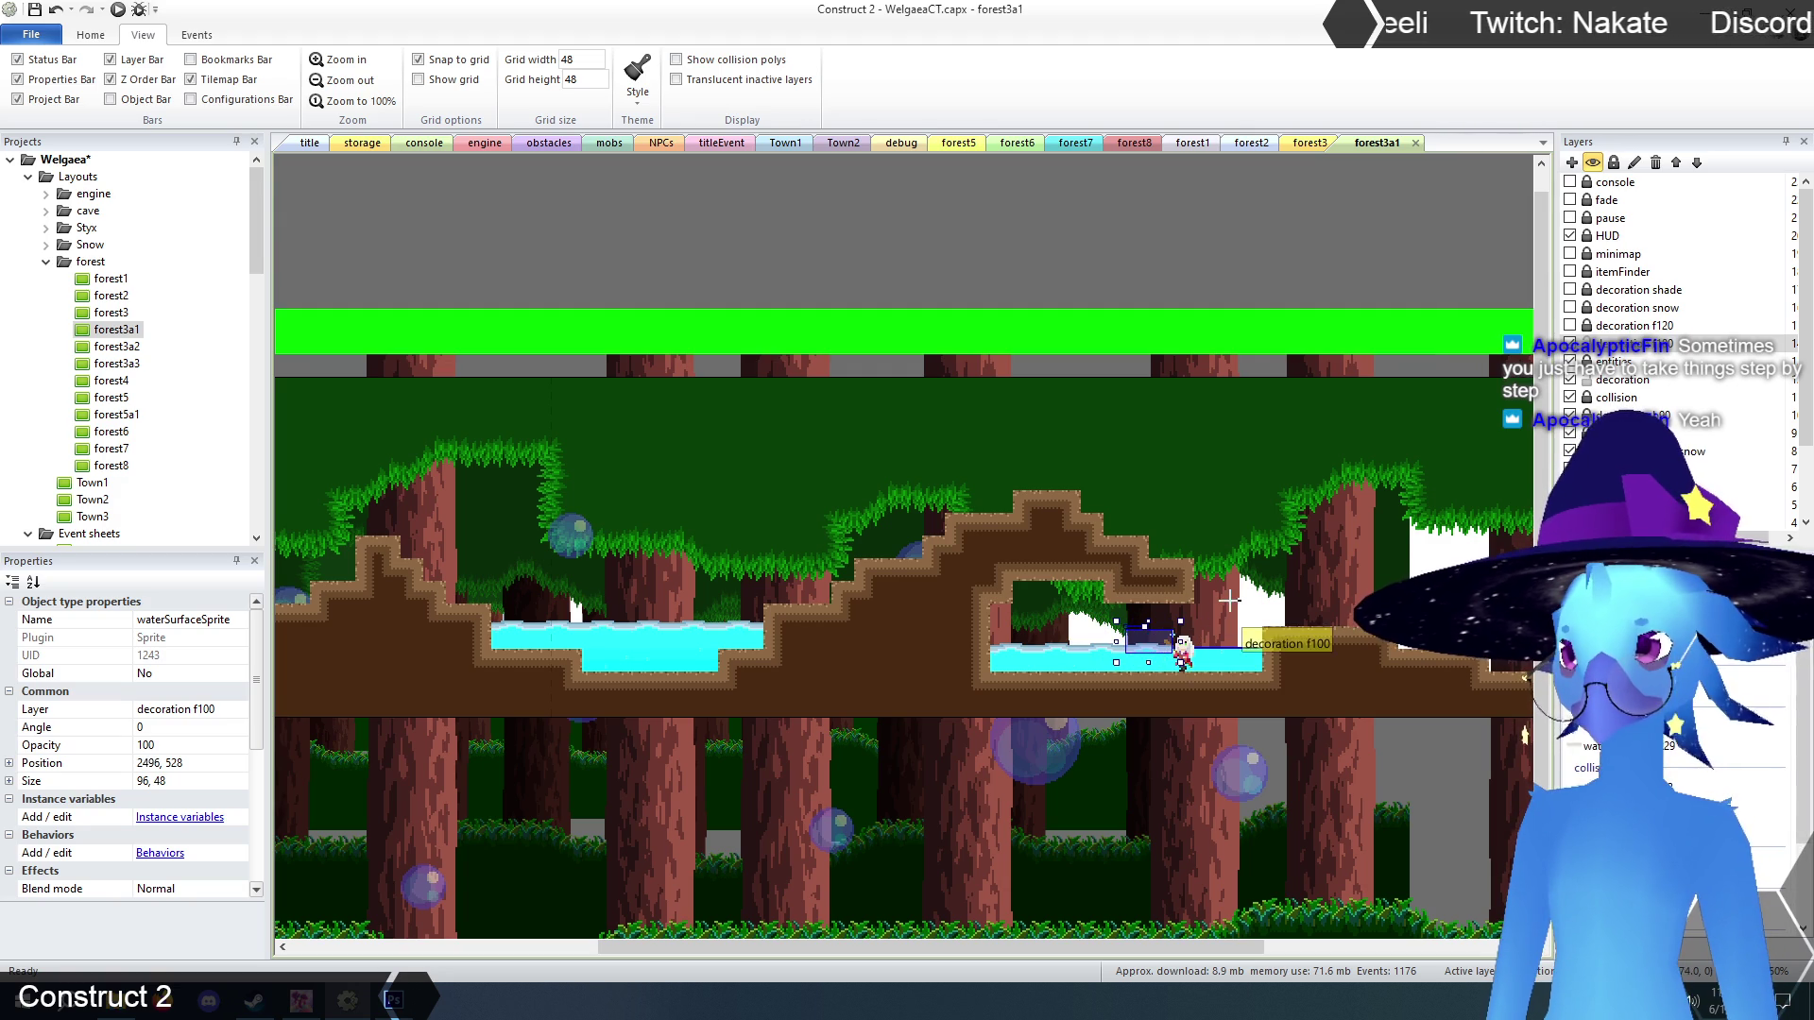
{"action": "left_click", "coordinate": [1213, 650]}
{"action": "key", "text": "ctrl+v"}
{"action": "left_click", "coordinate": [1237, 650]}
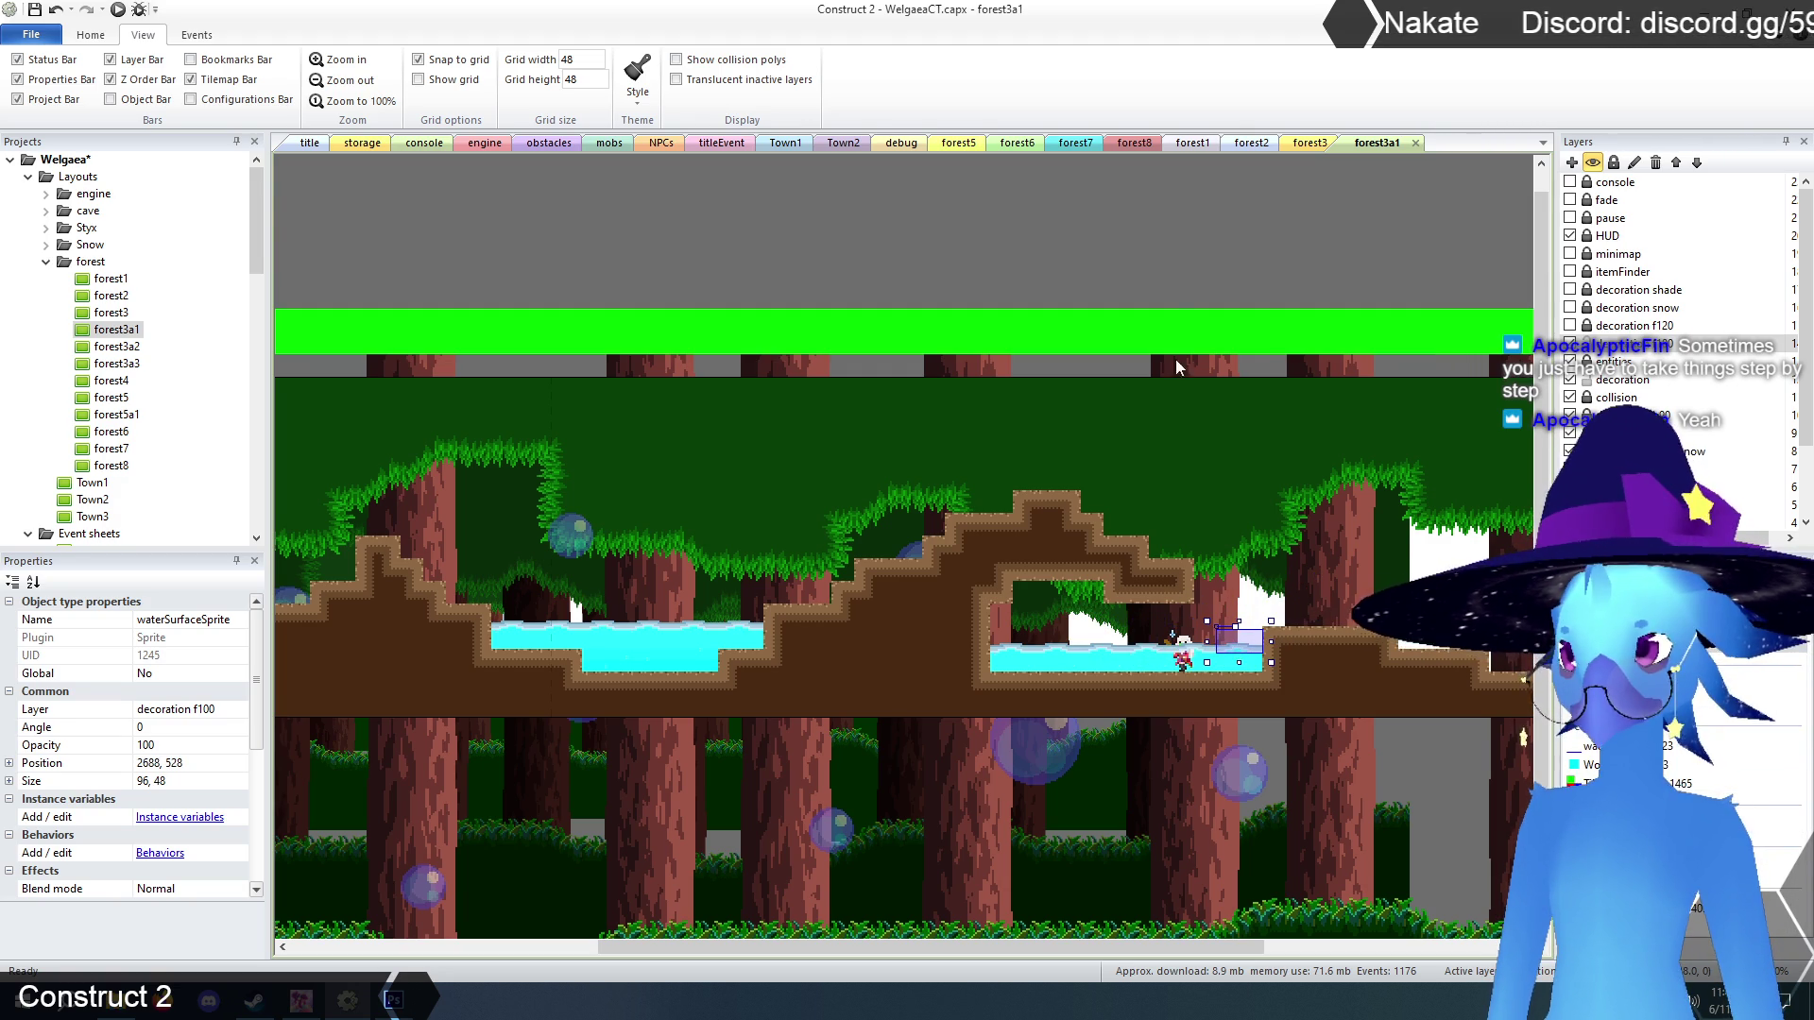
{"action": "left_click", "coordinate": [1172, 269]}
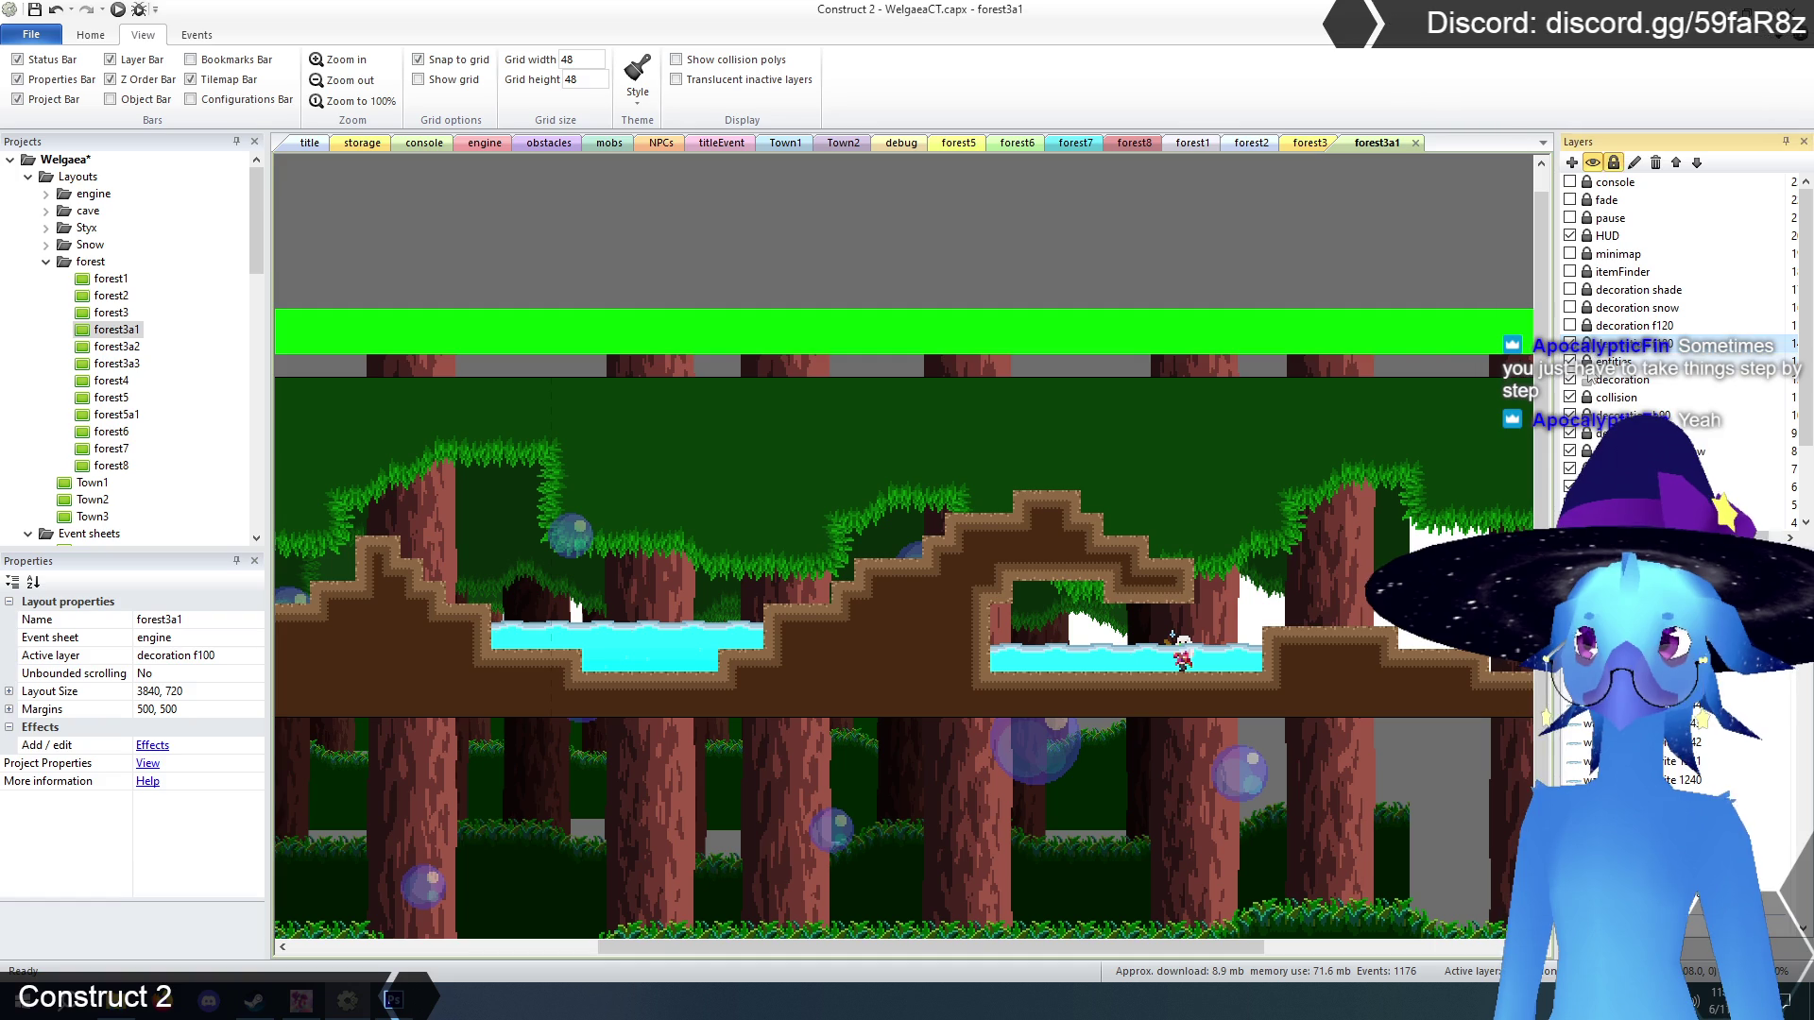
On the entities layer, move the NPC out of the right pool onto the upper-right ledge.
{"action": "left_click", "coordinate": [1614, 362]}
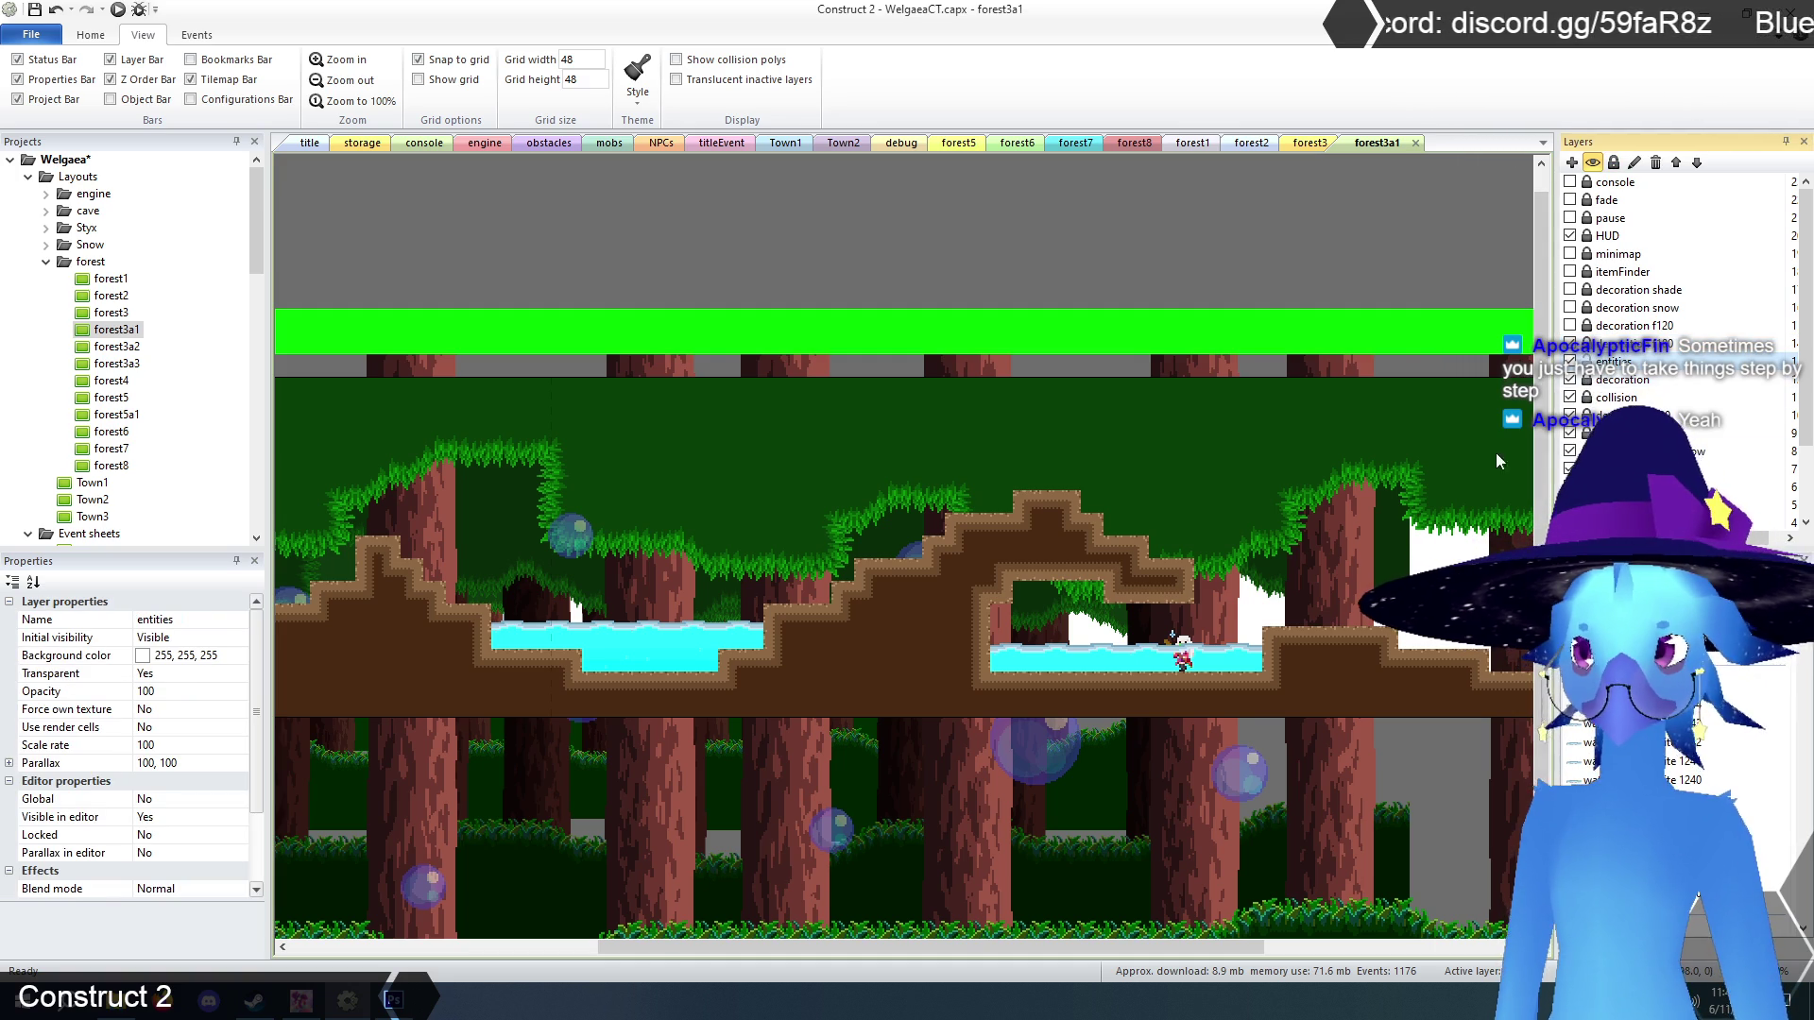
{"action": "left_click", "coordinate": [1179, 665]}
{"action": "mouse_move", "coordinate": [1183, 664]}
{"action": "left_mouse_down"}
{"action": "mouse_move", "coordinate": [1255, 597]}
{"action": "mouse_move", "coordinate": [1352, 621]}
{"action": "left_mouse_up"}
{"action": "left_click", "coordinate": [1125, 250]}
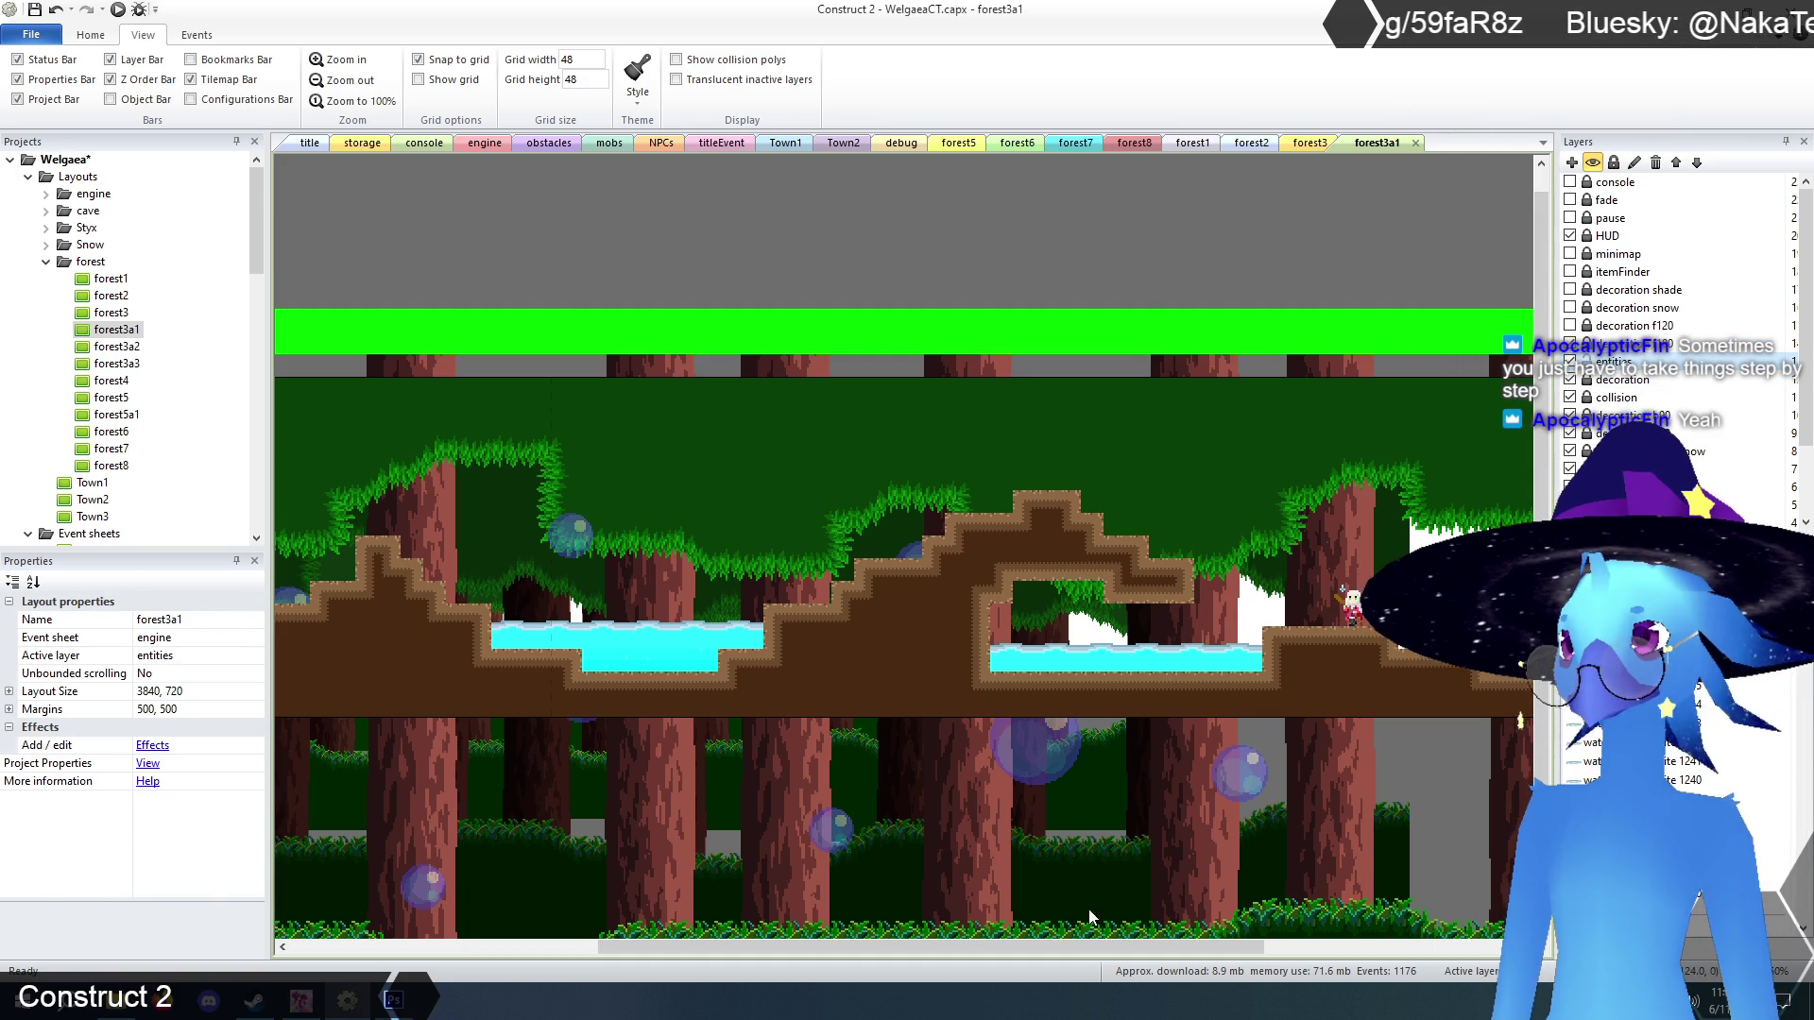
{"action": "mouse_move", "coordinate": [1082, 943]}
{"action": "left_mouse_down"}
{"action": "mouse_move", "coordinate": [744, 945]}
{"action": "mouse_move", "coordinate": [784, 945]}
{"action": "left_mouse_up"}
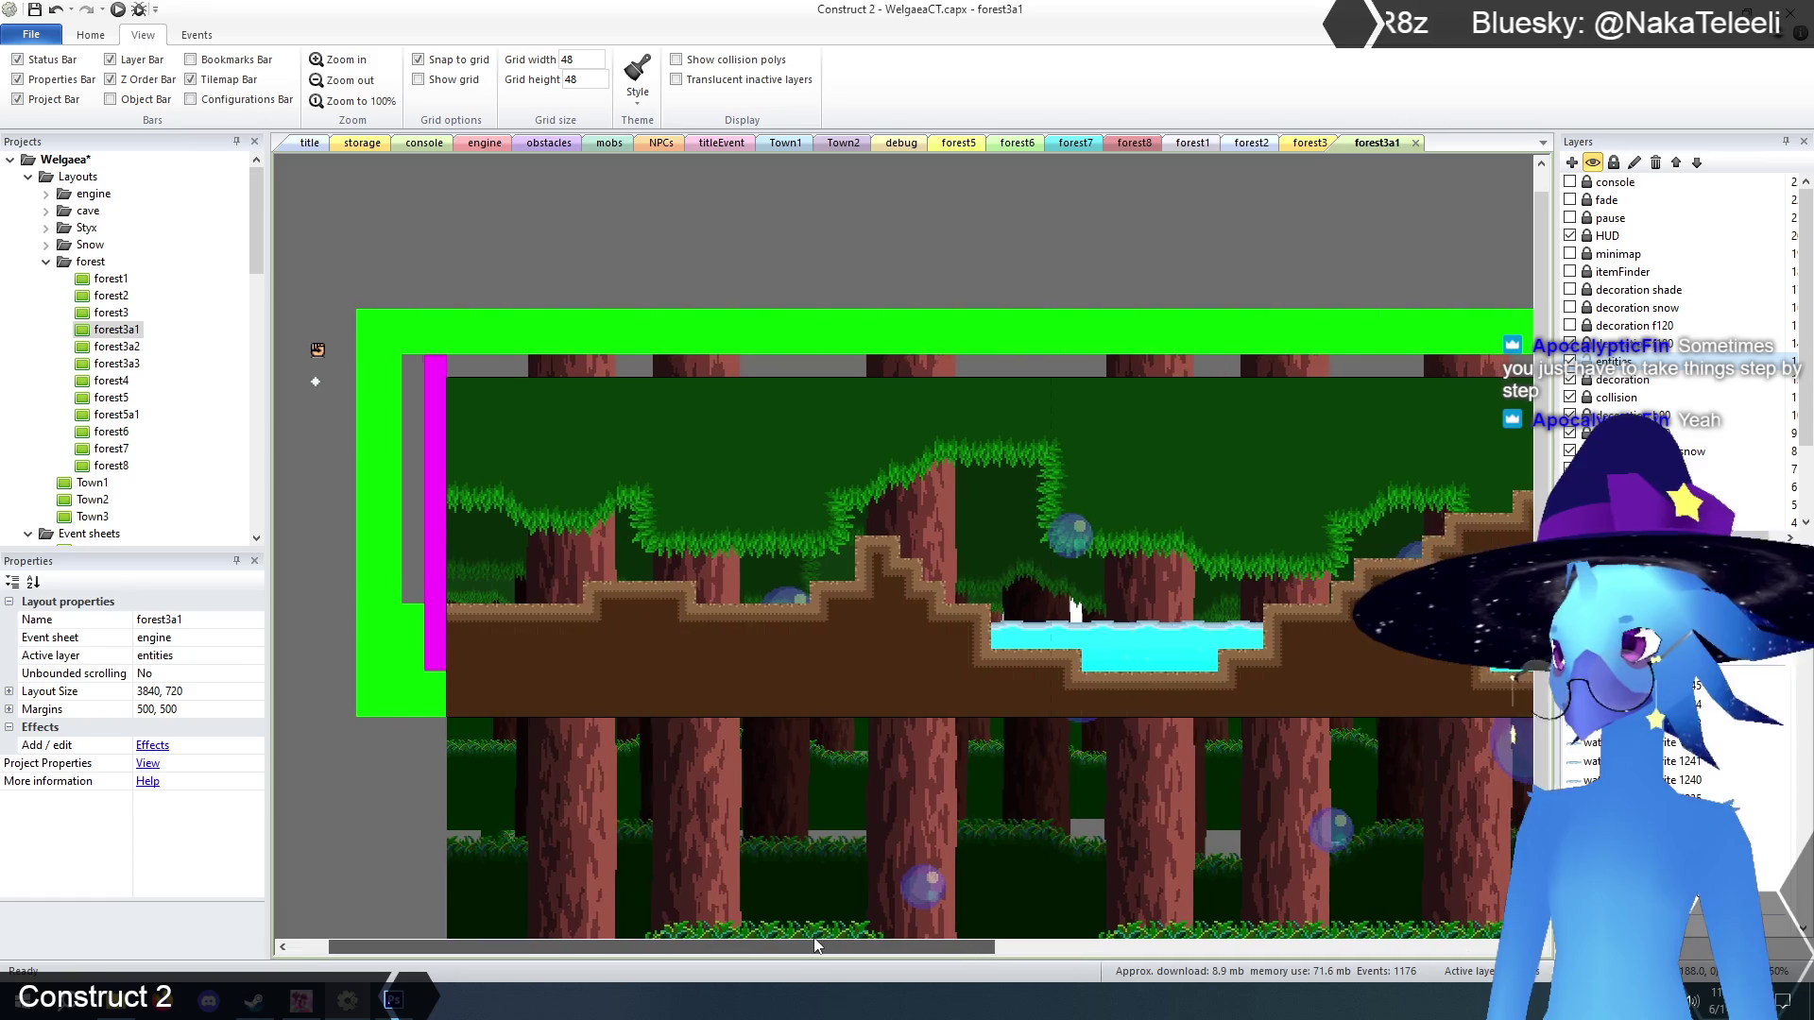
Preview the game from the title layout and get past the title screen.
{"action": "left_click", "coordinate": [312, 144]}
{"action": "key", "text": "F5"}
{"action": "key", "text": "Return"}
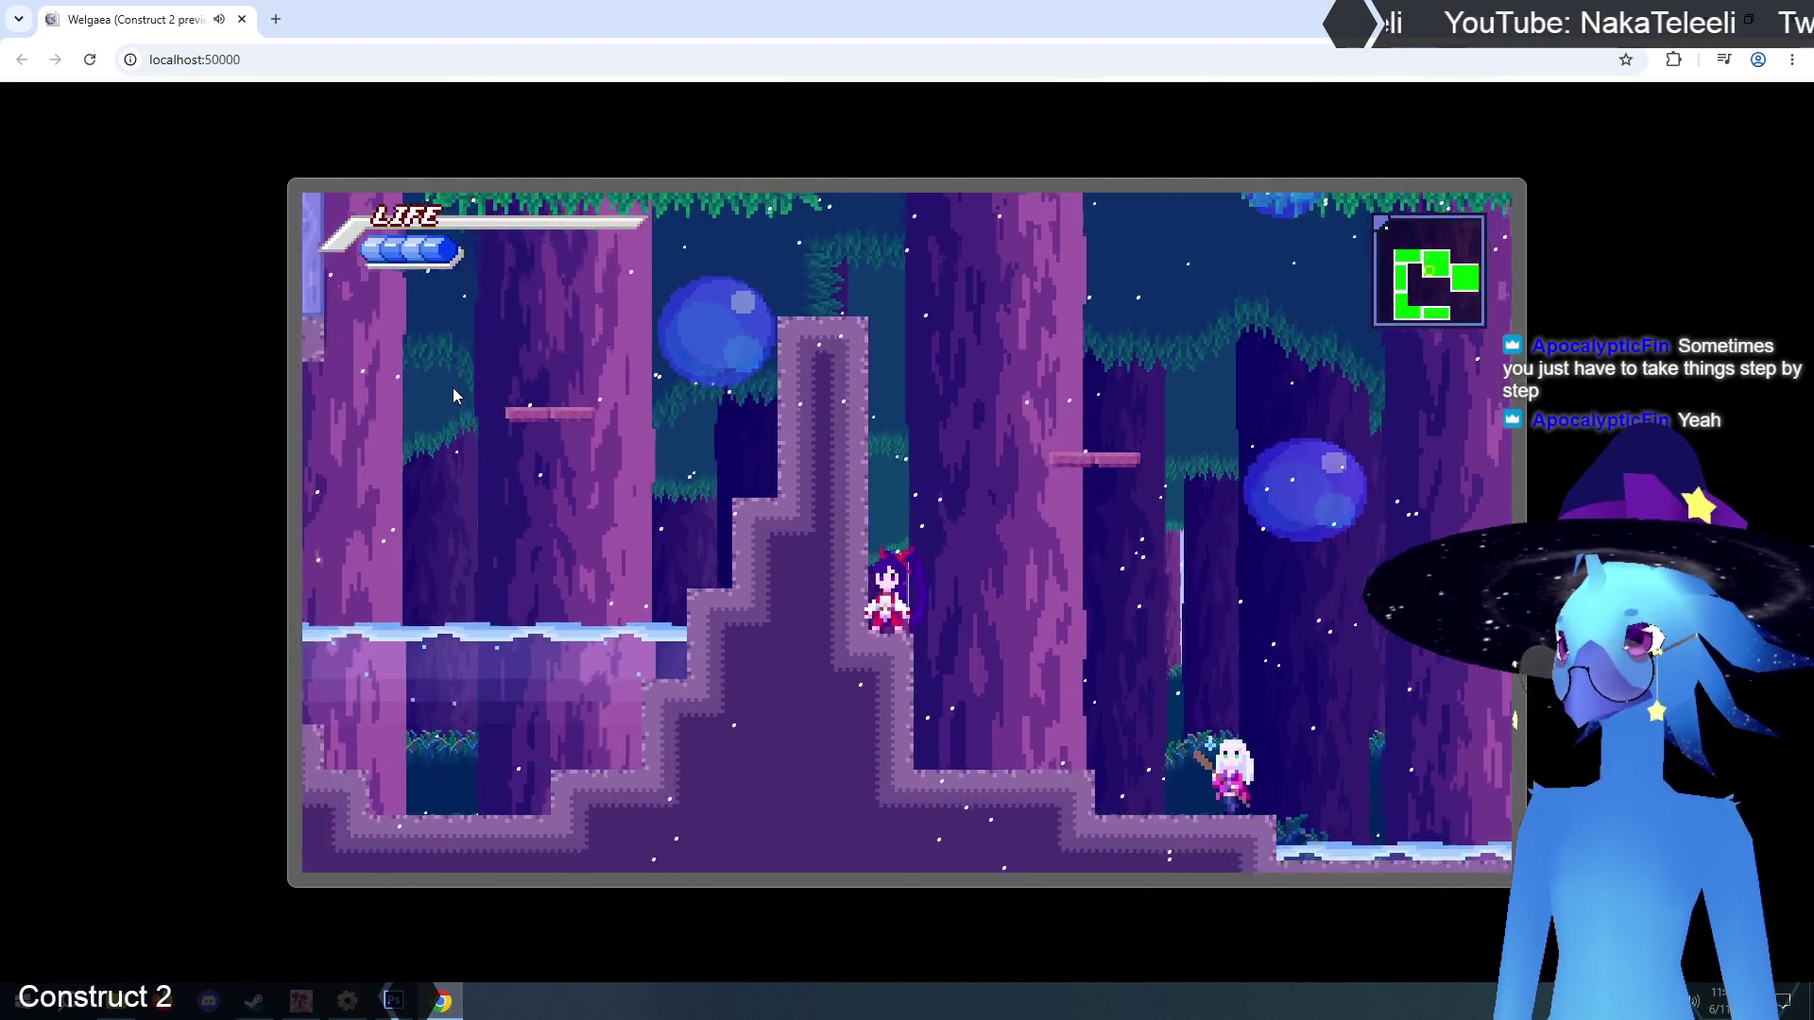
Walk left across the ledges and save the game with the save NPC.
{"action": "key", "text": "Up"}
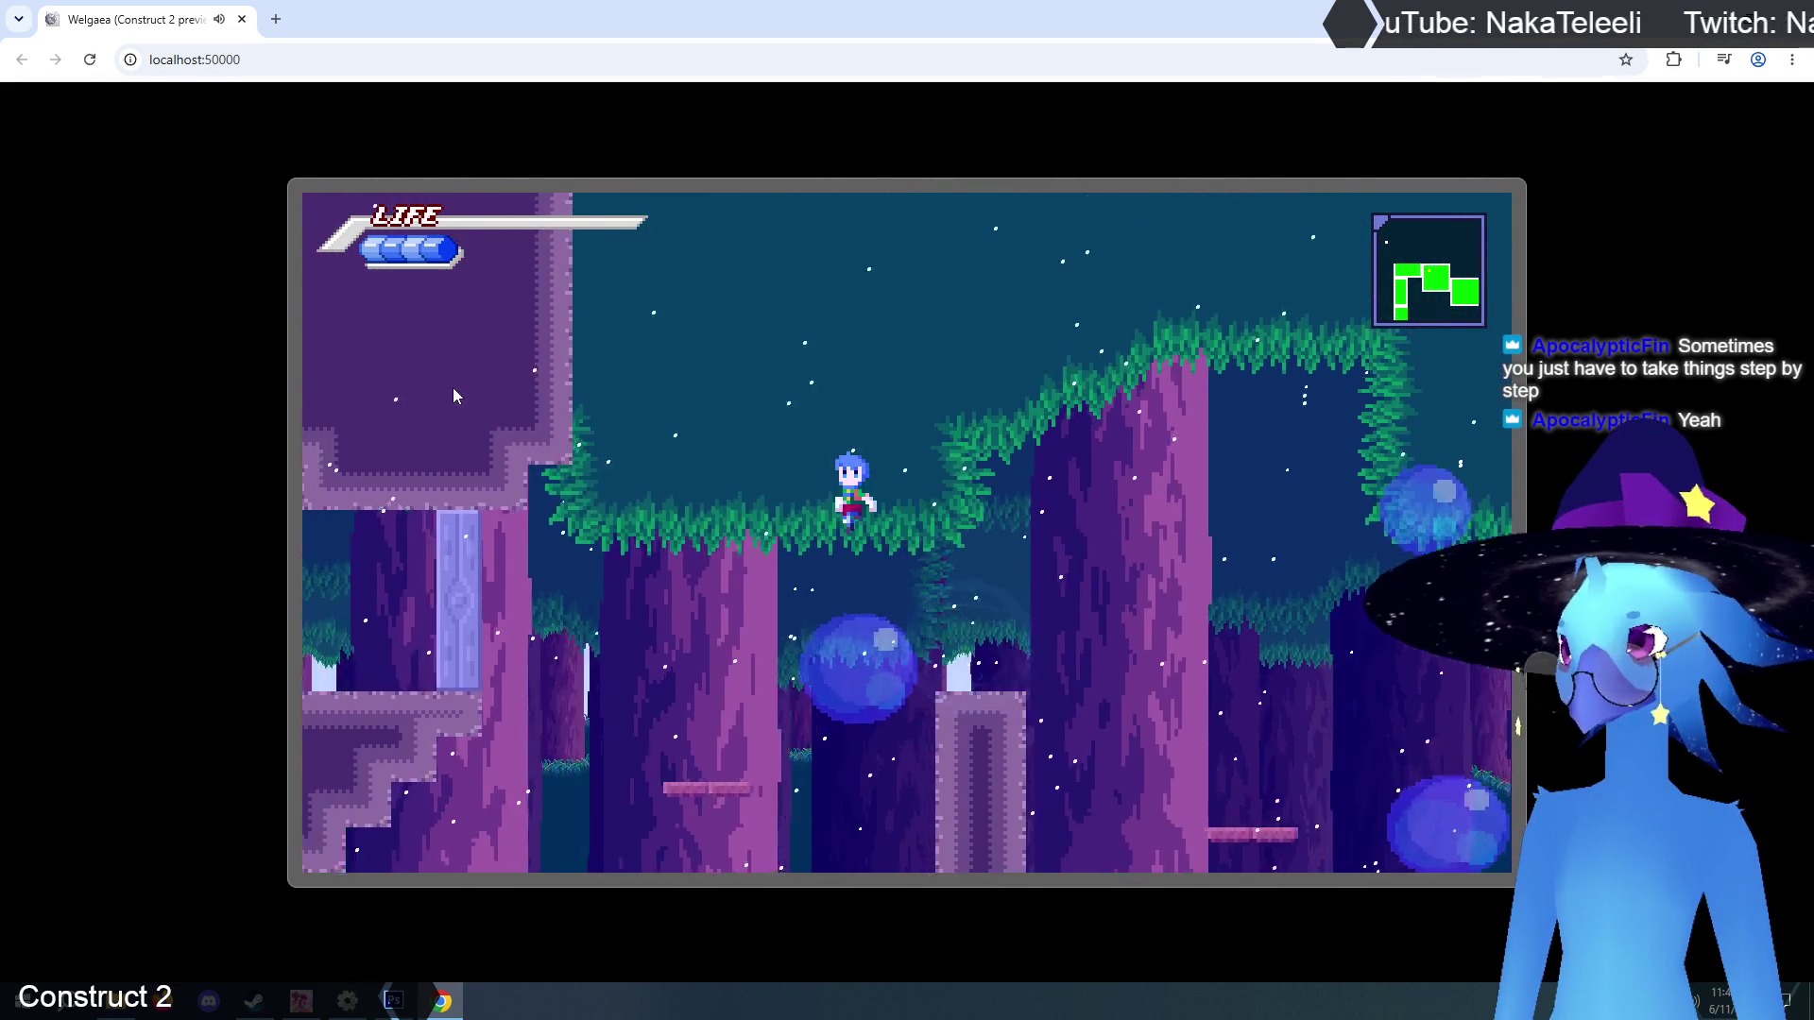
{"action": "key", "text": "Left"}
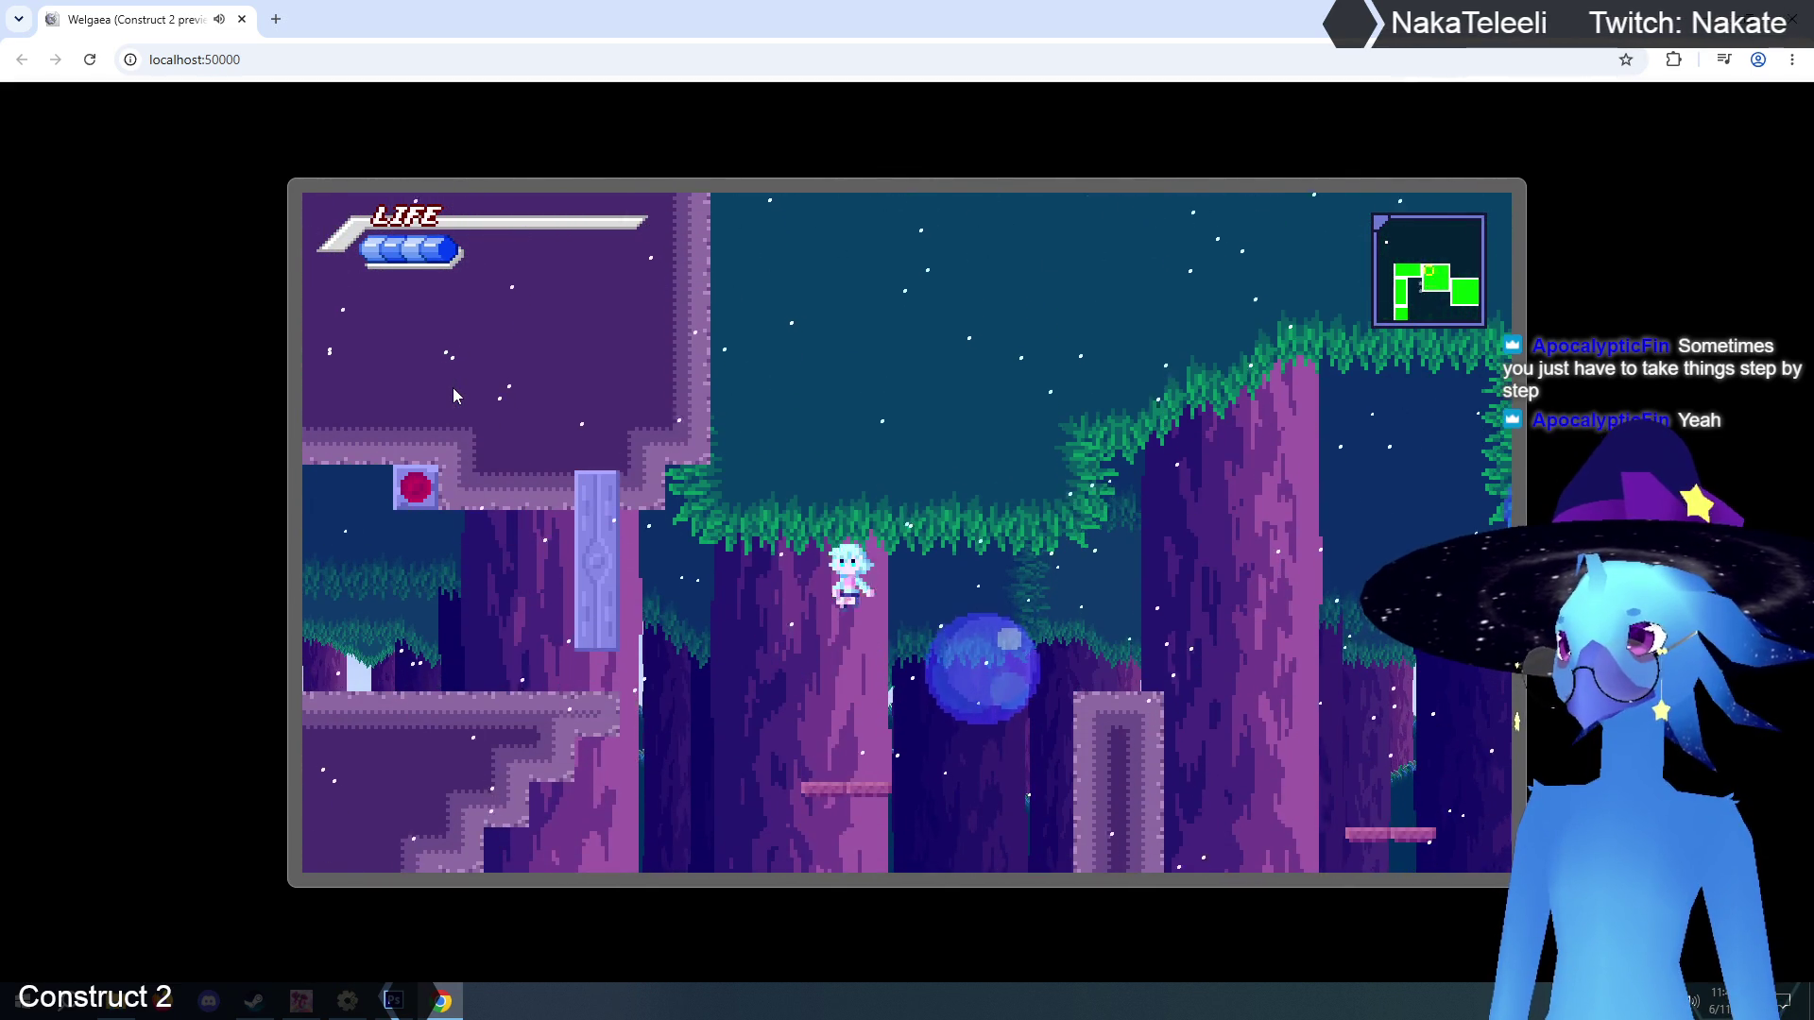
{"action": "key", "text": "Up"}
{"action": "key", "text": "Left"}
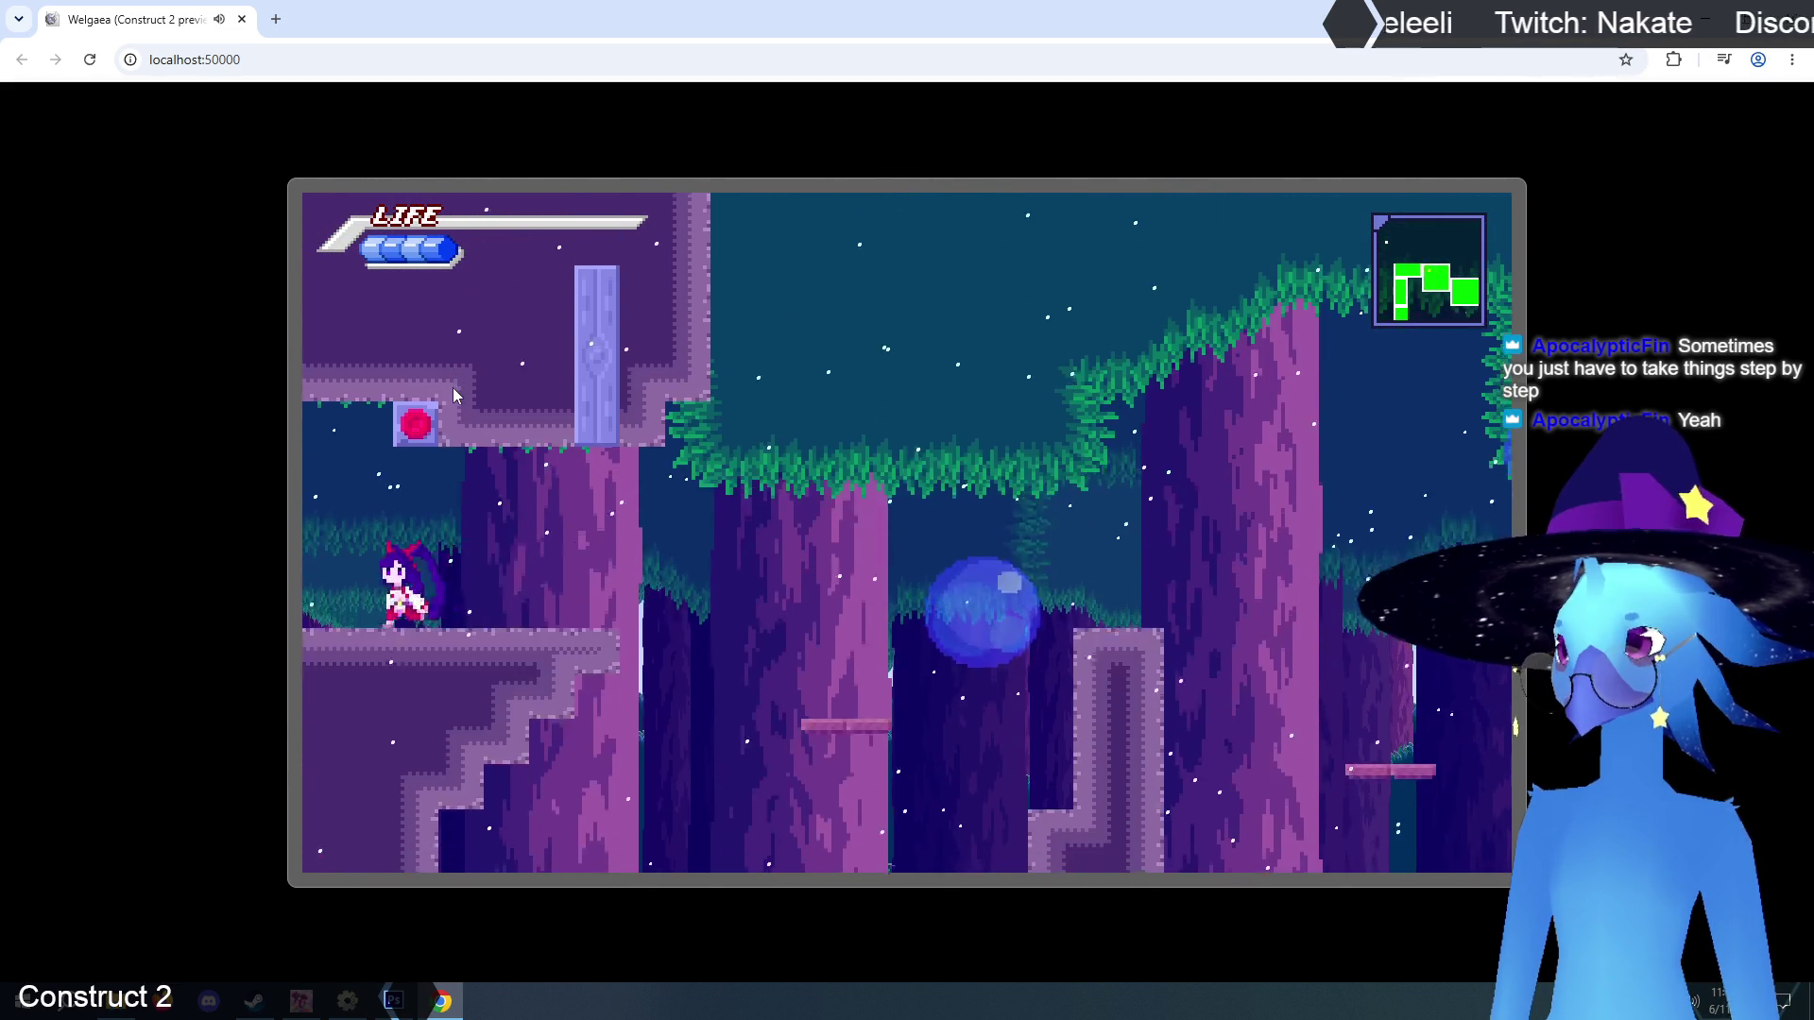
{"action": "key", "text": "Left"}
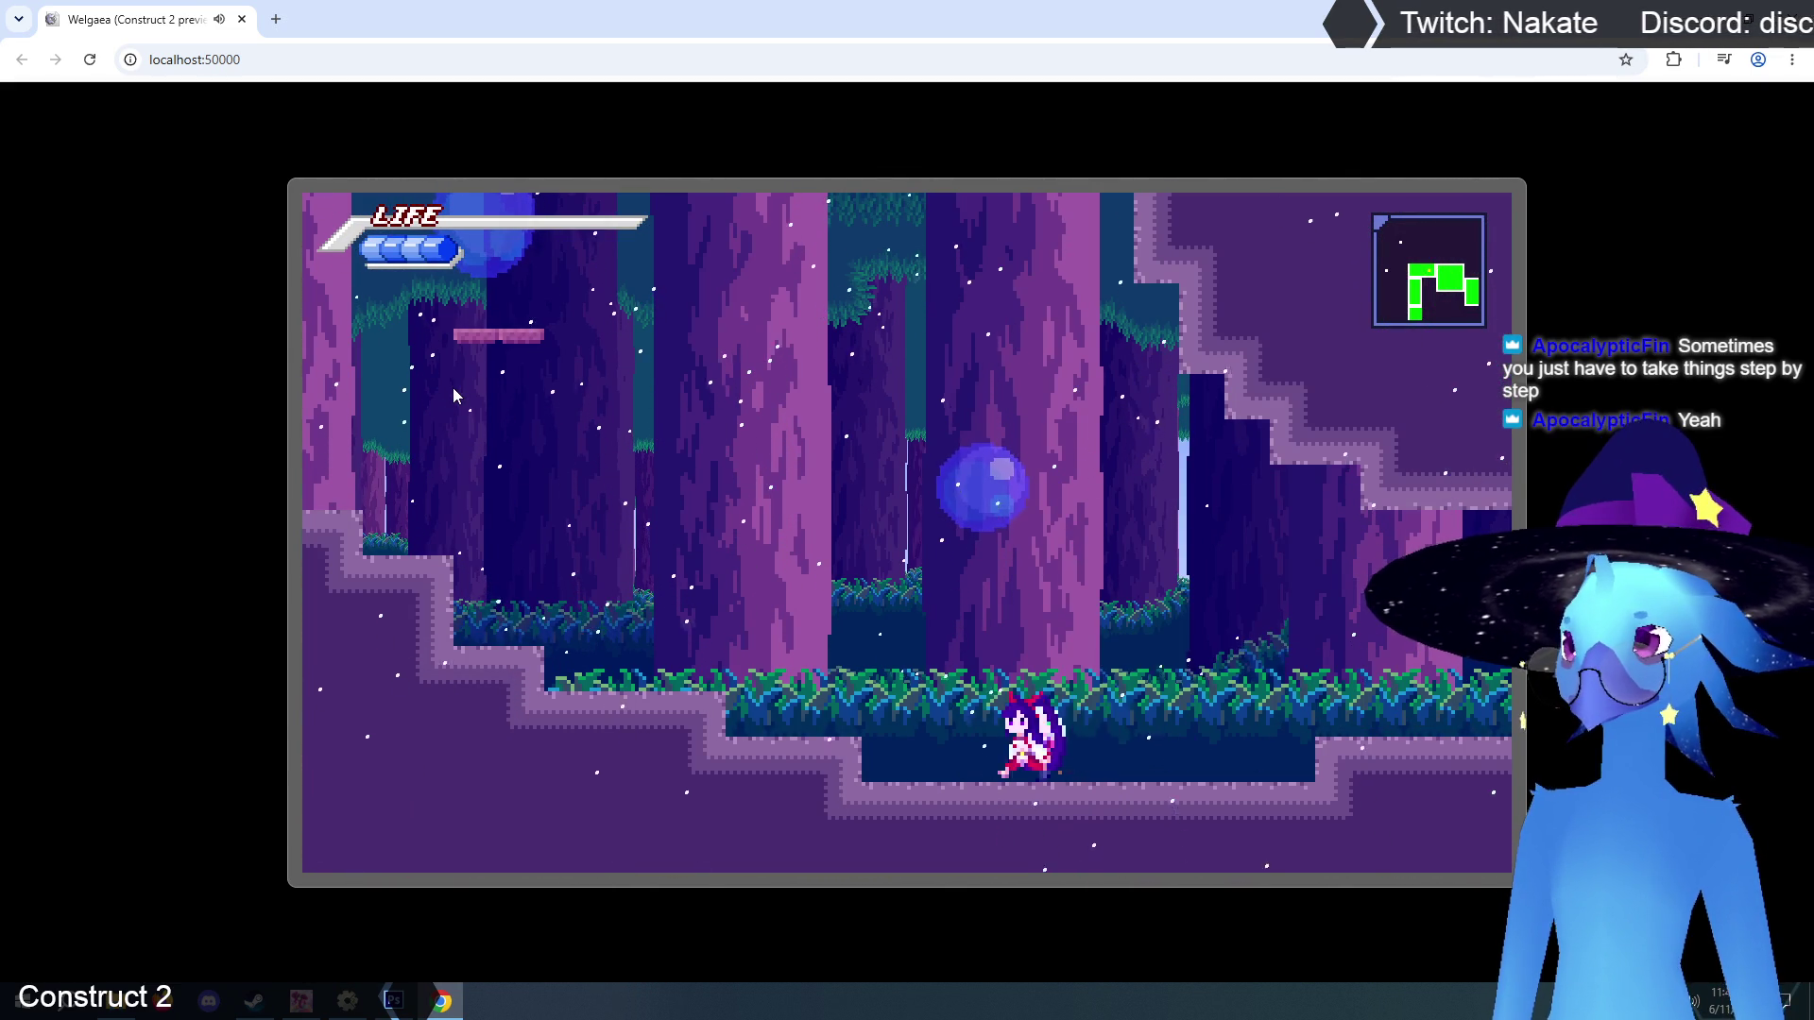
{"action": "key", "text": "Up"}
{"action": "key", "text": "z"}
{"action": "key", "text": "z"}
{"action": "key", "text": "Left"}
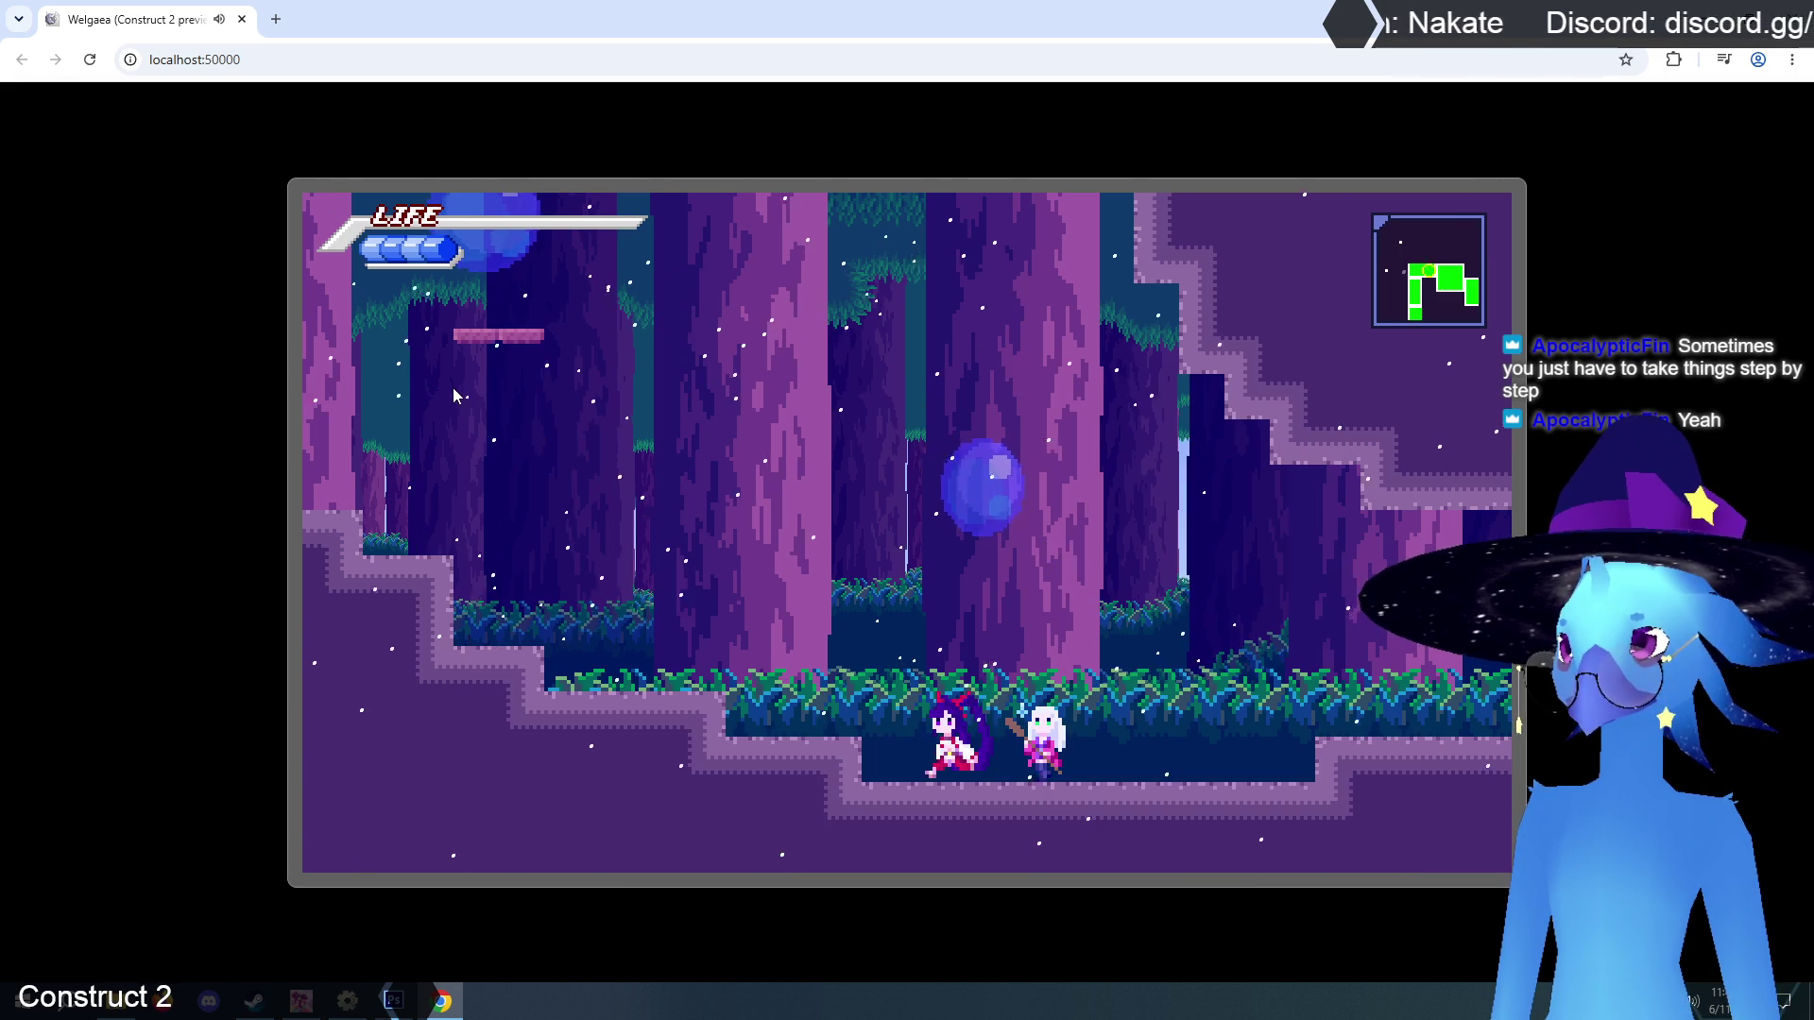
Jump through the tall forest shaft and cross back into the neighbouring rooms.
{"action": "key", "text": "Up"}
{"action": "key", "text": "Left"}
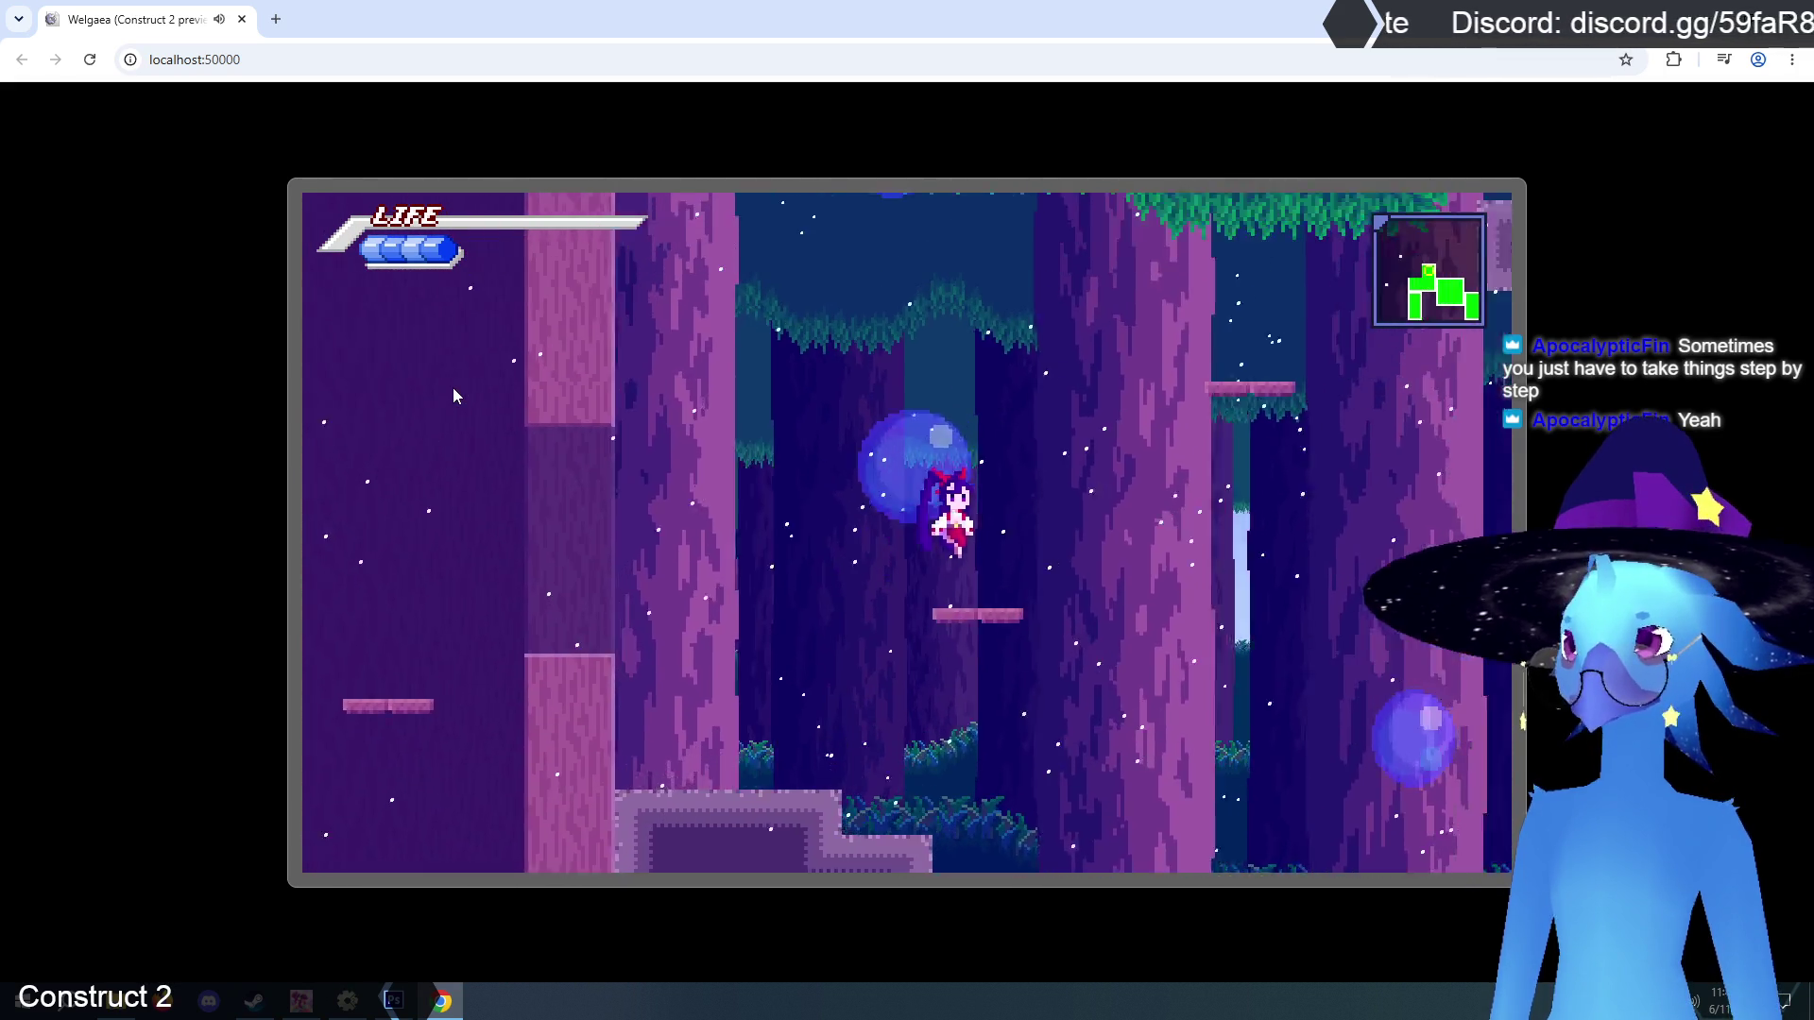
{"action": "key", "text": "Right"}
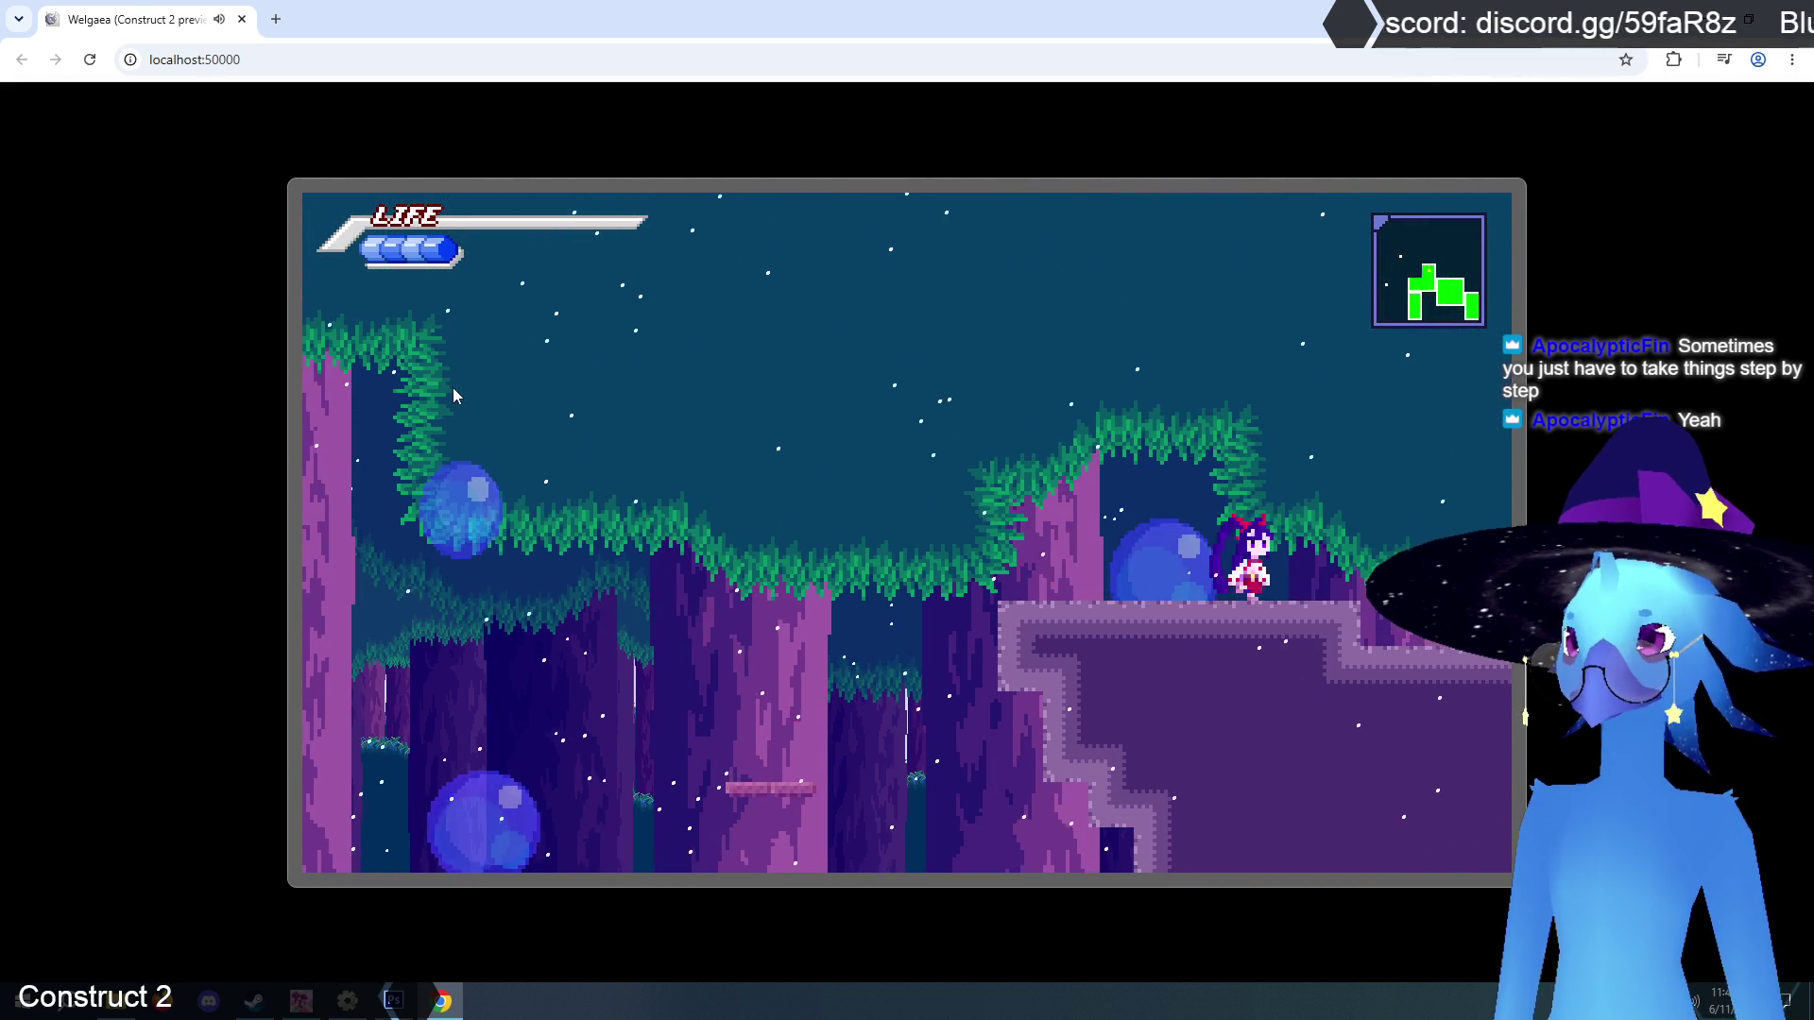
{"action": "key", "text": "Left"}
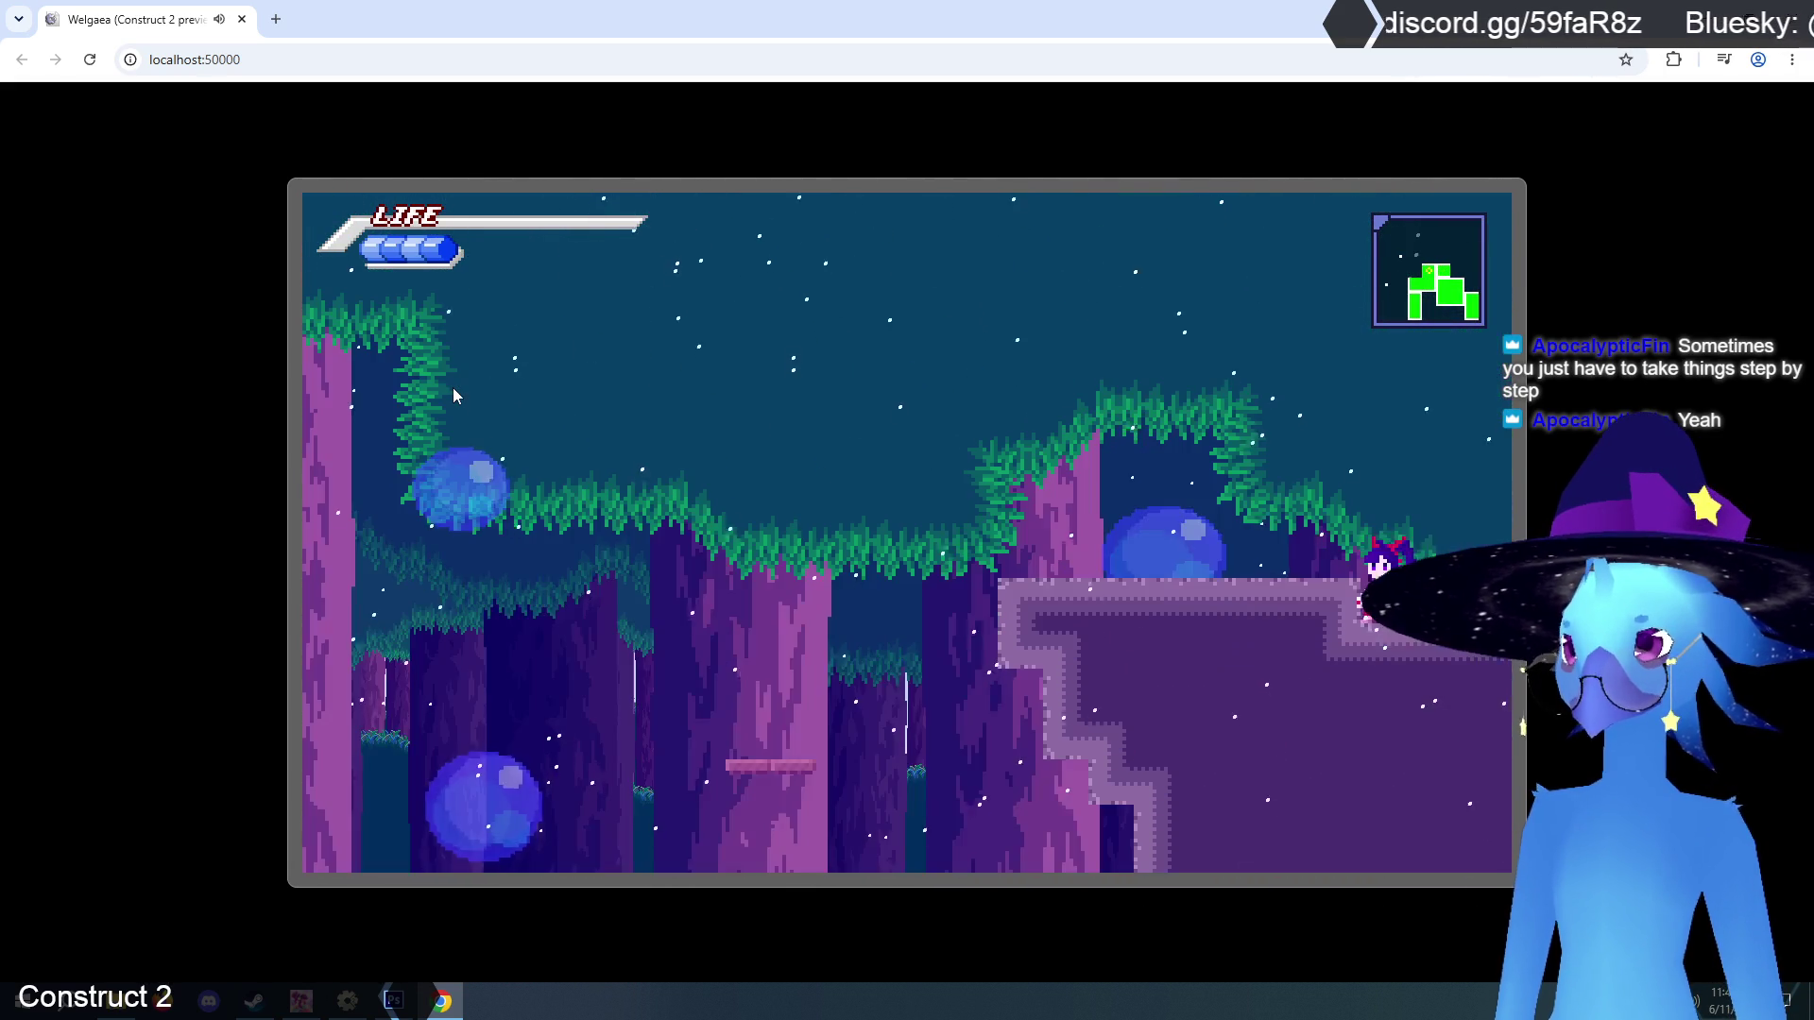
{"action": "key", "text": "Right"}
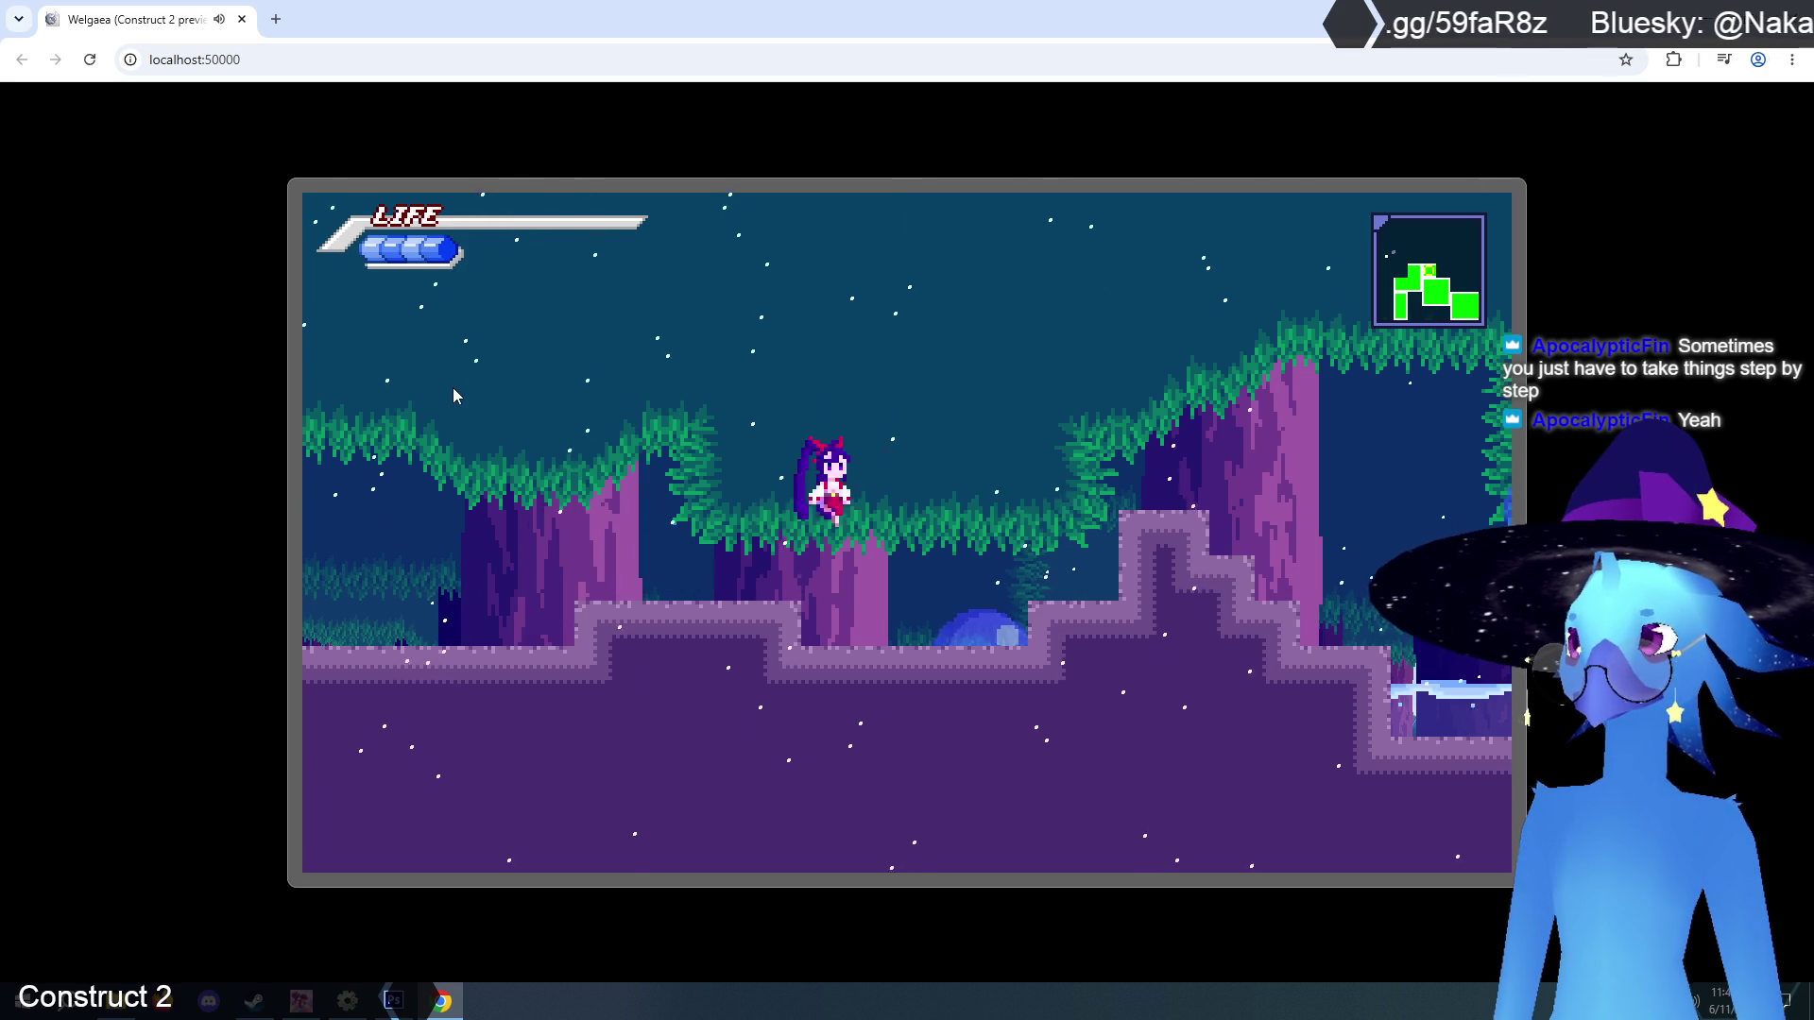
Run right into the water pools, move inside the water, and jump back out.
{"action": "key", "text": "Right"}
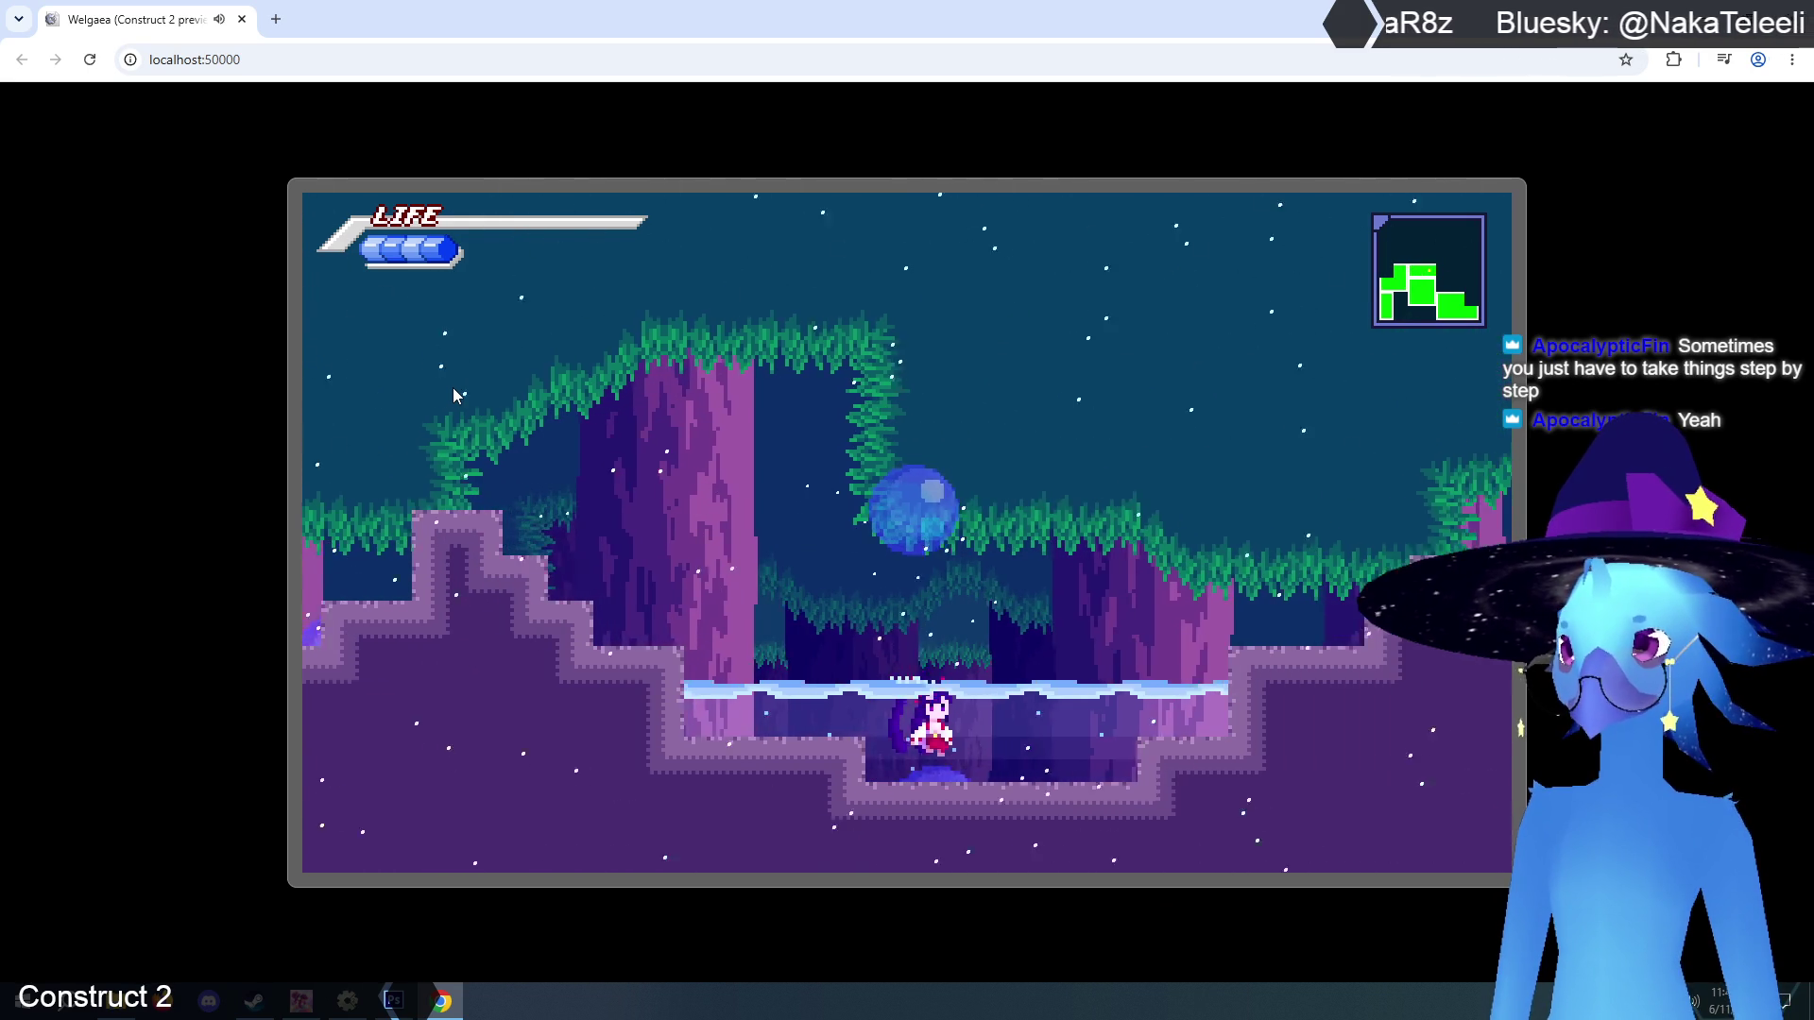
{"action": "key", "text": "Right"}
{"action": "key", "text": "Up"}
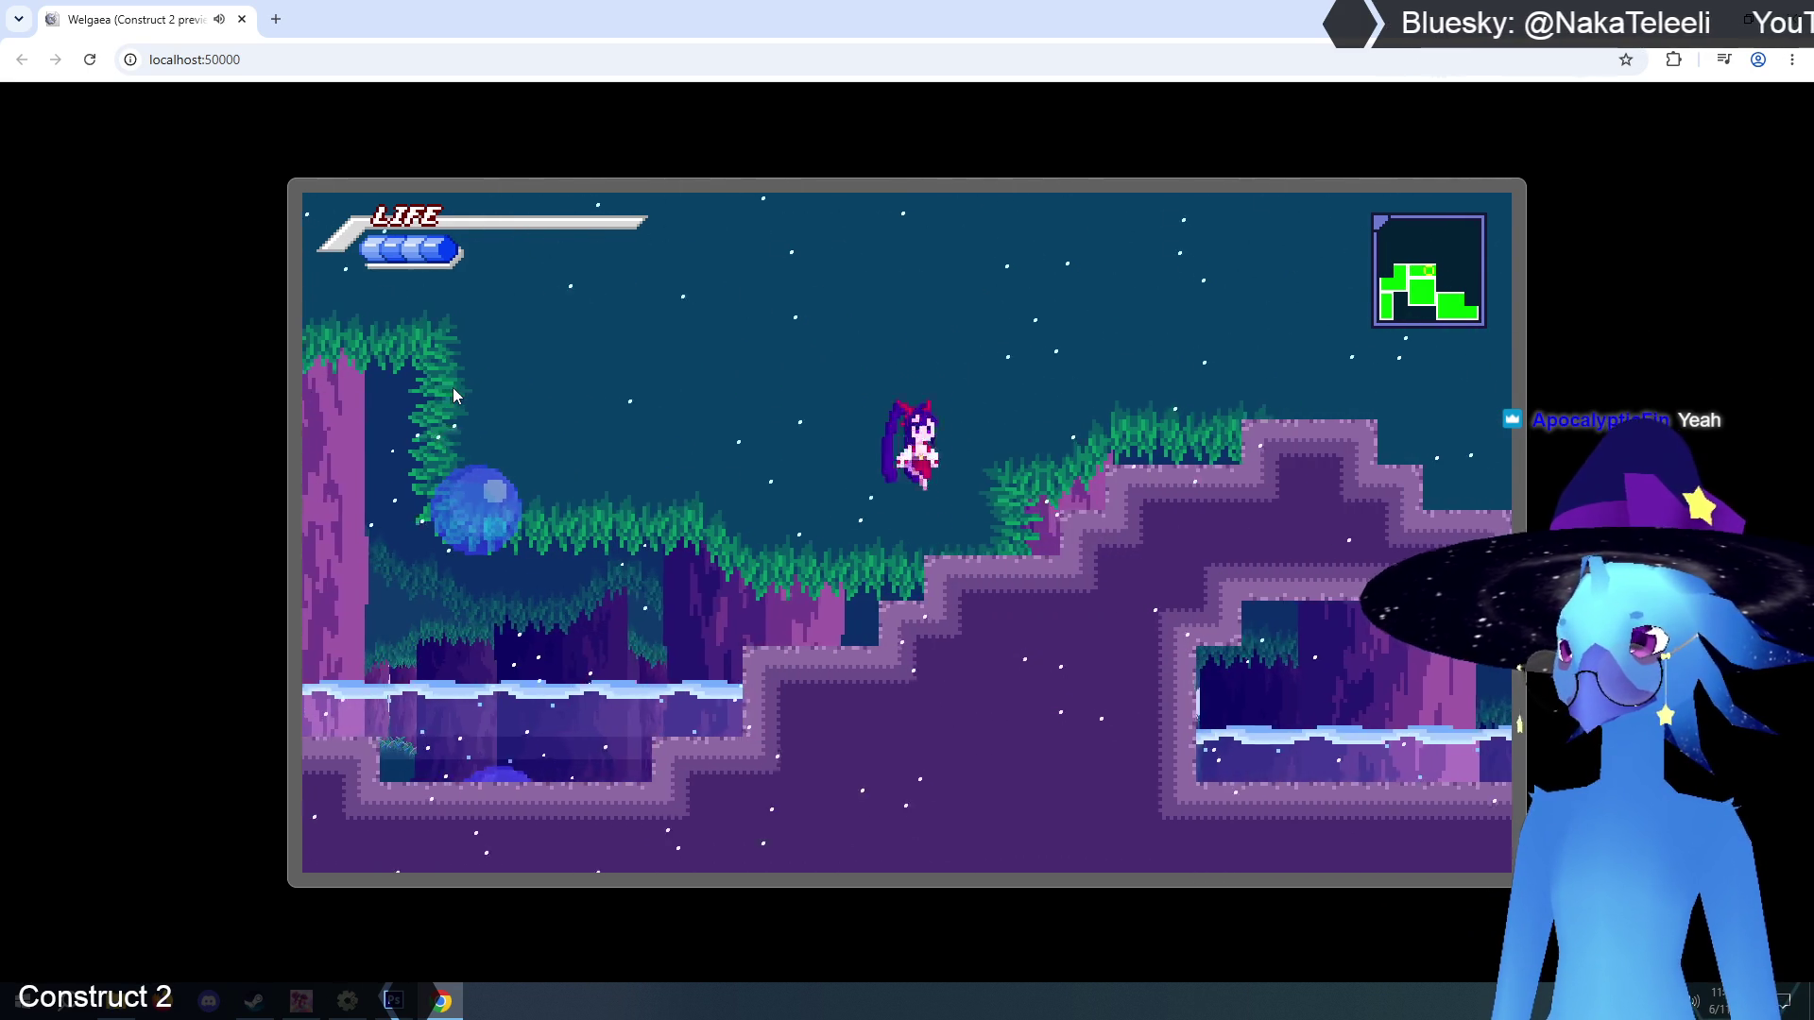
{"action": "key", "text": "Right"}
{"action": "key", "text": "Up"}
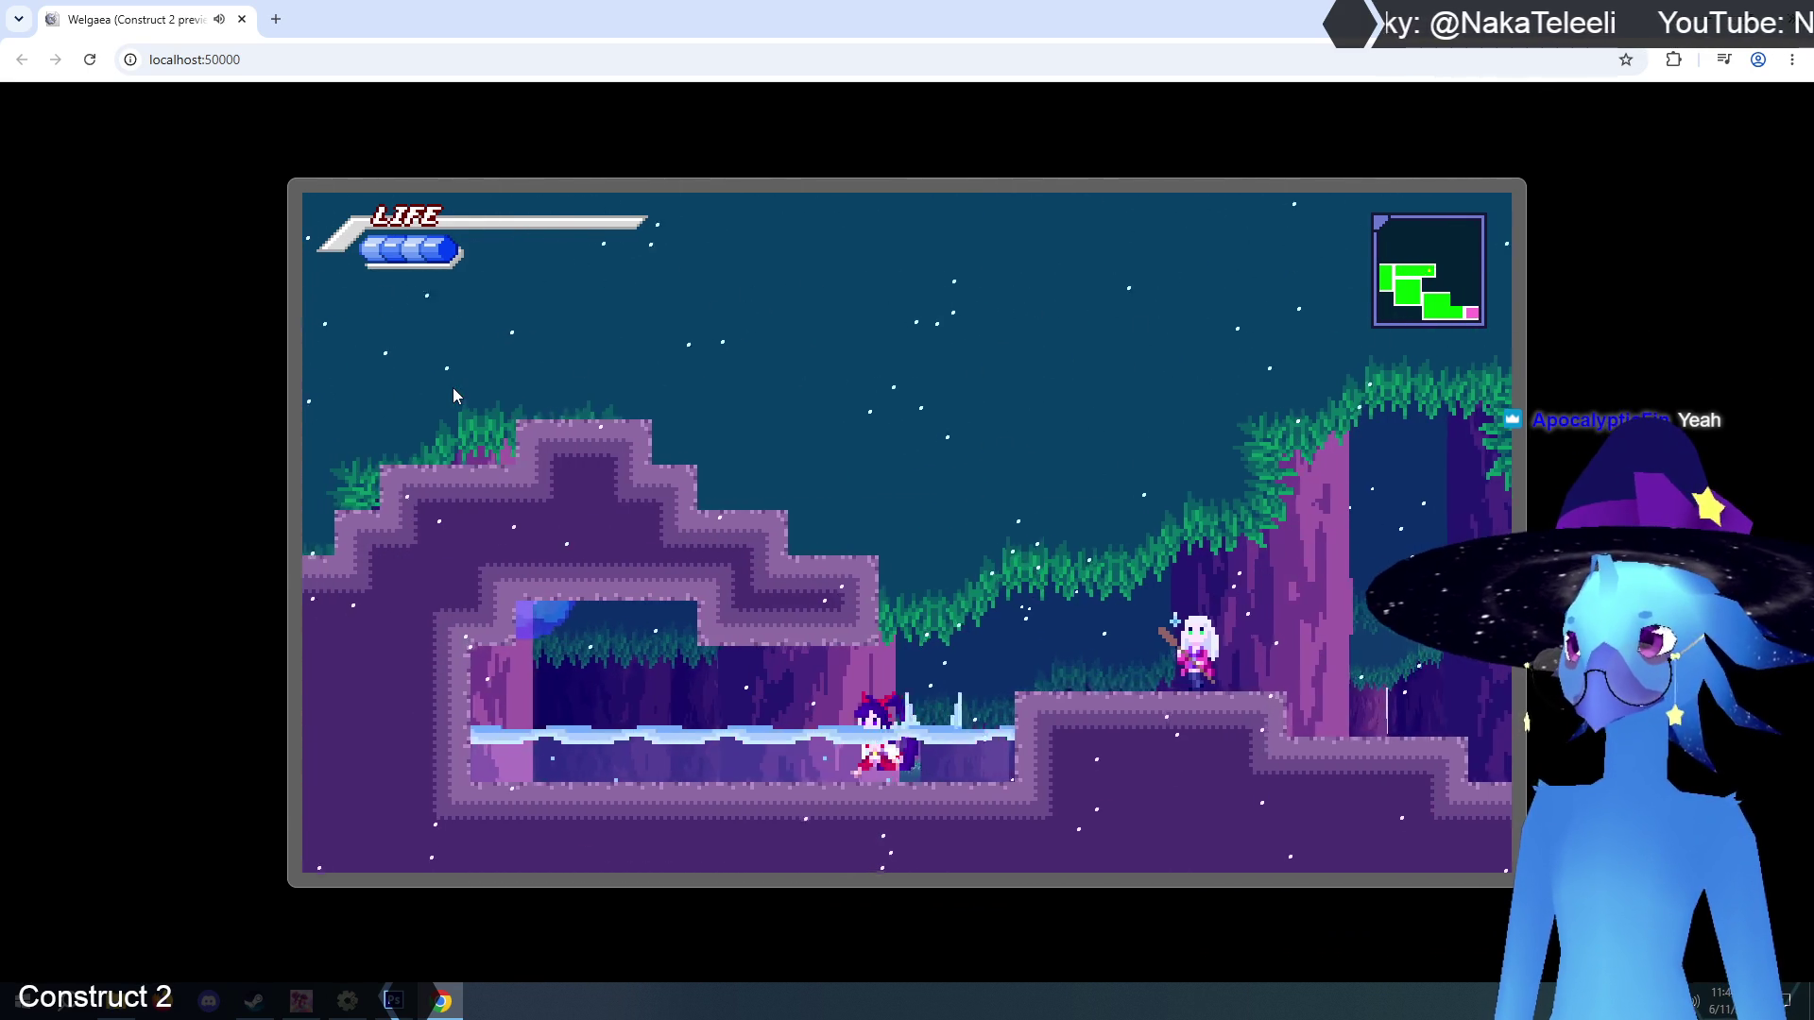
{"action": "key", "text": "Left"}
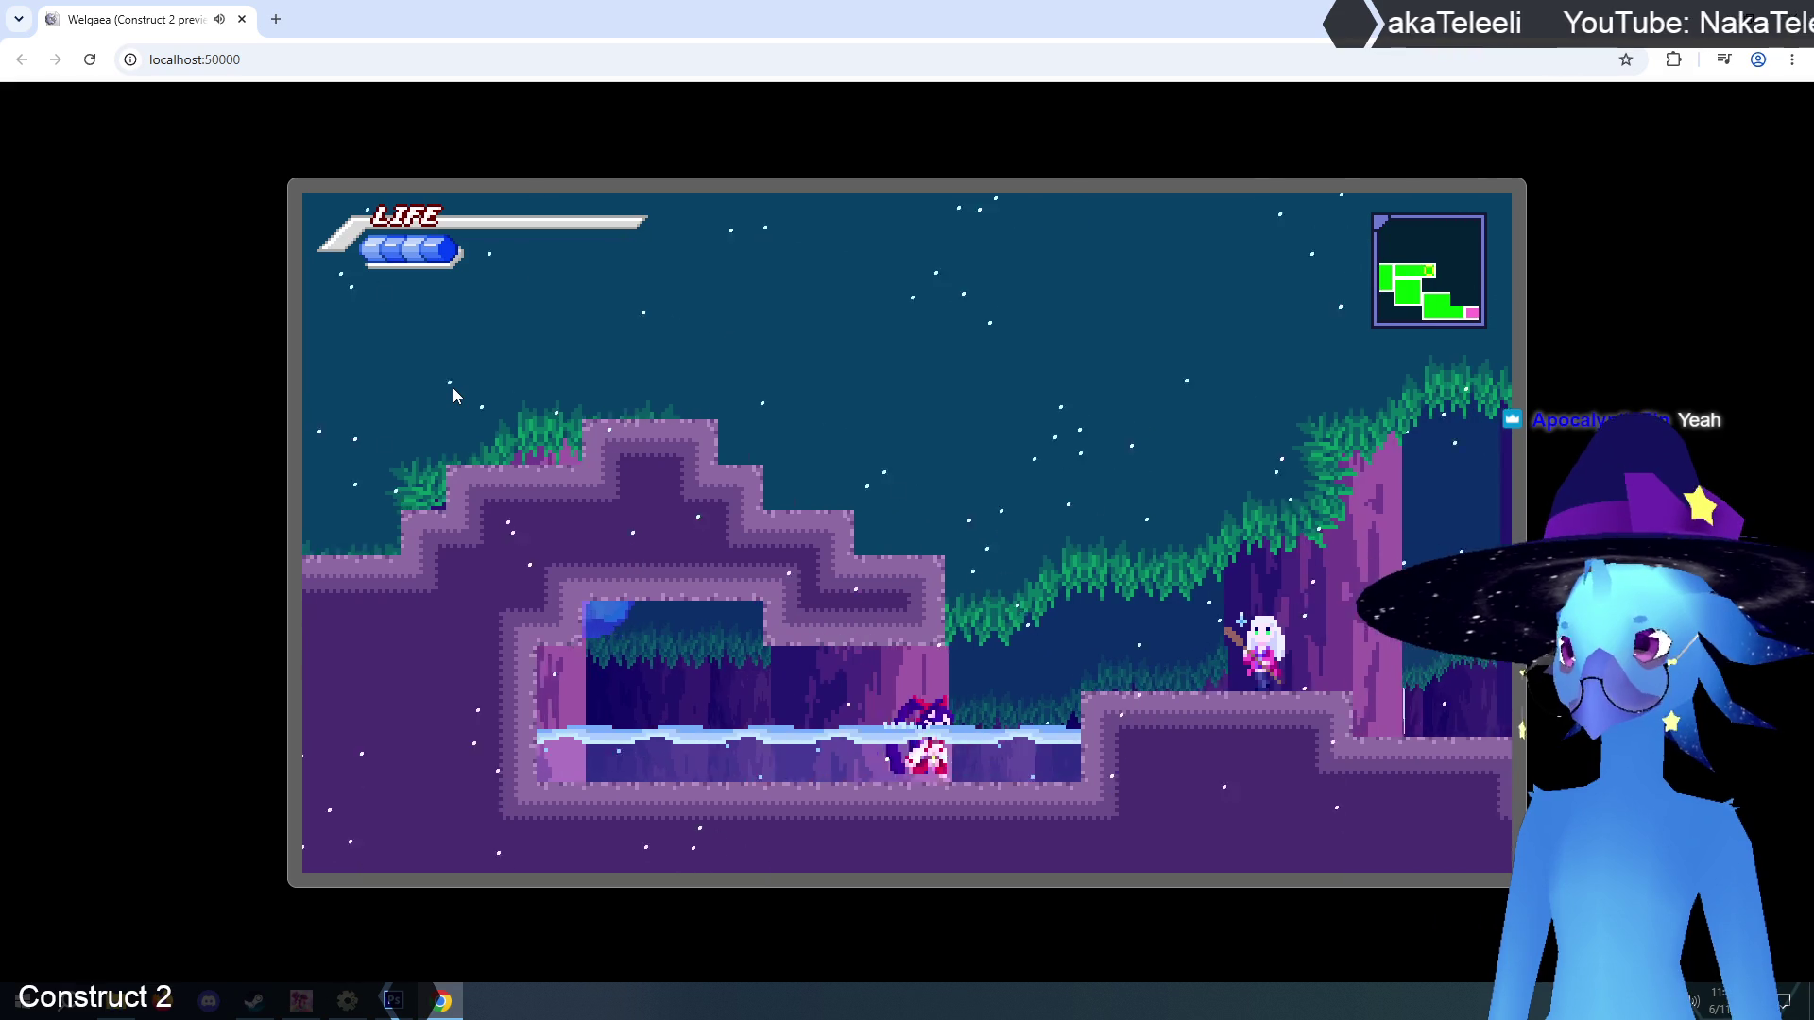
{"action": "key", "text": "Right"}
{"action": "key", "text": "Up"}
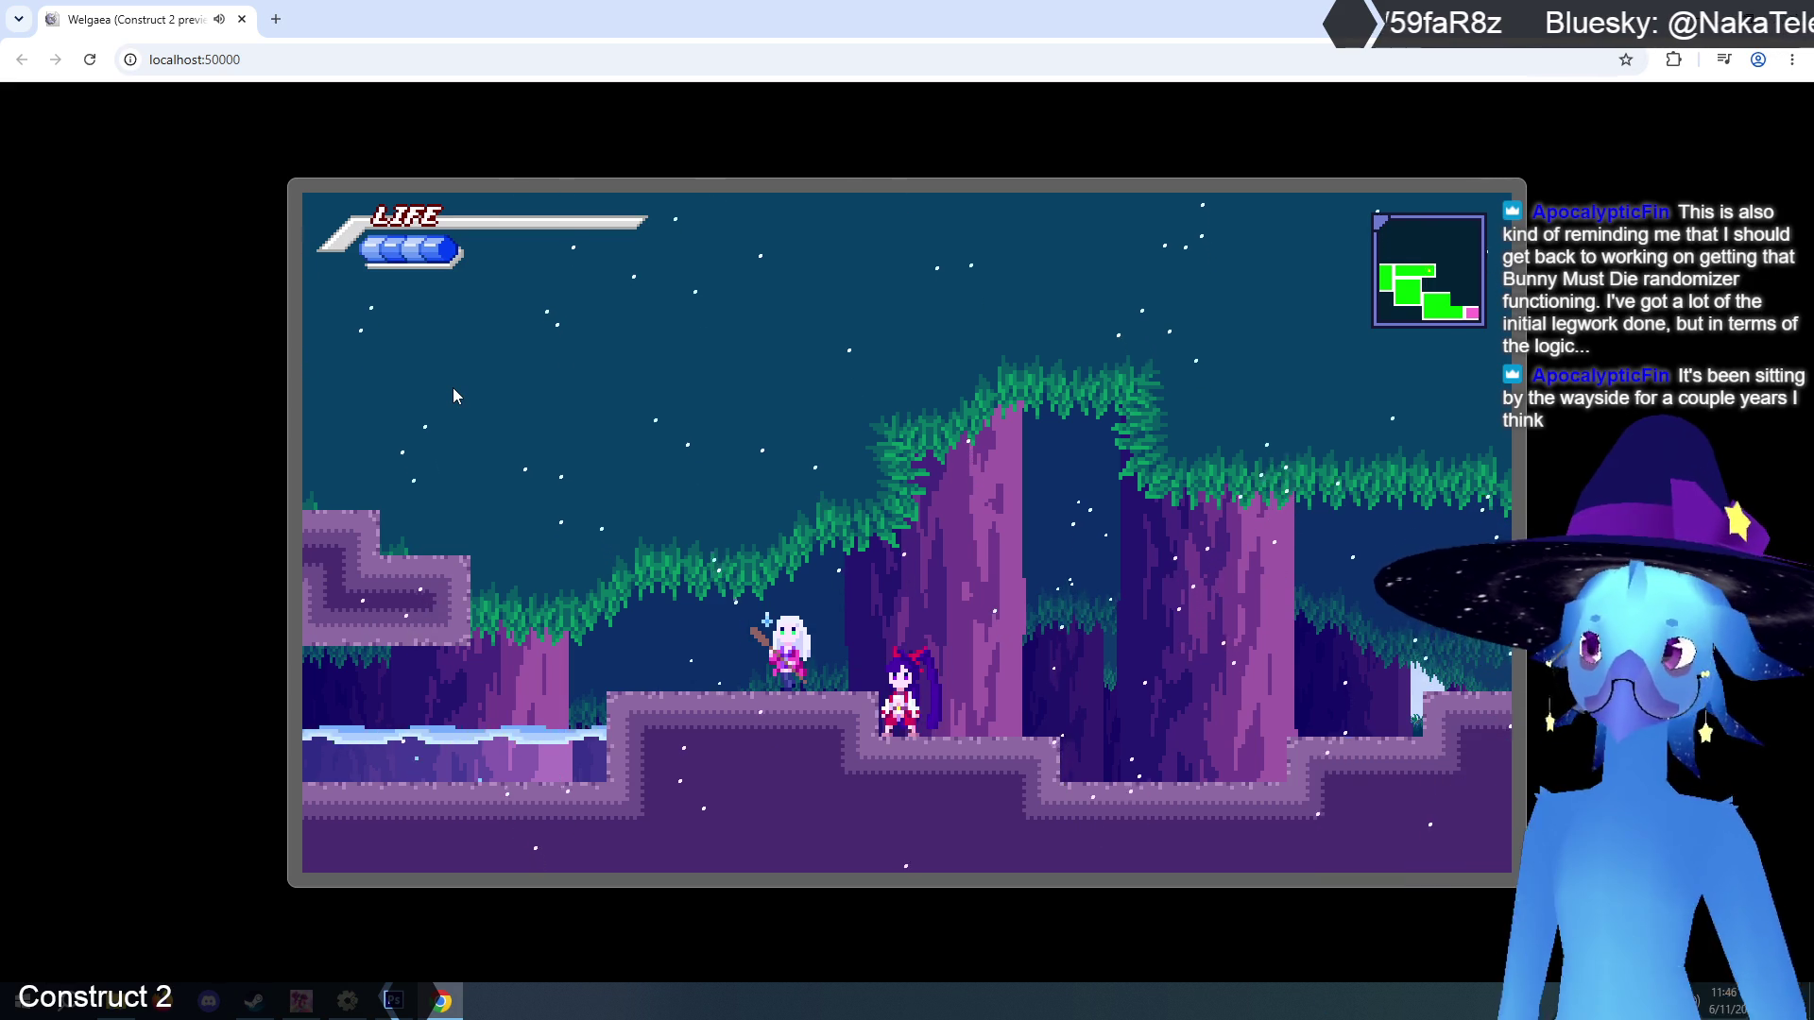
Run and jump left through the forest rooms, dropping down at the end.
{"action": "key", "text": "Left"}
{"action": "key", "text": "Up"}
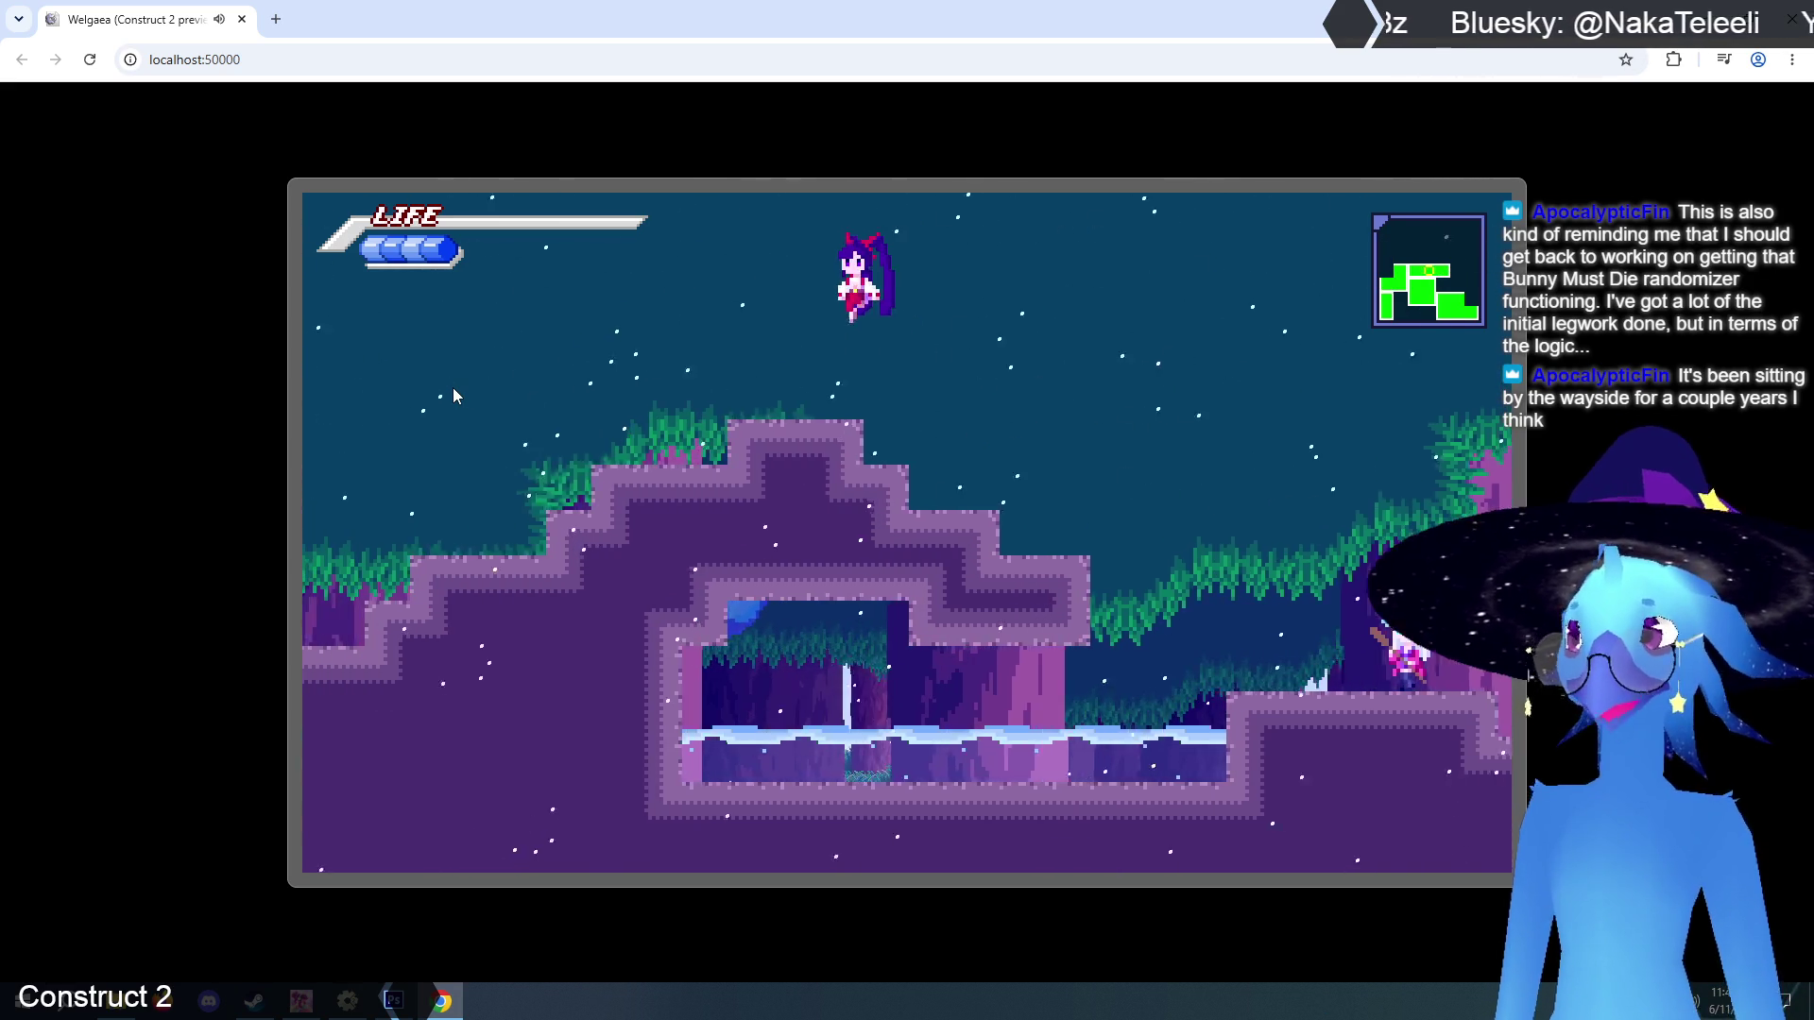
{"action": "key", "text": "Left"}
{"action": "key", "text": "Up"}
{"action": "key", "text": "Left"}
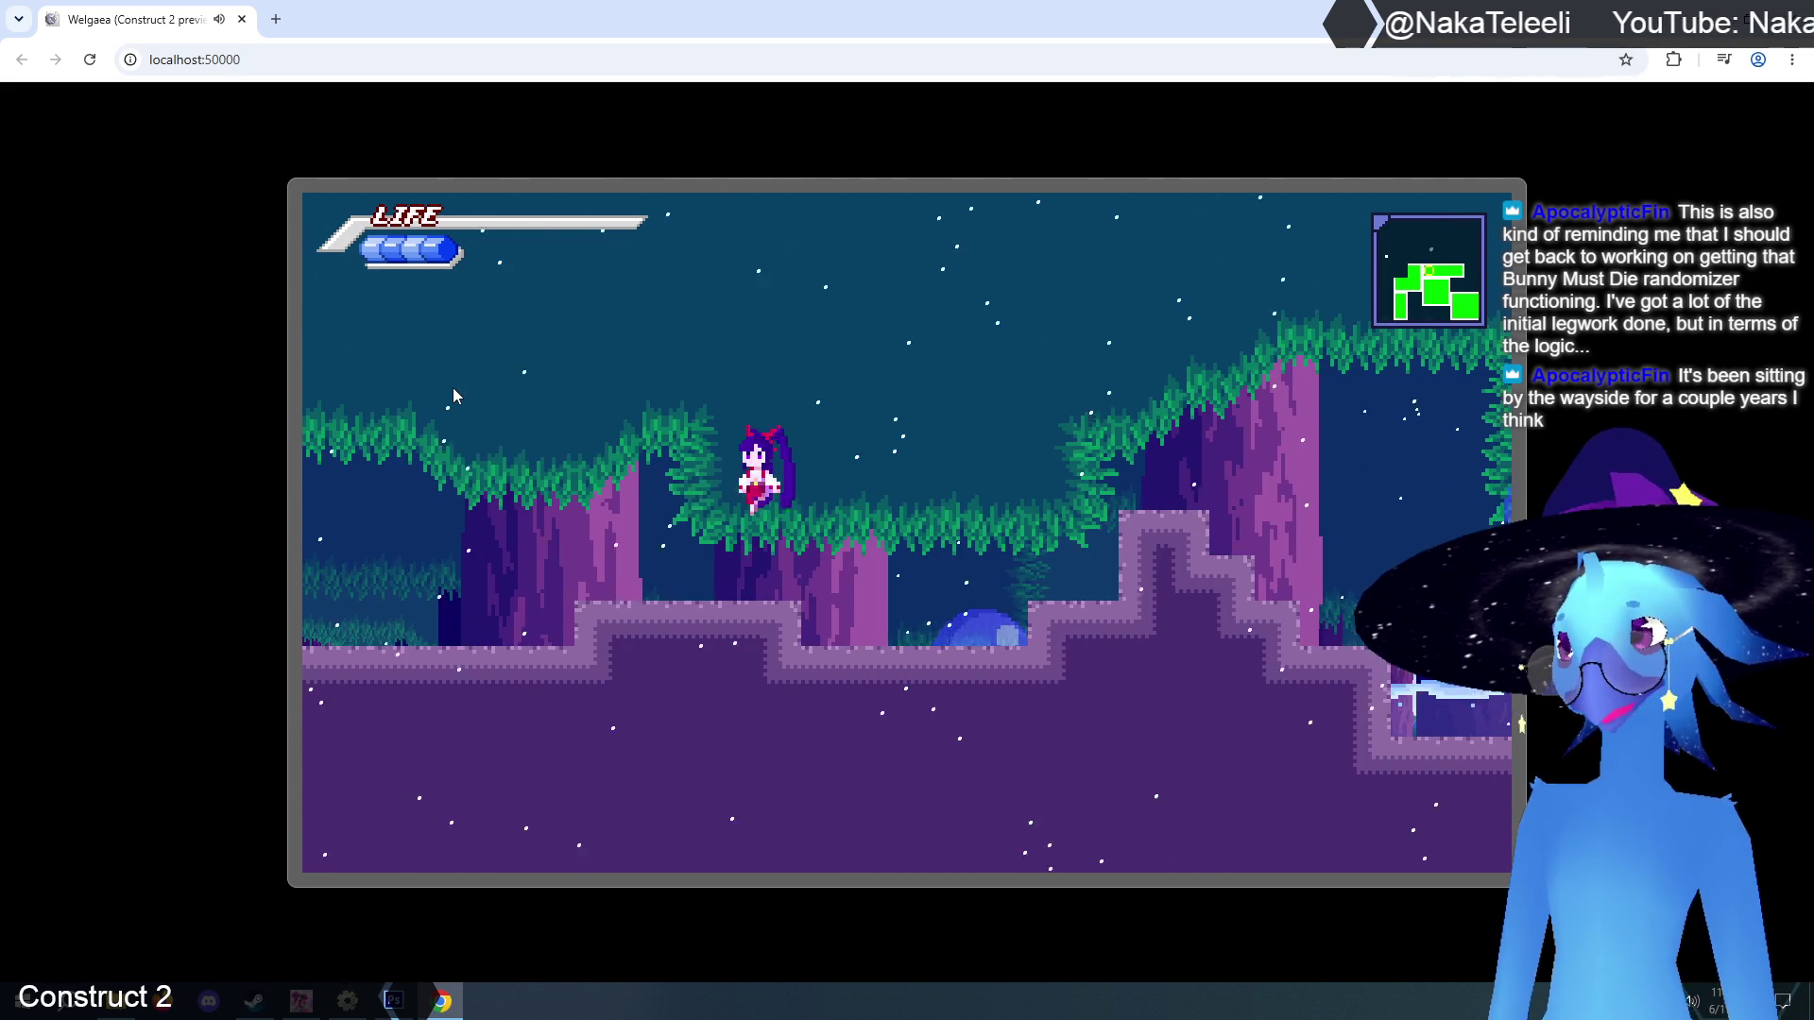
{"action": "key", "text": "Left"}
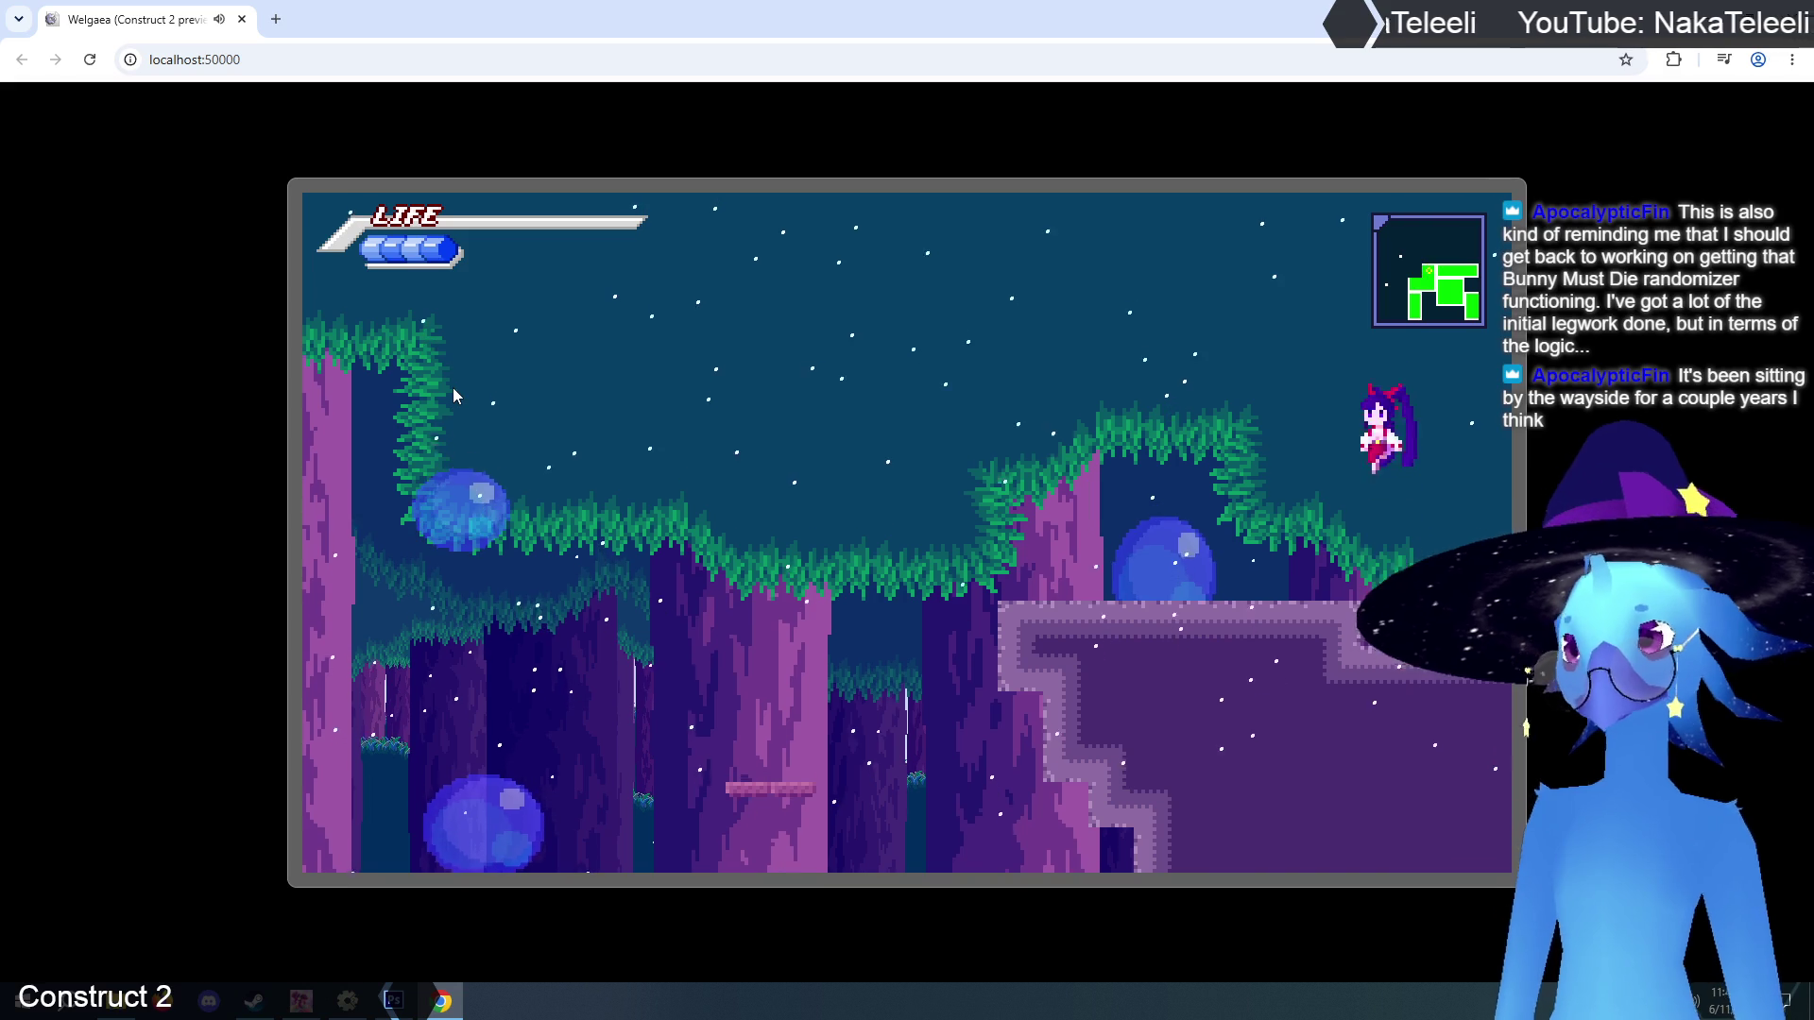
{"action": "key", "text": "Left"}
{"action": "key", "text": "Up"}
{"action": "key", "text": "Up"}
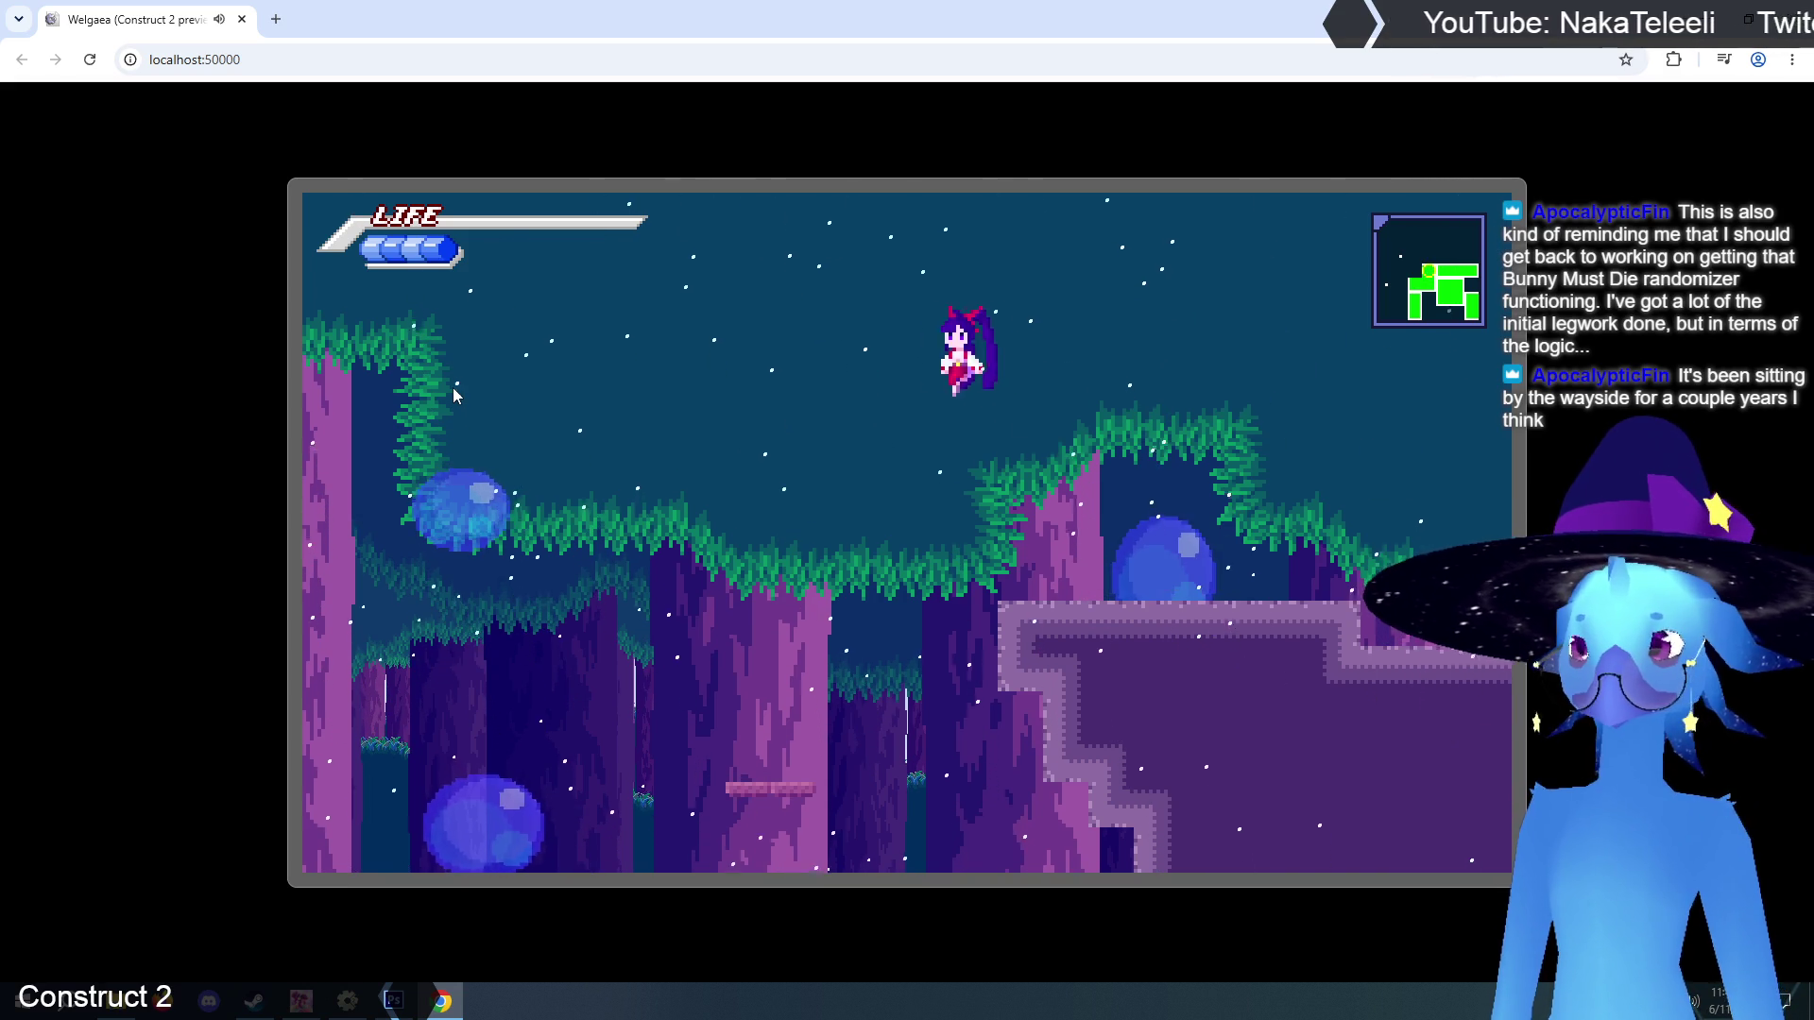
{"action": "key", "text": "Left"}
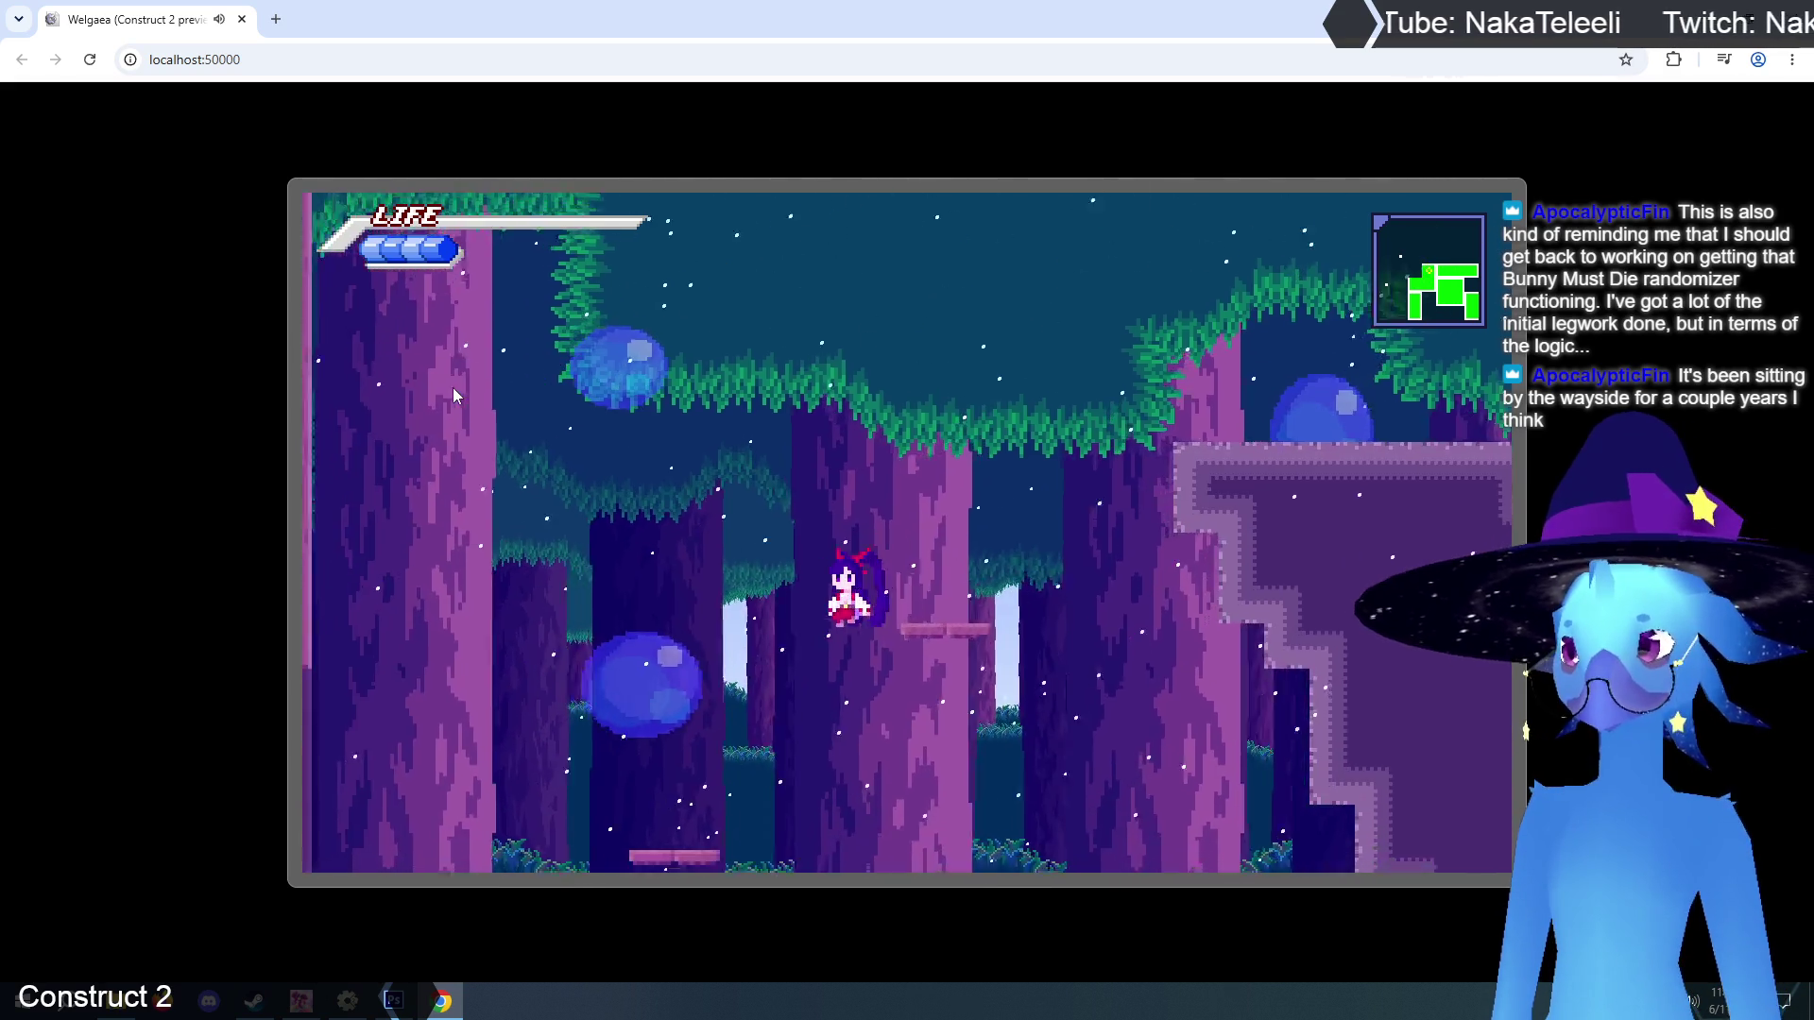
Talk to the white-haired NPC, answer the save prompt, and close the preview.
{"action": "key", "text": "Right"}
{"action": "key", "text": "Up"}
{"action": "key", "text": "z"}
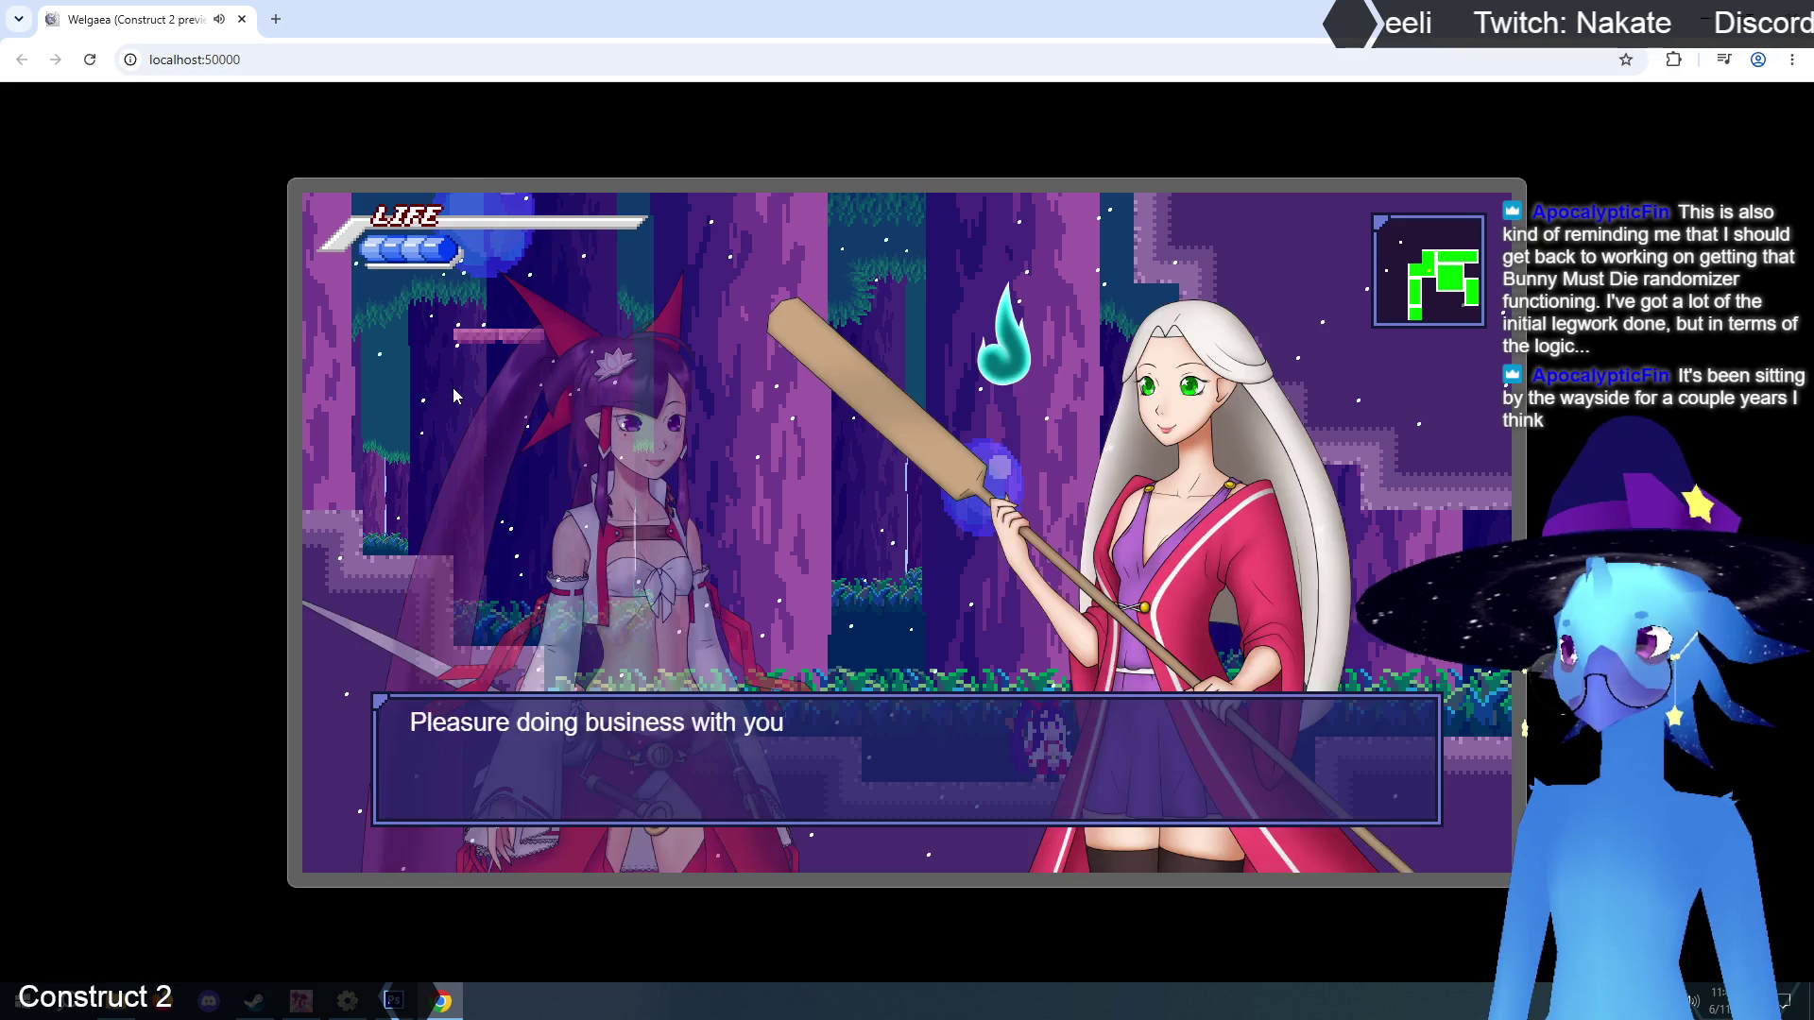
{"action": "key", "text": "z"}
{"action": "key", "text": "Left"}
{"action": "key", "text": "z"}
{"action": "key", "text": "Left"}
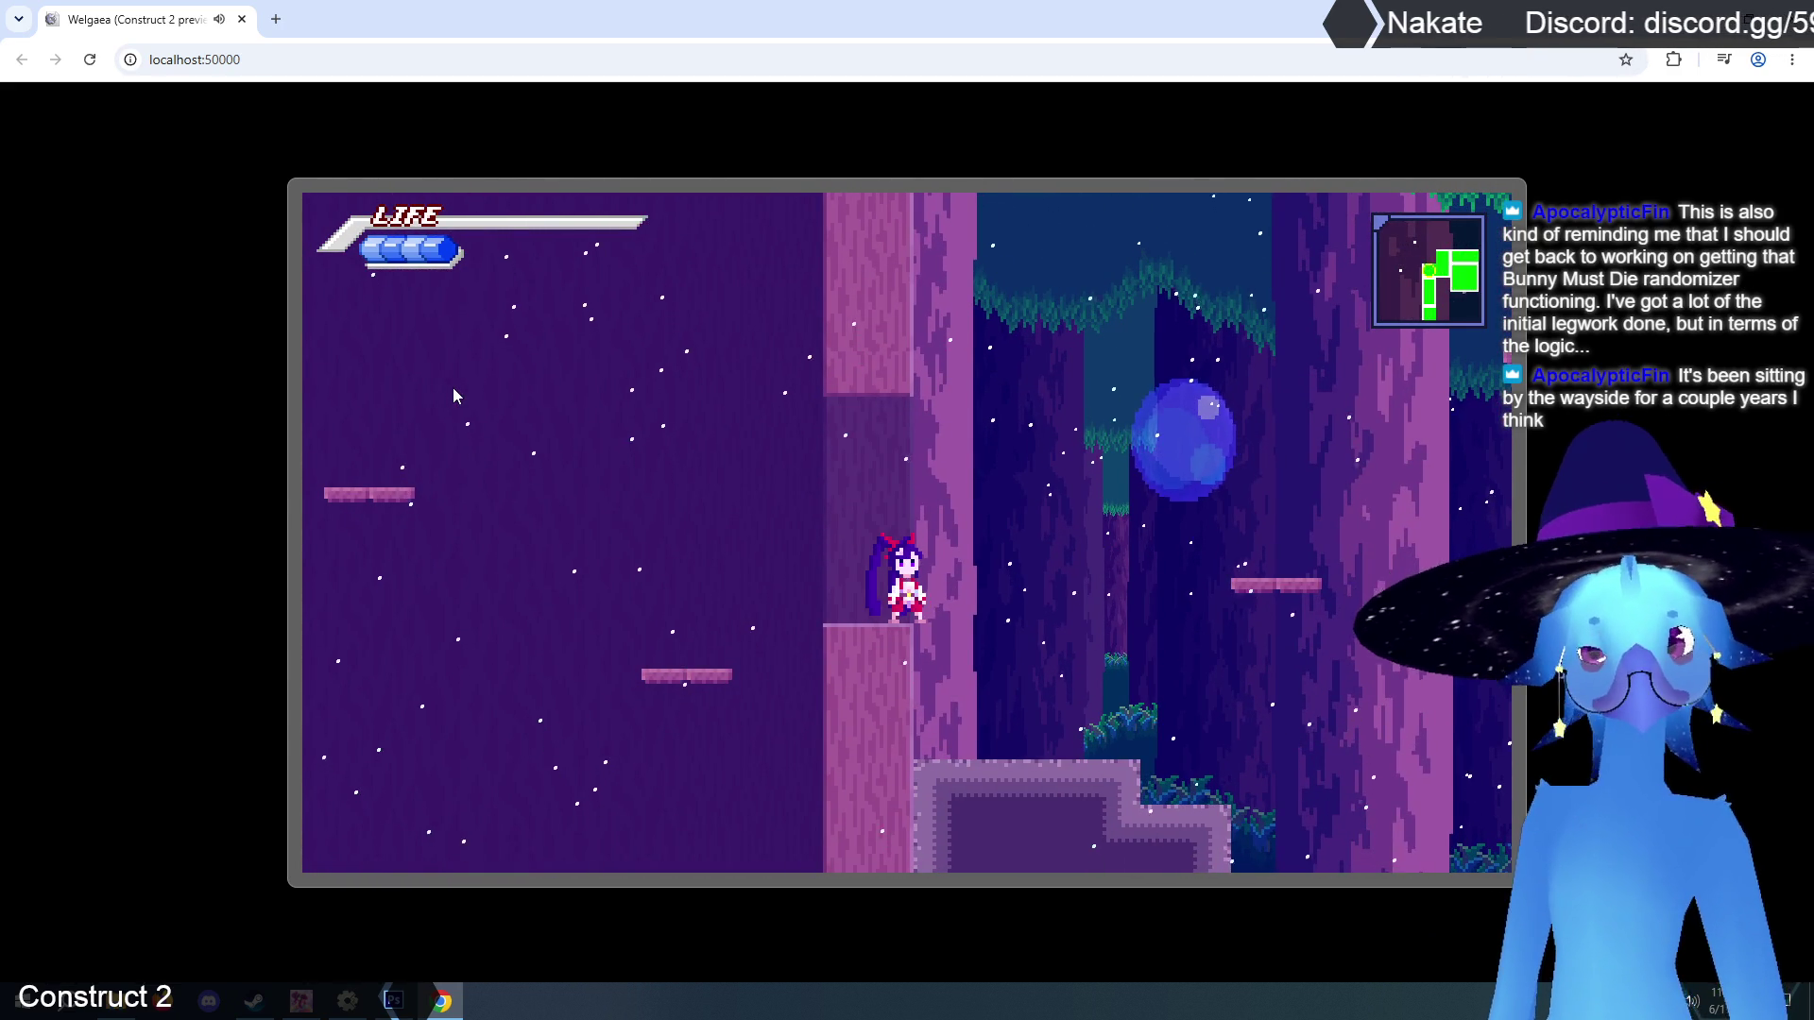
{"action": "key", "text": "ctrl+w"}
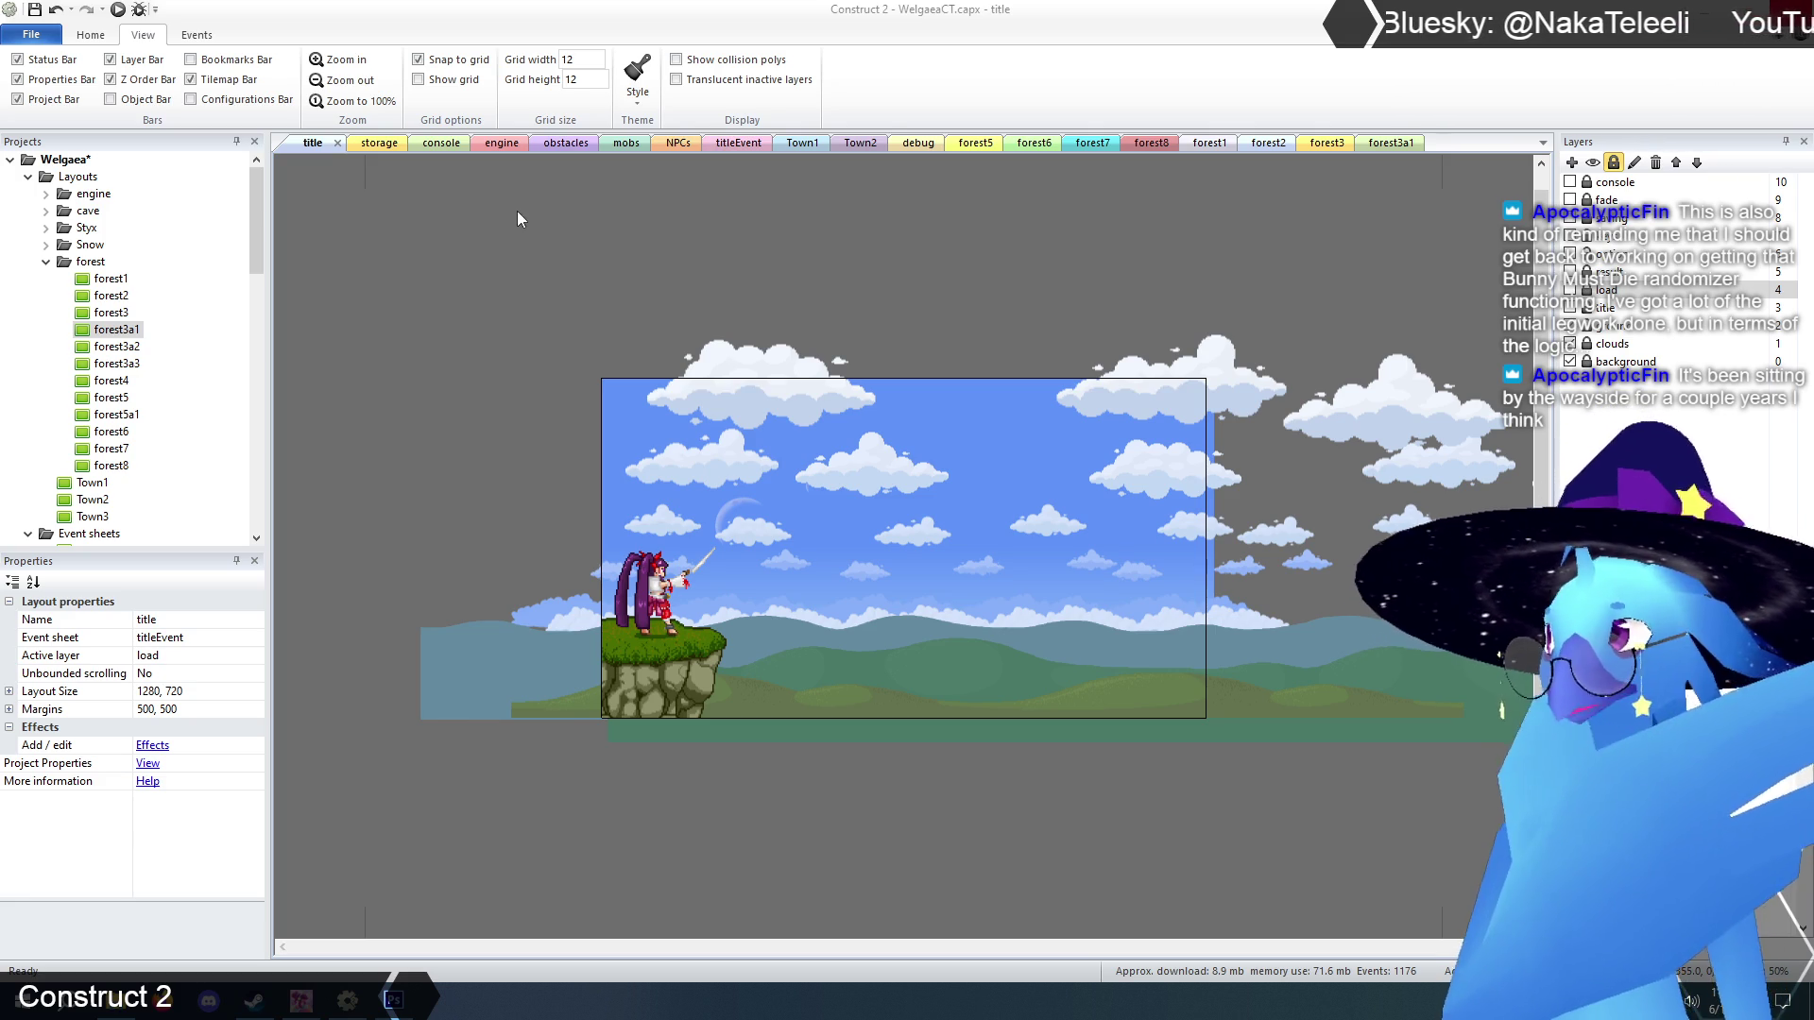
Open the forest3a2 layout, zoom in, and select its TilemapCollision tilemap.
{"action": "double_click", "coordinate": [115, 347]}
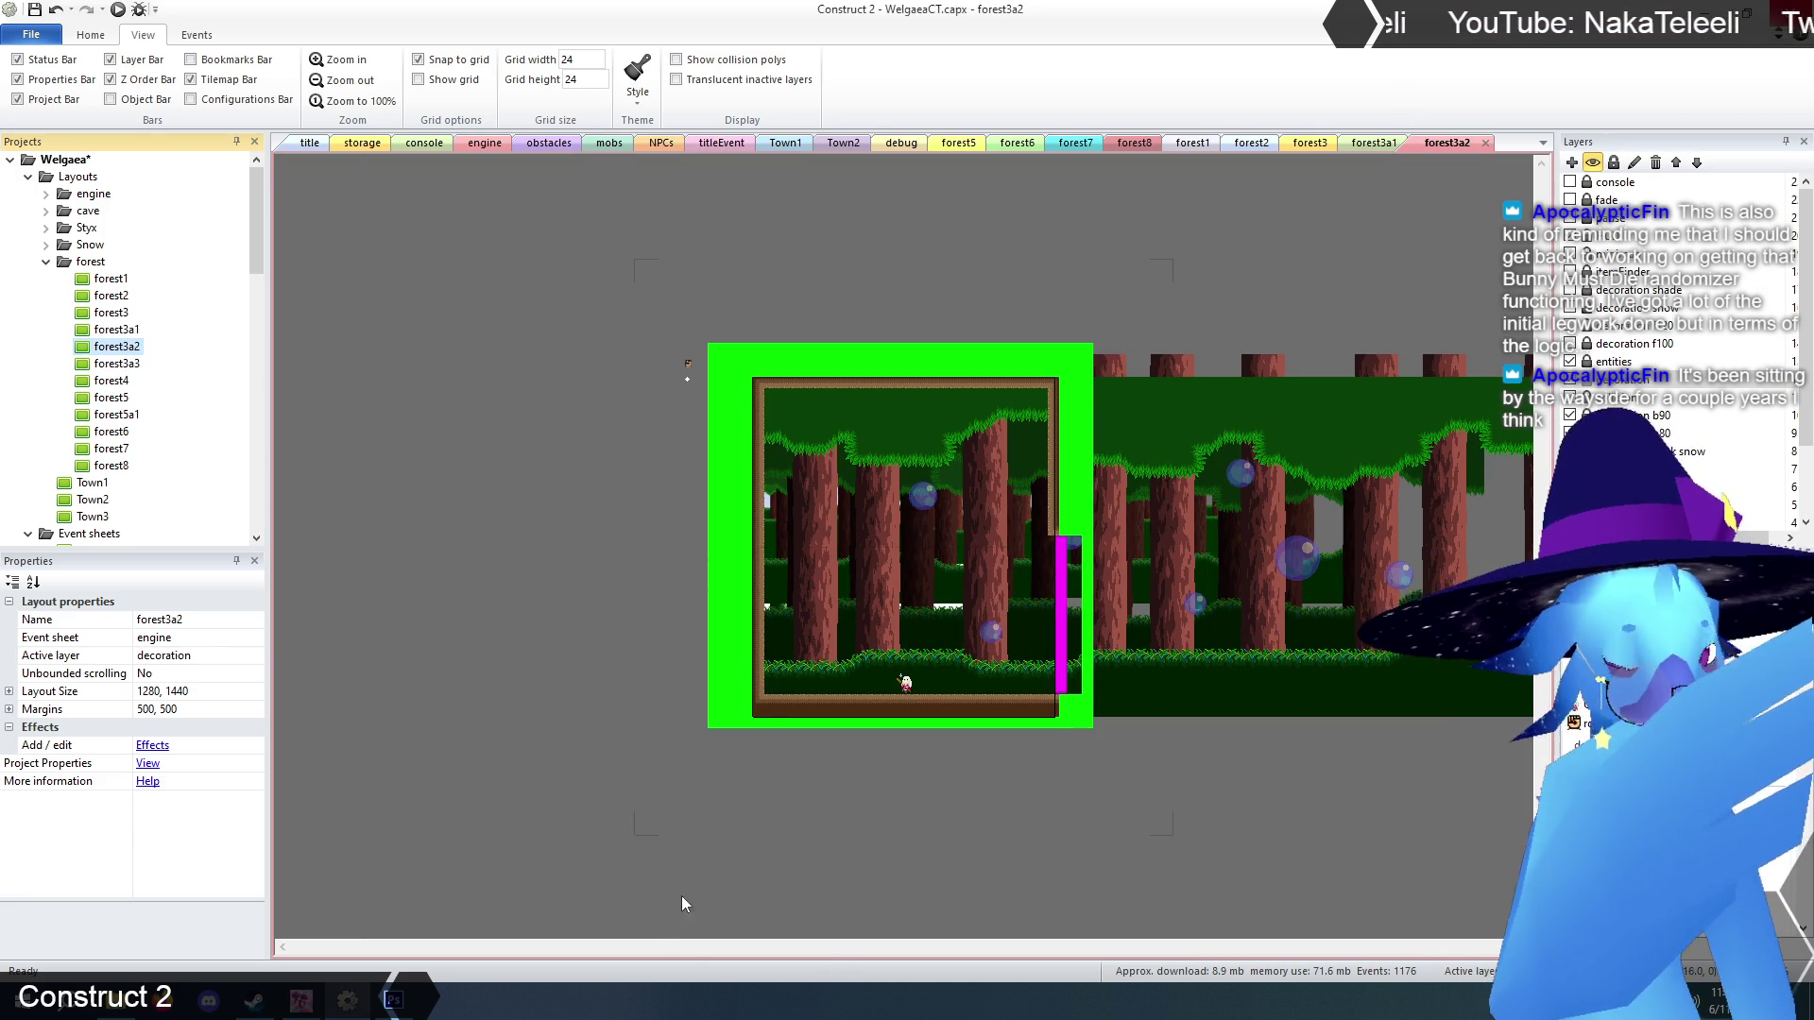
{"action": "left_click", "coordinate": [340, 60]}
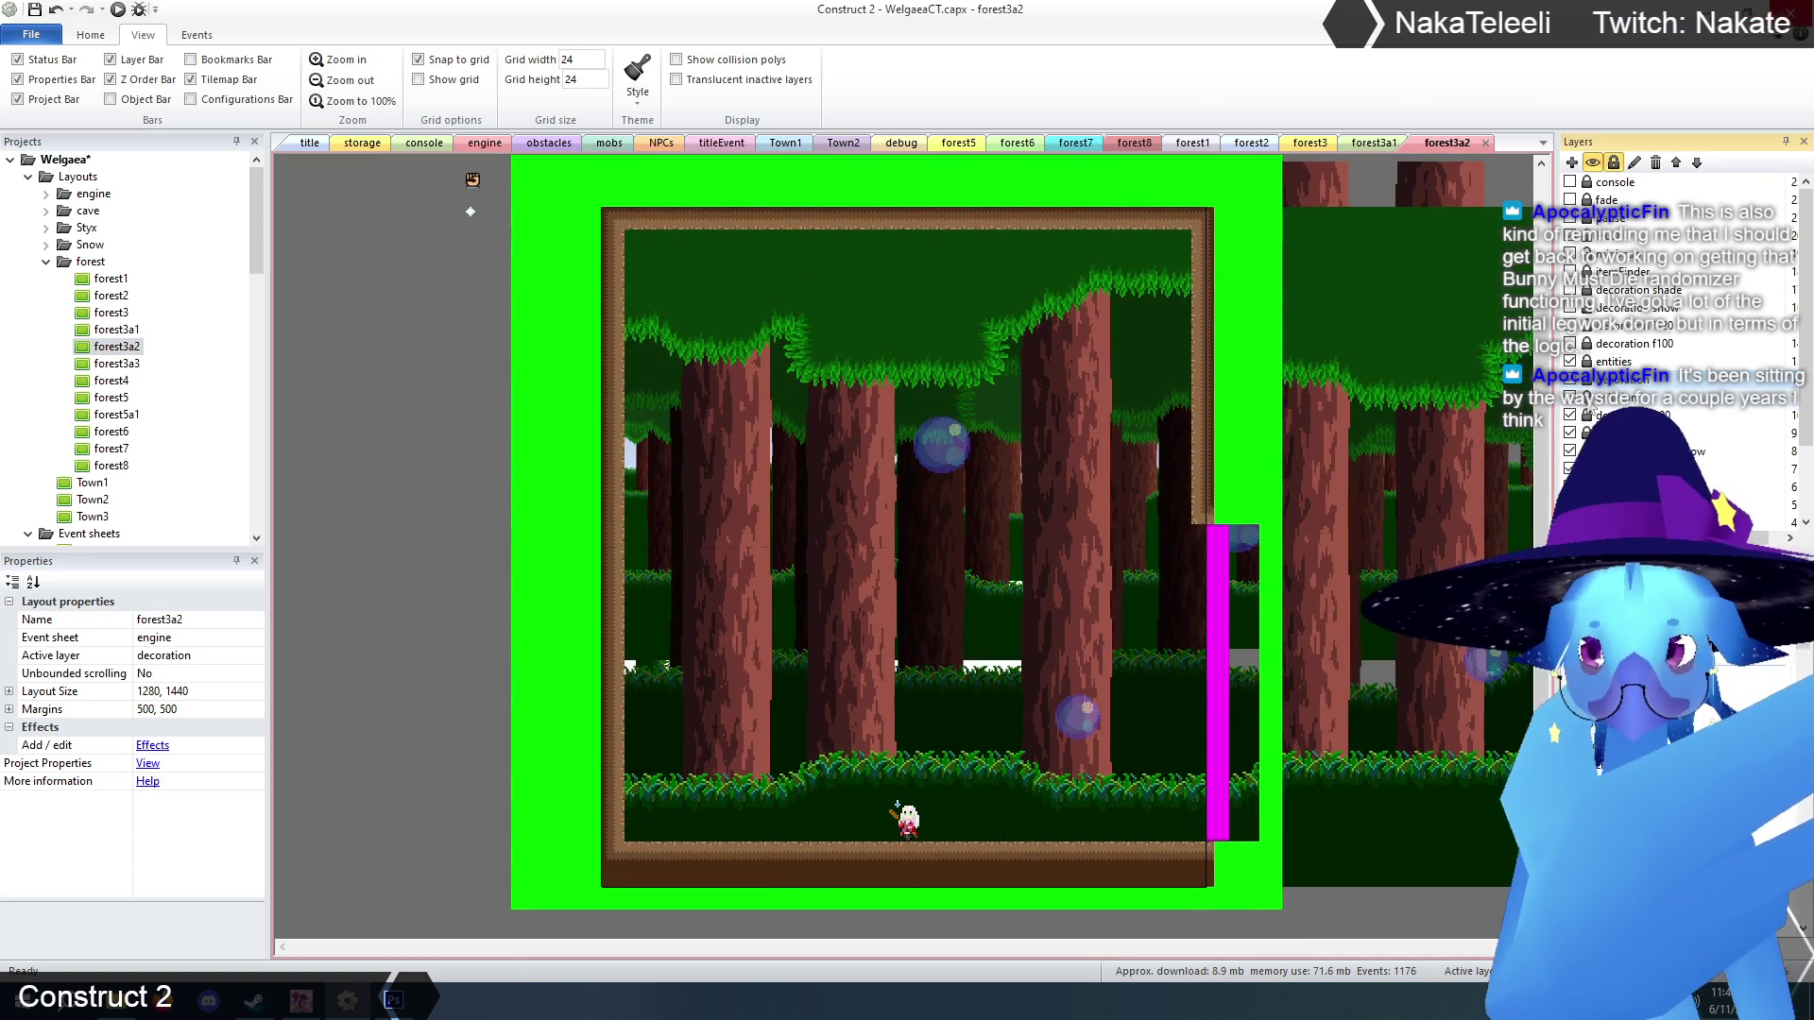
{"action": "left_click", "coordinate": [962, 355]}
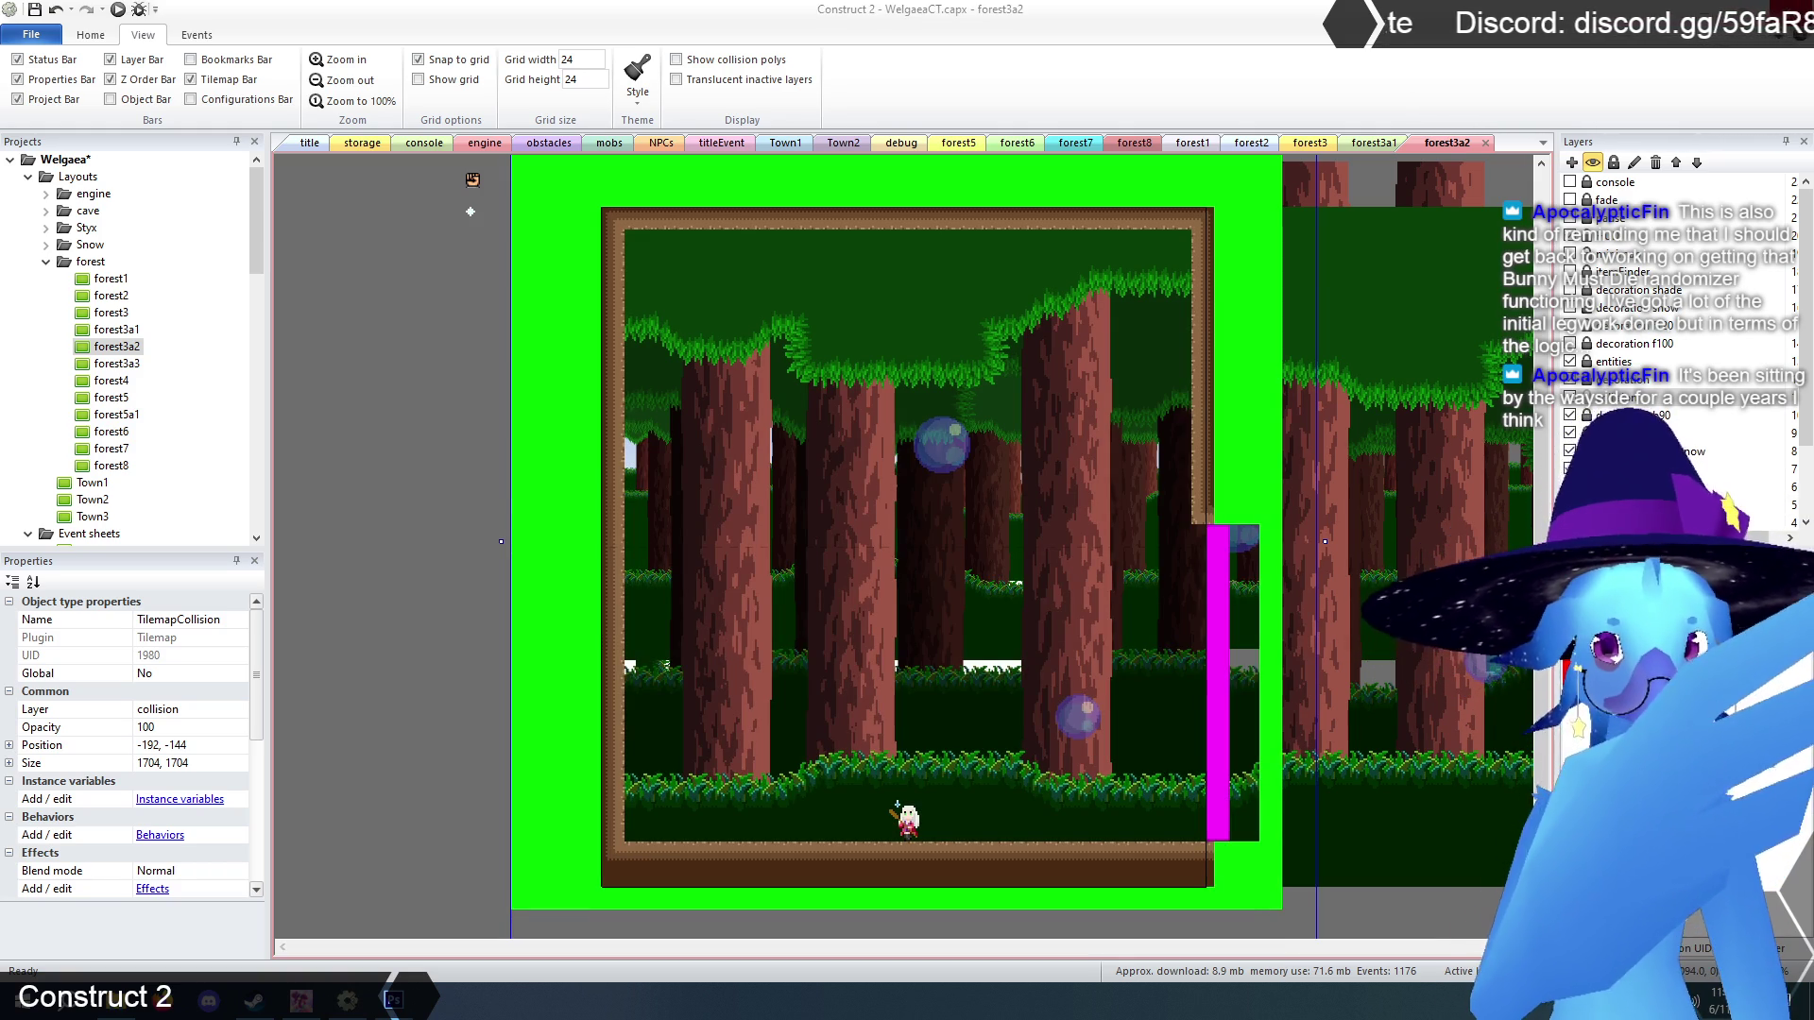
{"action": "left_click", "coordinate": [410, 610]}
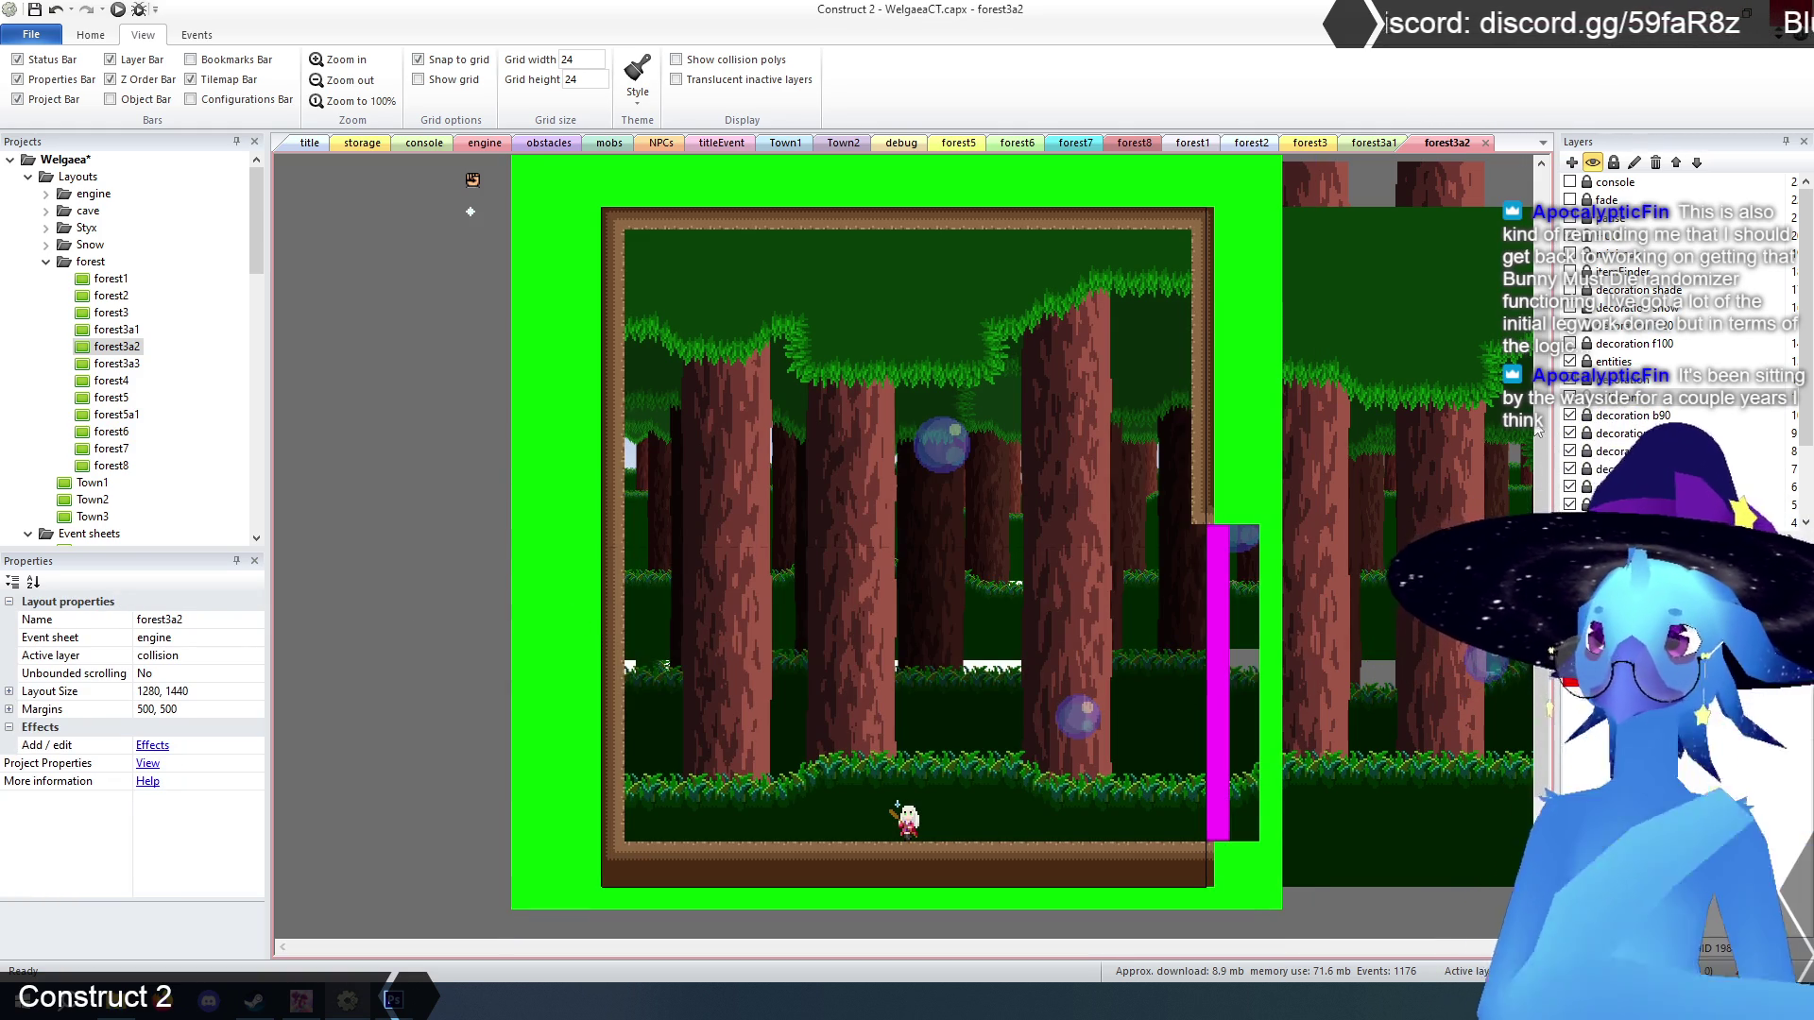
{"action": "left_click", "coordinate": [1039, 592]}
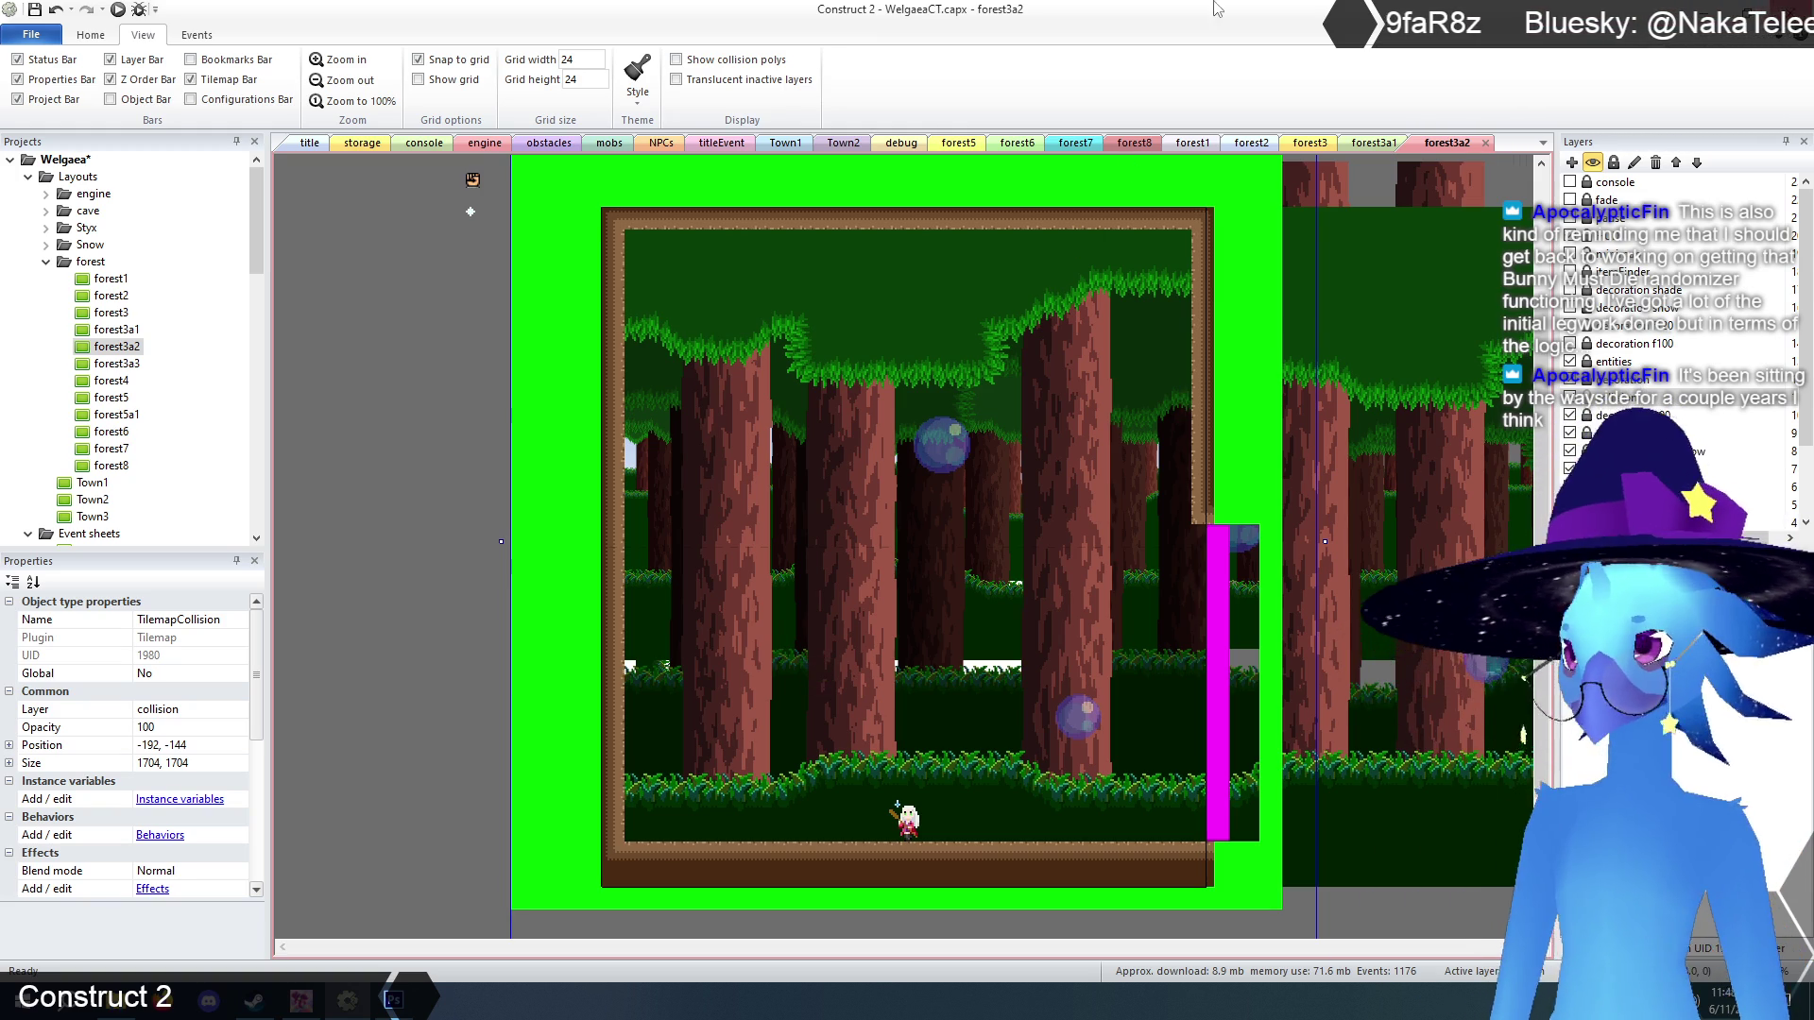
{"action": "left_click", "coordinate": [1360, 150]}
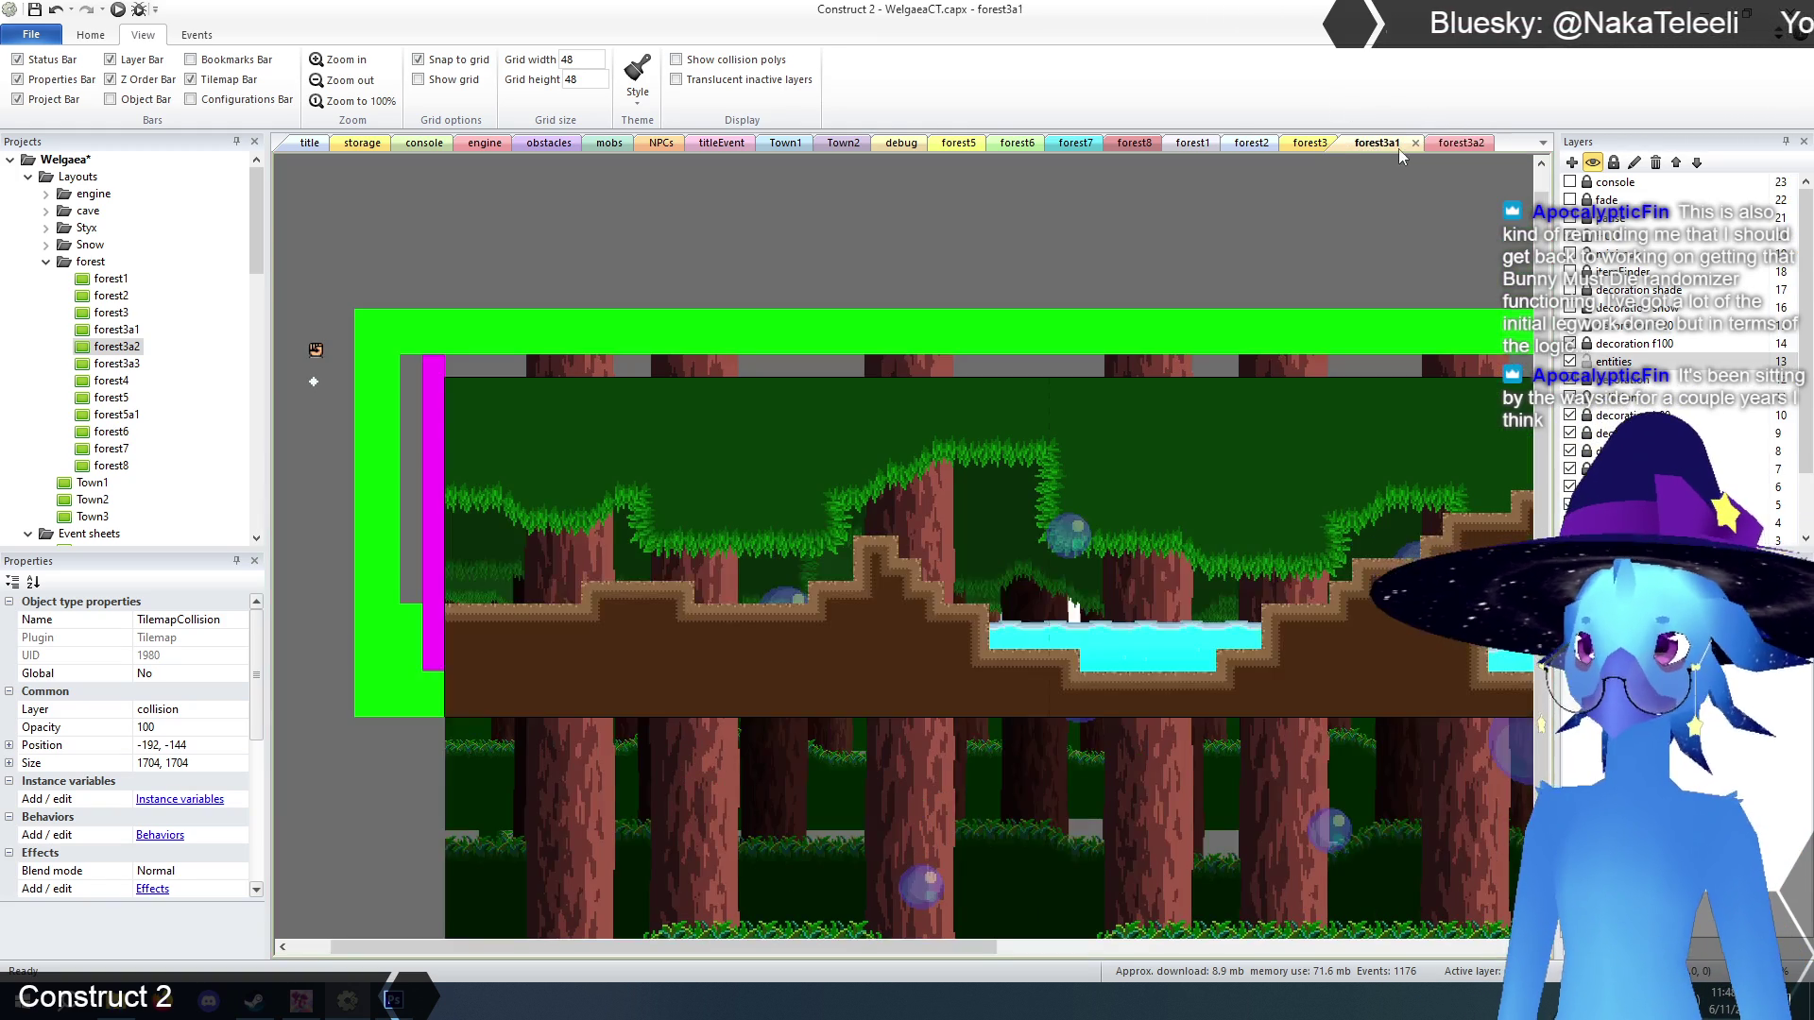
Close the forest3a1 layout, look over the forest3 layout, then return to forest3a2.
{"action": "left_click", "coordinate": [1413, 141]}
{"action": "left_click", "coordinate": [1311, 143]}
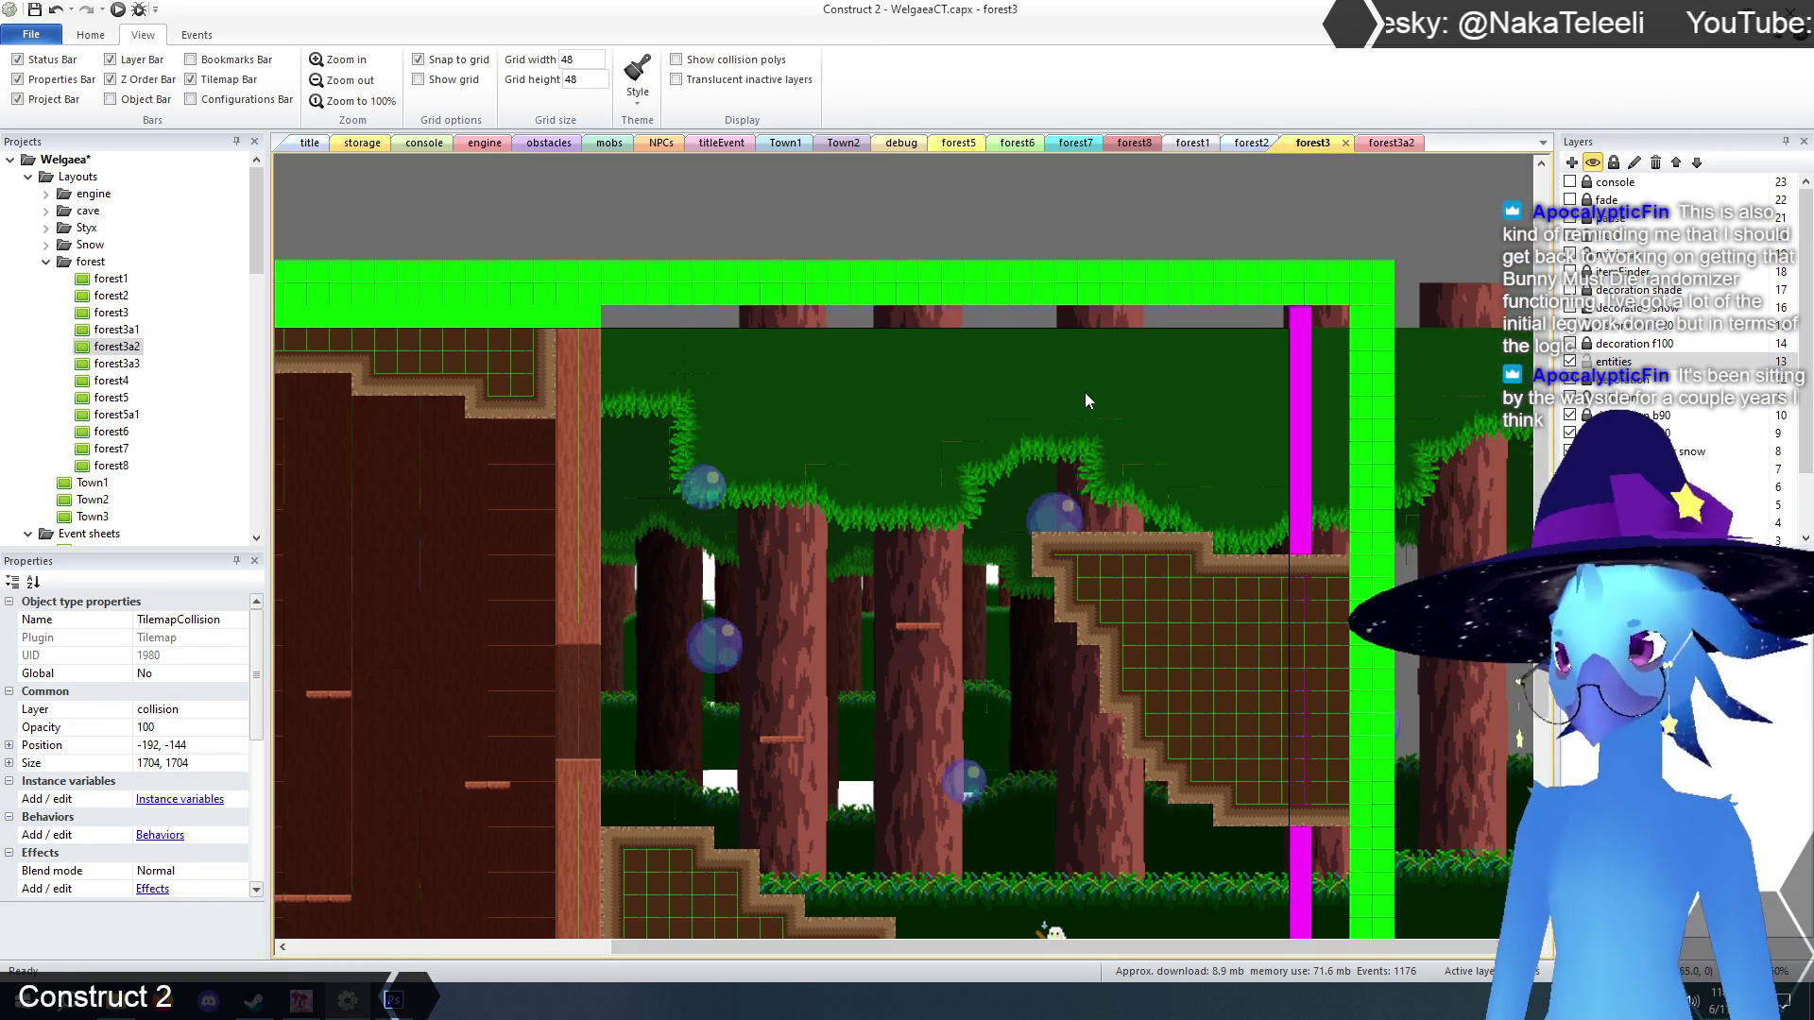
{"action": "left_click_drag", "start_coordinate": [1068, 955], "coordinate": [707, 956]}
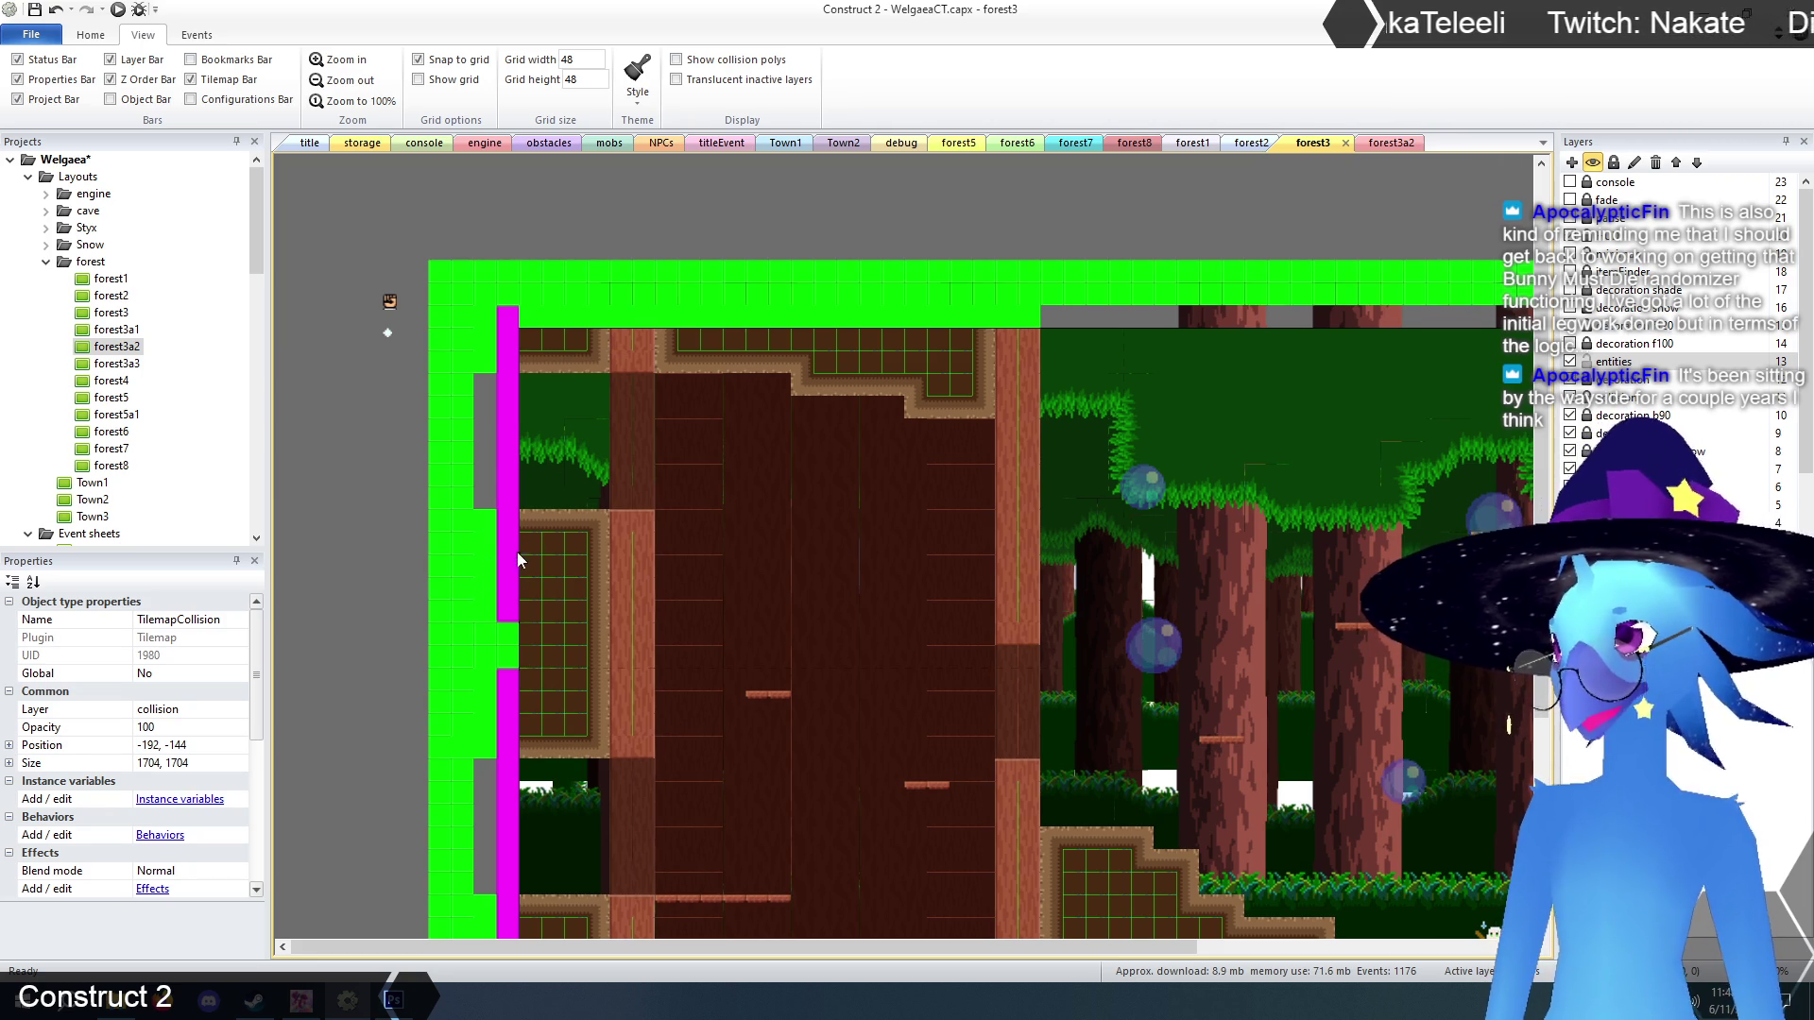
{"action": "left_click", "coordinate": [1392, 143]}
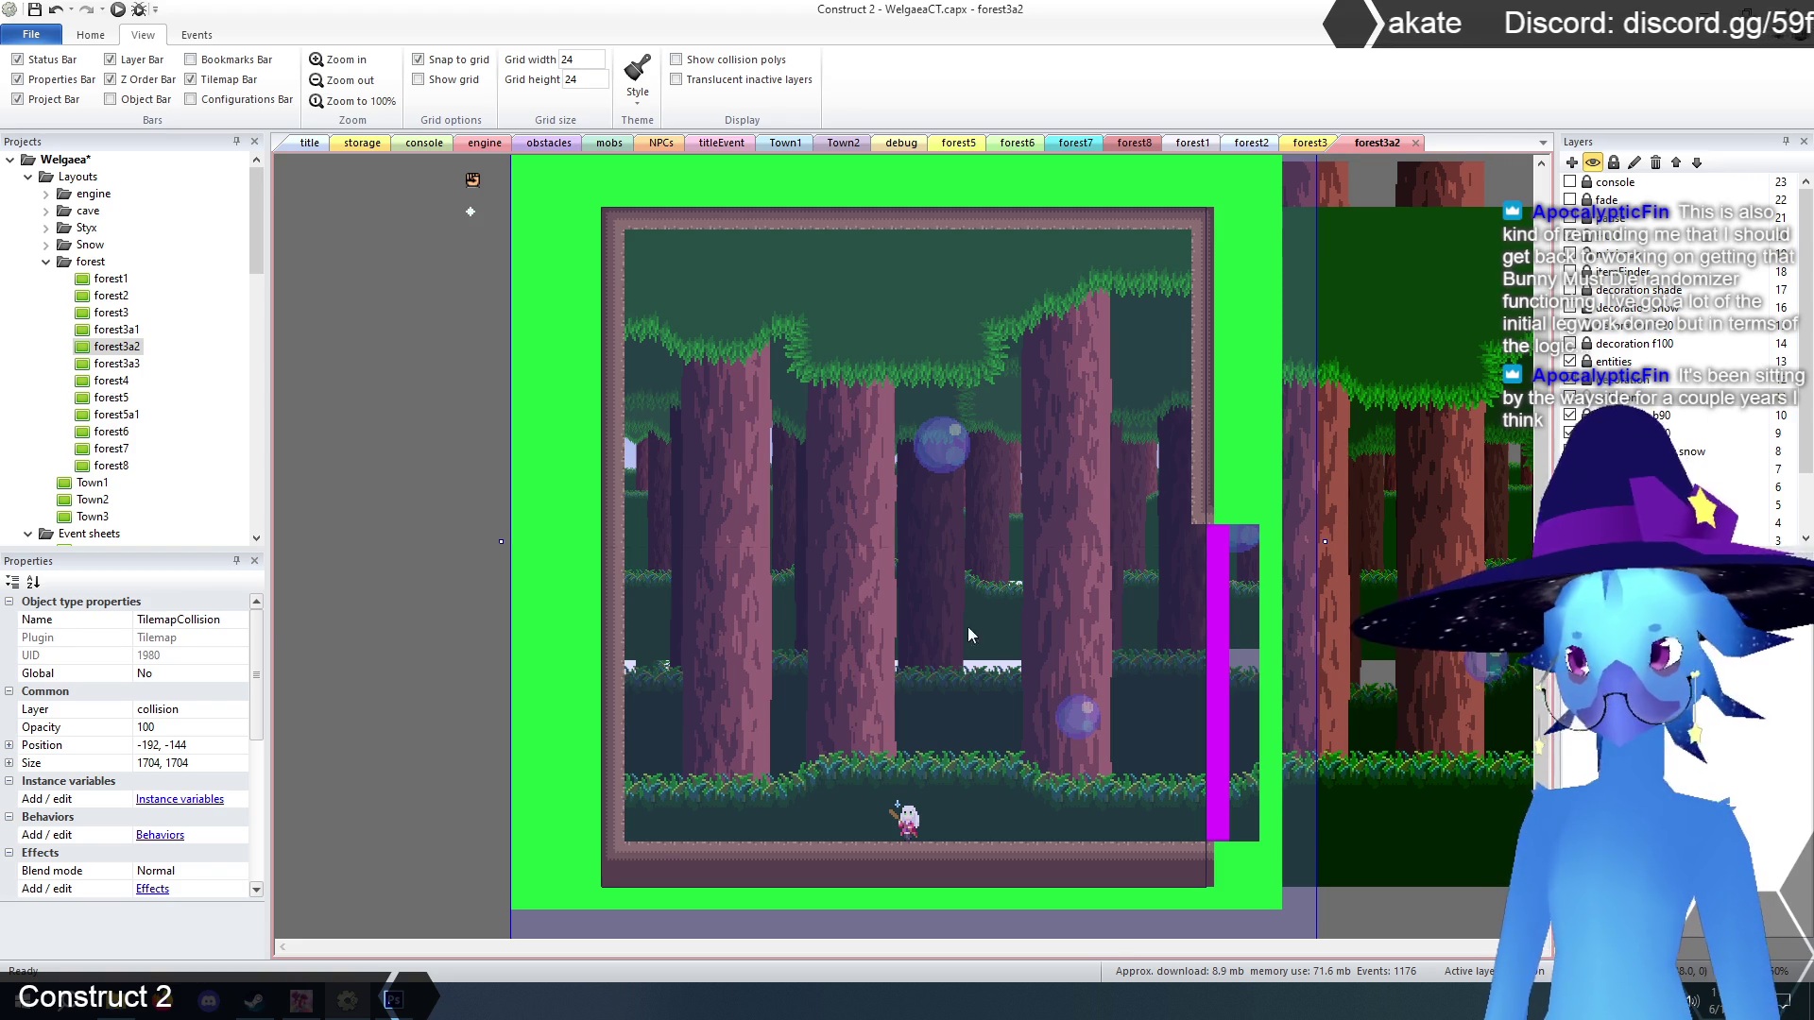
With TilemapCollision, paint green collision tiles on both sides of the magenta door column on forest3a2's right wall.
{"action": "left_click", "coordinate": [344, 627]}
{"action": "left_click", "coordinate": [538, 595]}
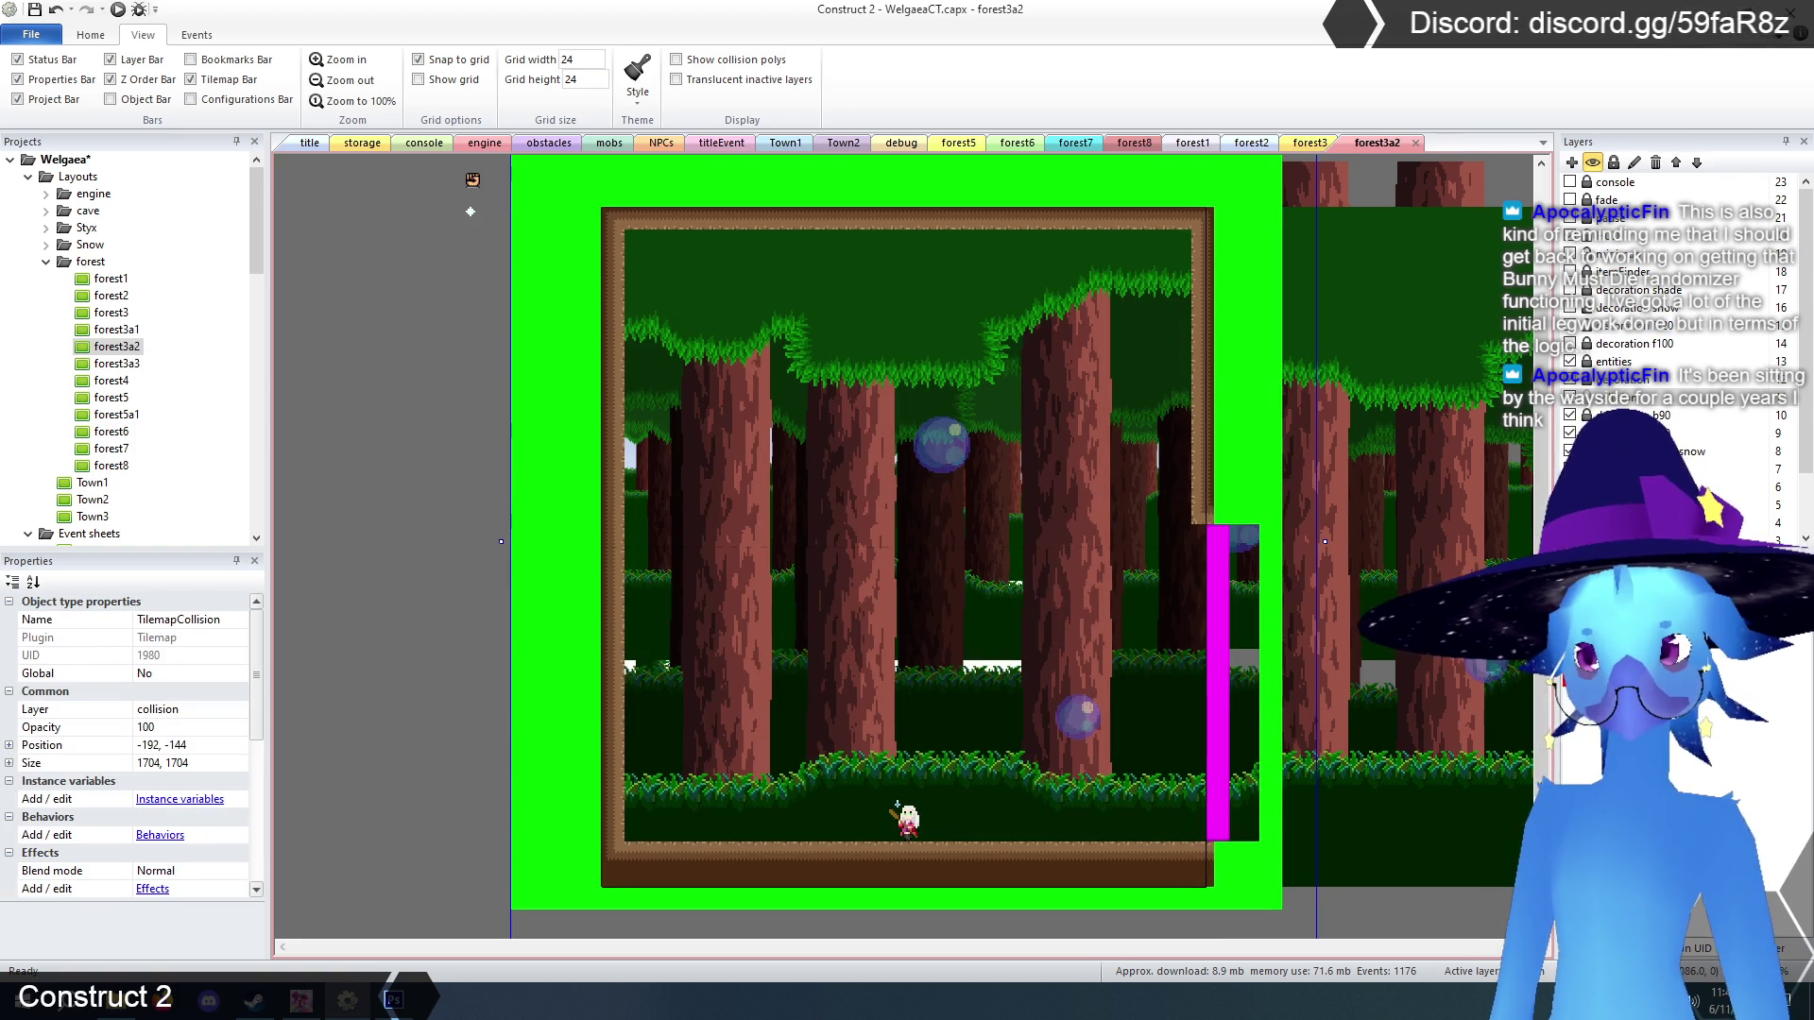
{"action": "left_click_drag", "start_coordinate": [1198, 817], "coordinate": [1200, 732]}
{"action": "mouse_move", "coordinate": [1235, 553]}
{"action": "left_mouse_down"}
{"action": "mouse_move", "coordinate": [1221, 583]}
{"action": "mouse_move", "coordinate": [1237, 543]}
{"action": "mouse_move", "coordinate": [1246, 578]}
{"action": "left_mouse_up"}
{"action": "mouse_move", "coordinate": [1243, 735]}
{"action": "left_mouse_down"}
{"action": "mouse_move", "coordinate": [1228, 845]}
{"action": "mouse_move", "coordinate": [1259, 782]}
{"action": "left_mouse_up"}
{"action": "left_click_drag", "start_coordinate": [1181, 732], "coordinate": [1181, 841]}
{"action": "left_click", "coordinate": [1178, 567]}
{"action": "mouse_move", "coordinate": [1176, 567]}
{"action": "left_mouse_down"}
{"action": "mouse_move", "coordinate": [1180, 590]}
{"action": "mouse_move", "coordinate": [1181, 533]}
{"action": "left_mouse_up"}
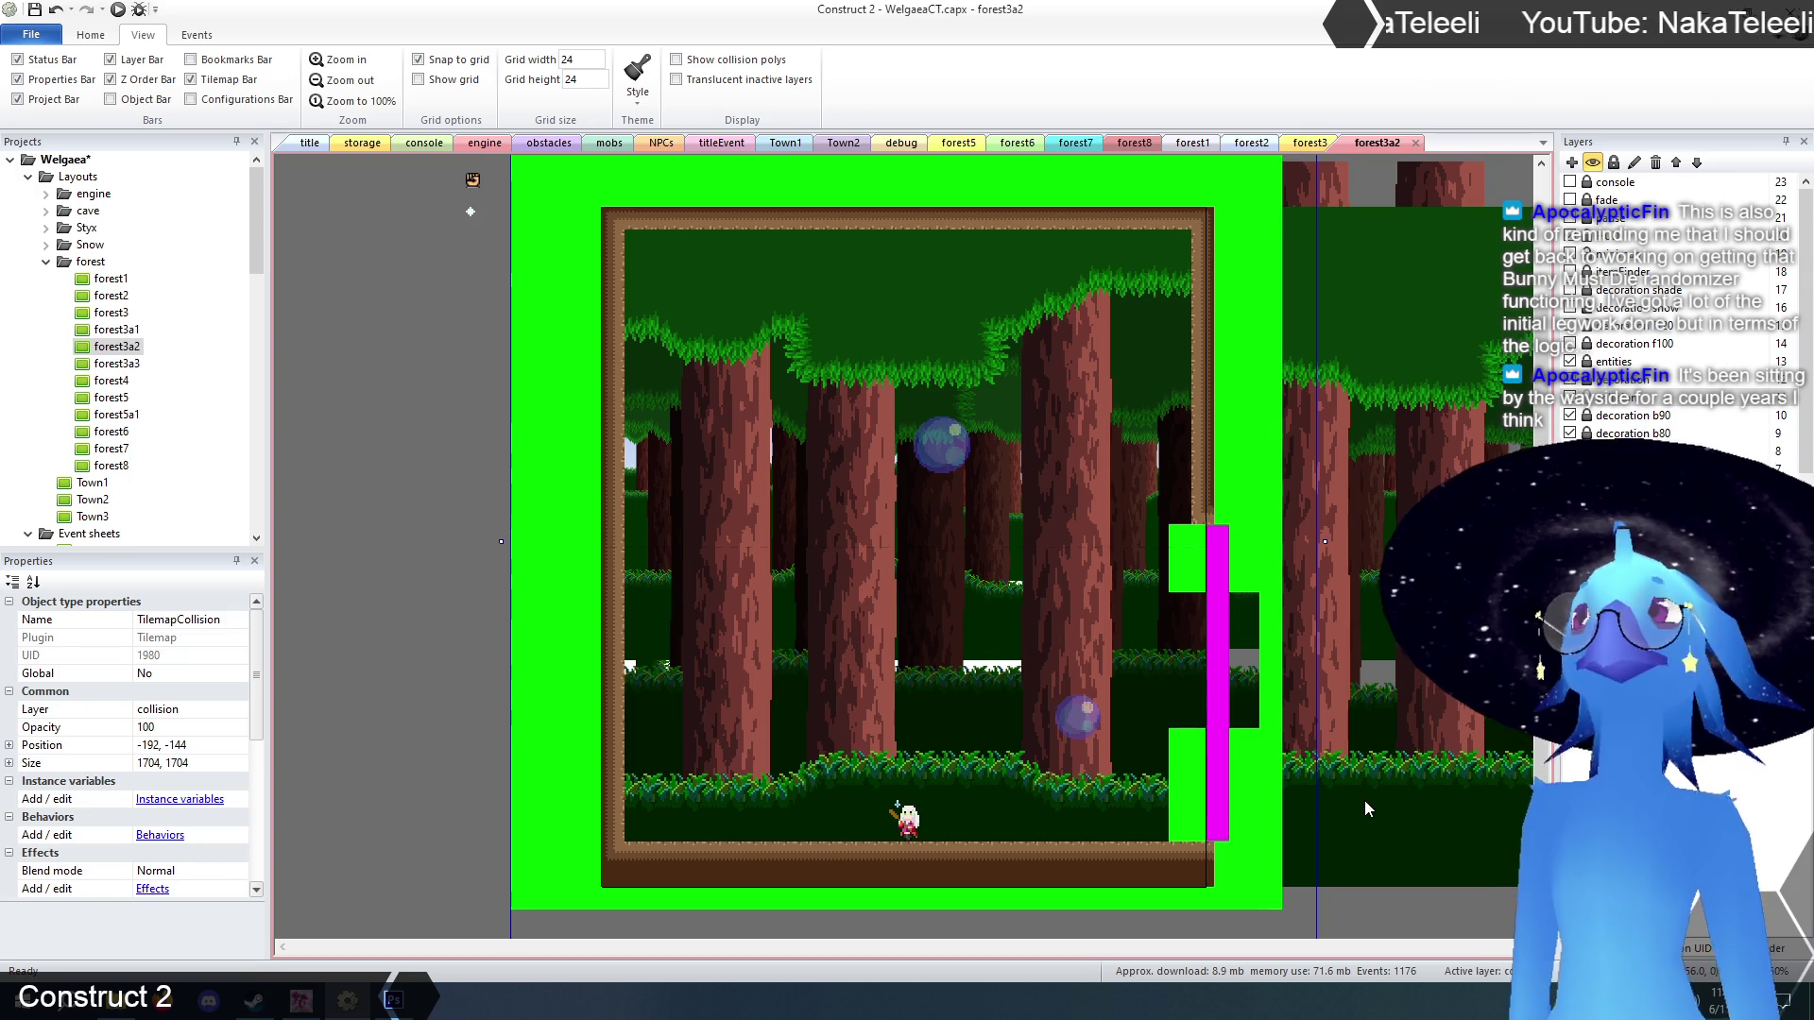